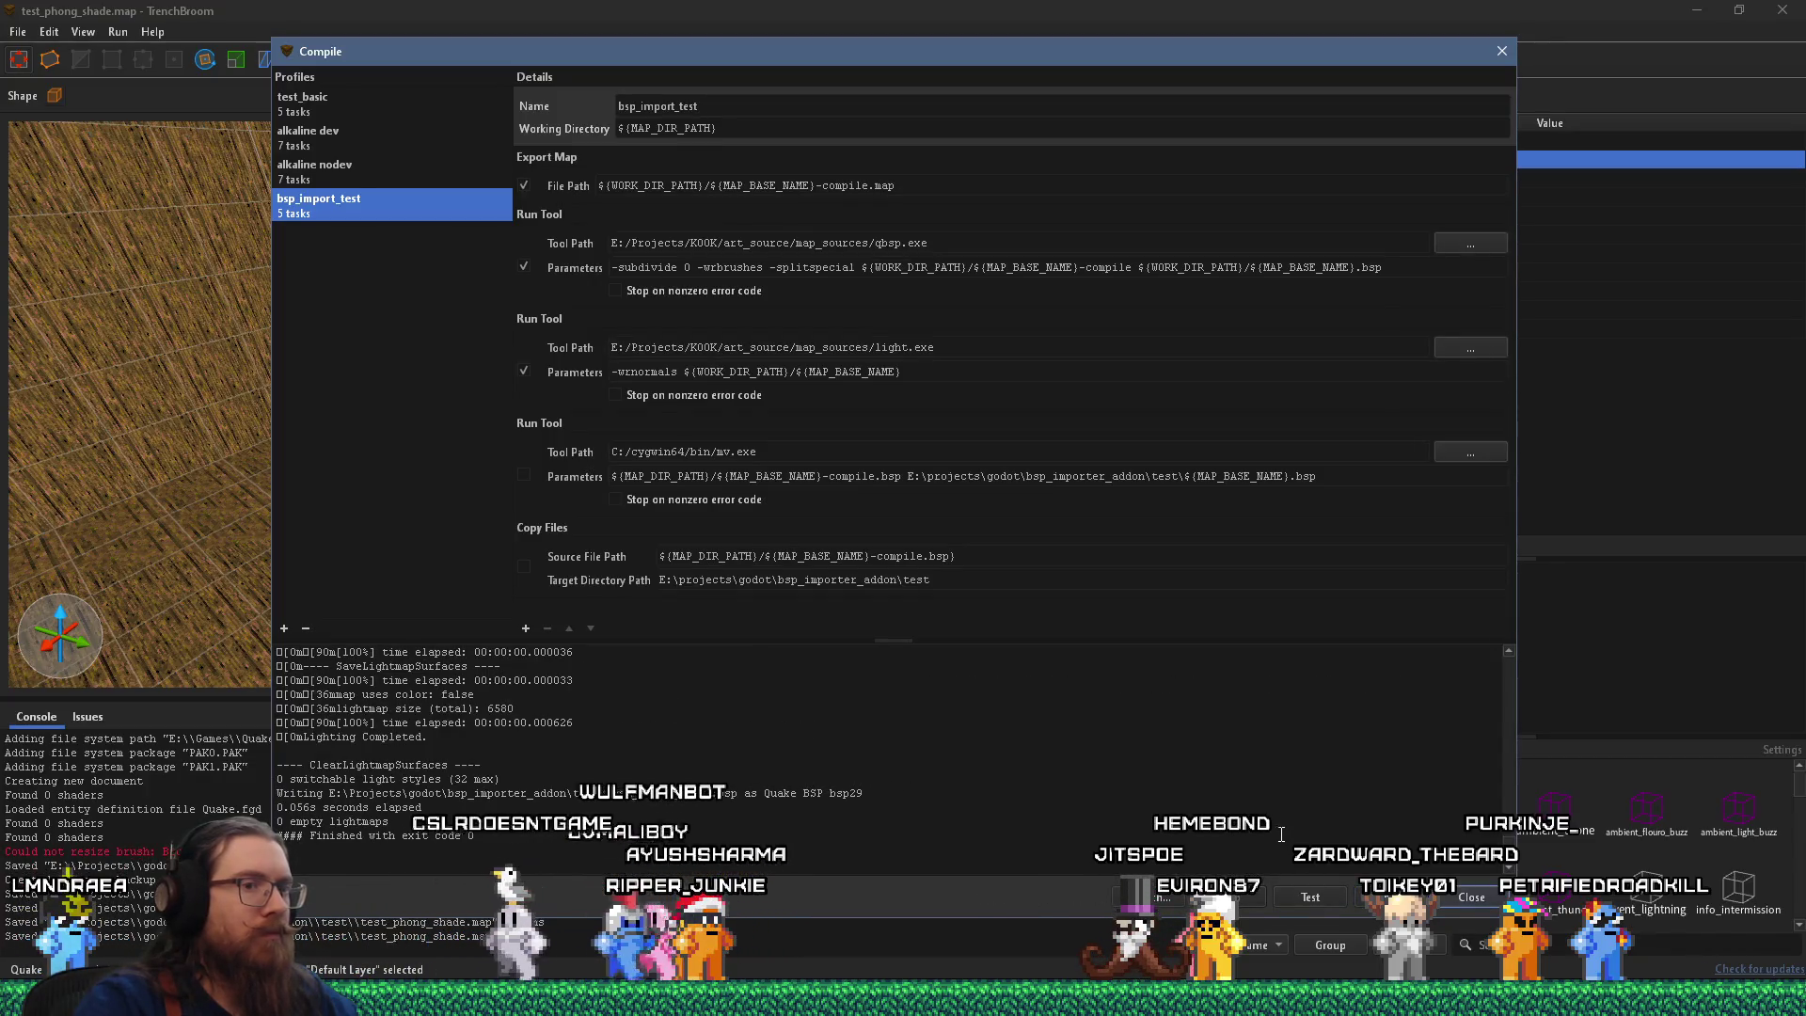
Close TrenchBroom's Compile dialog and bring the Godot Engine window forward.
left_click(1486, 894)
key("alt+Tab")
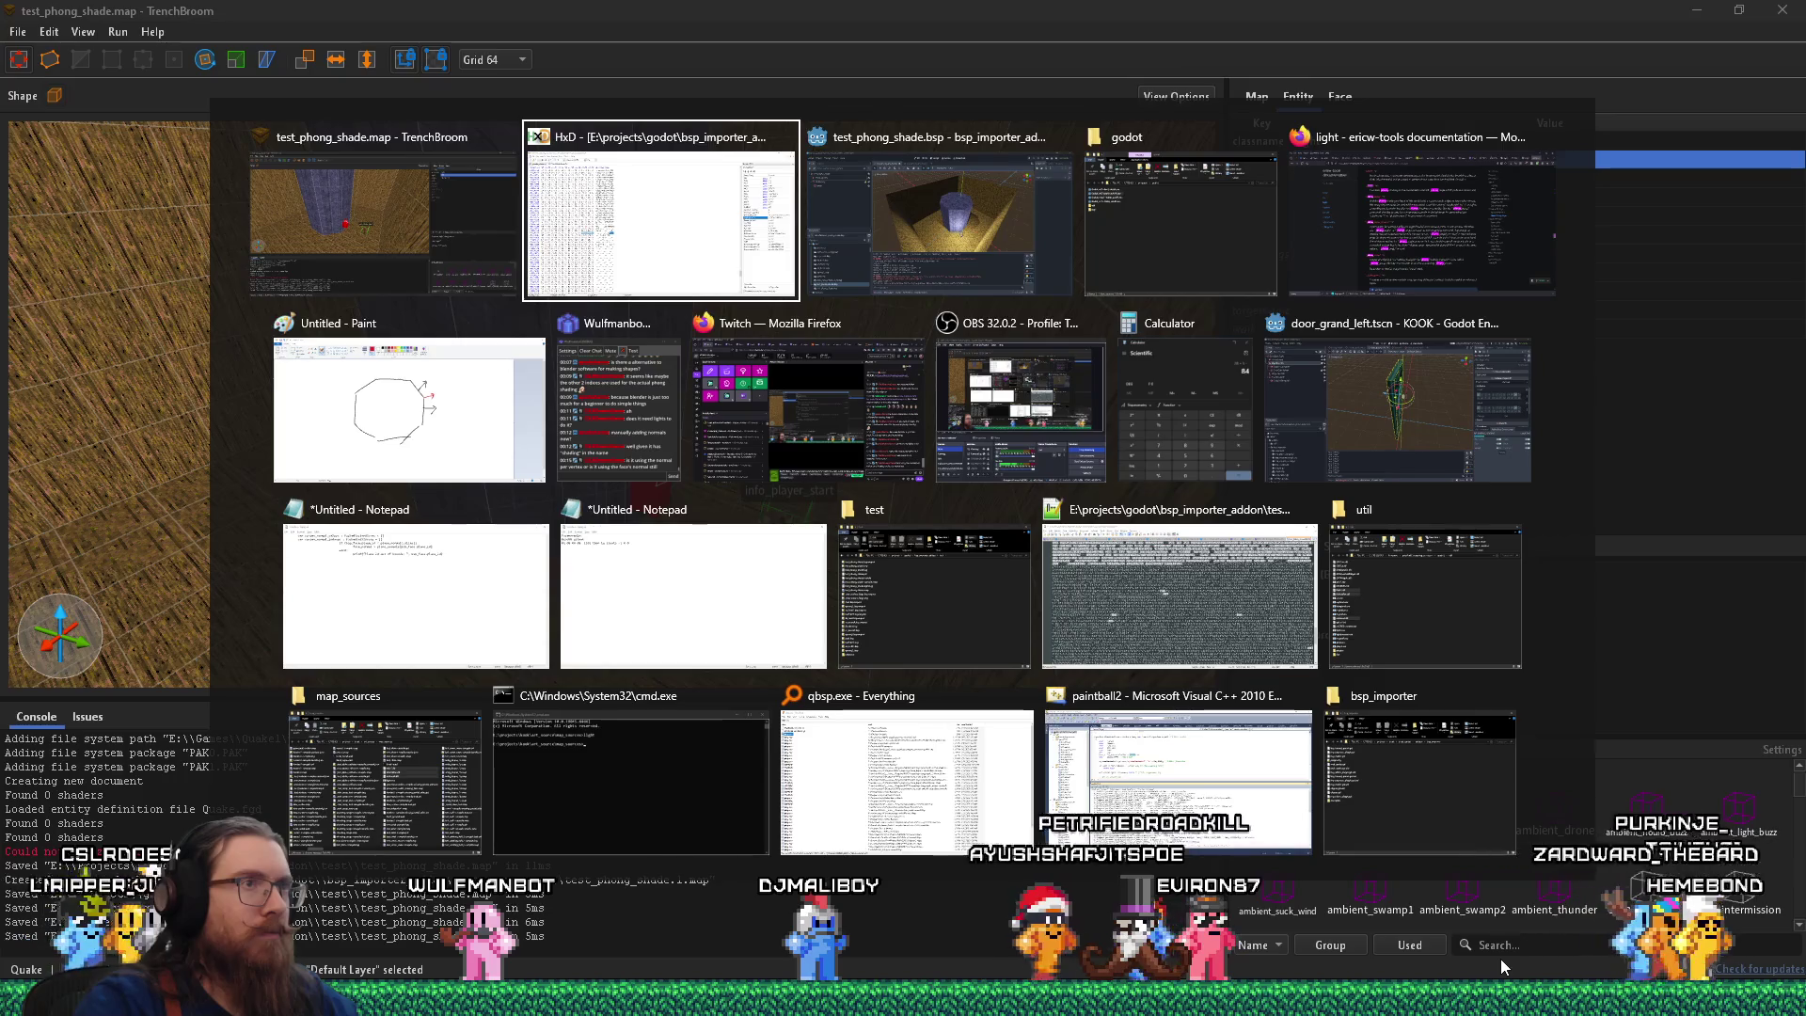
key("Tab")
Zoom and orbit the Godot viewport to view the octagonal pillar's top, sides and other faces.
scroll("up", 3)
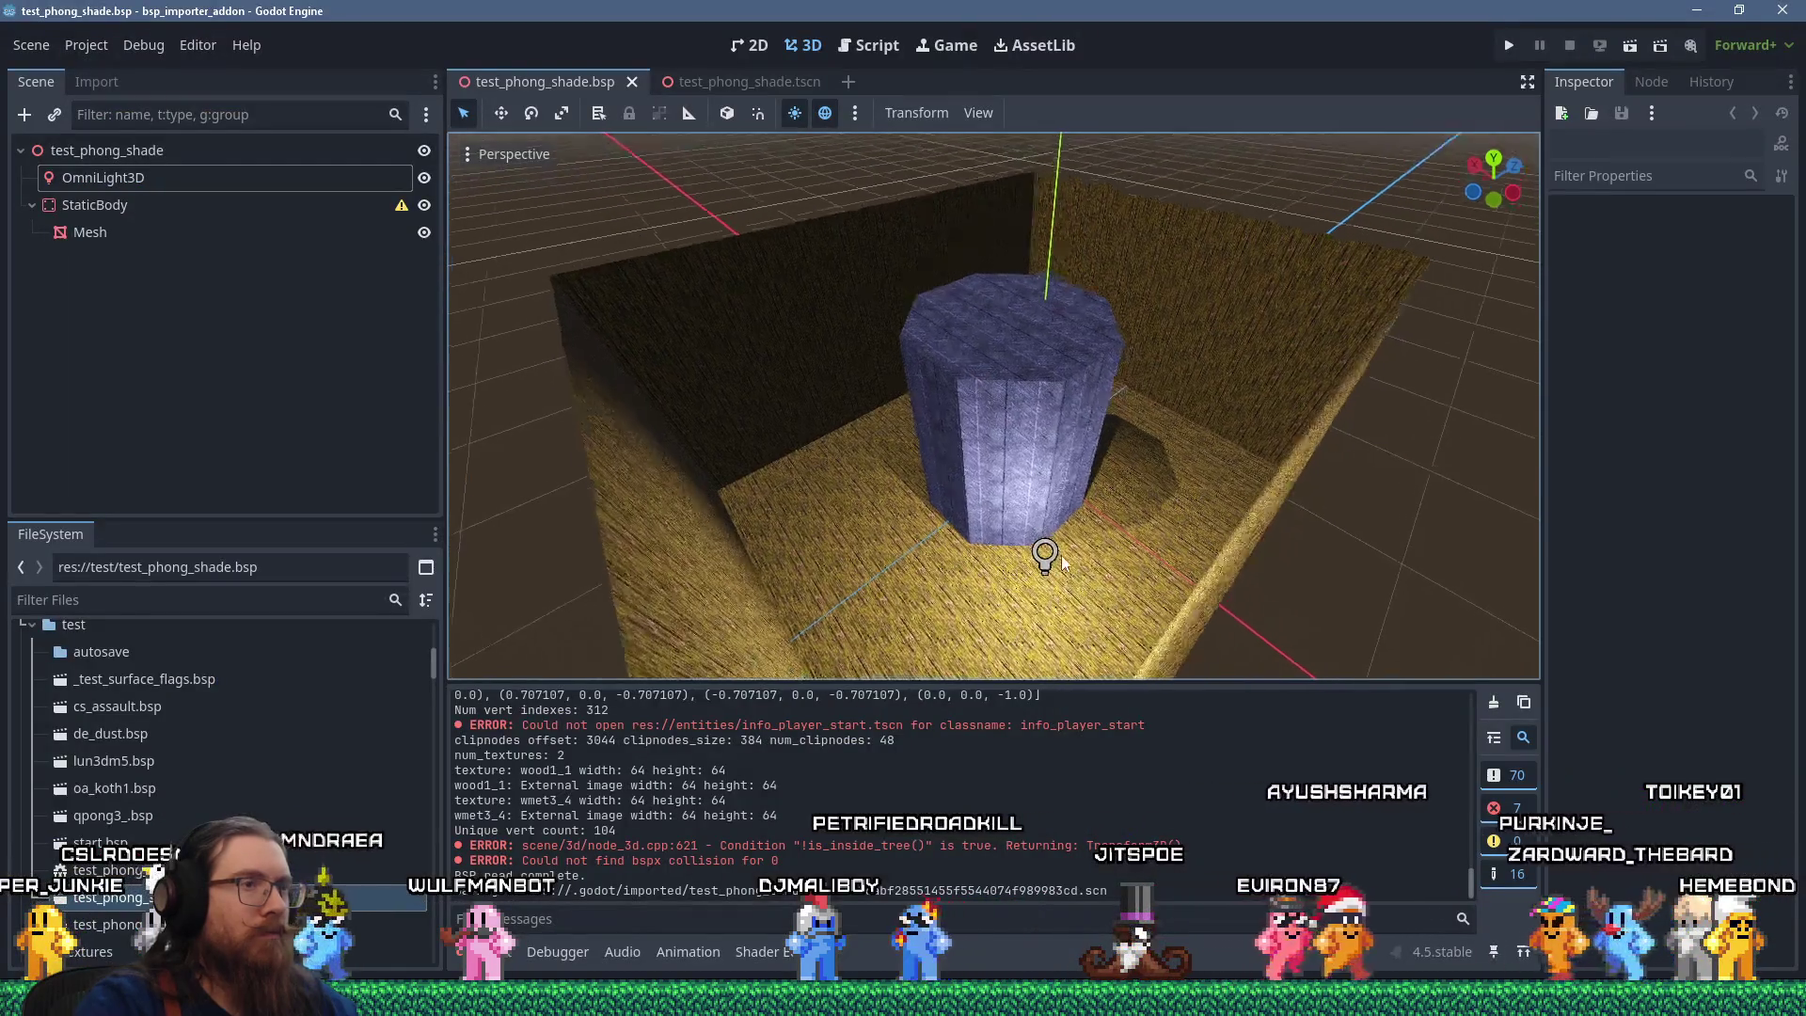
left_click_drag(990, 464, 1000, 632)
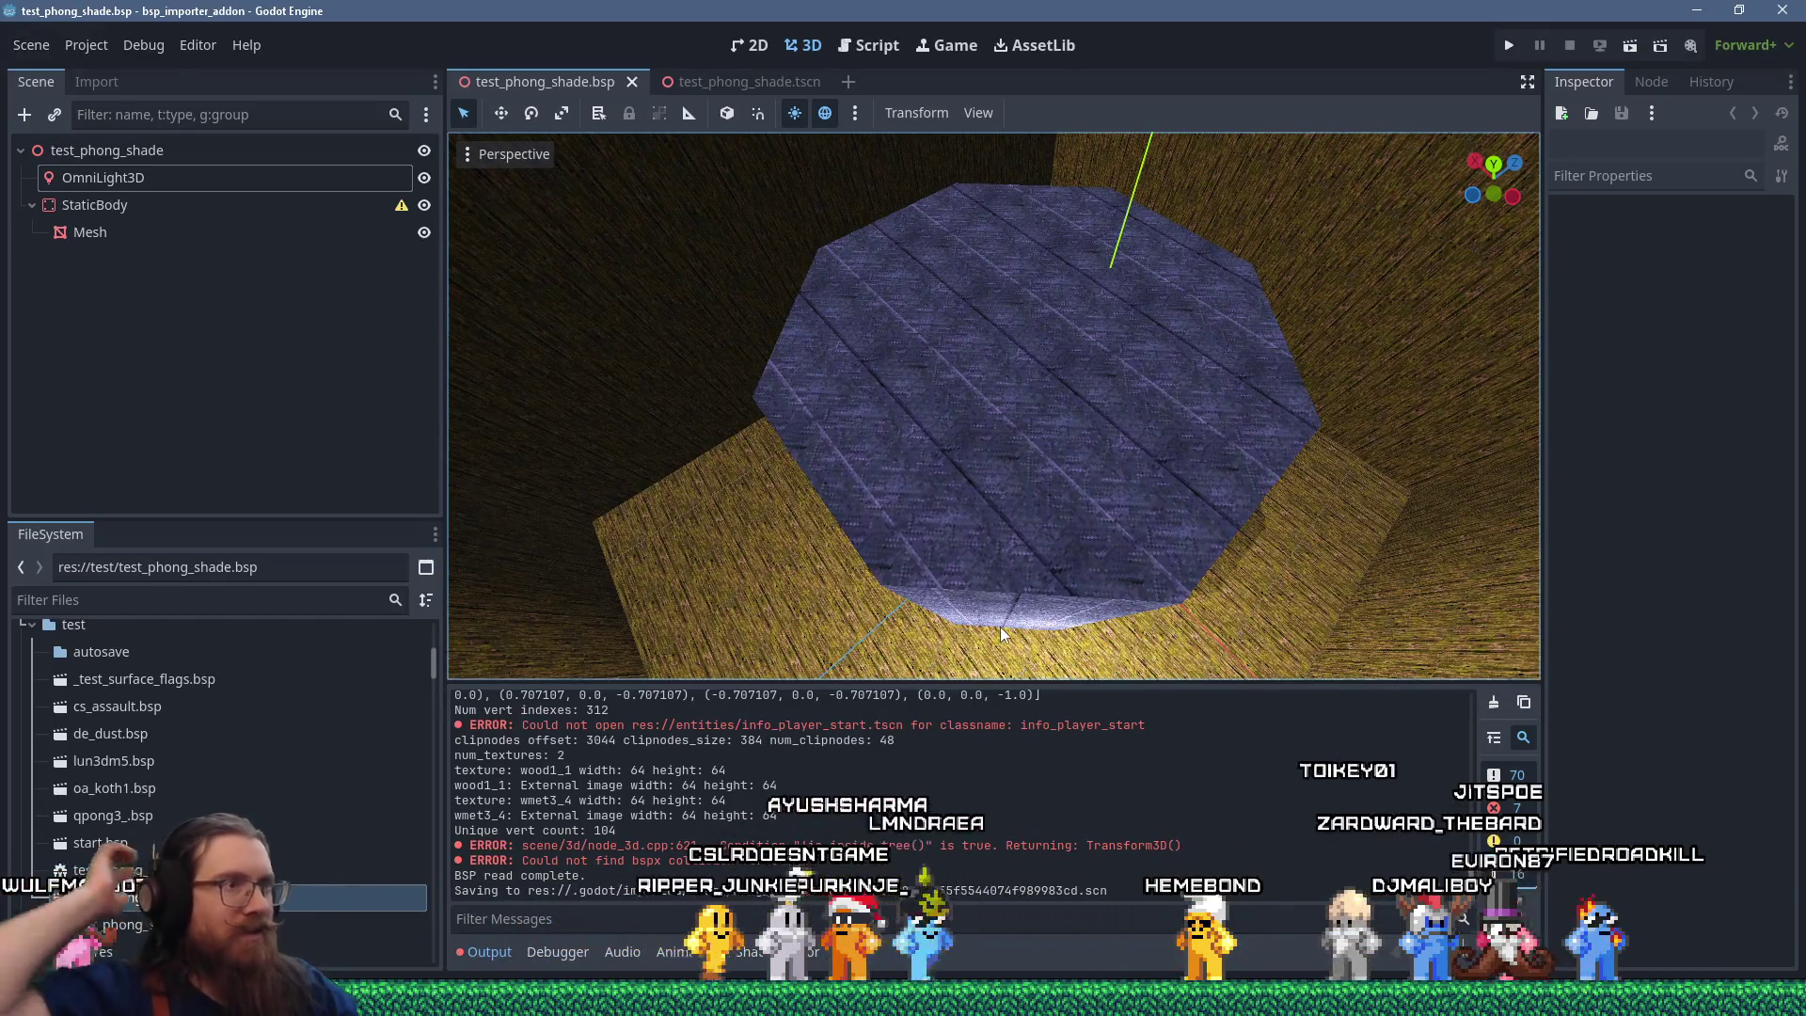
left_click_drag(1125, 443, 1093, 383)
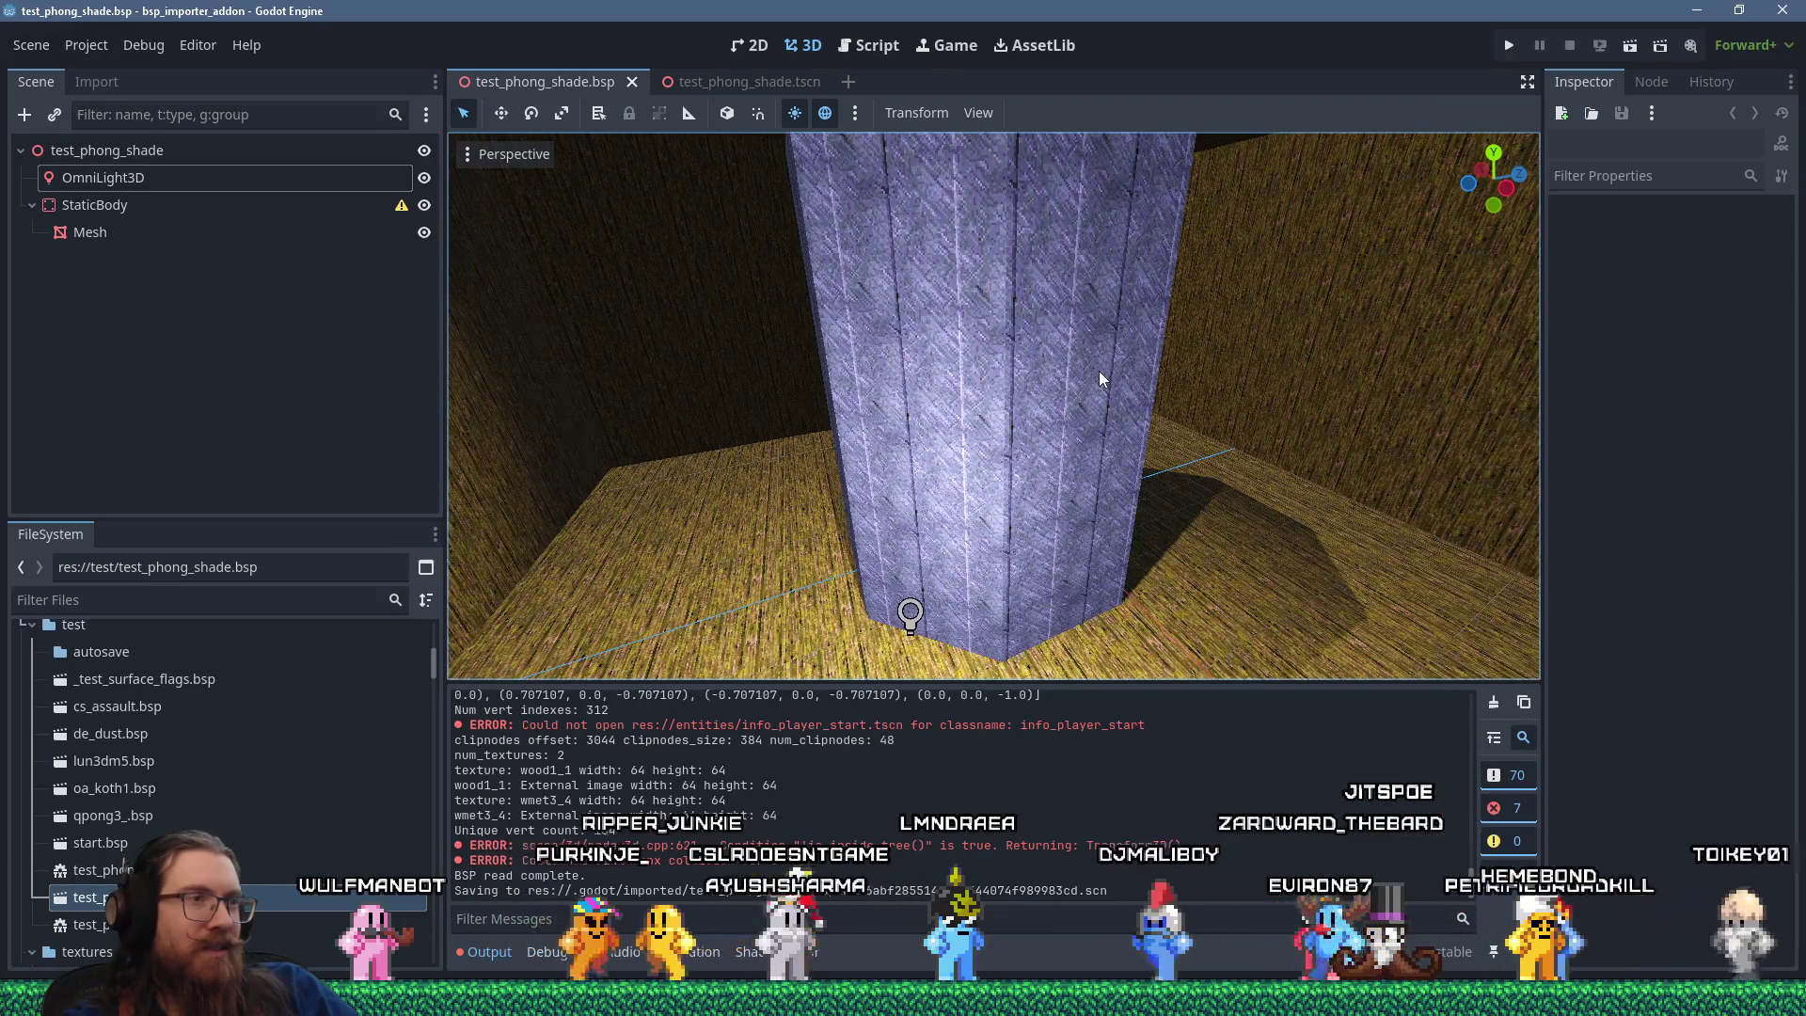
scroll("down", 3)
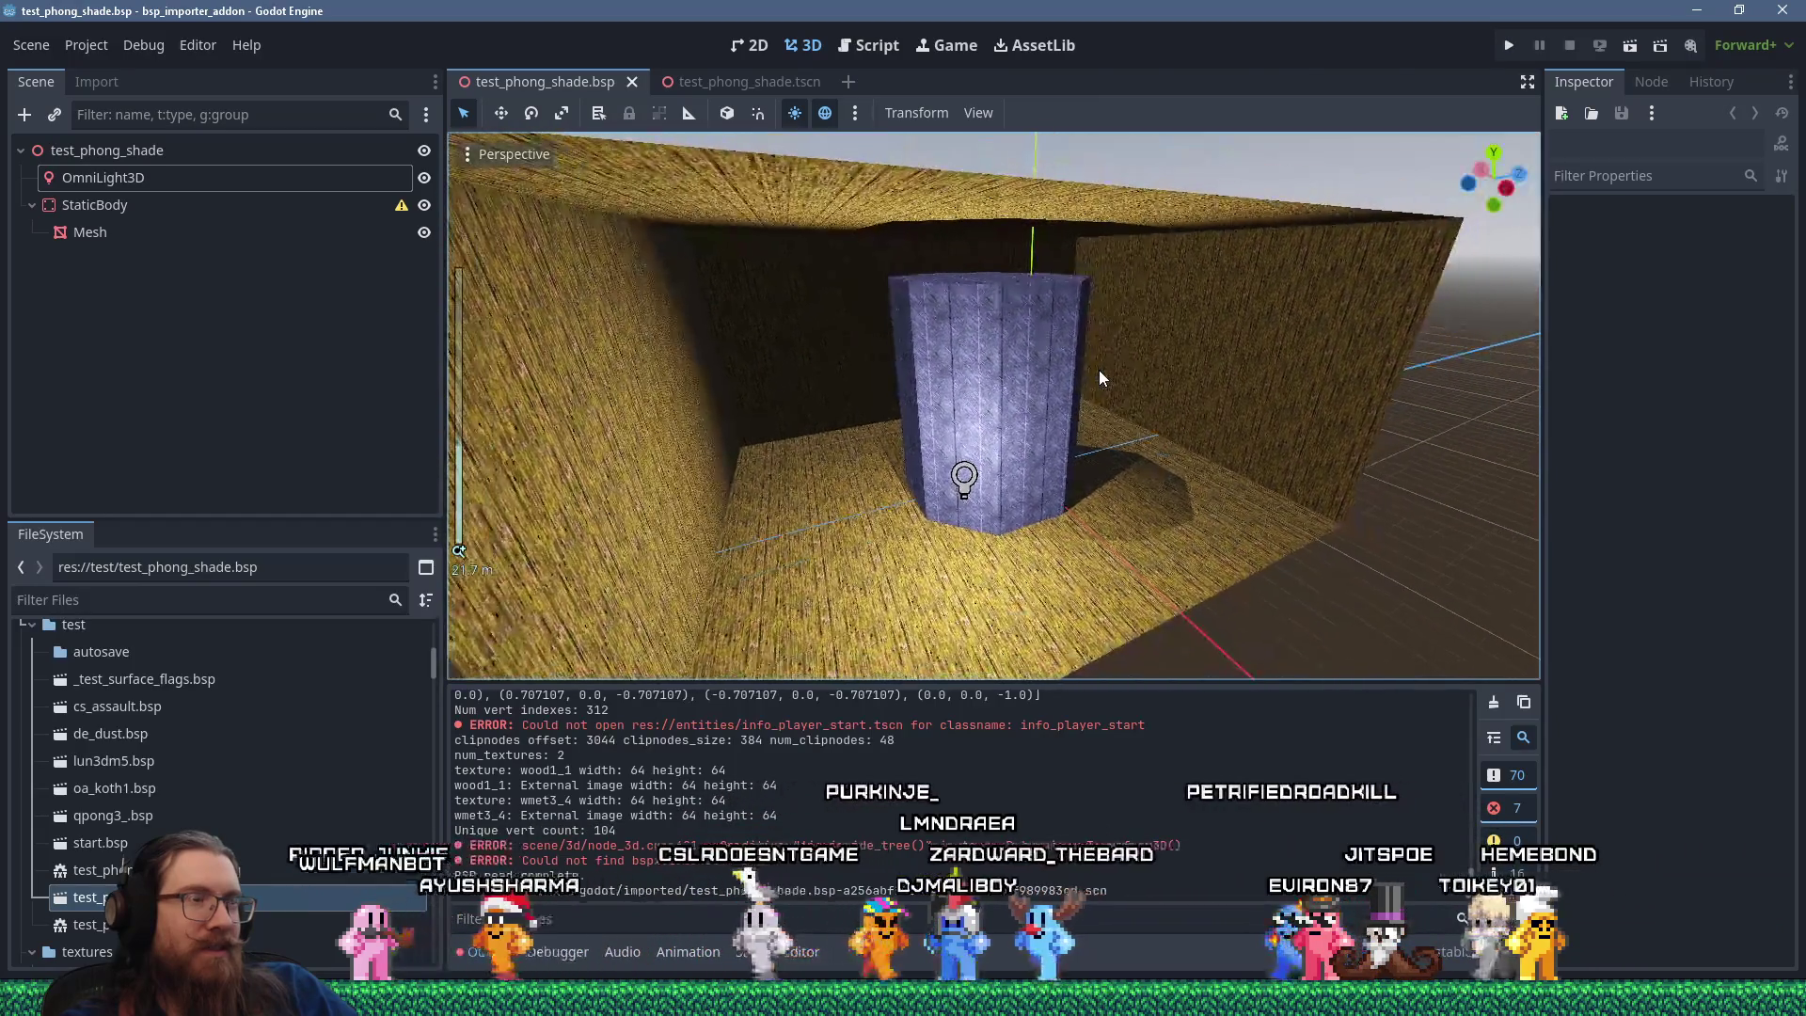
left_click_drag(1023, 378, 1132, 395)
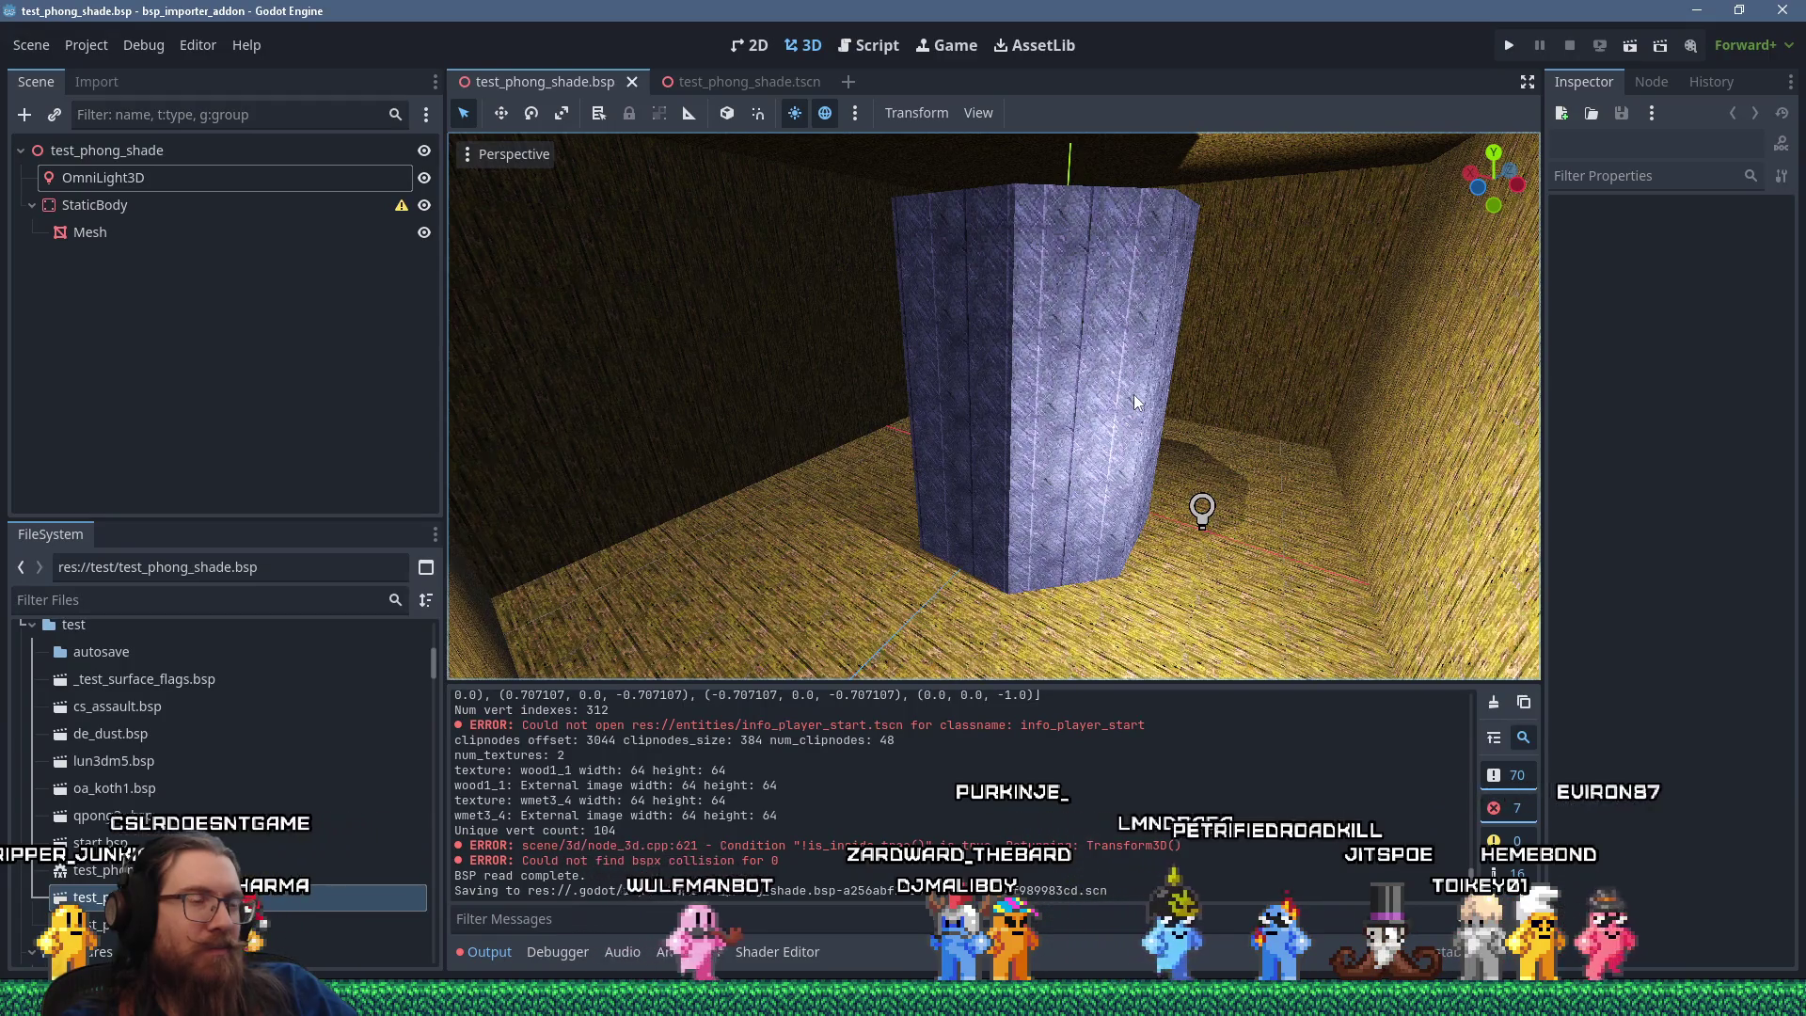
Switch through TrenchBroom to the ericw-tools light documentation in Firefox.
key("alt+Tab")
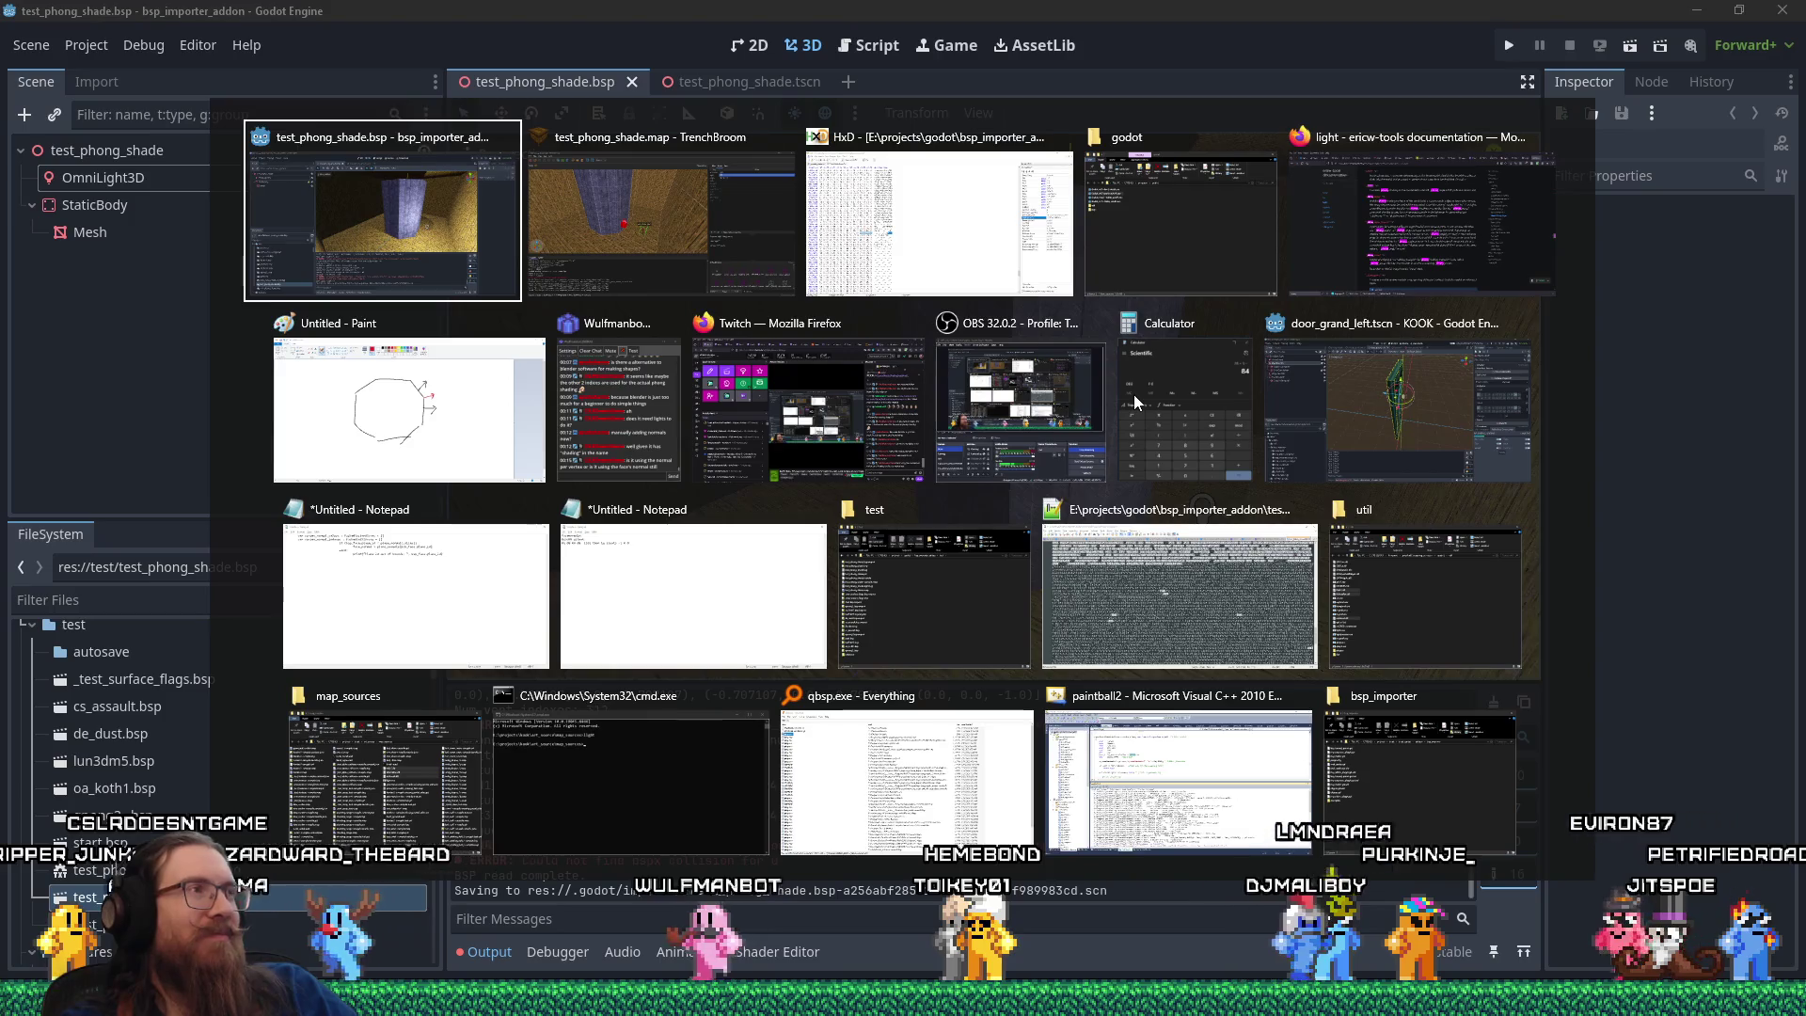
key("alt+Tab")
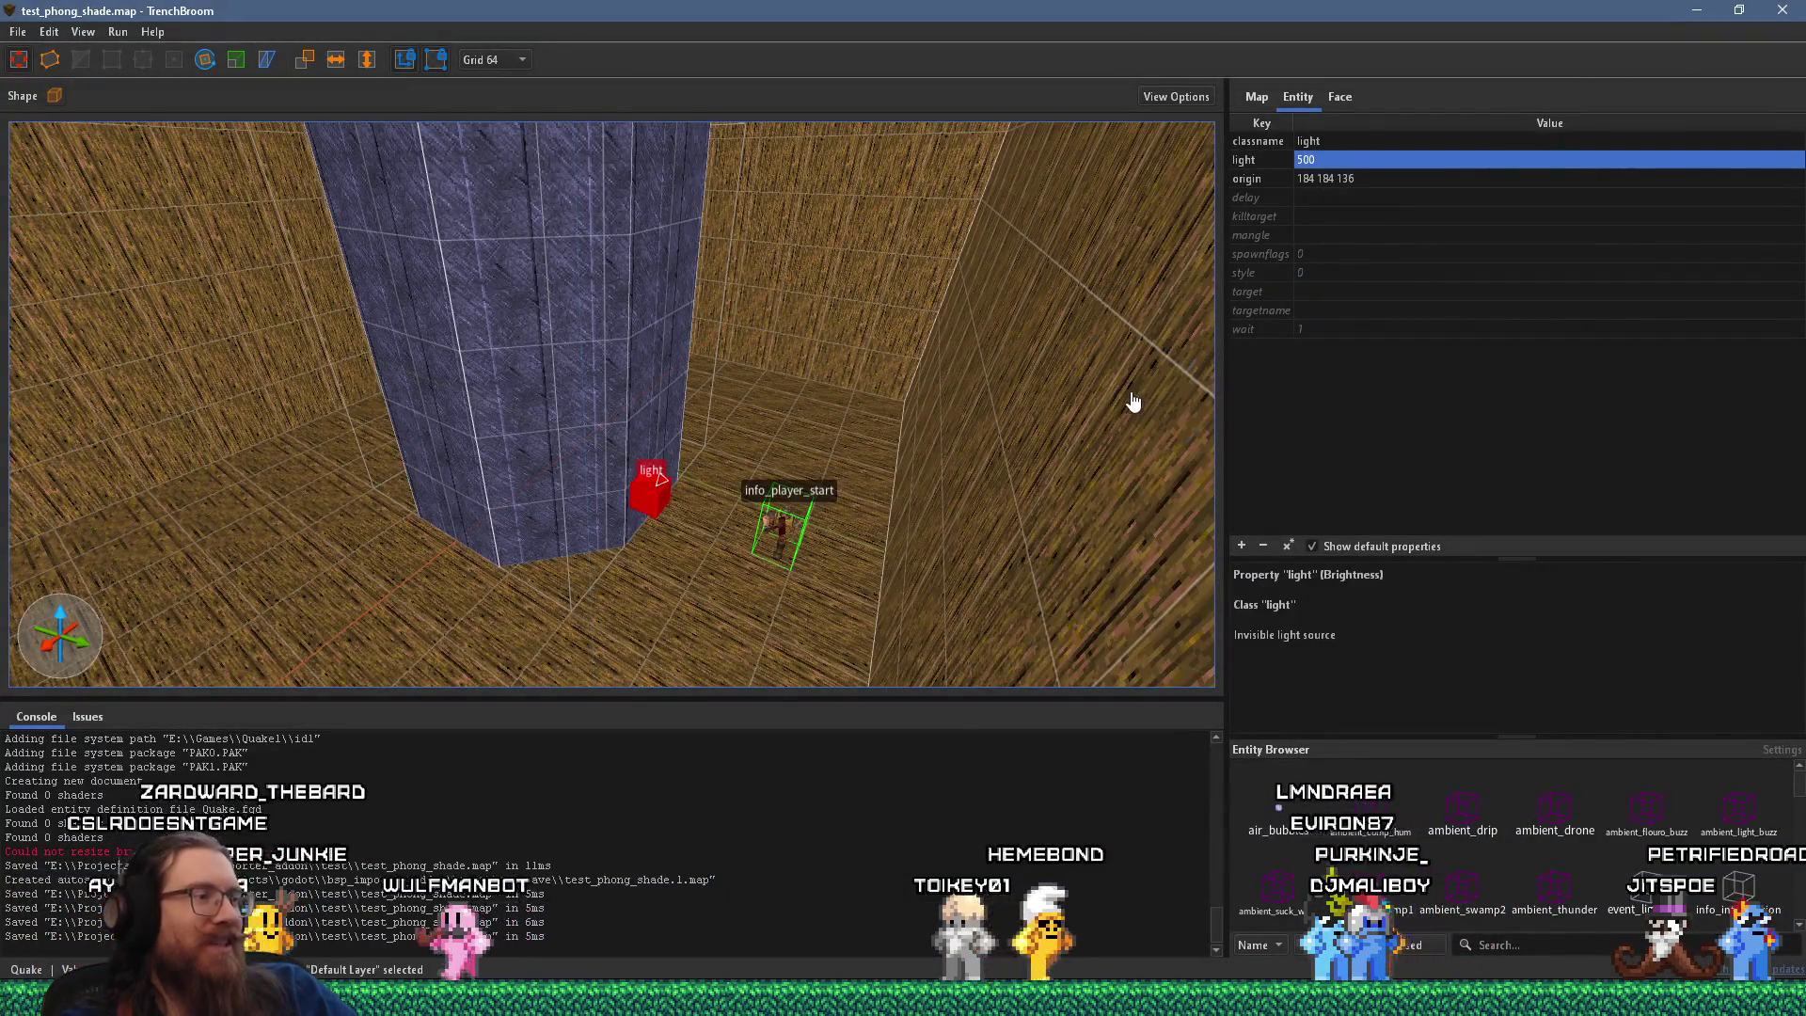
key("alt+Tab")
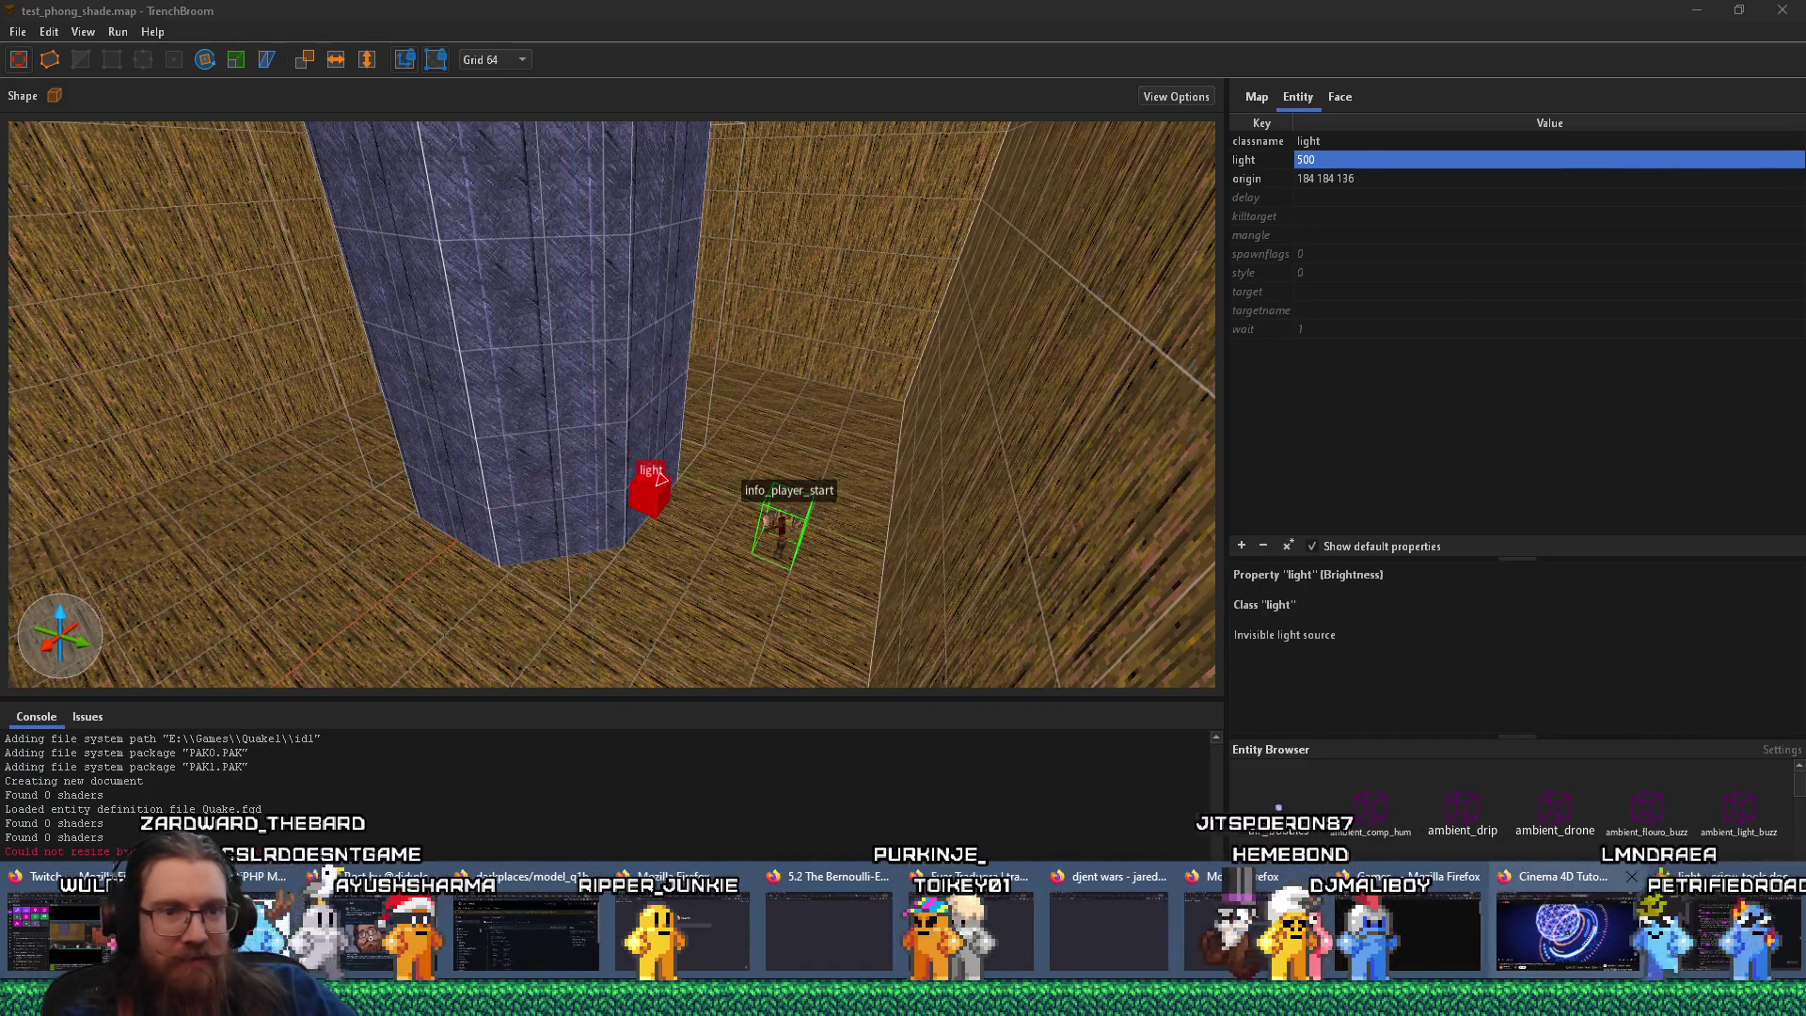
left_click(1223, 931)
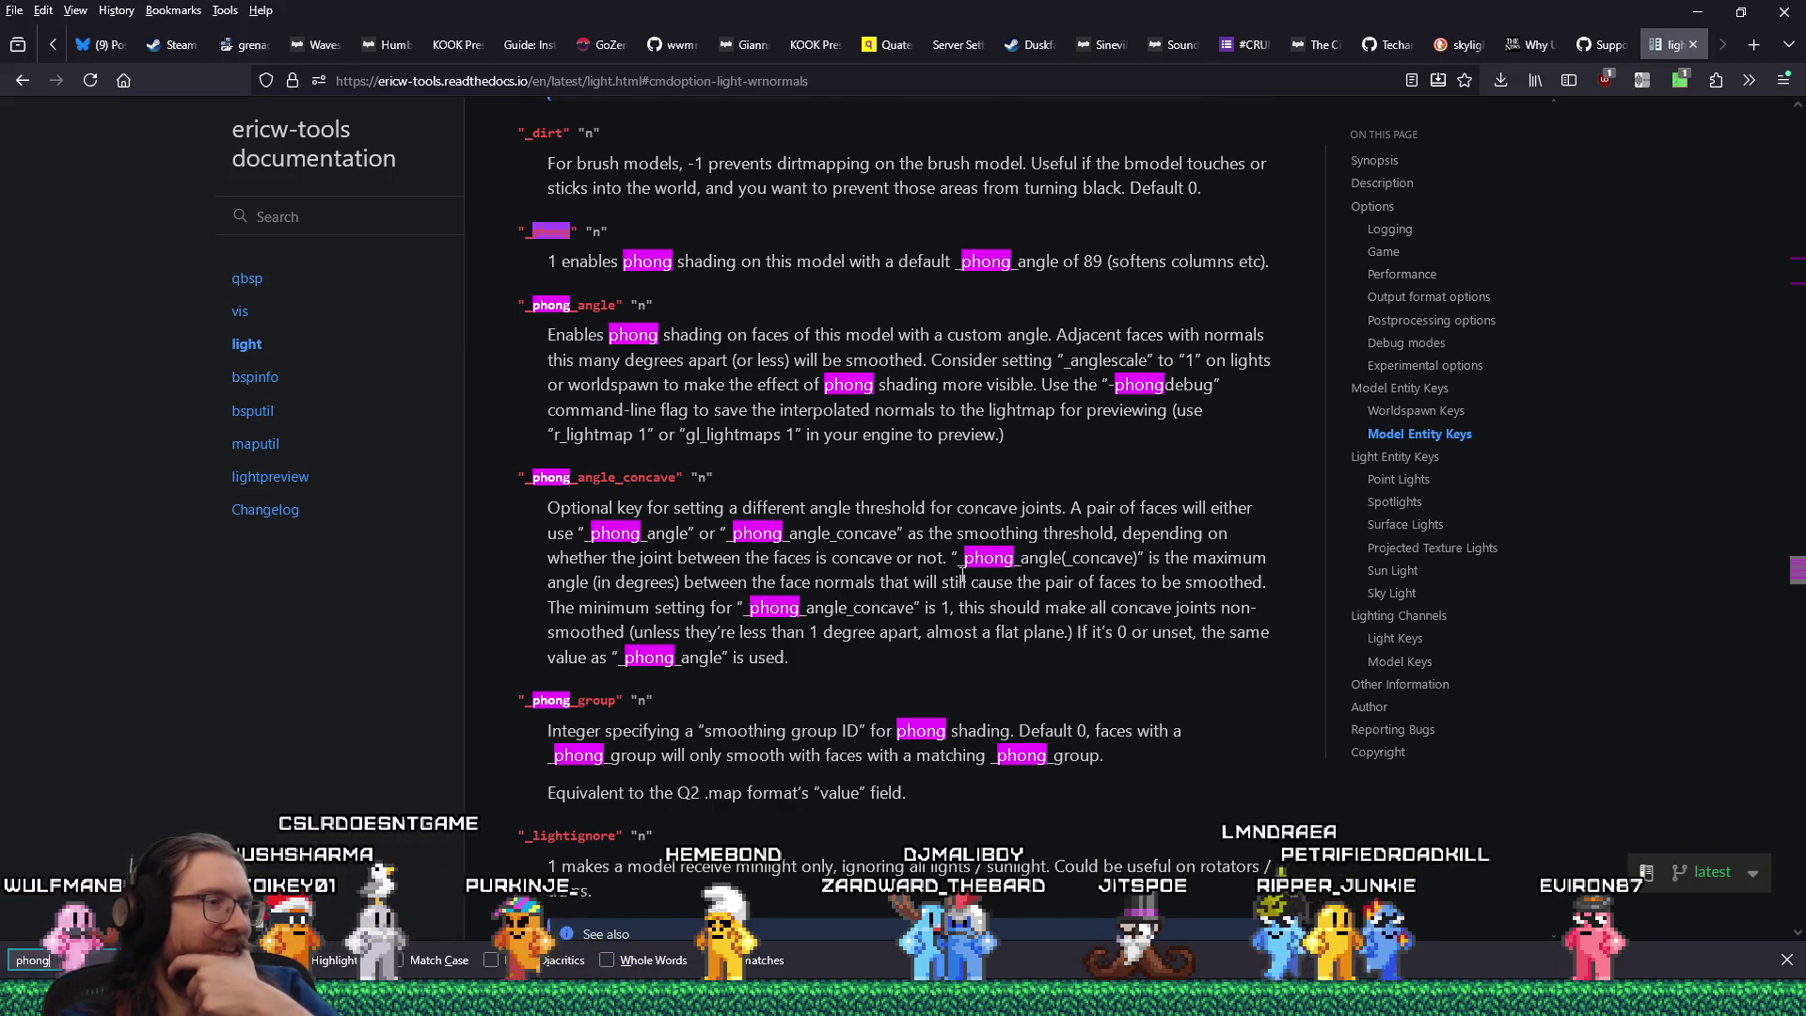
Read through the _phong key descriptions, then search the page for 'wrn' to reach -wrnormals.
scroll("down", 3)
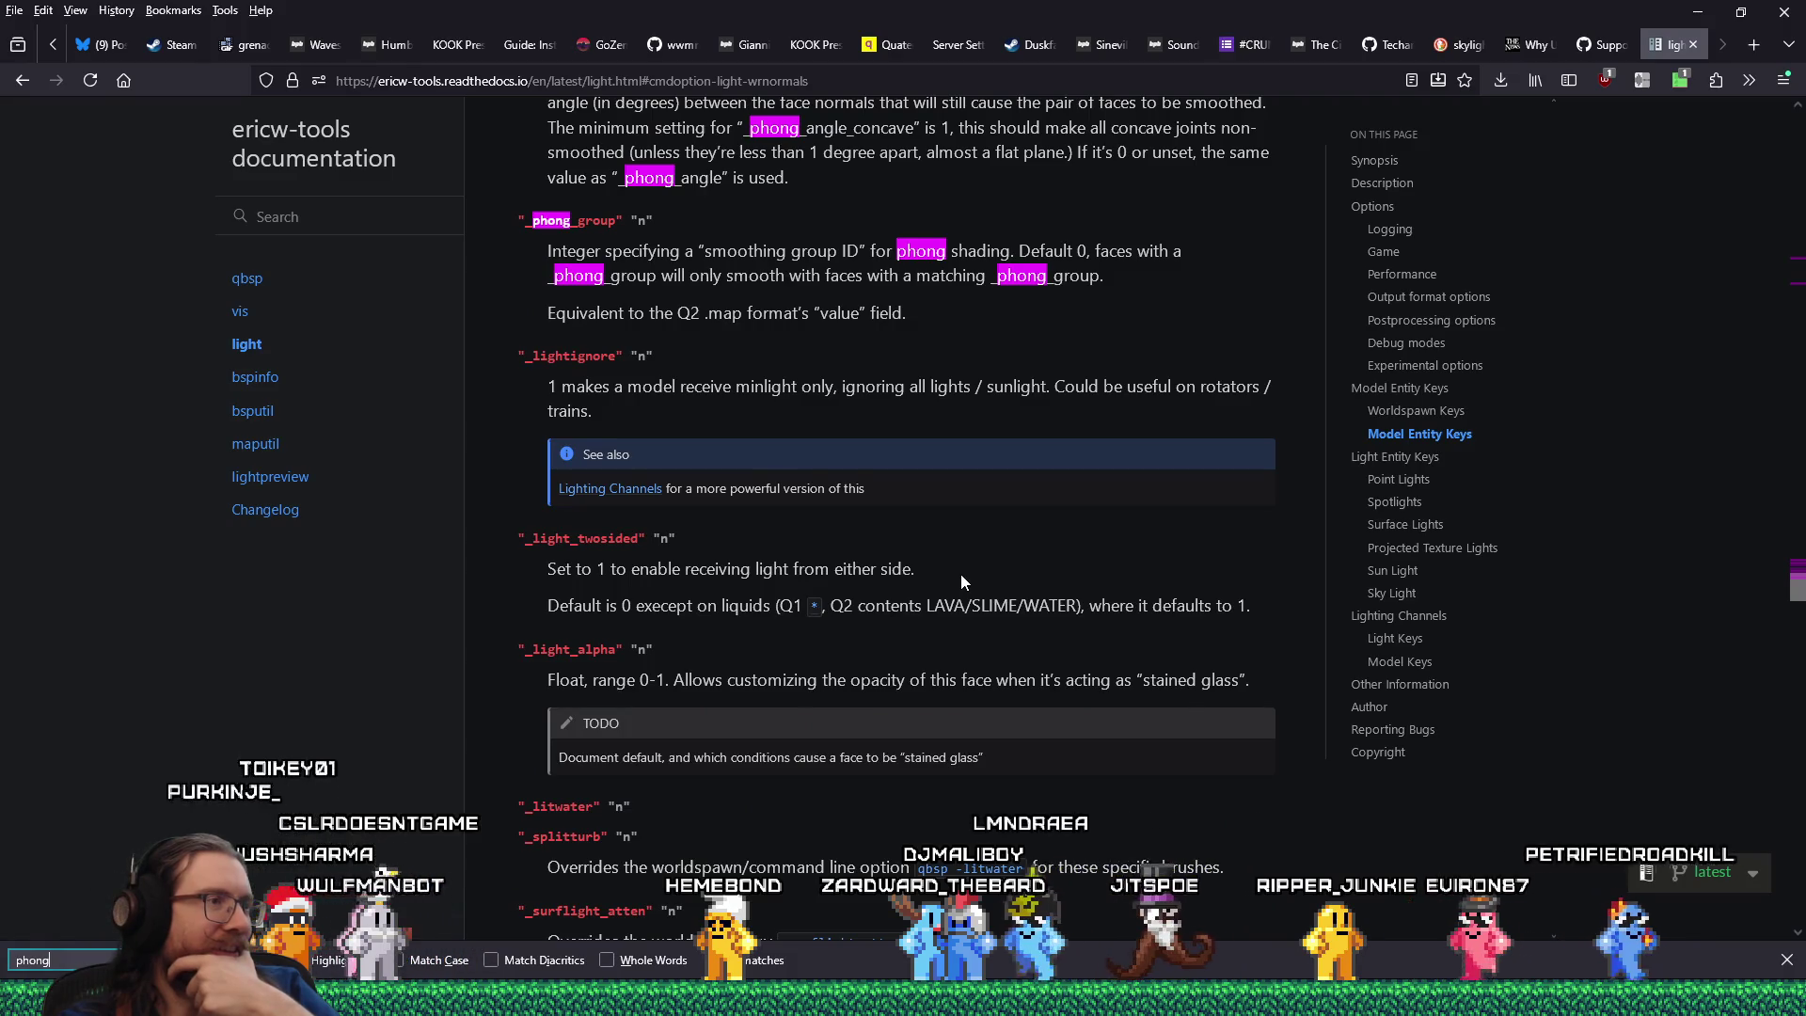
scroll("up", 3)
scroll("up", 3)
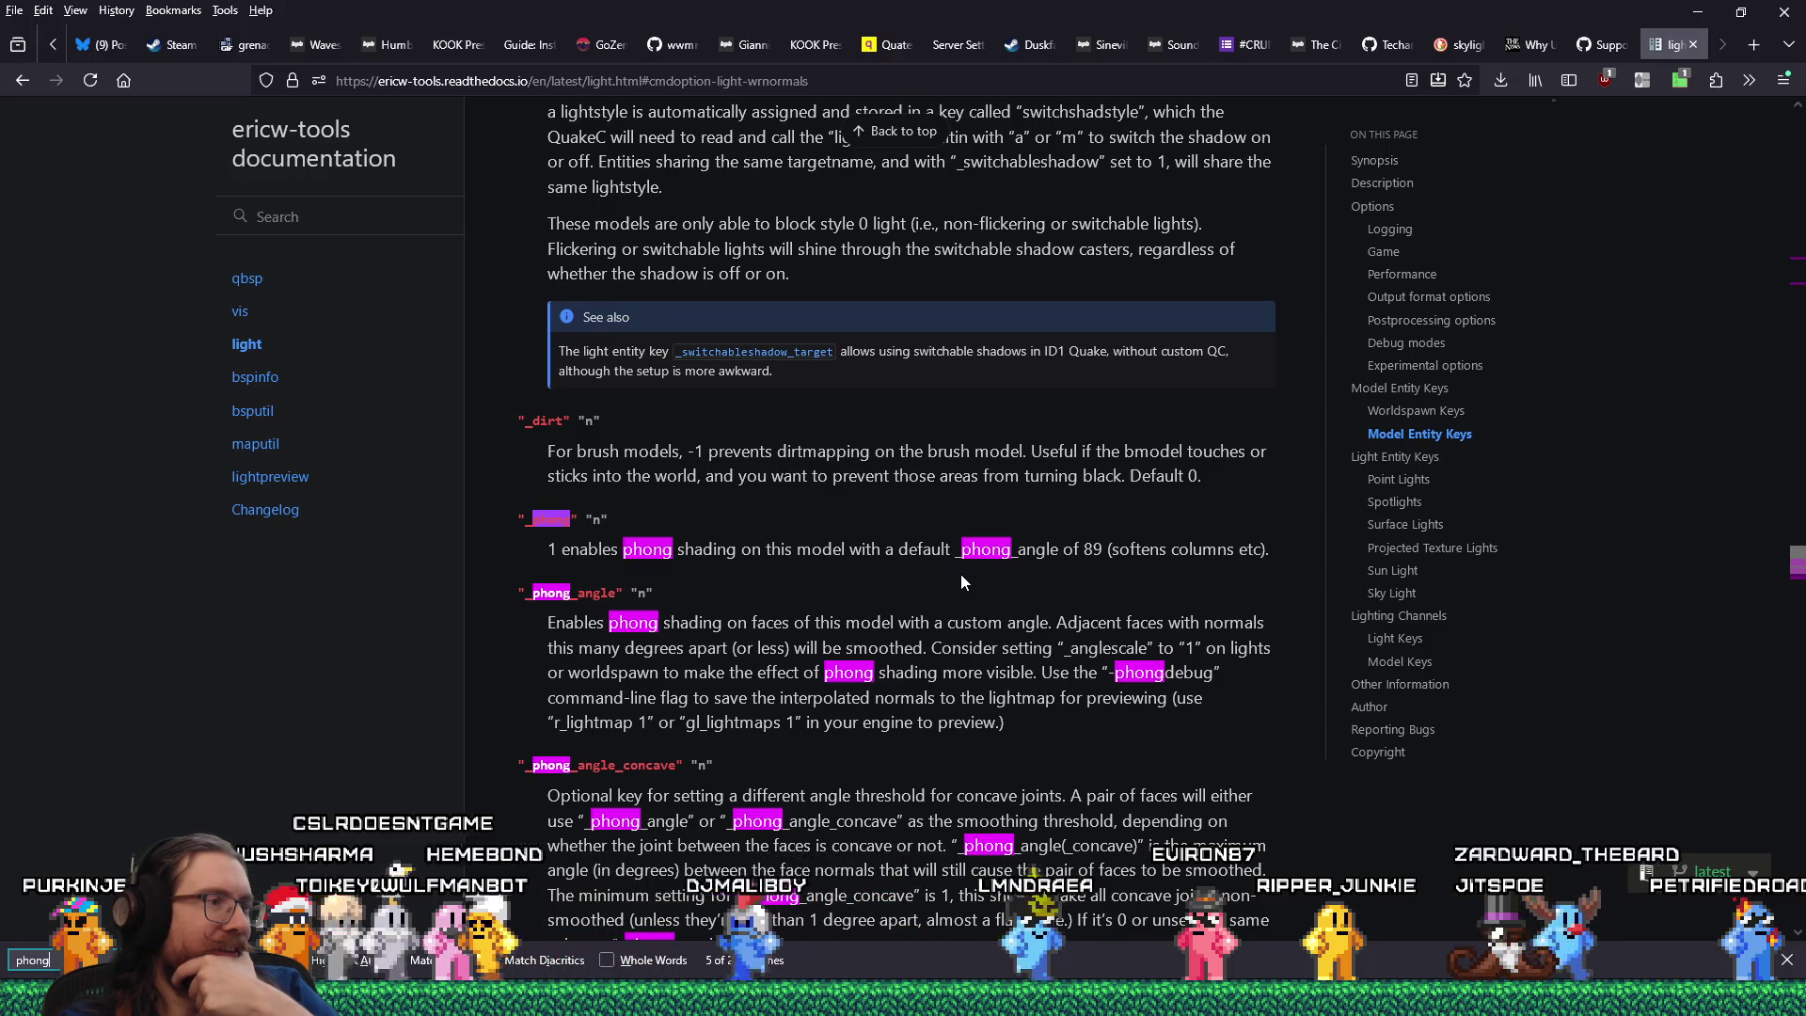
scroll("down", 3)
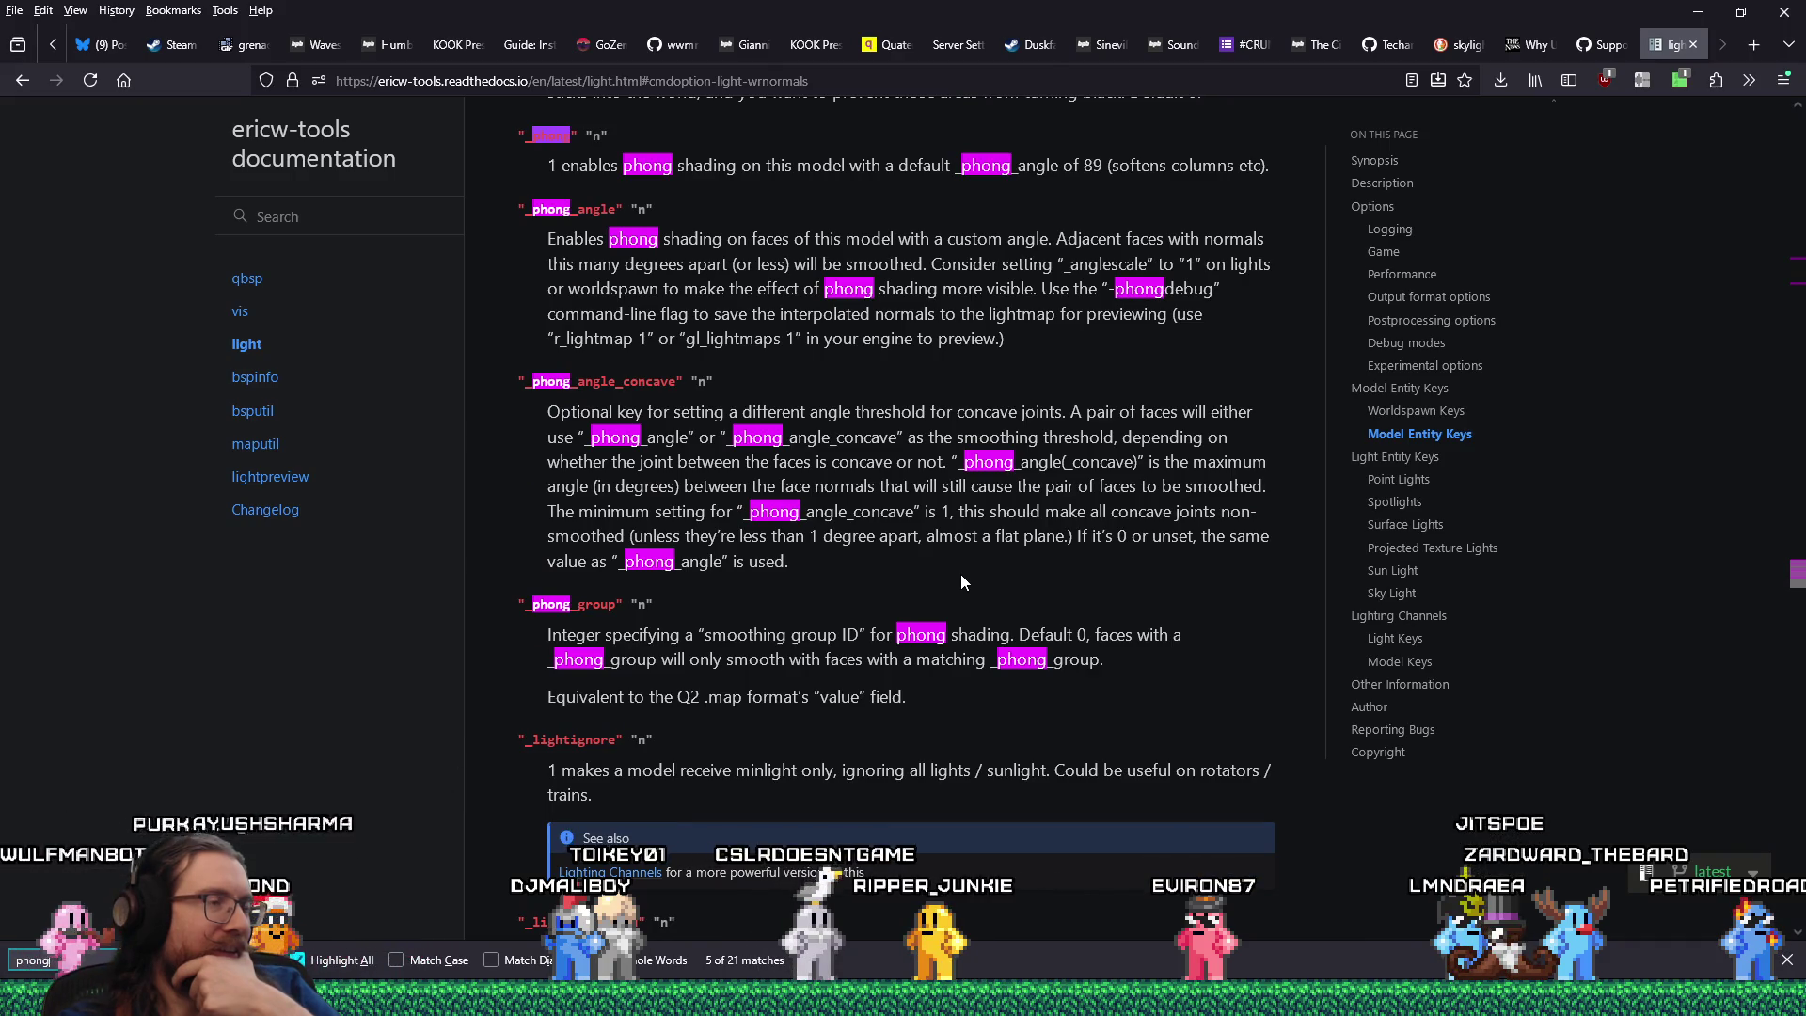
scroll("up", 3)
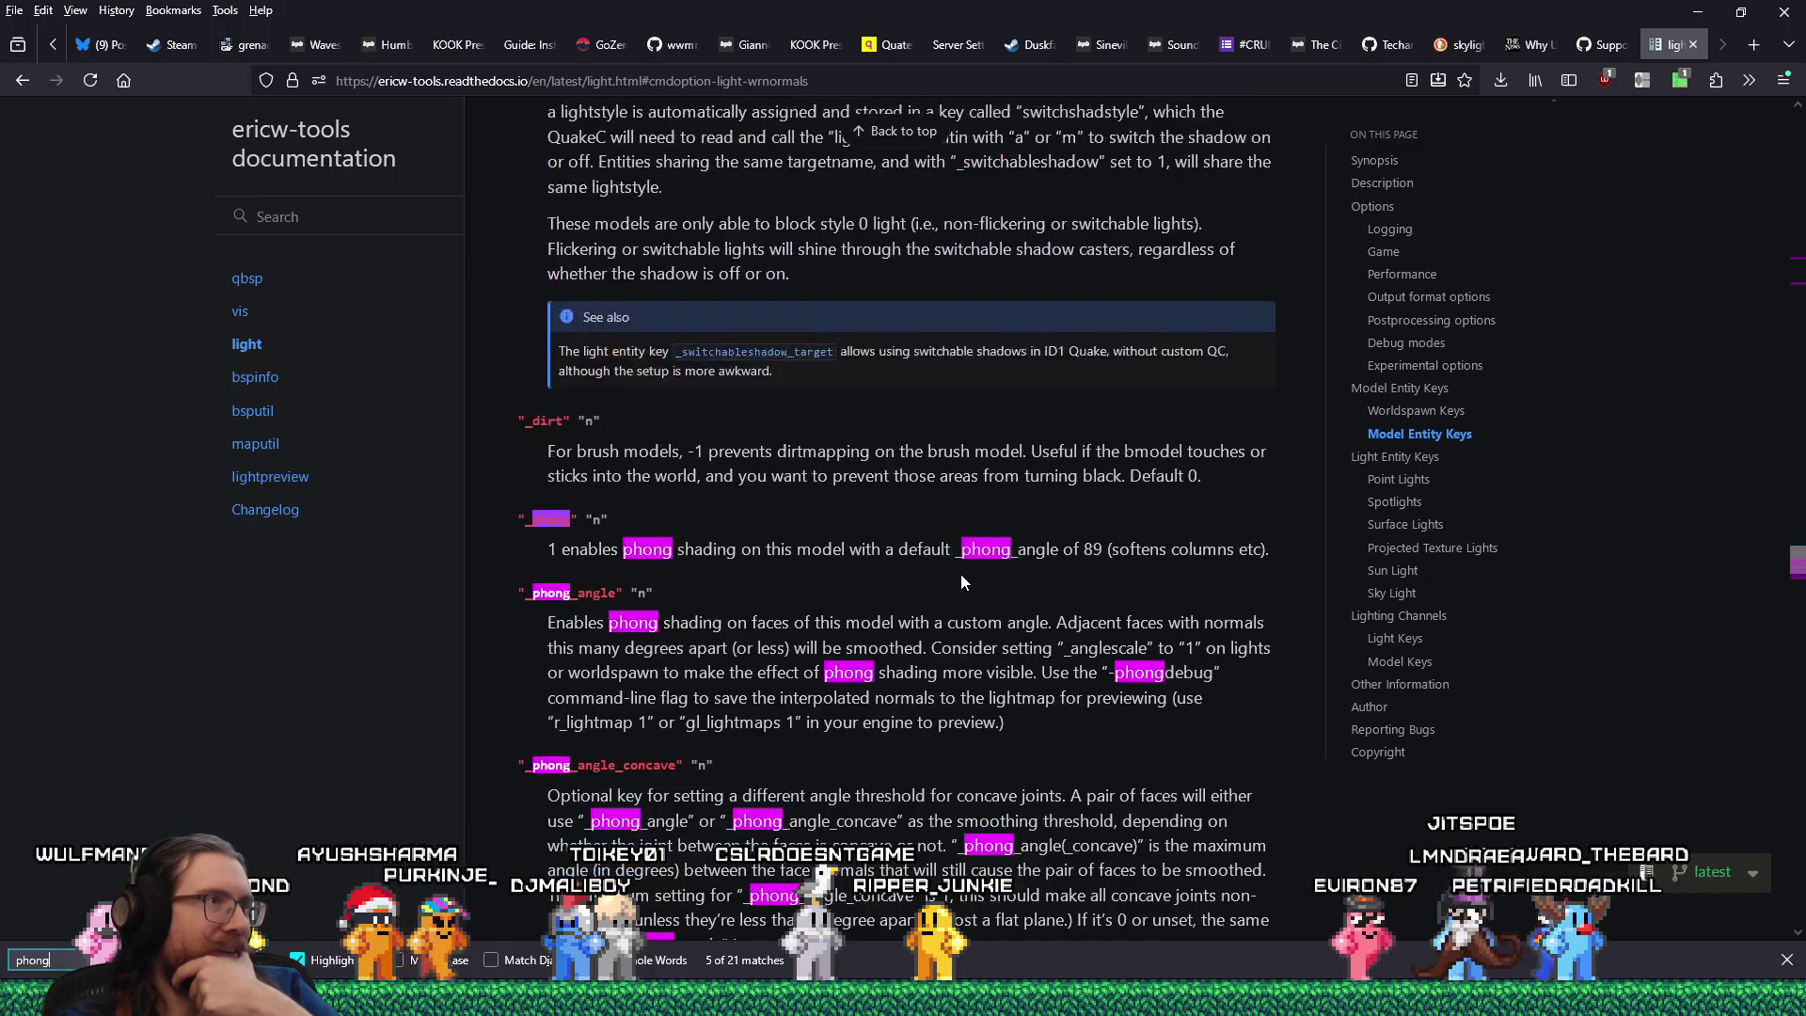
scroll("up", 3)
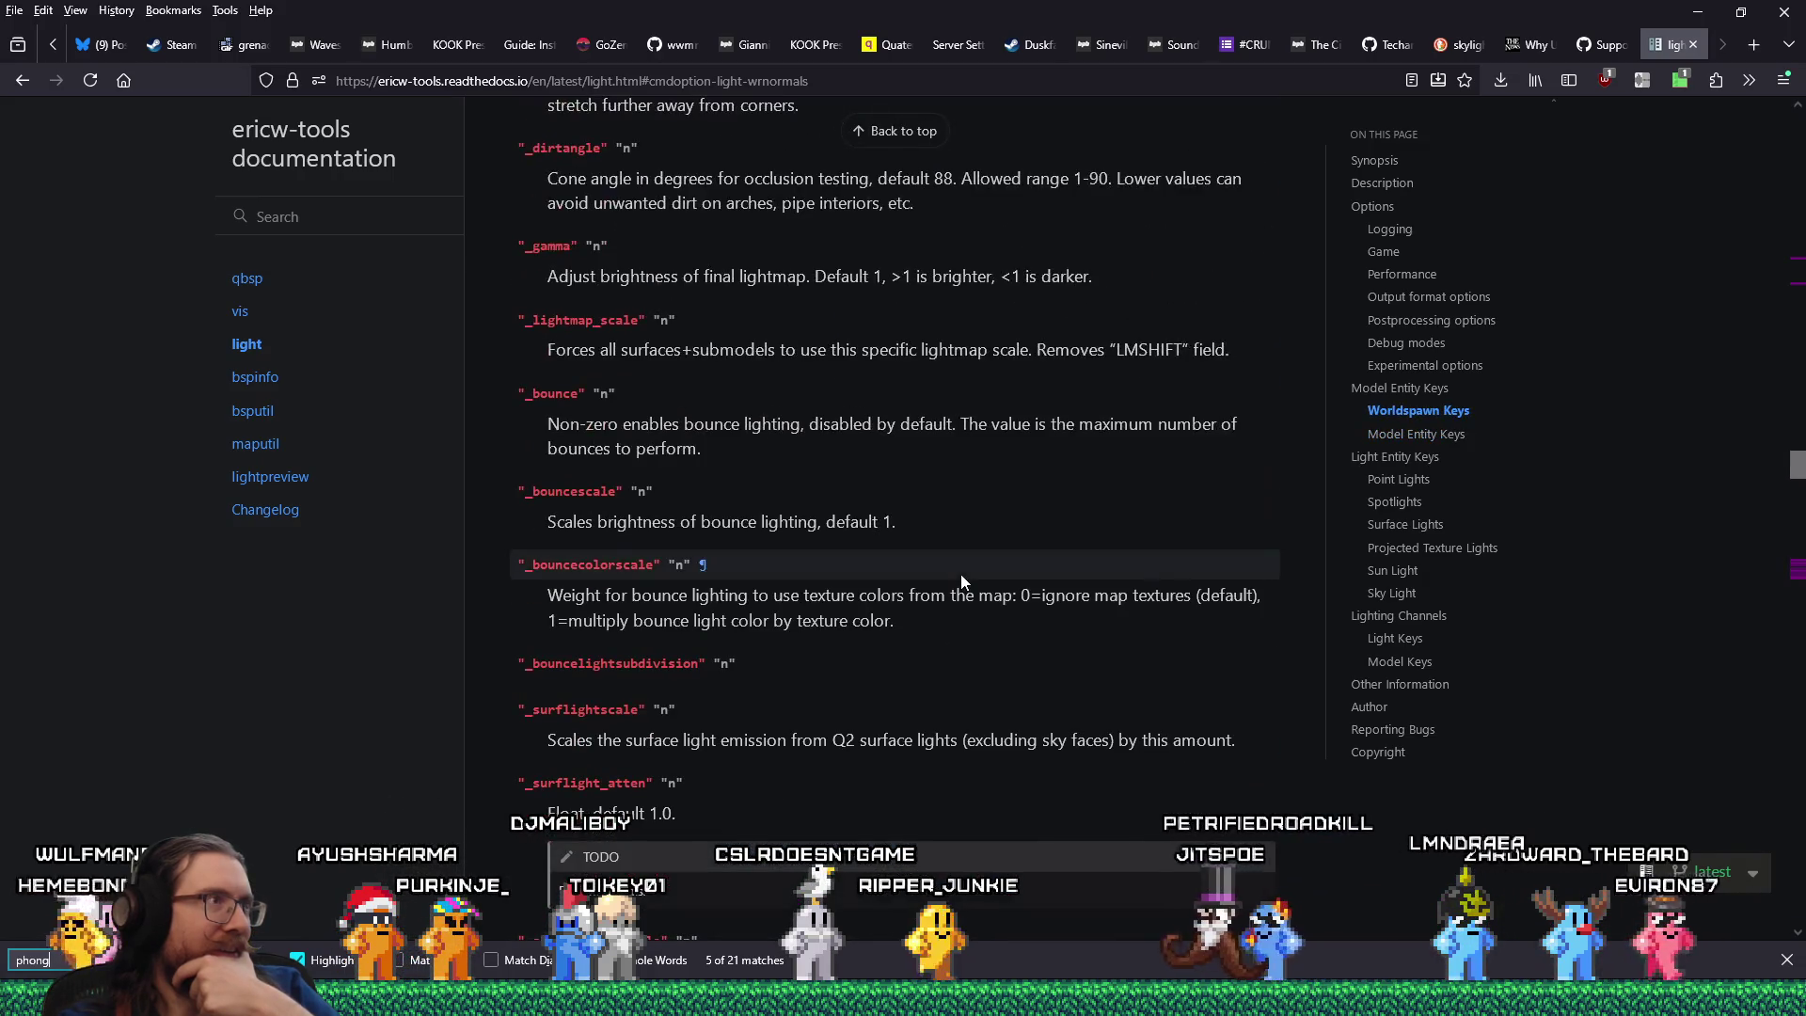
scroll("down", 3)
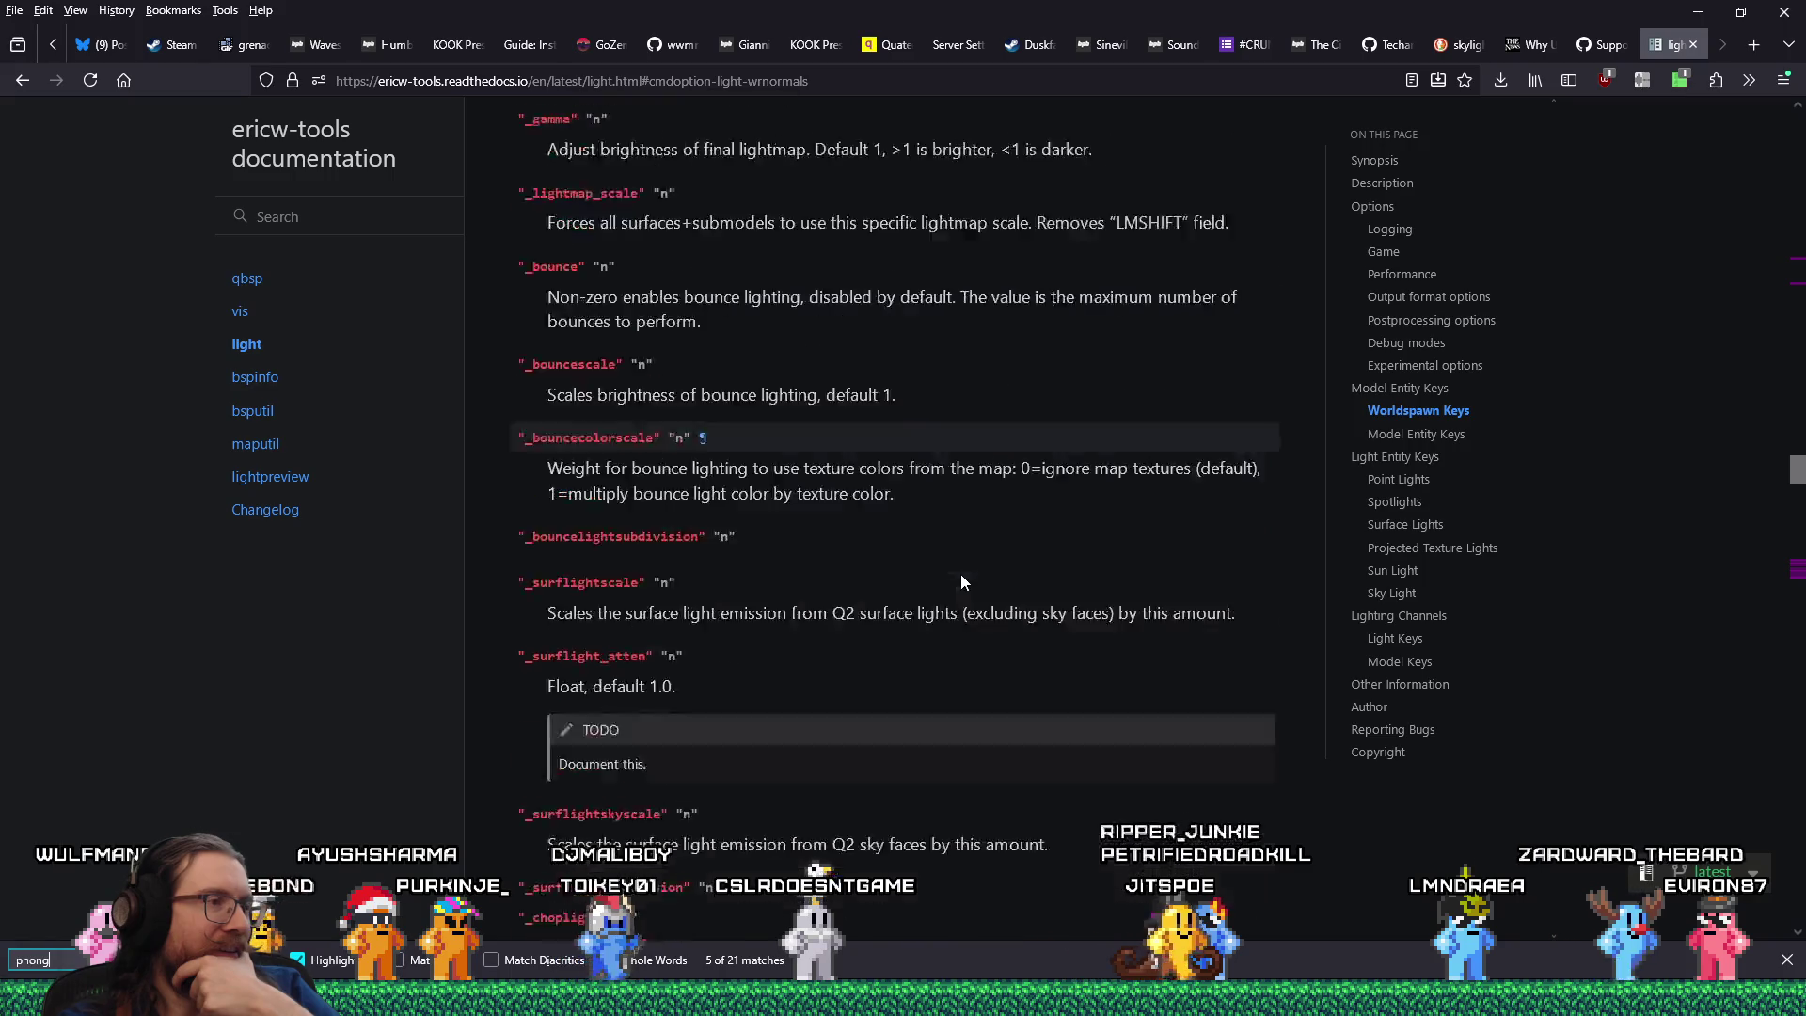
scroll("down", 3)
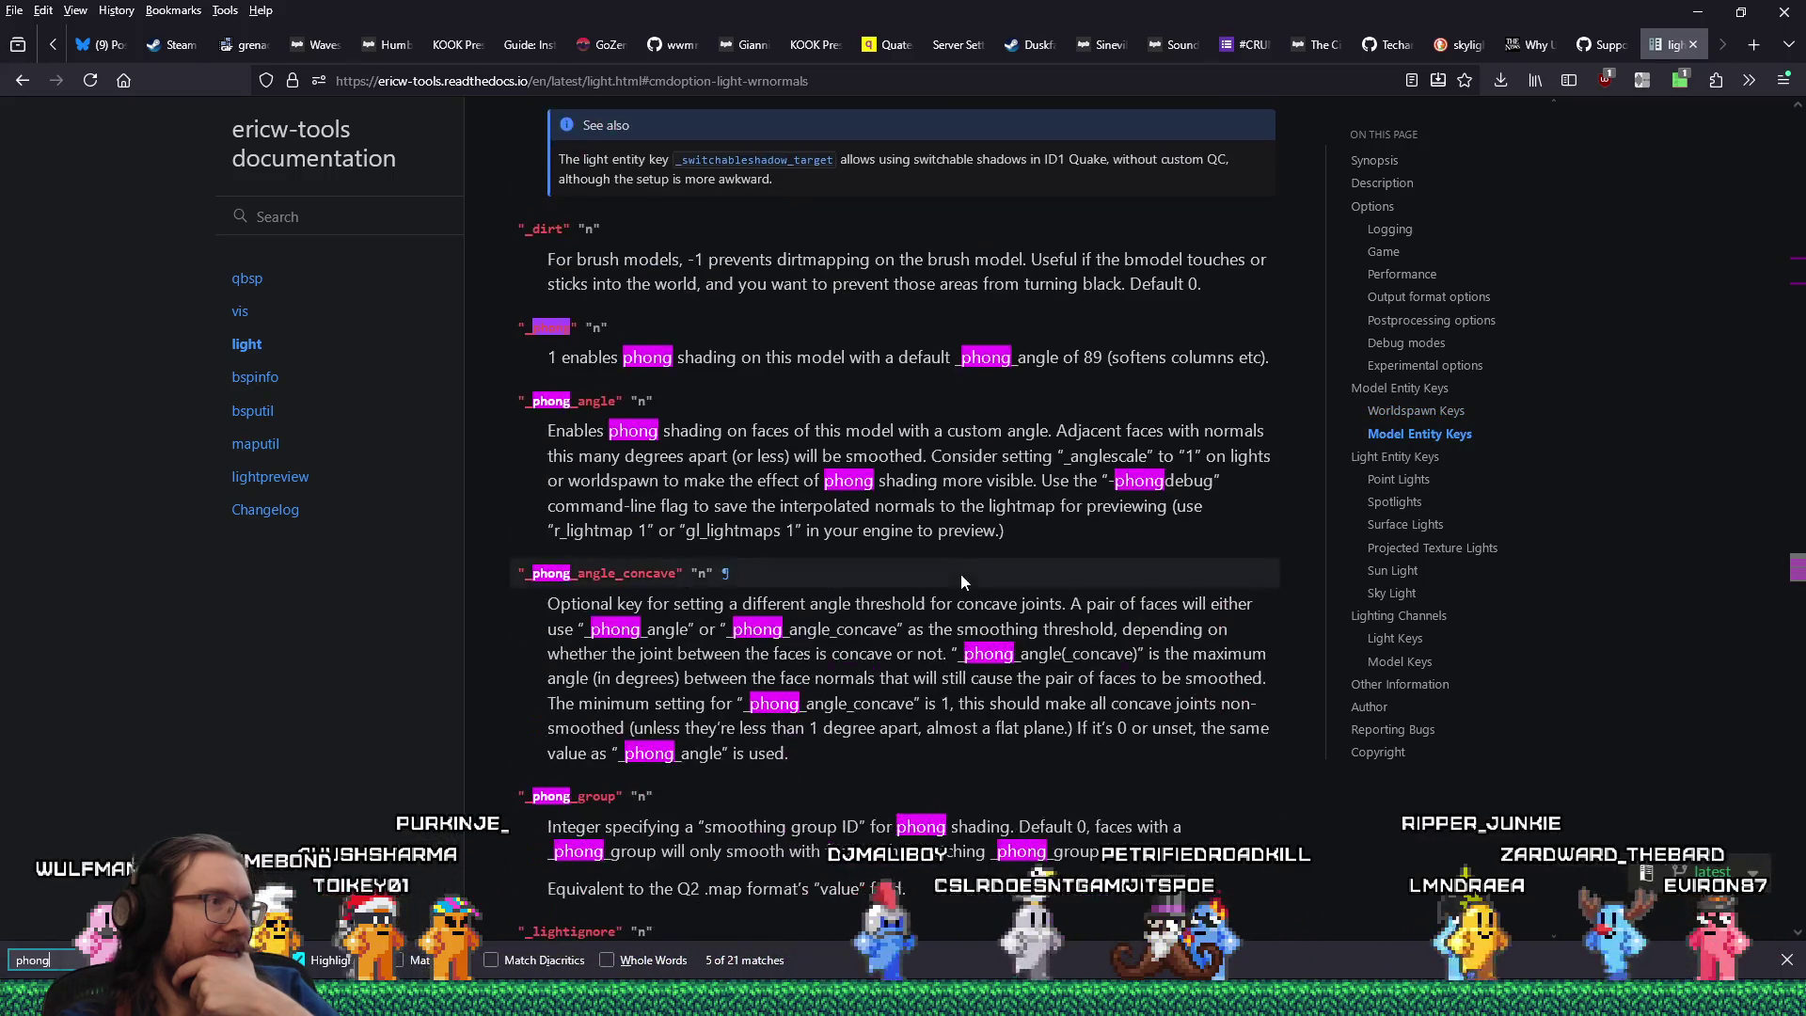
scroll("down", 3)
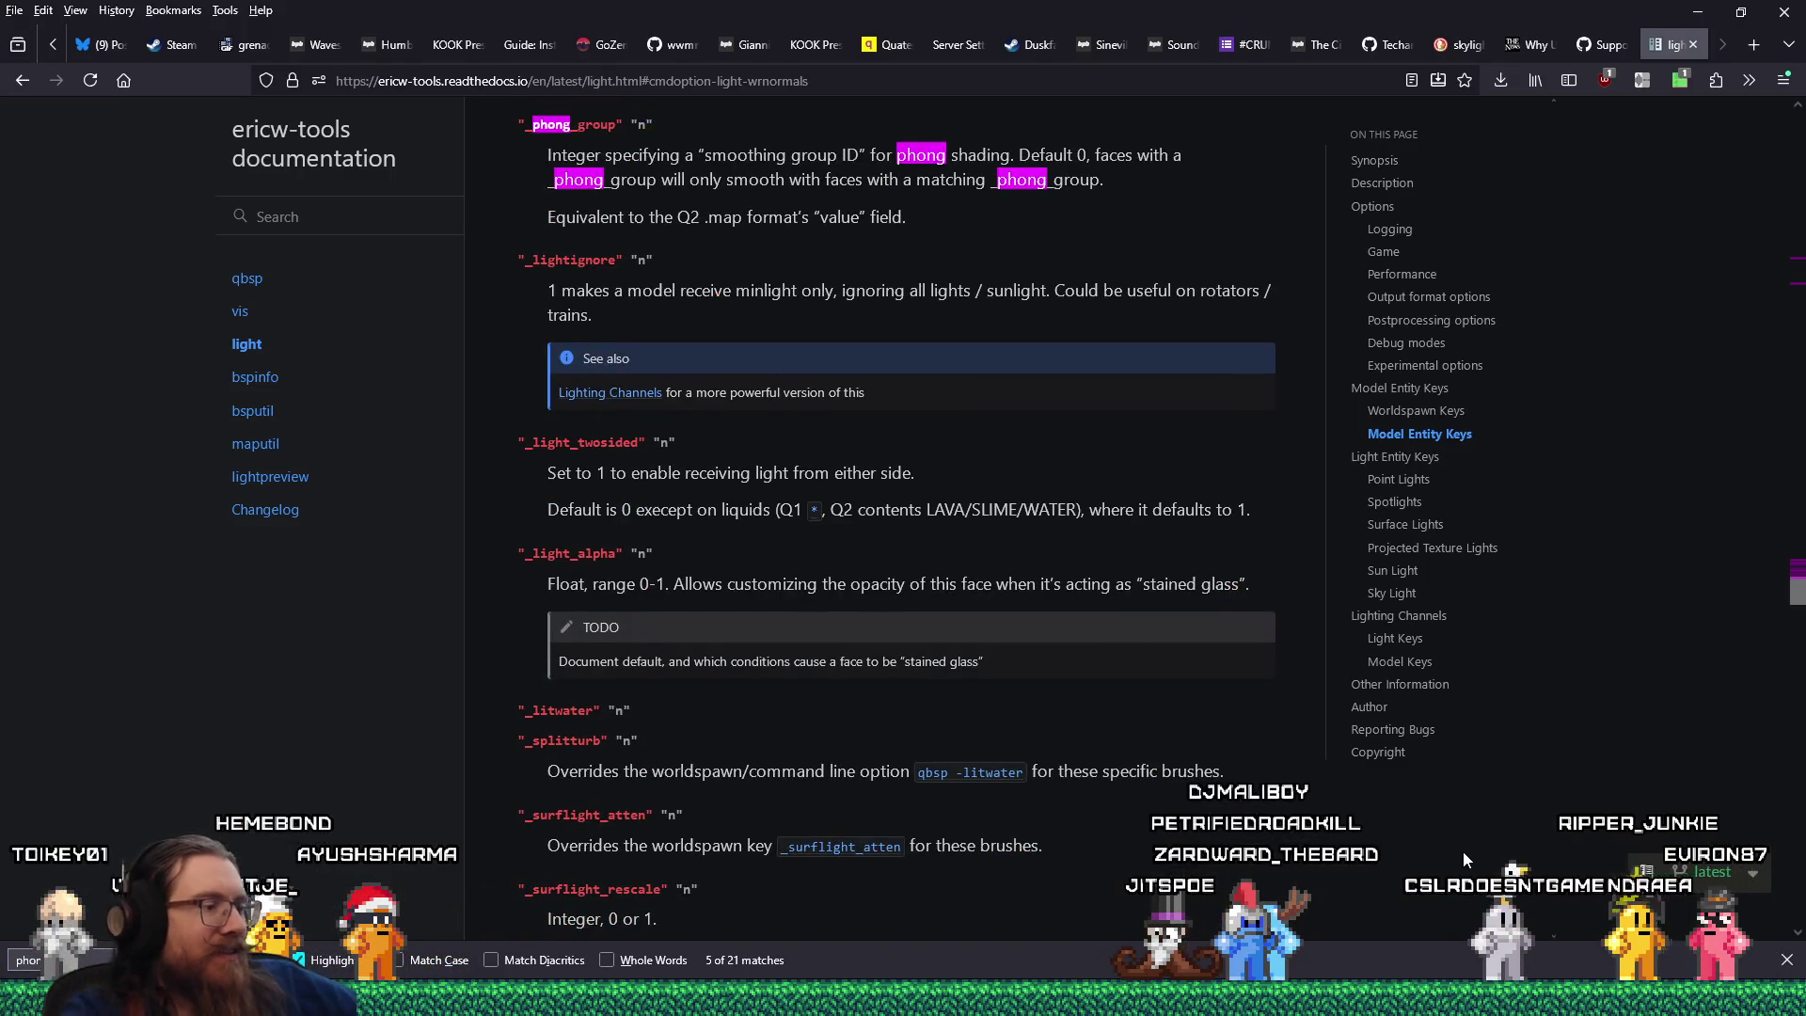
key("ctrl+f")
type("wrno")
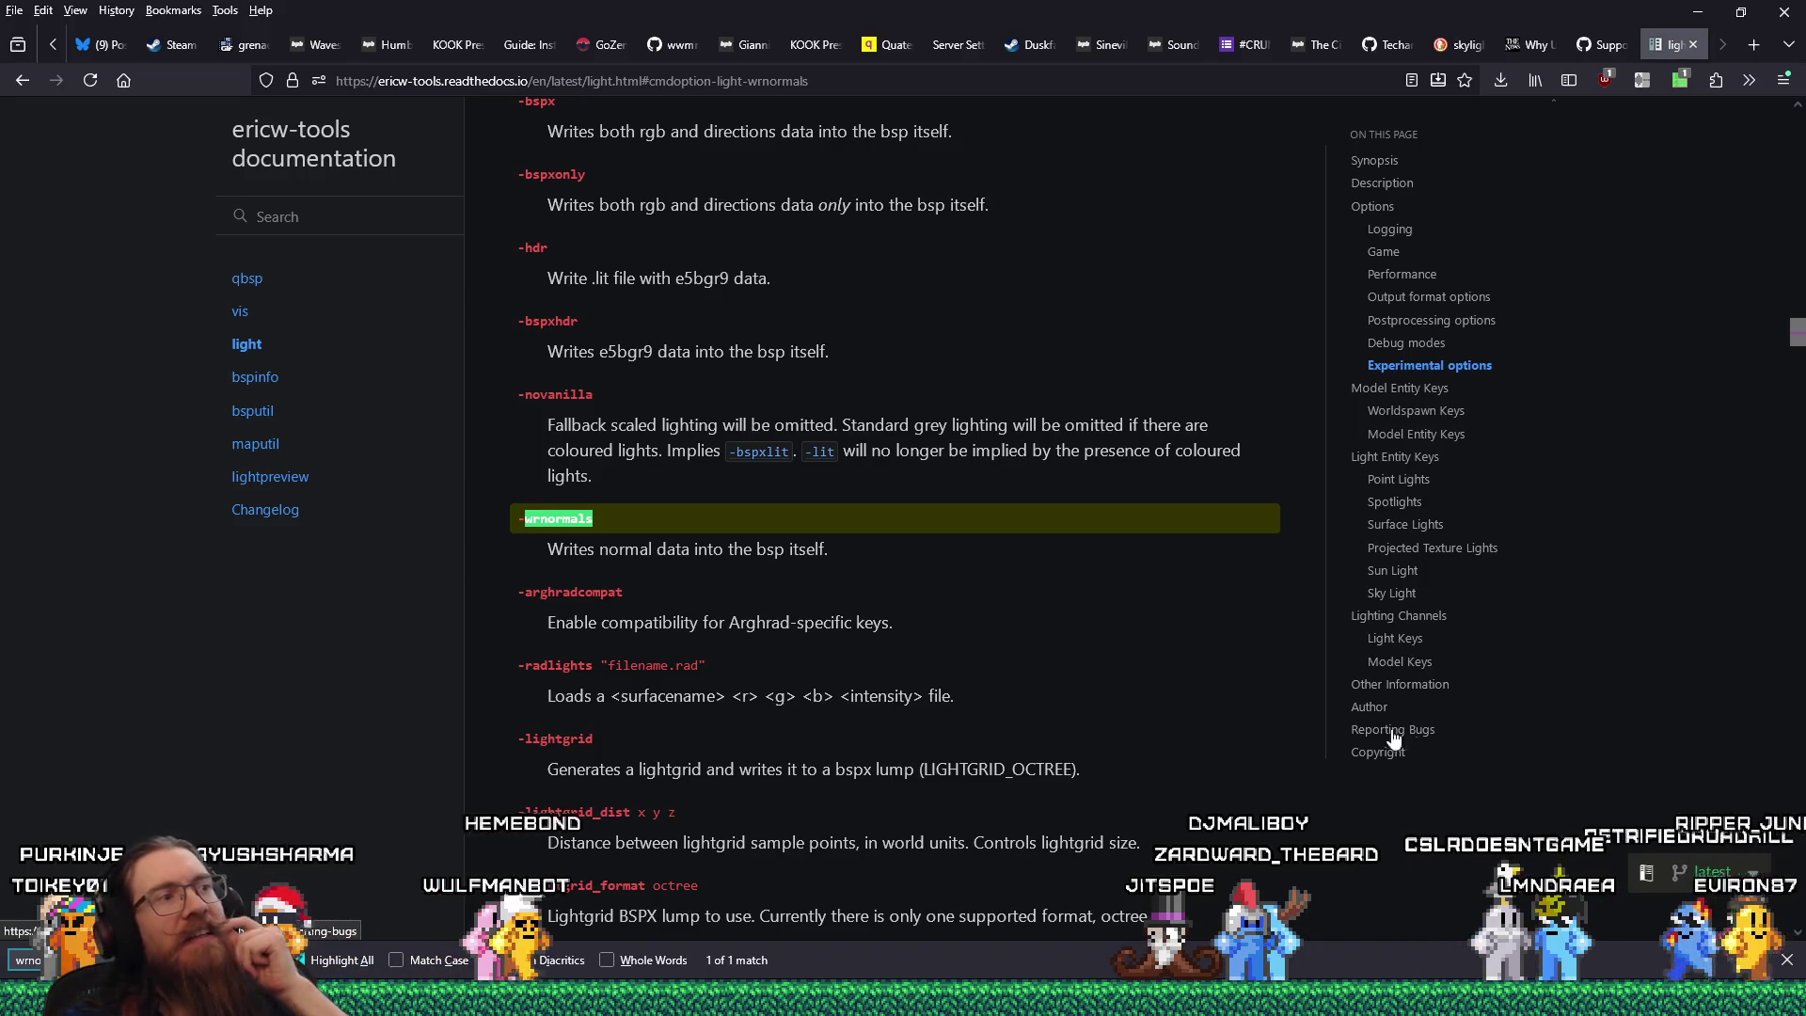
Select the sentence 'Writes normal data into the bsp itself.' under -wrnormals.
left_click_drag(544, 550, 861, 551)
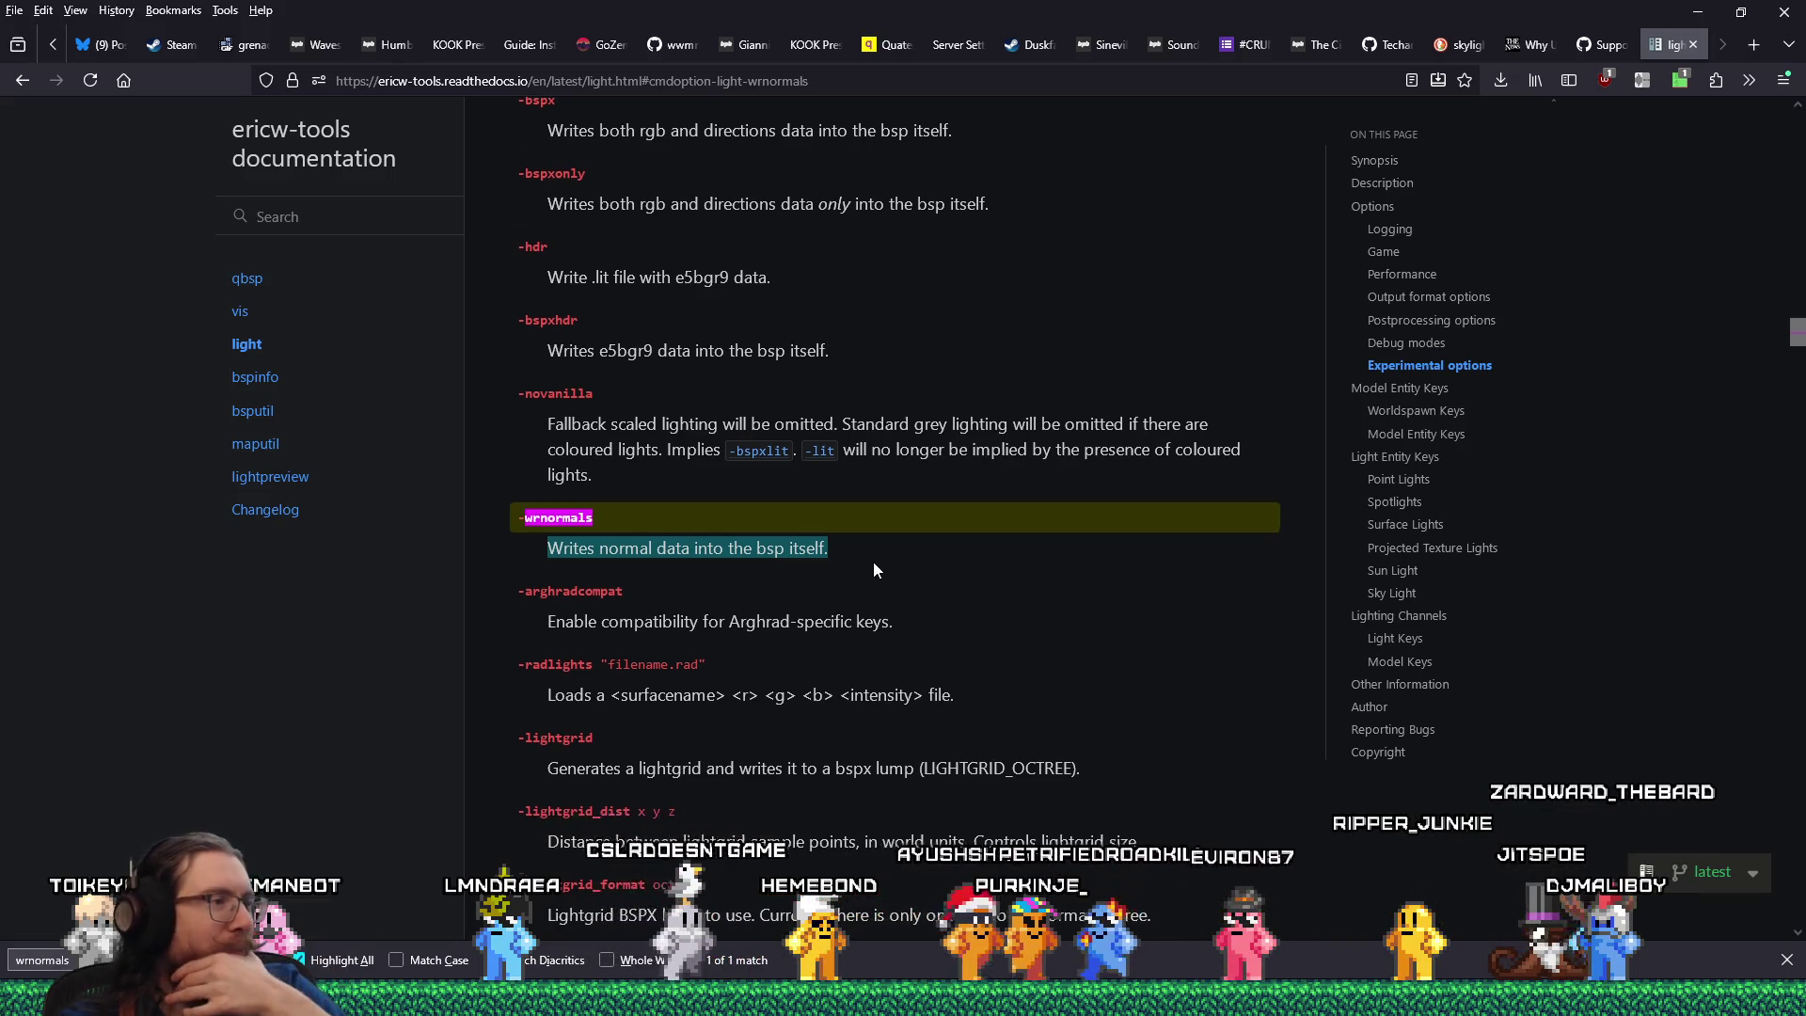
Scroll further through the light docs and clear the text selection.
scroll("down", 3)
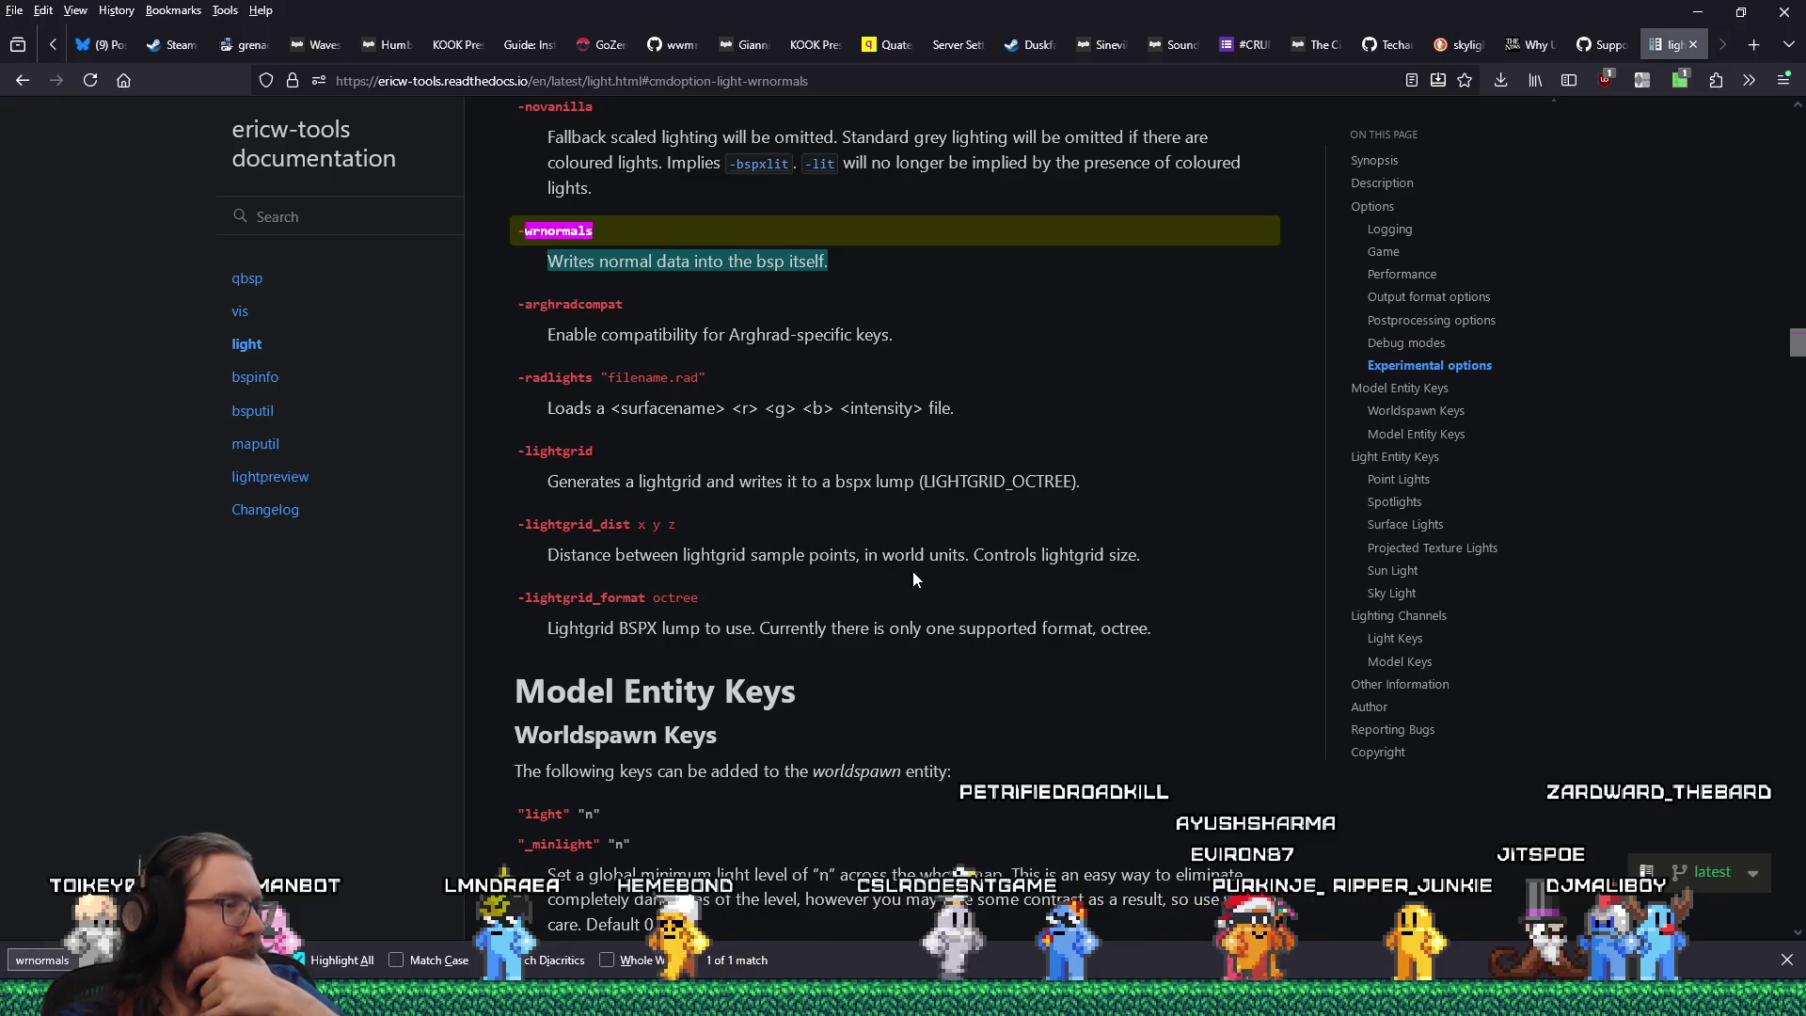
scroll("down", 3)
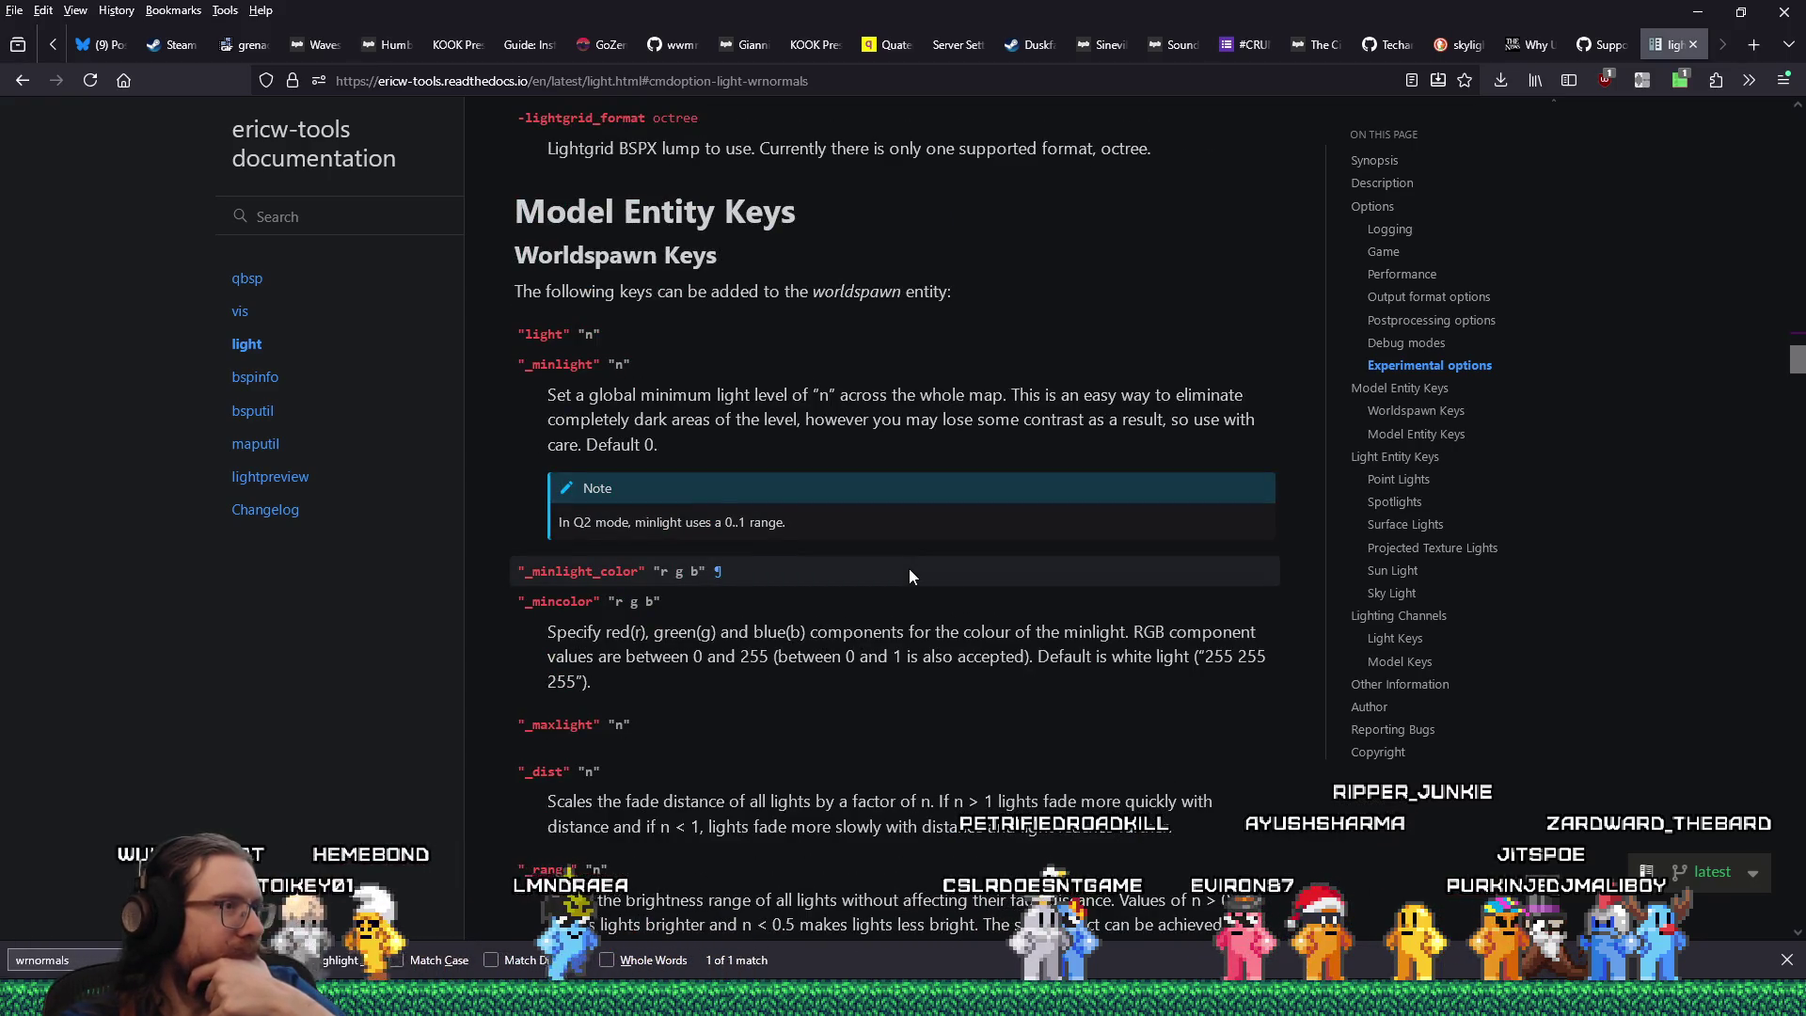
scroll("down", 3)
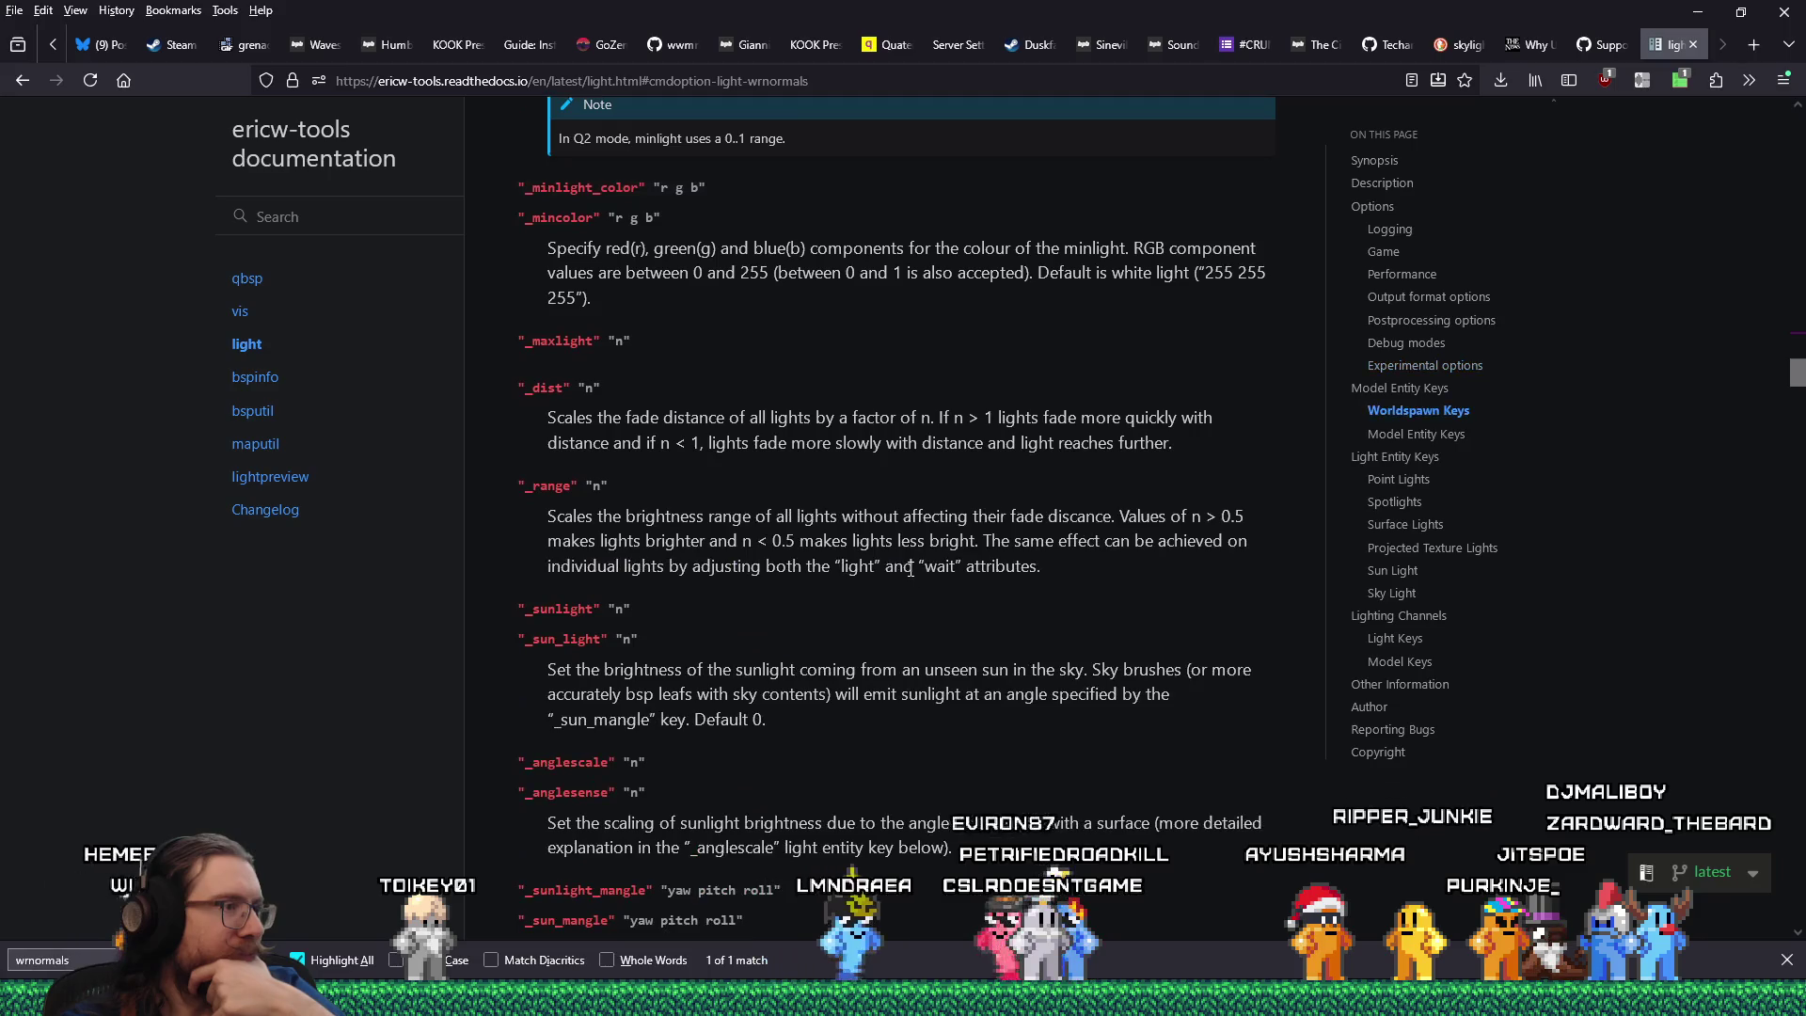
scroll("down", 3)
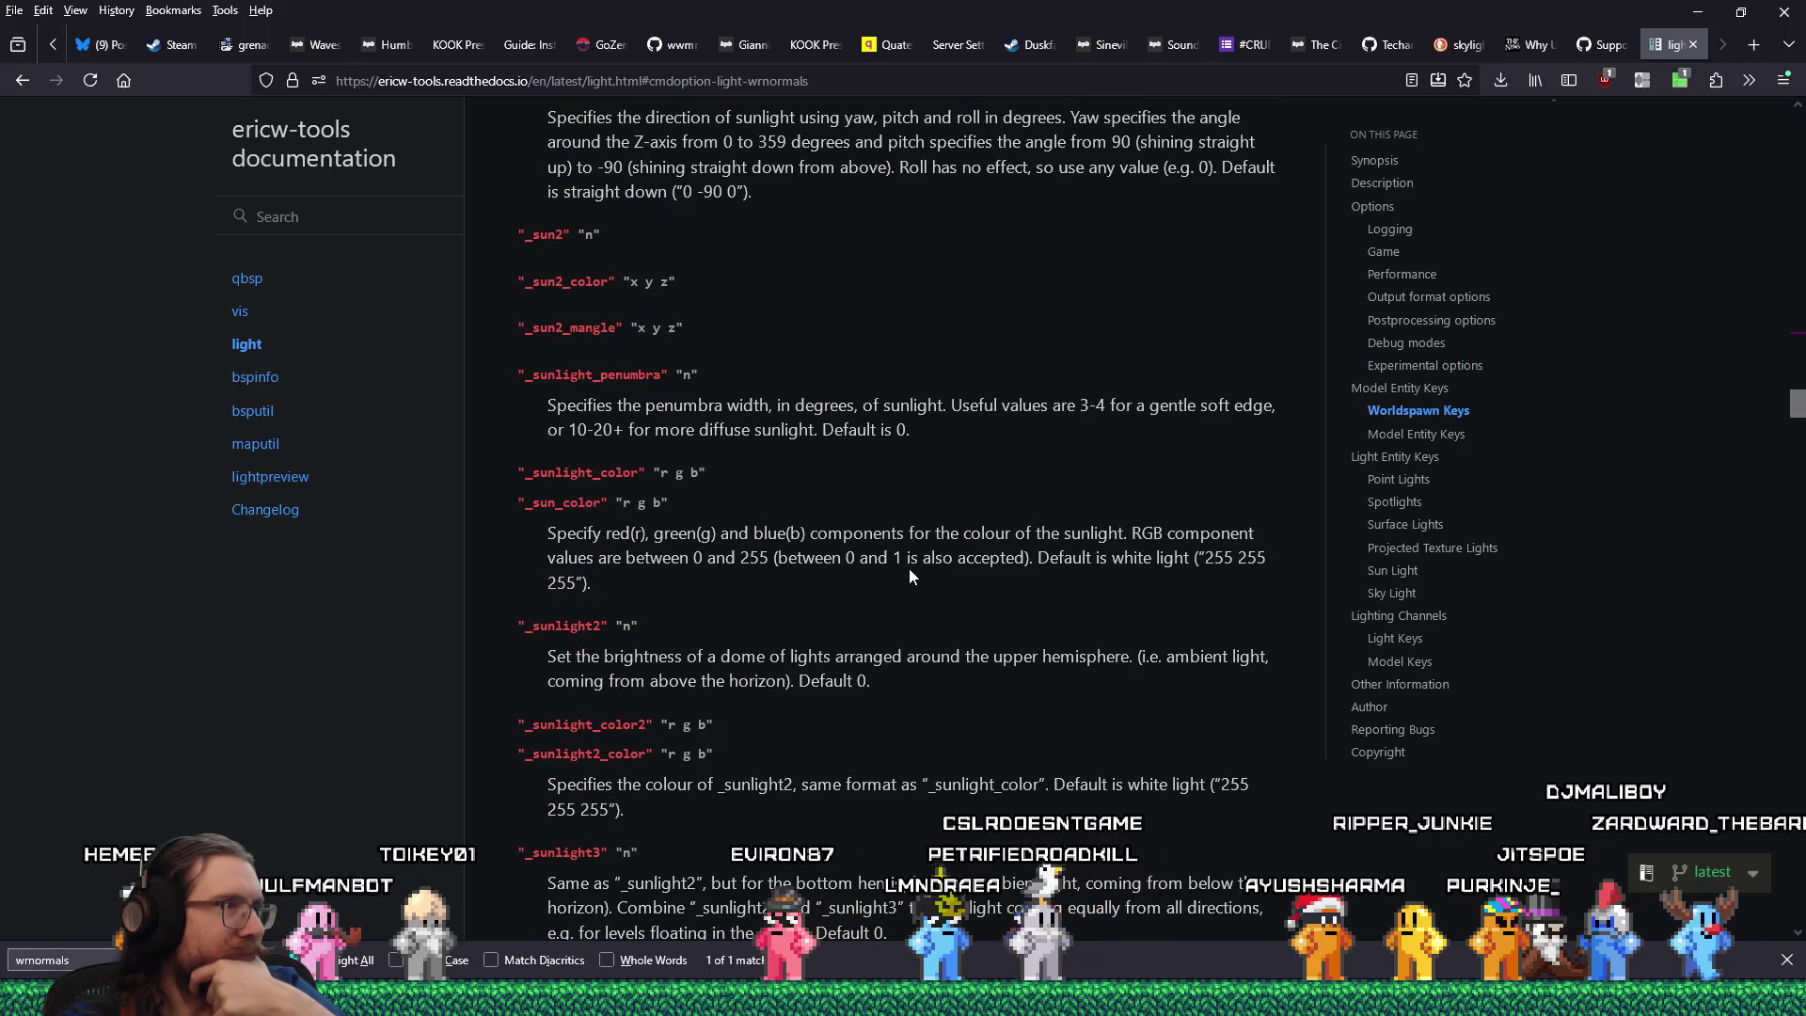
scroll("up", 3)
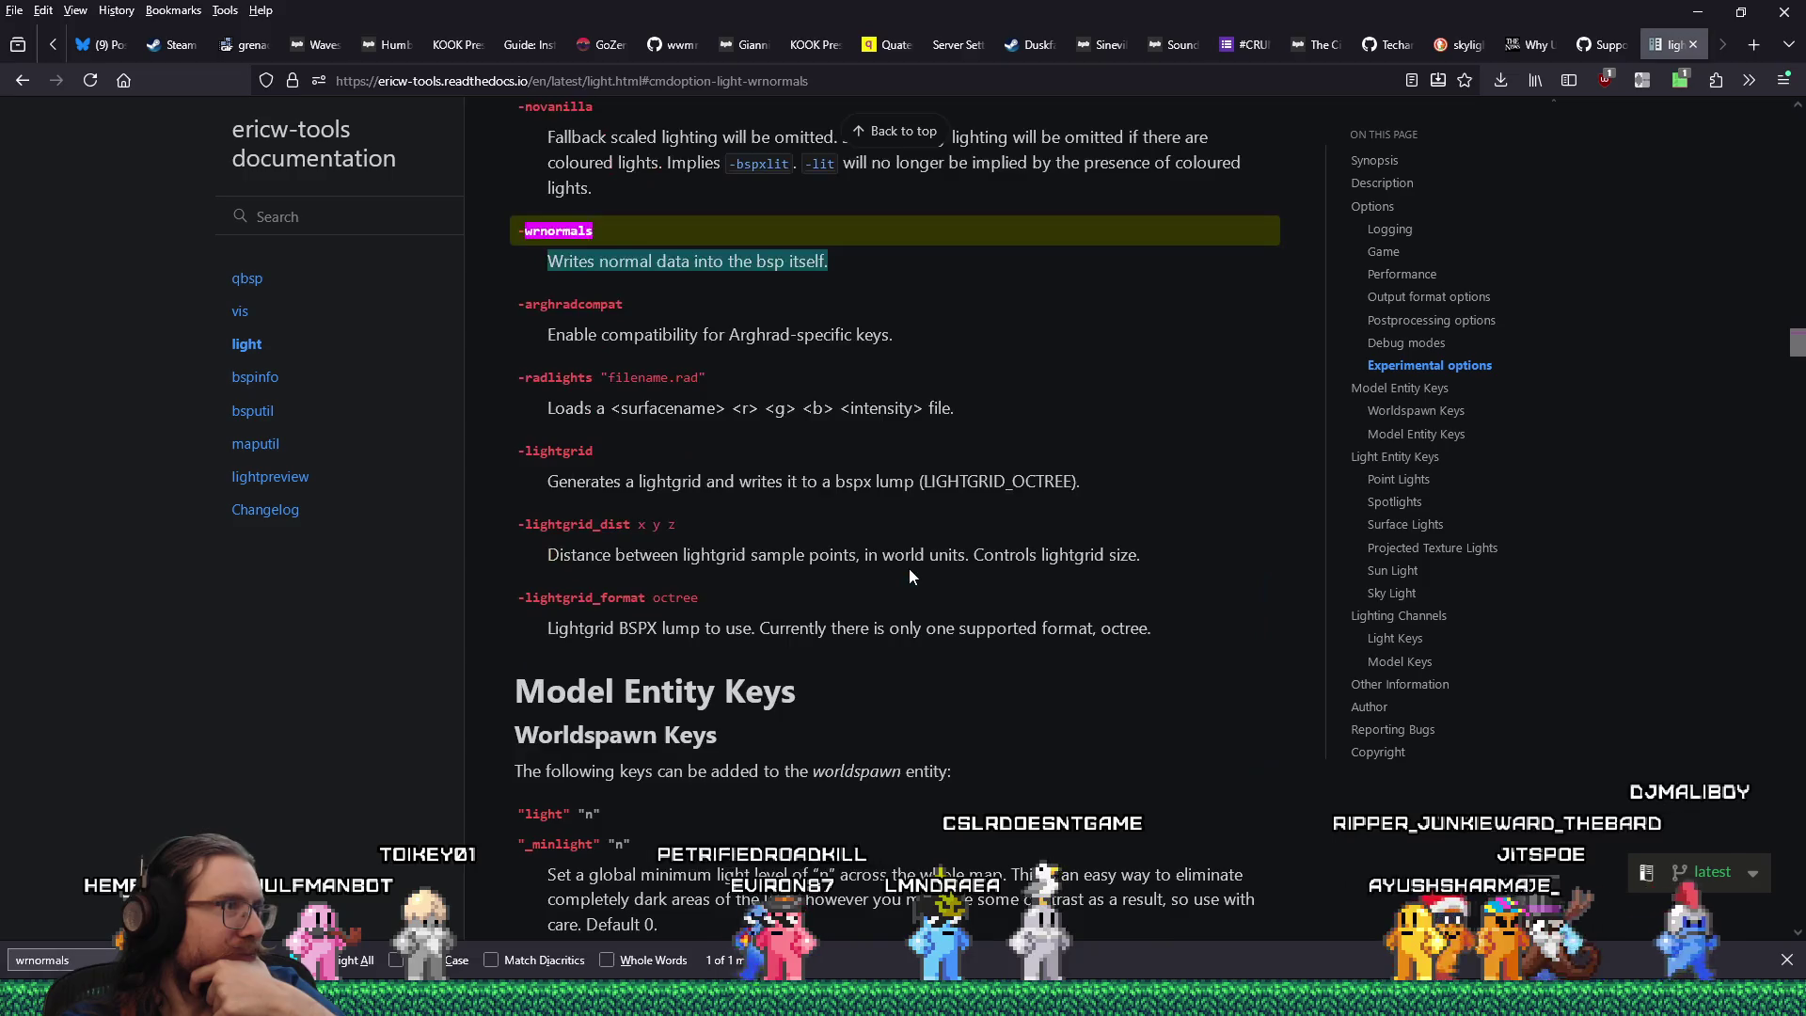
scroll("up", 3)
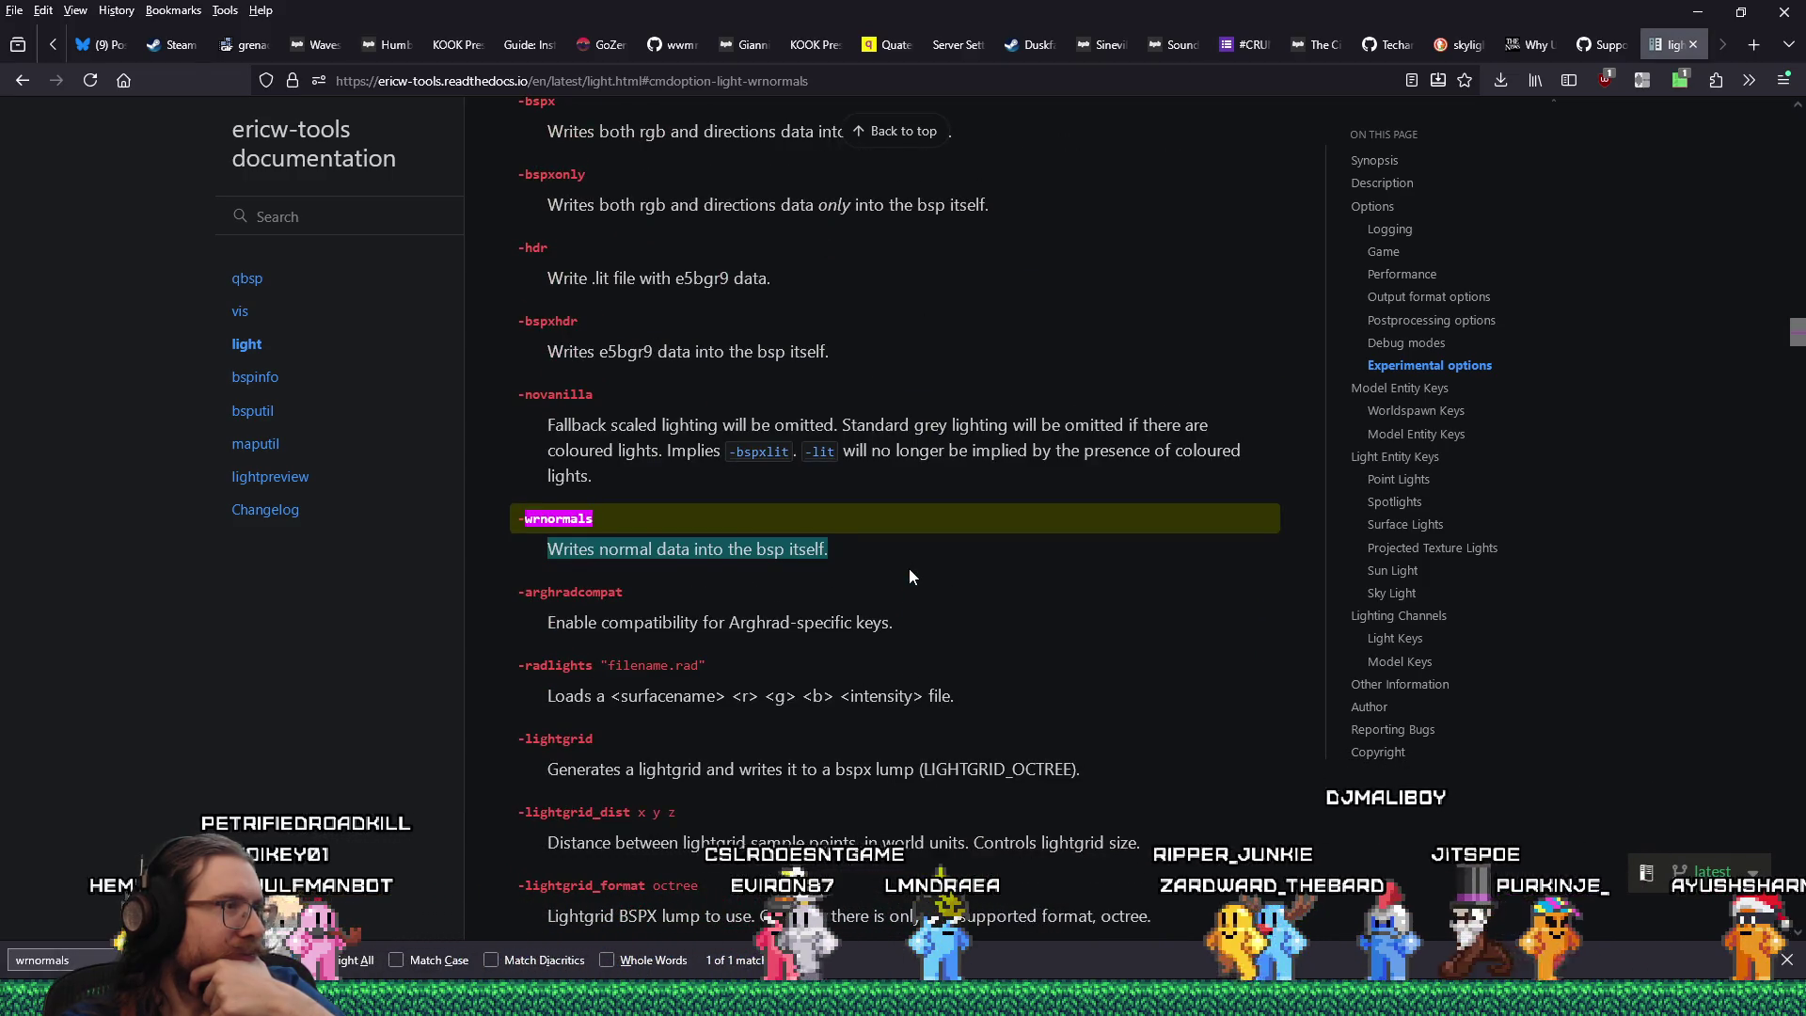
left_click(908, 576)
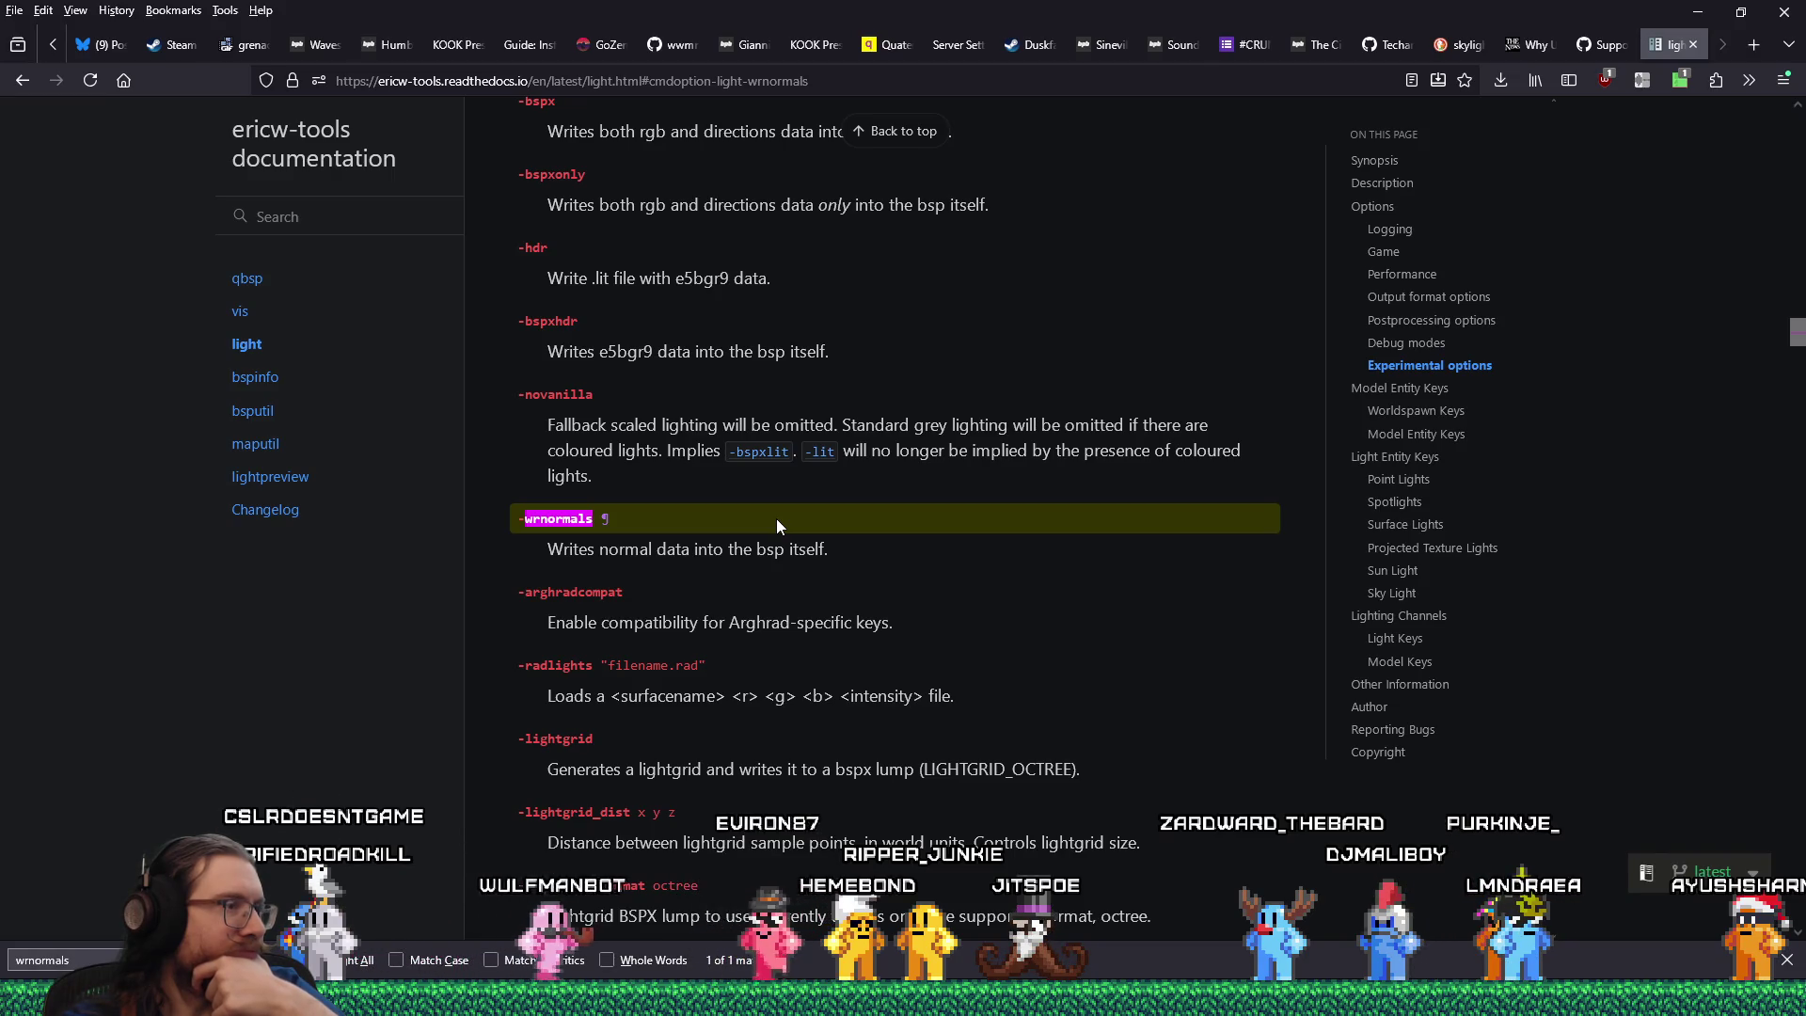
Read the Worldspawn Keys section, dismiss the address-bar suggestions, and return to TrenchBroom.
scroll("down", 3)
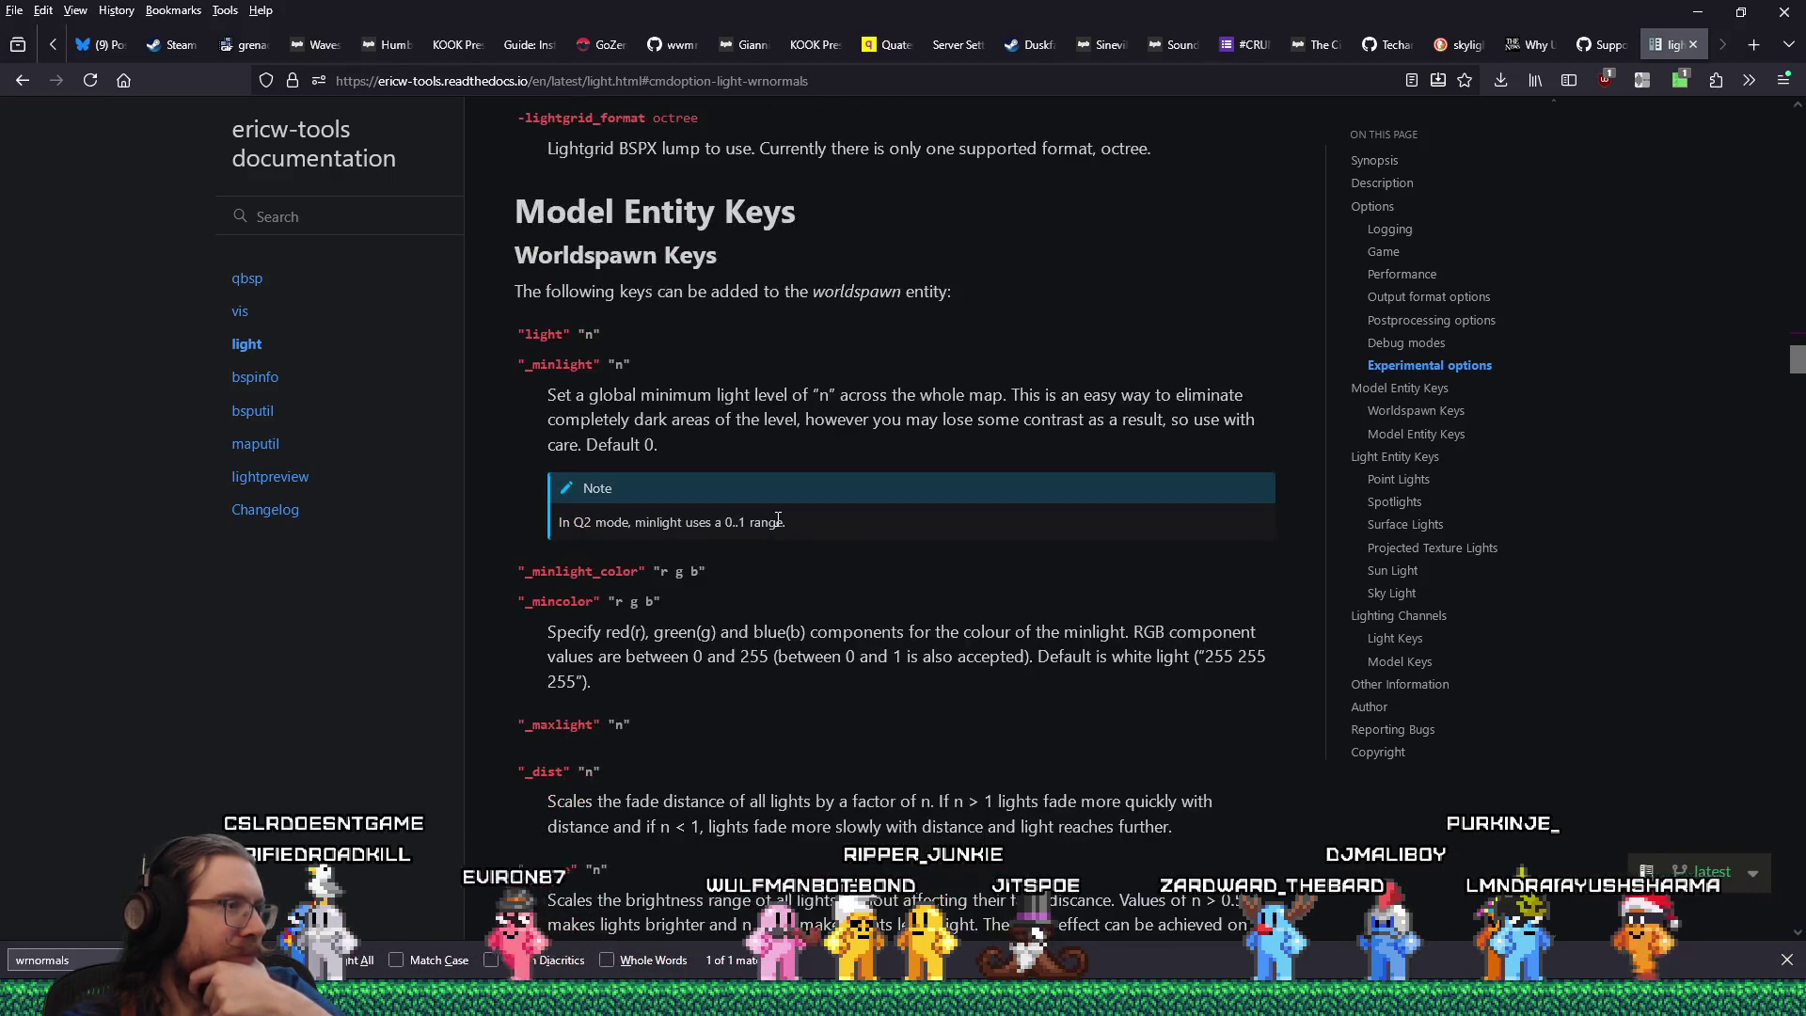
scroll("down", 3)
scroll("down", 3)
scroll("down", 3)
scroll("down", 3)
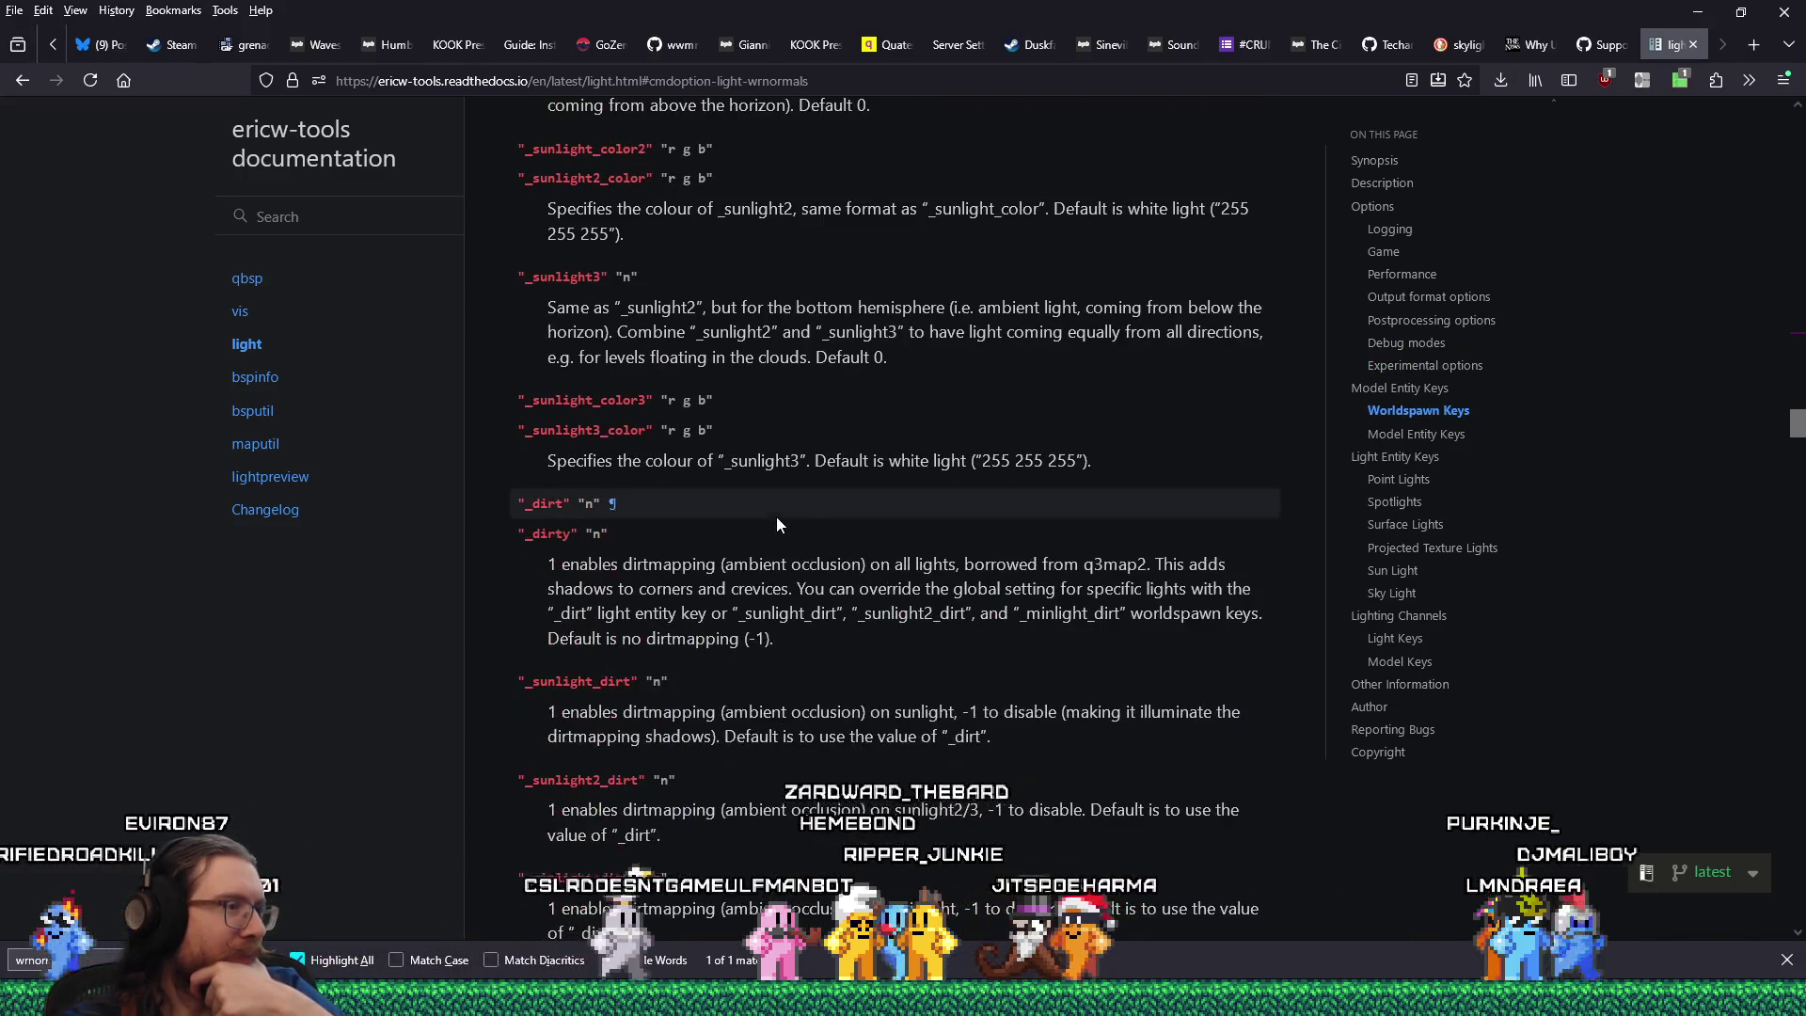
scroll("down", 3)
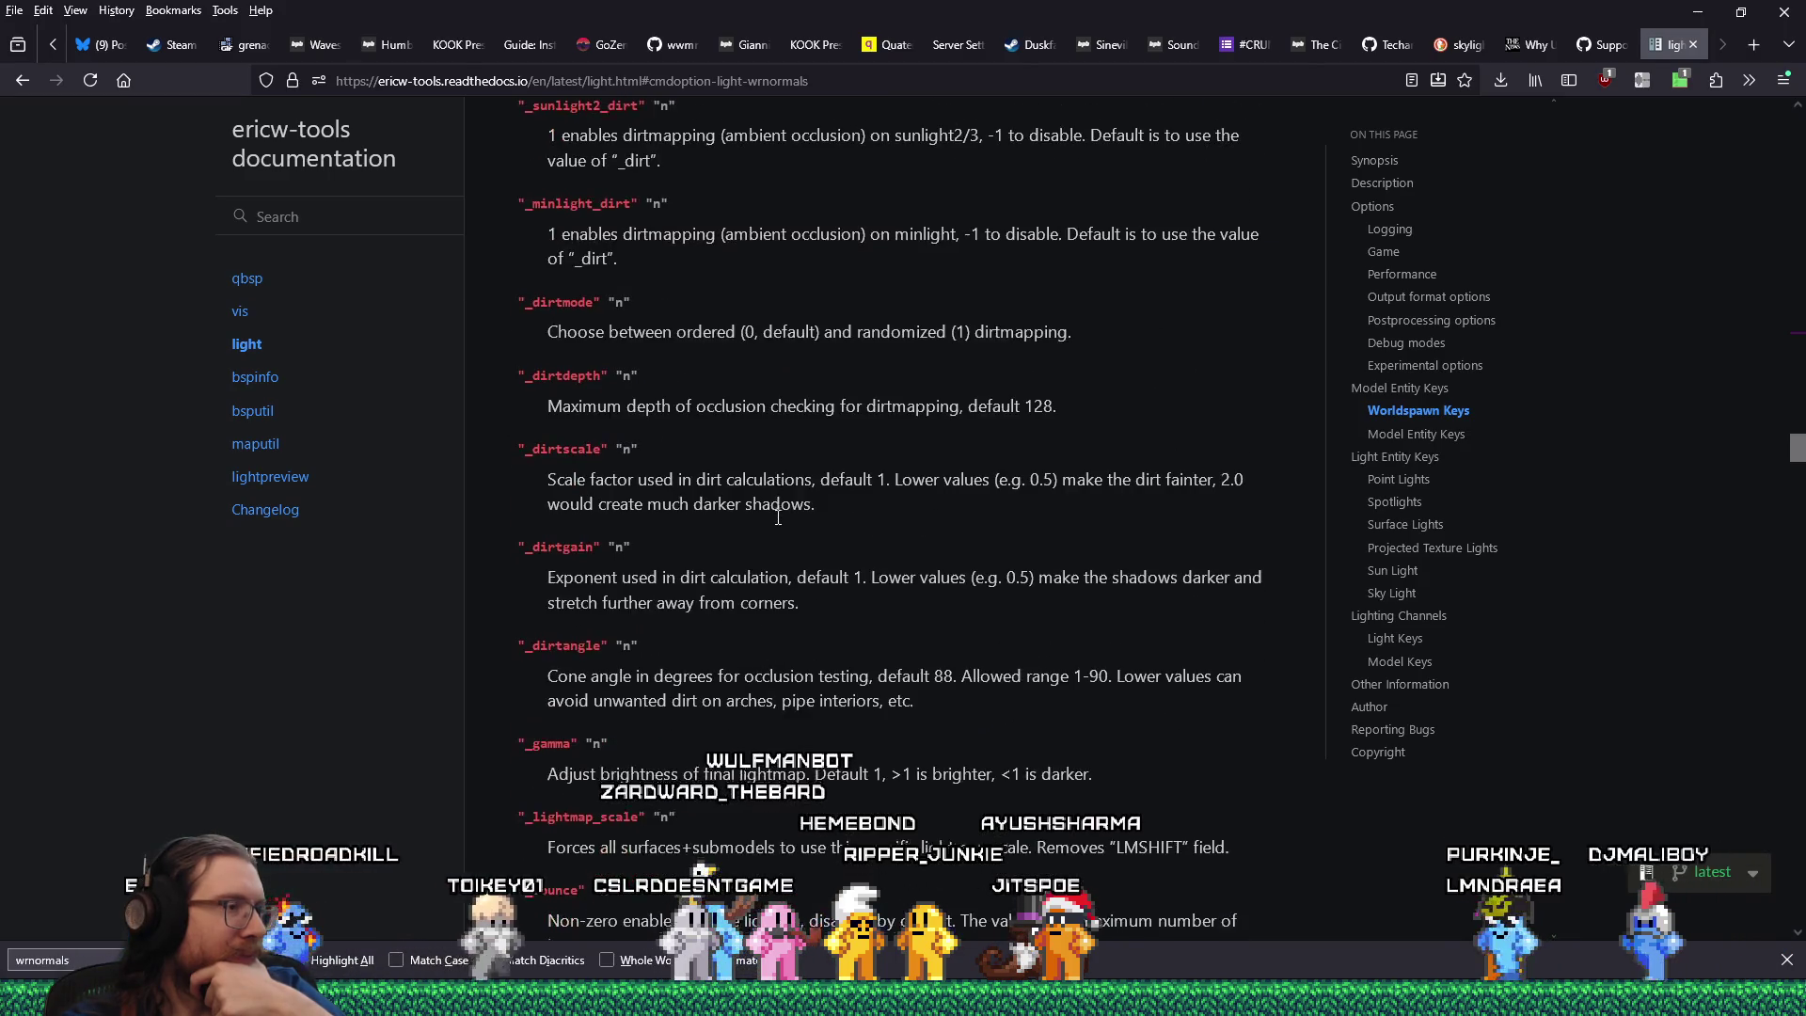
scroll("down", 3)
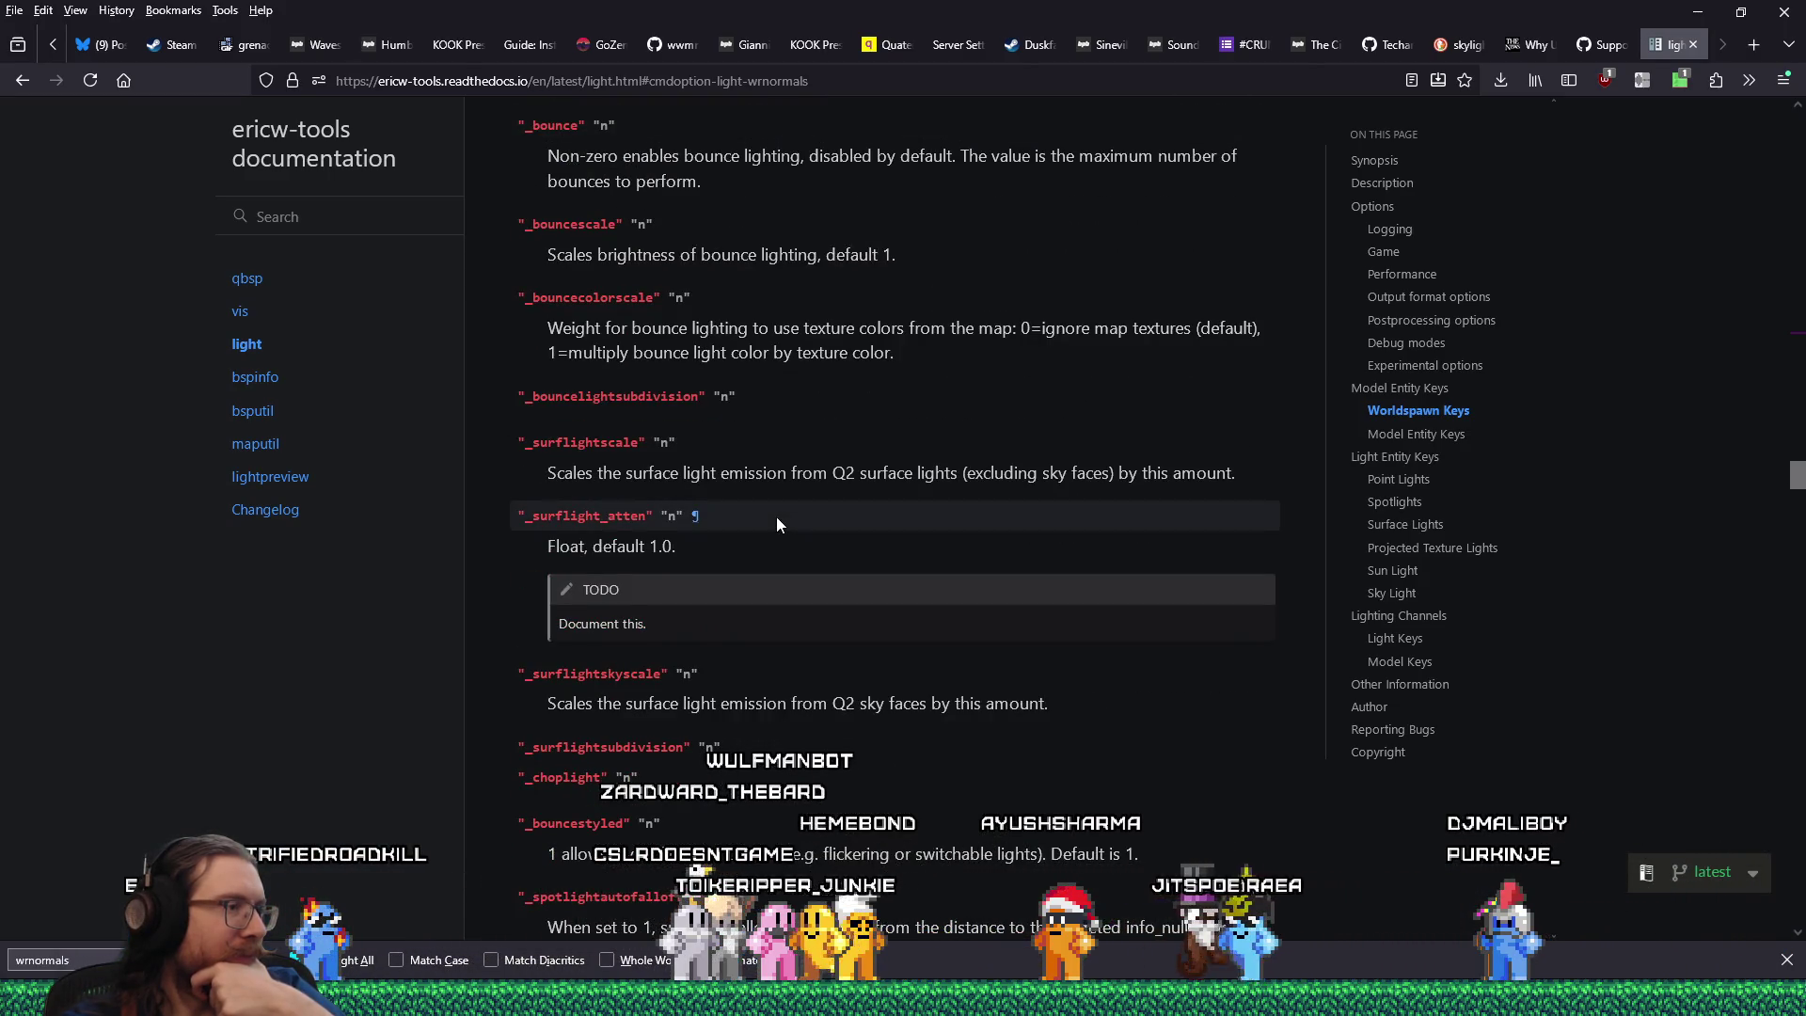
scroll("up", 3)
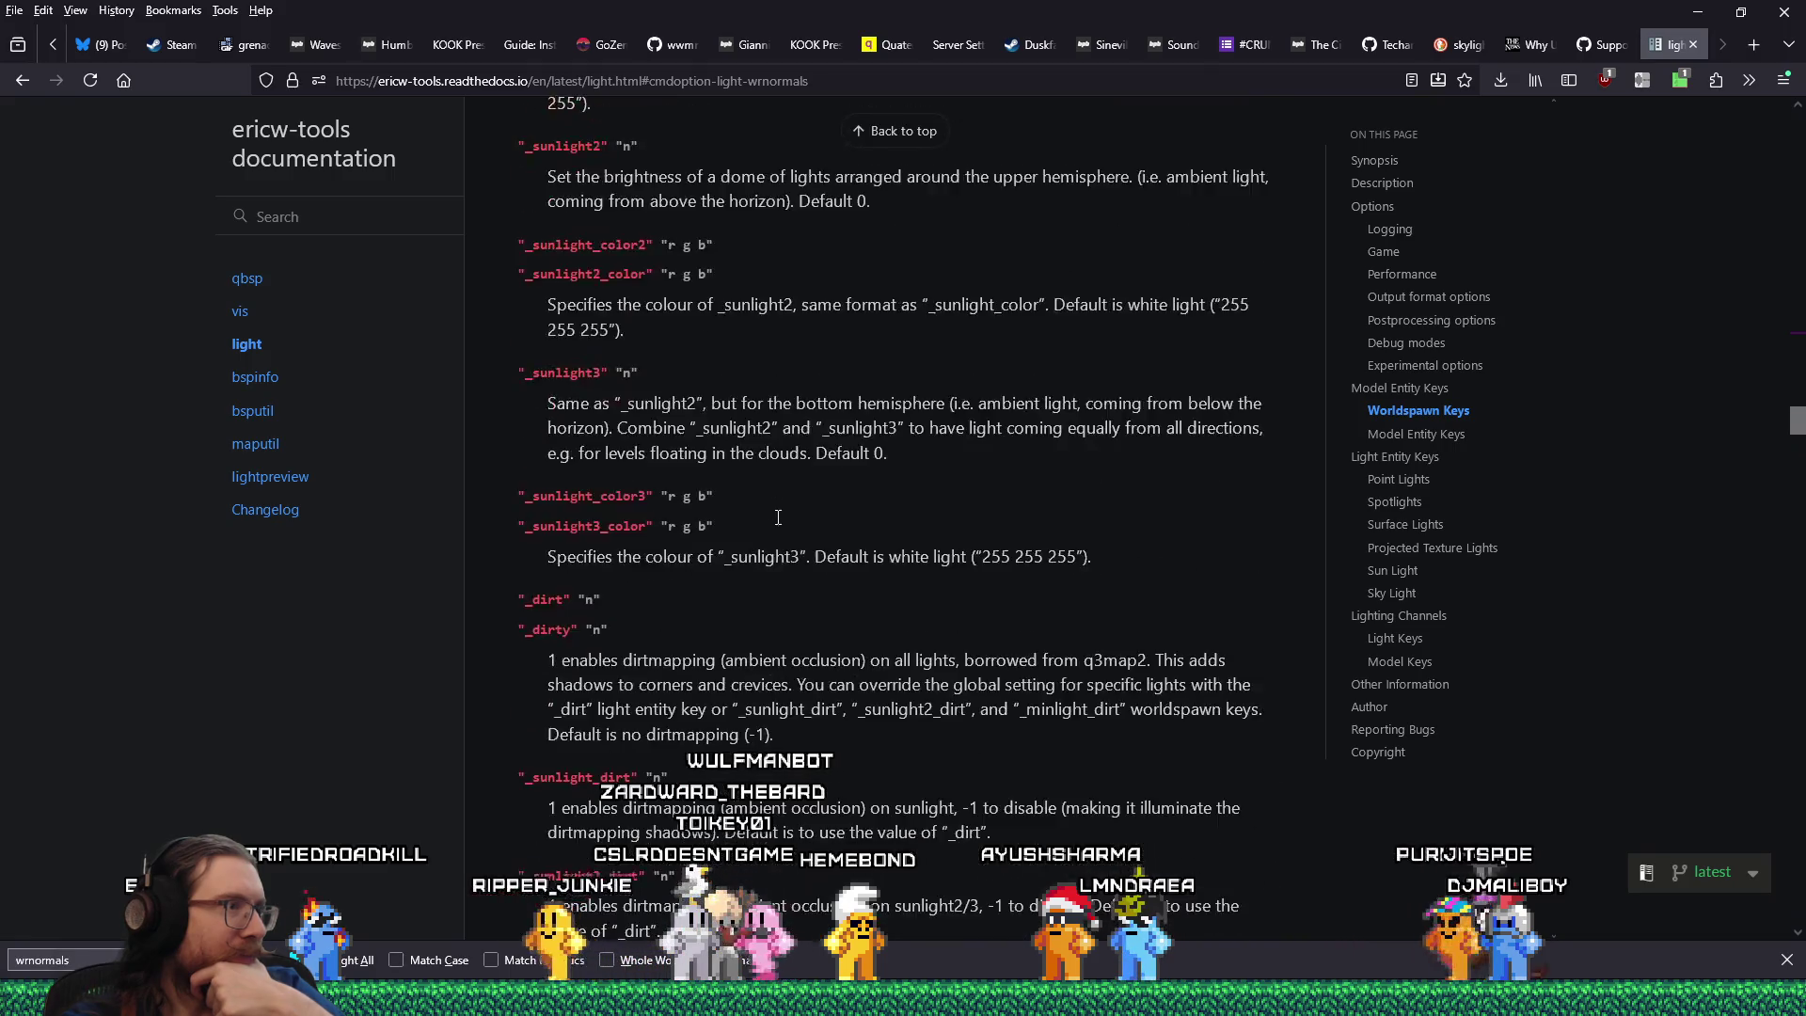
scroll("up", 3)
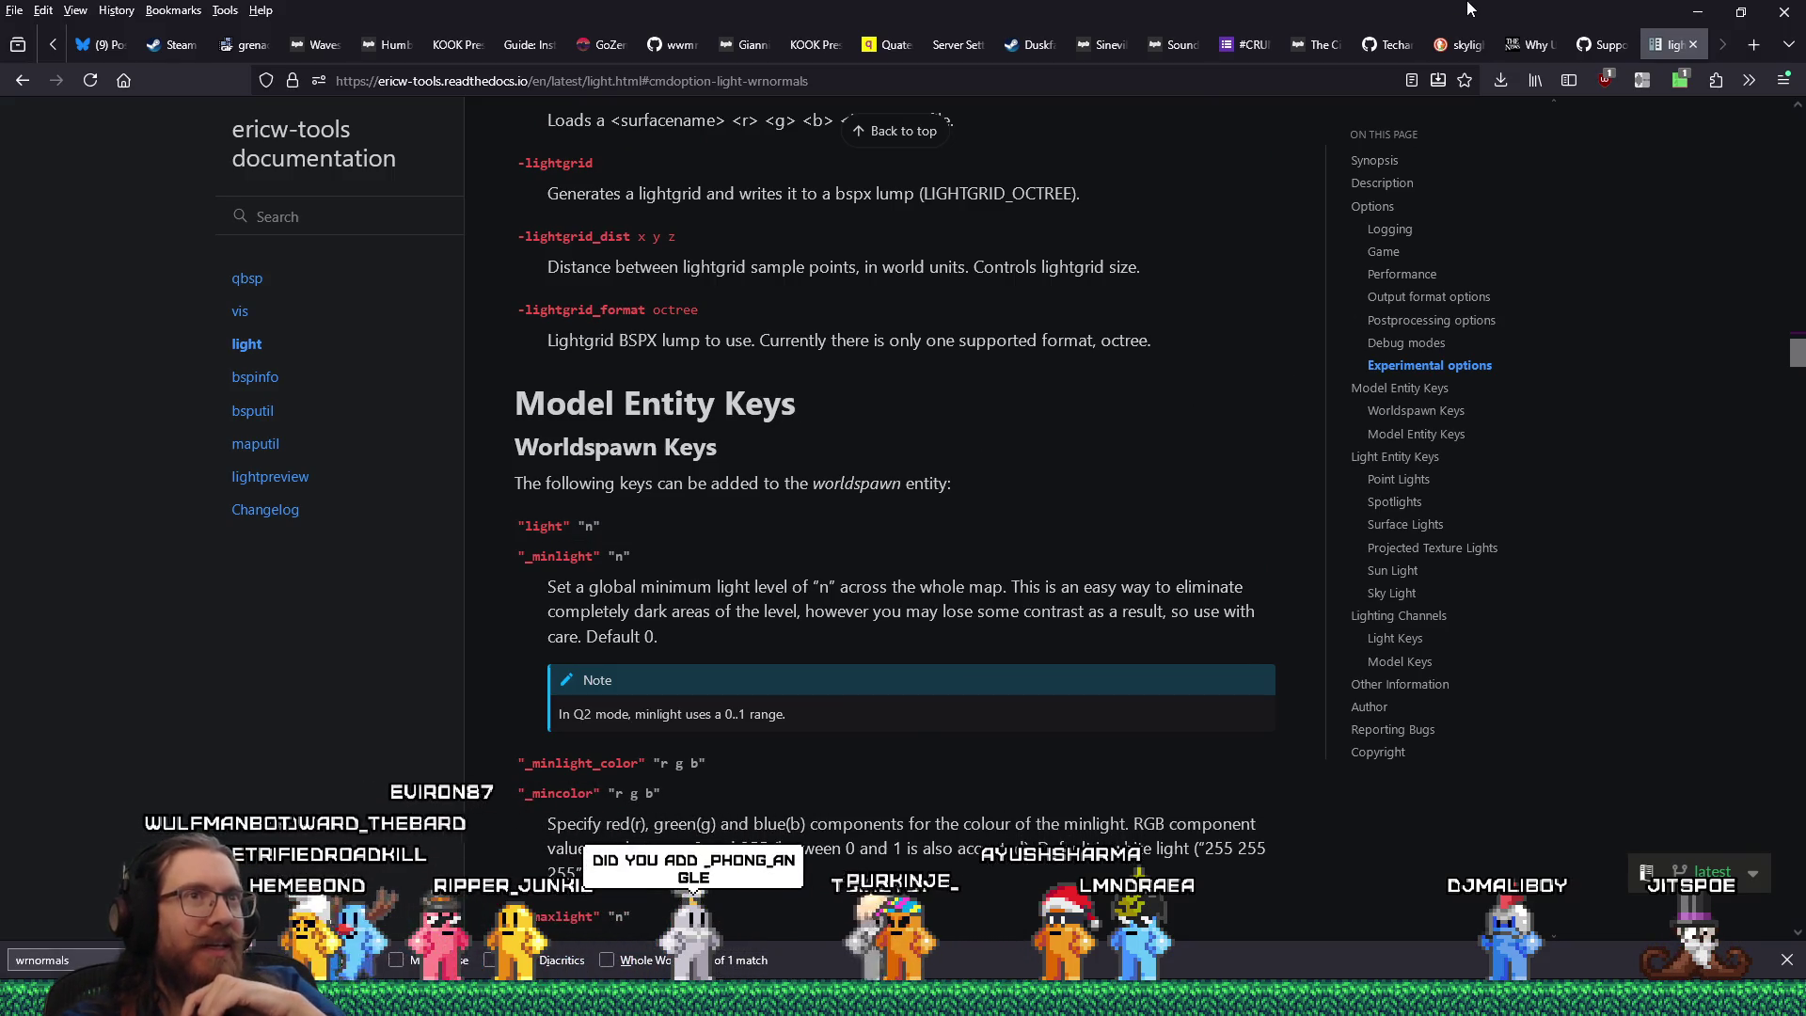
left_click(1231, 85)
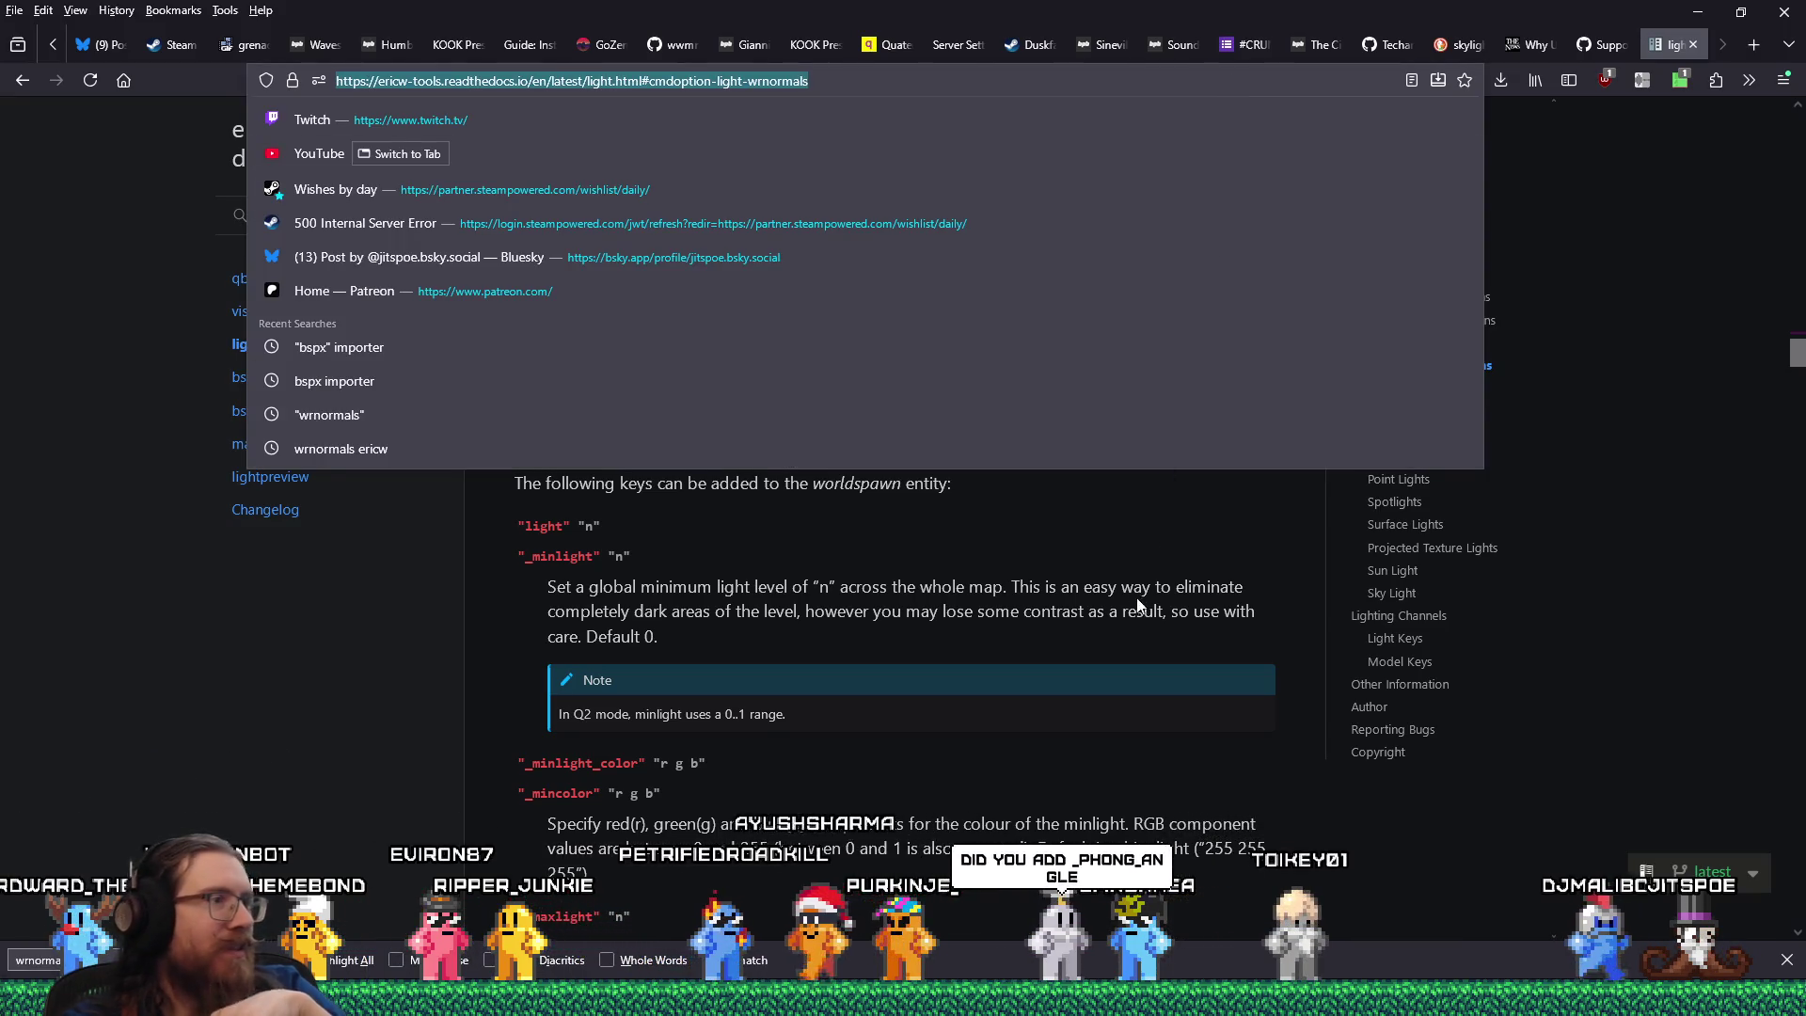
left_click(1118, 575)
key("alt+Tab")
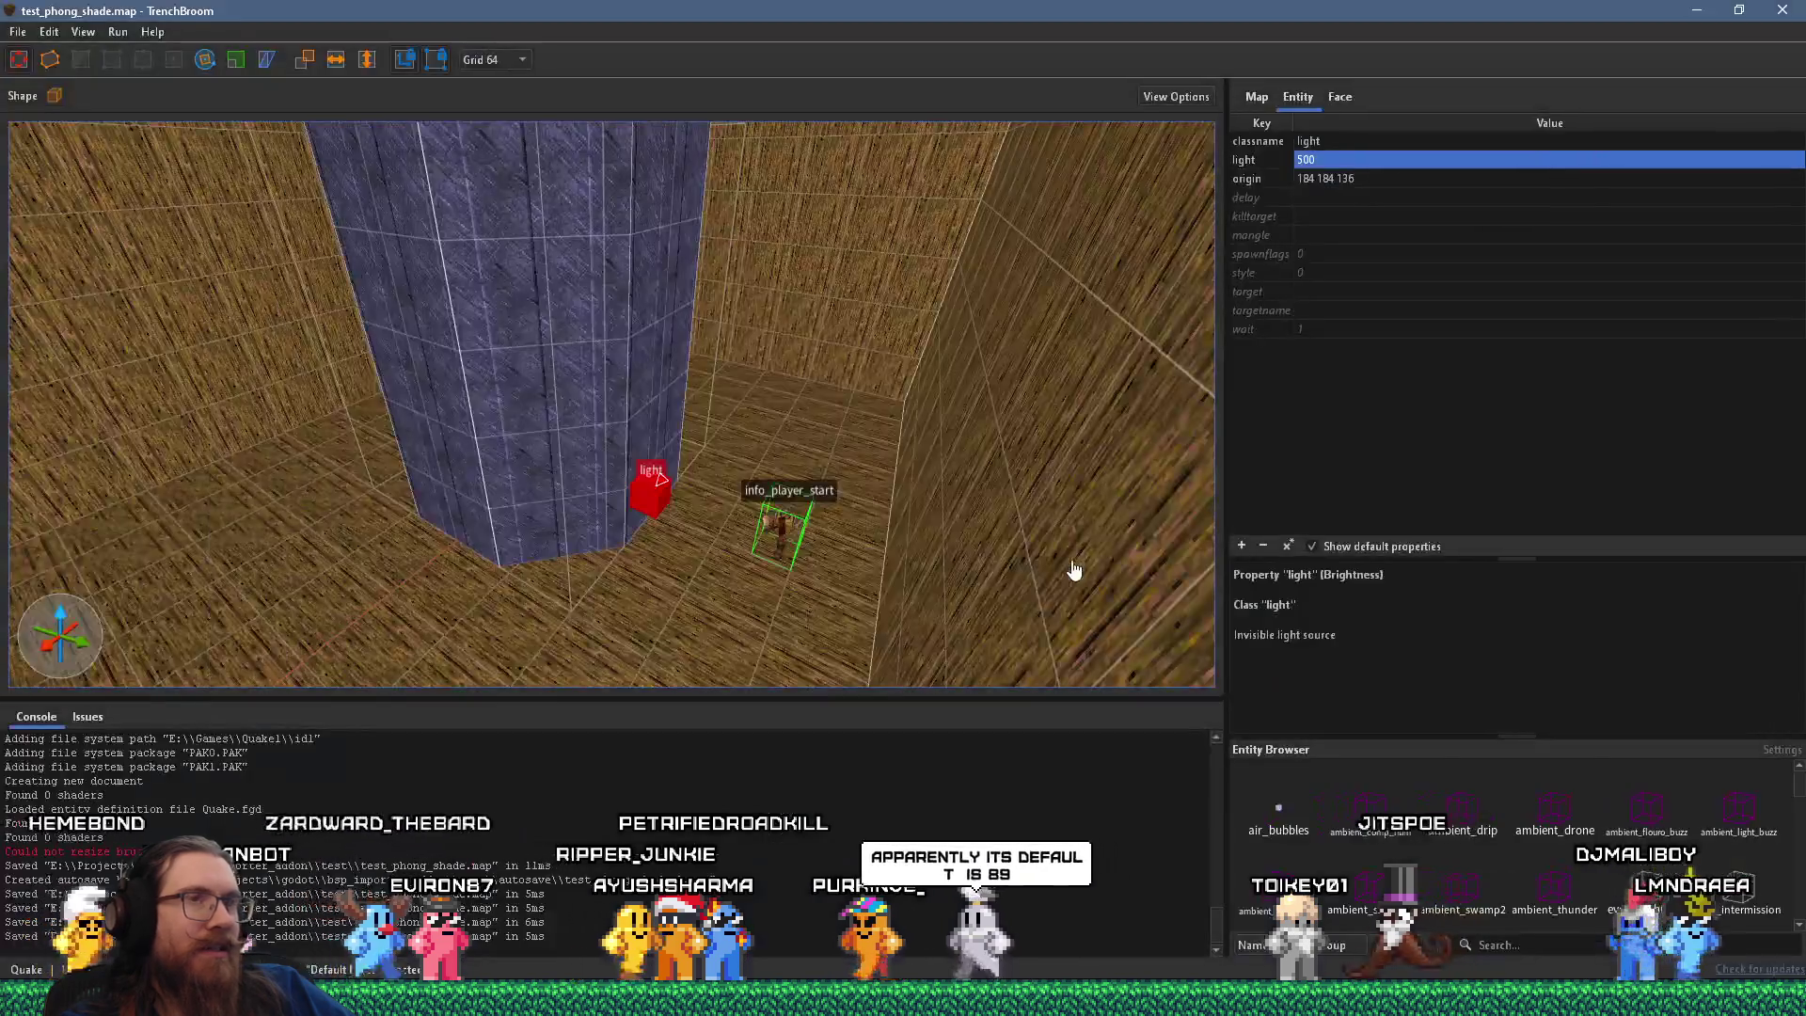
Set the pillar func_group's _phong_angle to 179 and save test_phong_shade.map.
left_click(579, 330)
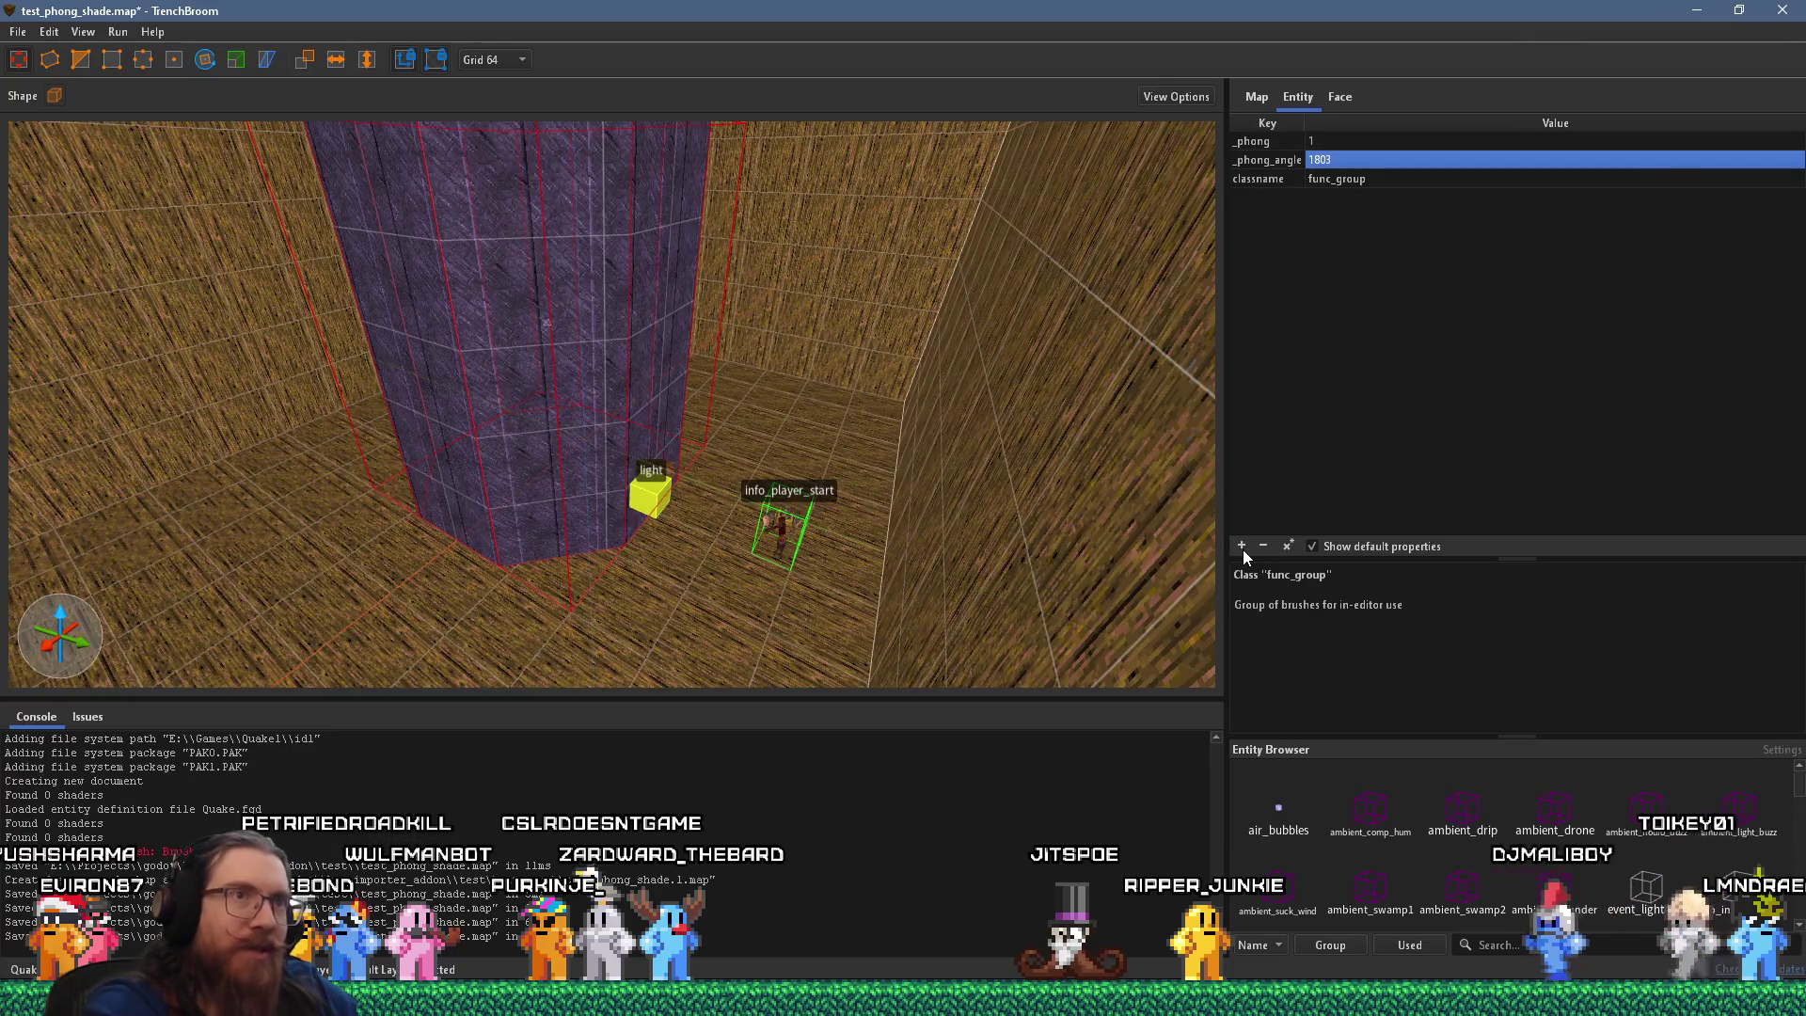
double_click(1373, 159)
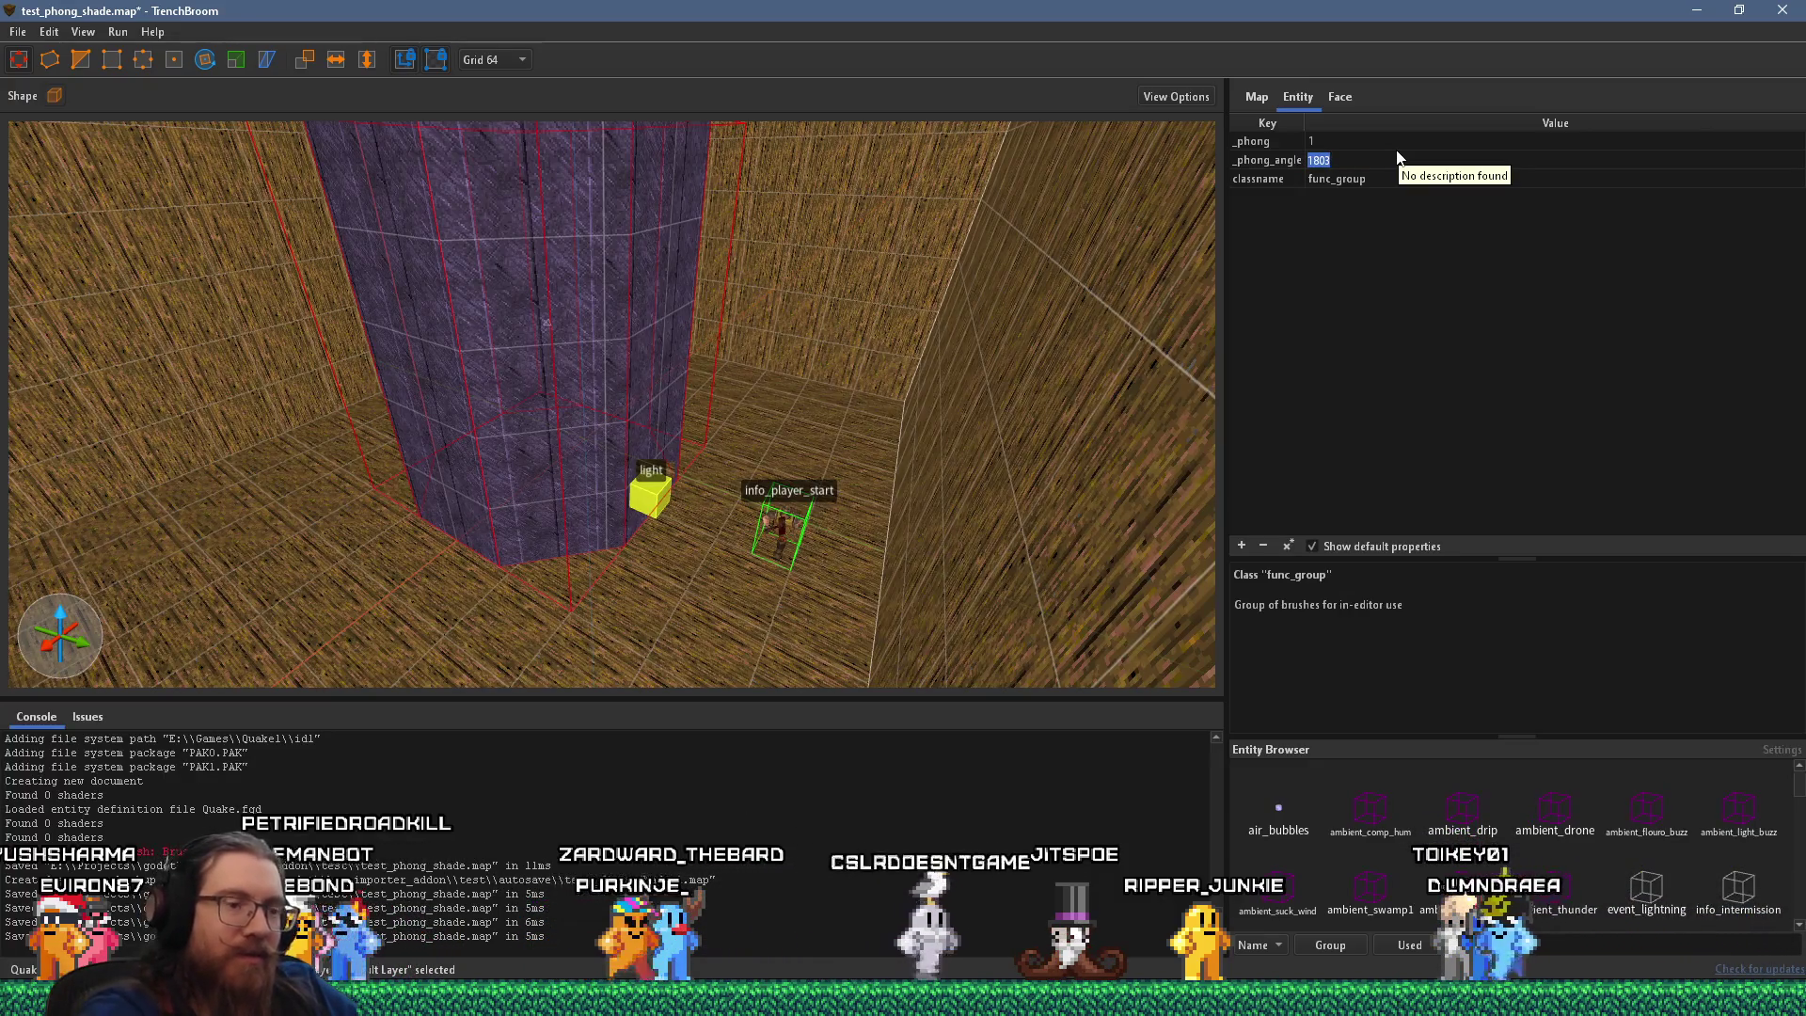
type("179")
key("Return")
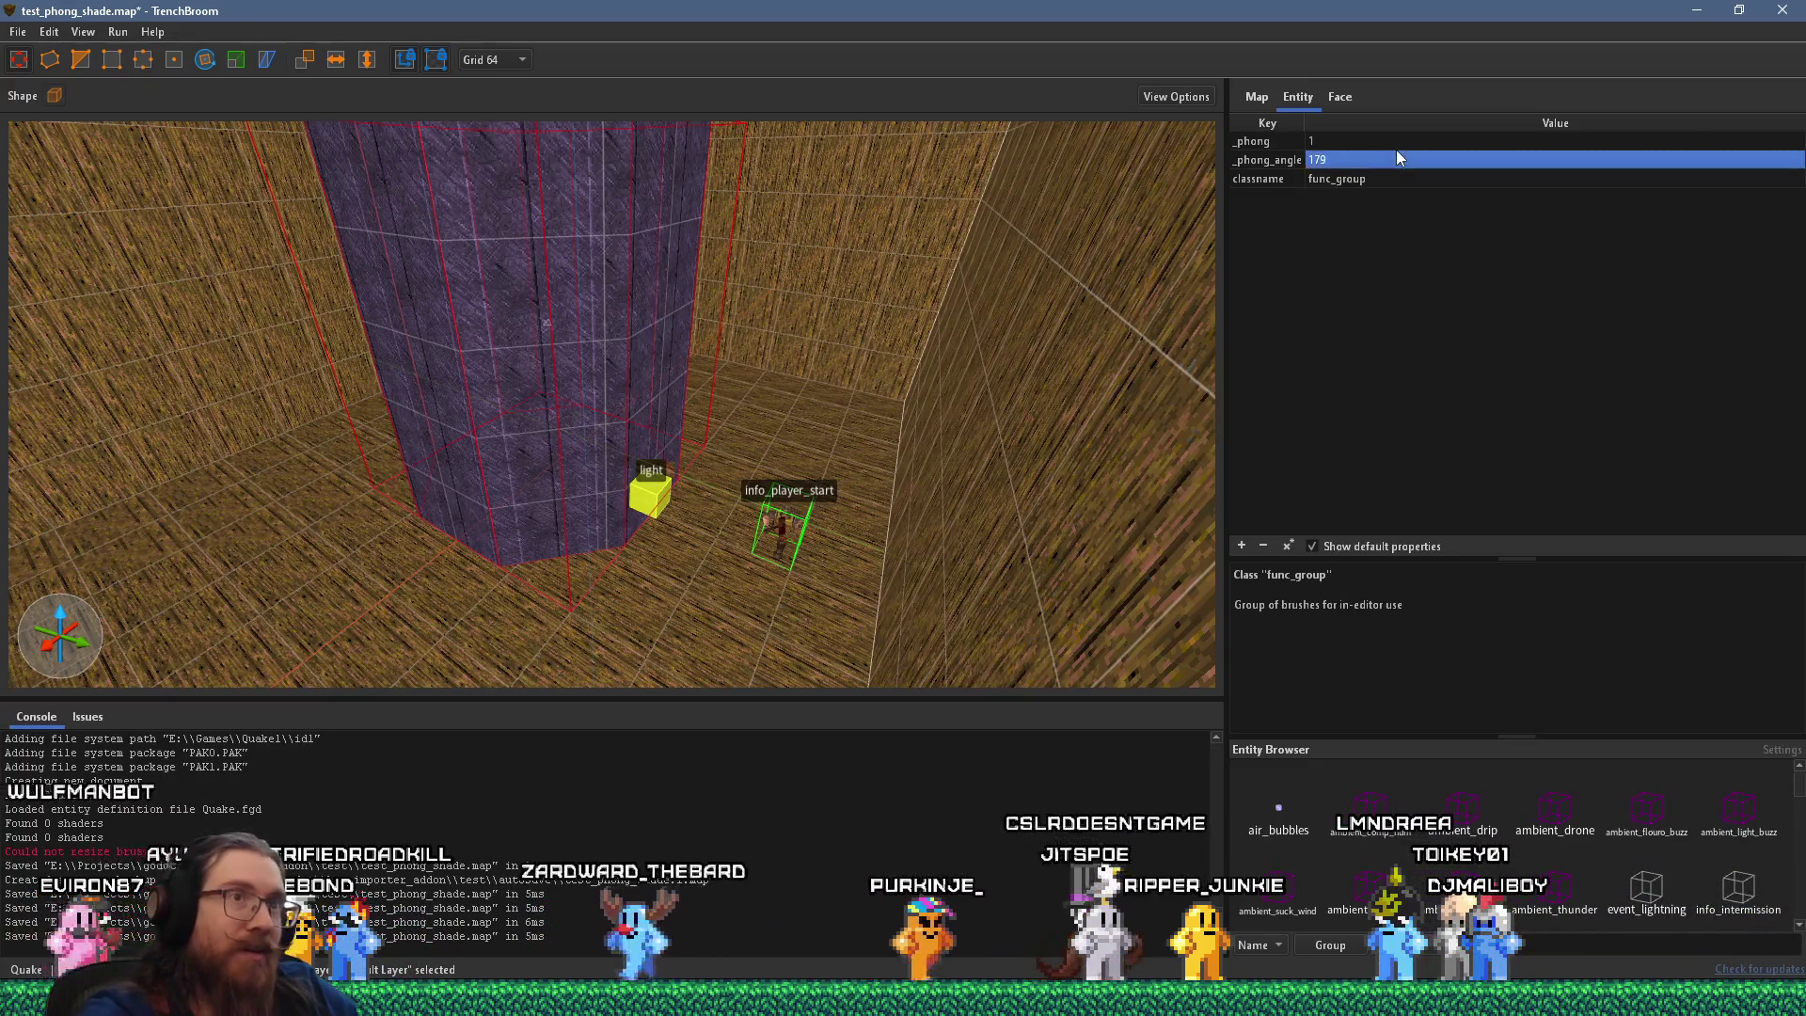
key("ctrl+s")
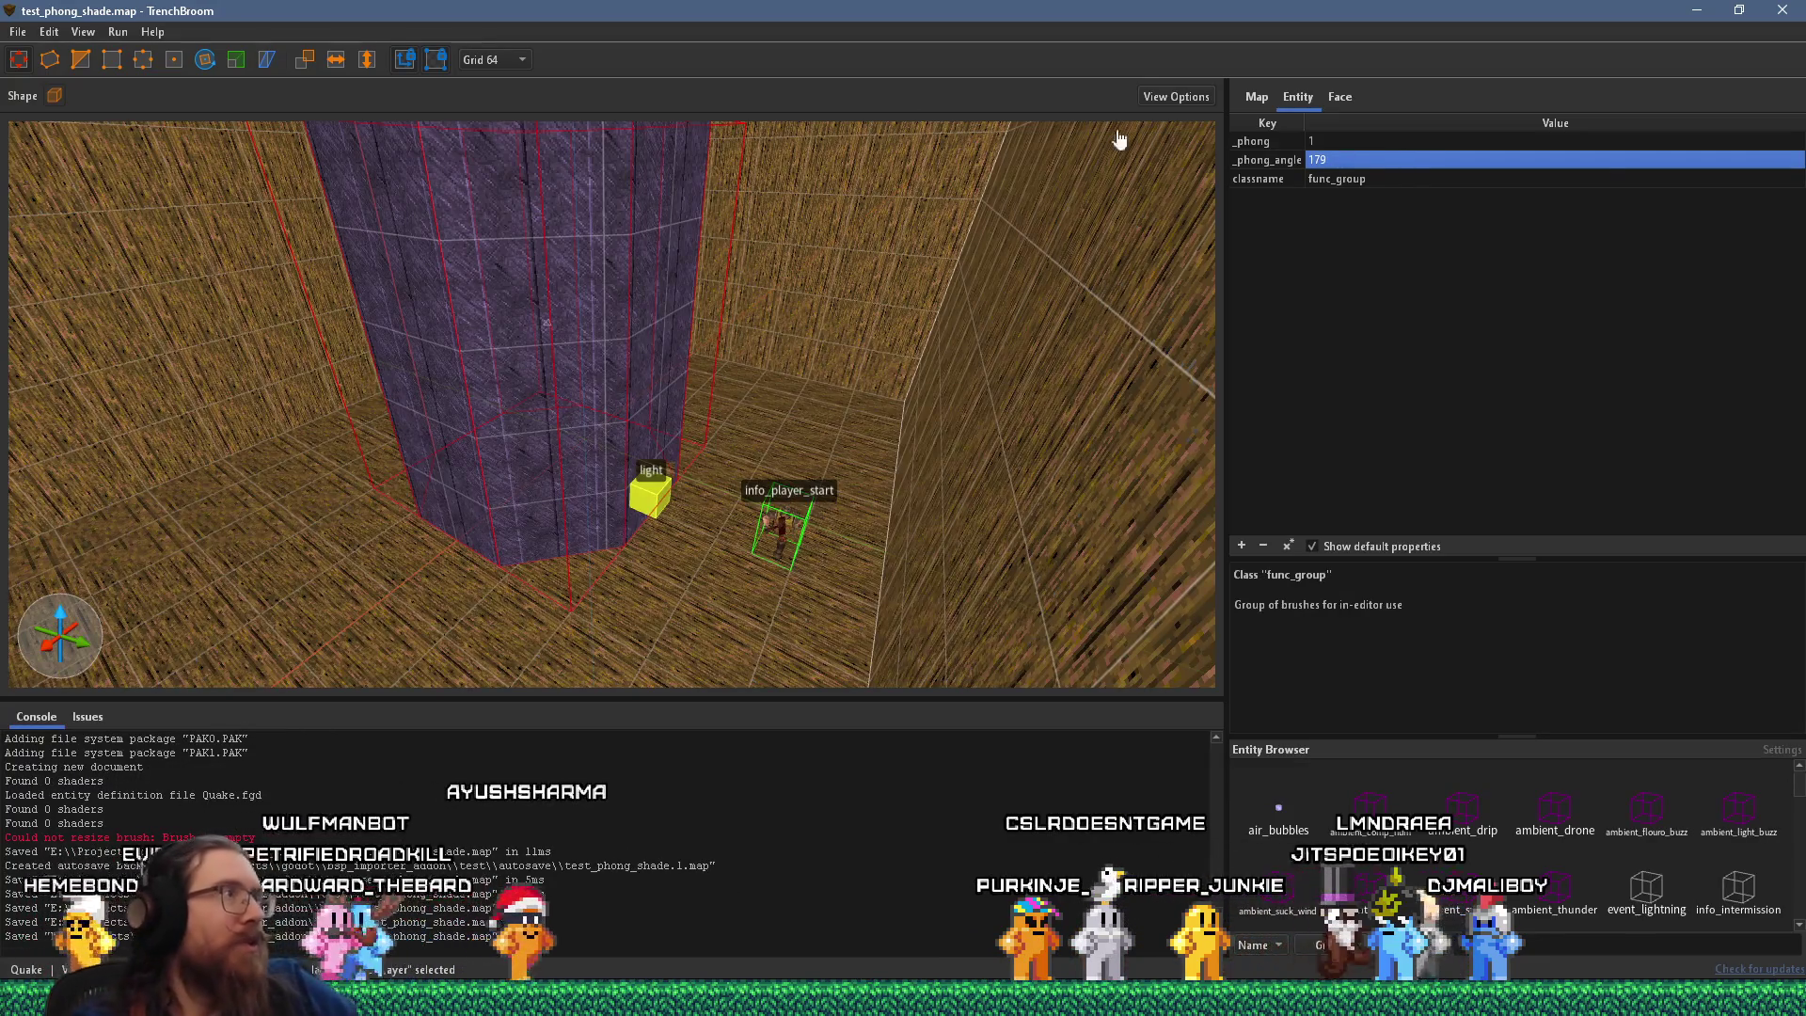
left_click(118, 31)
Compile the map with the test_basic profile.
left_click(134, 47)
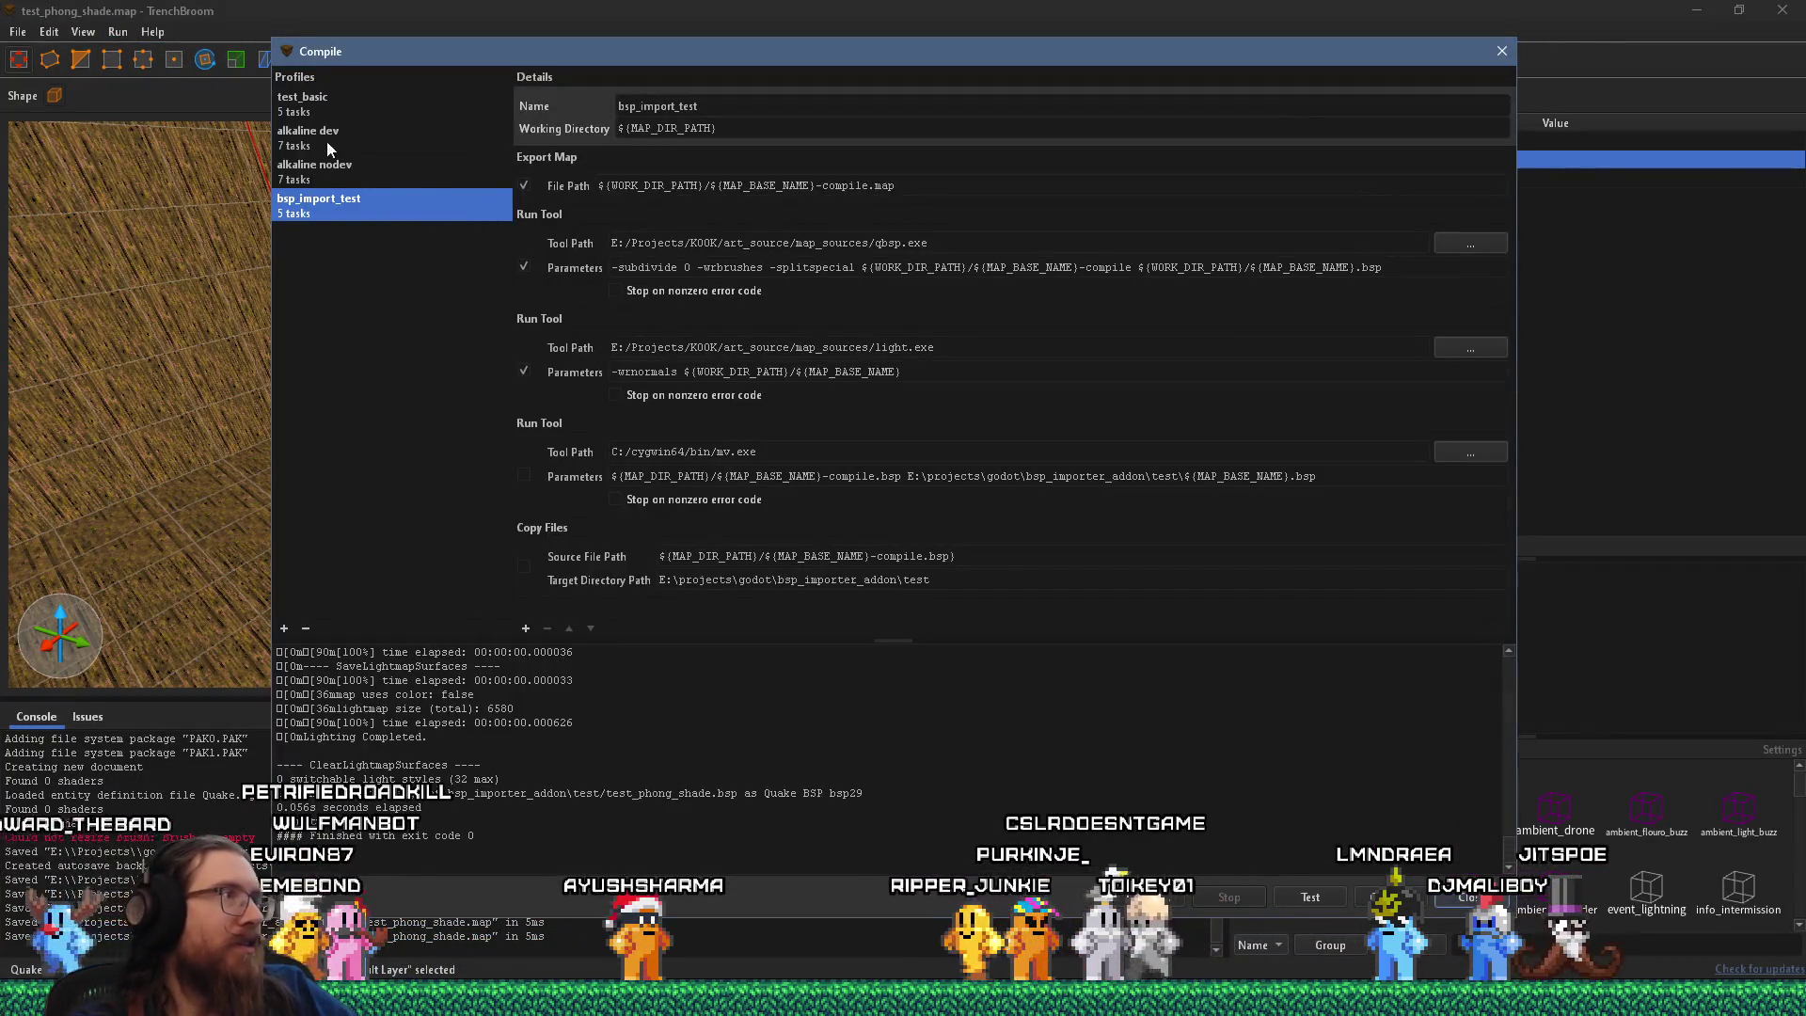
key("Up")
key("Up")
key("Up")
left_click(1390, 897)
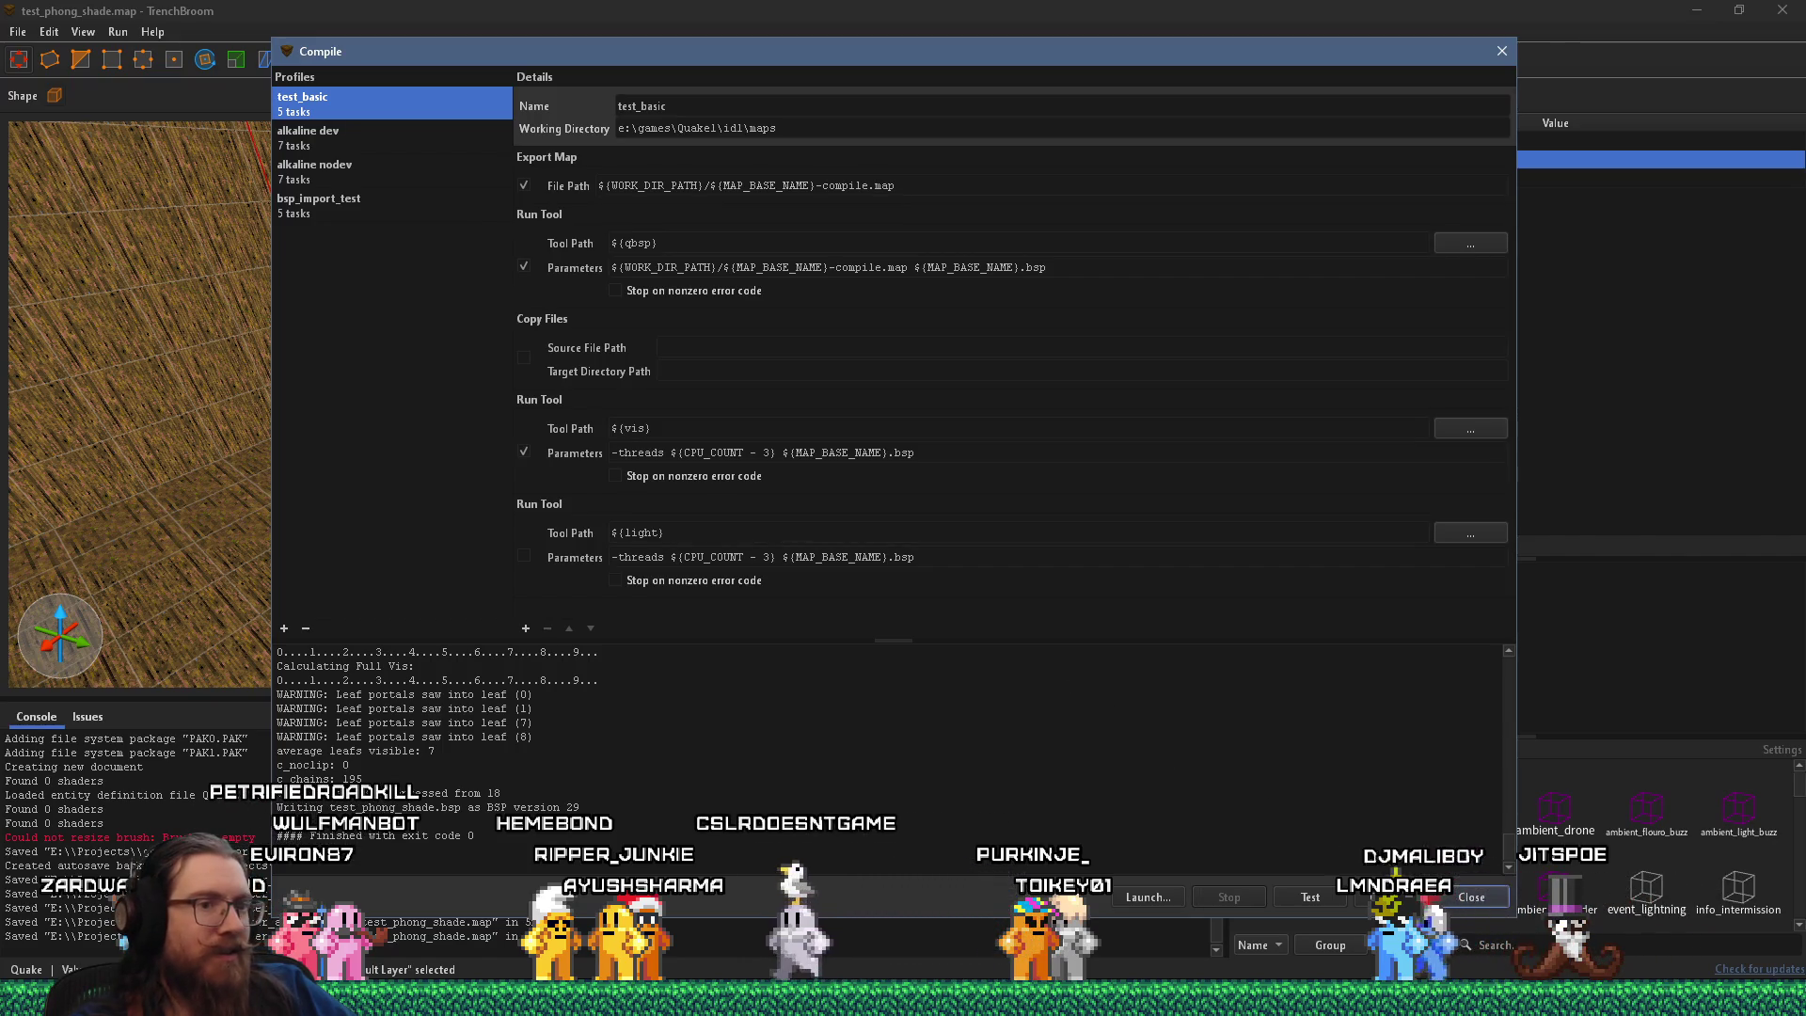
Review the alkaline dev profile's tasks and select that profile.
left_click(348, 136)
left_click(340, 106)
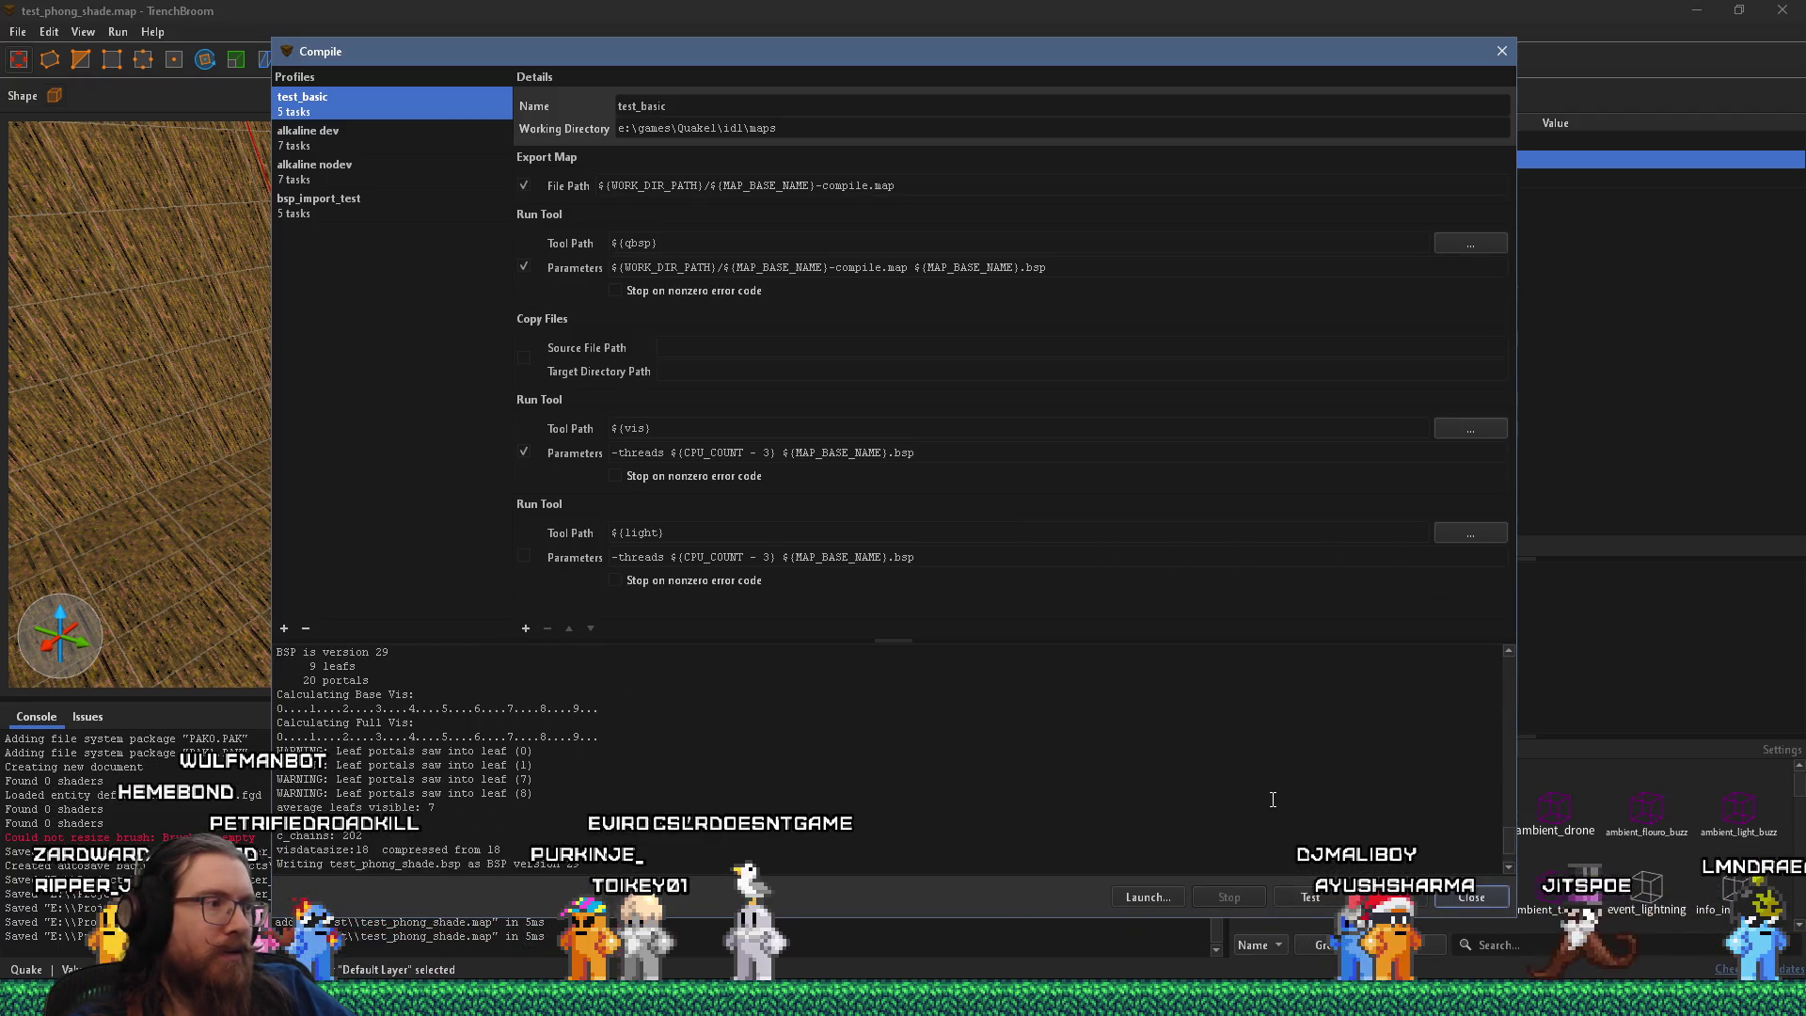
scroll("up", 3)
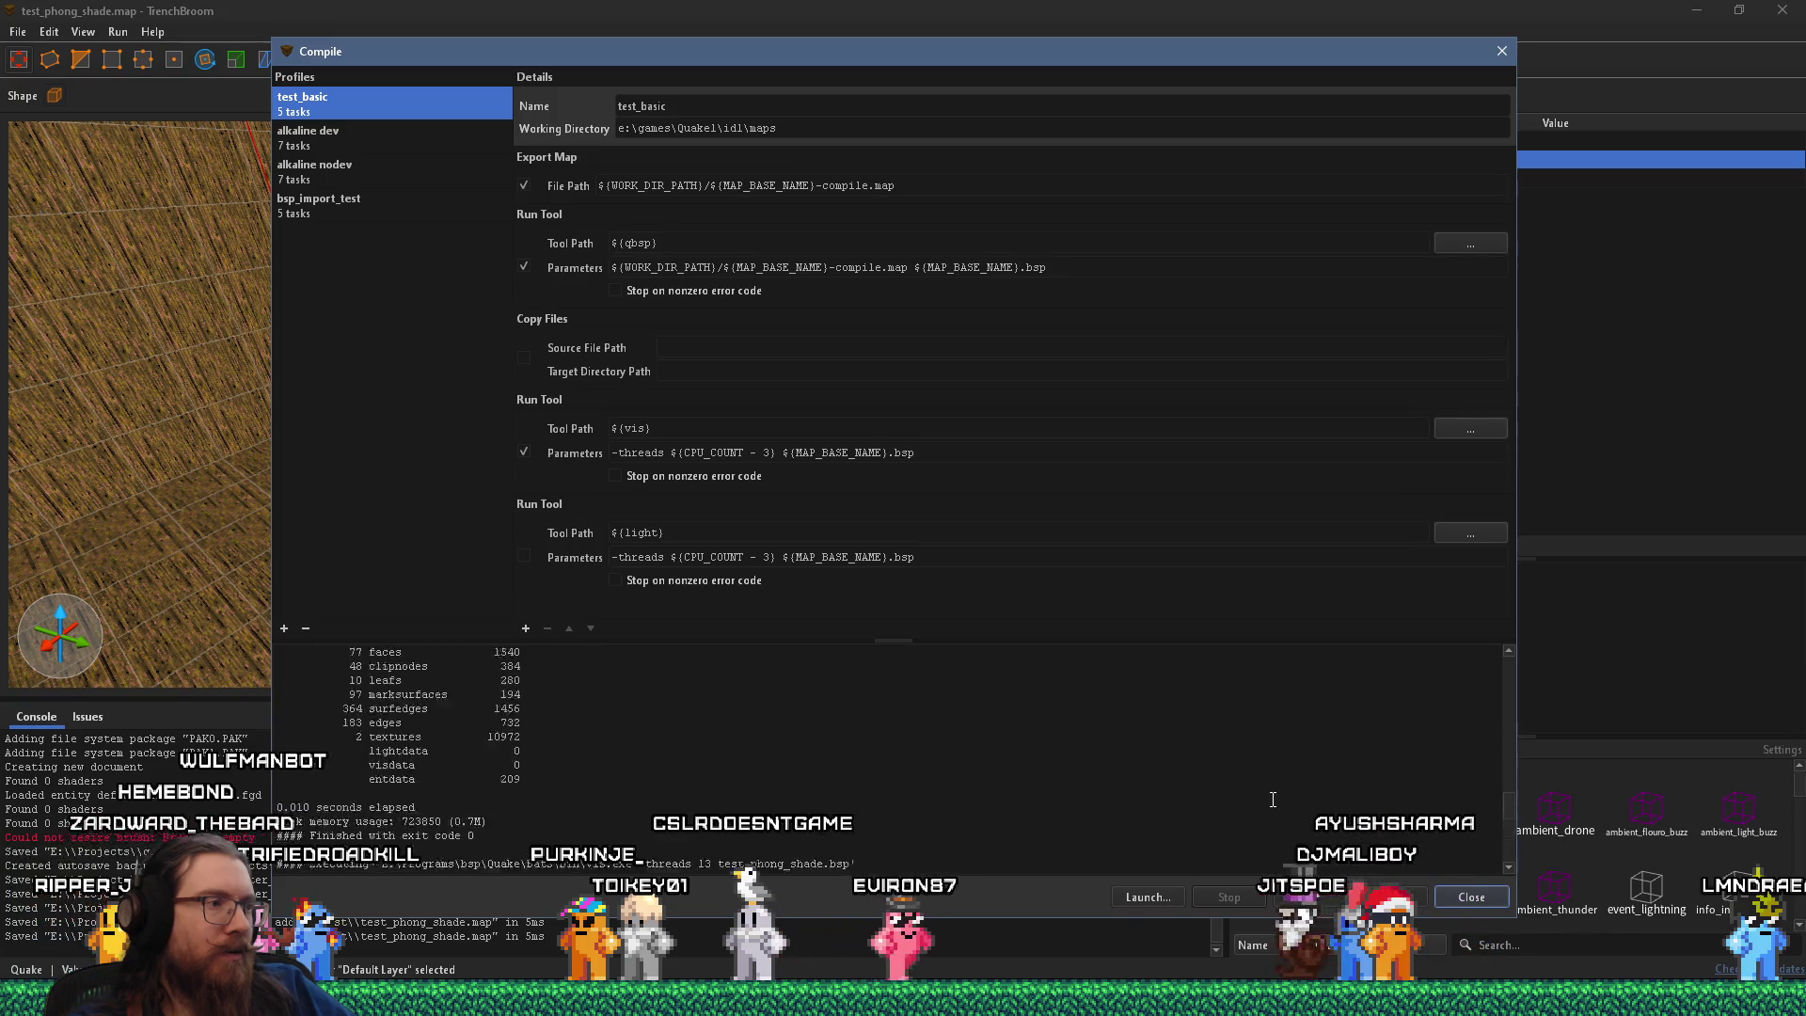
scroll("up", 3)
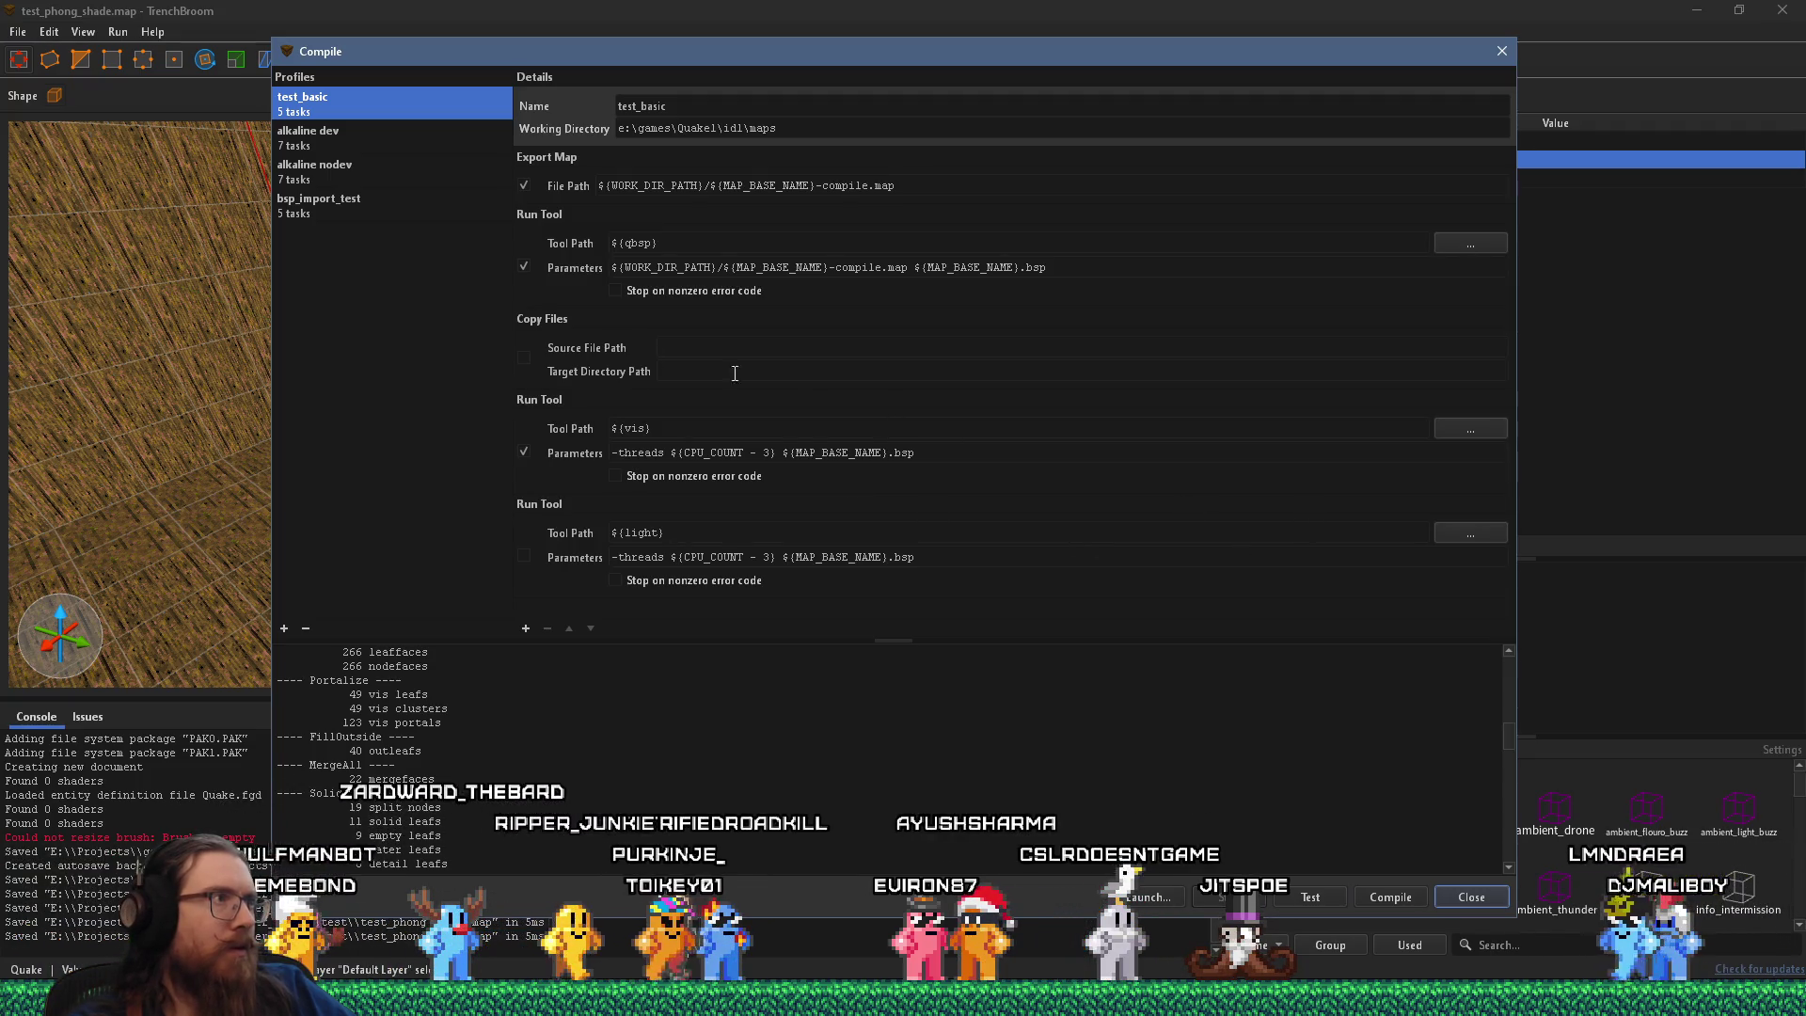
left_click(346, 141)
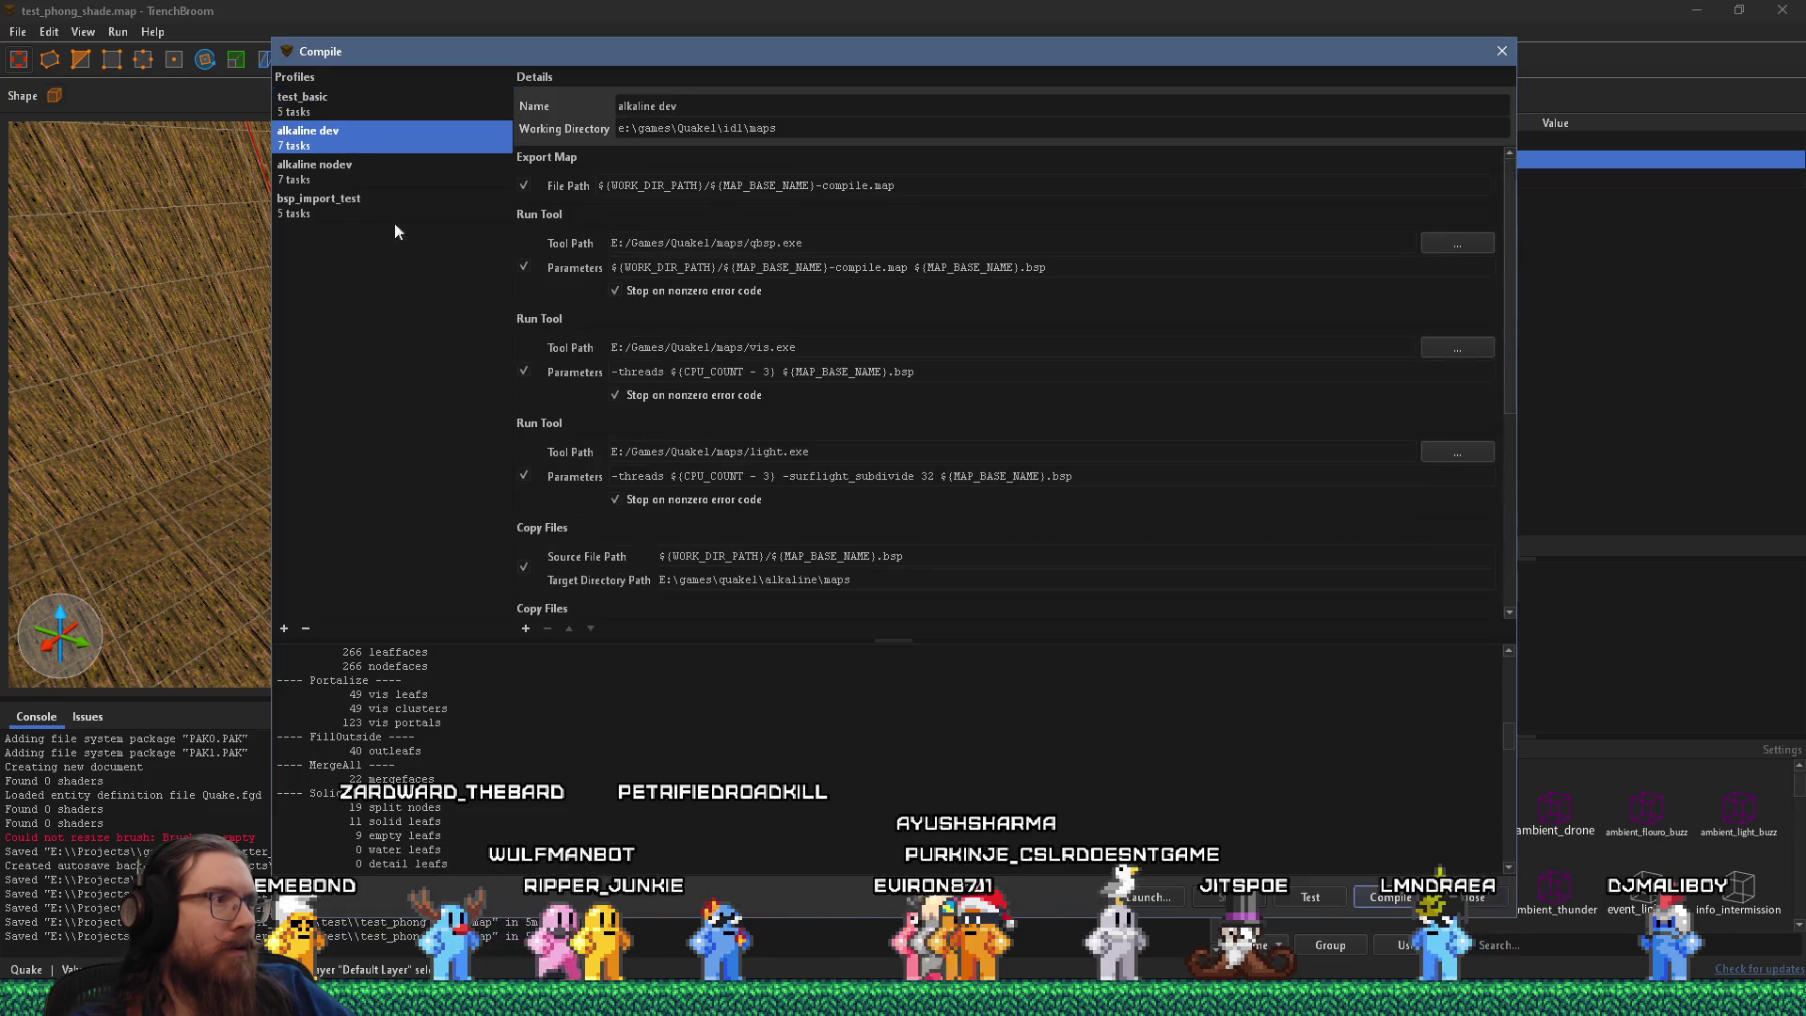
Compile with alkaline dev to launch the map in Ironwail and open its console.
left_click(1378, 899)
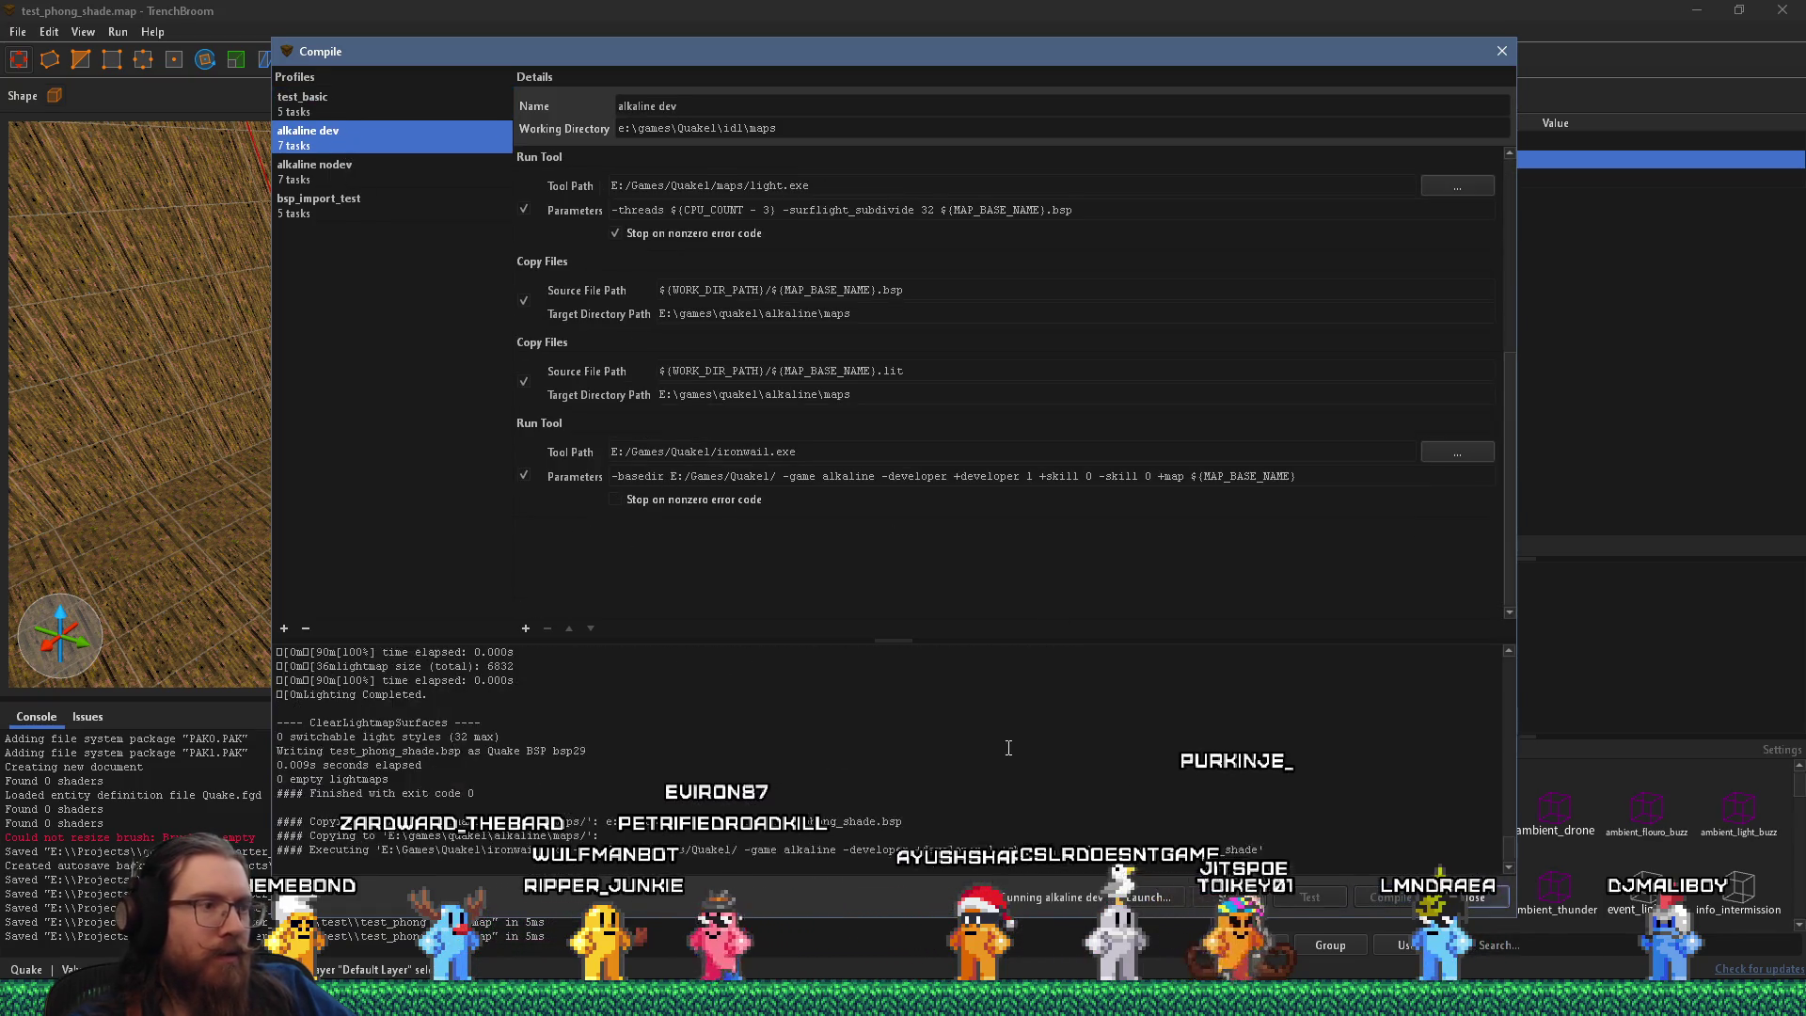
mouse_move(903, 508)
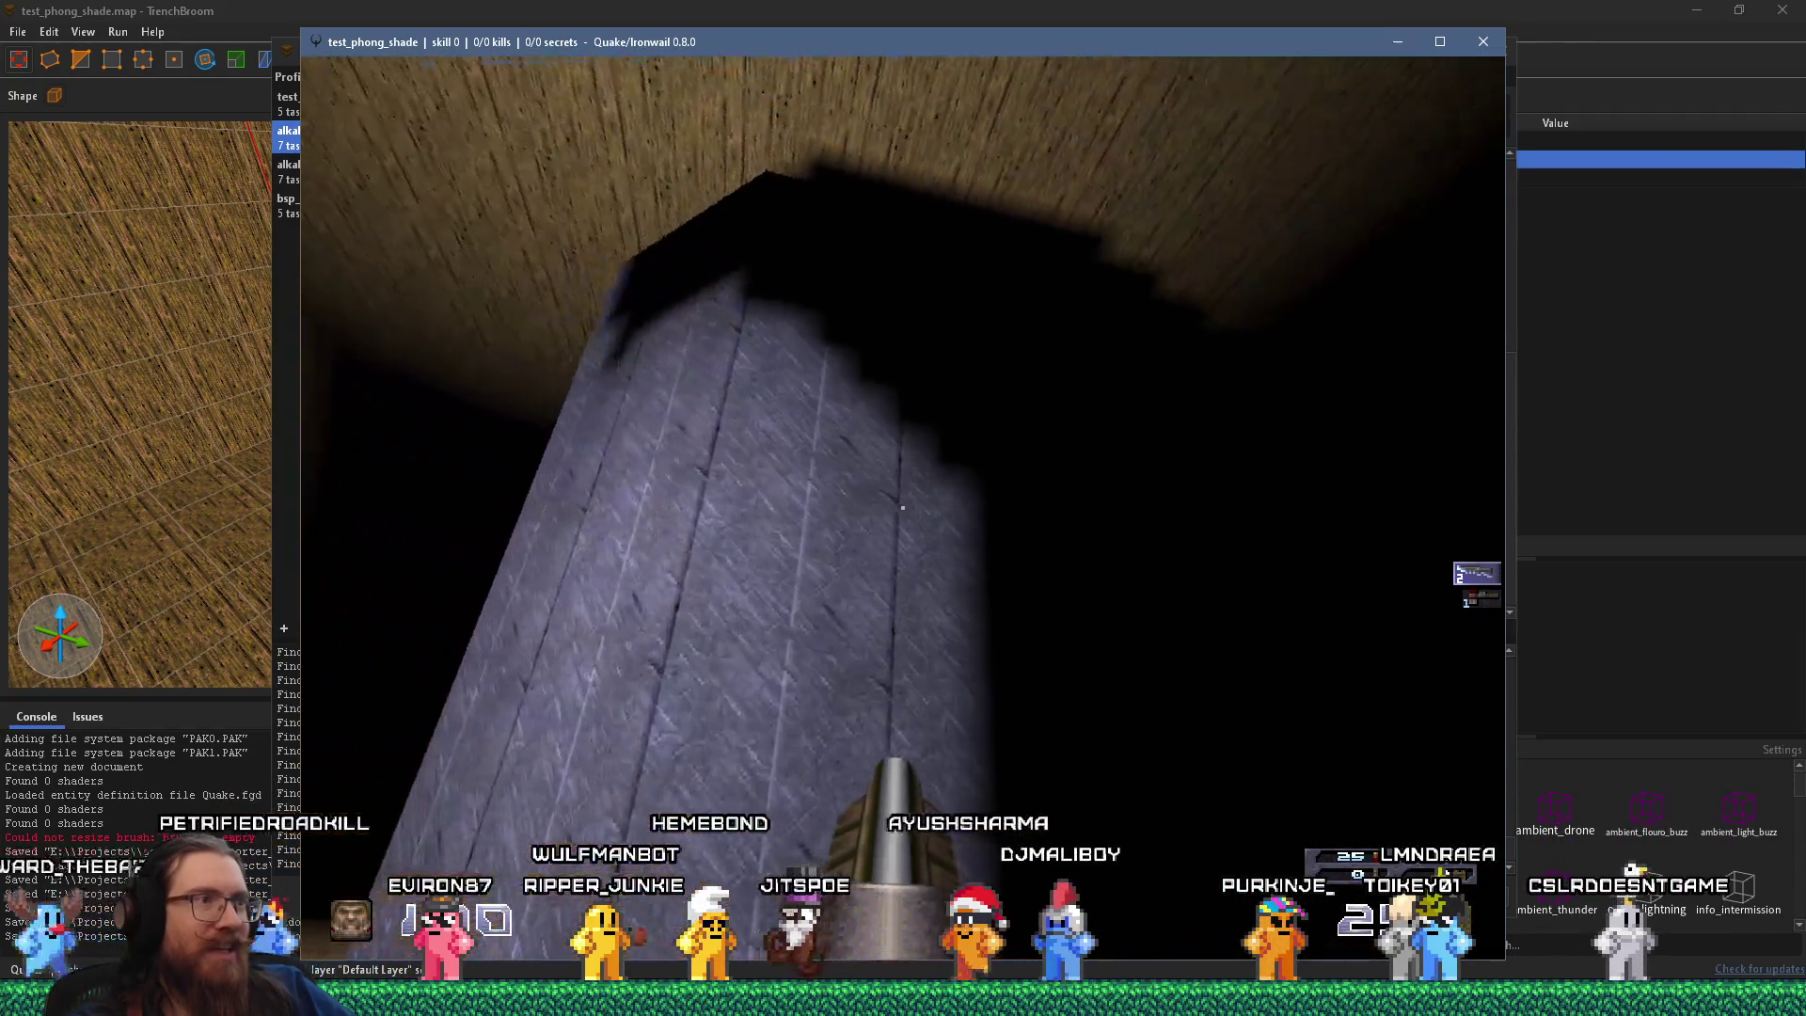
key("grave")
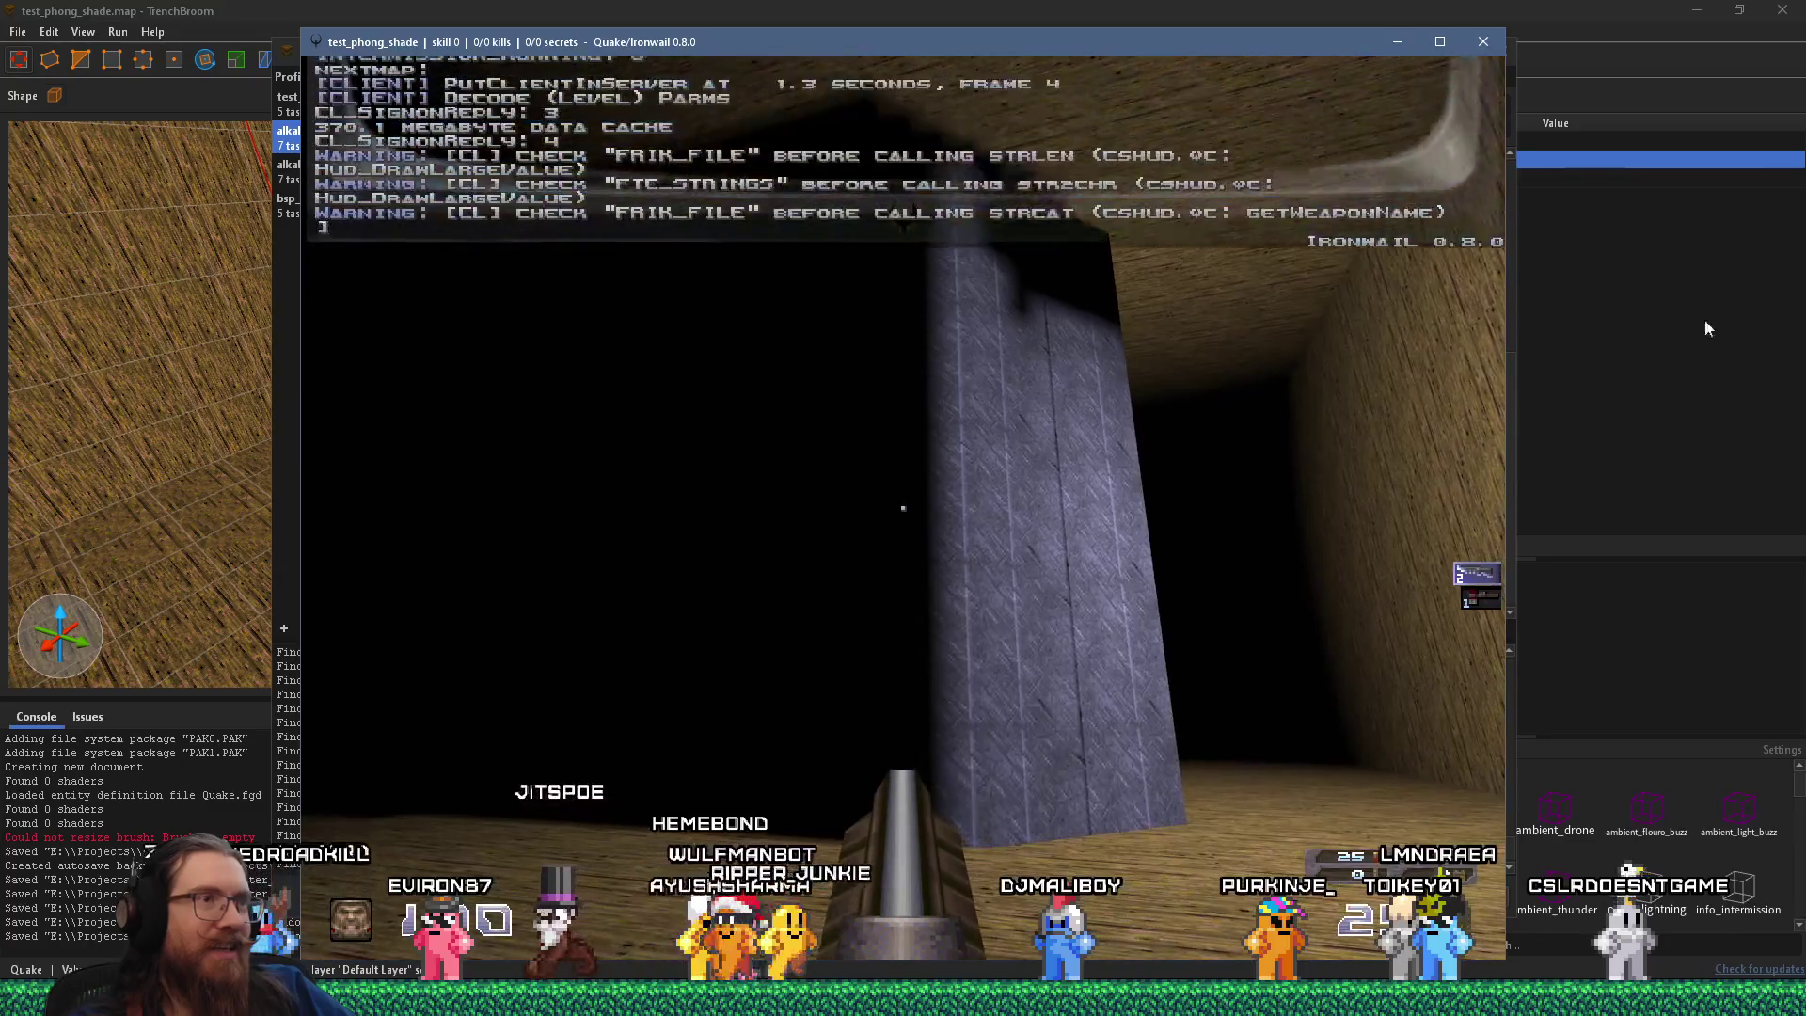
Close Ironwail and recompile with bsp_import_test after checking its light -wrnormals parameters.
left_click(1482, 42)
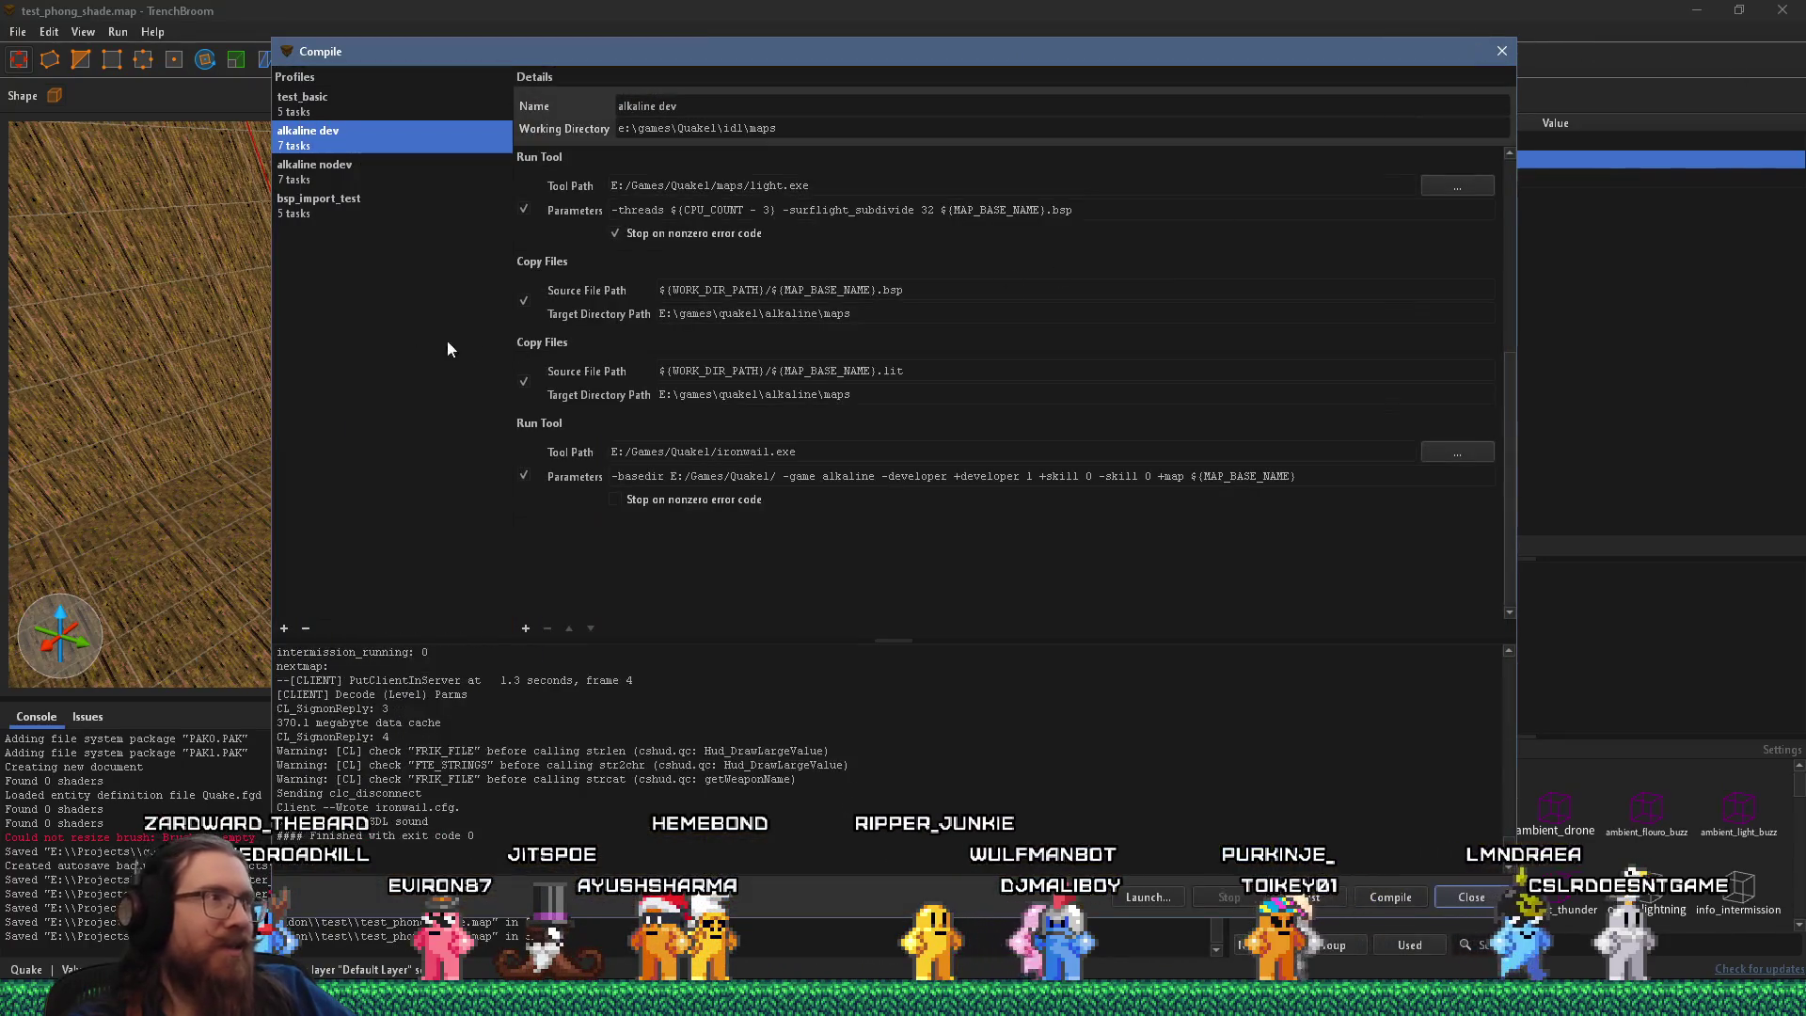
left_click(309, 212)
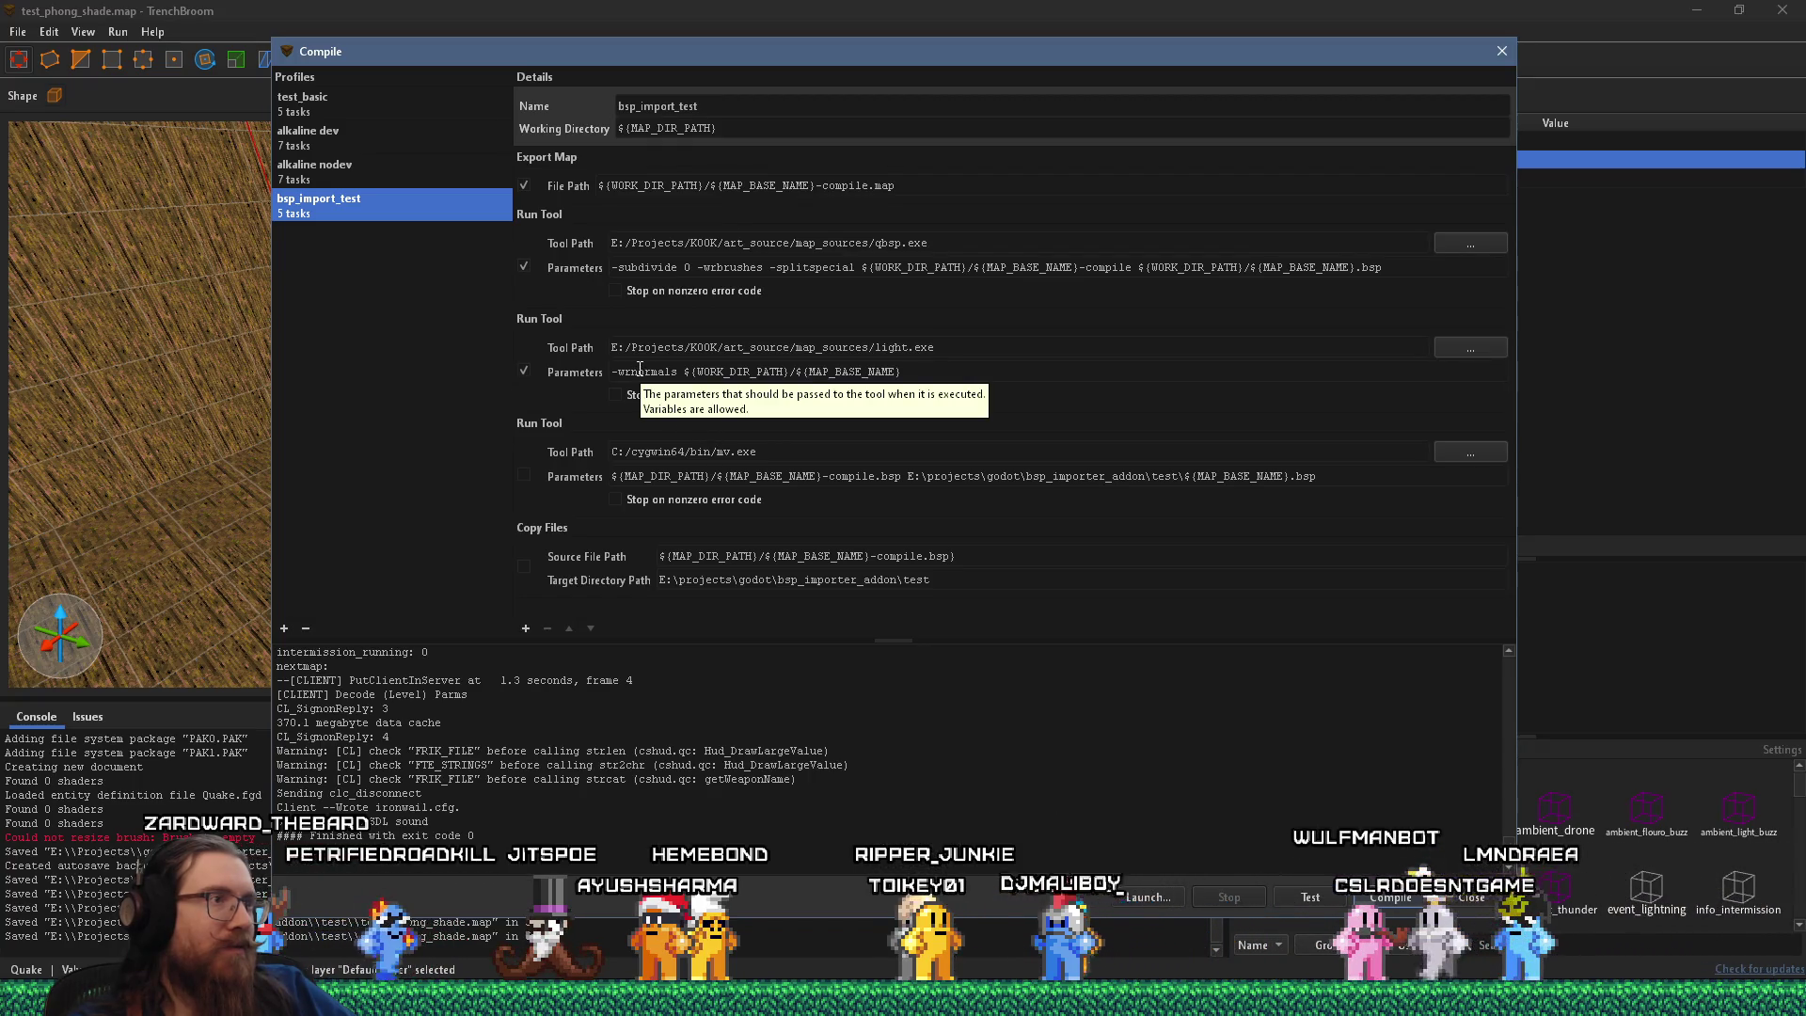
left_click(640, 371)
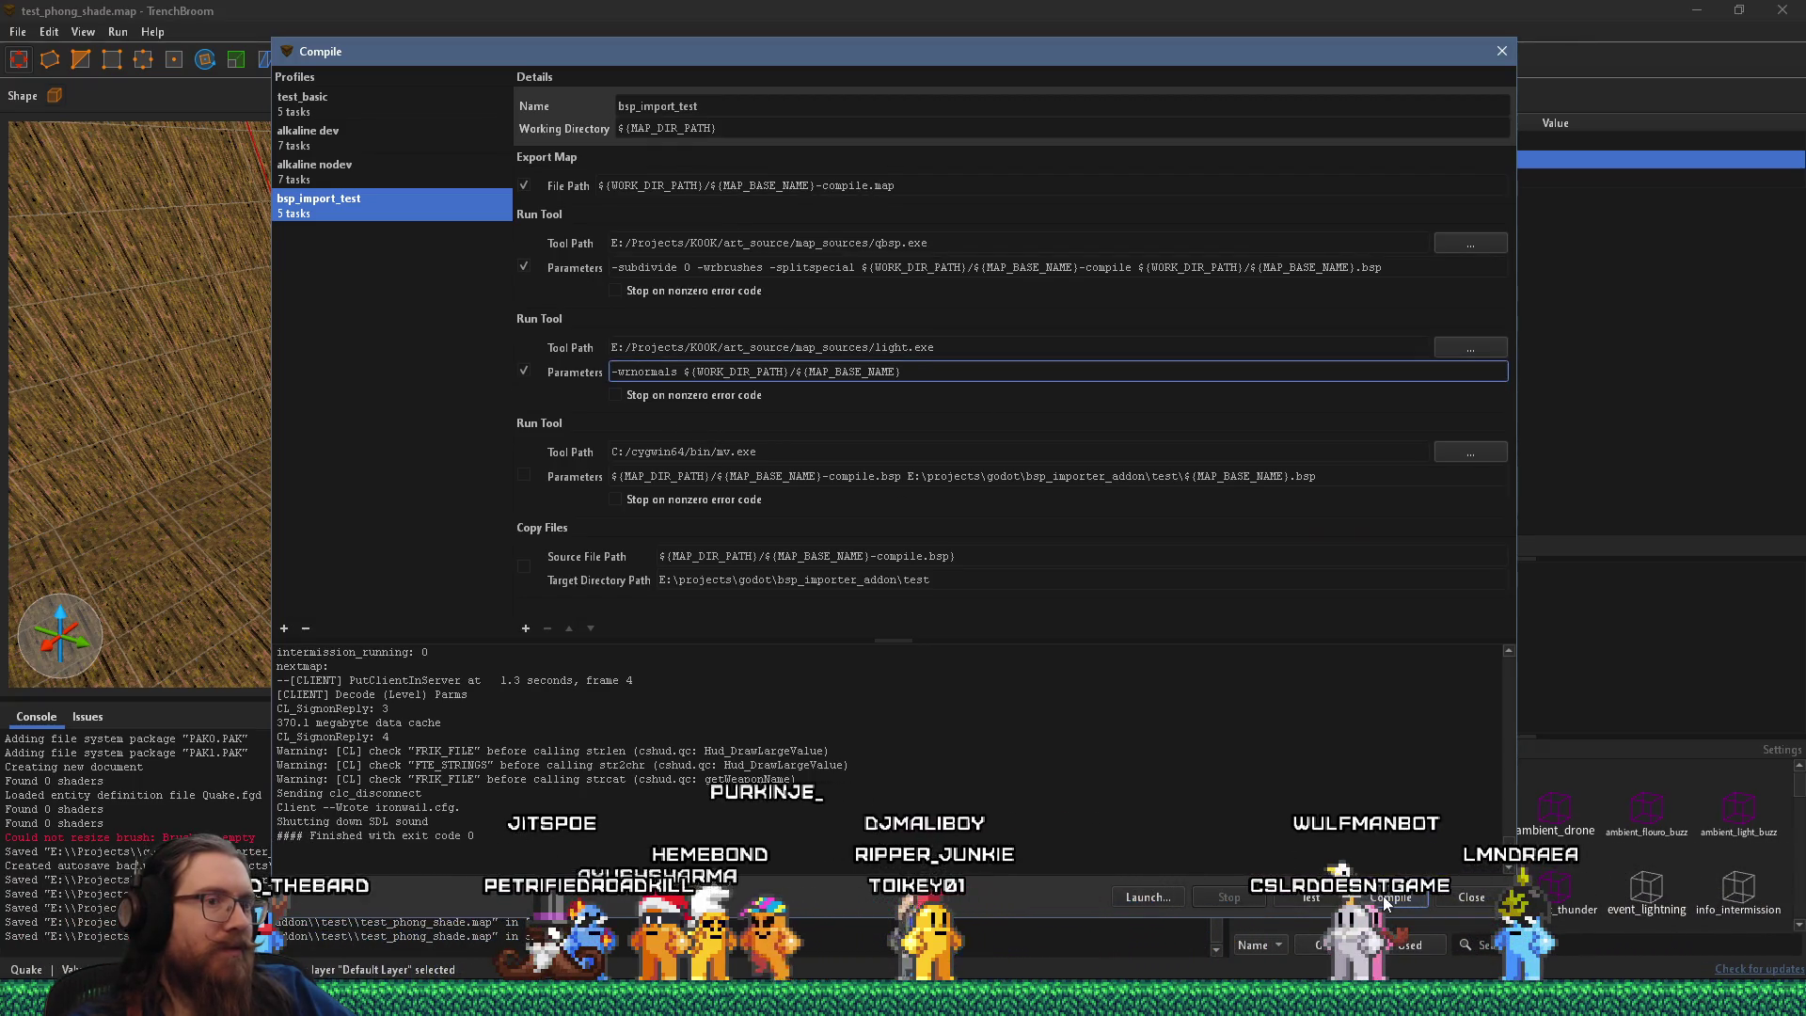
left_click(1382, 895)
key("alt+Tab")
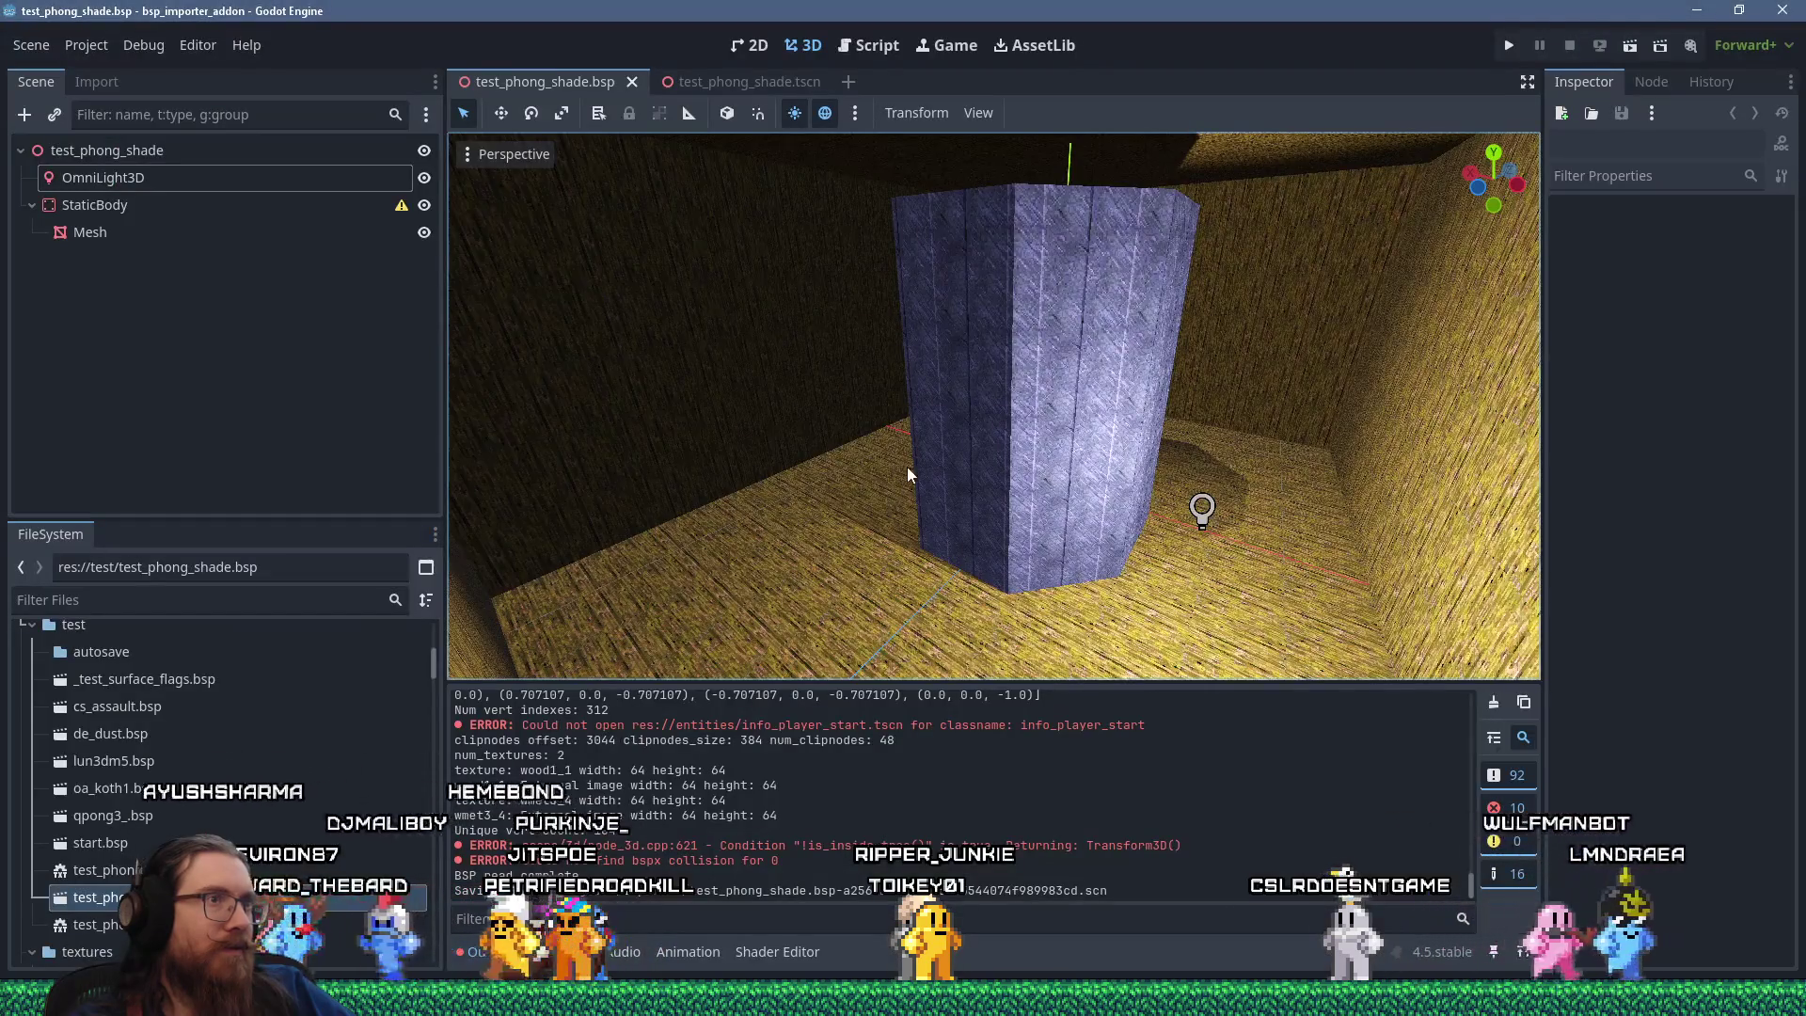
Zoom and orbit the Godot viewport closer to the reimported octagonal pillar.
scroll("up", 3)
left_click_drag(807, 459, 1128, 415)
scroll("up", 3)
scroll("down", 3)
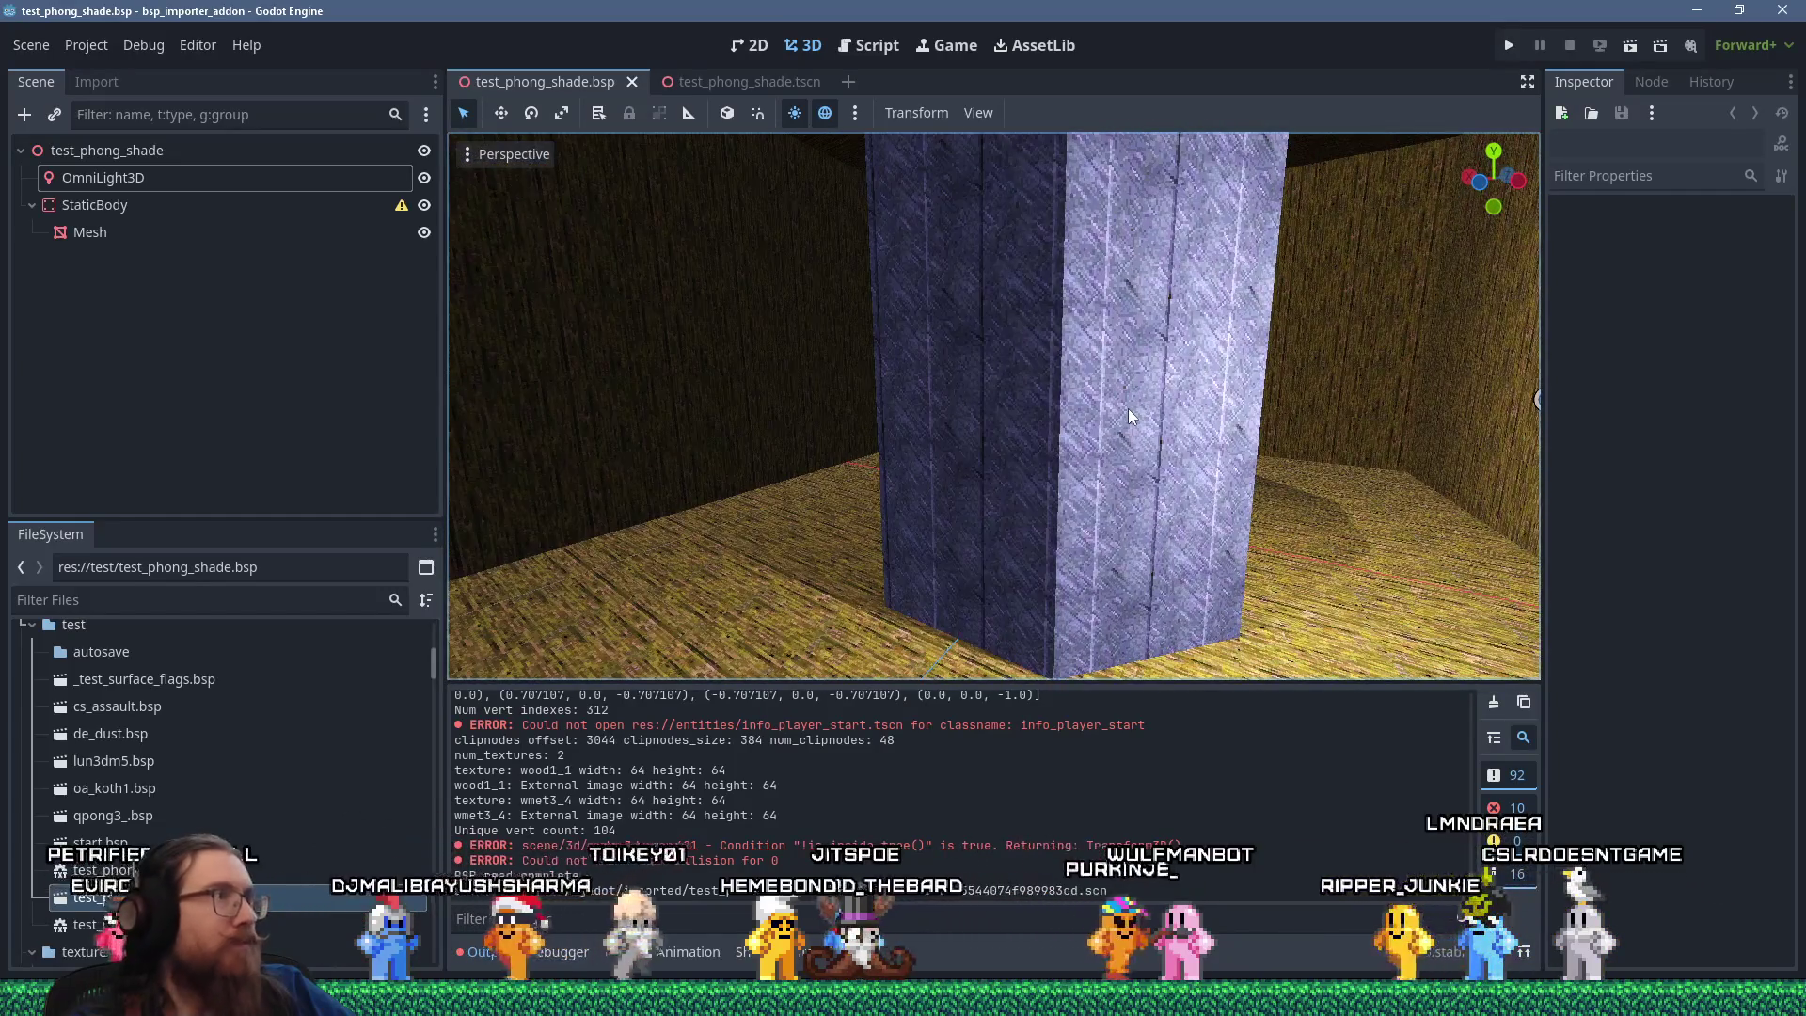
key("alt+Tab")
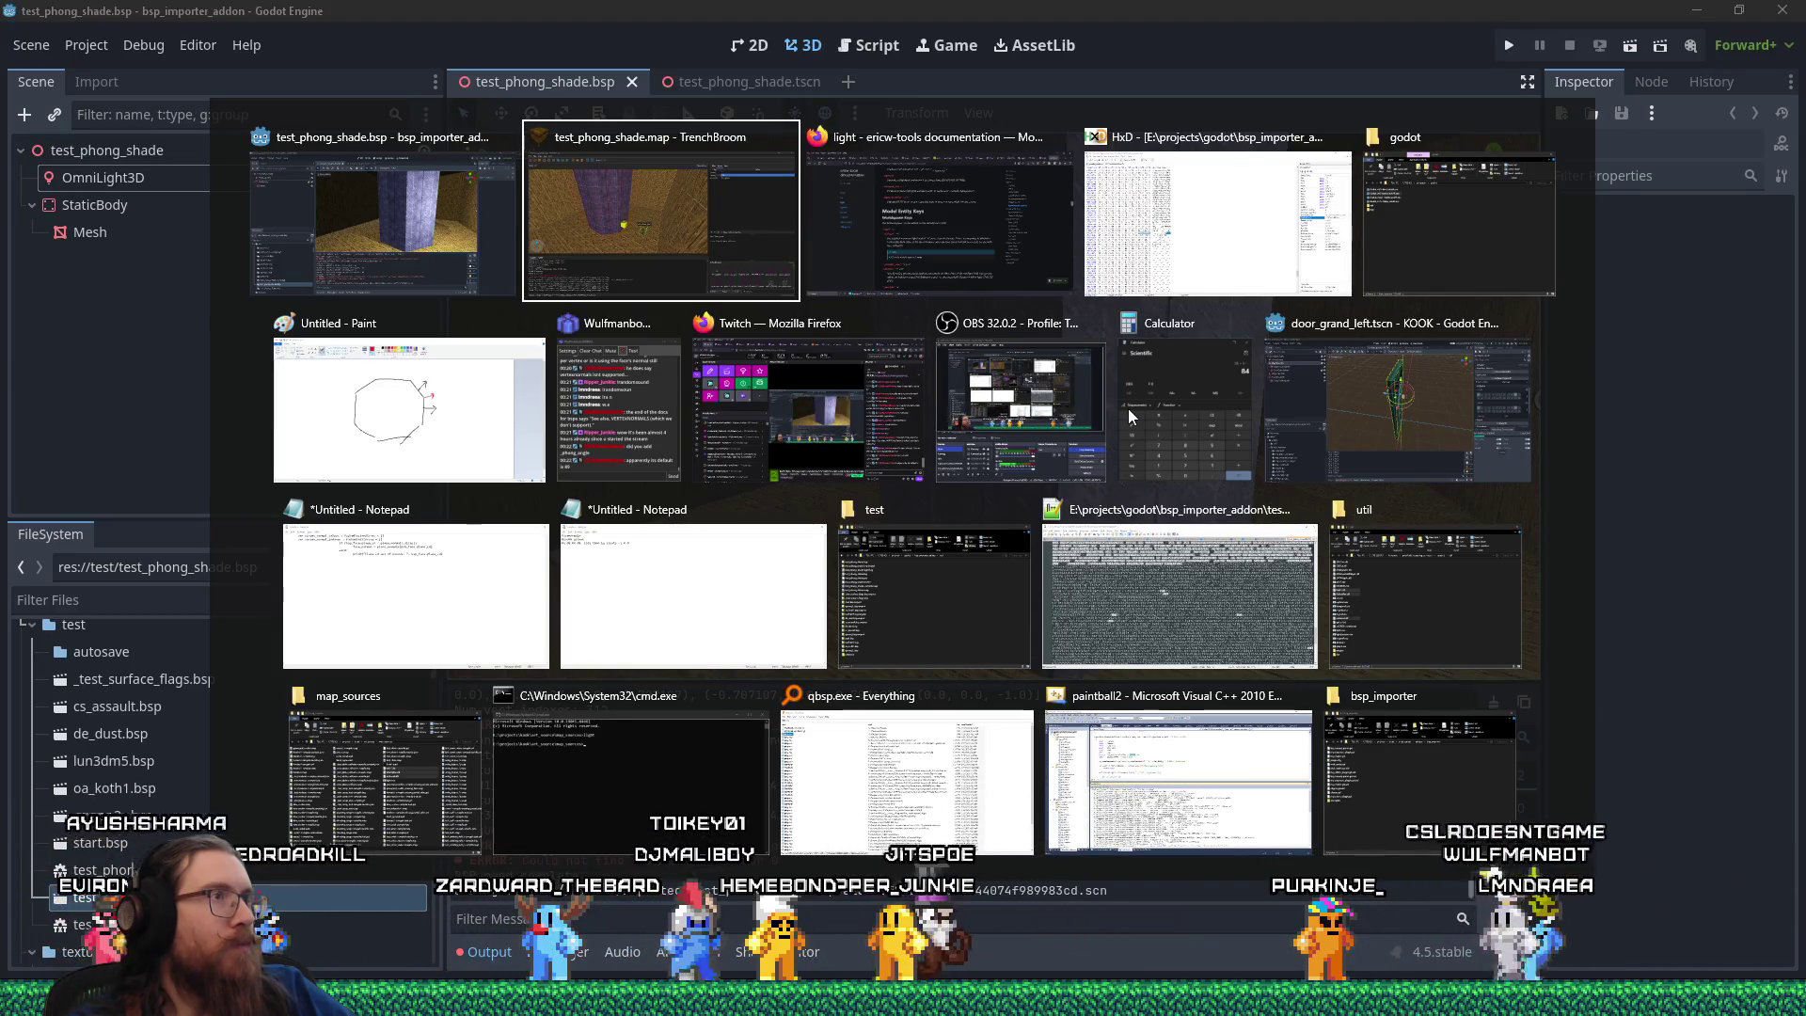
Open test_phong_shade.tscn and orbit the view to look down on the pillar's top.
left_click(751, 87)
left_click(750, 87)
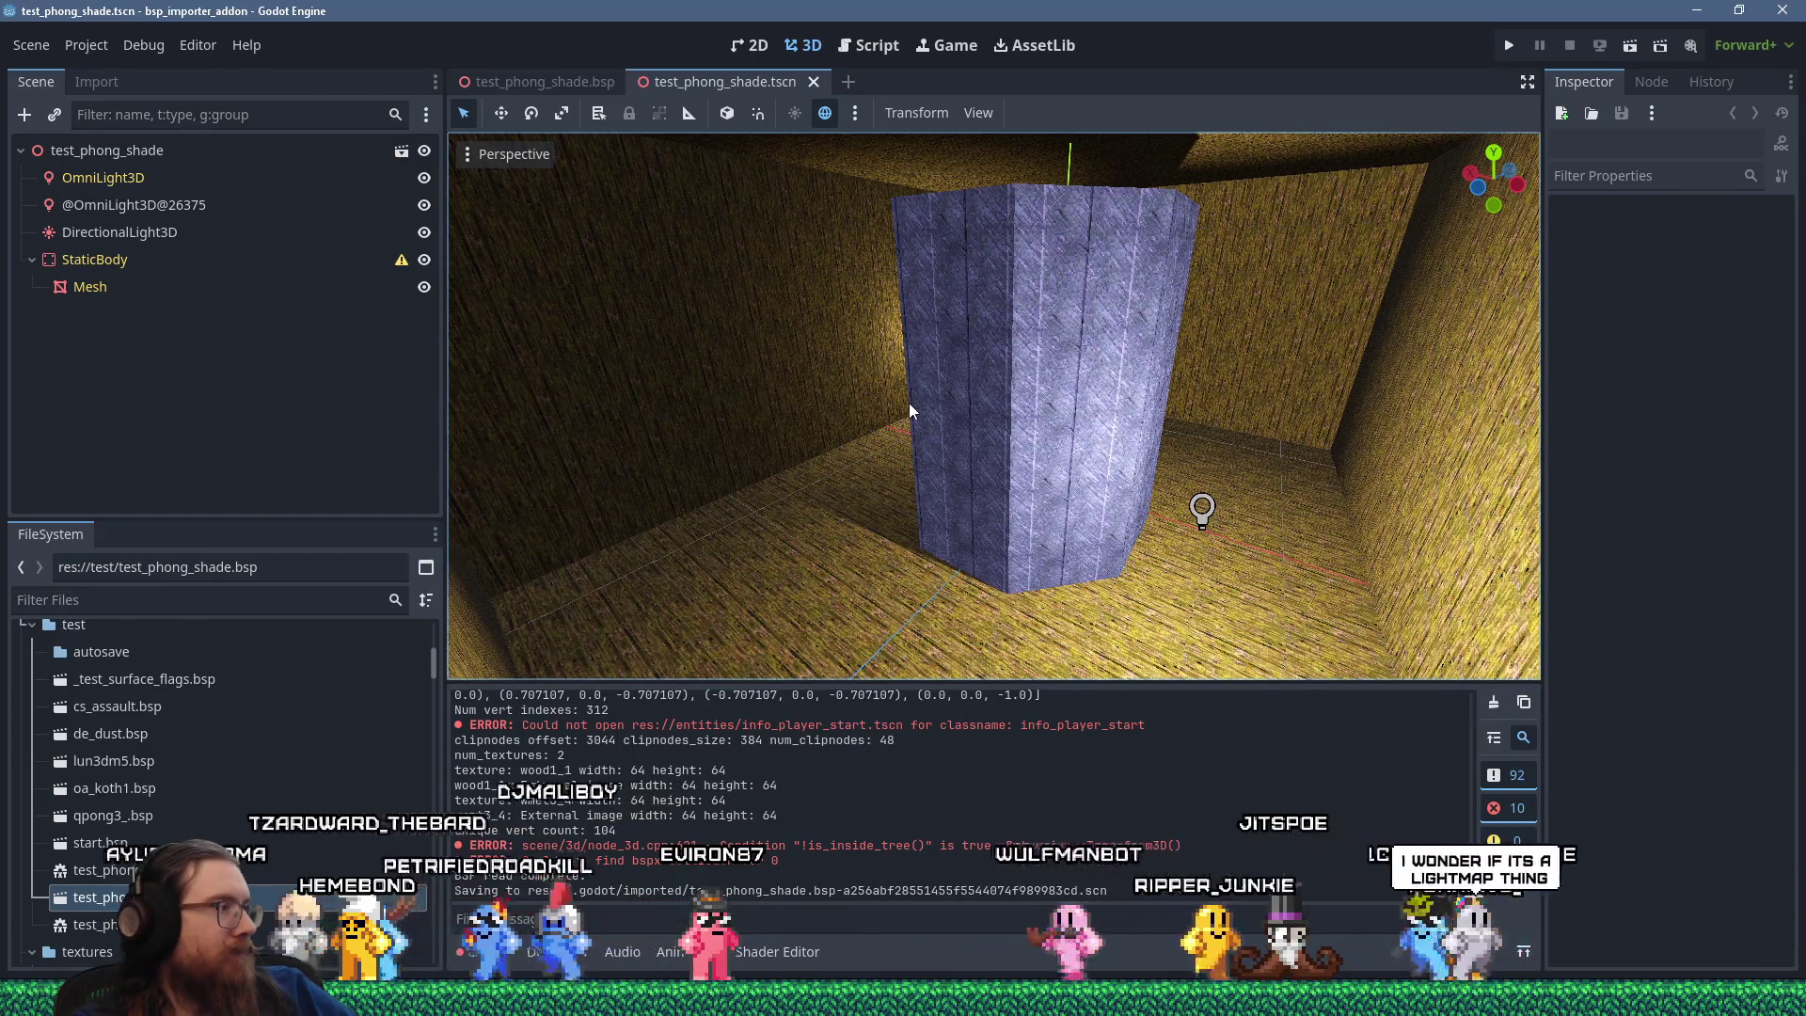
left_click_drag(908, 402, 1053, 305)
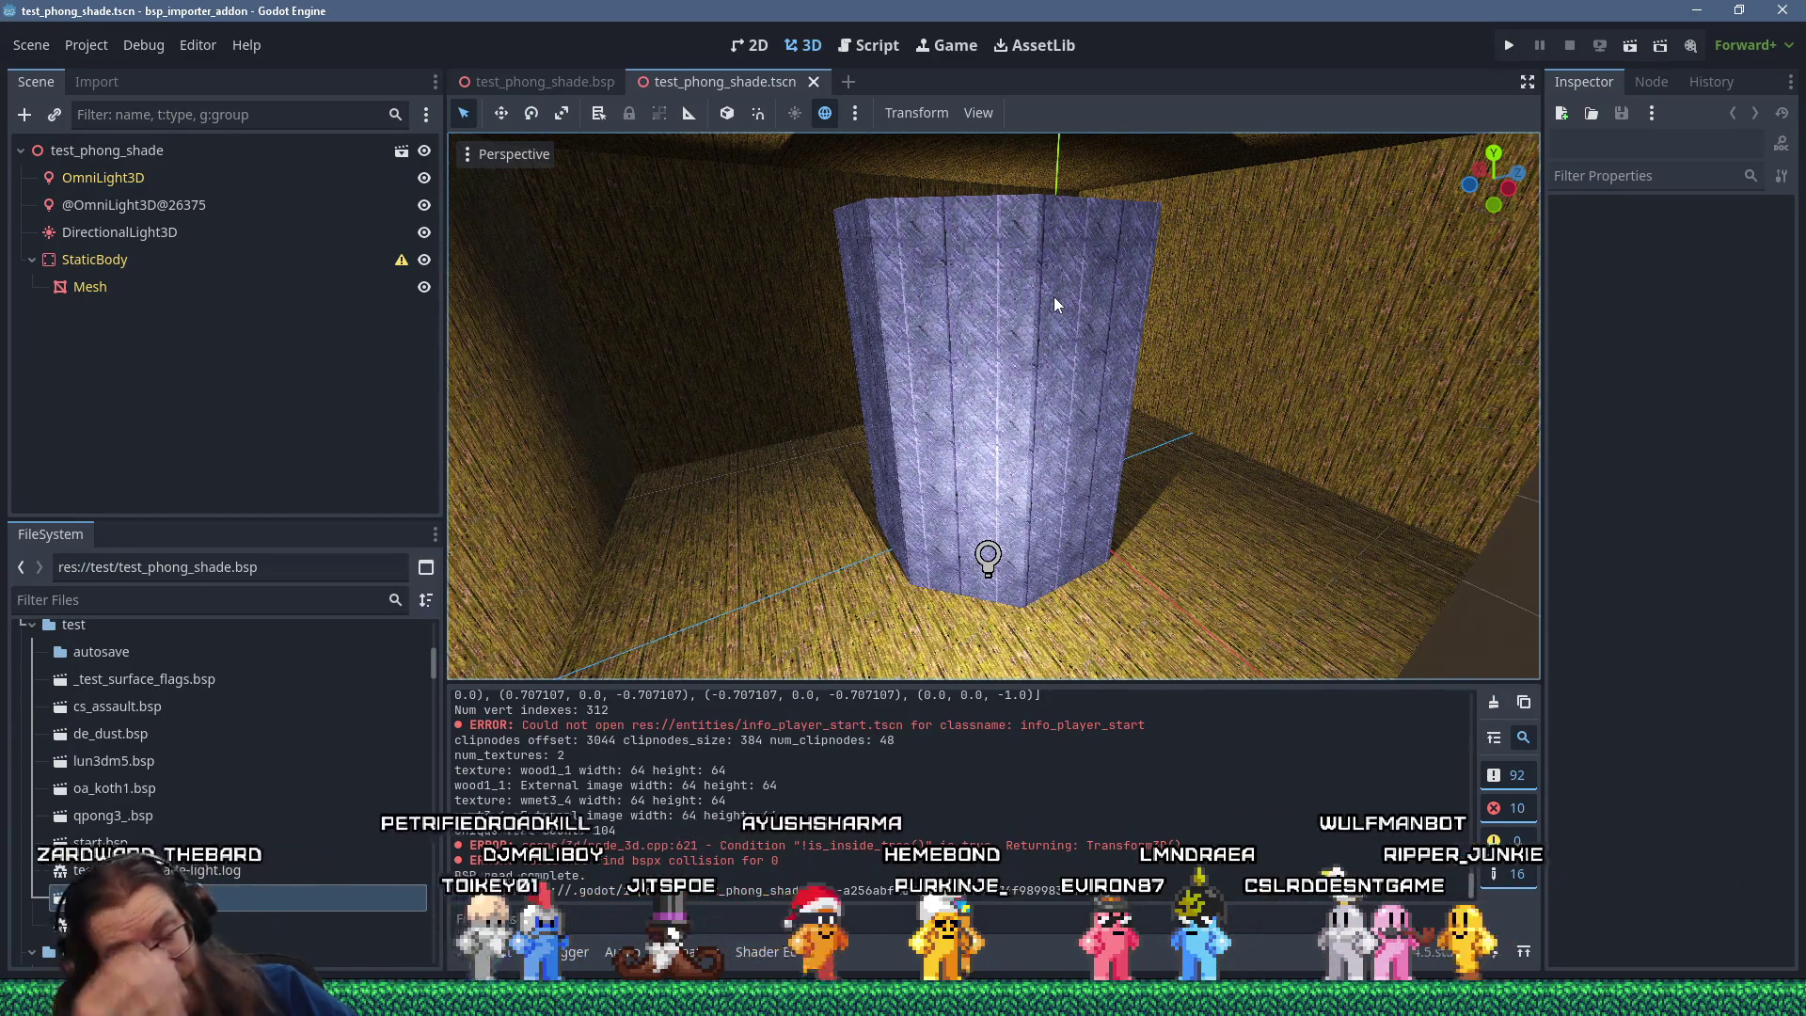
left_click_drag(967, 269, 1038, 307)
scroll("up", 3)
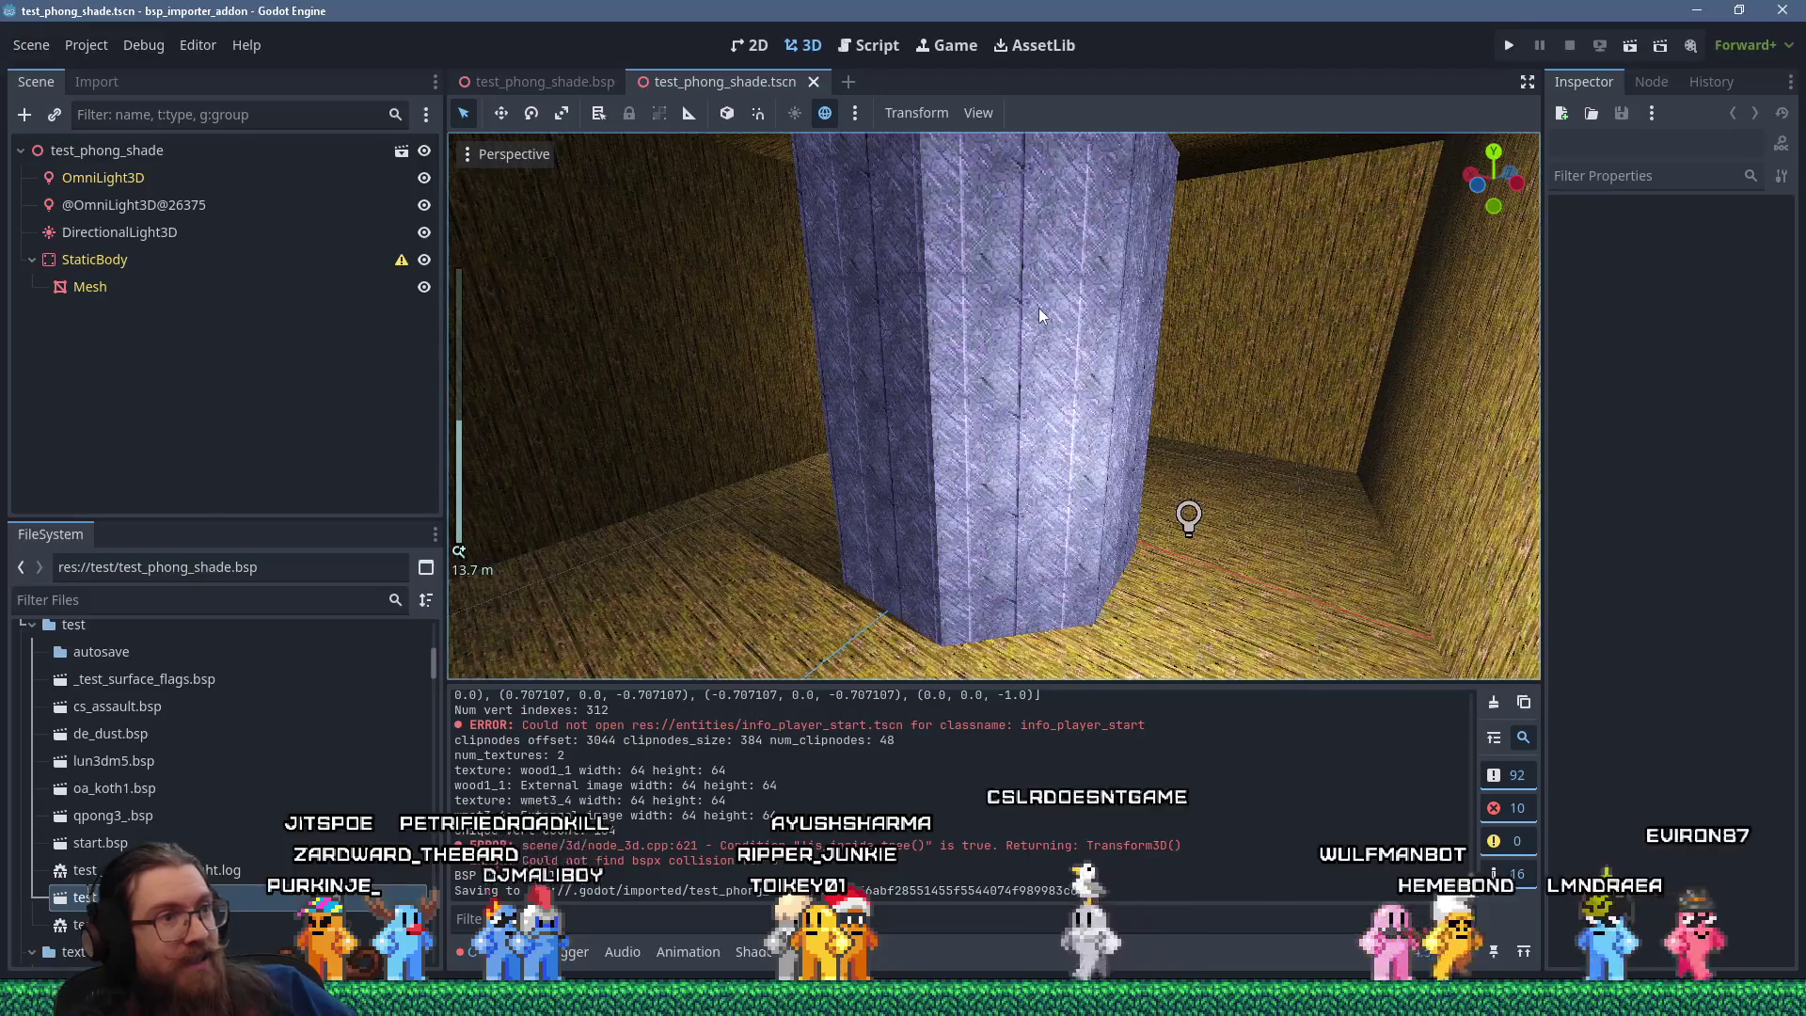
Switch to the Firefox ericw-tools documentation through Task View.
key("super+Tab")
key("Right")
key("Right")
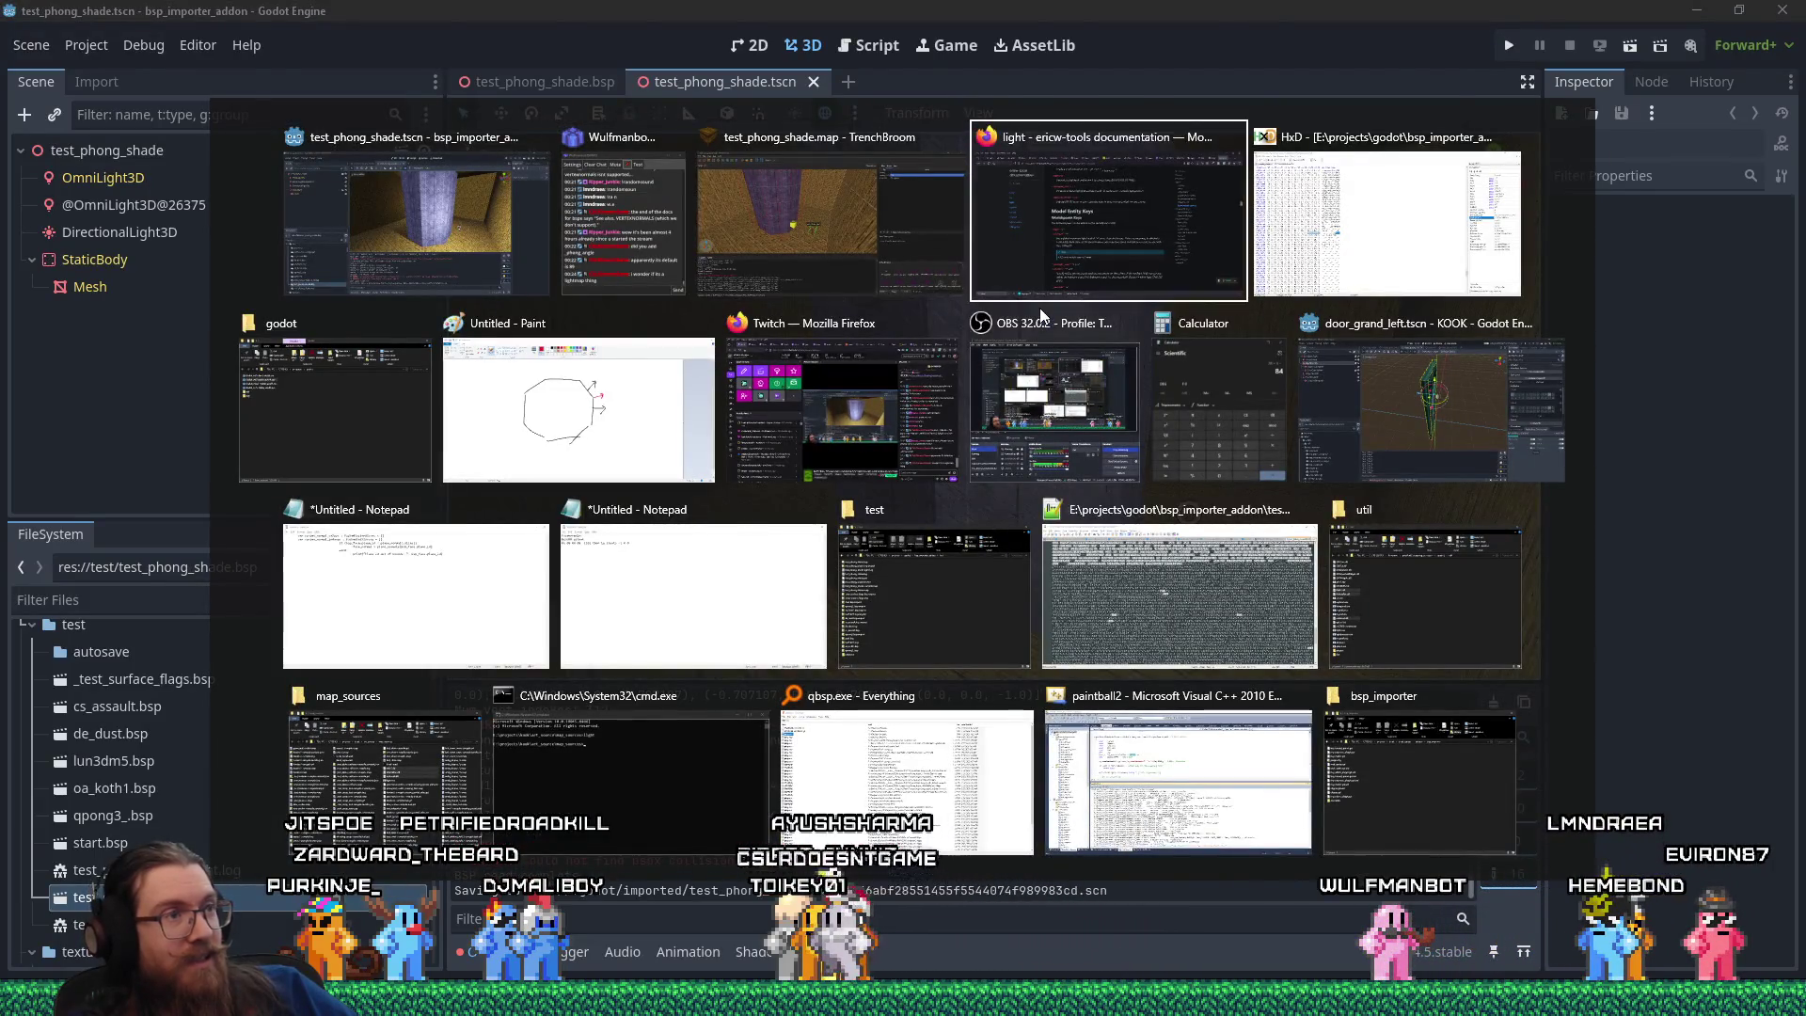
key("Return")
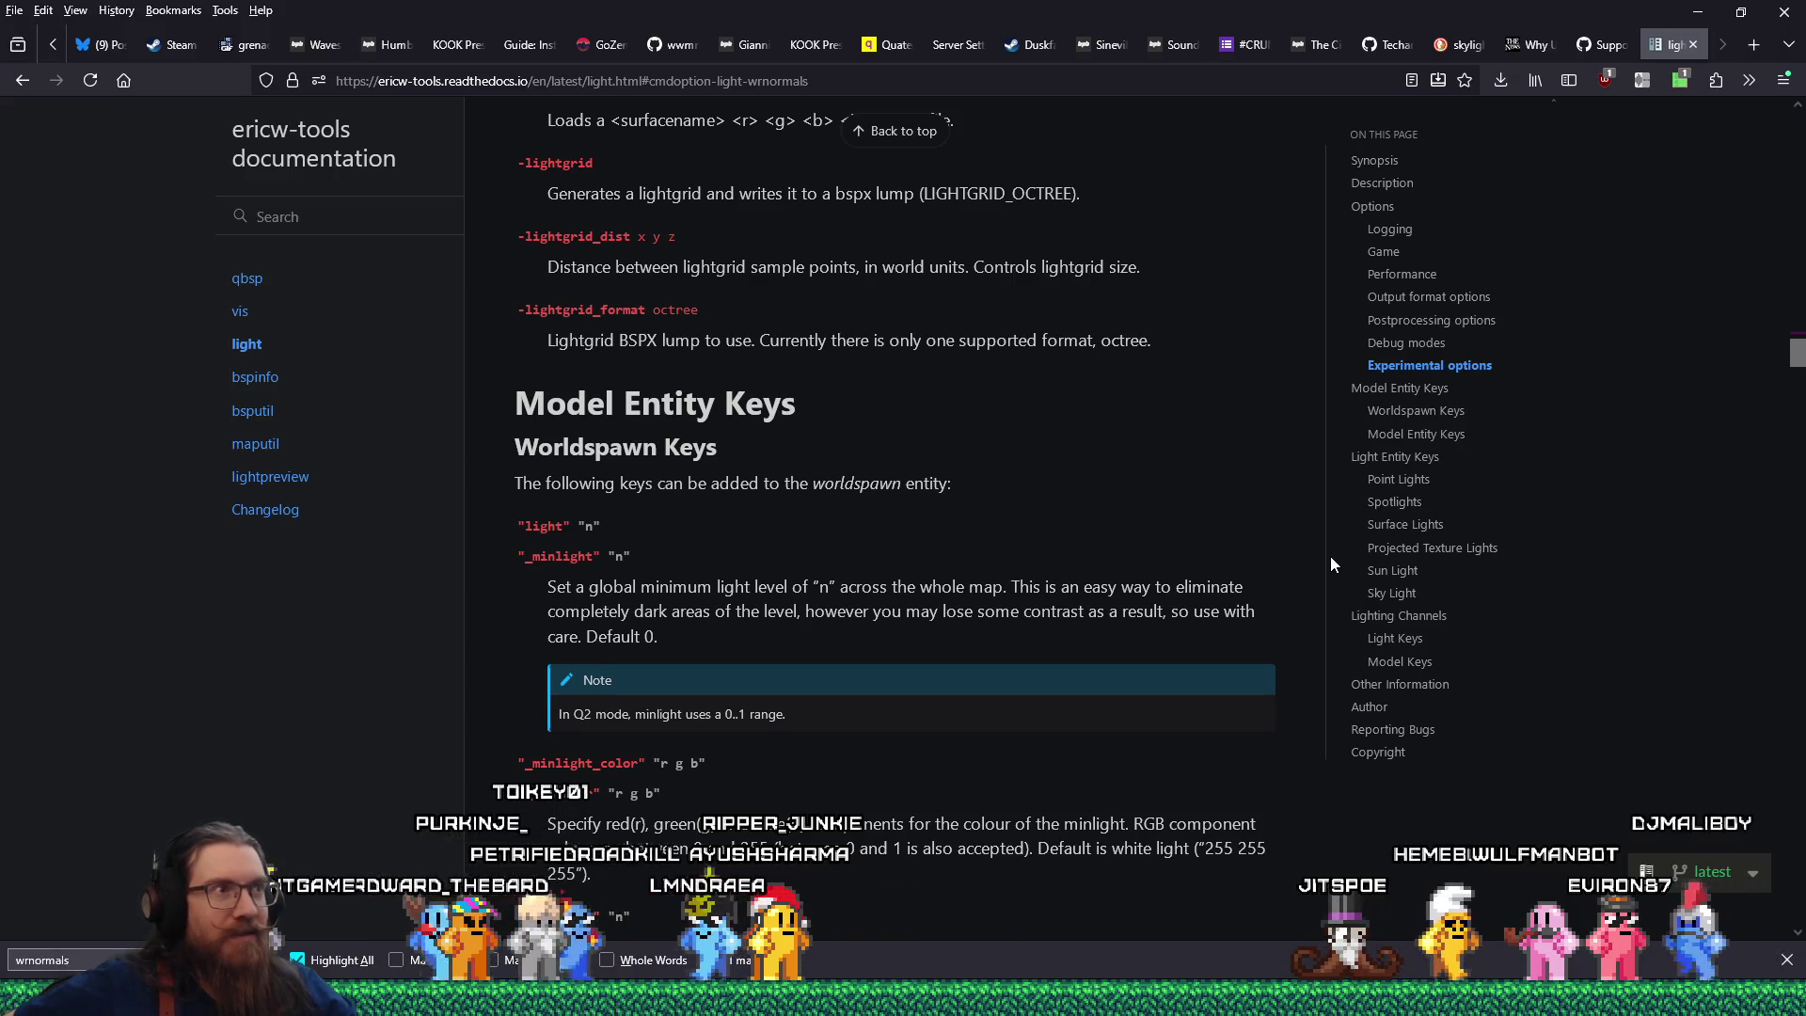
Leave the ericw-tools Worldspawn Keys docs and bring Godot's test_phong_shade scene back to the front.
key("alt+Tab")
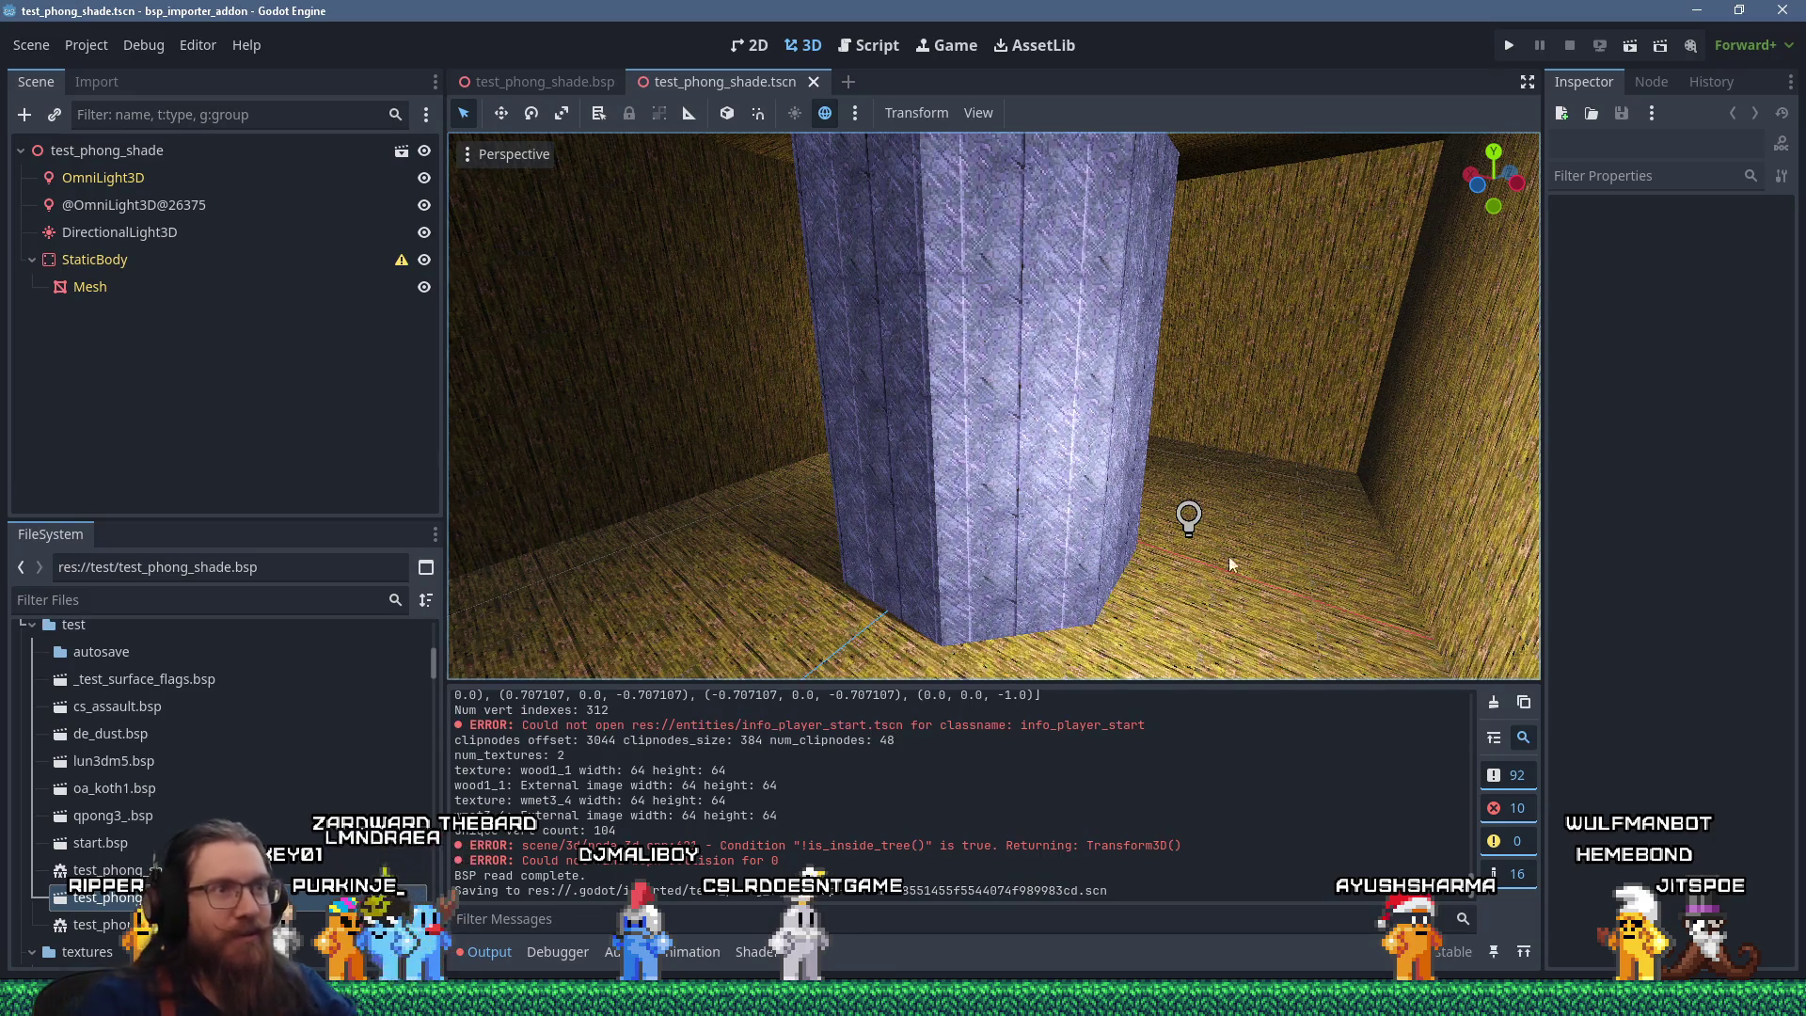
Orbit and zoom the Godot viewport to re-inspect the imported octagonal pillar.
scroll("down", 3)
scroll("down", 3)
left_click_drag(1012, 514, 956, 369)
scroll("up", 3)
scroll("down", 3)
scroll("up", 3)
scroll("up", 3)
scroll("down", 3)
scroll("up", 3)
Cycle through Firefox and Godot, ending on TrenchBroom's bsp_import_test Compile dialog.
key("alt+Tab")
key("alt+Tab")
key("alt+Tab")
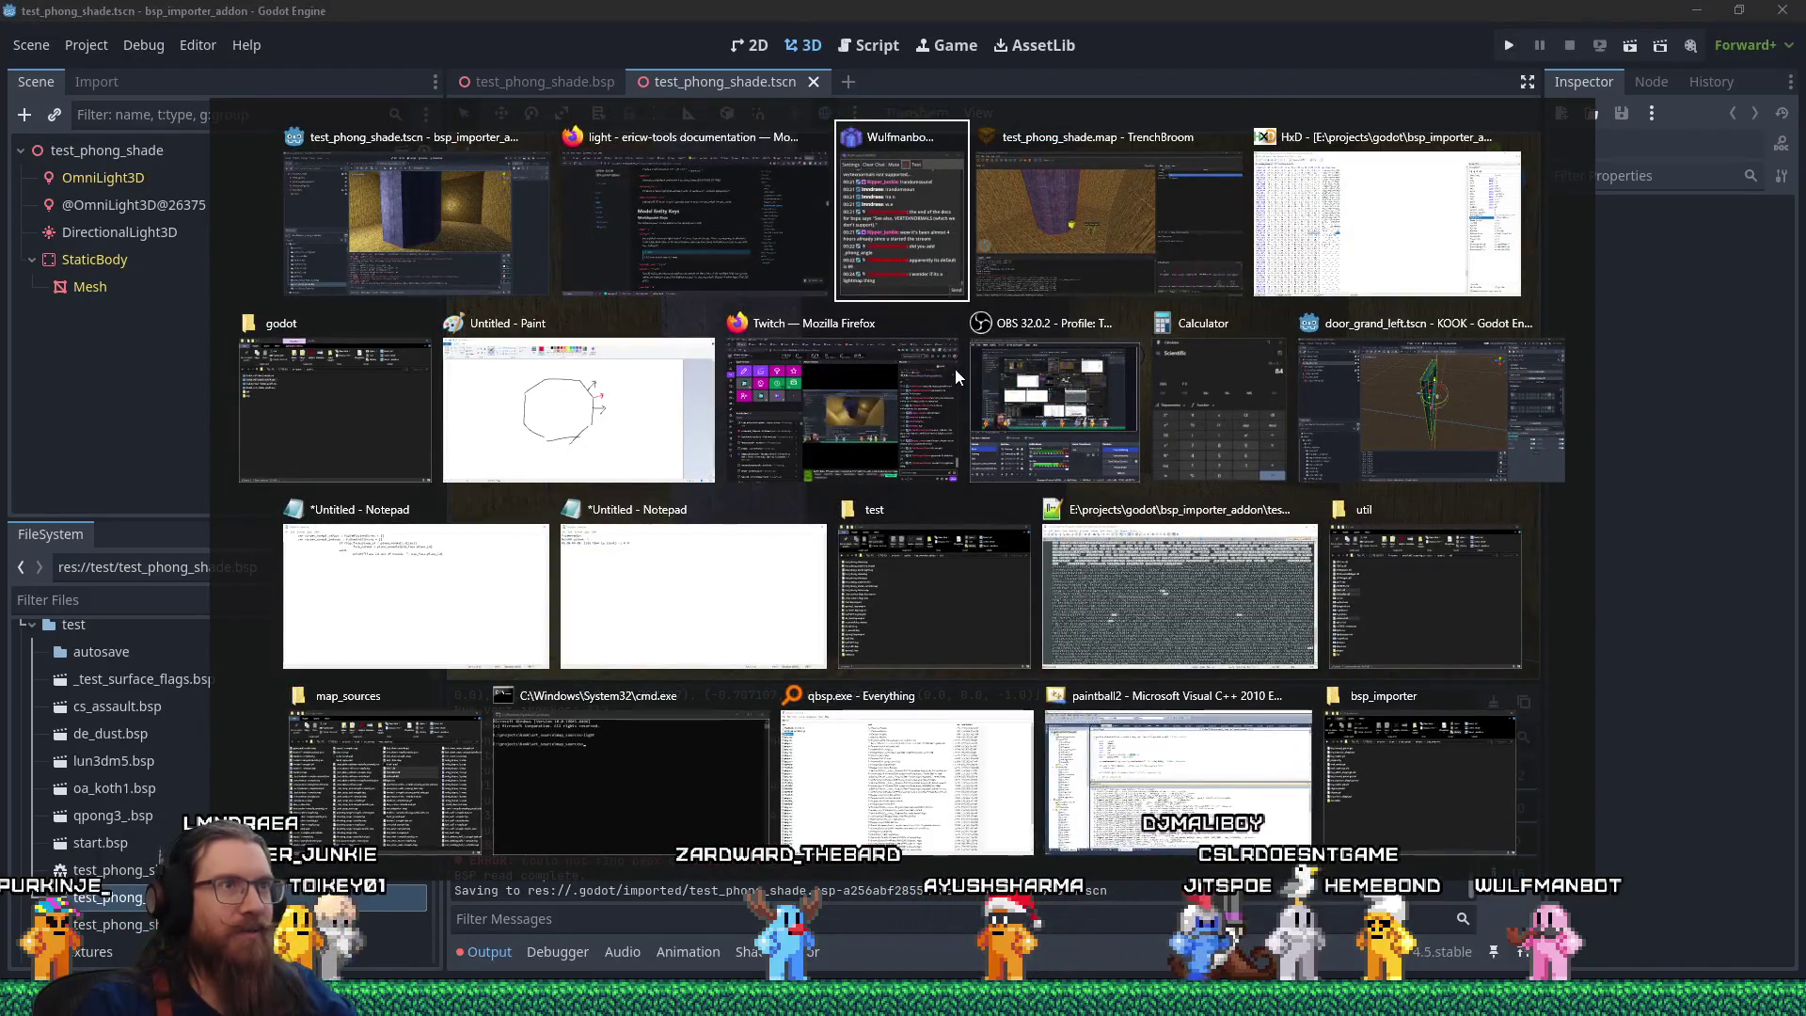
key("alt+shift+Tab")
key("alt+shift+Tab")
key("alt+shift+Tab")
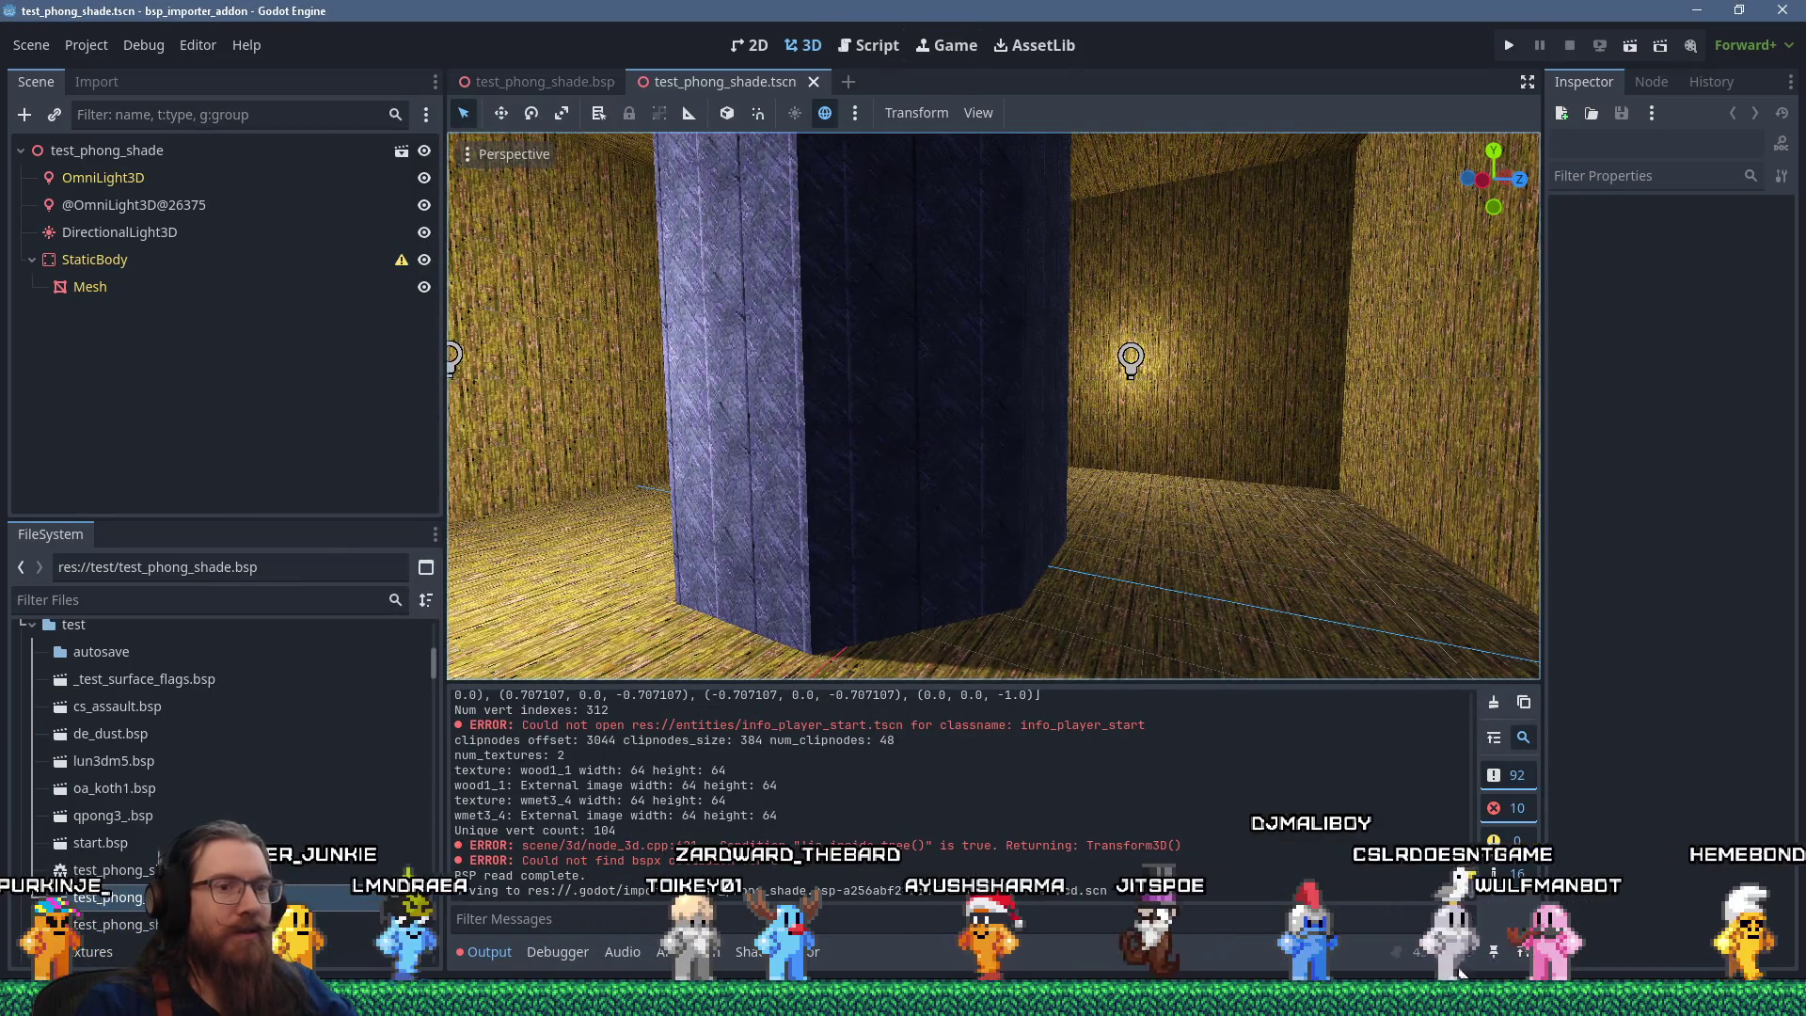
key("alt+Tab")
key("alt+Tab")
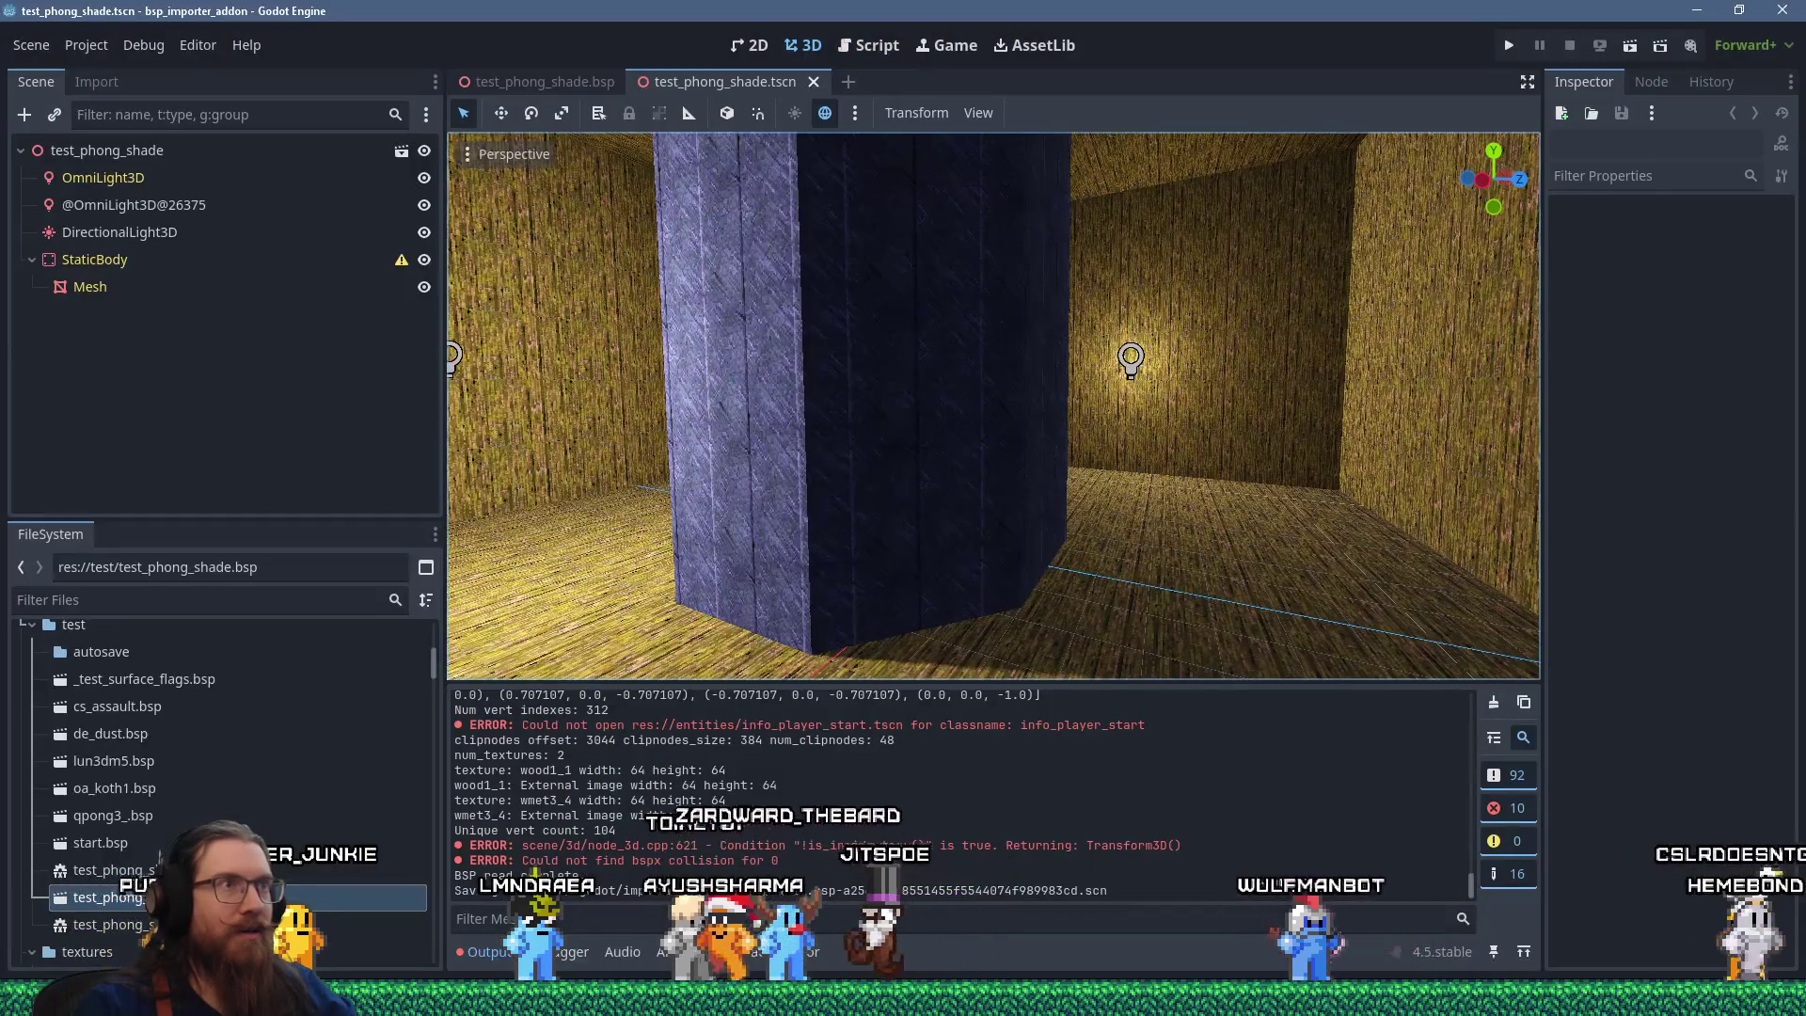
key("alt+Tab")
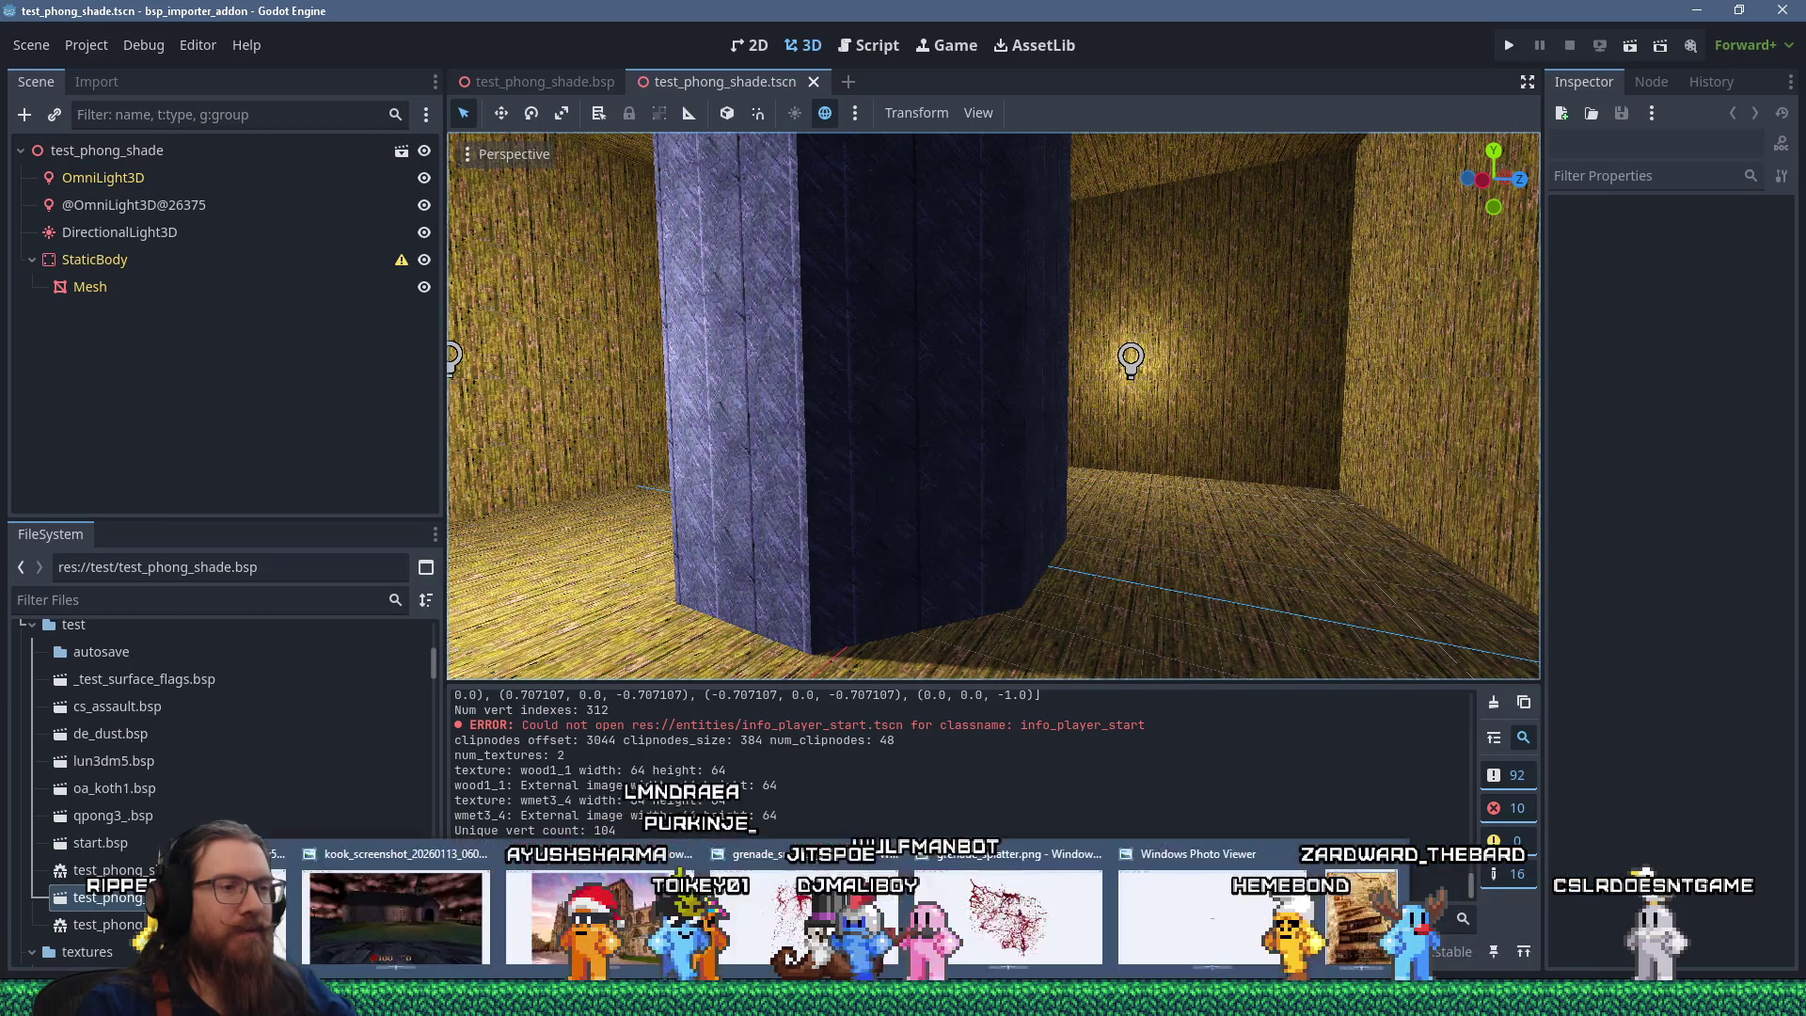
key("alt+Tab")
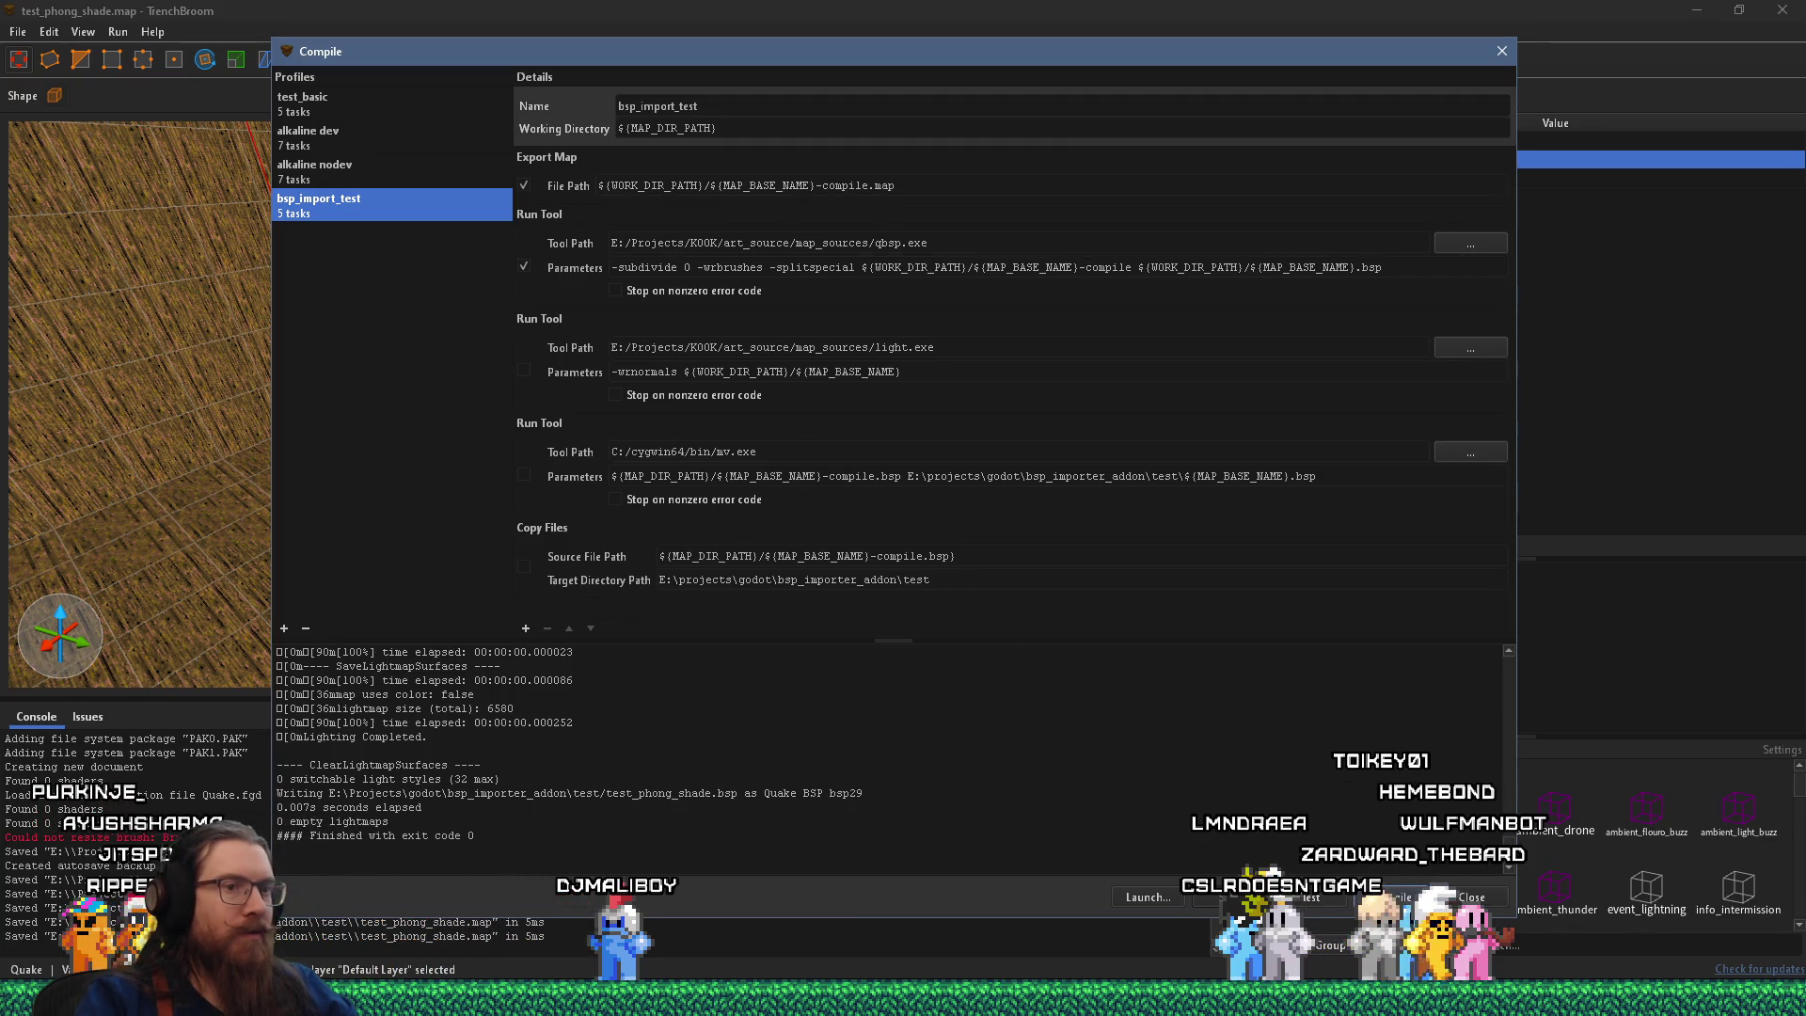
Recompile the map with only the qbsp step and close the compile window.
left_click(1397, 897)
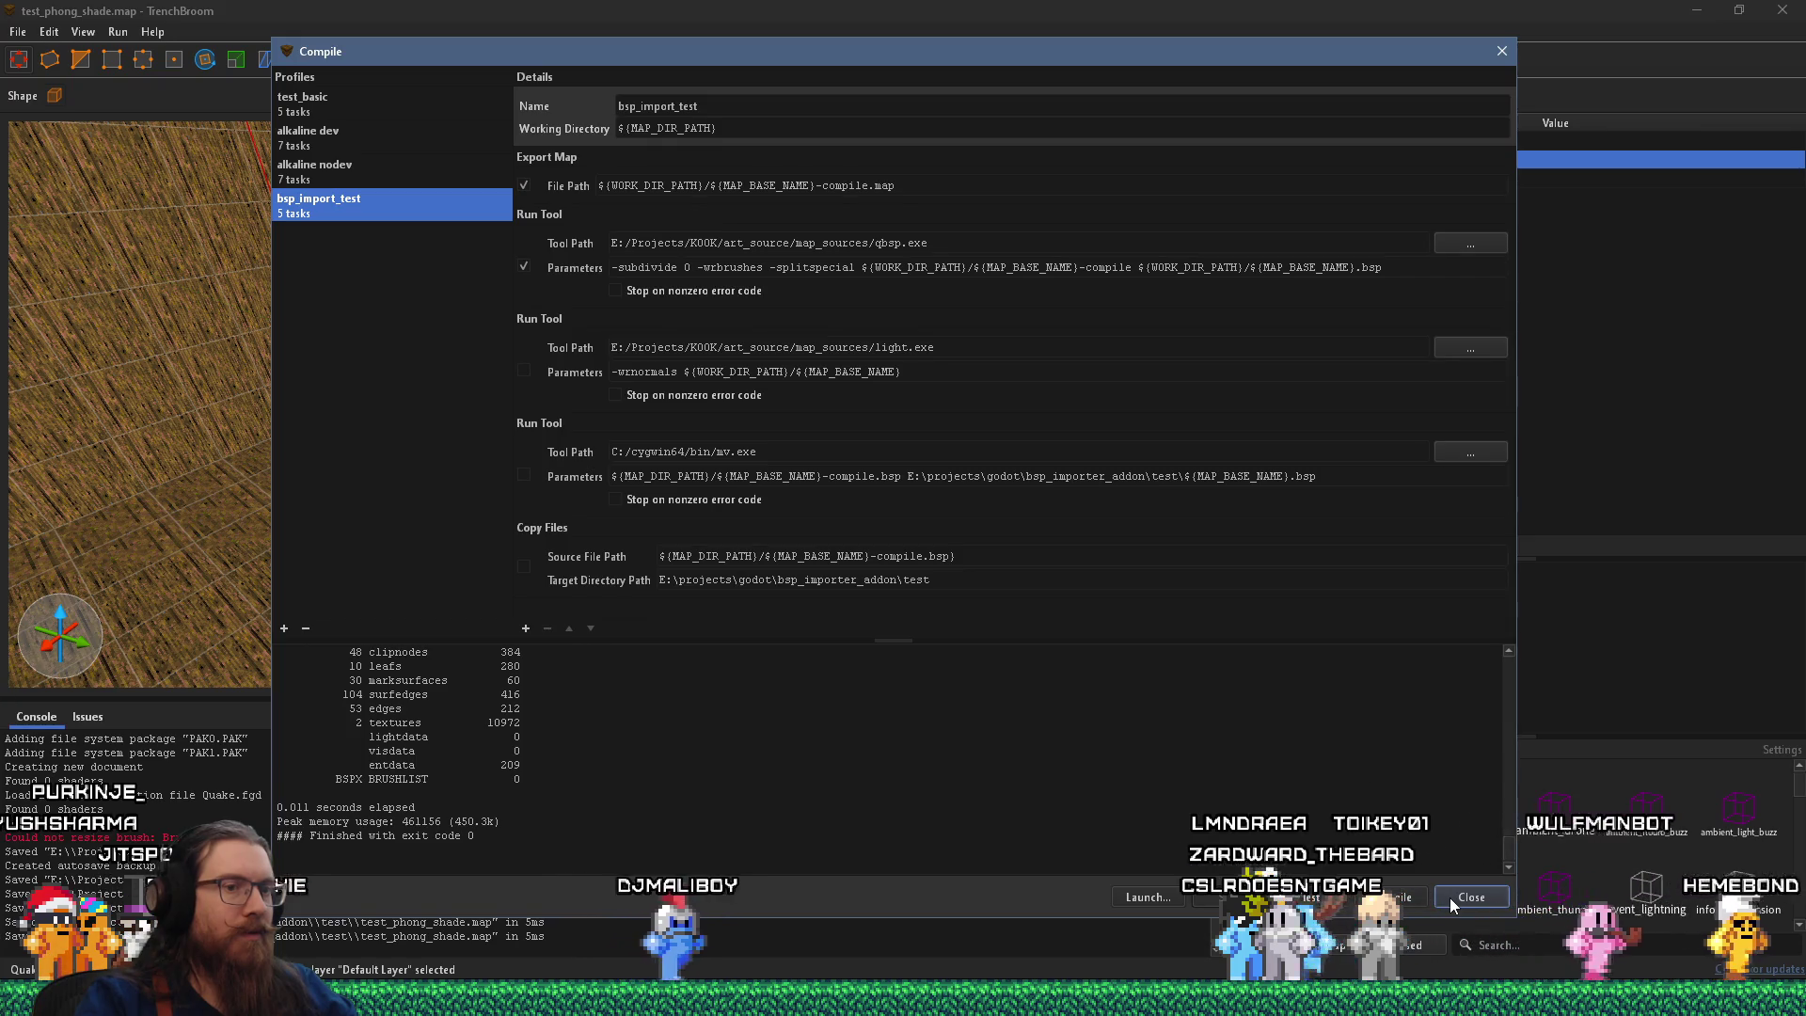
left_click(1450, 900)
key("alt+Tab")
Orbit around the reimported octagonal column in Godot, then switch to the compiled BSP in HxD.
left_click_drag(957, 551, 1095, 634)
scroll("up", 3)
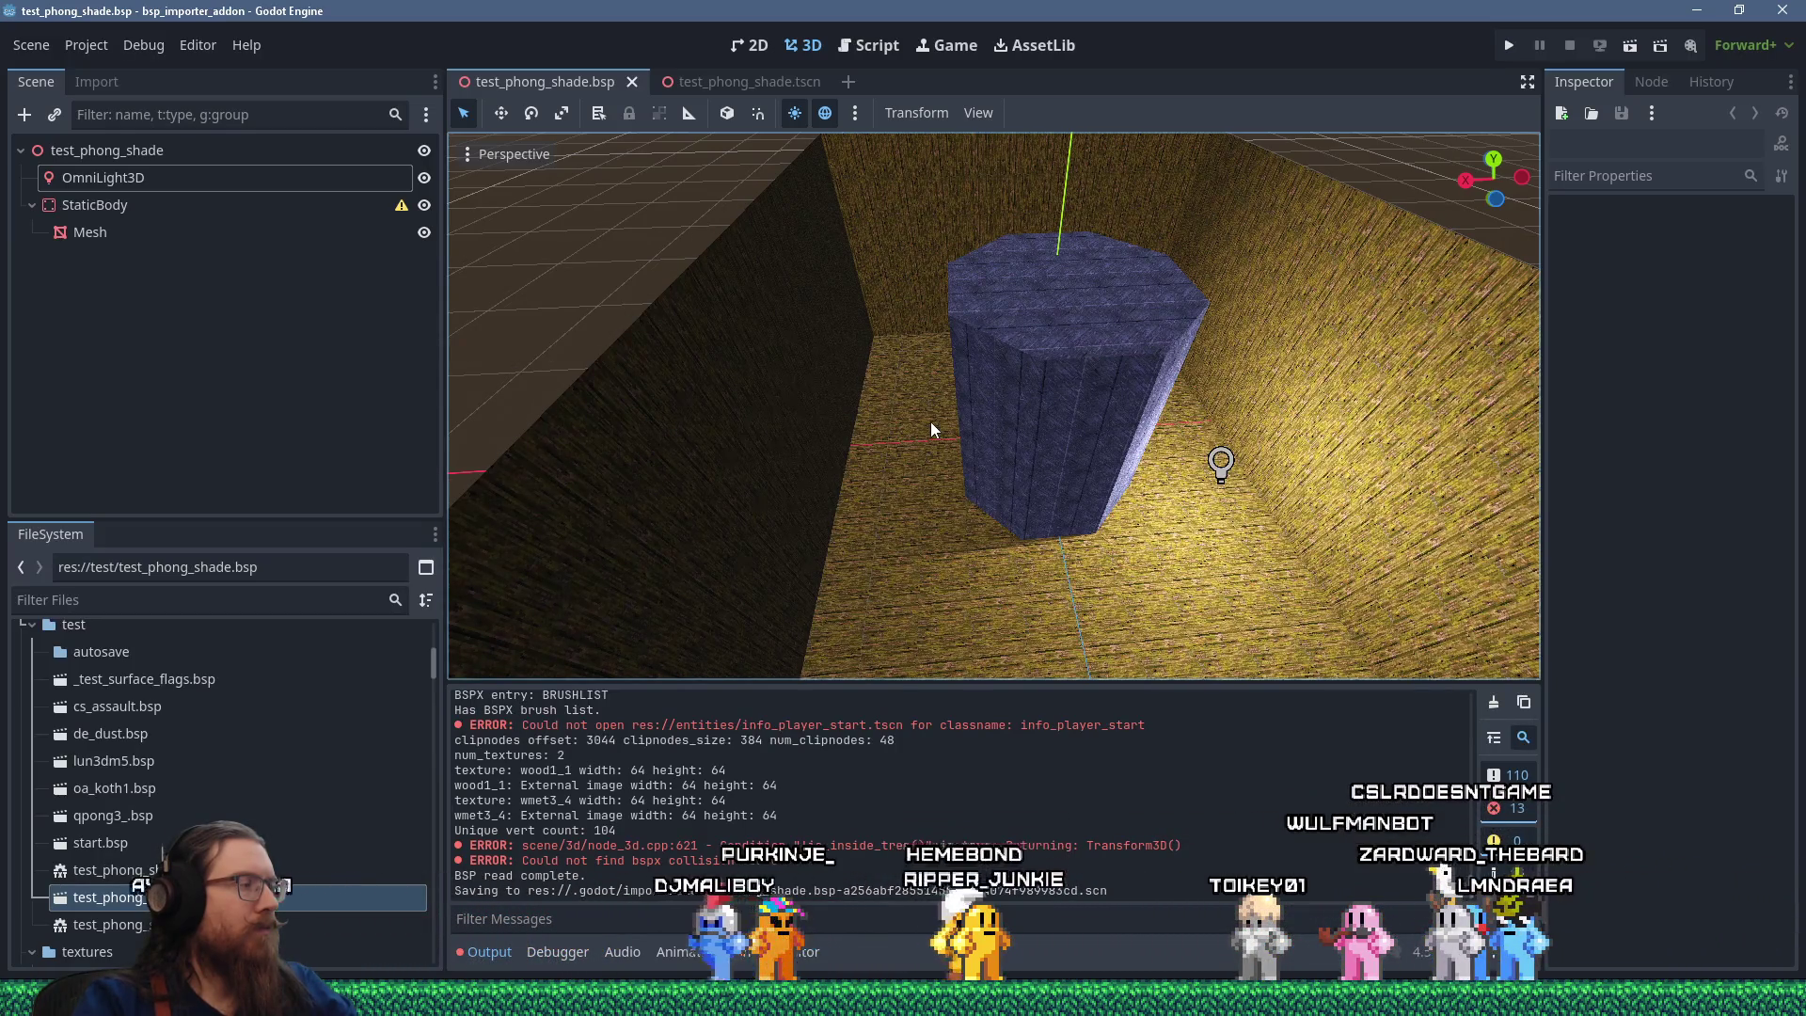
key("alt+Tab")
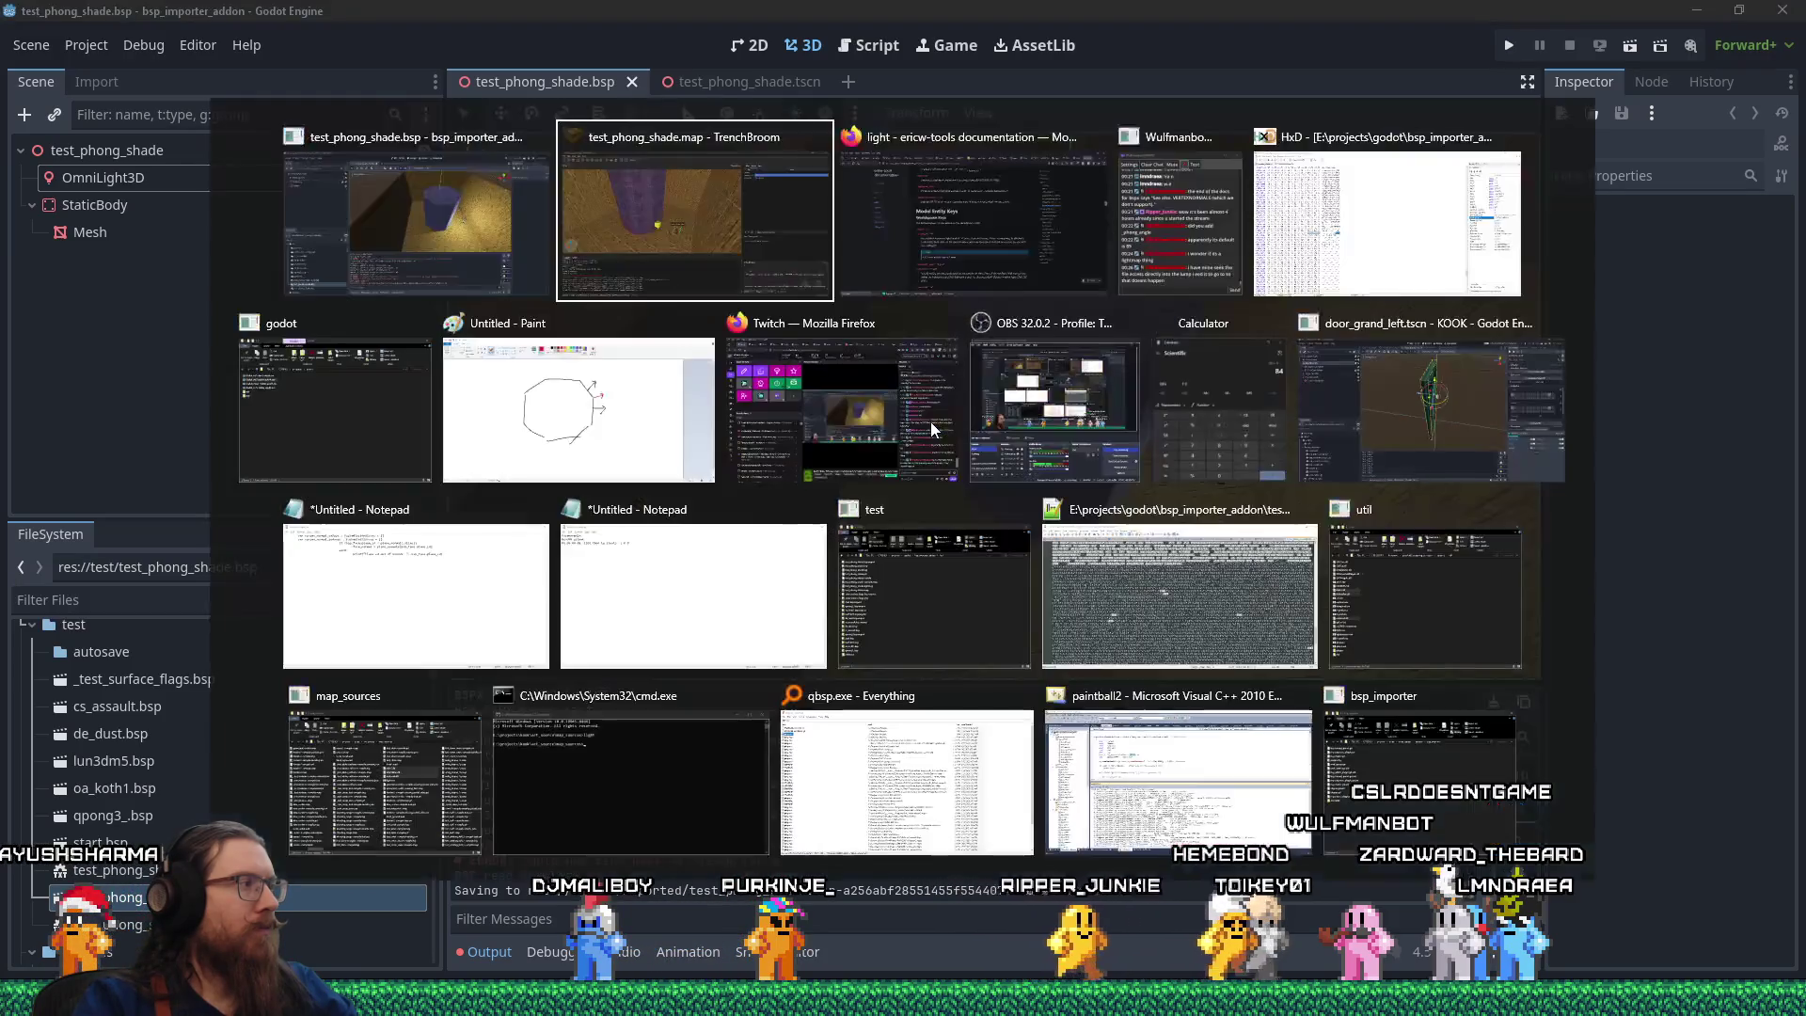
key("Tab")
key("Tab")
key("Tab")
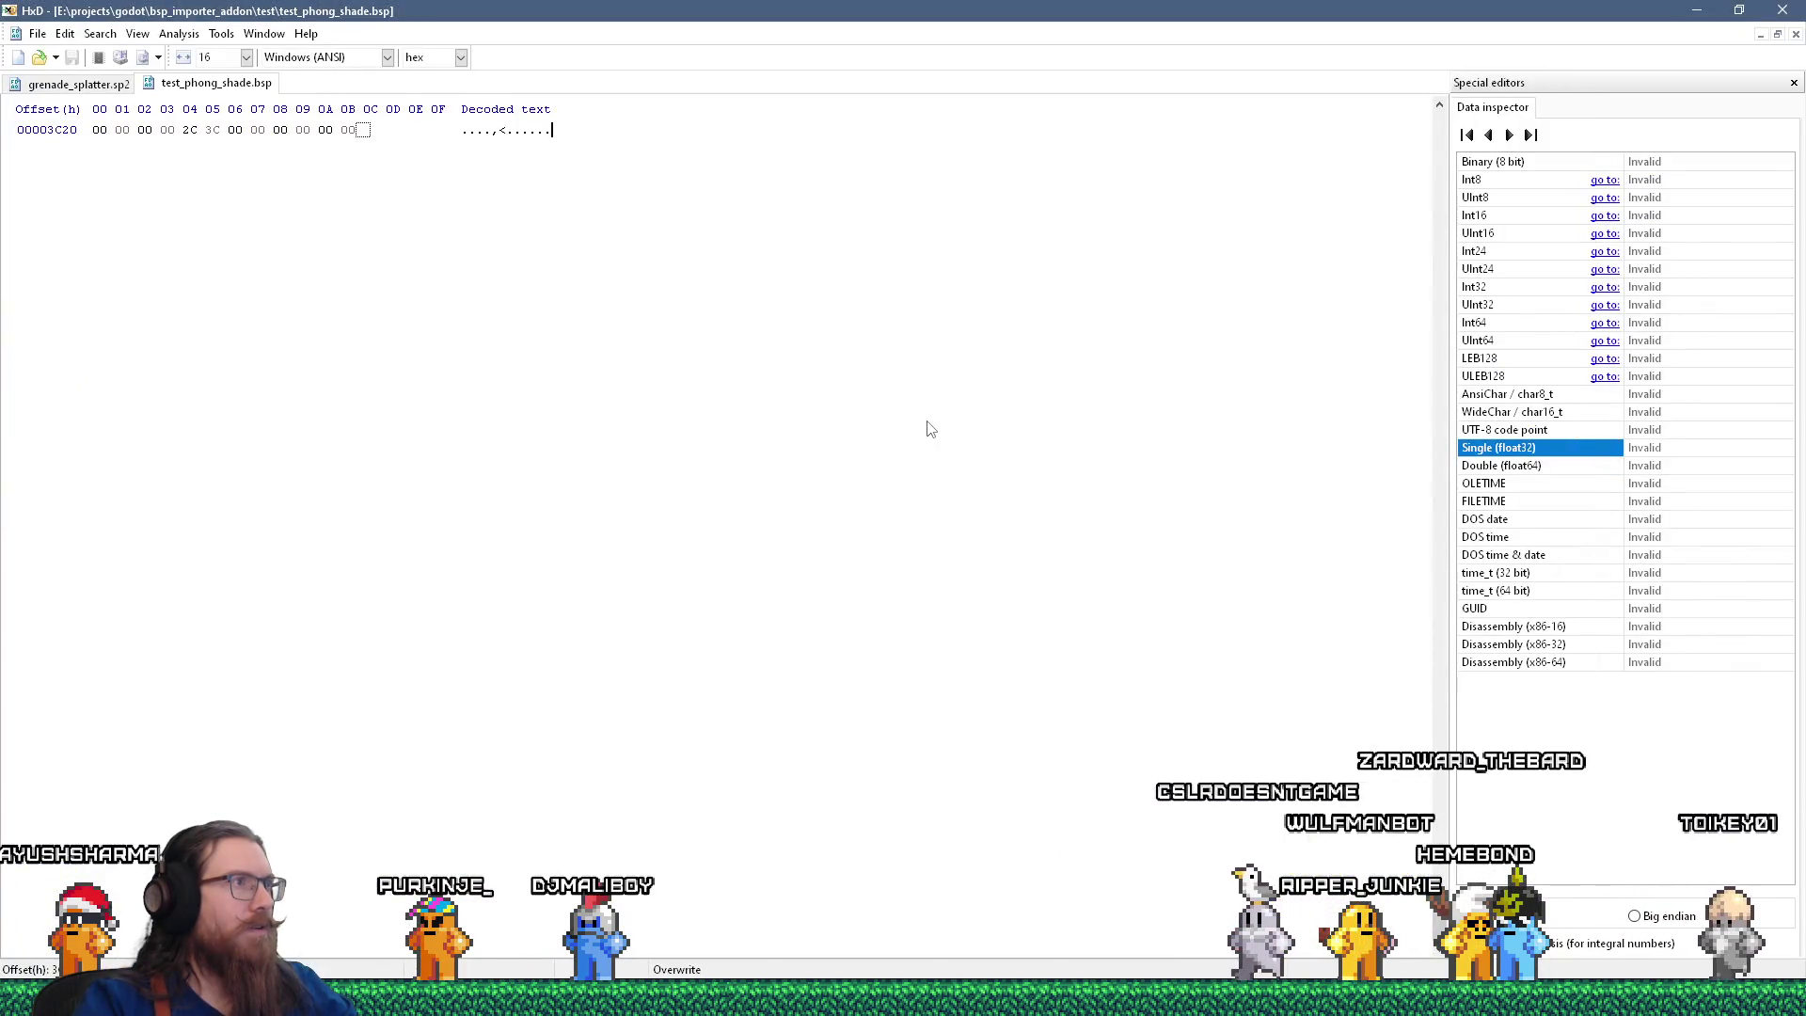
Select the zero bytes and lump header after BRUSHLIST to read them in the Data inspector, then deselect.
scroll("up", 3)
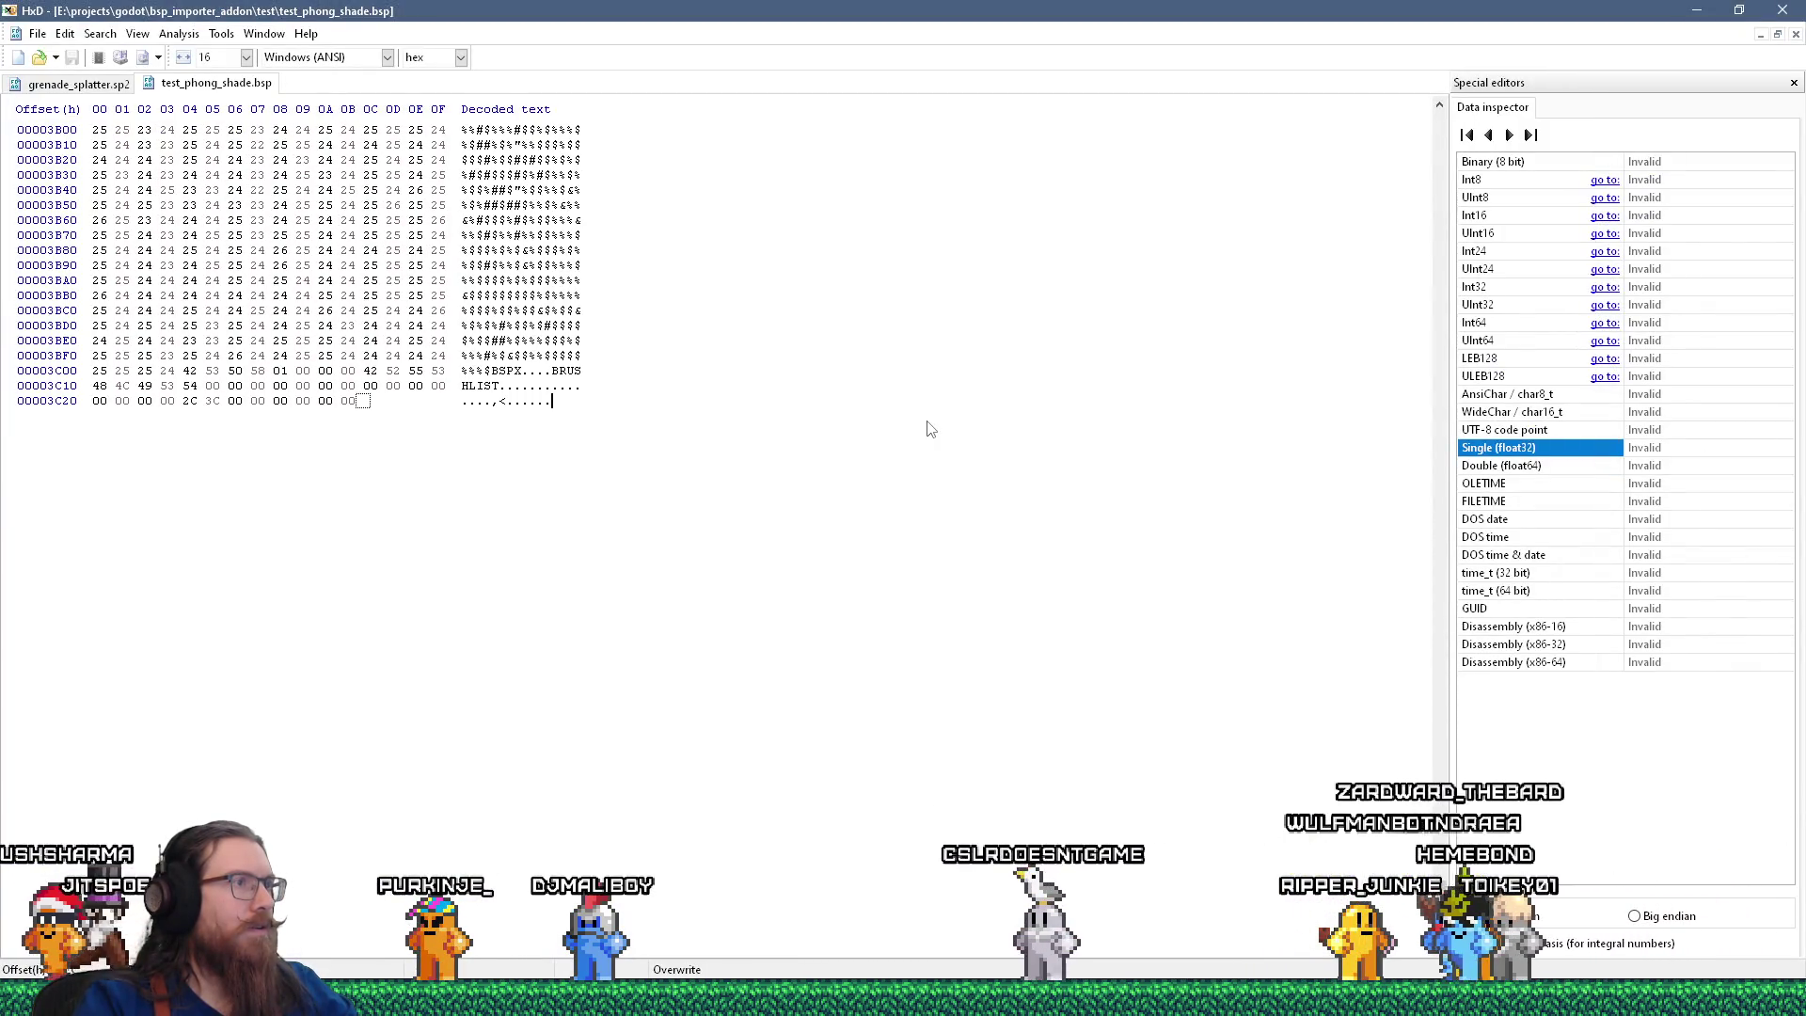
left_click_drag(498, 387, 537, 388)
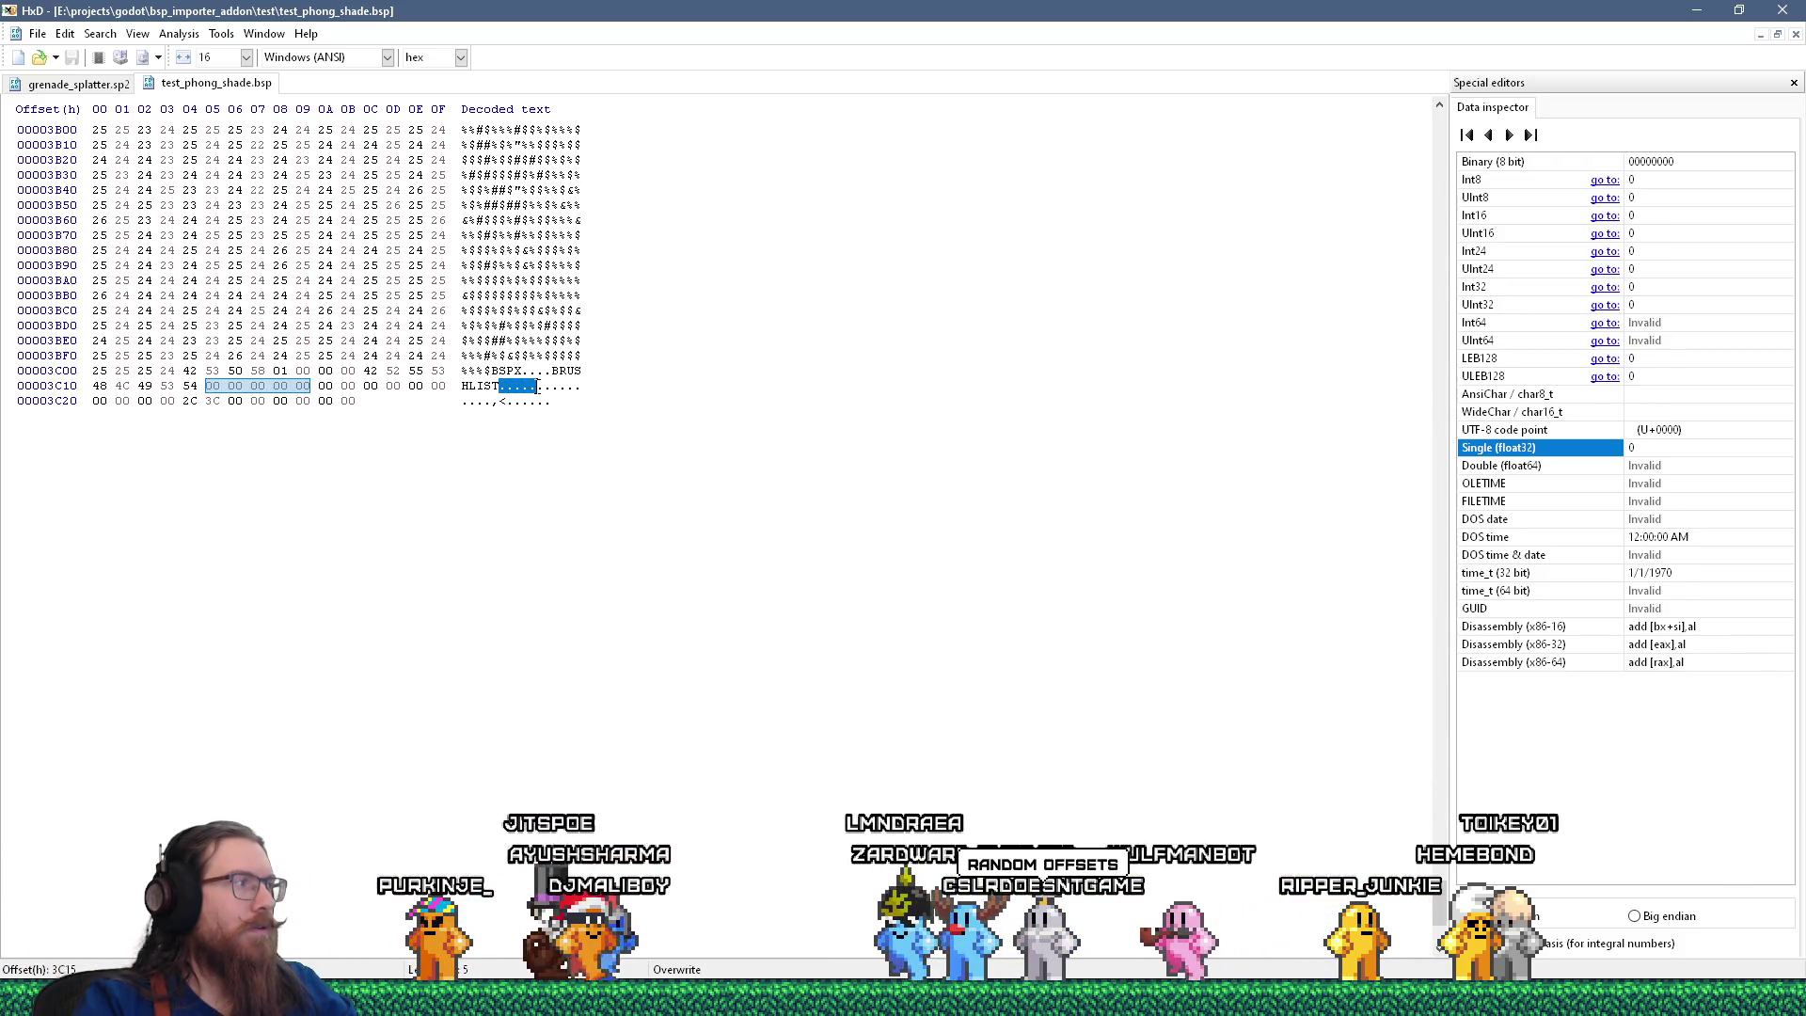
left_click_drag(489, 405, 557, 405)
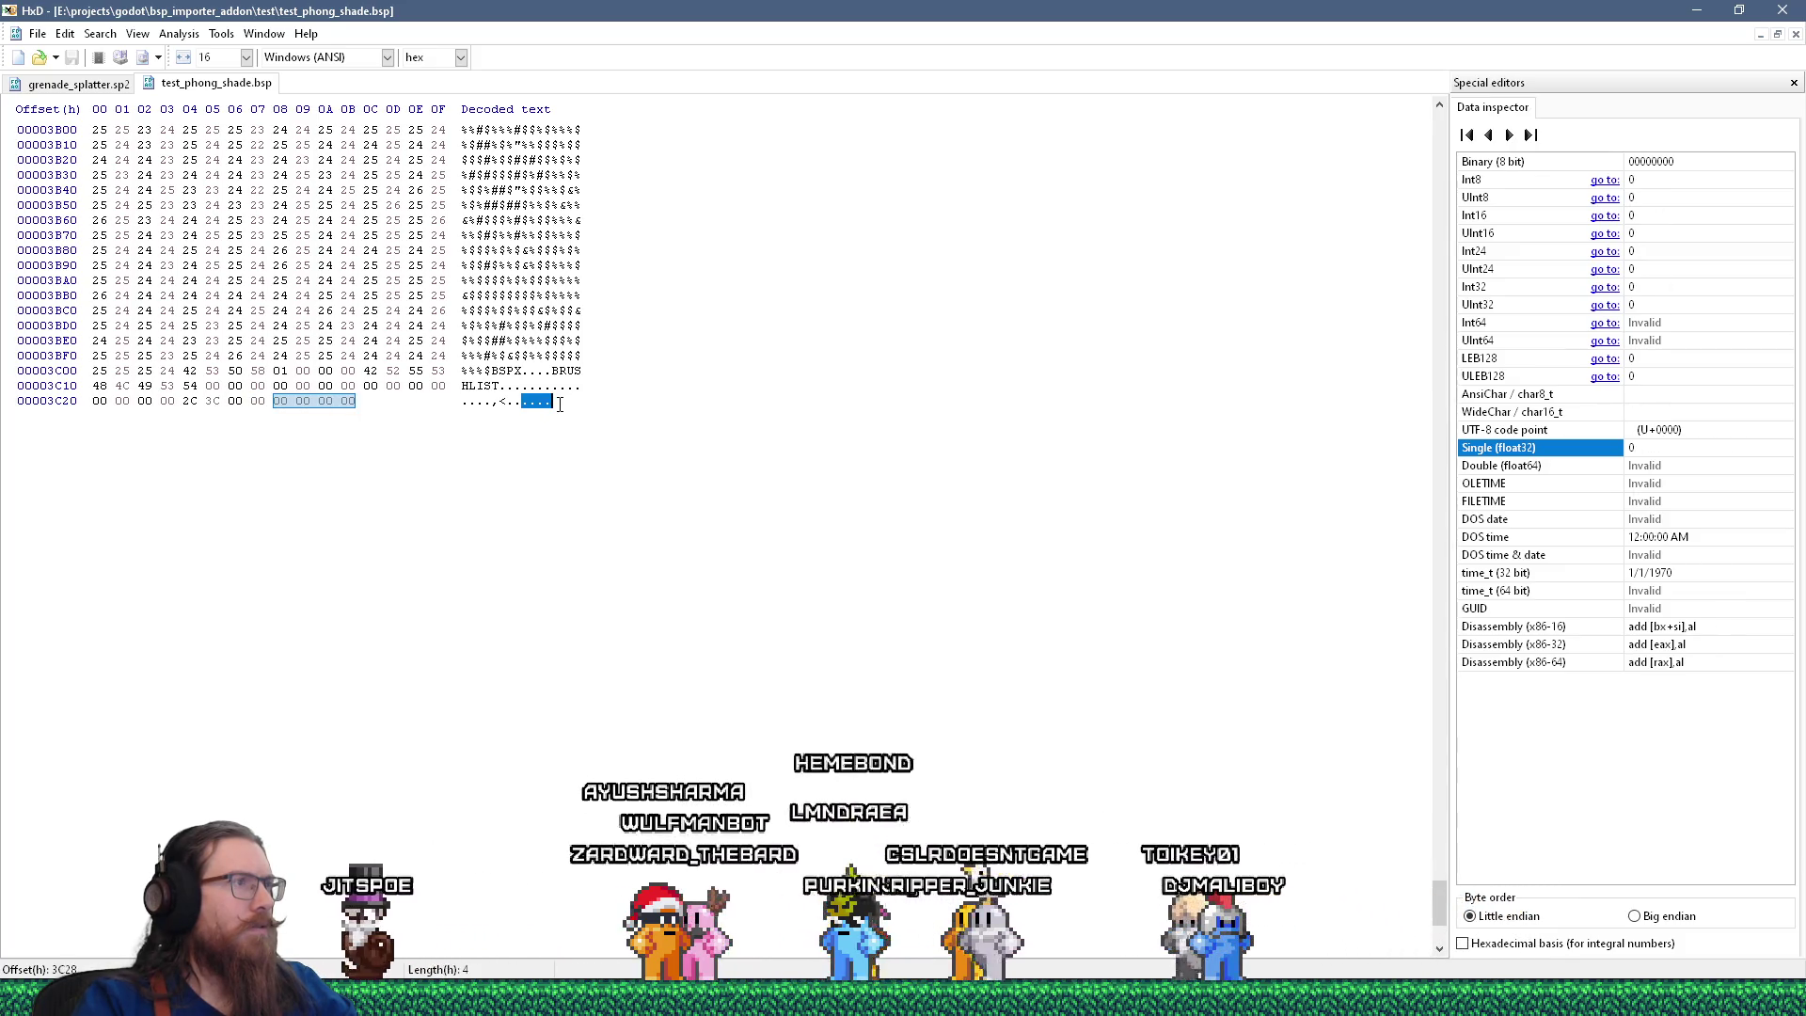
scroll("up", 3)
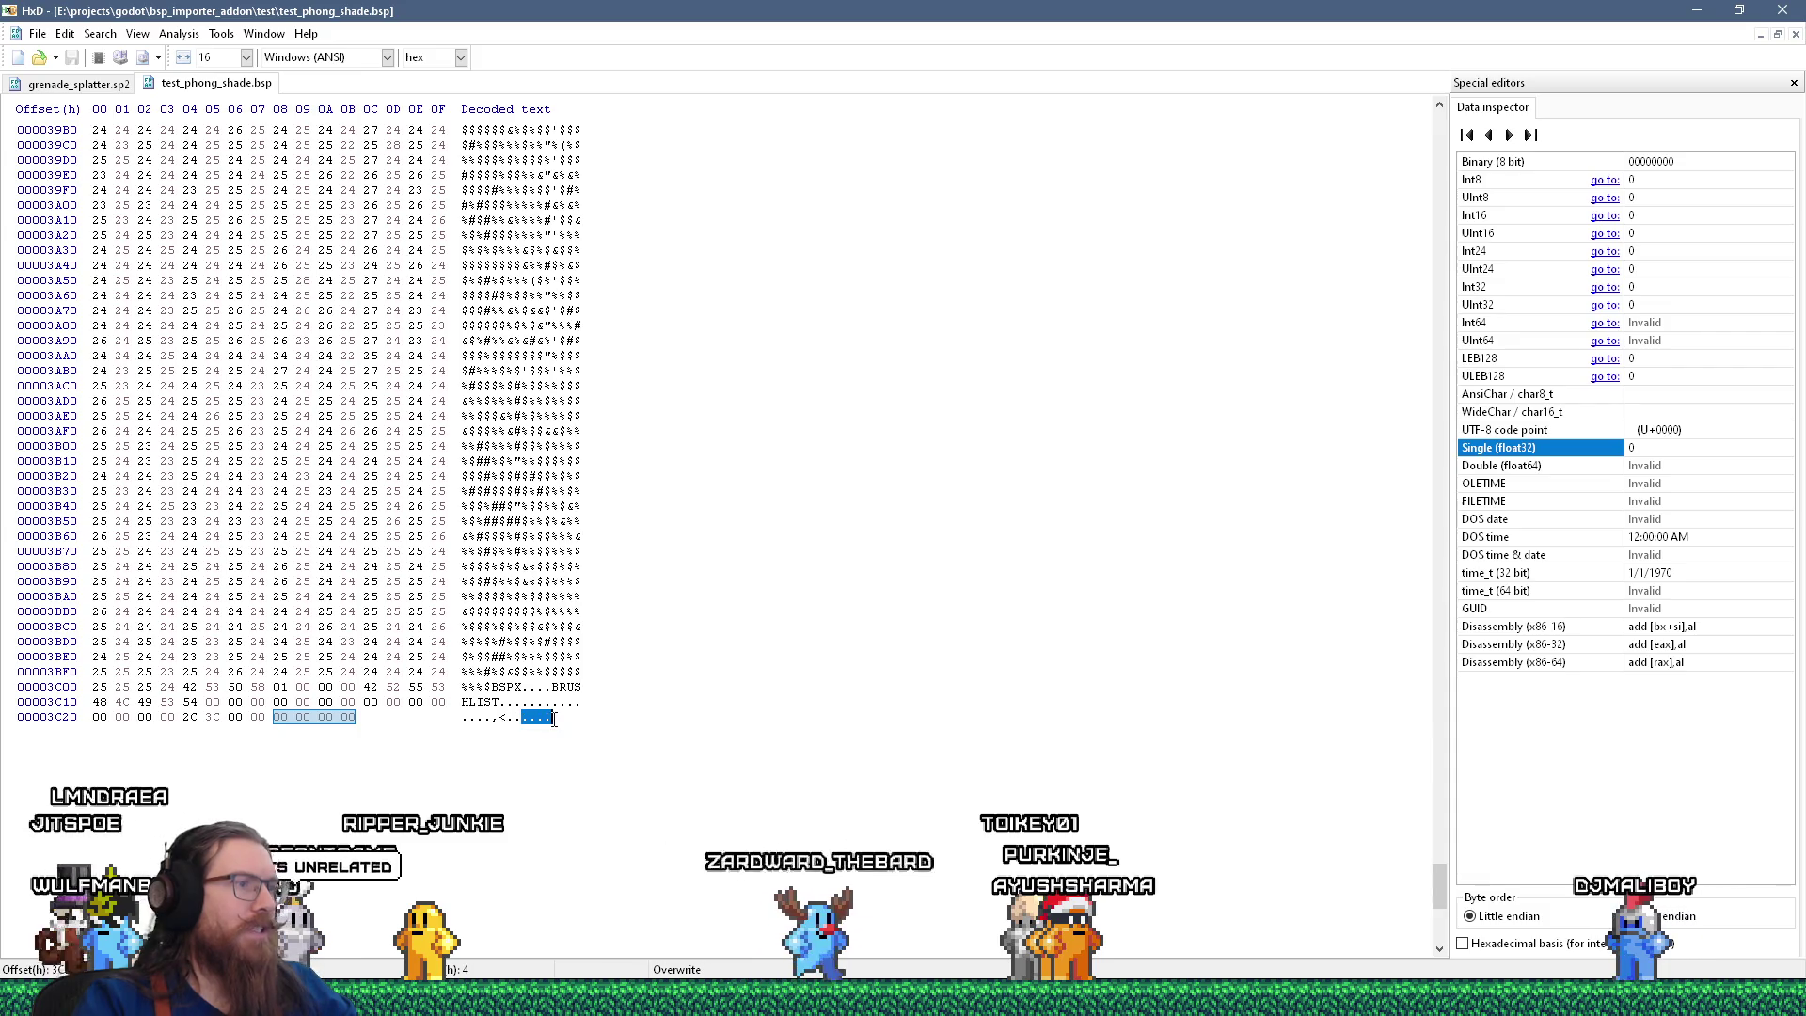
left_click(554, 719)
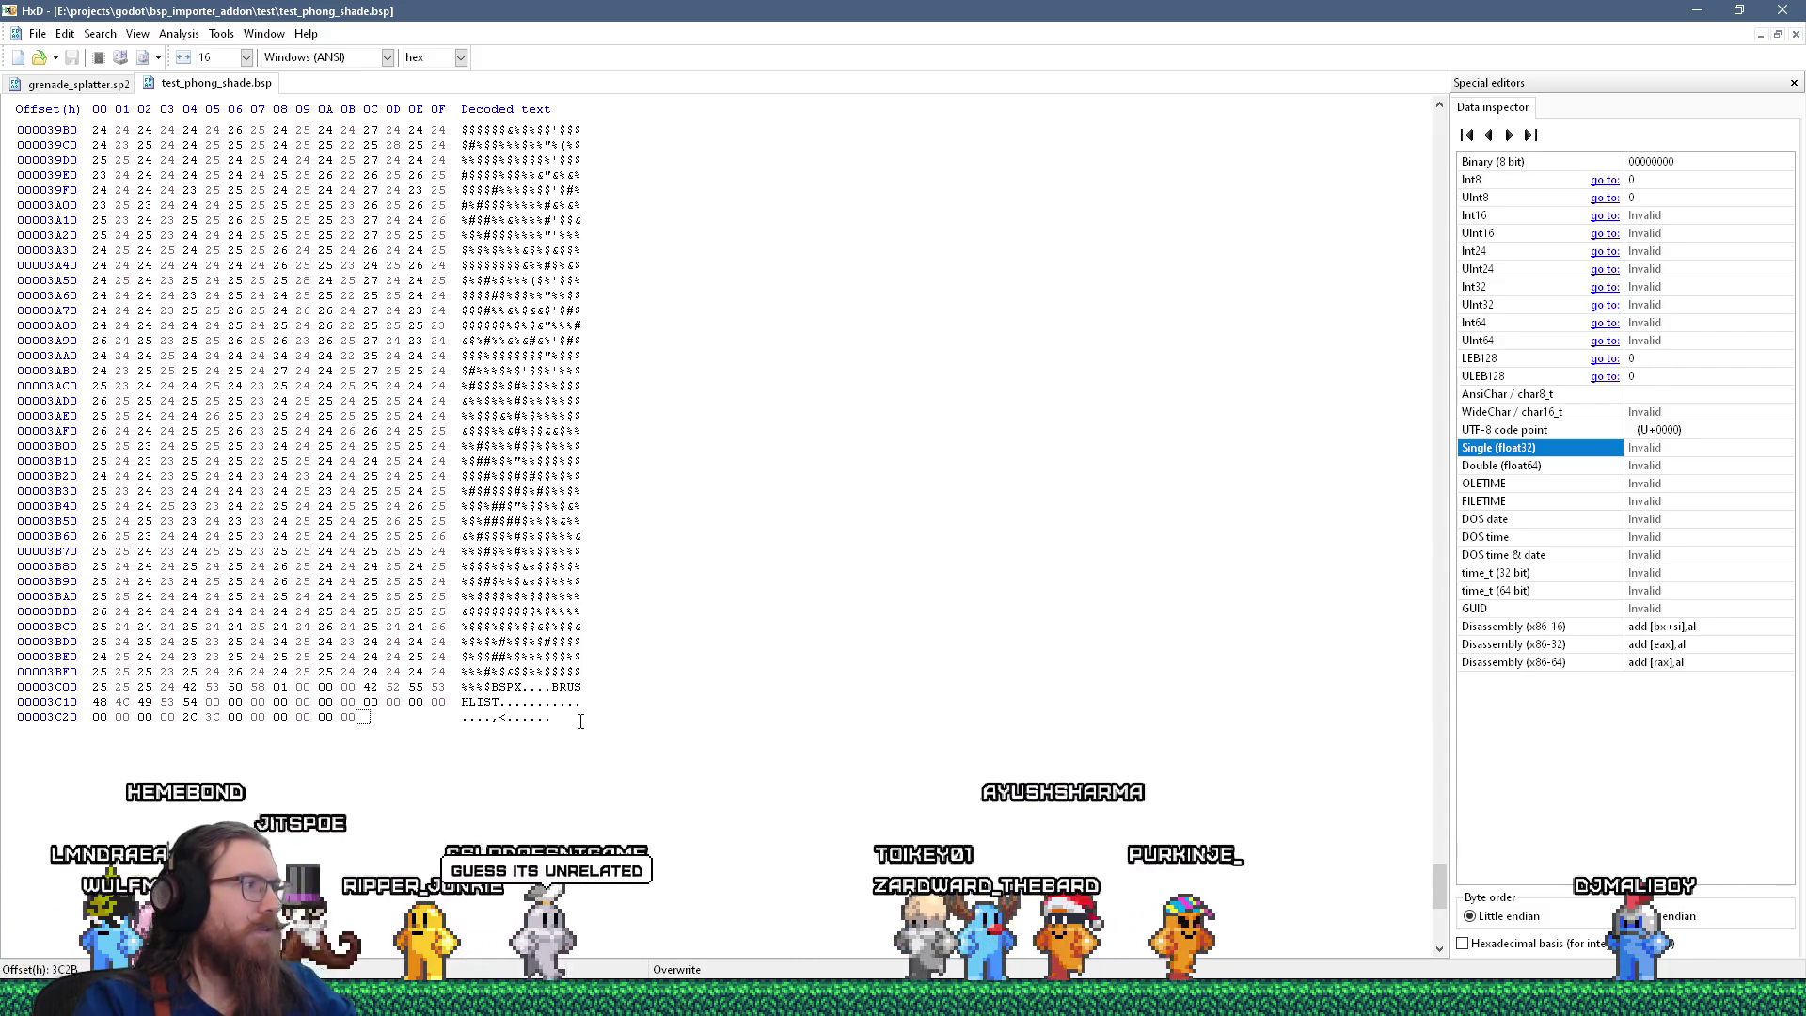
key("alt+Tab")
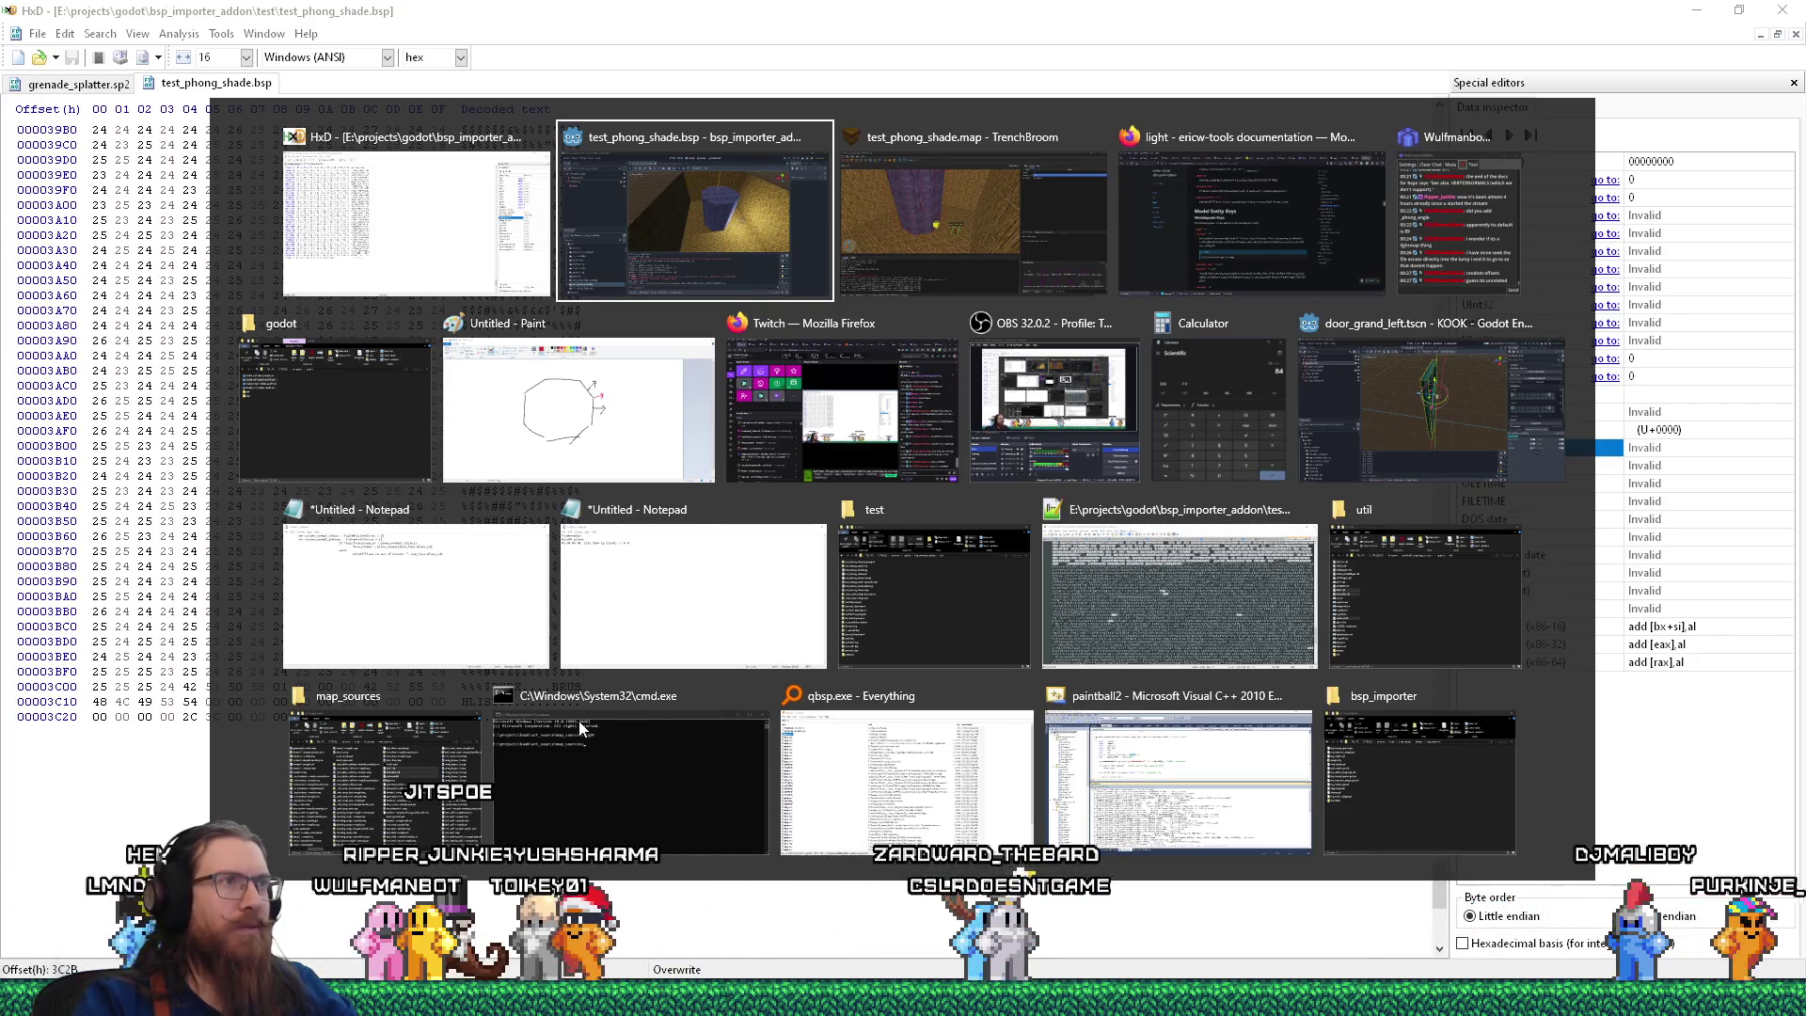
Orbit the column in Godot, then fly TrenchBroom's camera close to the octagonal pillar.
left_click_drag(691, 647, 898, 506)
key("alt+Tab")
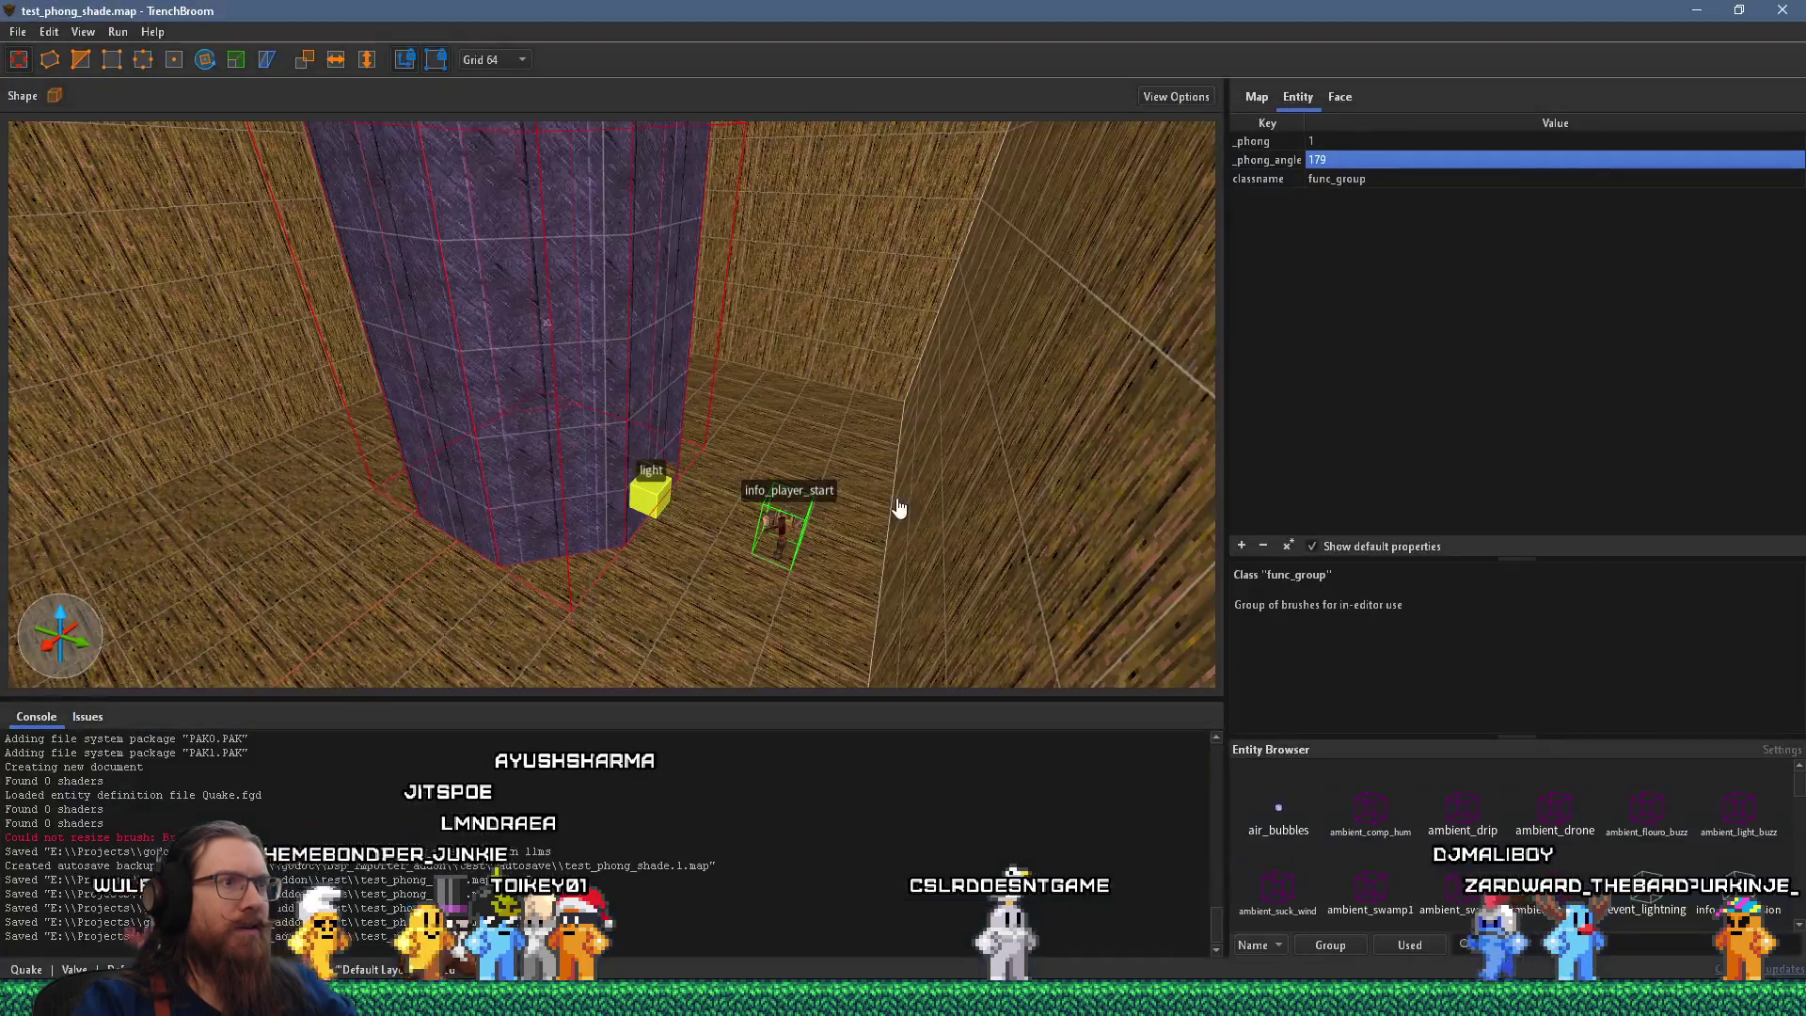
left_click_drag(856, 508, 431, 471)
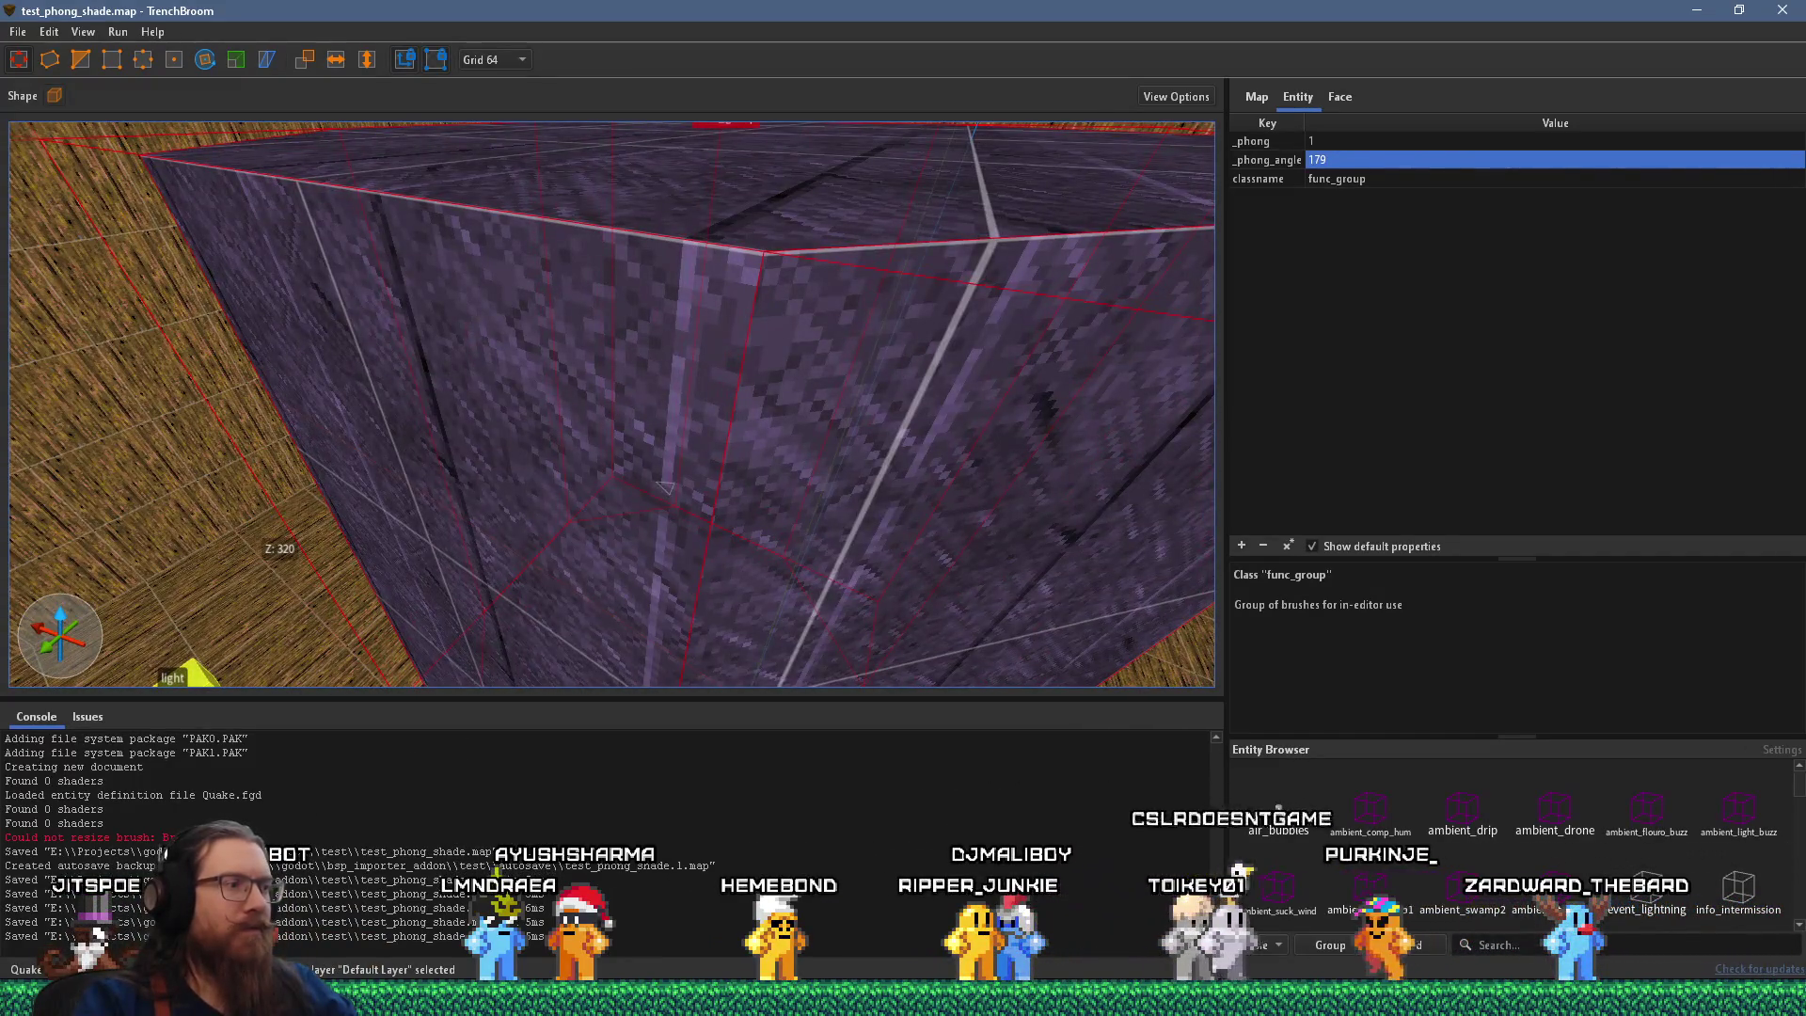
Return to the -wrnormals entry in Firefox's ericw-tools light documentation.
key("alt+Tab")
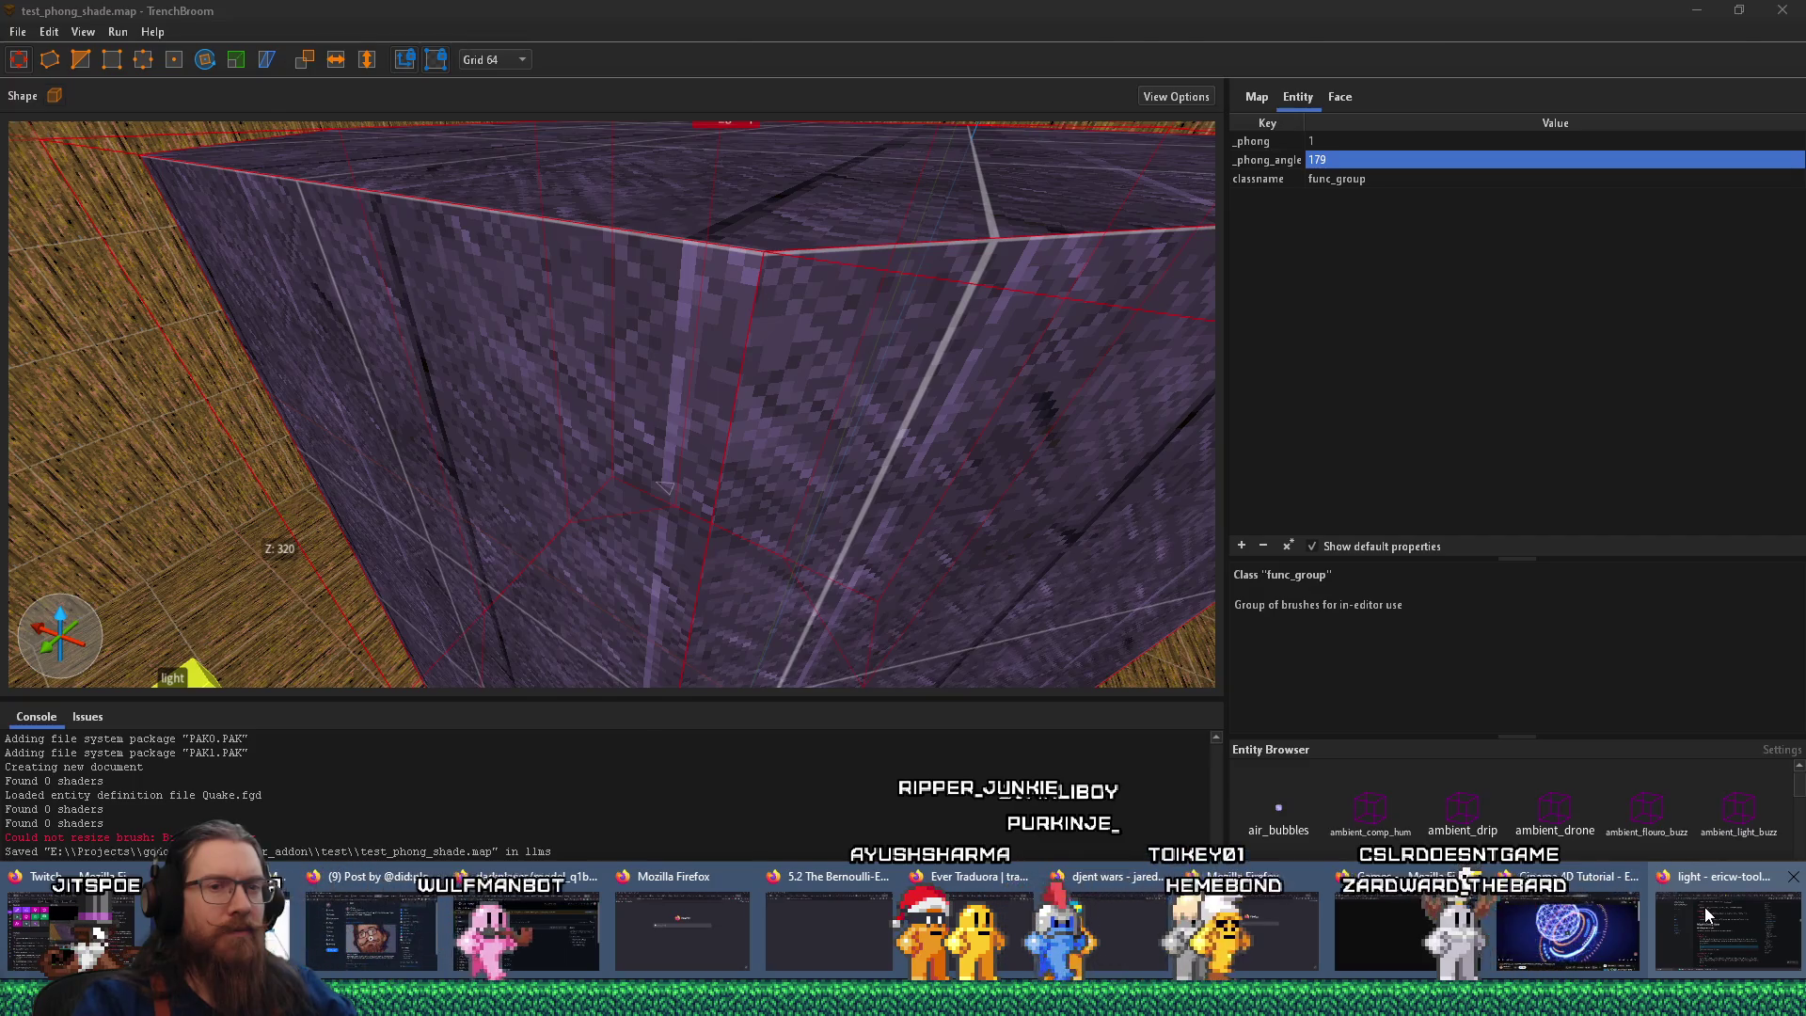
left_click(1707, 914)
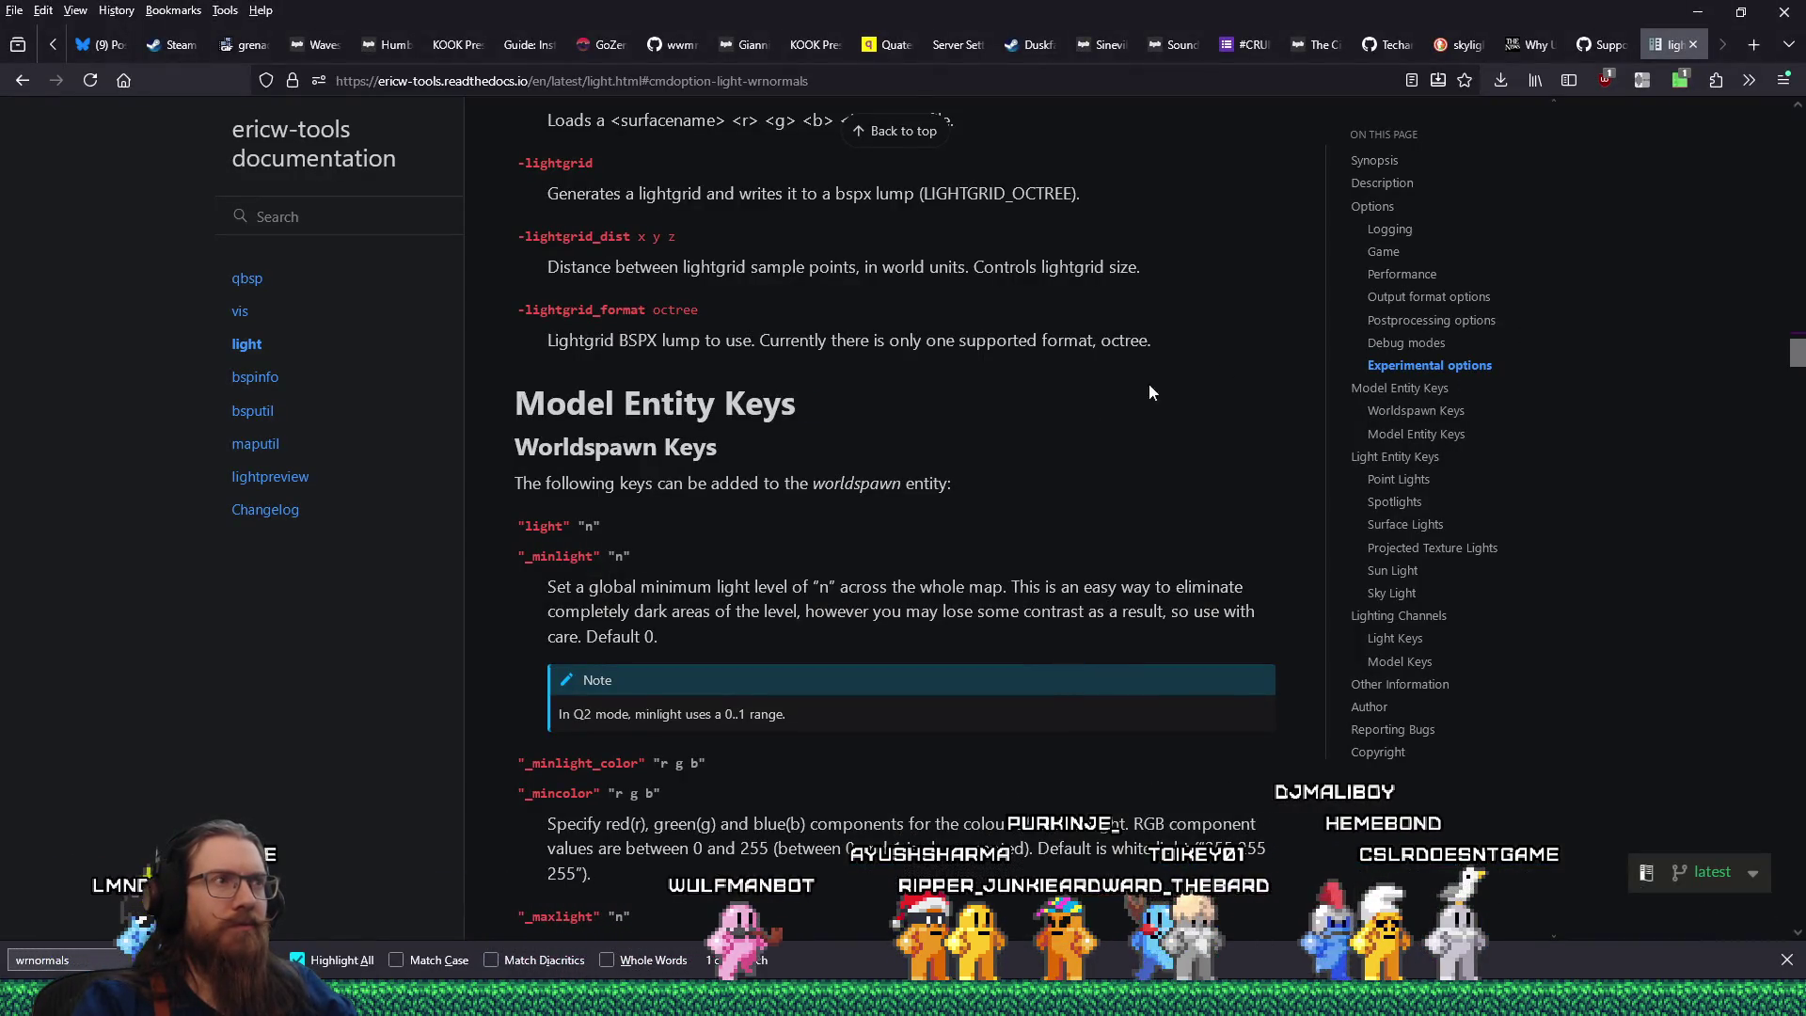
scroll("up", 3)
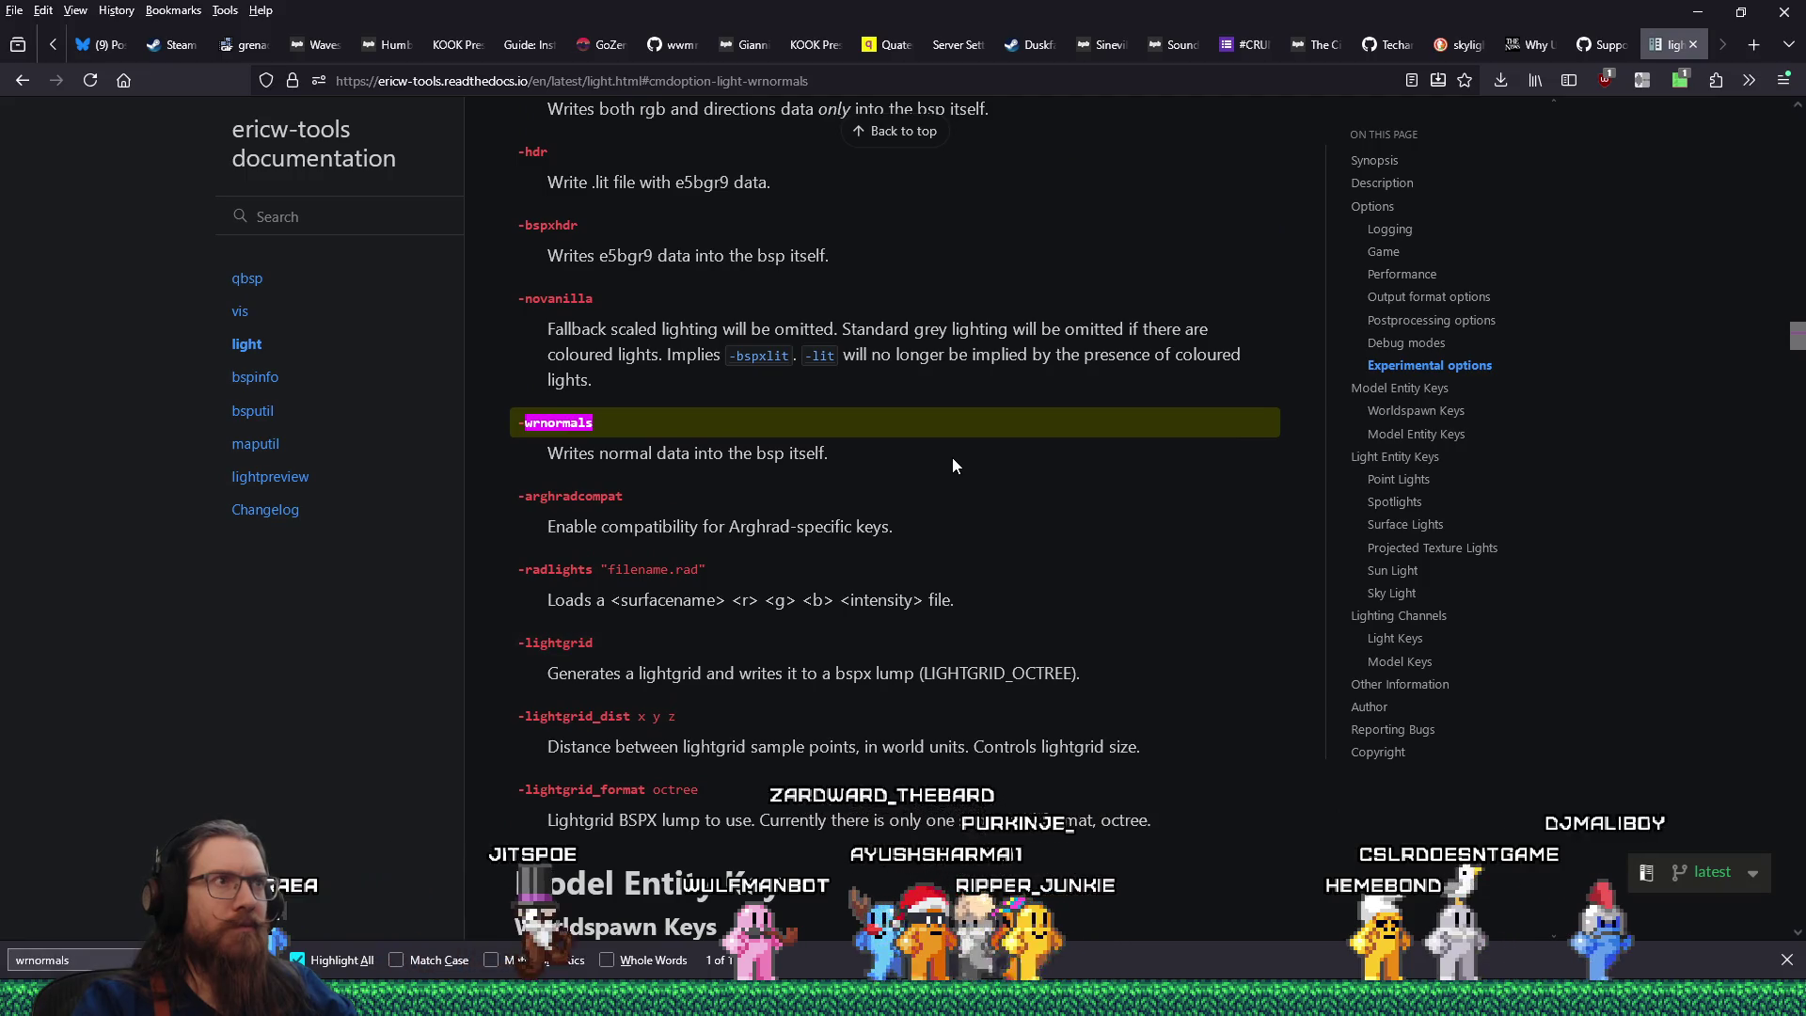
scroll("up", 3)
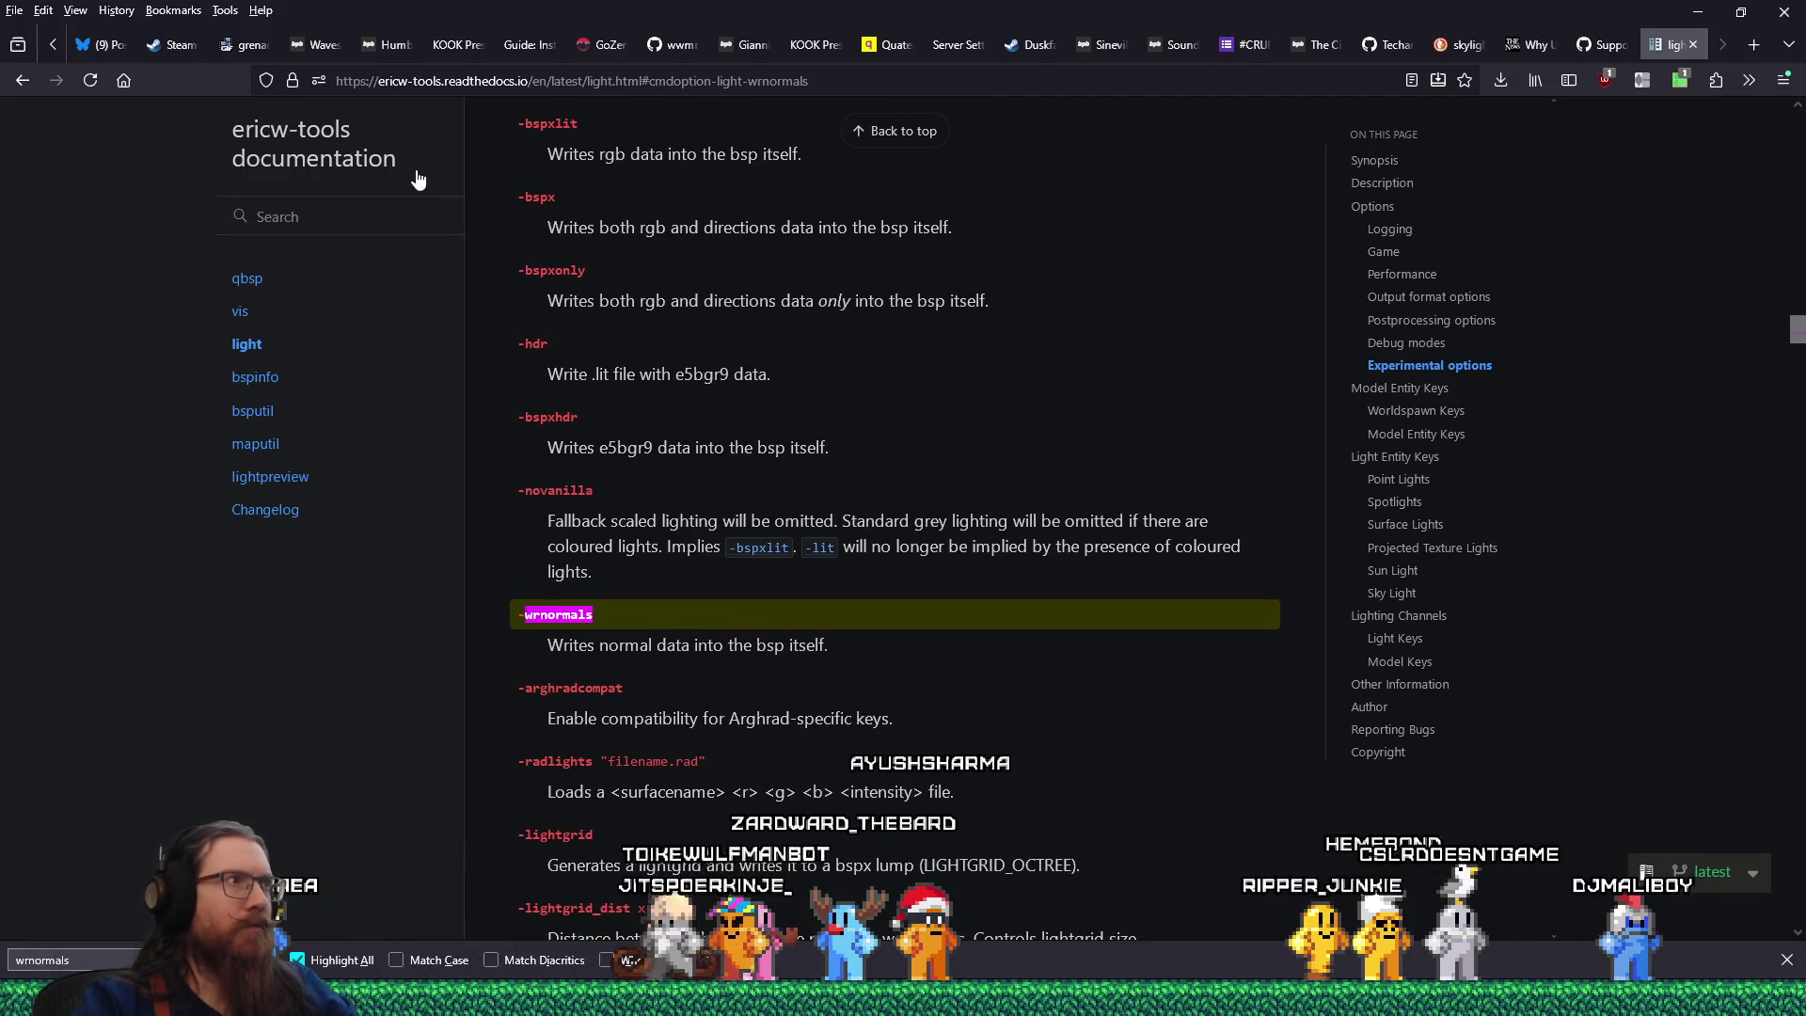
left_click(505, 80)
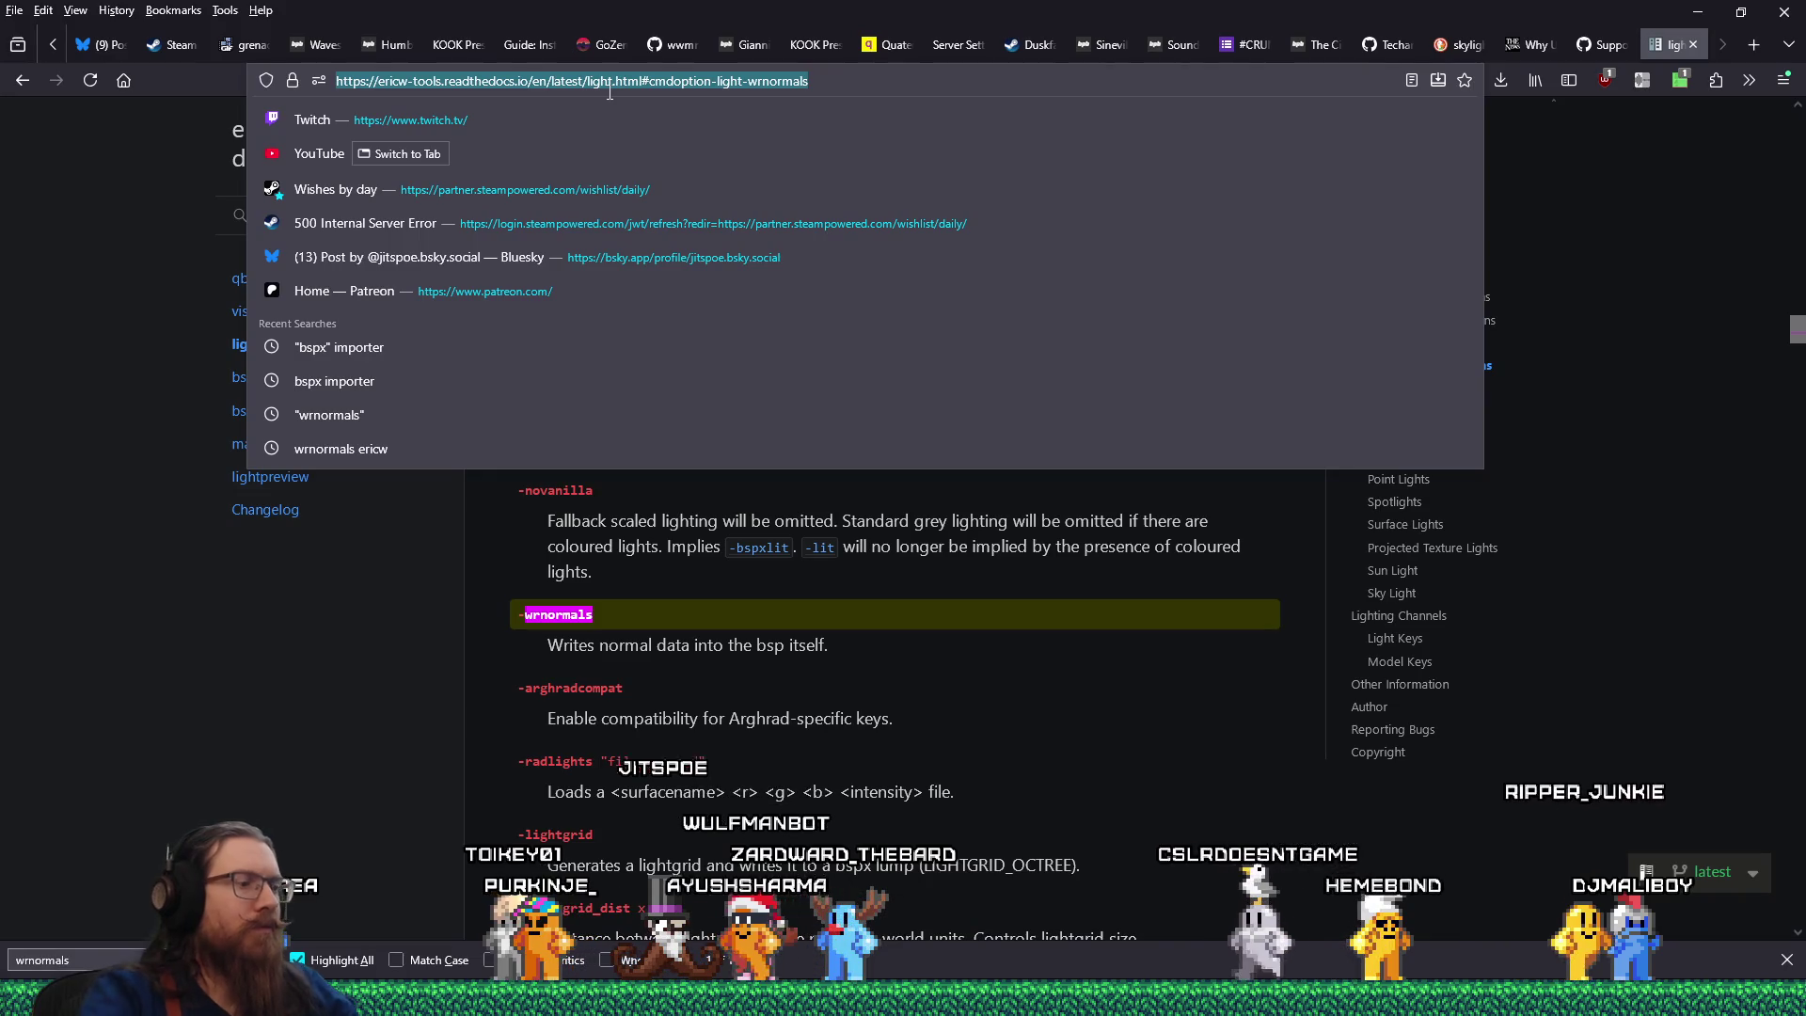
Search the web for 'ericw tools' and browse the GitHub Pages site's Bounce and Phong shading features.
type("ericw tools")
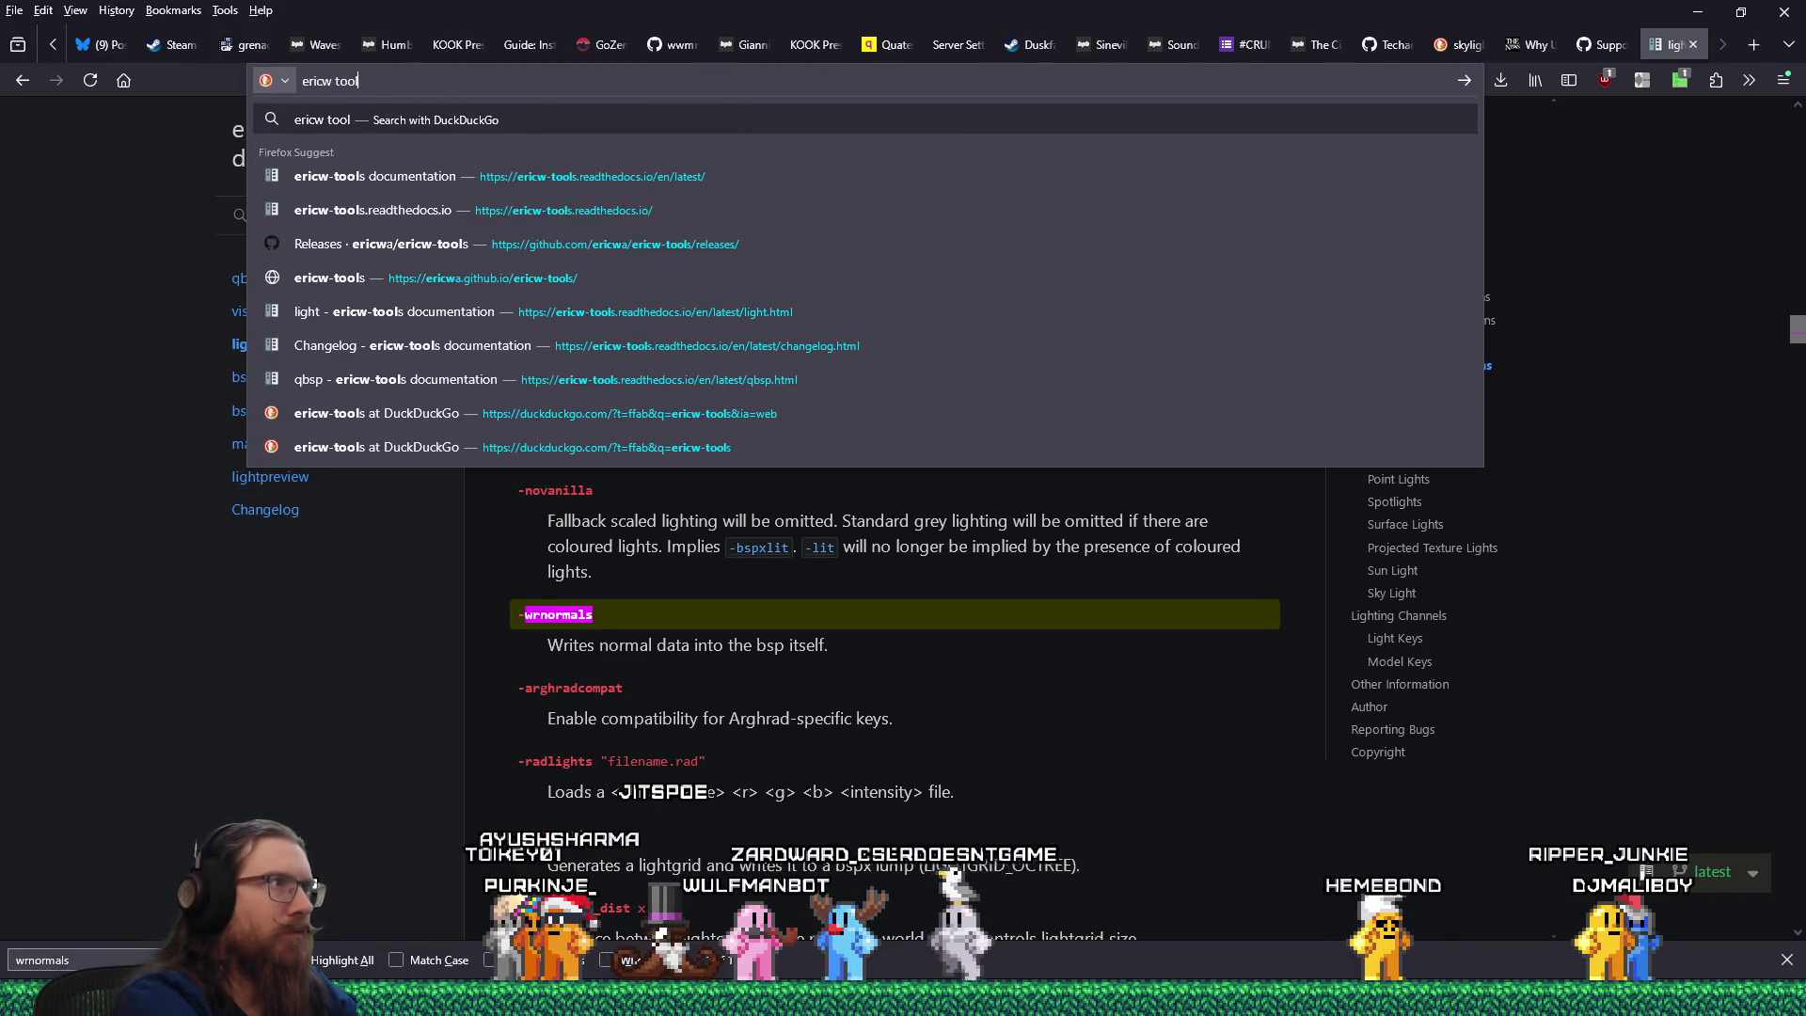
key("Return")
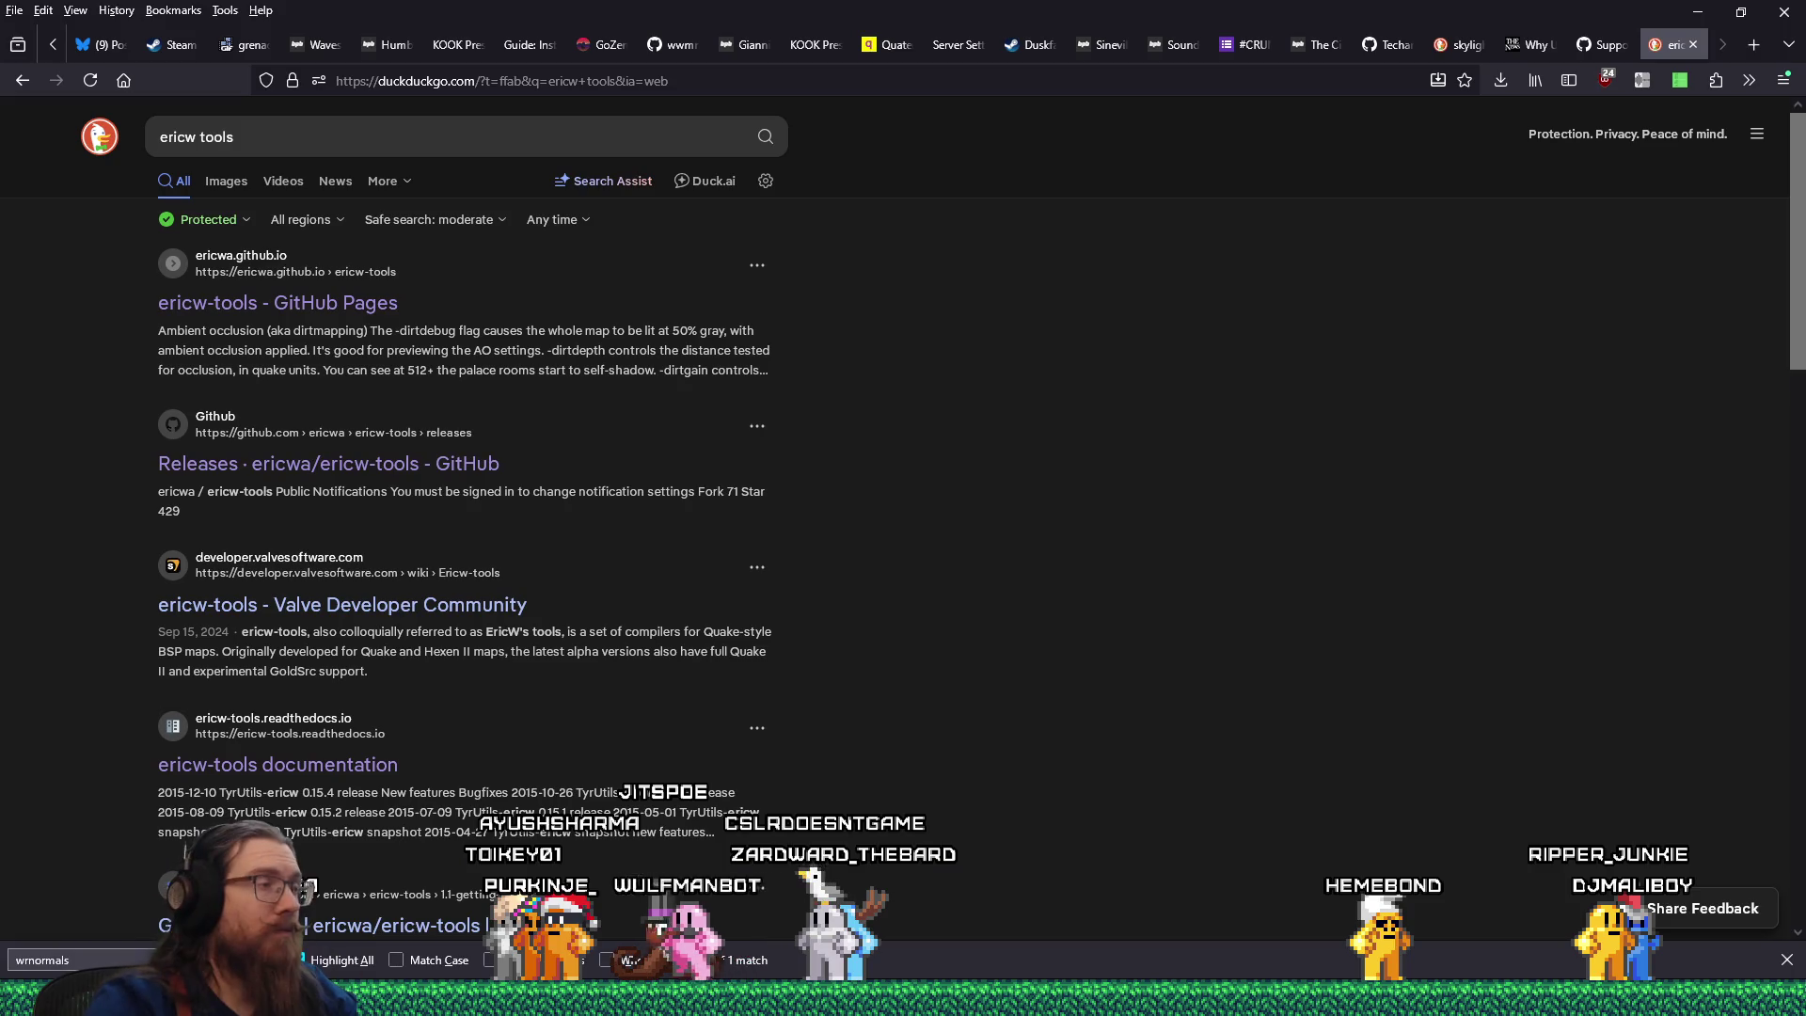
left_click(336, 302)
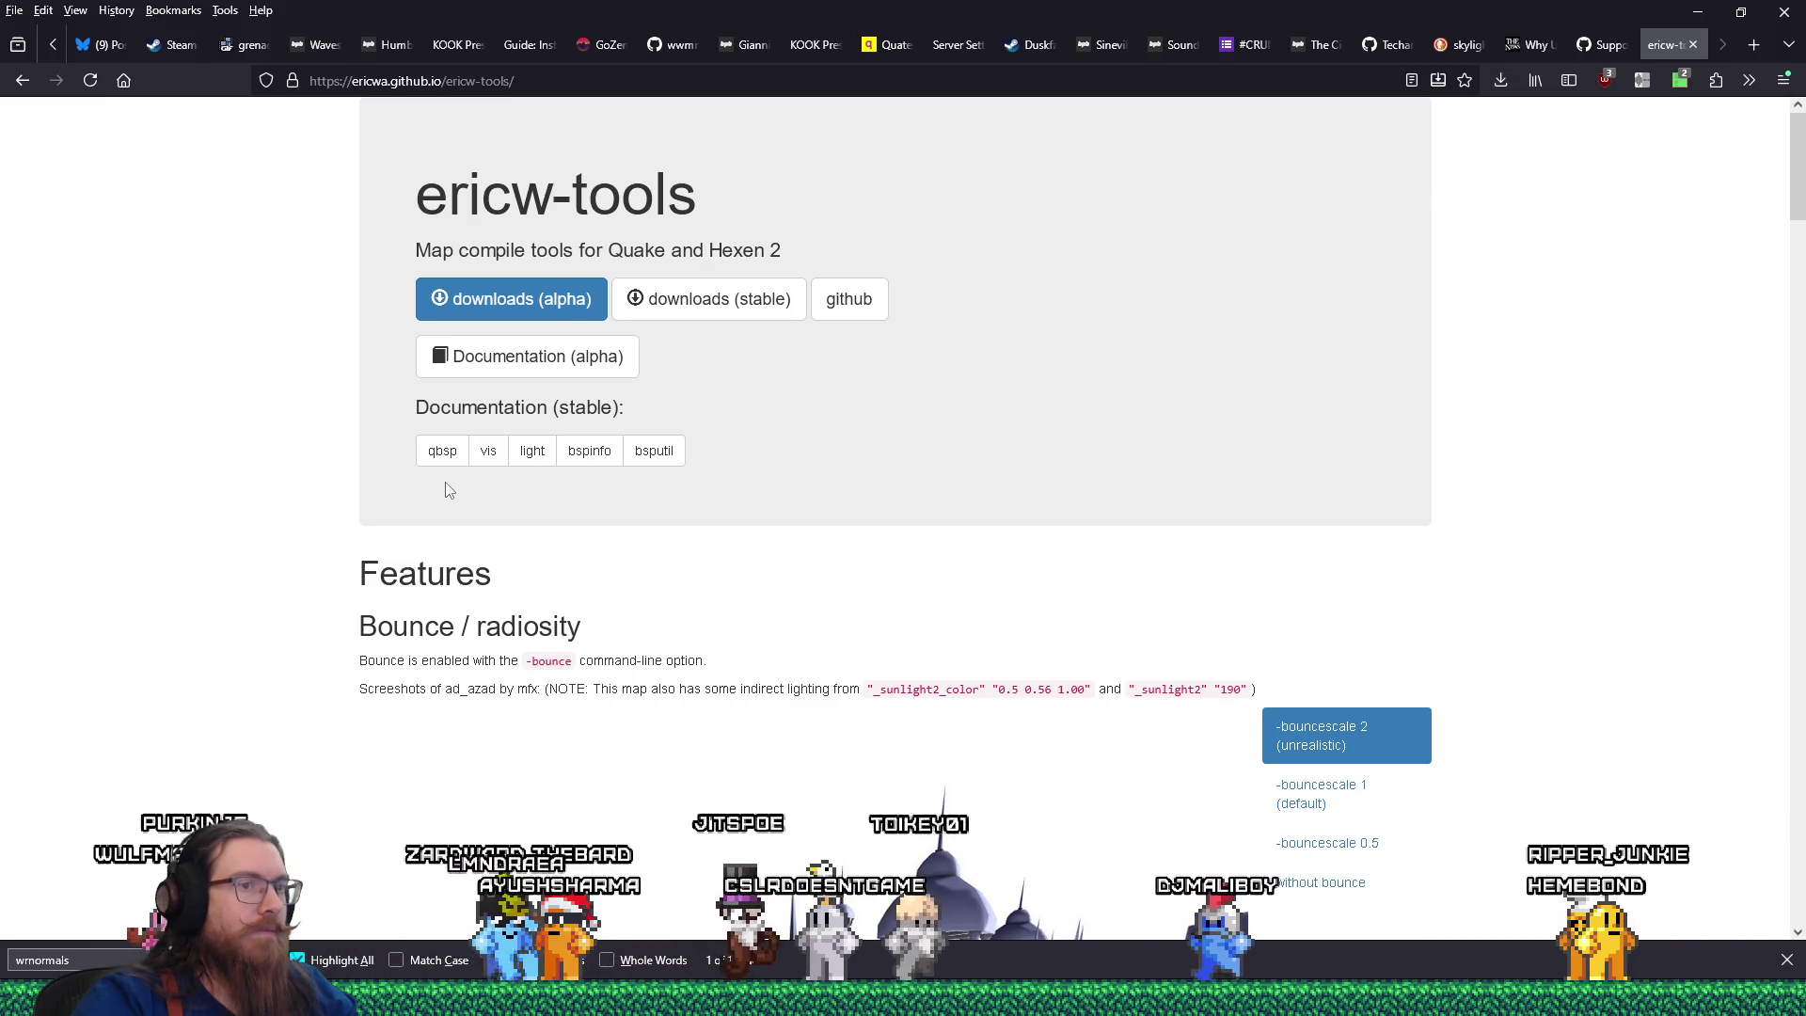
type("ormals")
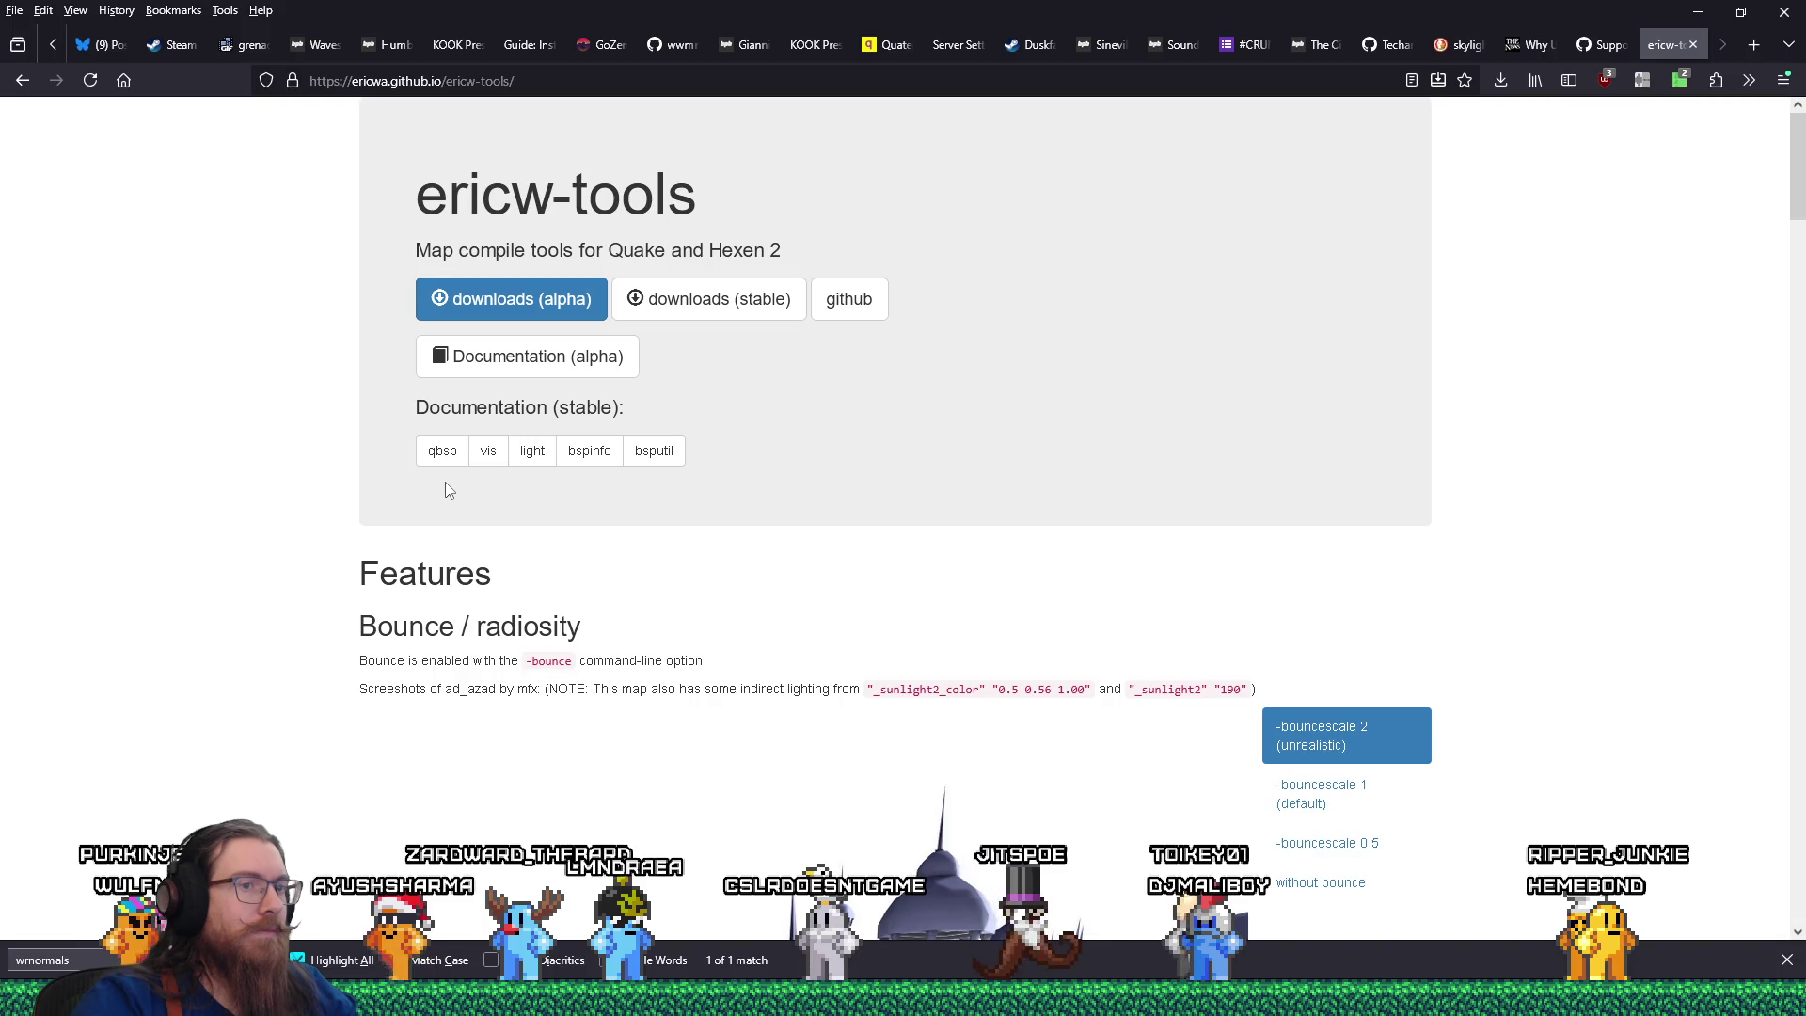
scroll("down", 3)
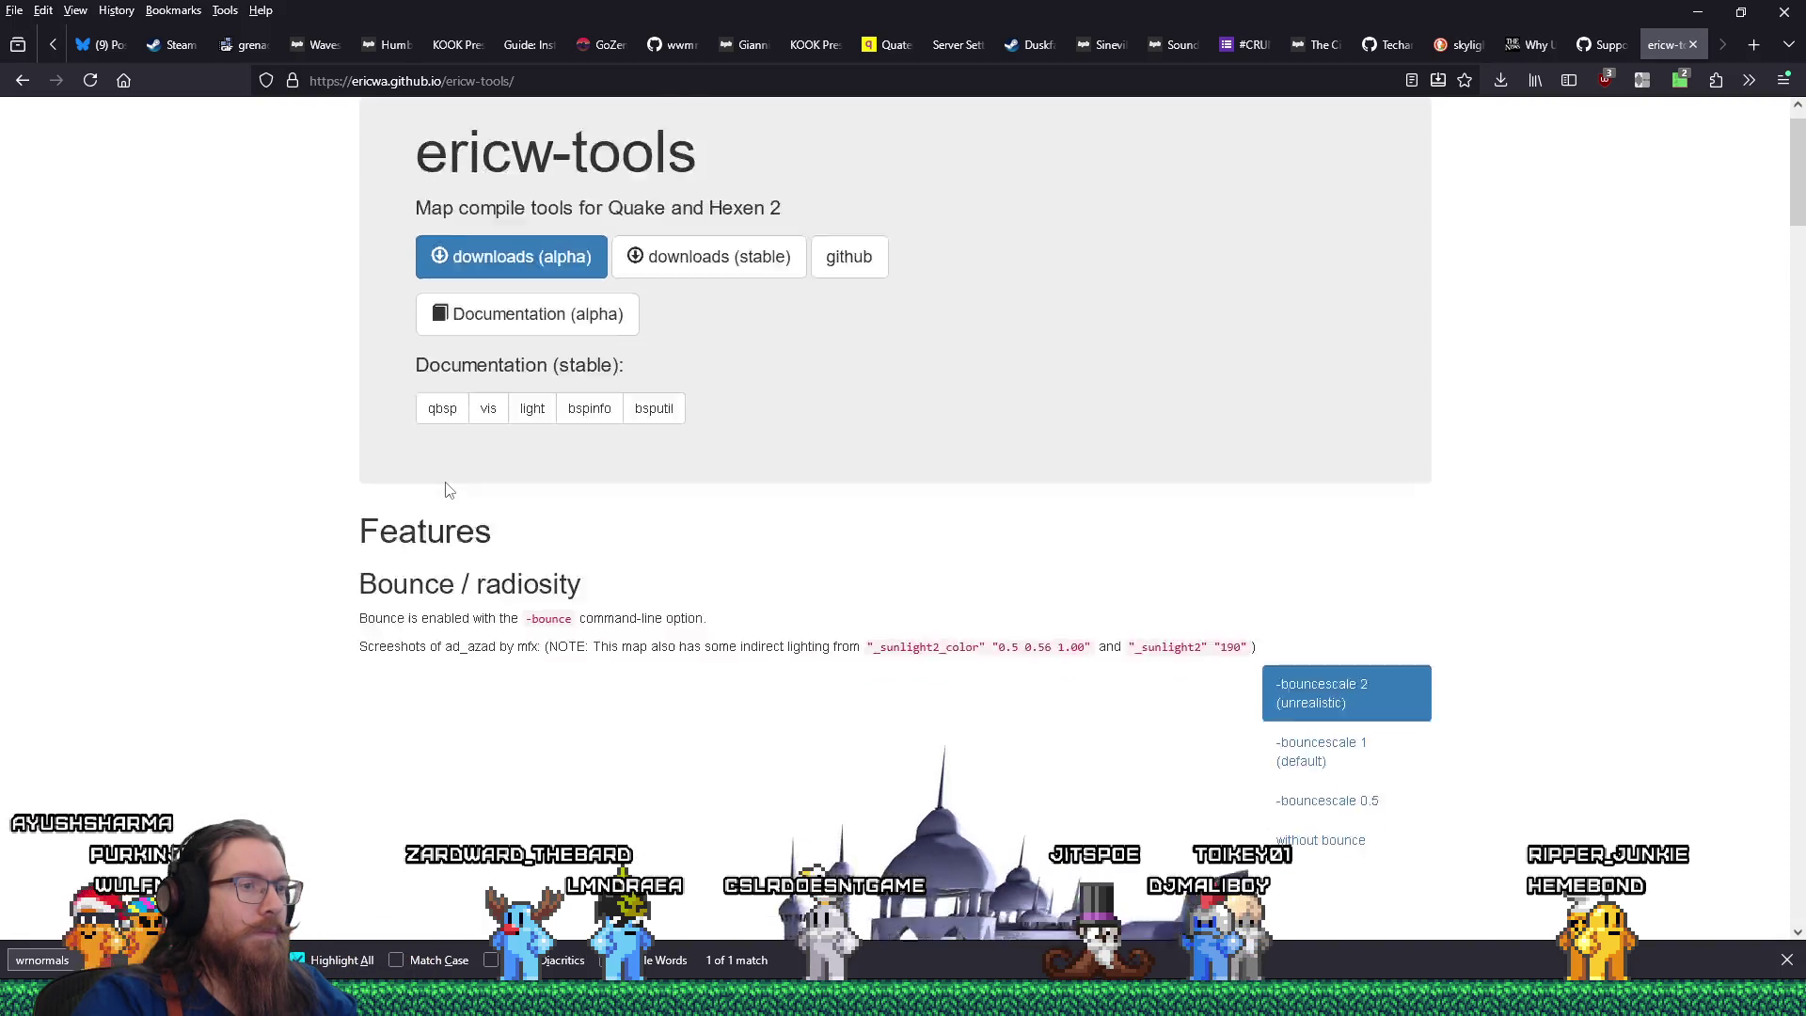
scroll("down", 3)
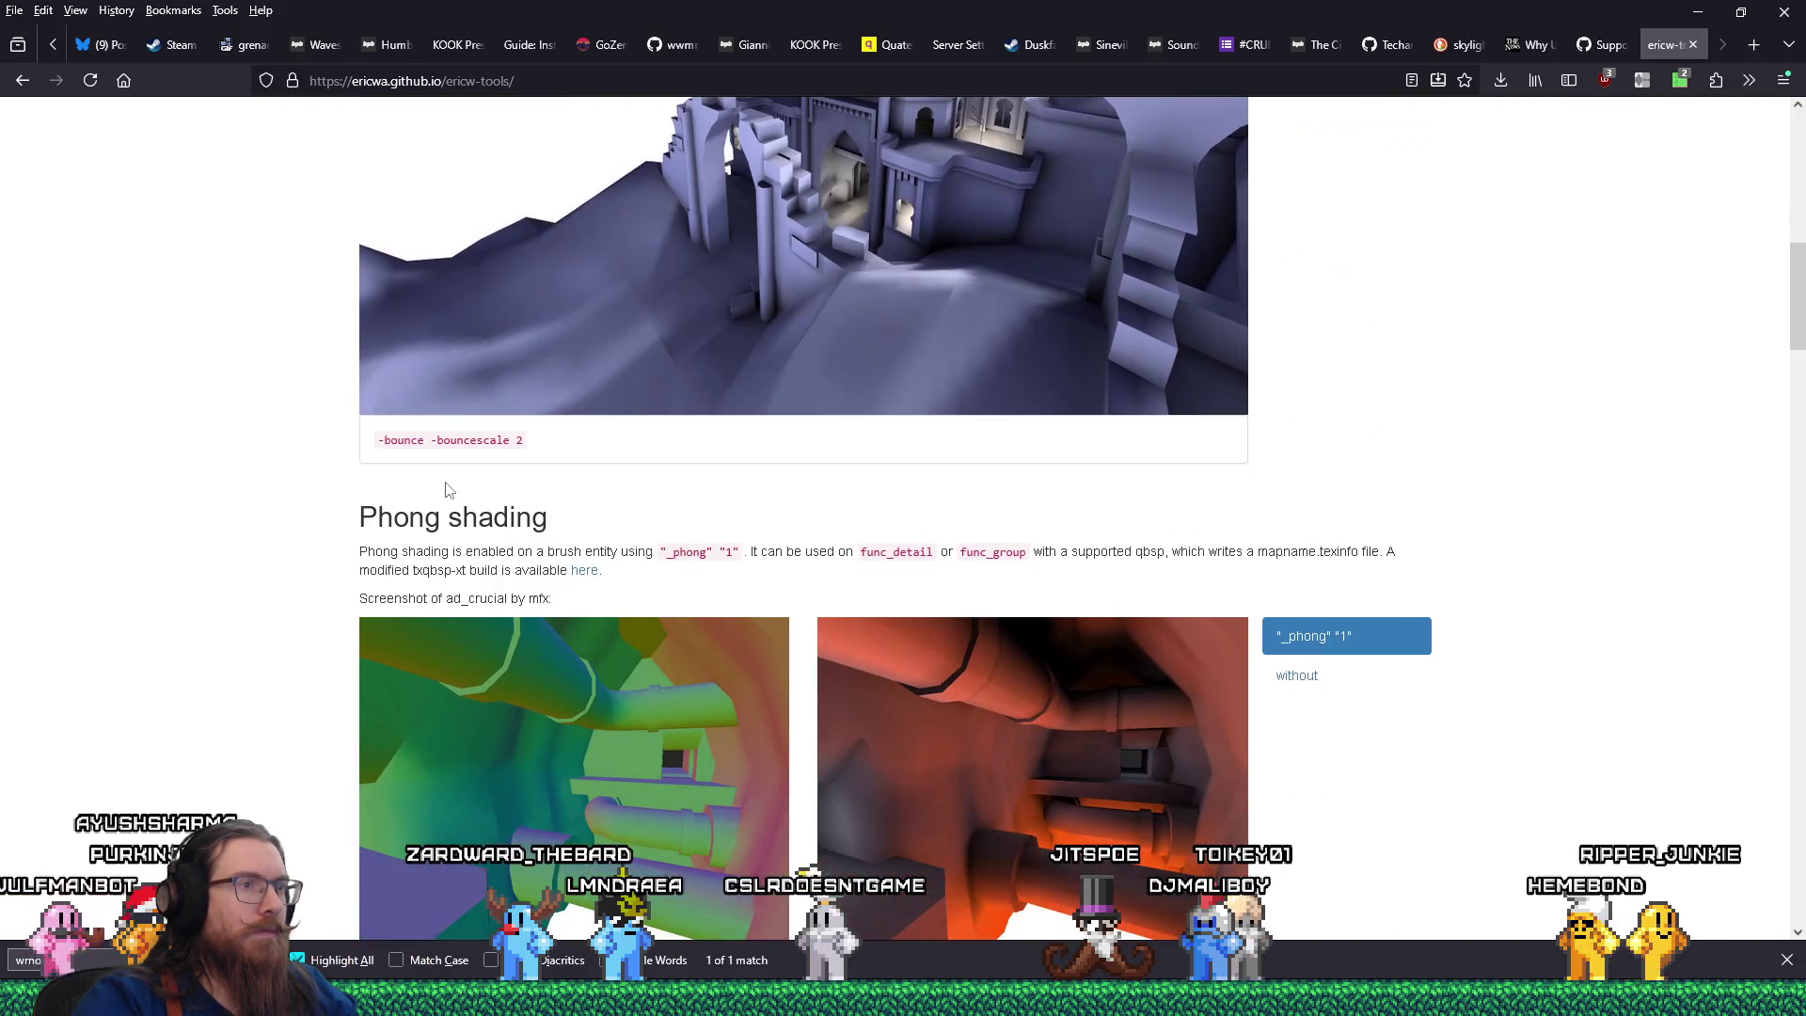
scroll("up", 3)
scroll("up", 3)
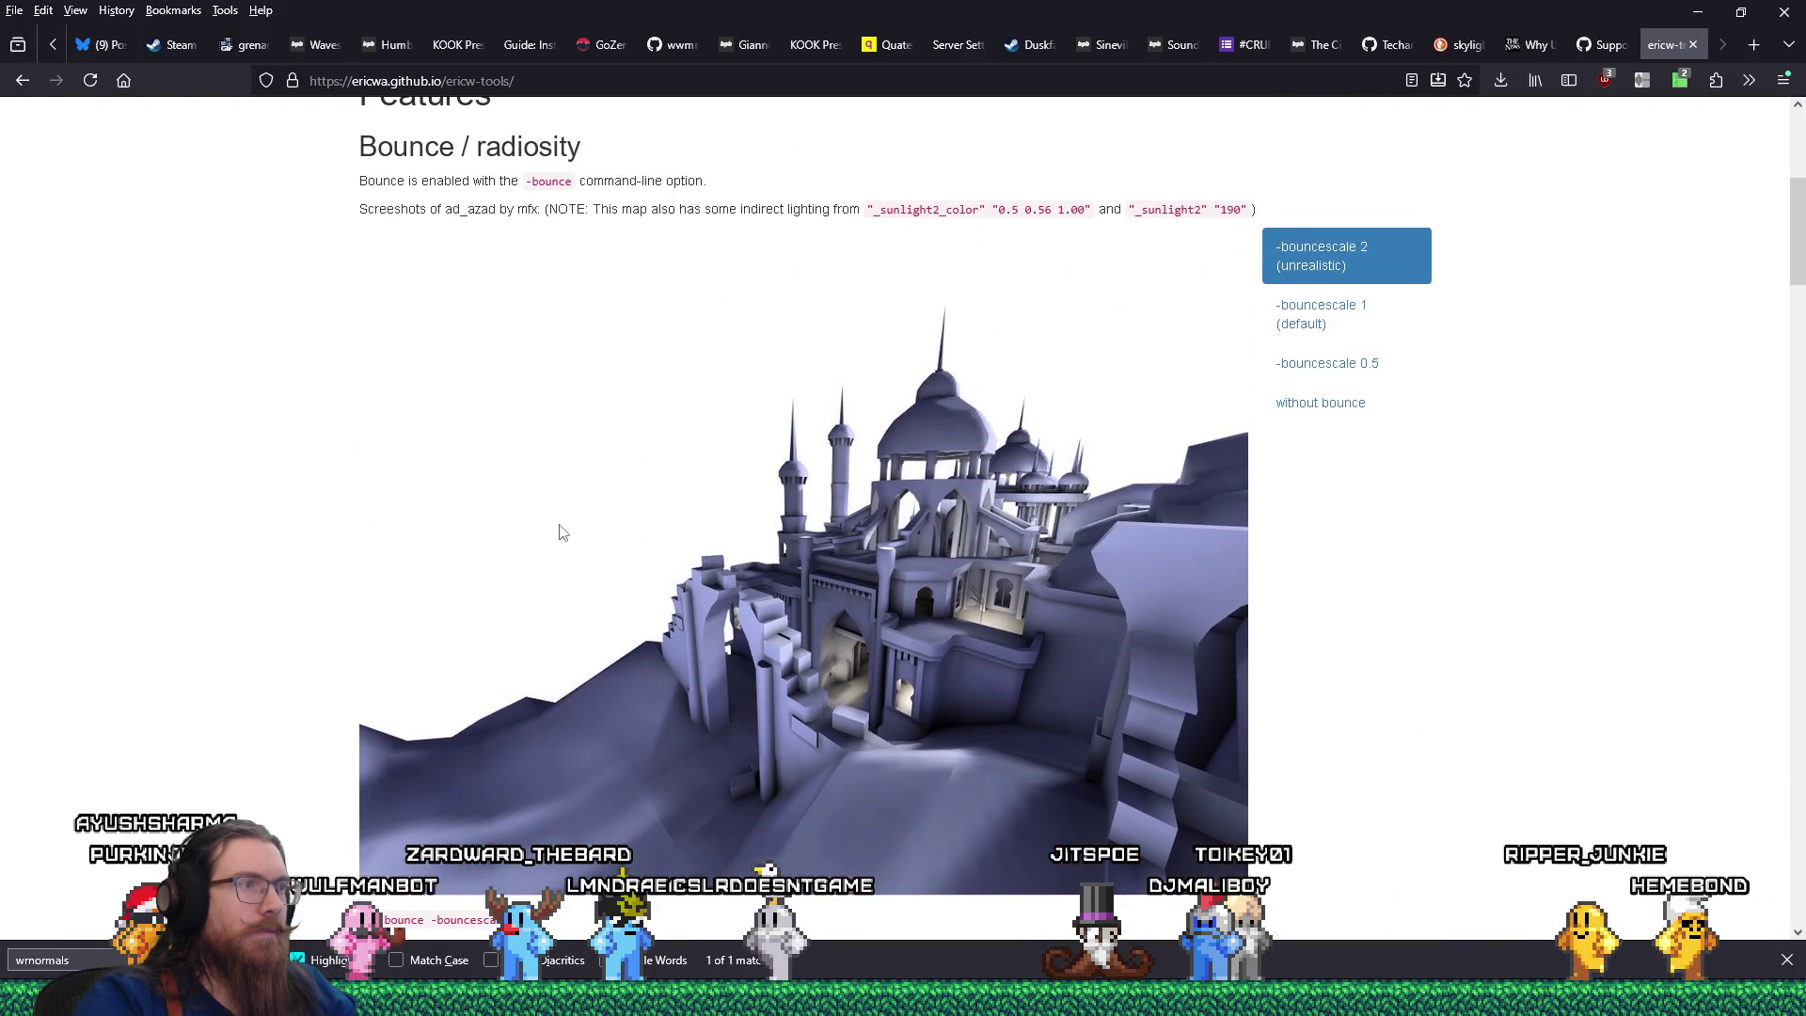
scroll("down", 3)
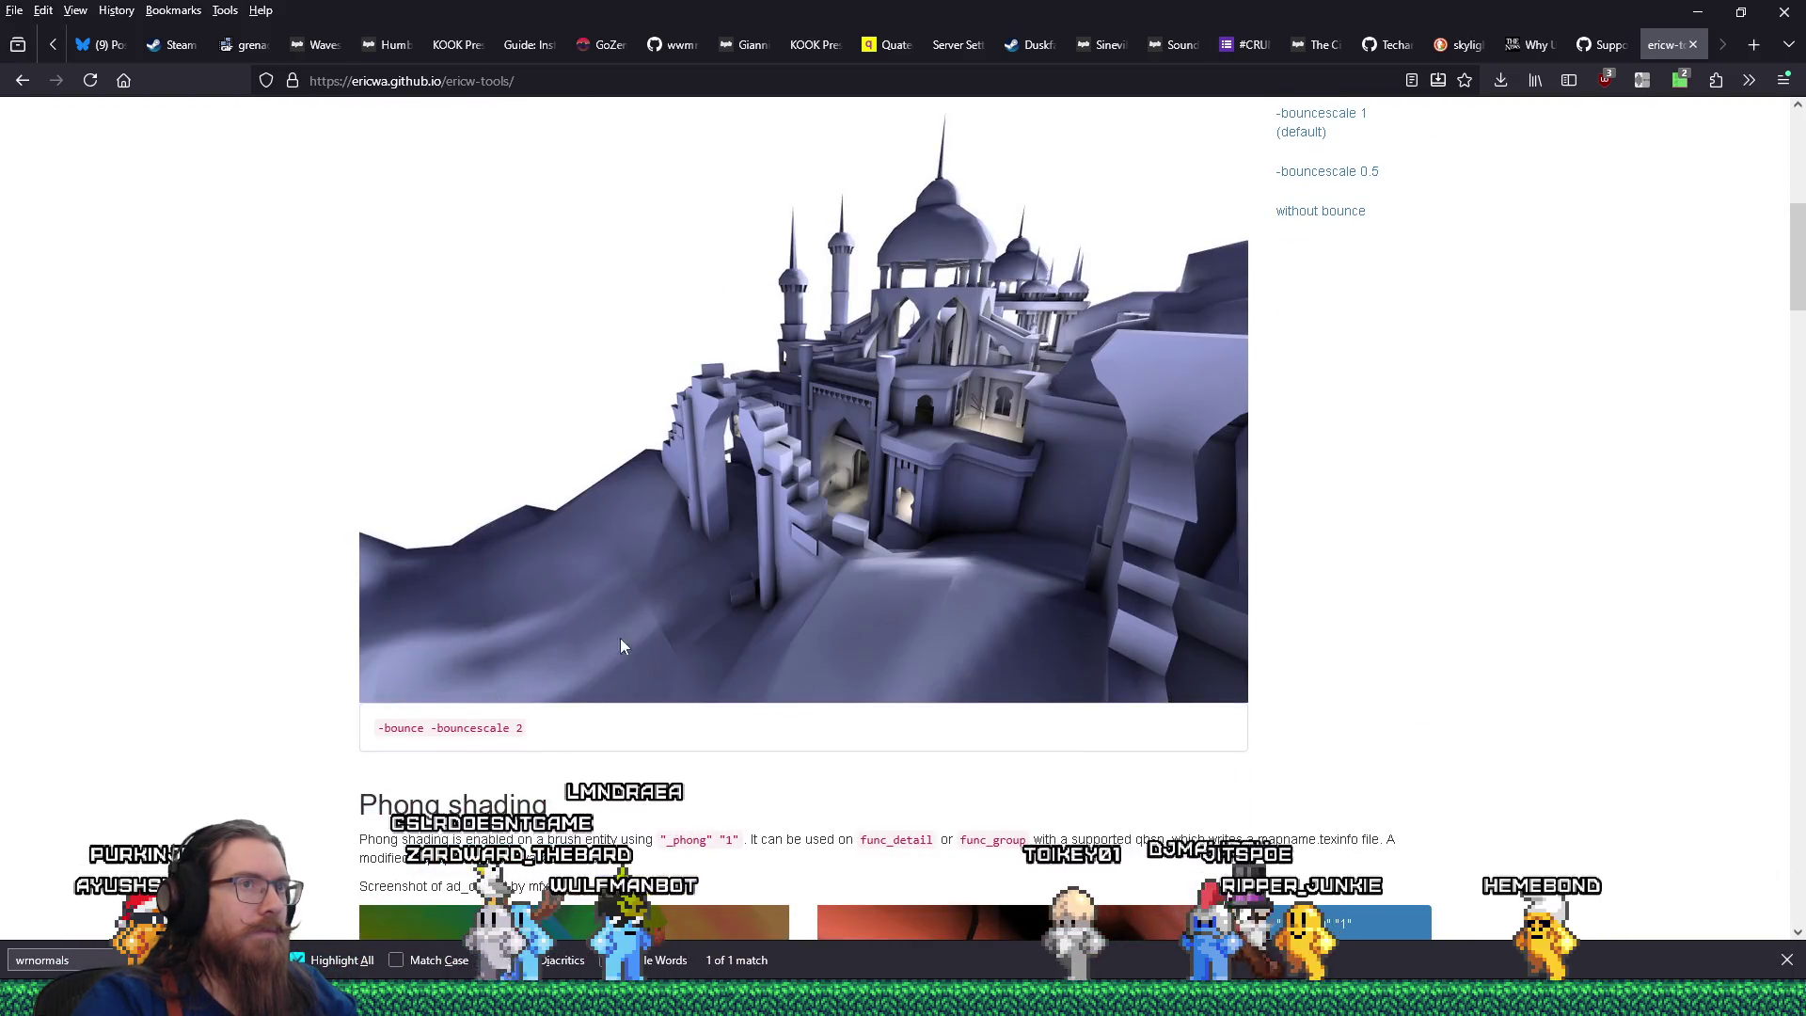
scroll("up", 3)
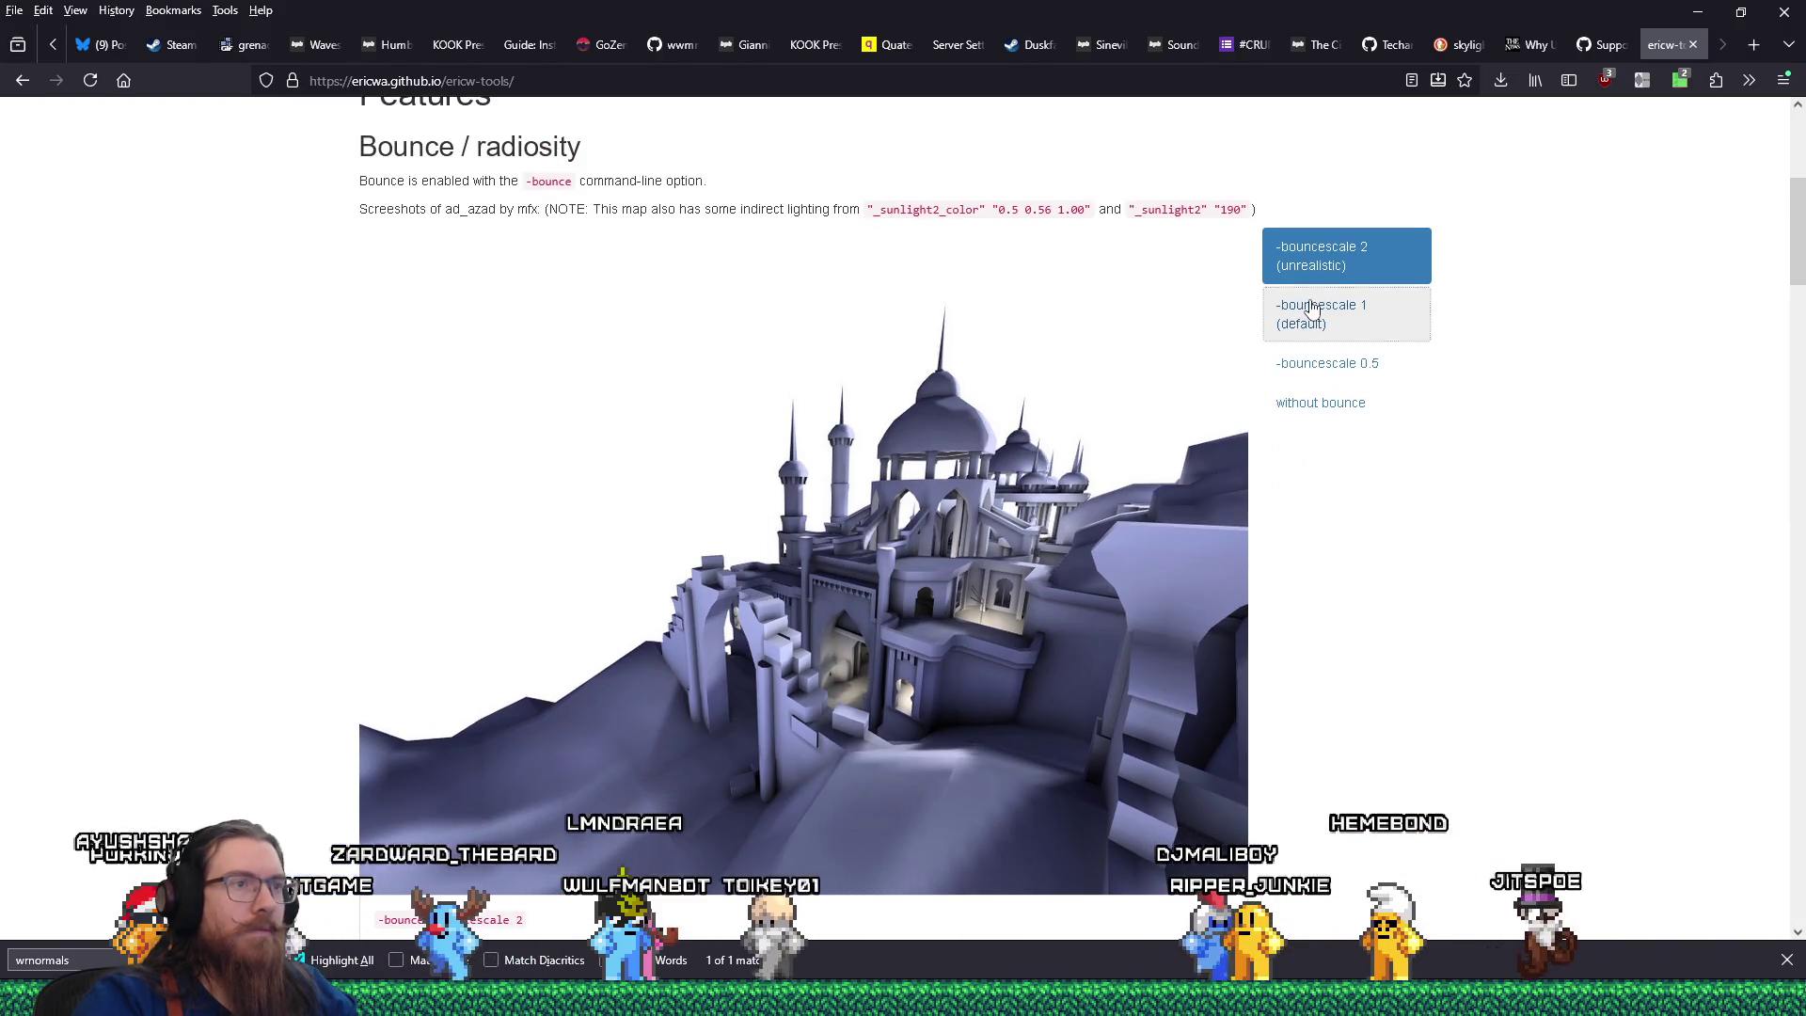
Show the -bouncescale 1 screenshot and glance at the site's request permissions panel.
left_click(1312, 308)
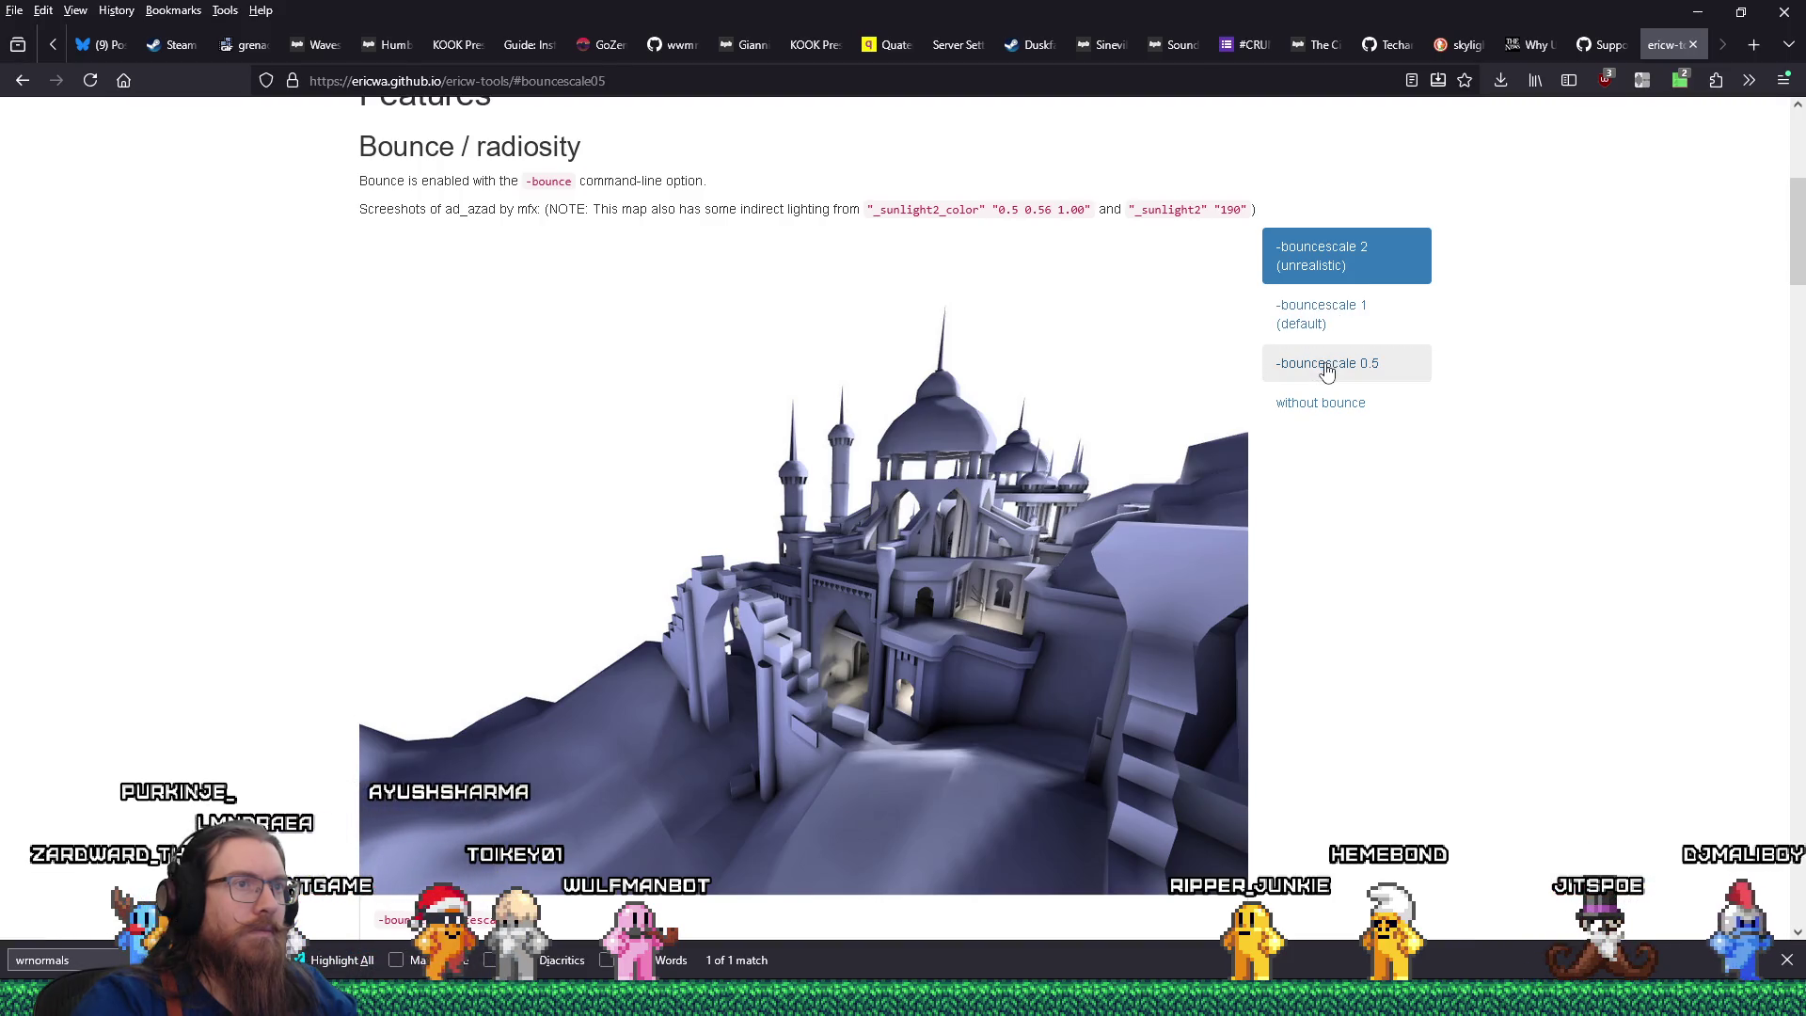
left_click(1679, 81)
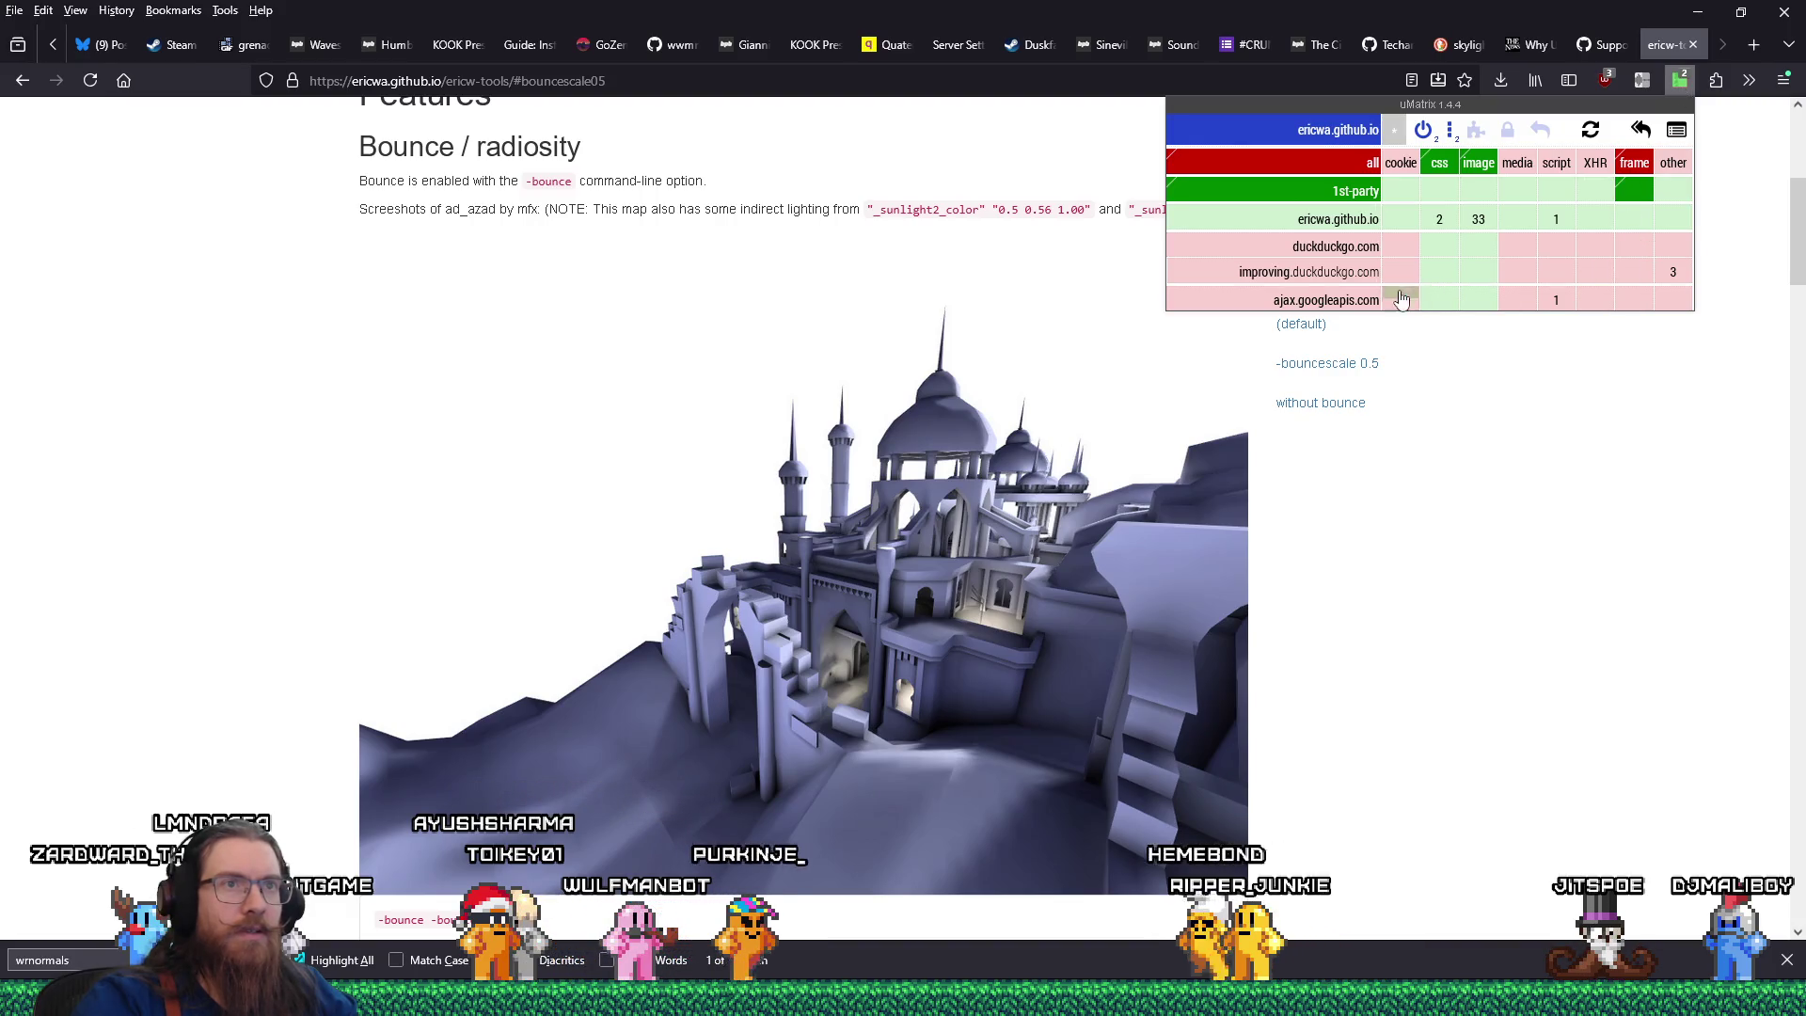
left_click(1581, 414)
type("ls")
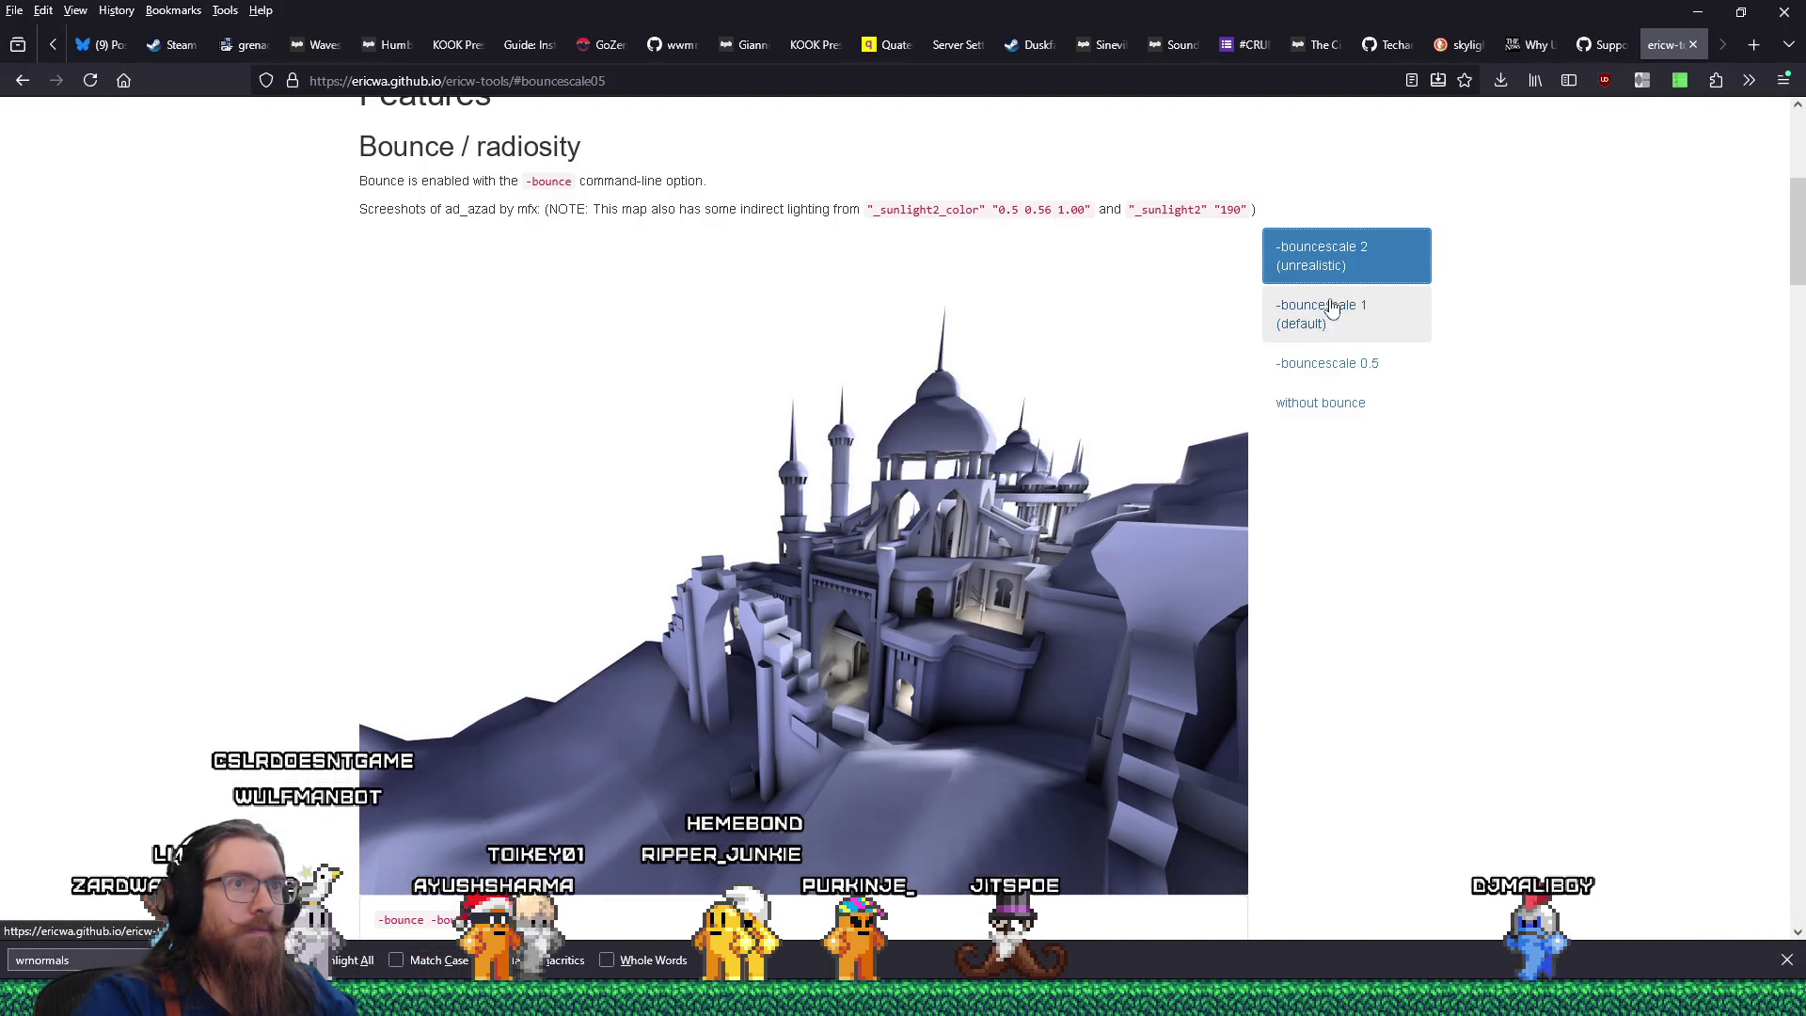
Compare the -bouncescale 1, 0.5, no-bounce and 2 screenshots, finishing on -bouncescale 2.
left_click(1327, 324)
left_click(1331, 366)
left_click(1343, 405)
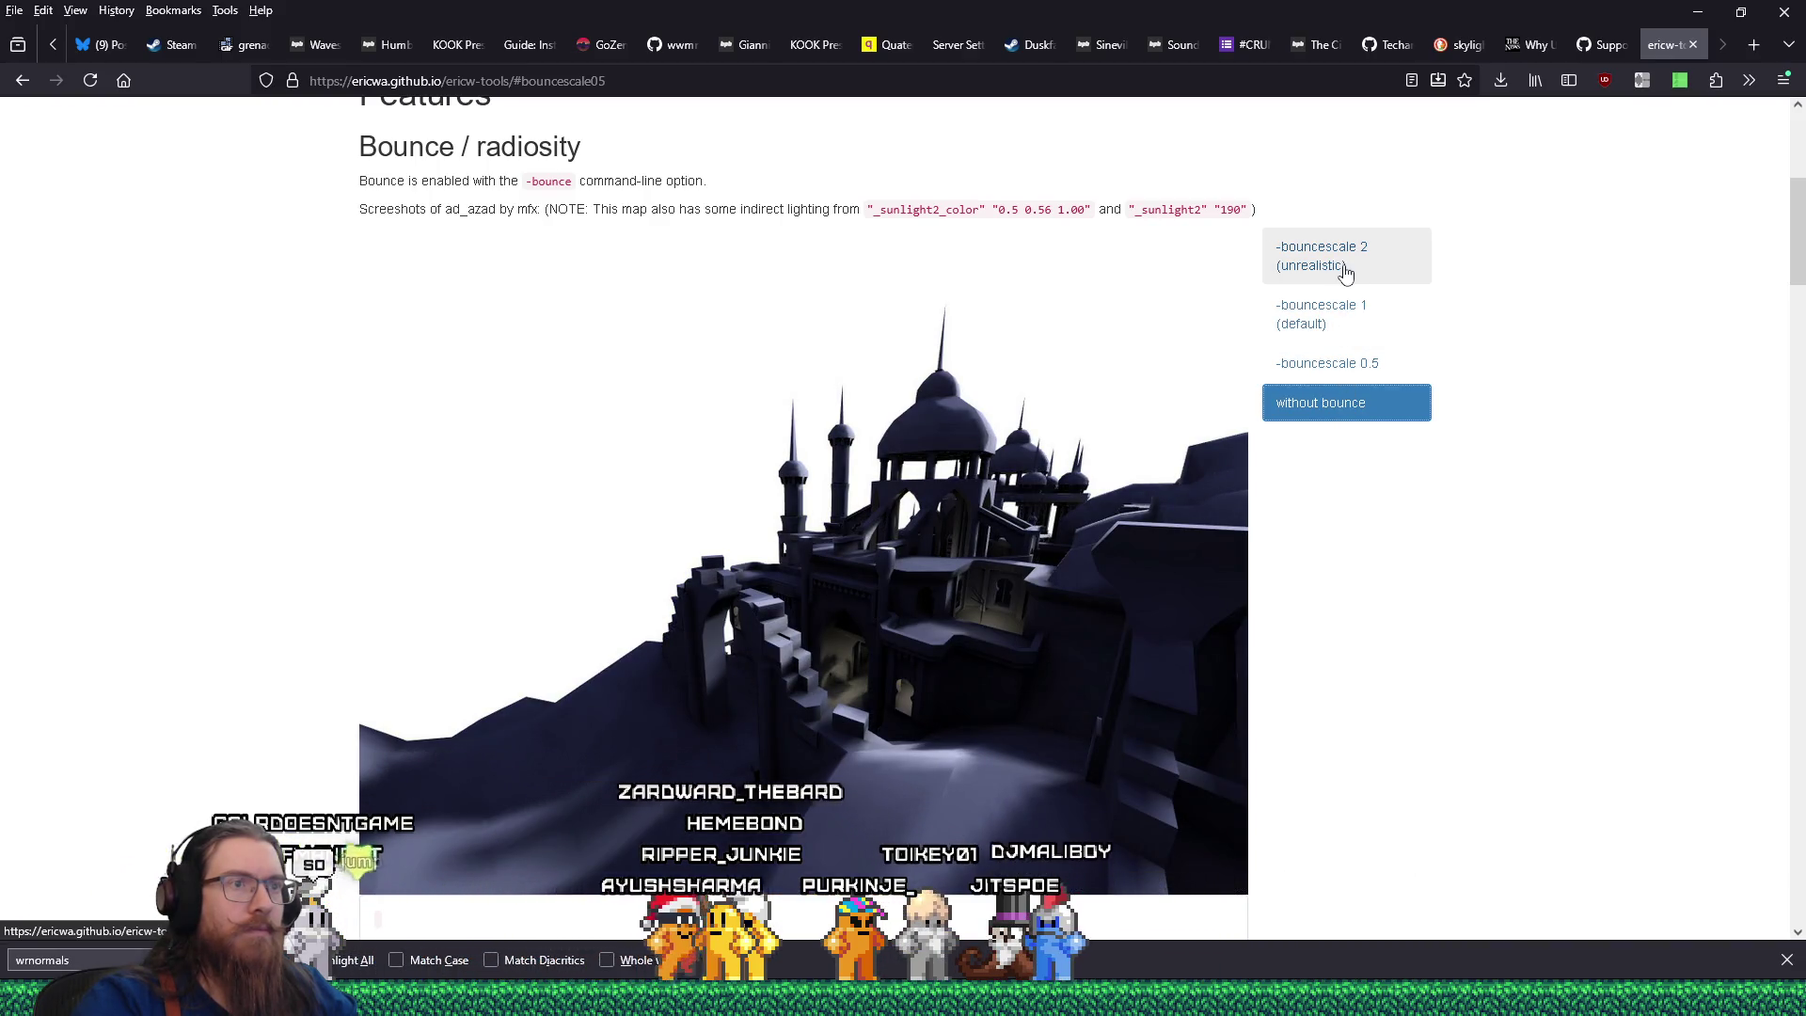
left_click(1345, 268)
left_click(1357, 315)
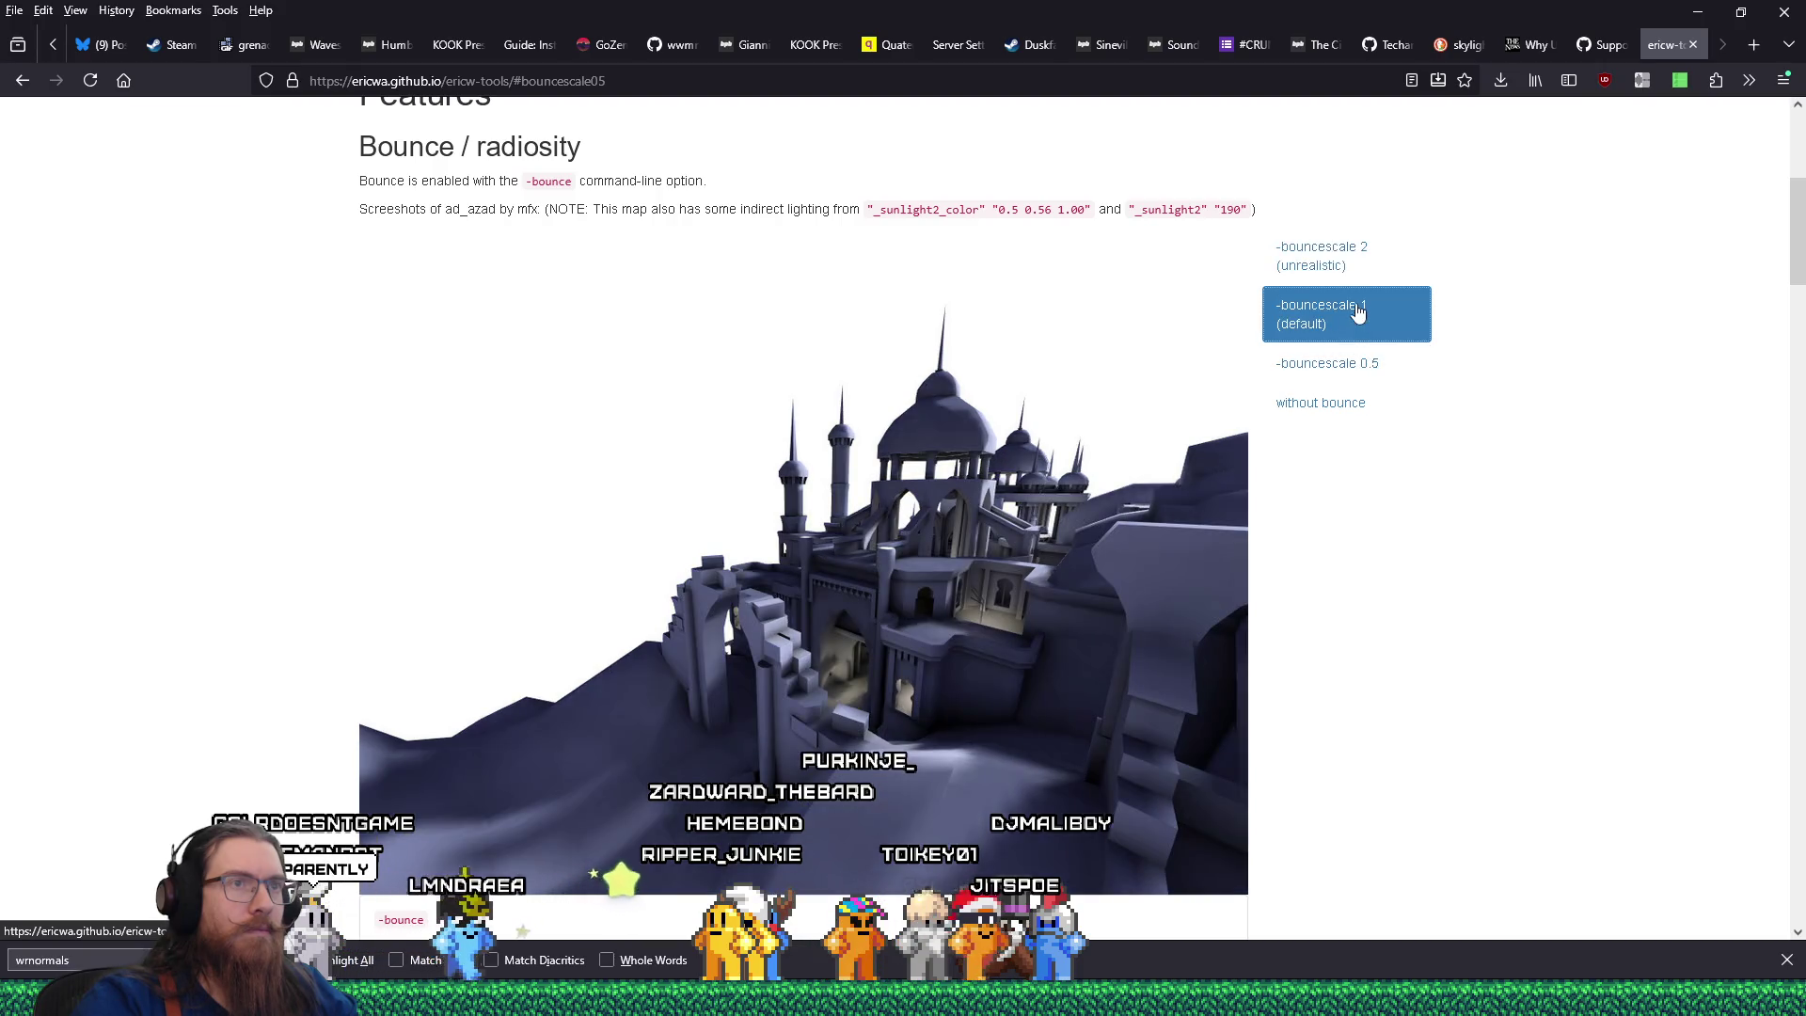
left_click(1352, 271)
left_click(1355, 303)
left_click(1352, 265)
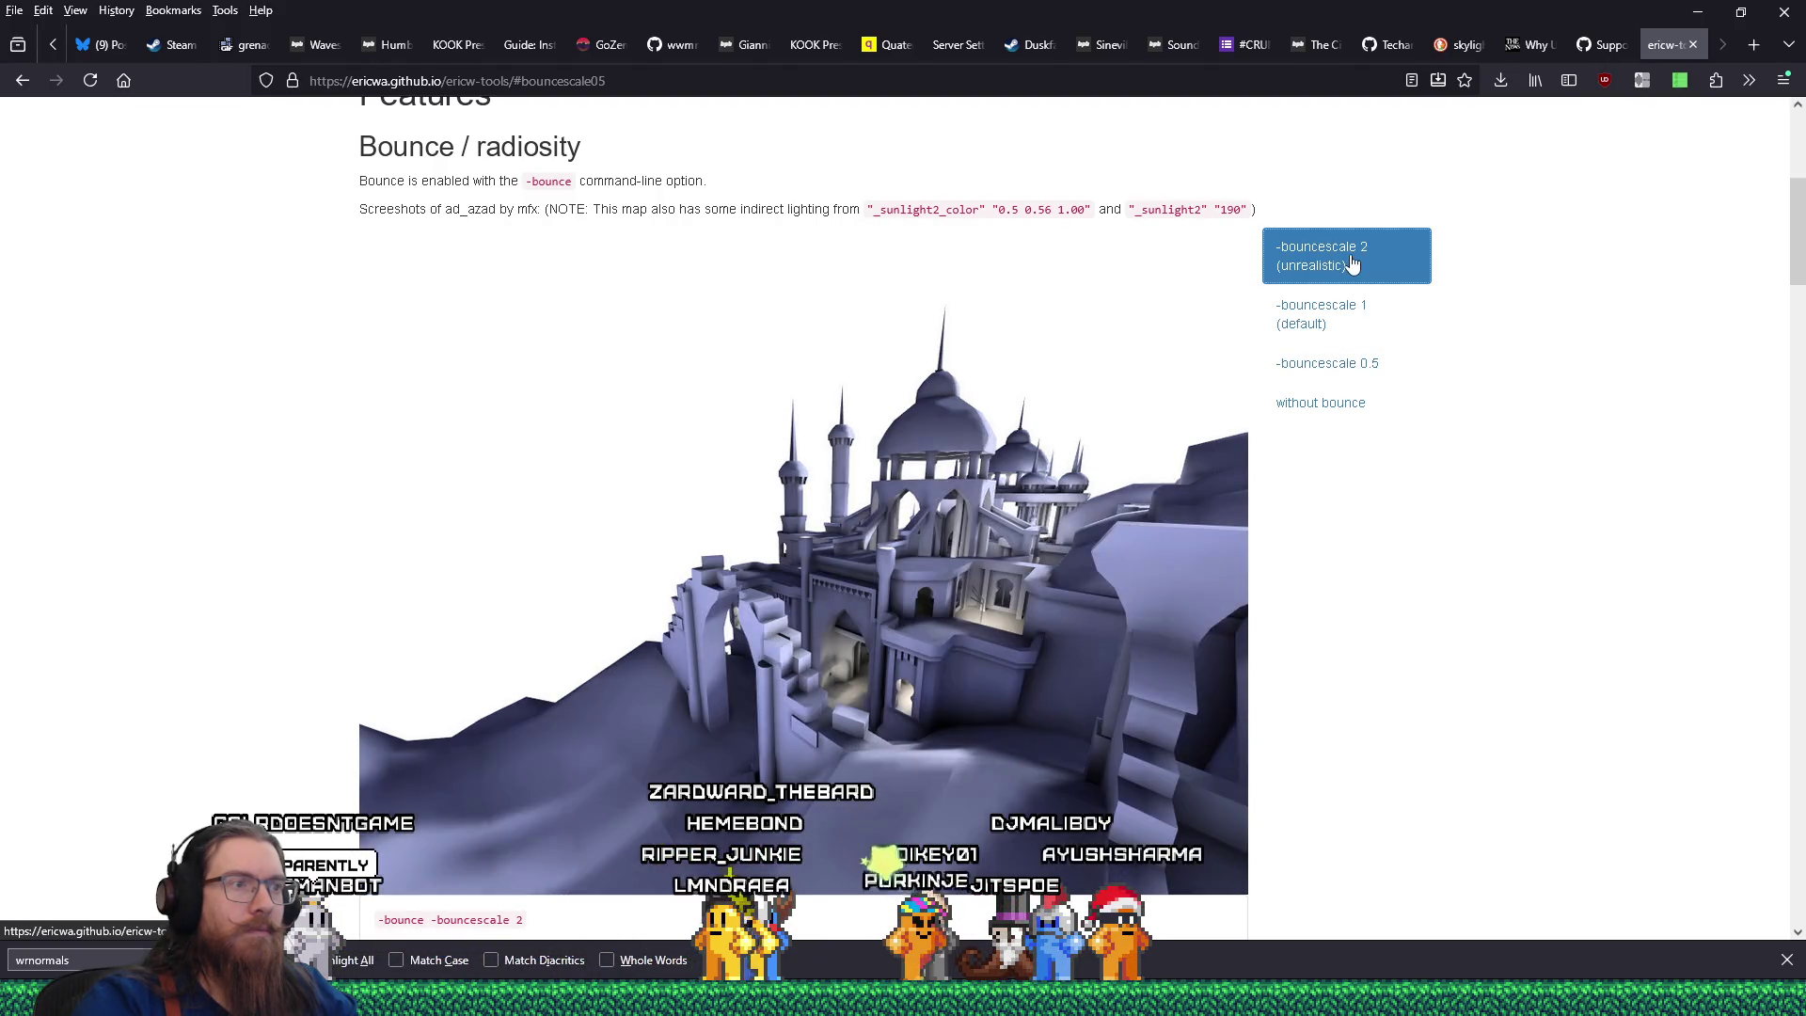
left_click(1357, 307)
left_click(1358, 376)
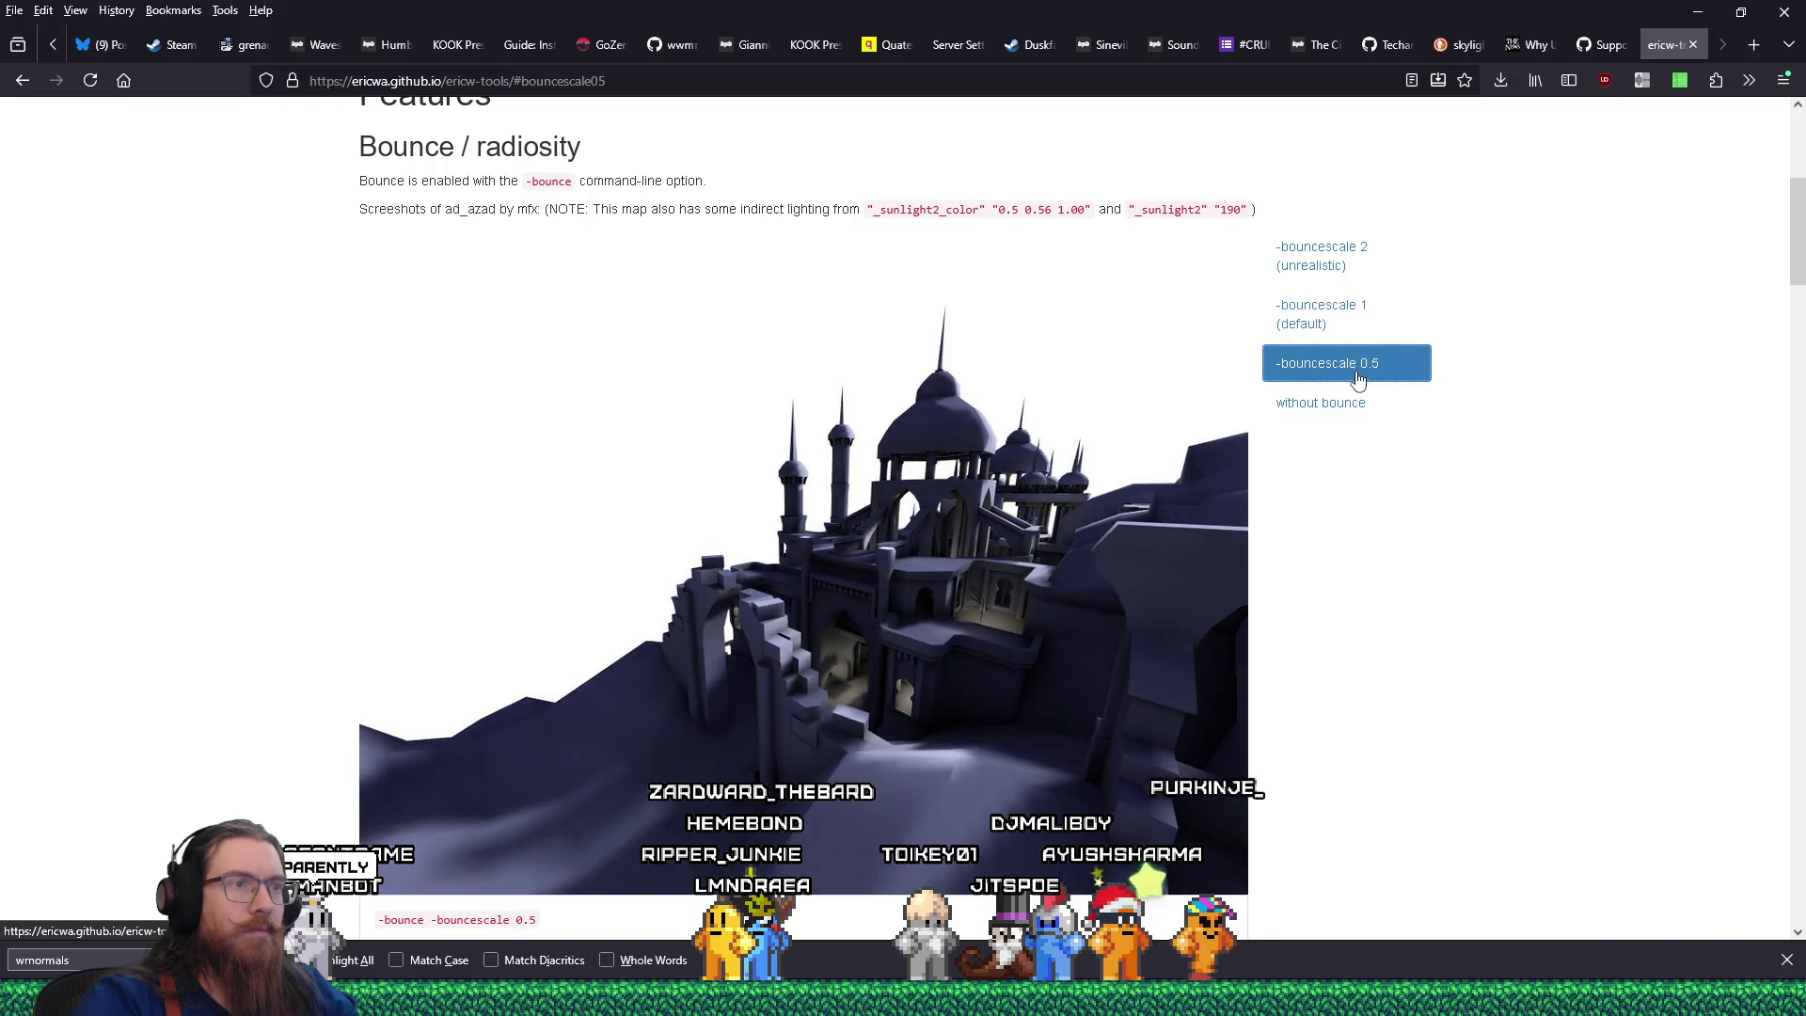
left_click(1356, 255)
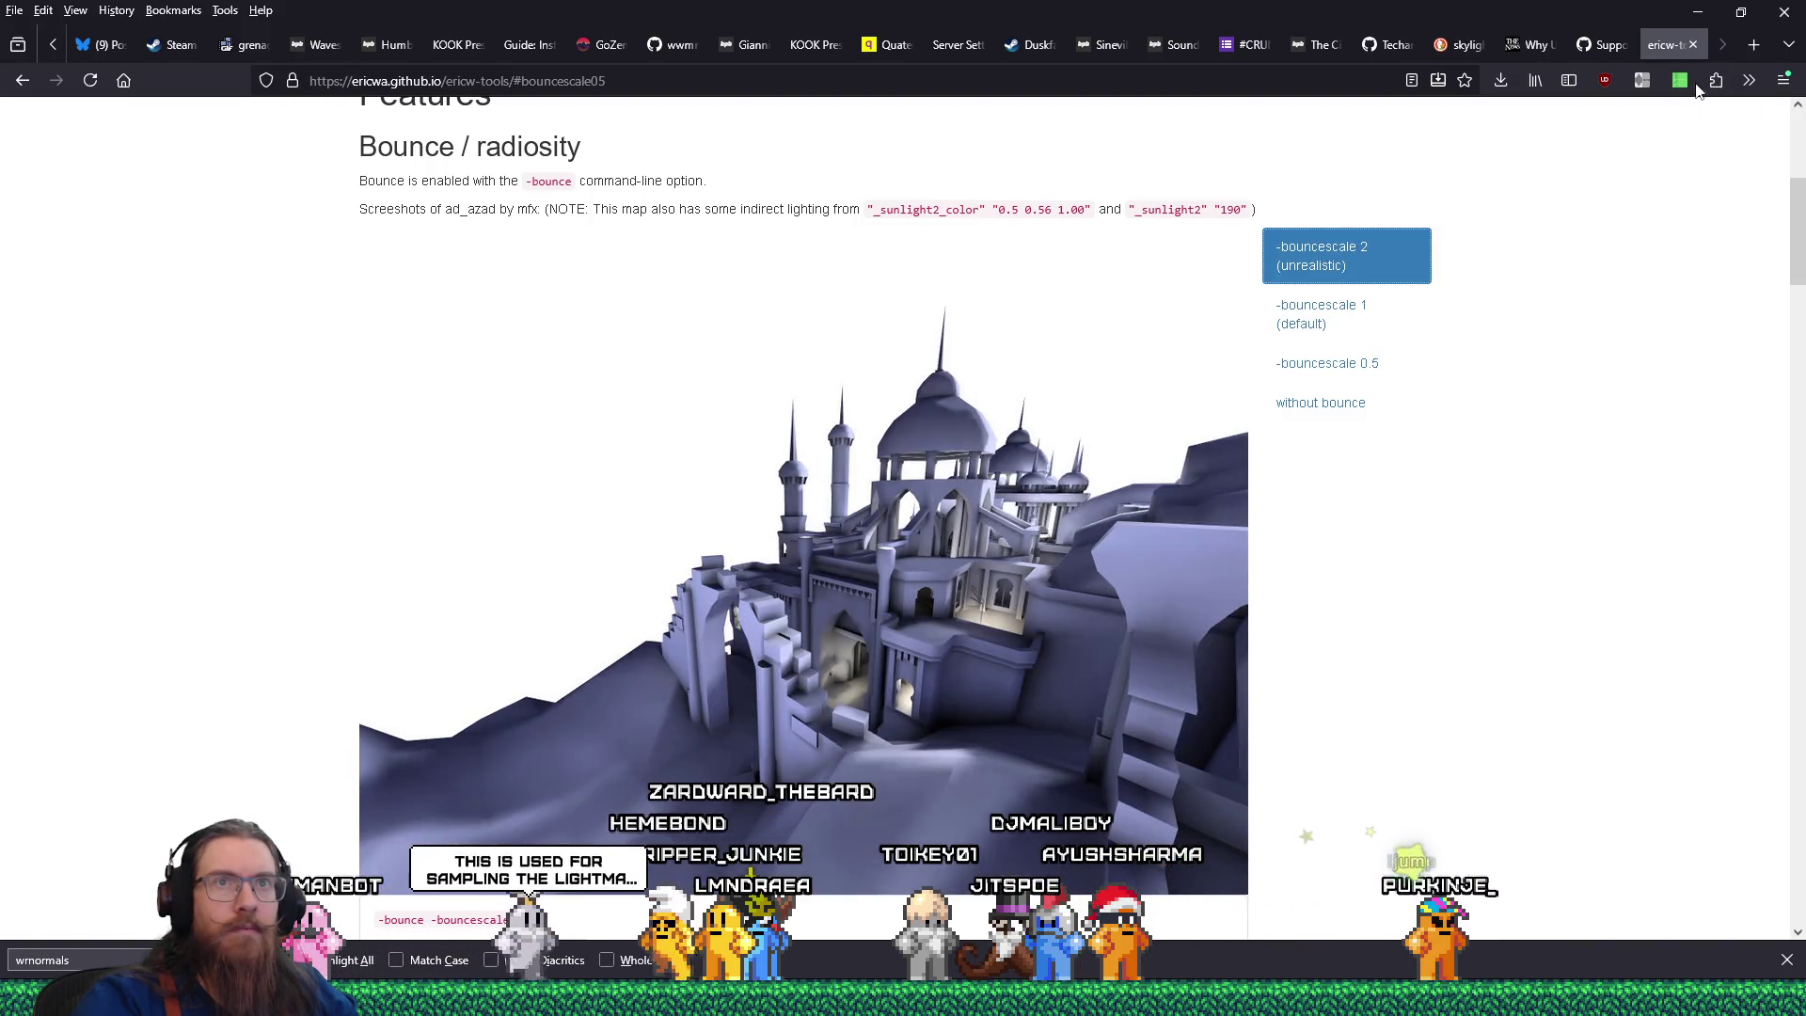
Permanently save the uMatrix rule allowing scripts from ajax.googleapis.com.
left_click(1683, 82)
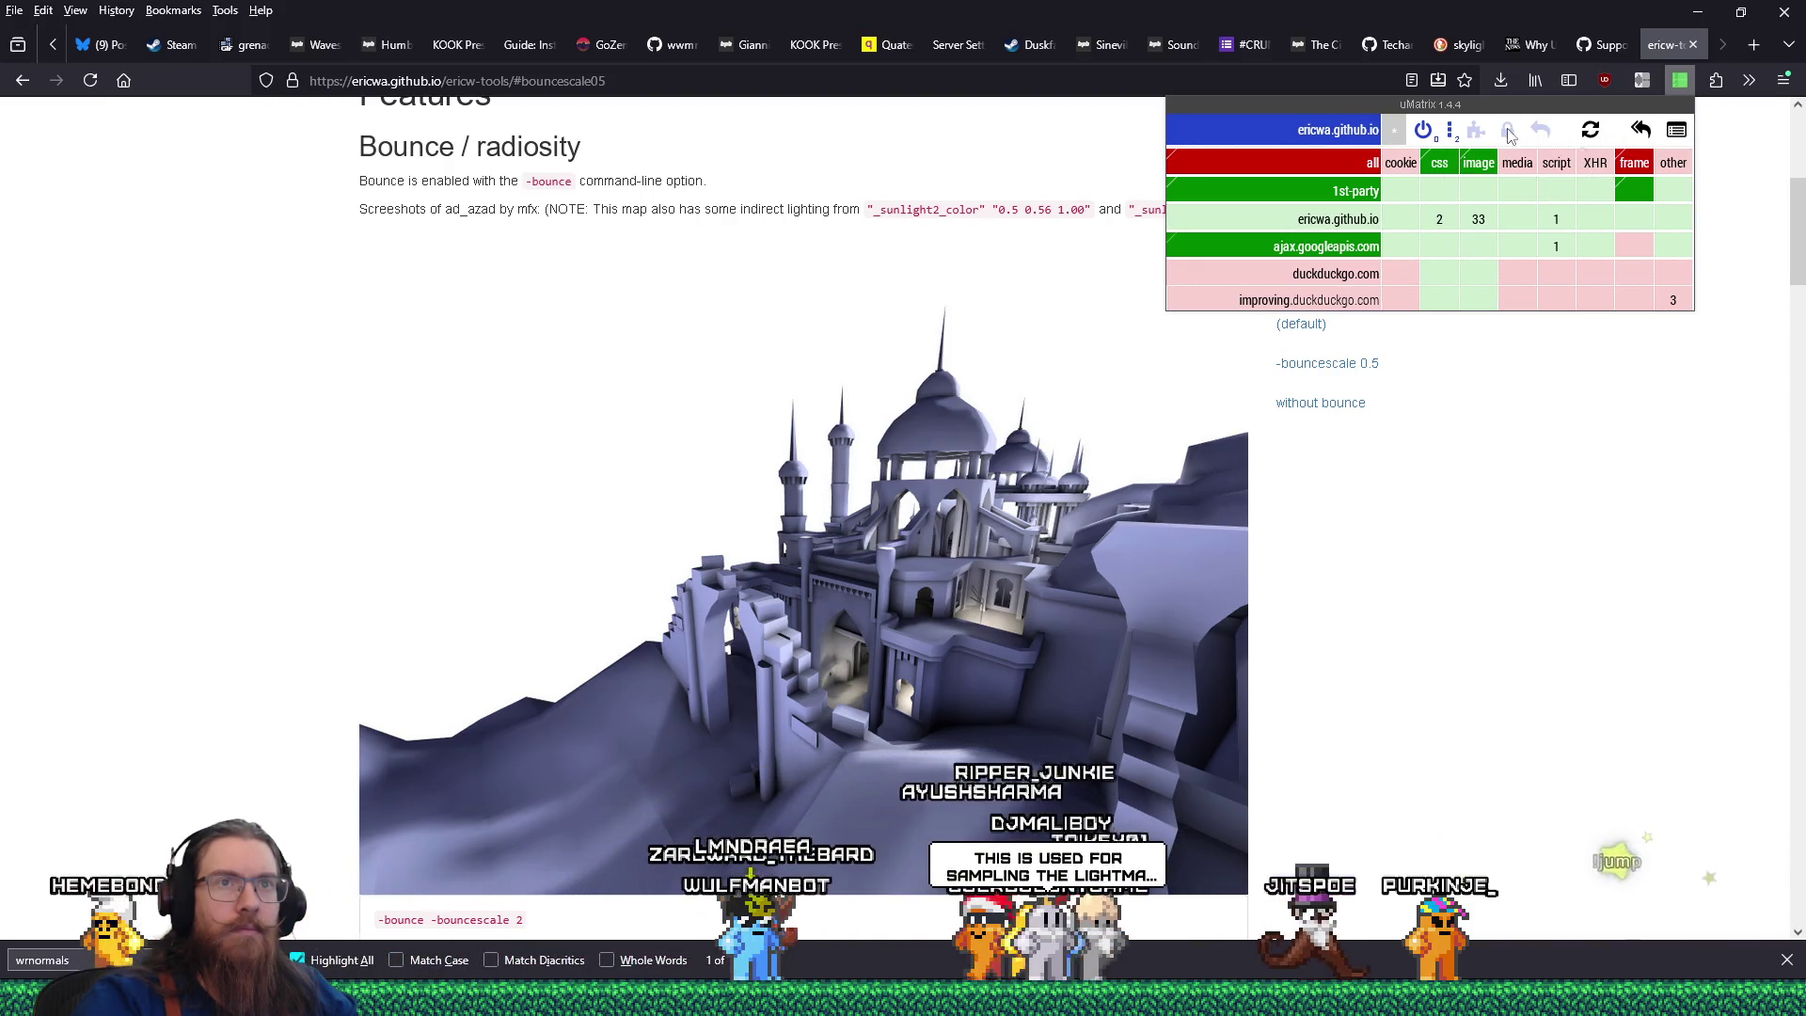
left_click(1506, 130)
left_click(1461, 527)
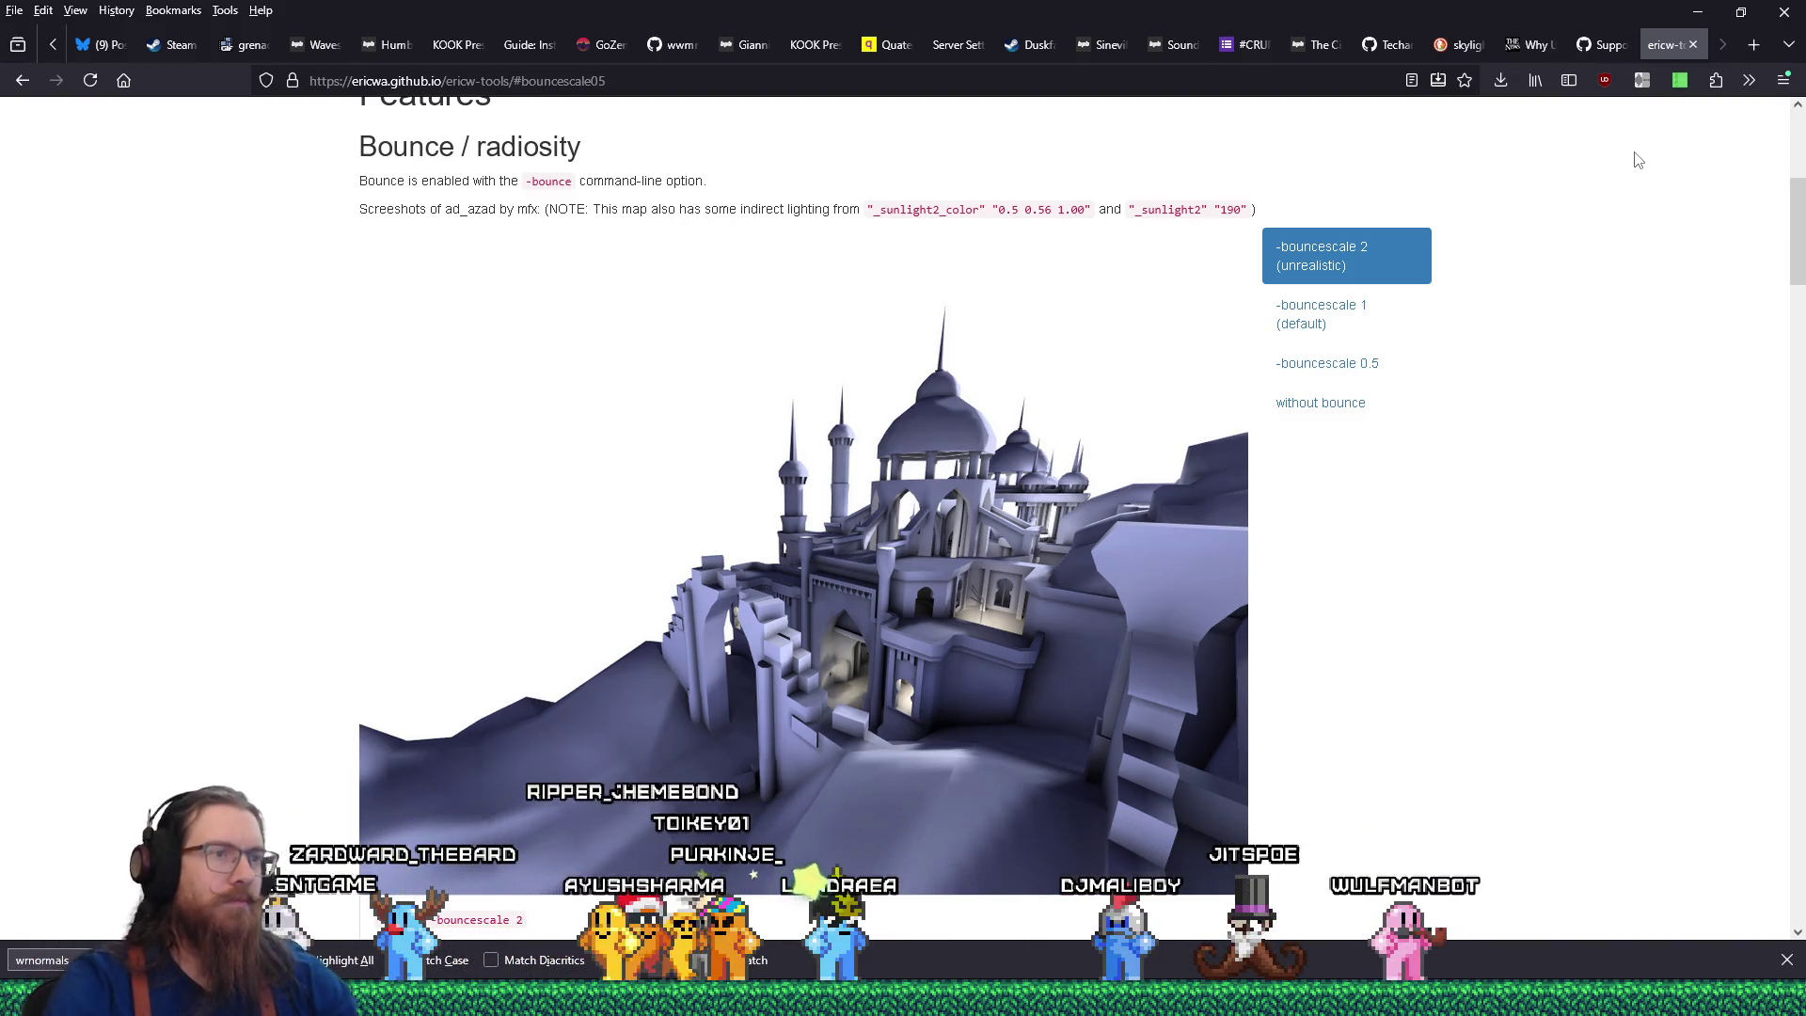
scroll("down", 3)
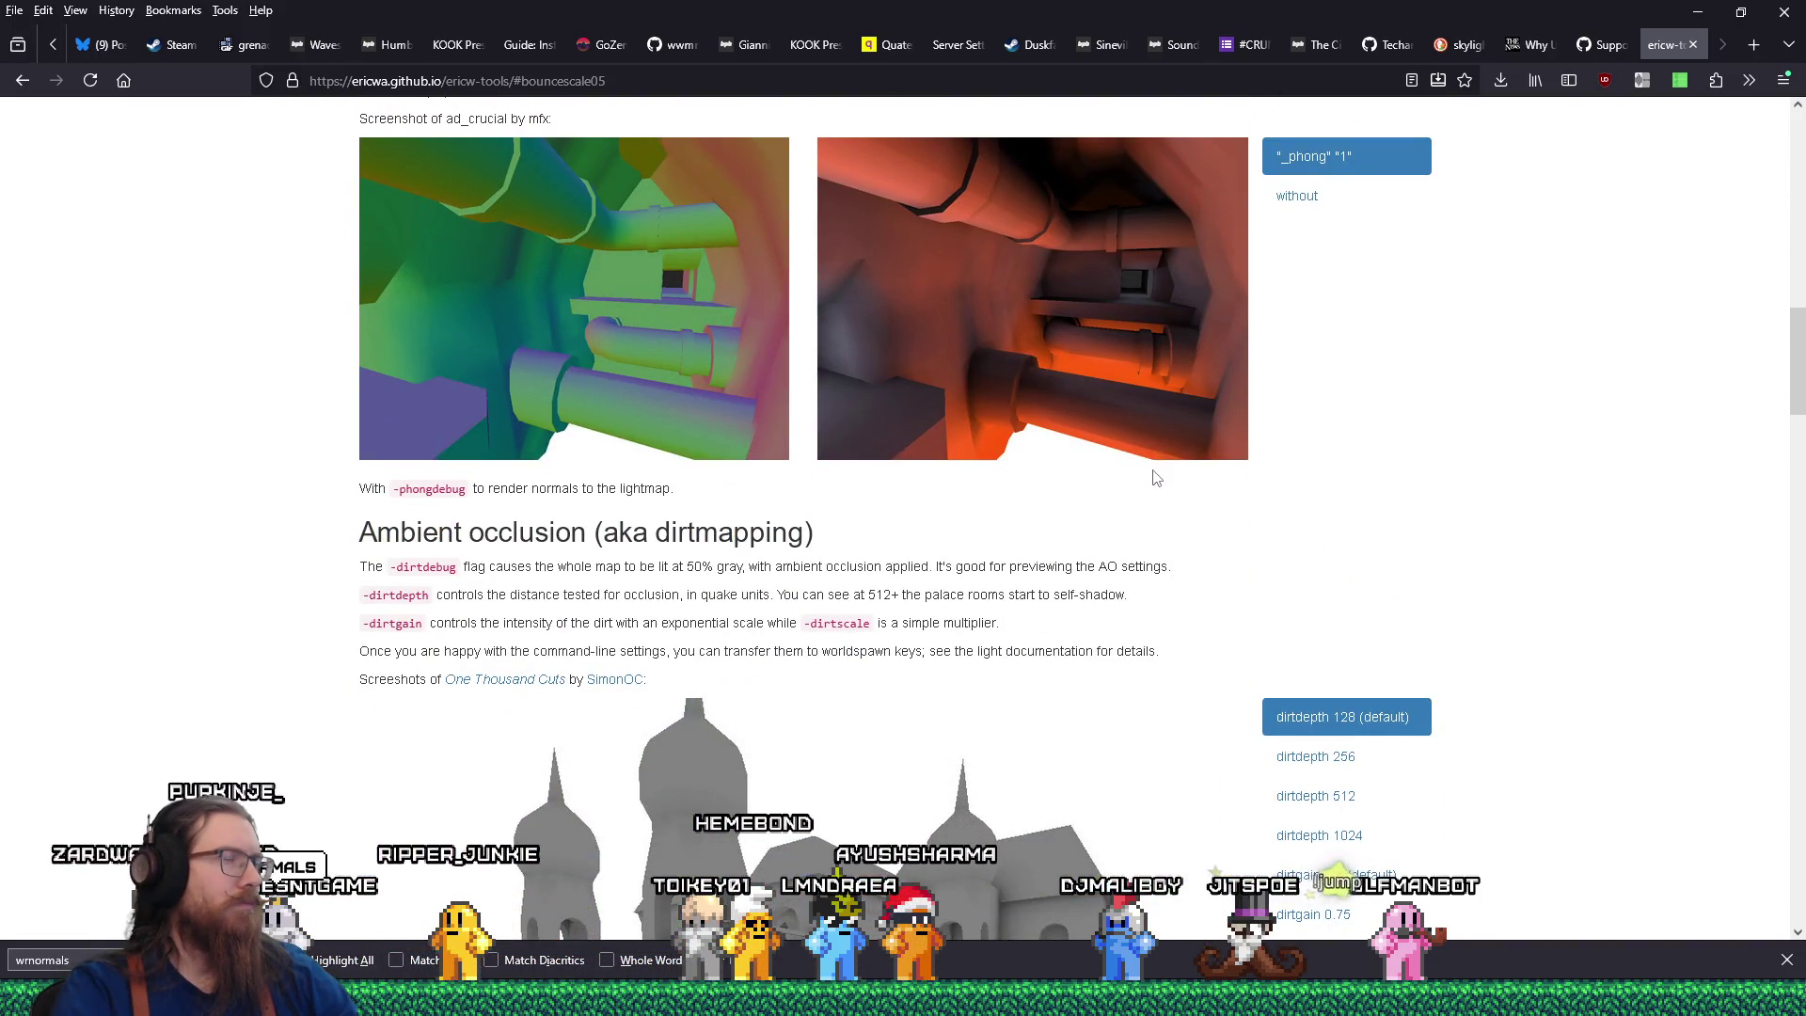
scroll("down", 3)
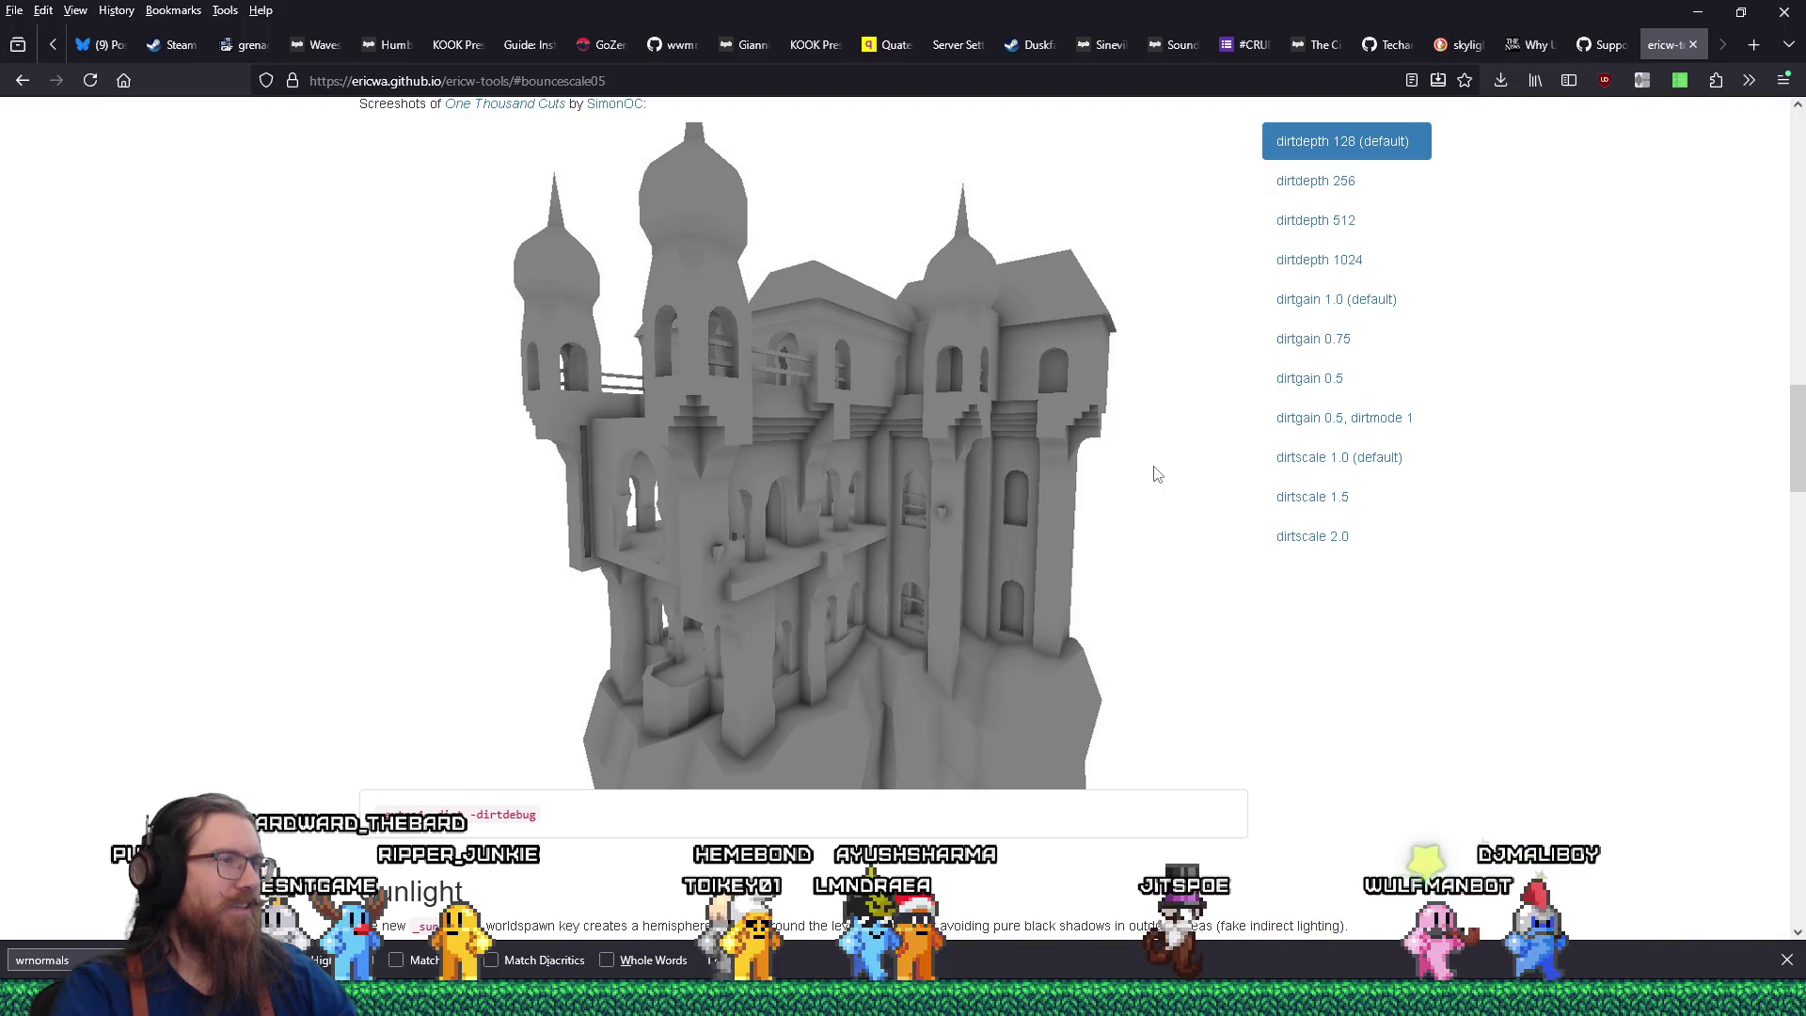
scroll("down", 3)
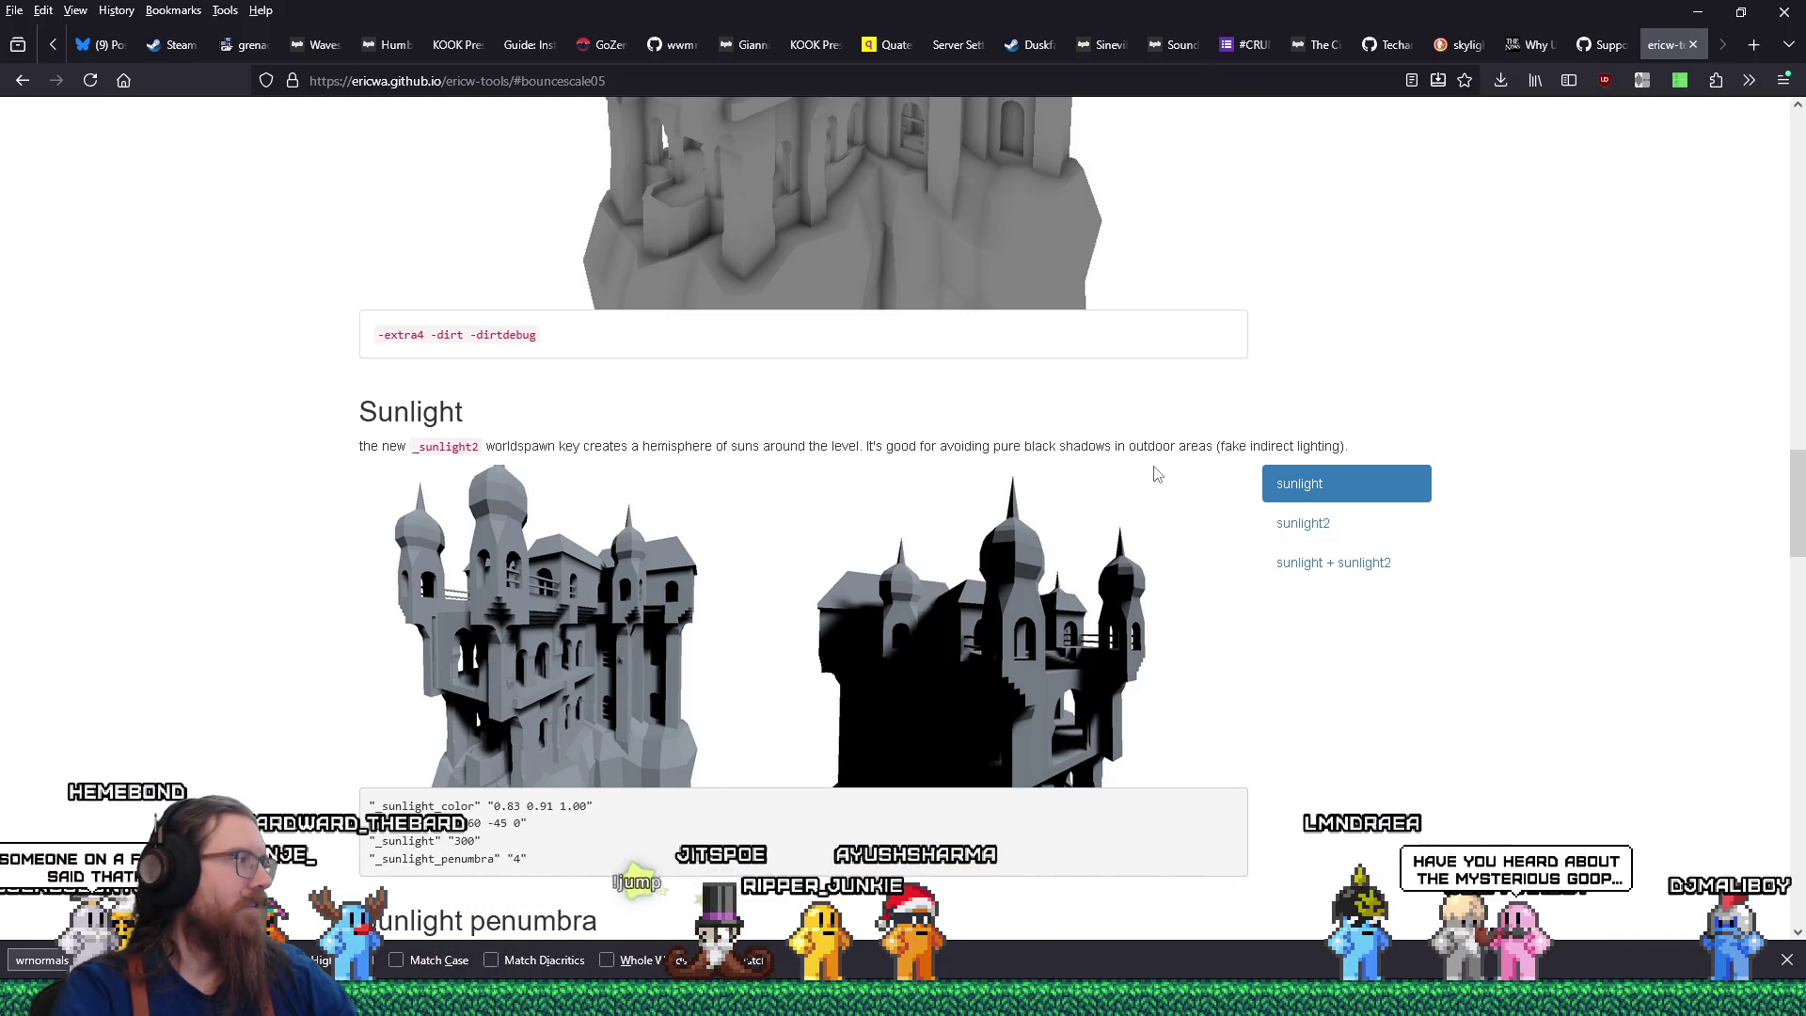
scroll("up", 3)
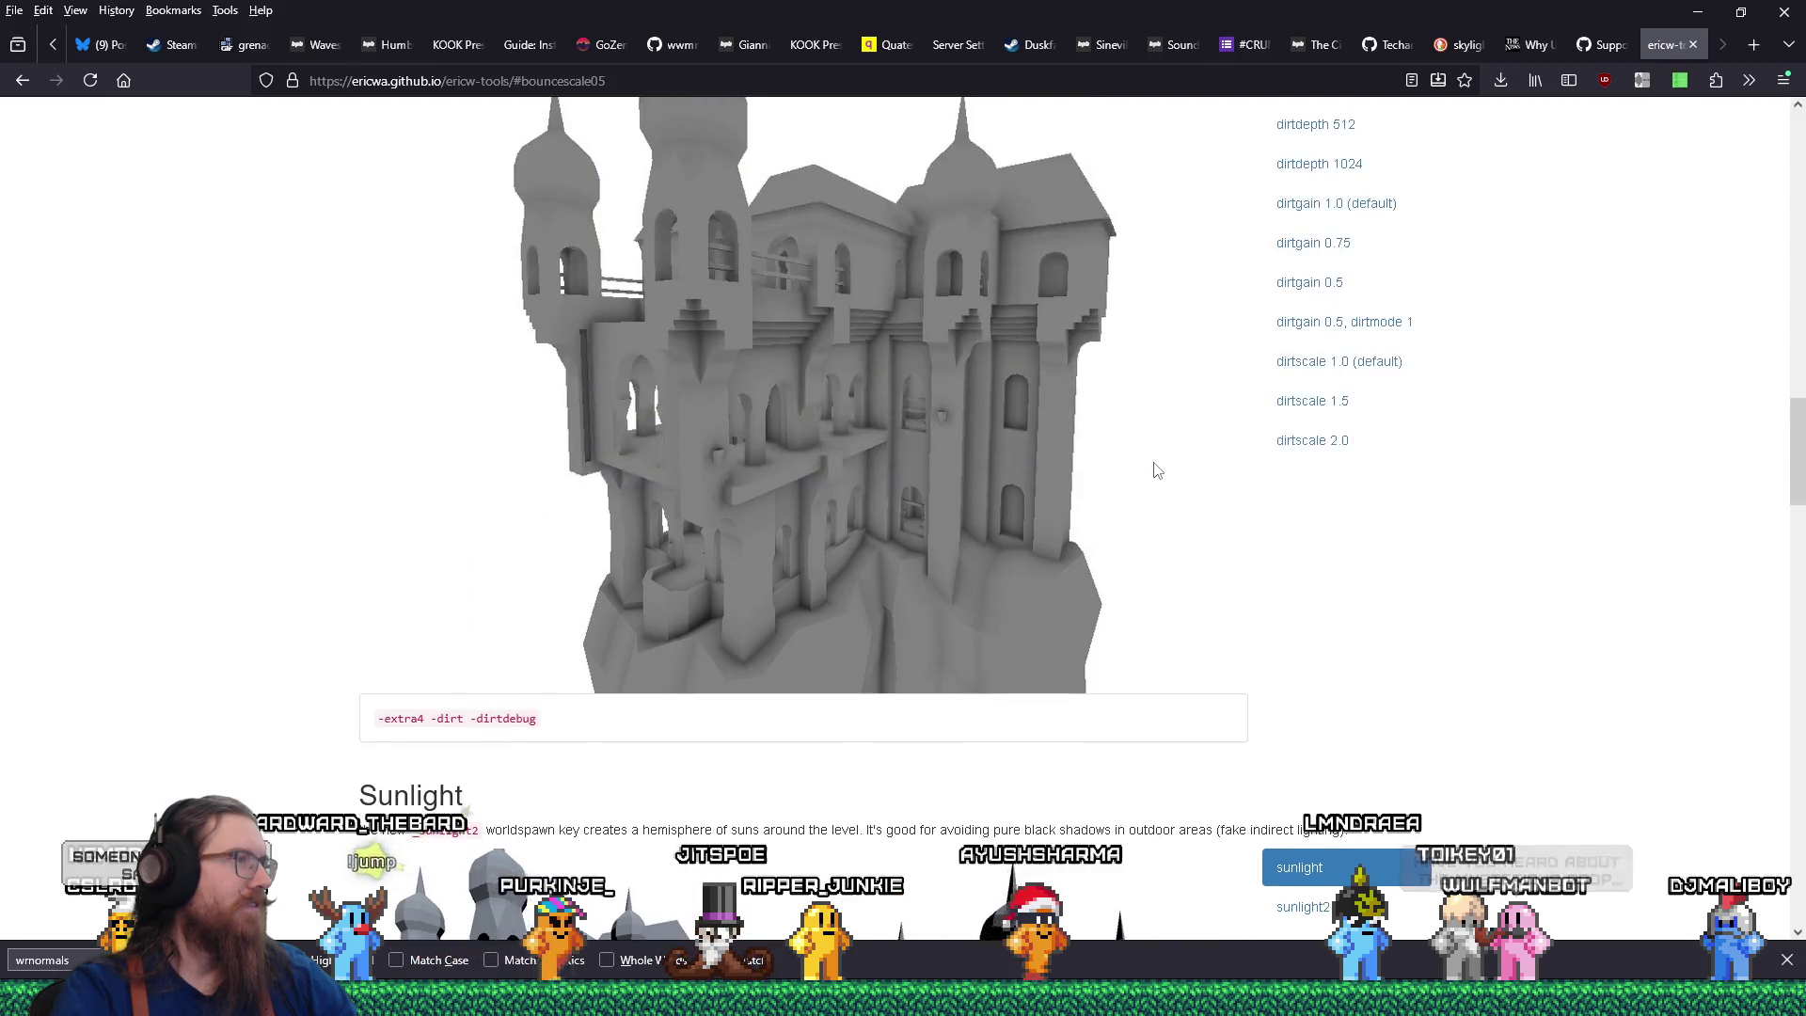
scroll("down", 3)
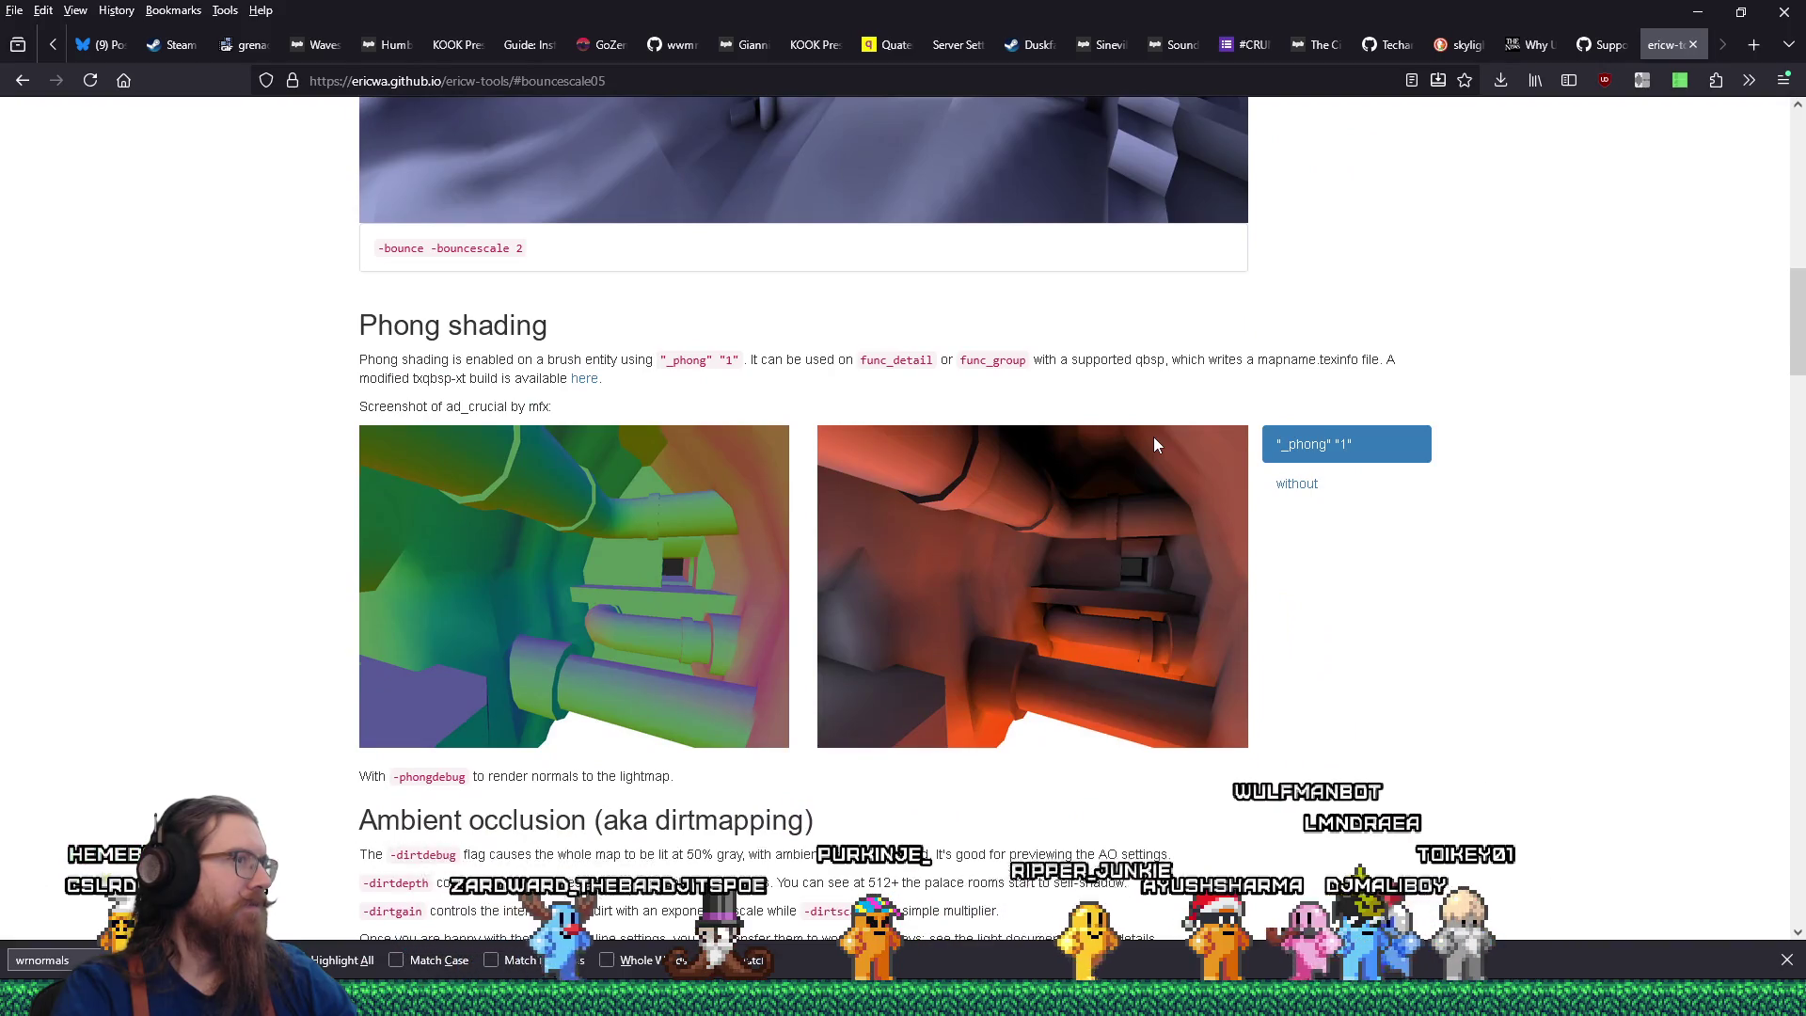
scroll("up", 3)
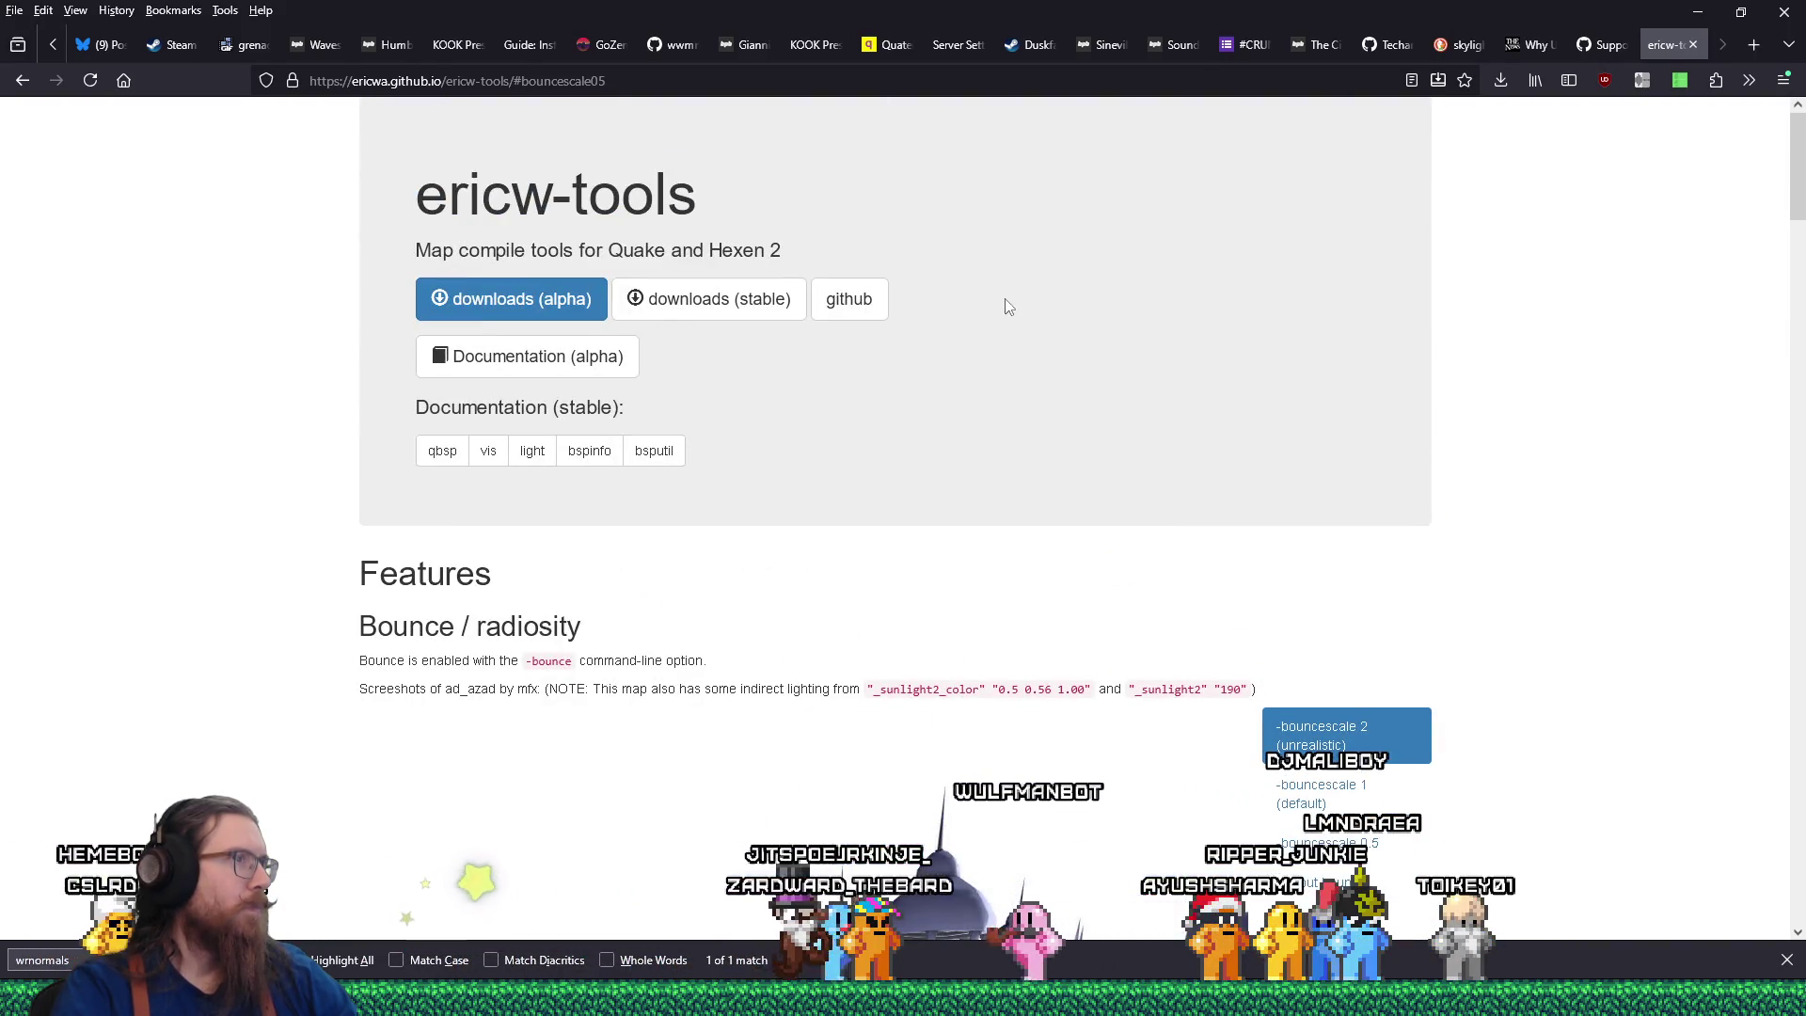
left_click(21, 82)
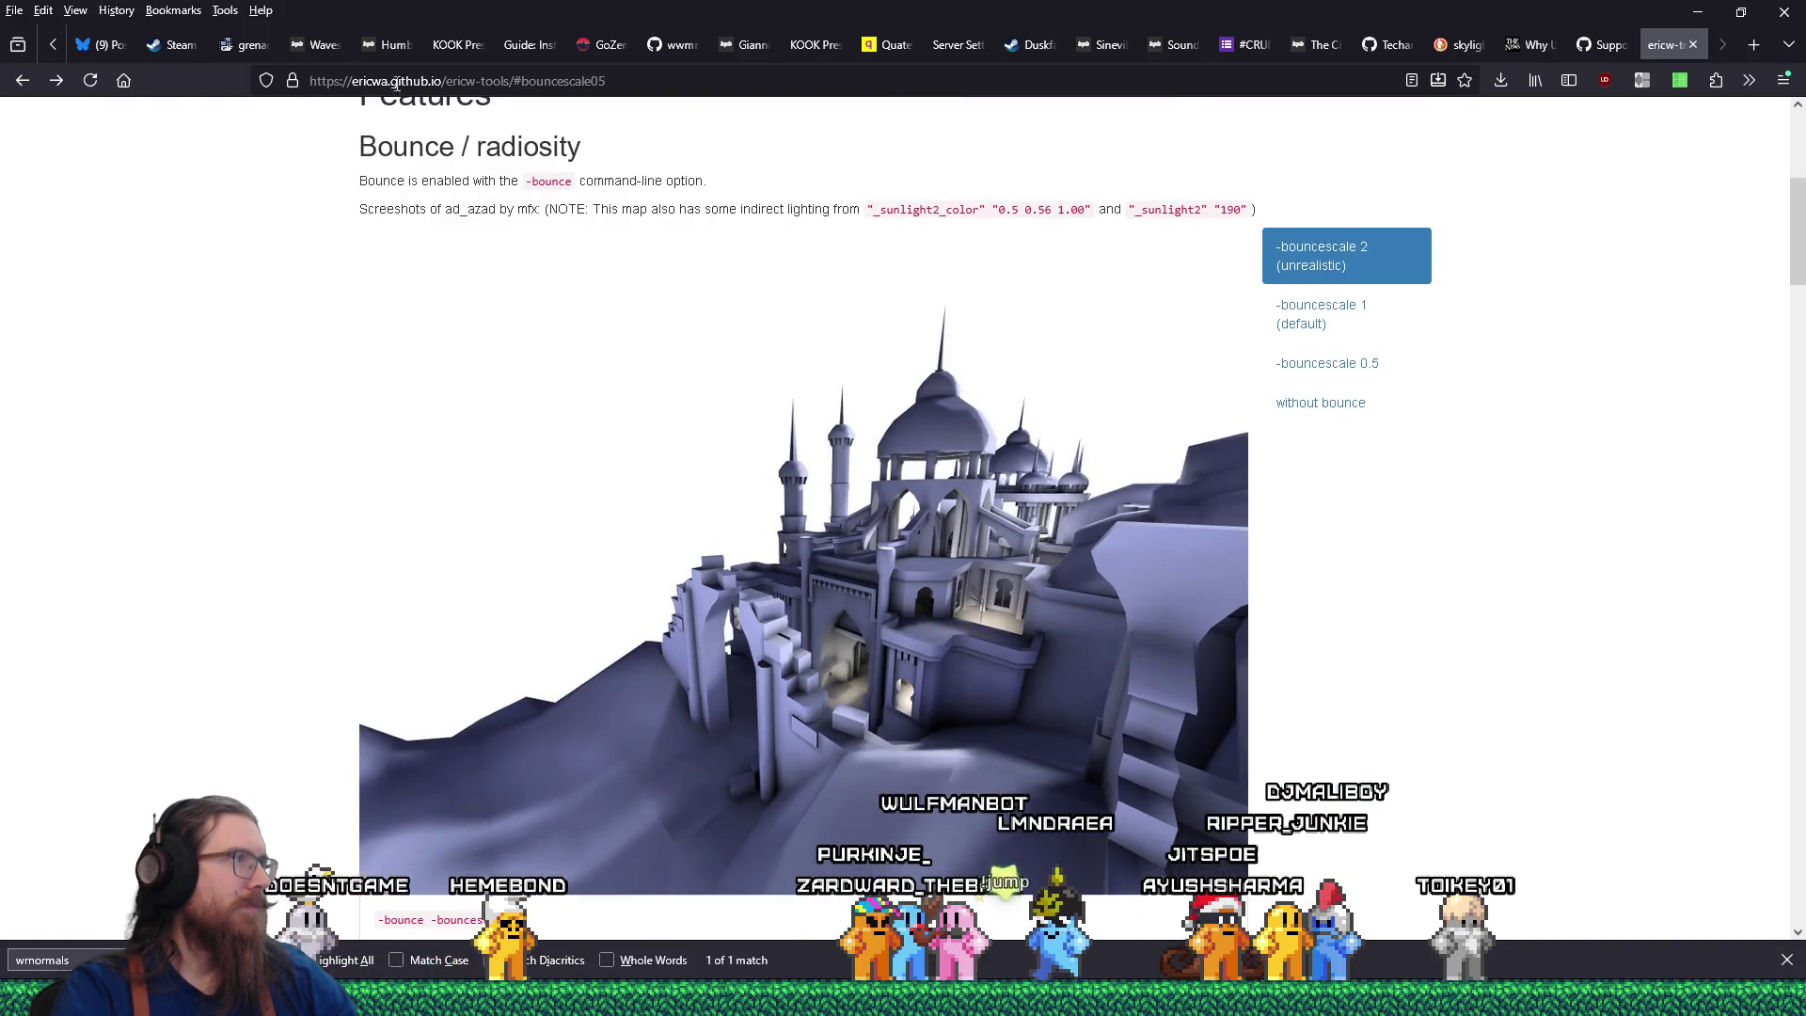
Strip the documentation path from the address and load the site's root.
left_click_drag(444, 83, 807, 98)
key("BackSpace")
key("Return")
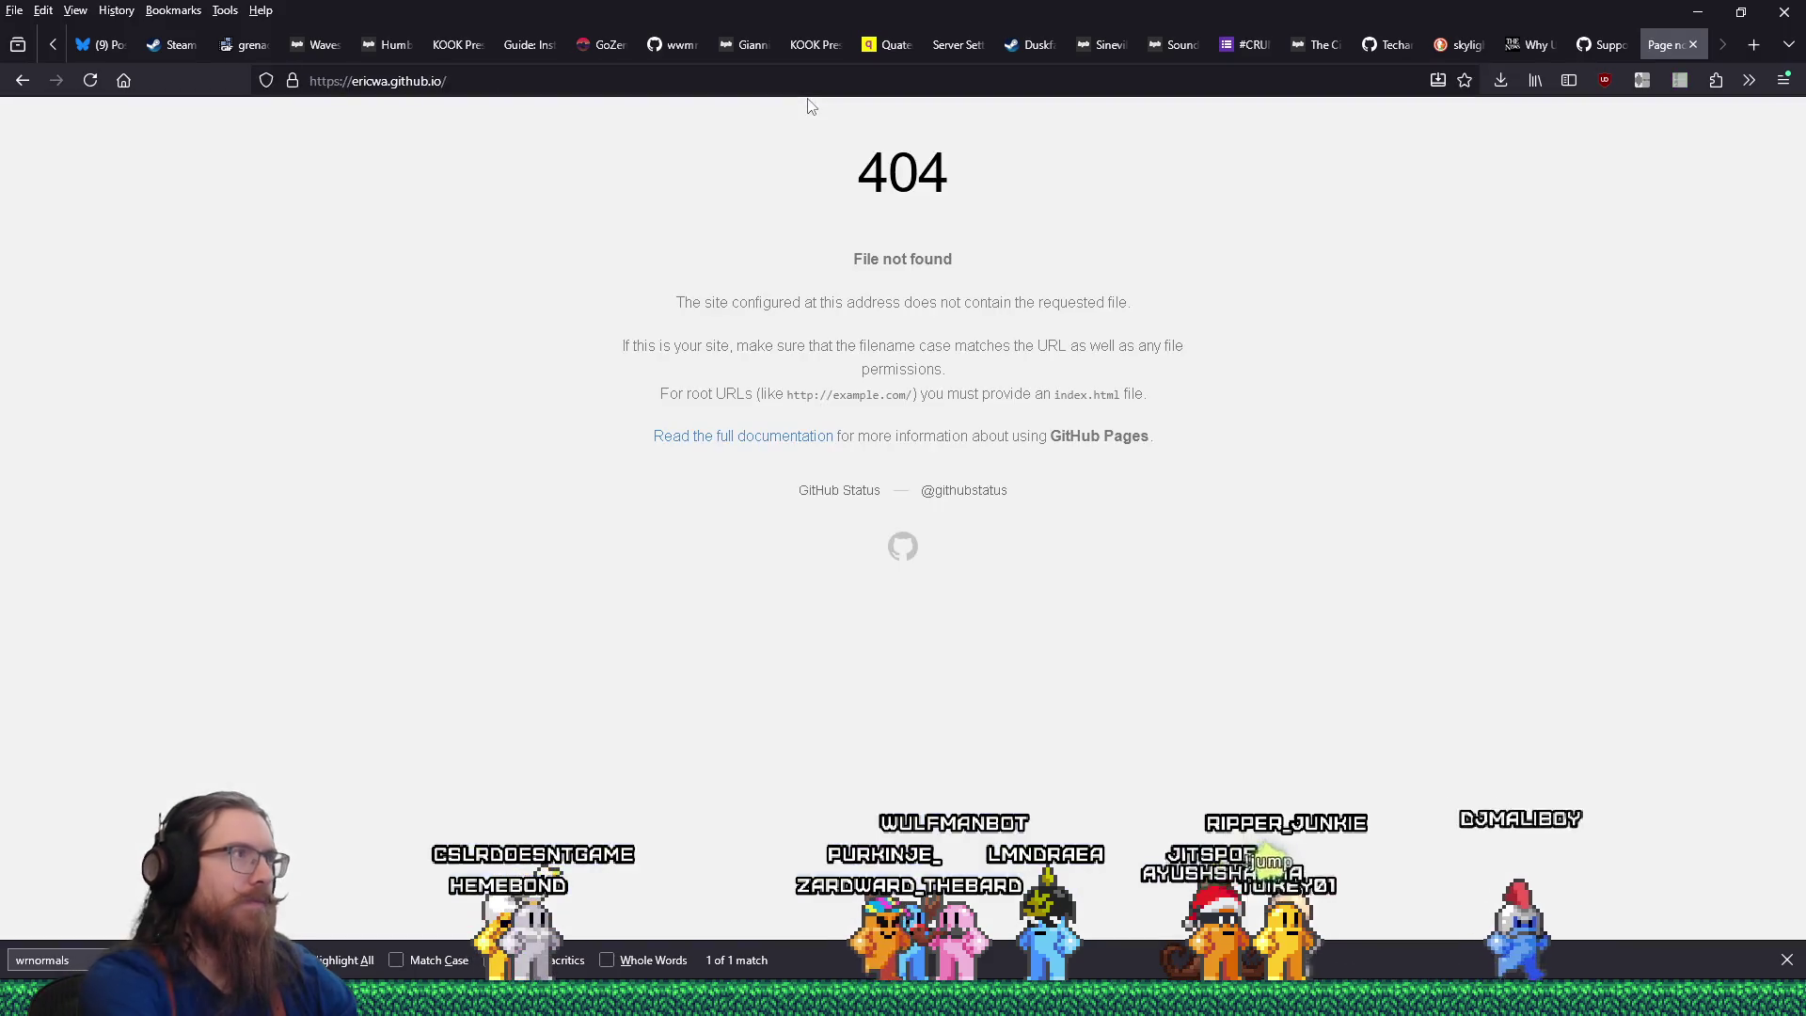
Search for 'github ericw', open the ericw-tools releases and expand the 2.0.0-alpha10 assets.
left_click(475, 83)
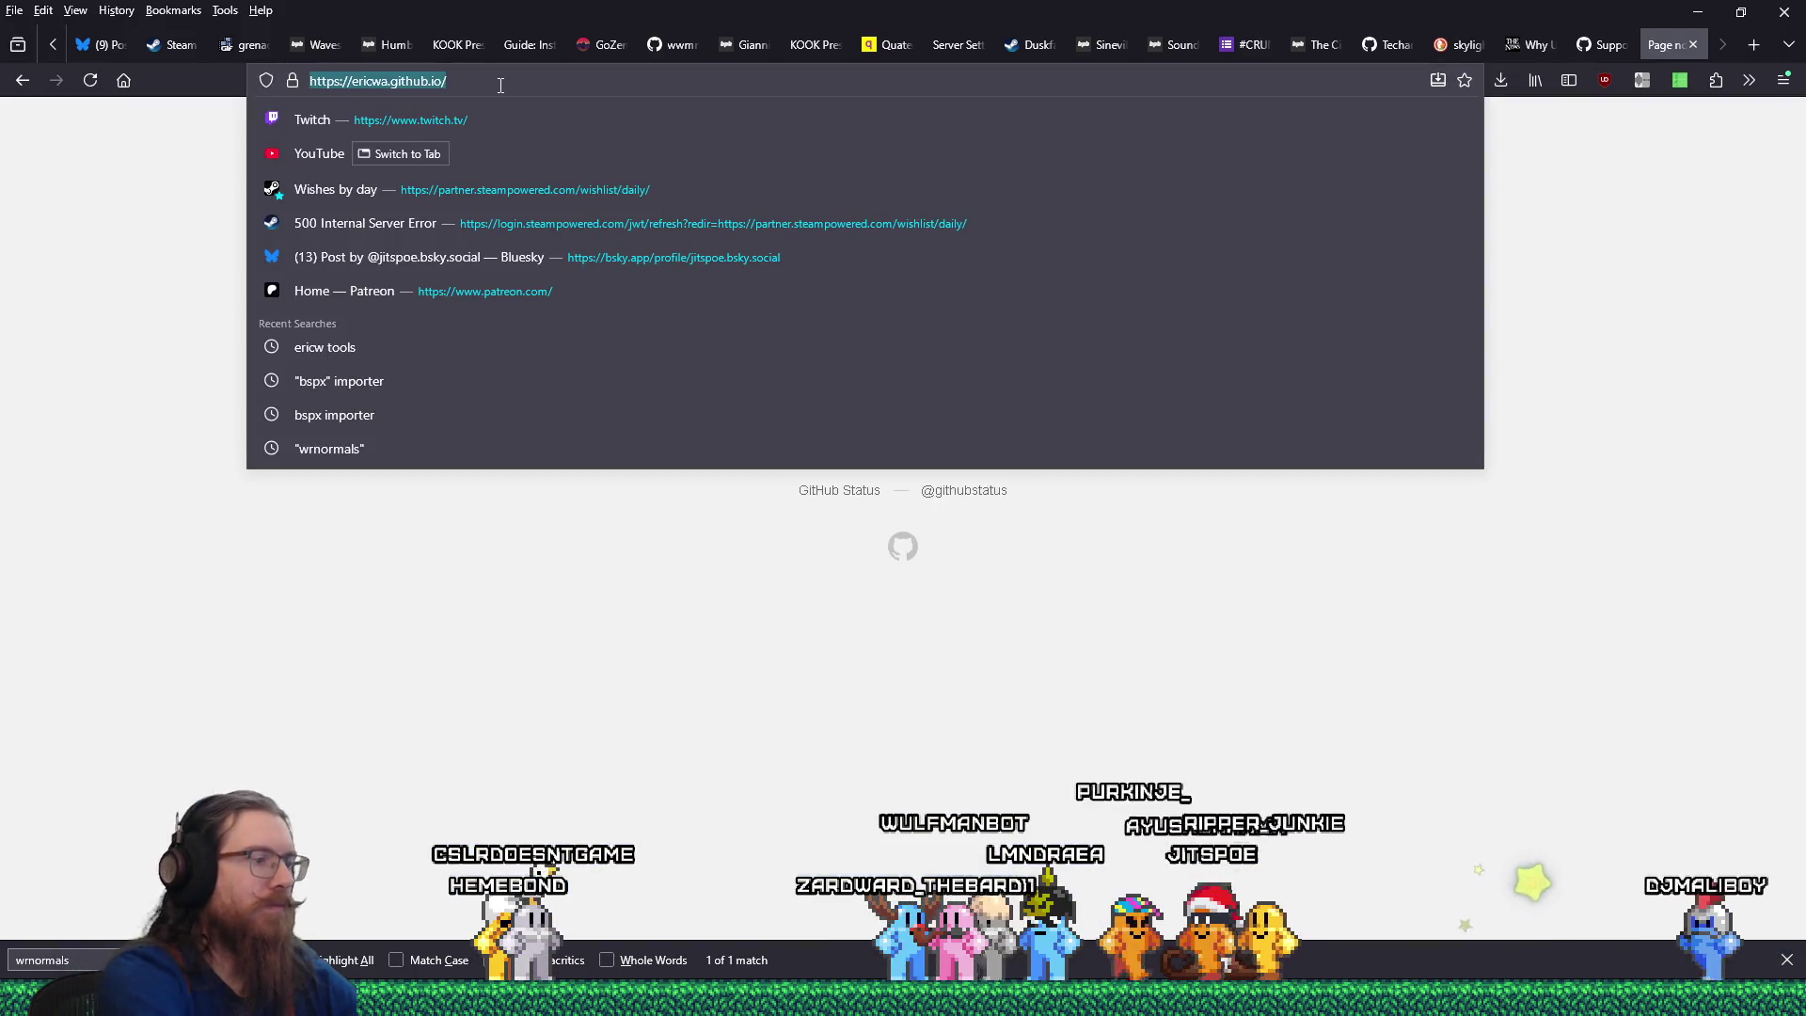
type("github e")
type("ricw")
key("Return")
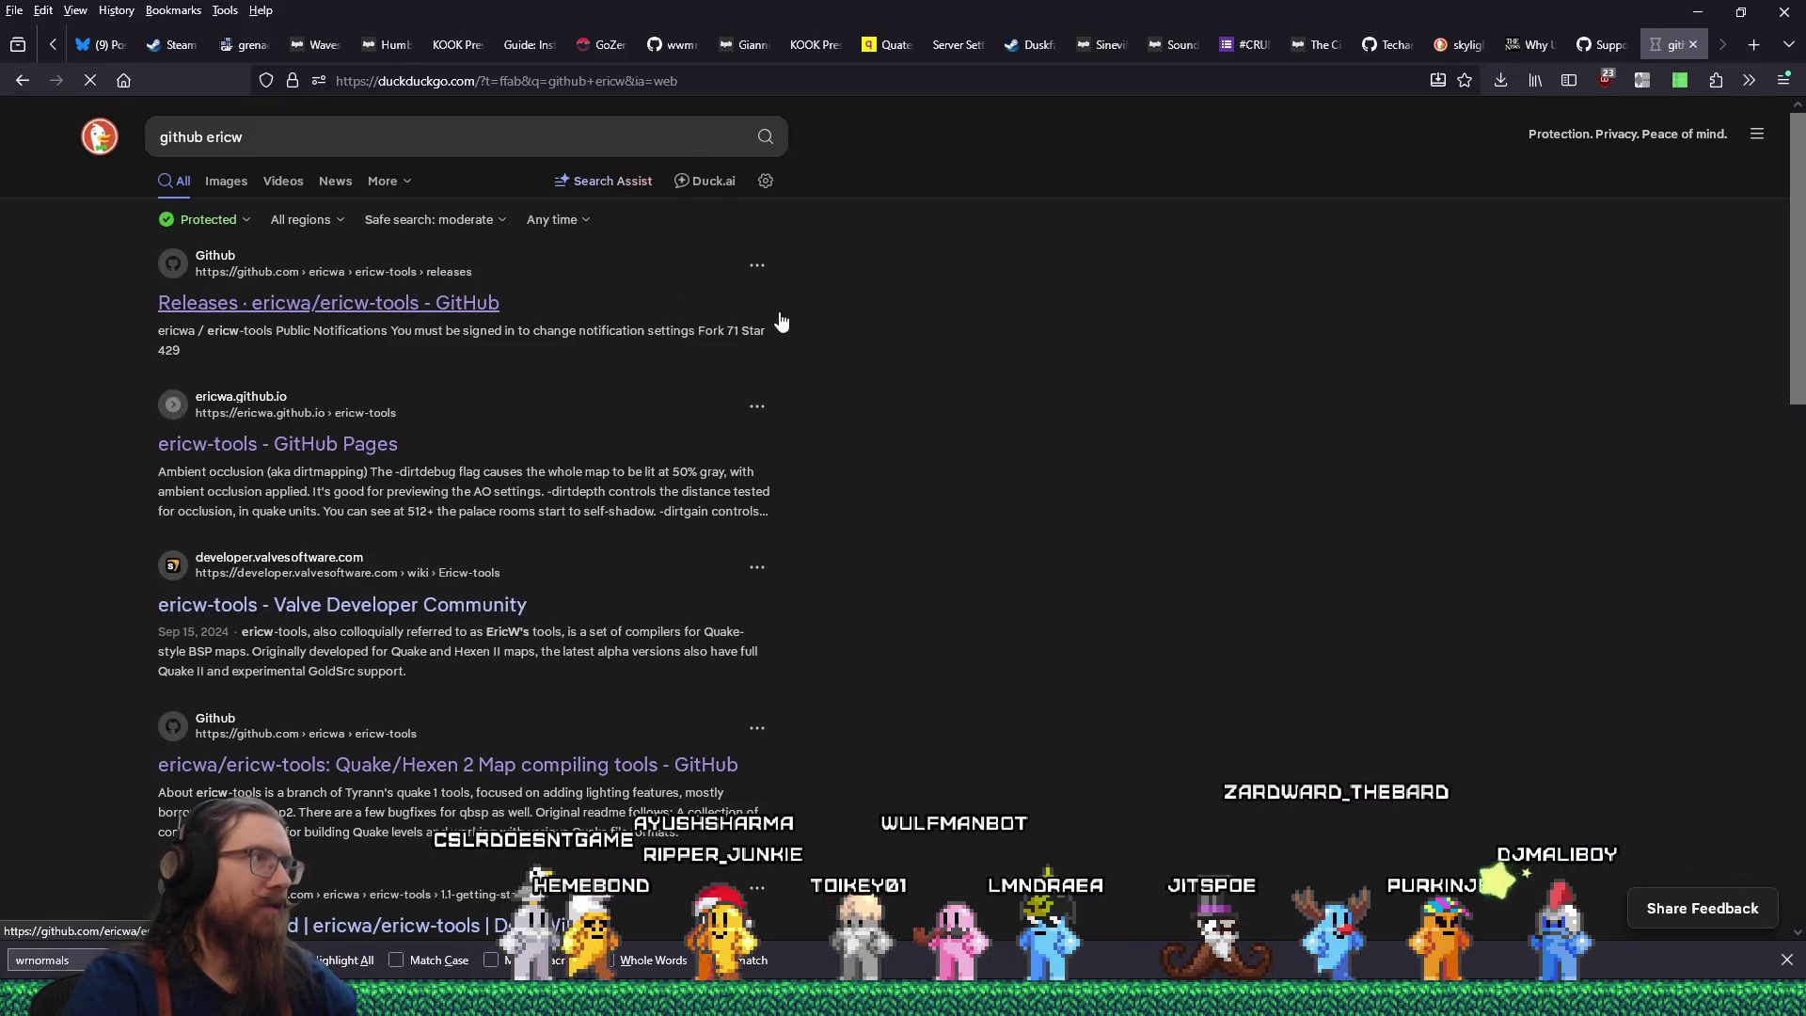
left_click(498, 304)
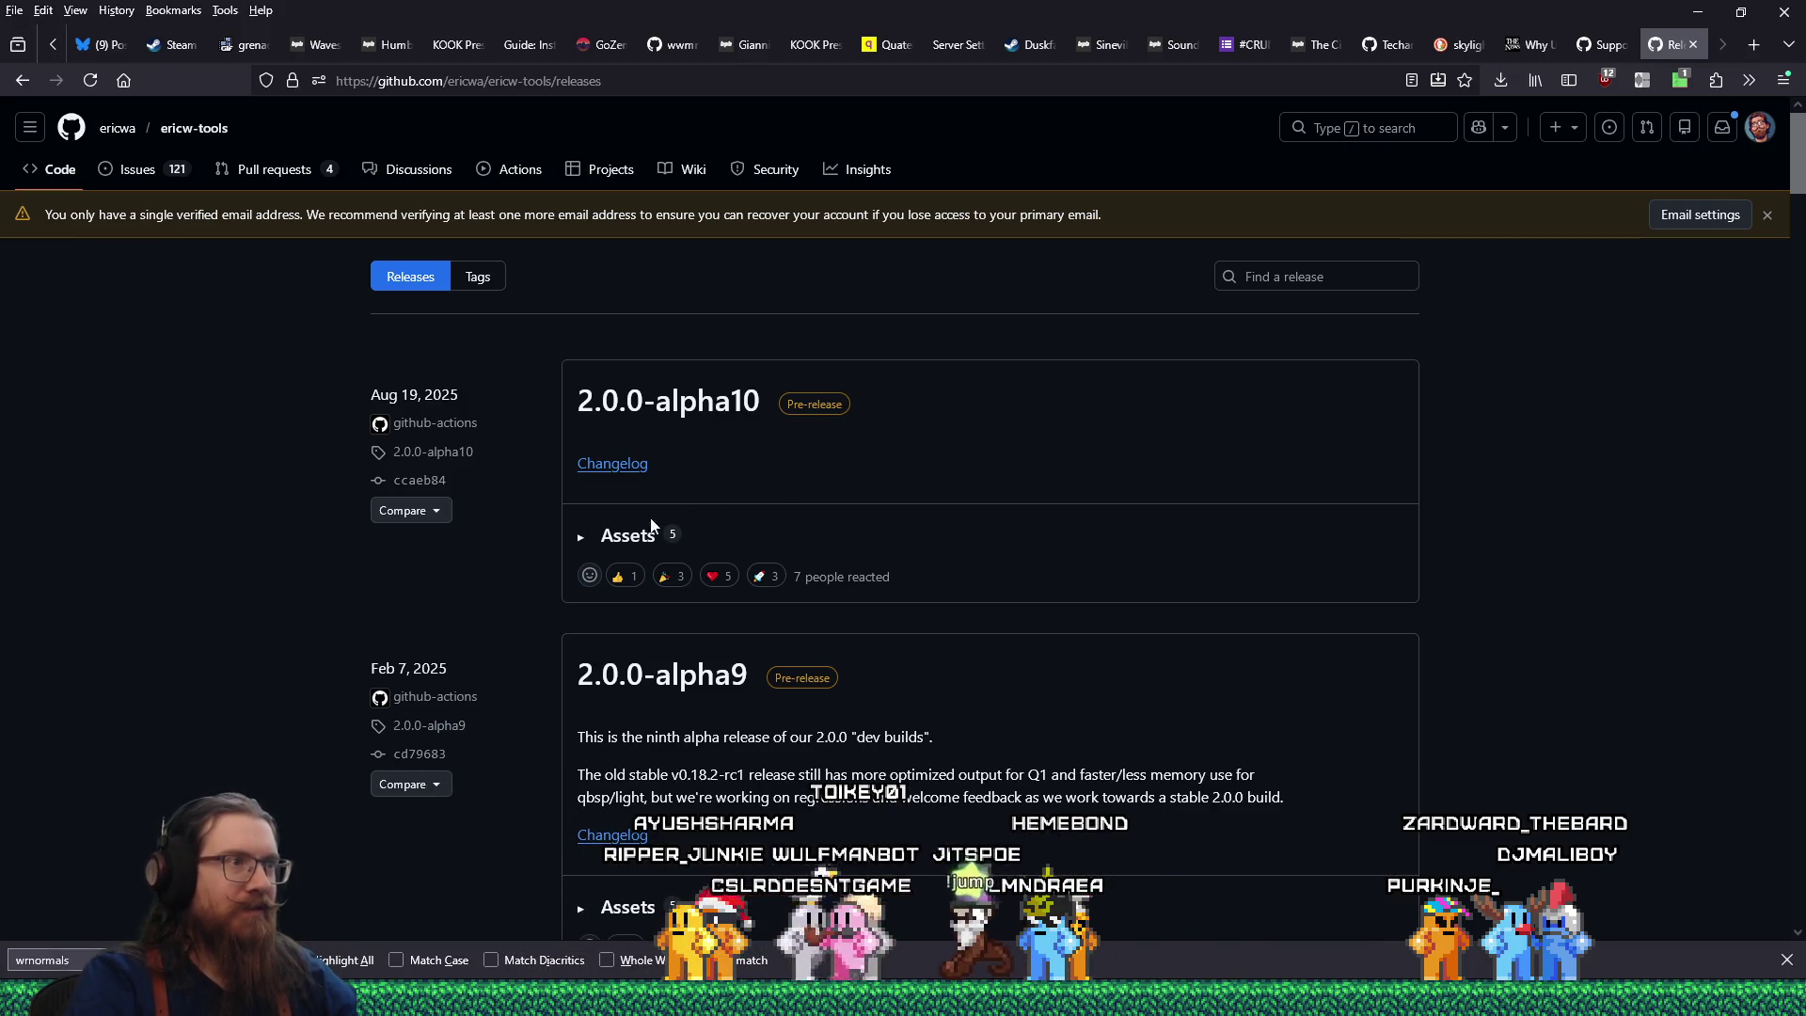
left_click(580, 540)
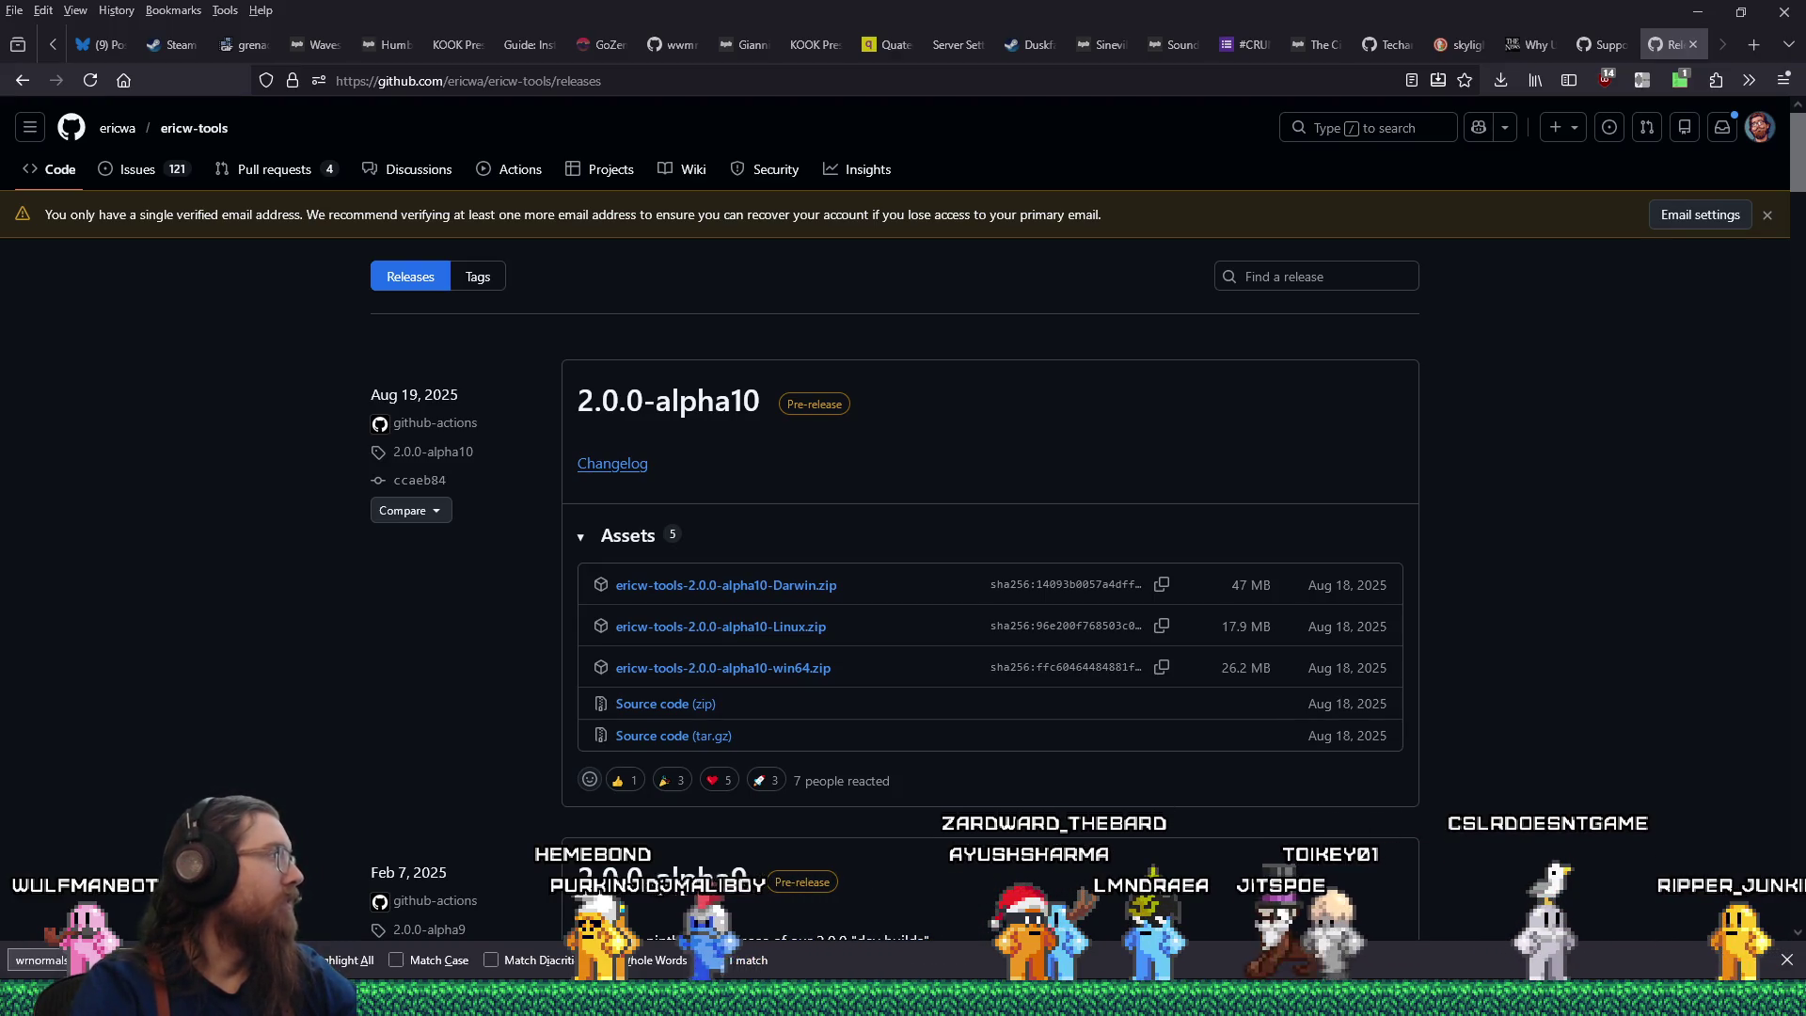
left_click_drag(585, 86, 1208, 156)
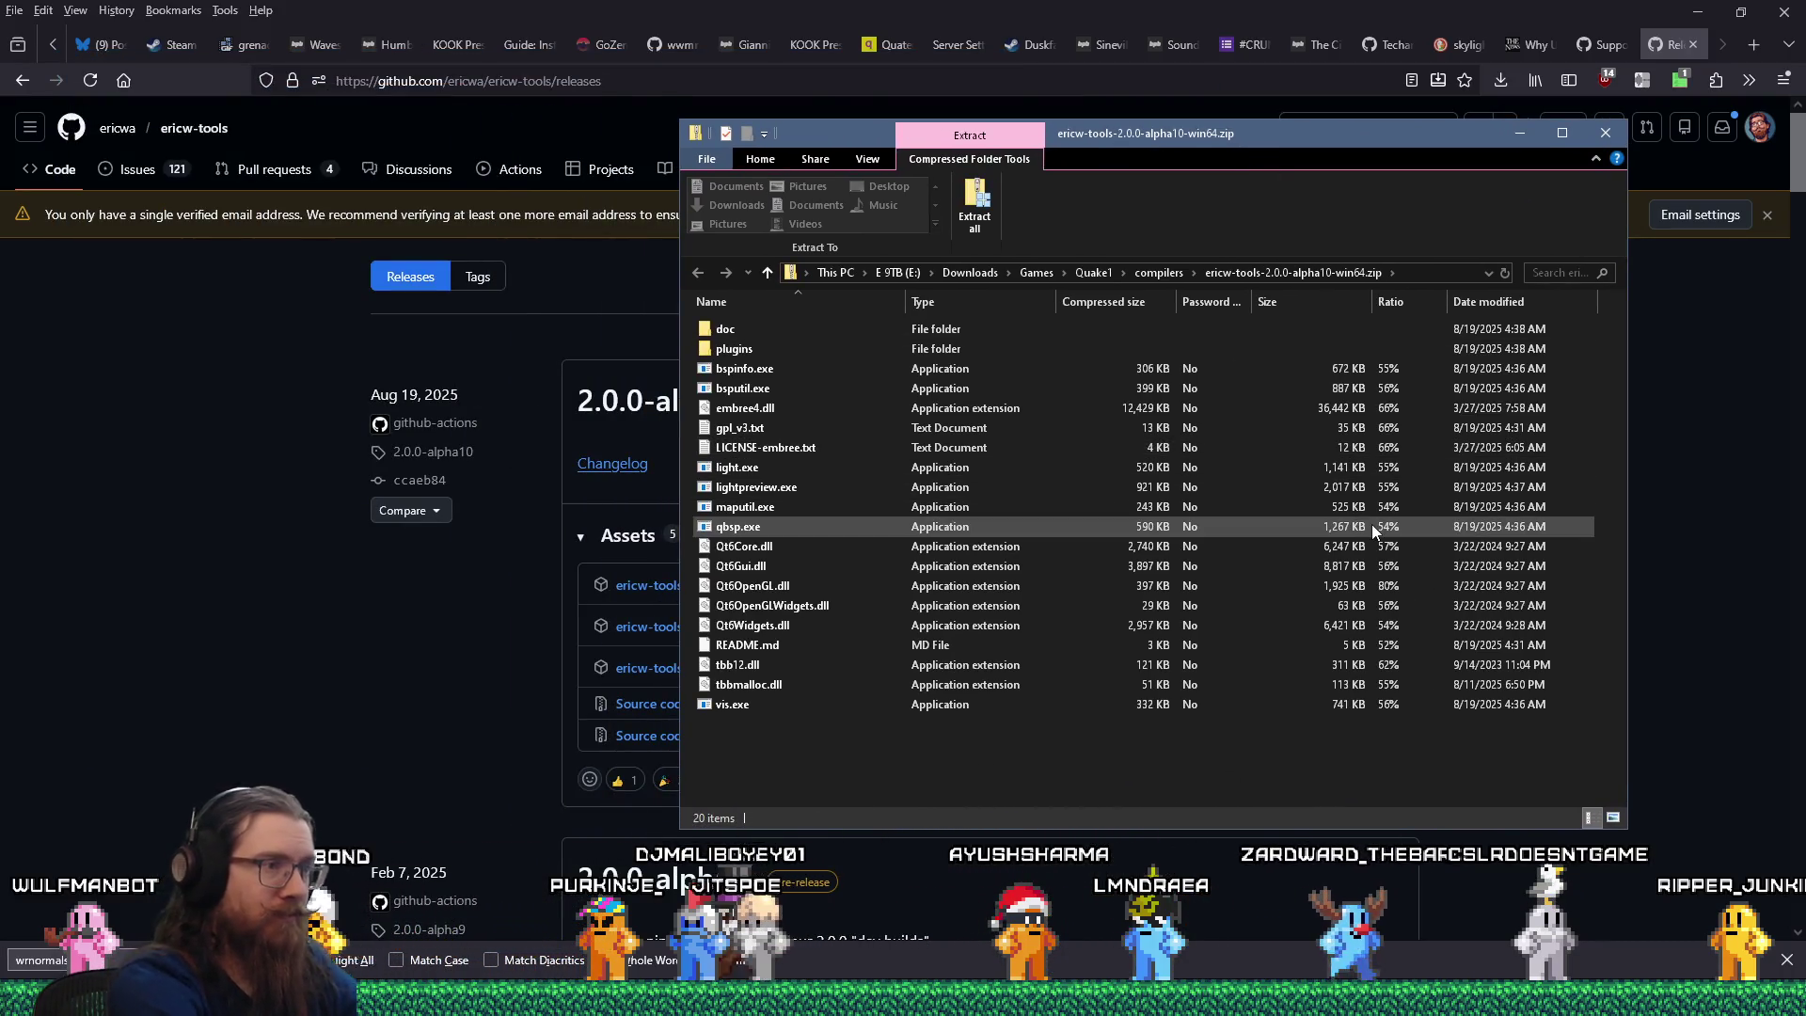
Open the Windows Run prompt, then switch to test_phong_shade.map in TrenchBroom.
key("super+r")
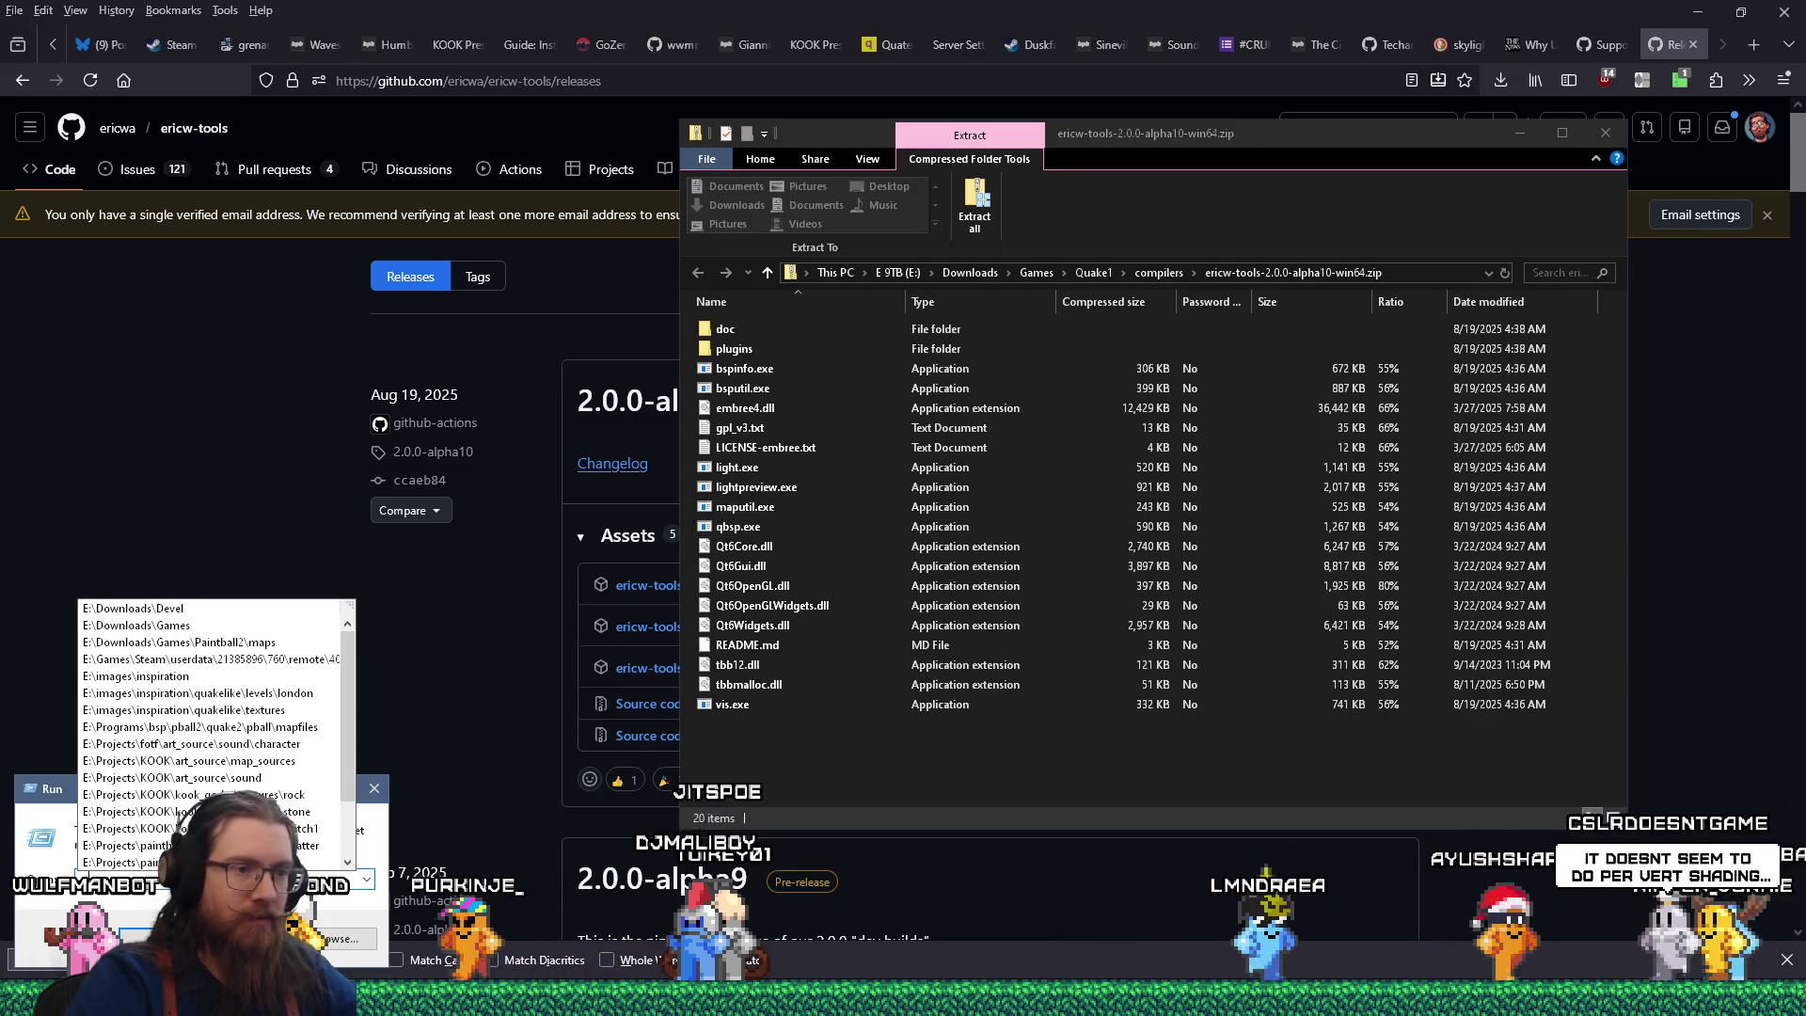
key("alt+Tab")
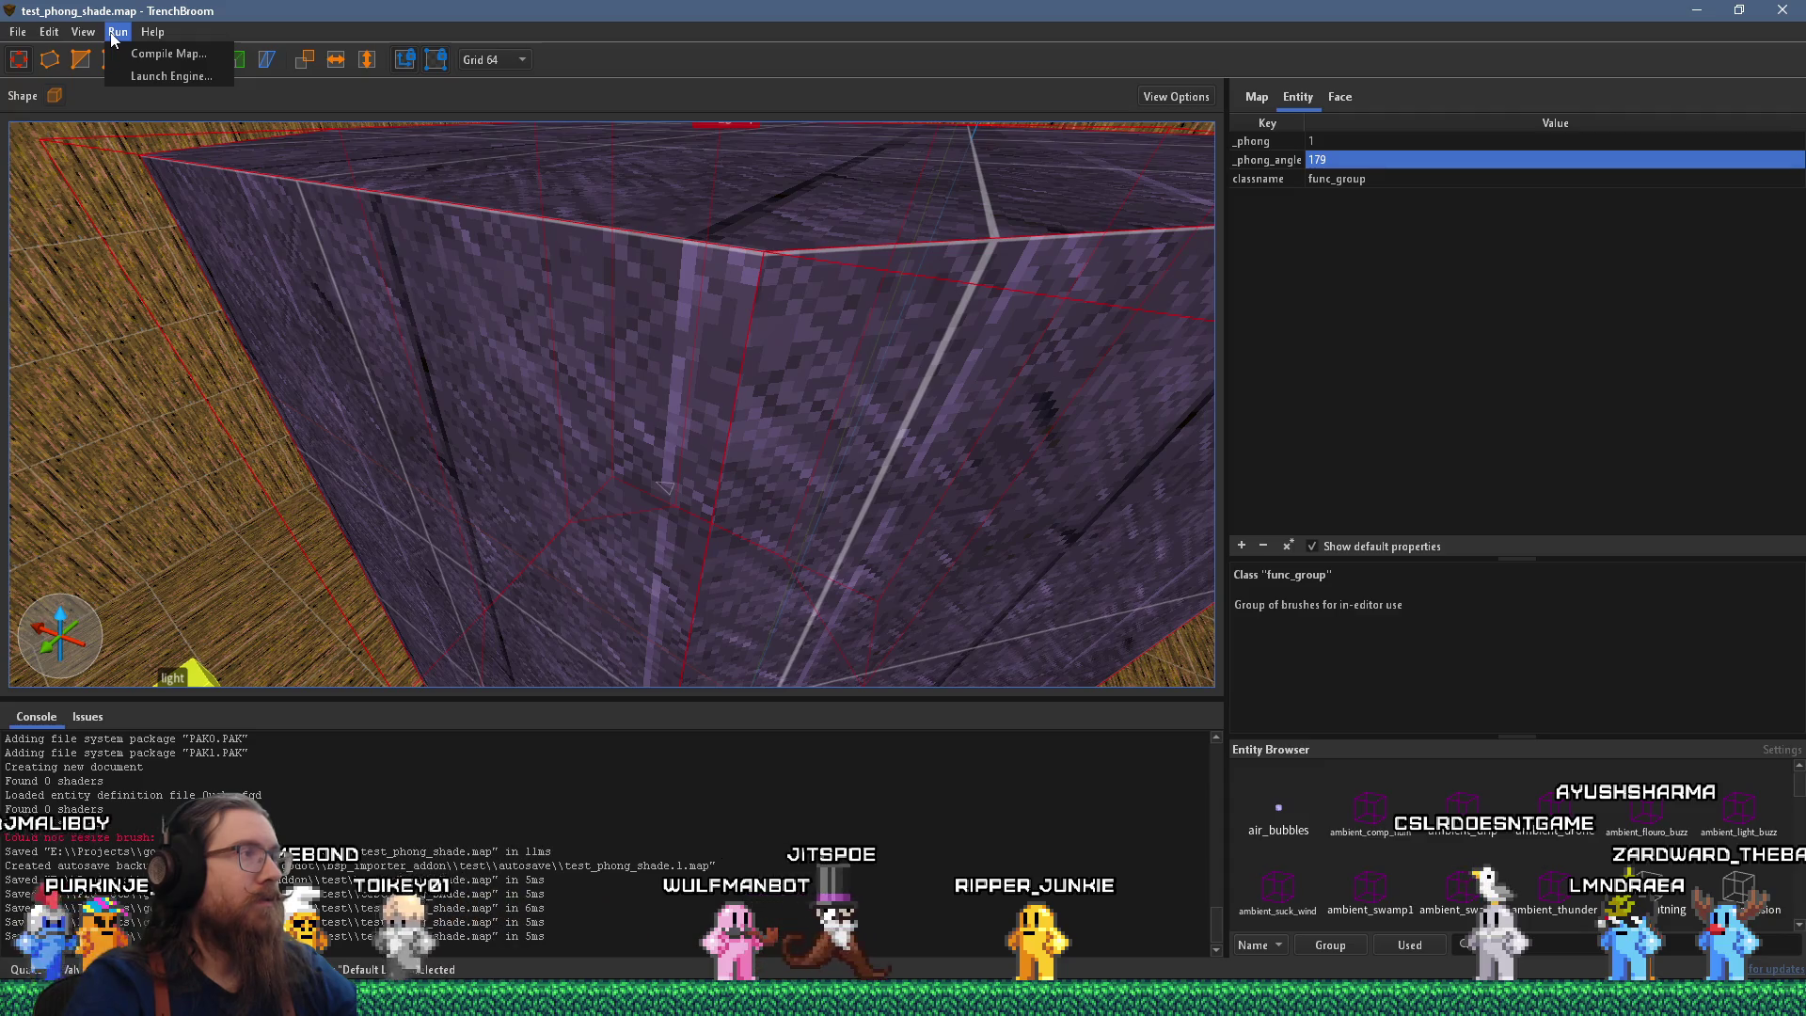
Open Run > Compile Map... for test_phong_shade.map in TrenchBroom.
left_click(133, 56)
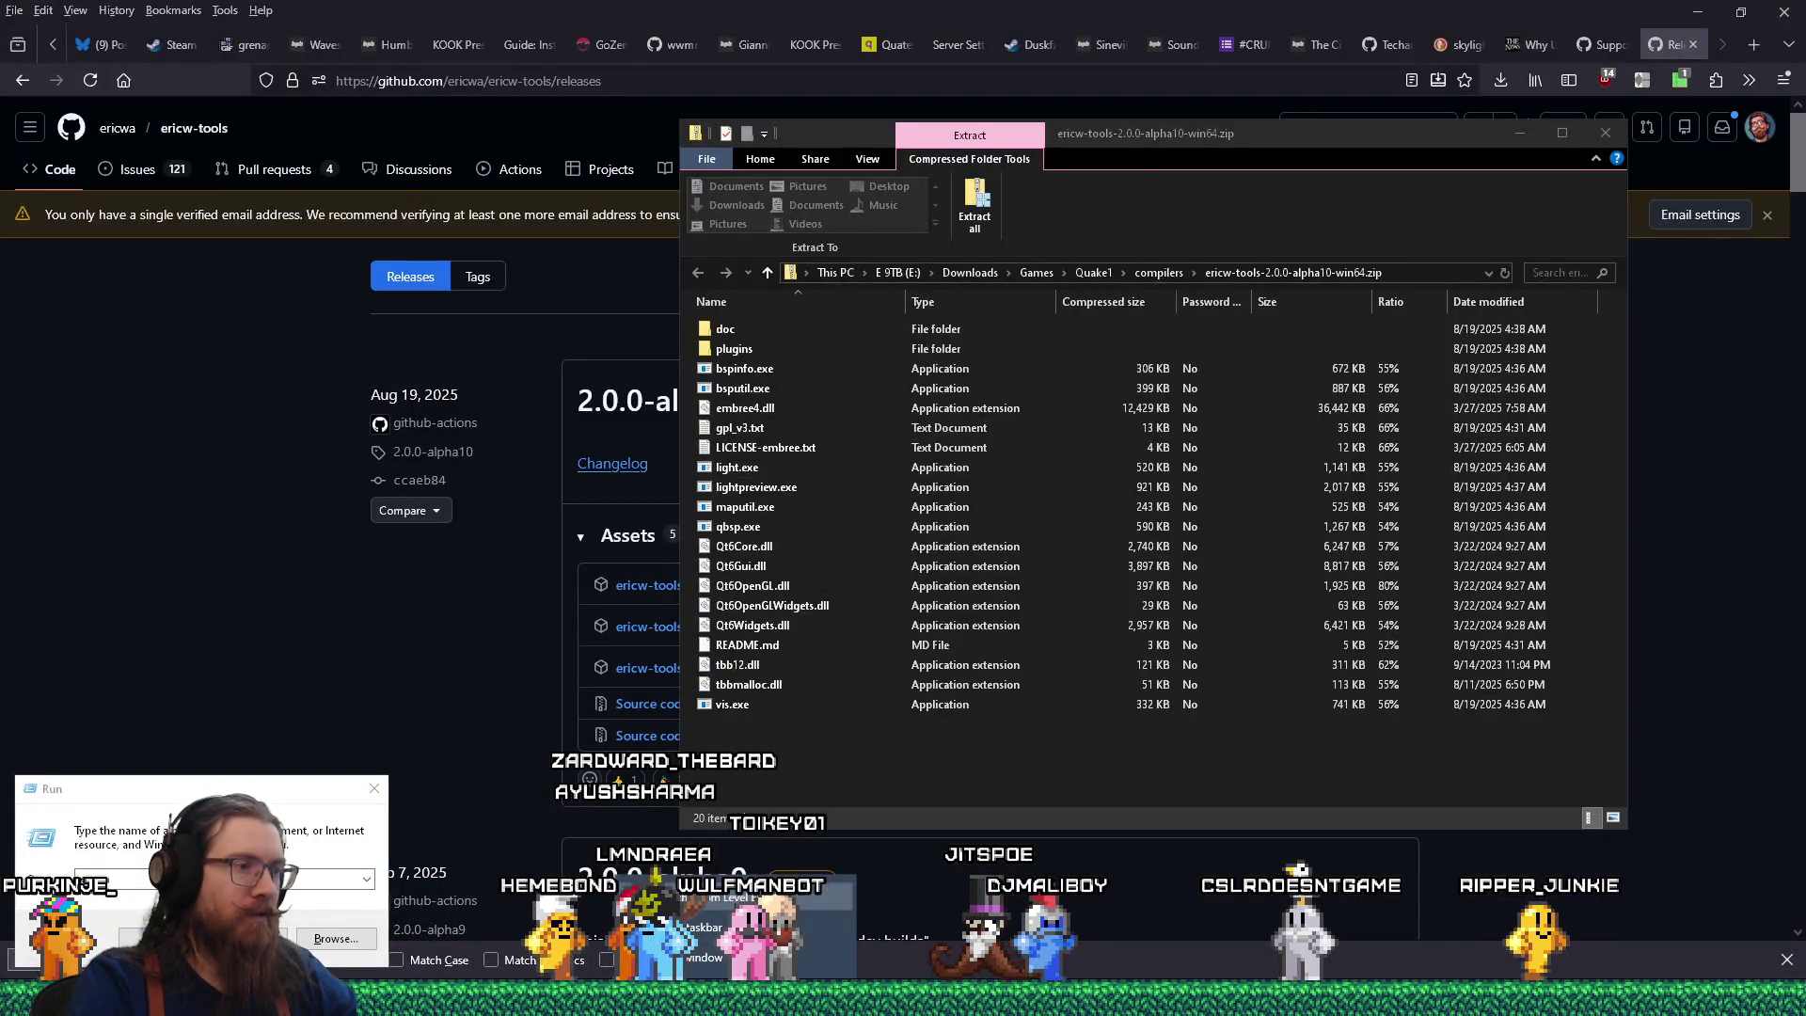
Dismiss the Run prompt and switch to the Godot bsp_importer editor window.
left_click(372, 793)
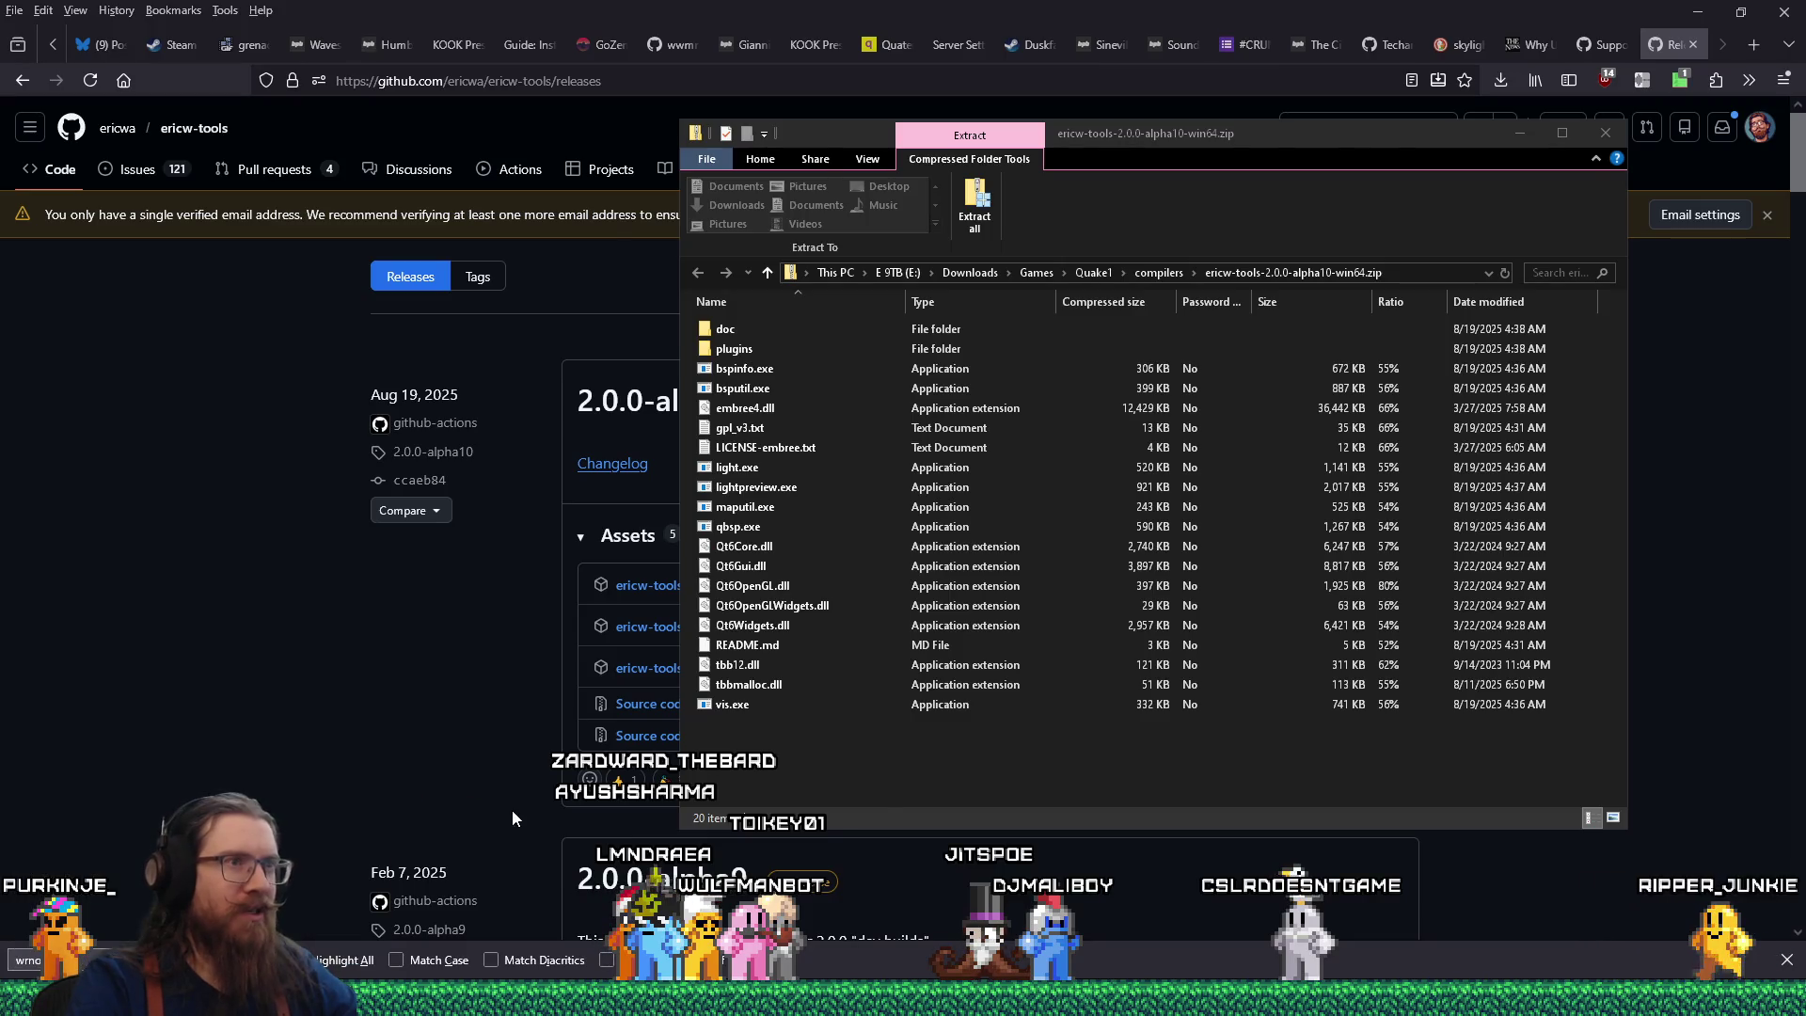
key("alt+Tab")
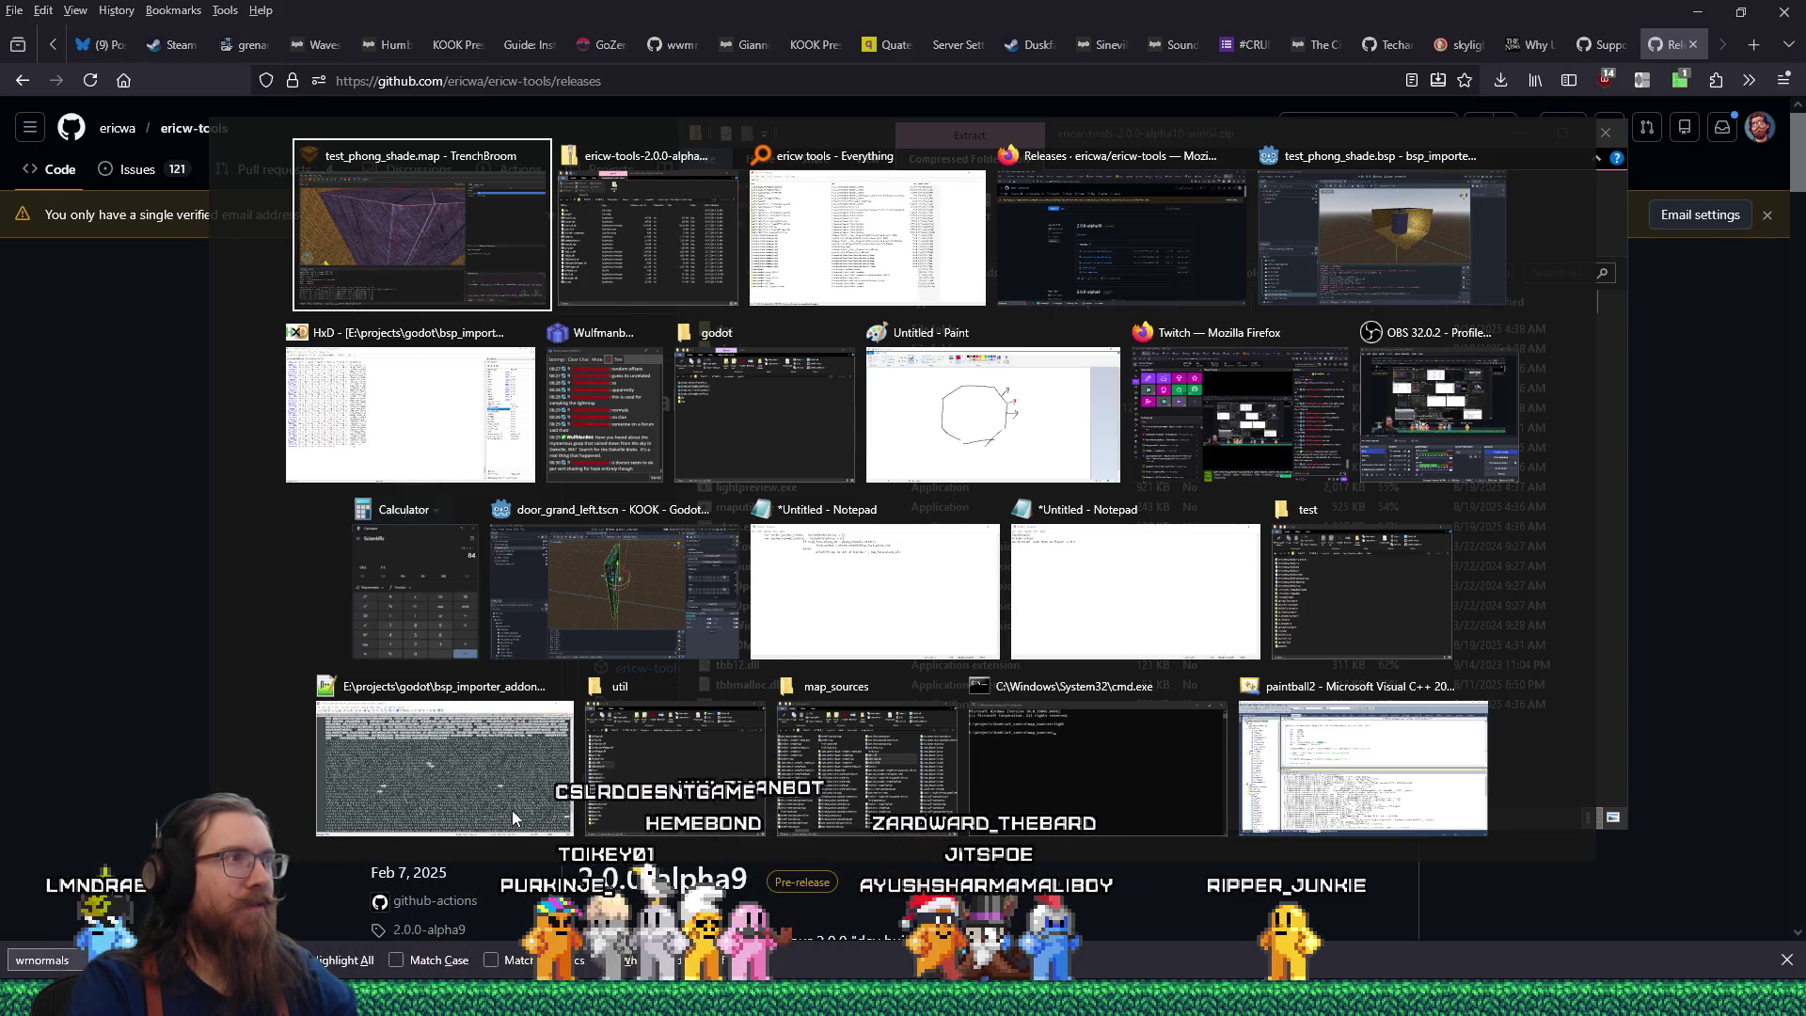
key("Tab")
key("Tab")
key("Tab")
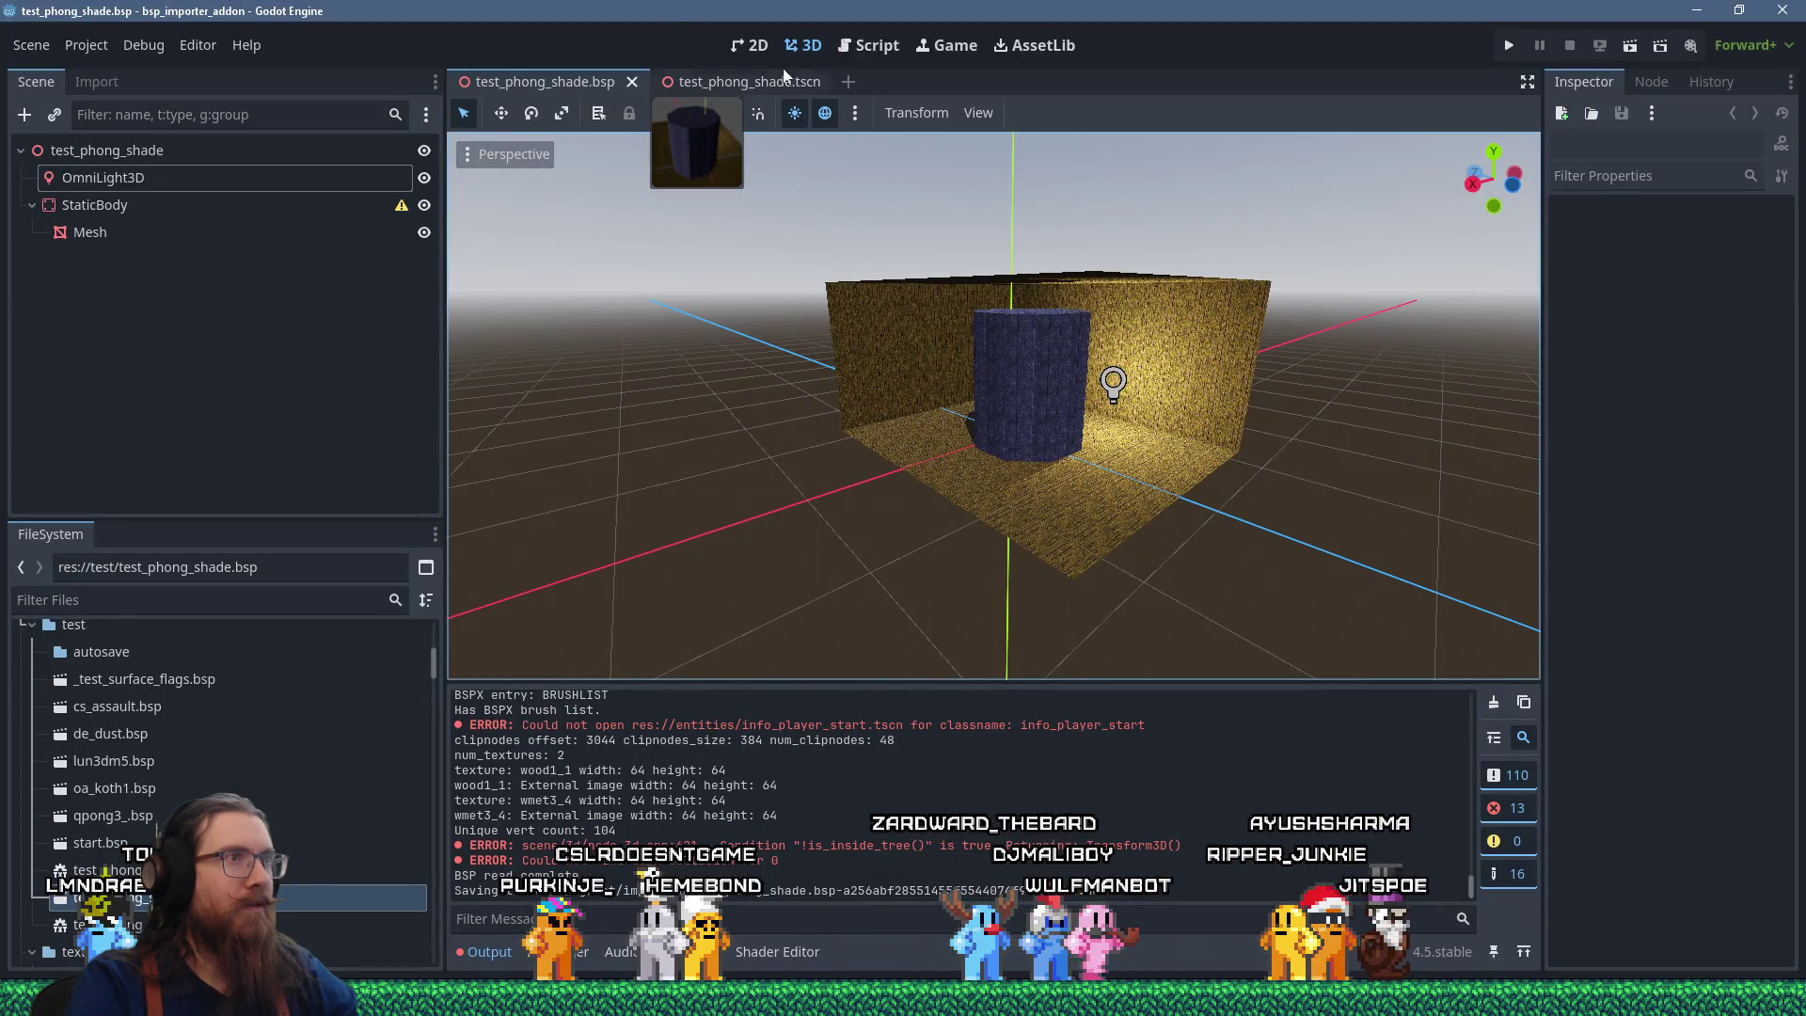
Scroll bsp_reader.gd to the model loop at blank line 704, then return to TrenchBroom's Compile dialog.
left_click(863, 47)
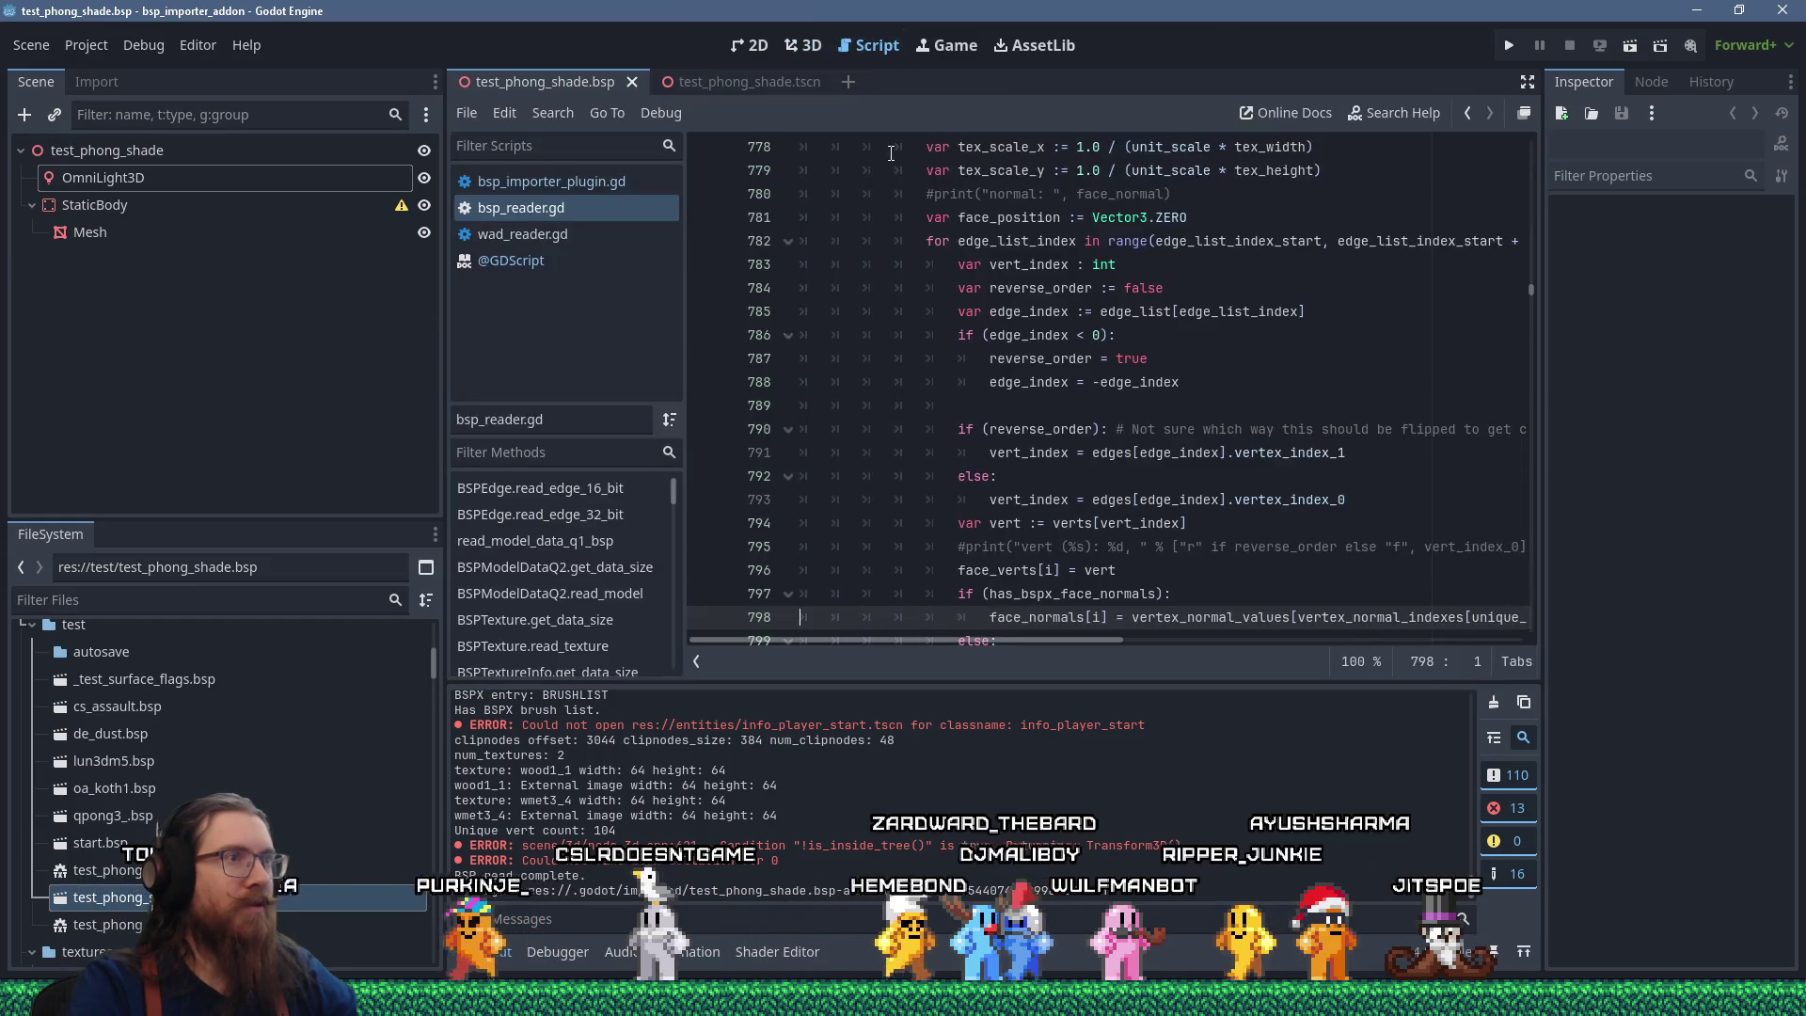
scroll("up", 3)
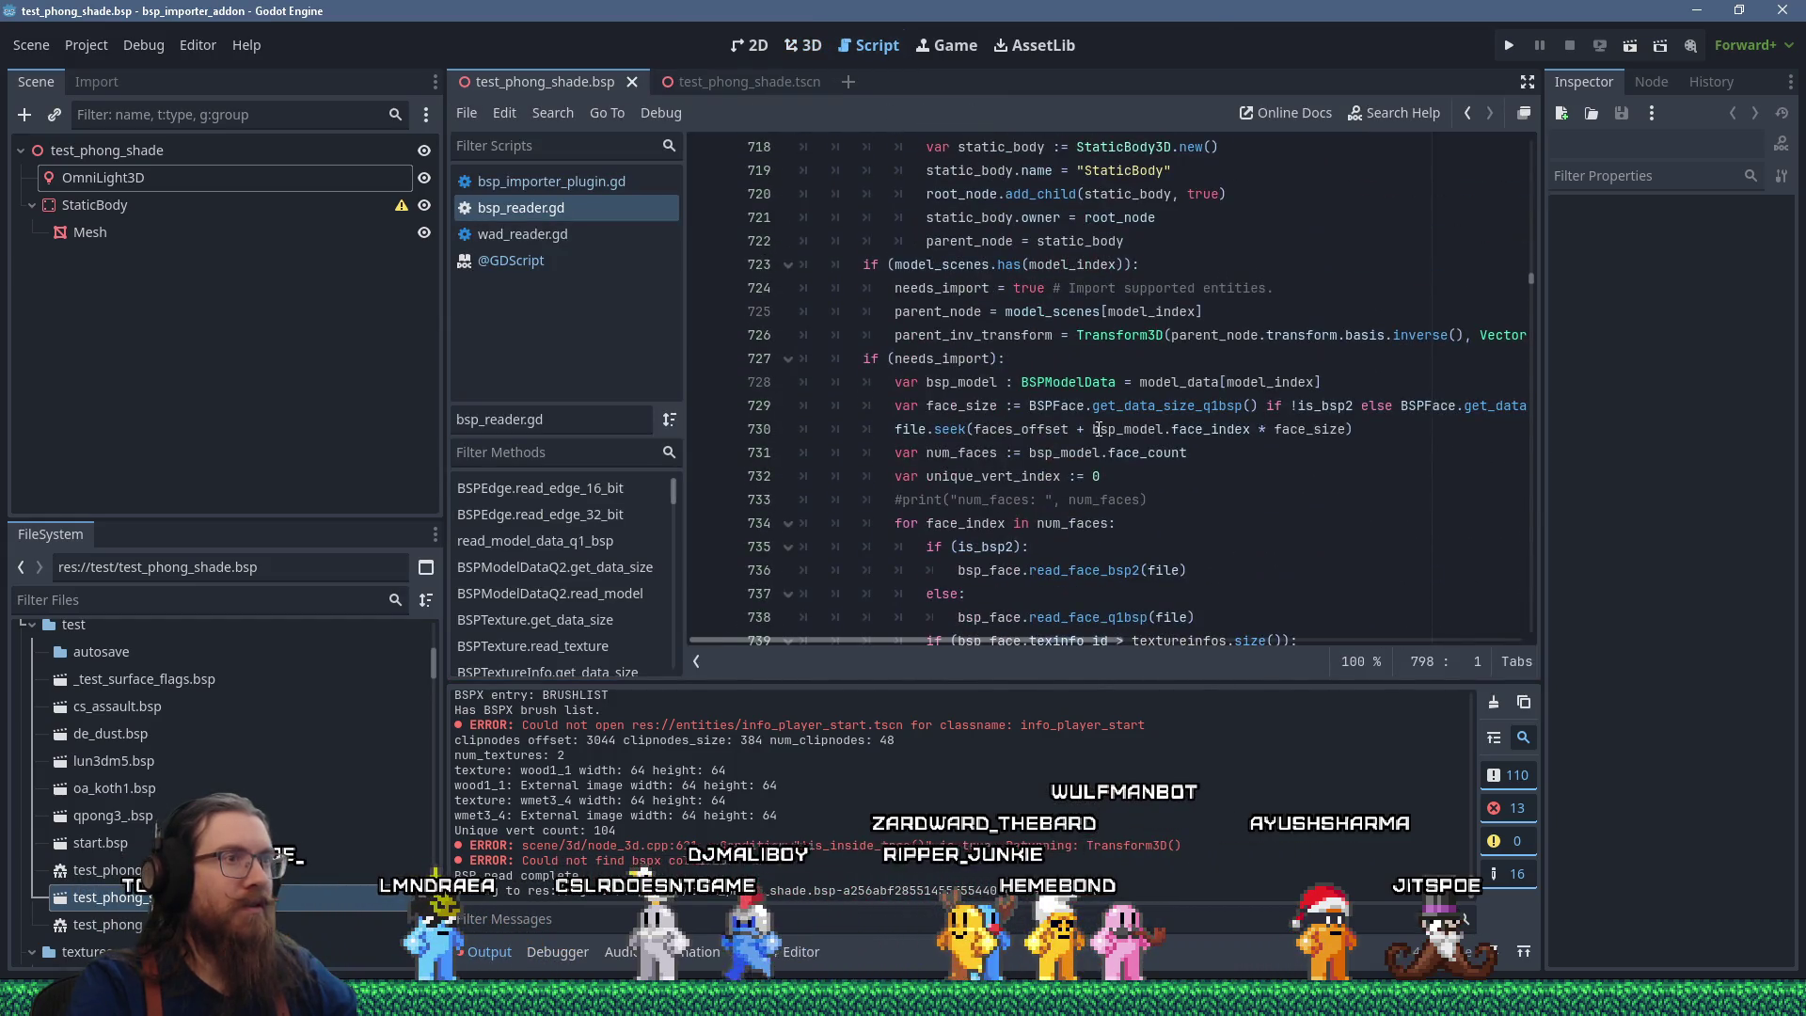
scroll("up", 3)
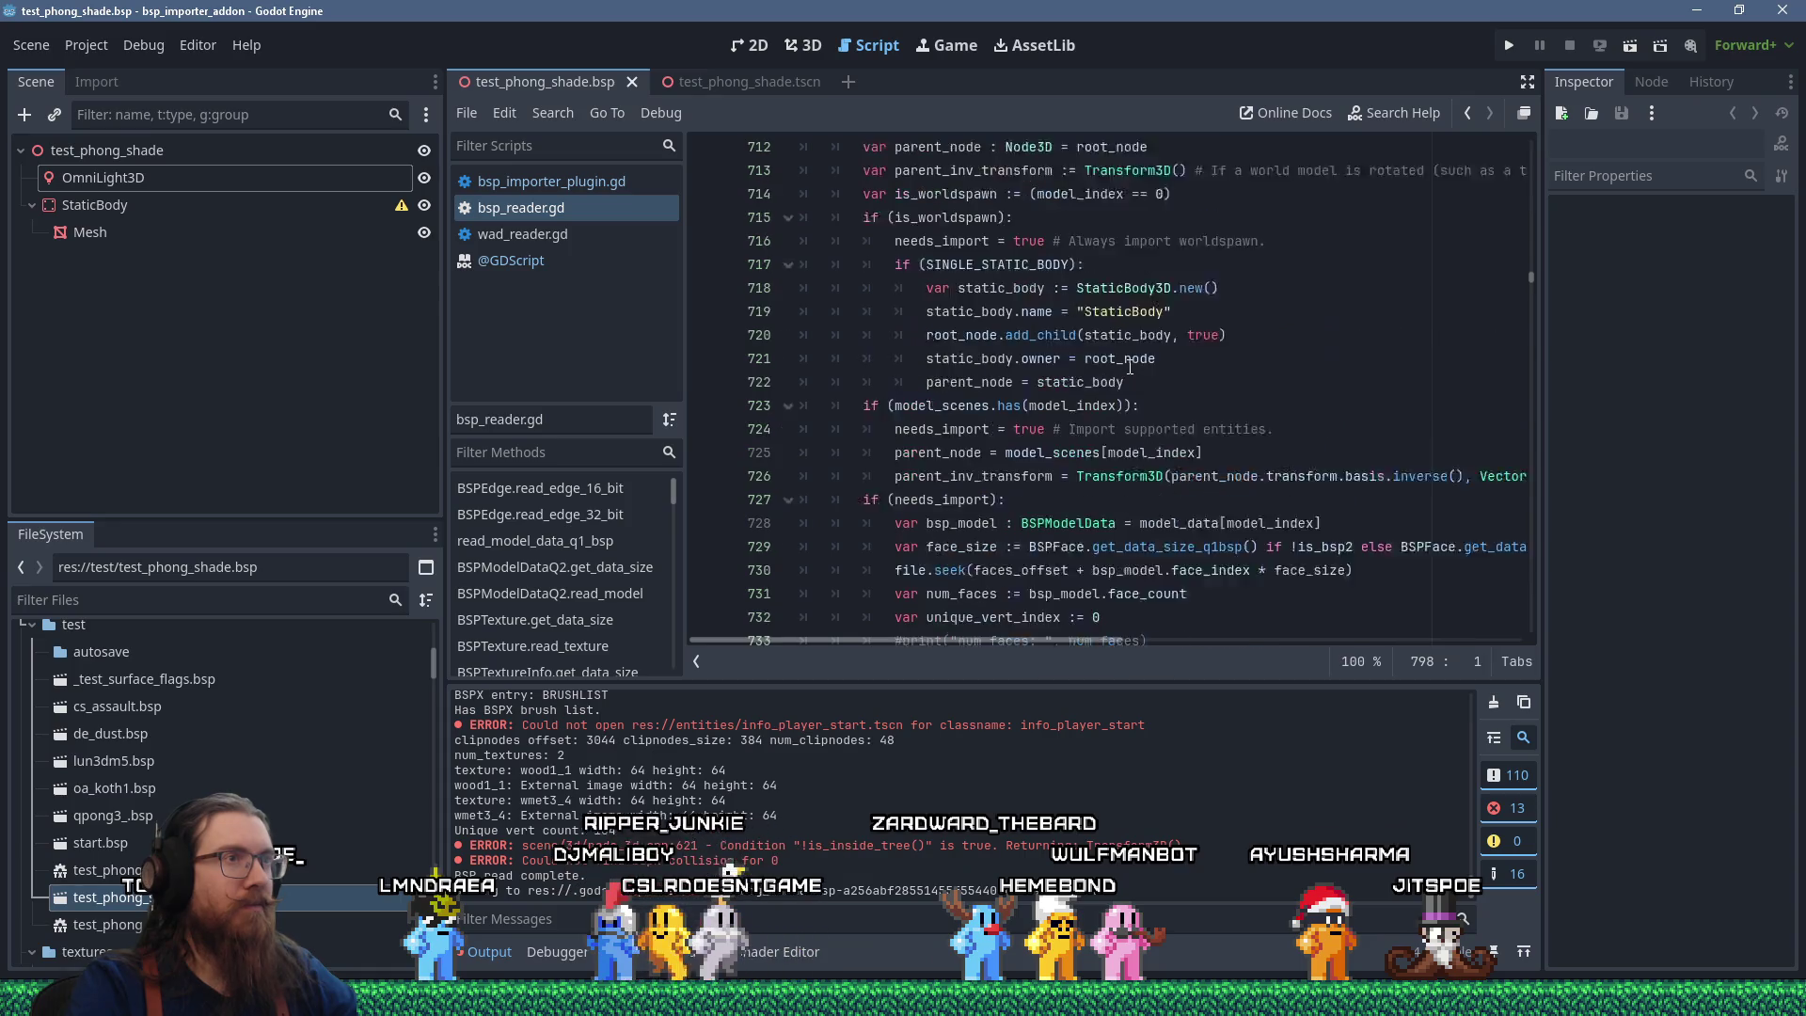
scroll("up", 3)
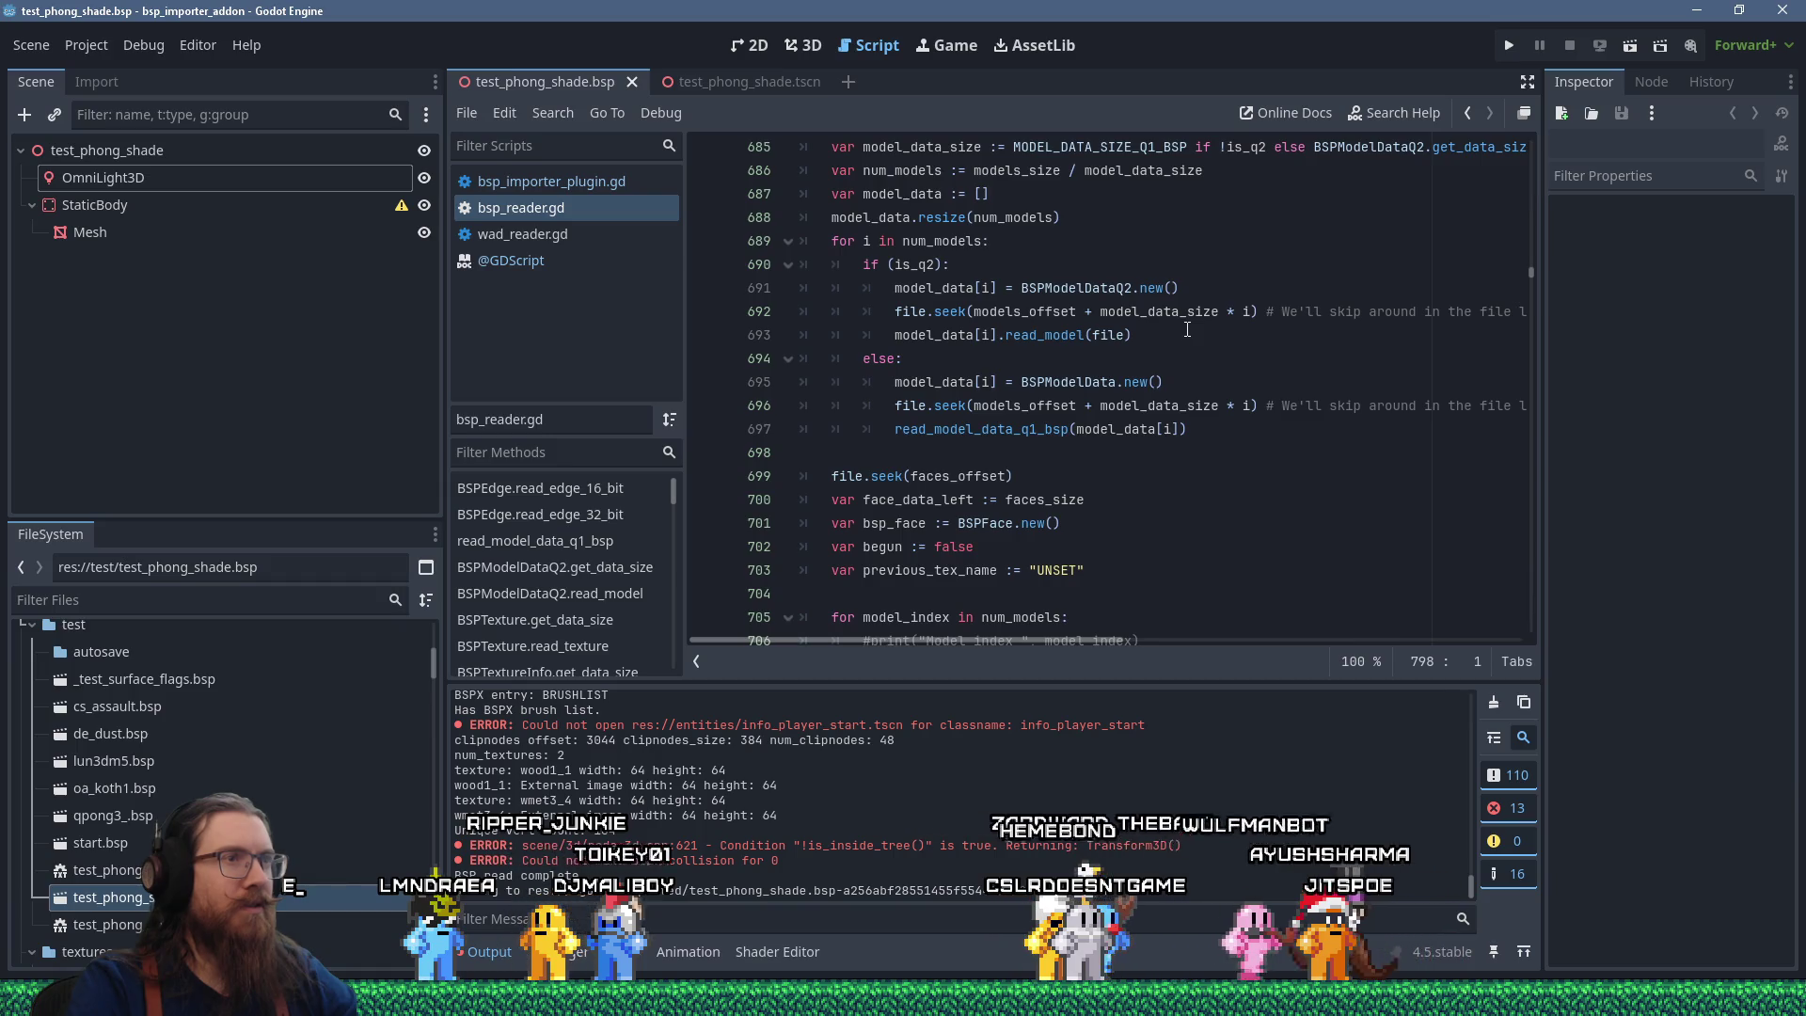
scroll("down", 3)
left_click(1253, 313)
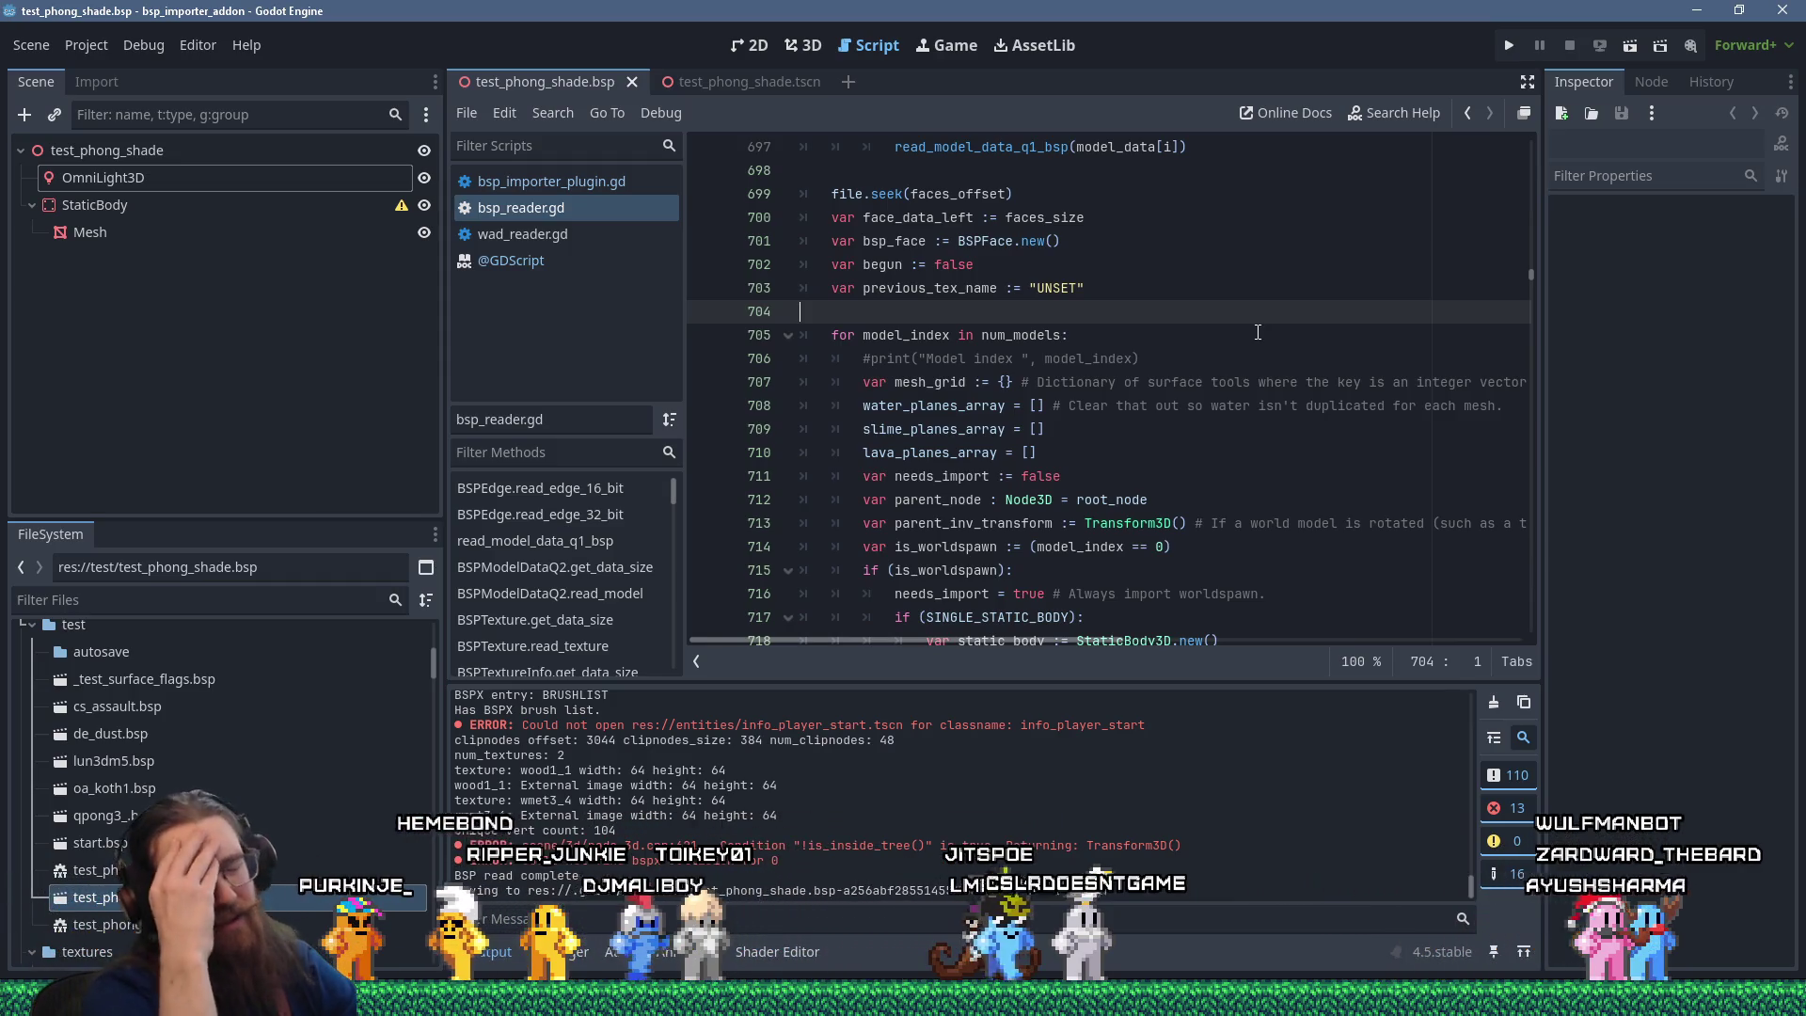
key("alt+Tab")
key("alt+shift+Tab")
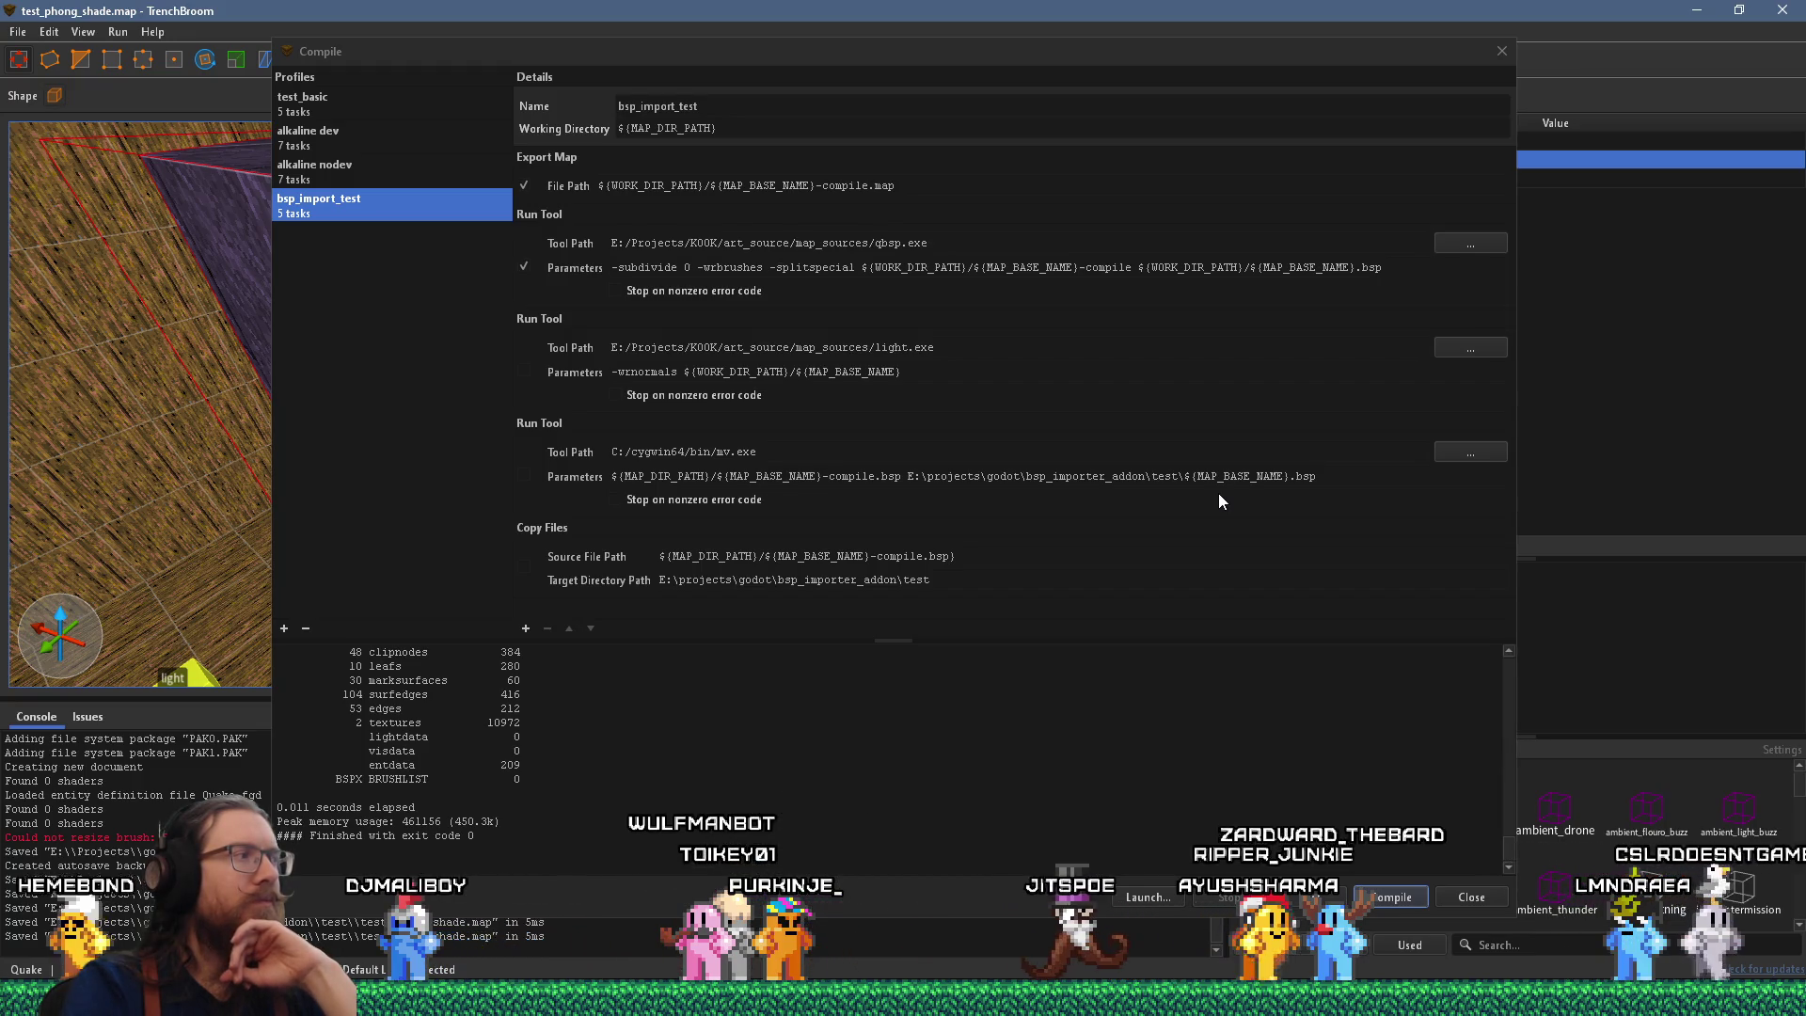
Keep the bsp_import_test profile selected and open london3.map from the recent maps.
left_click(323, 175)
left_click(328, 205)
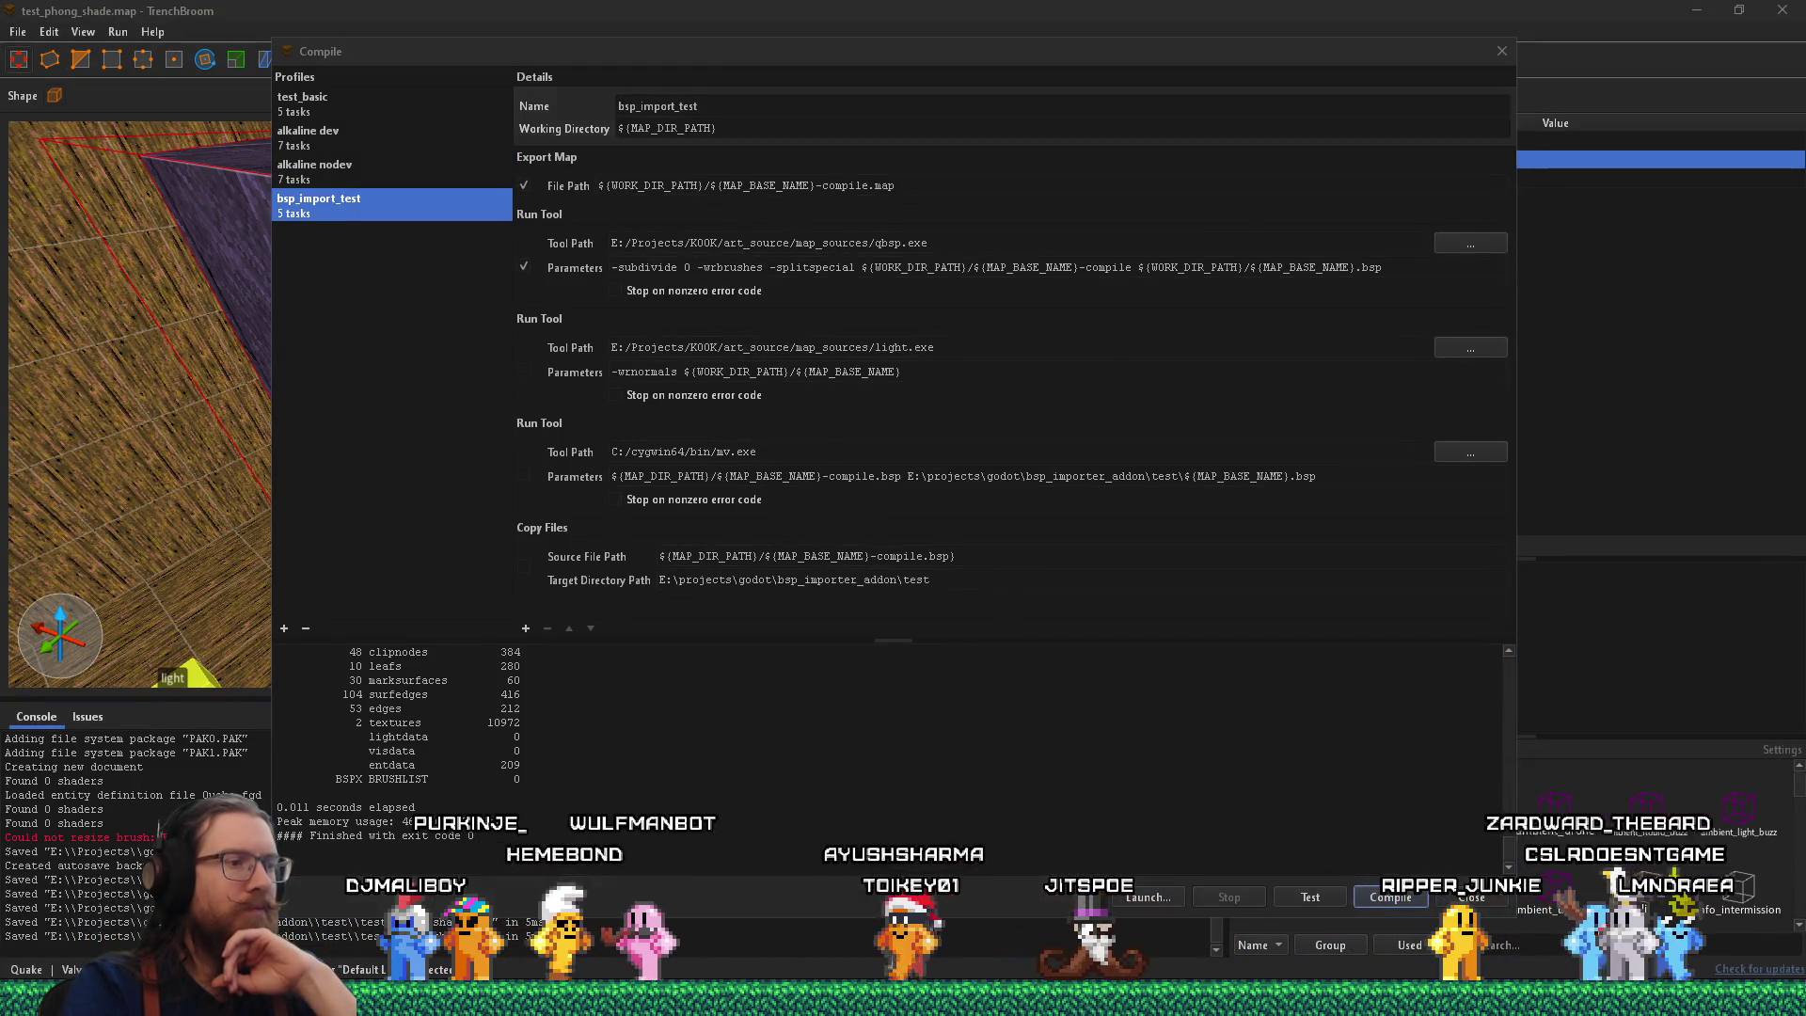
left_click(1044, 306)
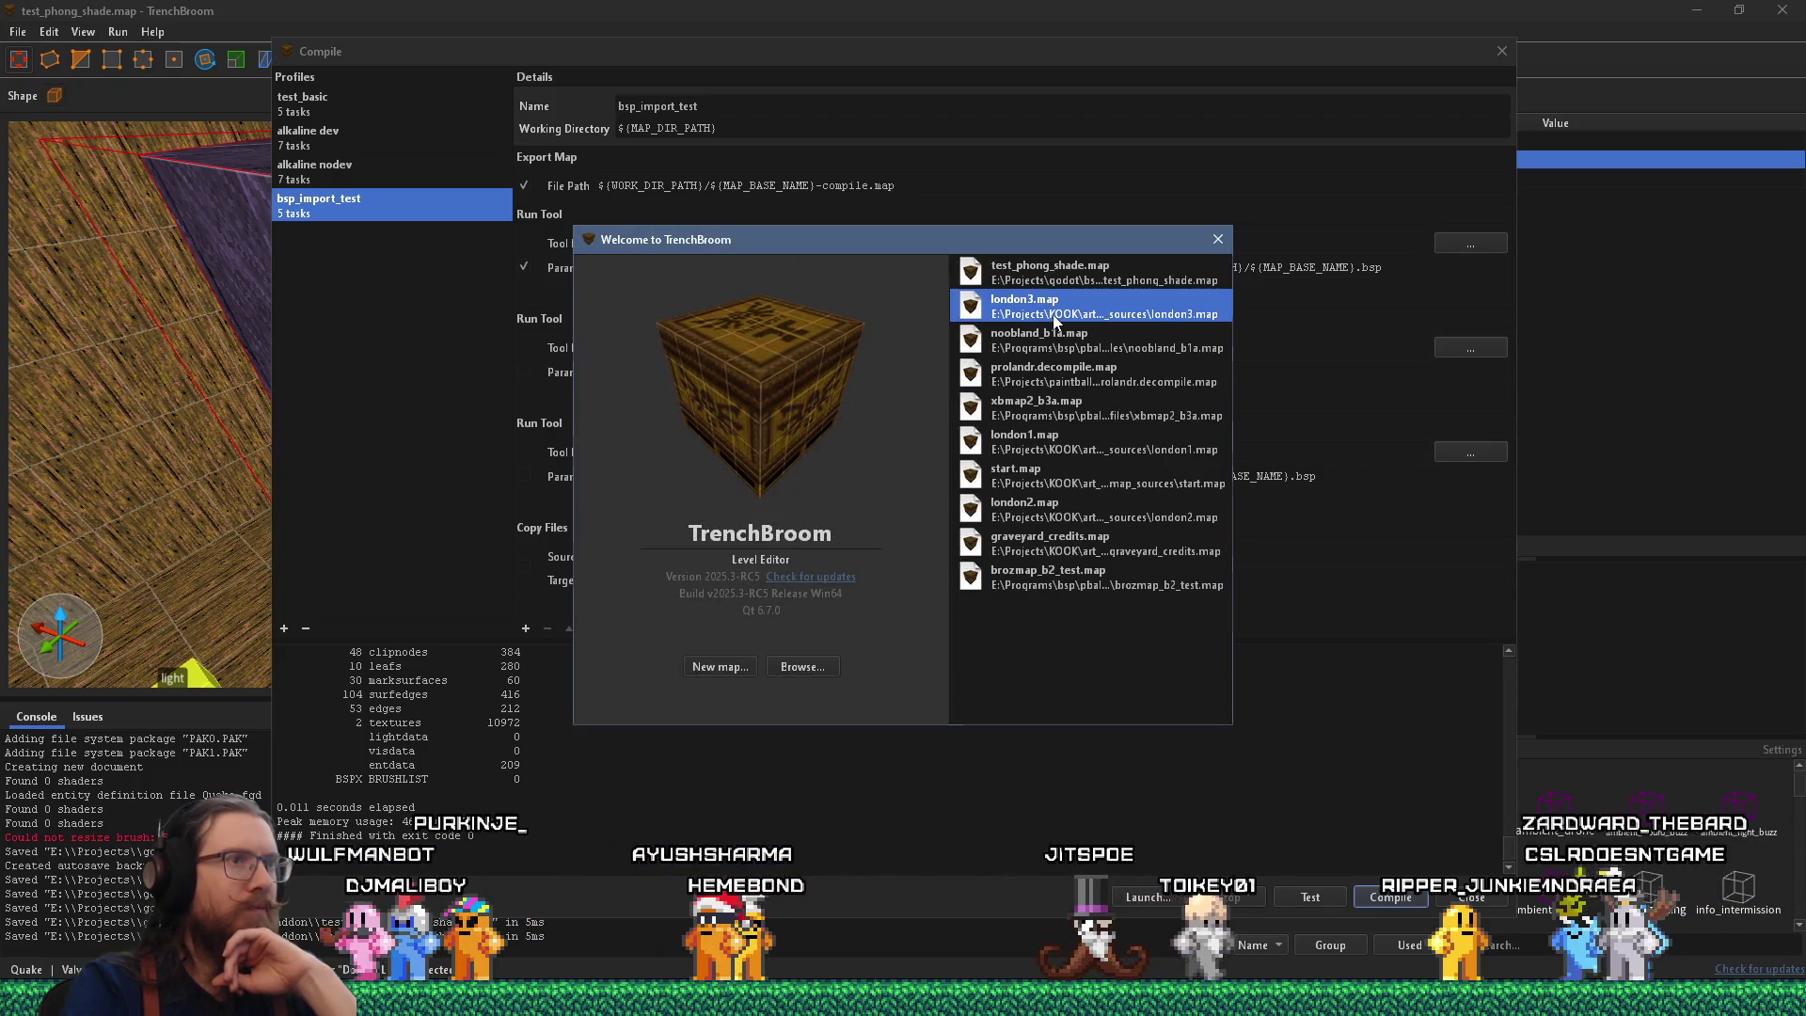
key("Return")
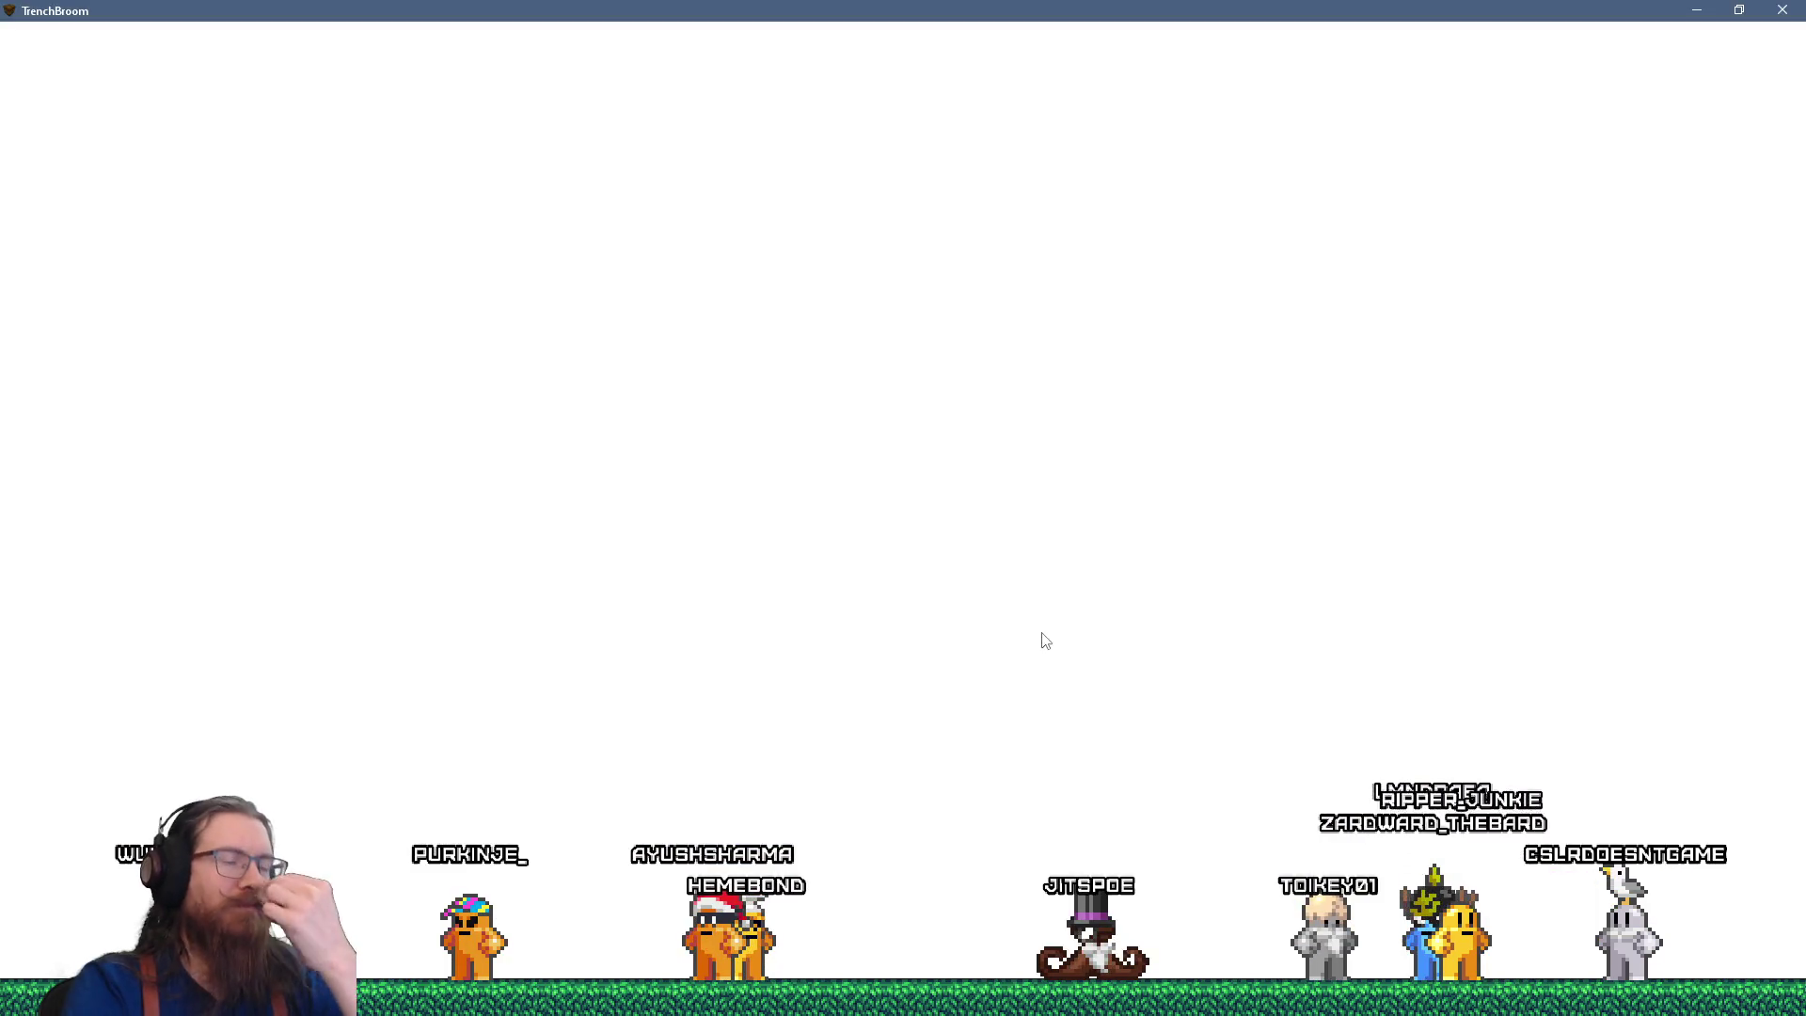
Open london3.map's Compile dialog, enlarge it to read the qbsp profile parameters, then close it.
left_click(18, 32)
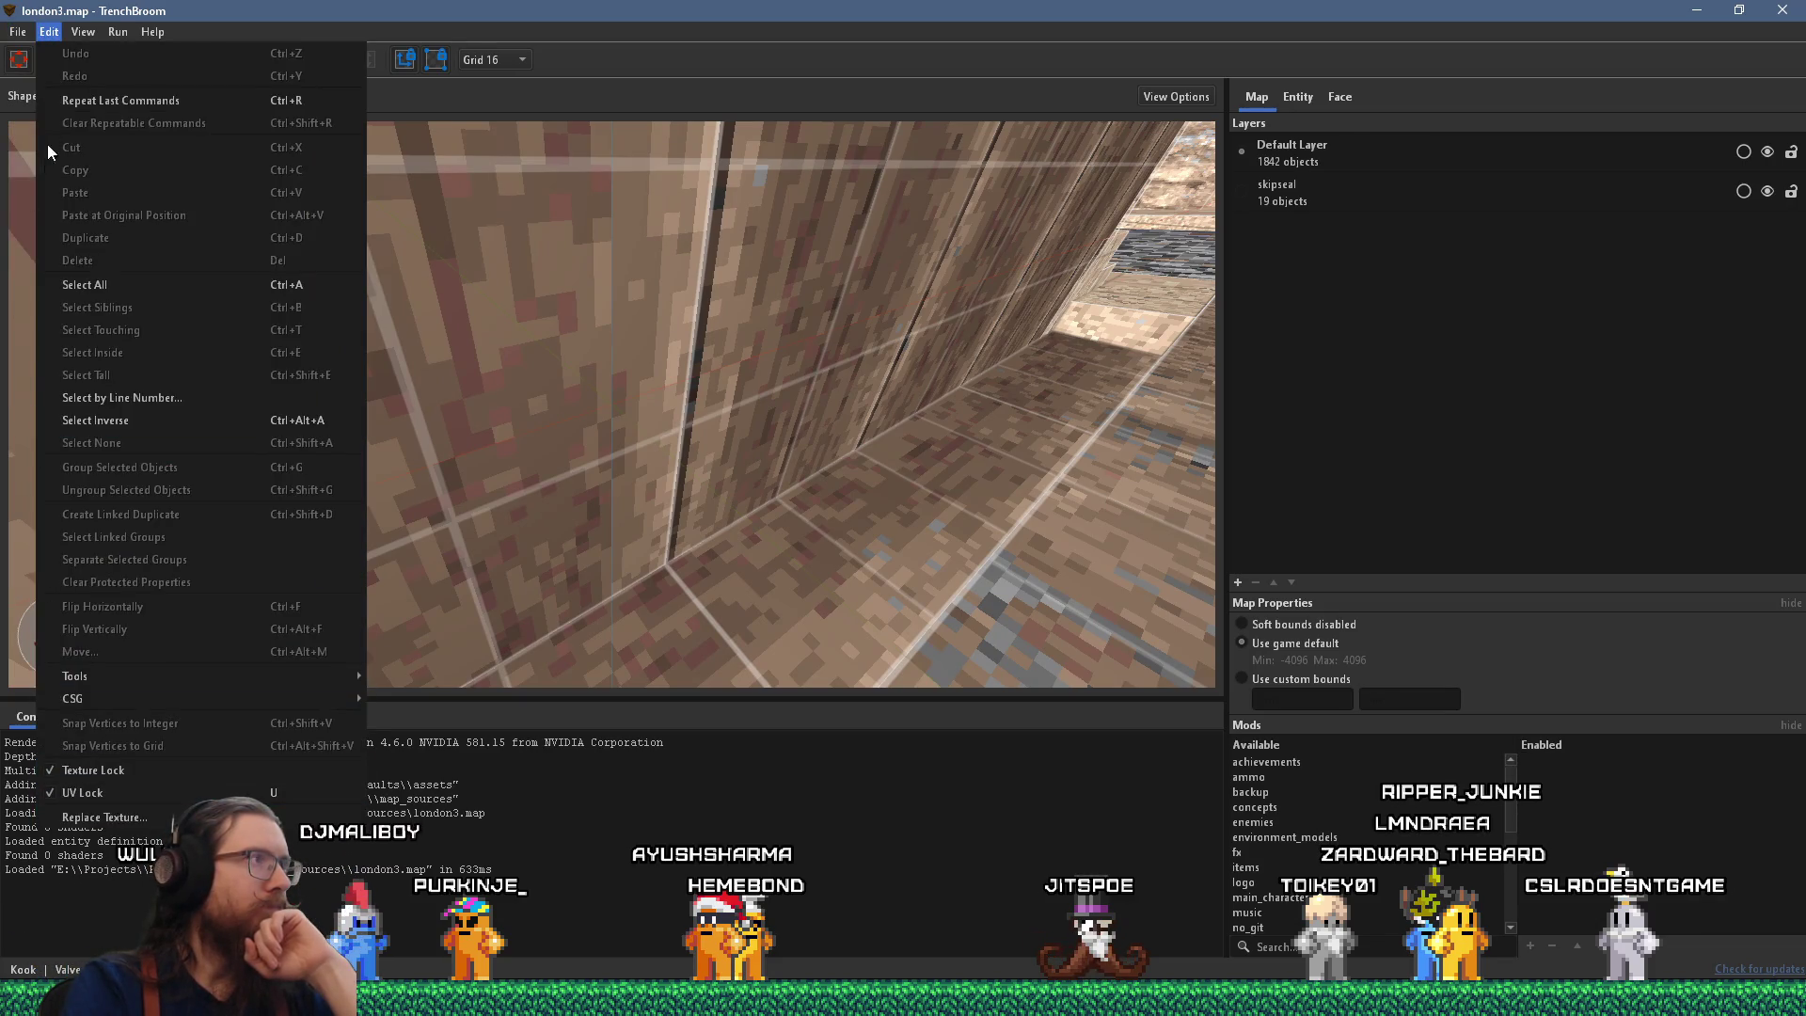
left_click(48, 32)
left_click(117, 32)
left_click(141, 54)
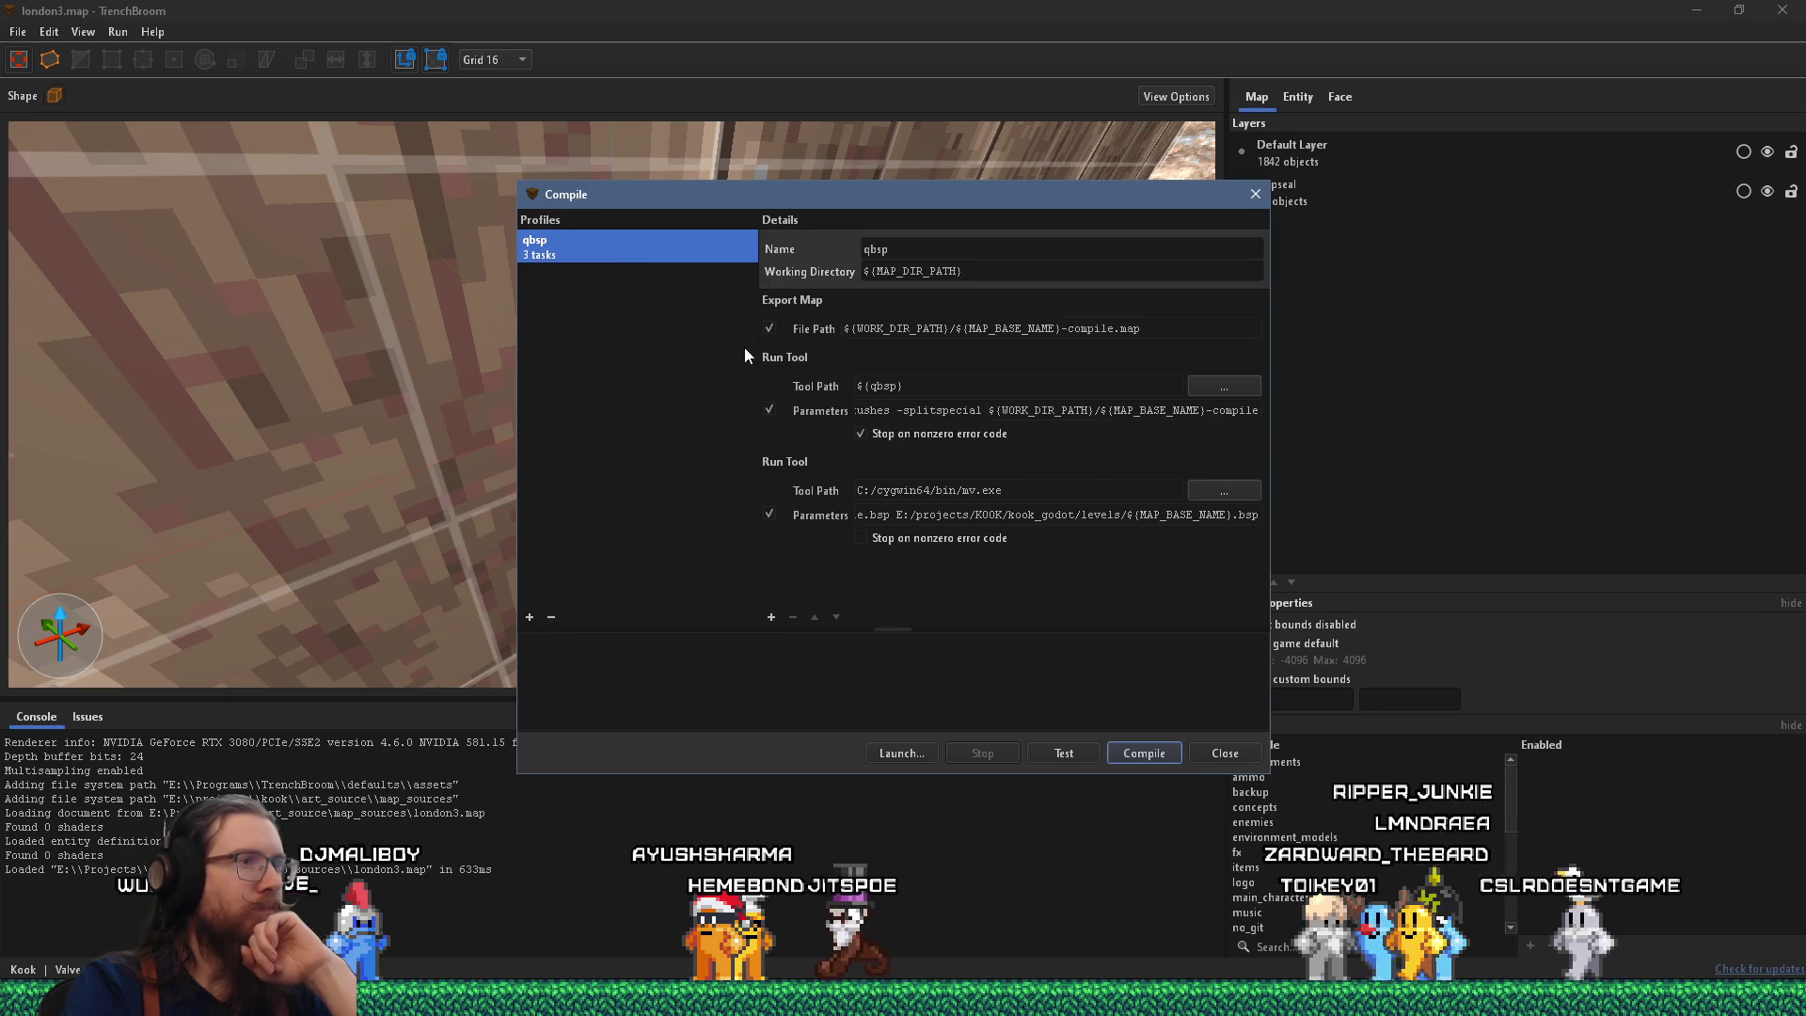
left_click_drag(1268, 772, 1755, 864)
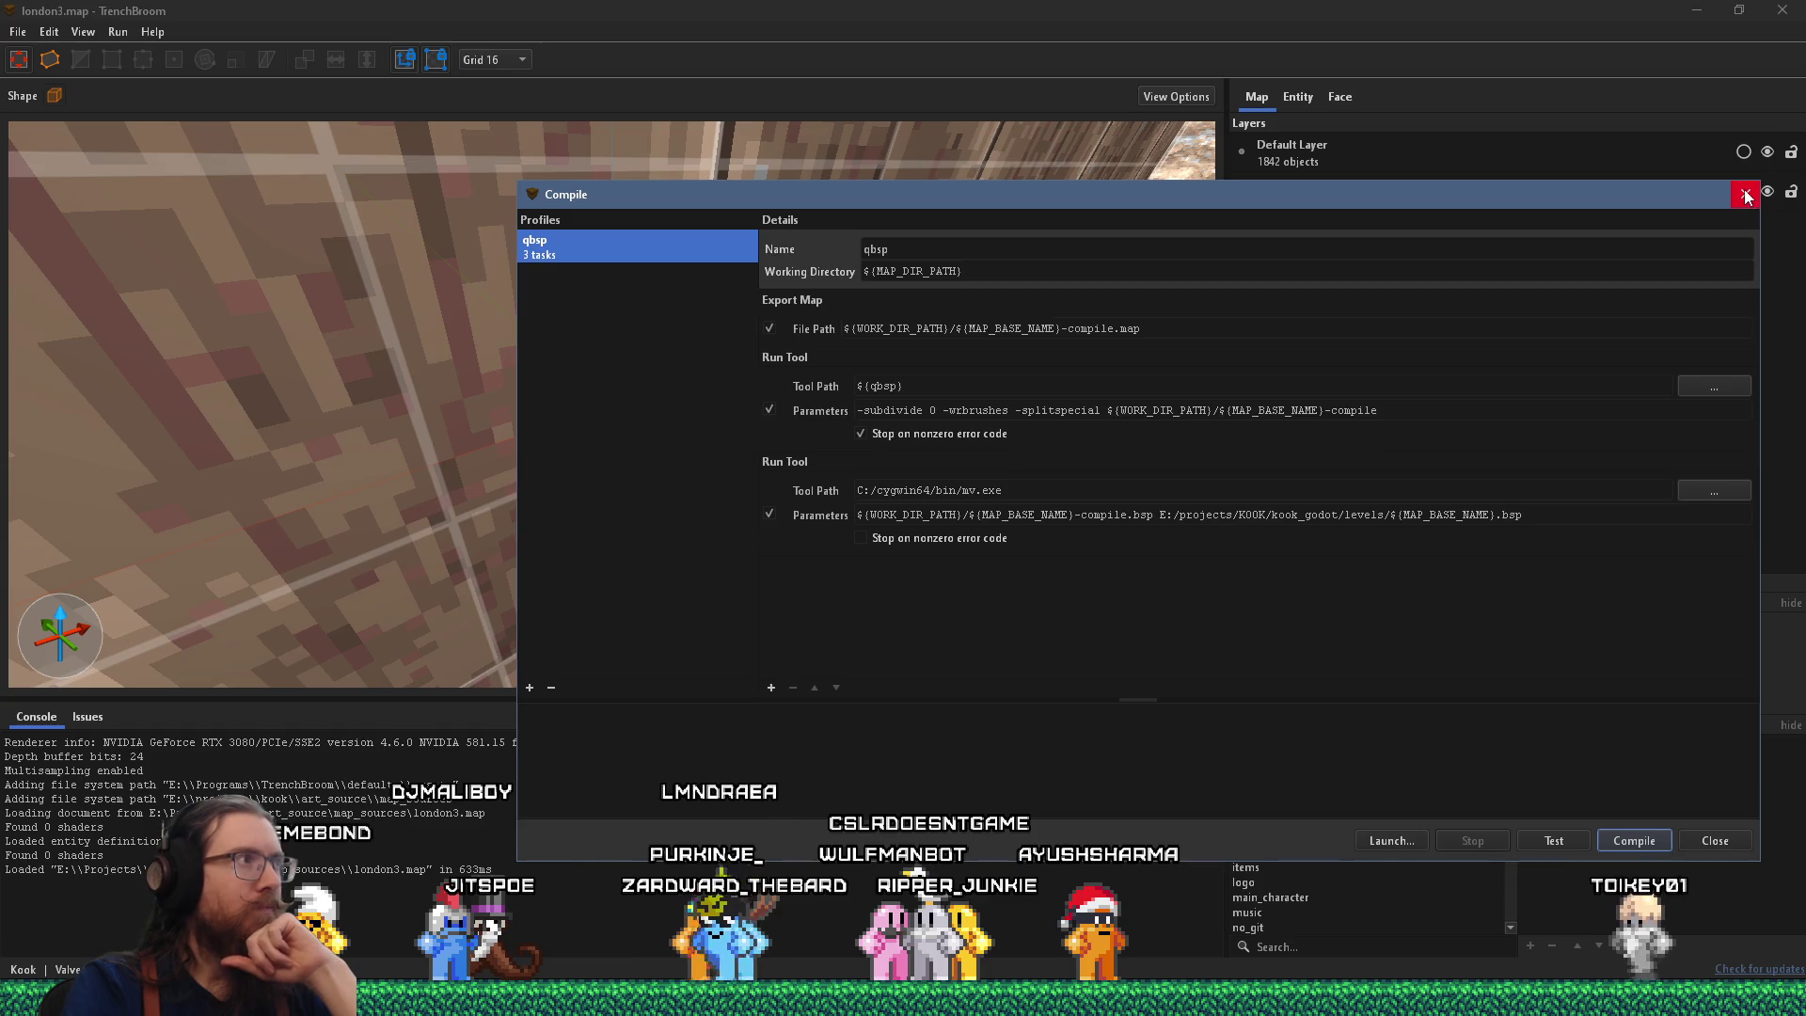
left_click(1744, 193)
left_click(18, 35)
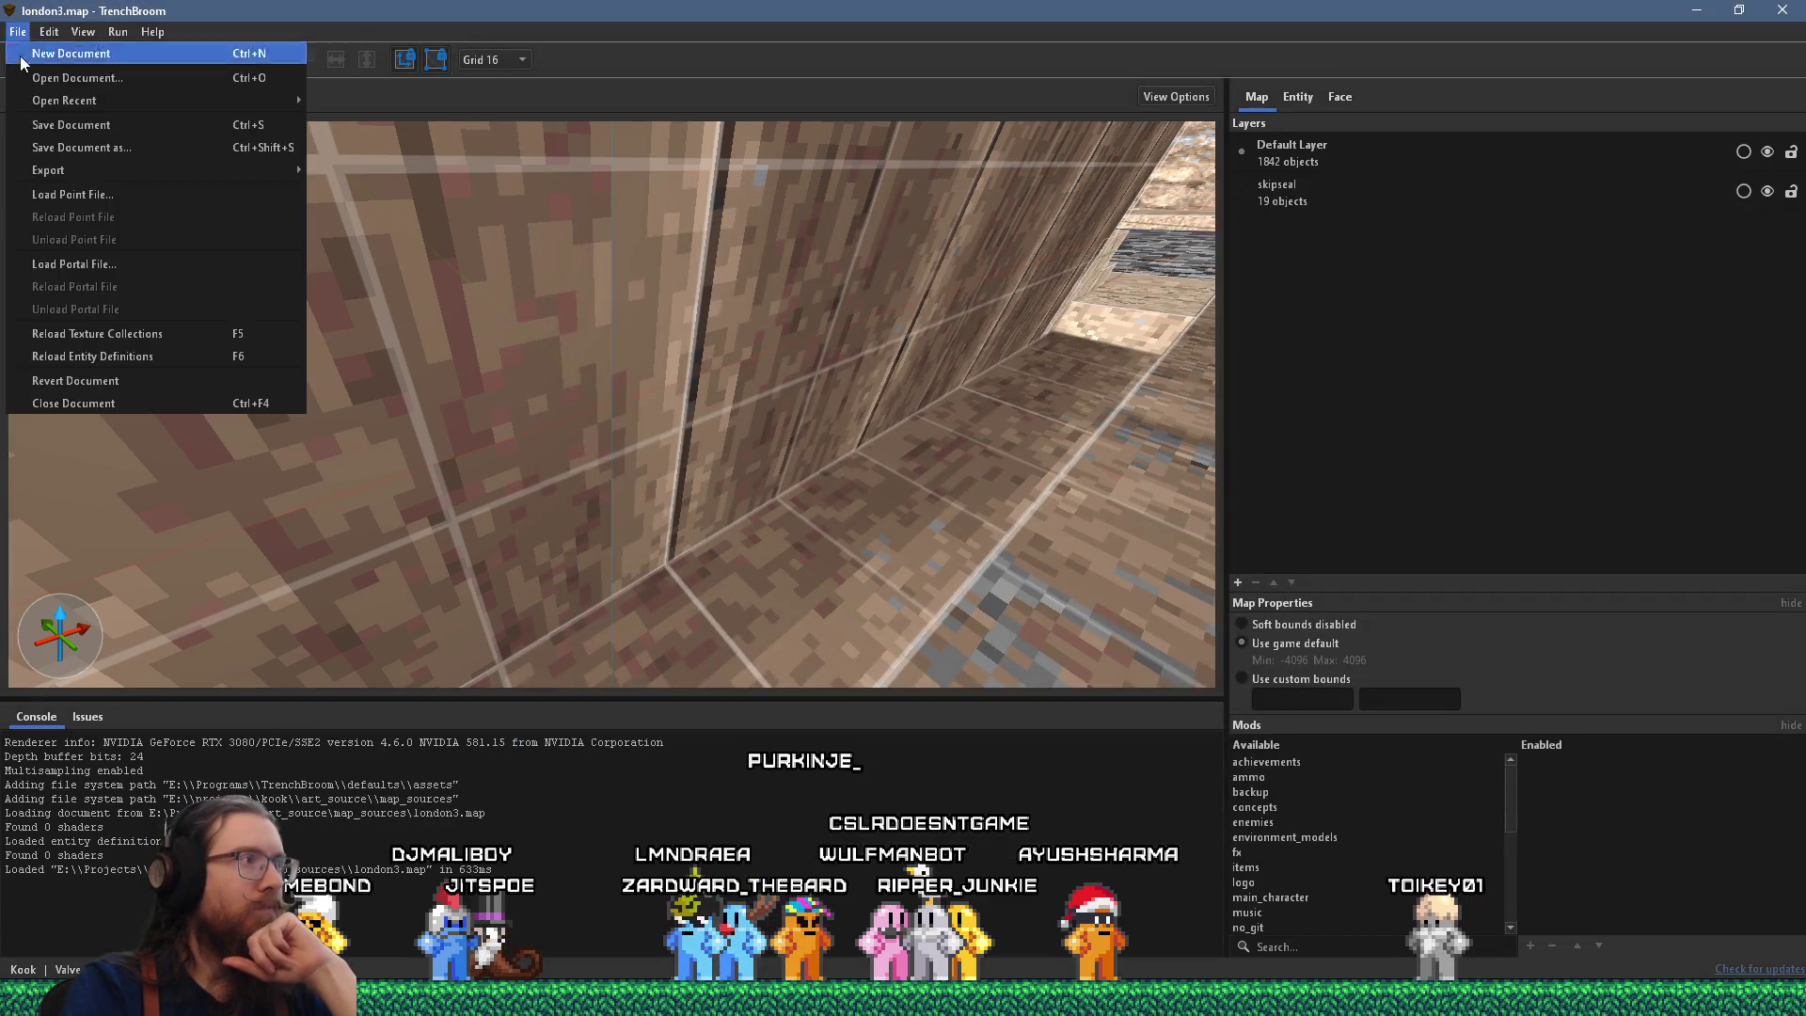
Start a new document and show Kook's qbsp, vis and light paths under E:\projects\kook\compilers in Preferences.
left_click(79, 58)
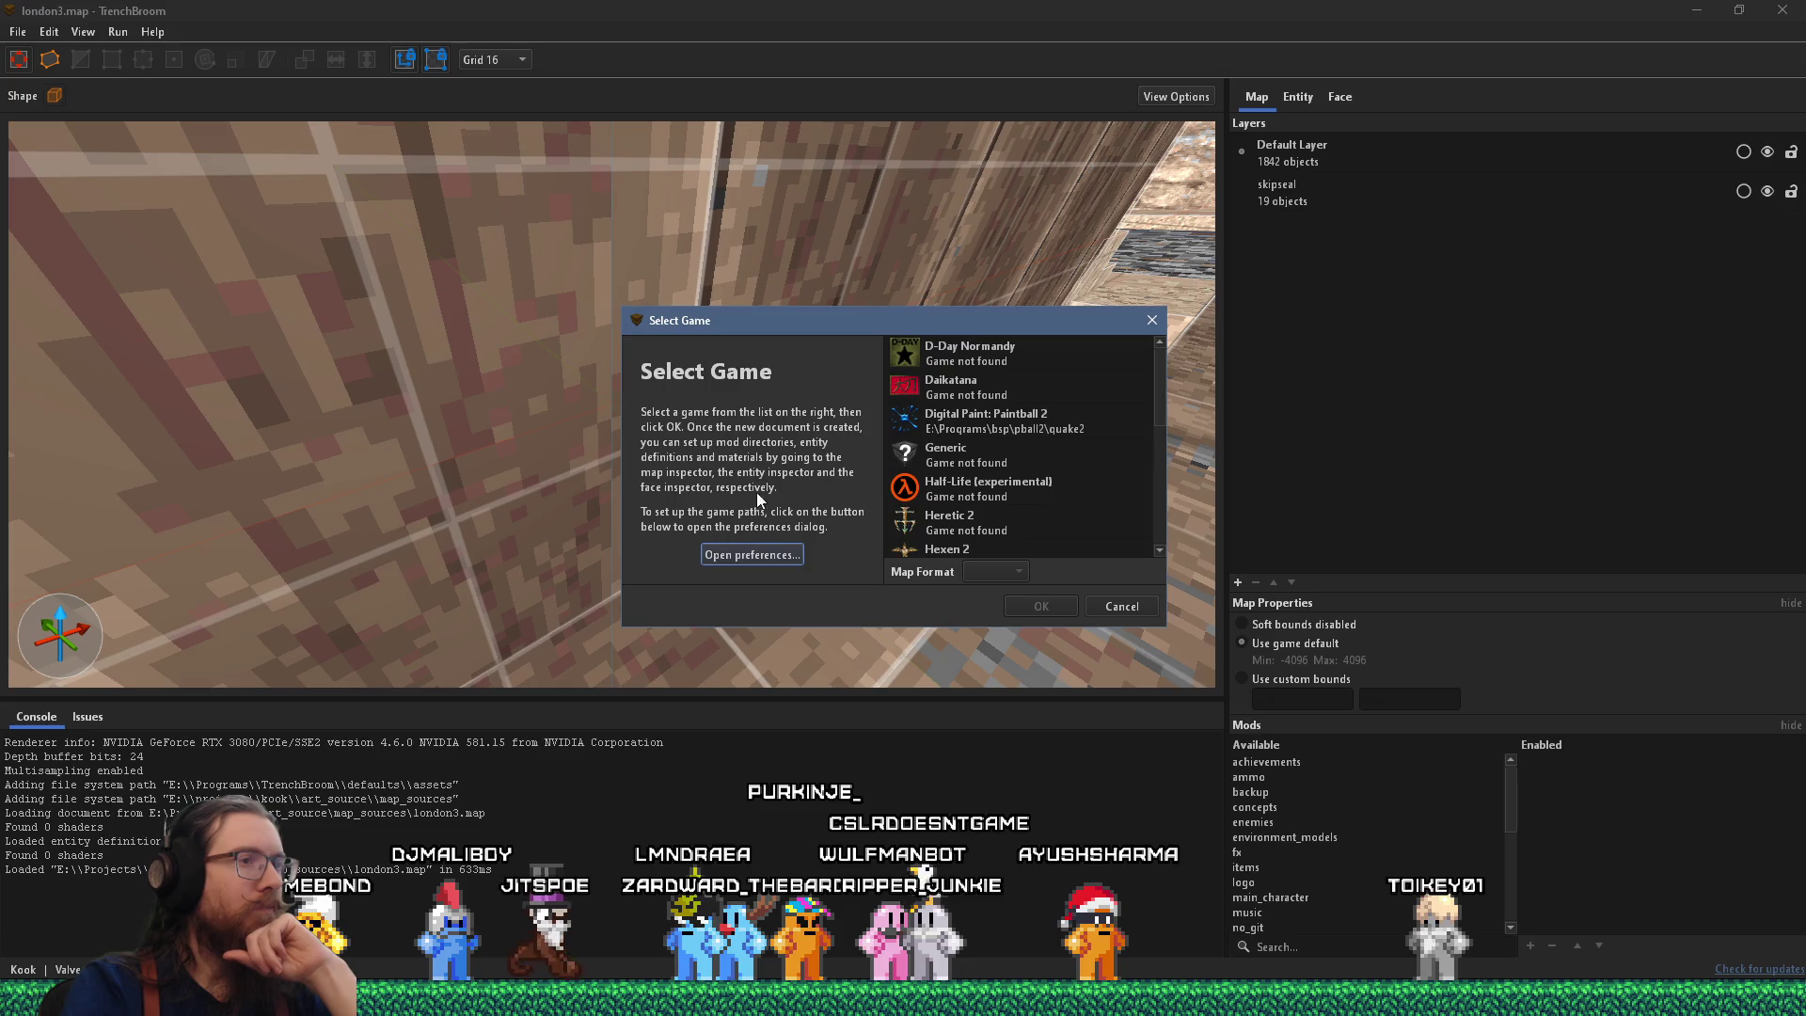
left_click(782, 554)
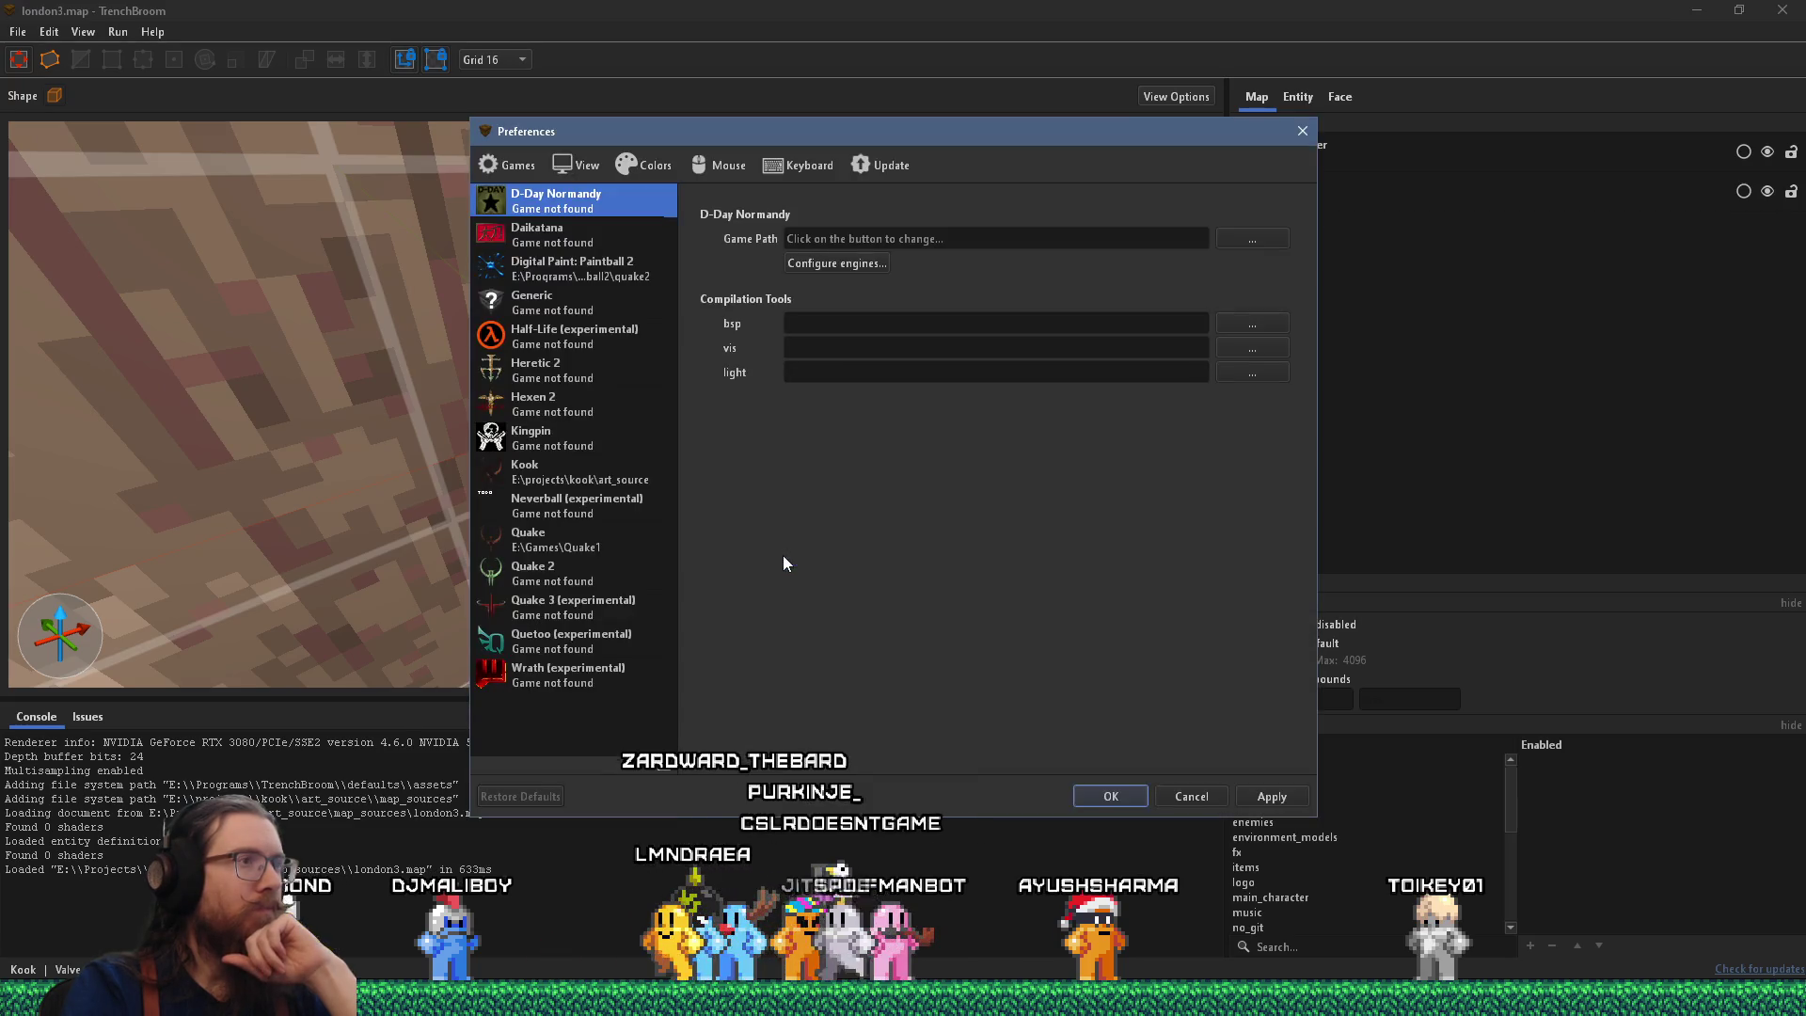
left_click(536, 470)
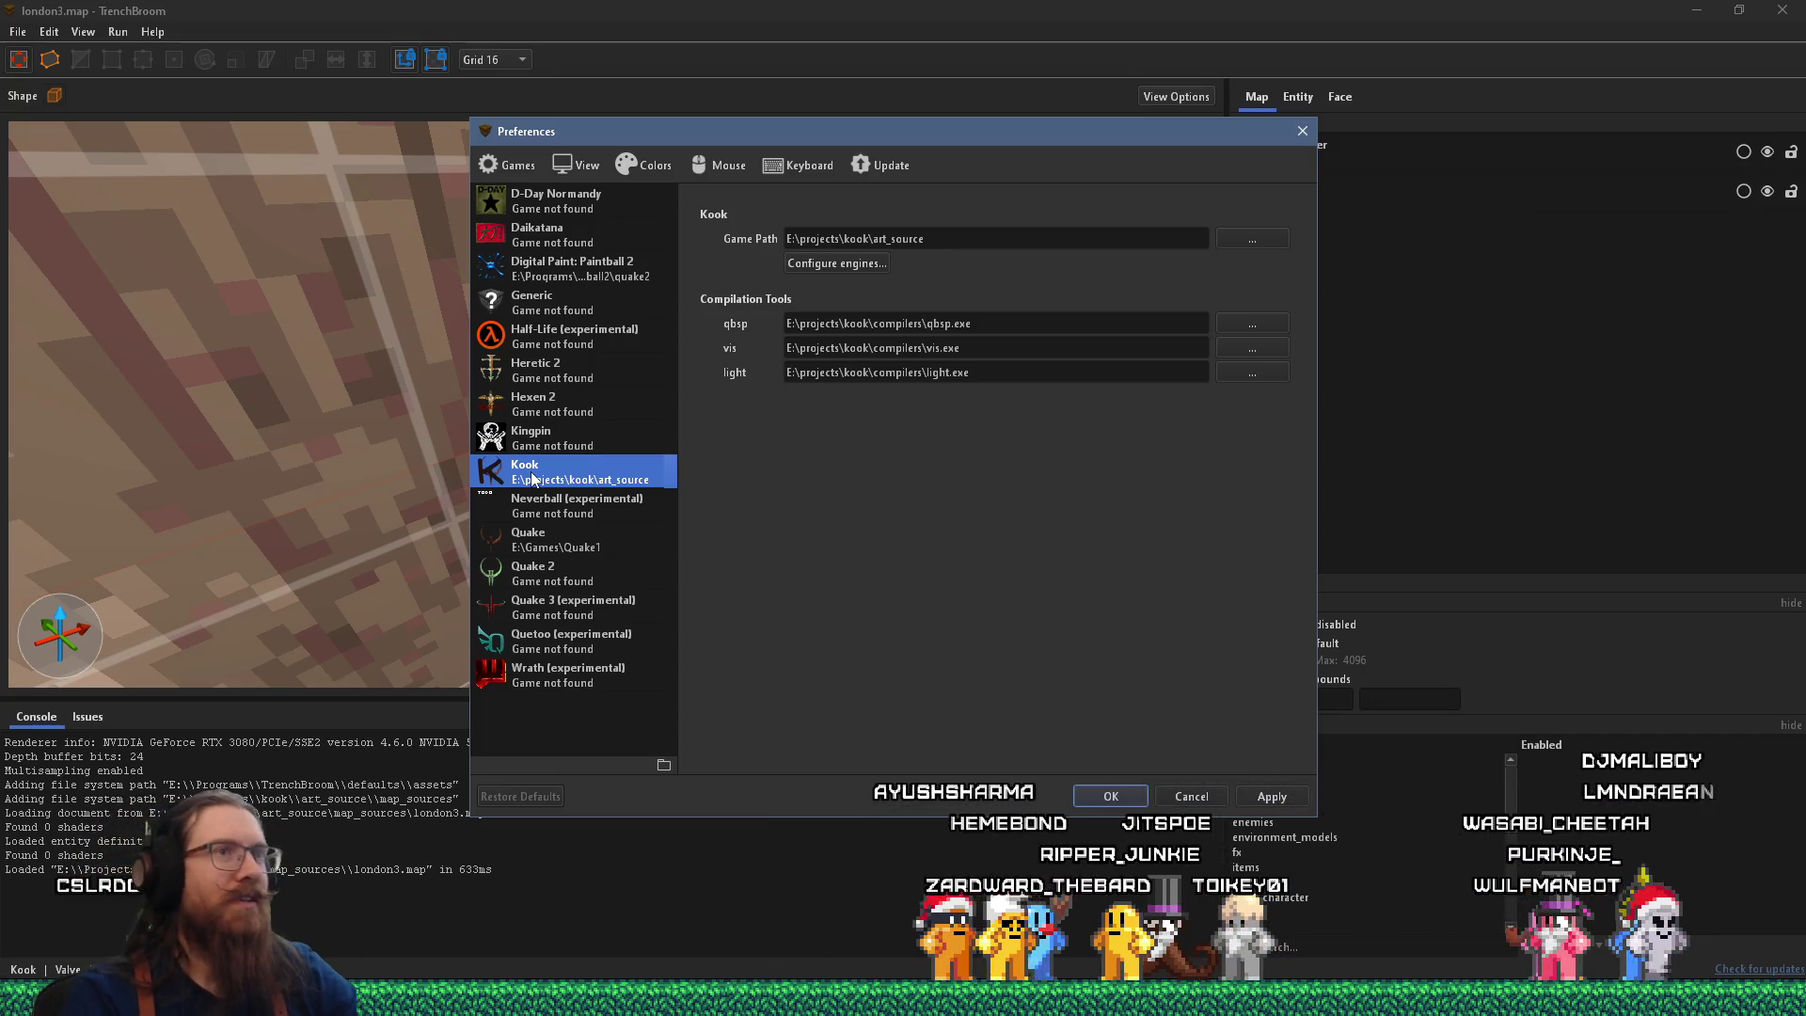
Glance at the Firefox ericw-tools Releases page, then switch back to the Godot Engine window.
key("alt+Tab")
key("alt+Tab")
key("alt+Tab")
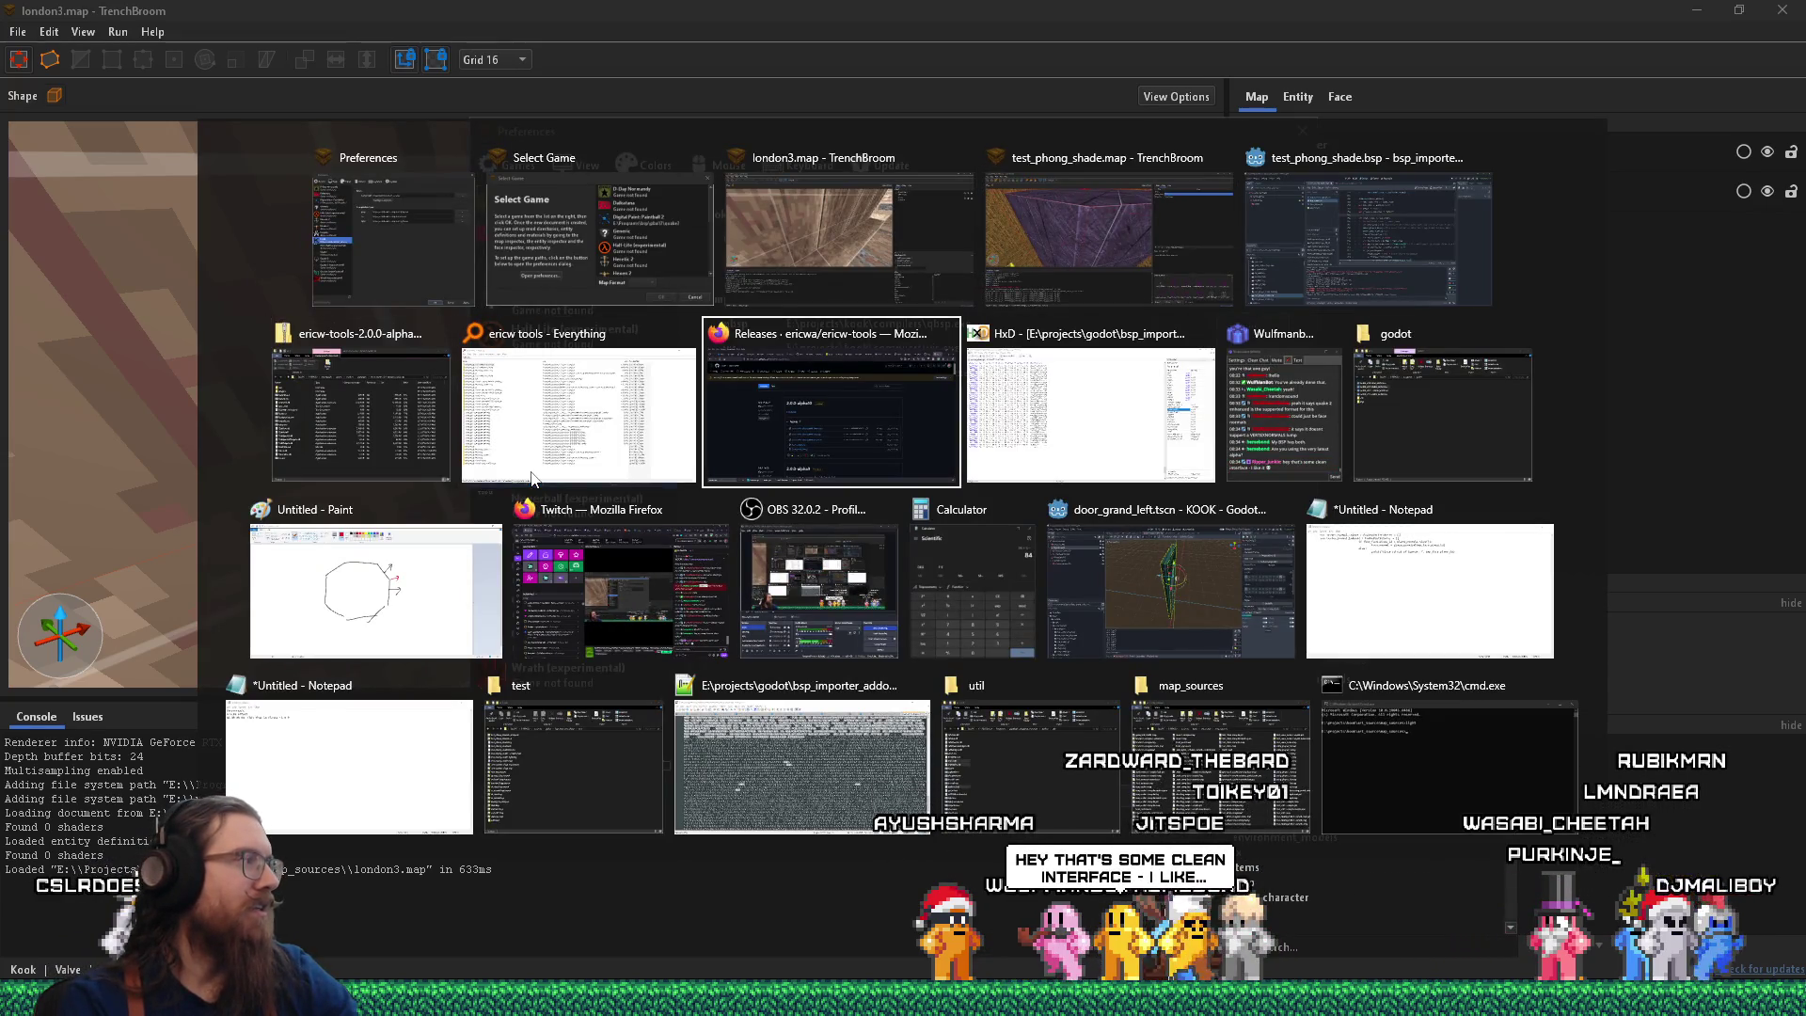
key("alt")
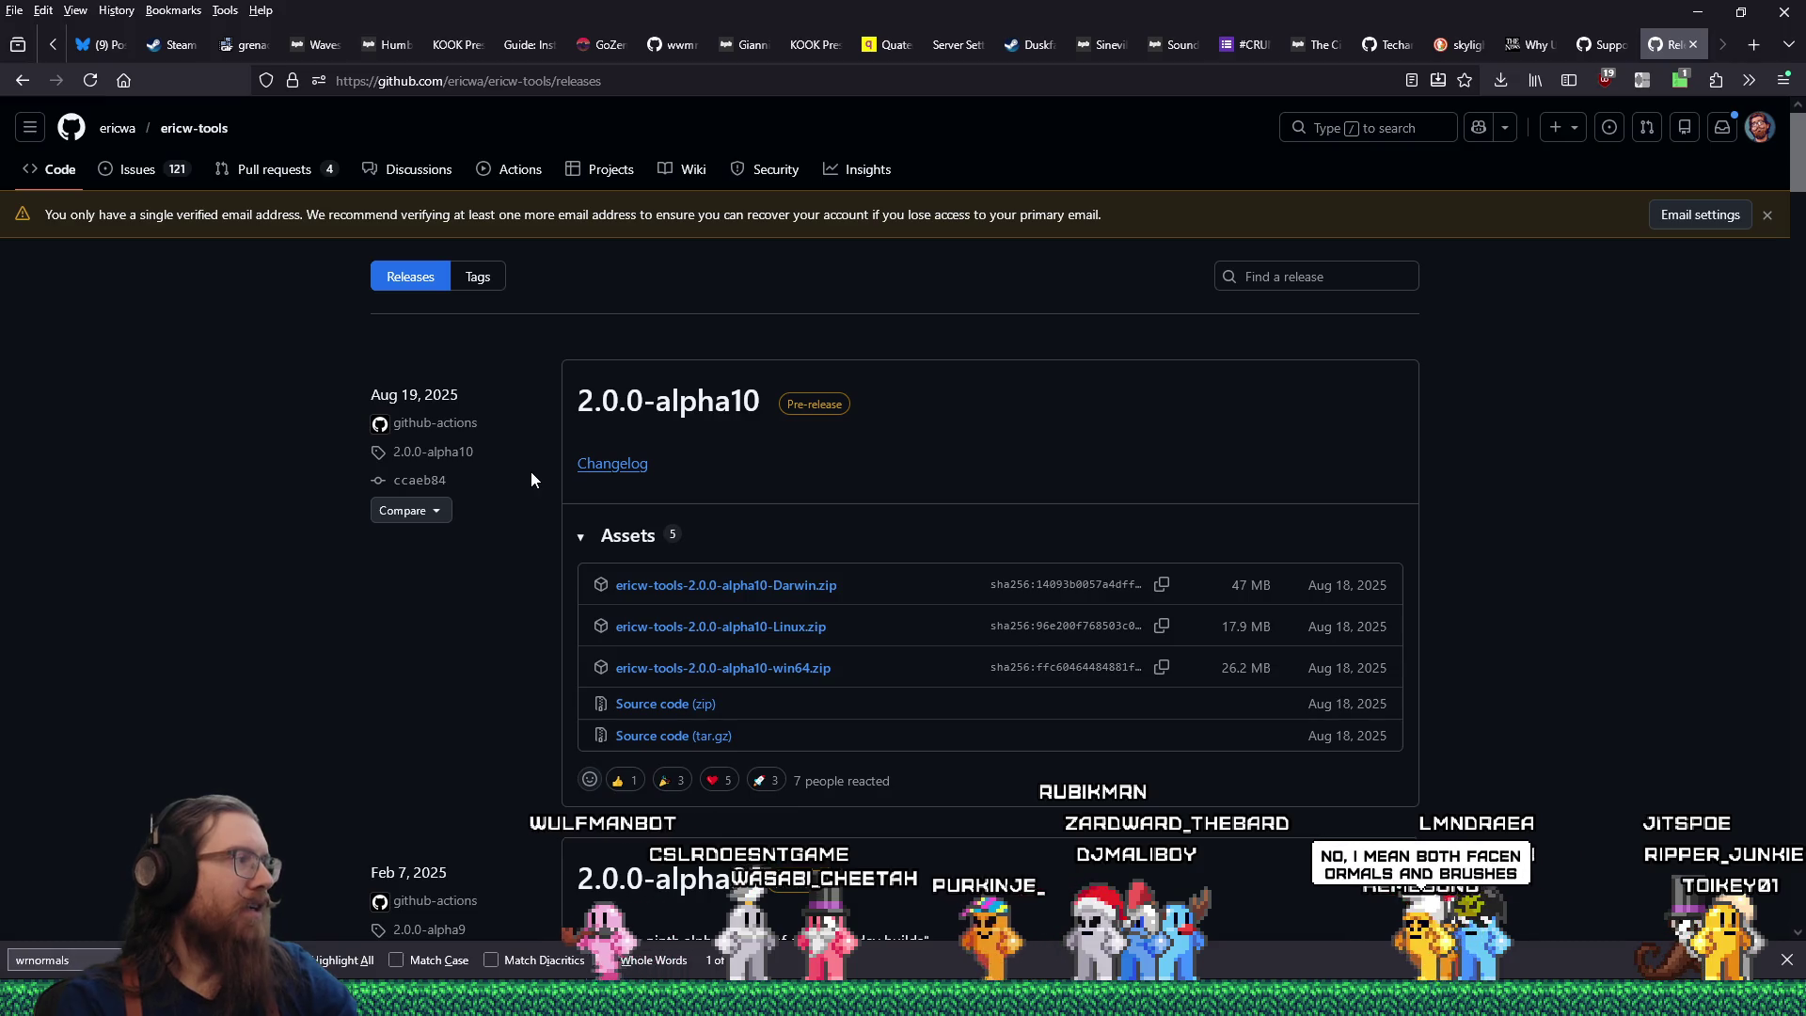
key("alt+Tab")
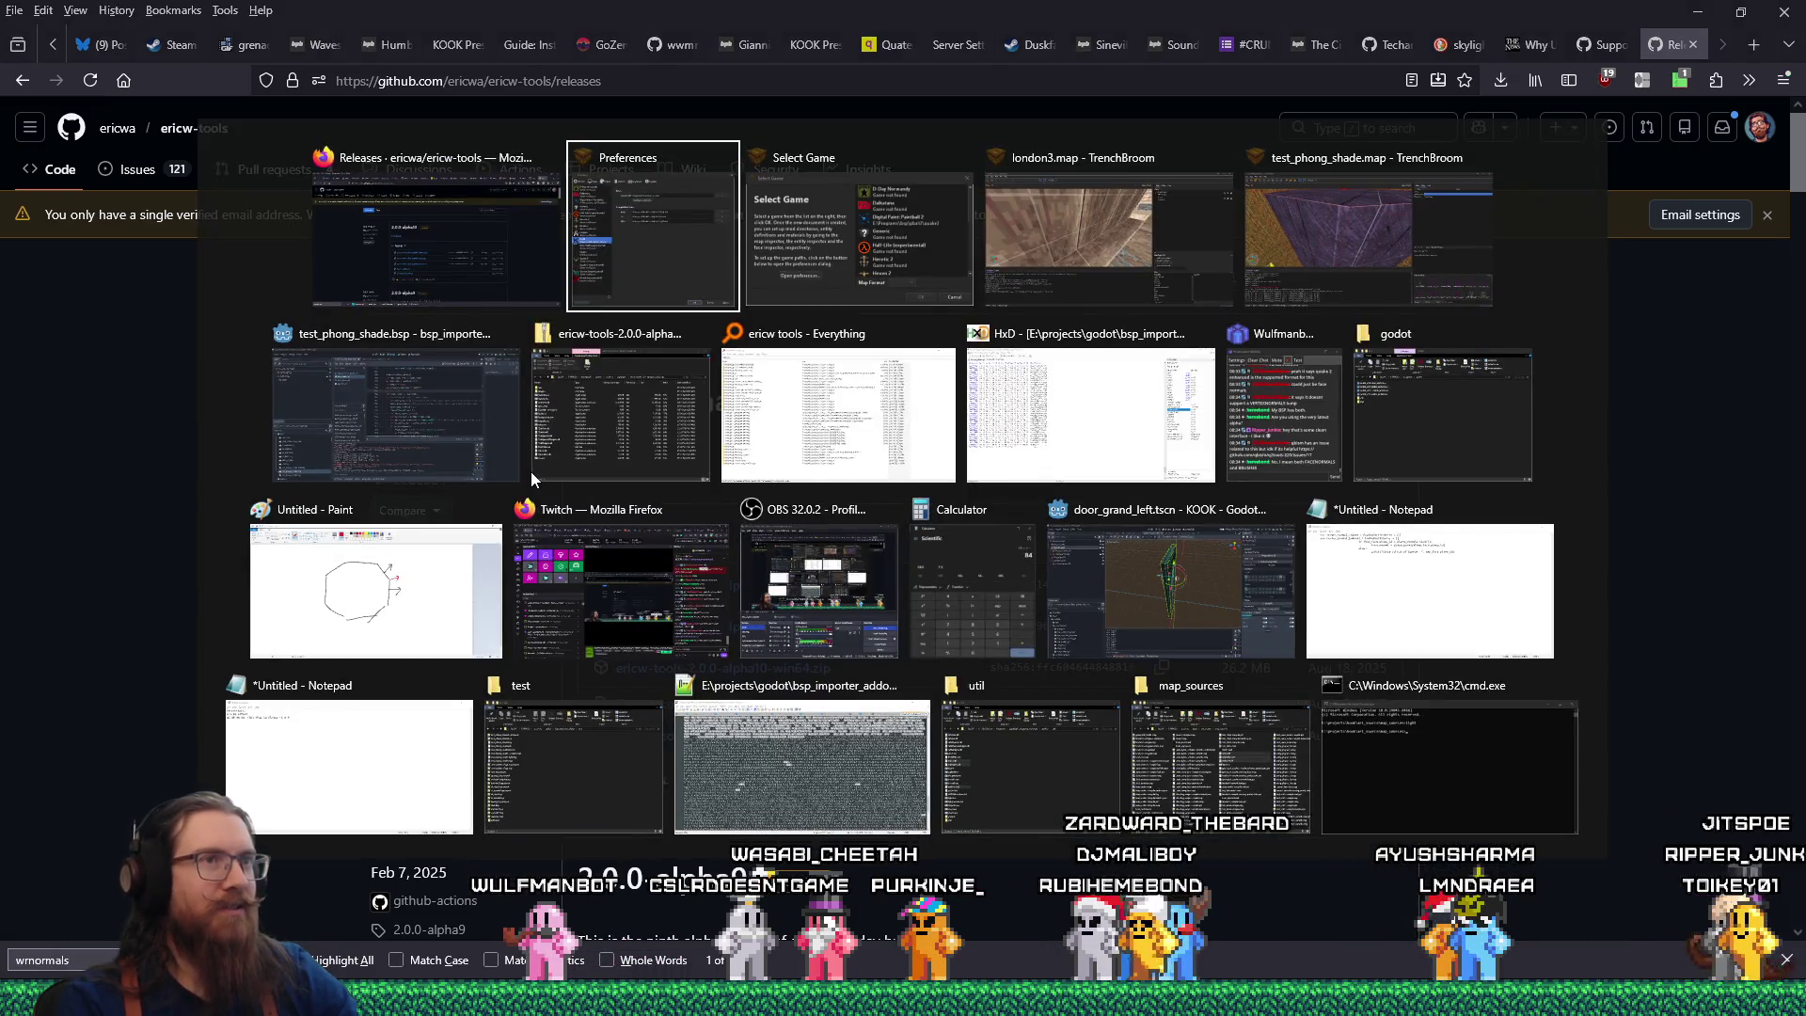
key("alt+Tab")
key("alt+Tab")
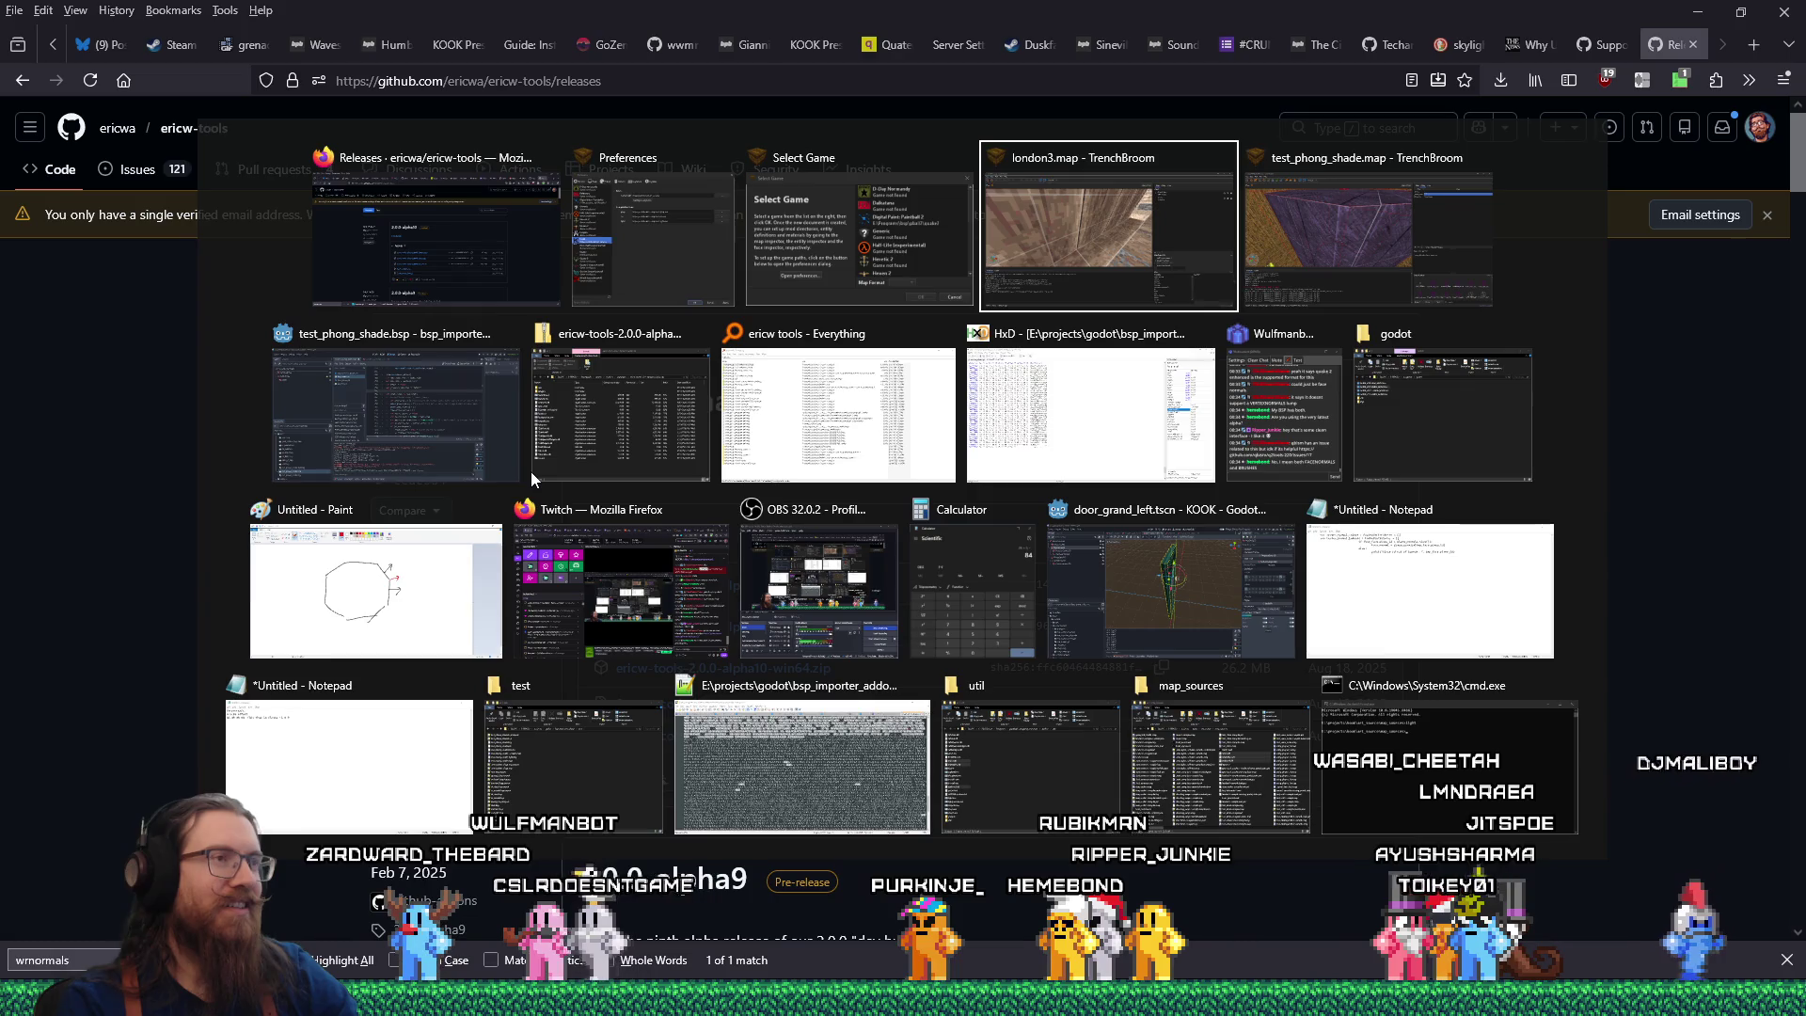
key("Tab")
key("Tab")
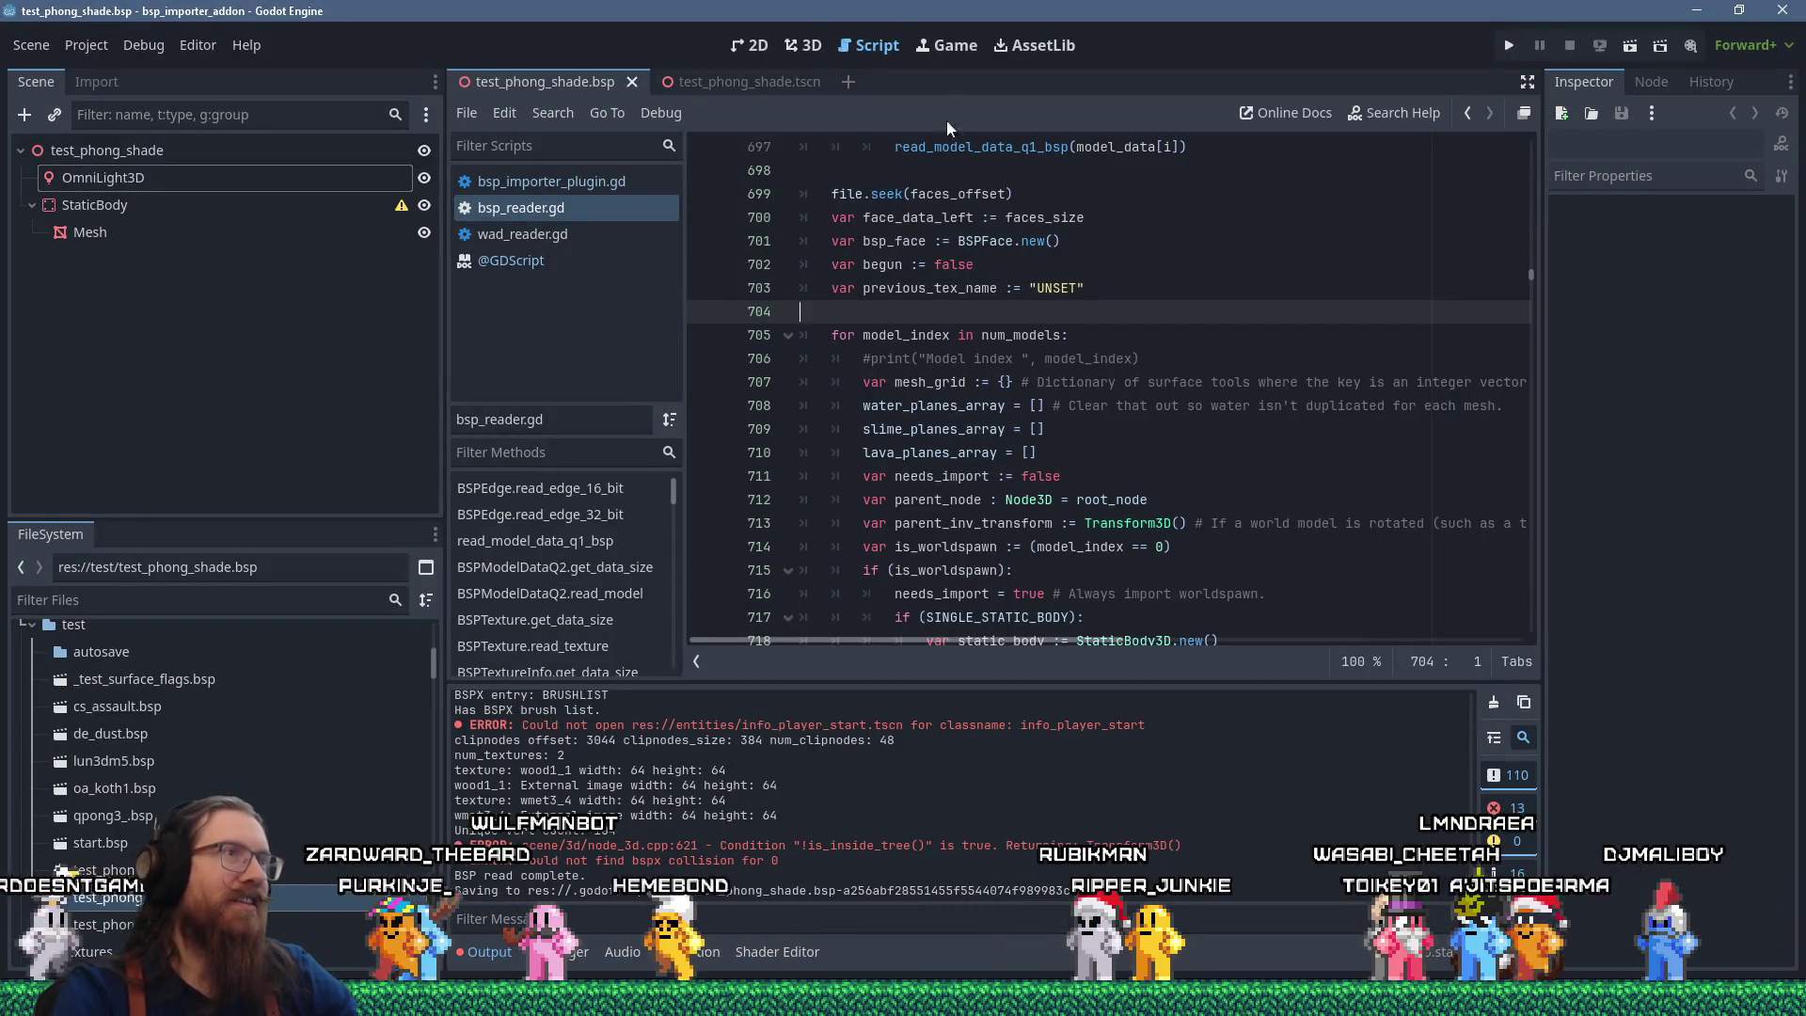
Switch Godot to the 3D view and orbit and zoom around the octagonal pillar's dark, lit and top sides.
left_click(815, 47)
scroll("up", 3)
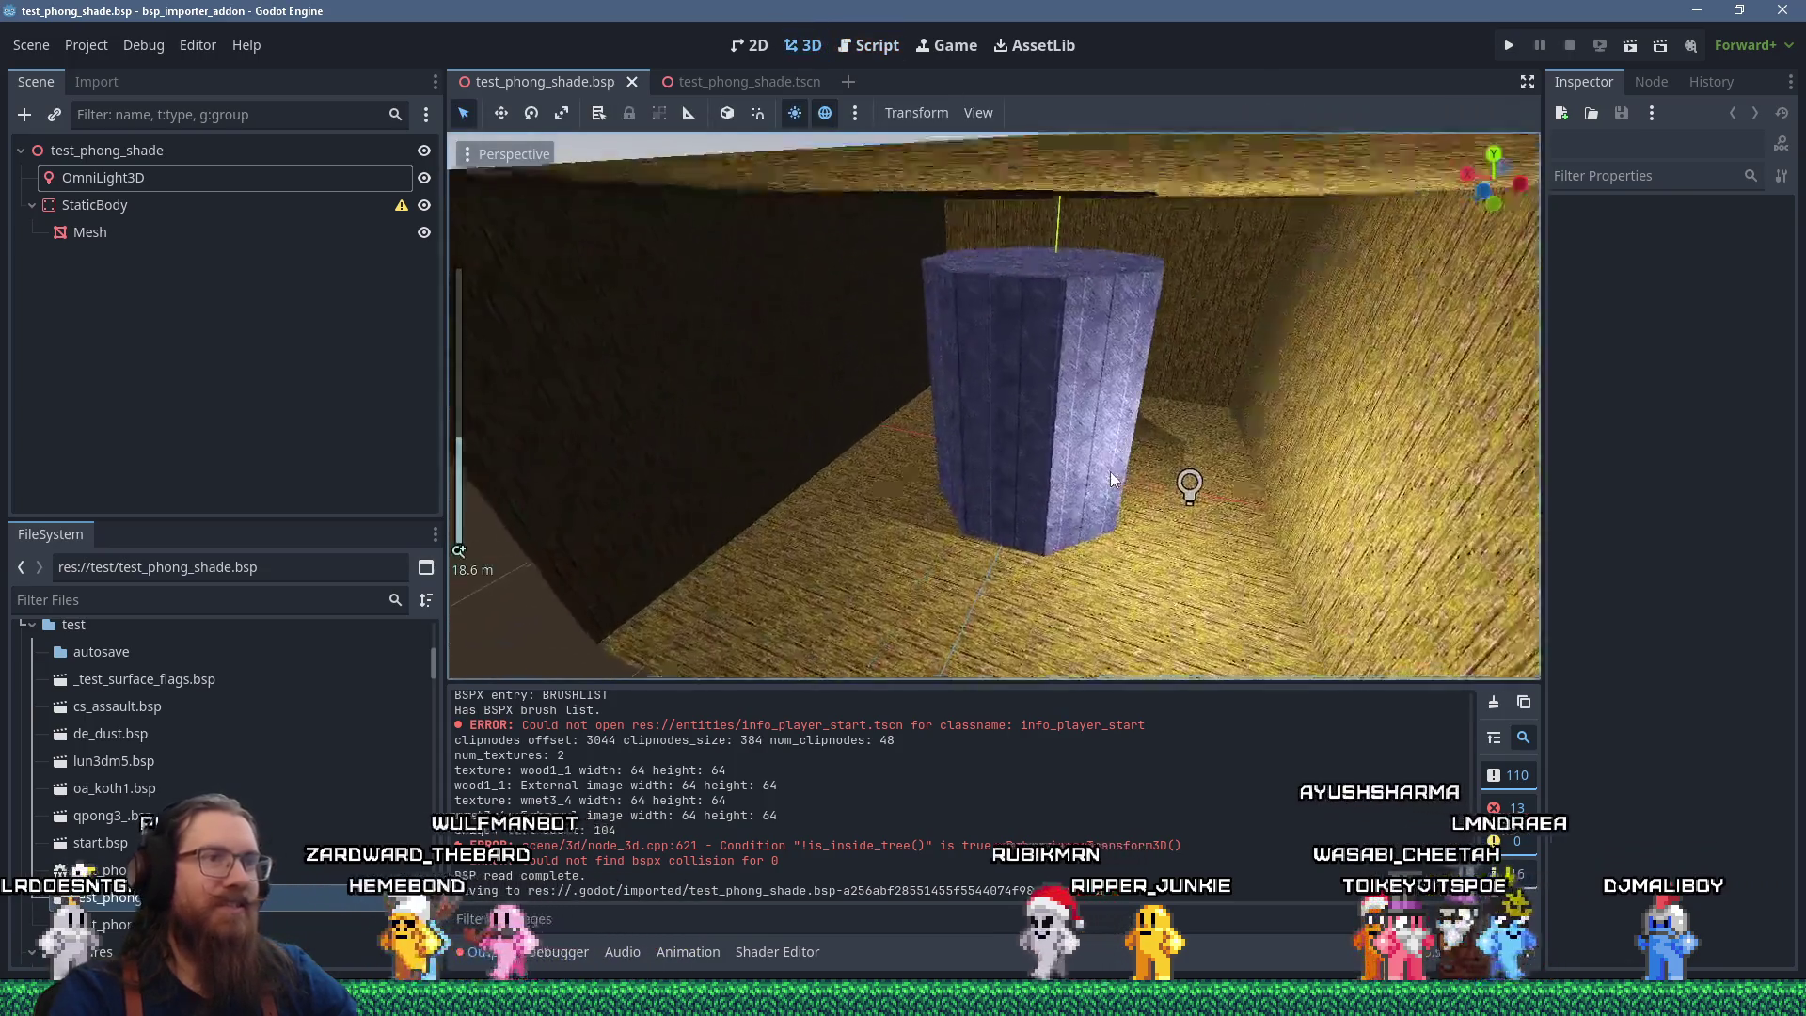
left_click_drag(1042, 480, 812, 348)
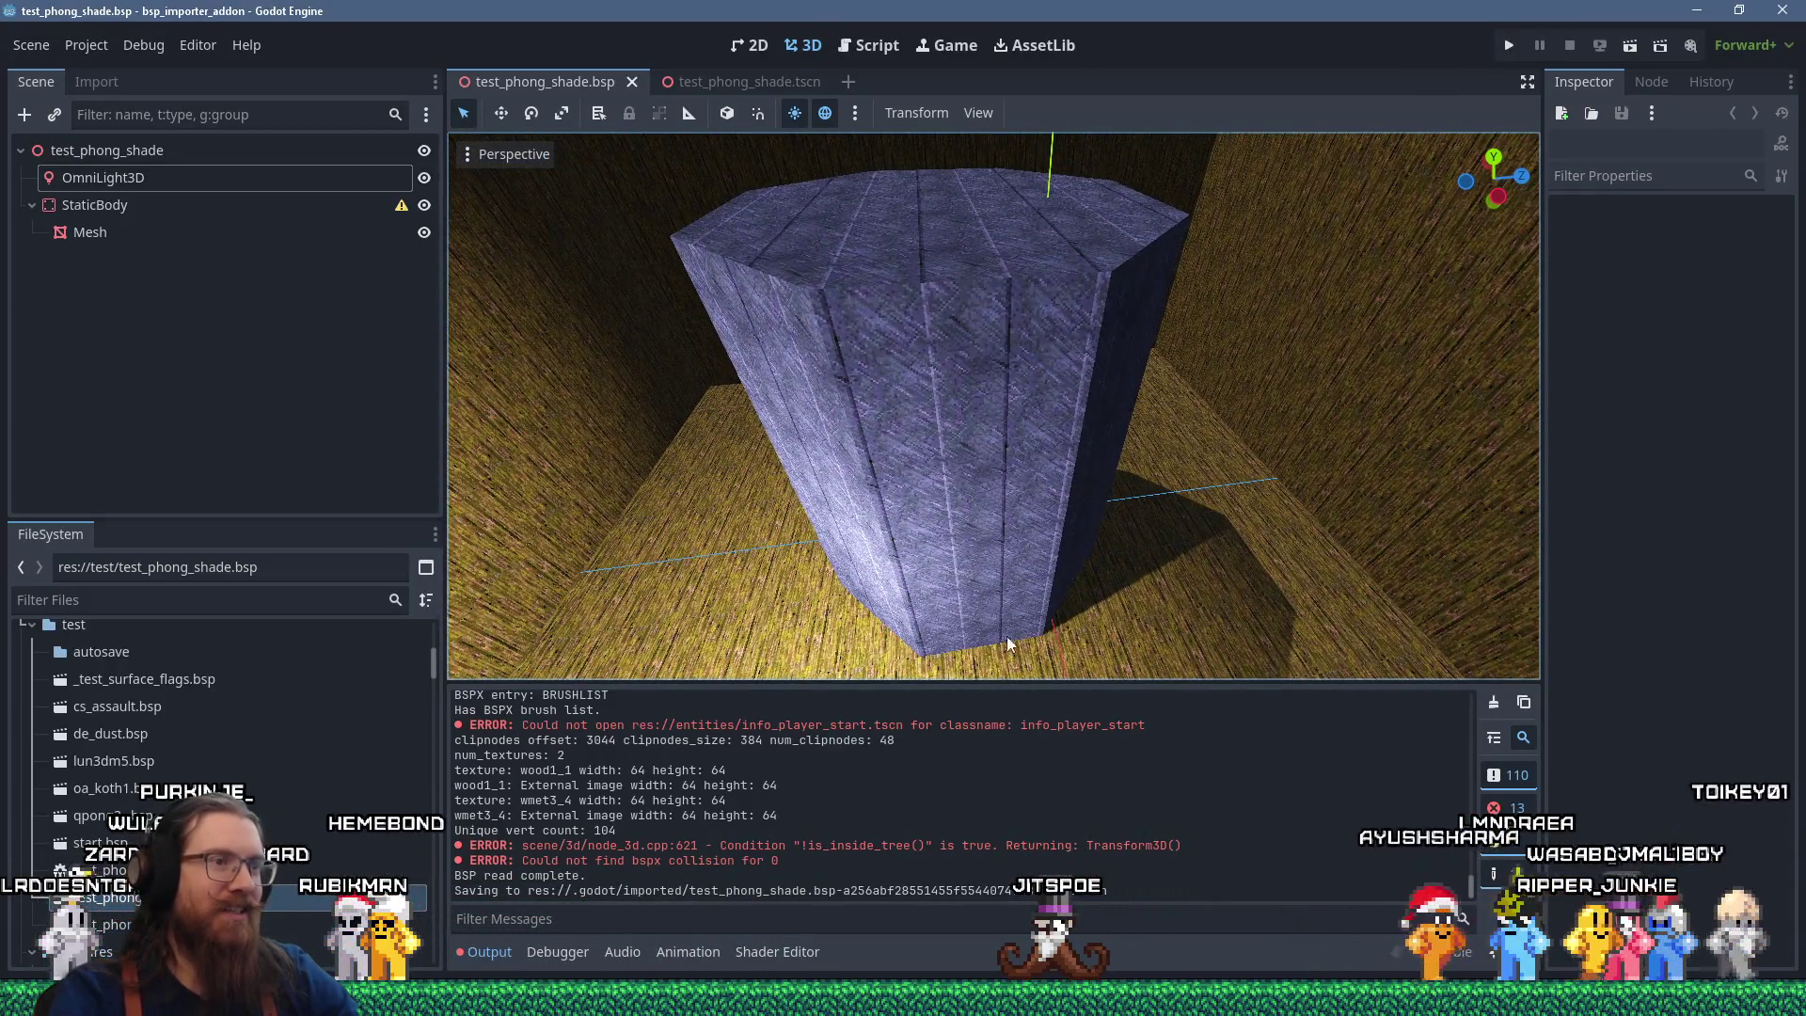
left_click_drag(867, 545, 1077, 536)
scroll("down", 3)
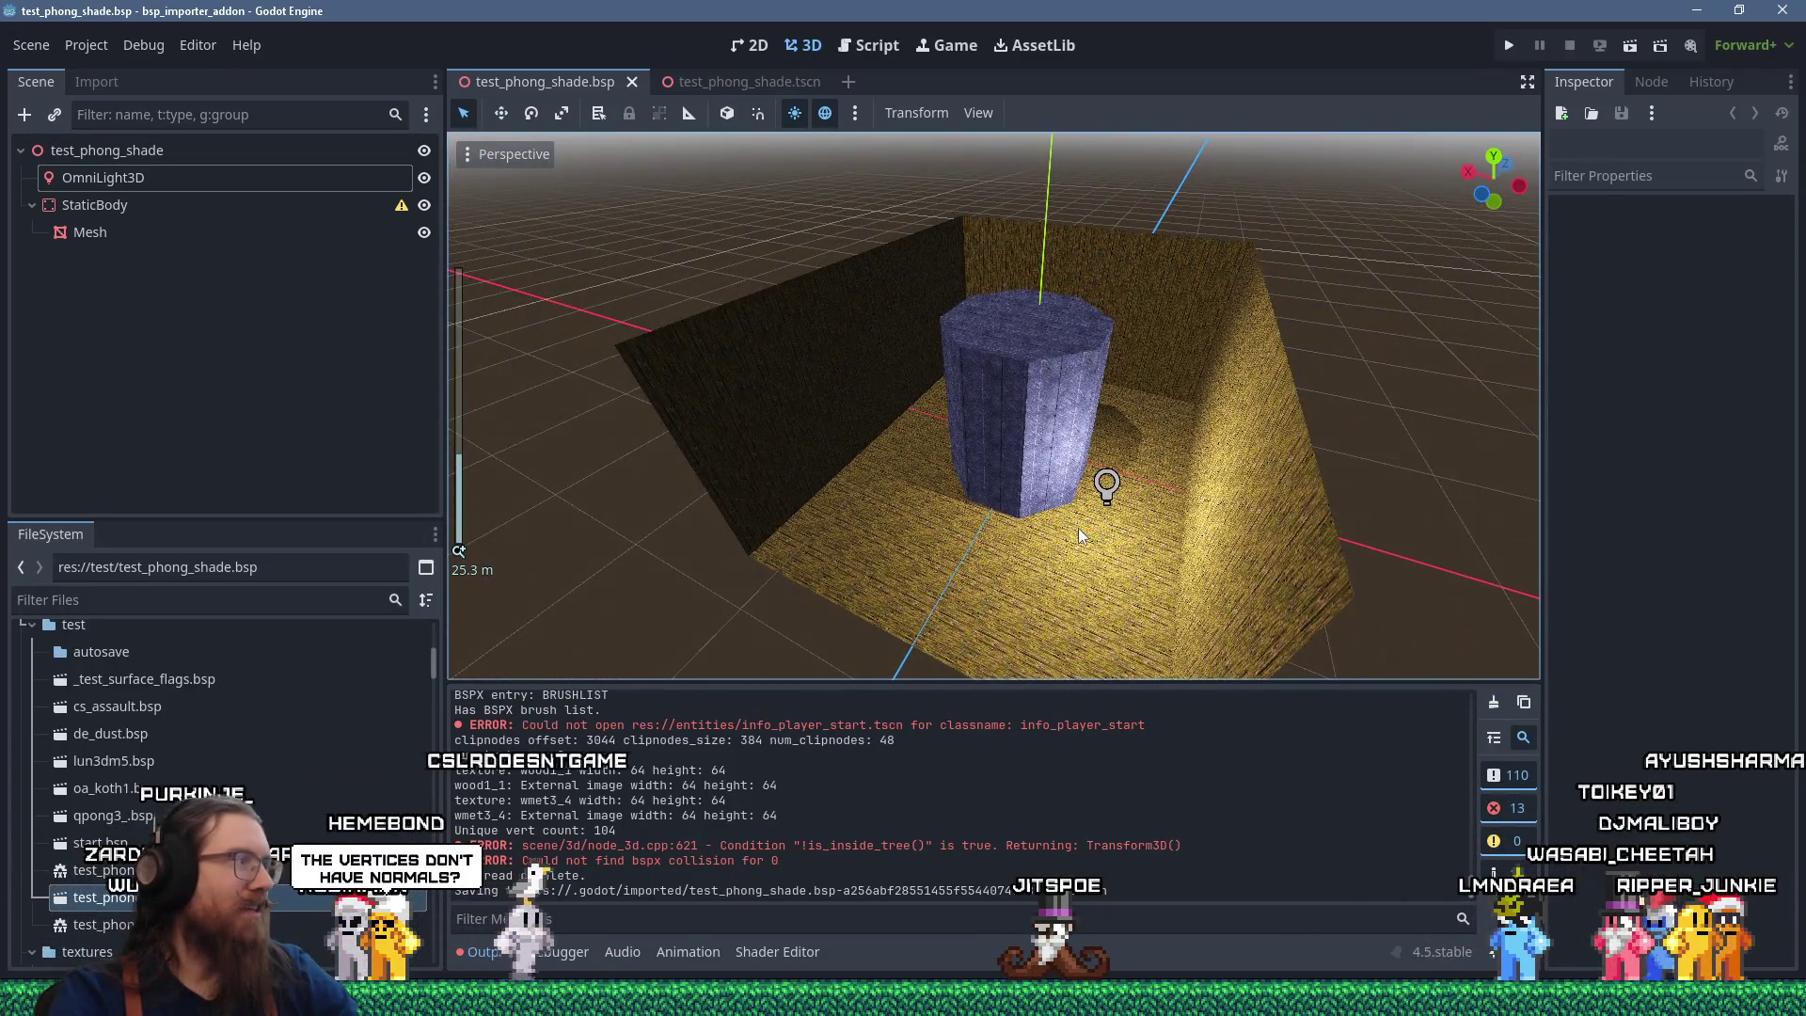
scroll("up", 3)
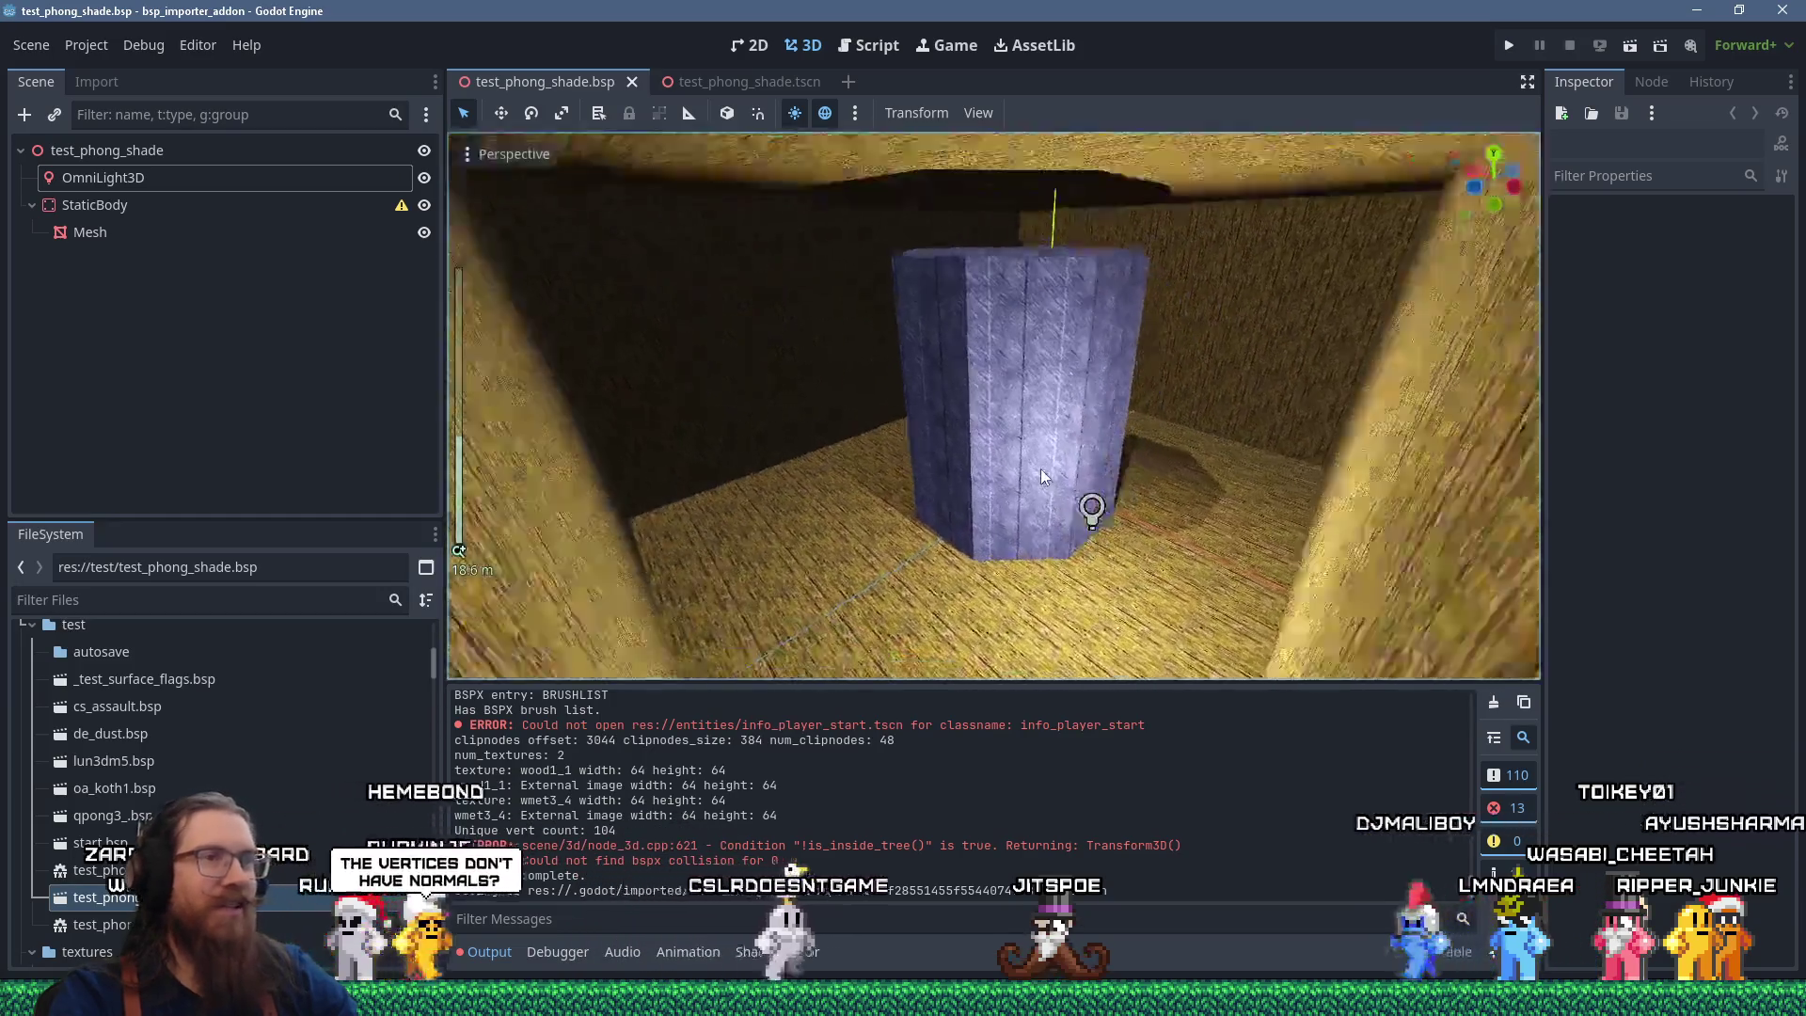
left_click_drag(1073, 475, 1032, 491)
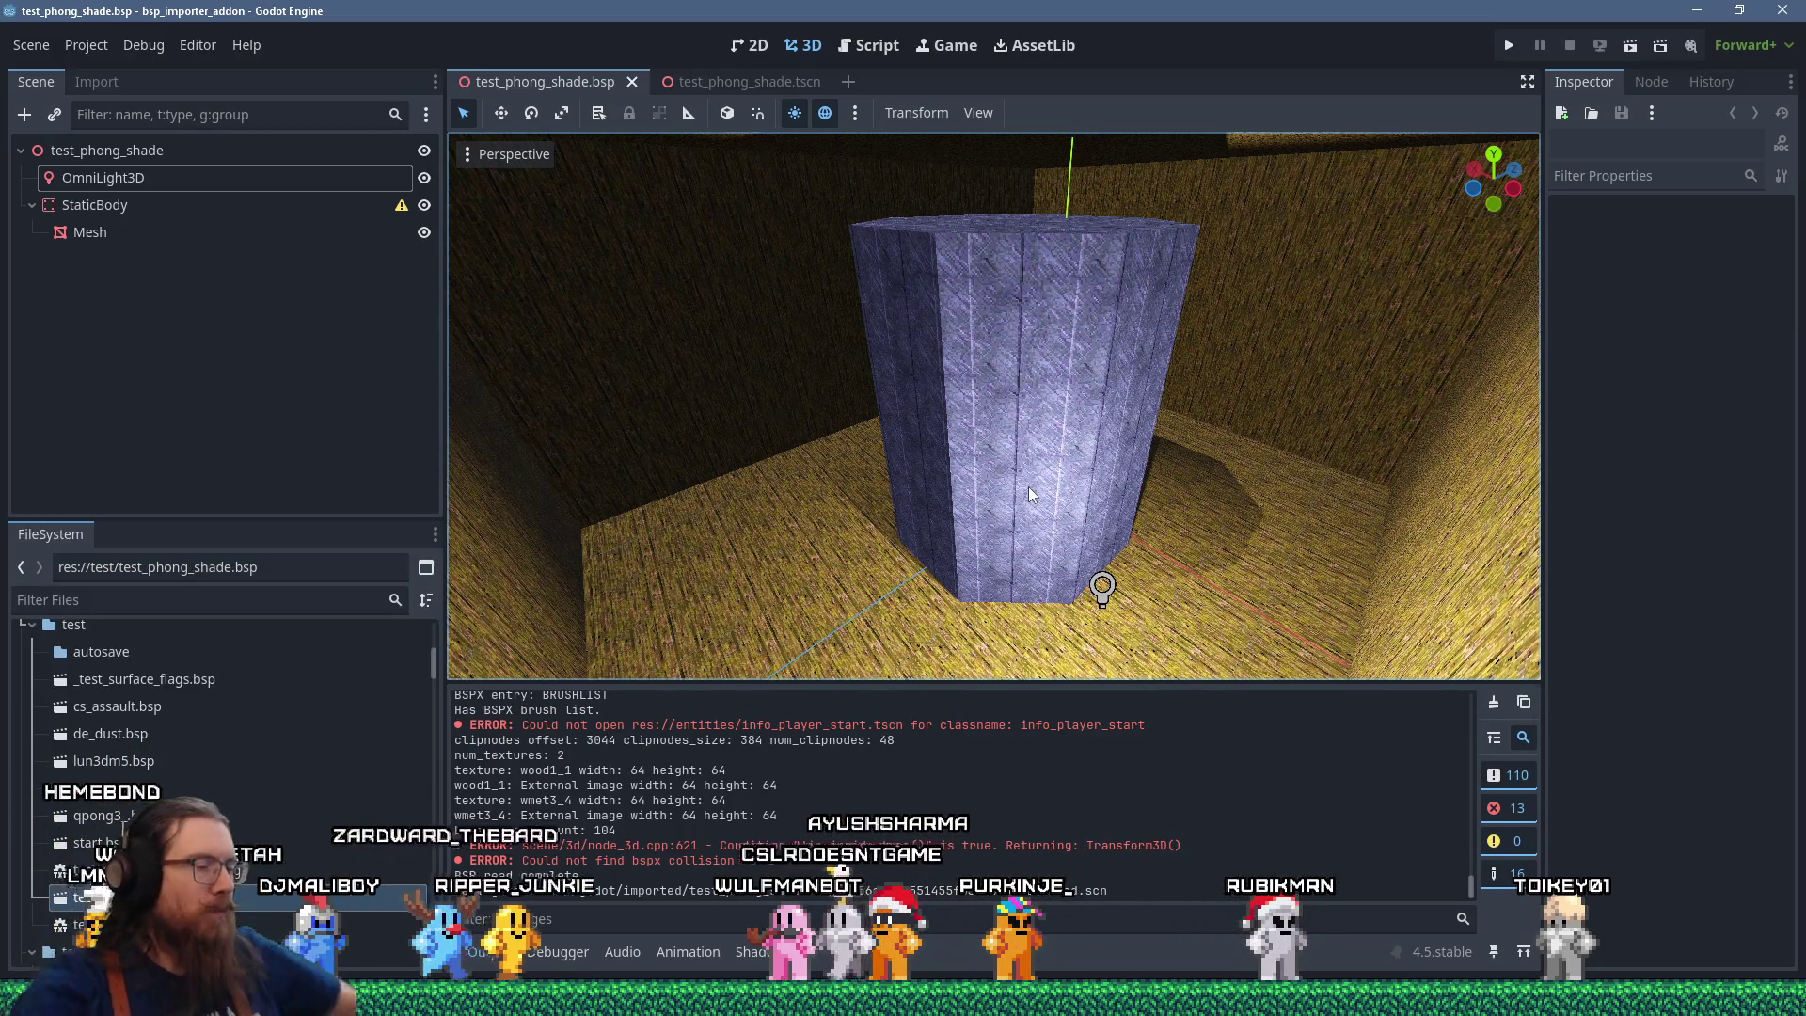
key("alt+Tab")
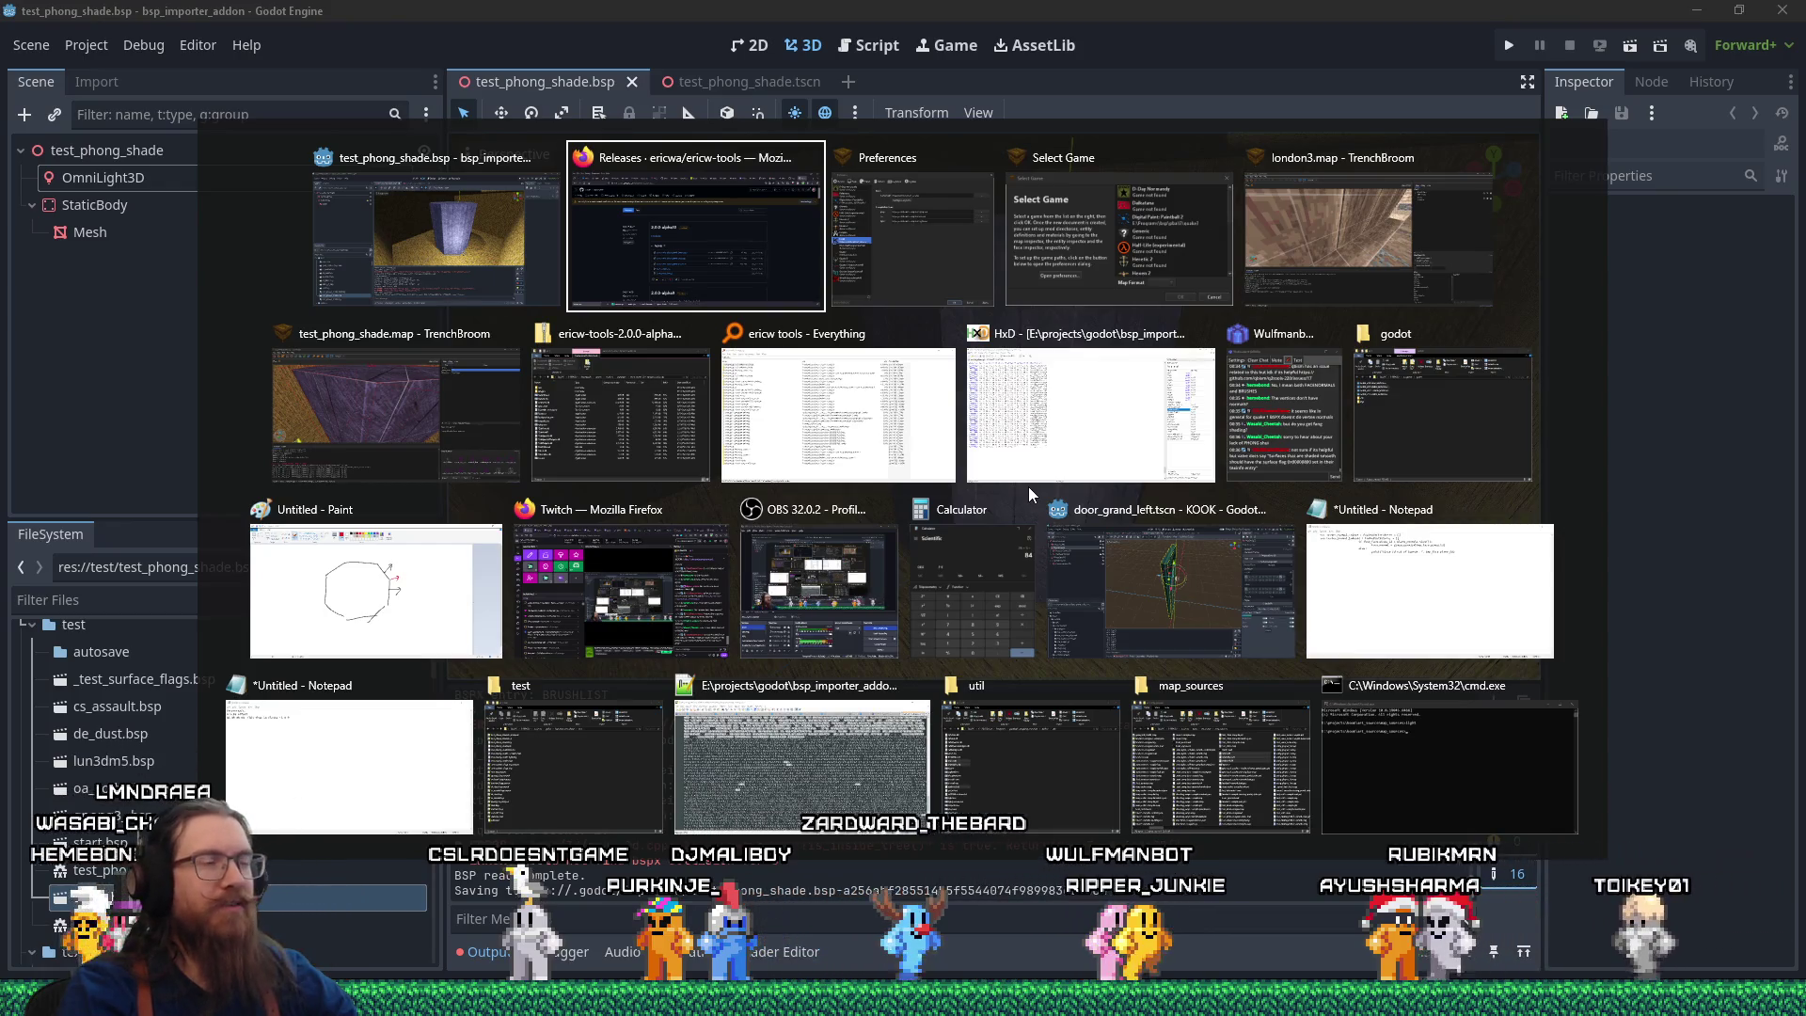
Search the ericw-tools Releases page for 'n64', then return to the Godot pillar scene.
key("alt+Tab")
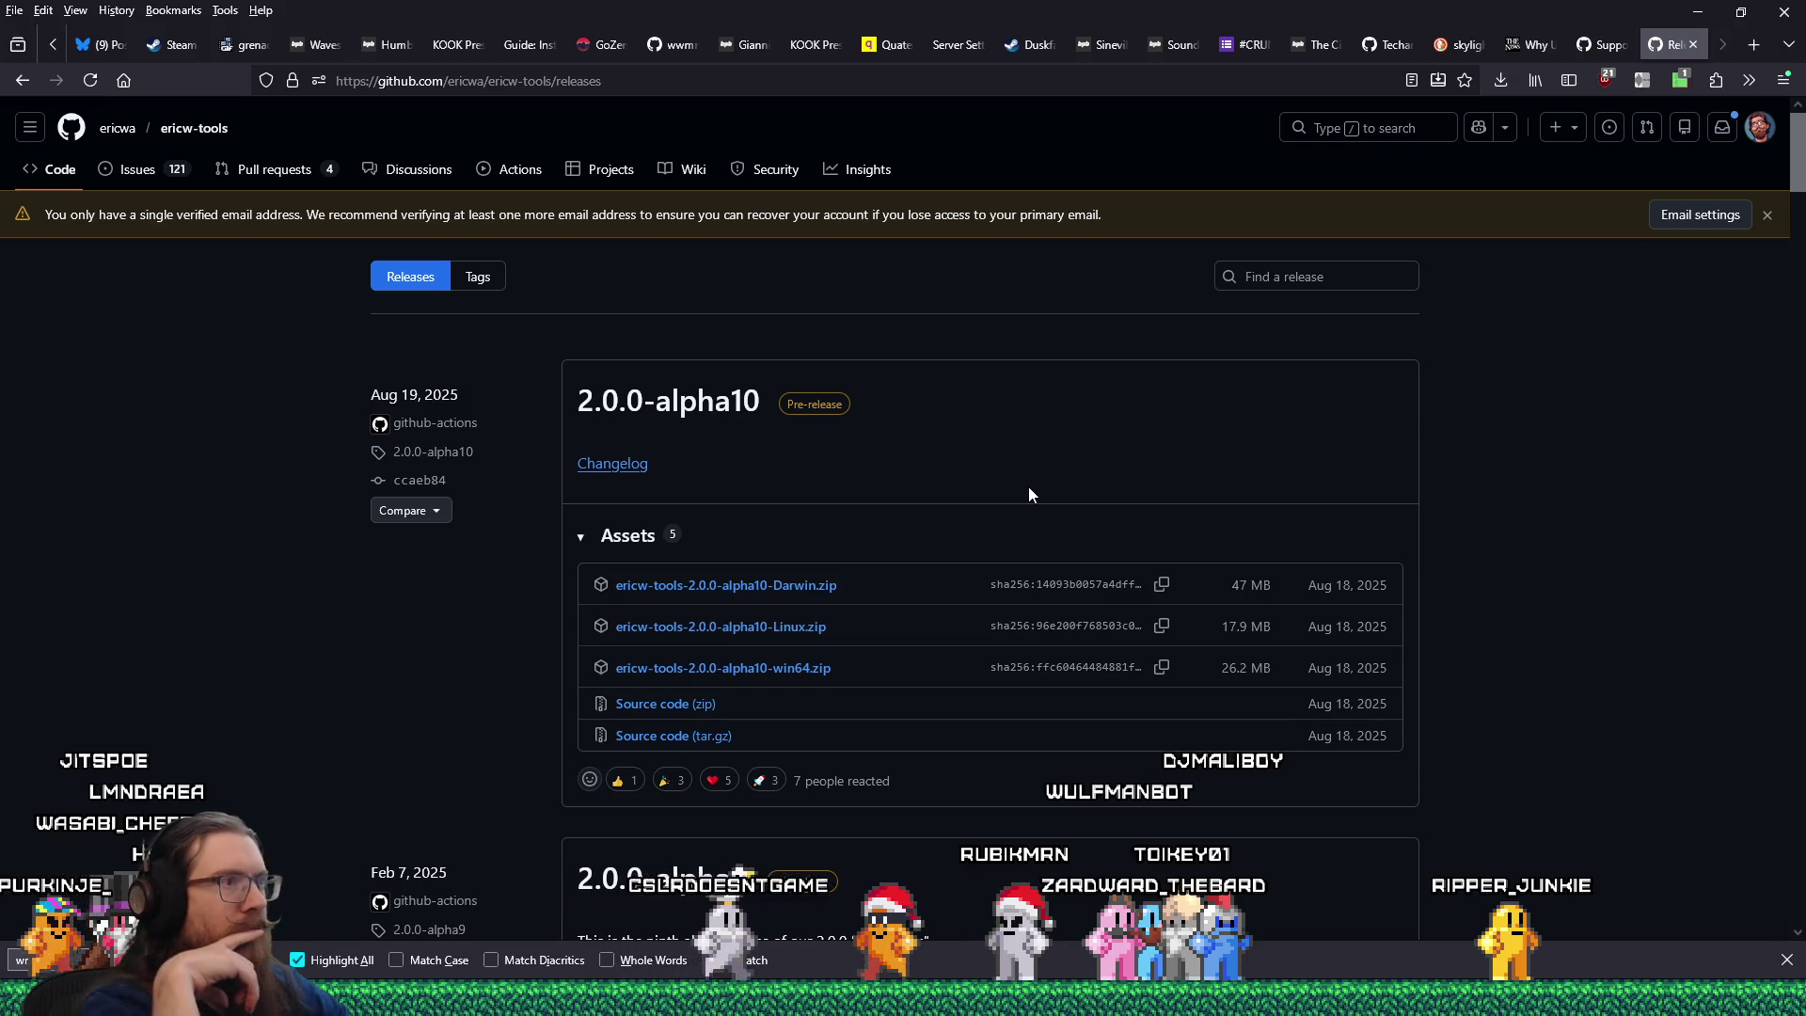
type("n64")
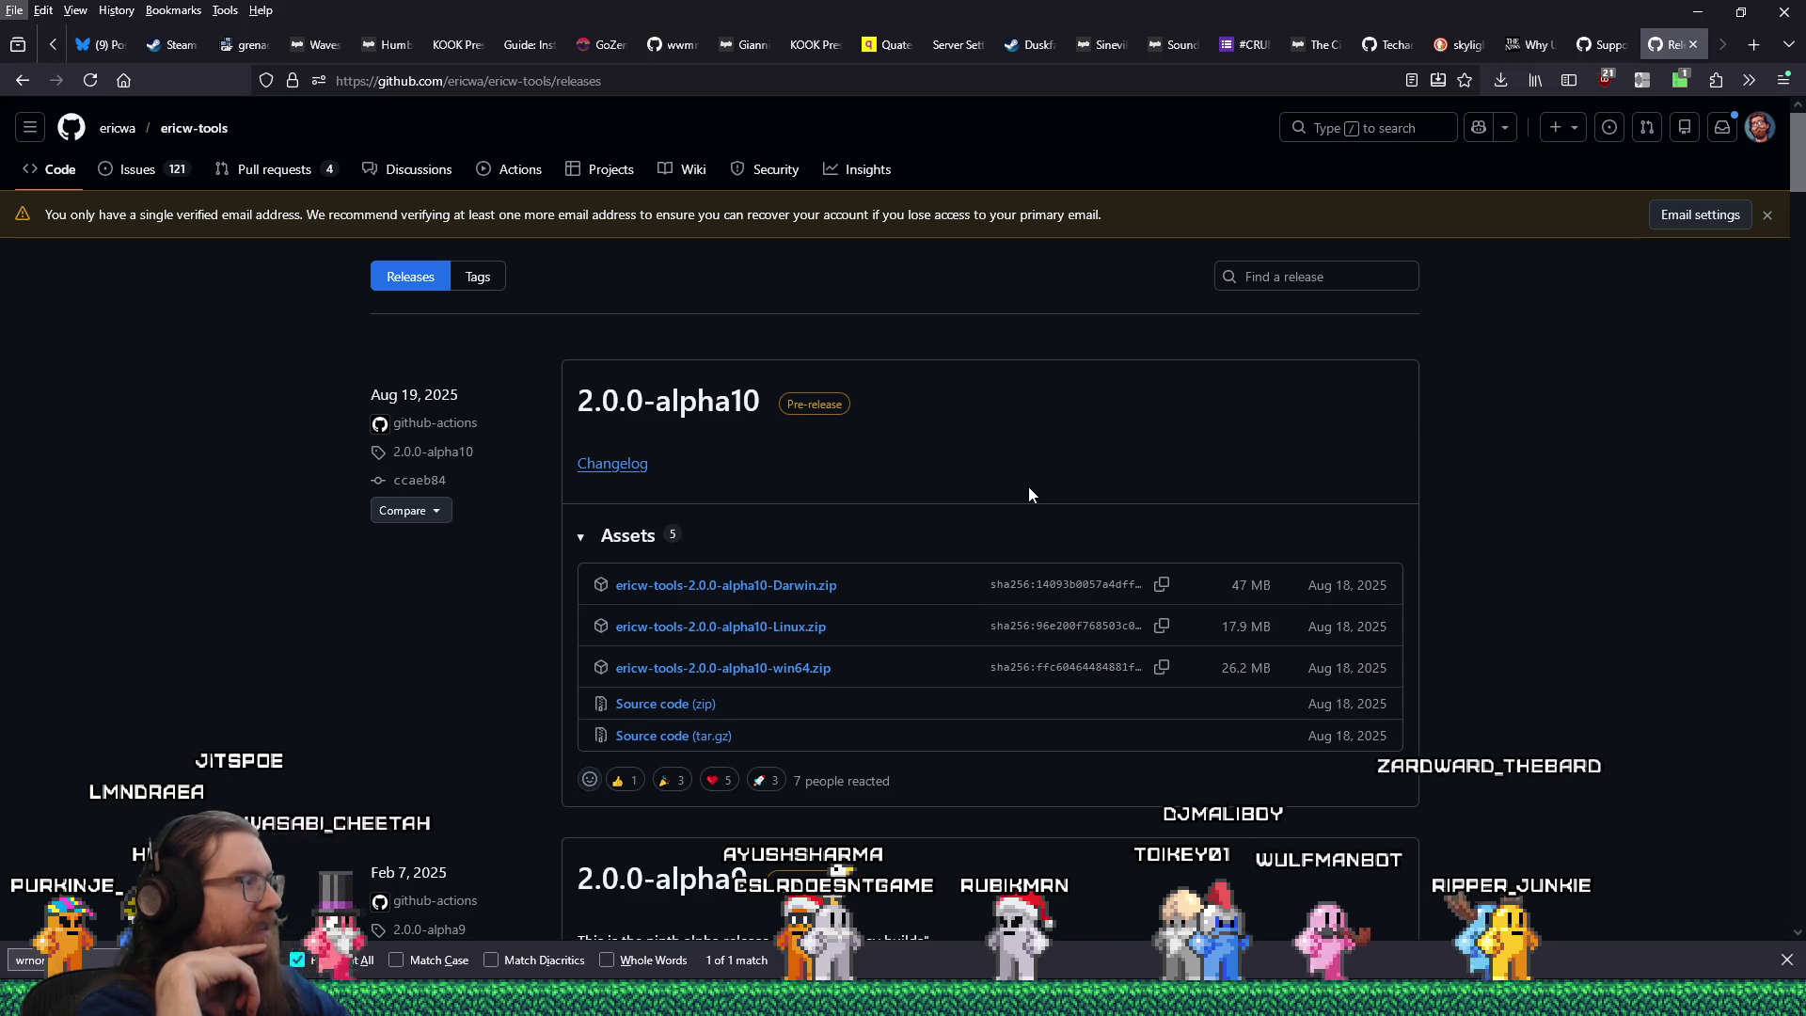
key("alt+Tab")
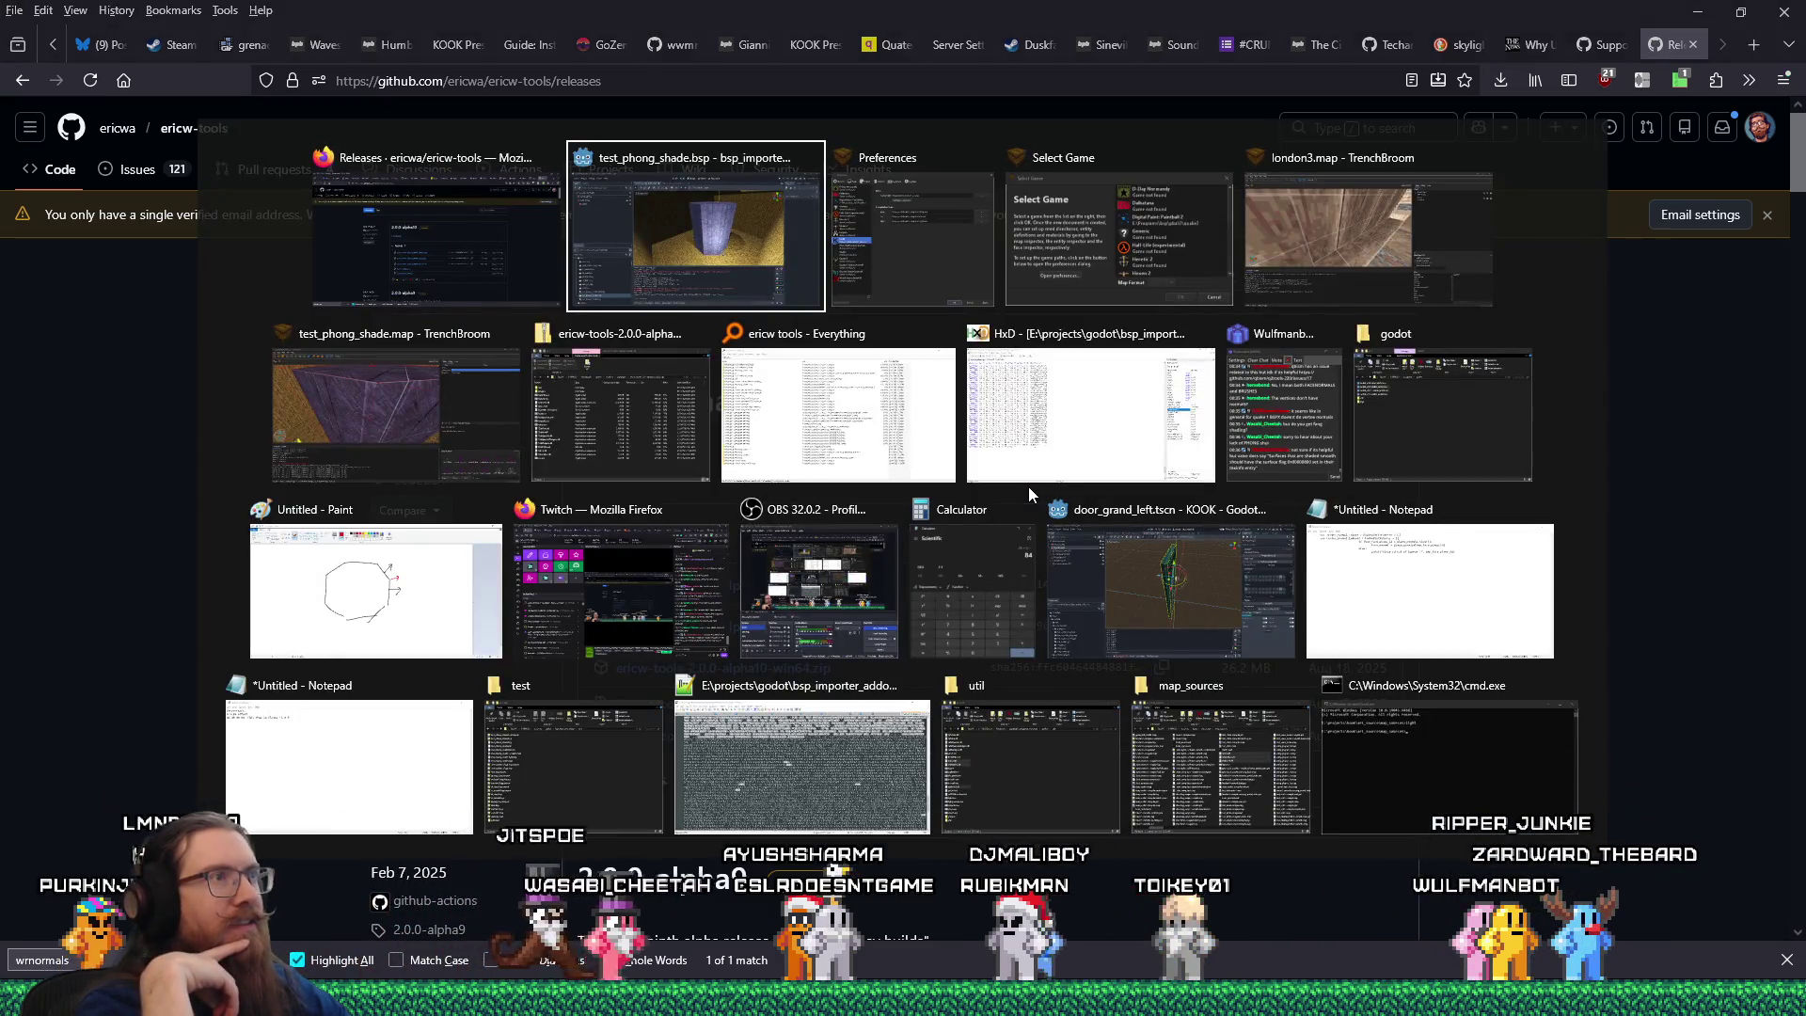
key("alt+shift+Tab")
key("alt+Tab")
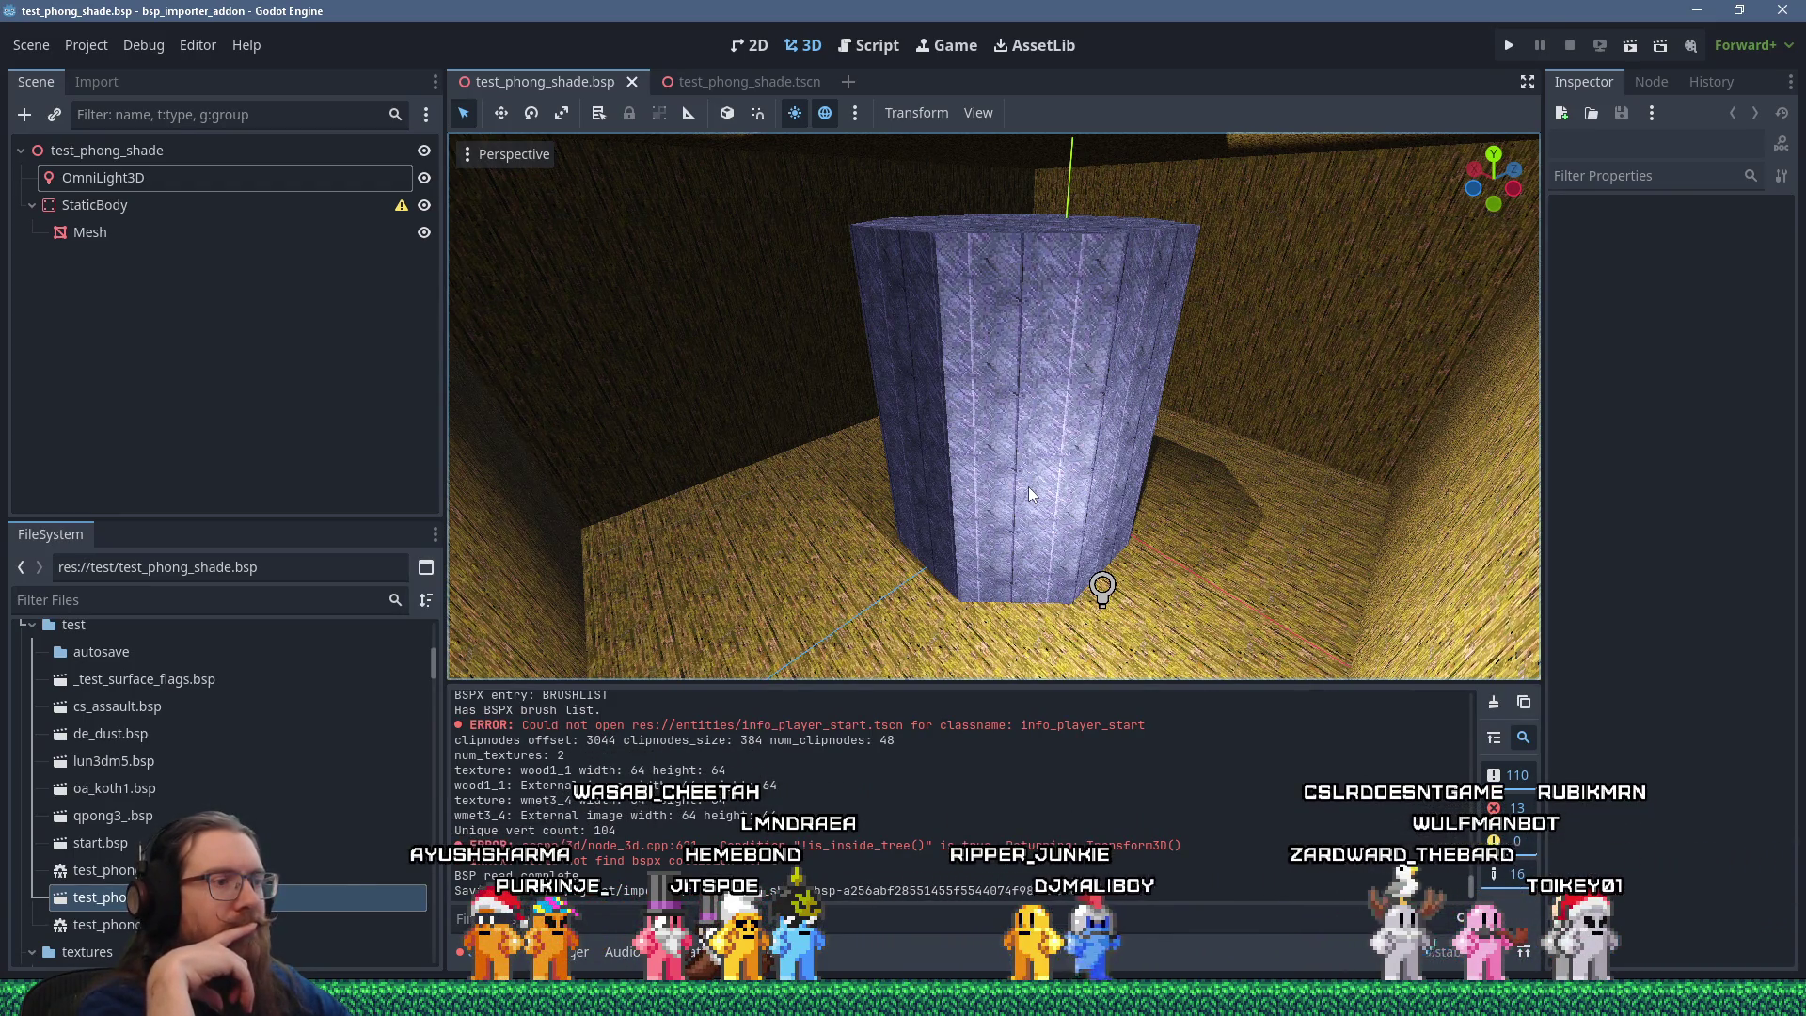
Bring the Firefox ericw-tools Releases tab back in front of Godot.
key("alt+Tab")
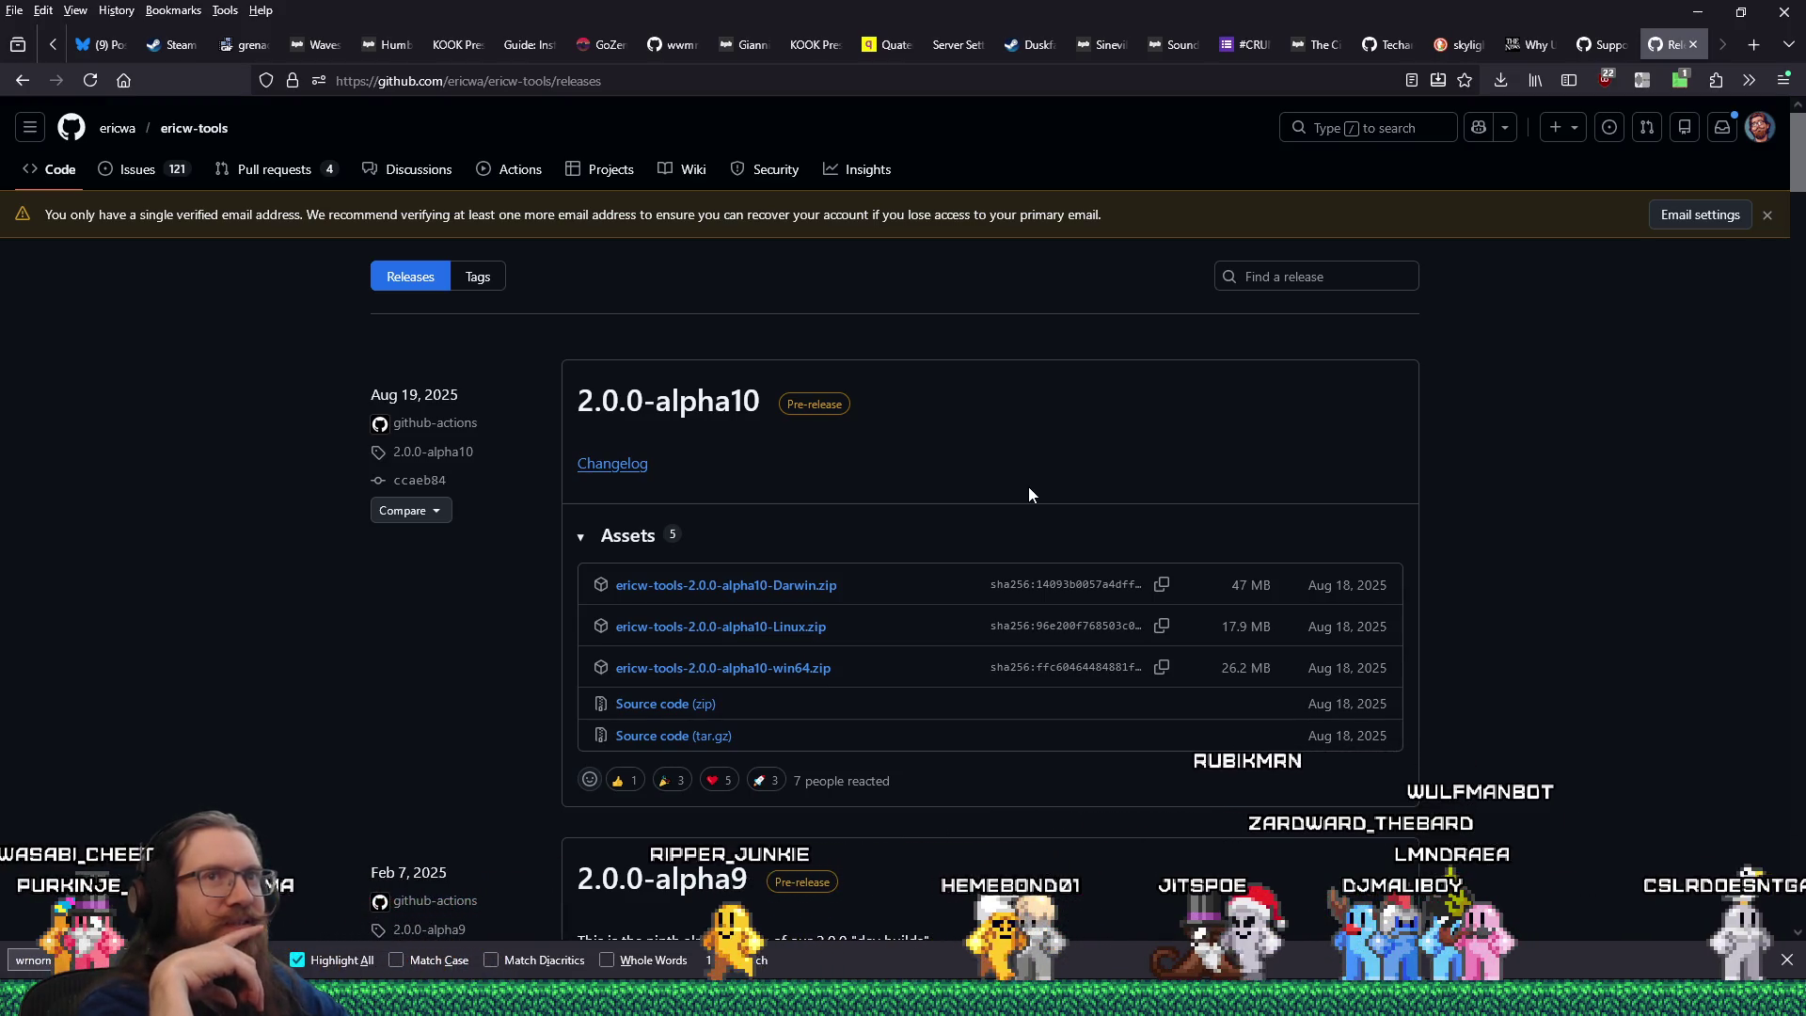
Scroll the ericw-tools repository file list and open light.cc from the light folder.
scroll("down", 3)
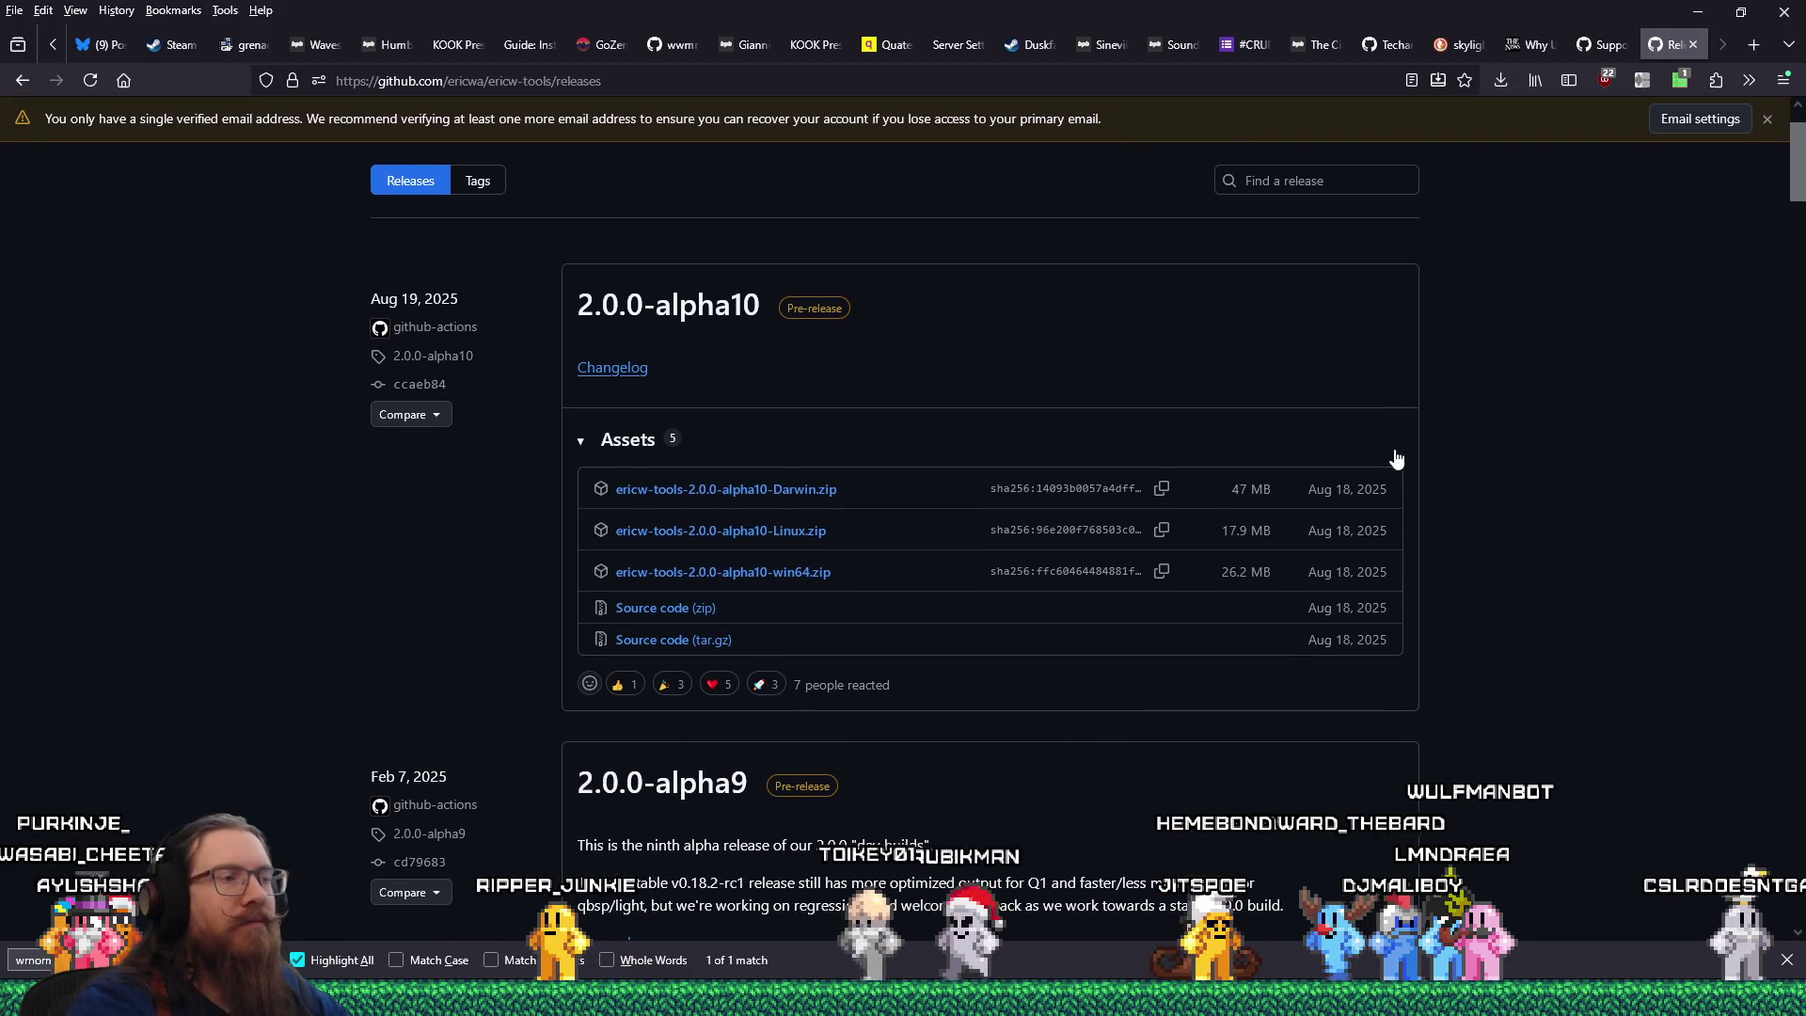
scroll("down", 3)
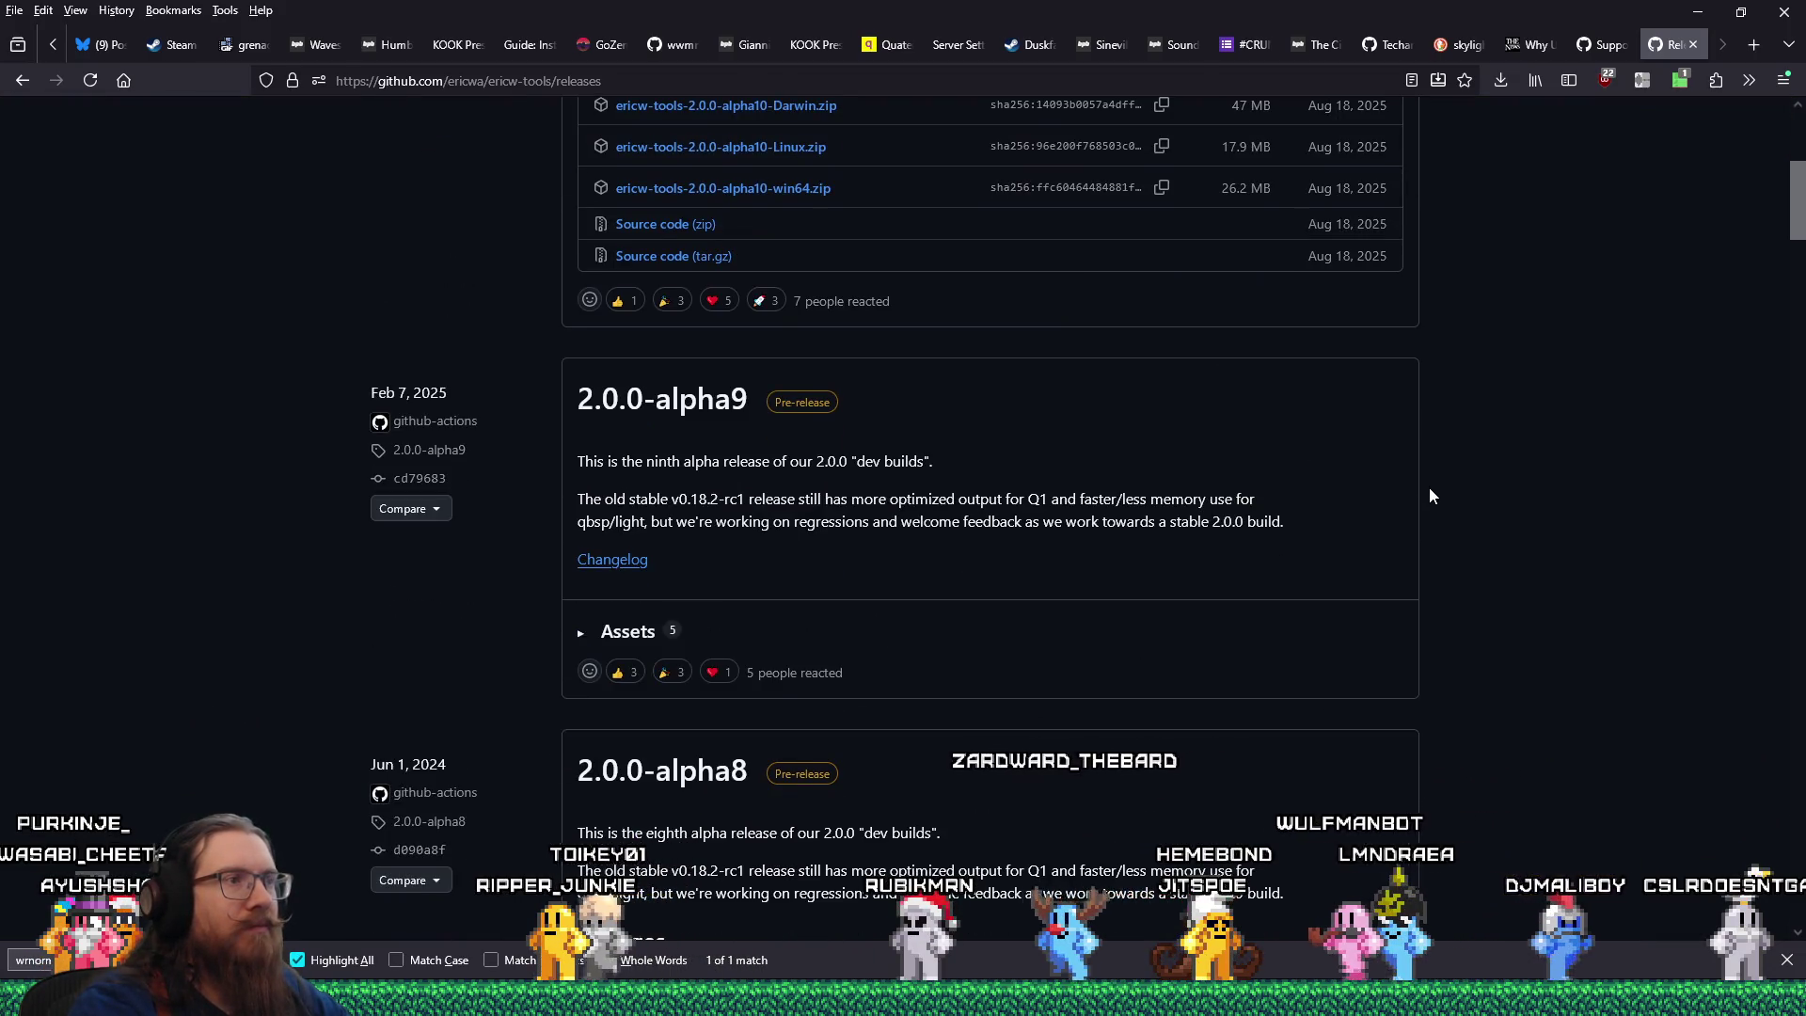
scroll("up", 3)
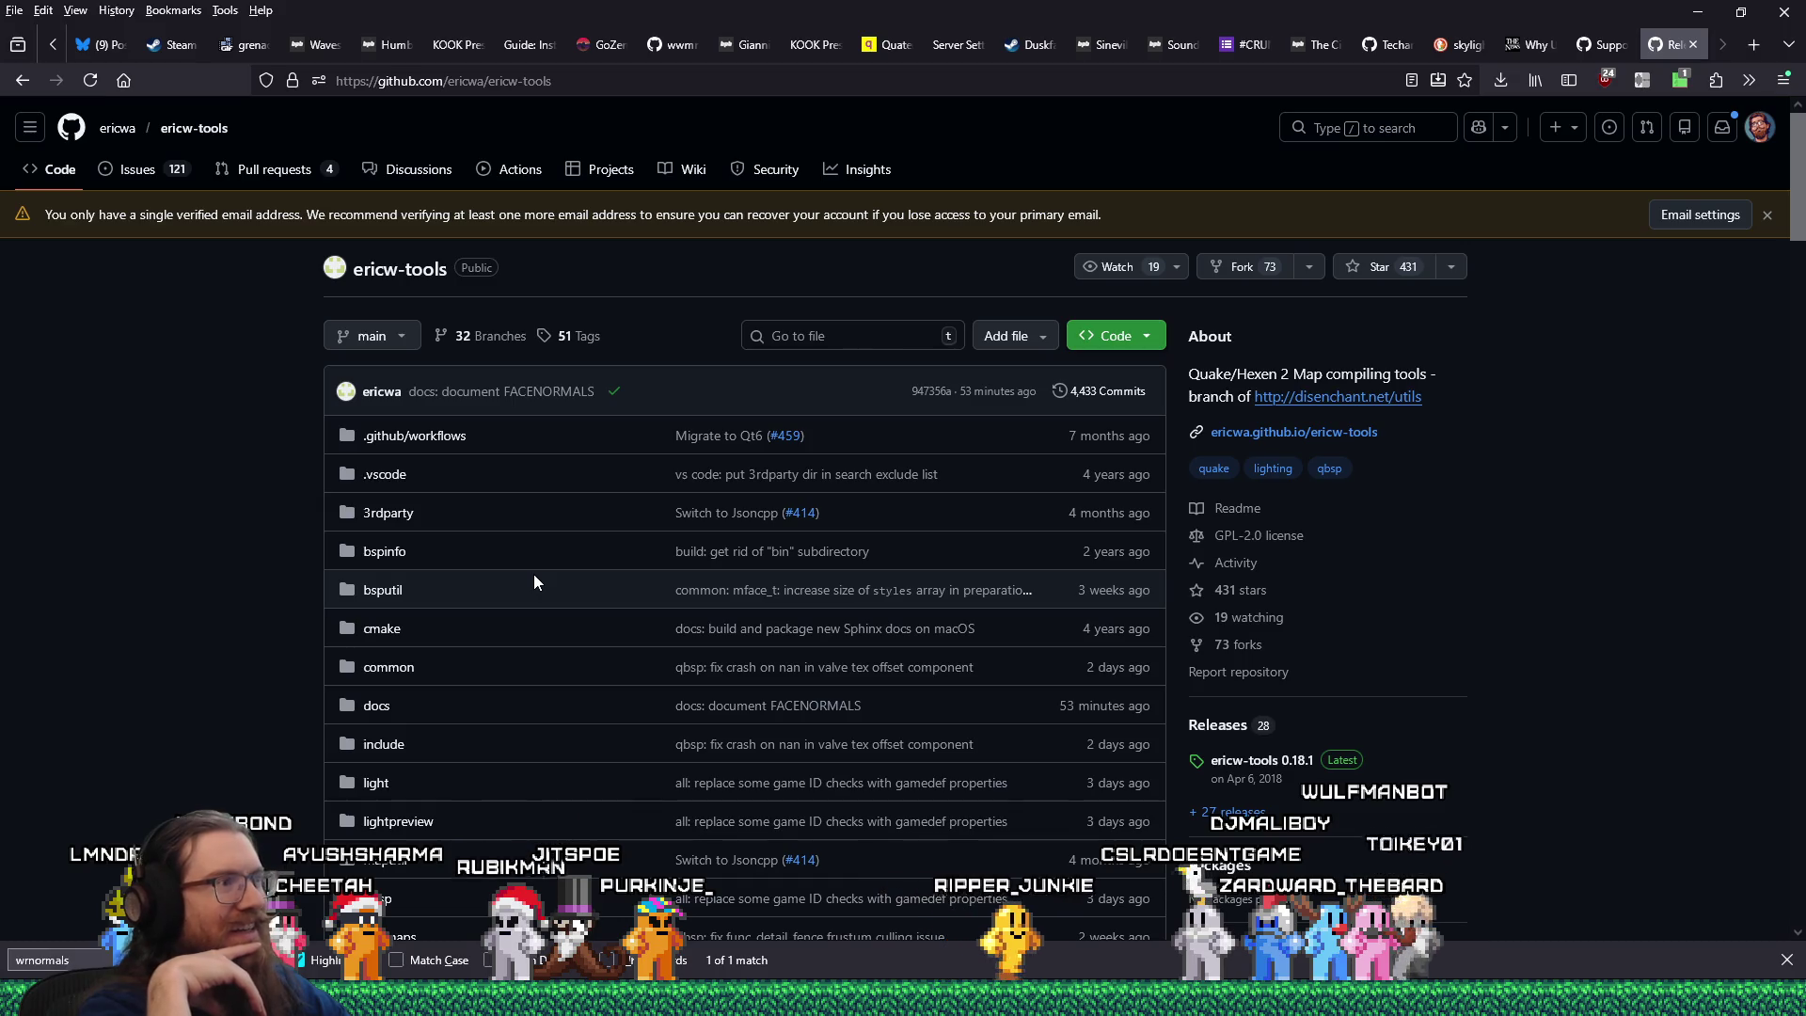
scroll("down", 3)
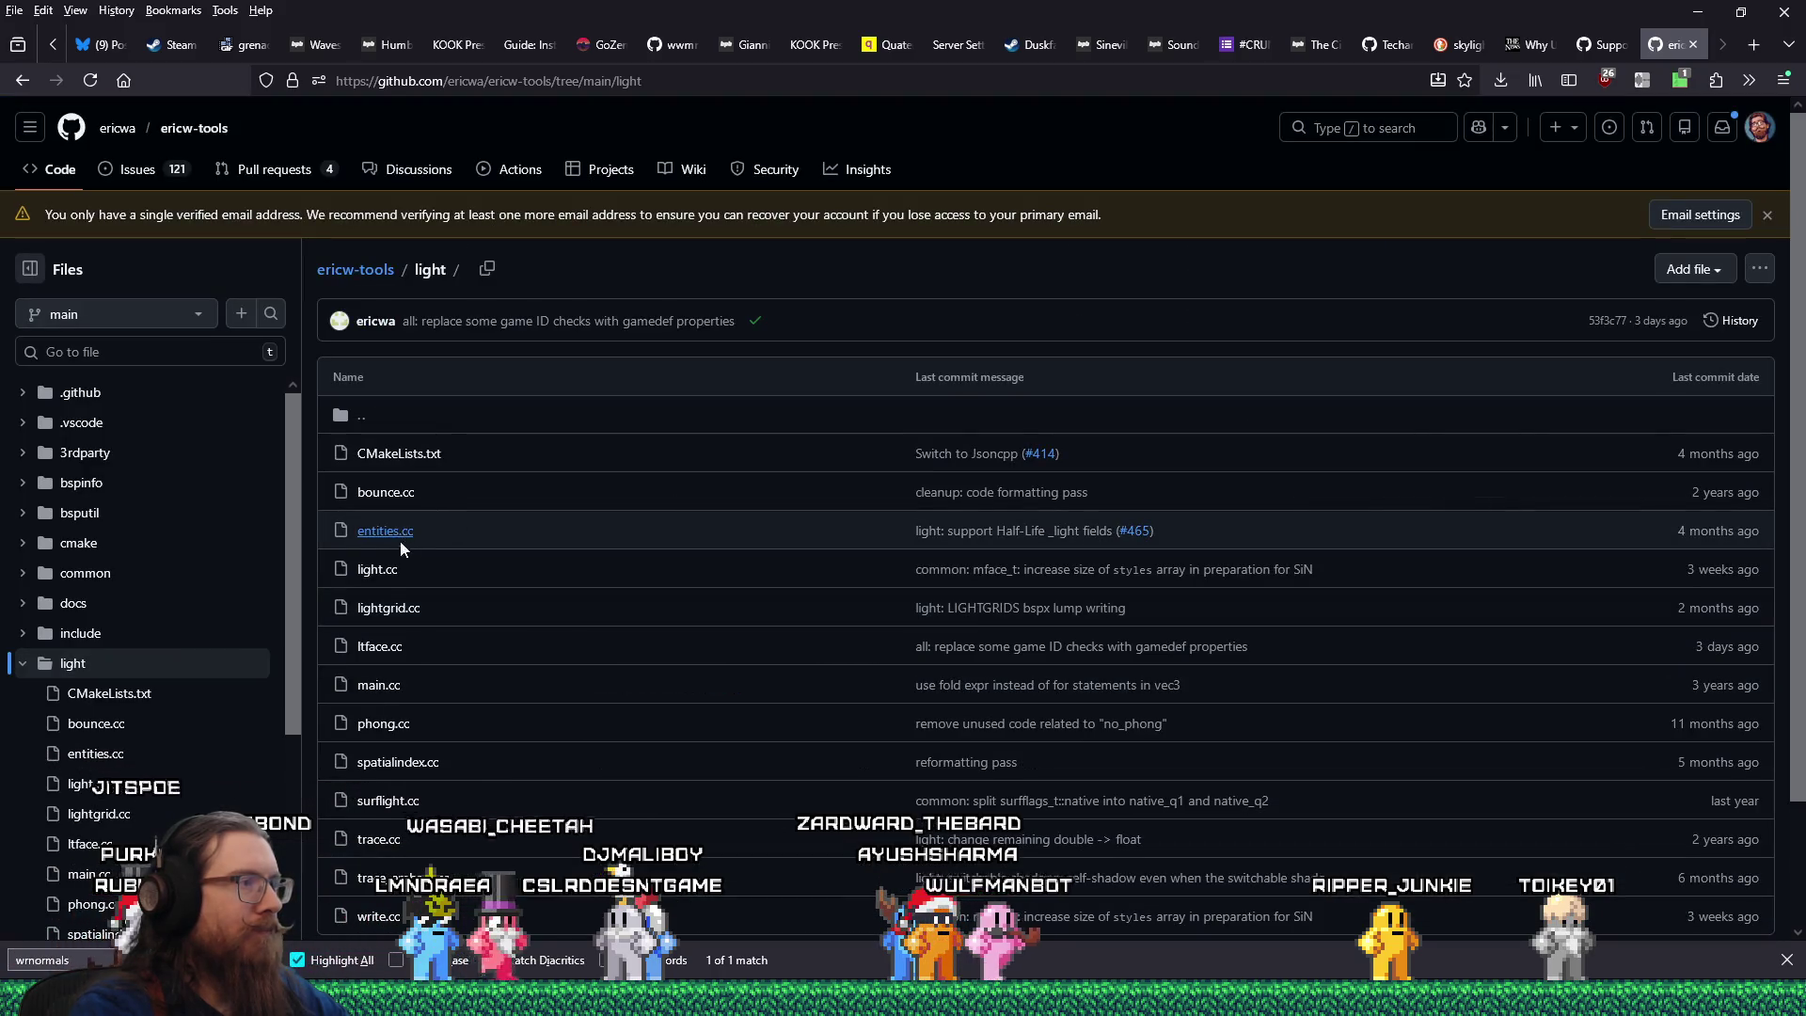
left_click(378, 580)
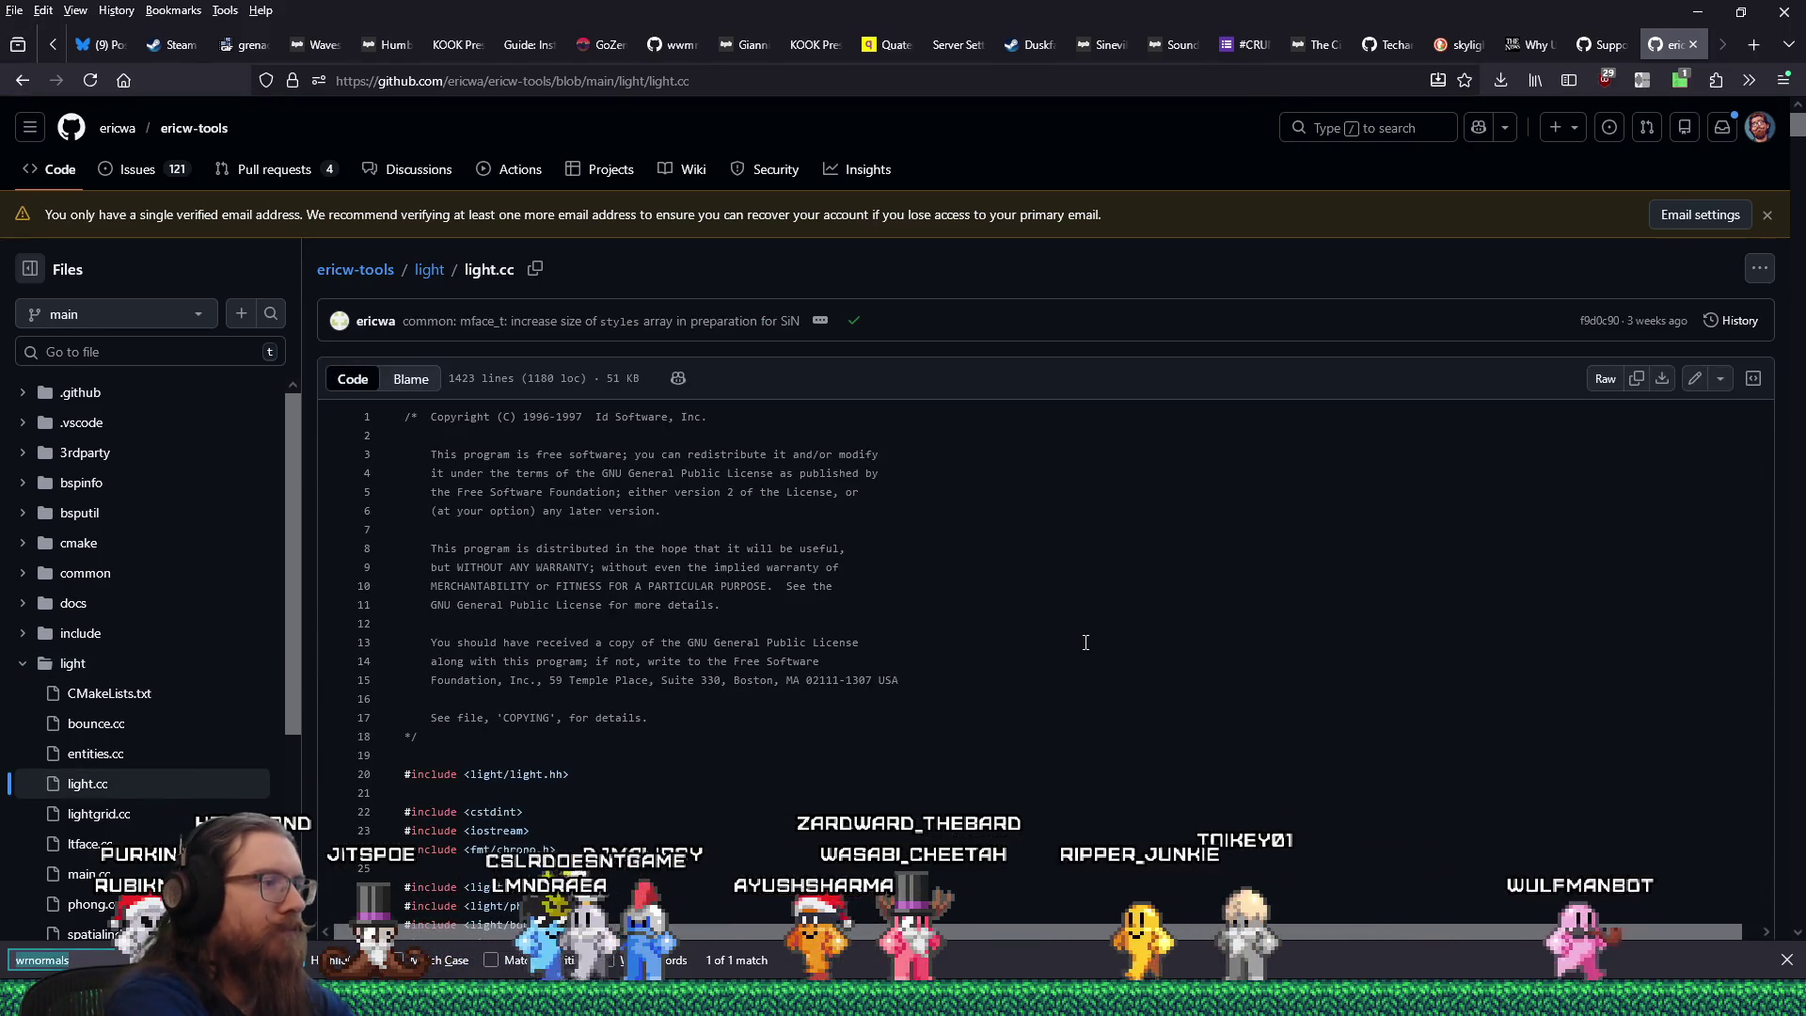
Search light.cc for 'write_normals', then refine to 'writenorma' to reach WriteNormals at line 1162.
key("BackSpace")
key("BackSpace")
key("BackSpace")
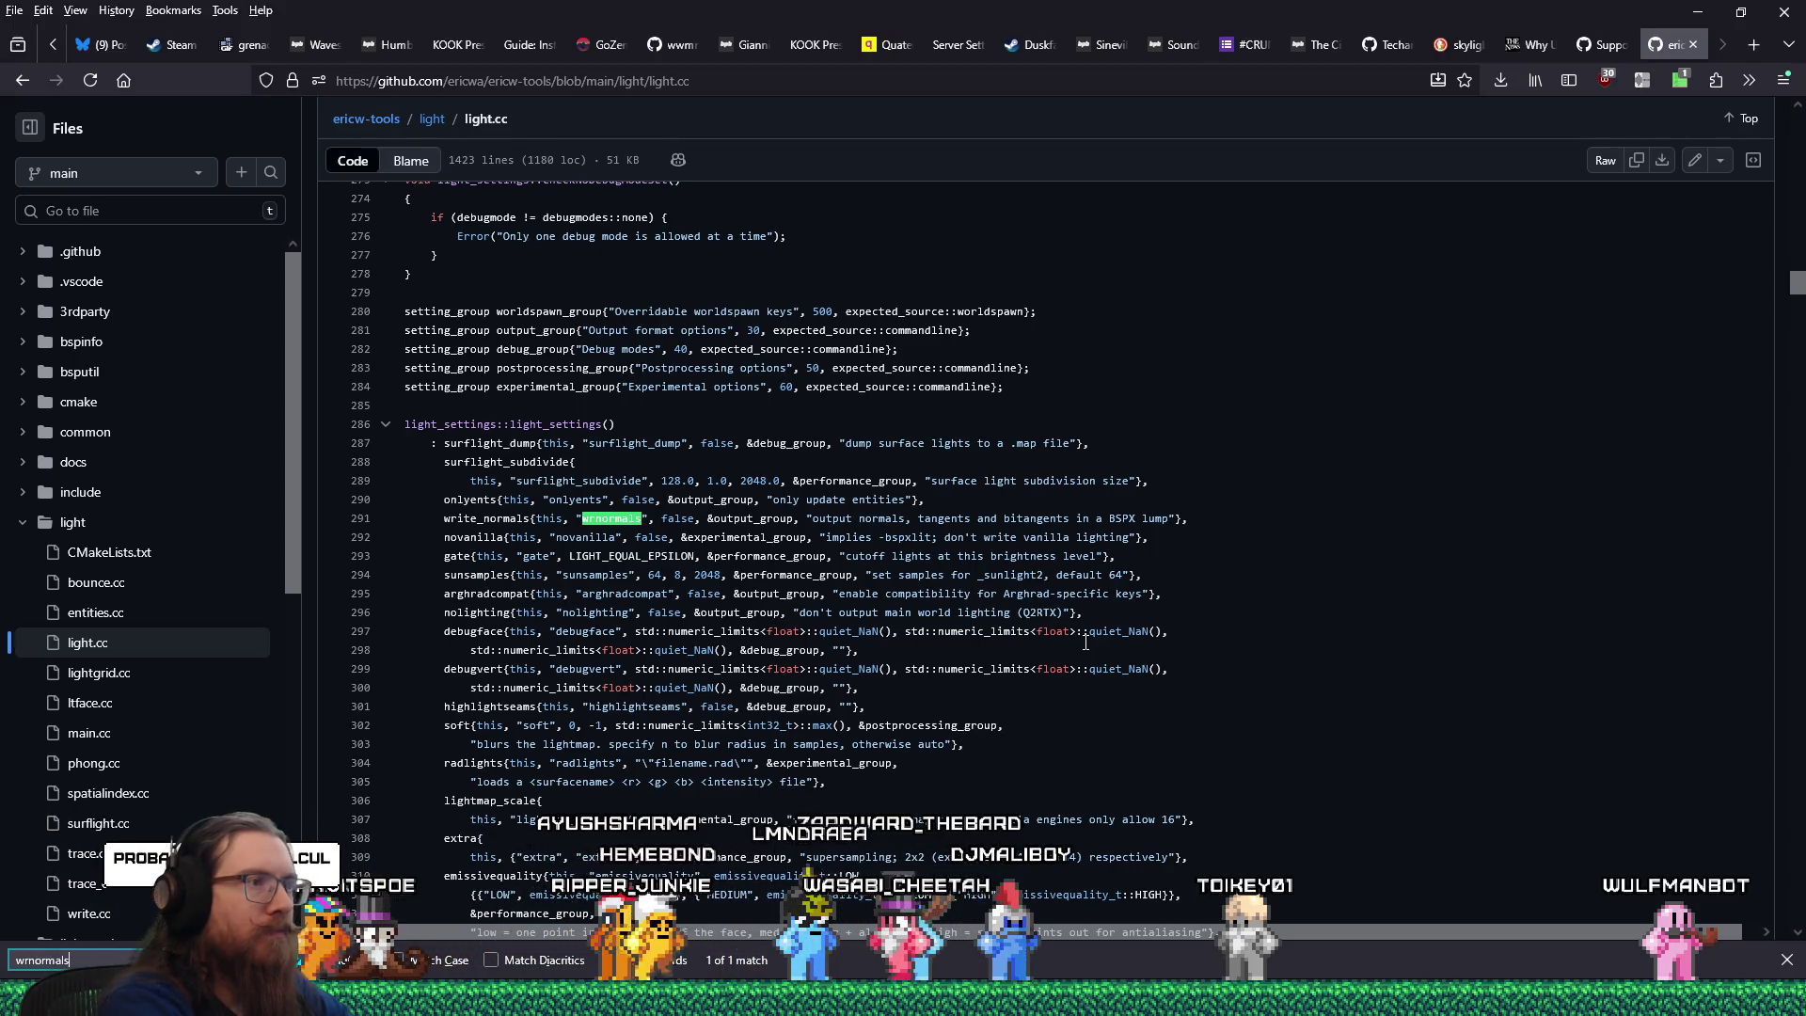
type("ite_norm")
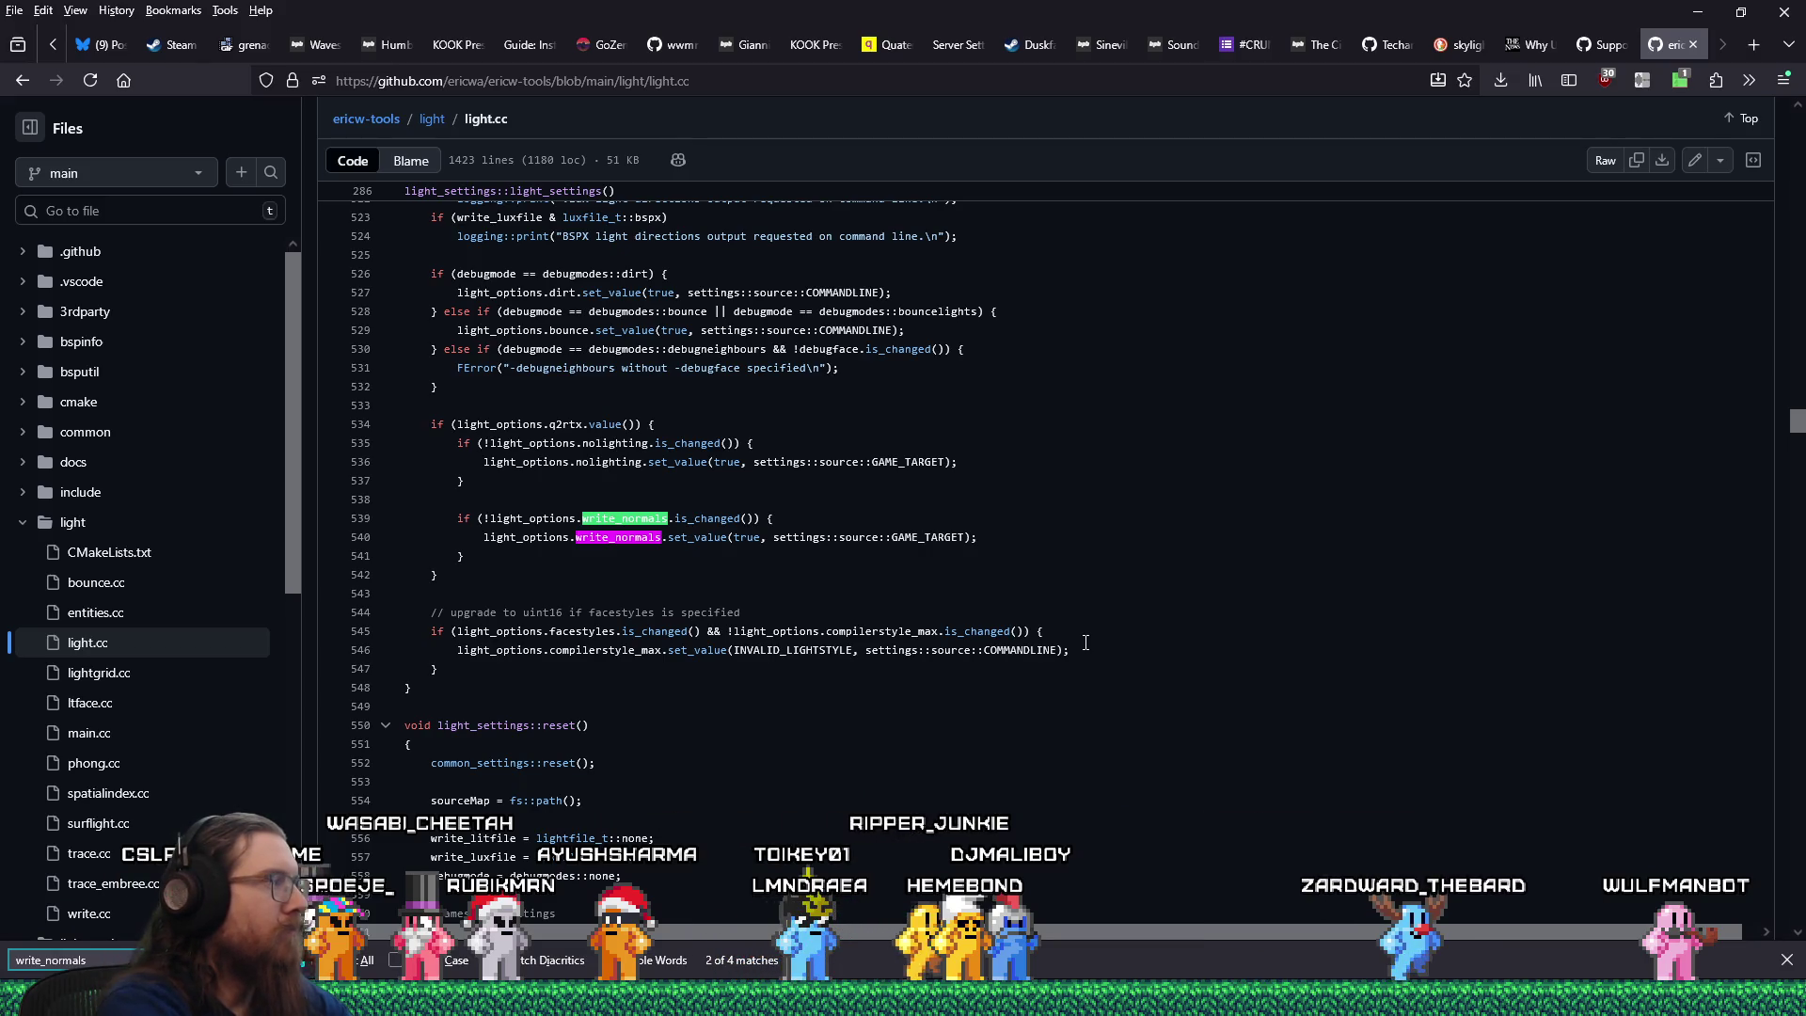
key("Return")
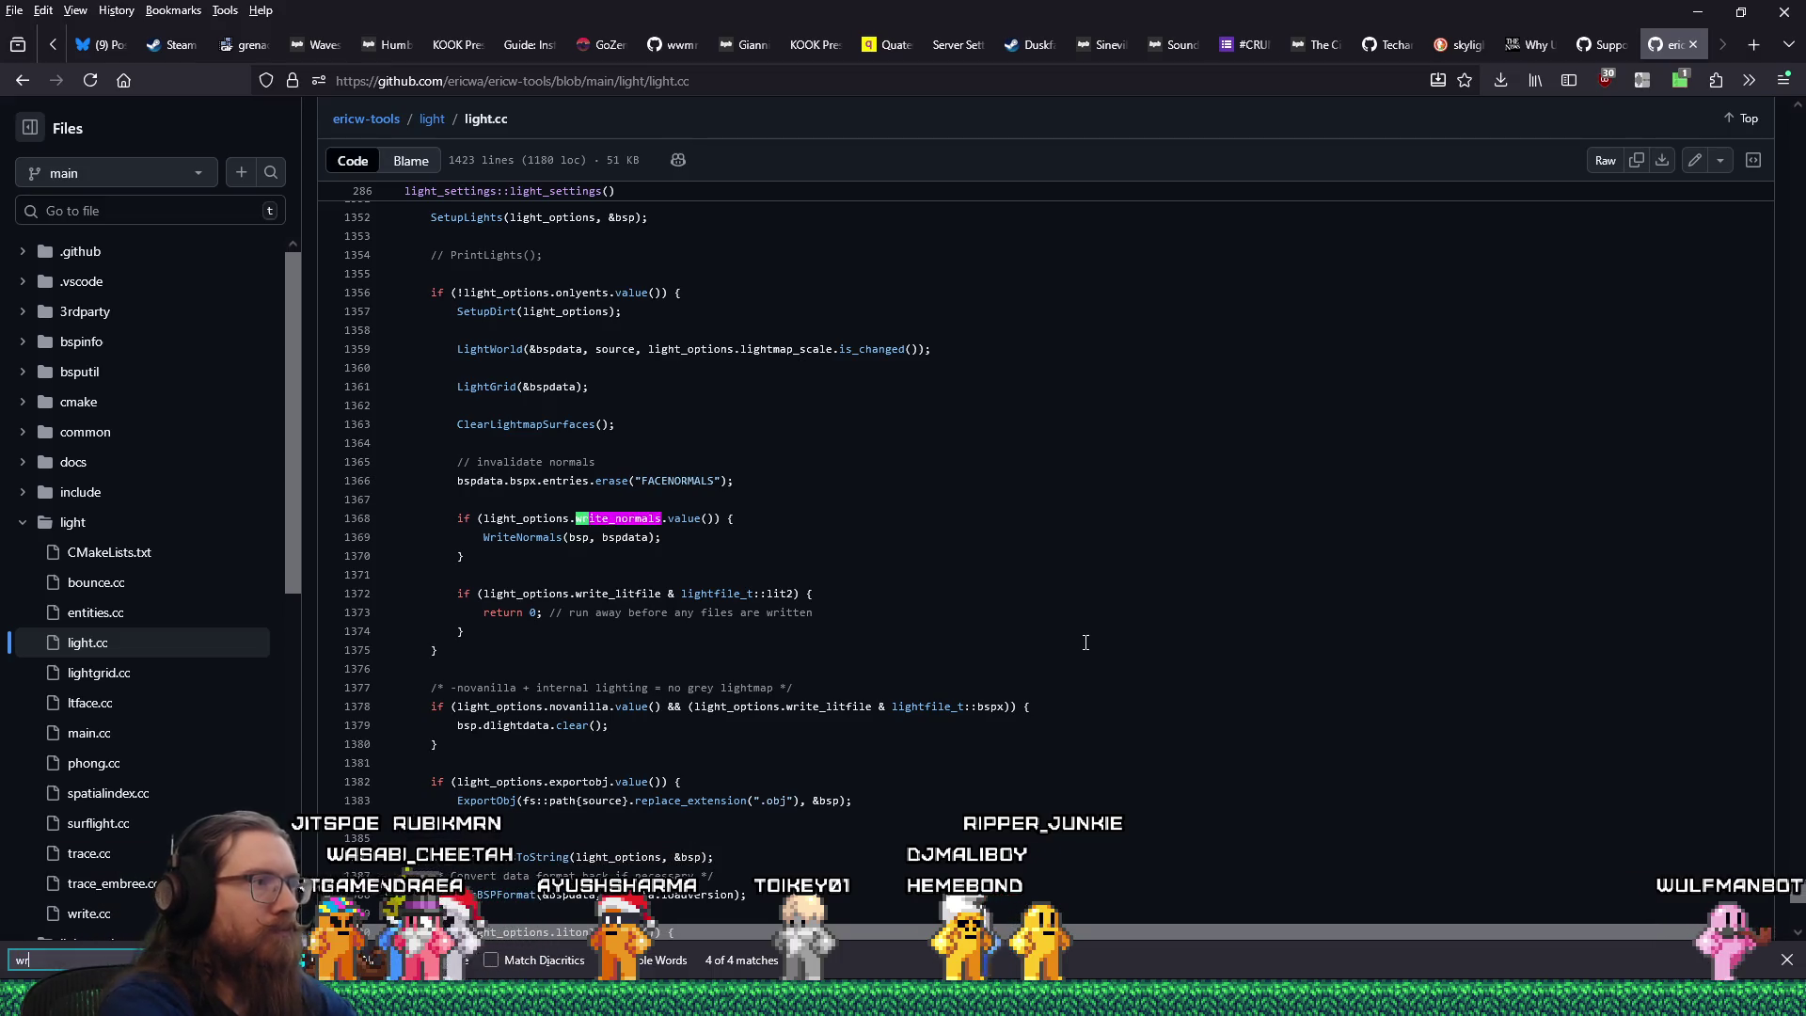
type("norma")
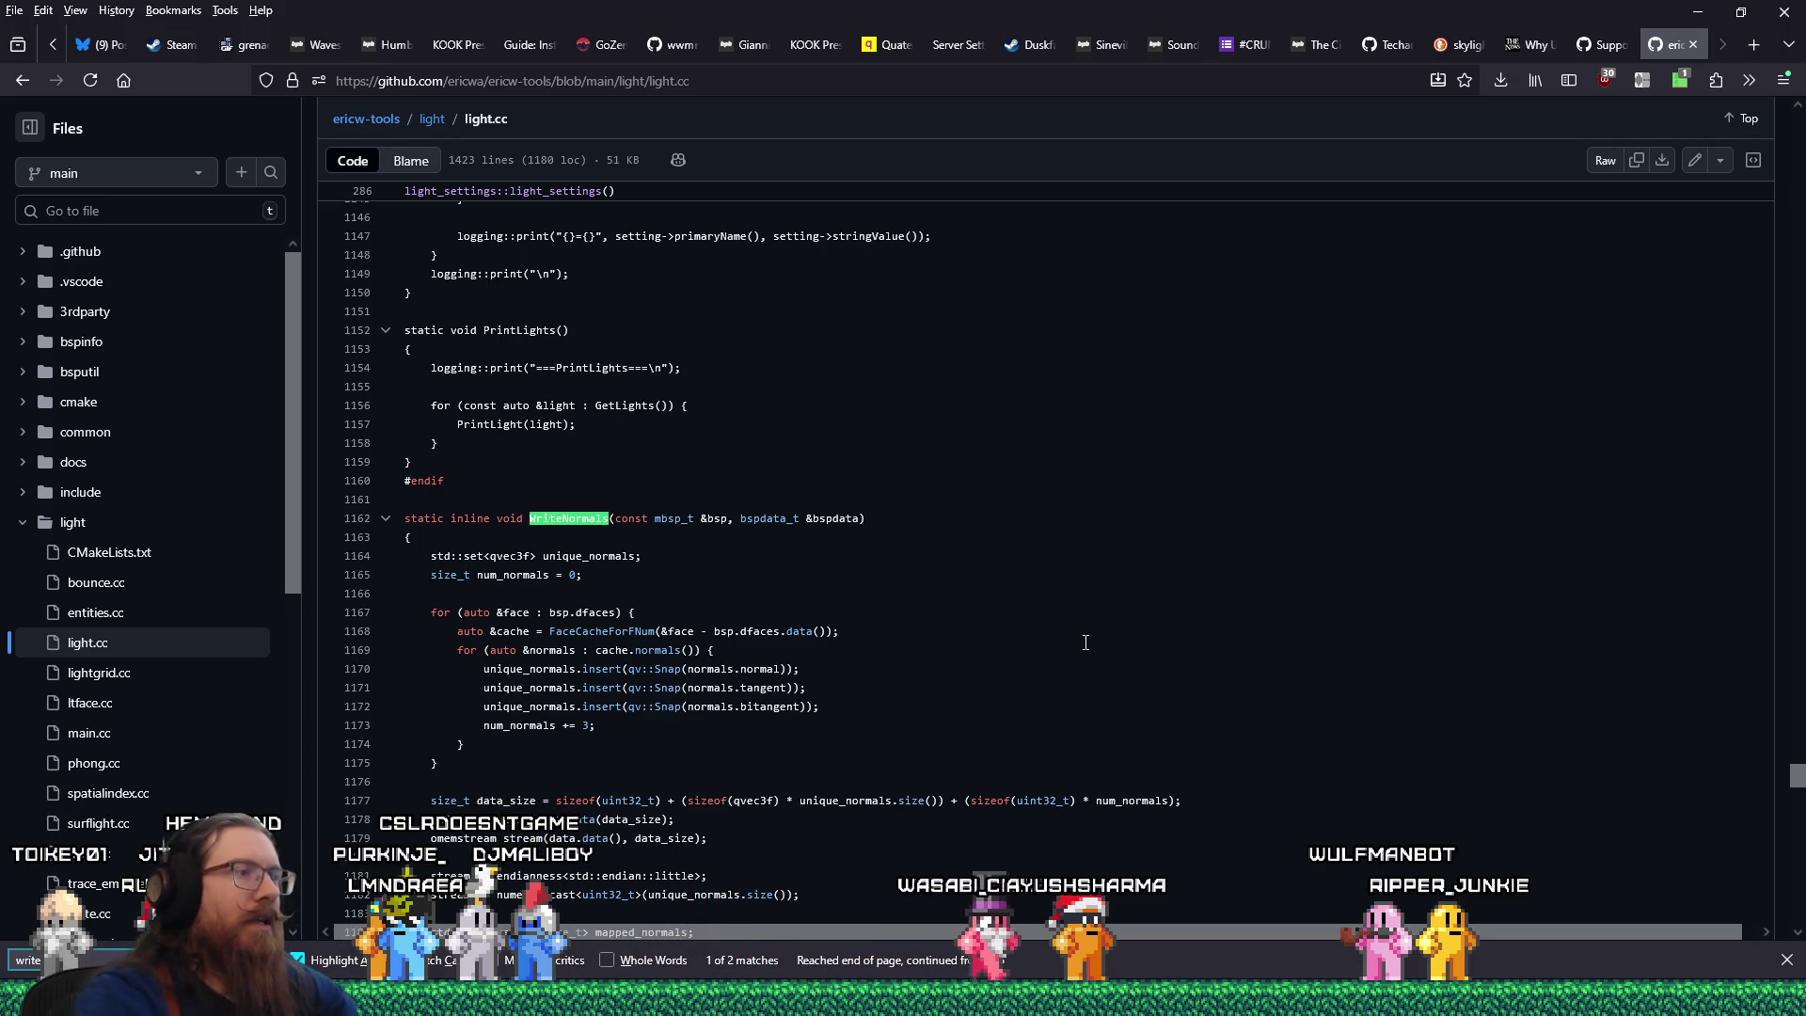
scroll("down", 3)
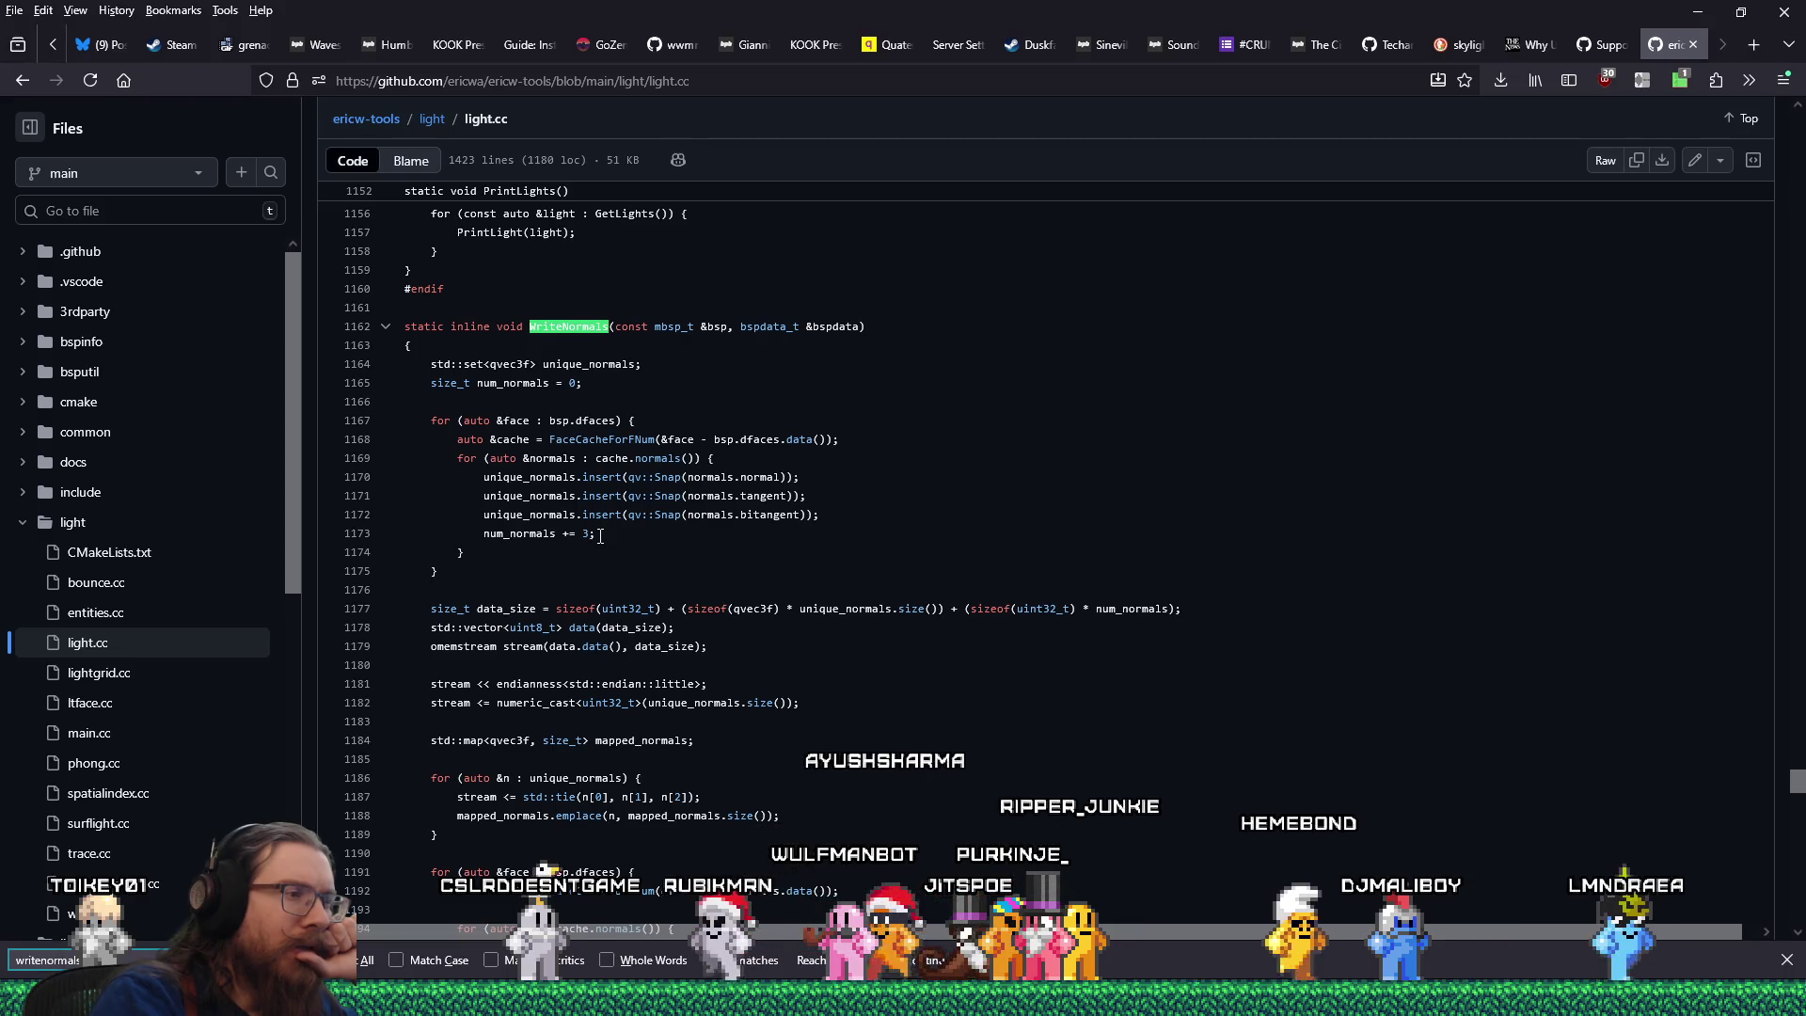
scroll("down", 3)
scroll("down", 3)
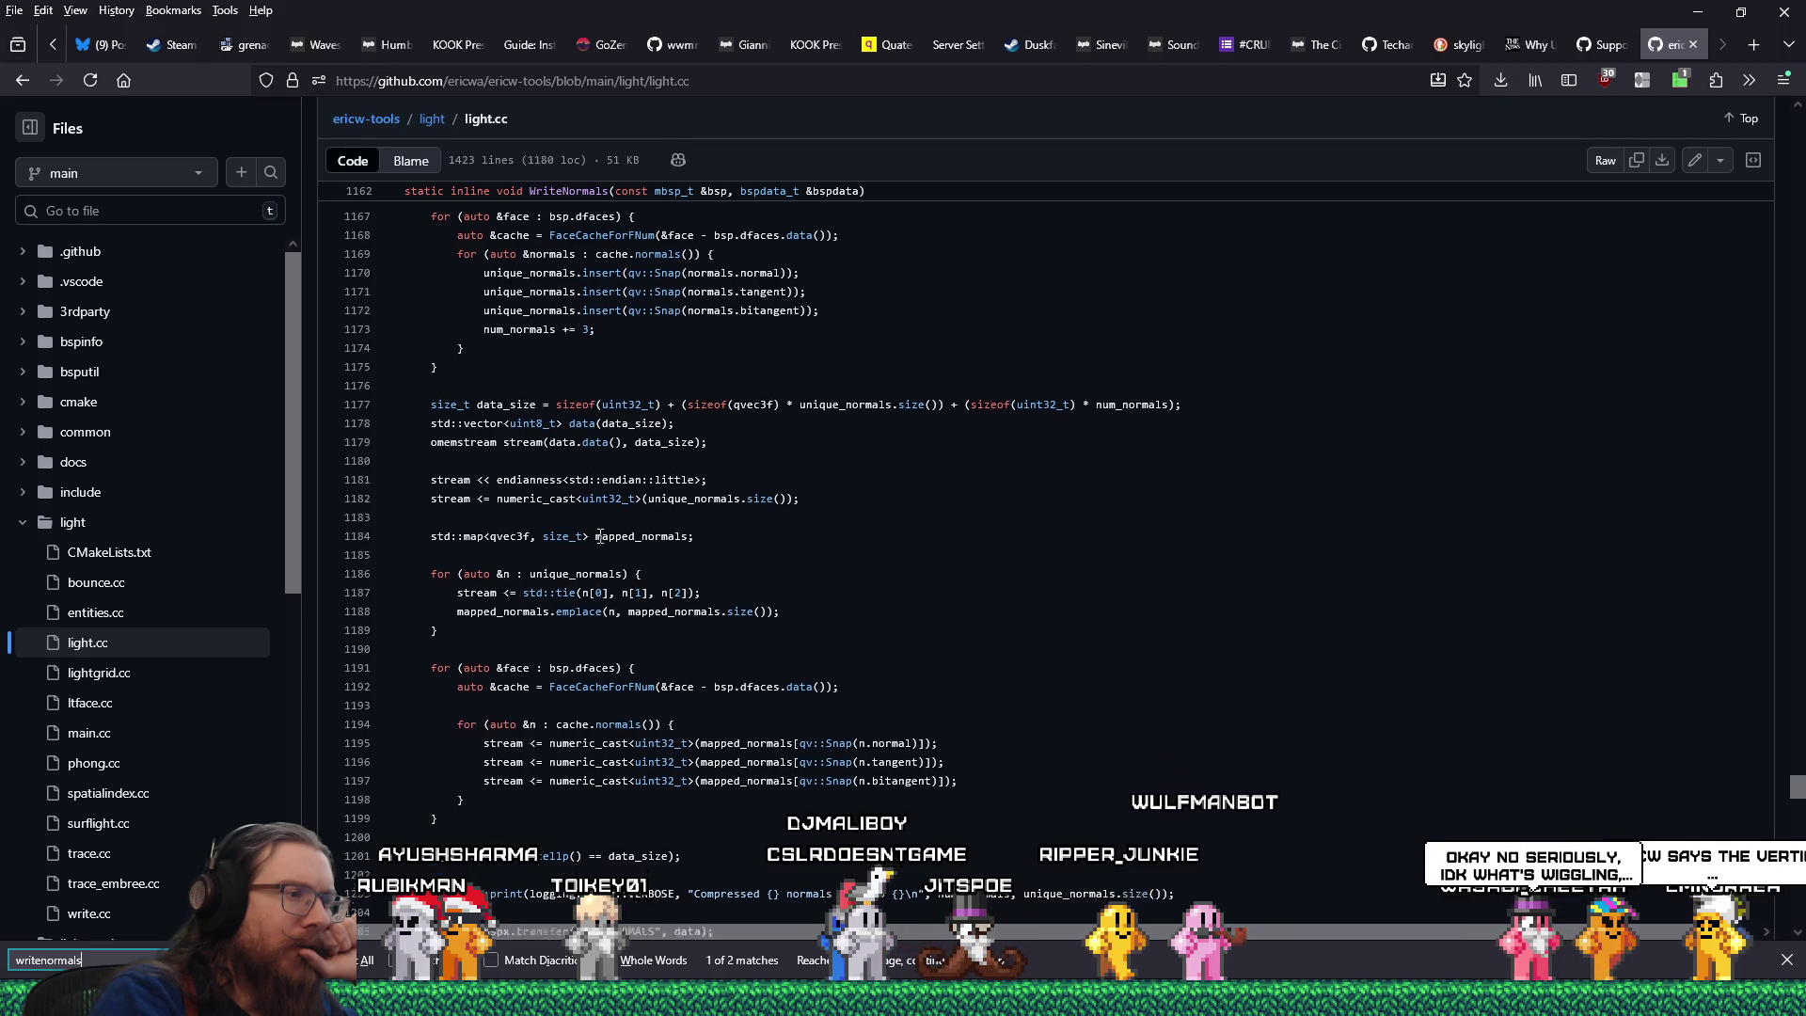
scroll("down", 3)
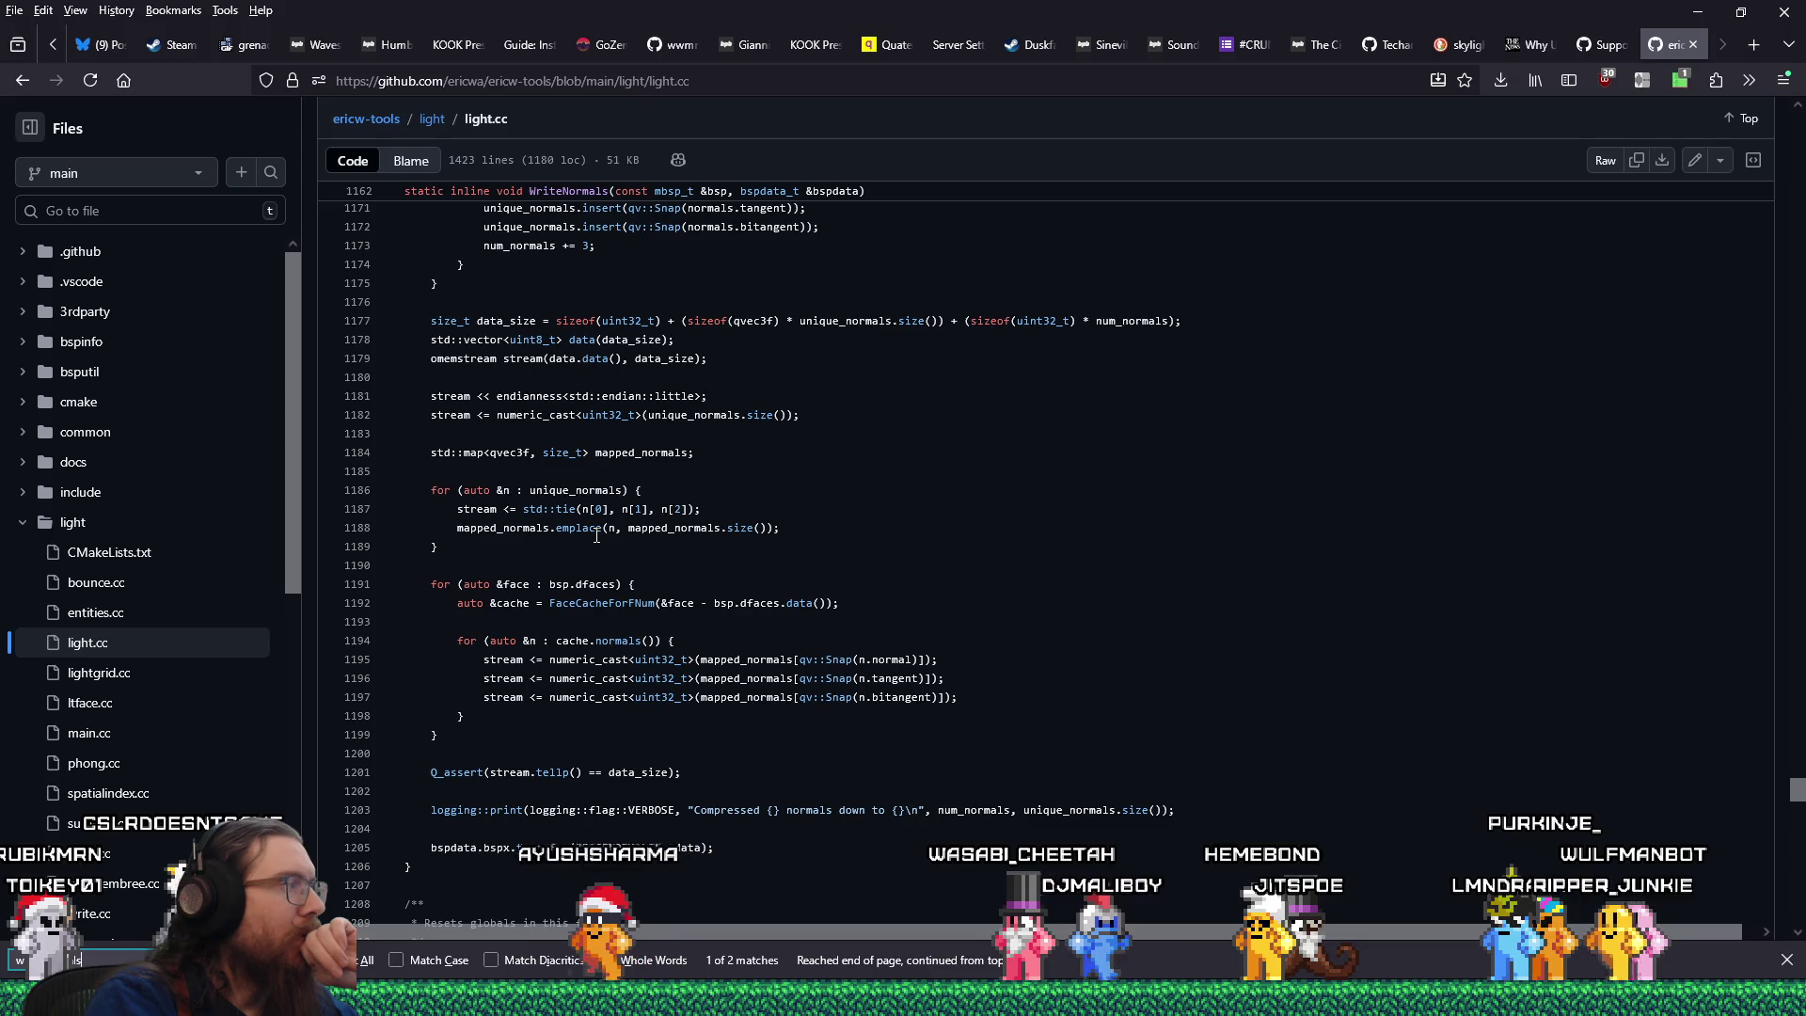
scroll("up", 3)
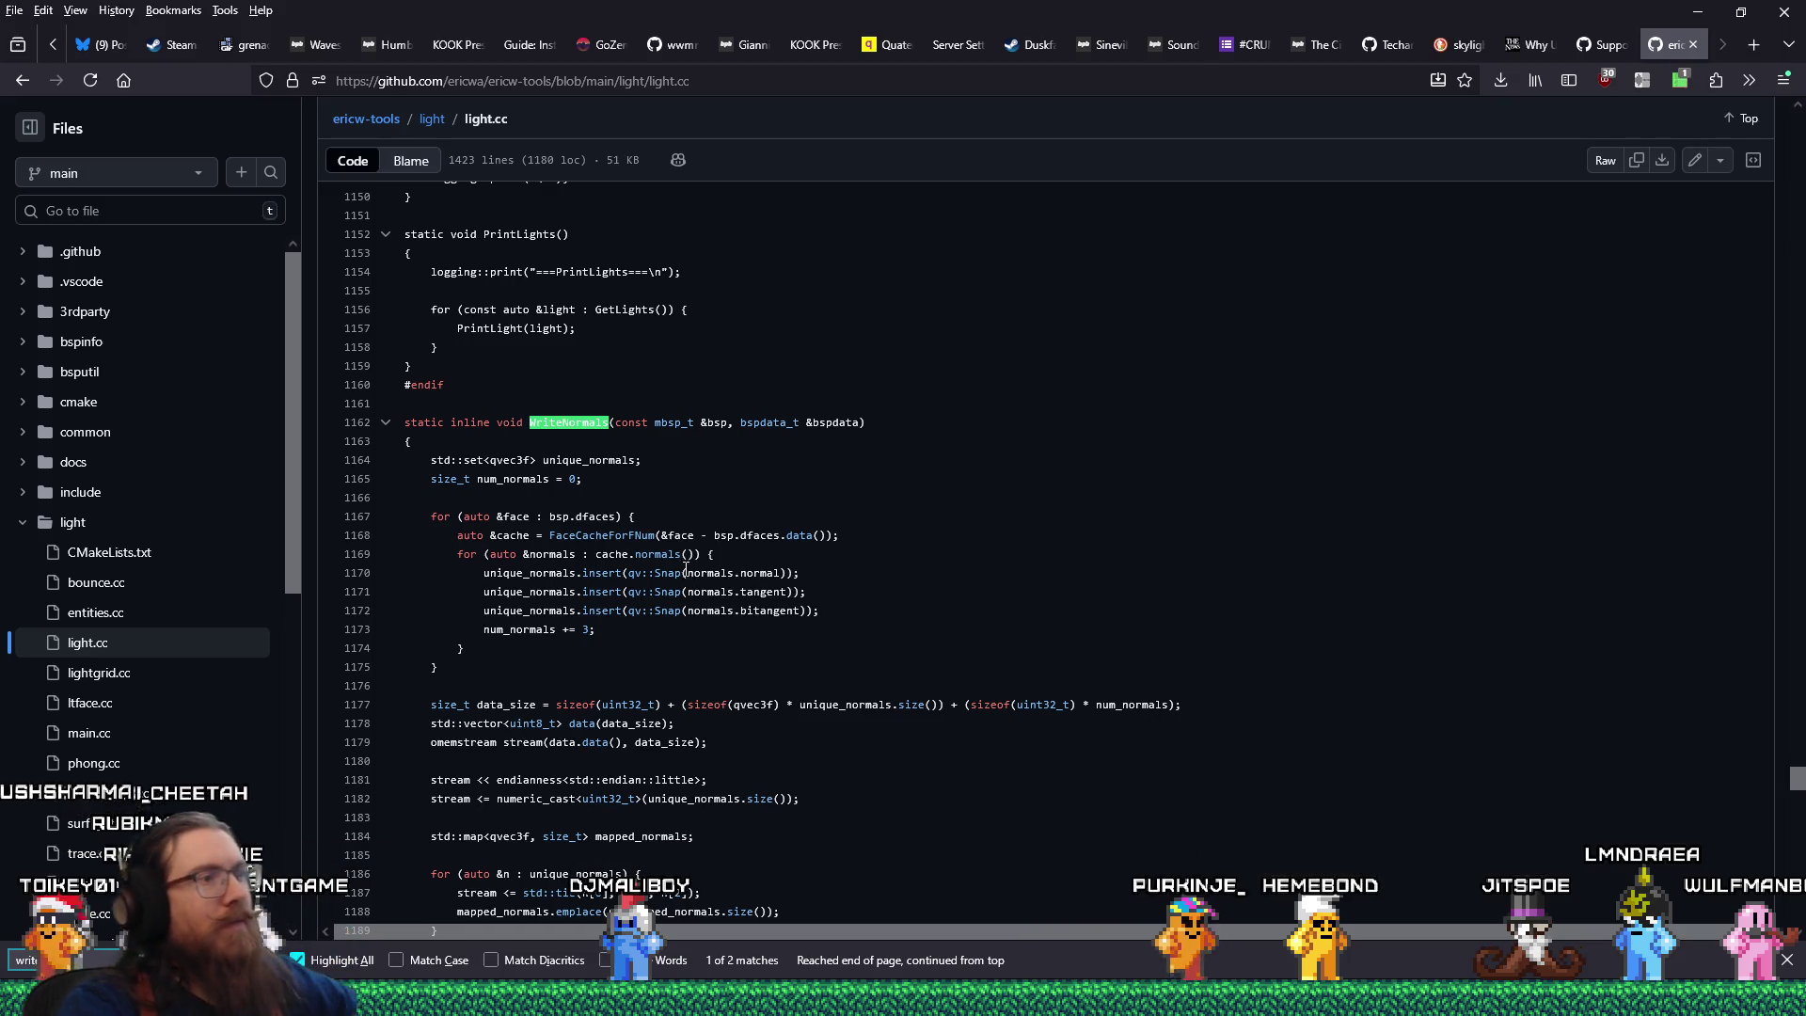
key("alt+Tab")
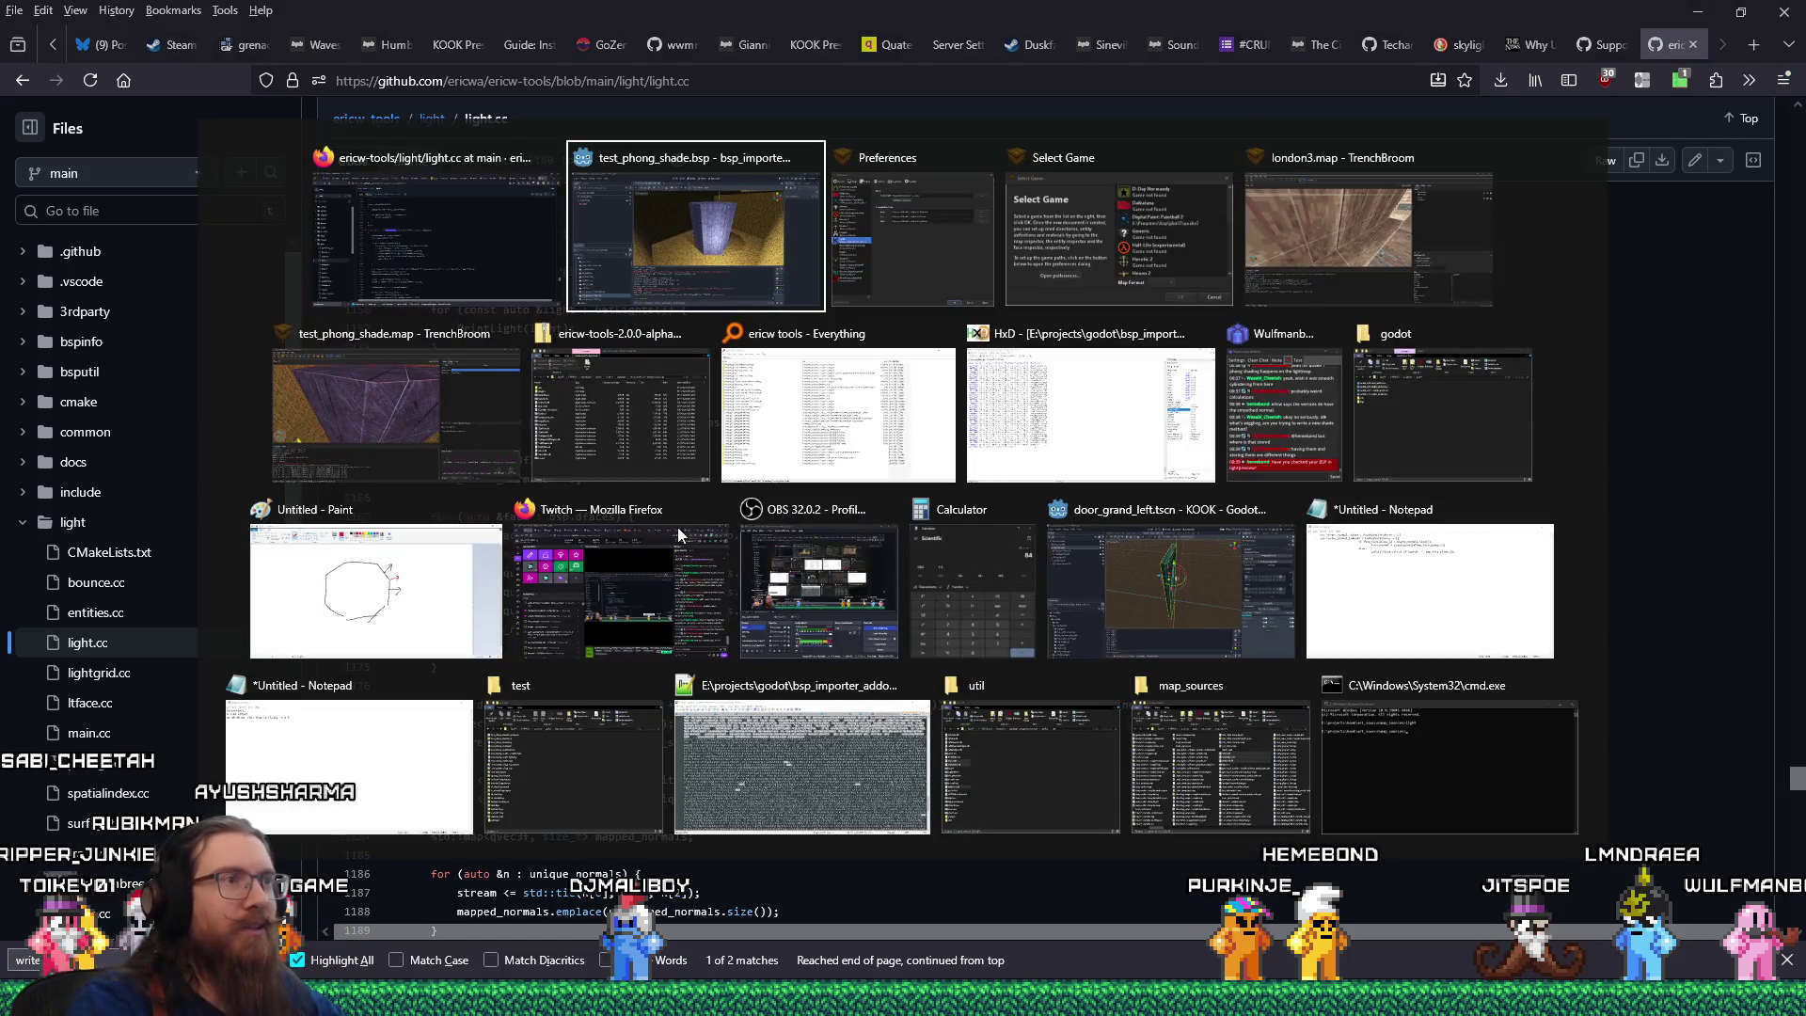
Glance at test_phong_shade.bsp's hex dump, then orbit Godot's viewport above and around the octagonal pillar.
left_click(1006, 432)
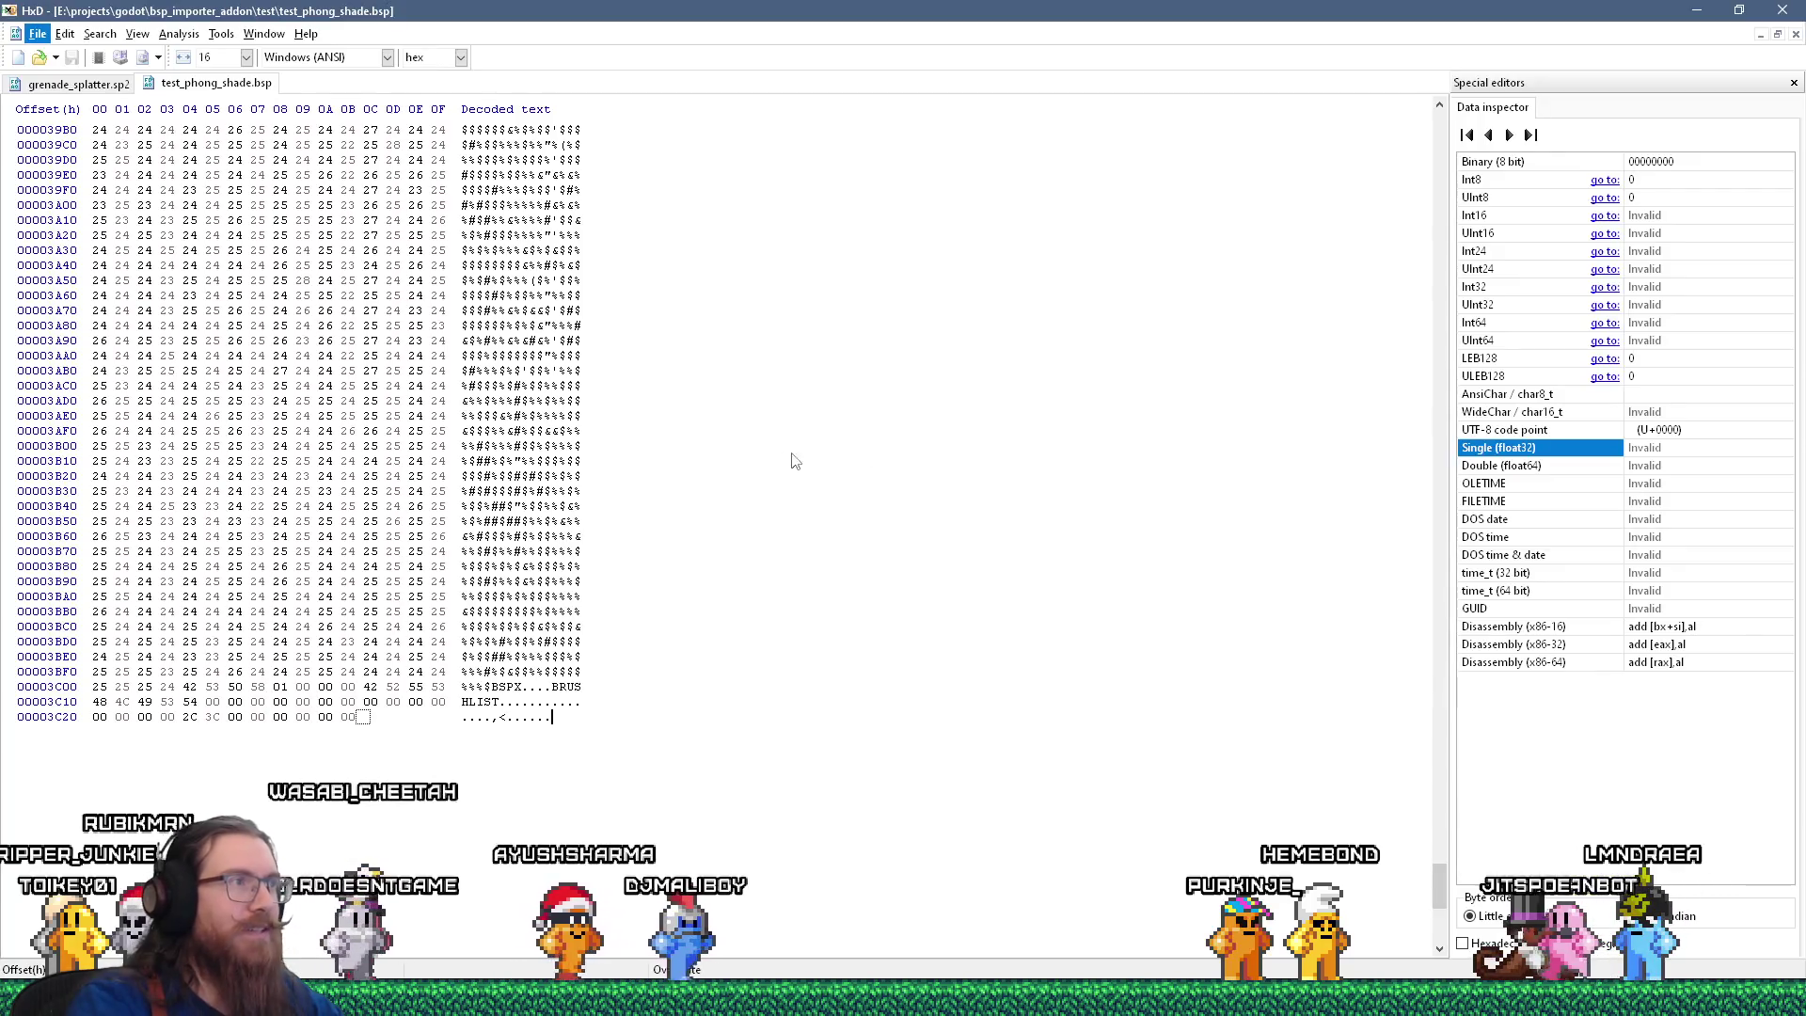
key("alt+Tab")
key("Tab")
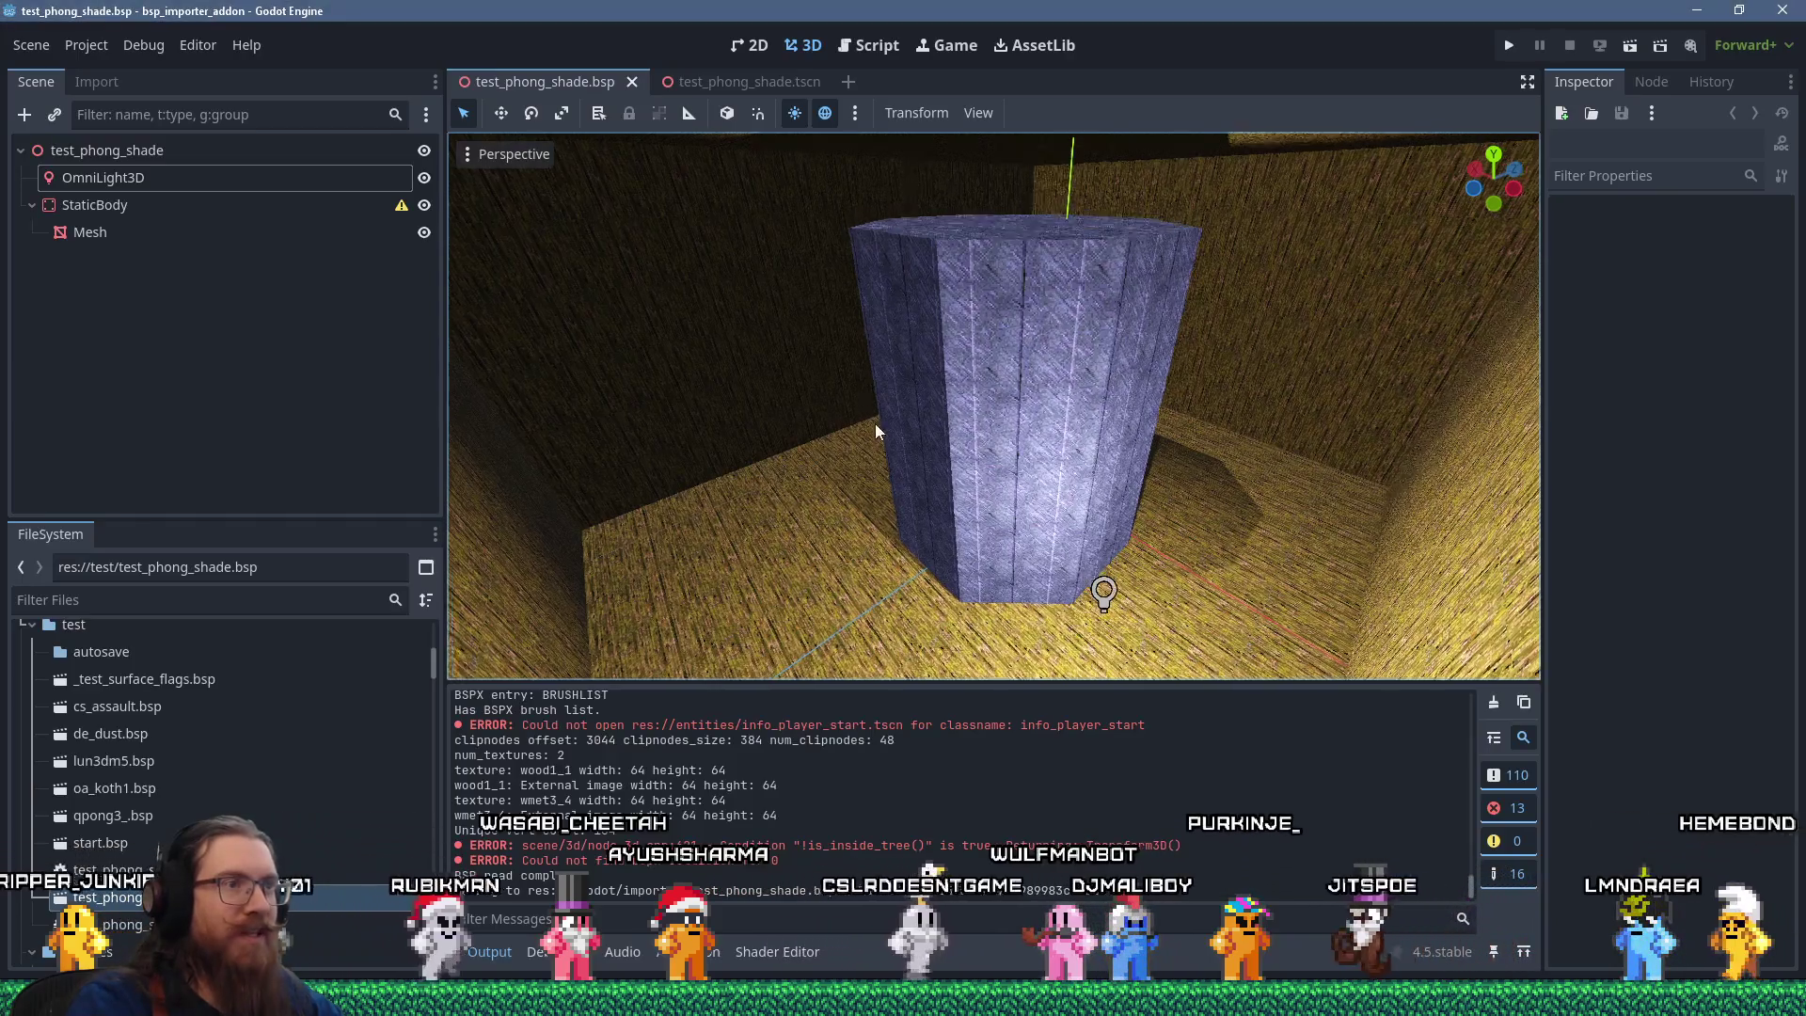
left_click_drag(872, 415, 954, 502)
left_click_drag(1117, 483, 1102, 517)
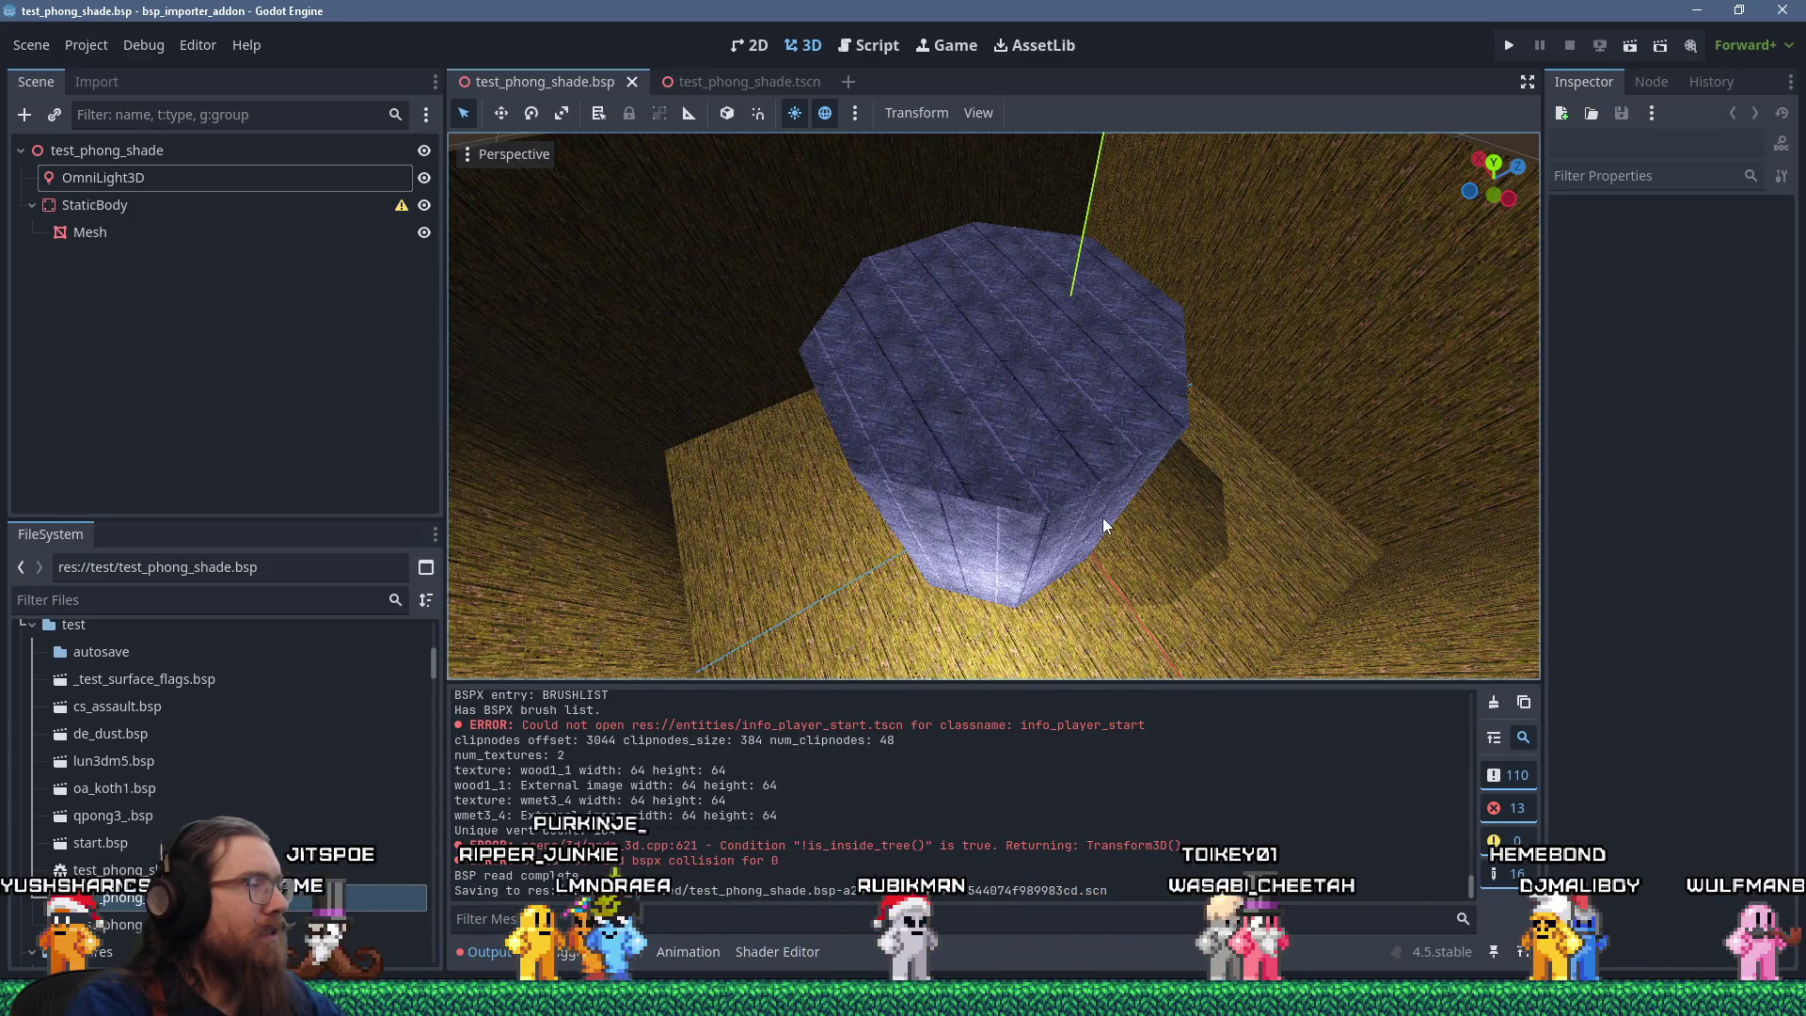
key("alt+Tab")
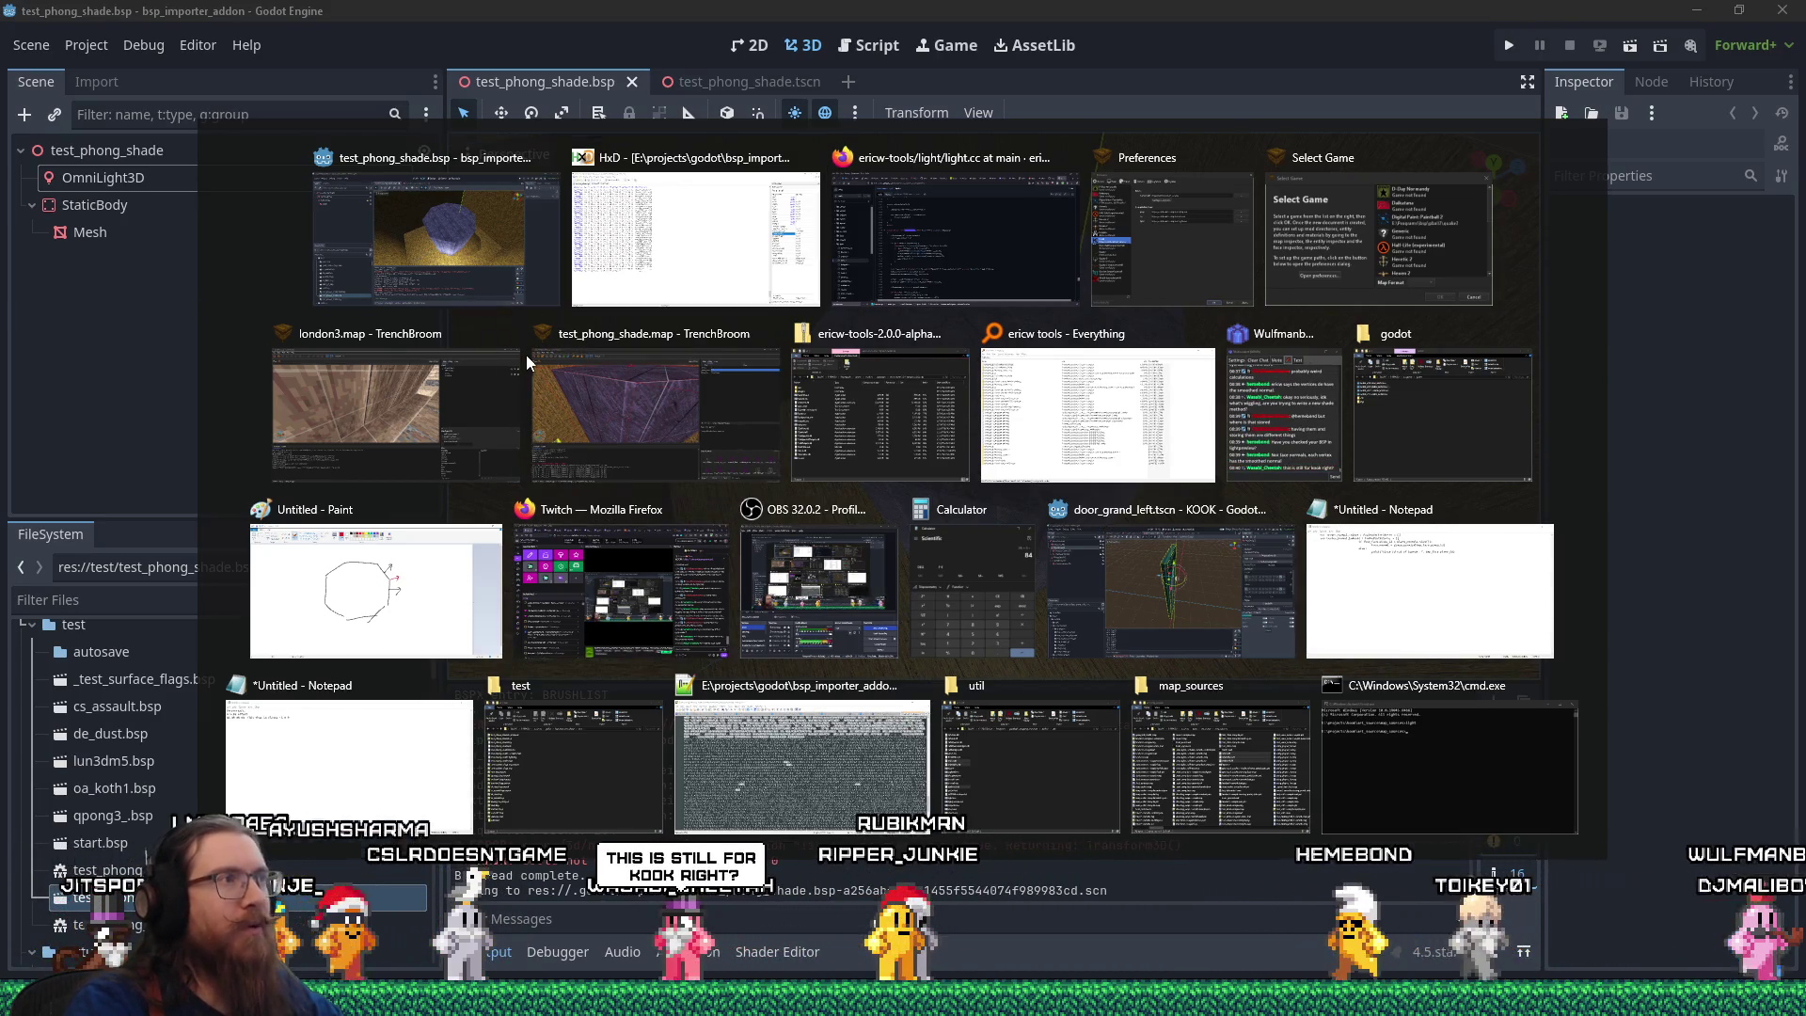
key("Escape")
left_click_drag(658, 448, 725, 380)
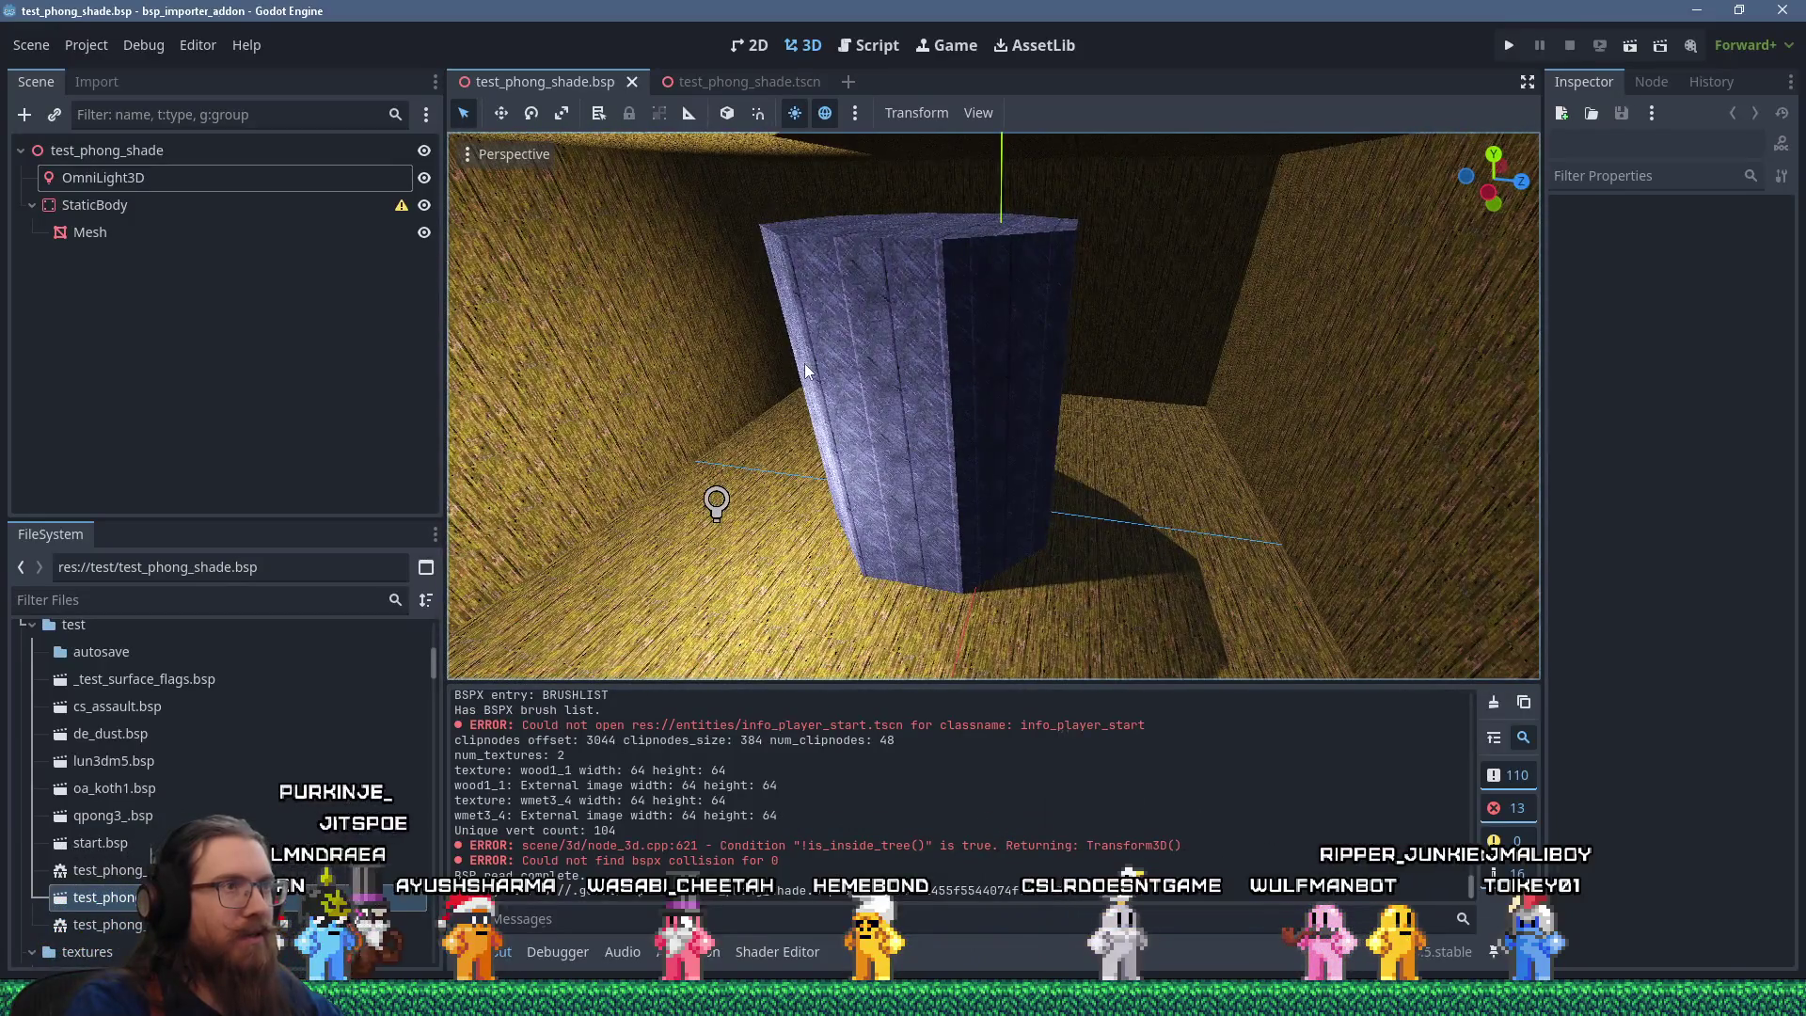
Select the OmniLight3D, drag it across the floor beside the pillar, and zoom in.
left_click(747, 470)
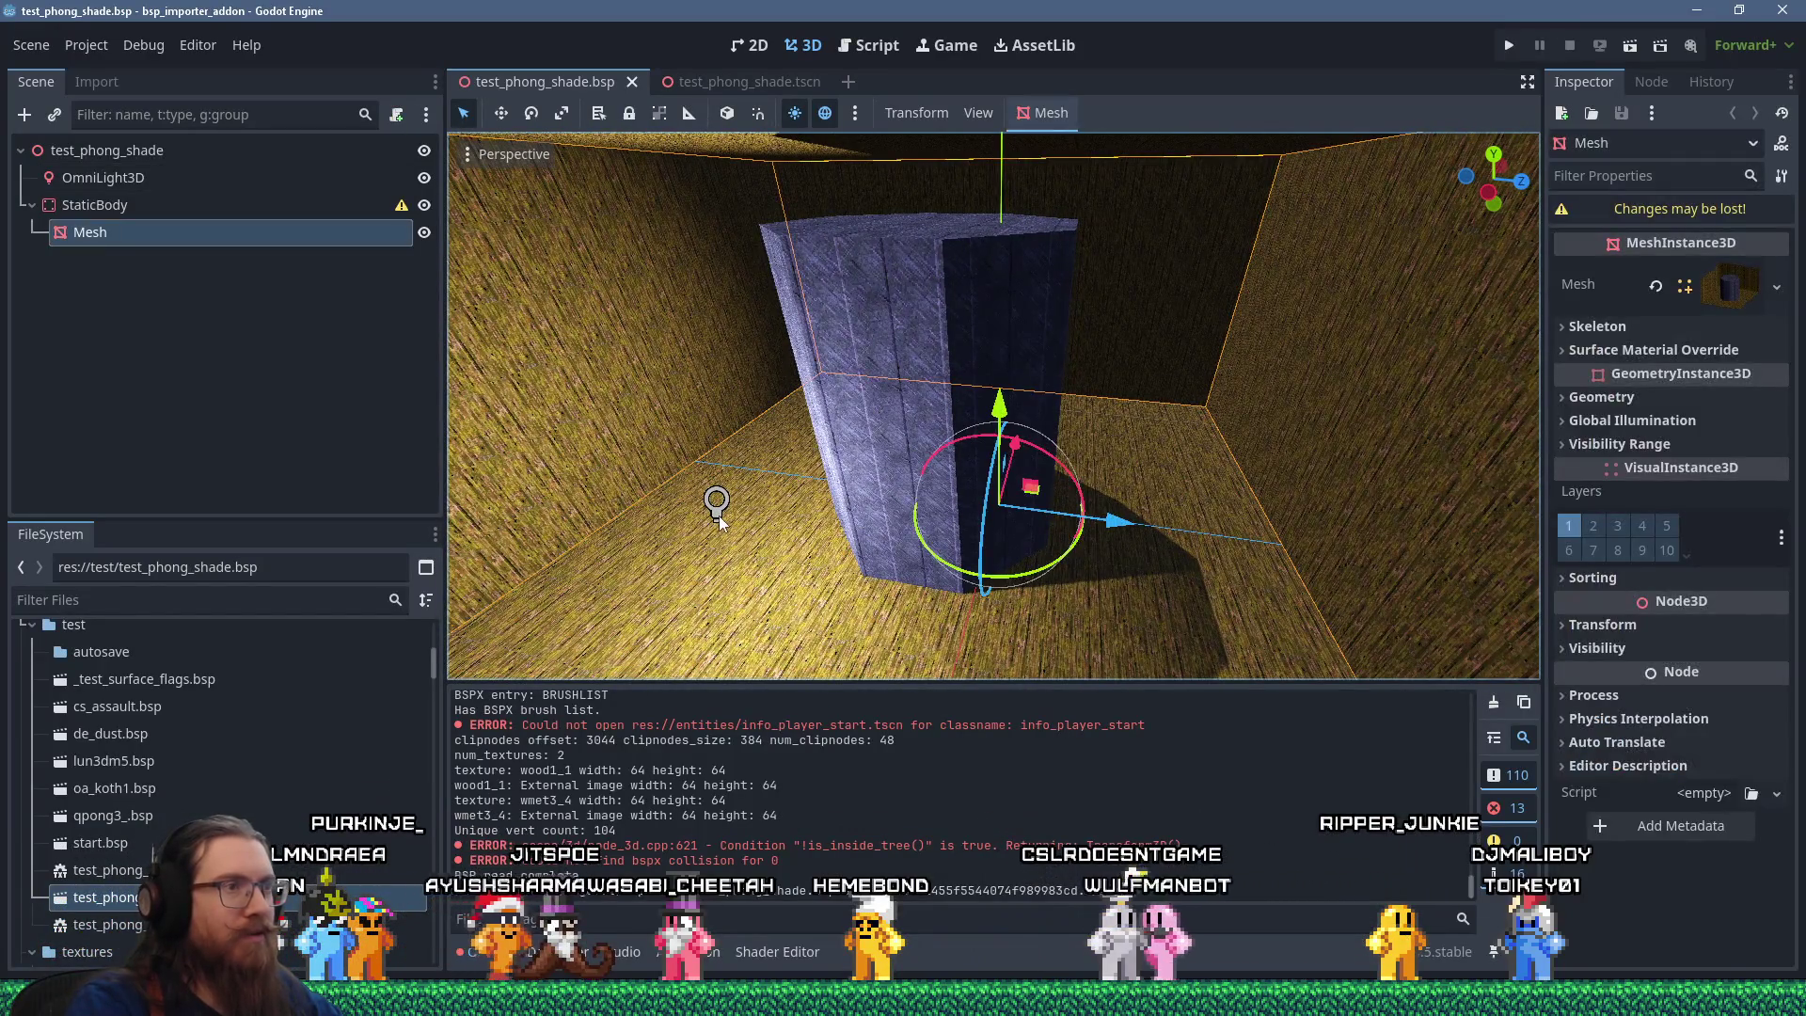
left_click(716, 503)
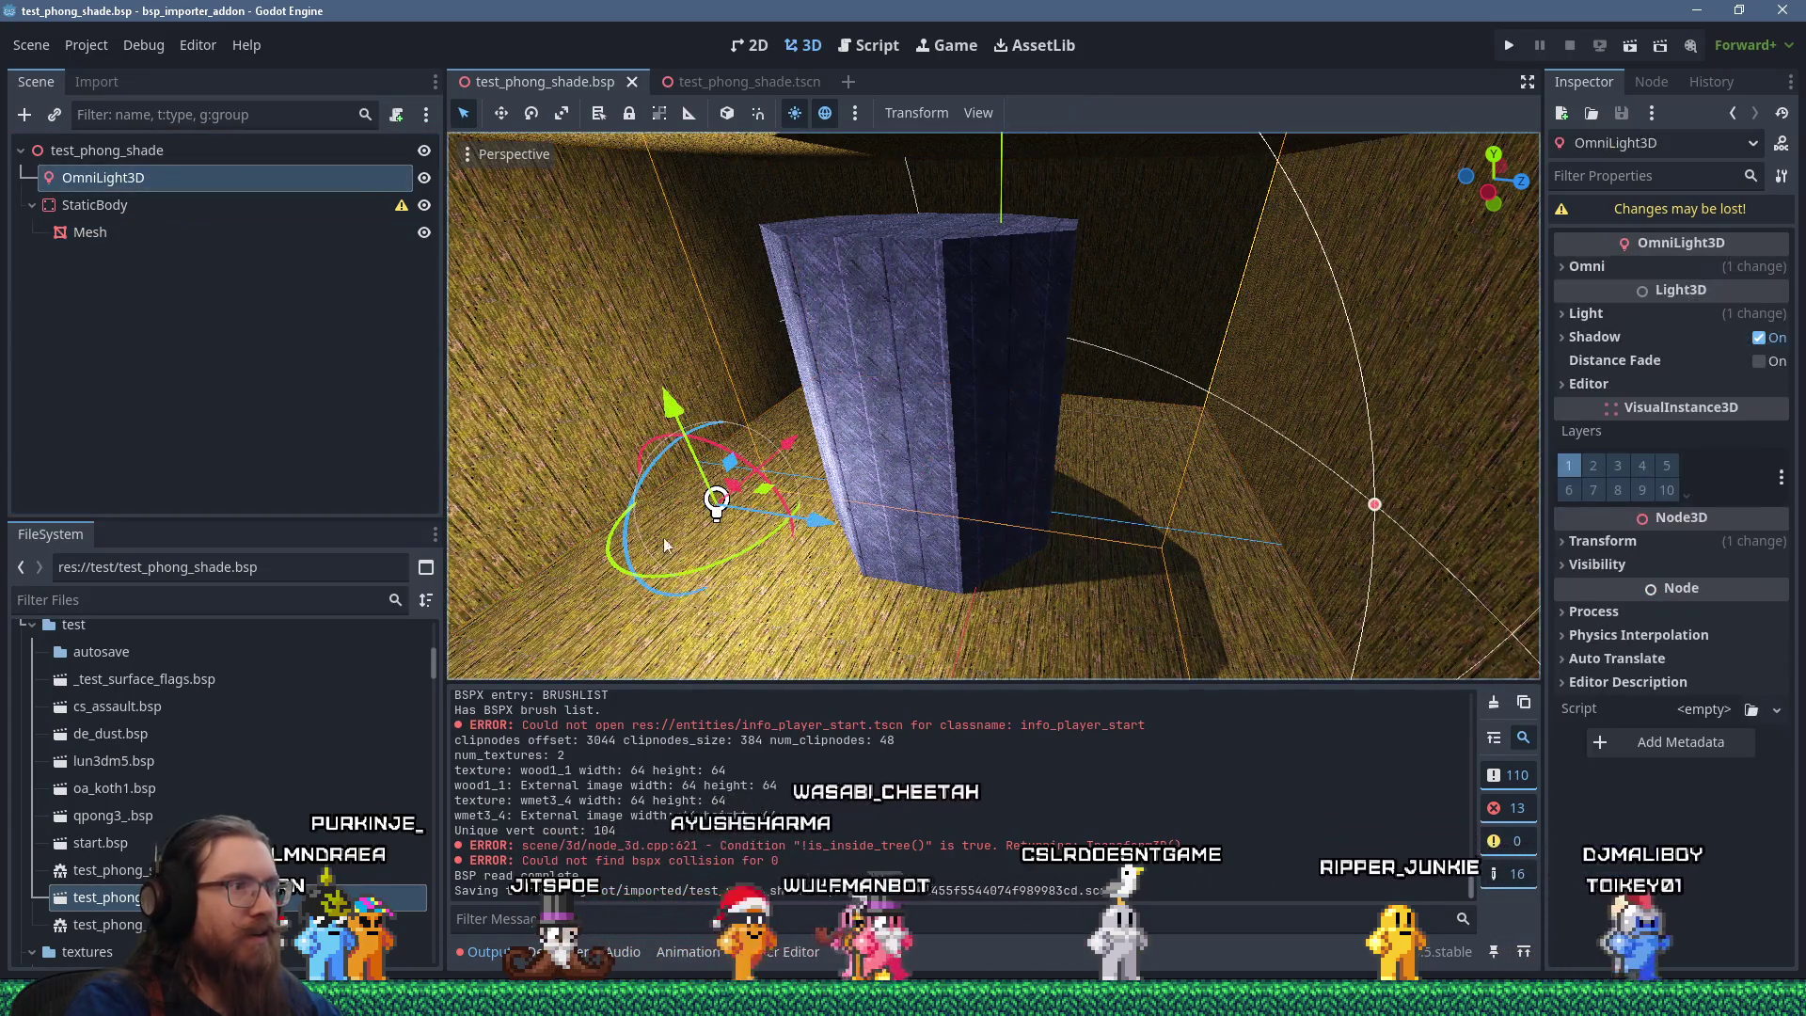
left_click_drag(760, 500, 907, 604)
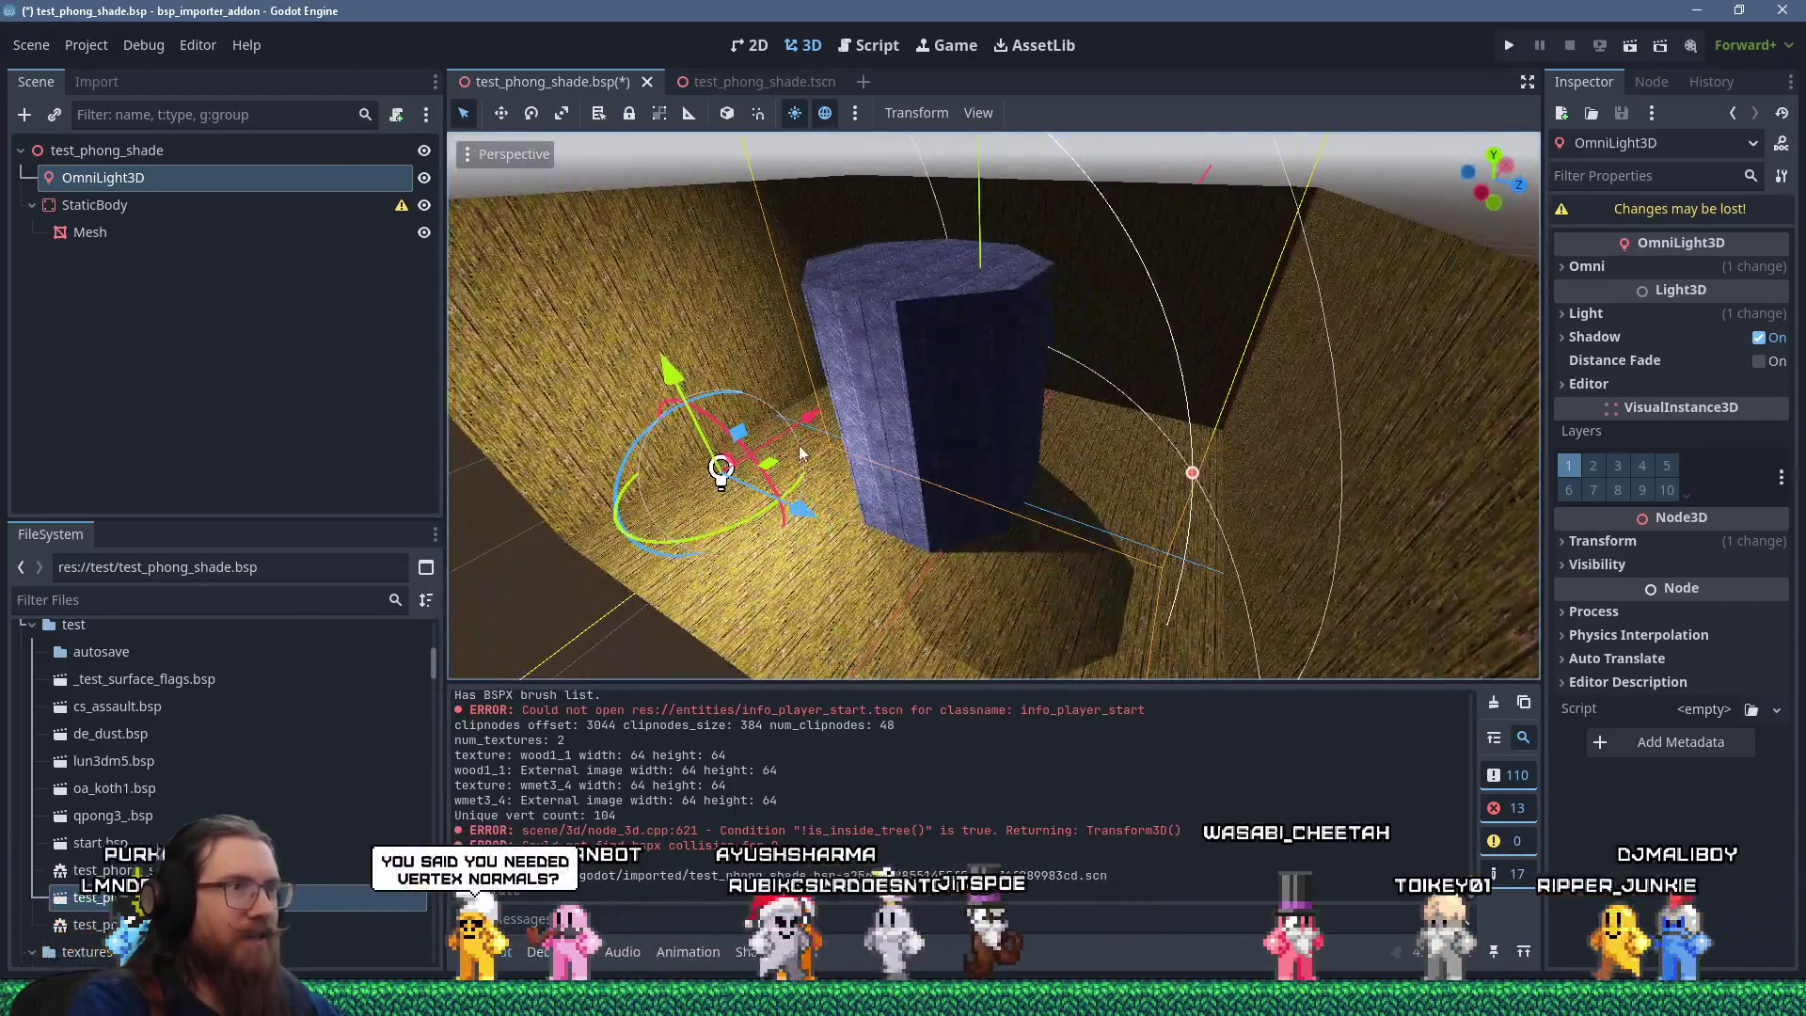
scroll("up", 3)
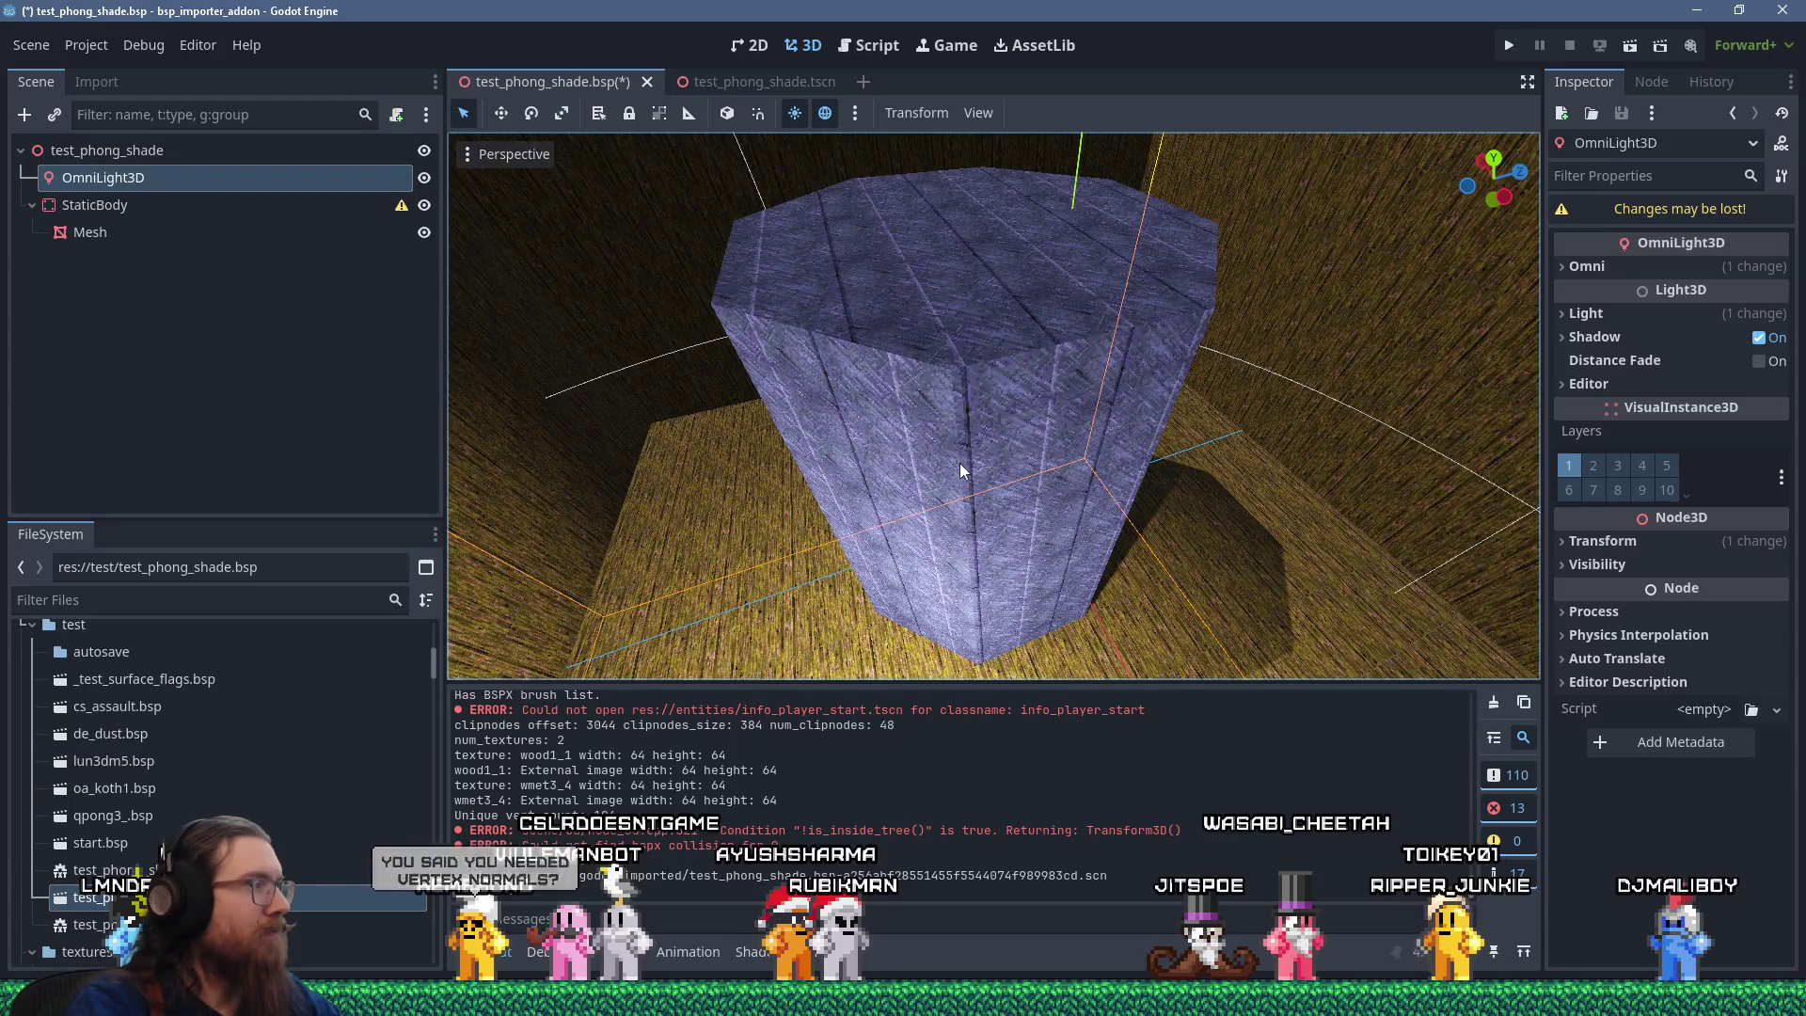
key("alt+Tab")
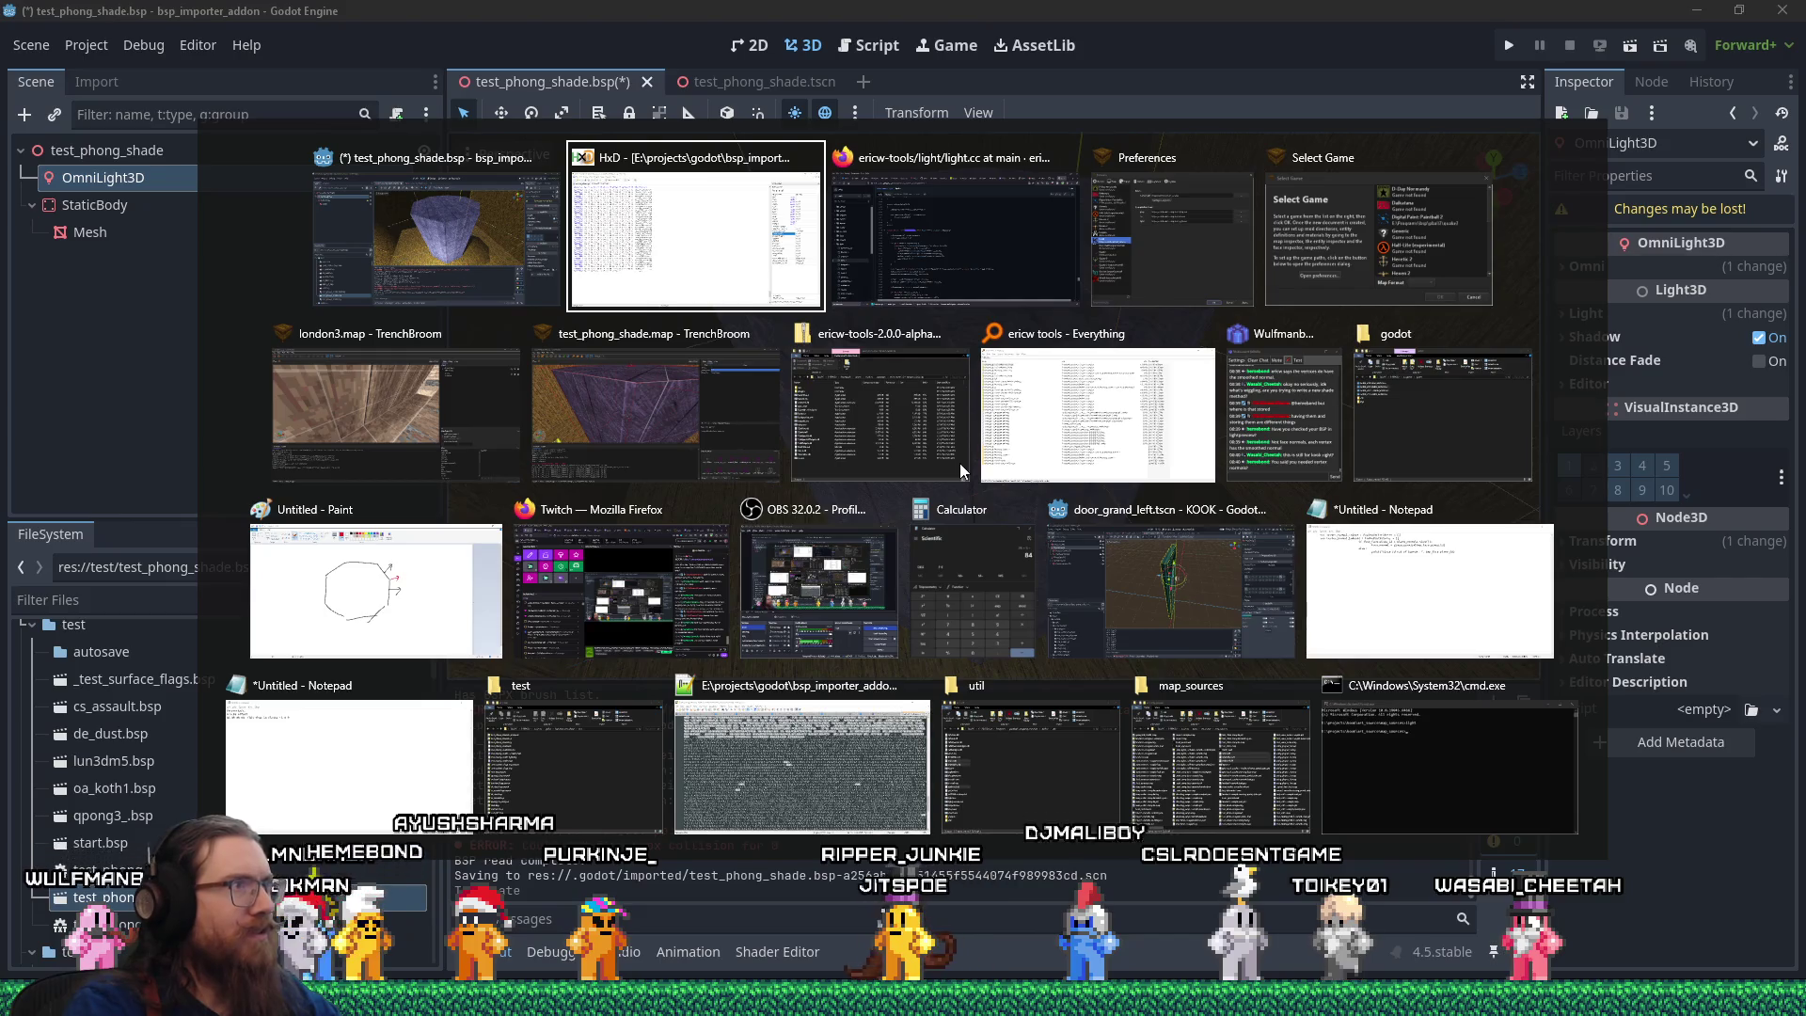
Close the find bar on light.cc, scroll through the code, then bring up TrenchBroom's compile settings.
key("alt+Tab")
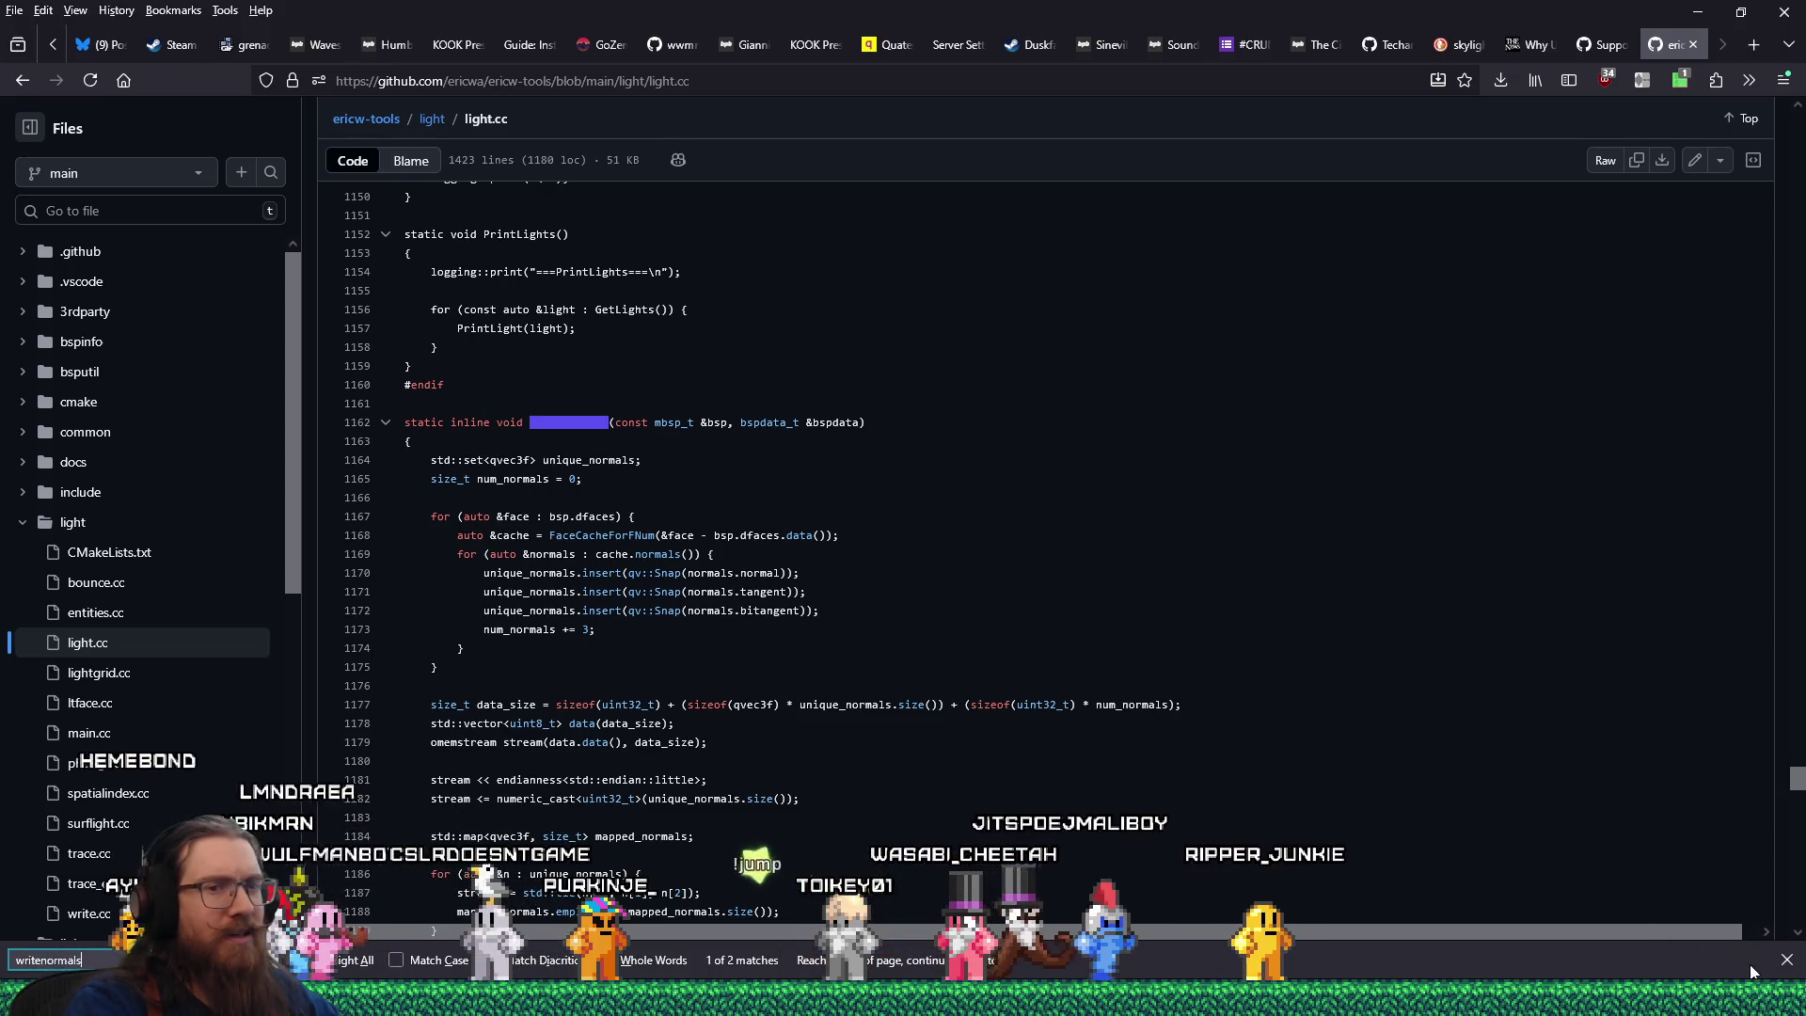
left_click(1786, 960)
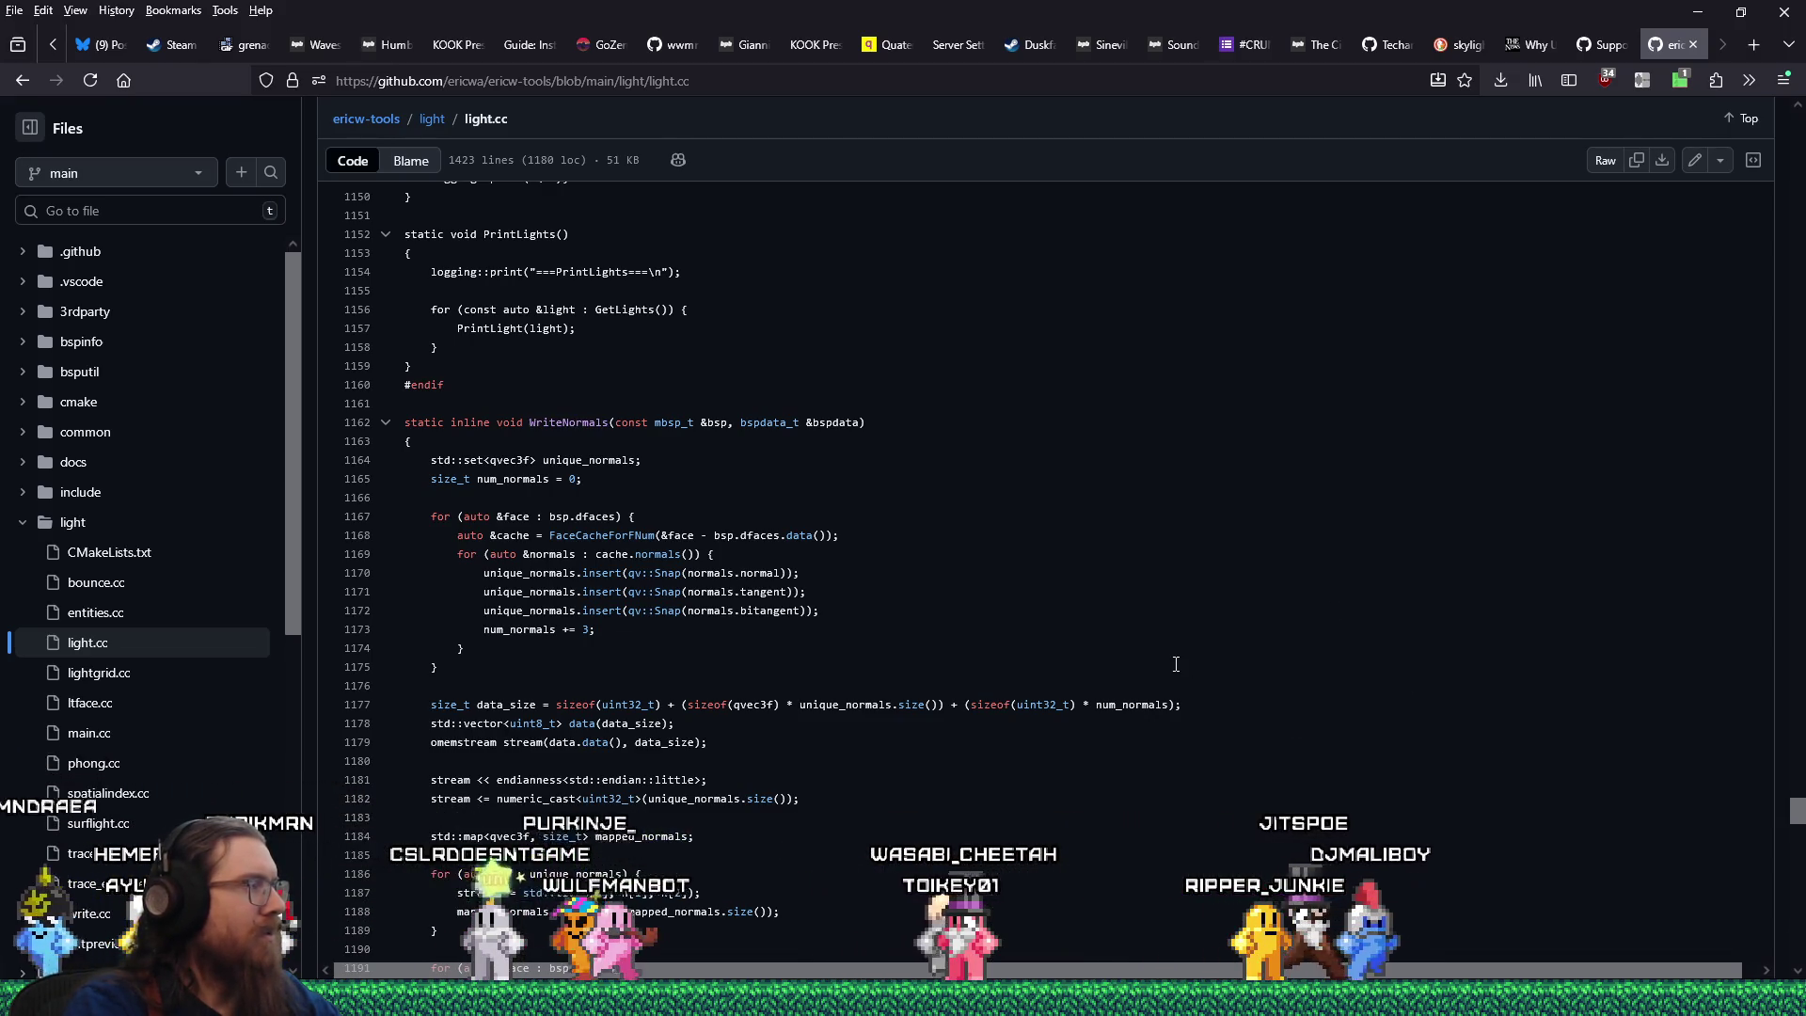
scroll("down", 3)
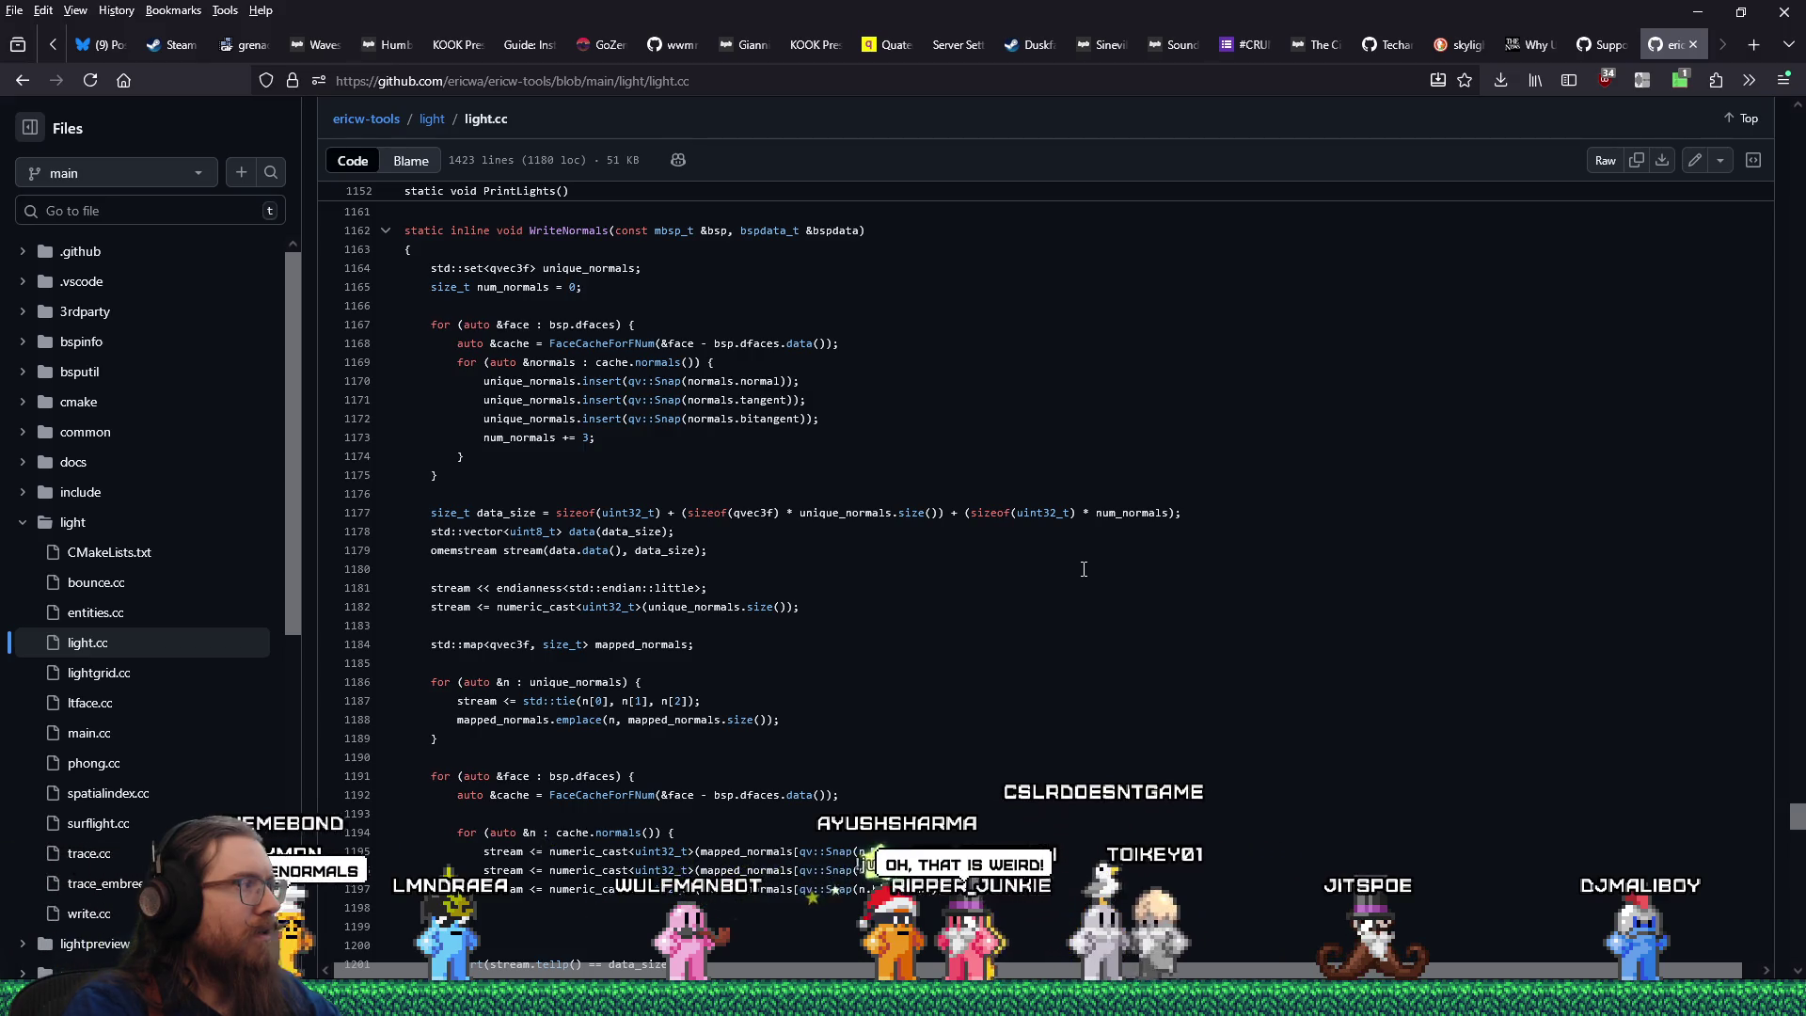
scroll("up", 3)
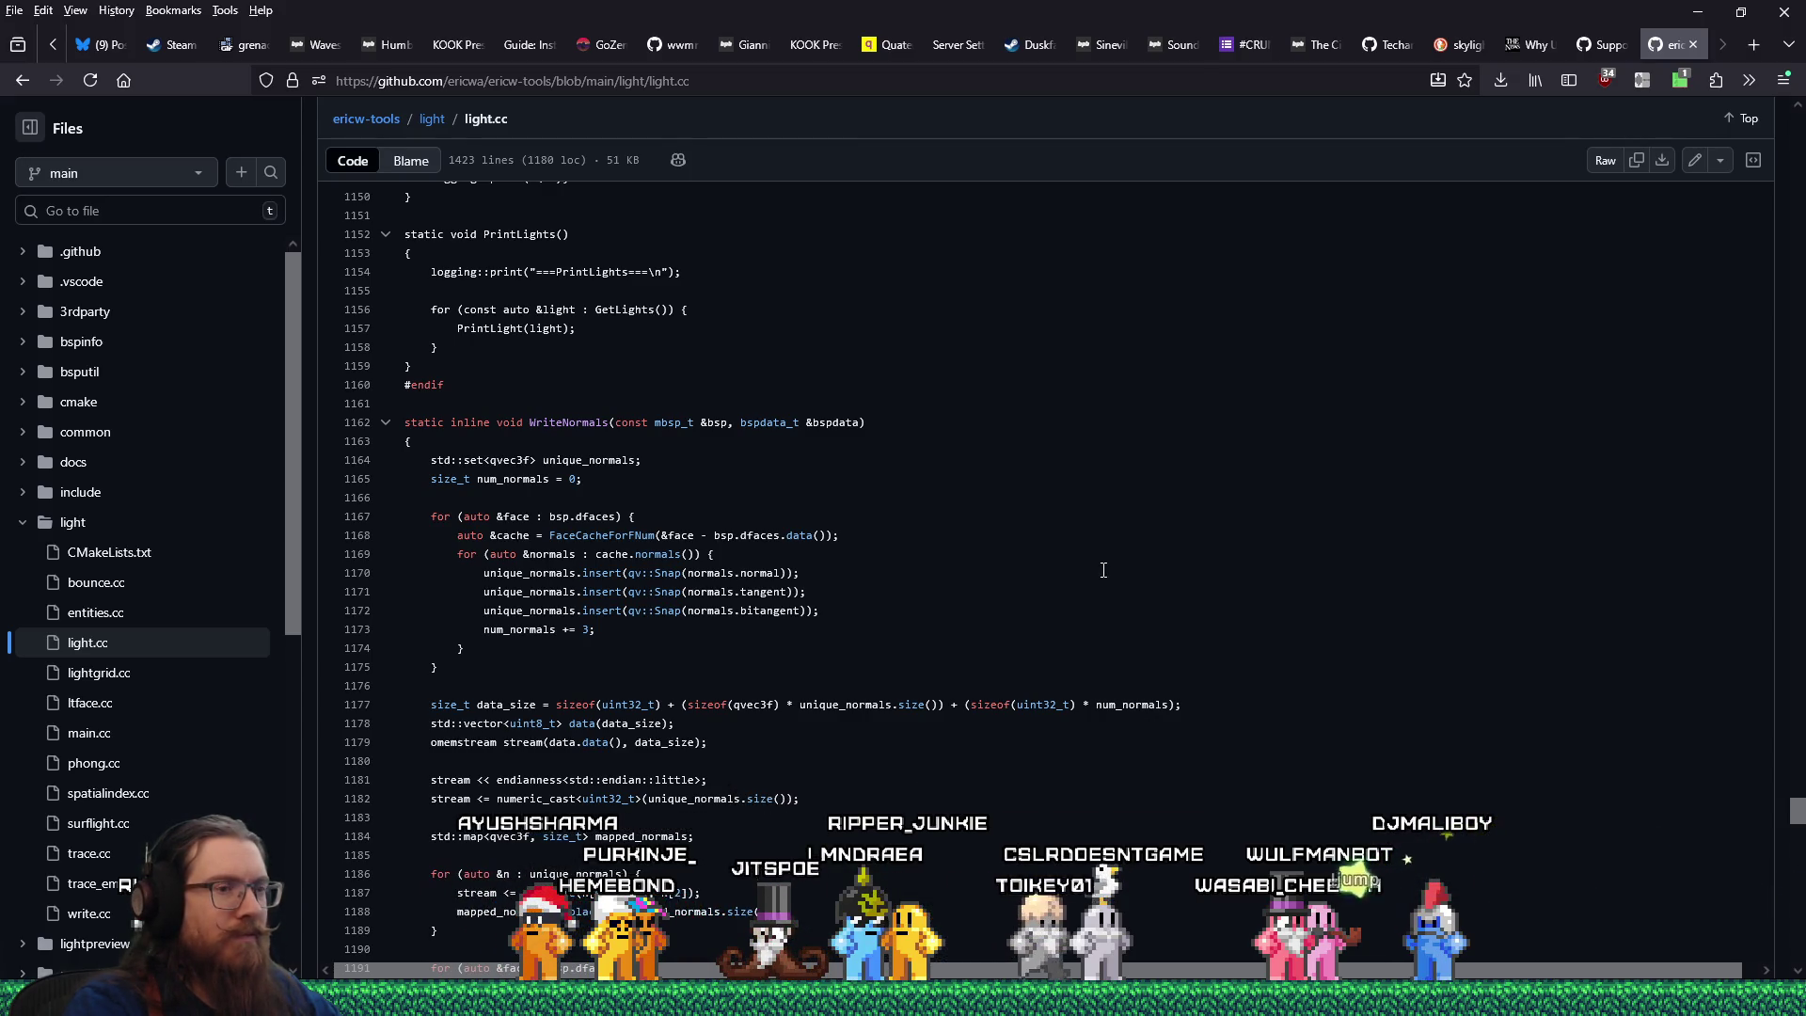
key("alt+Tab")
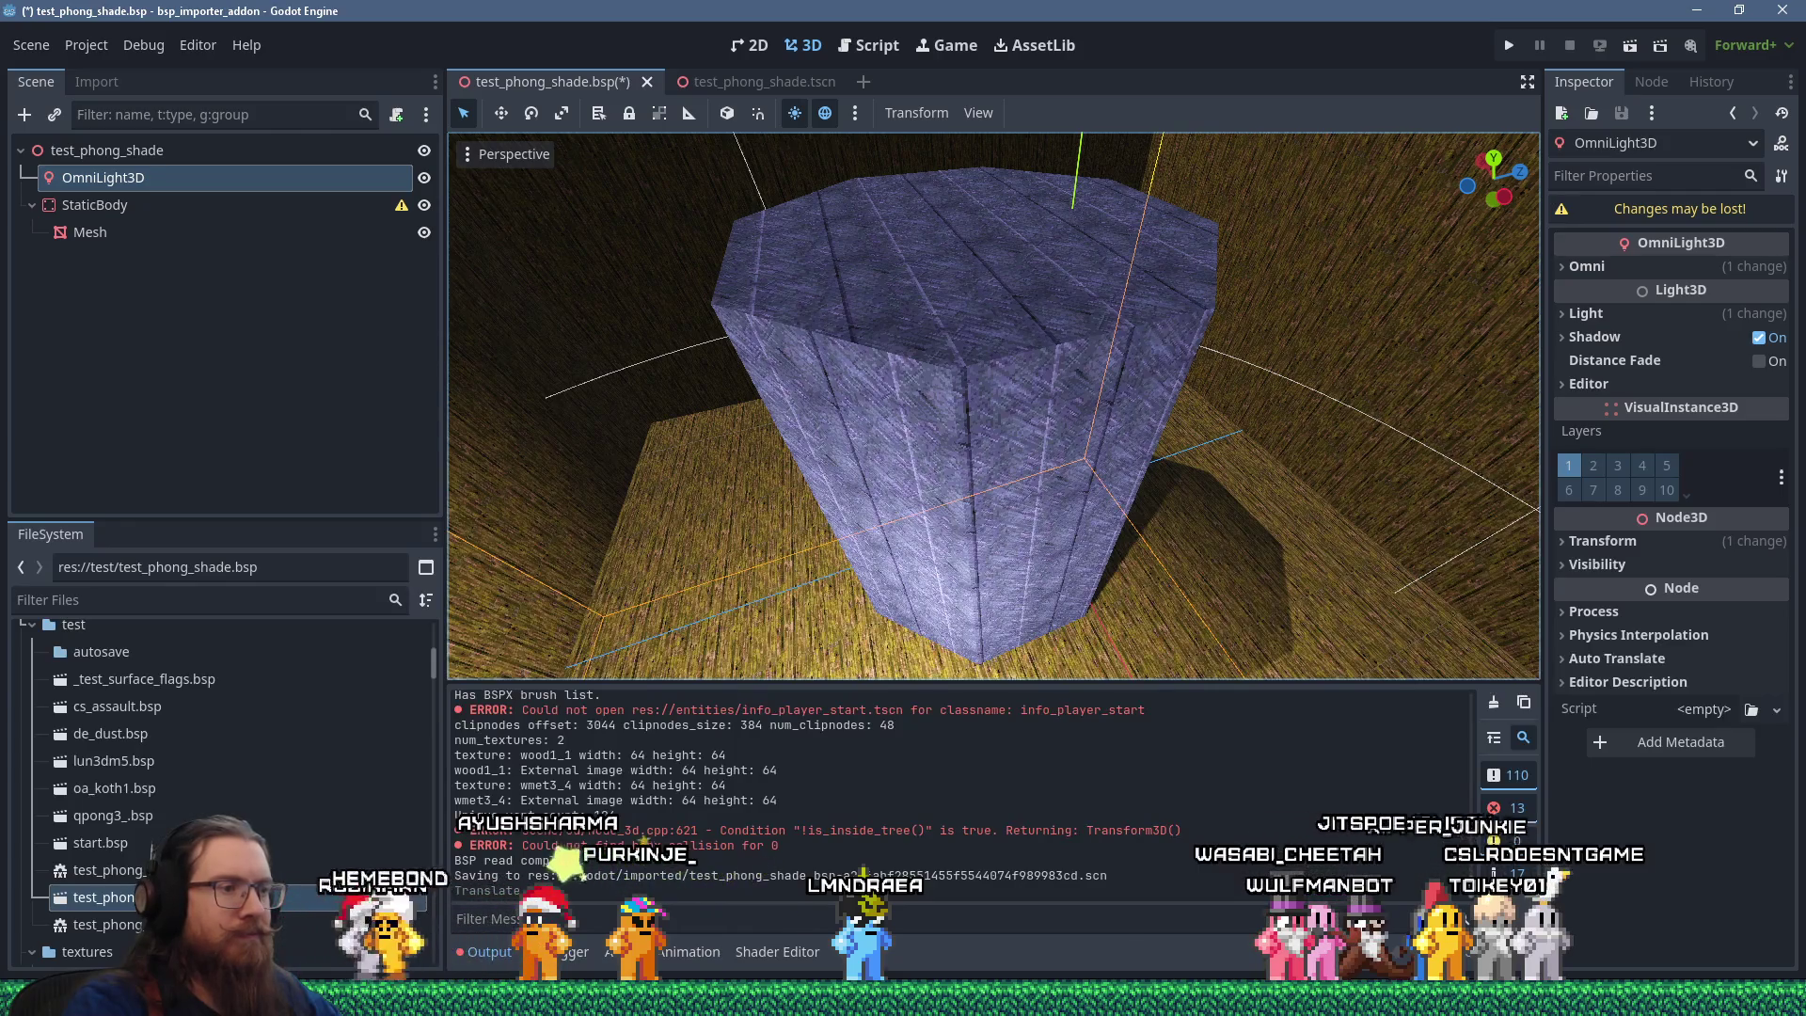
left_click(489, 898)
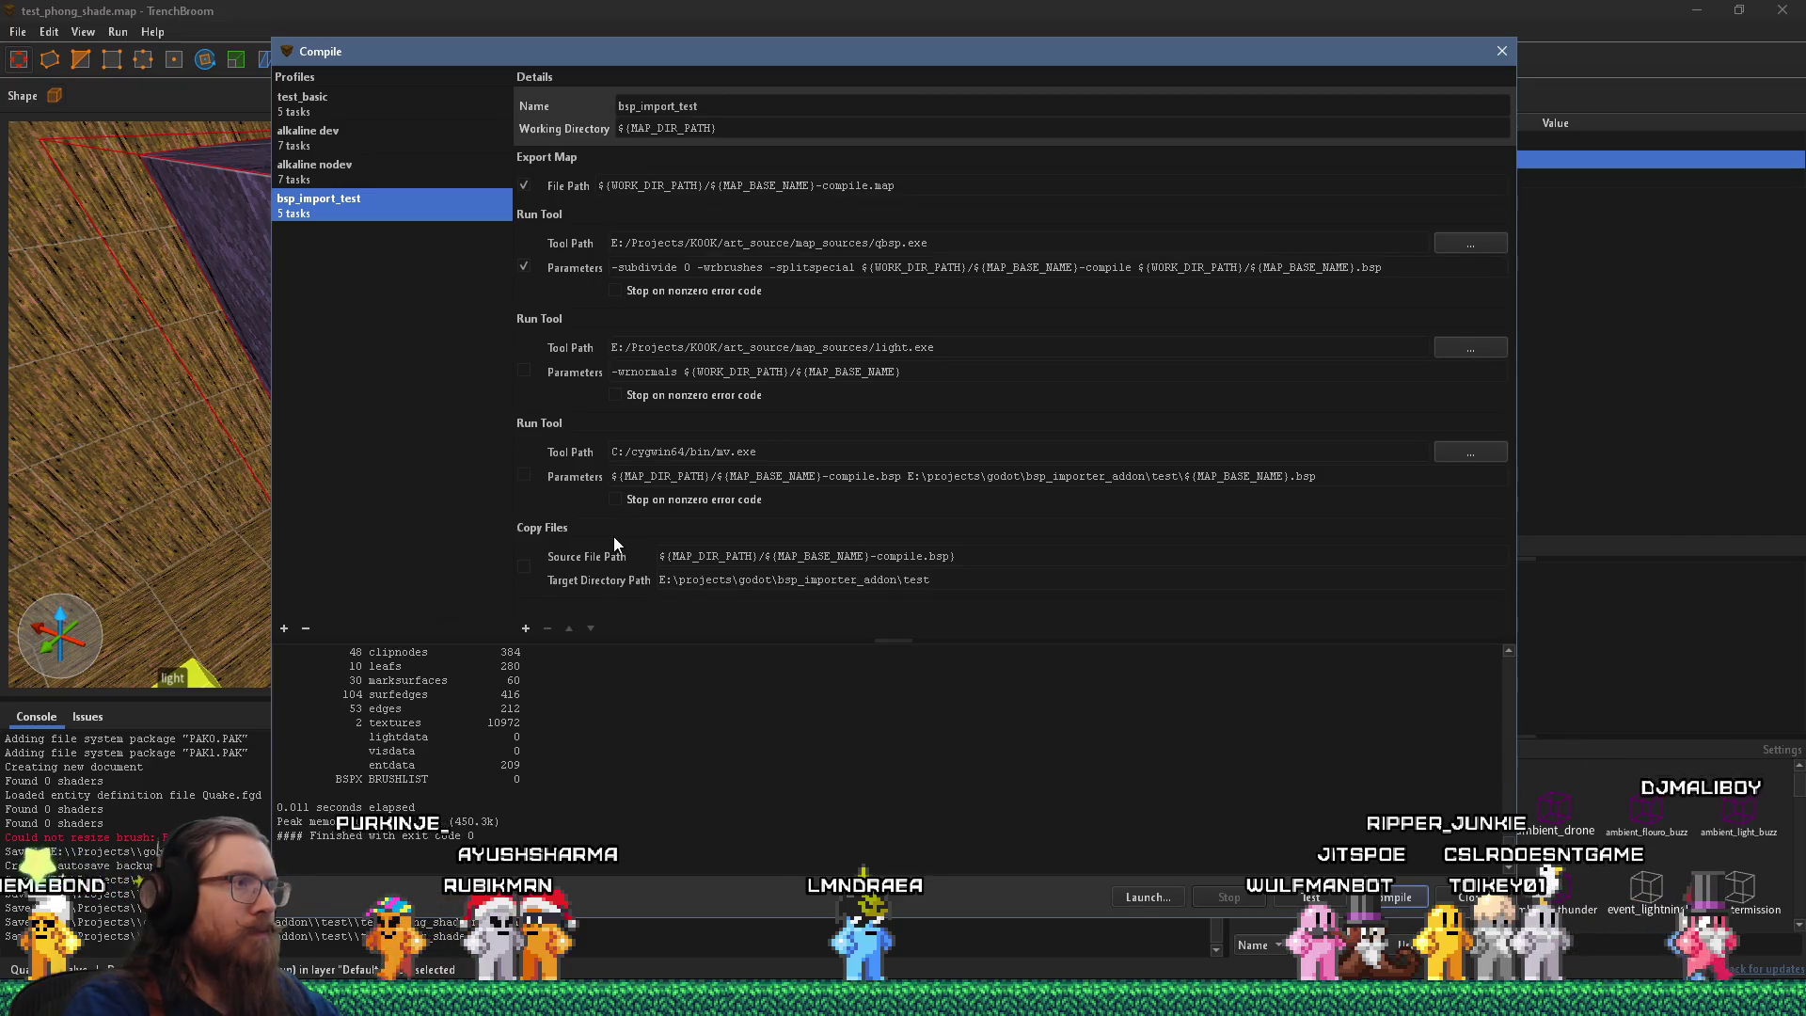
Tick the light.exe Run Tool step in bsp_import_test and focus its -wrnormals parameters.
left_click(524, 368)
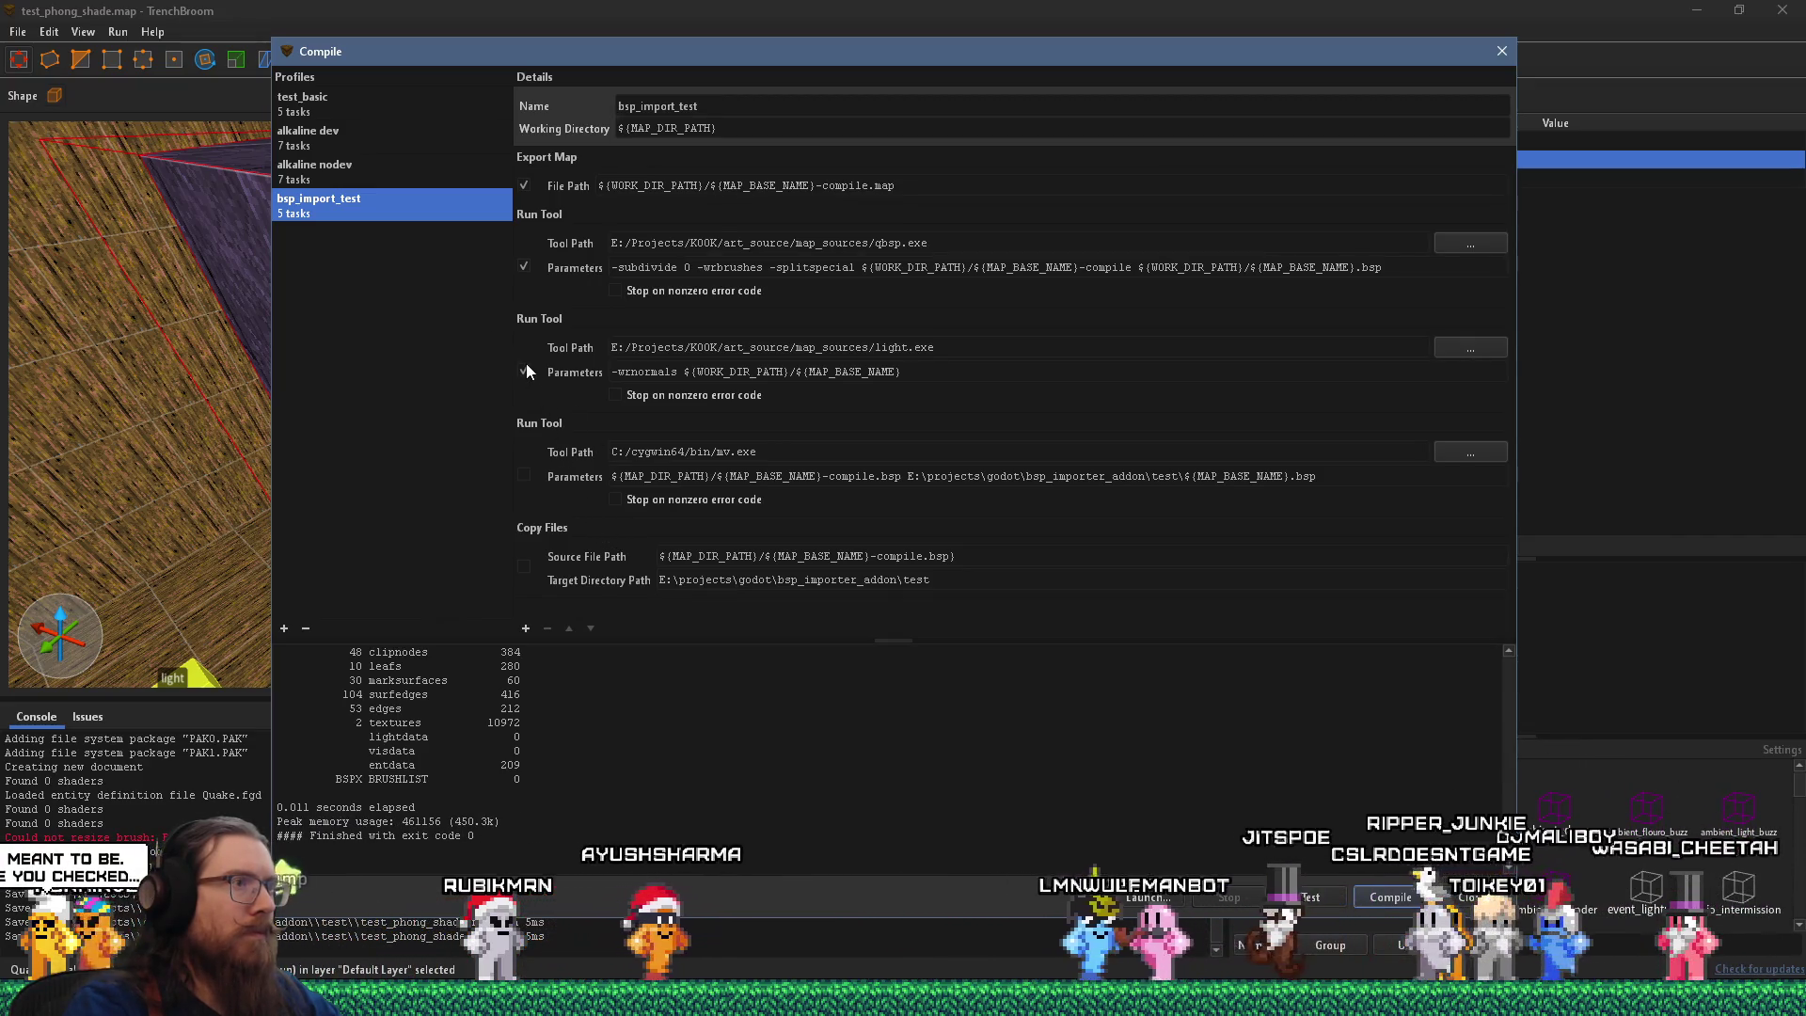
left_click(615, 373)
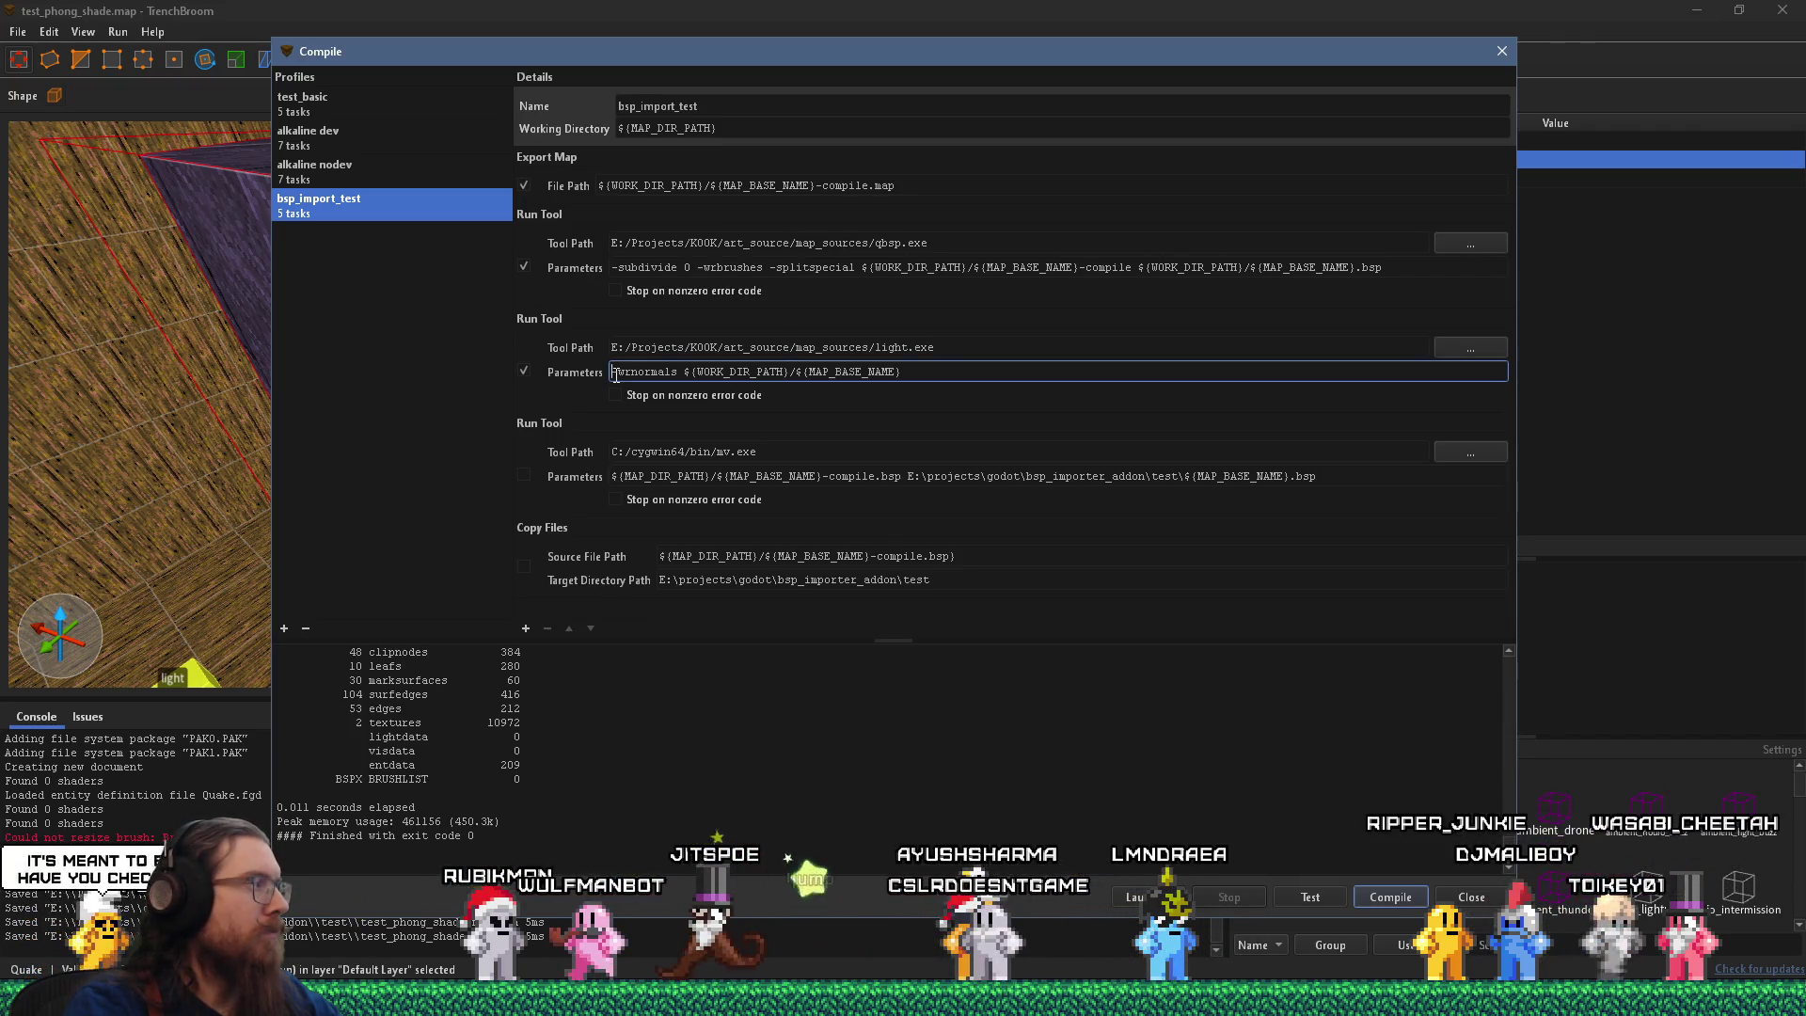
key("alt+Tab")
key("alt+Tab")
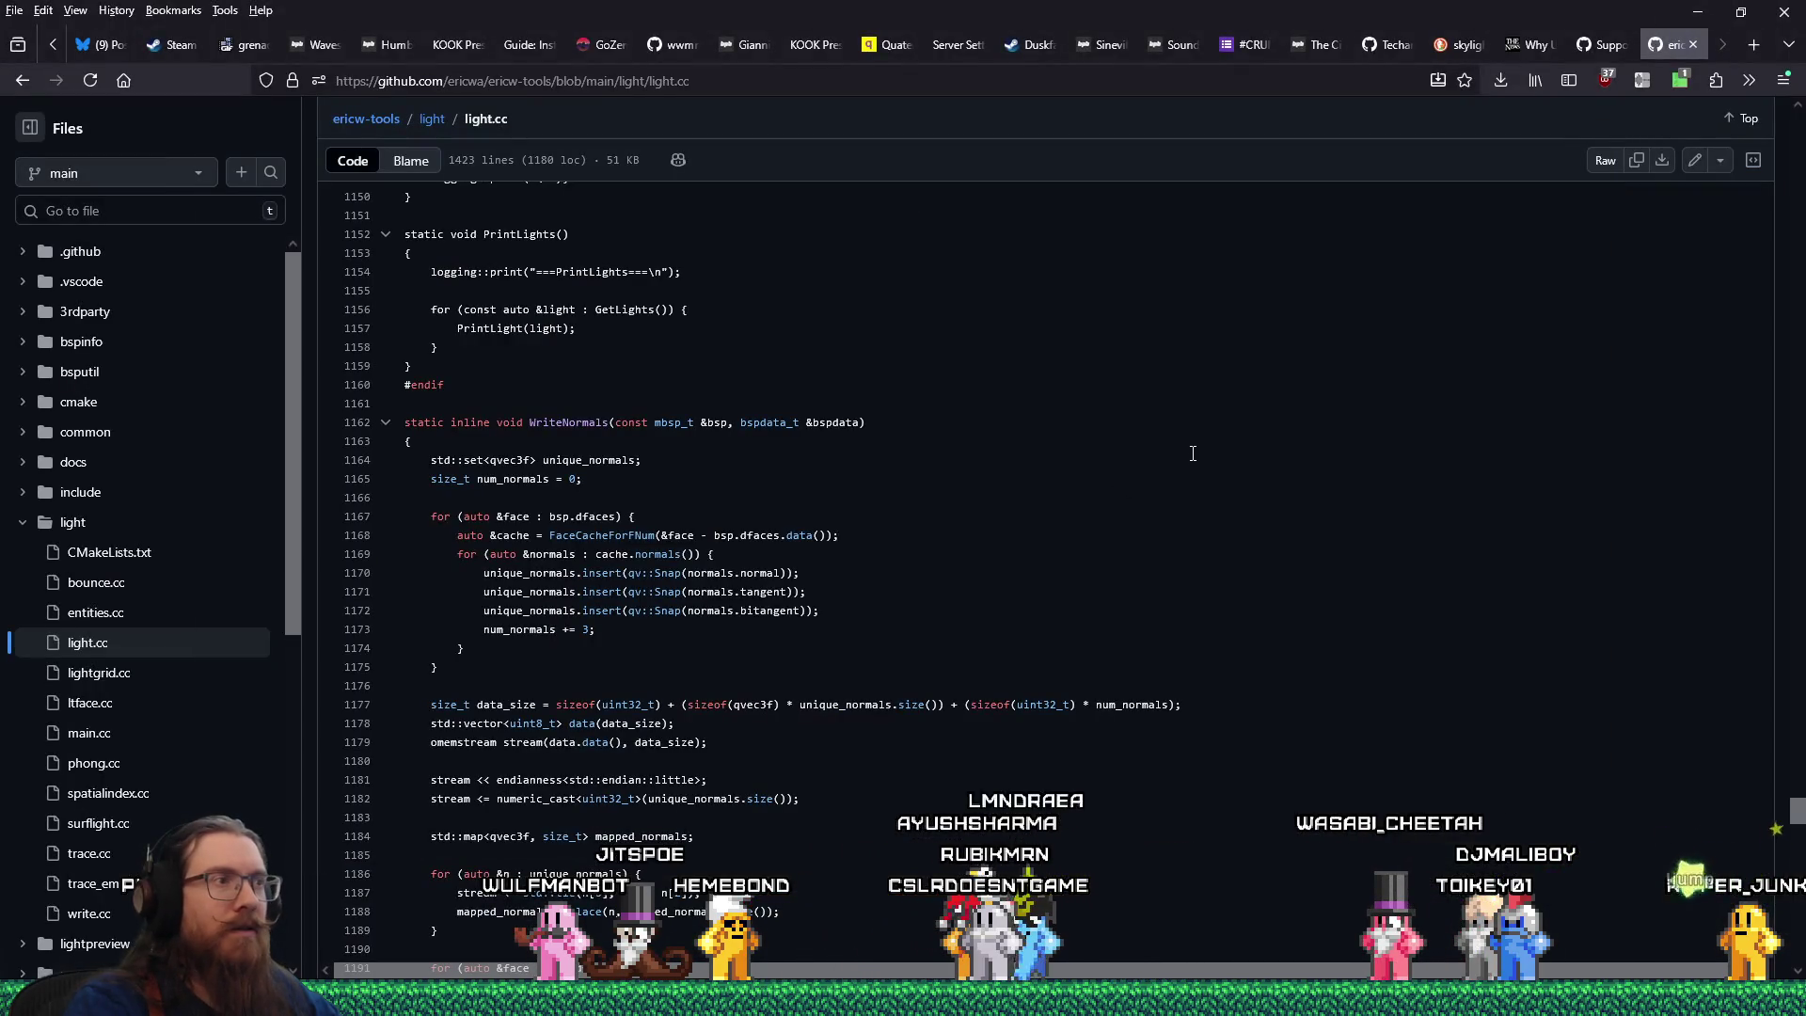
Scroll to the first normals loop and list every reference to FaceCacheForFNum.
scroll("down", 3)
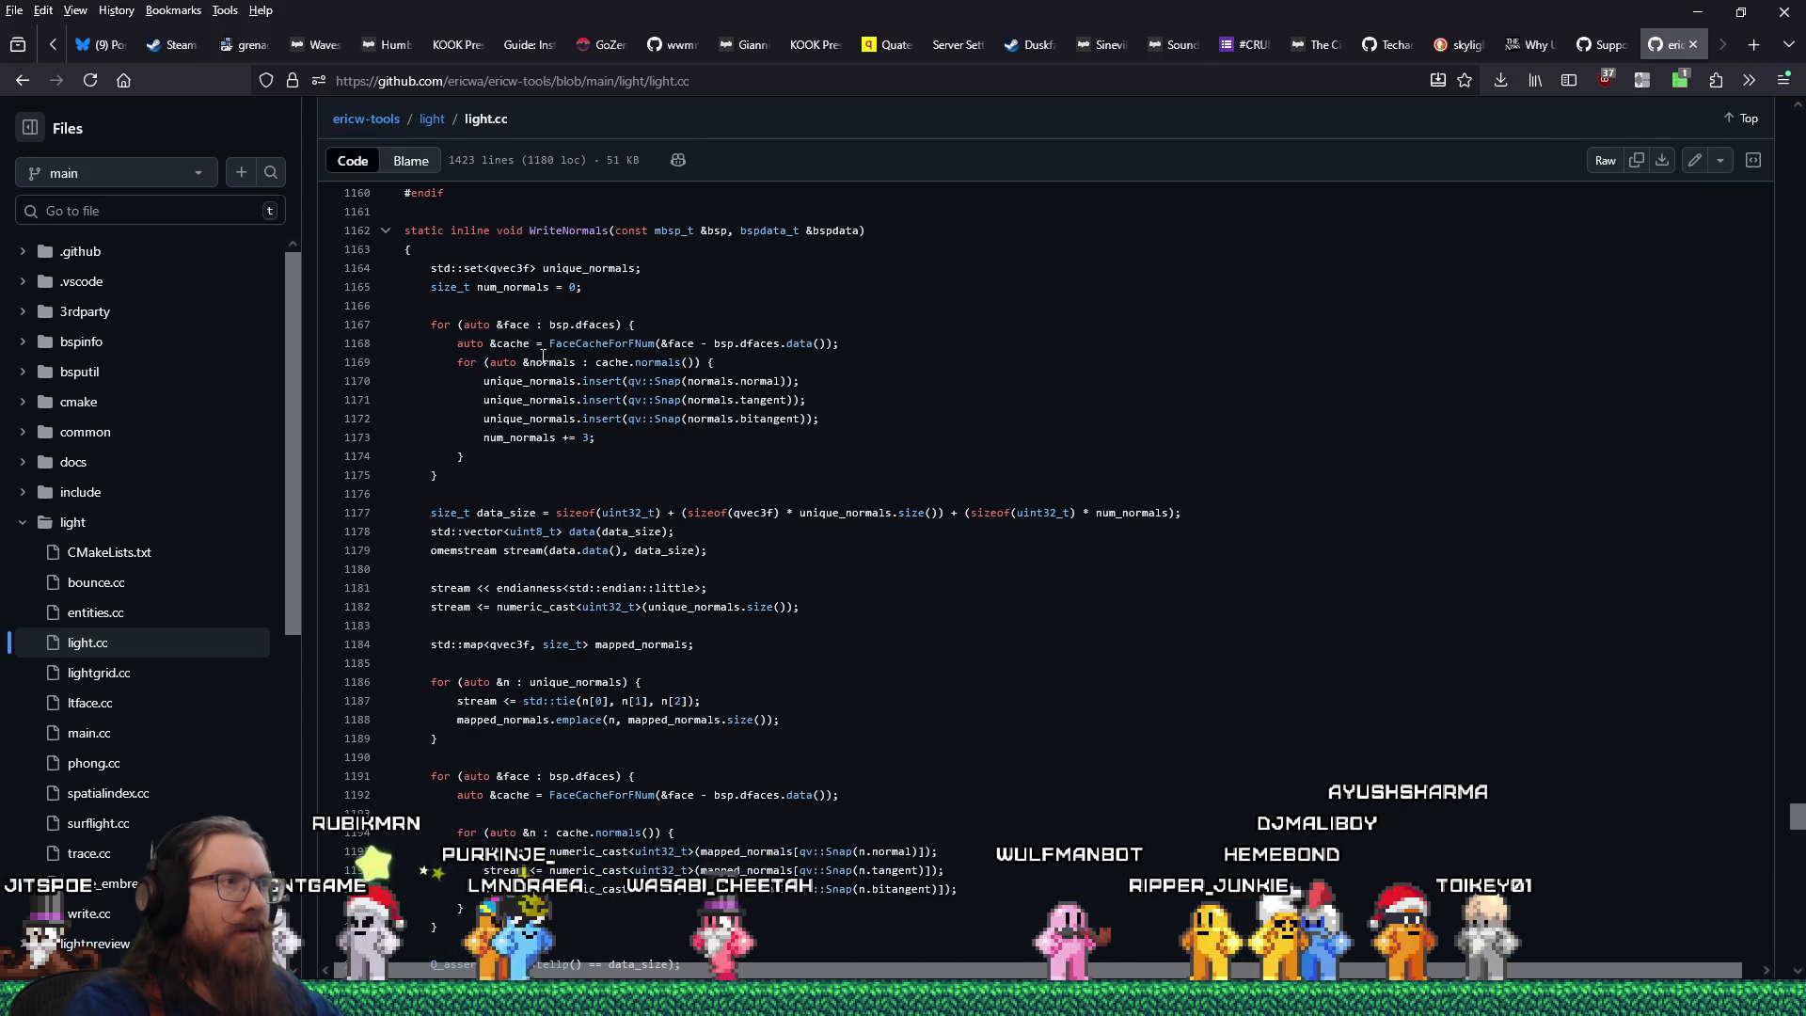
left_click_drag(414, 339, 809, 414)
left_click(611, 344)
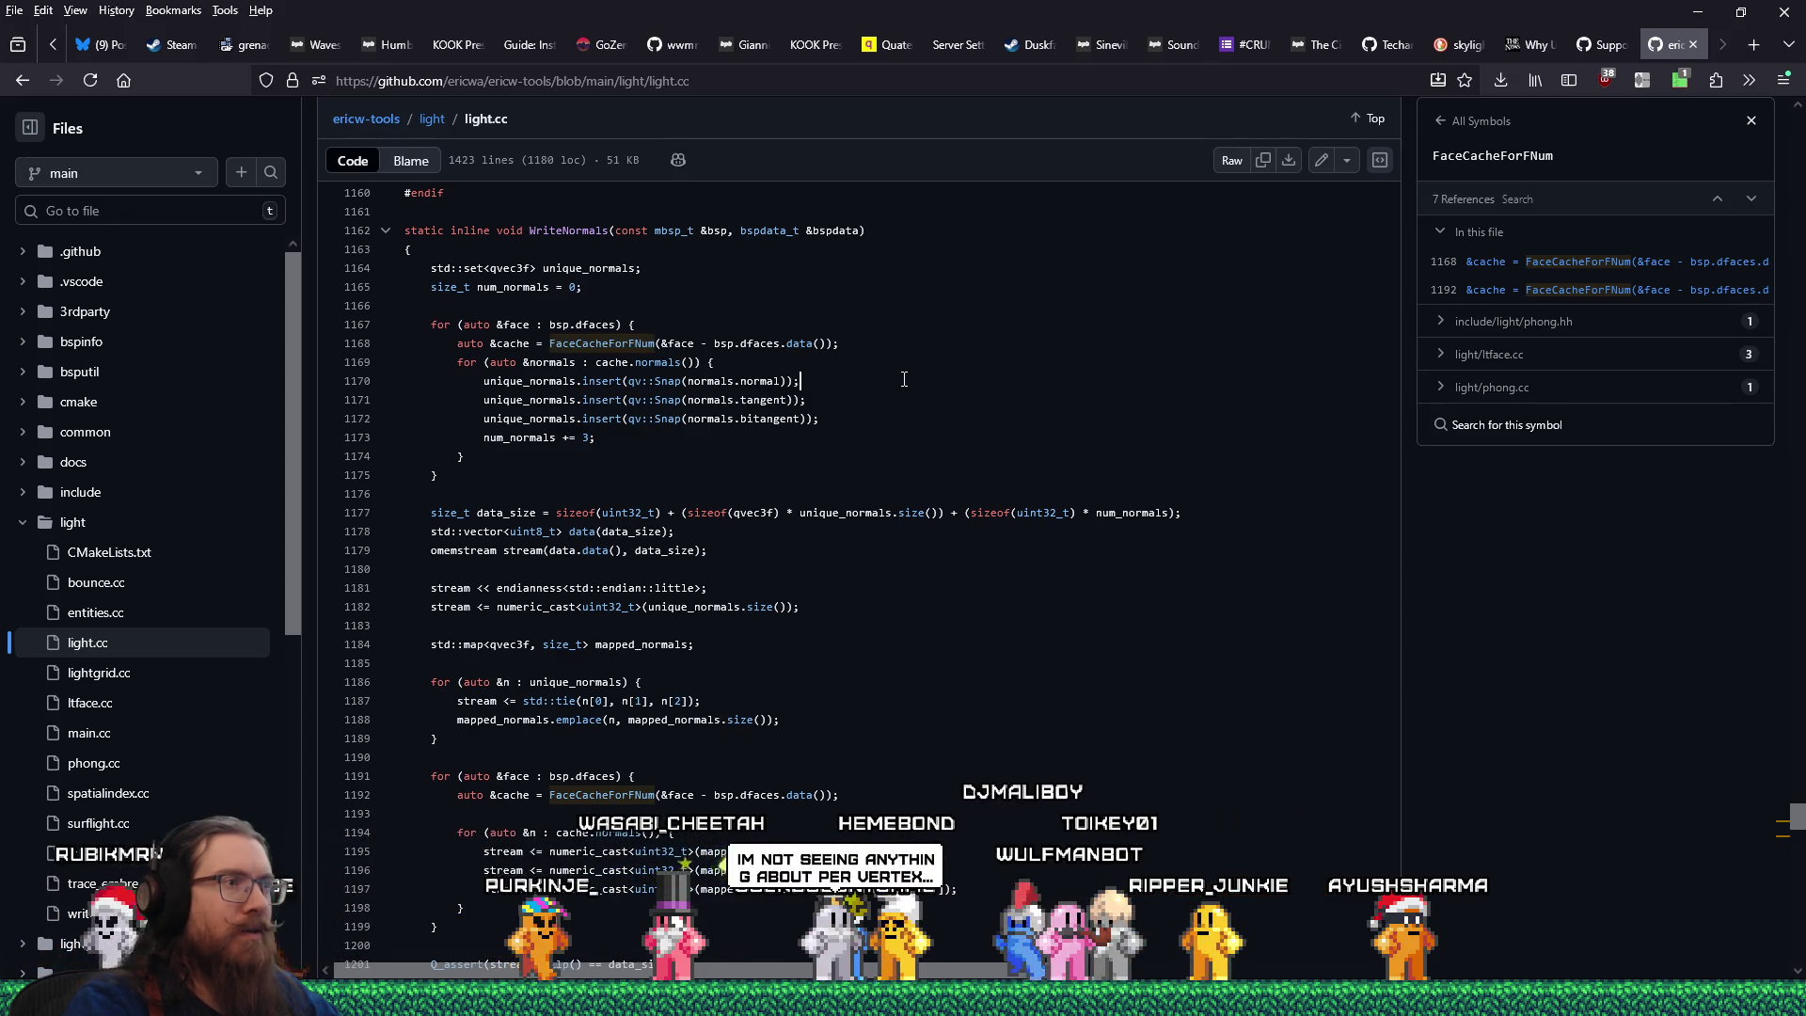
Scroll down through WriteNormals in light.cc, then switch over to the Godot column scene.
scroll("down", 3)
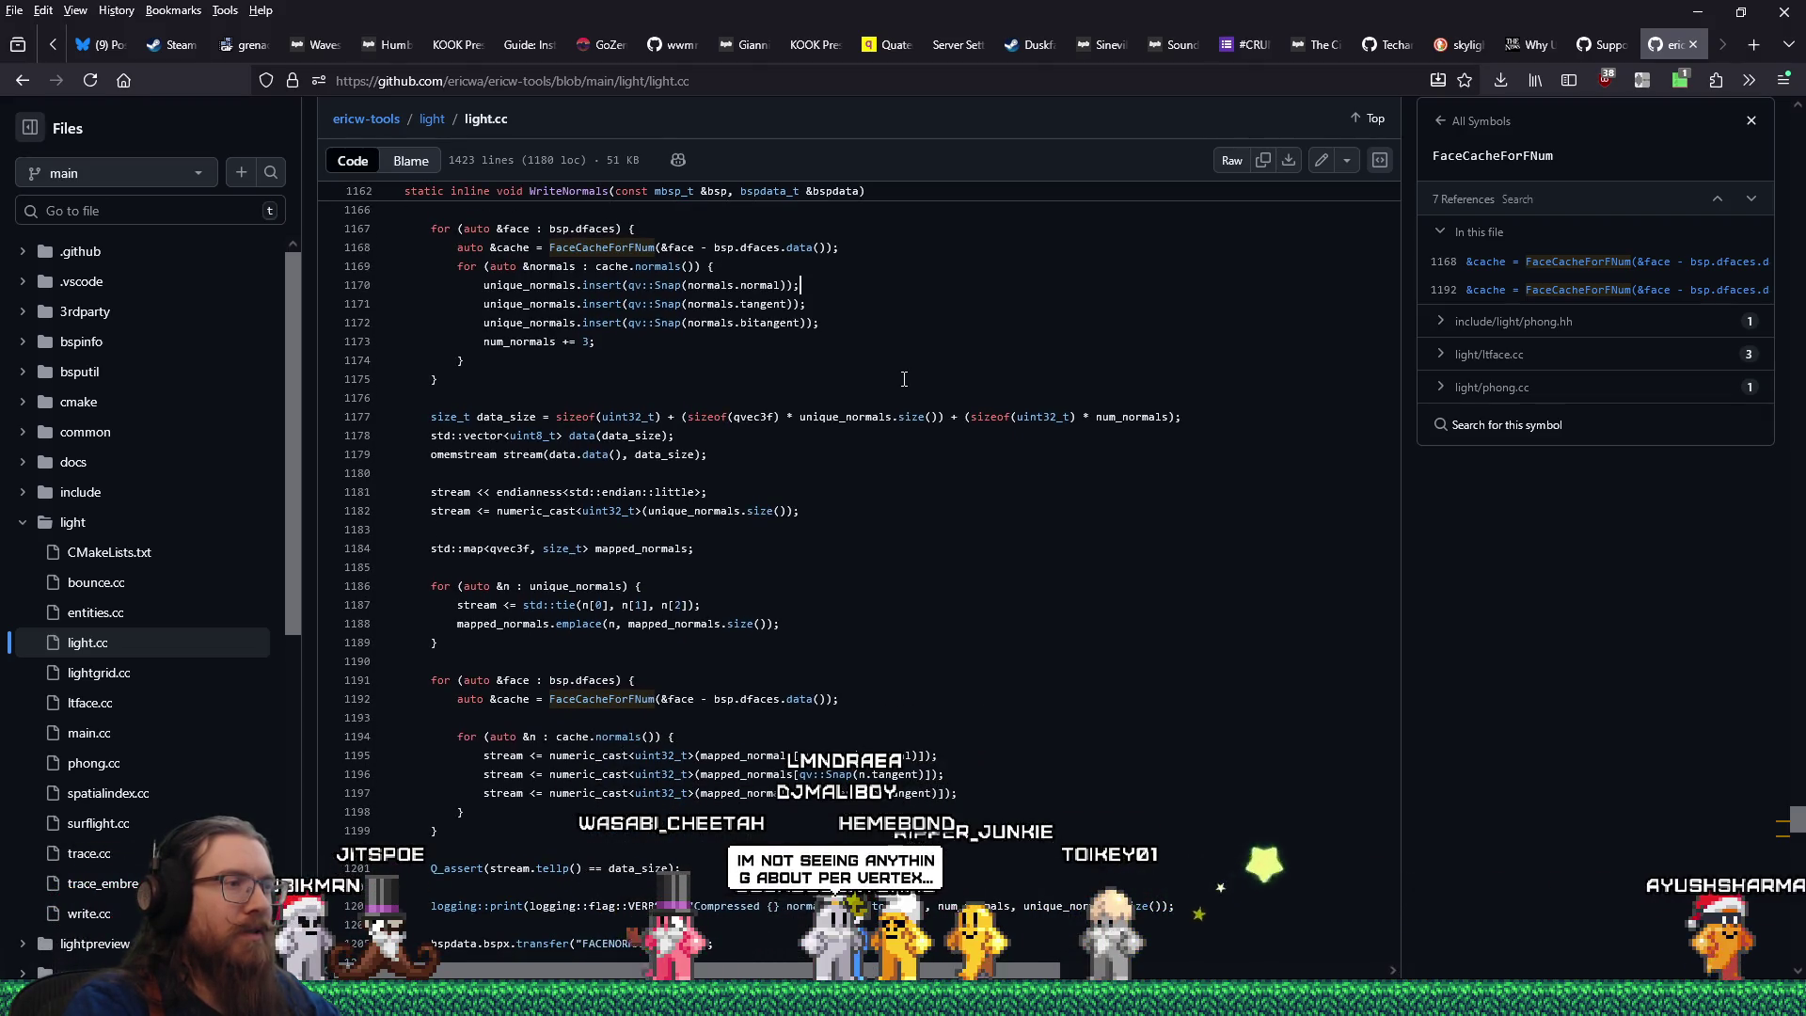
scroll("down", 3)
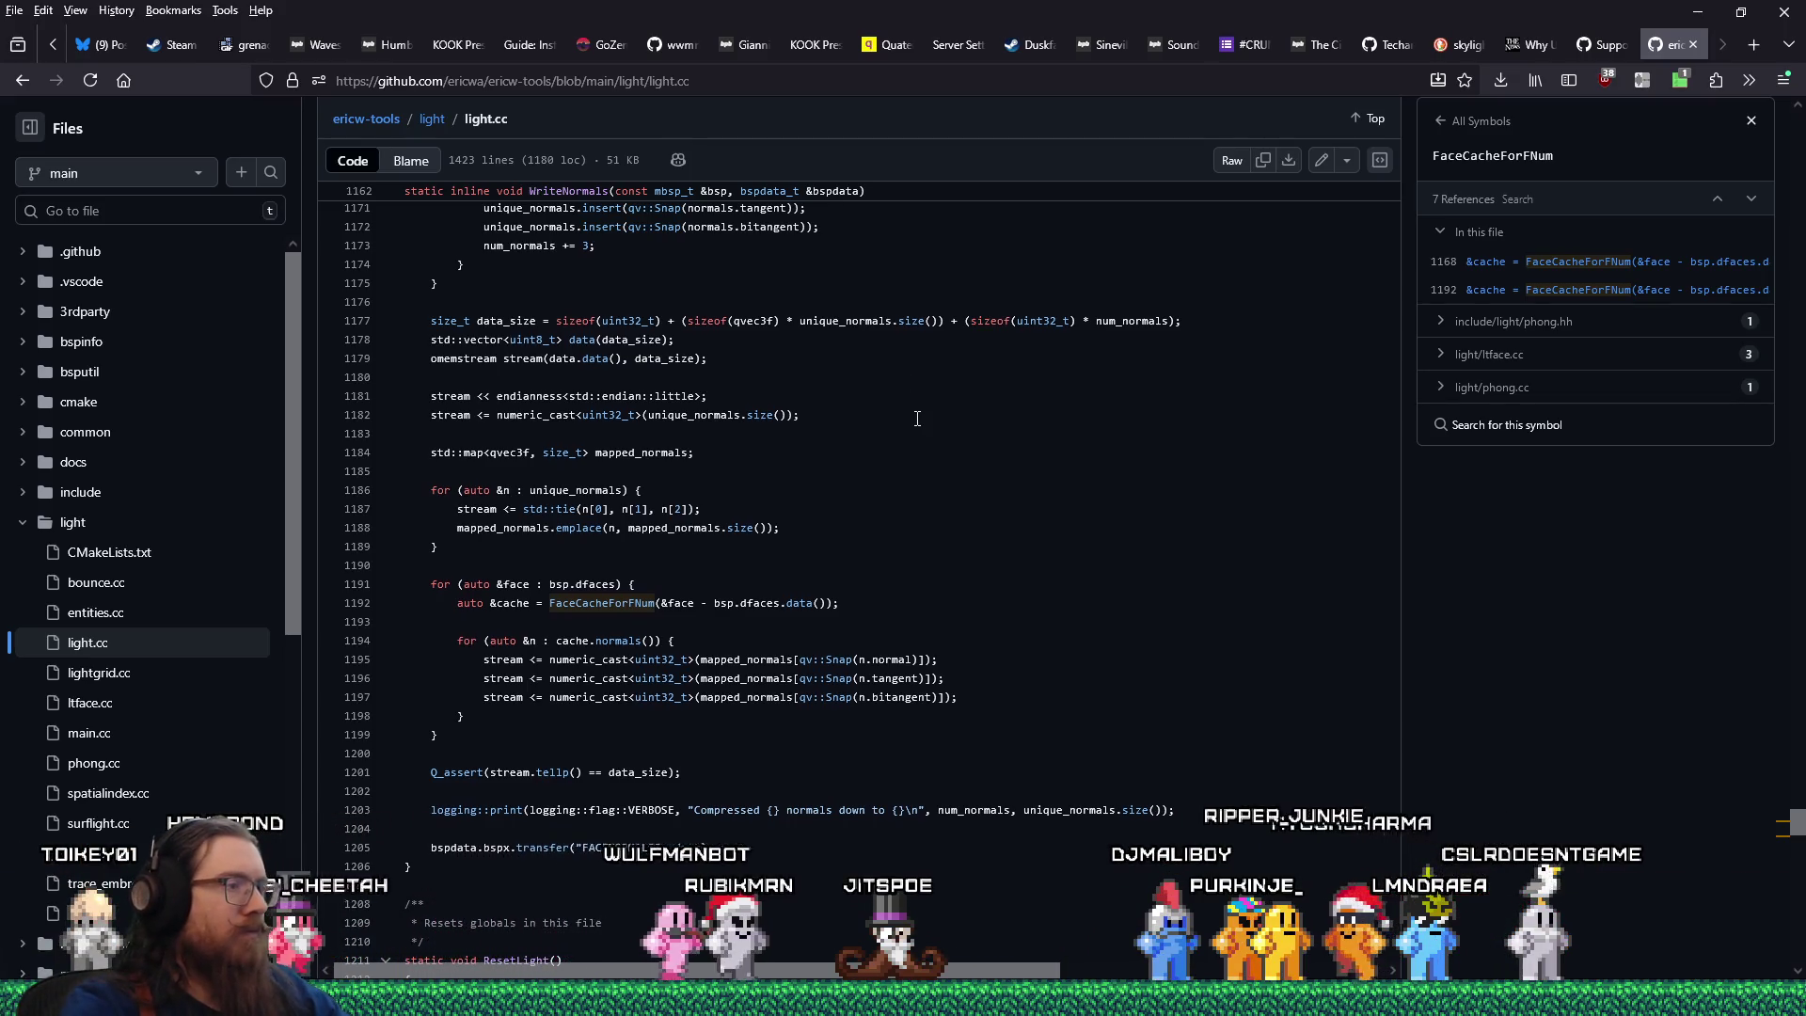
scroll("down", 3)
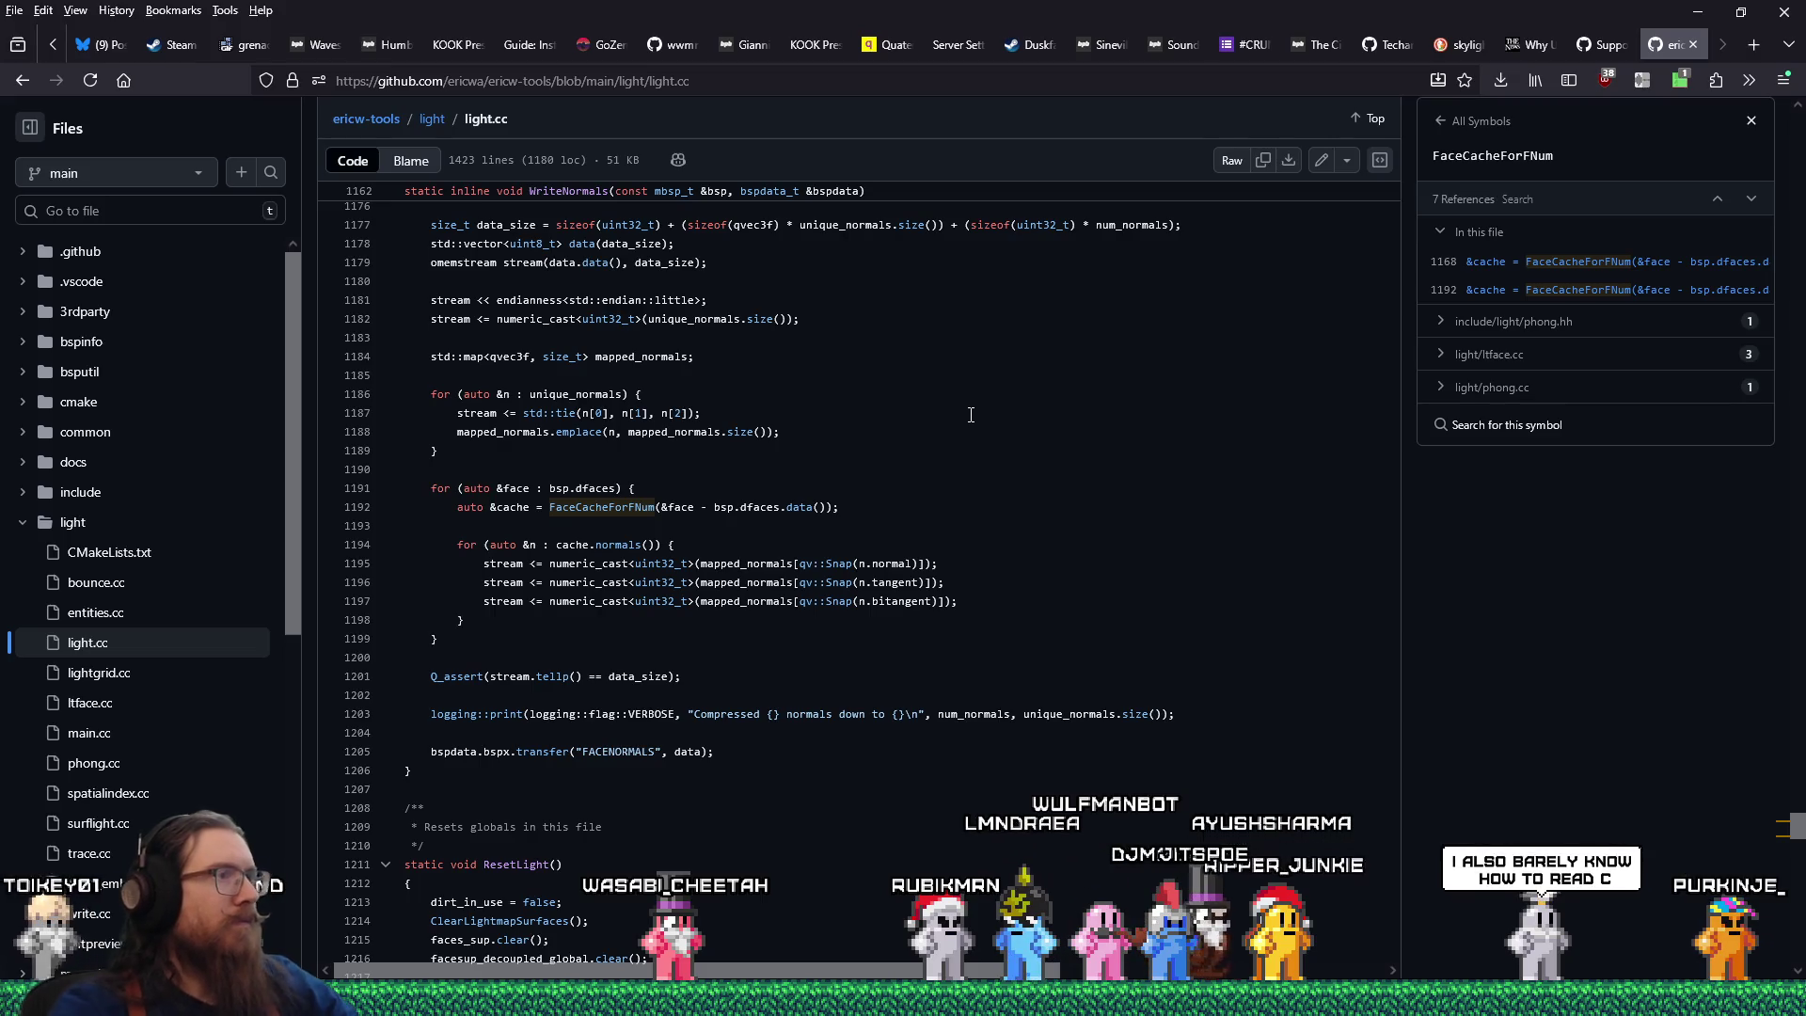
scroll("up", 3)
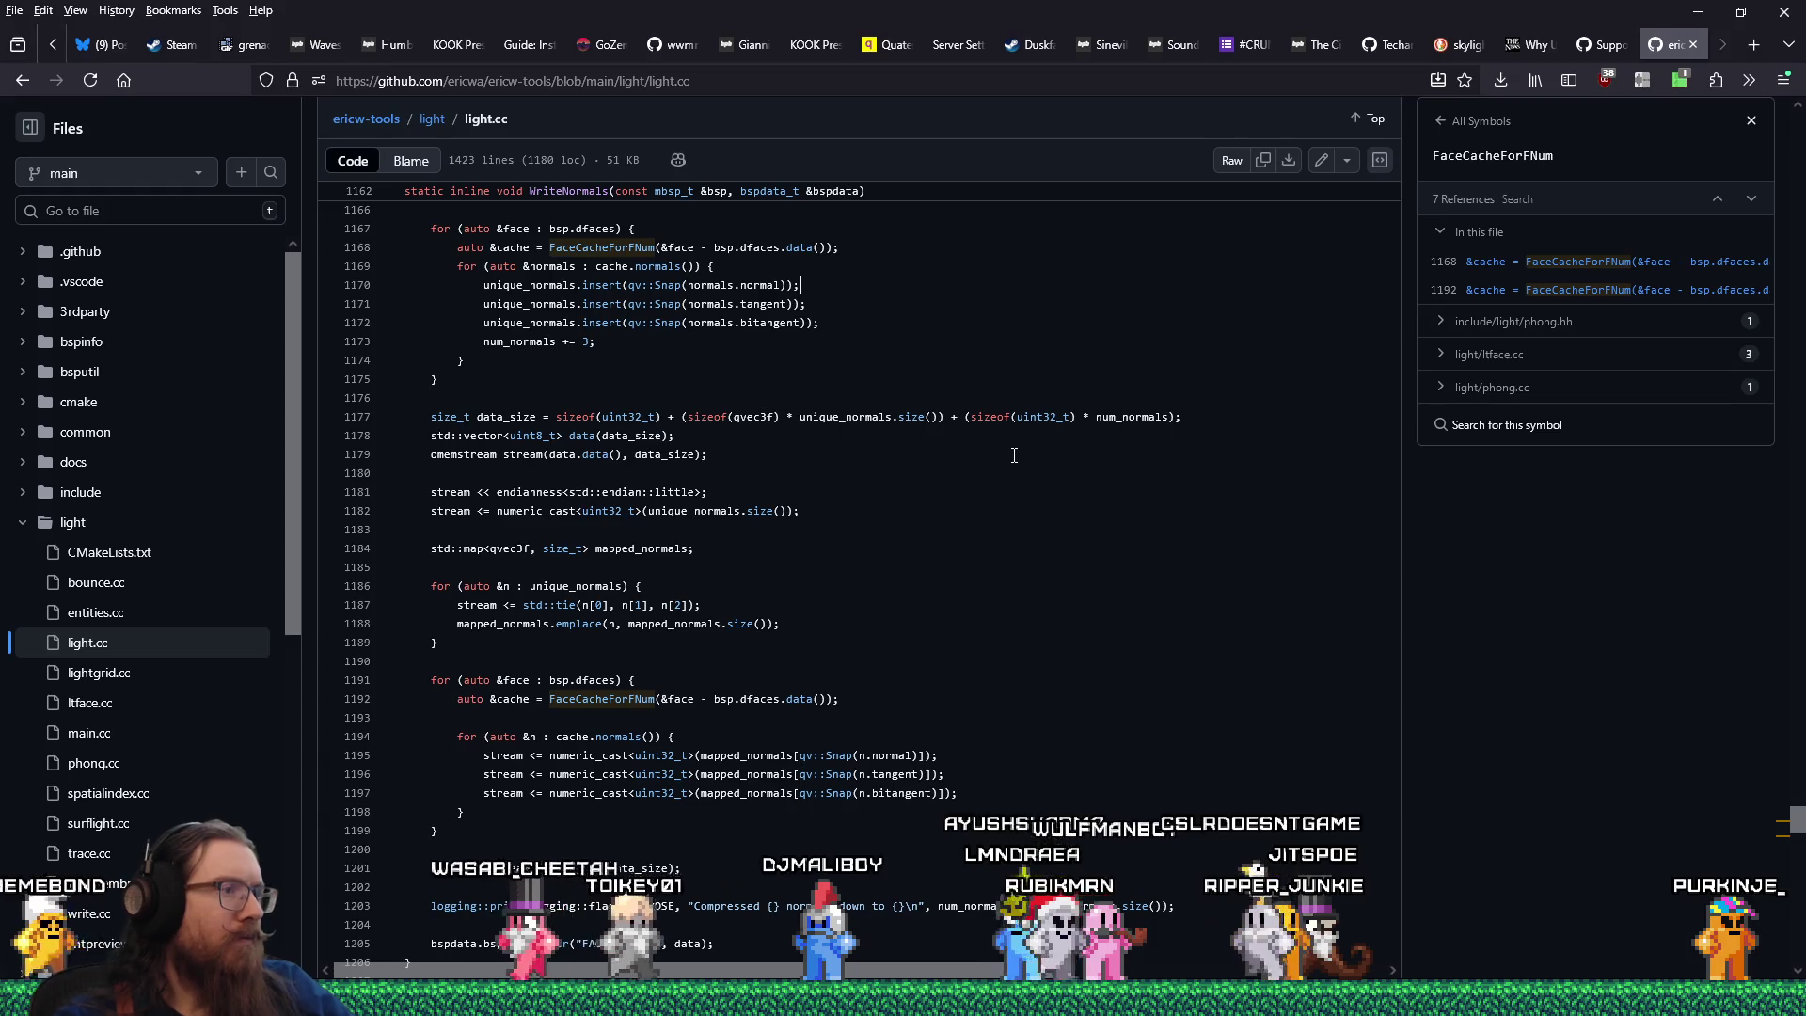
key("alt+Tab")
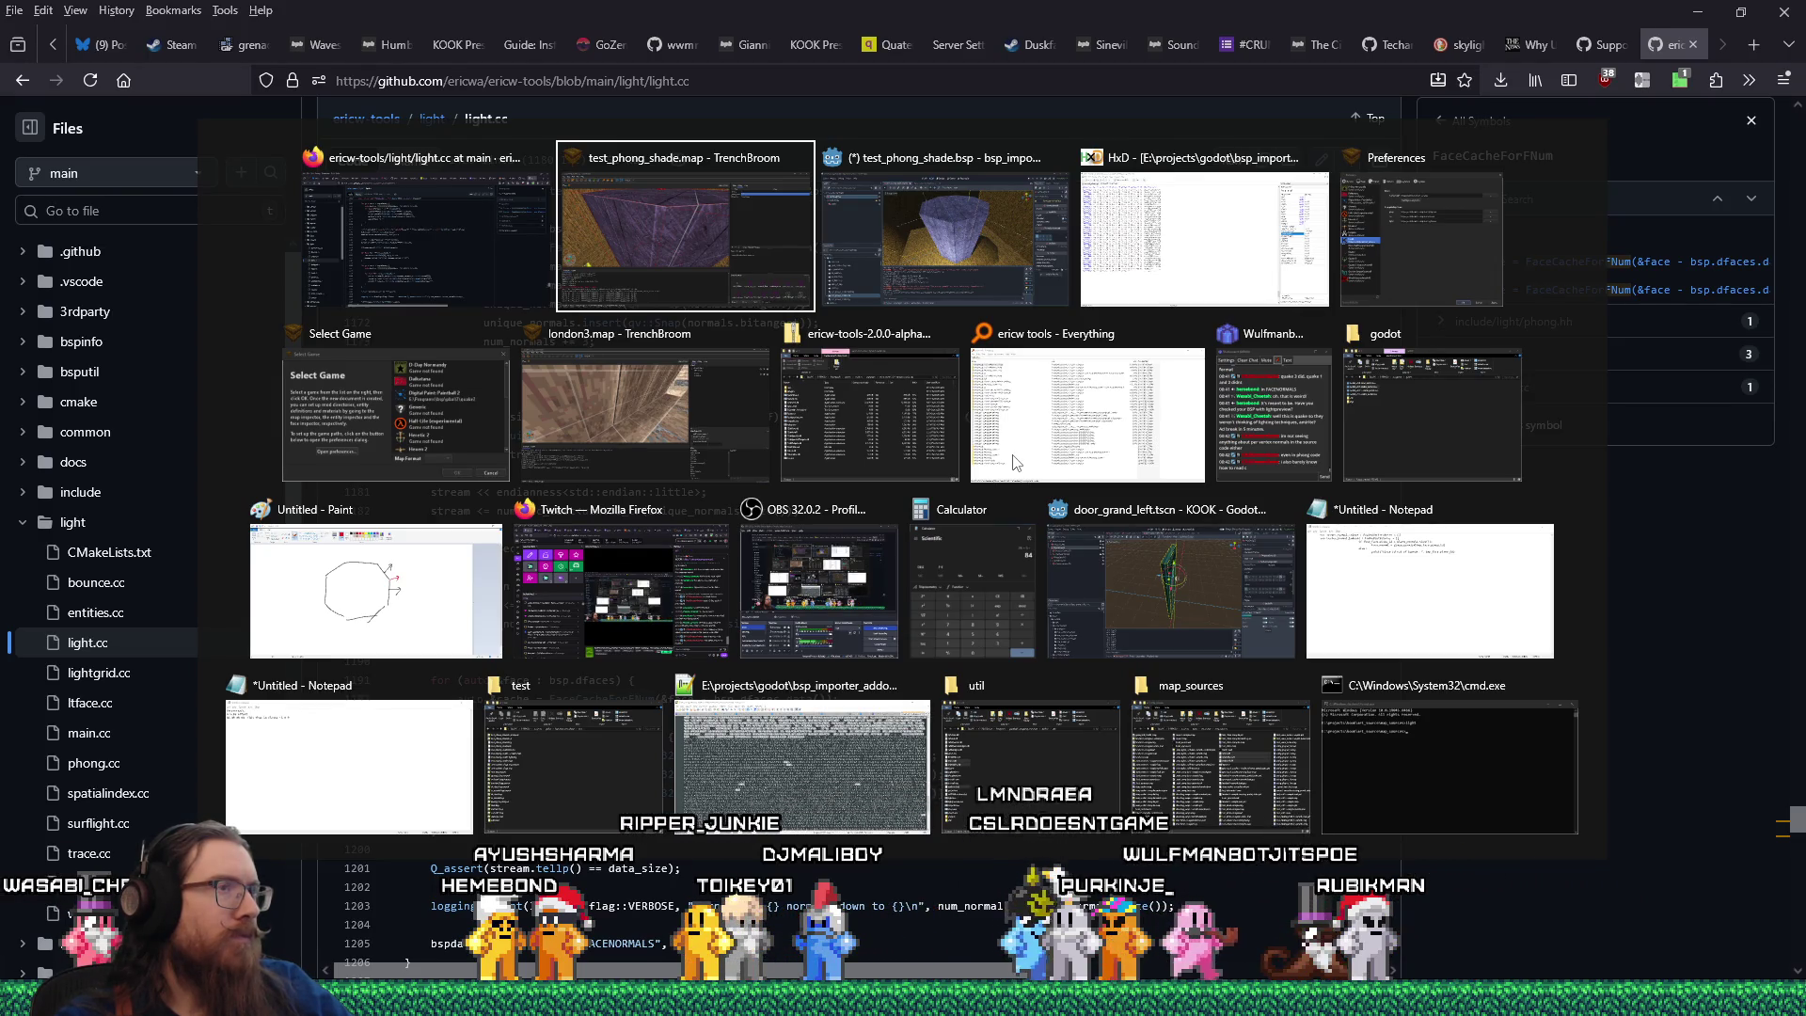
key("alt+Tab")
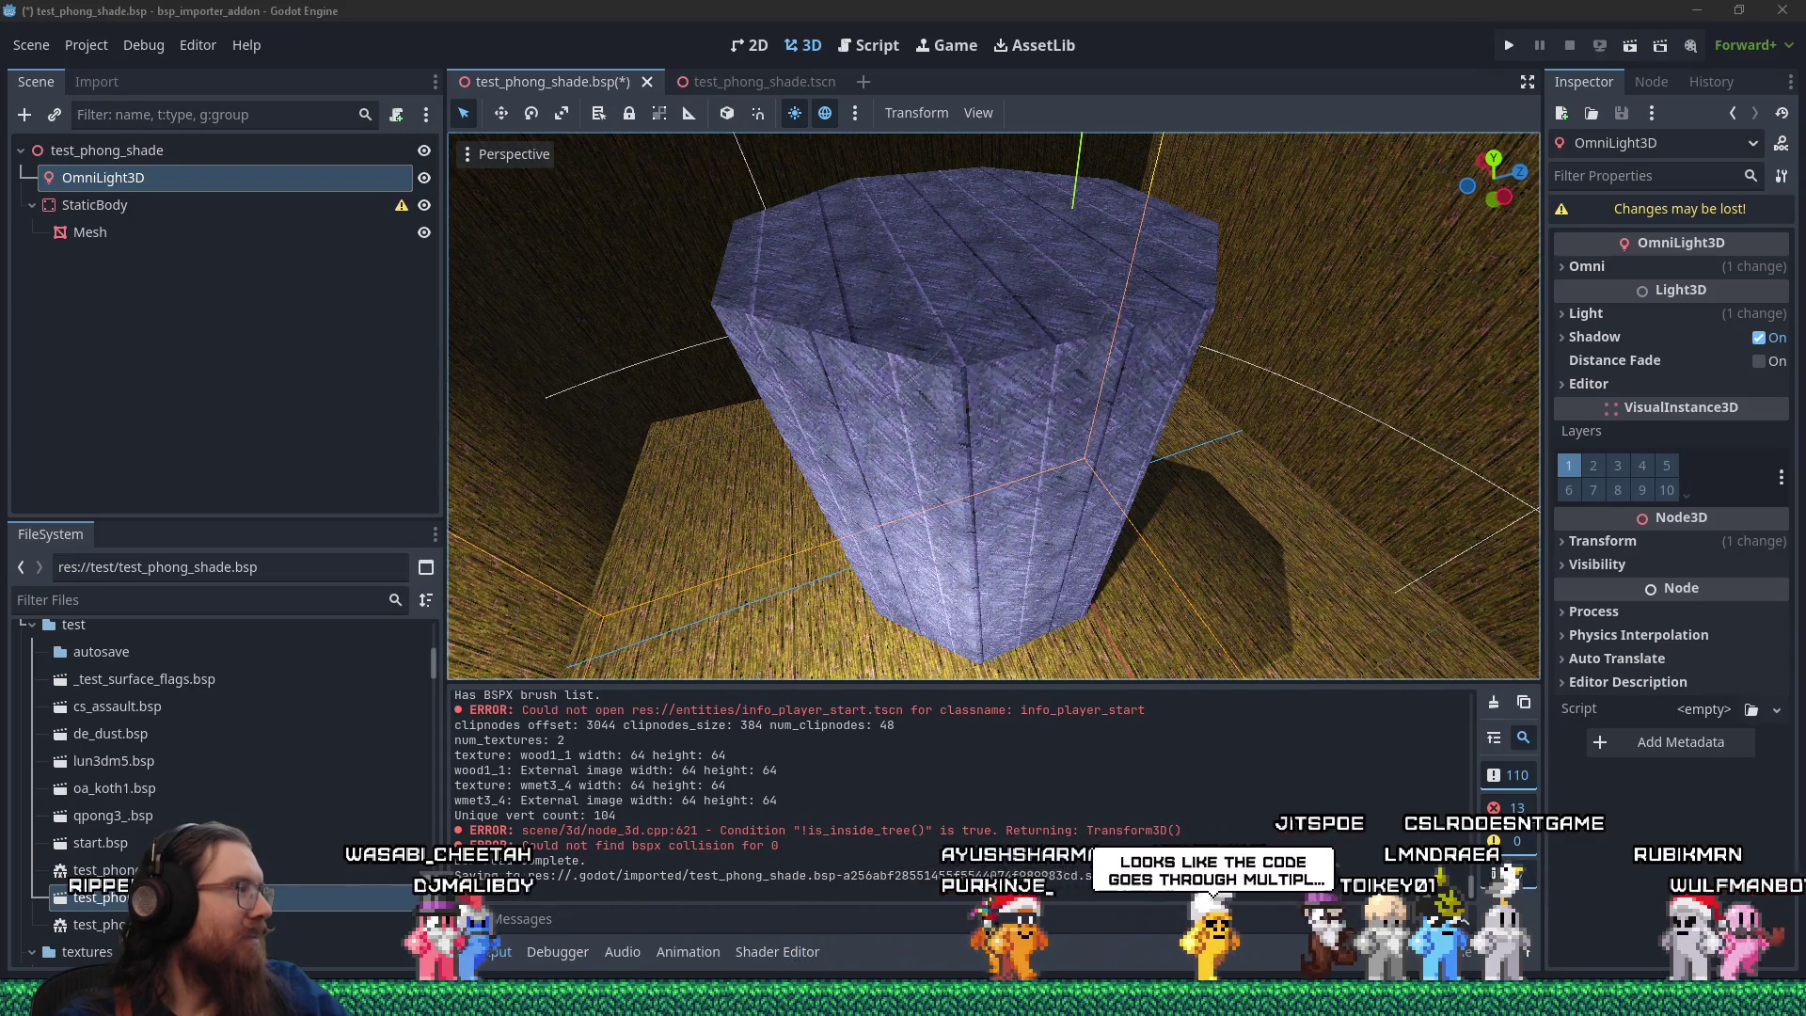
Return to light.cc, scroll back up through WriteNormals, then switch to Wavosaur.
key("alt+Tab")
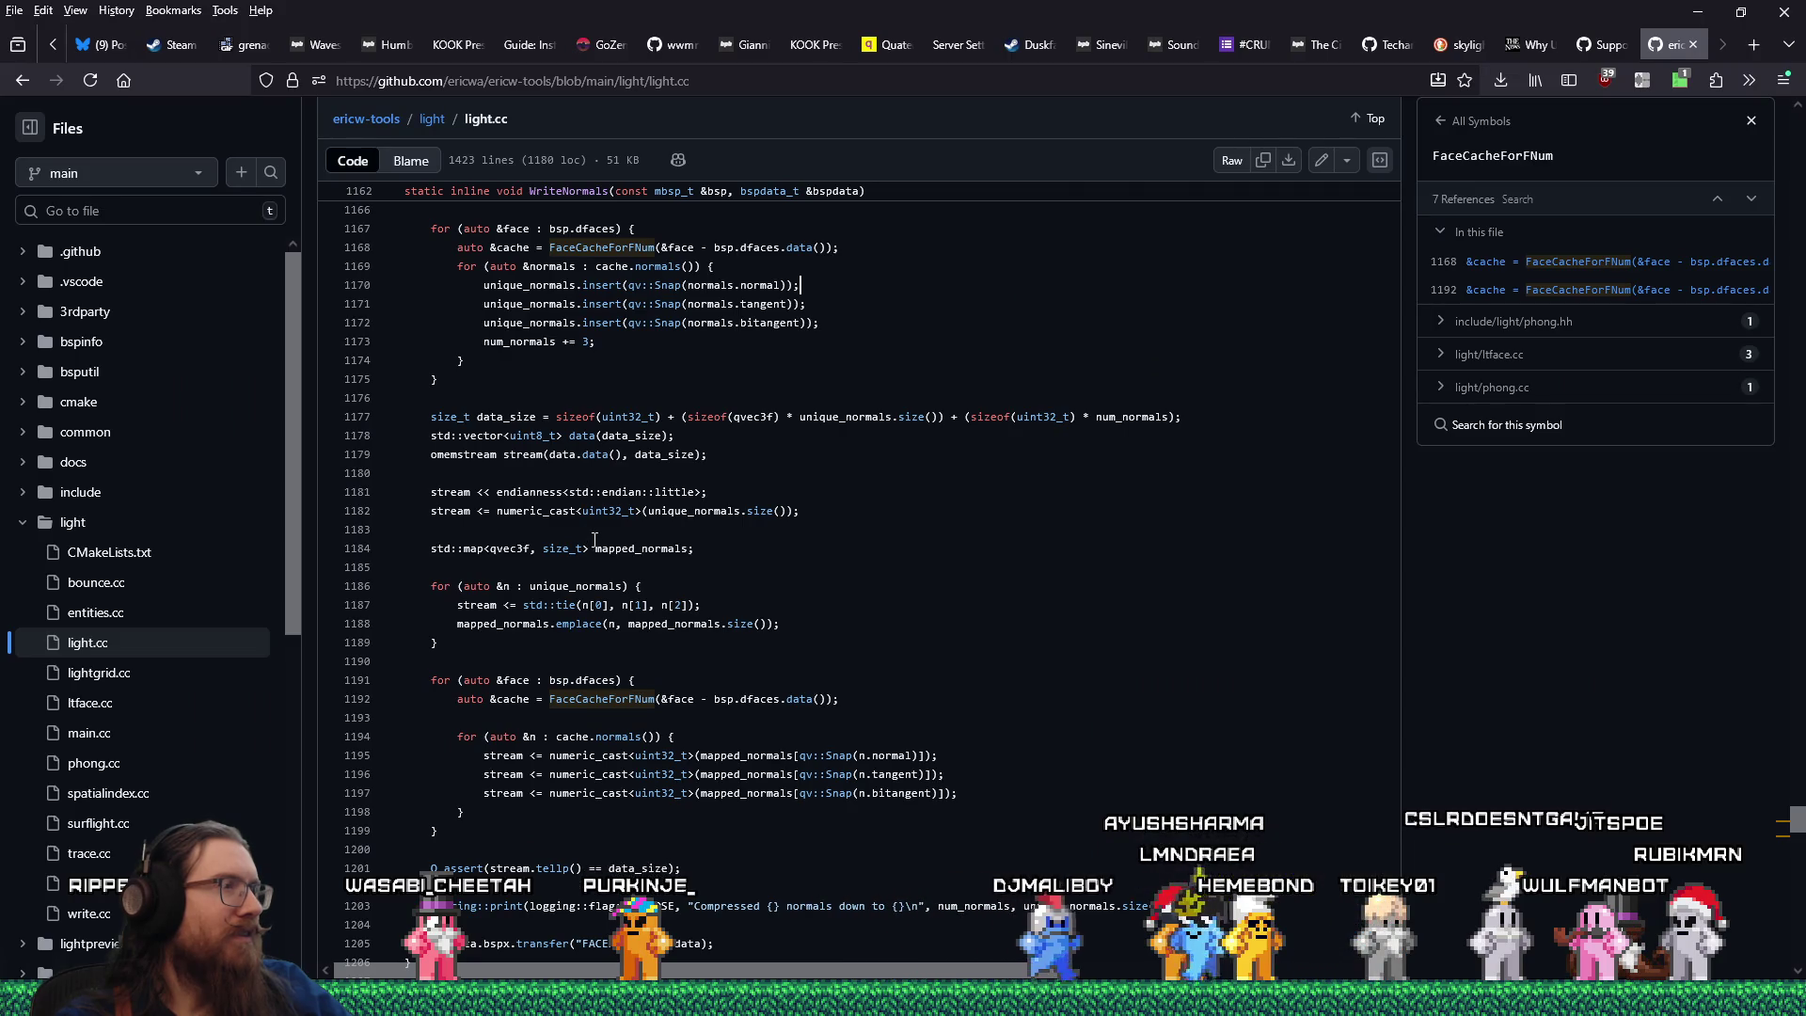
scroll("up", 3)
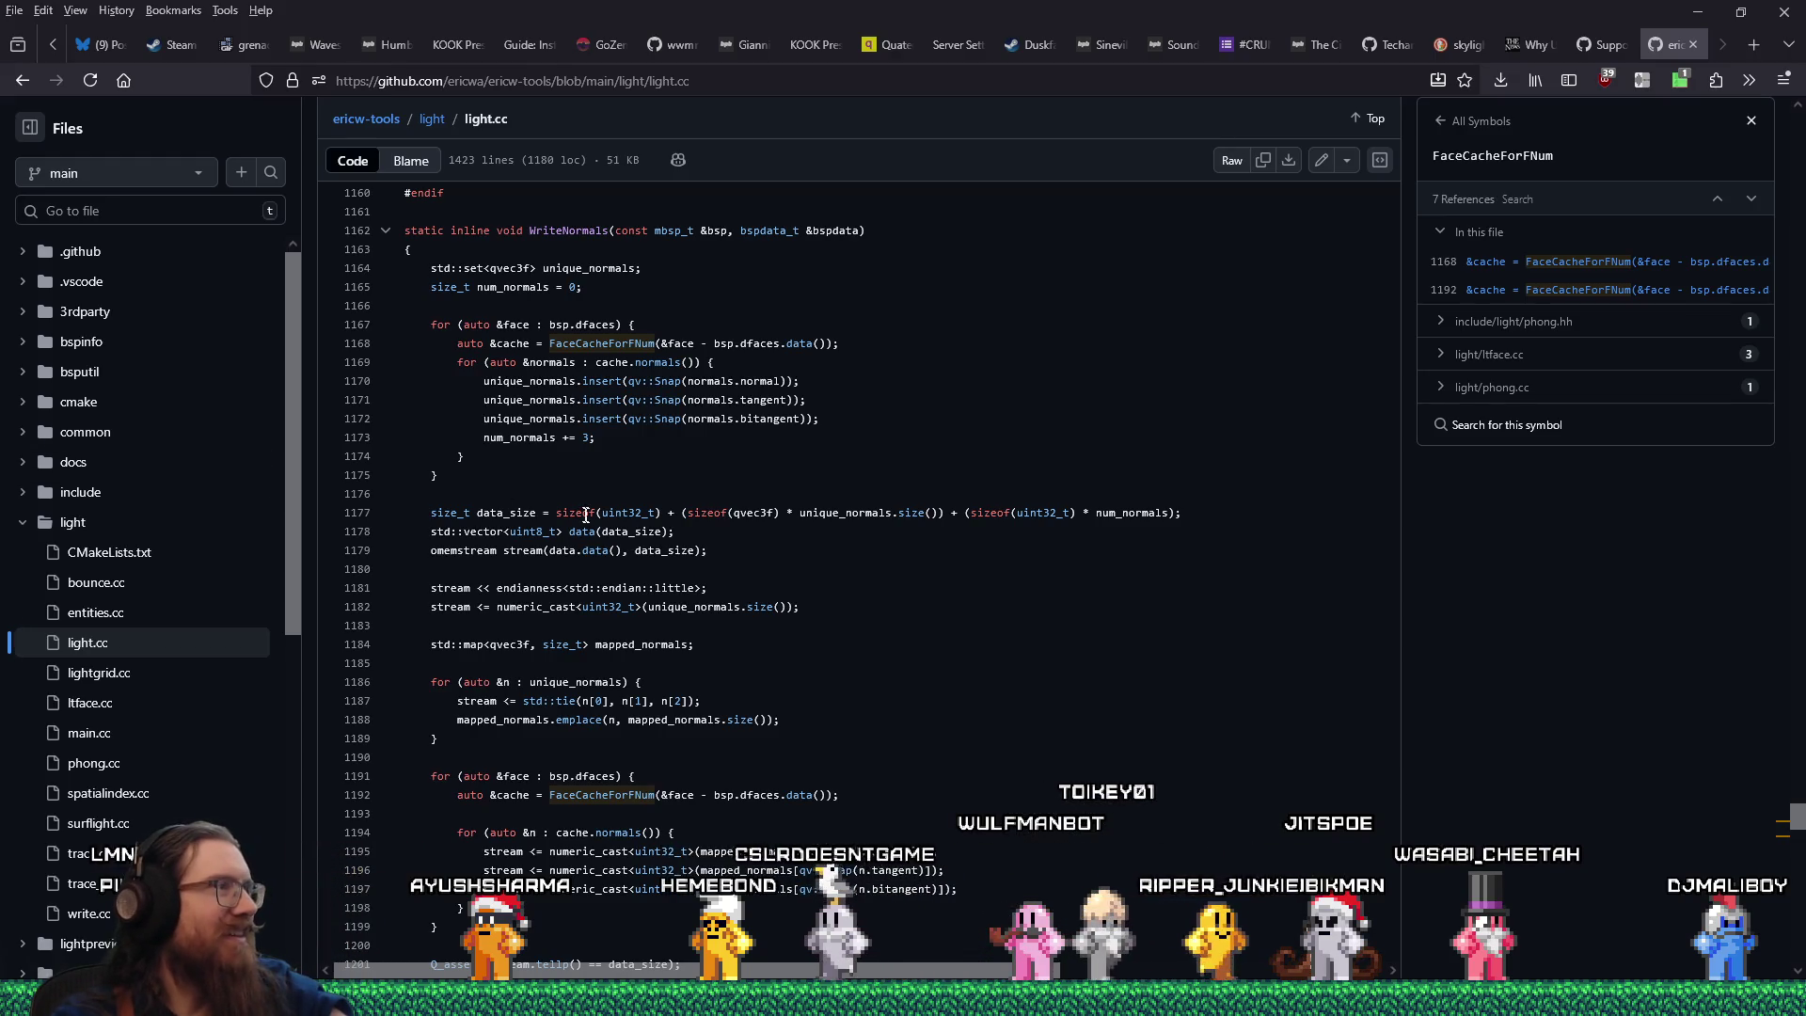
key("alt+Tab")
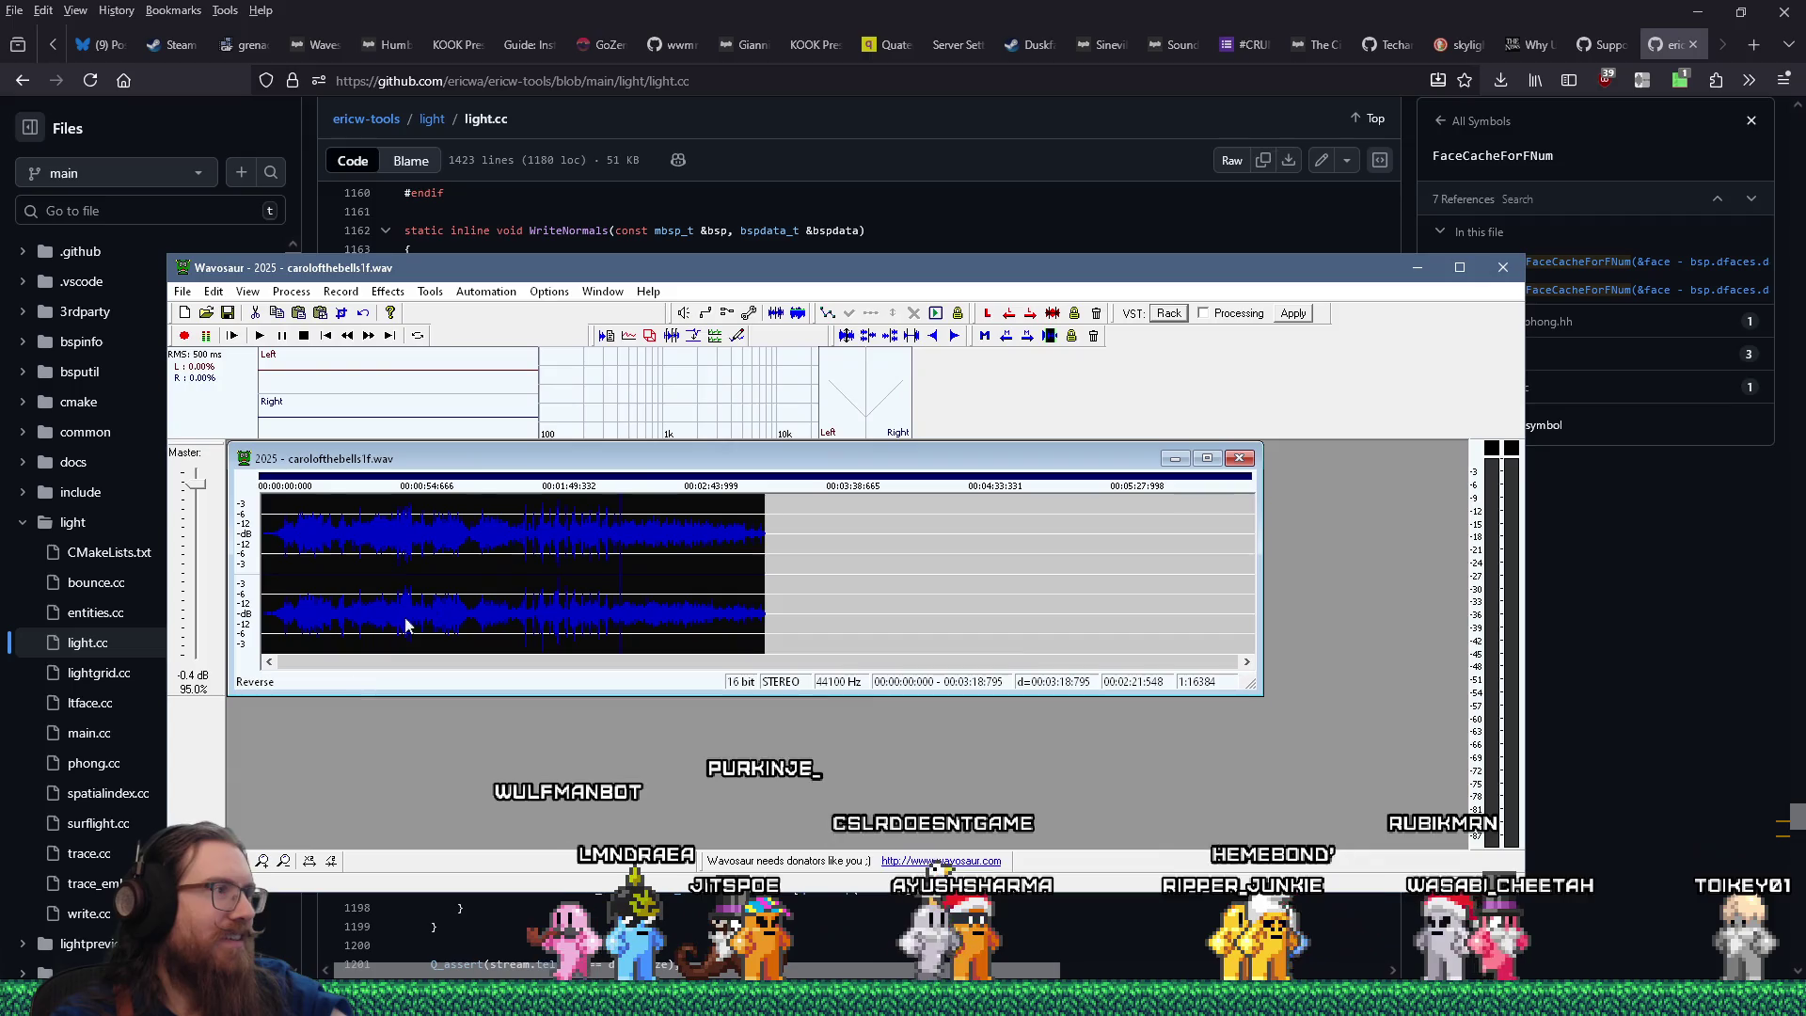
Load cave_by_myself.wav into Wavosaur, reverse it with Process > Reverse, and play it back.
key("ctrl+o")
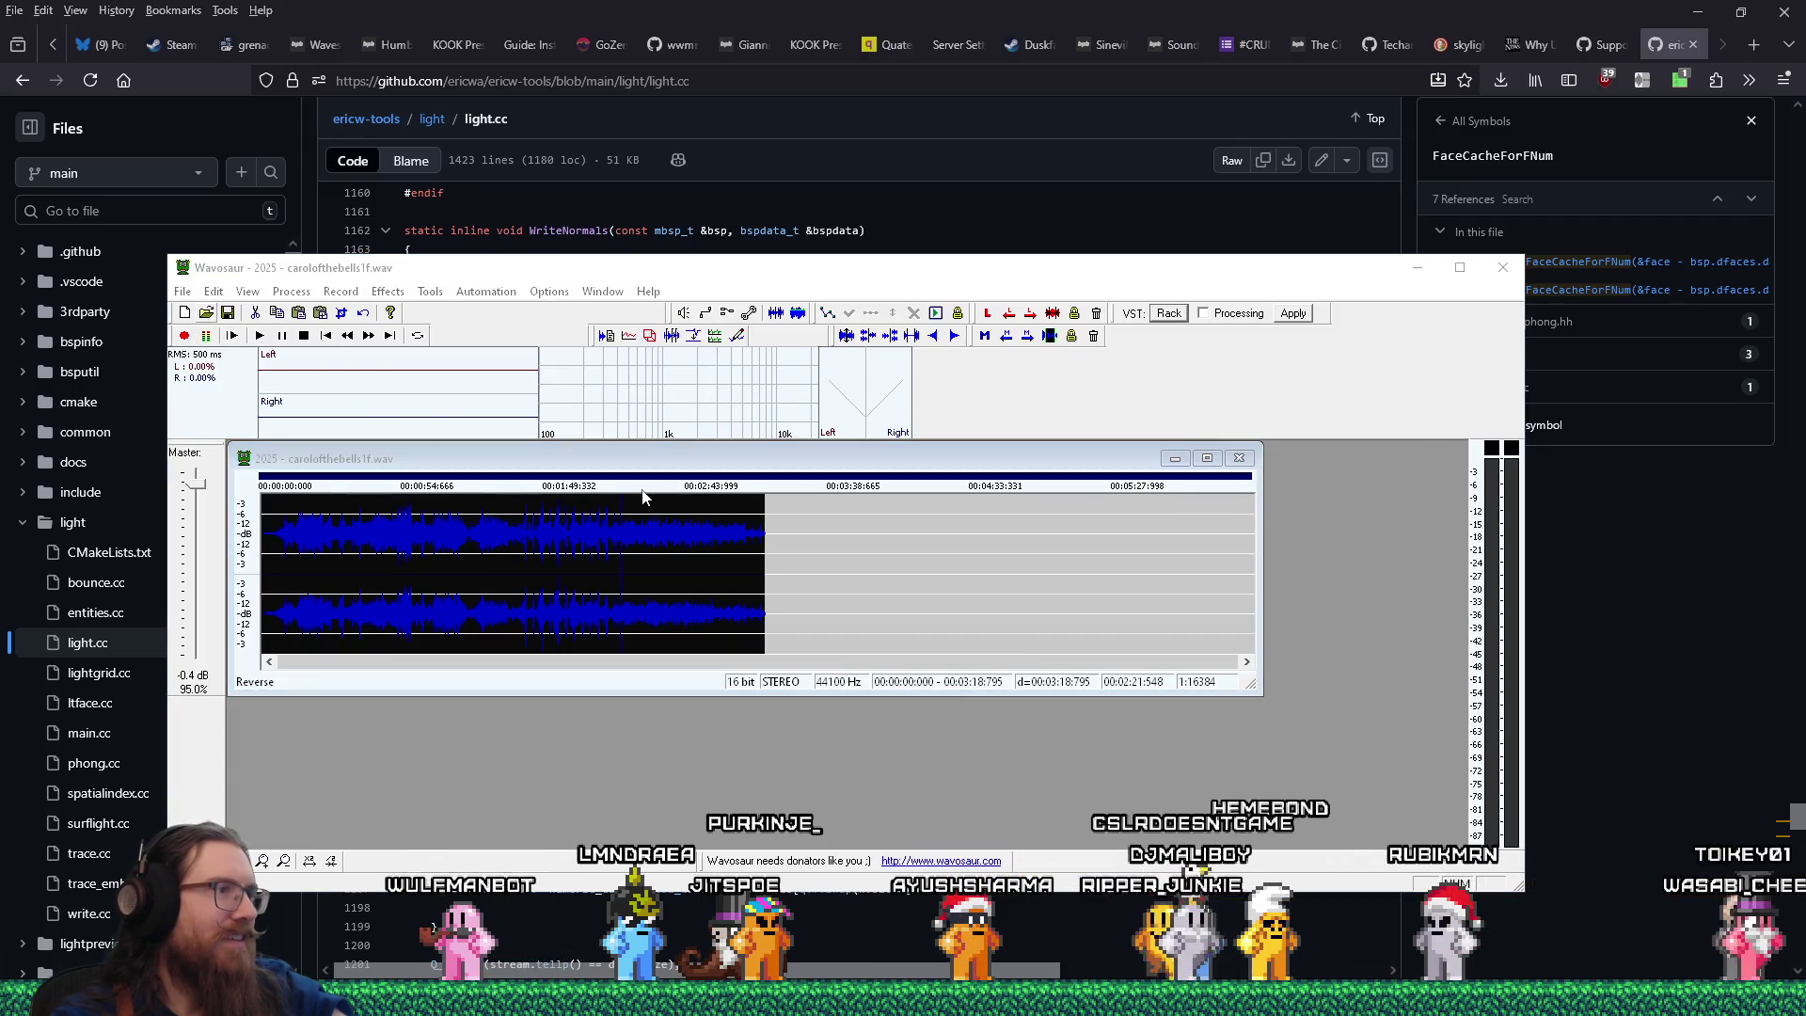
key("Escape")
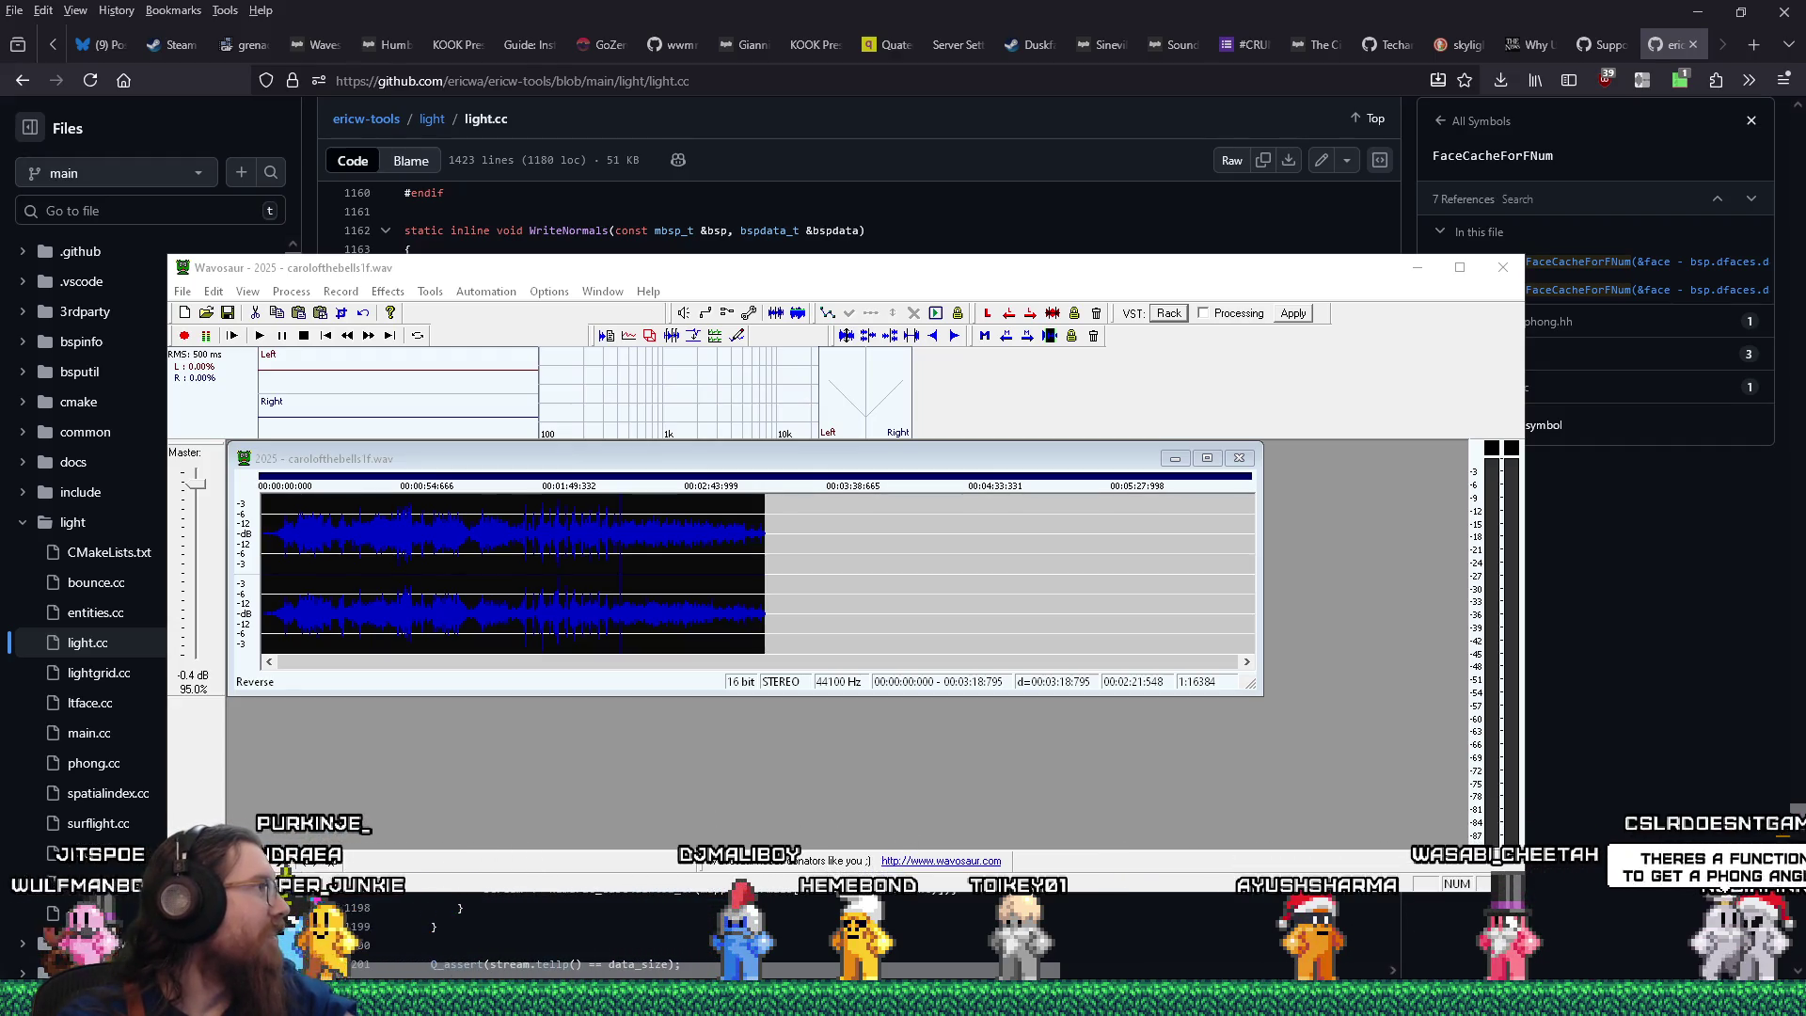
left_click_drag(0, 634, 596, 635)
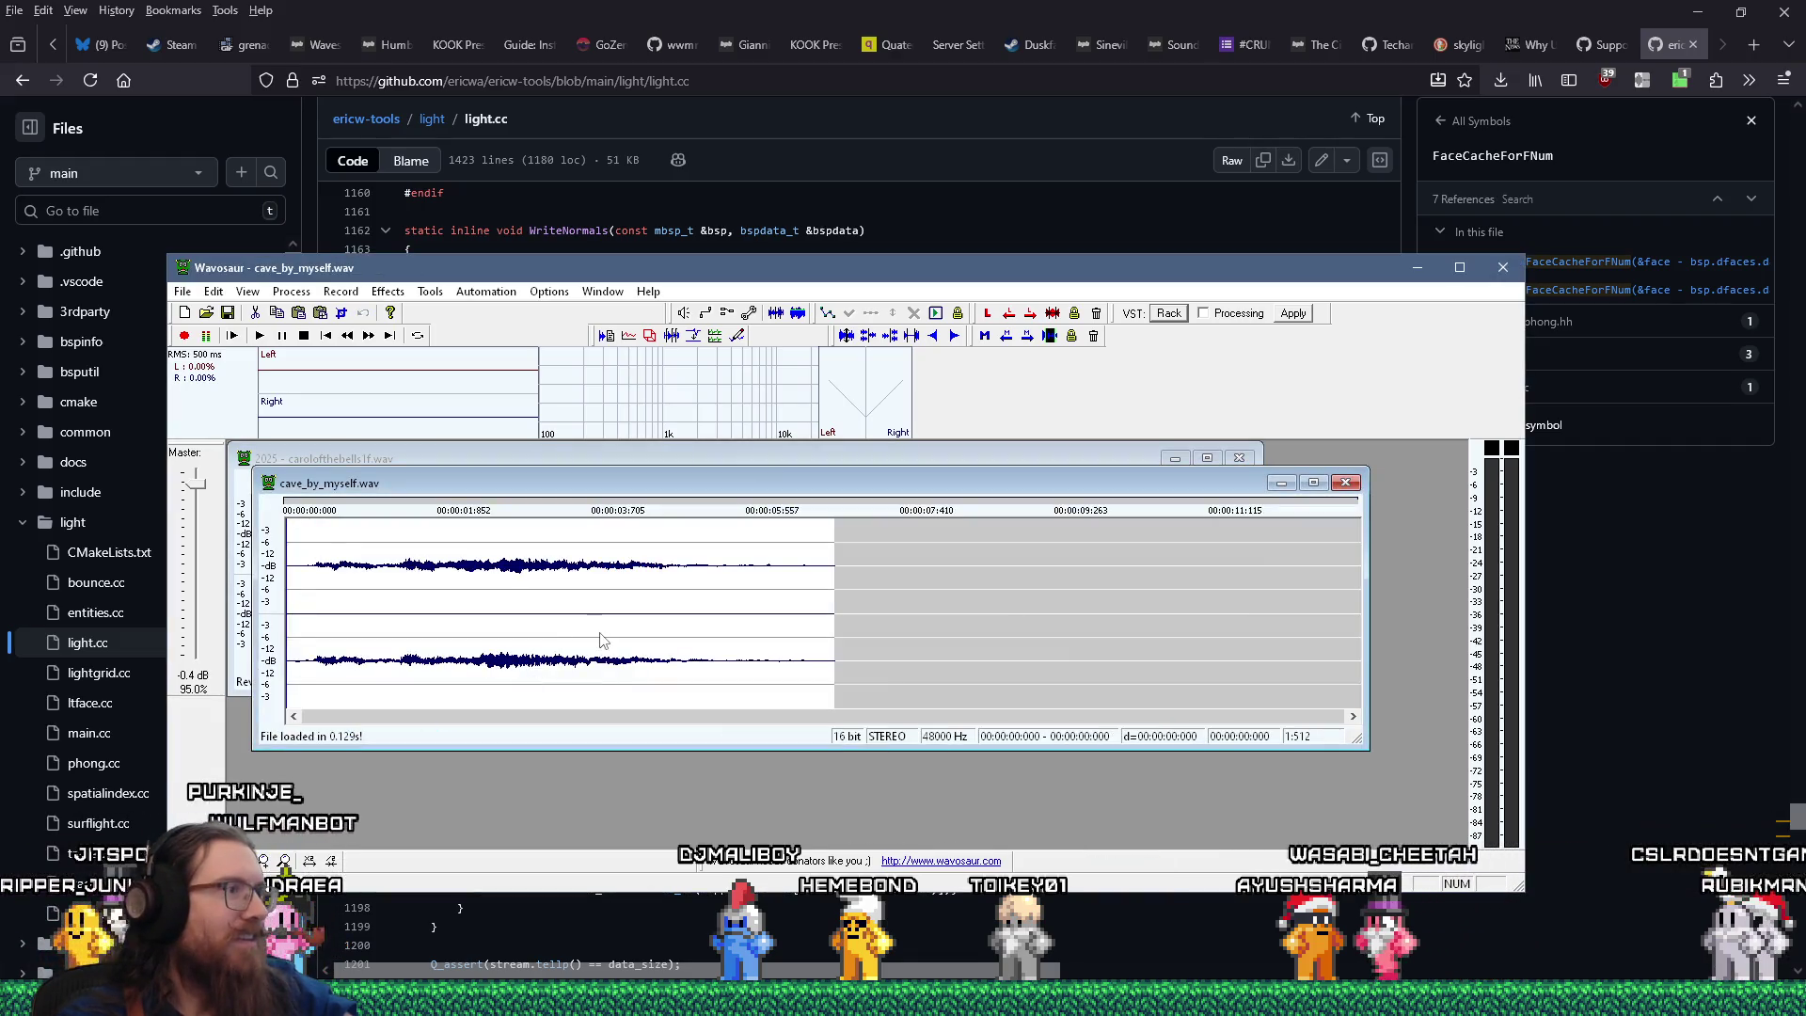
left_click(292, 292)
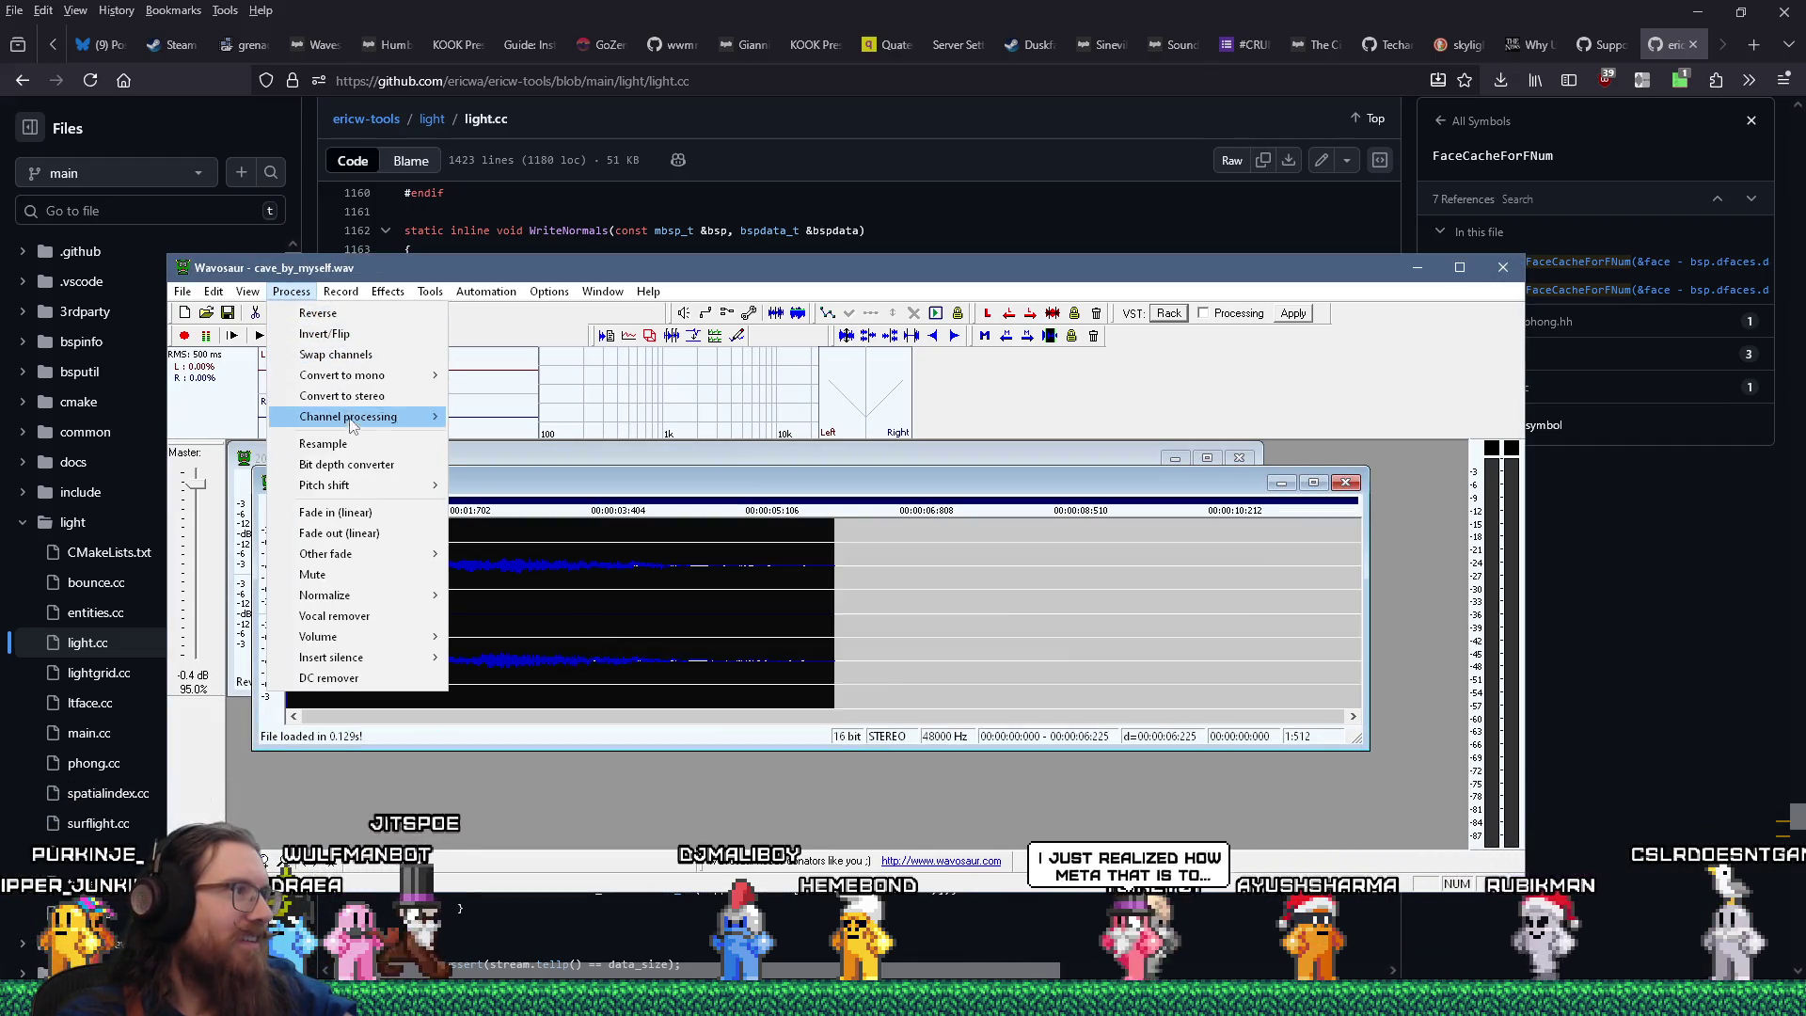
left_click(336, 323)
key("space")
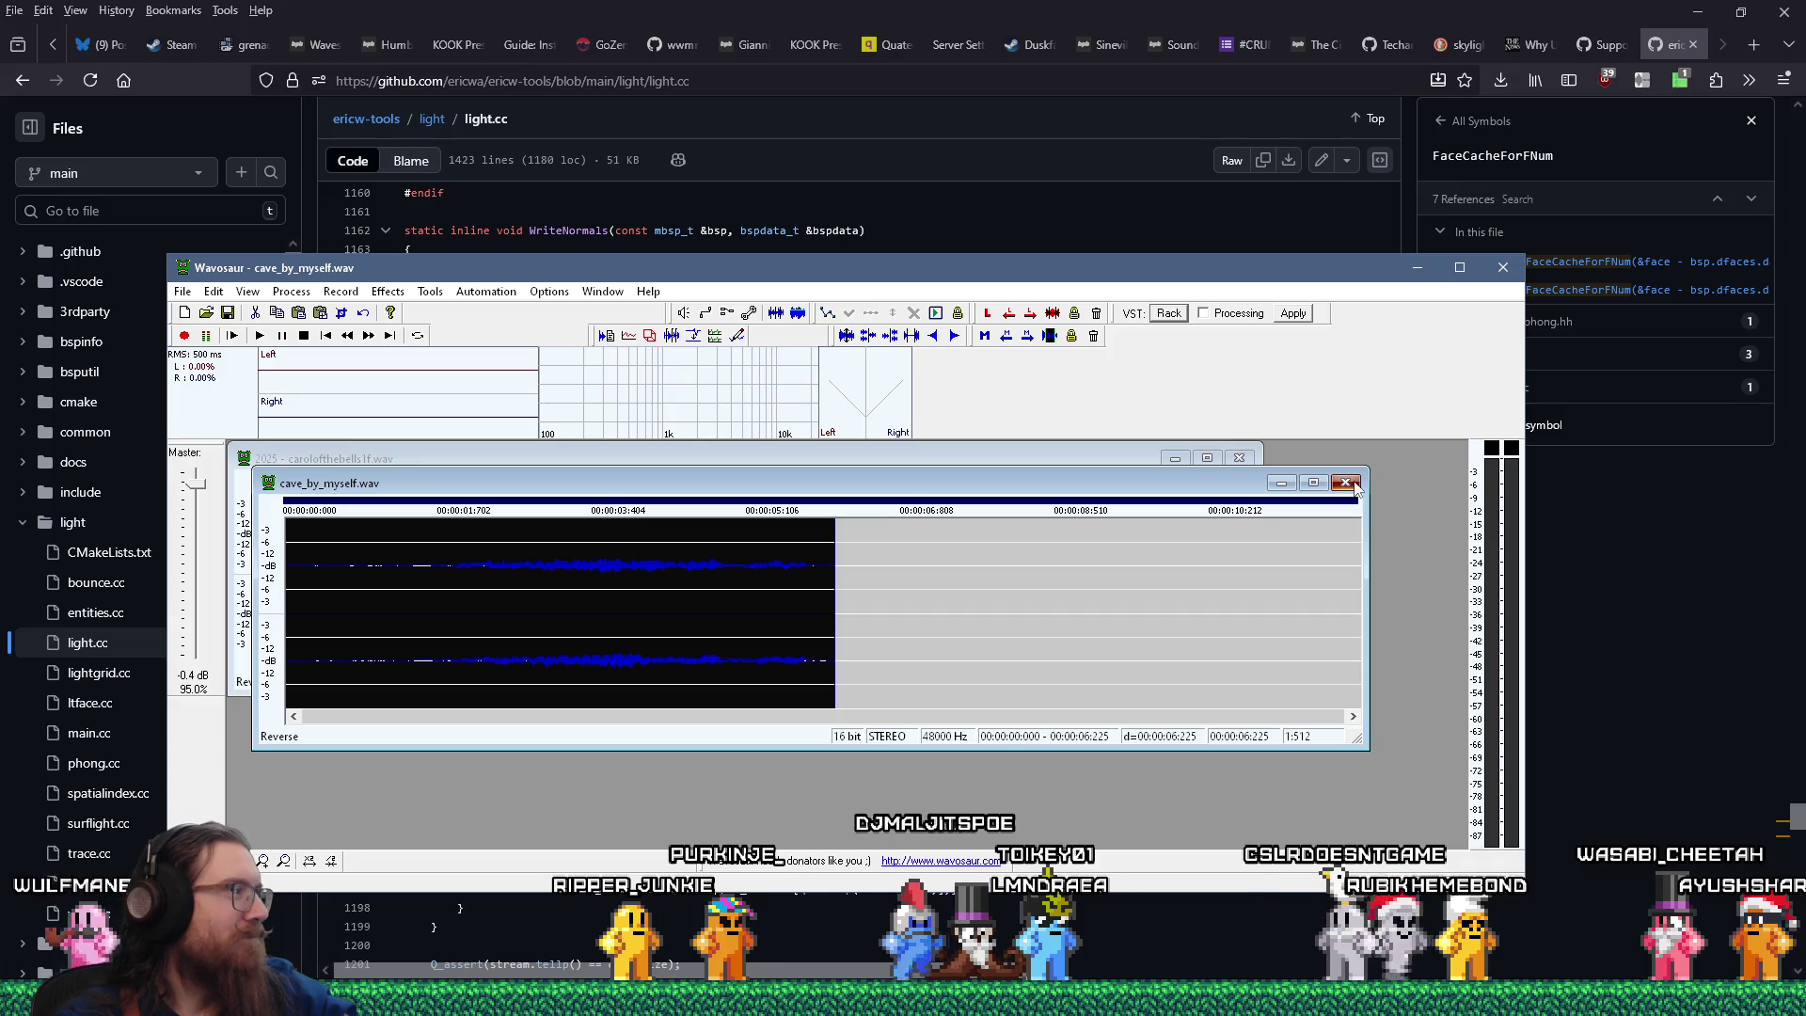
Close cave_by_myself.wav, answer the save prompt, and move the Wavosaur window lower right.
left_click(1346, 483)
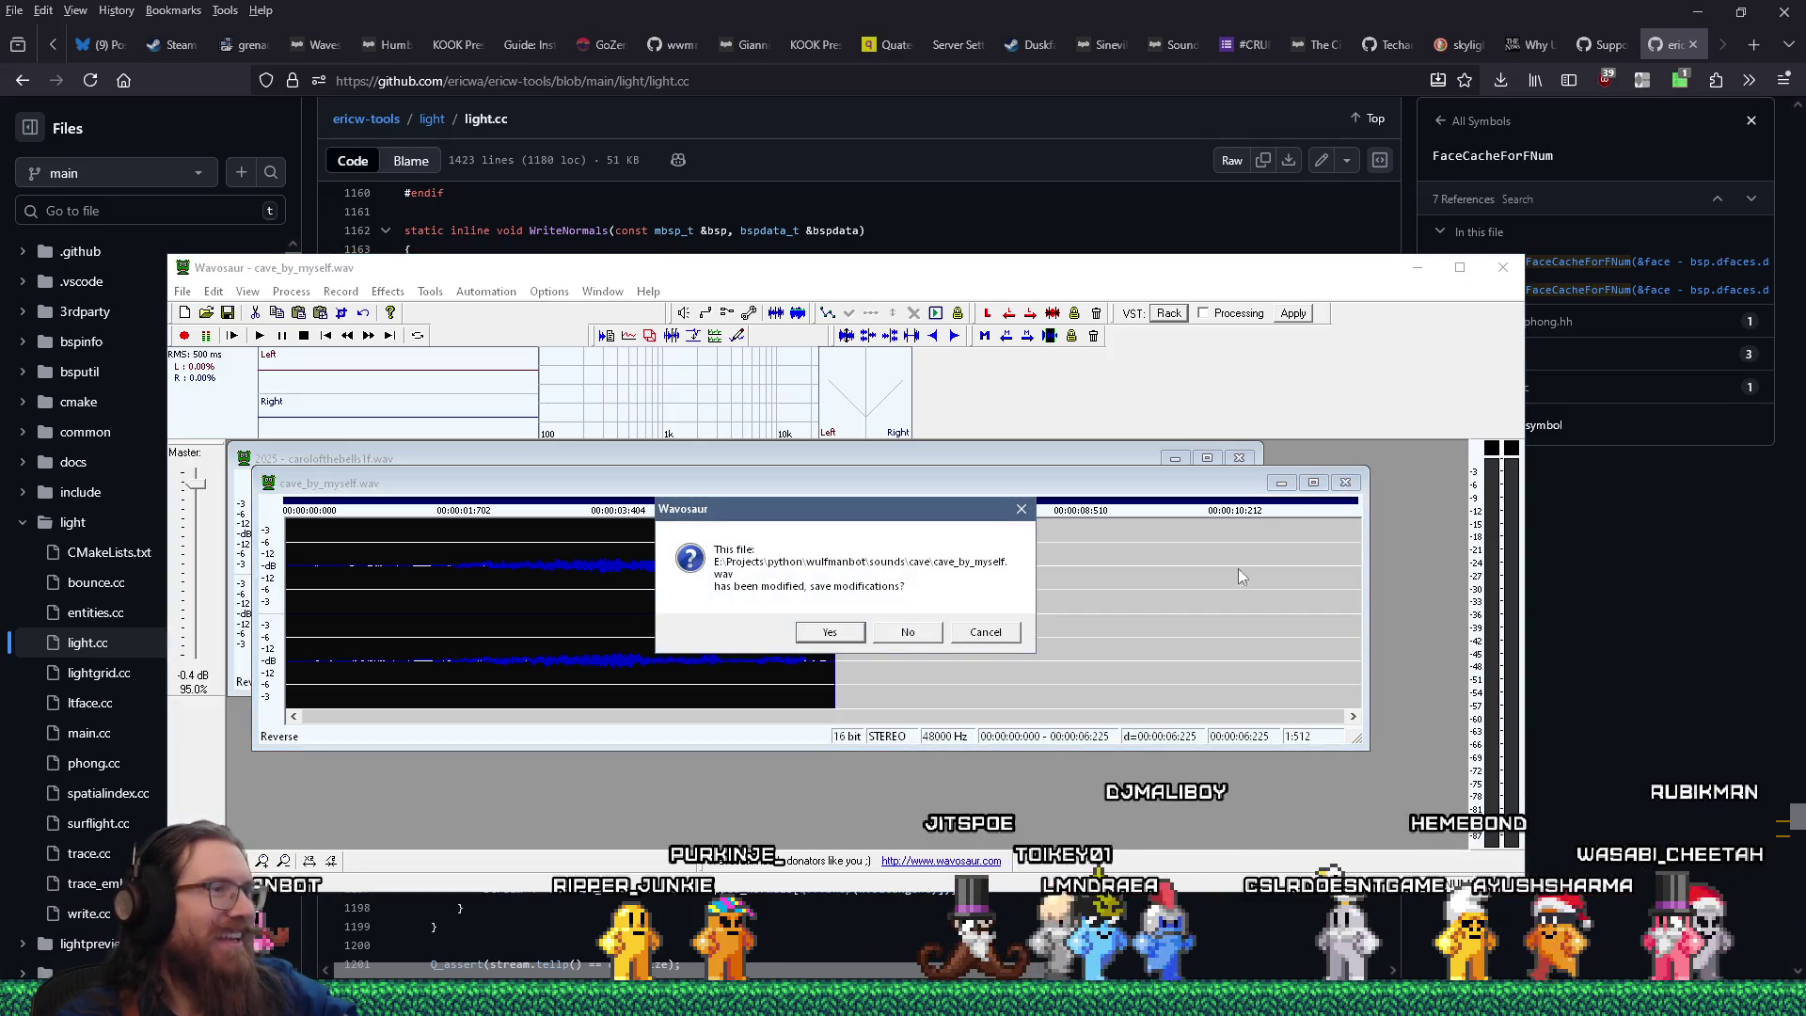
left_click(851, 622)
left_click_drag(1132, 282, 1260, 319)
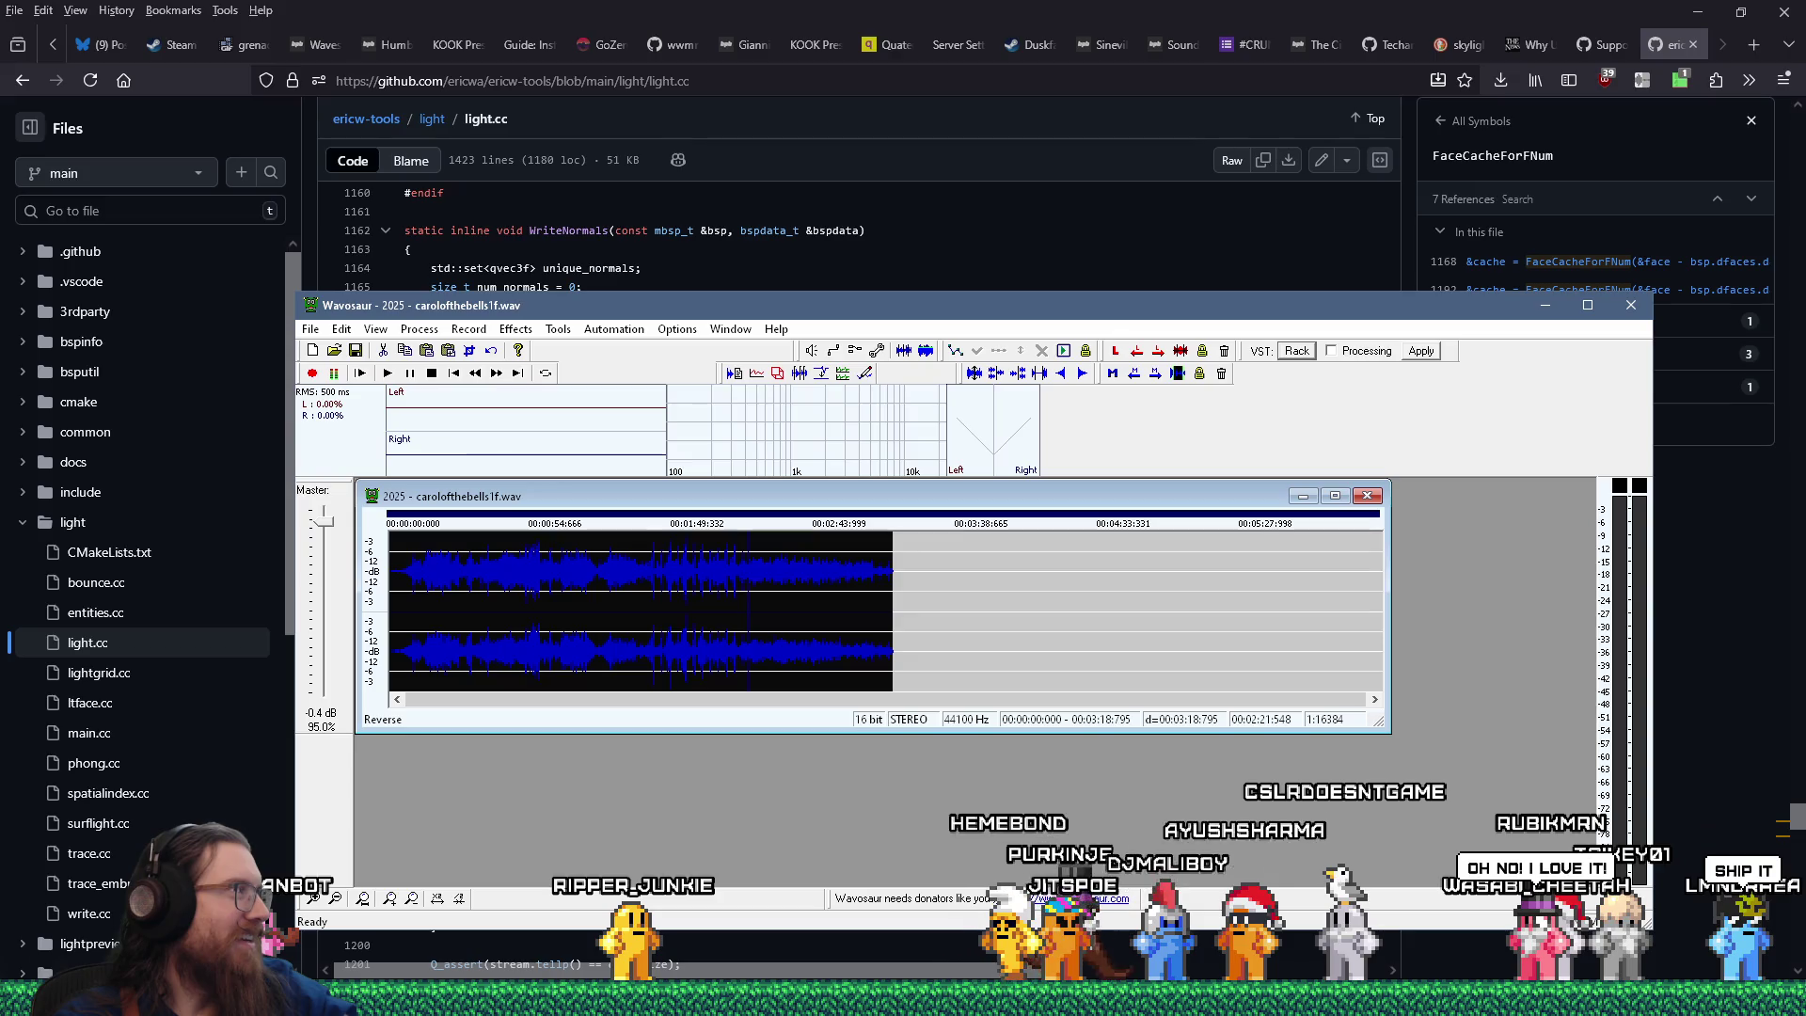
key("alt+Tab")
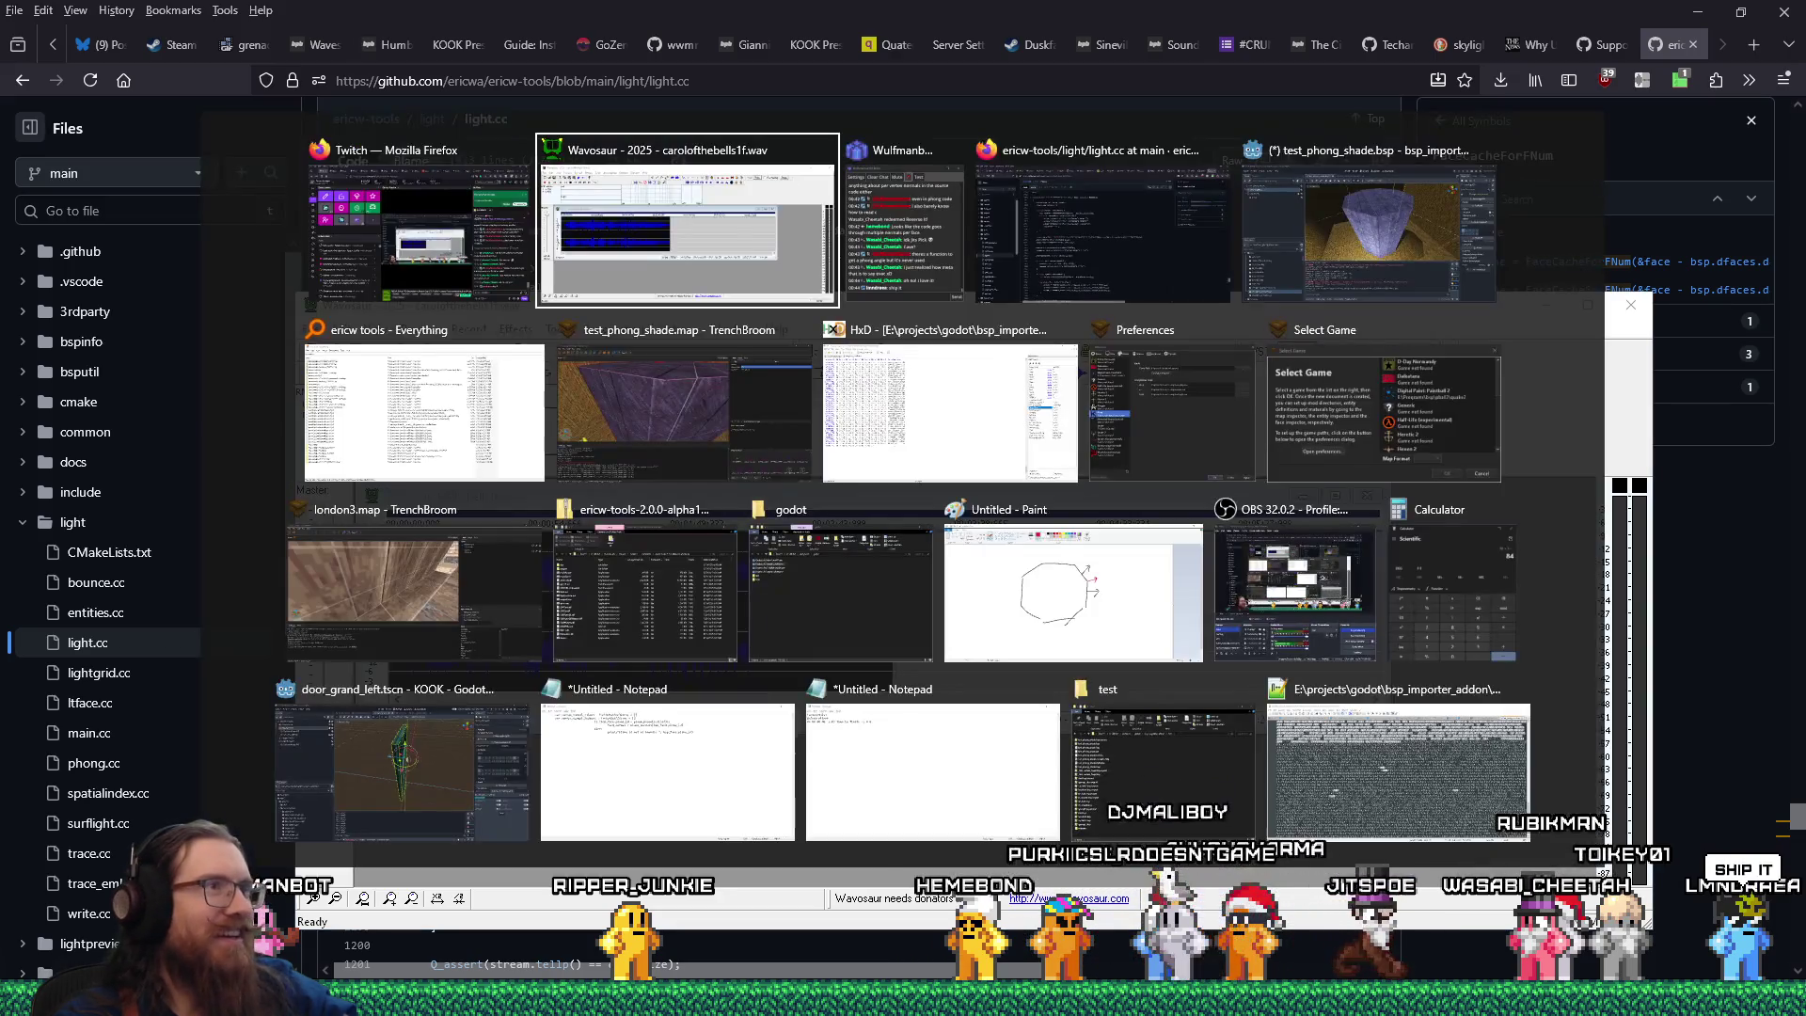
key("alt+Tab")
key("alt+Tab")
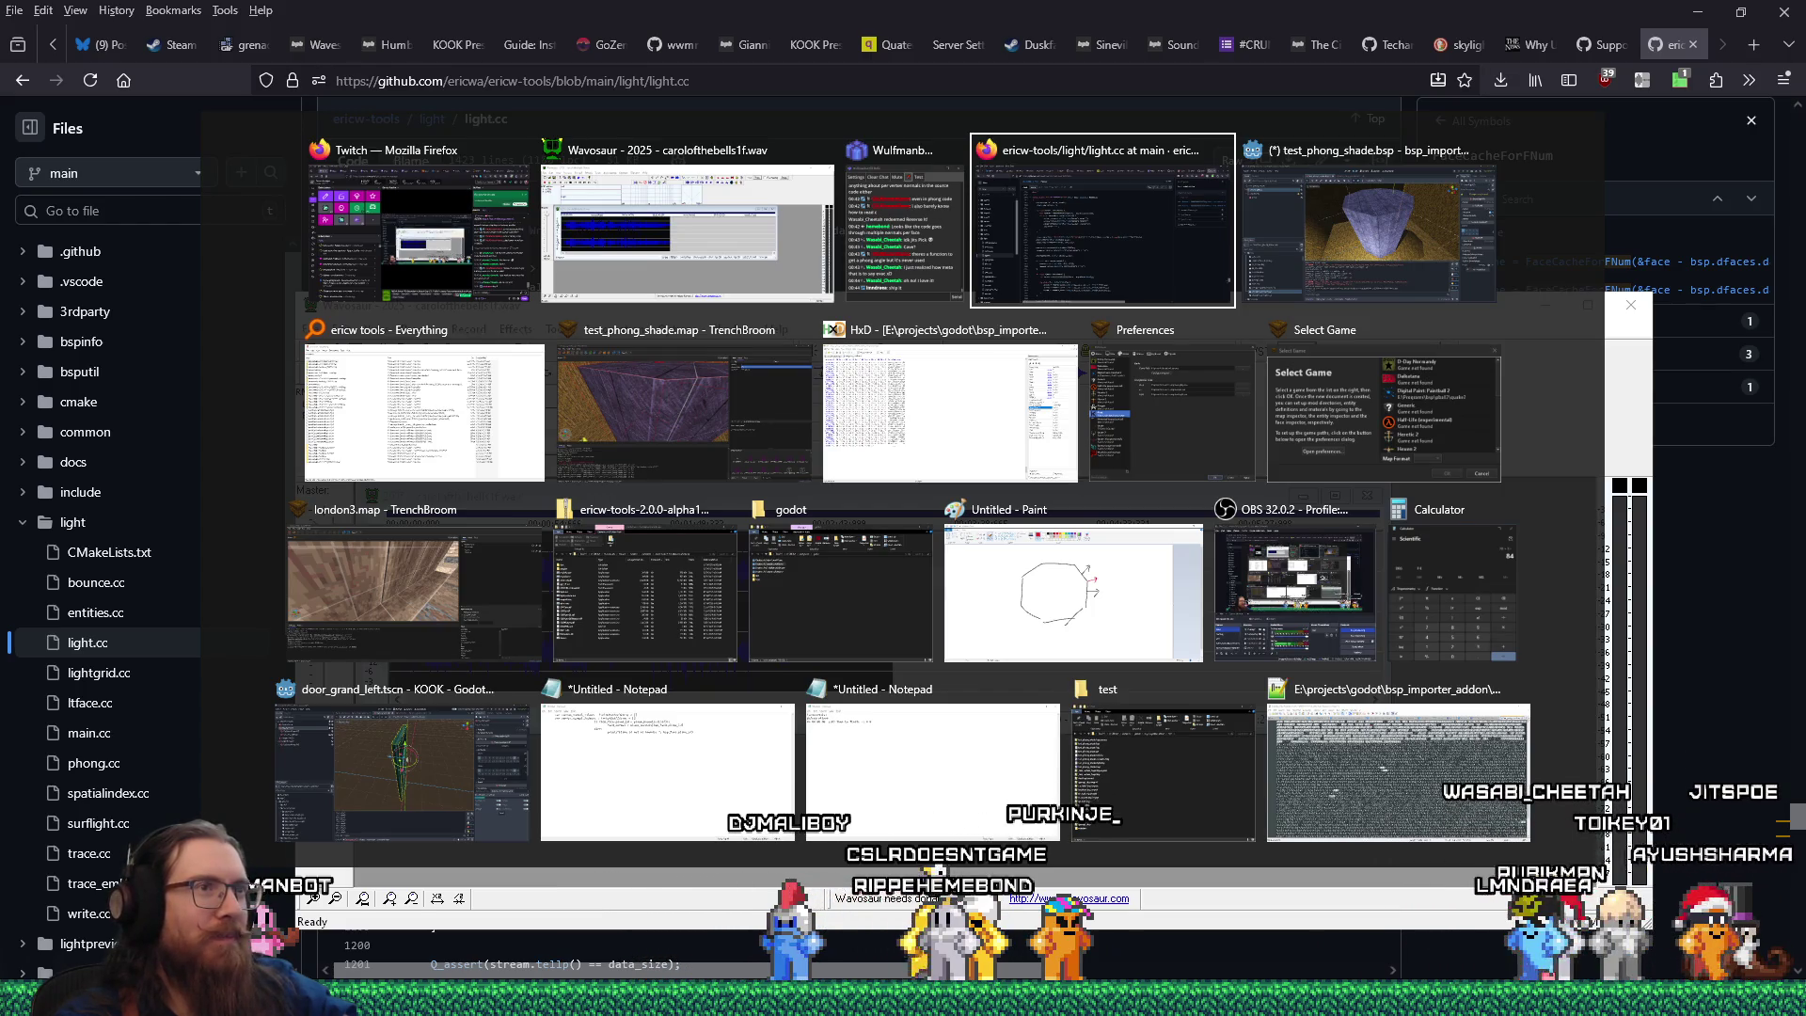
Close TrenchBroom's Preferences without changes and cycle through the open windows.
left_click(1147, 387)
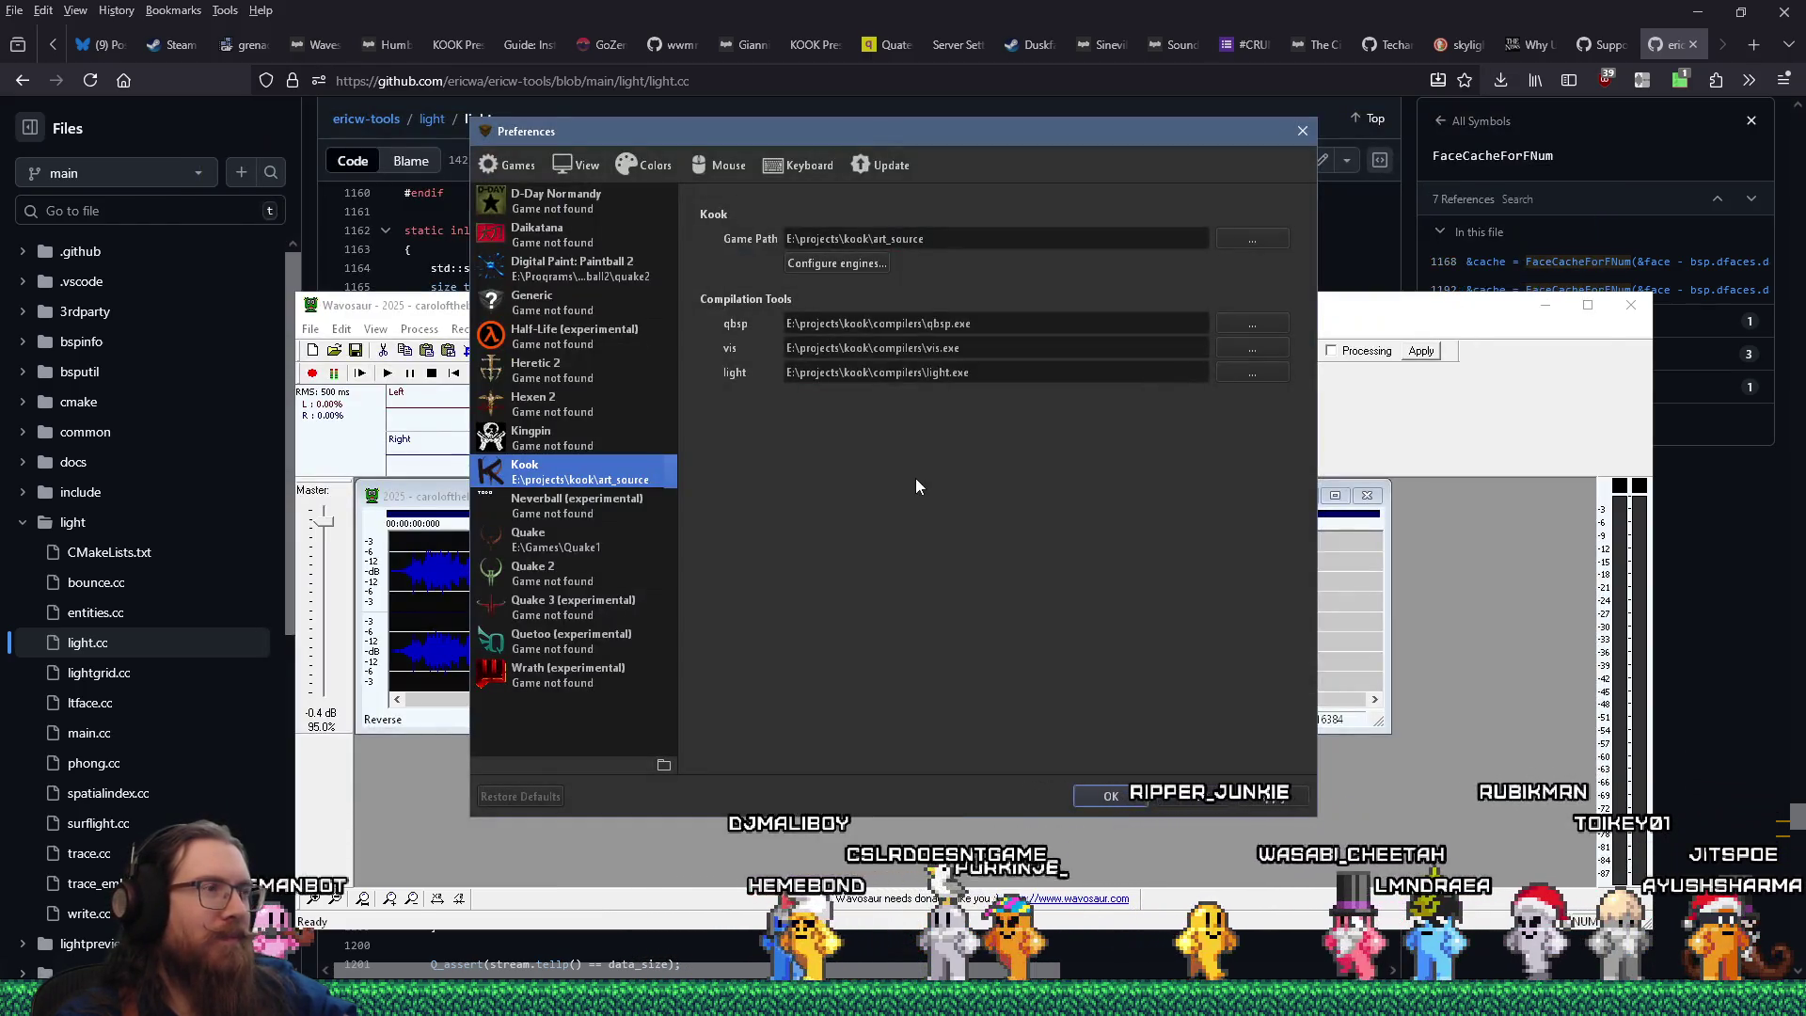
left_click(1189, 796)
key("alt+Tab")
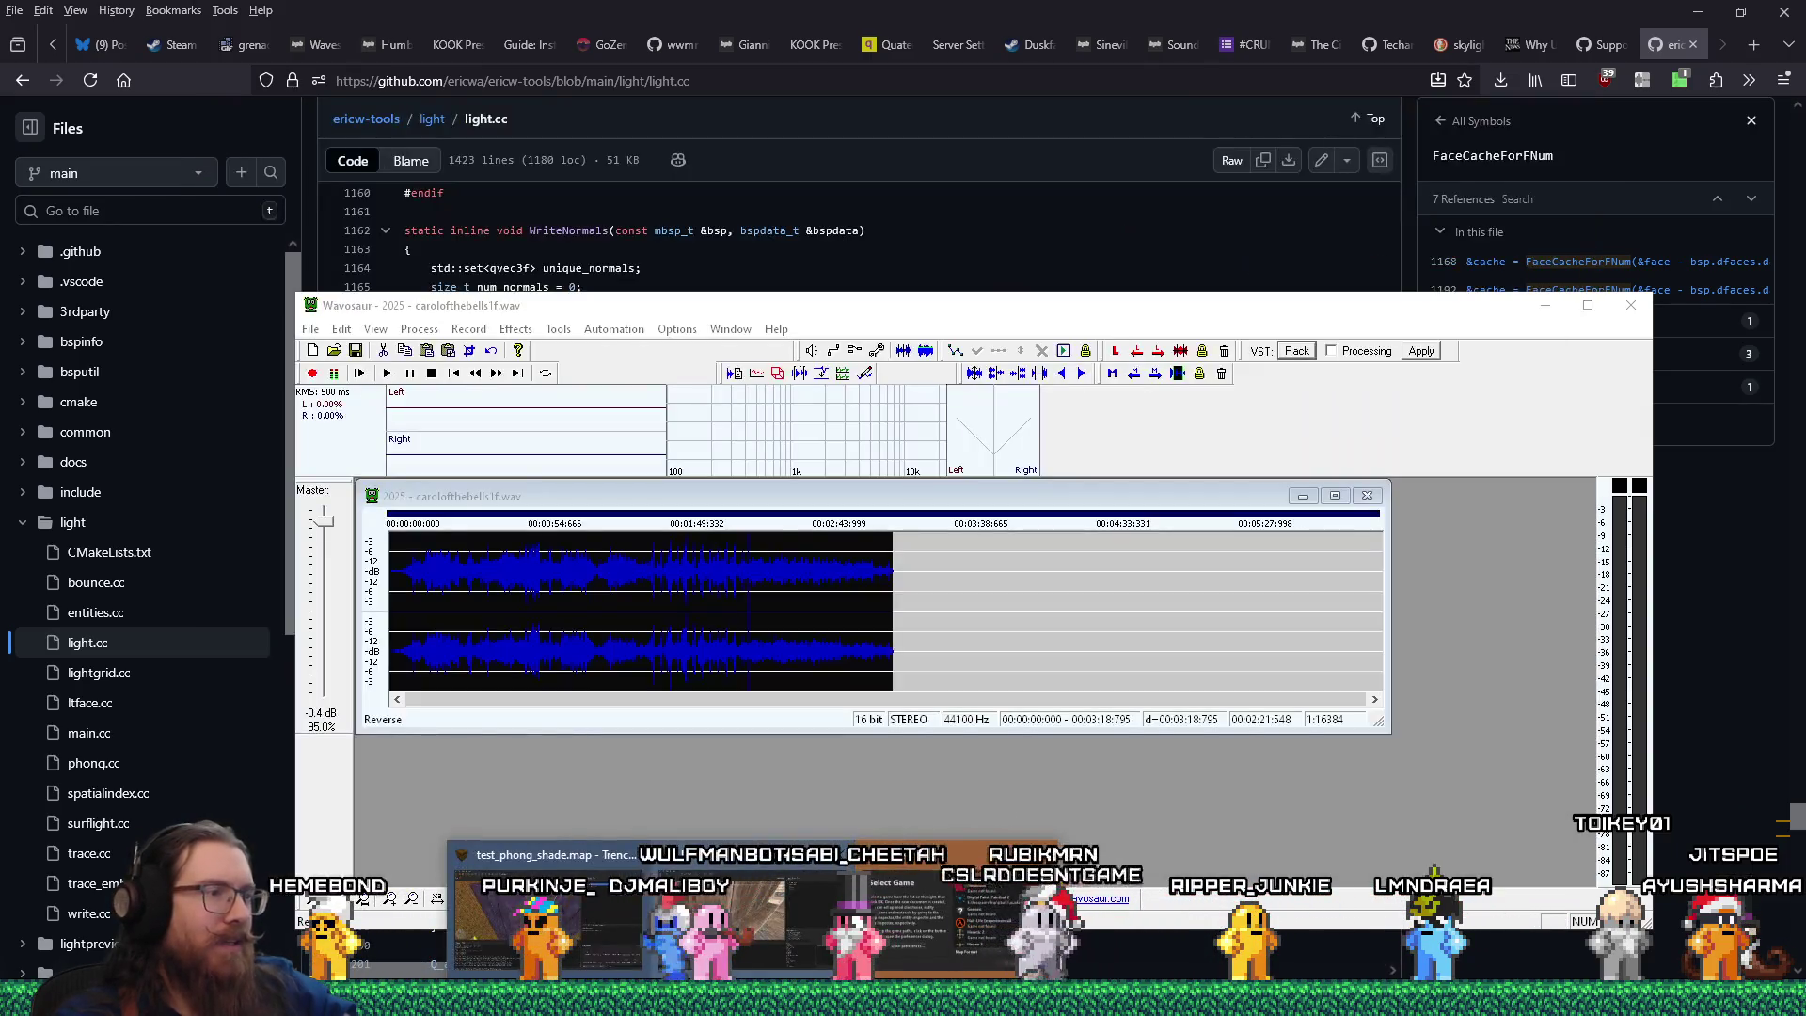
key("alt+Tab")
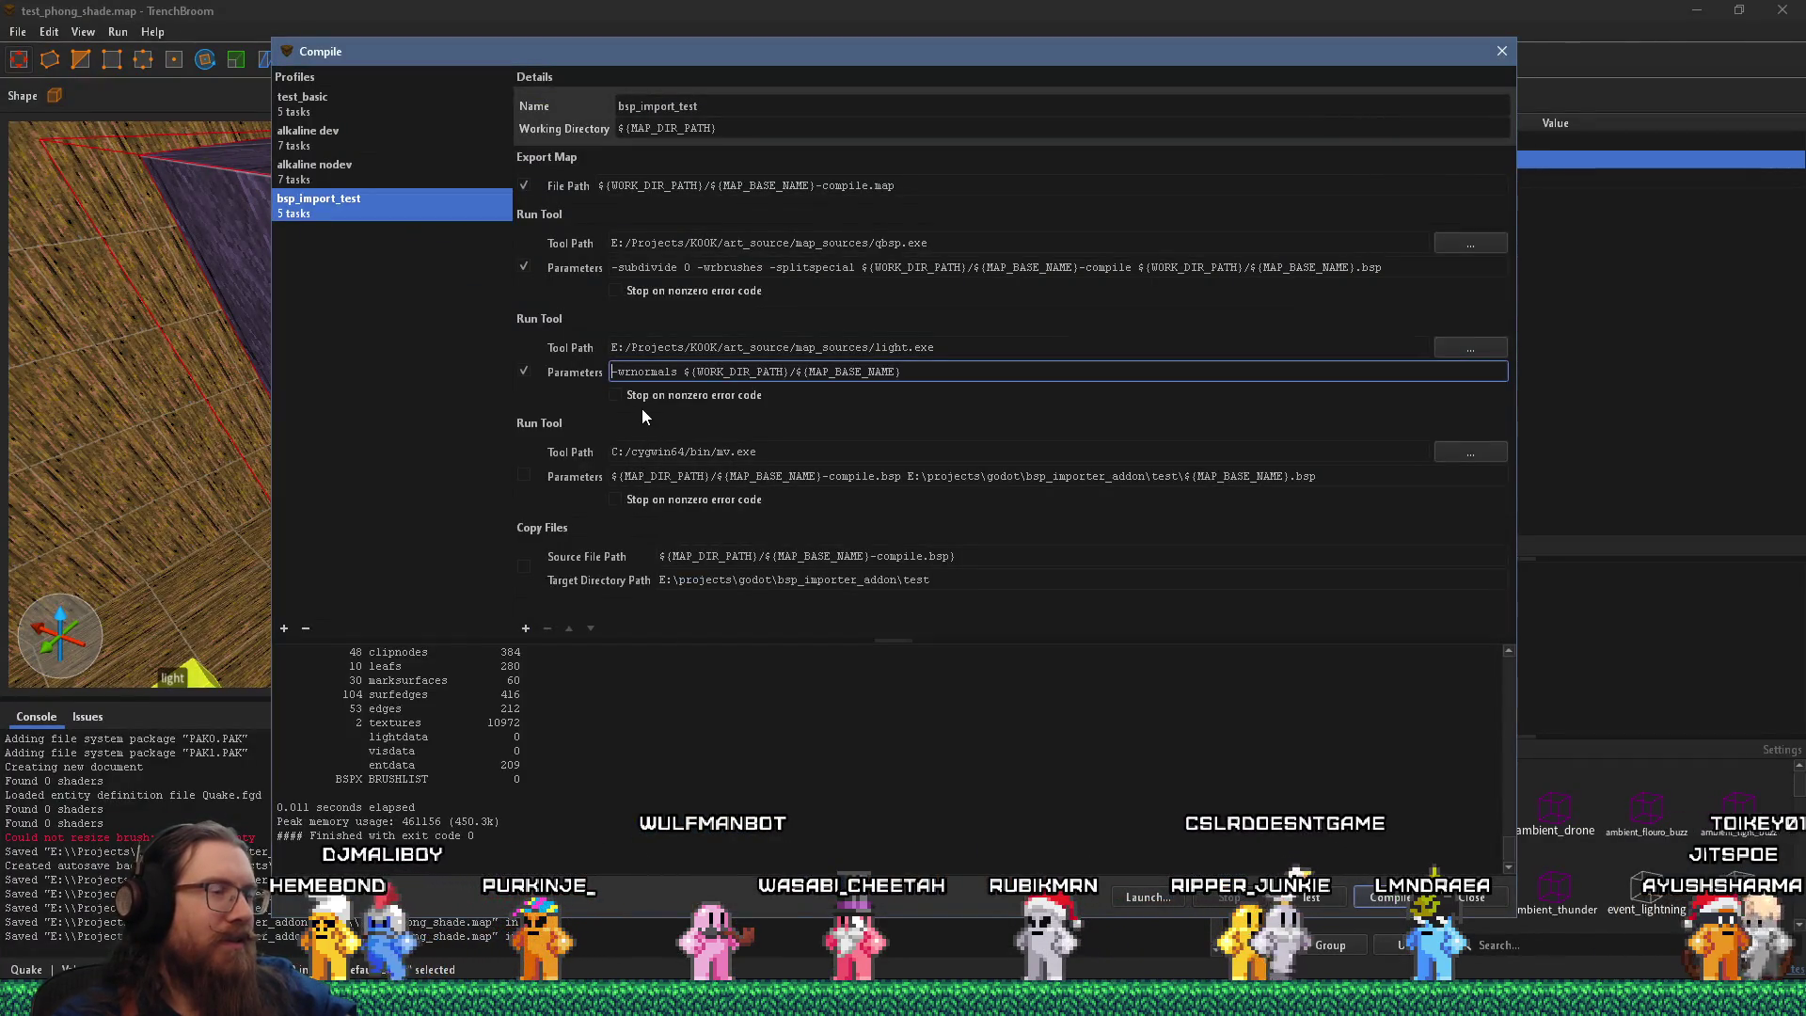
key("alt+Tab")
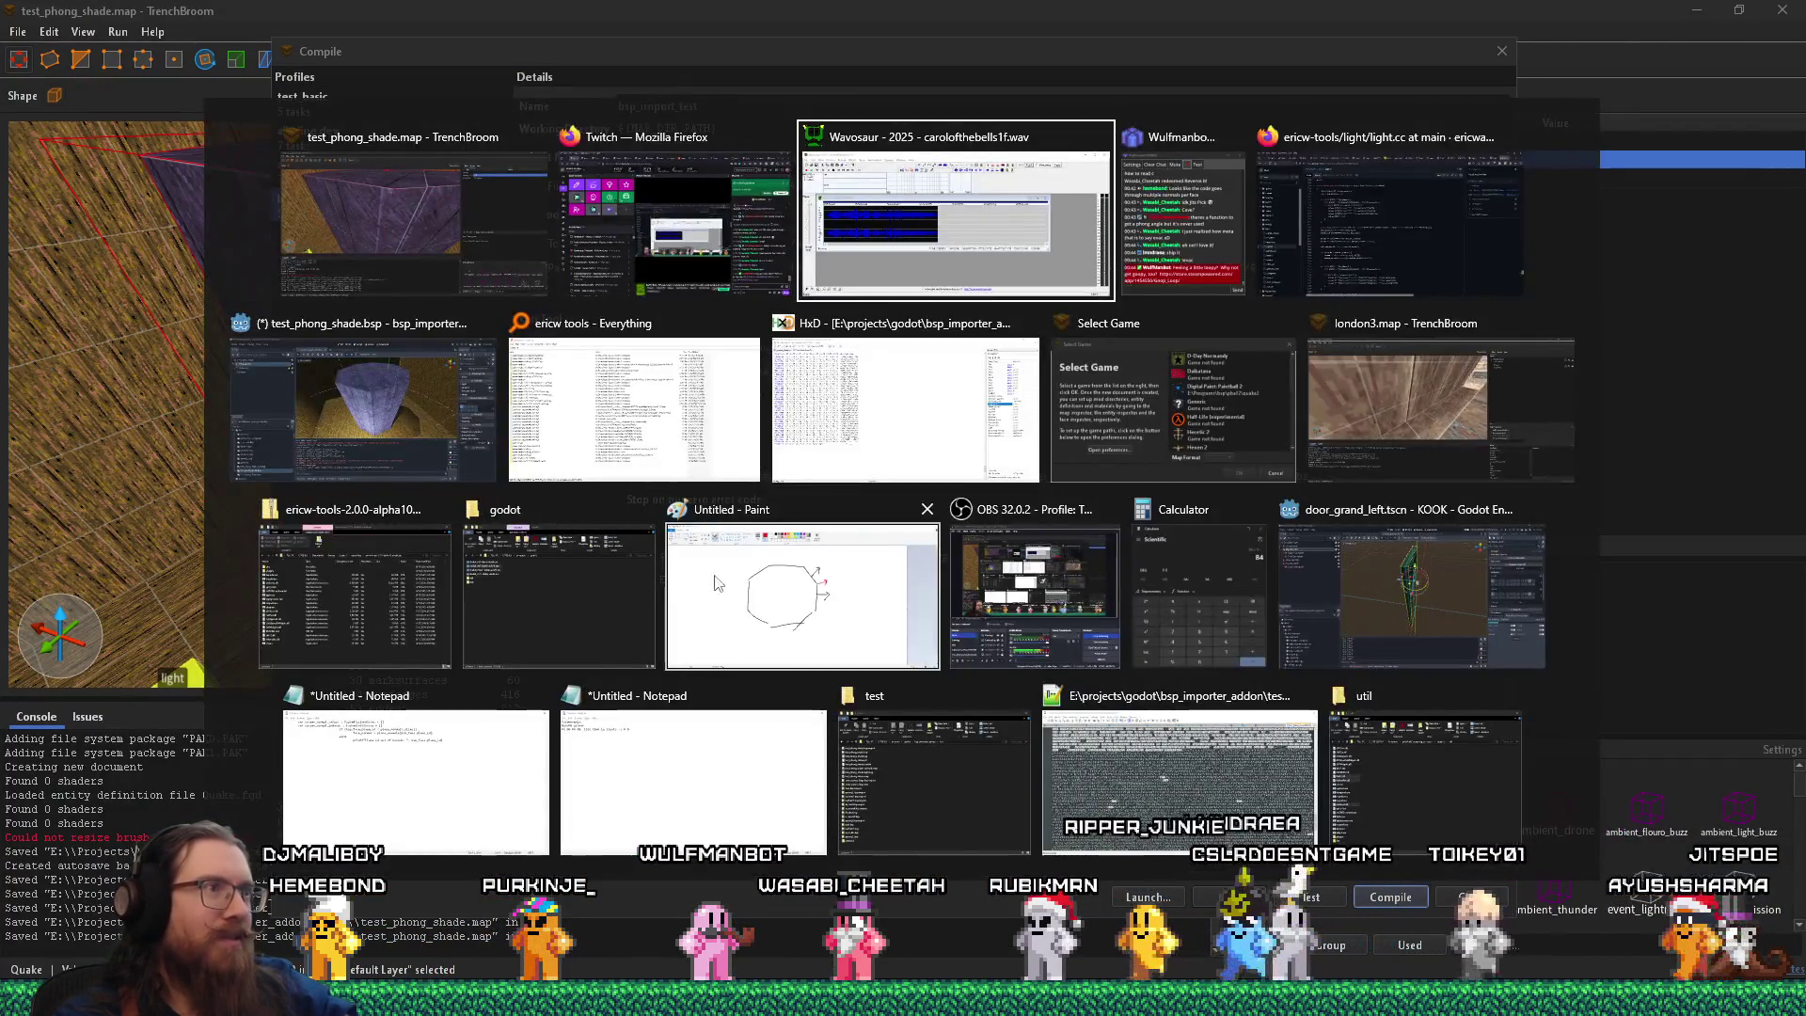
key("shift+Tab")
key("shift+Tab")
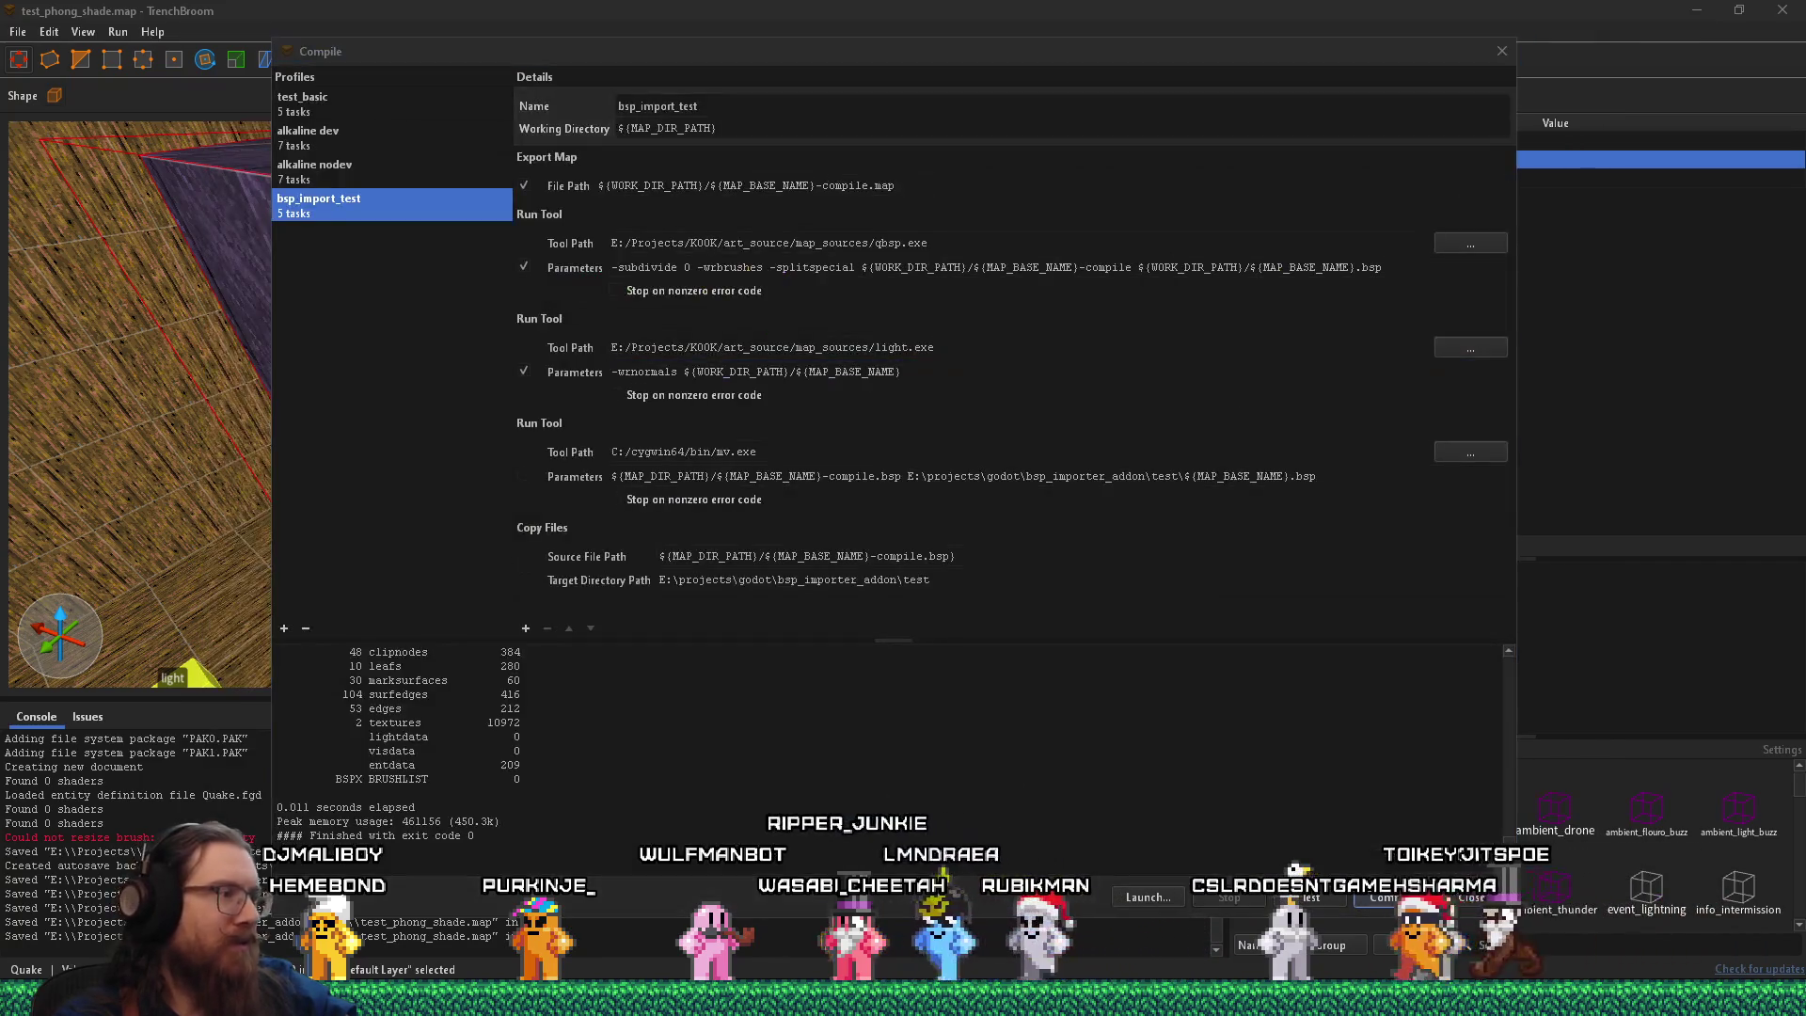
In Firefox, check the normals-support issue tab, go back to light.cc, and start a new tab.
key("alt+Tab")
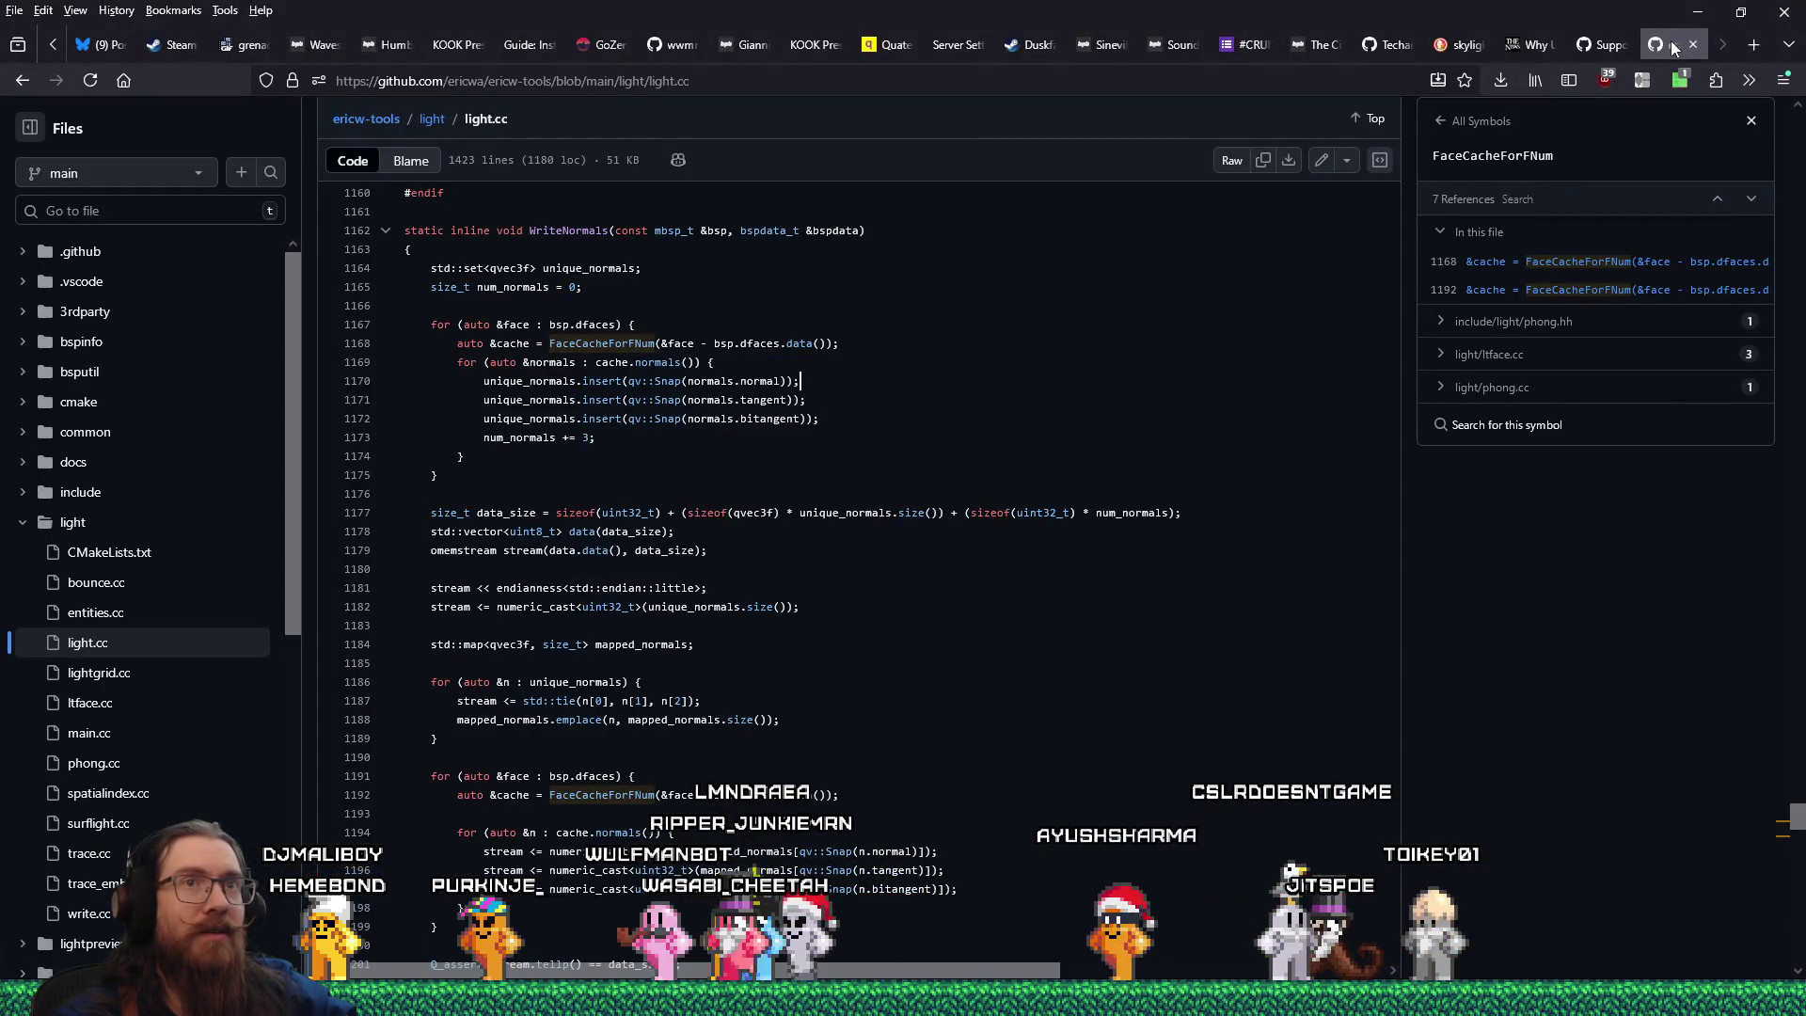
key("ctrl+Tab")
key("ctrl+shift+Tab")
key("ctrl+shift+Tab")
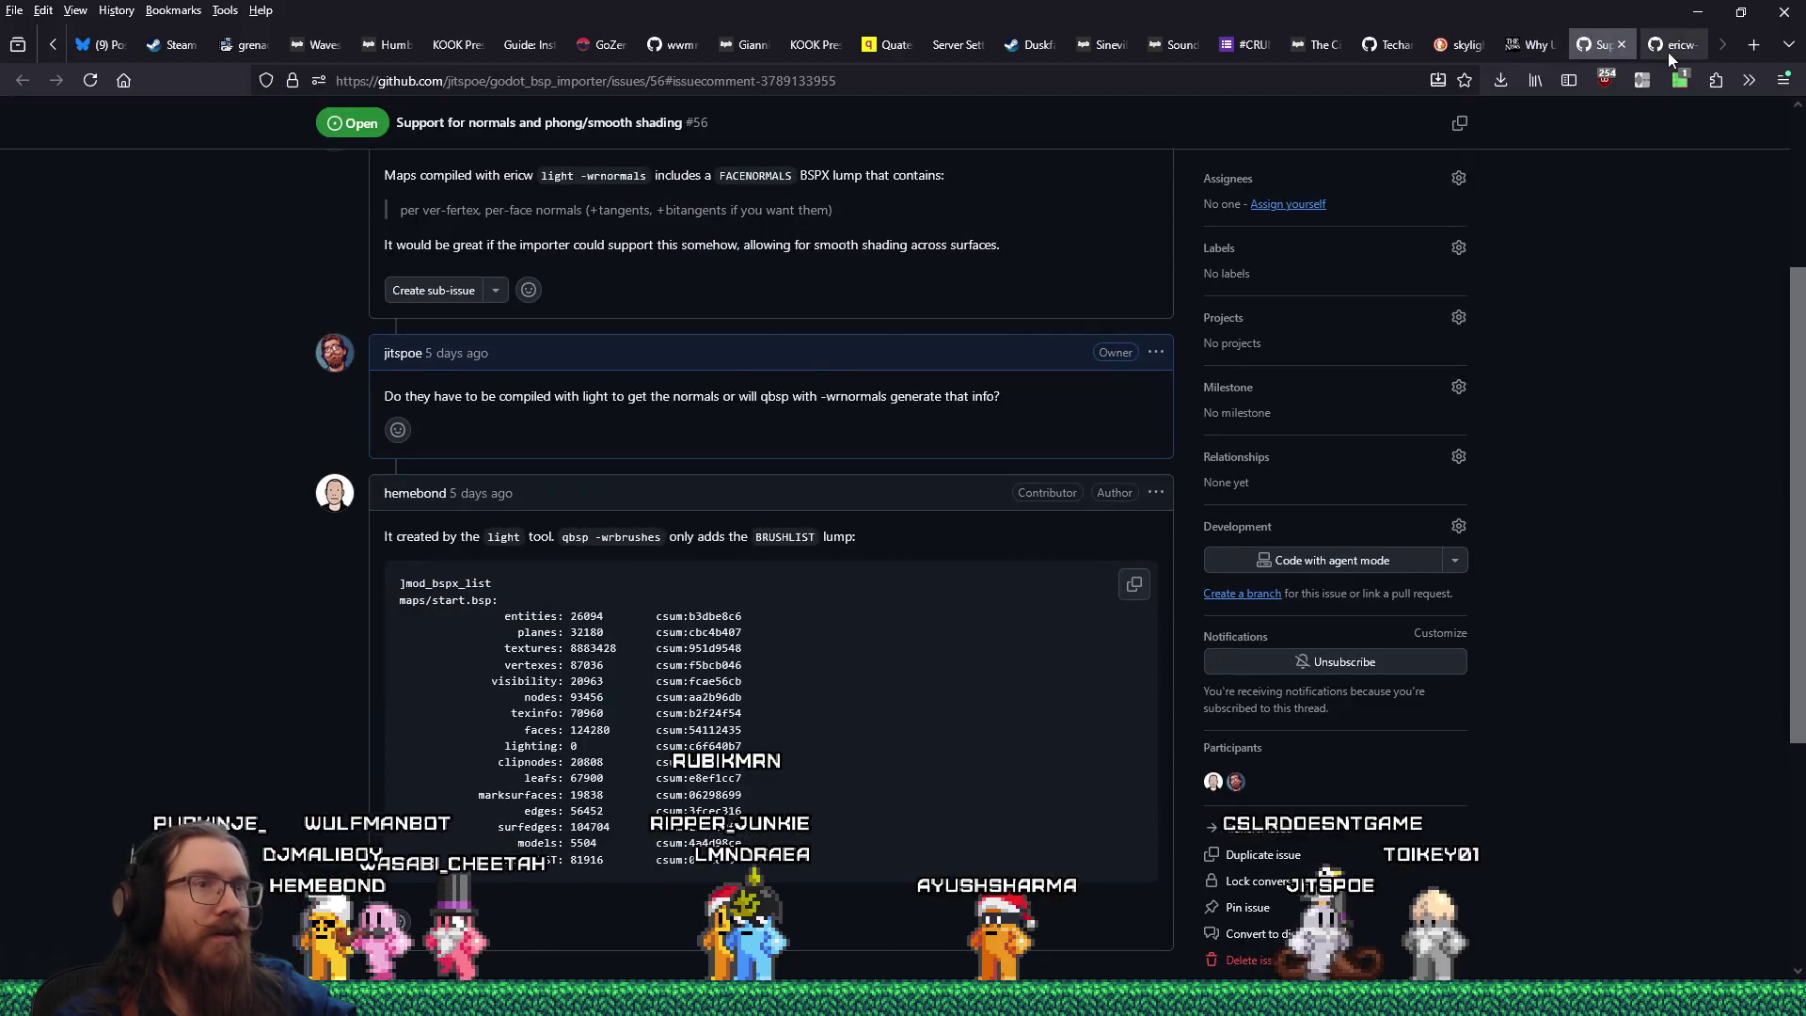
left_click(1670, 49)
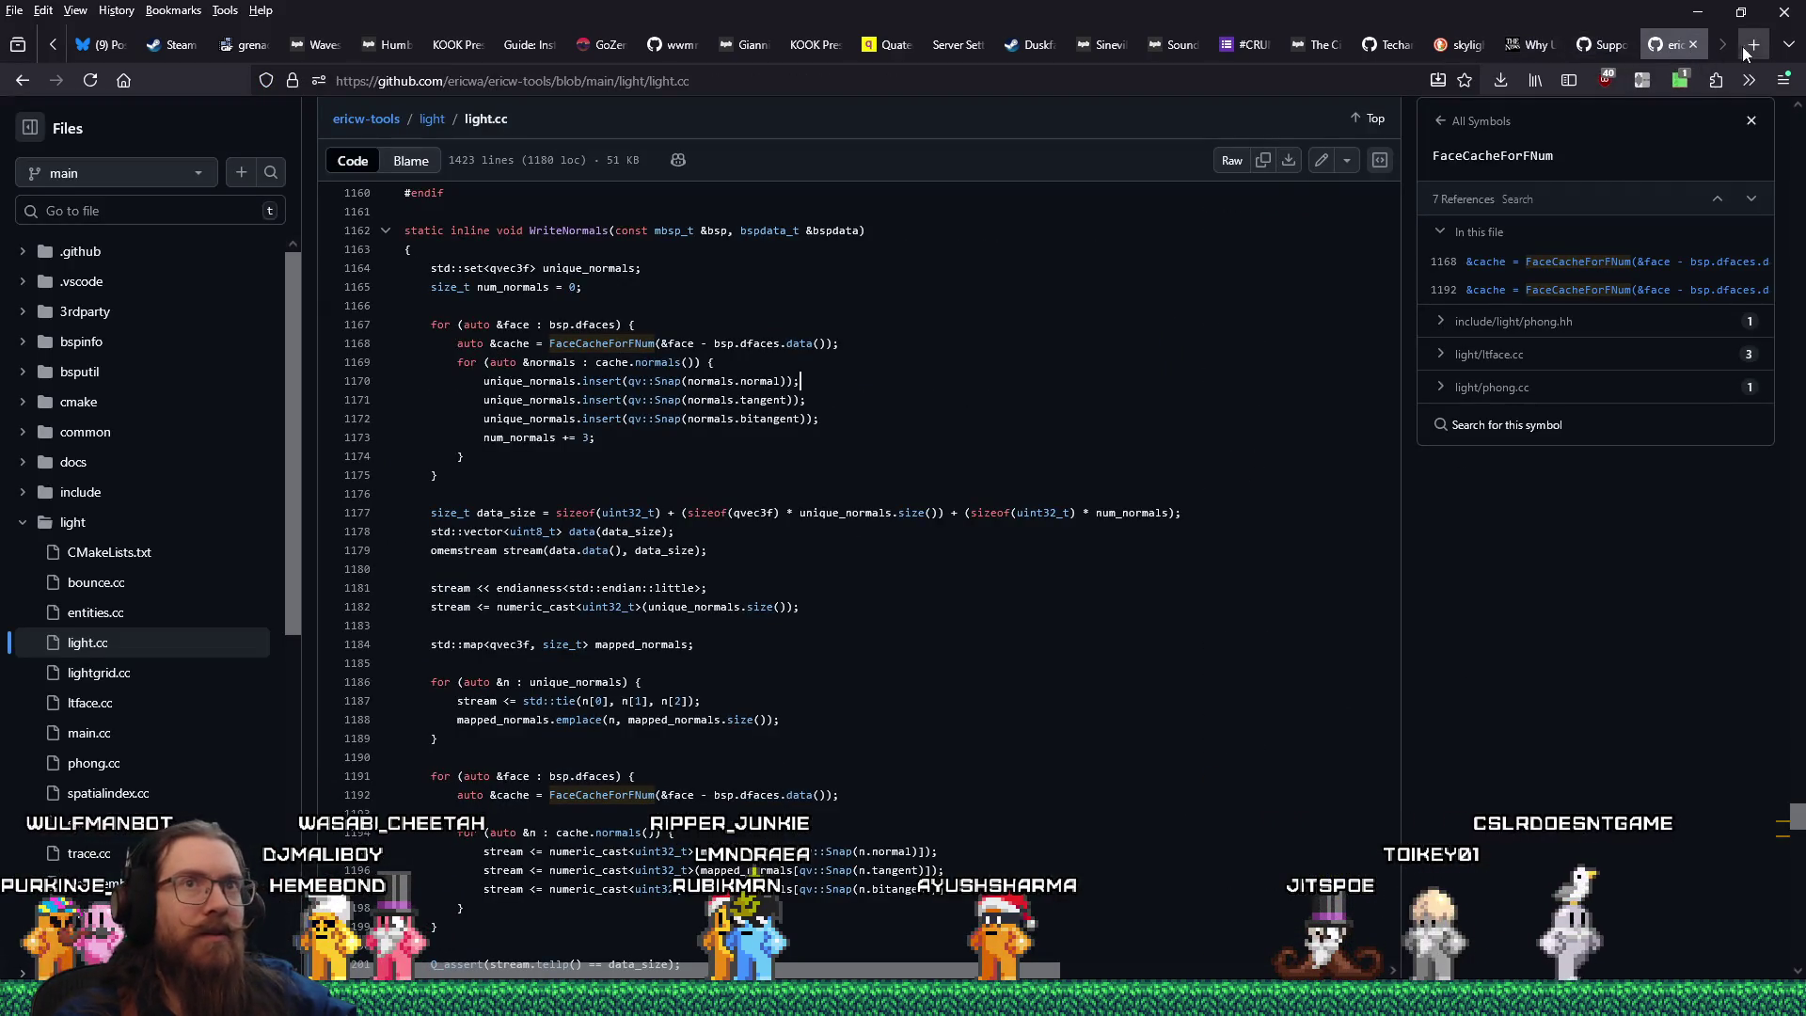
left_click(1742, 47)
Search 'ericw do-' from the address bar and open the light tool's documentation page.
type("ericw do")
key("BackSpace")
key("BackSpace")
key("BackSpace")
type("-")
key("Return")
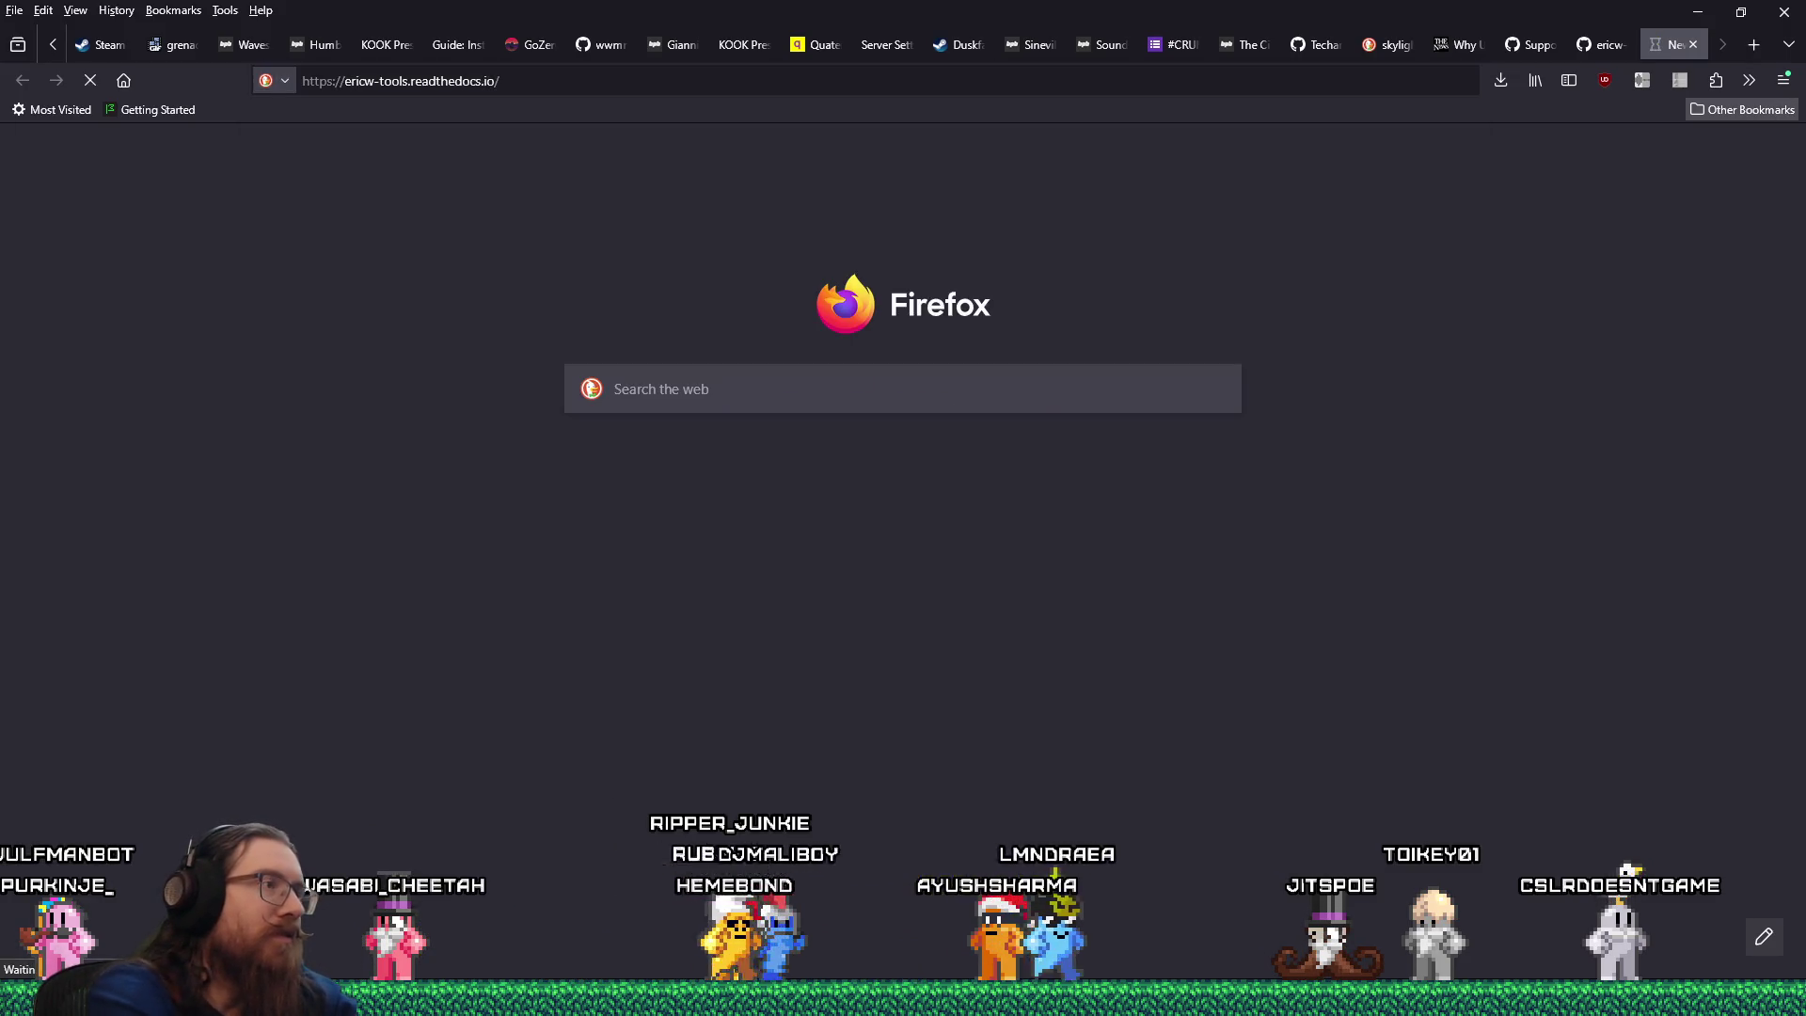
left_click(376, 344)
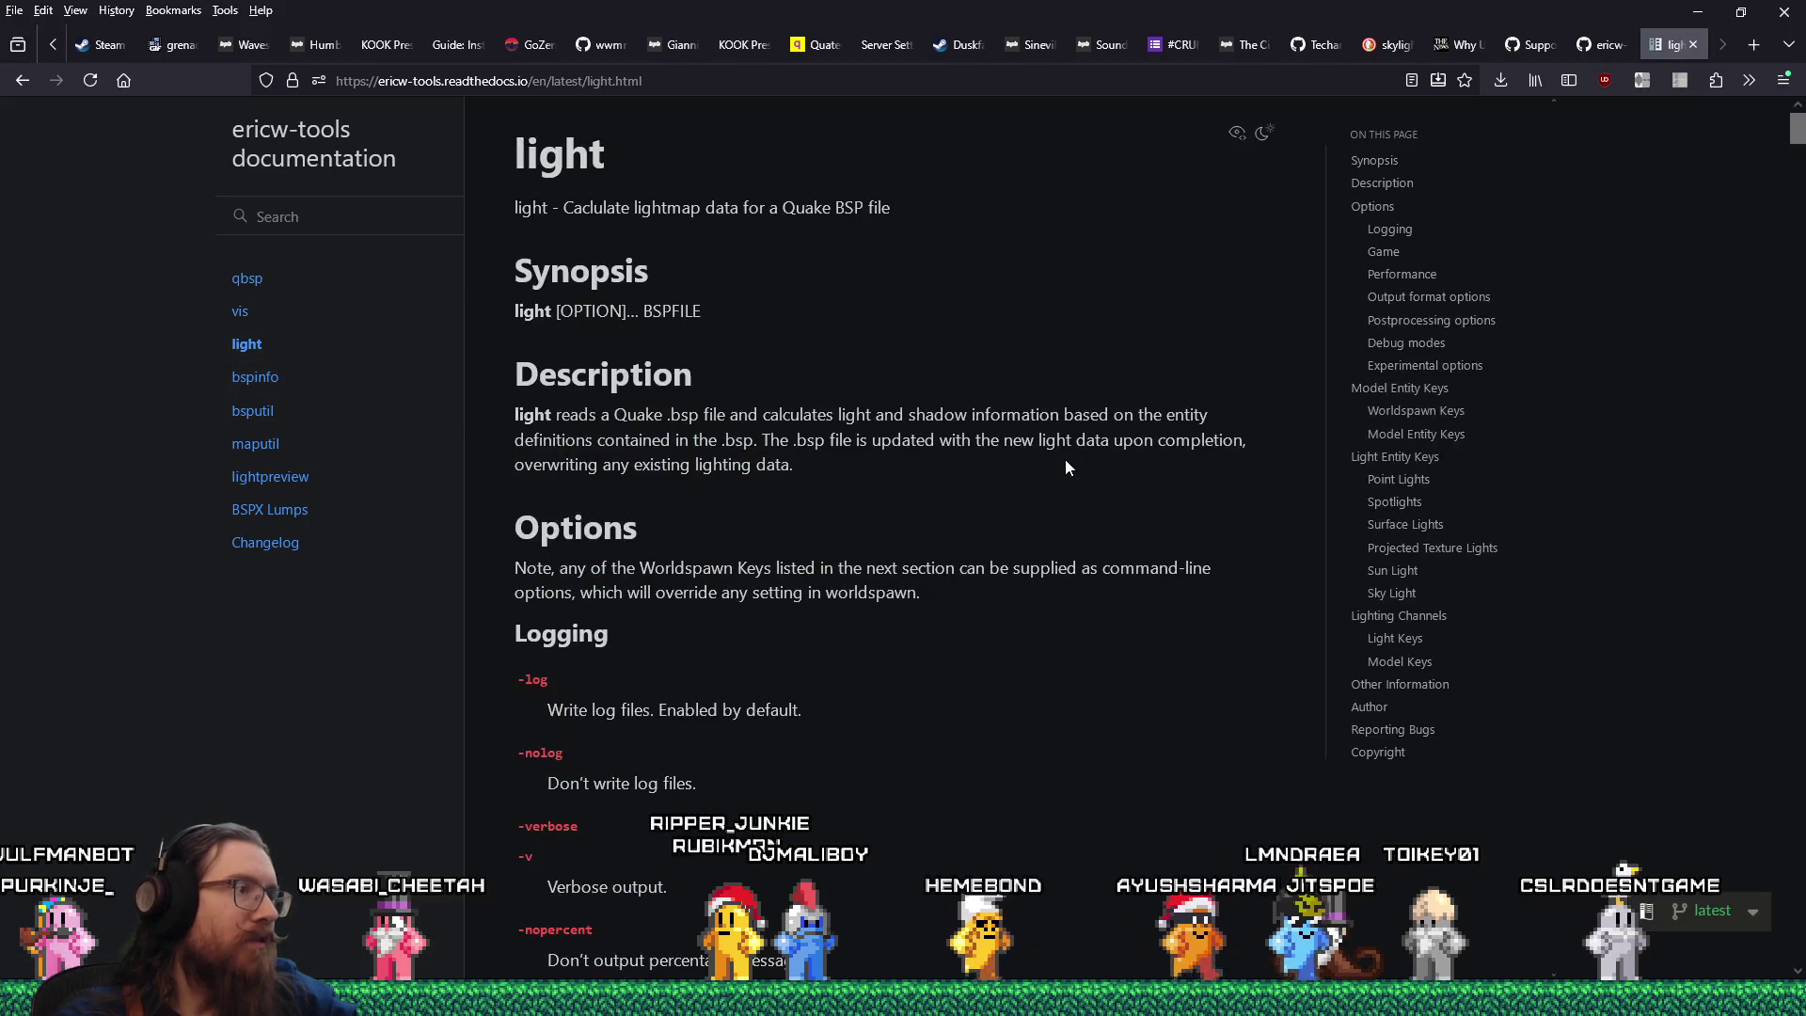
scroll("down", 3)
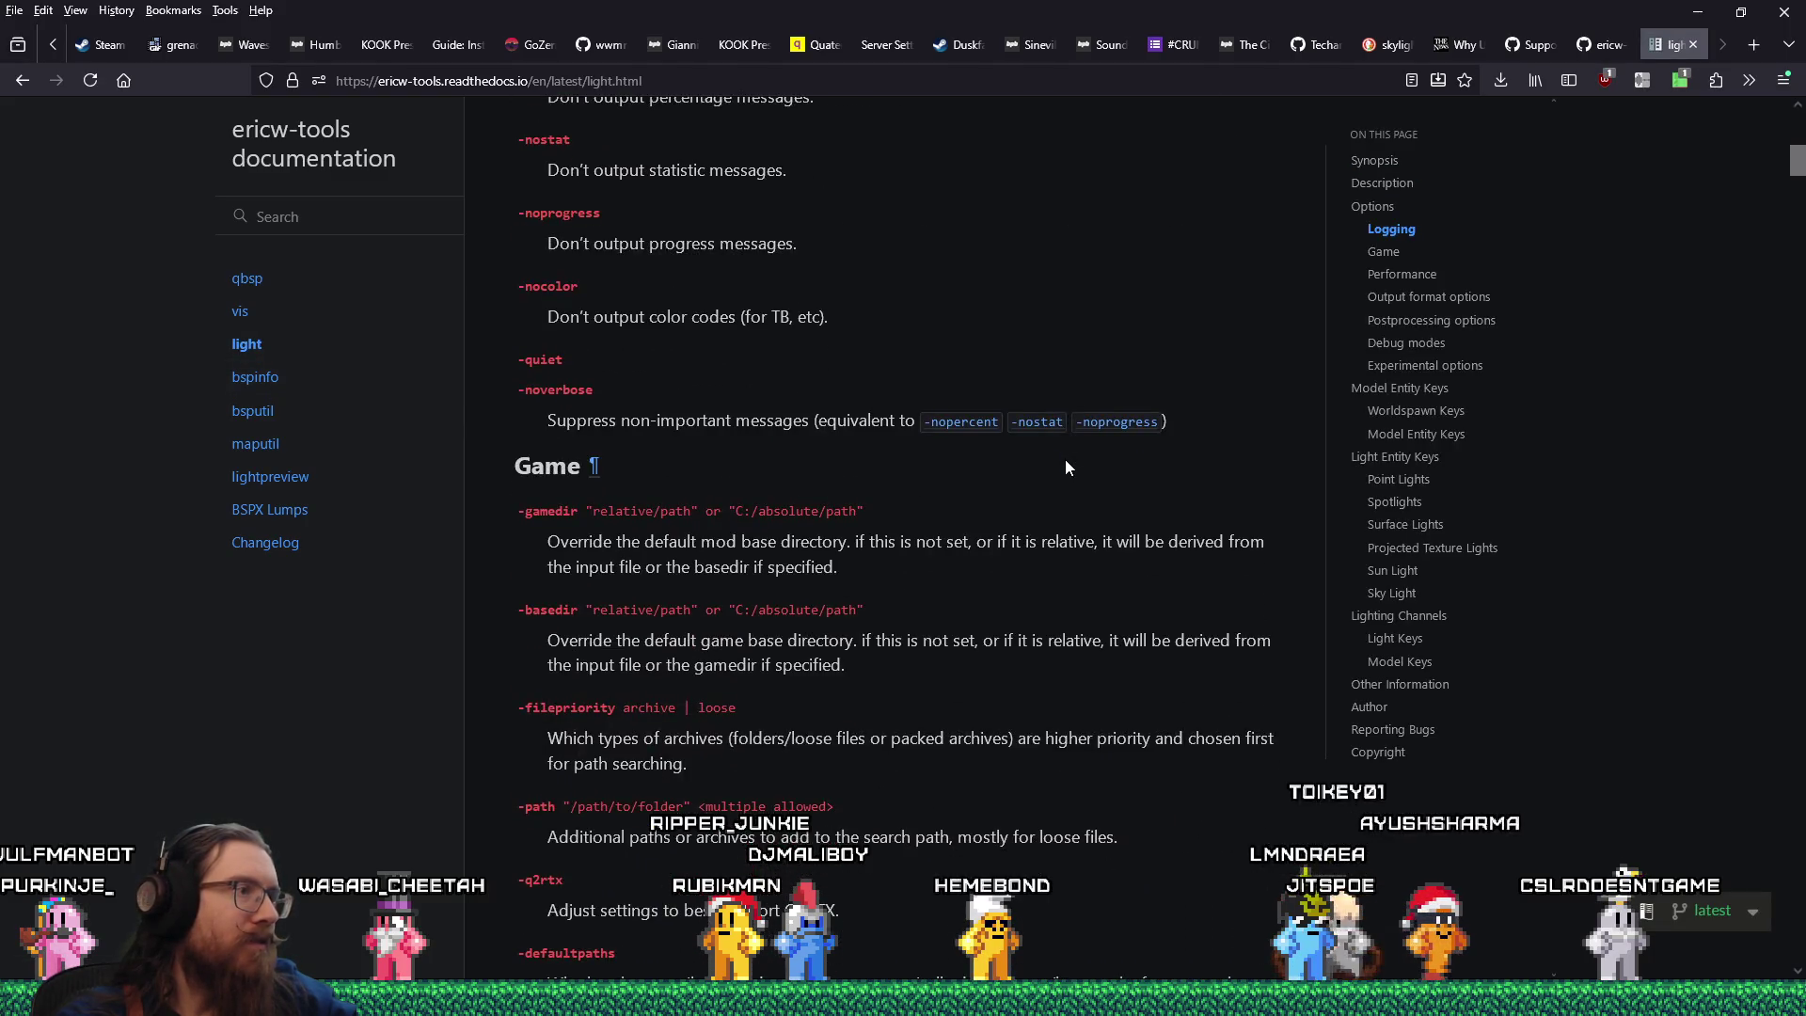
scroll("down", 3)
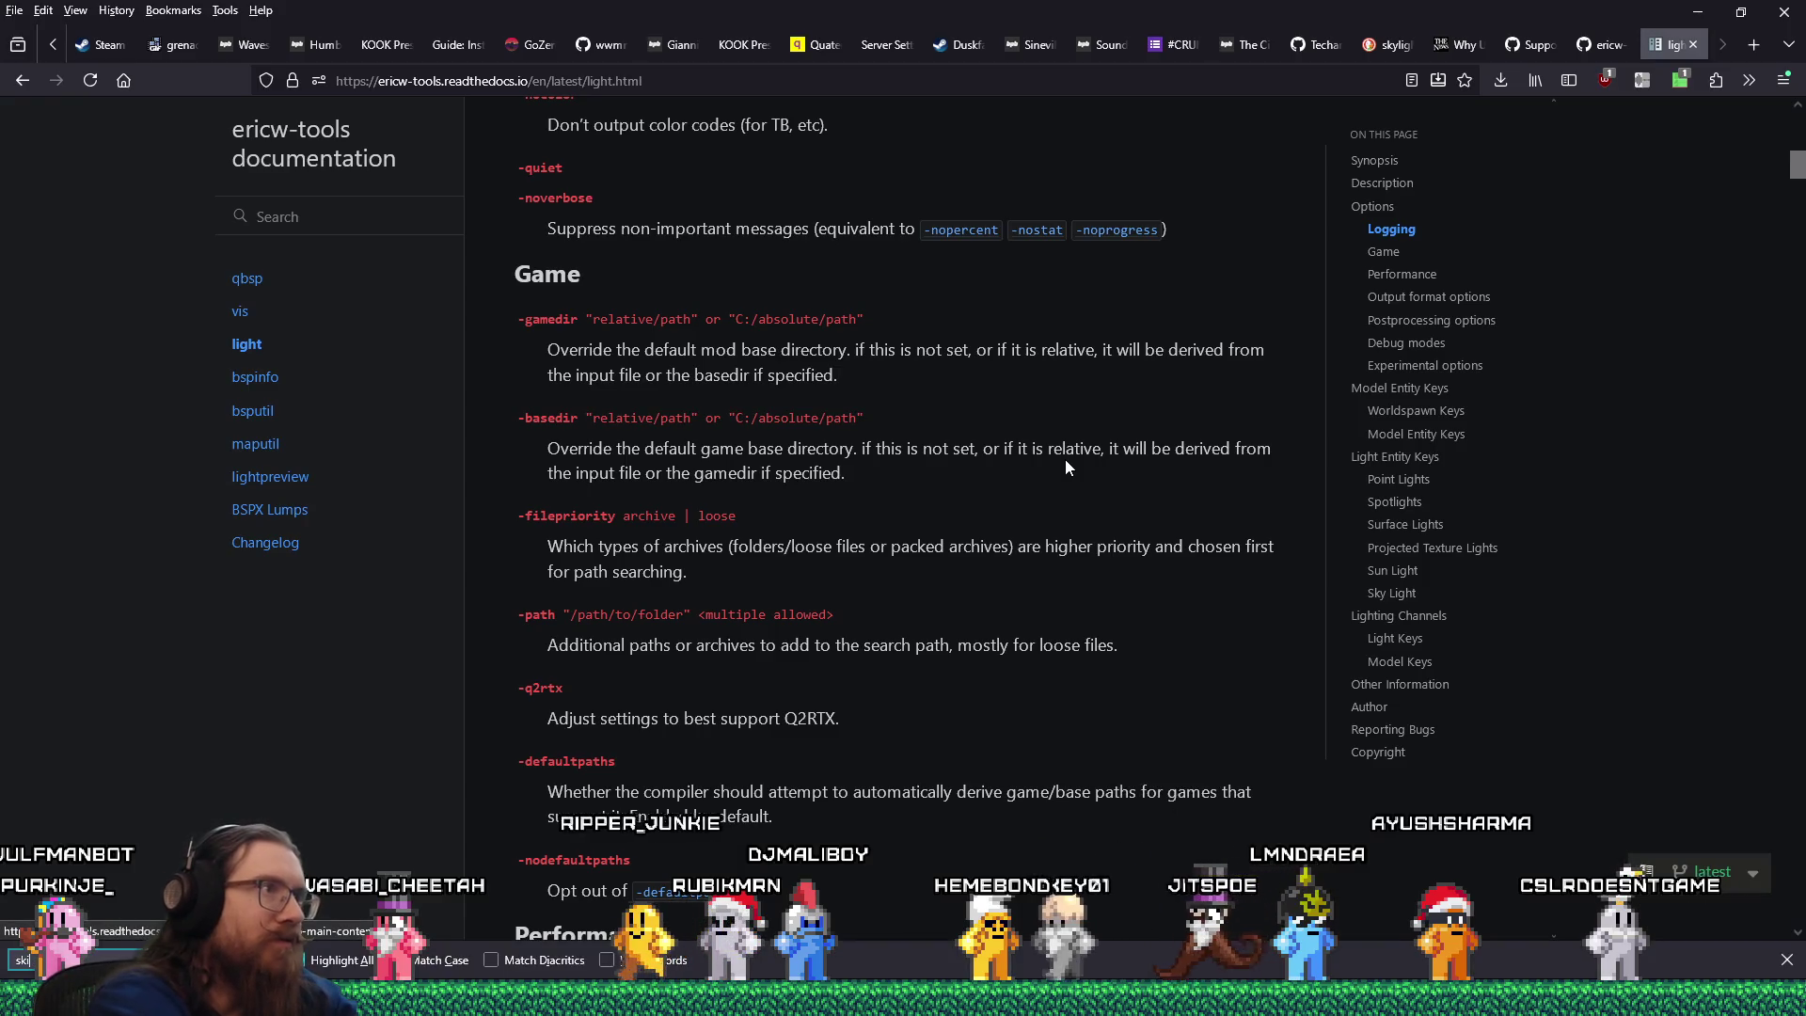
Search the page for 'nolight' to jump to -nolighting and open its context menu.
key("ctrl+f")
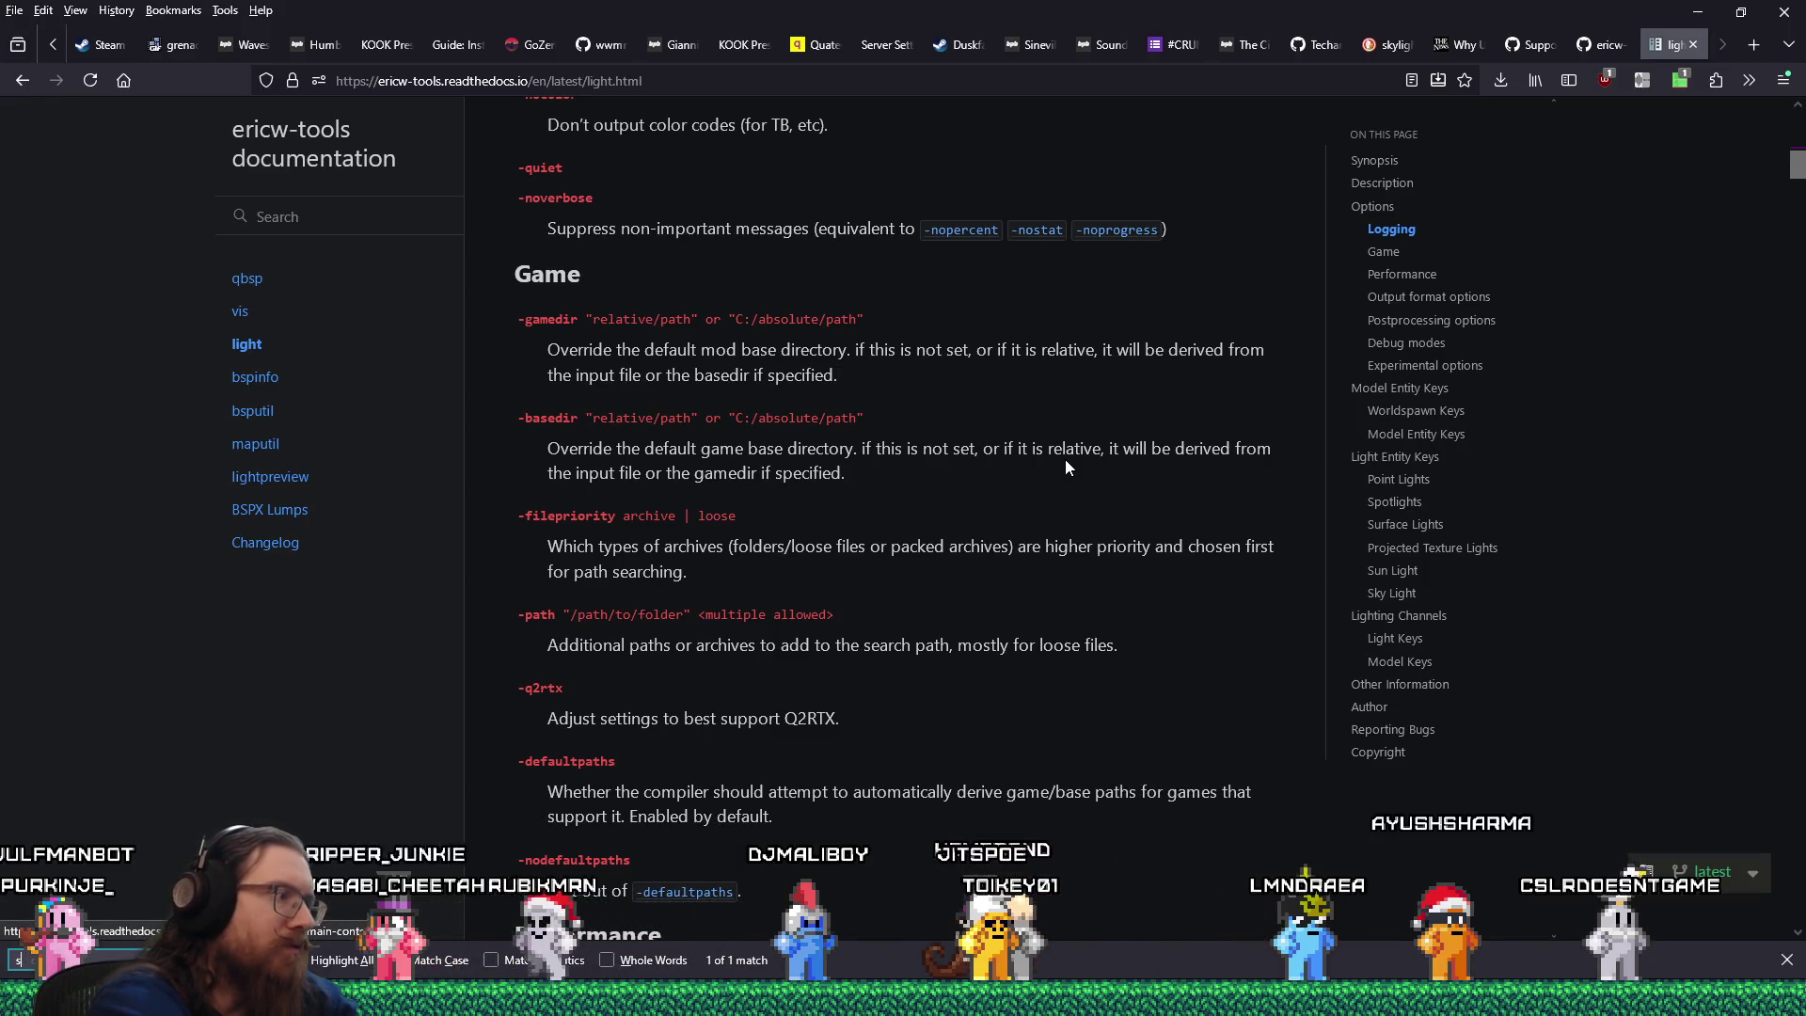
type("k")
key("BackSpace")
key("BackSpace")
type("nolight")
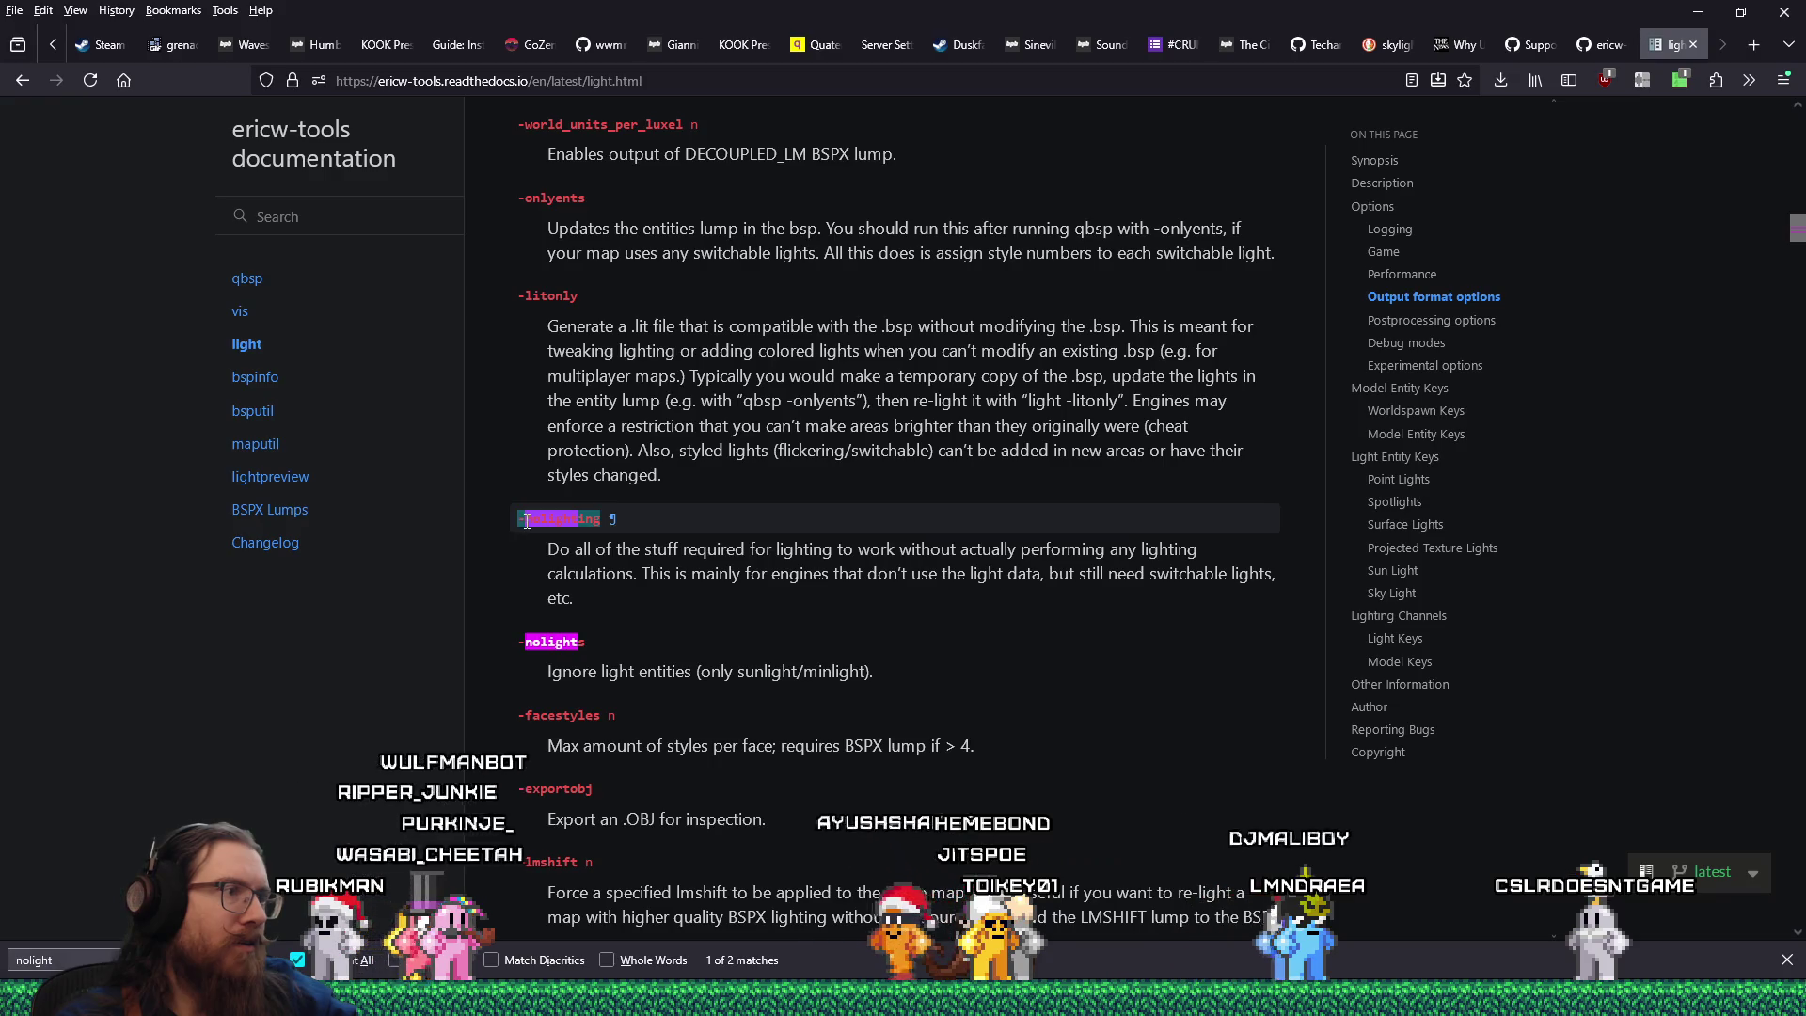
right_click(517, 524)
left_click(550, 537)
key("alt+Tab")
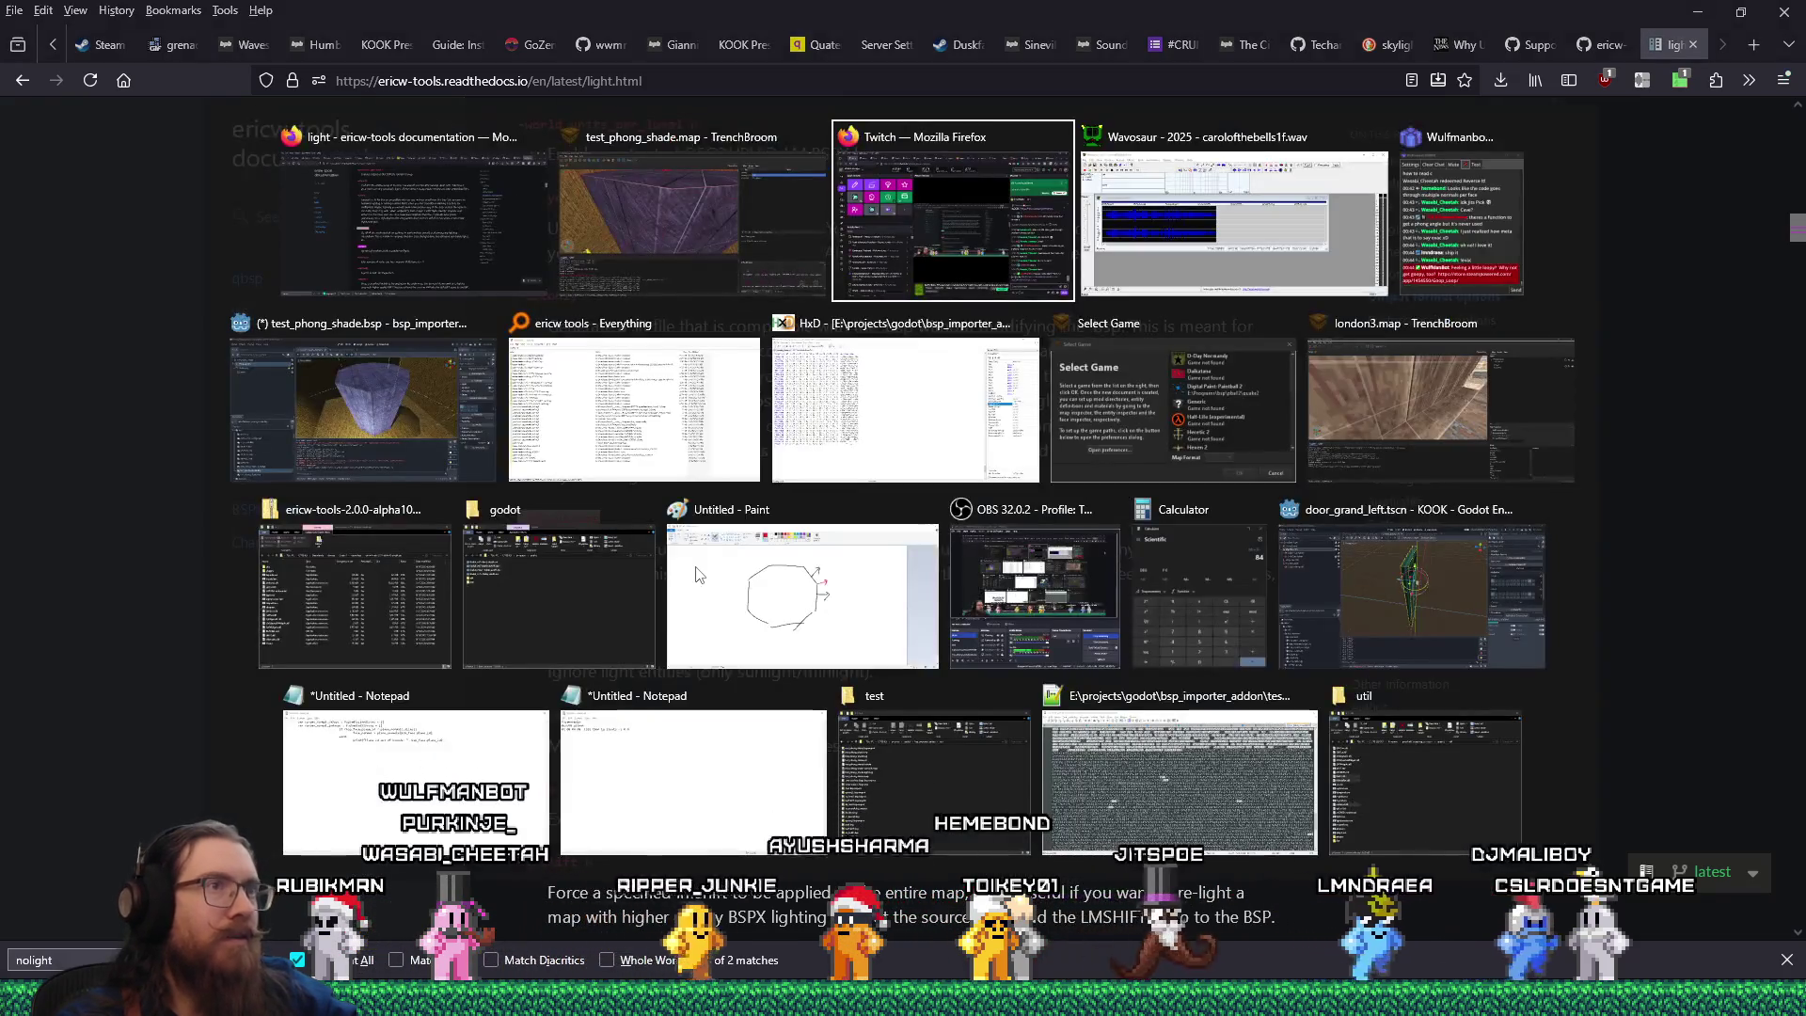
Prefix the light tool parameters with -nolighting and recompile the bsp_import_test profile.
key("alt+shift+Tab")
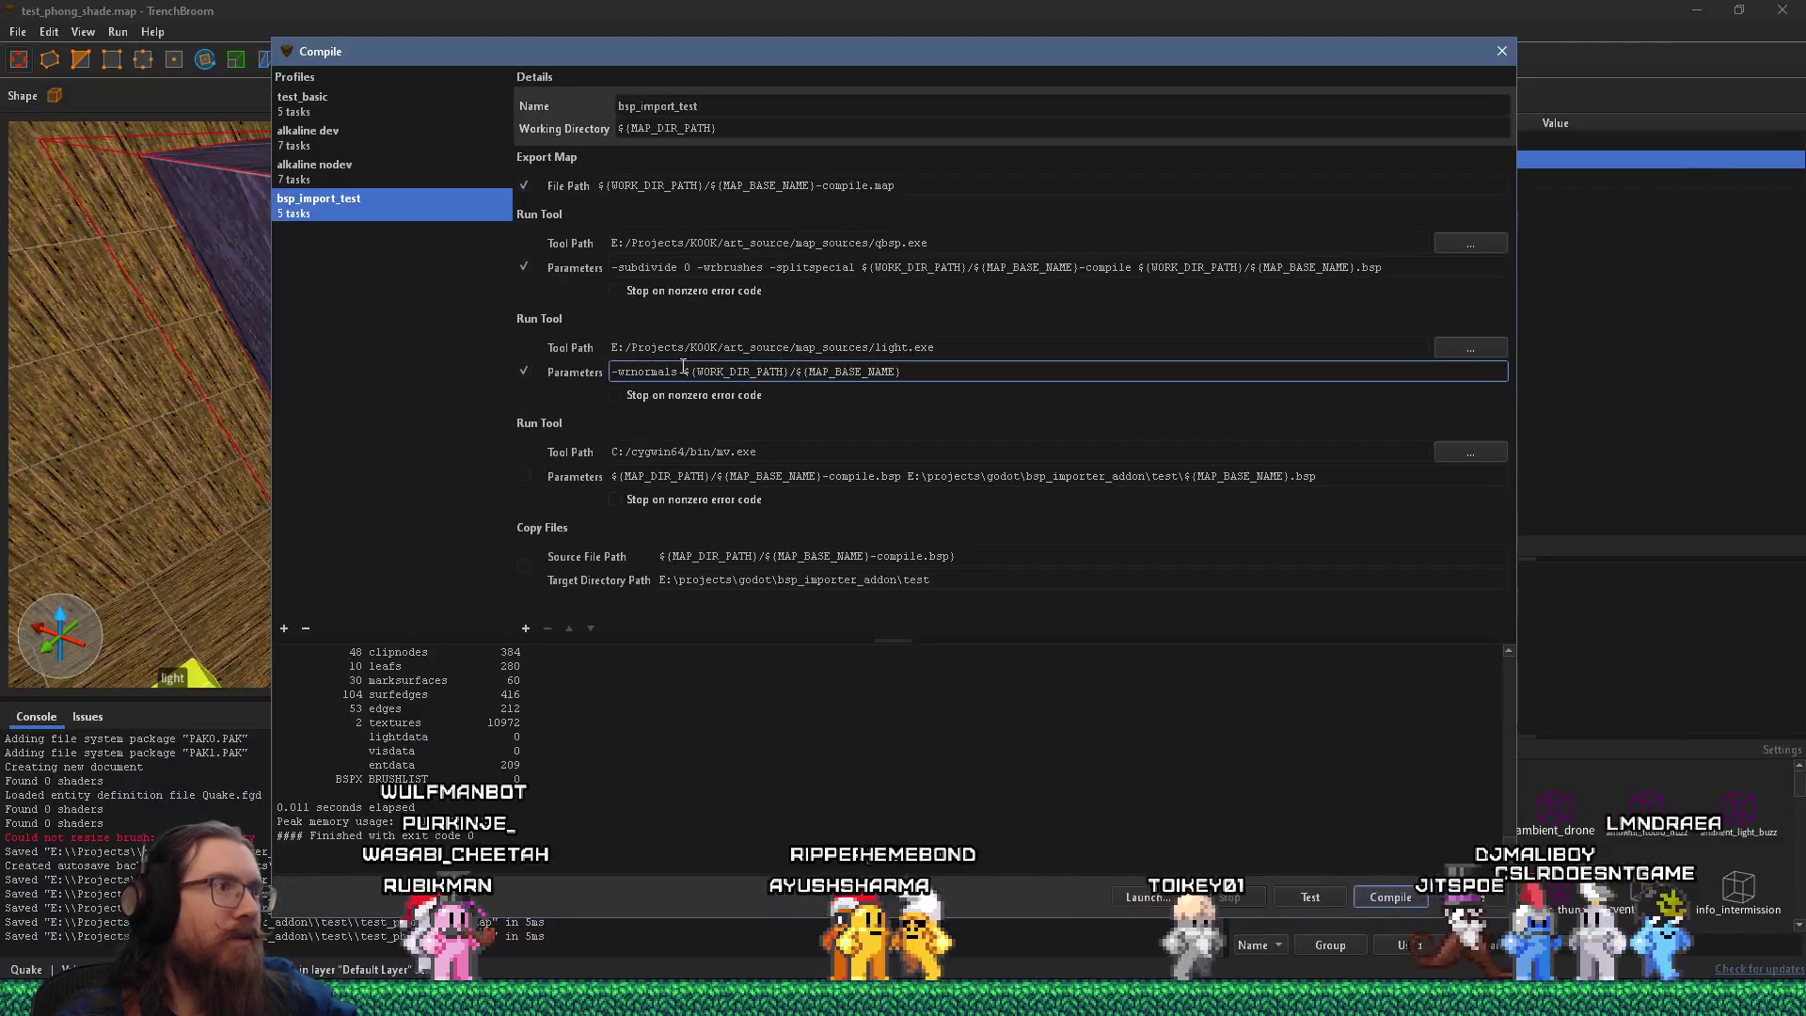
type("-nol")
type("ighting")
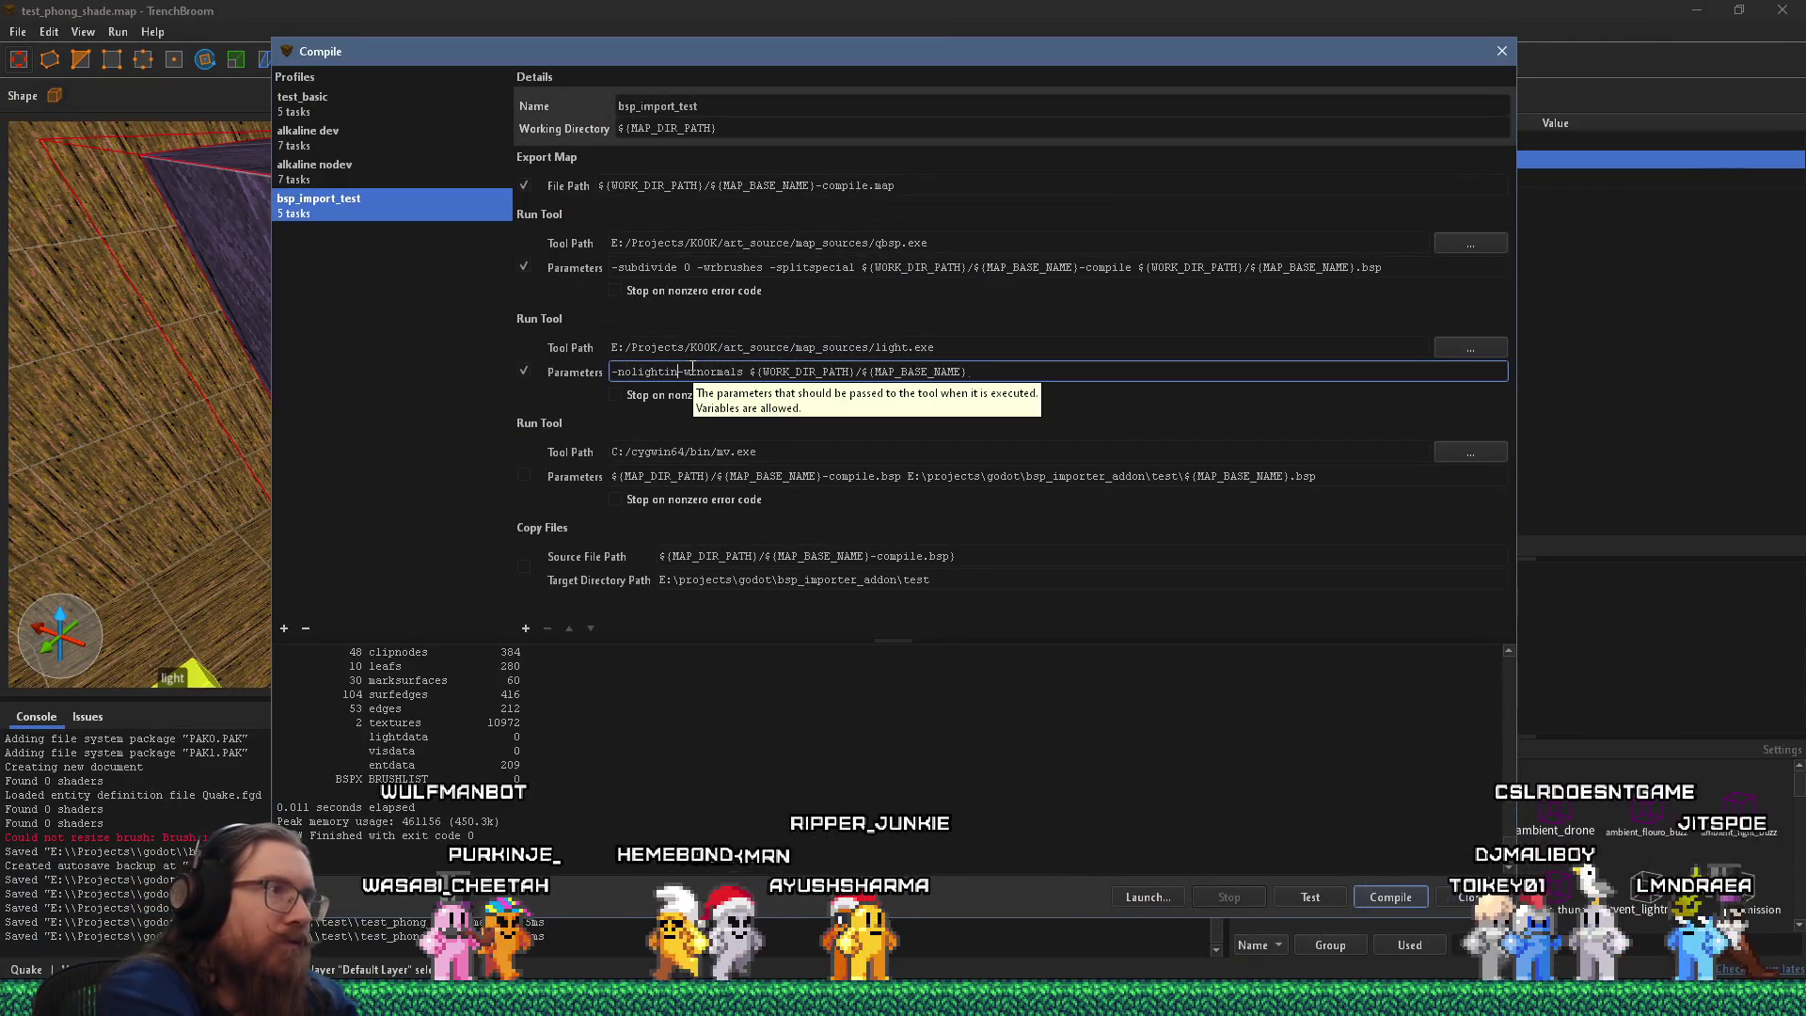
key("Return")
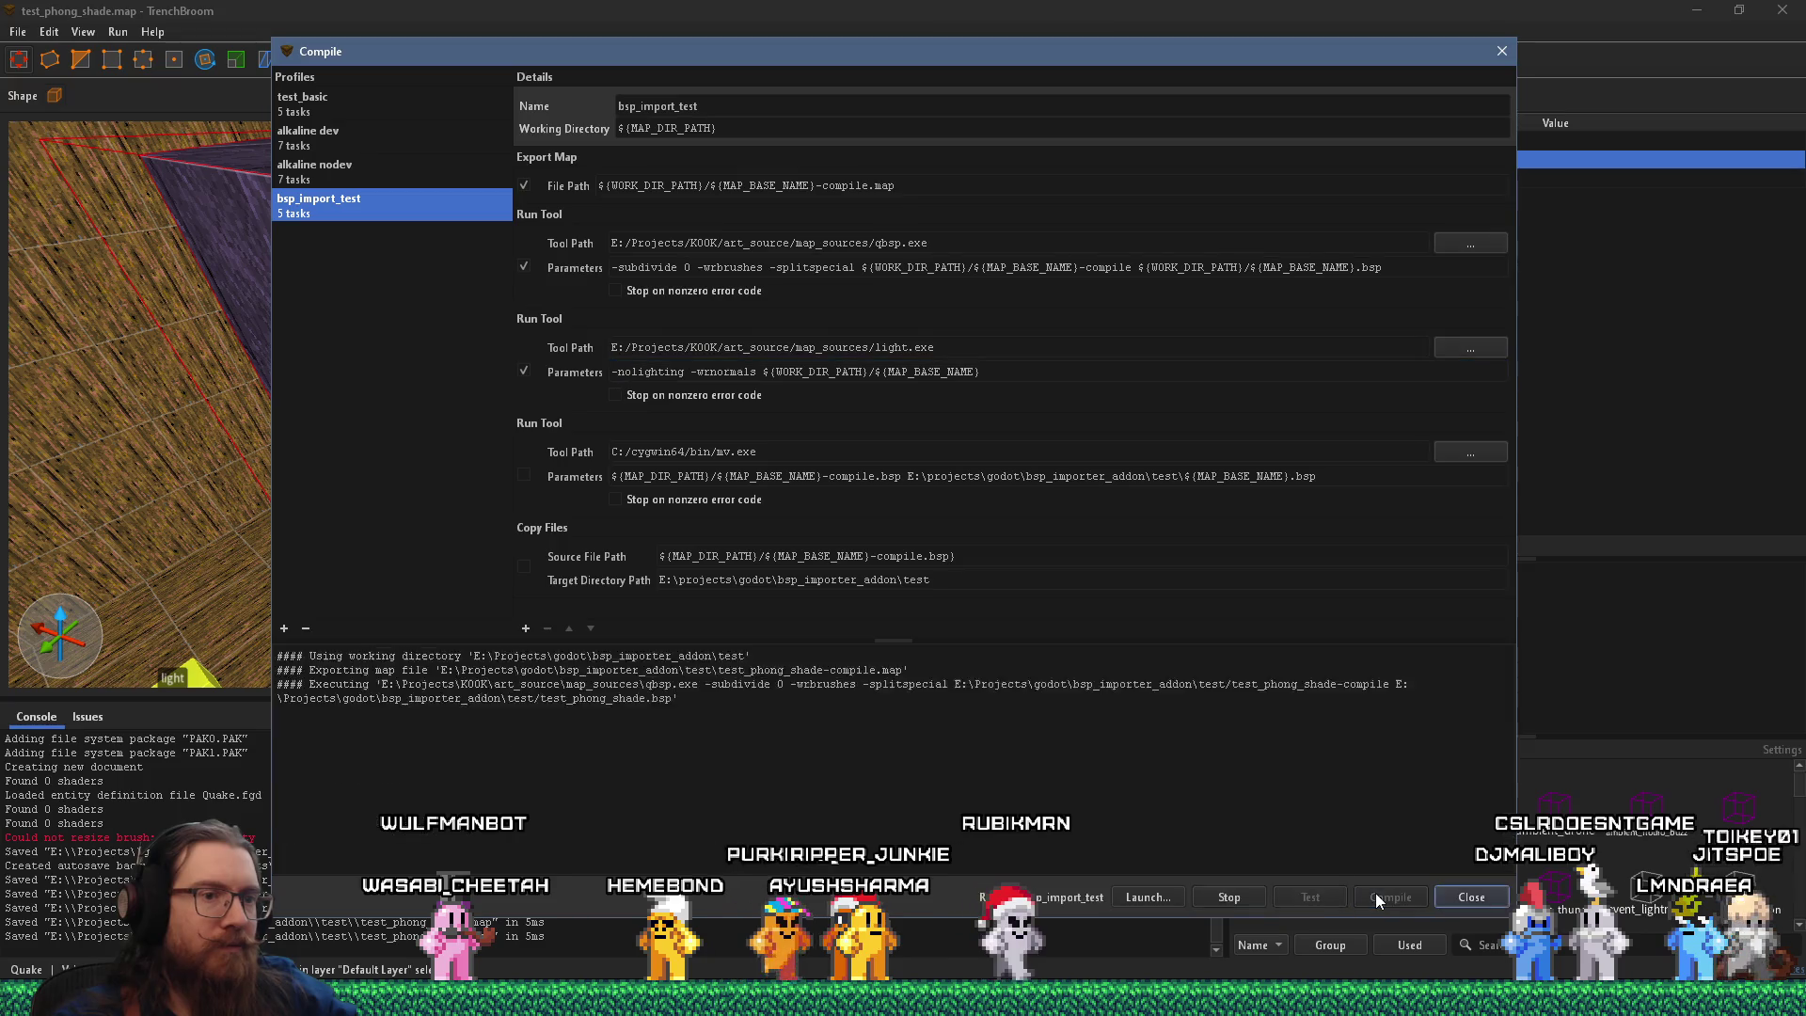
key("alt+Tab")
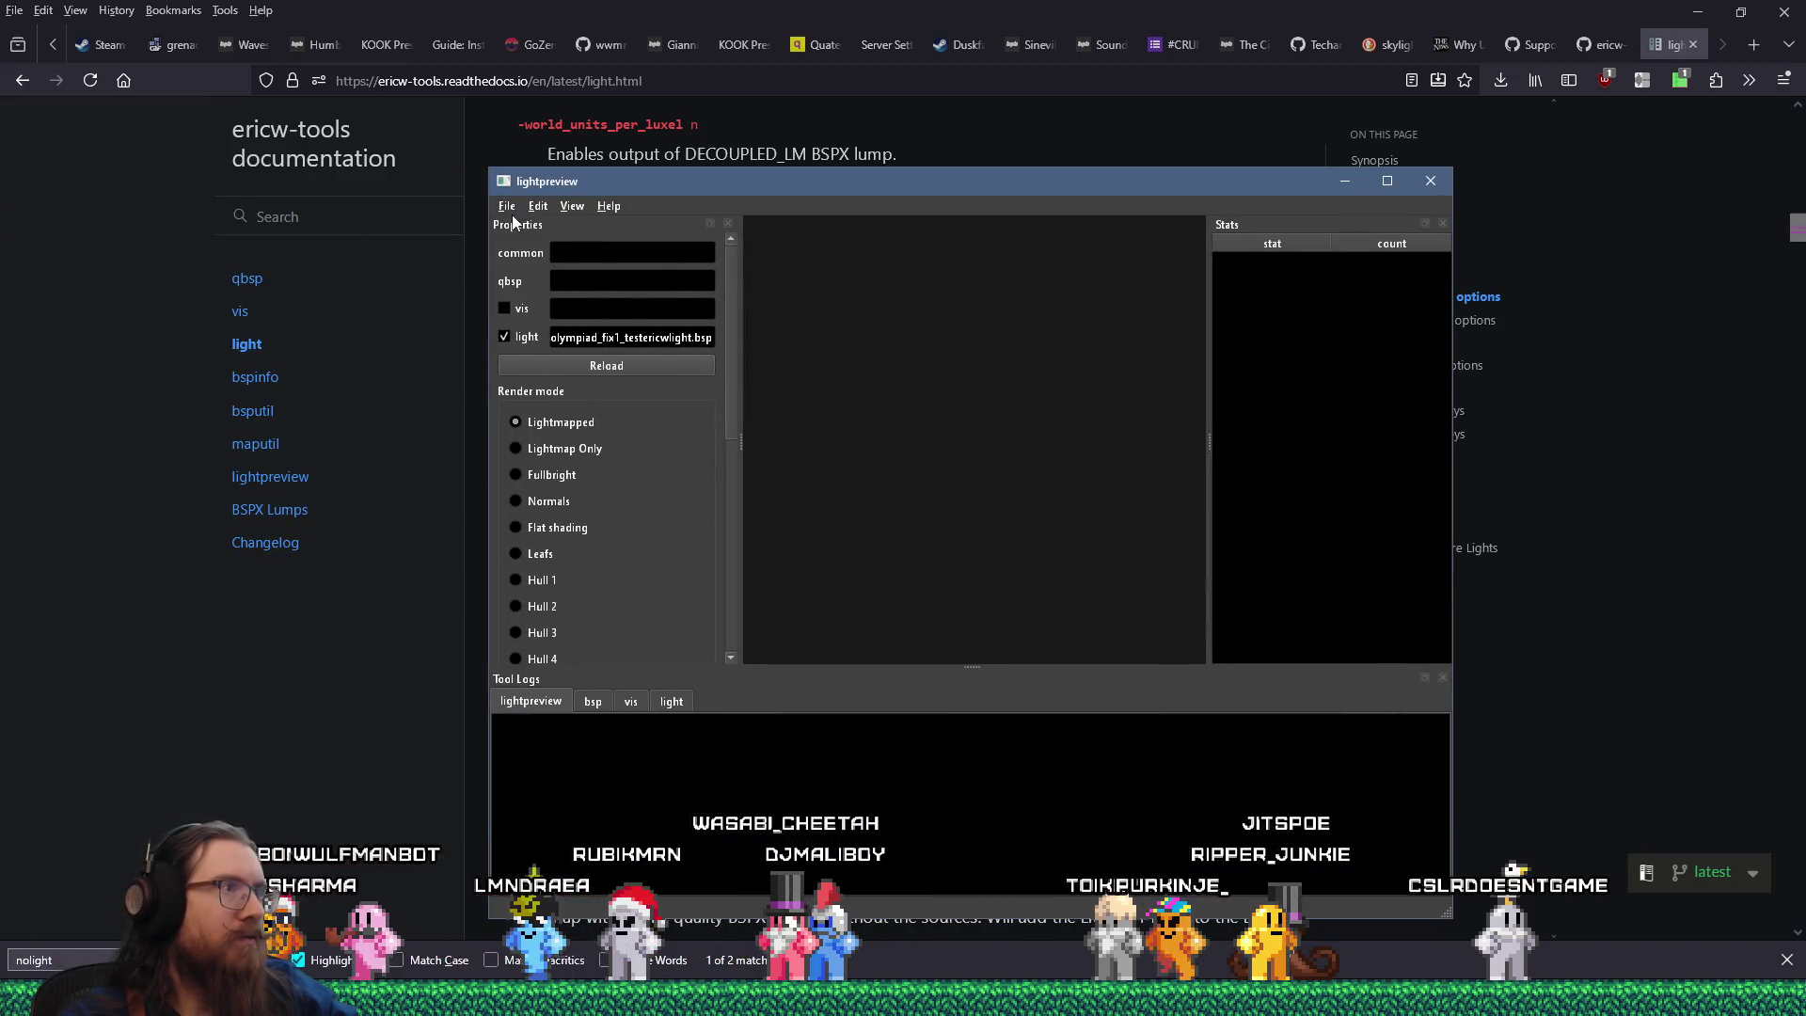
Open test_phong_shade.bsp from e:\projects\godot\bsp_importer_addon\test using the BSP (*.bsp) filter.
left_click(506, 205)
left_click(532, 230)
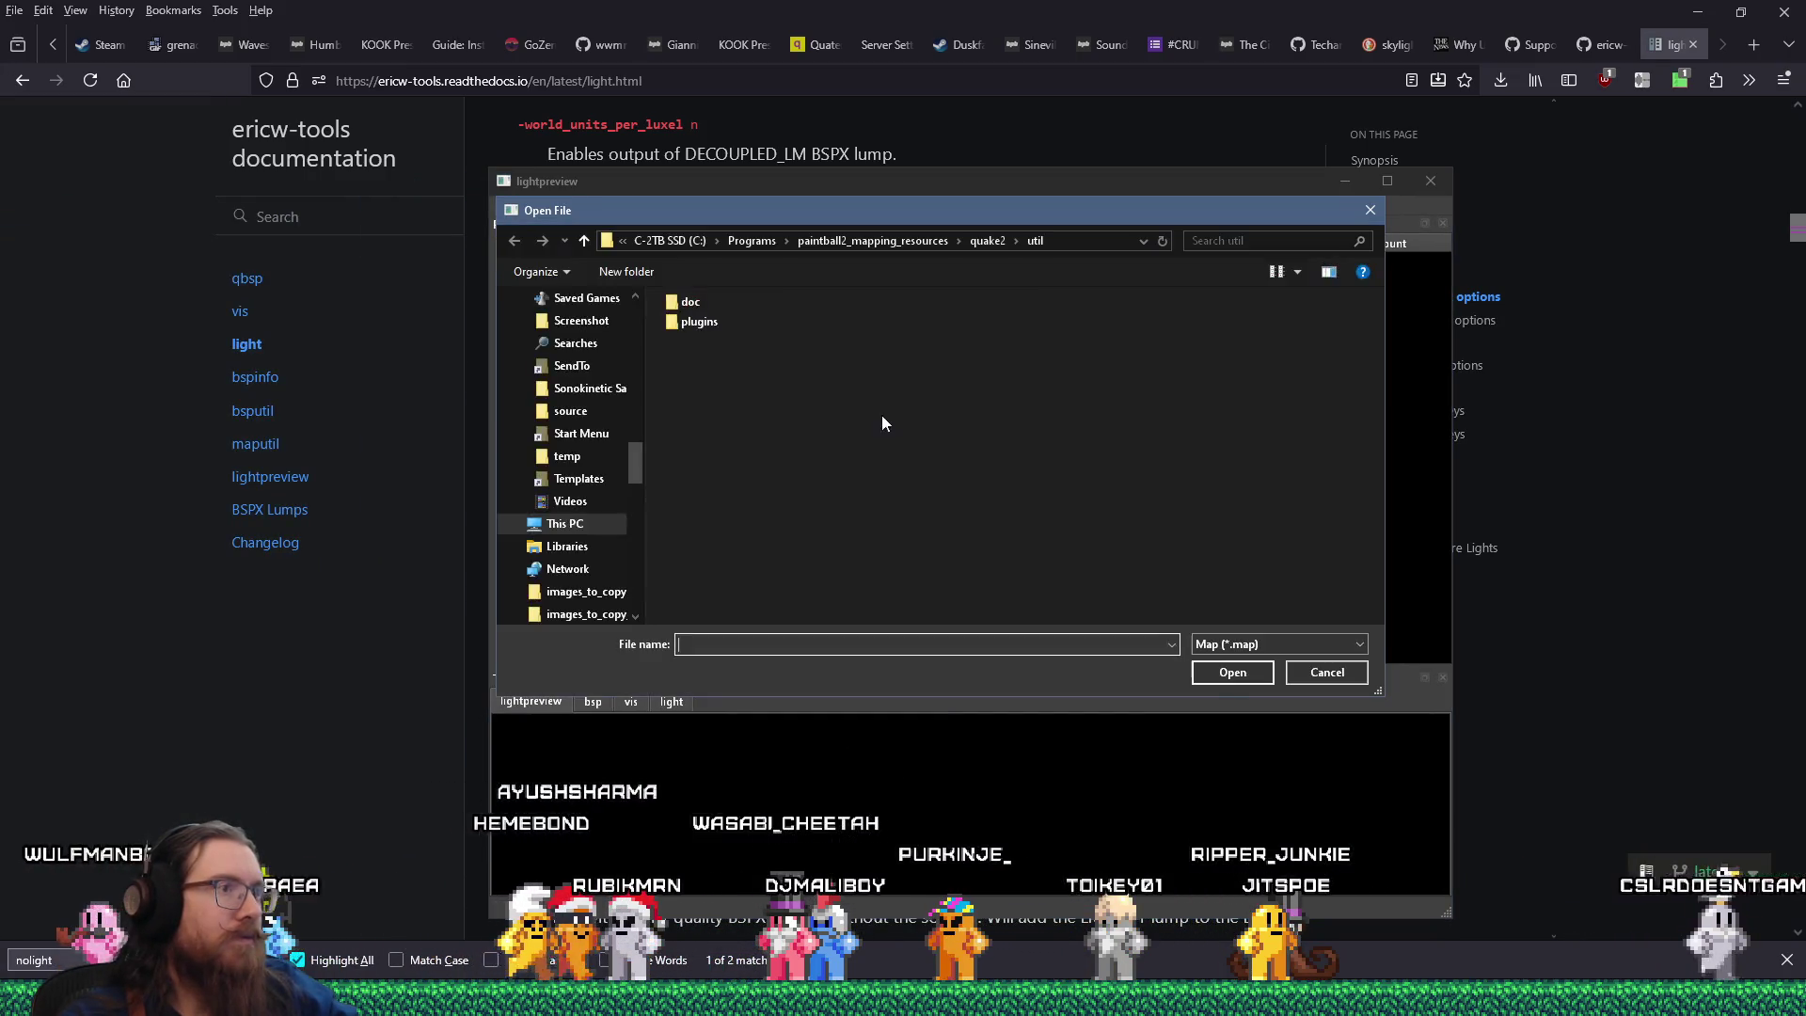
type("e:\\p")
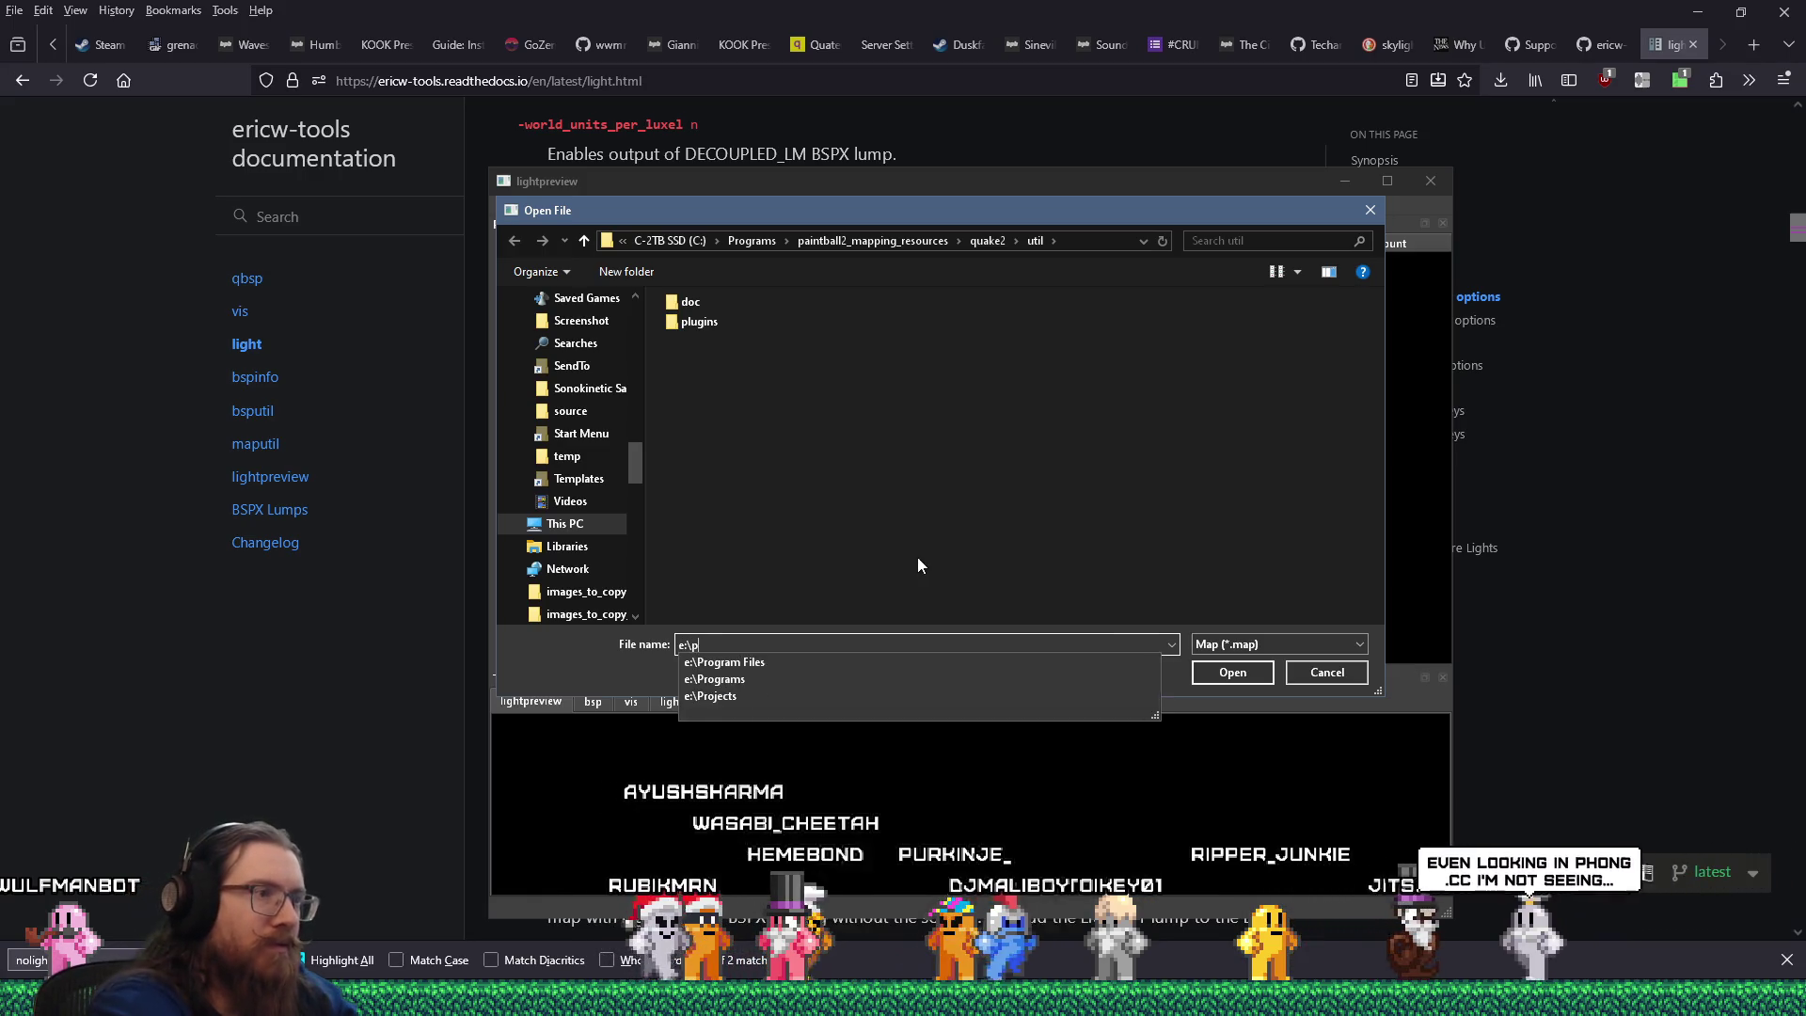
type("rojects\\godot\\")
type("bsp_importer_addon")
key("Return")
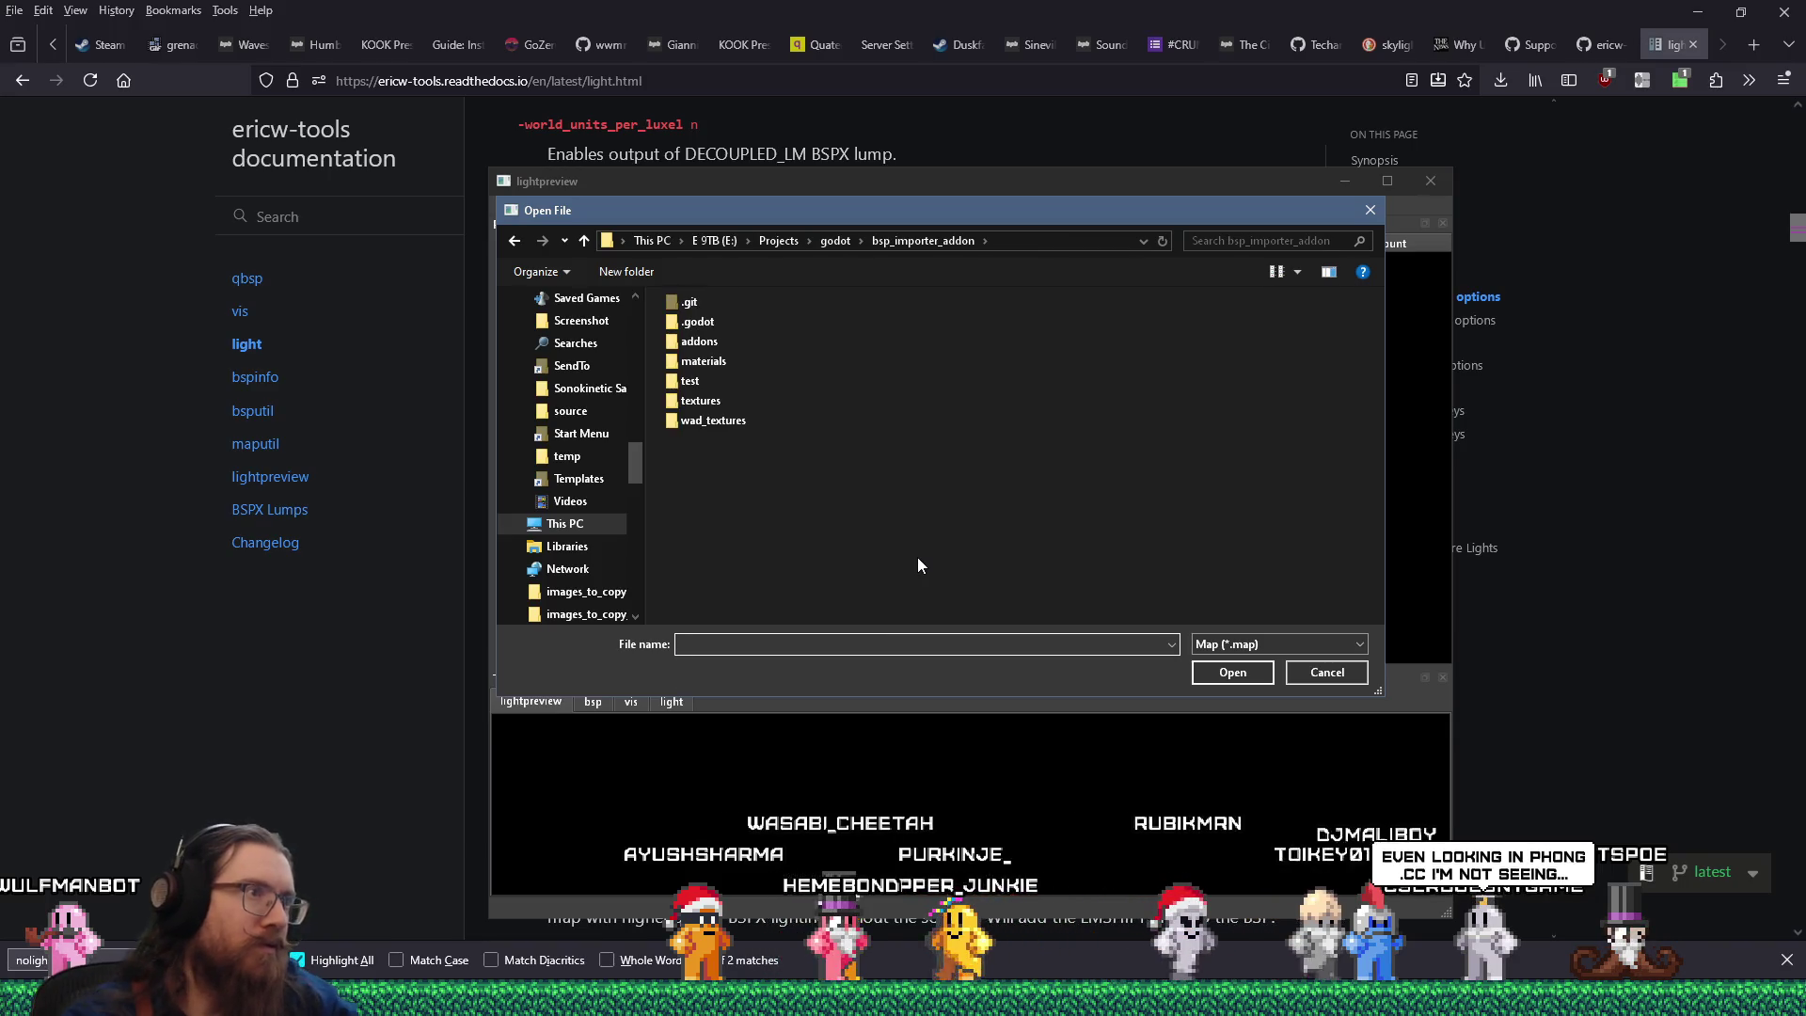
double_click(690, 381)
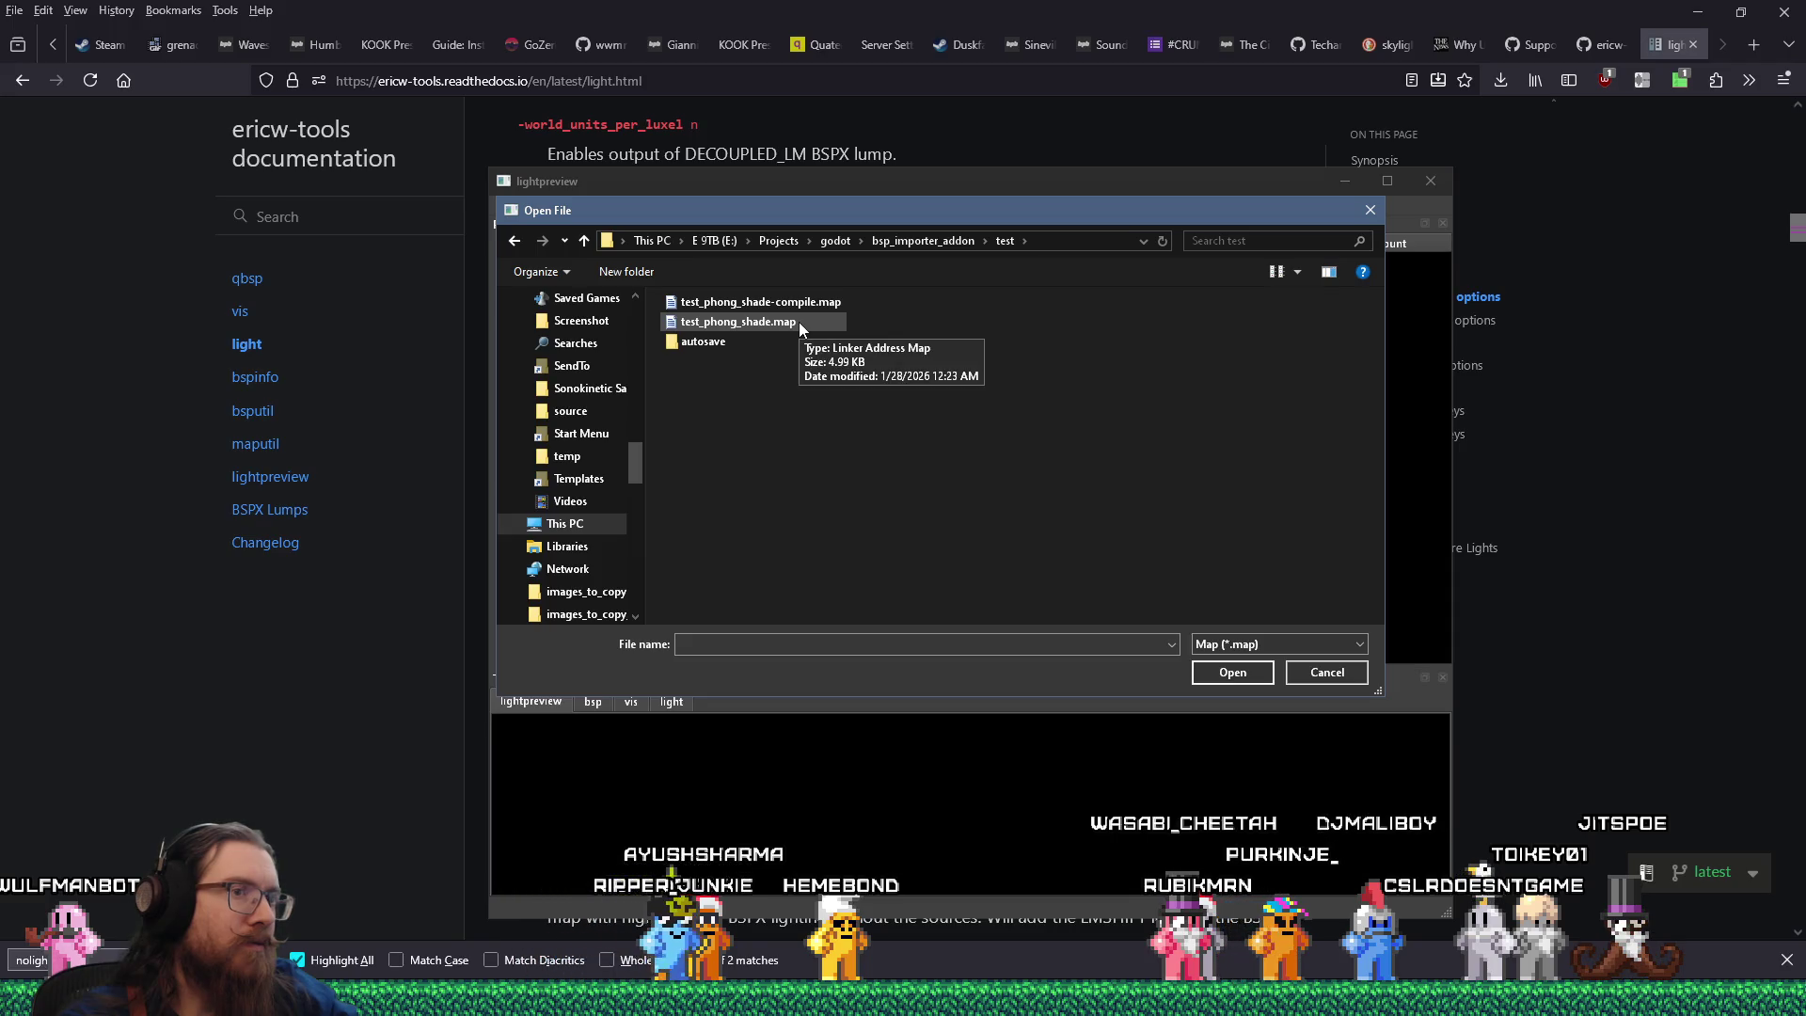
left_click(1259, 643)
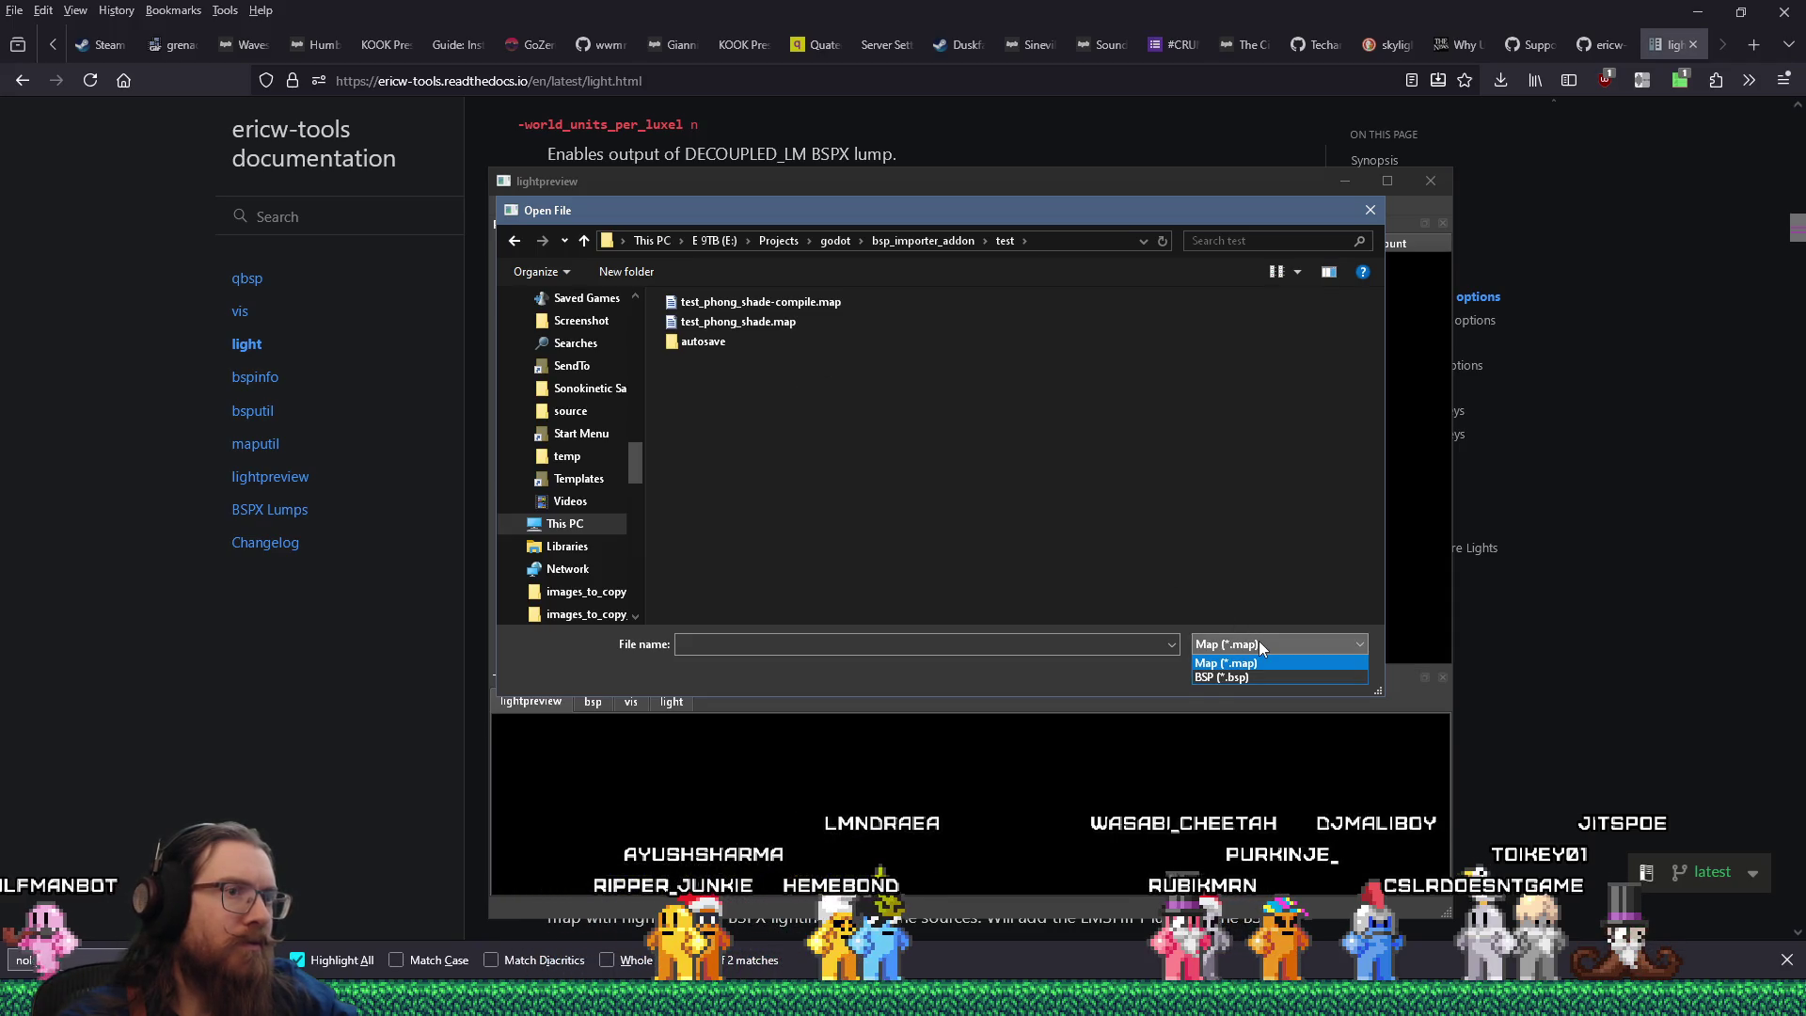
left_click(1243, 679)
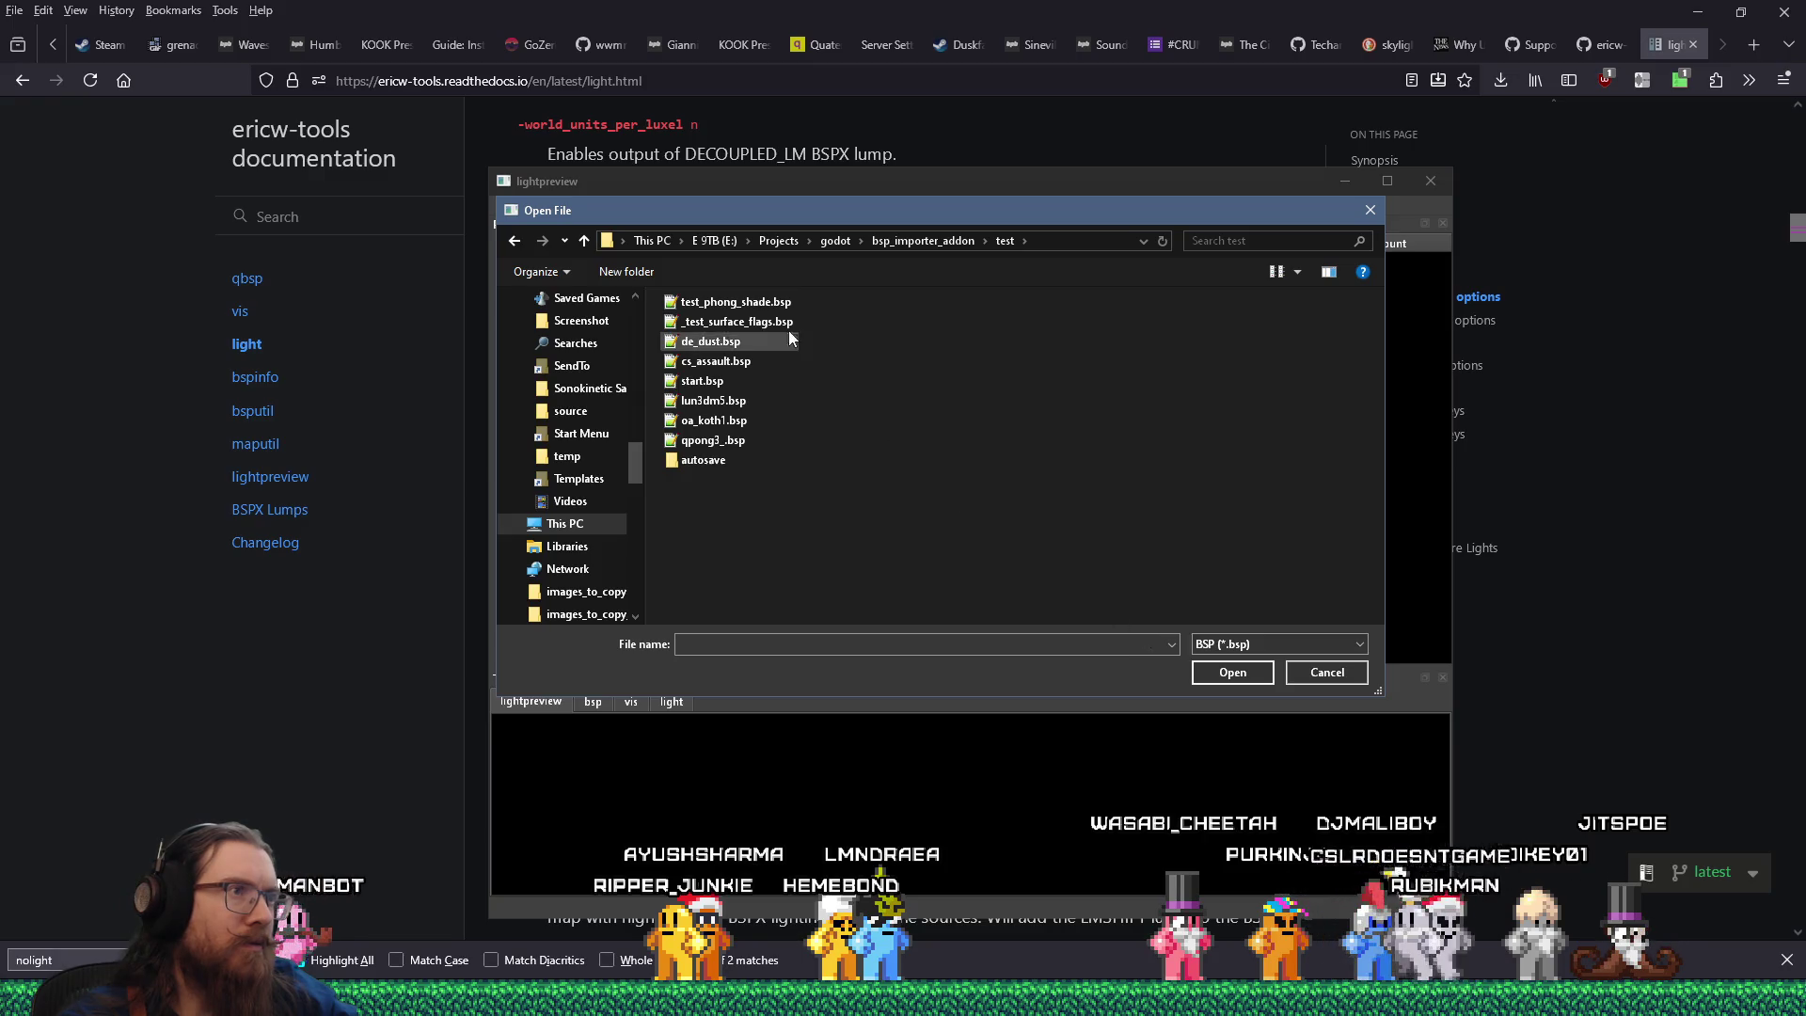
left_click(734, 302)
left_click(1223, 674)
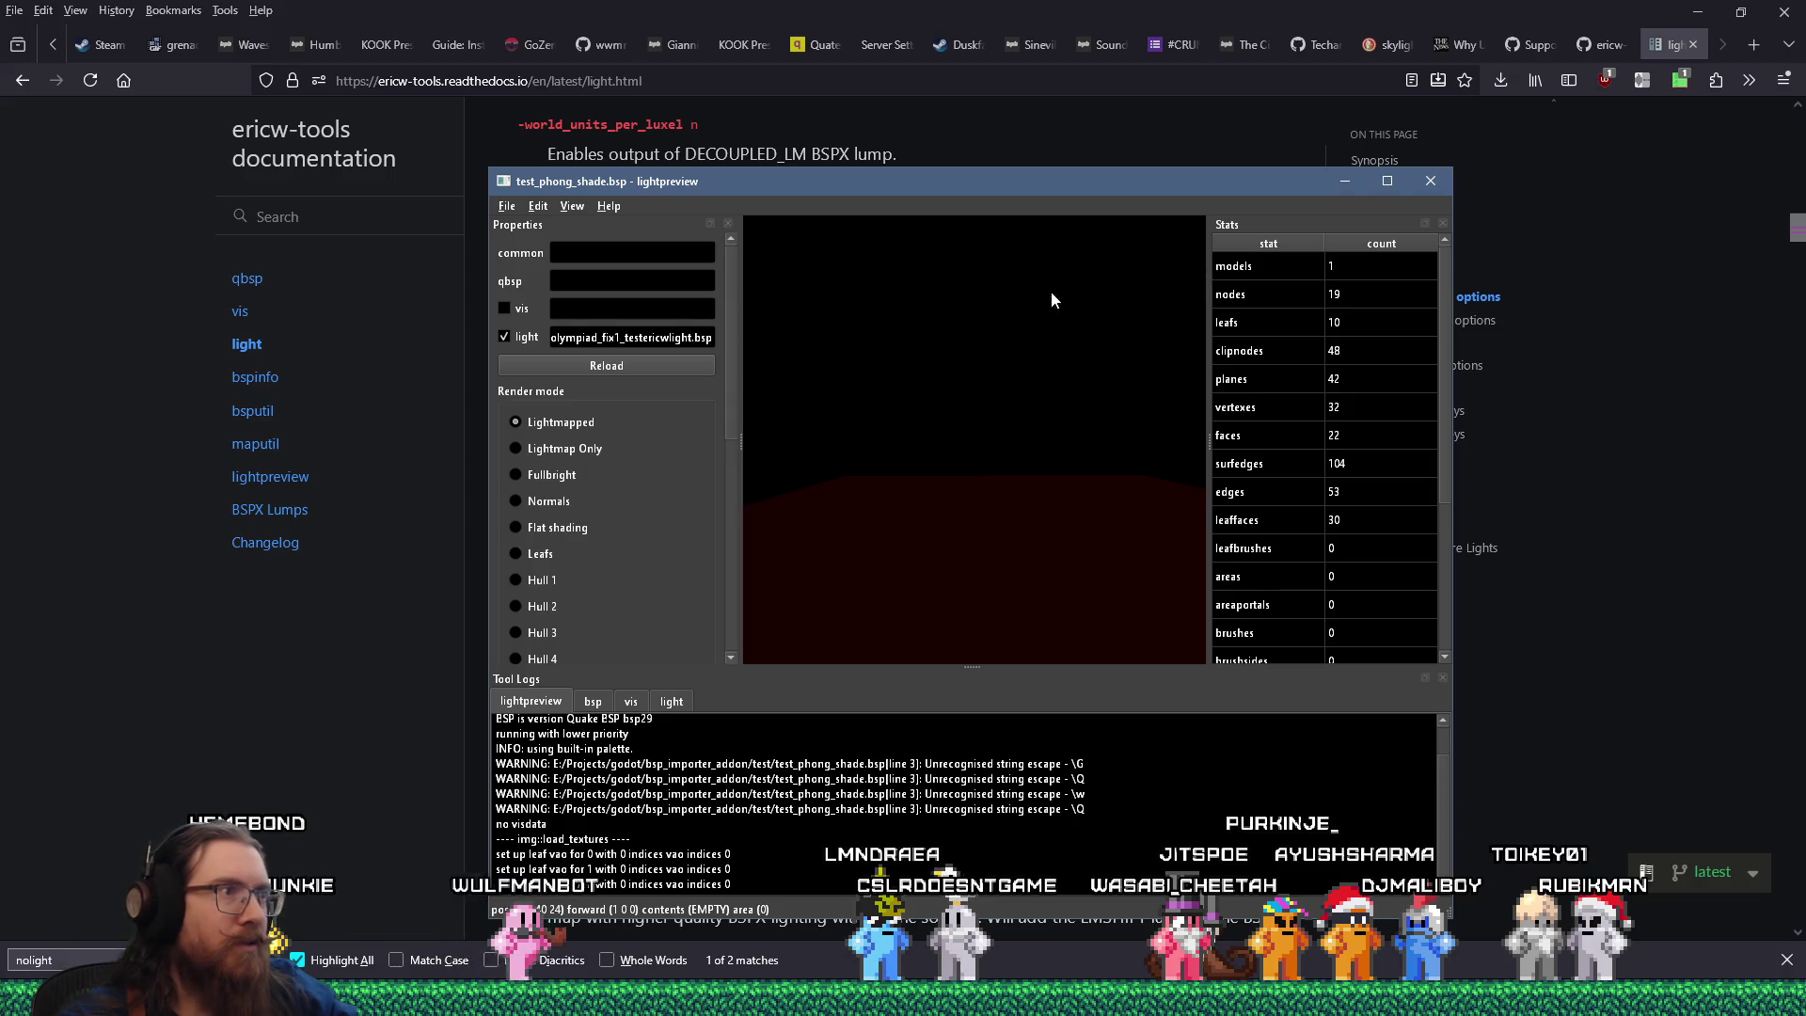
Switch to Normals render mode and look around the room at the normal-coloured geometry.
left_click_drag(1038, 481, 931, 556)
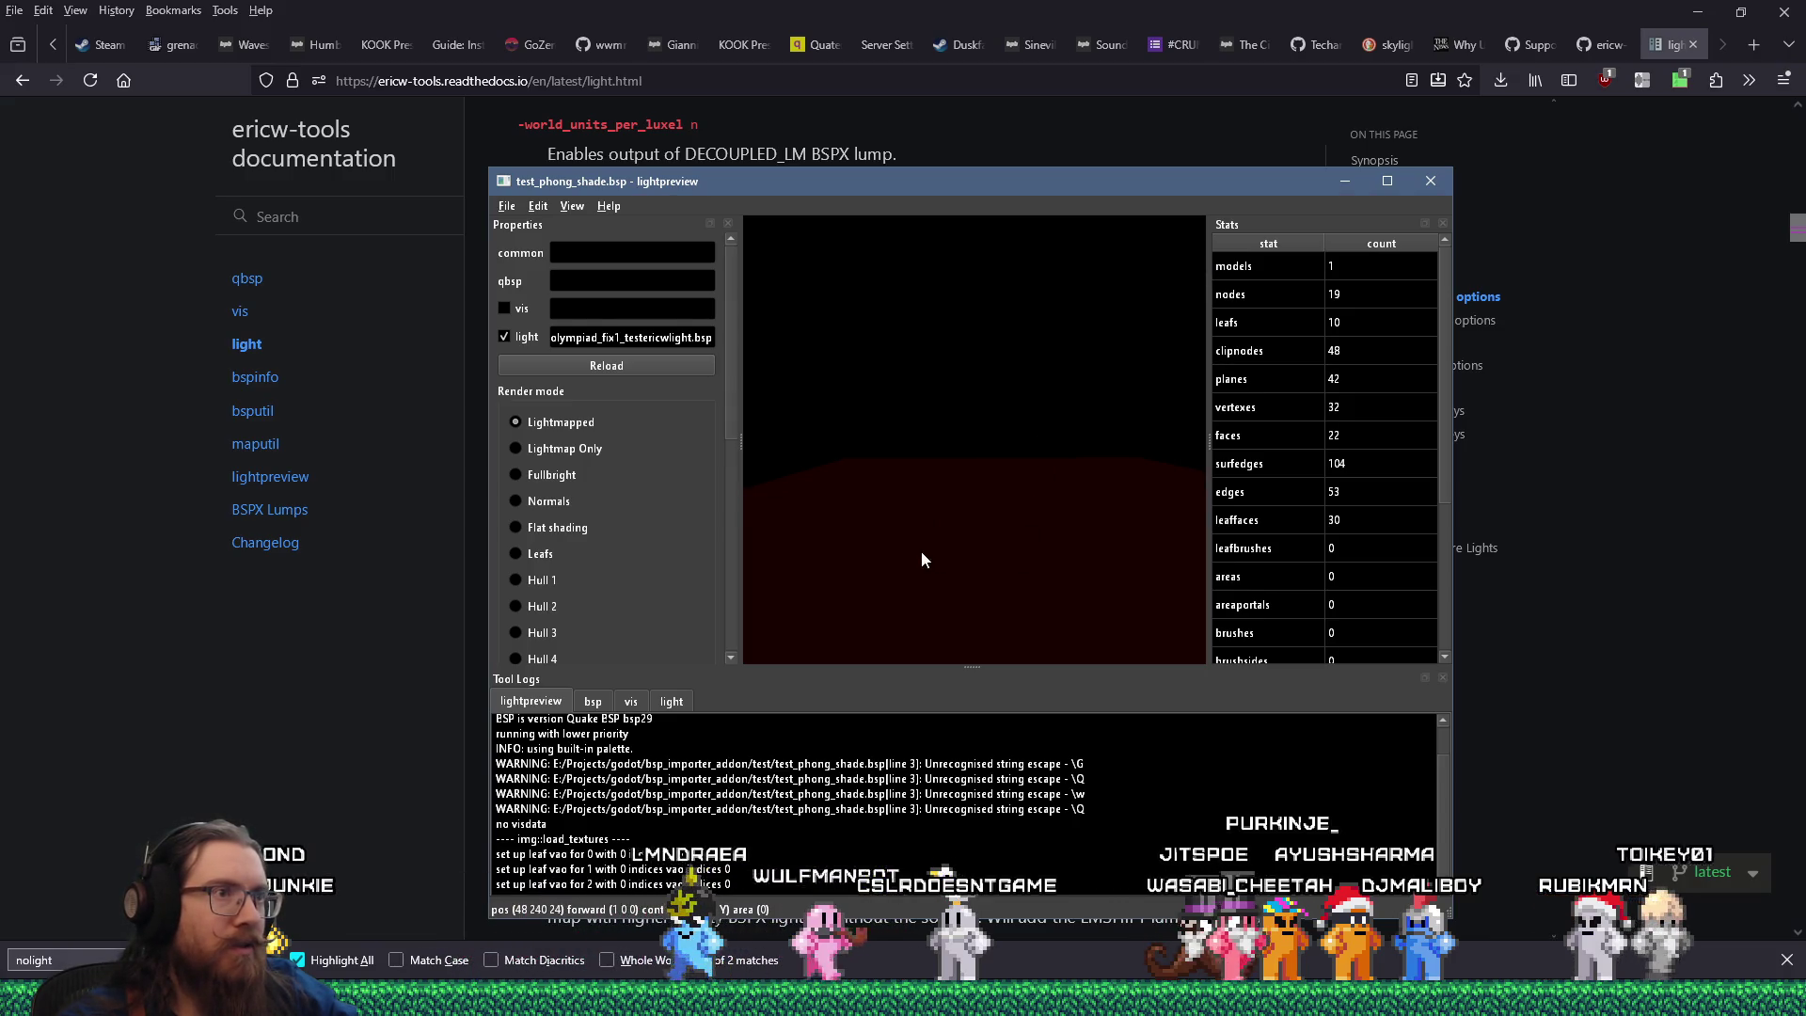
left_click_drag(450, 700, 50, 642)
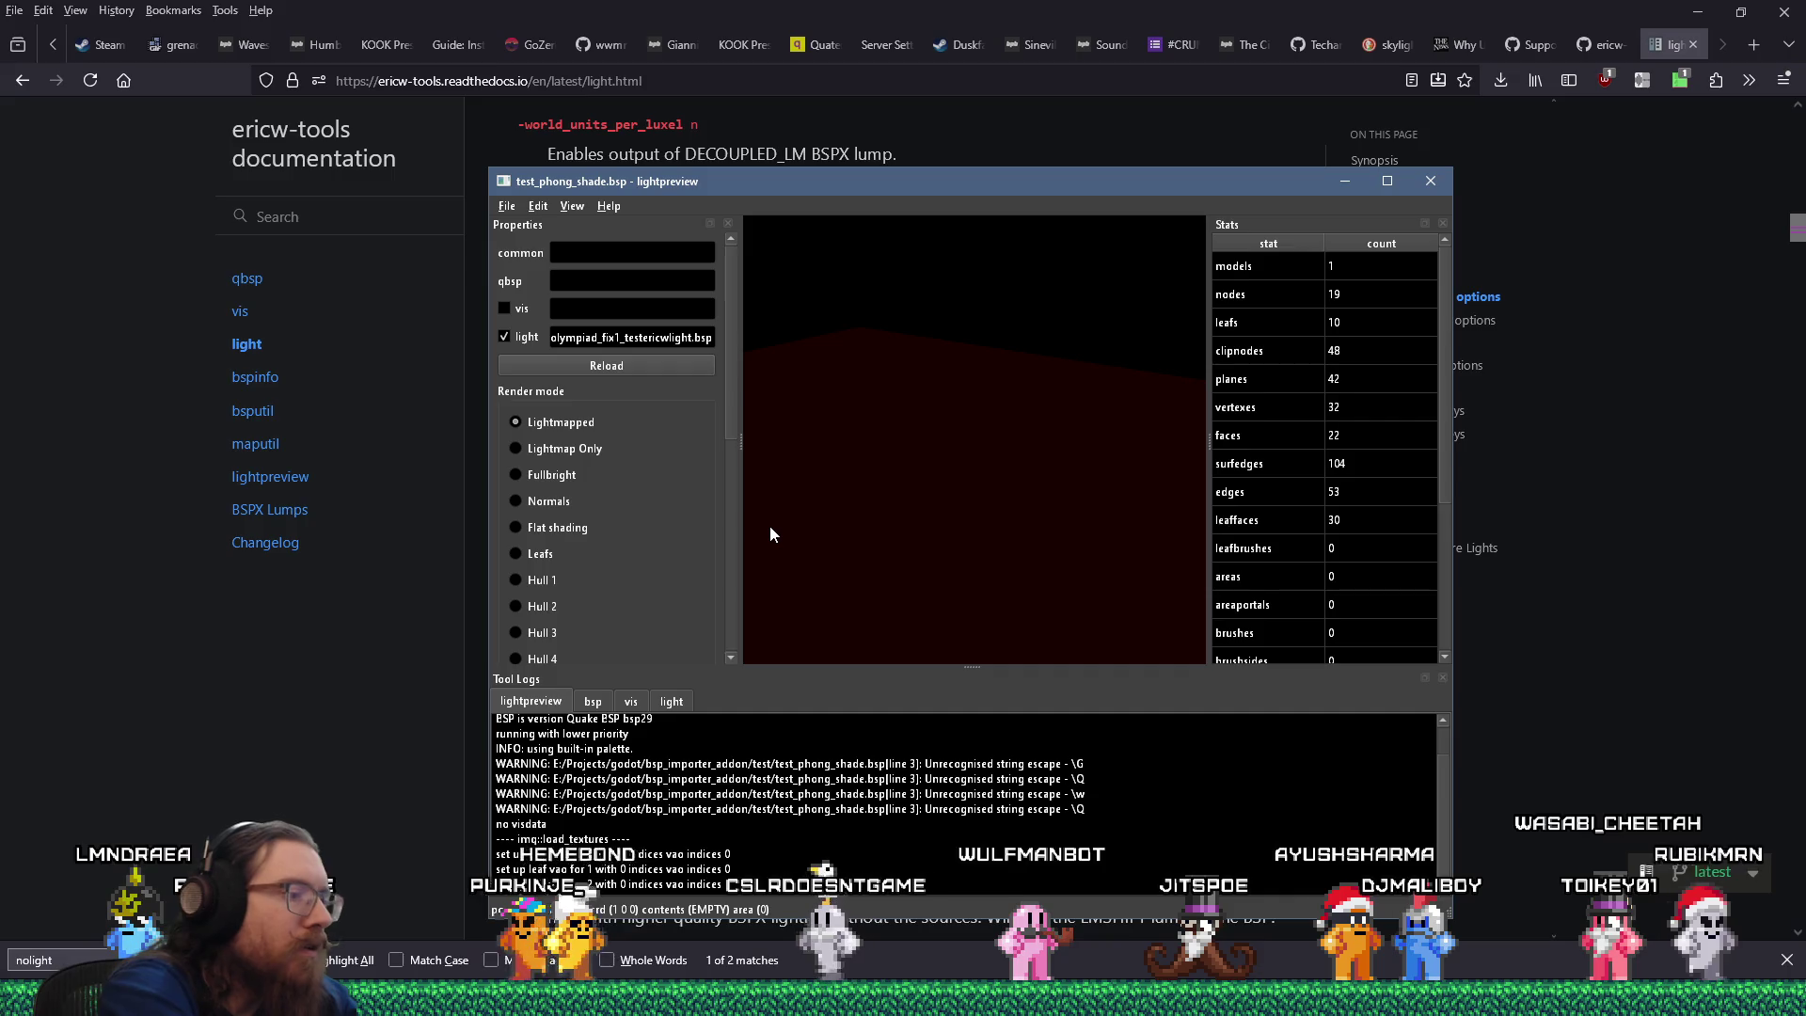
left_click_drag(975, 516, 998, 370)
left_click_drag(962, 446, 1249, 487)
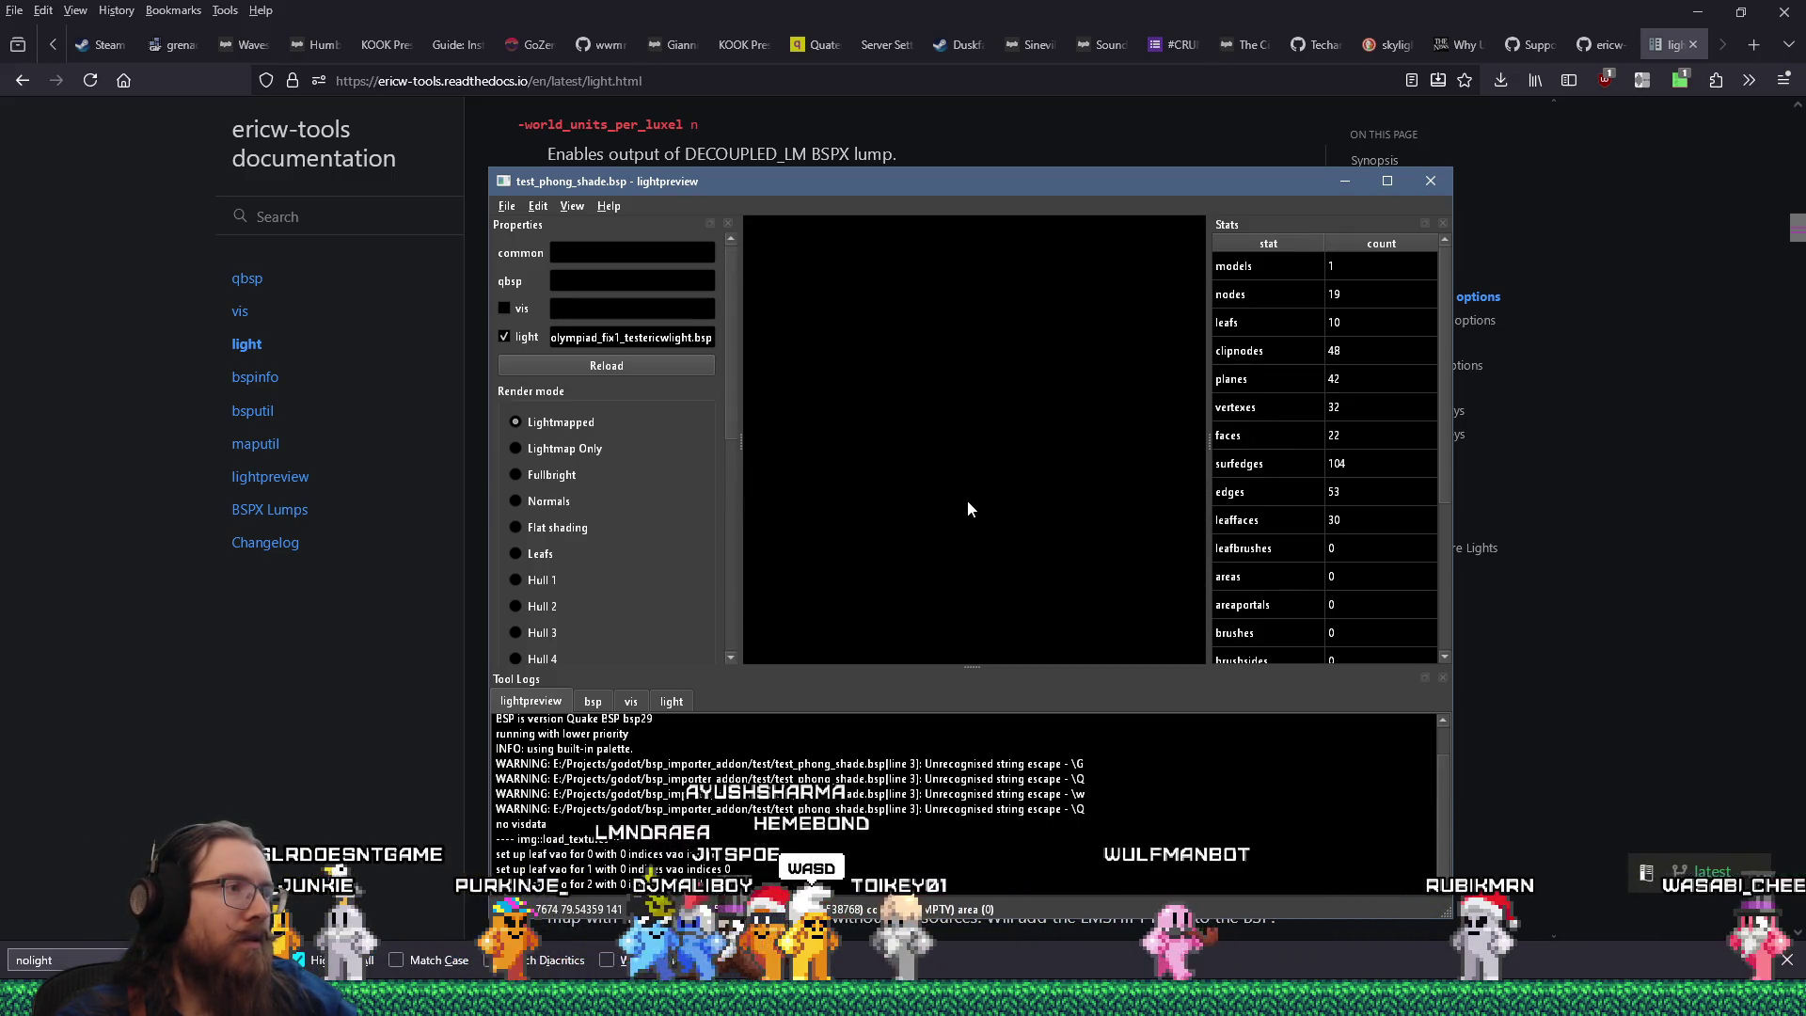
left_click(523, 500)
left_click_drag(941, 527, 1114, 458)
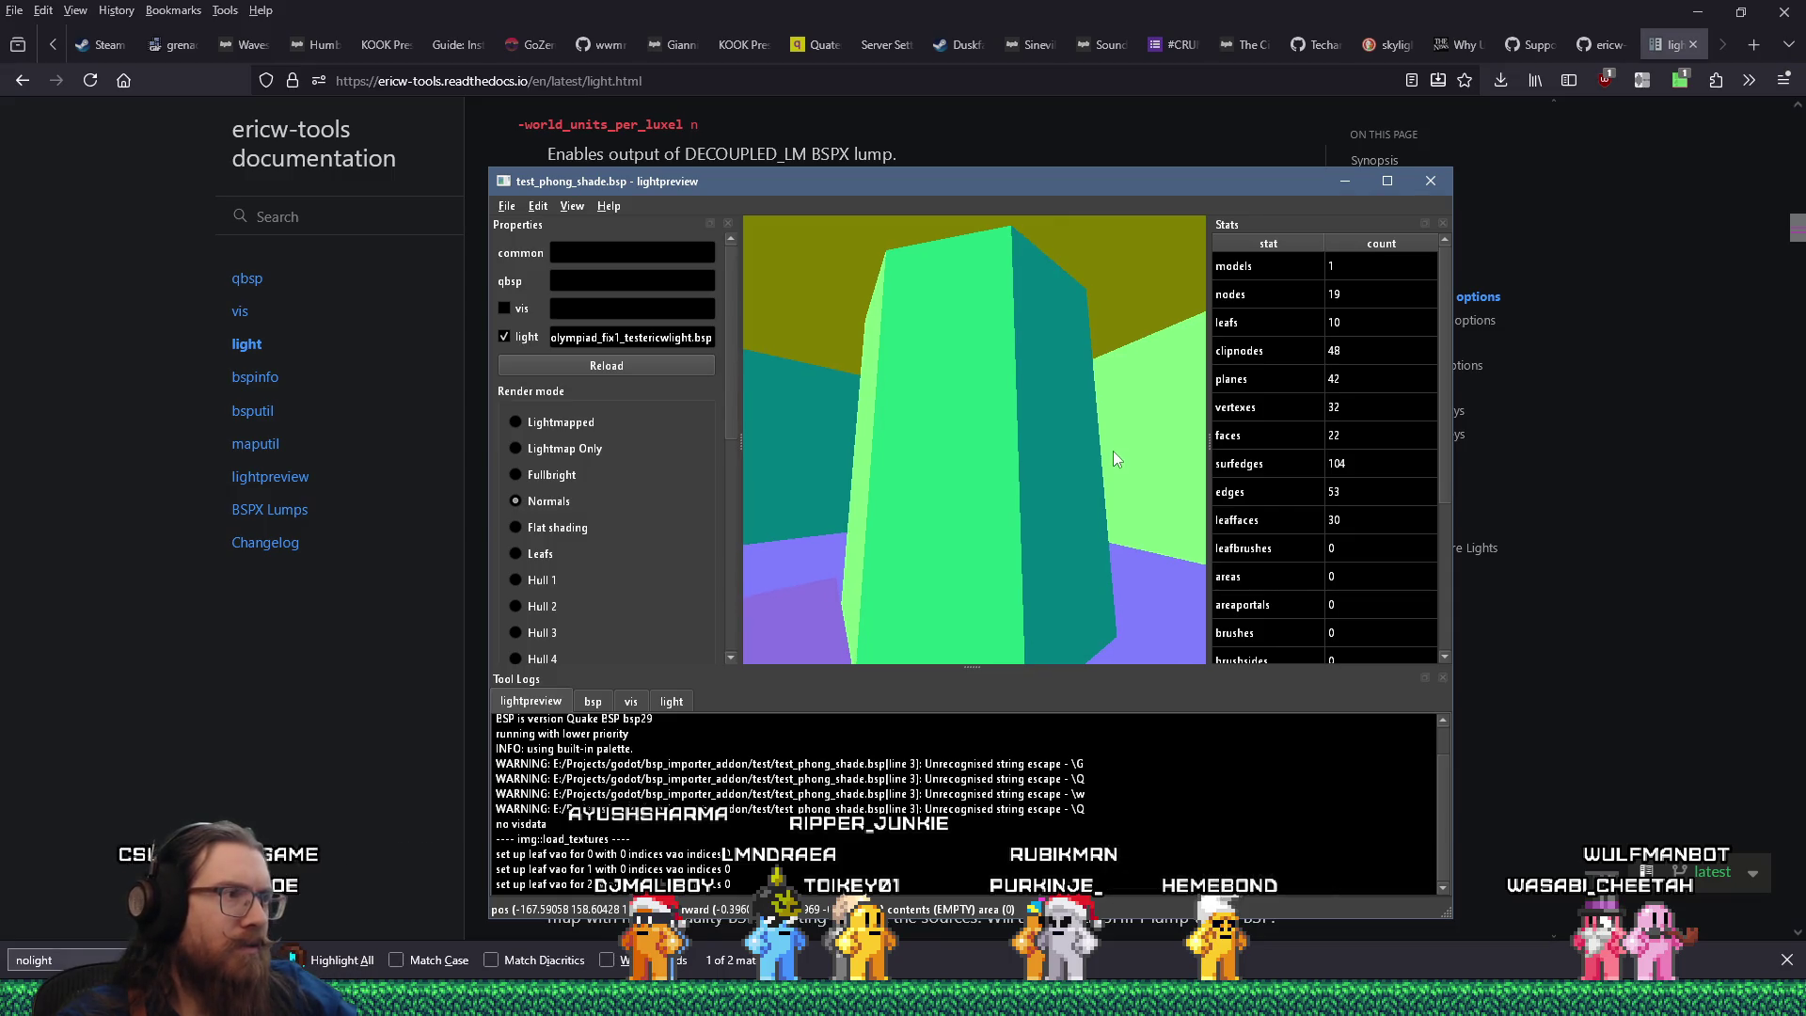
left_click_drag(1114, 458, 1273, 387)
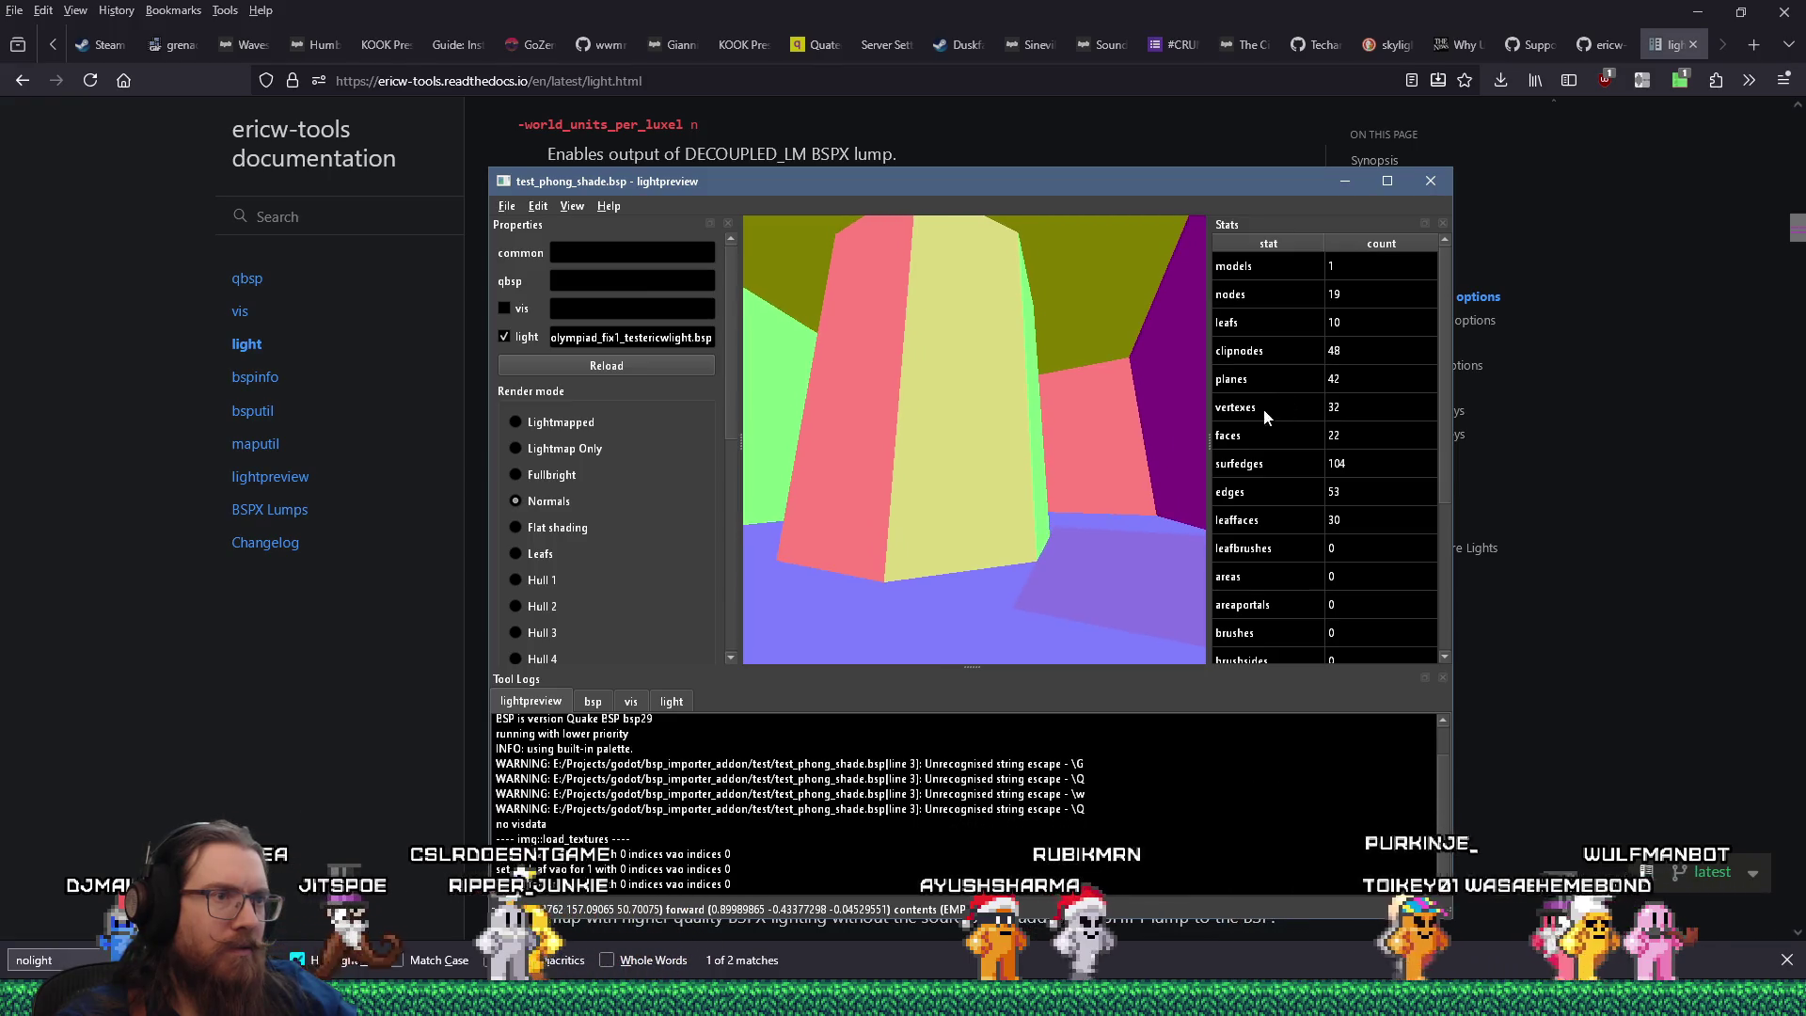
Move toward and back from the column, then switch to Flat shading.
key("w")
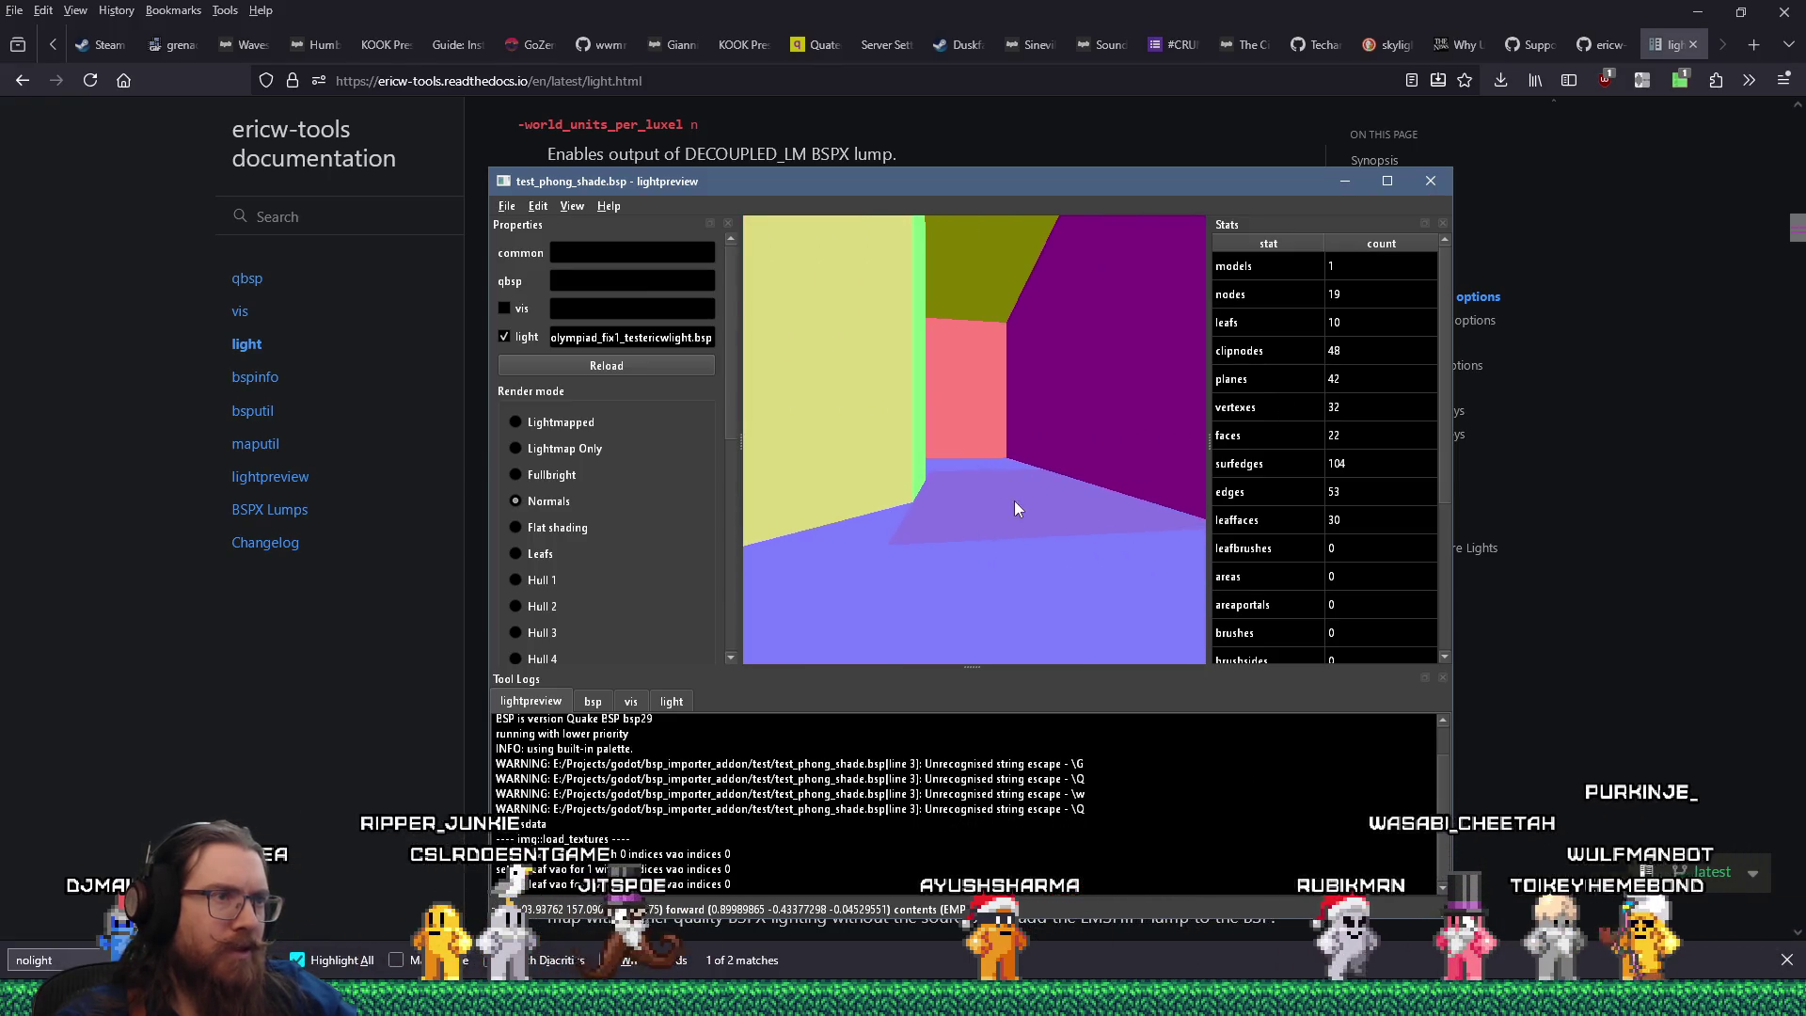
key("s")
key("s")
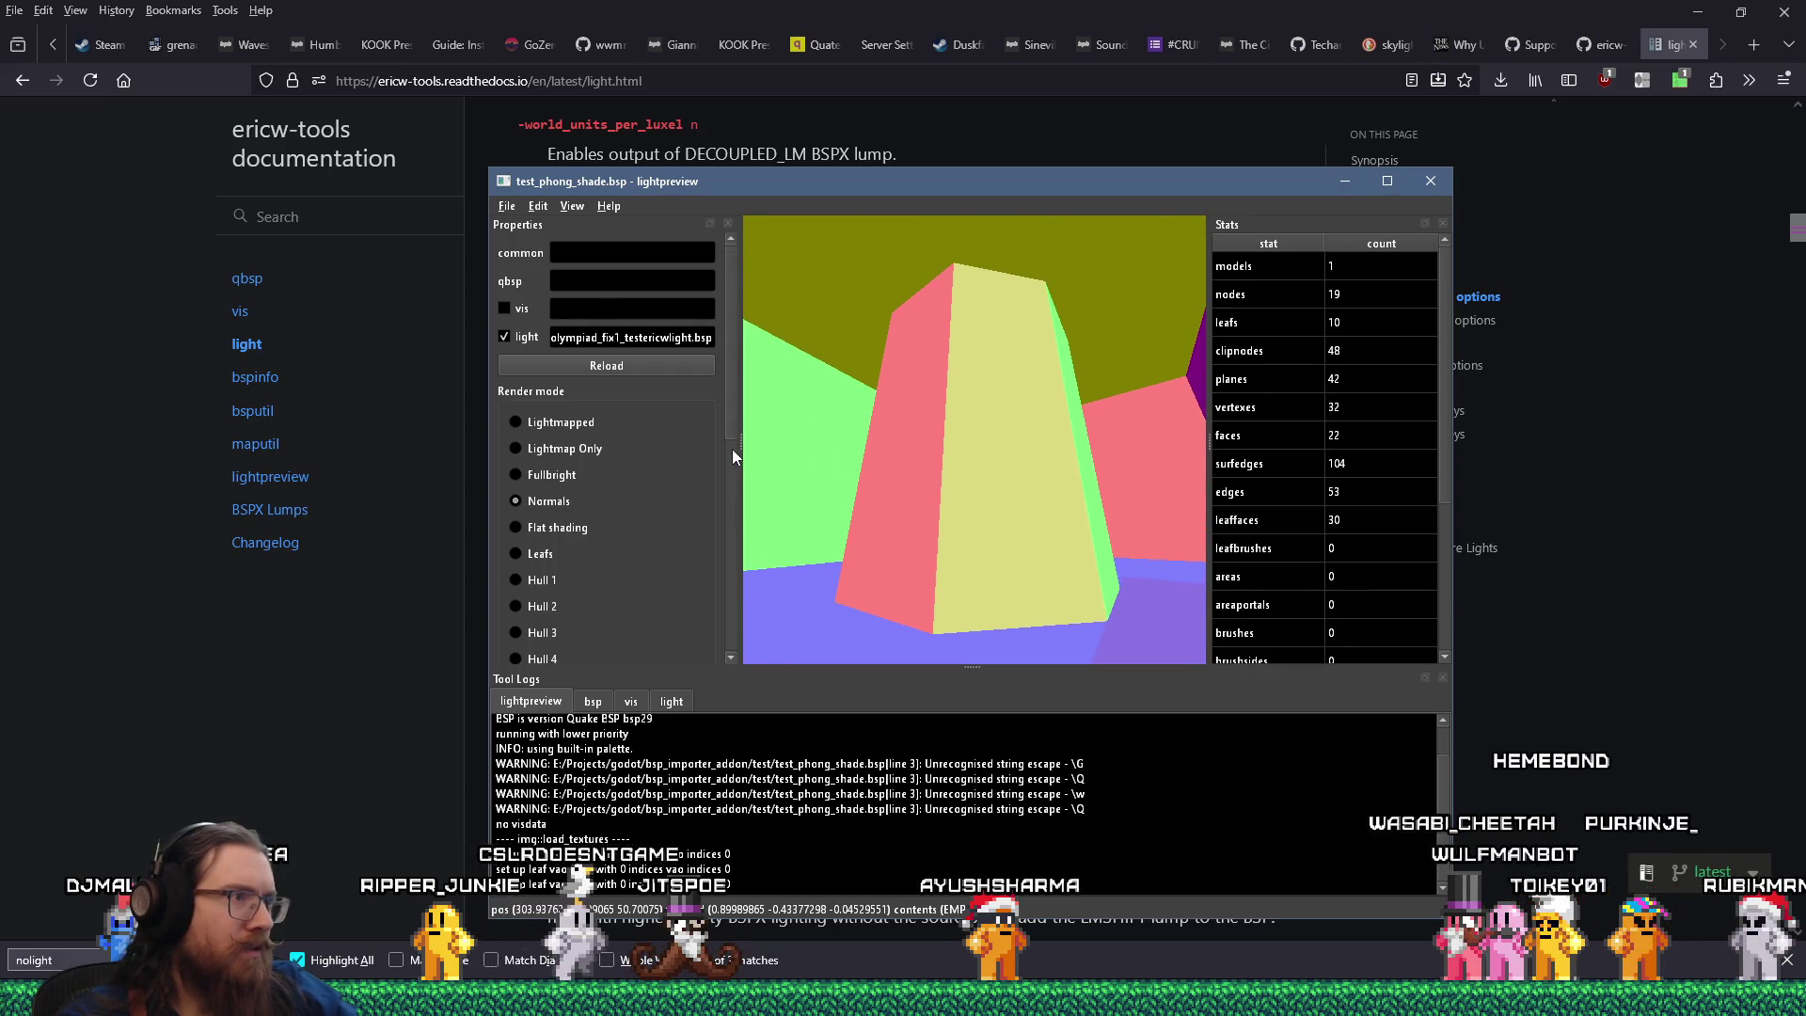
left_click(516, 528)
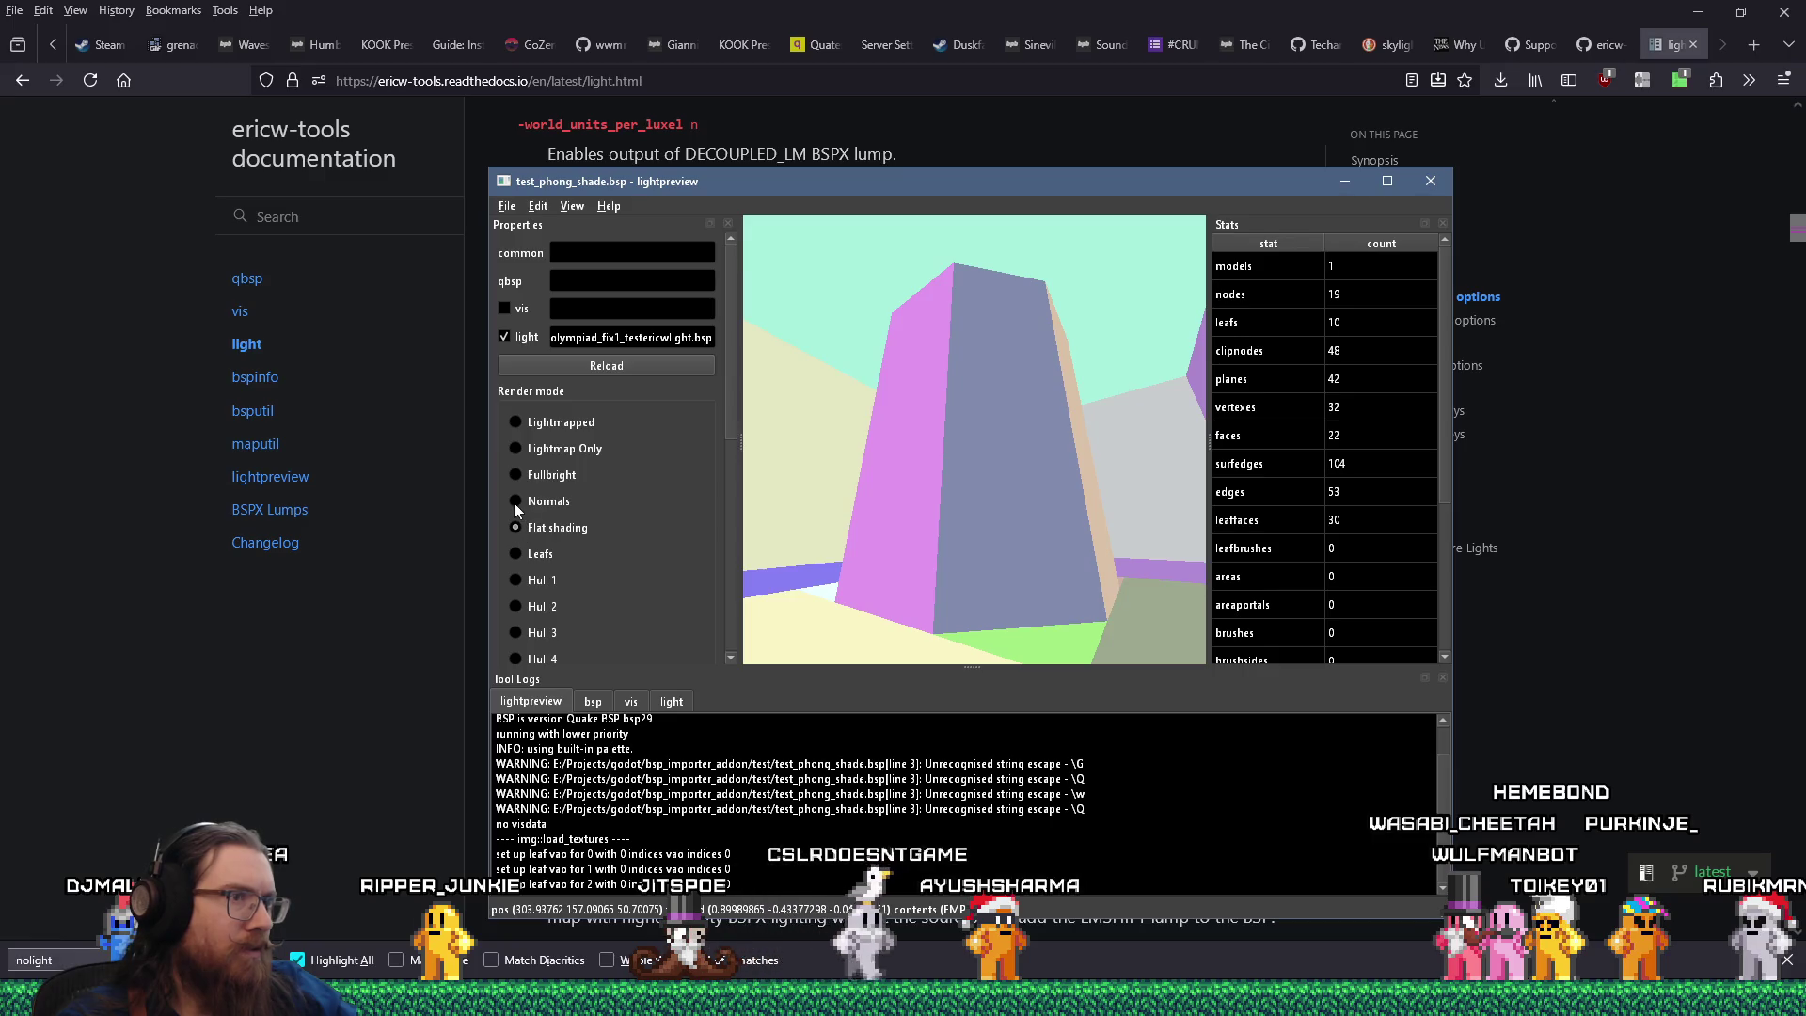
Return to Normals render mode and uncheck the light compile stage in Properties.
left_click(515, 502)
left_click_drag(940, 487, 933, 485)
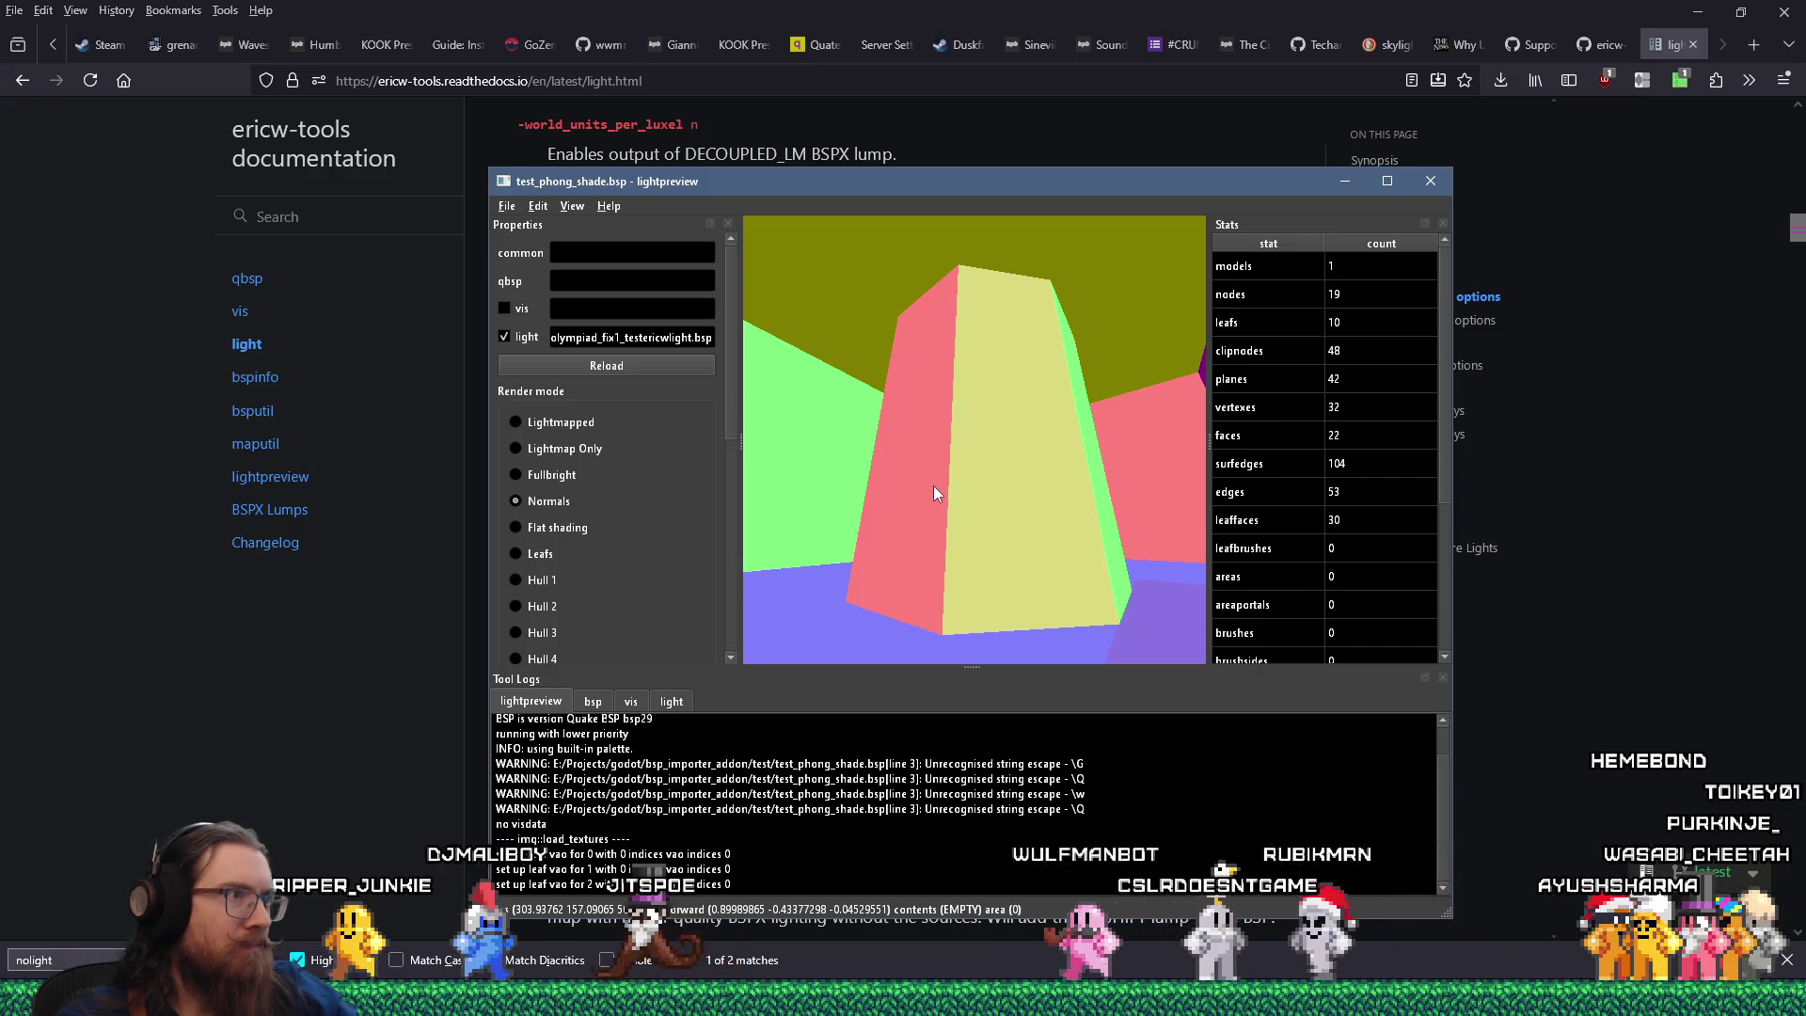
left_click(505, 335)
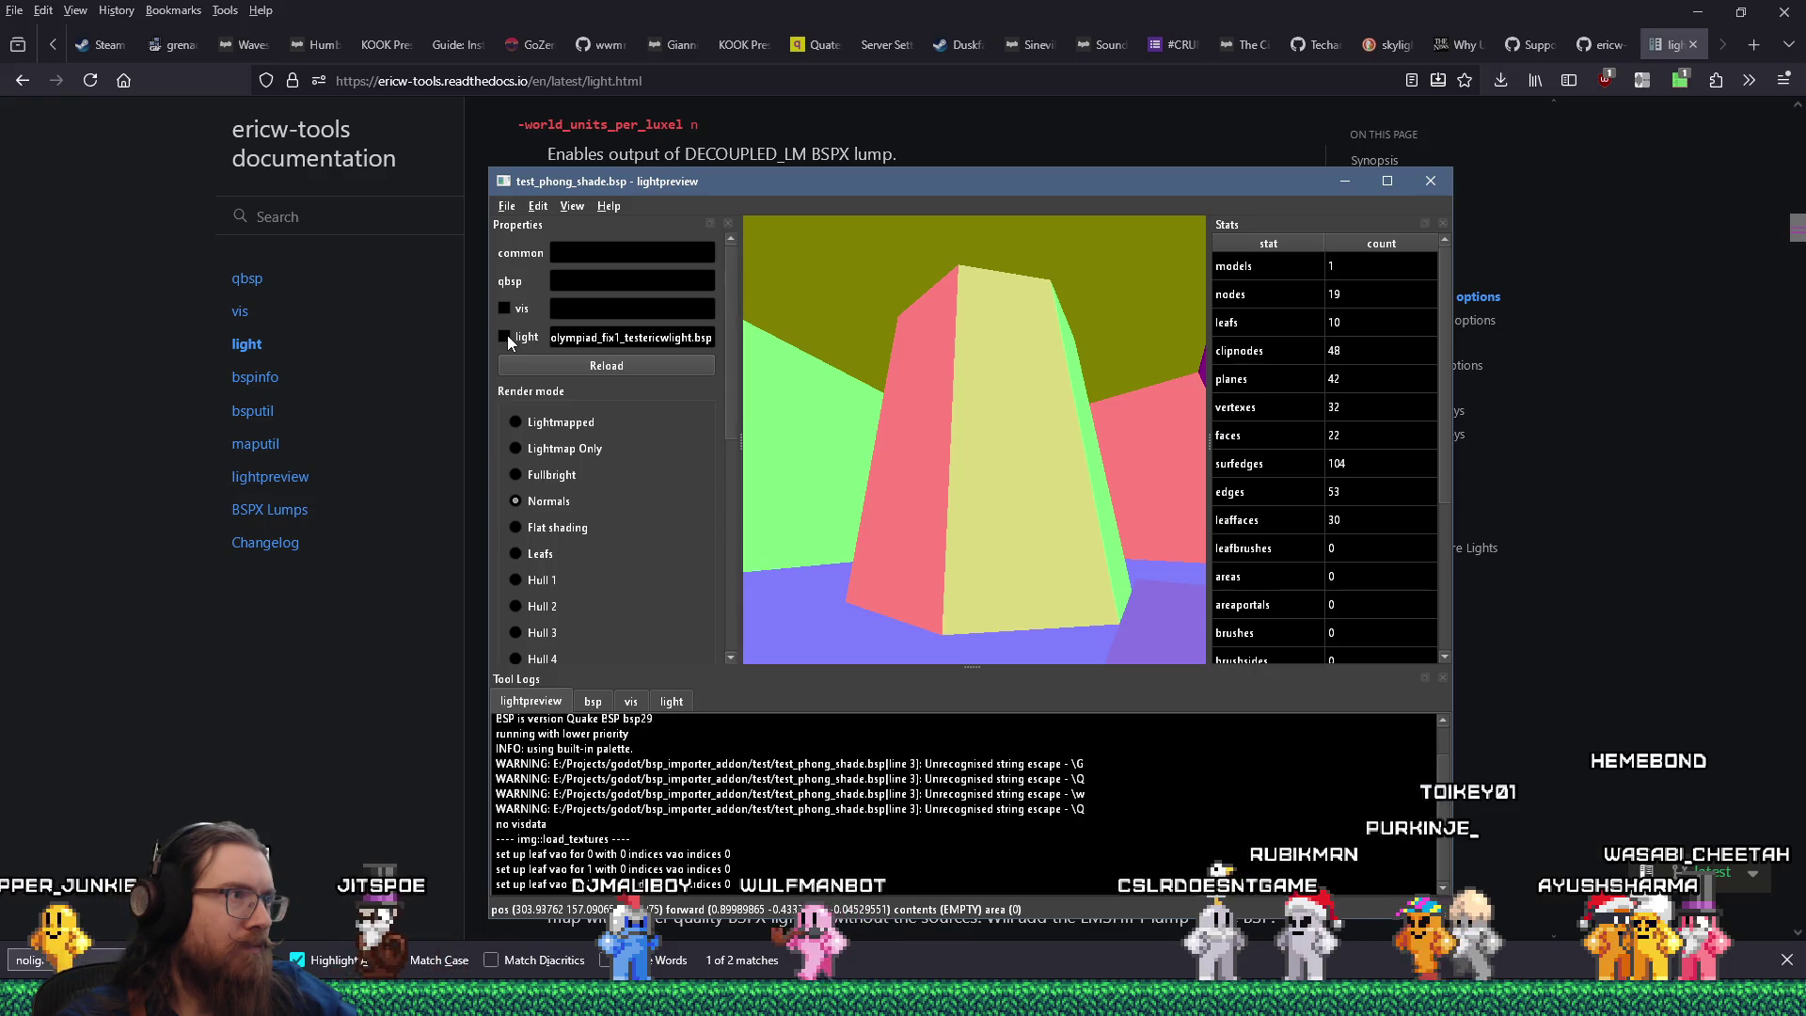
left_click_drag(726, 401, 722, 610)
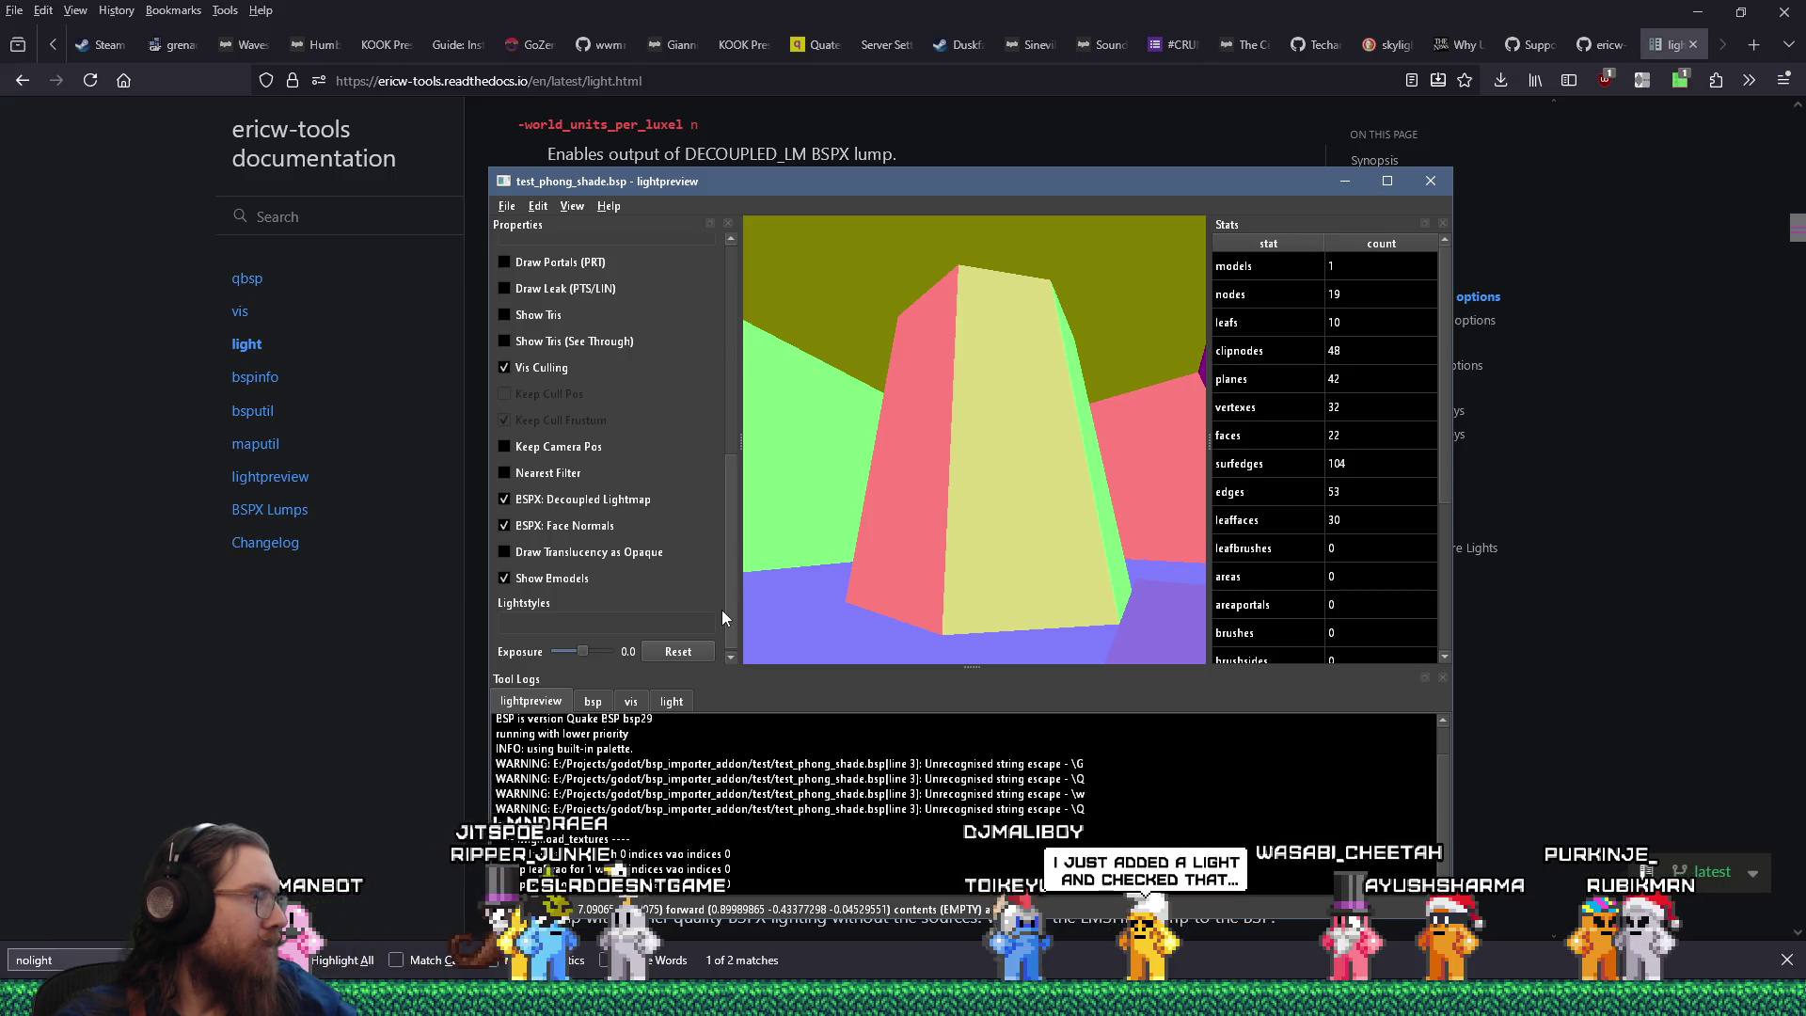
scroll("up", 3)
scroll("up", 3)
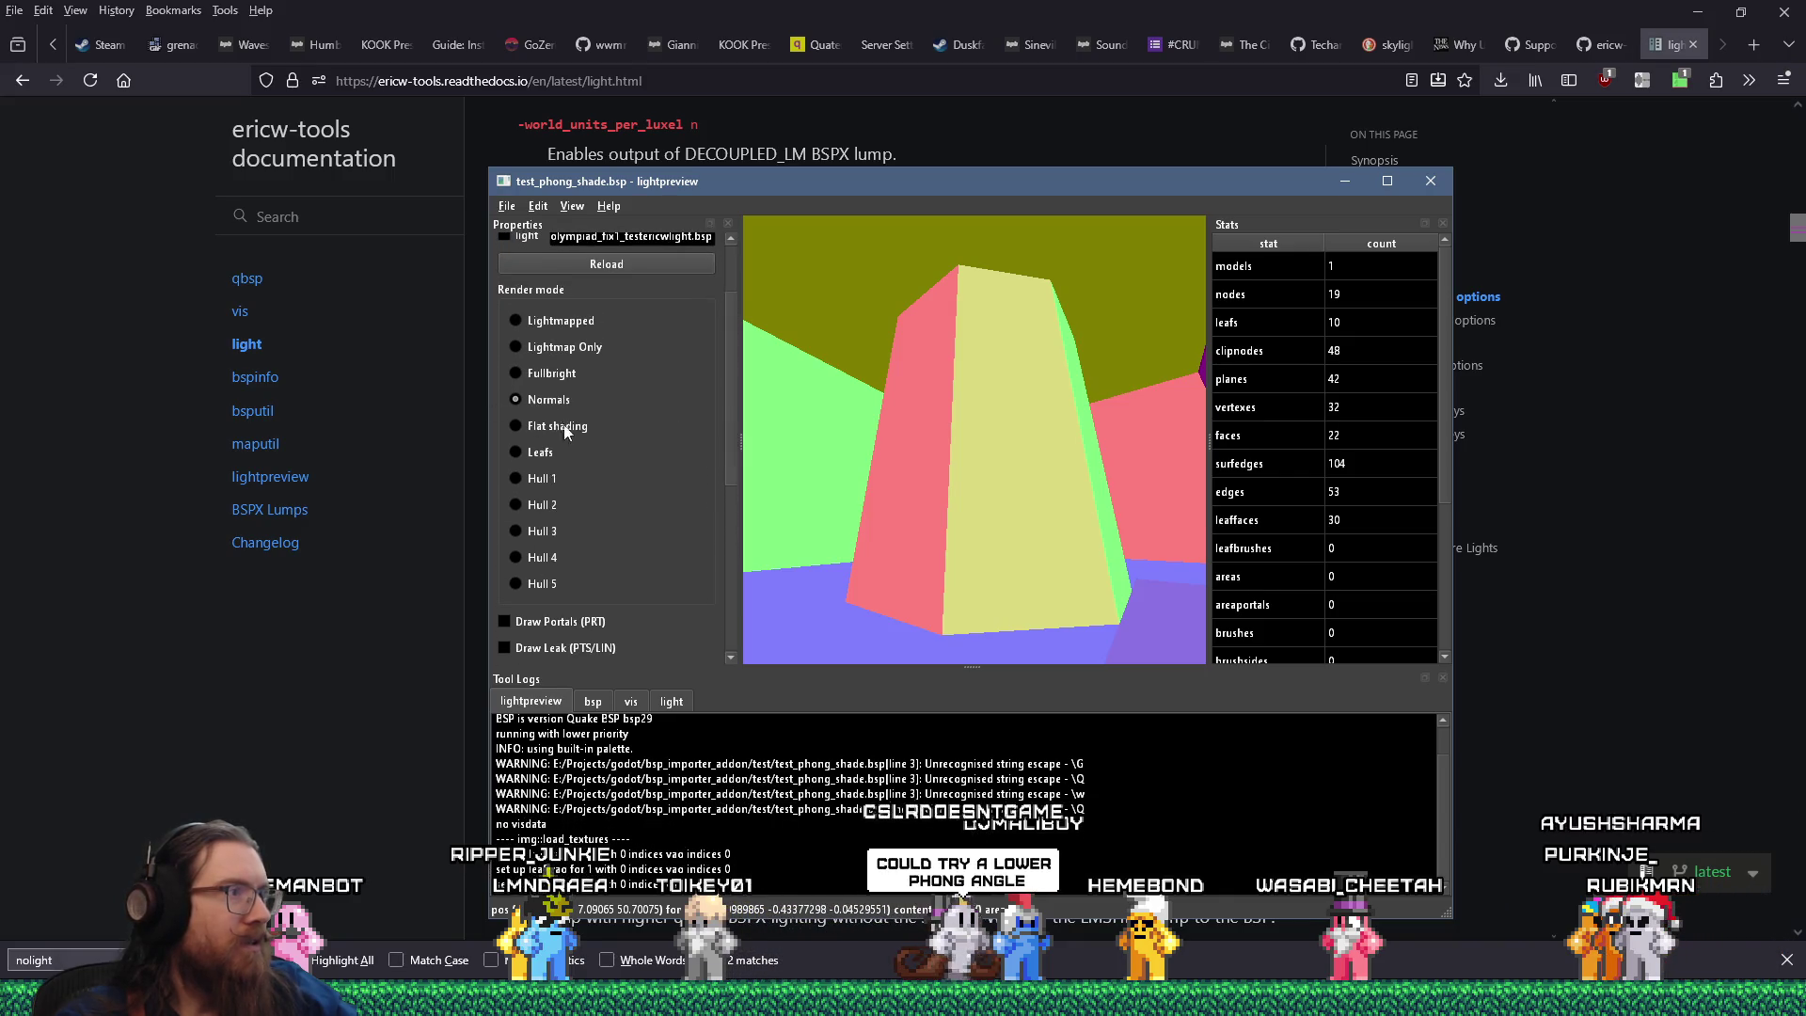
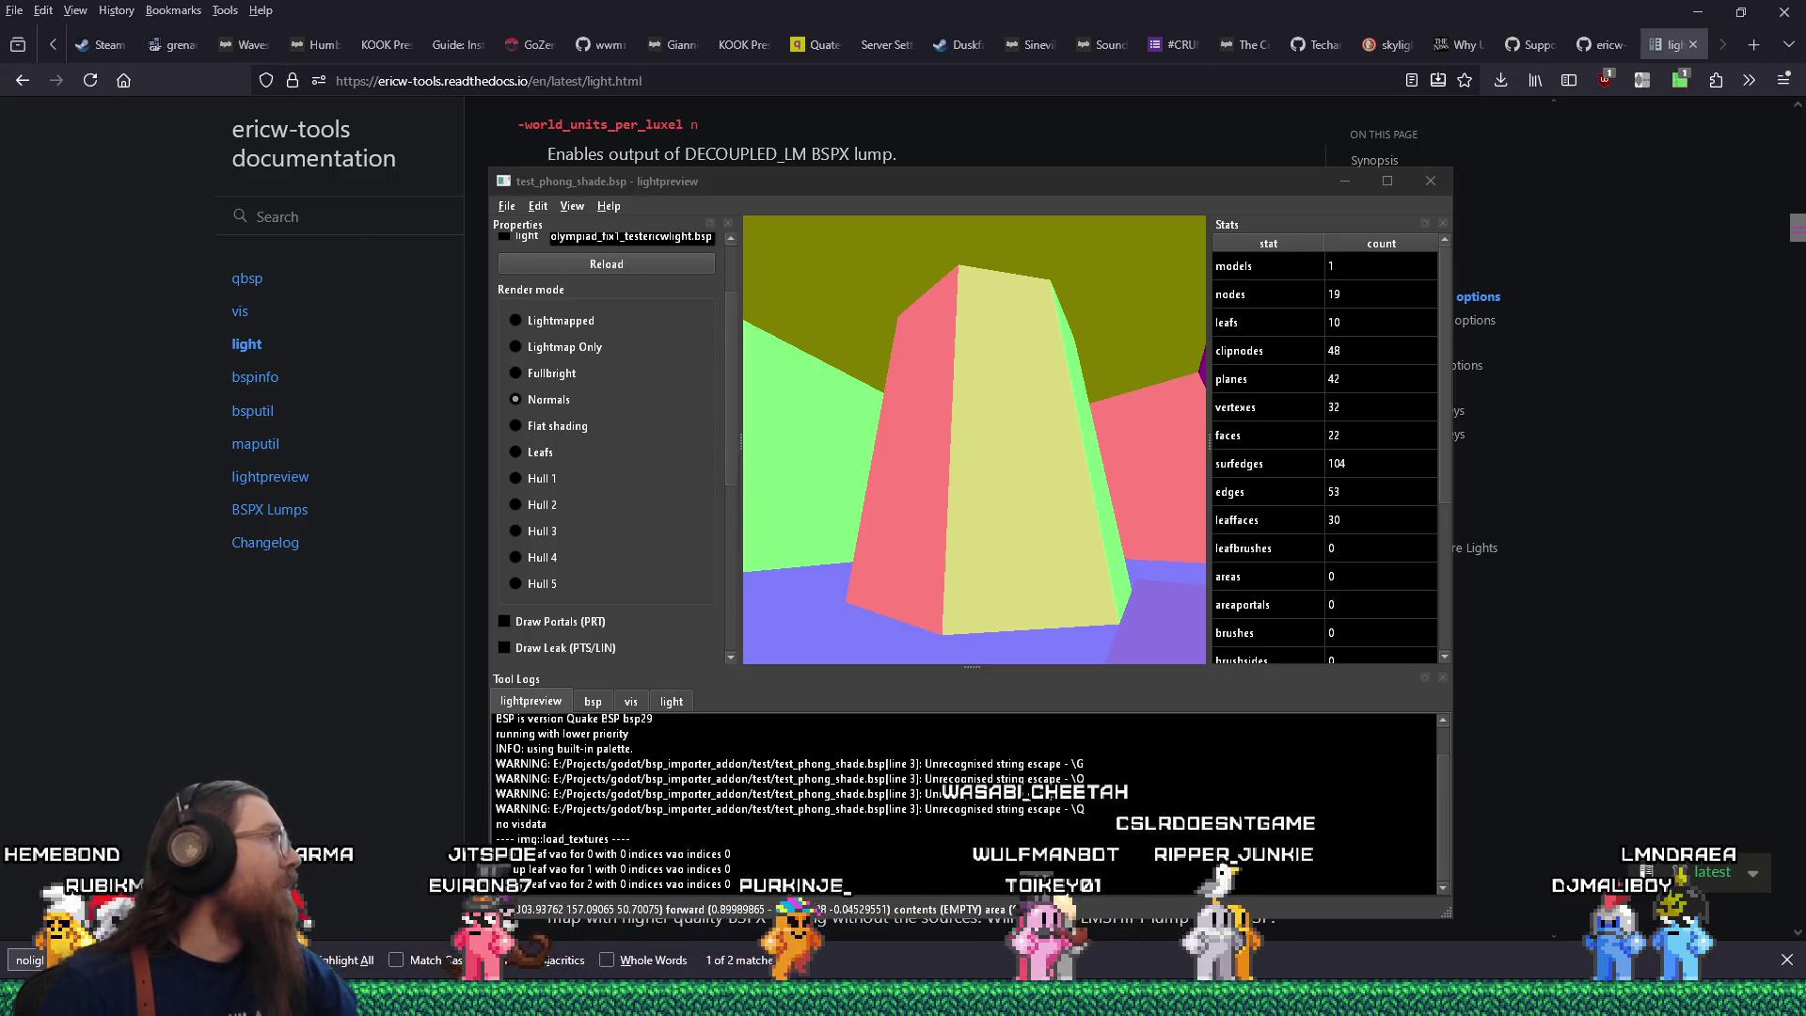
Switch from the documentation tab to the ericw-tools phong.cc source on GitHub.
key("ctrl+Tab")
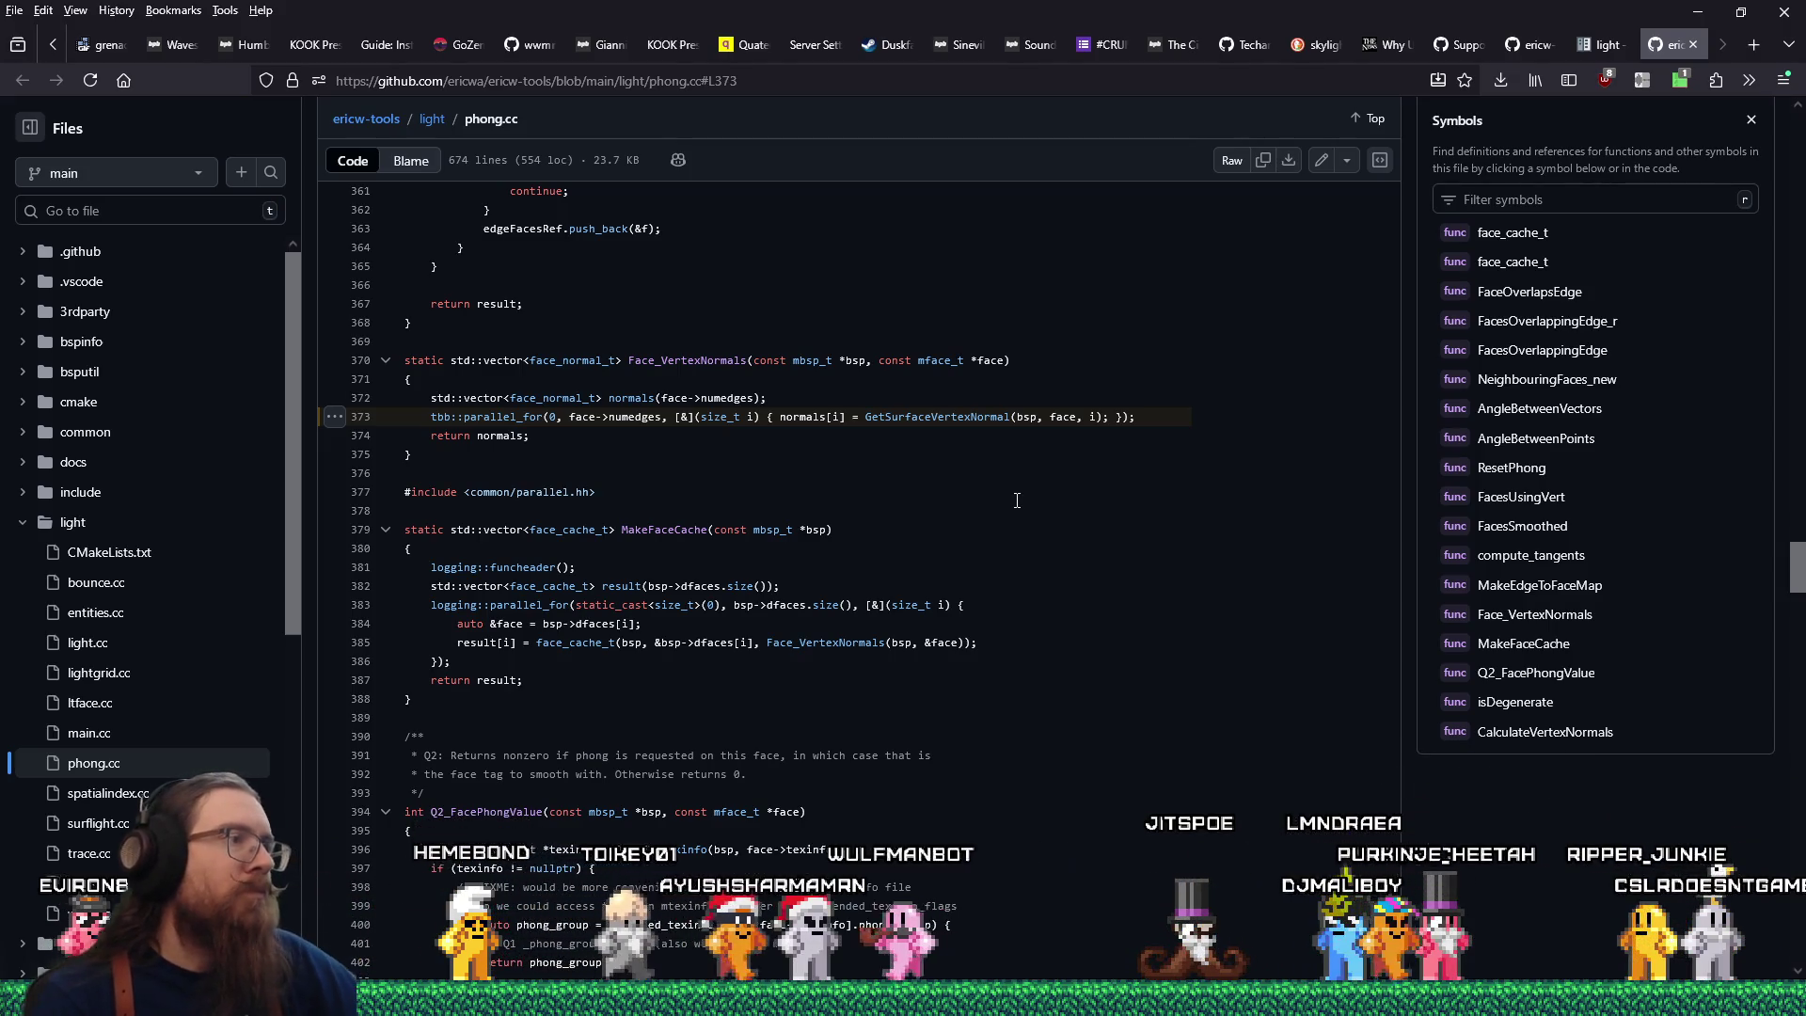
Flip between the light docs, phong.cc, smooth shading issue and light.cc tabs.
left_click(1619, 44)
left_click(1523, 43)
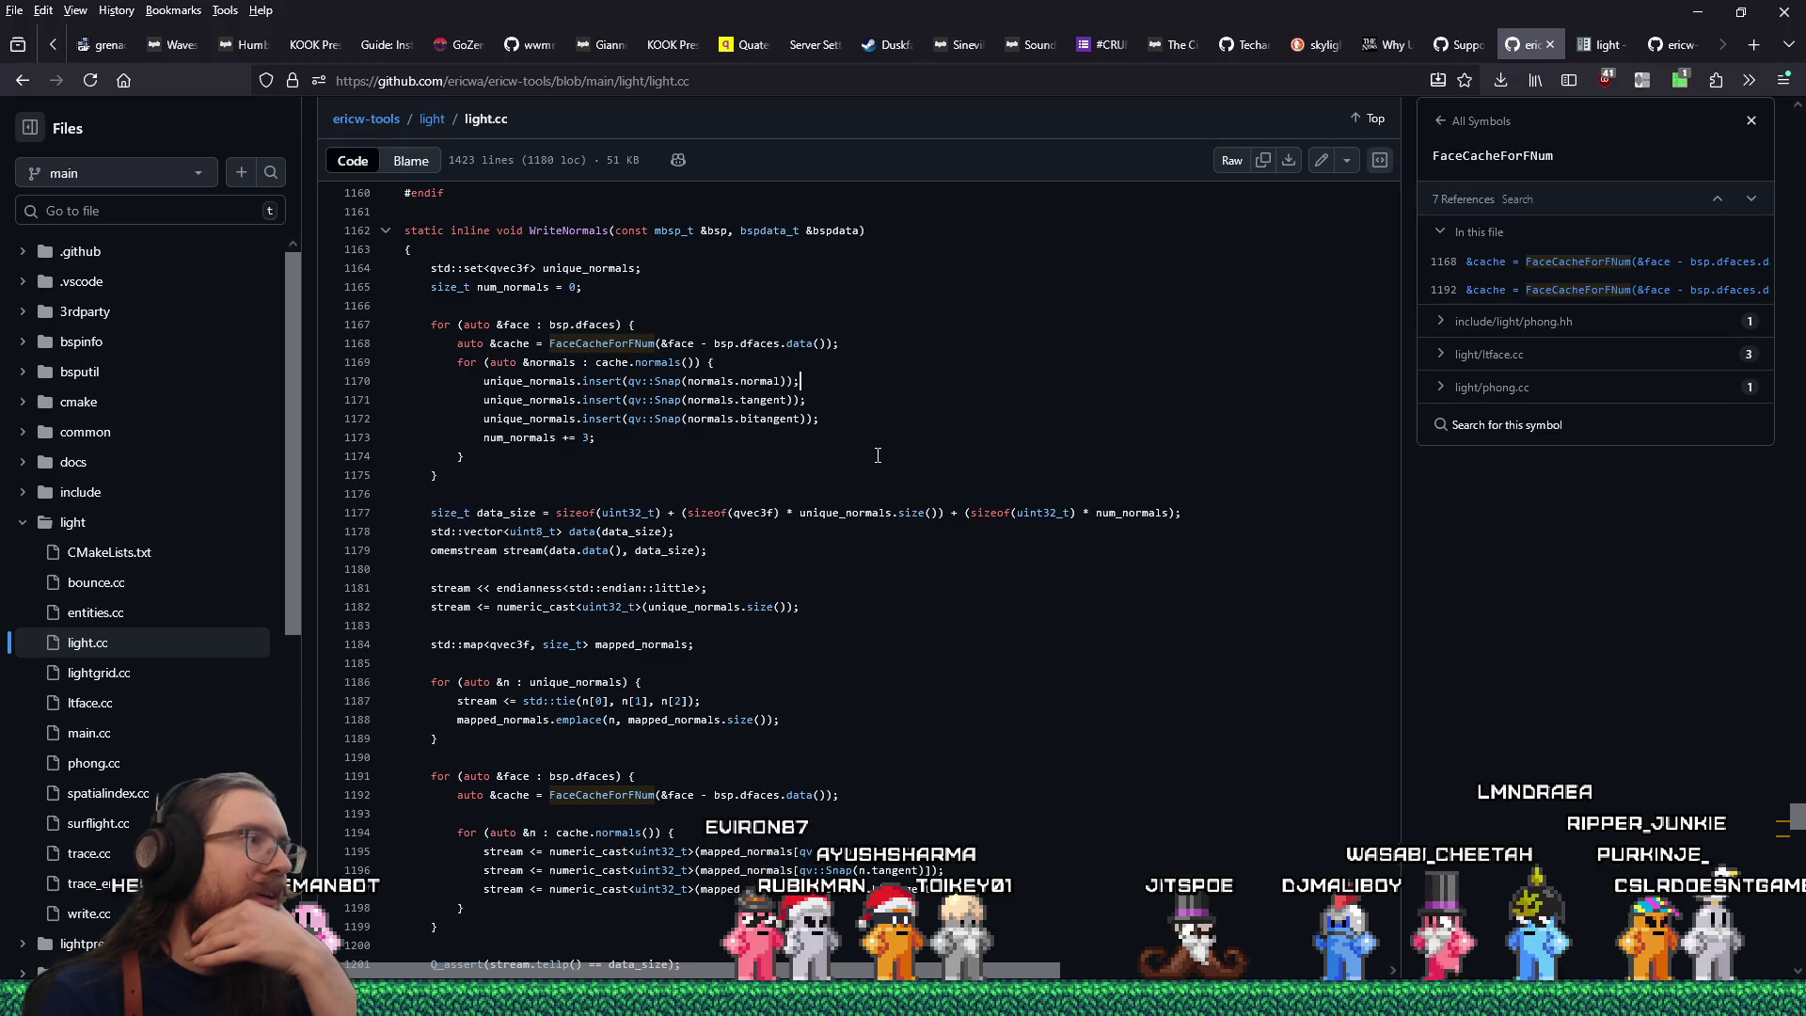
left_click(1685, 42)
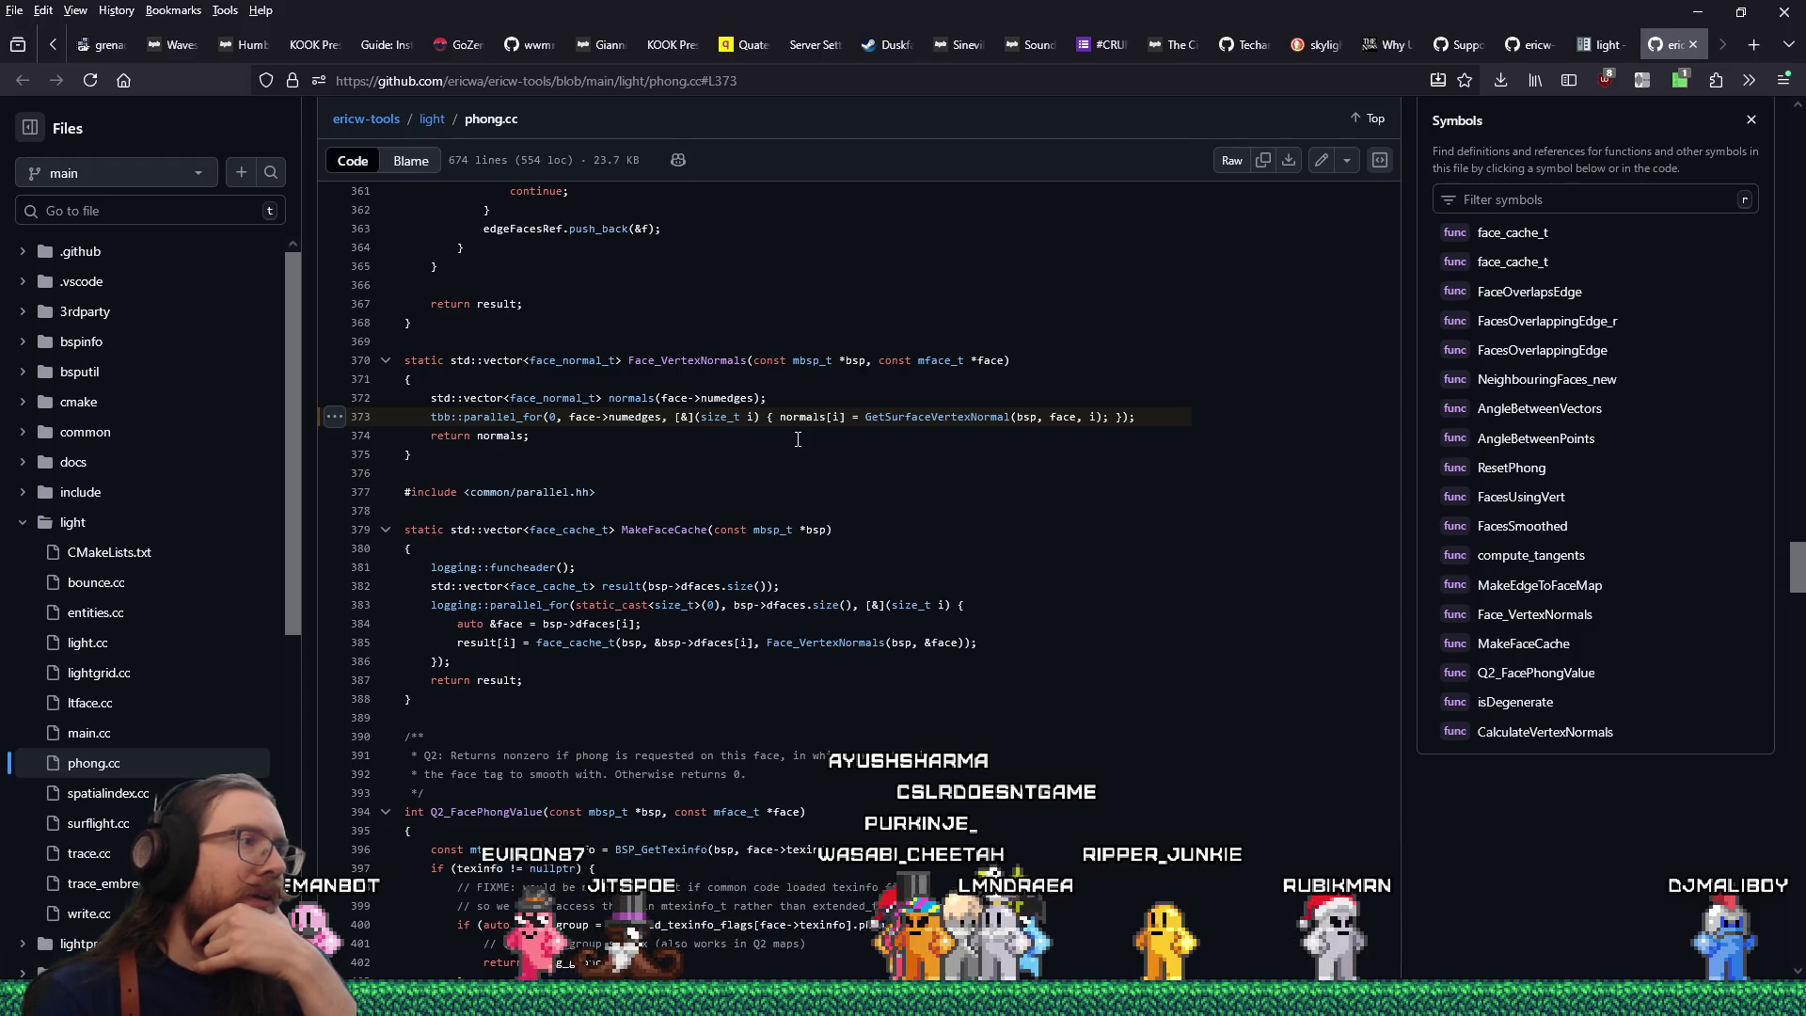
left_click(1471, 44)
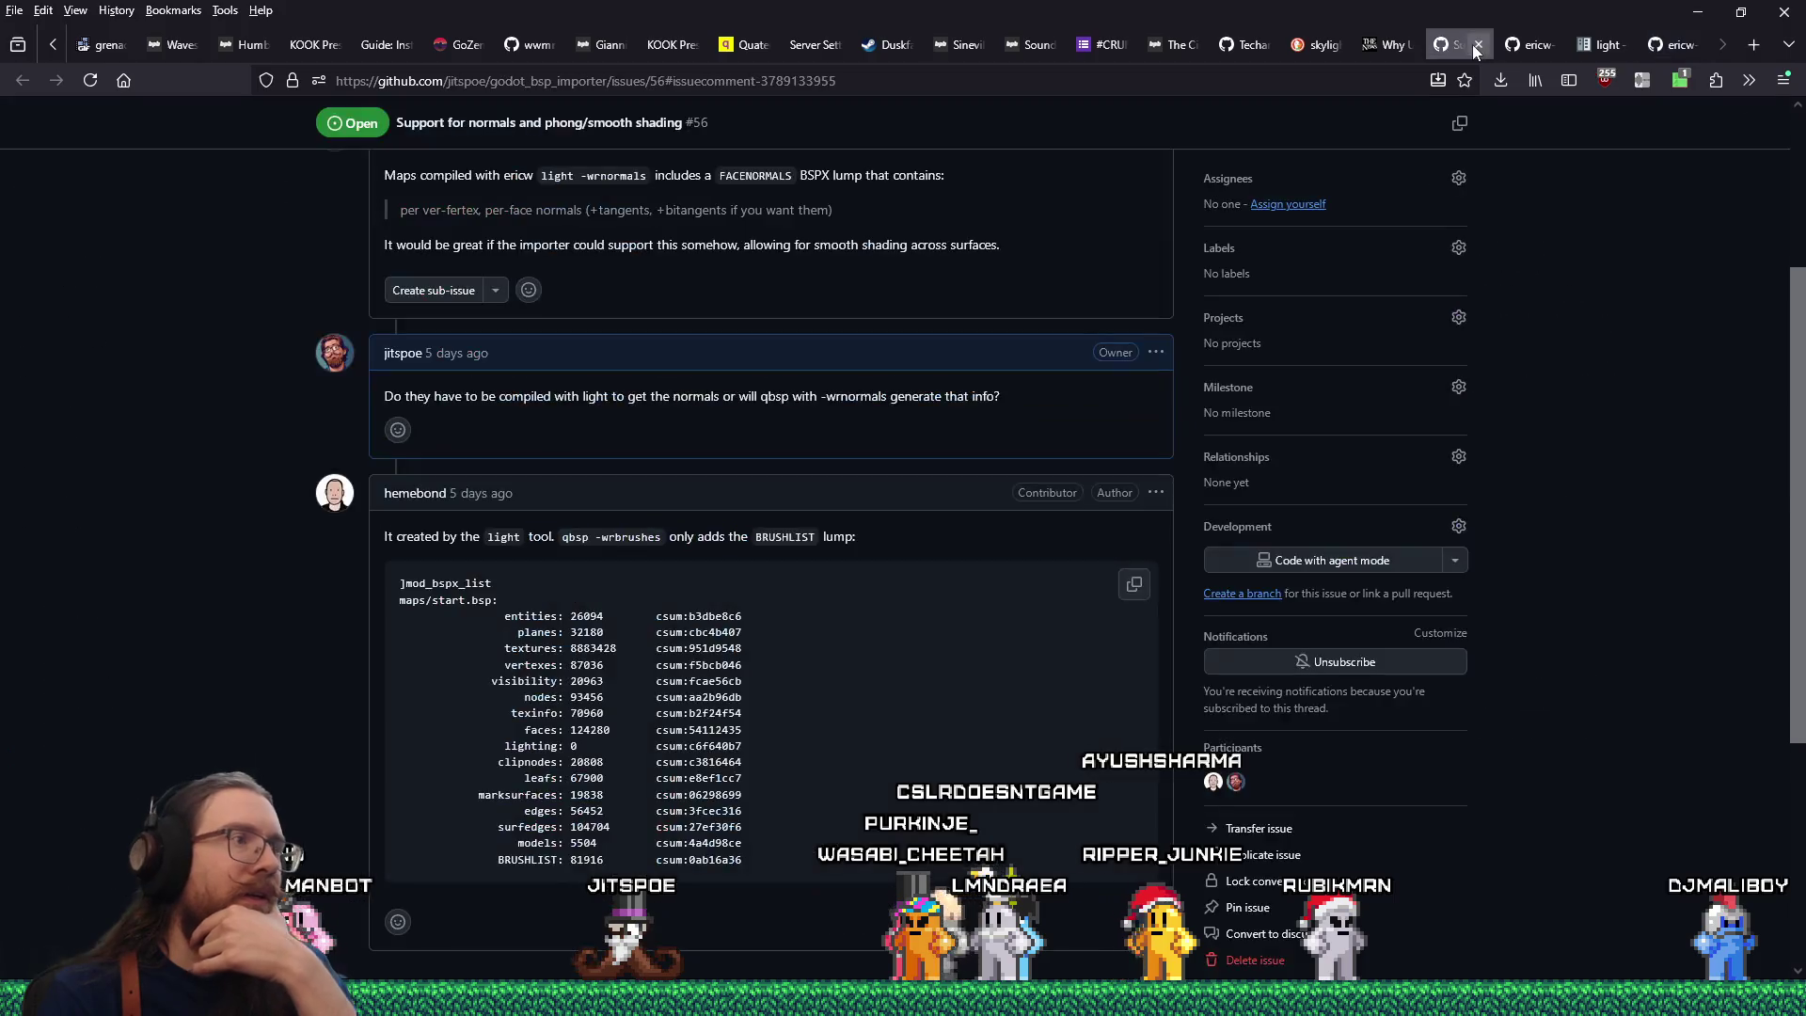
left_click(1521, 45)
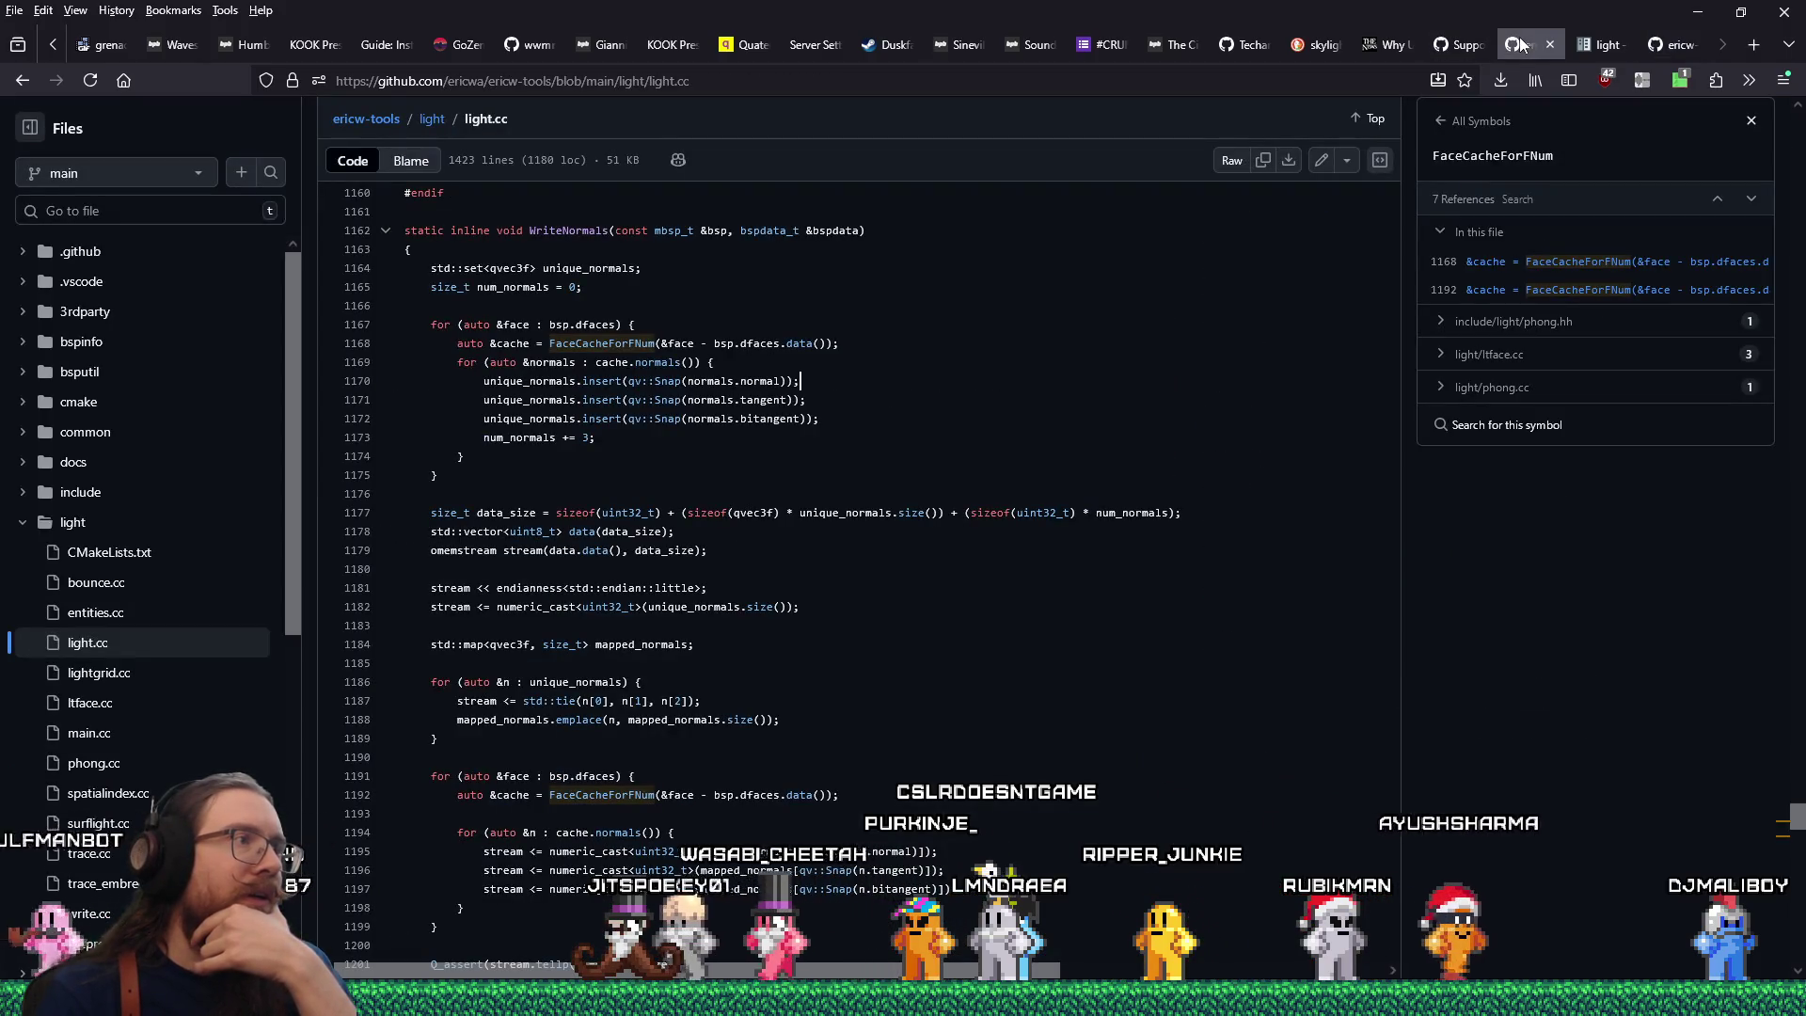
Read through WriteNormals in light.cc, highlight unique_normals, then return to the light documentation.
scroll("down", 3)
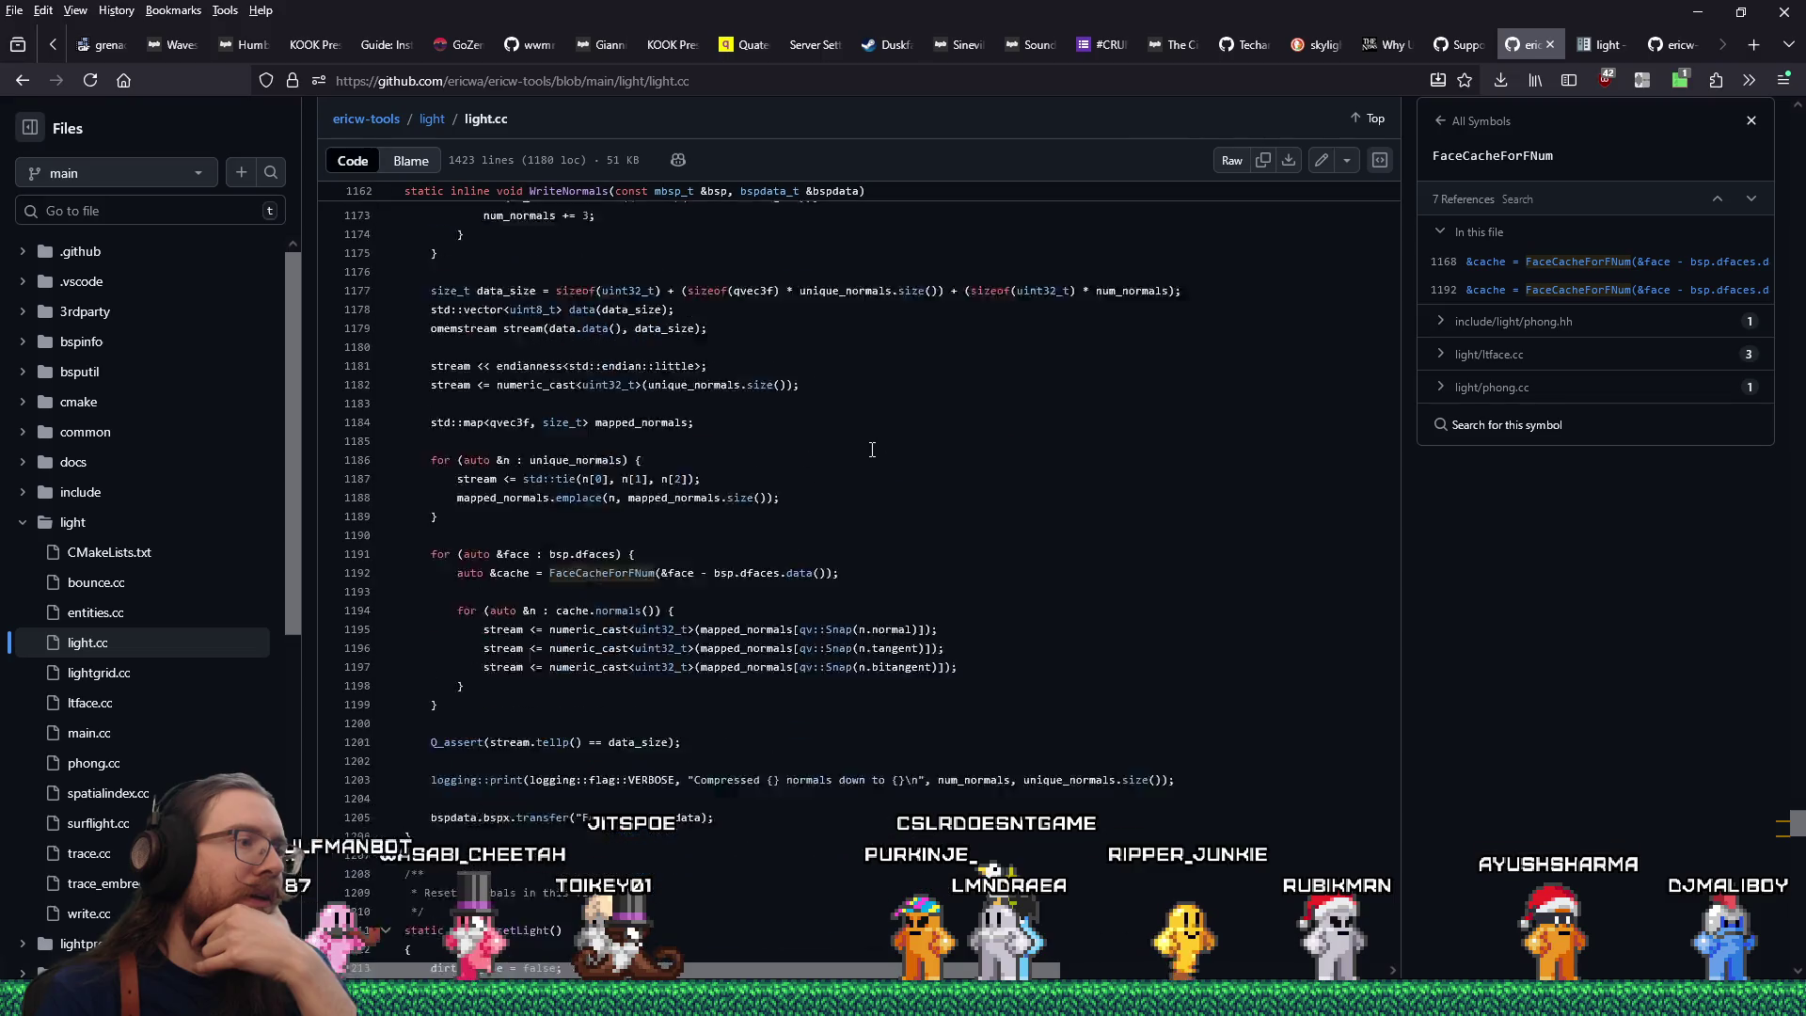
scroll("up", 3)
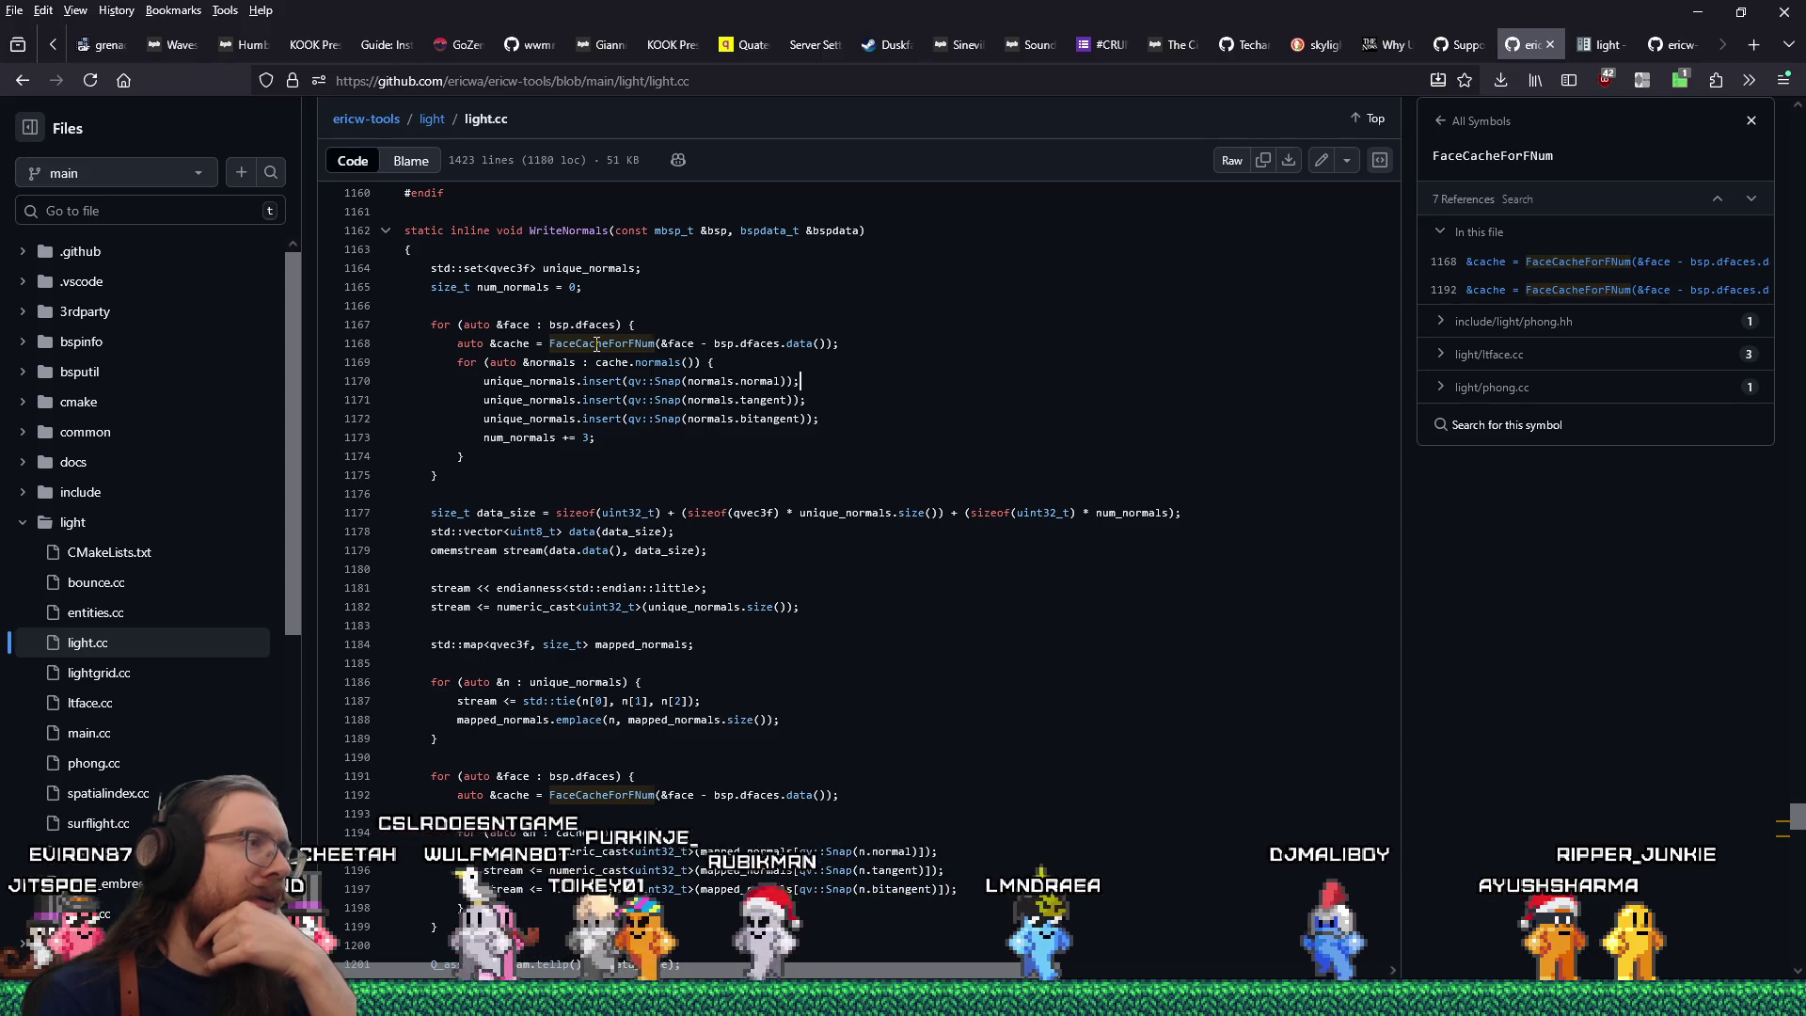
scroll("down", 3)
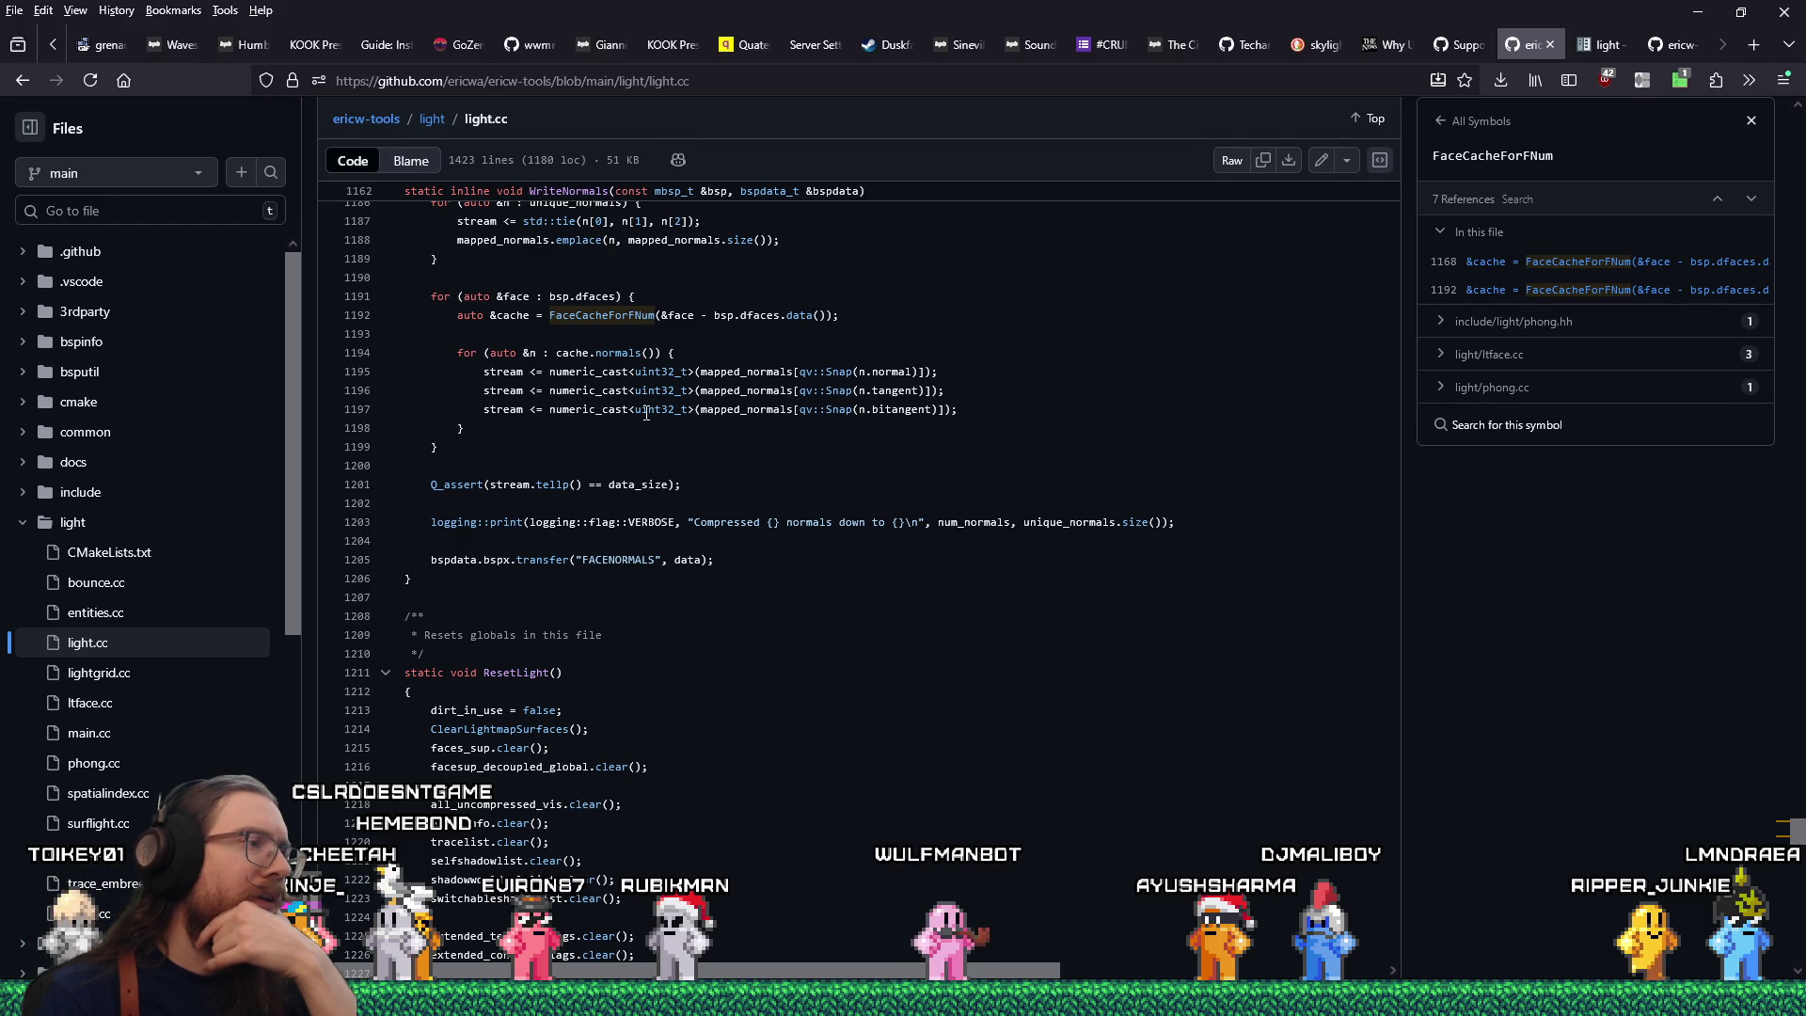
scroll("up", 3)
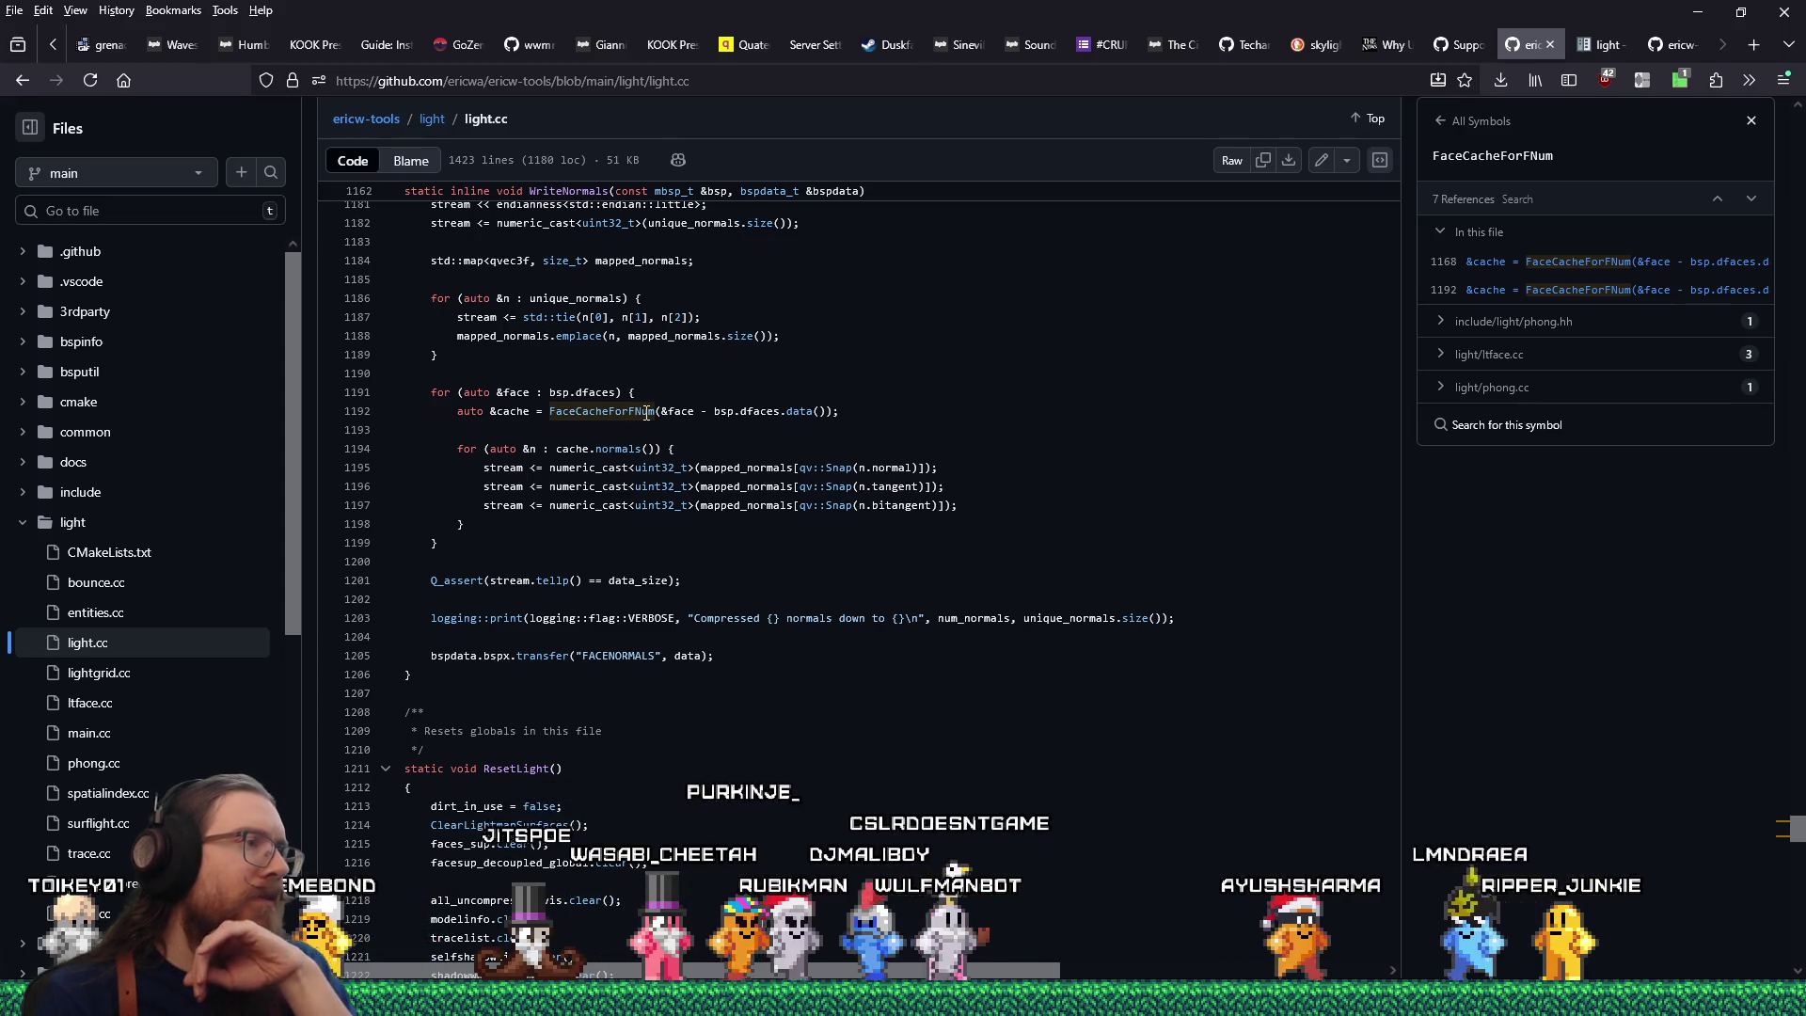
scroll("up", 3)
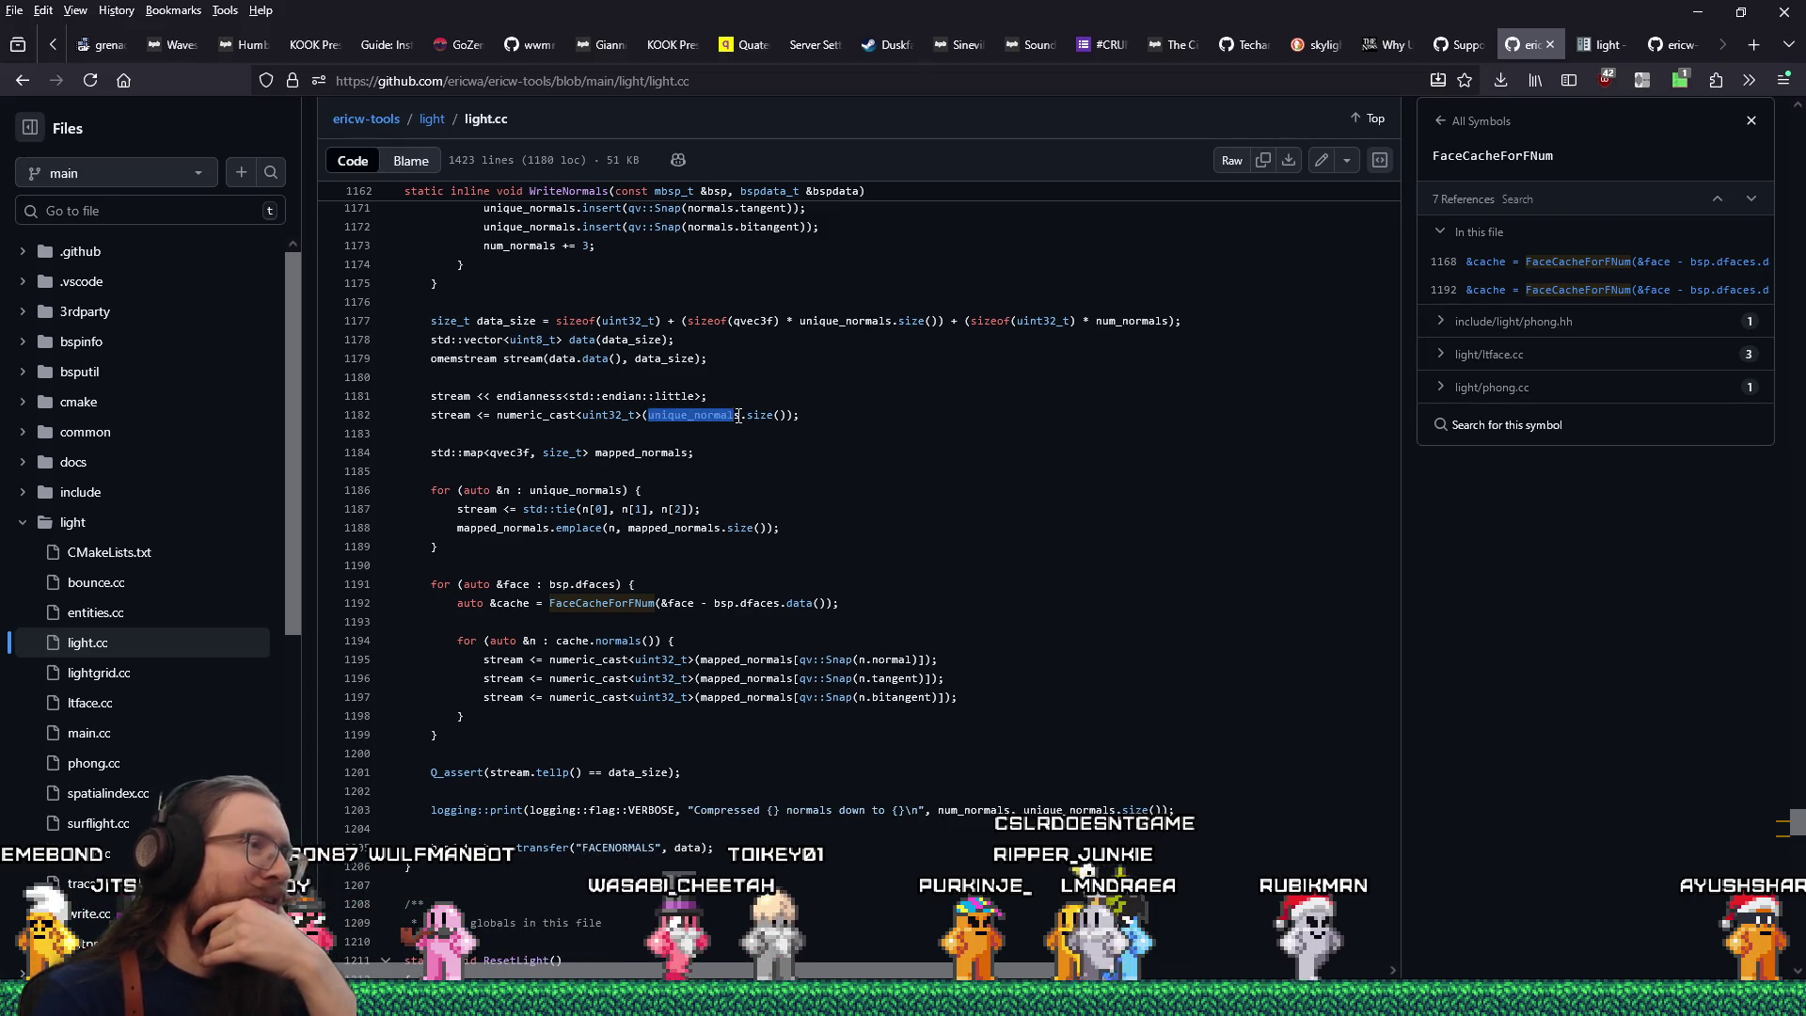
left_click_drag(738, 416, 742, 415)
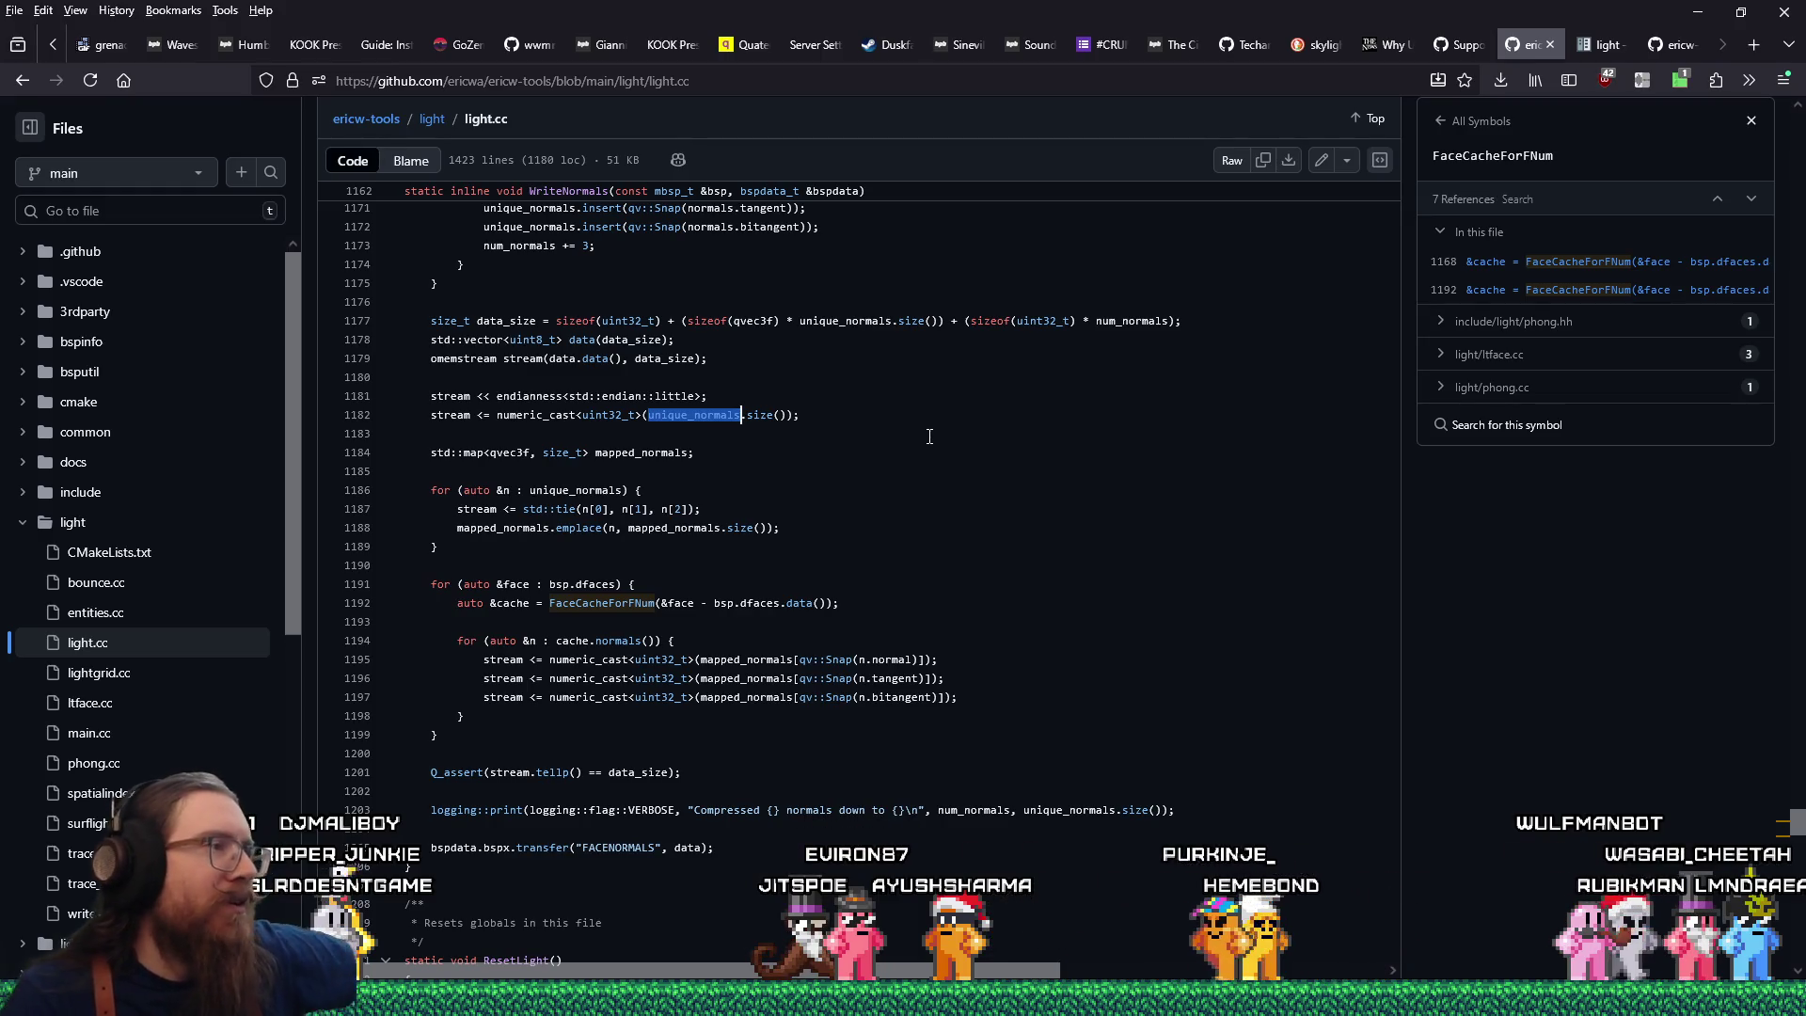
scroll("up", 3)
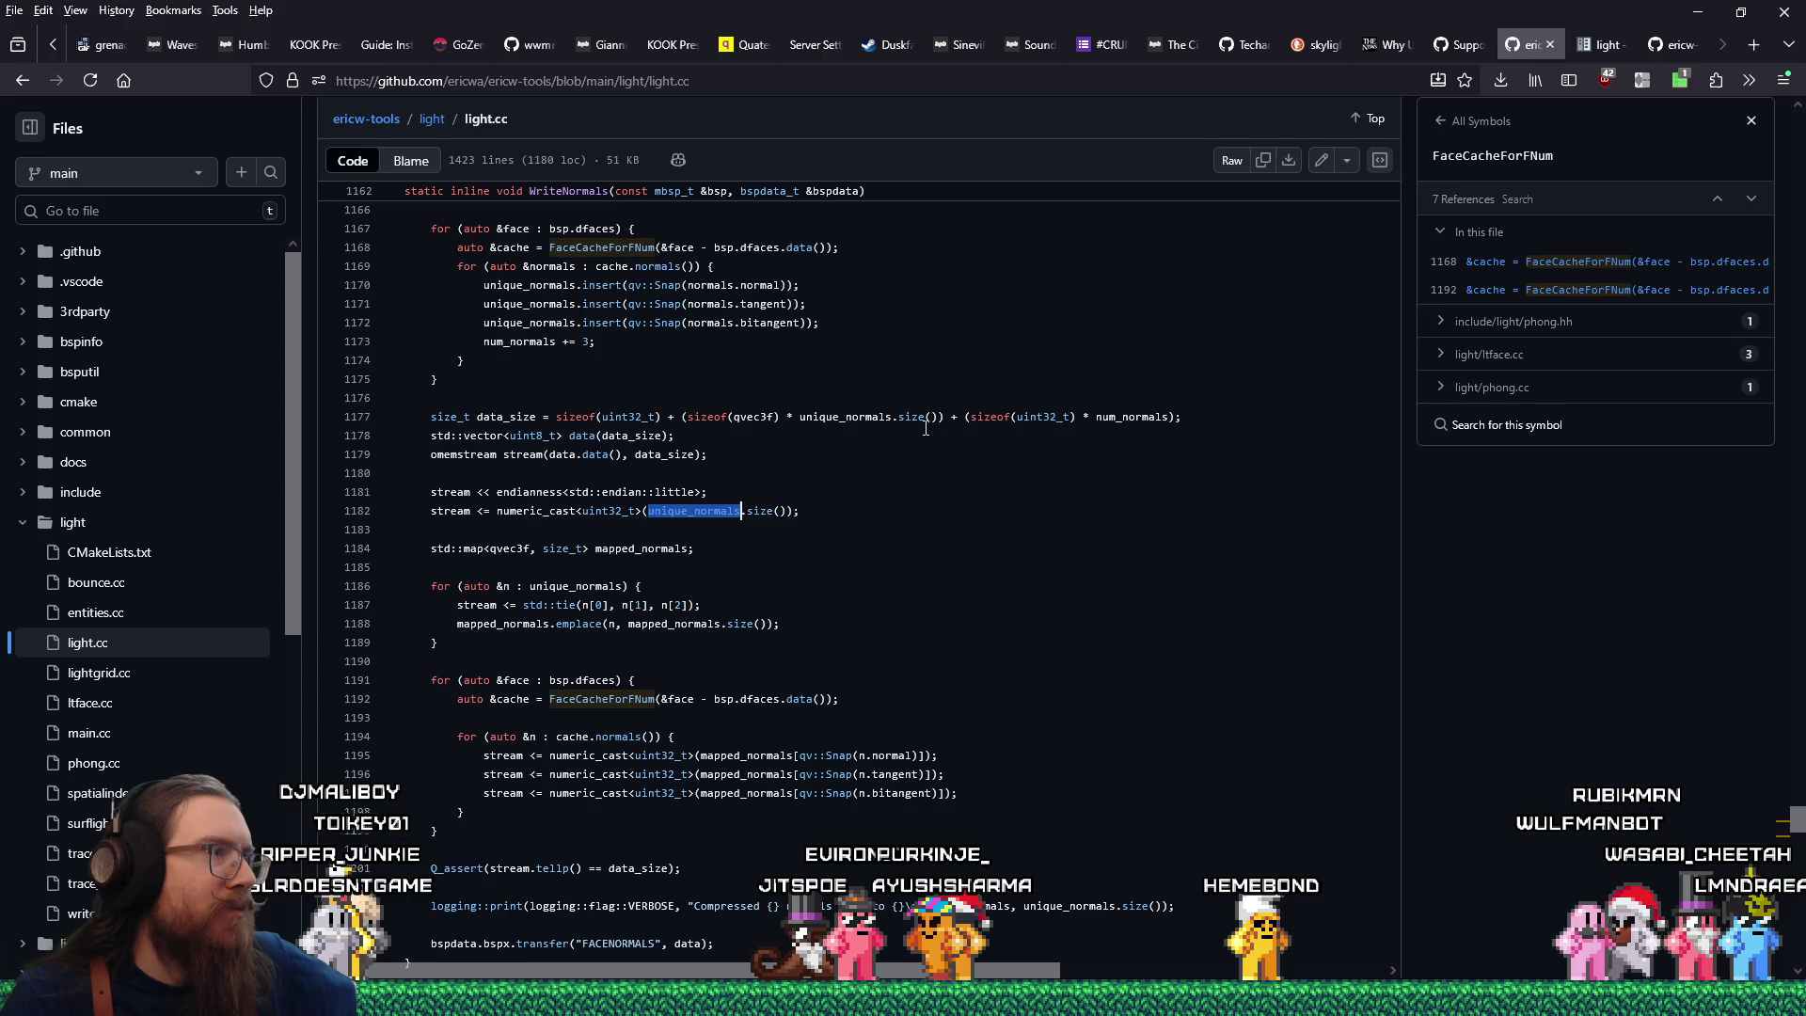
scroll("up", 3)
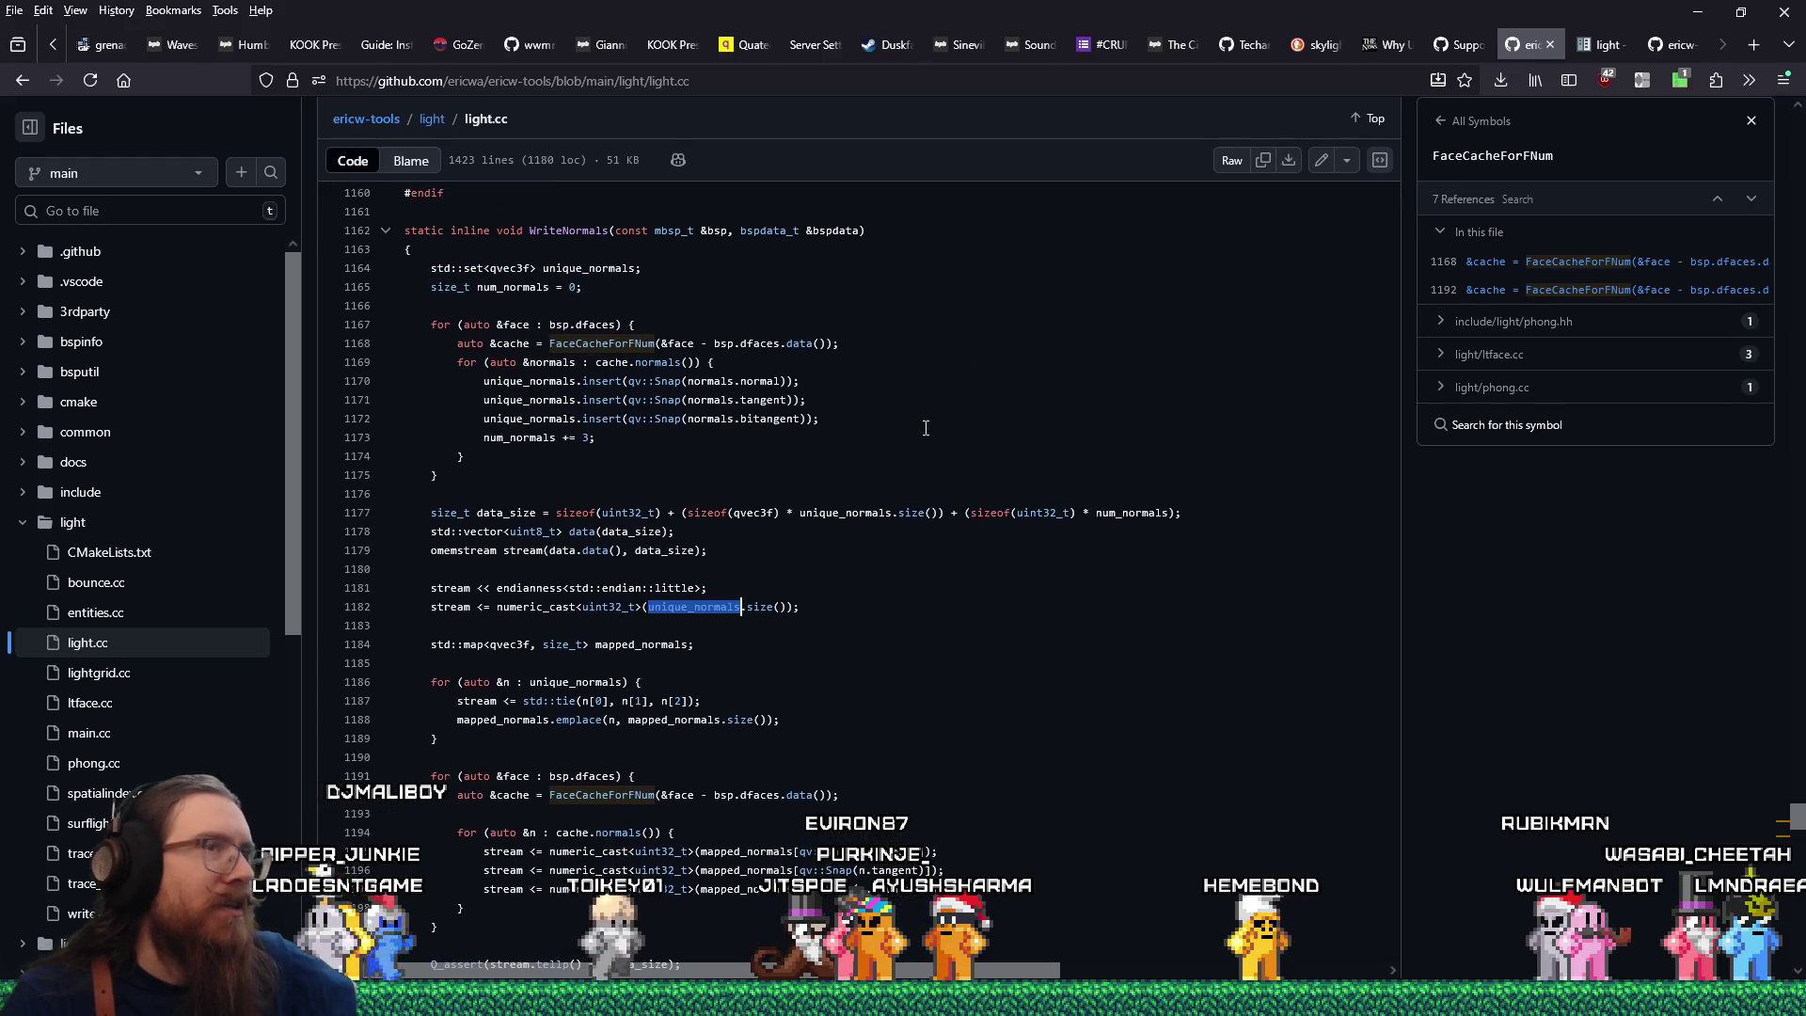
left_click(1593, 47)
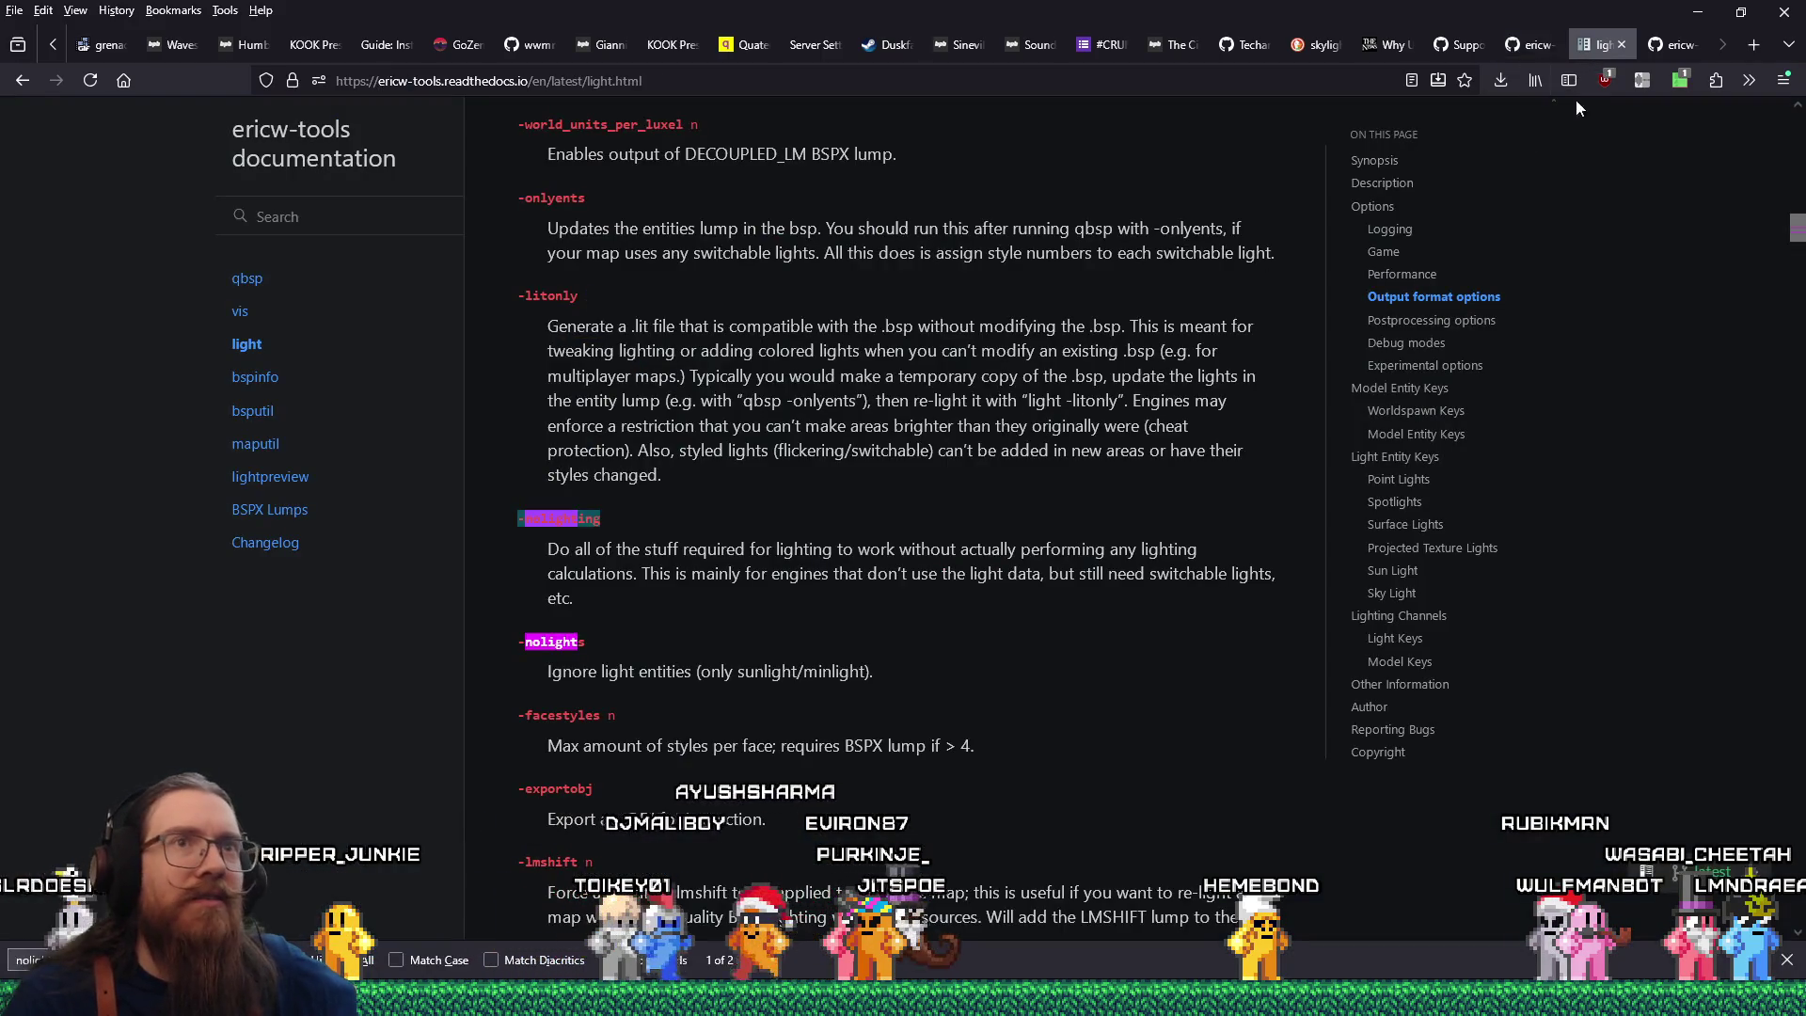
Close the ericw-tools light documentation page.
left_click(1621, 53)
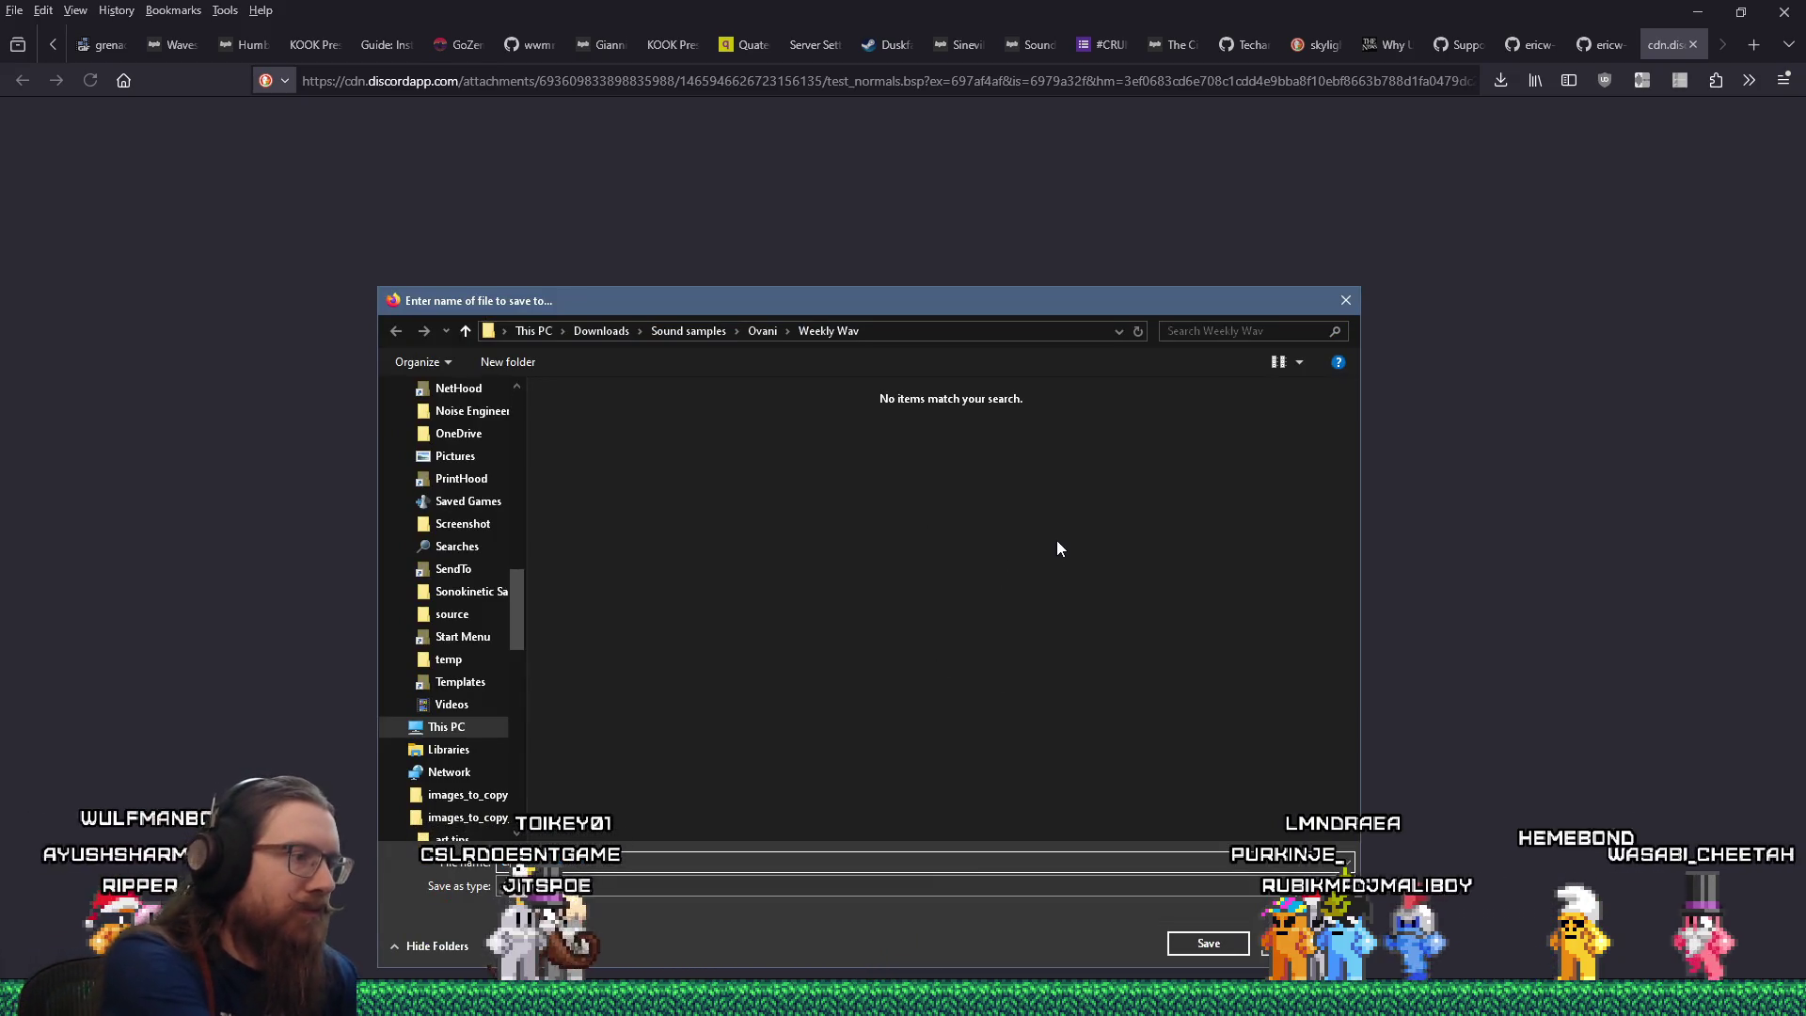
Save test_normals.bsp into the bsp_importer_addon test folder and return to Godot.
type("Loop")
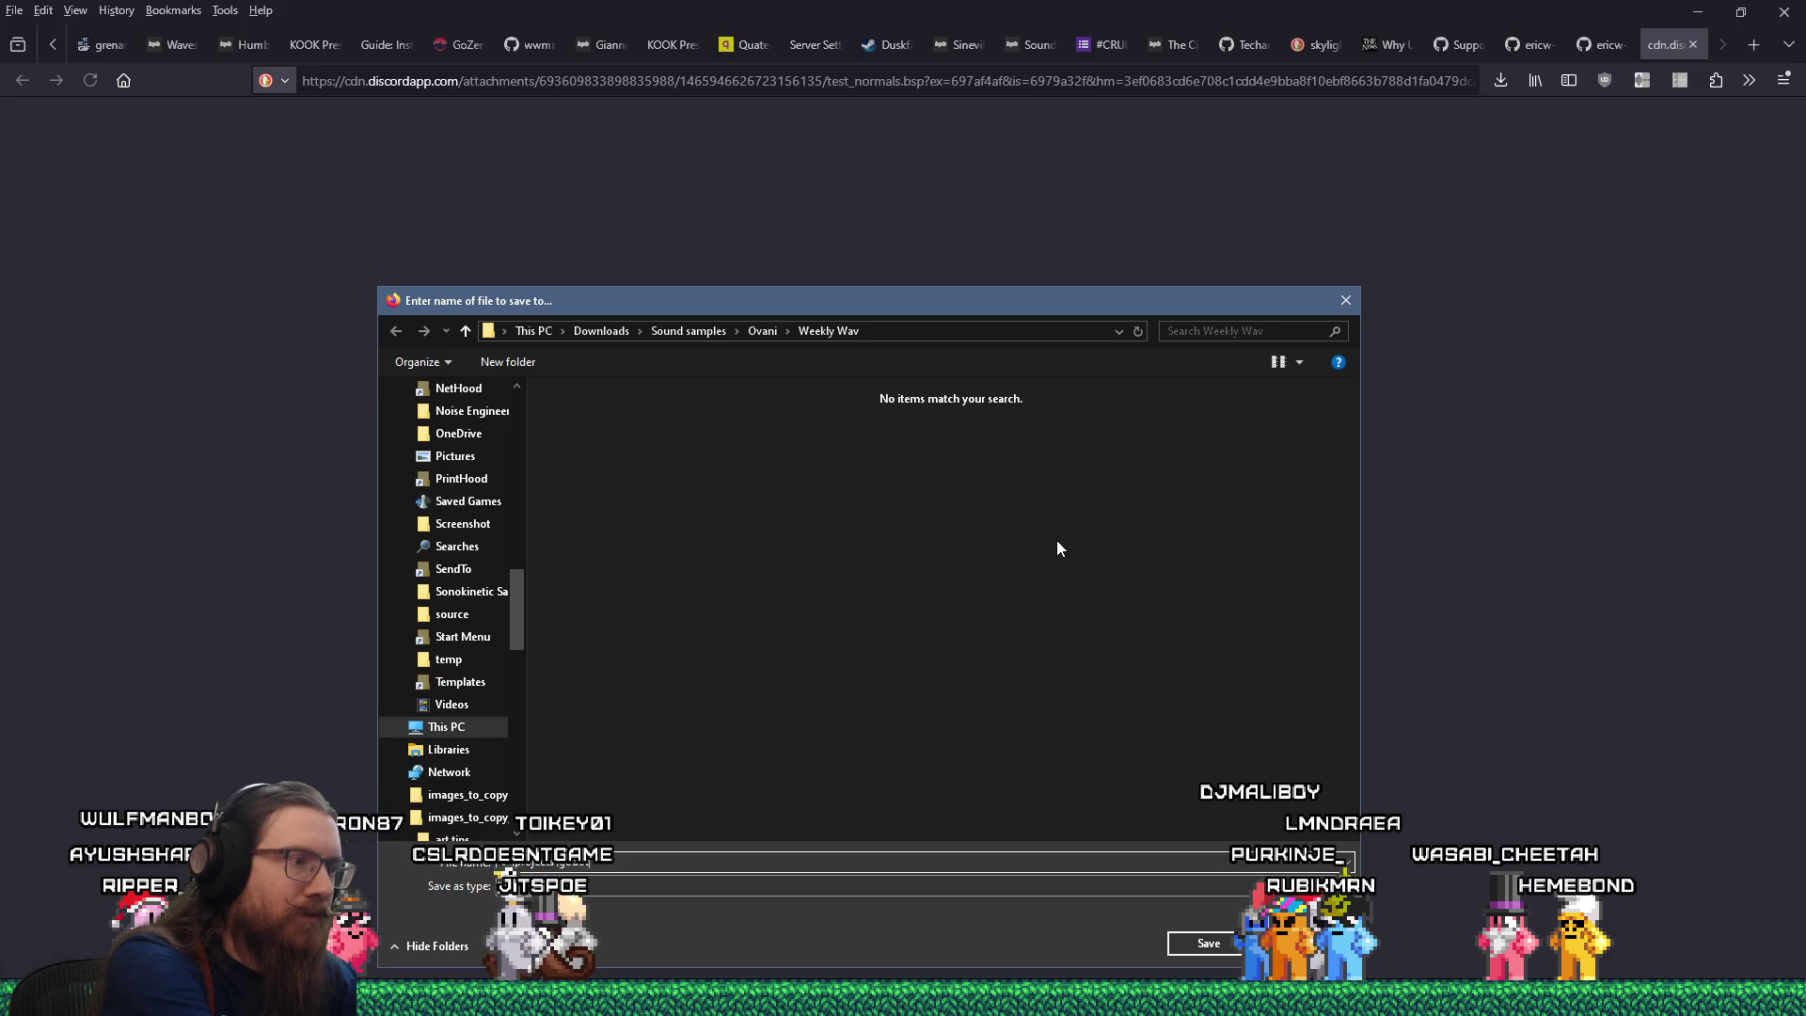
type("\bsp_importer_addon")
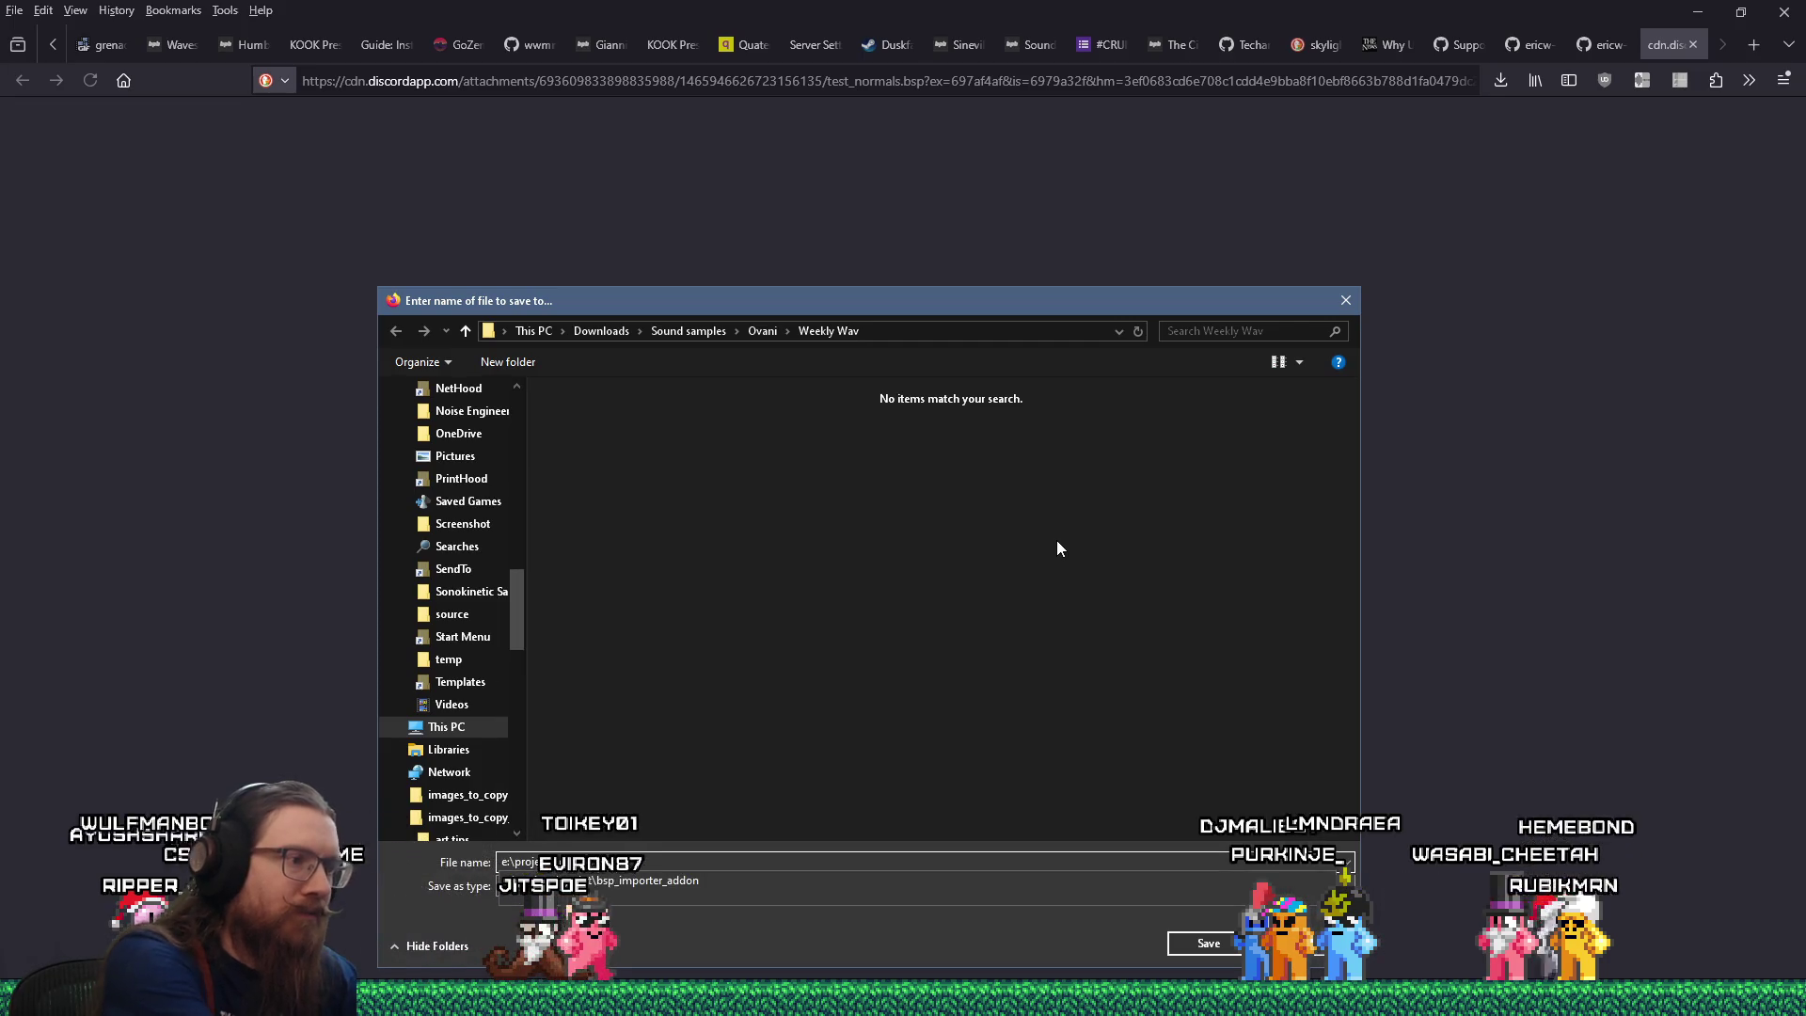
key("Return")
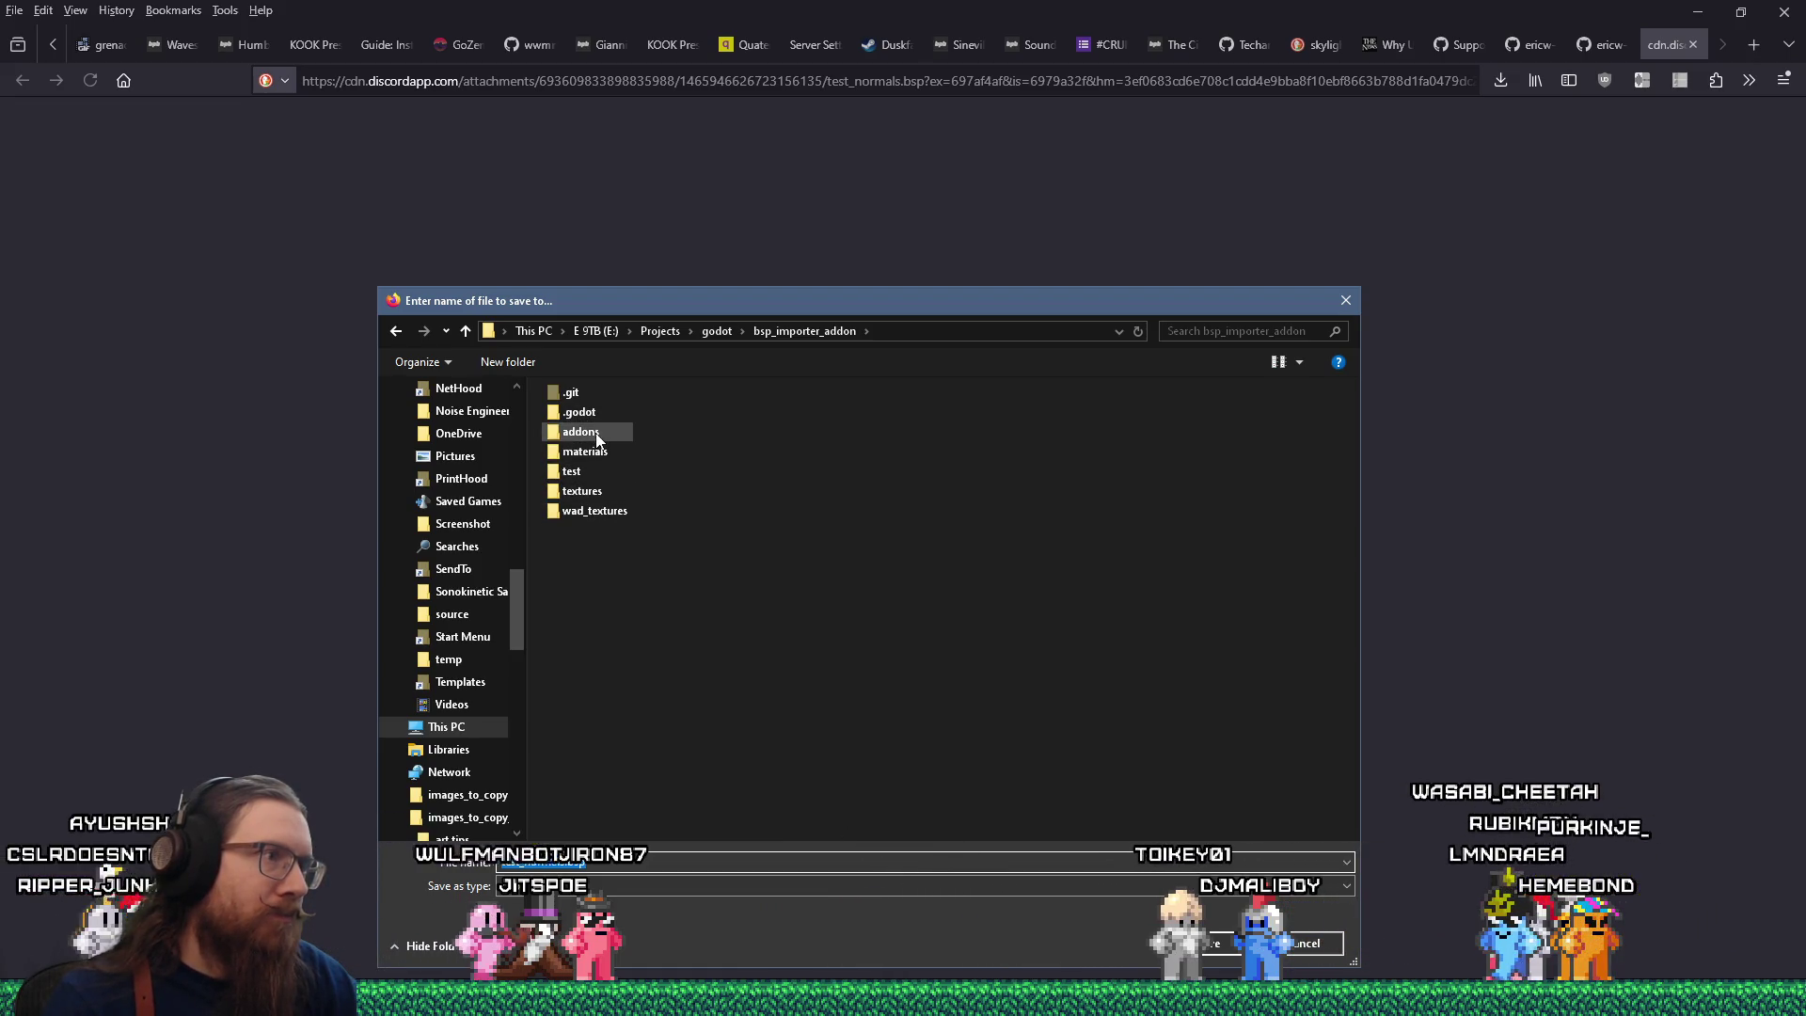
double_click(582, 475)
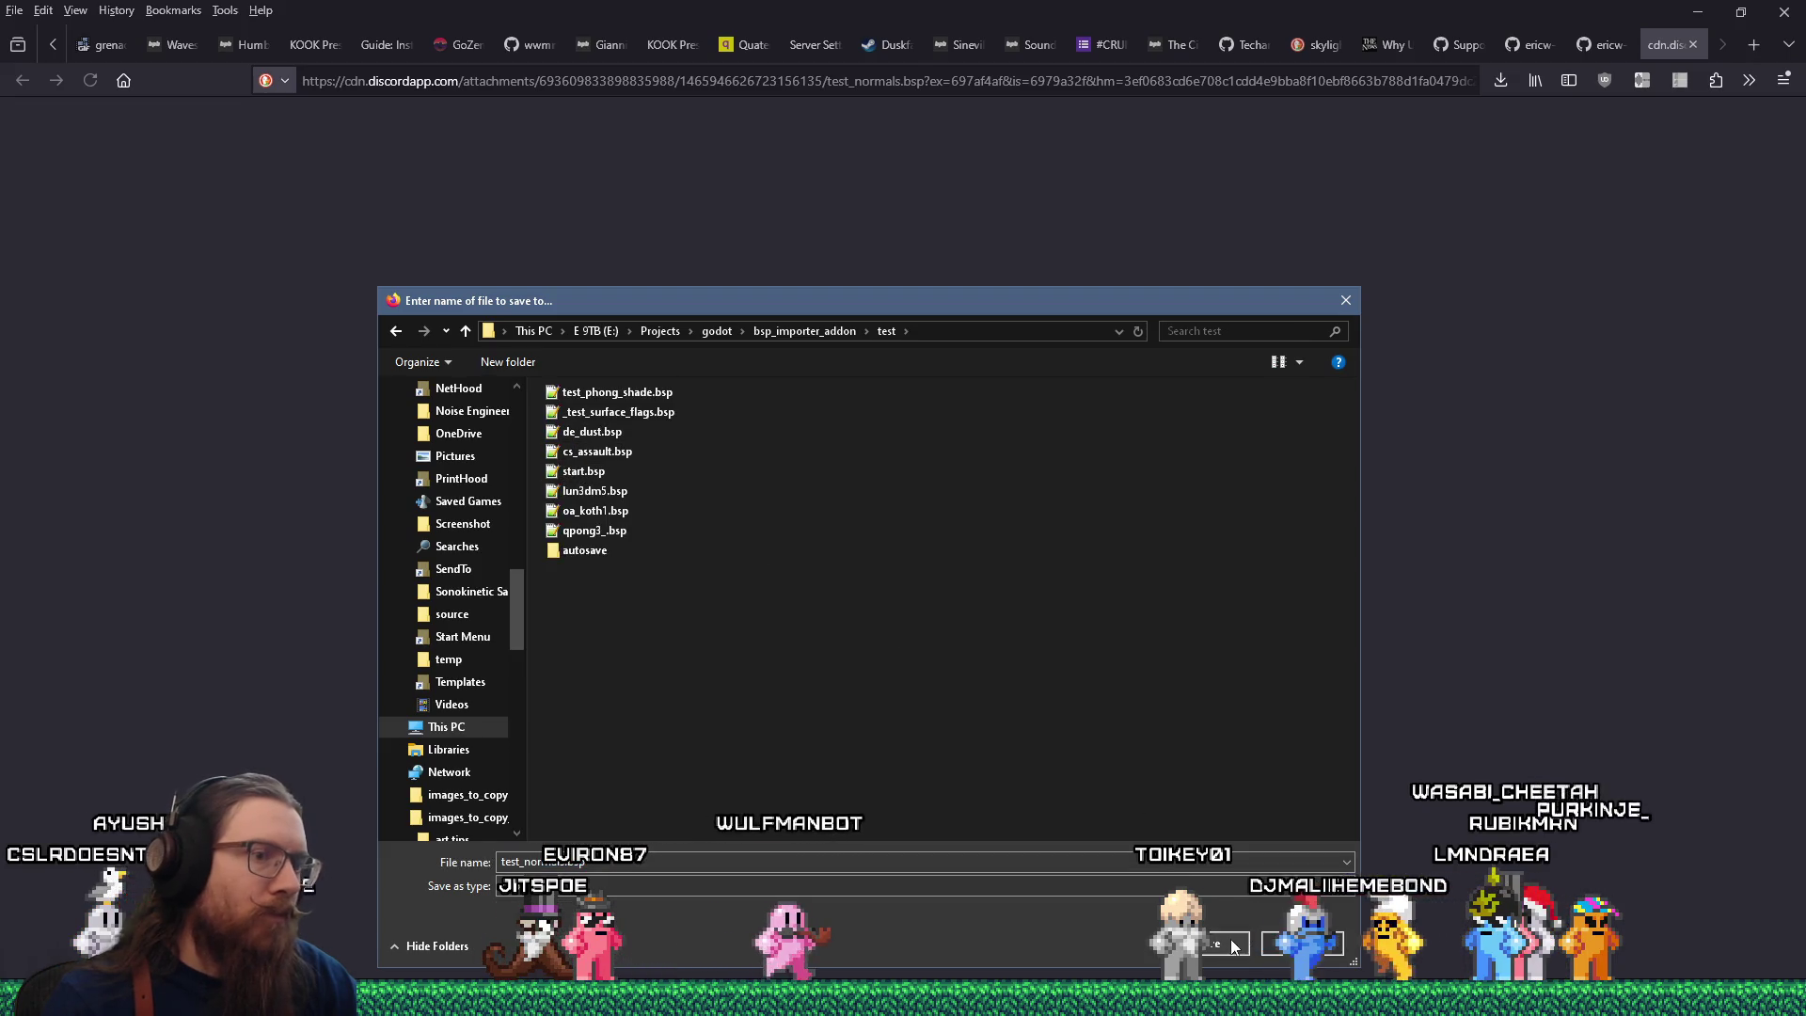
key("Return")
key("alt+Tab")
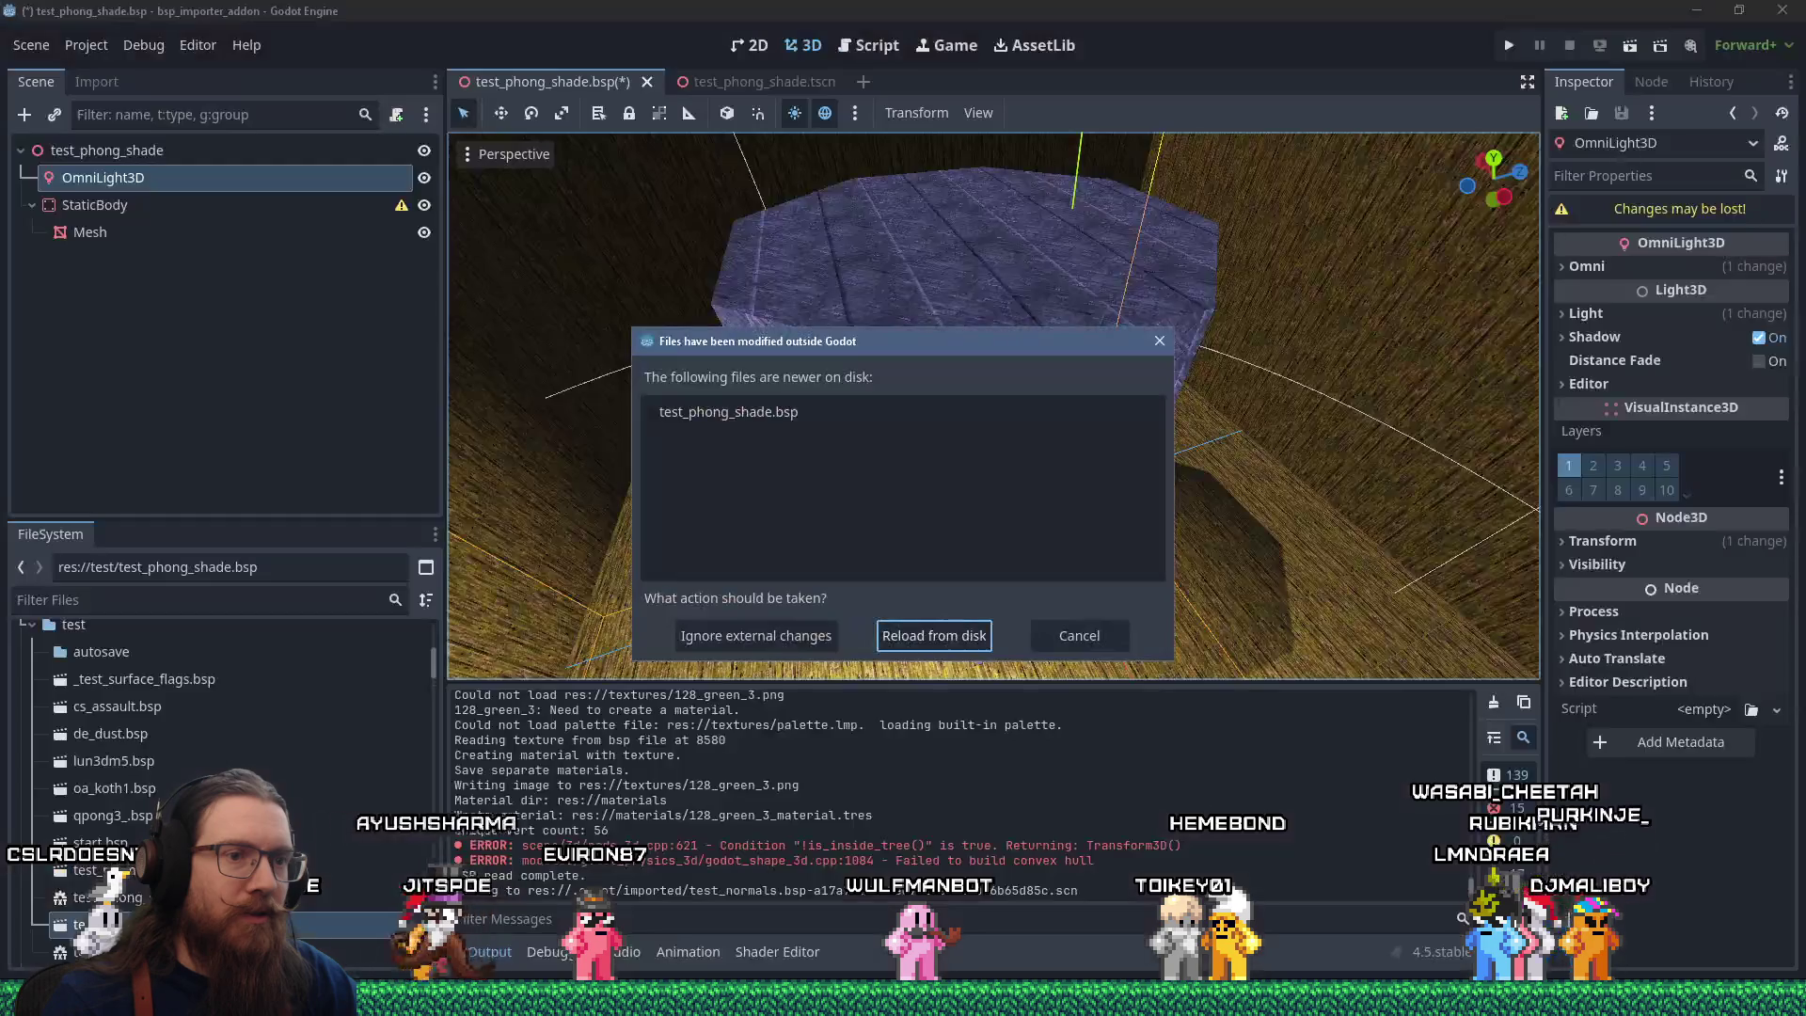
Reload the modified map from disk, then open test_normals.bsp as a scene and orbit around it.
key("Return")
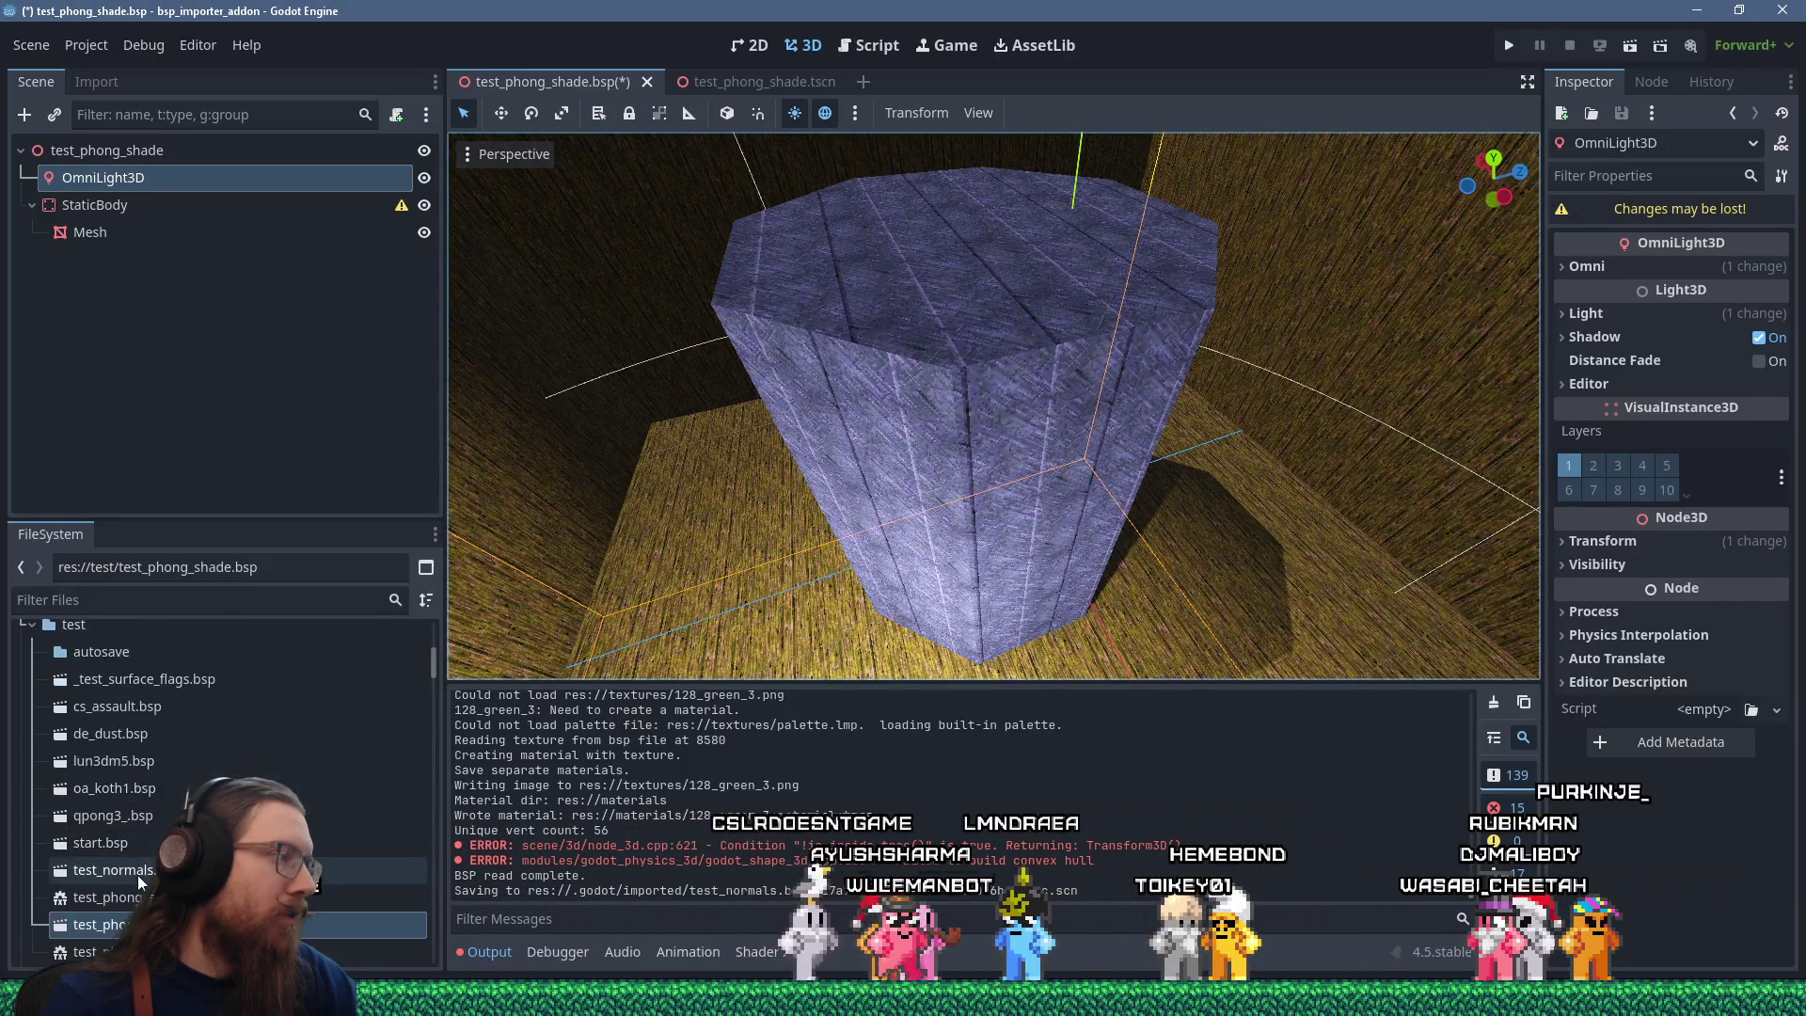
double_click(138, 875)
left_click(874, 533)
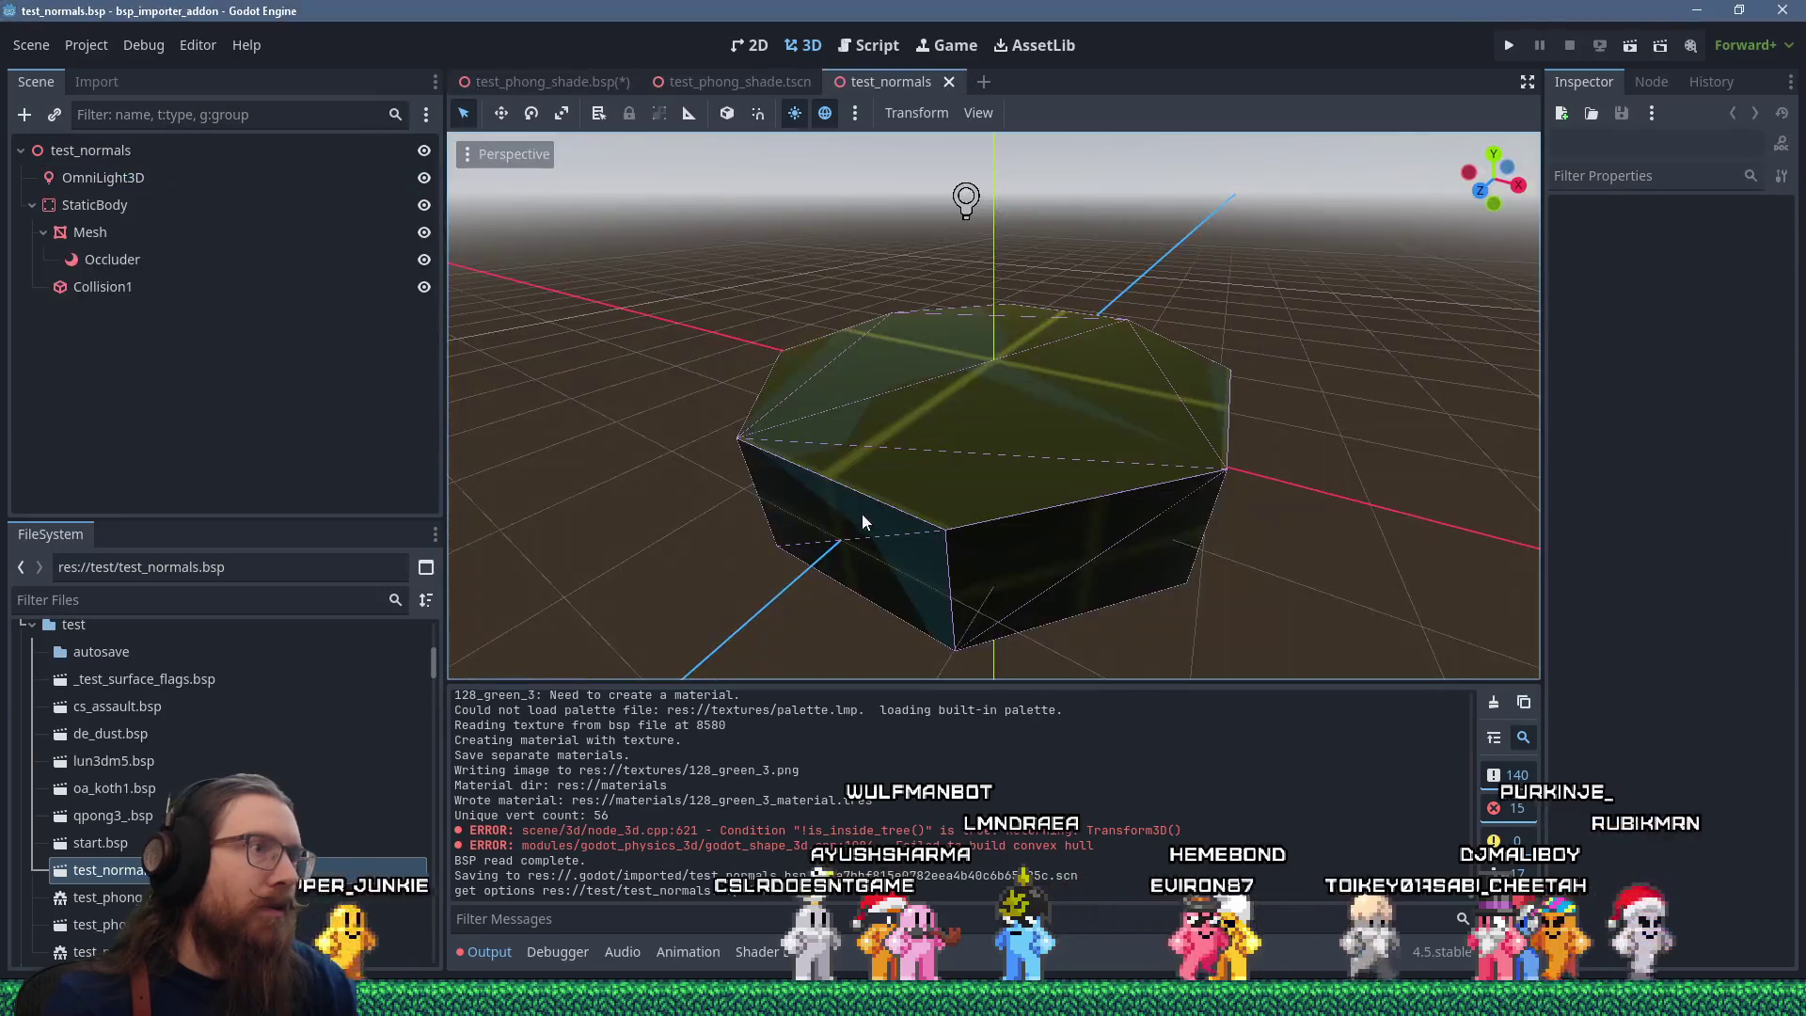
left_click_drag(882, 472, 516, 399)
scroll("down", 3)
left_click_drag(1499, 409, 1351, 423)
scroll("up", 3)
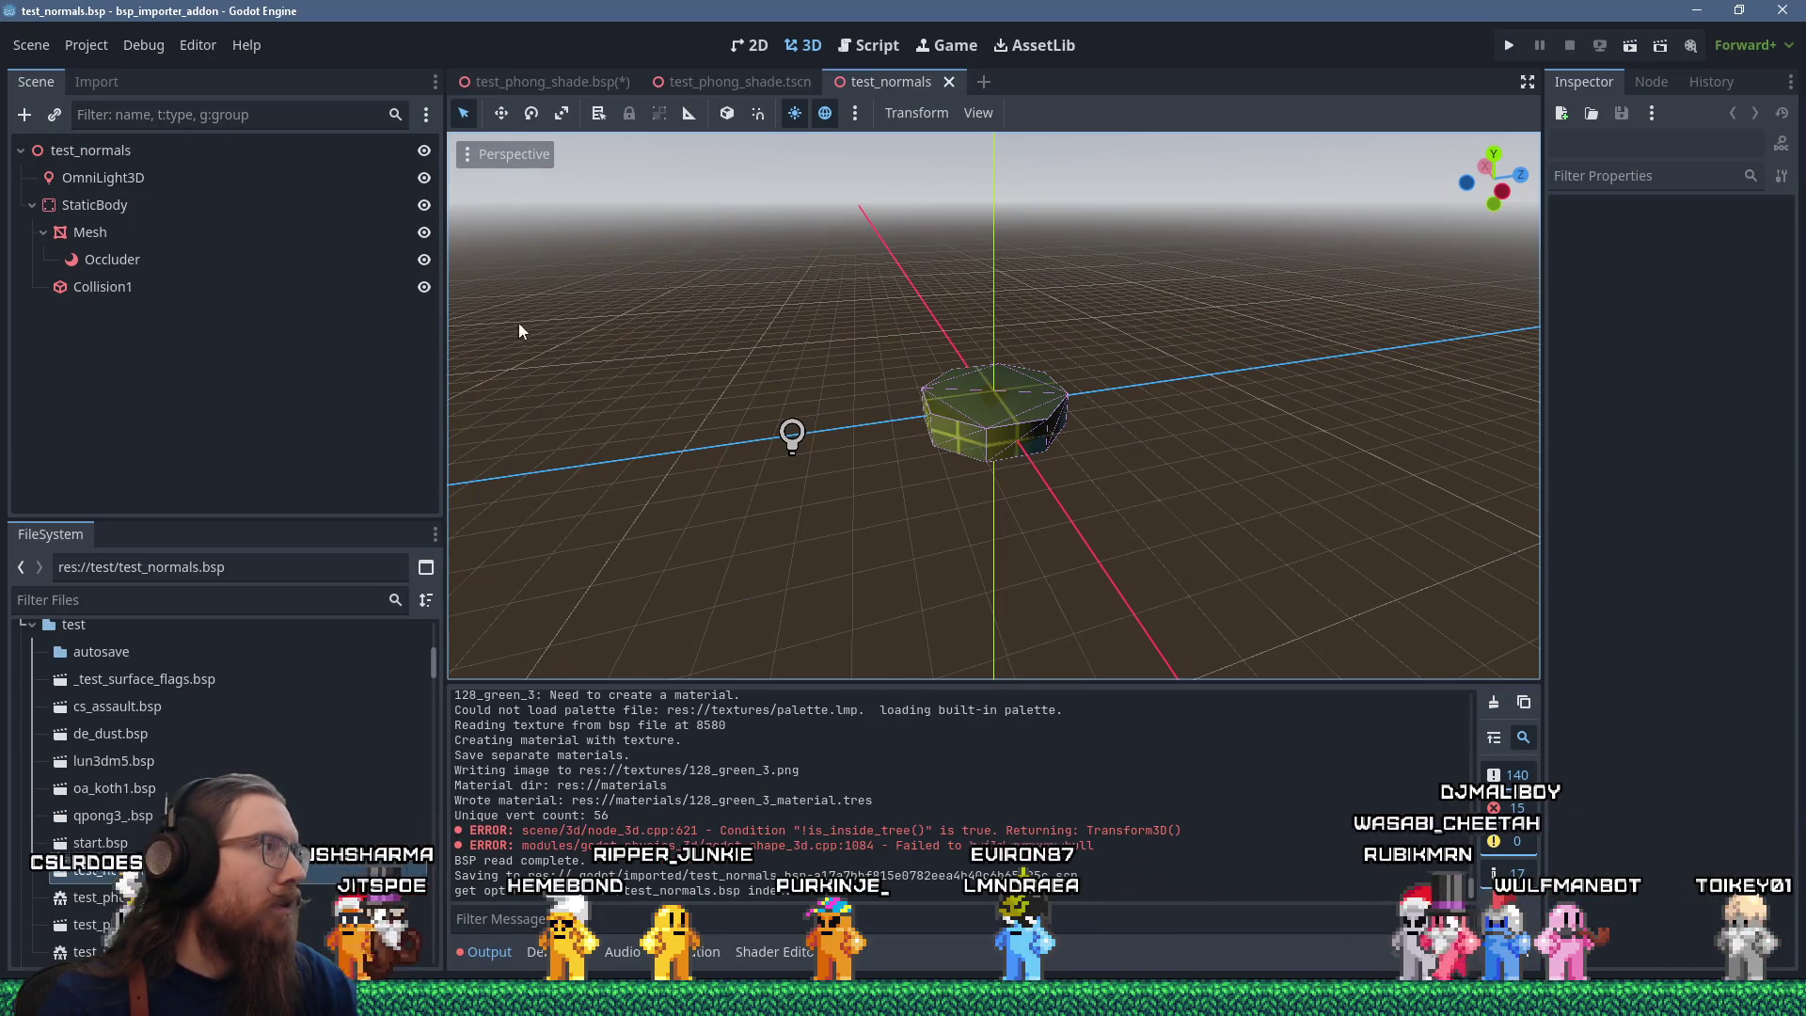
Toggle the Mesh node's visibility to check it, then hide the Occluder and Collision1 nodes.
left_click(423, 207)
left_click(423, 207)
left_click(423, 235)
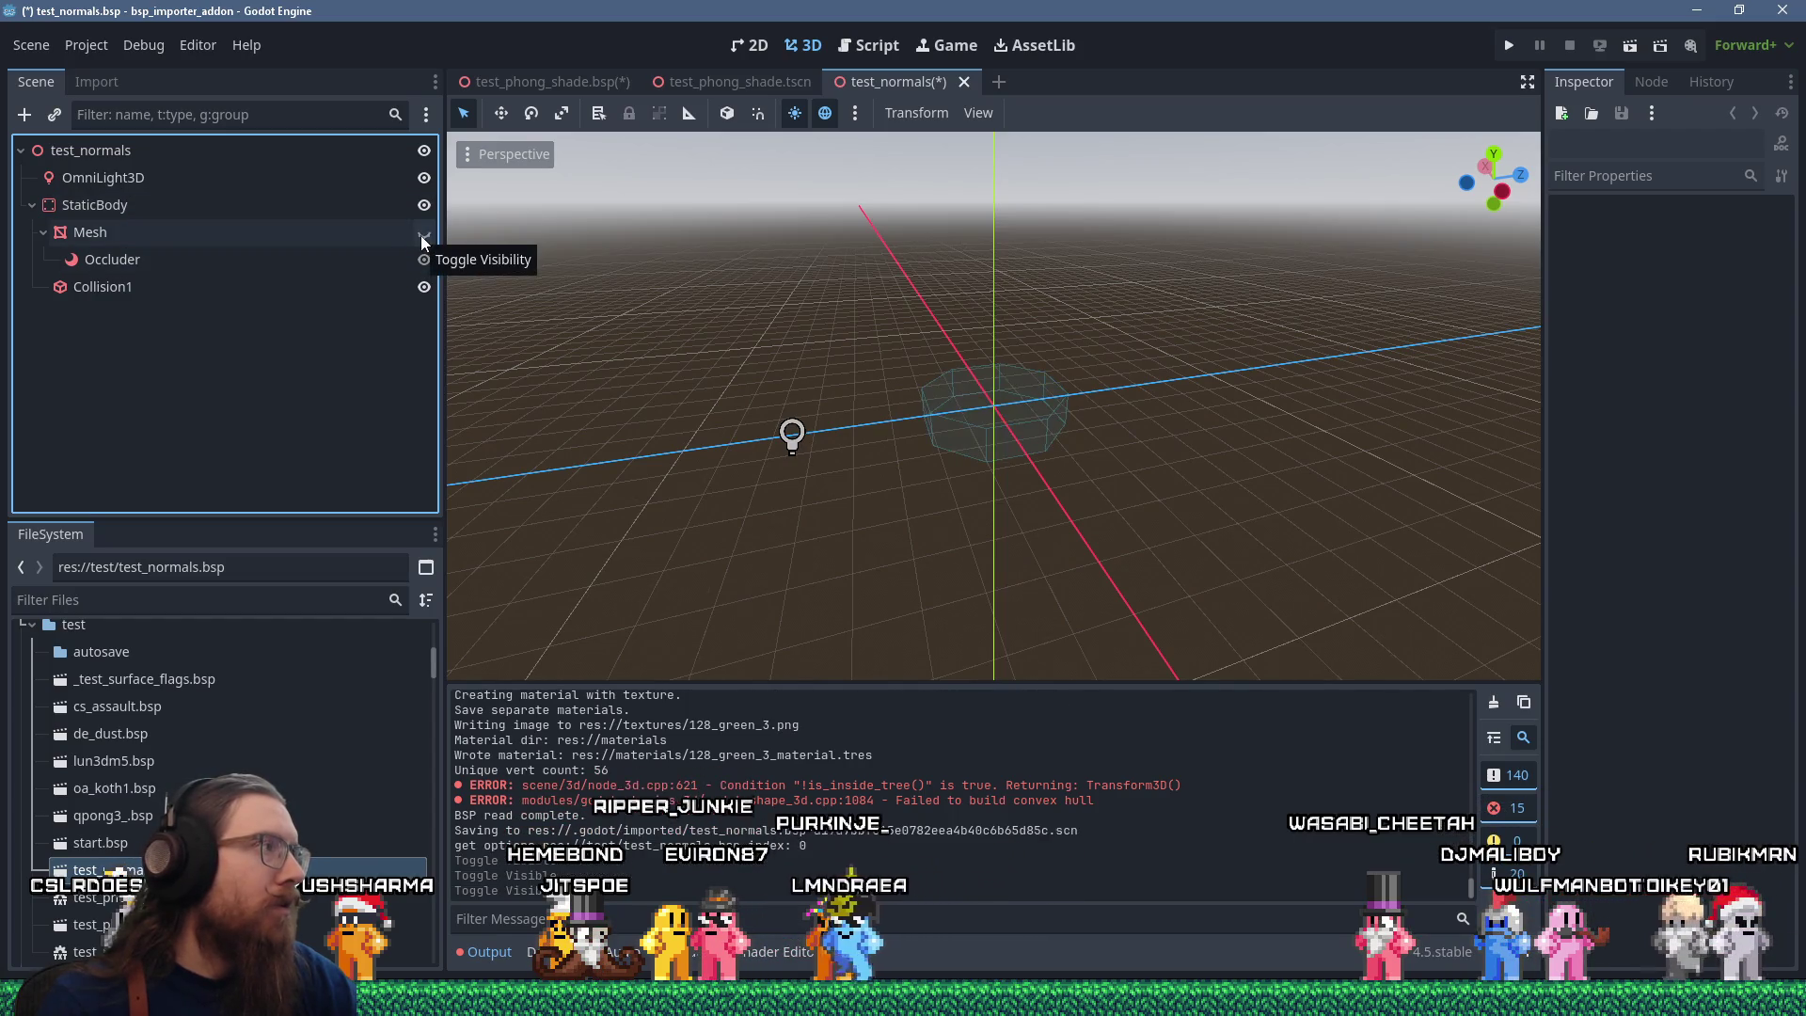
left_click(423, 236)
left_click(425, 262)
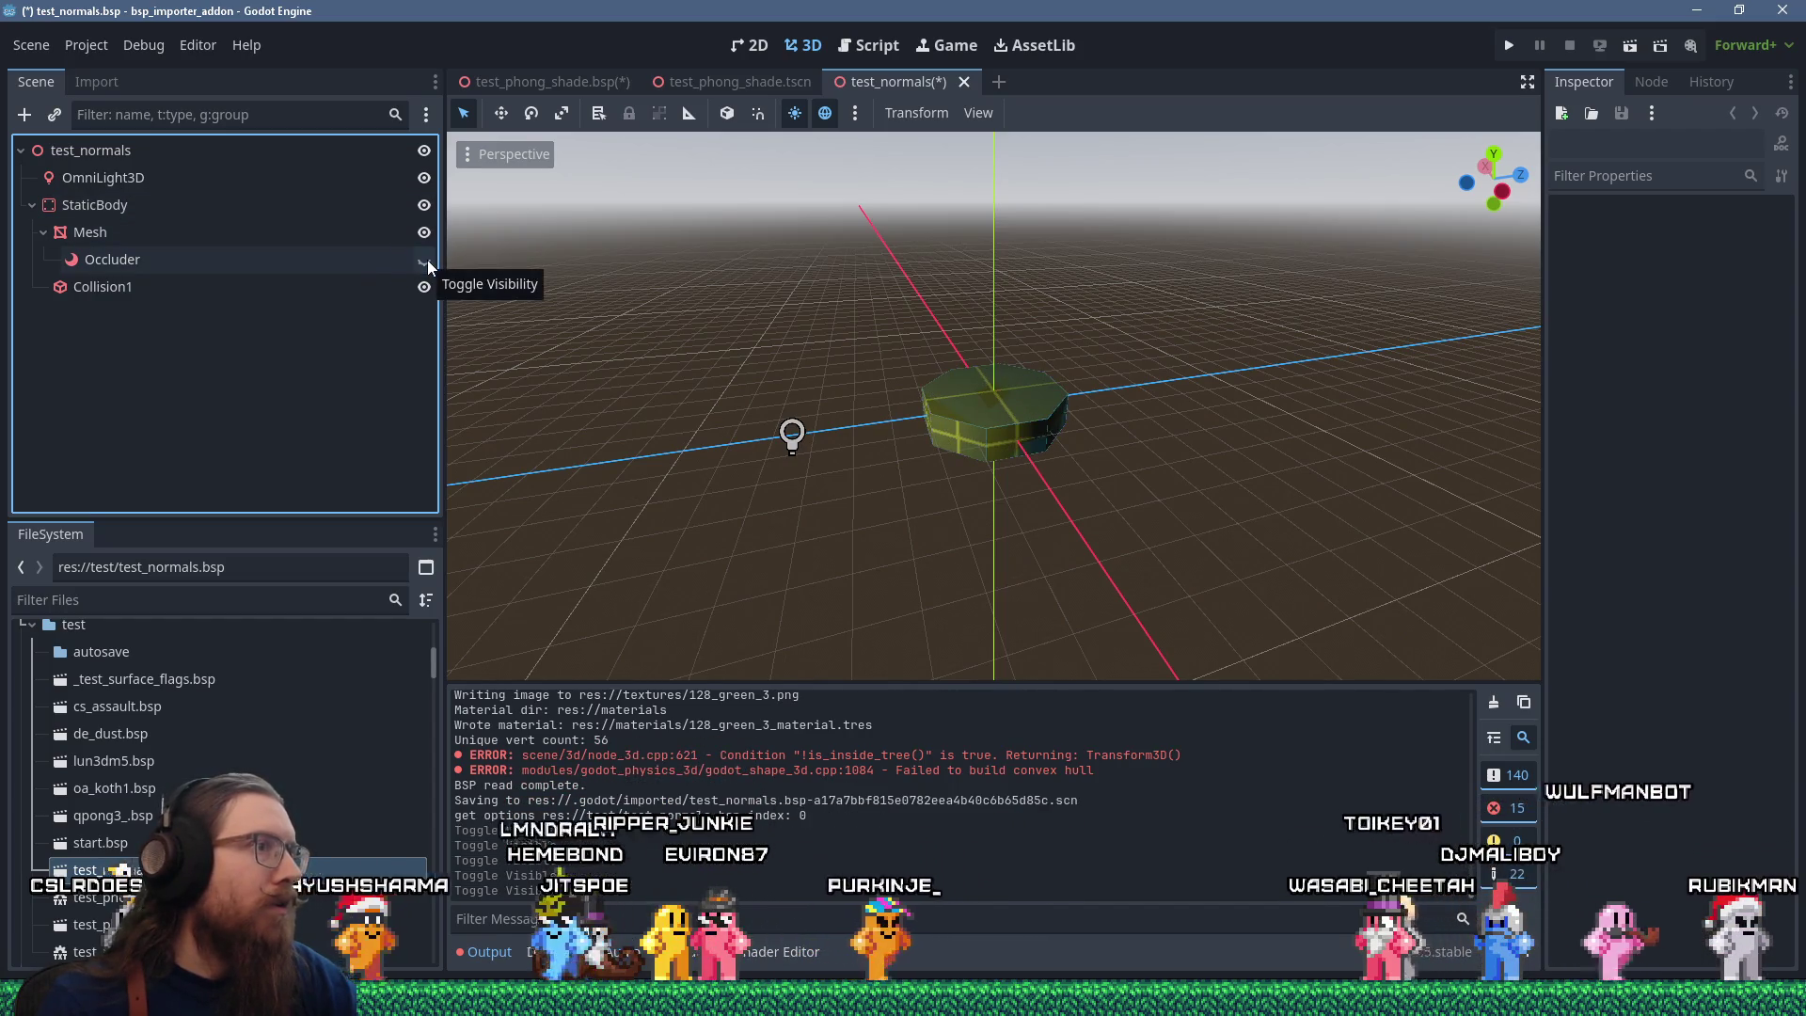
left_click(424, 286)
Select the OmniLight3D and drag it below and away from the mesh.
left_click_drag(745, 389, 917, 347)
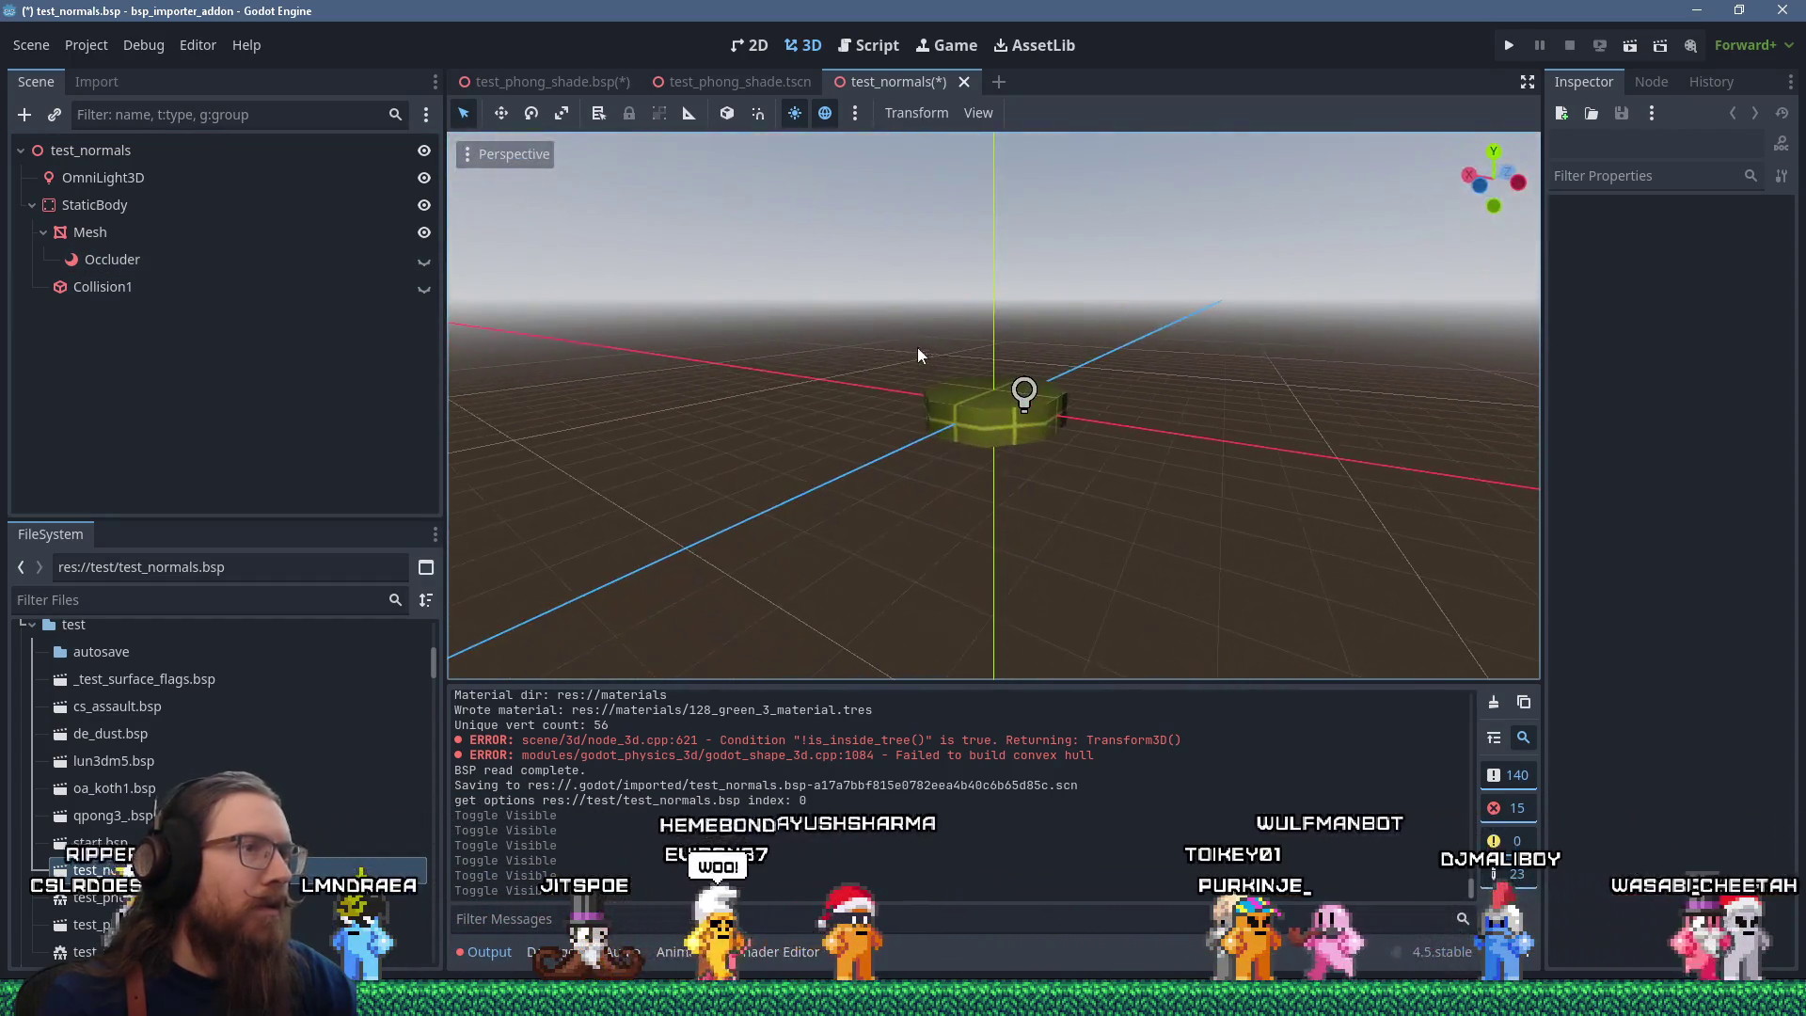
left_click(1021, 393)
left_click_drag(1023, 290, 942, 485)
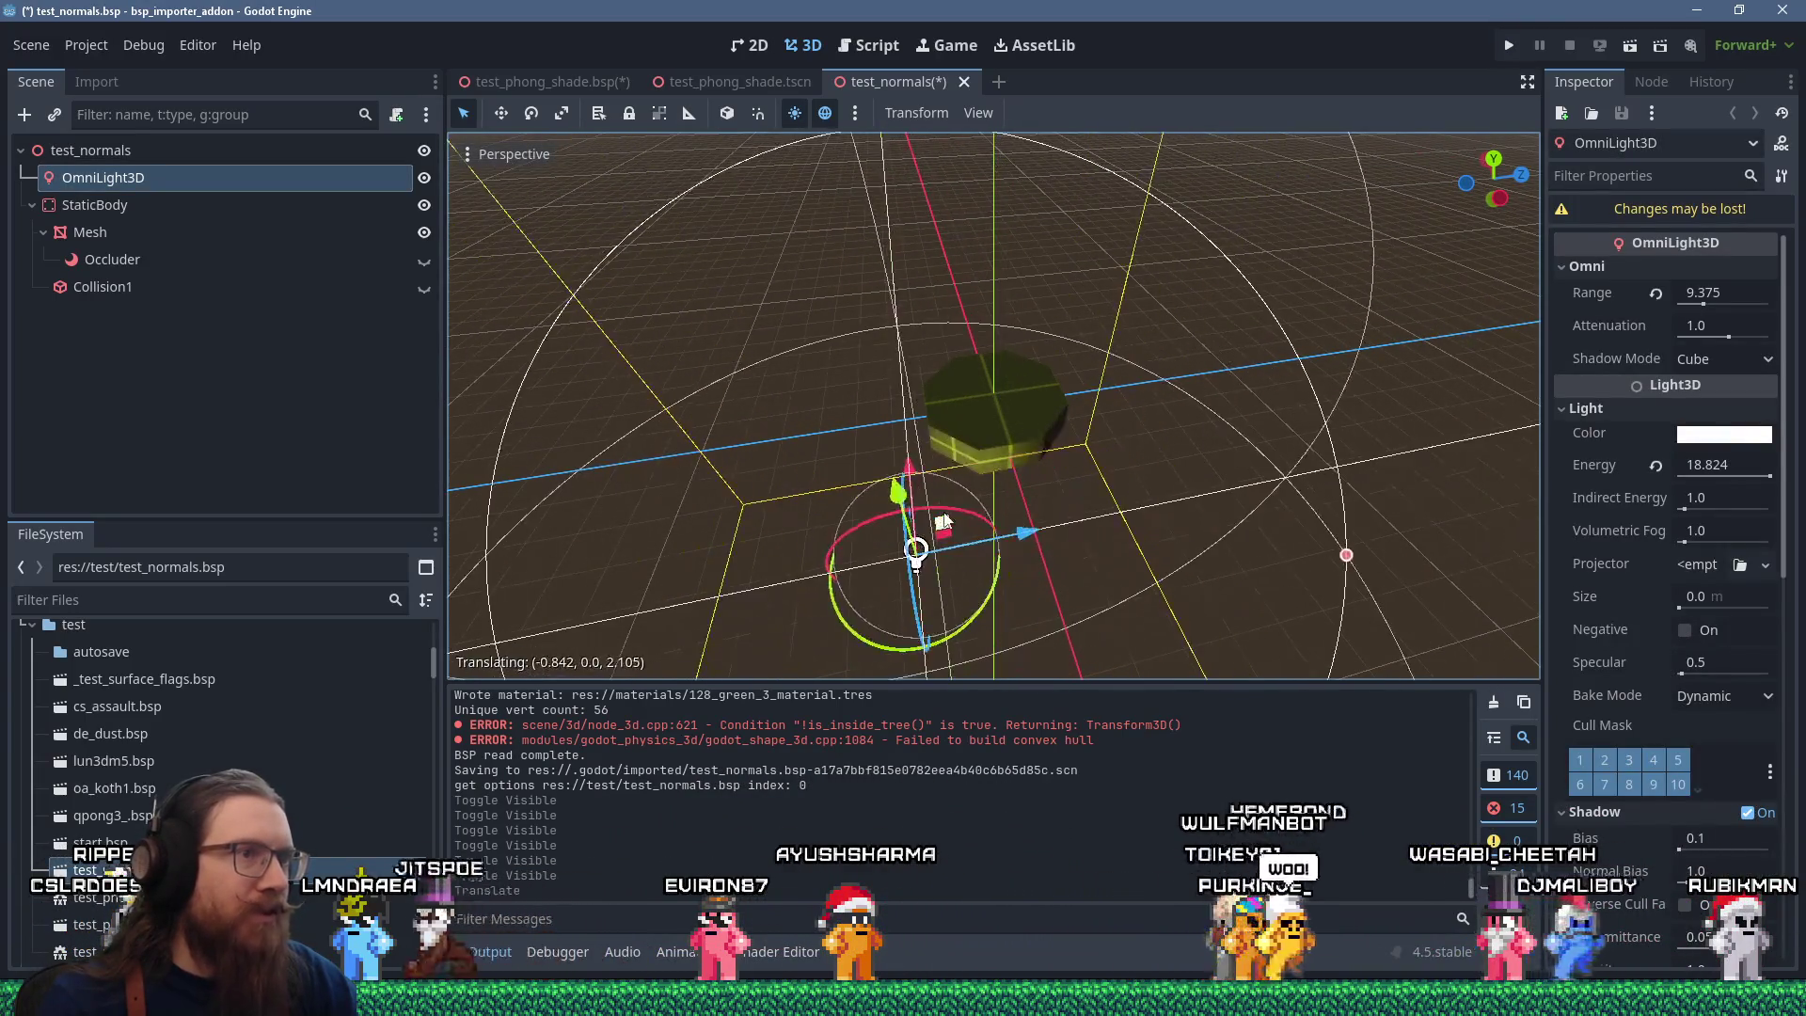
Move the OmniLight3D under, then beside, the octagonal mesh and view it near-horizontally.
scroll("up", 3)
left_click_drag(760, 571, 1065, 583)
scroll("down", 3)
left_click_drag(902, 513, 1235, 458)
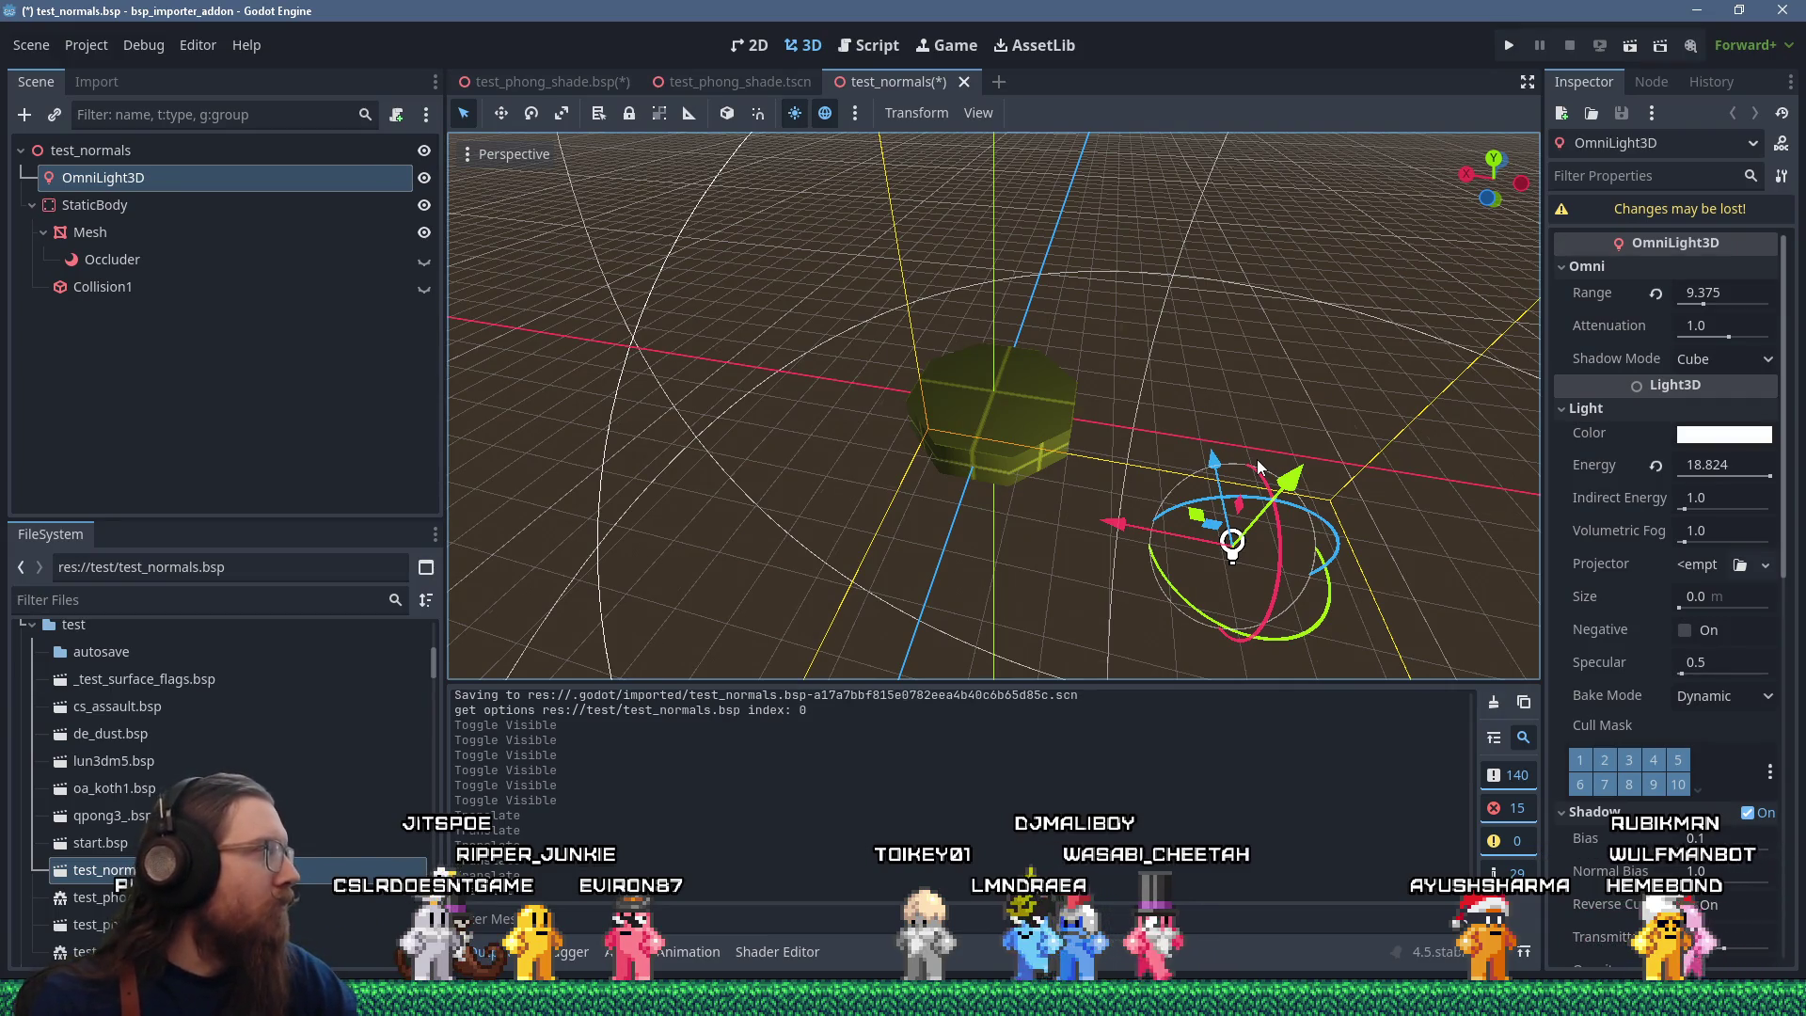
left_click_drag(1171, 499, 767, 559)
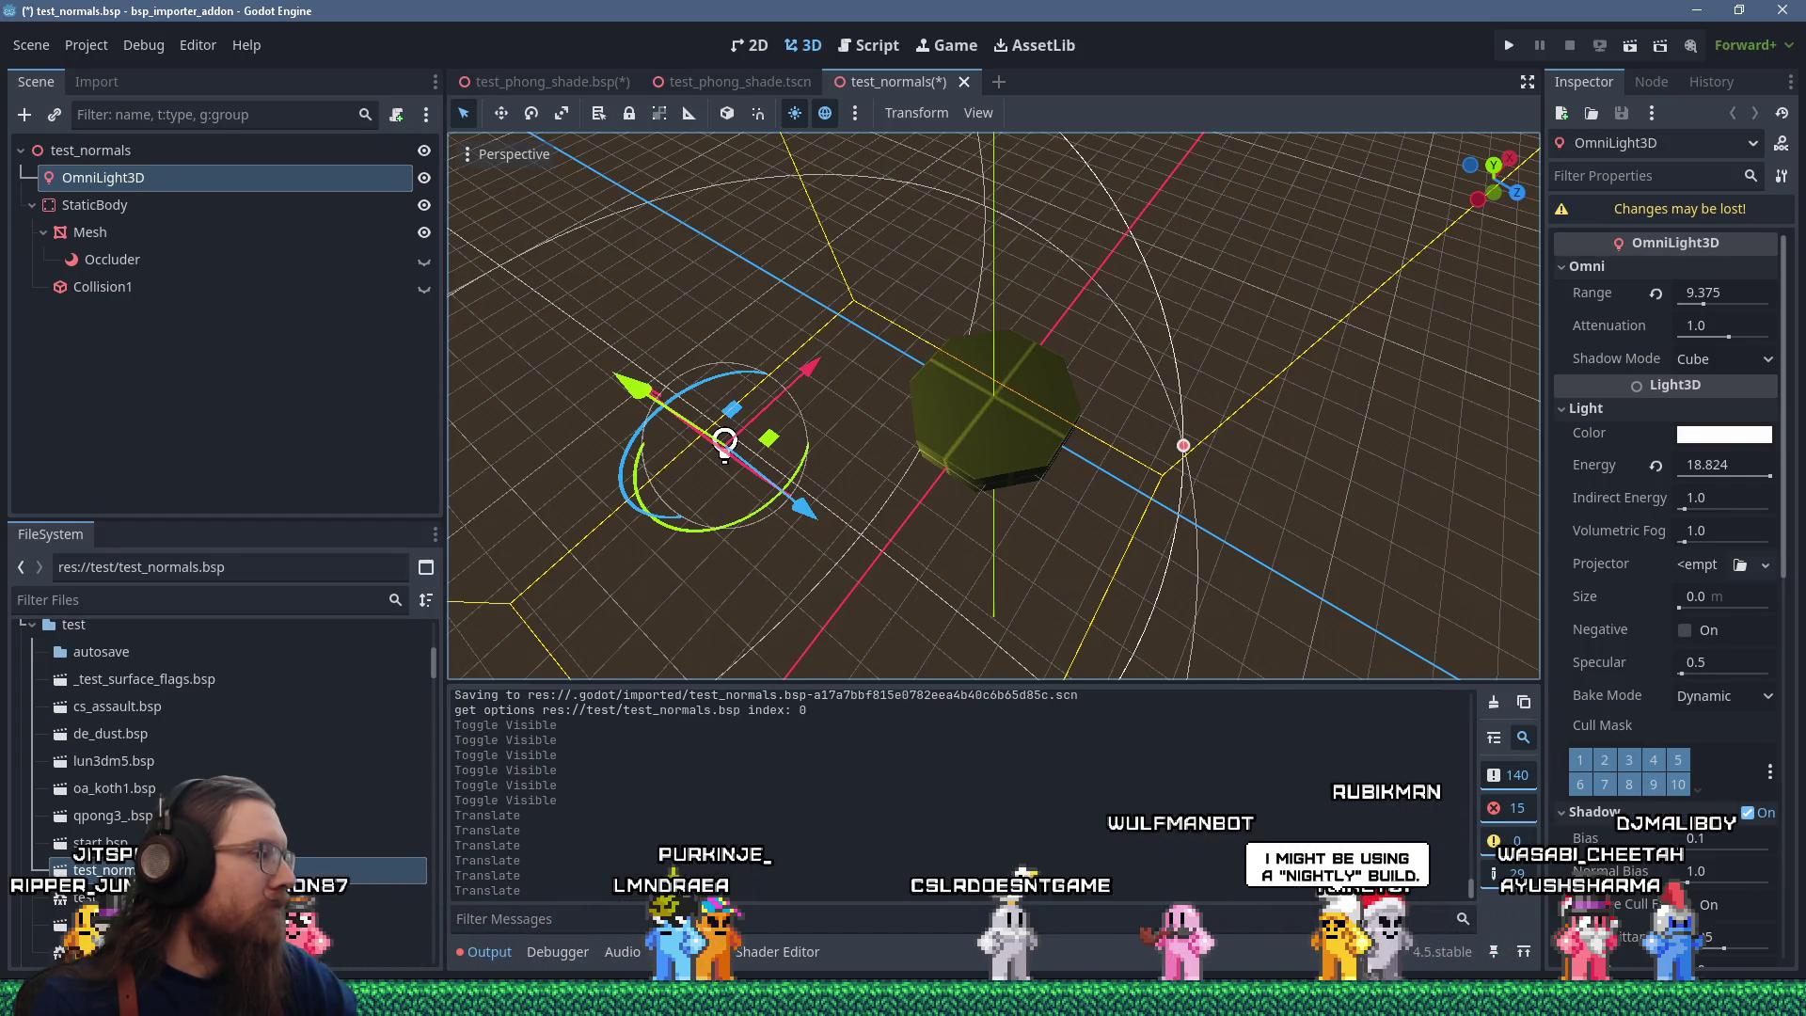
left_click(903, 1011)
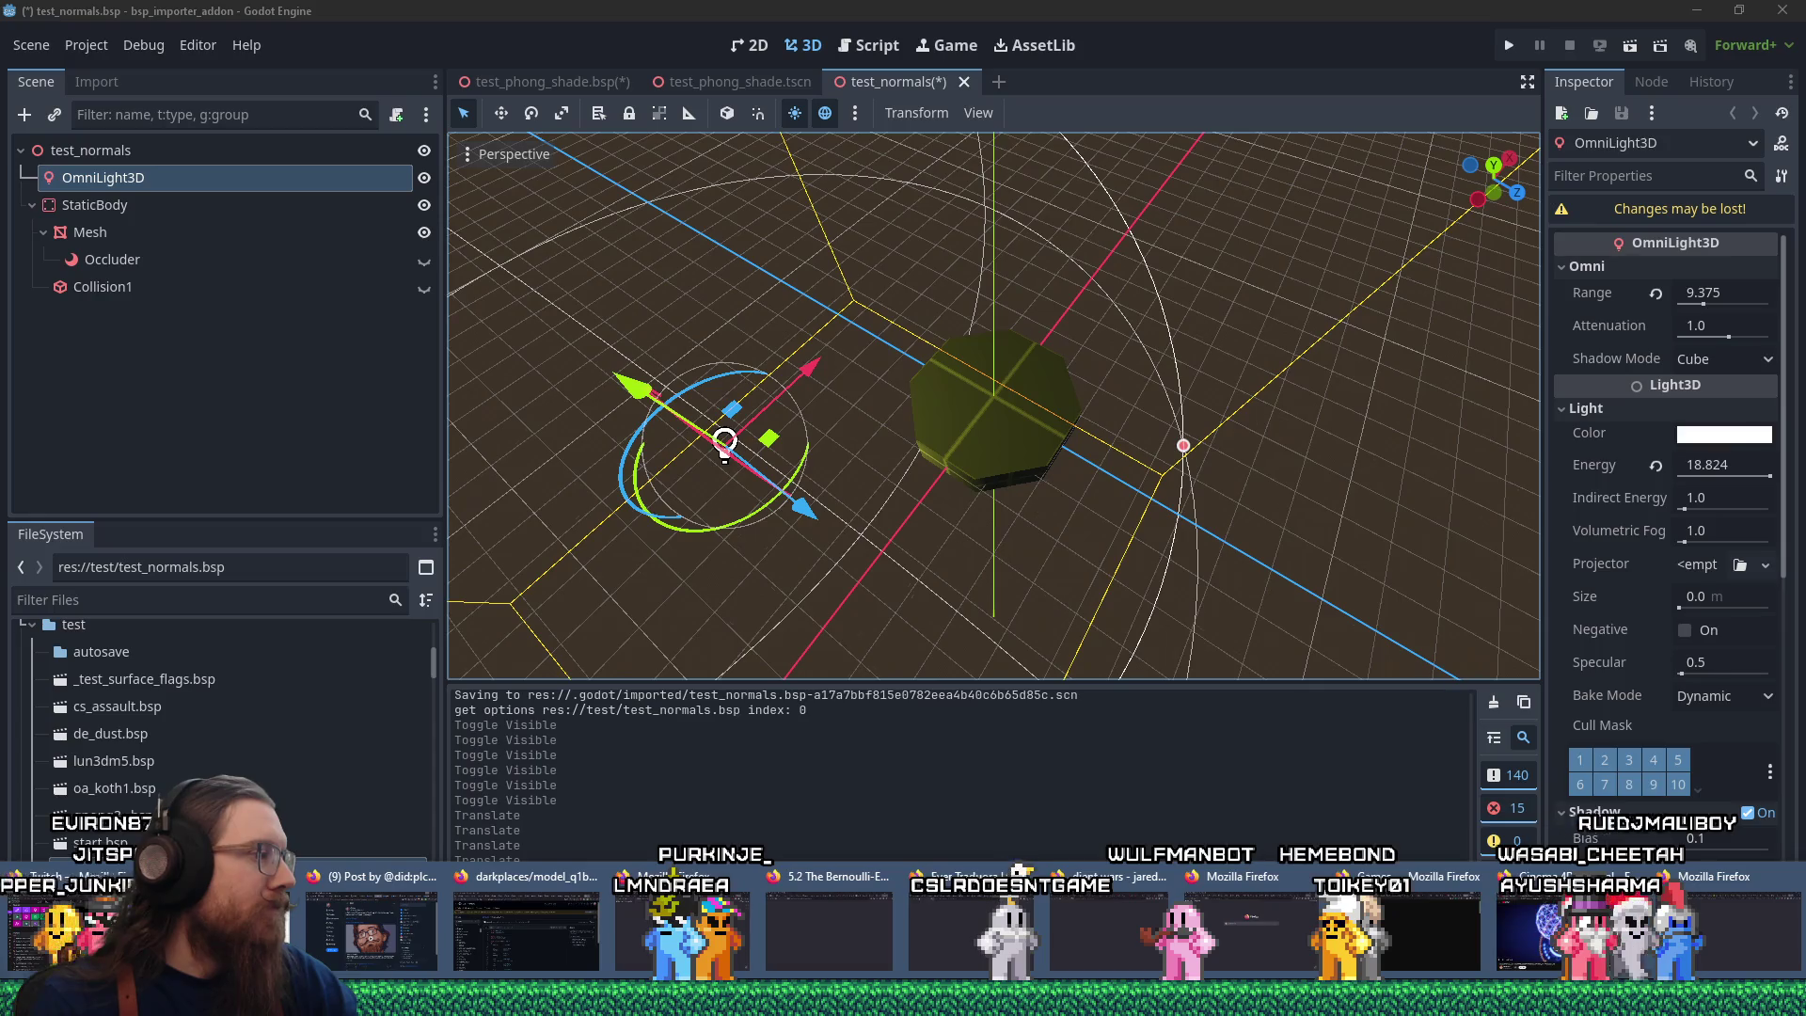
In Firefox, close the download page and return to the 'Support for normals' issue.
left_click(1706, 945)
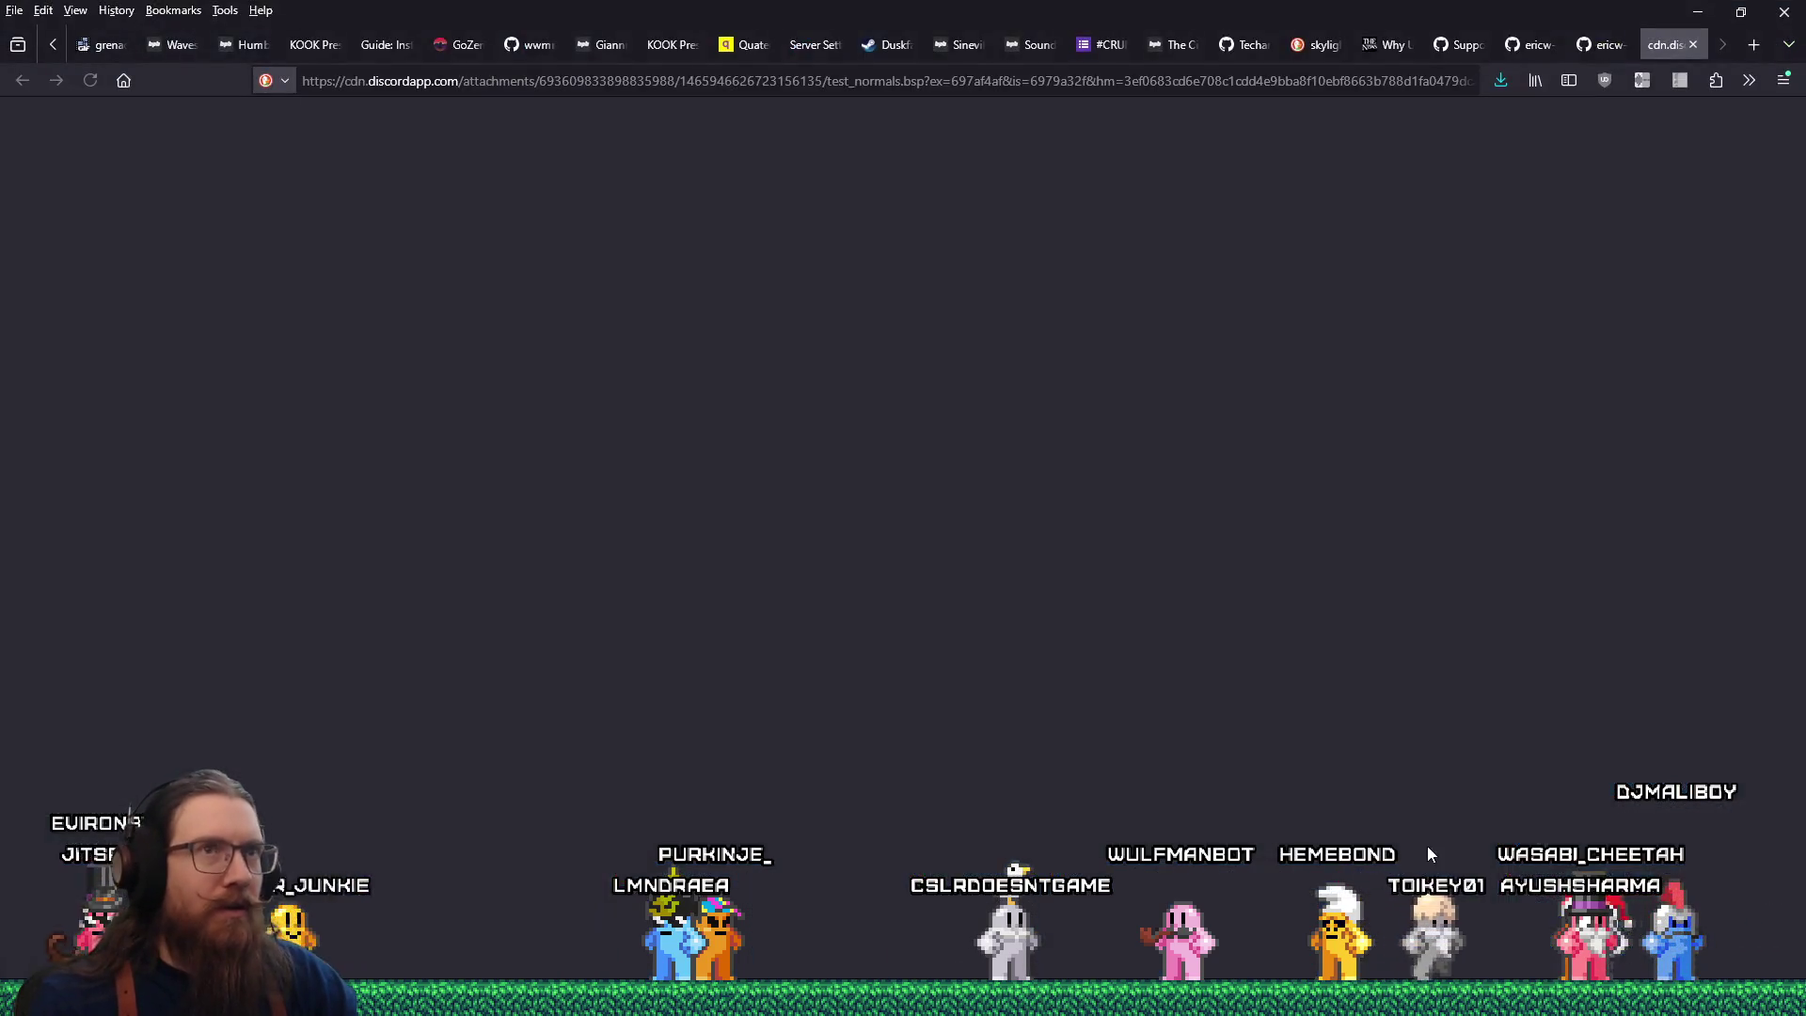
left_click(1693, 44)
scroll("up", 3)
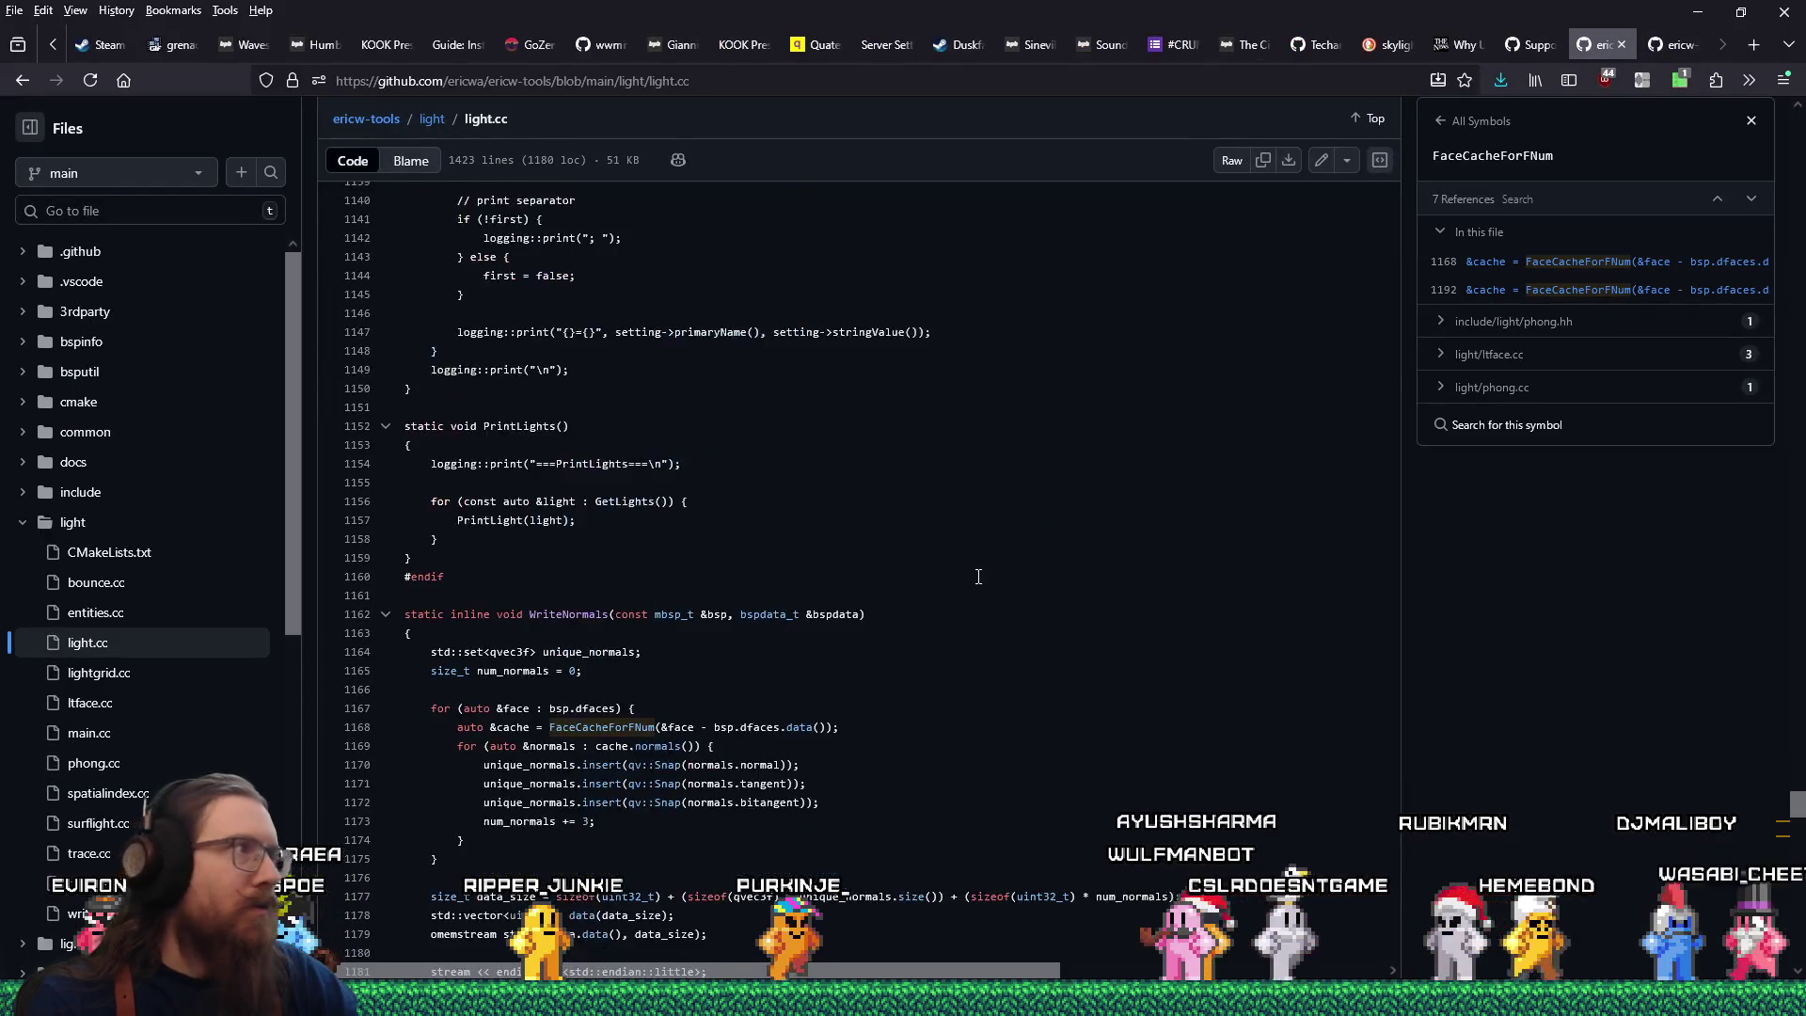
left_click(1655, 44)
left_click(1531, 44)
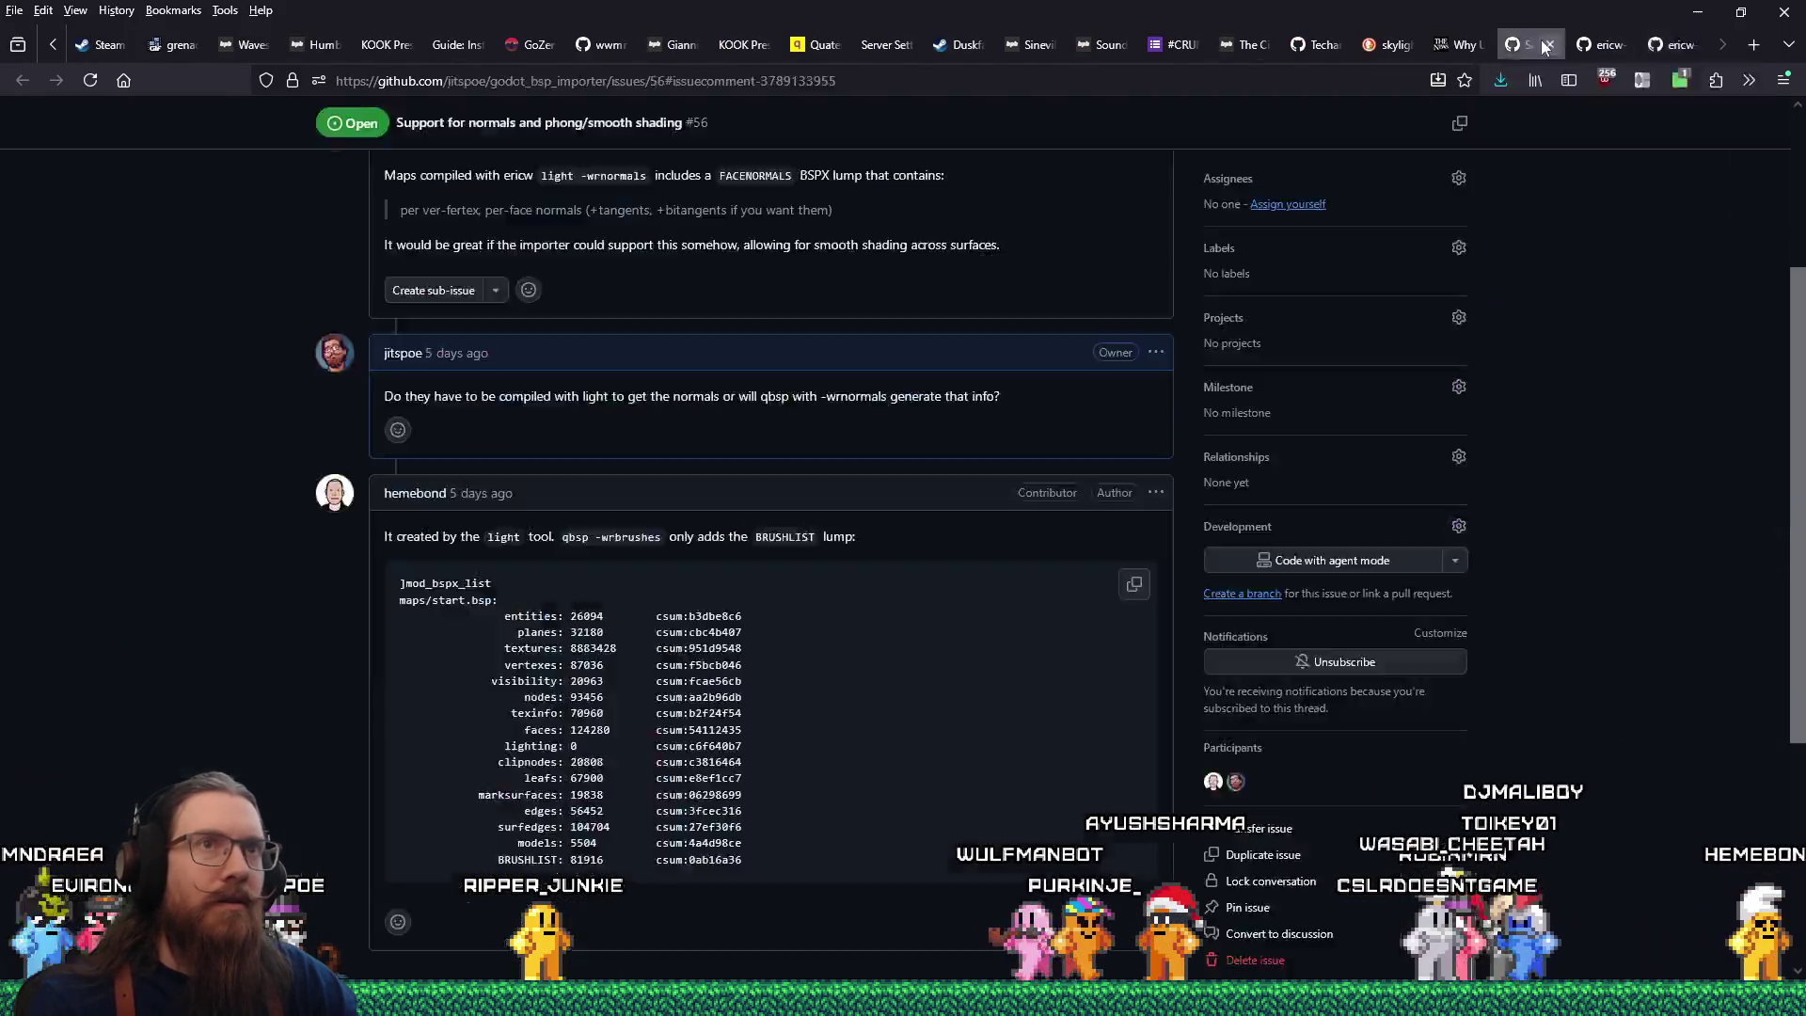
left_click(1604, 45)
left_click(1535, 49)
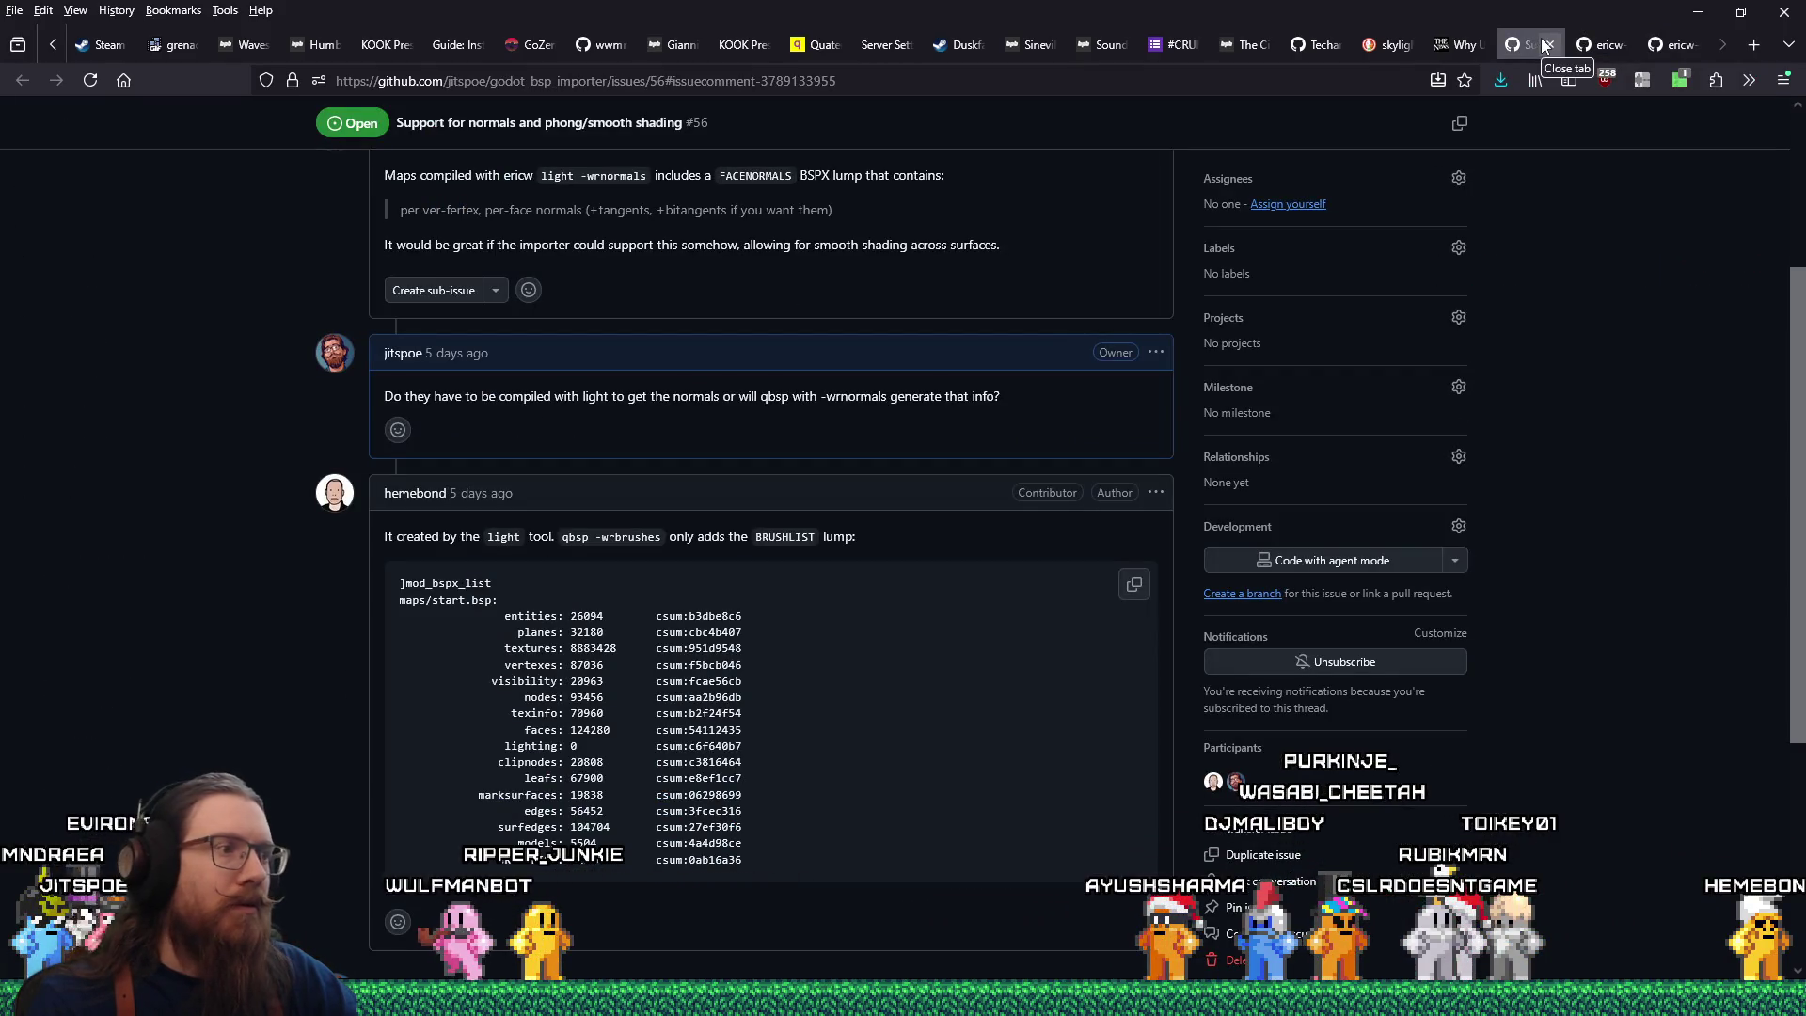
Bring the ericw-tools-2.0.0-alpha10-win64.zip Explorer window to the front.
key("alt+Tab")
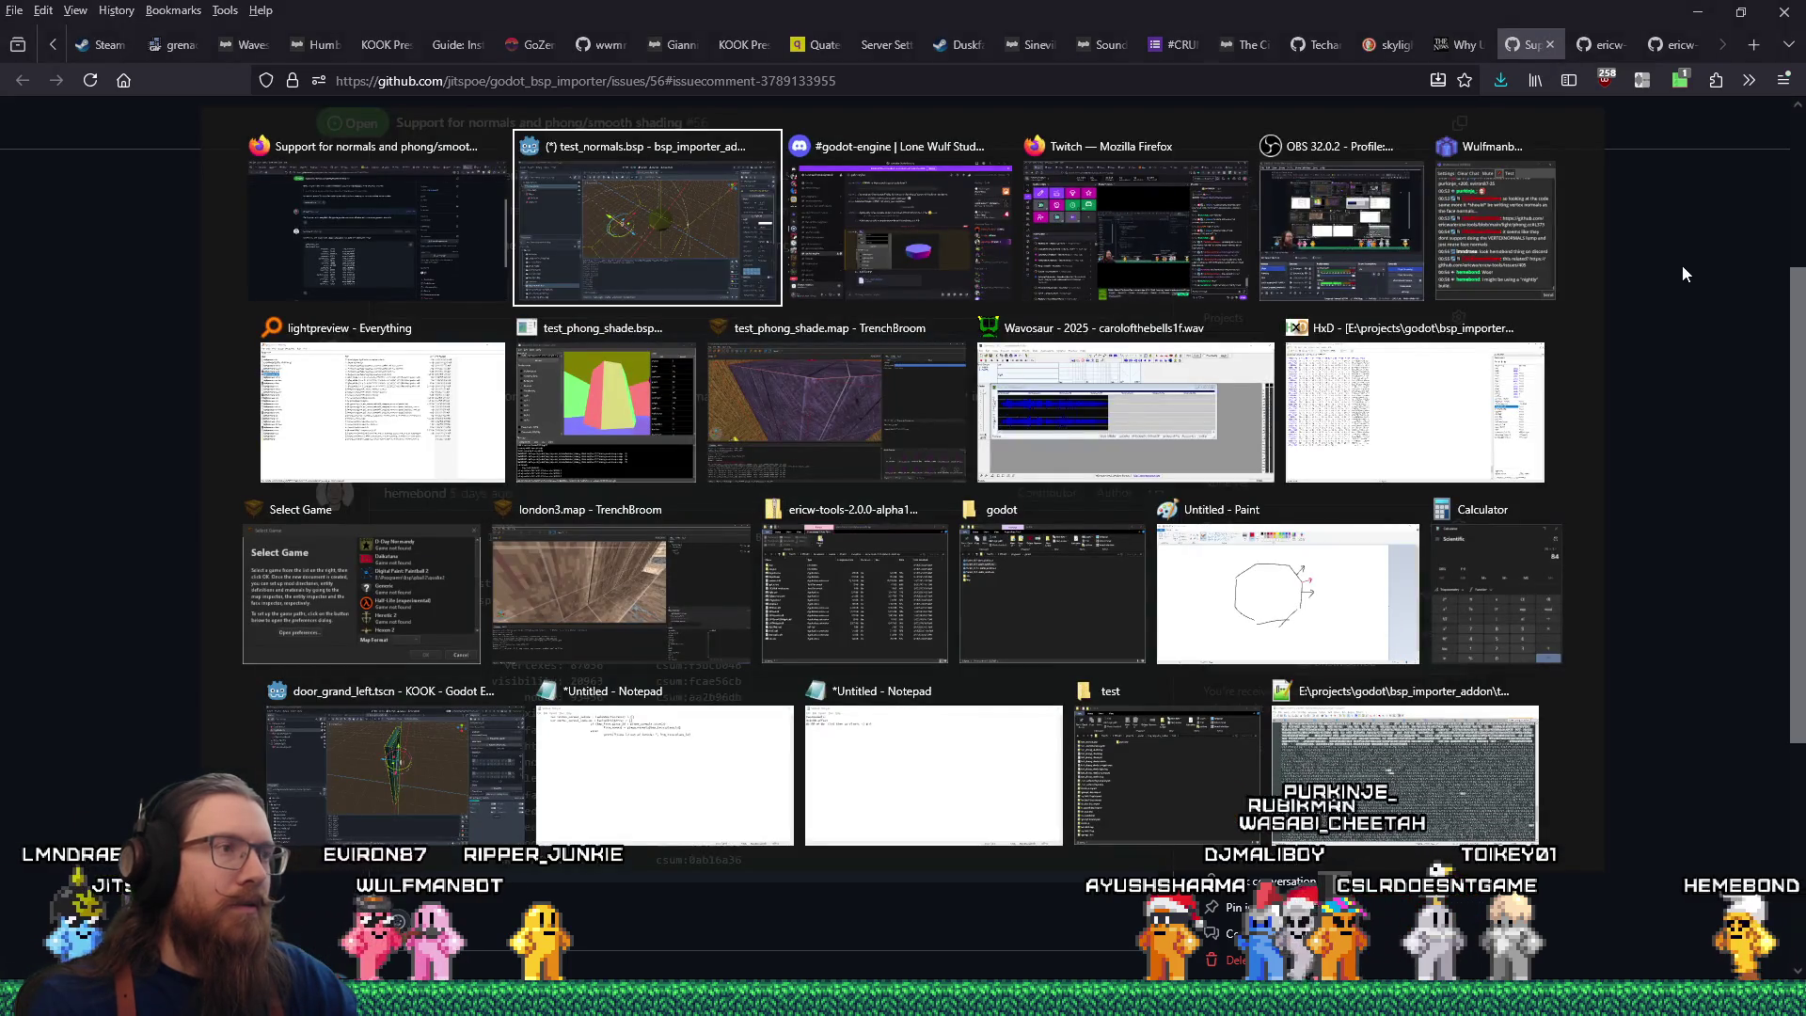
mouse_move(664, 413)
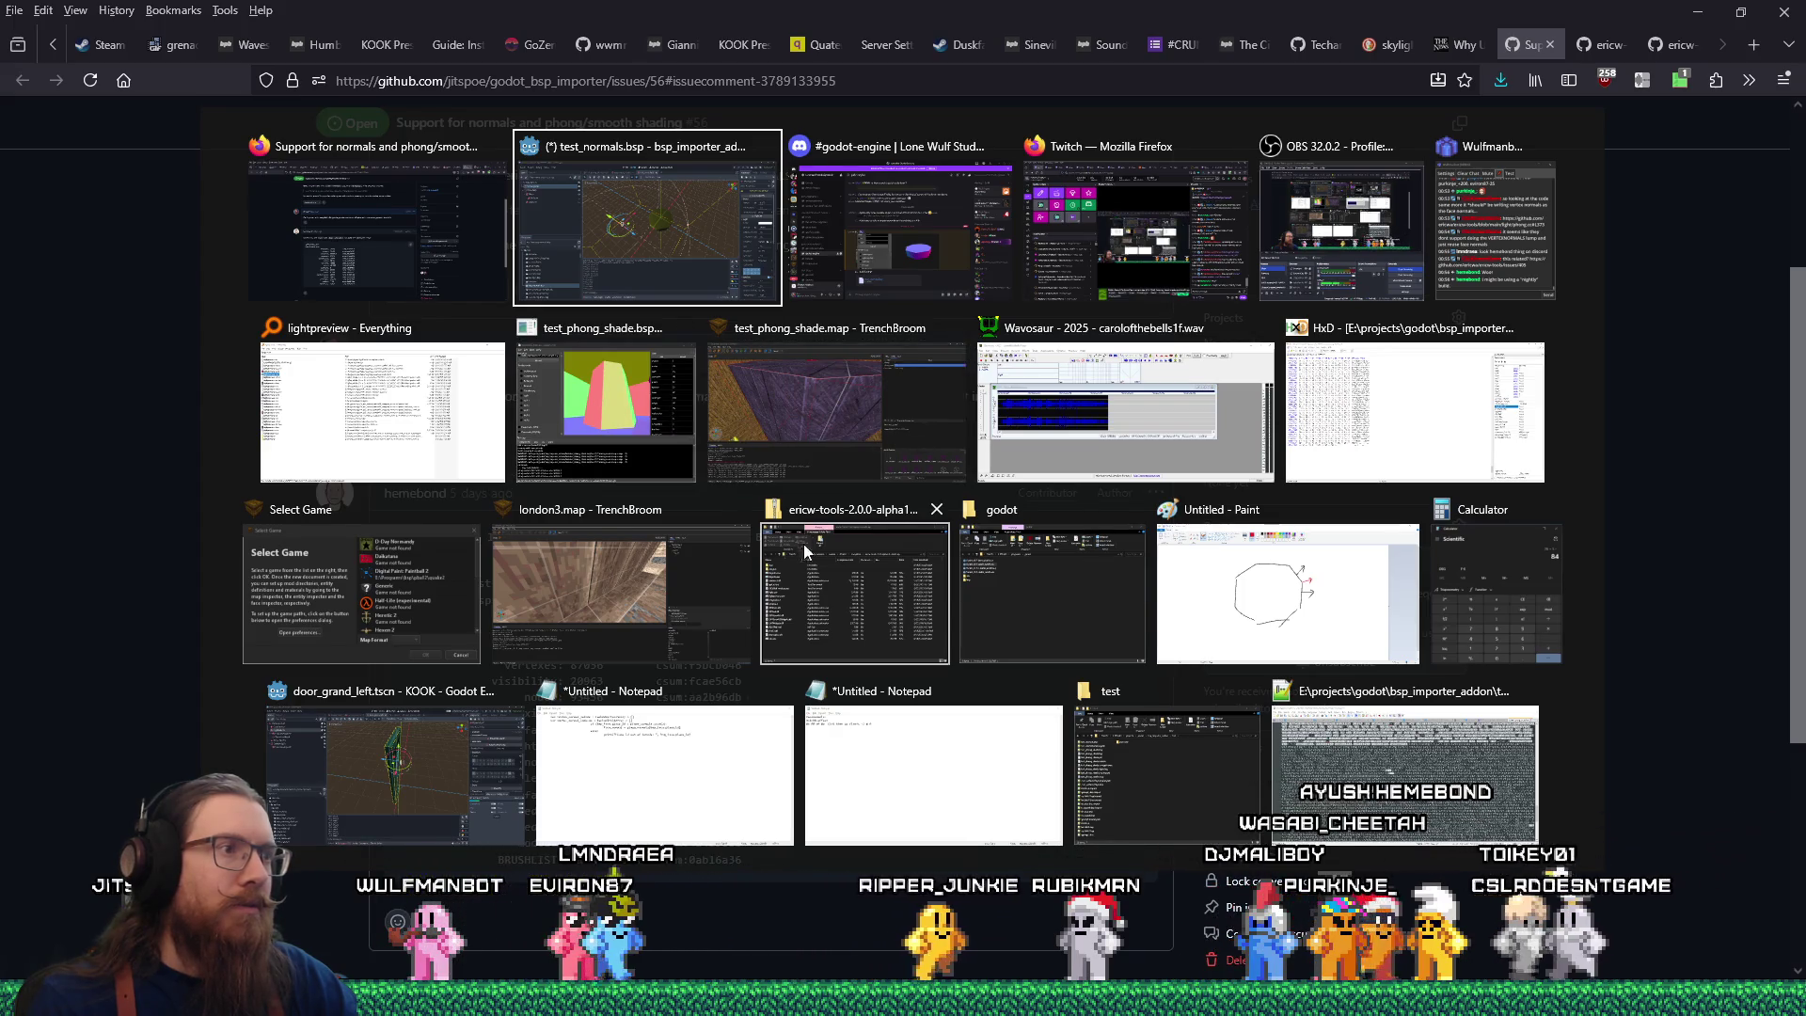
left_click(883, 592)
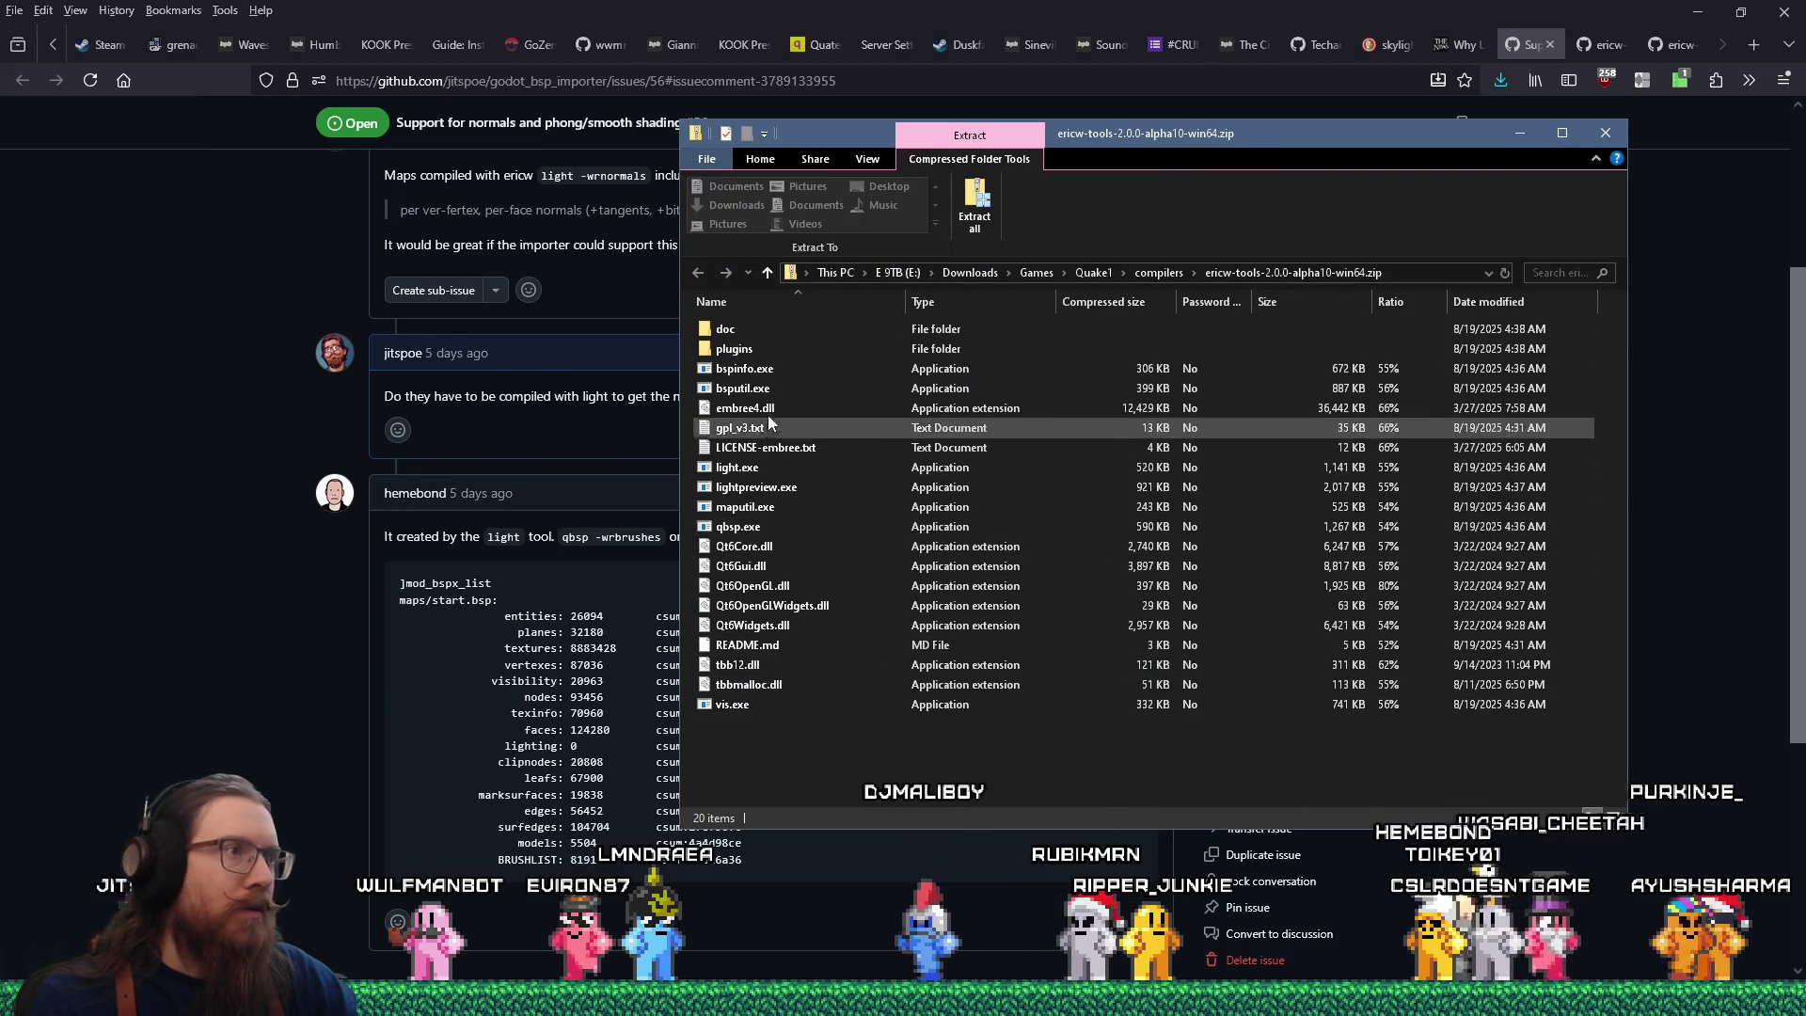
Open the map_sources folder in a new Explorer window using the Run prompt.
left_click(758, 388)
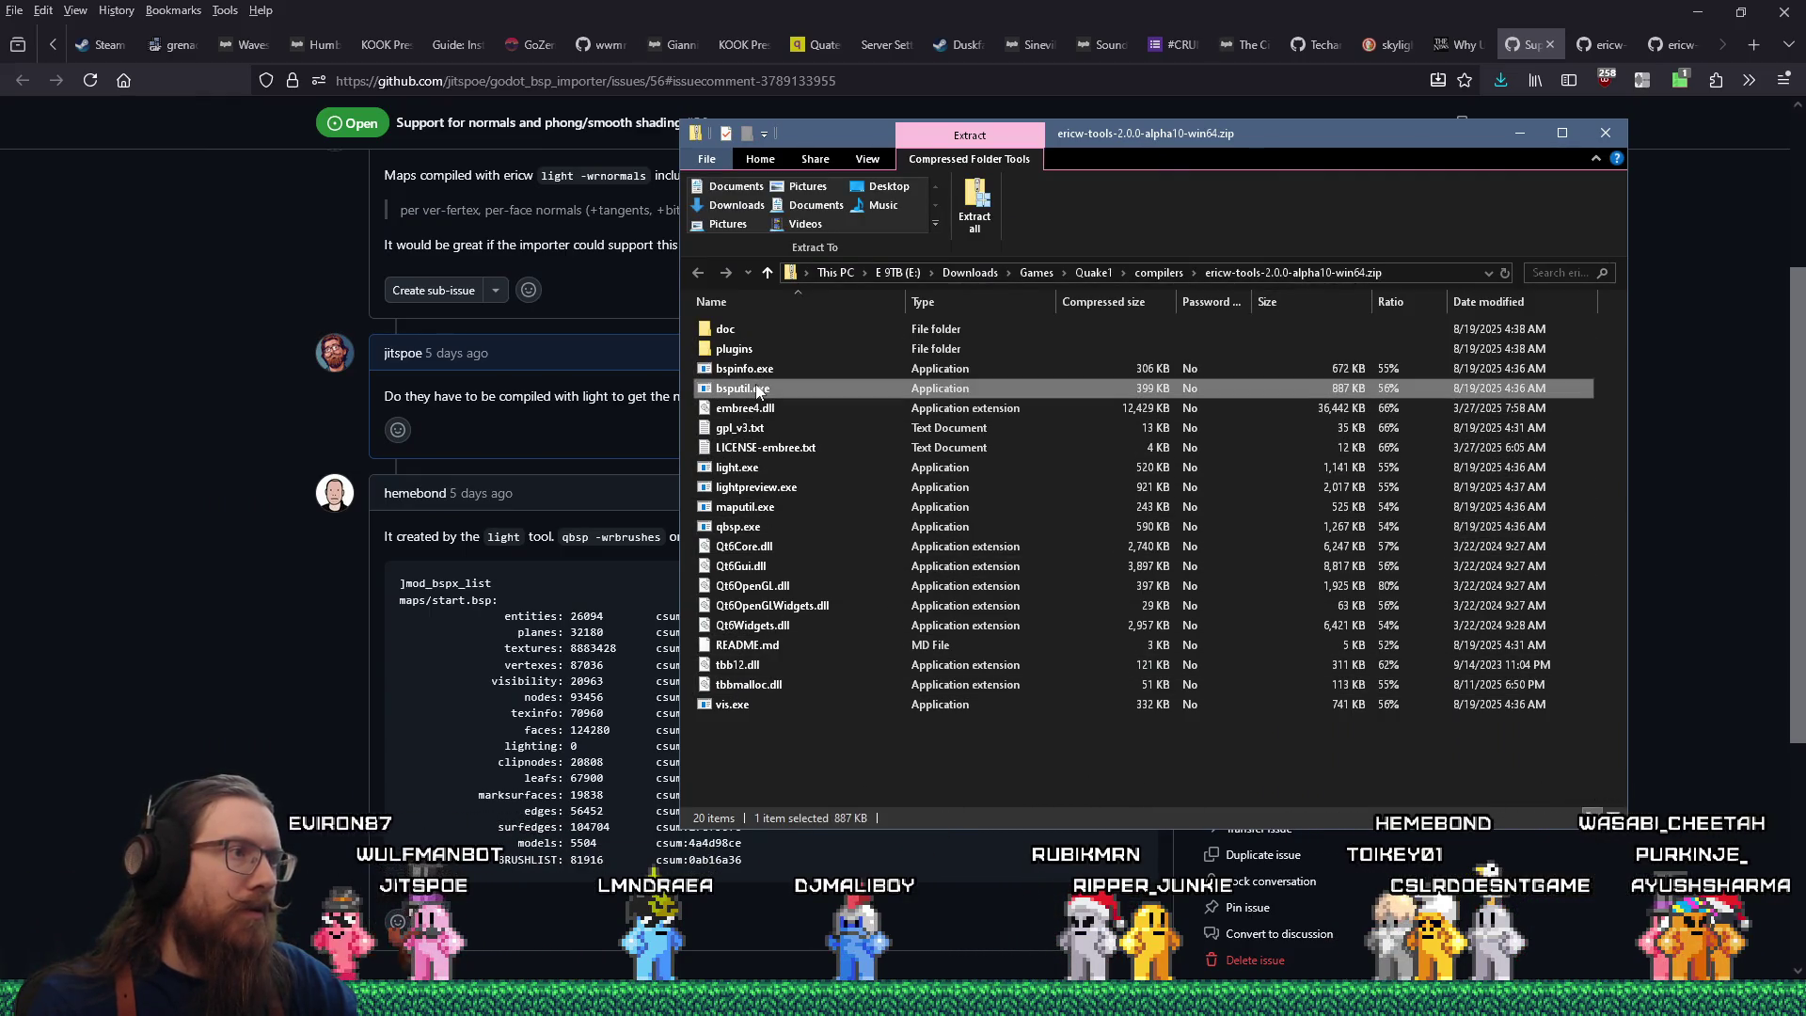
left_click(751, 469)
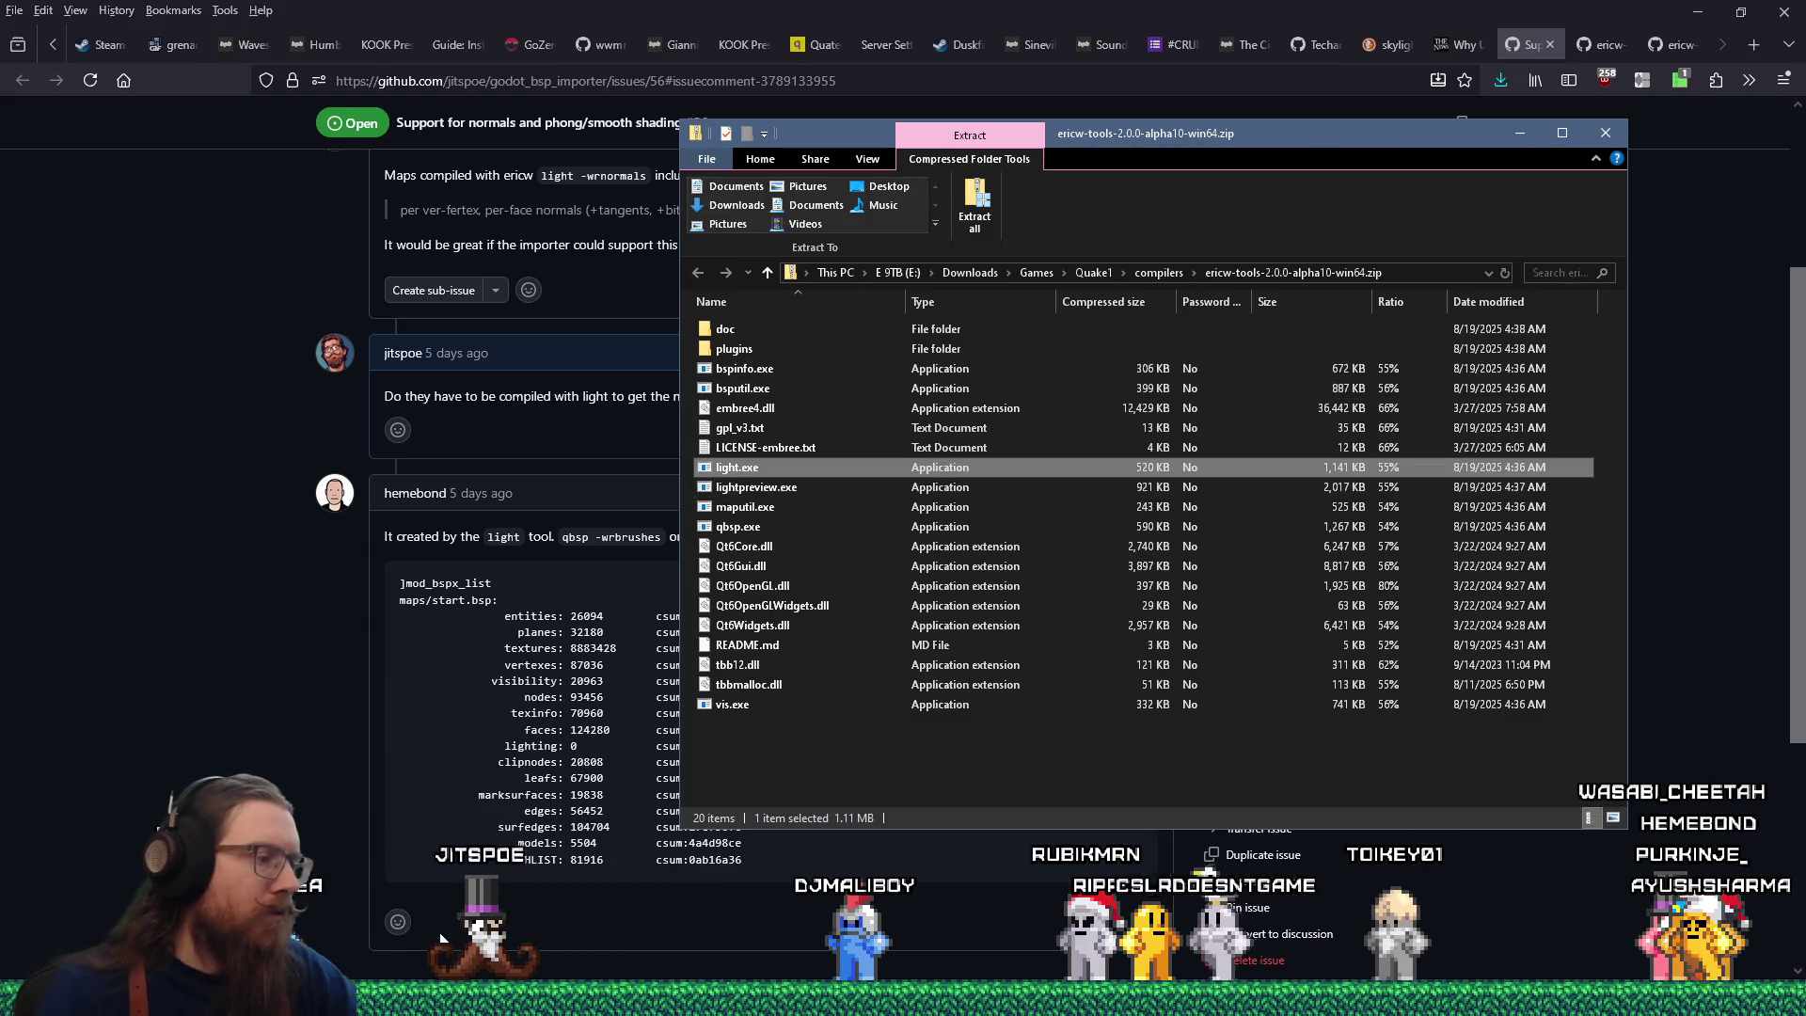
key("super+r")
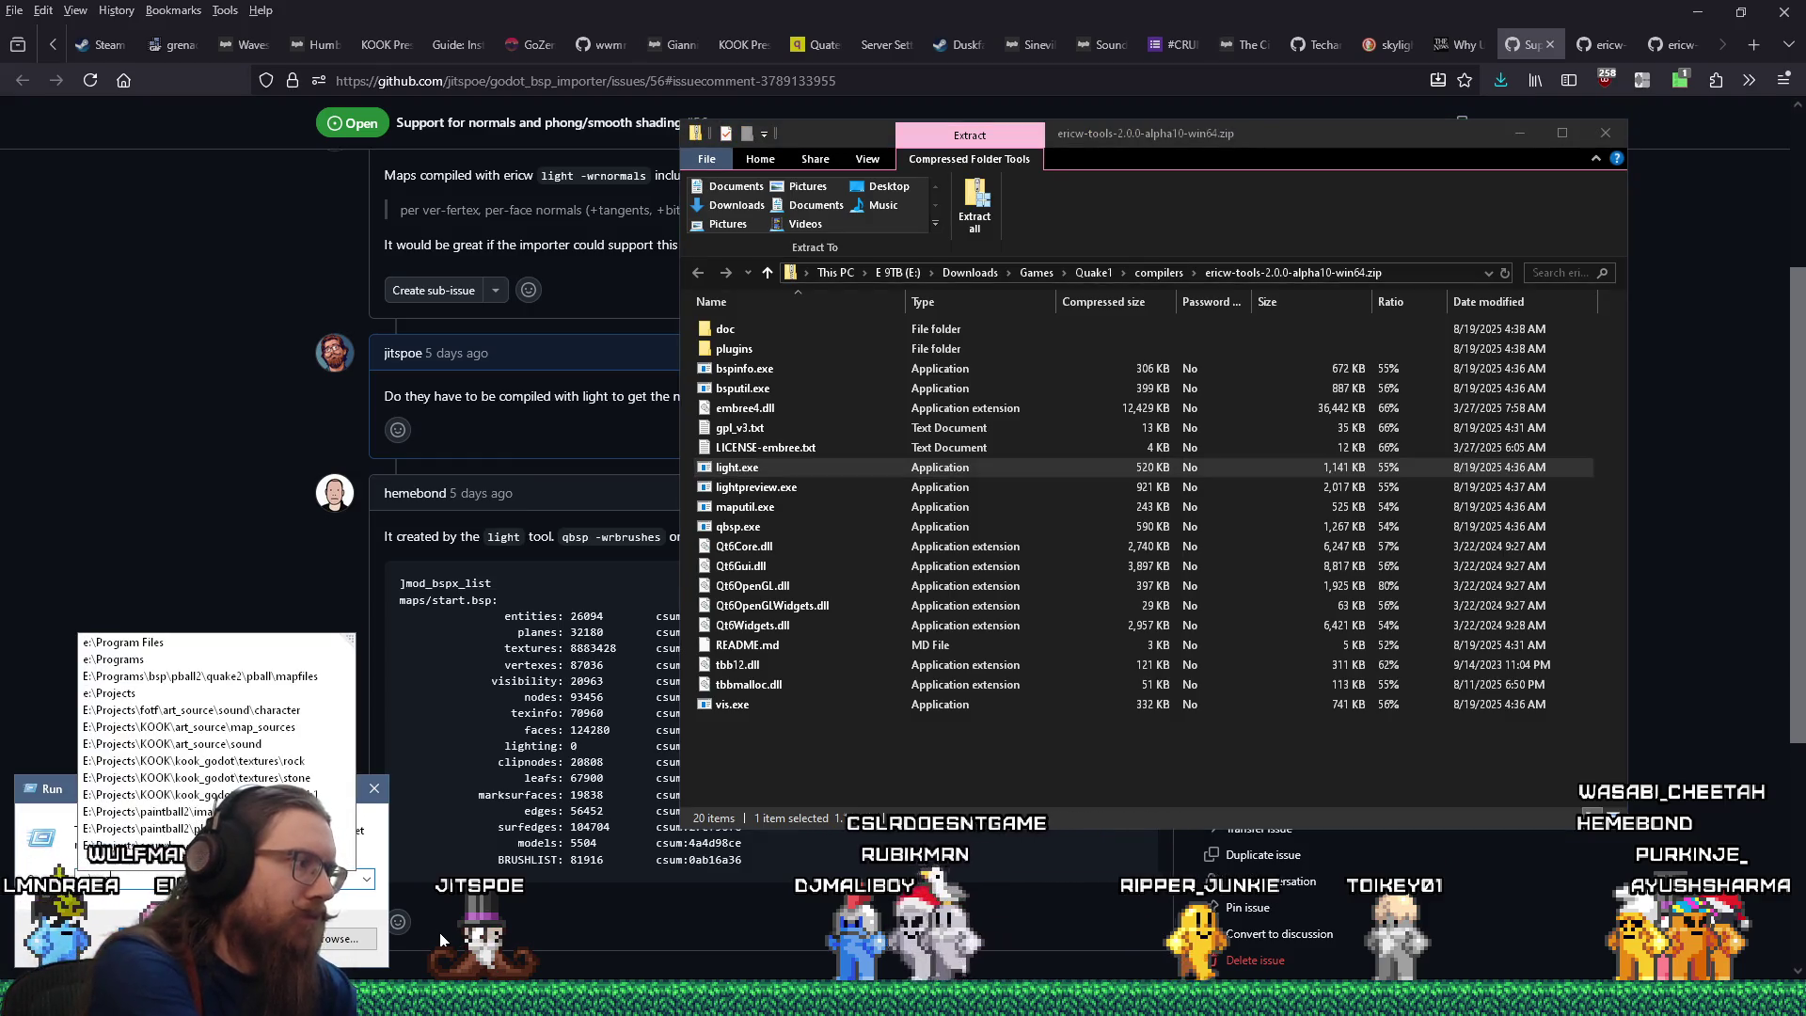
type("rojects\\kook\\ko")
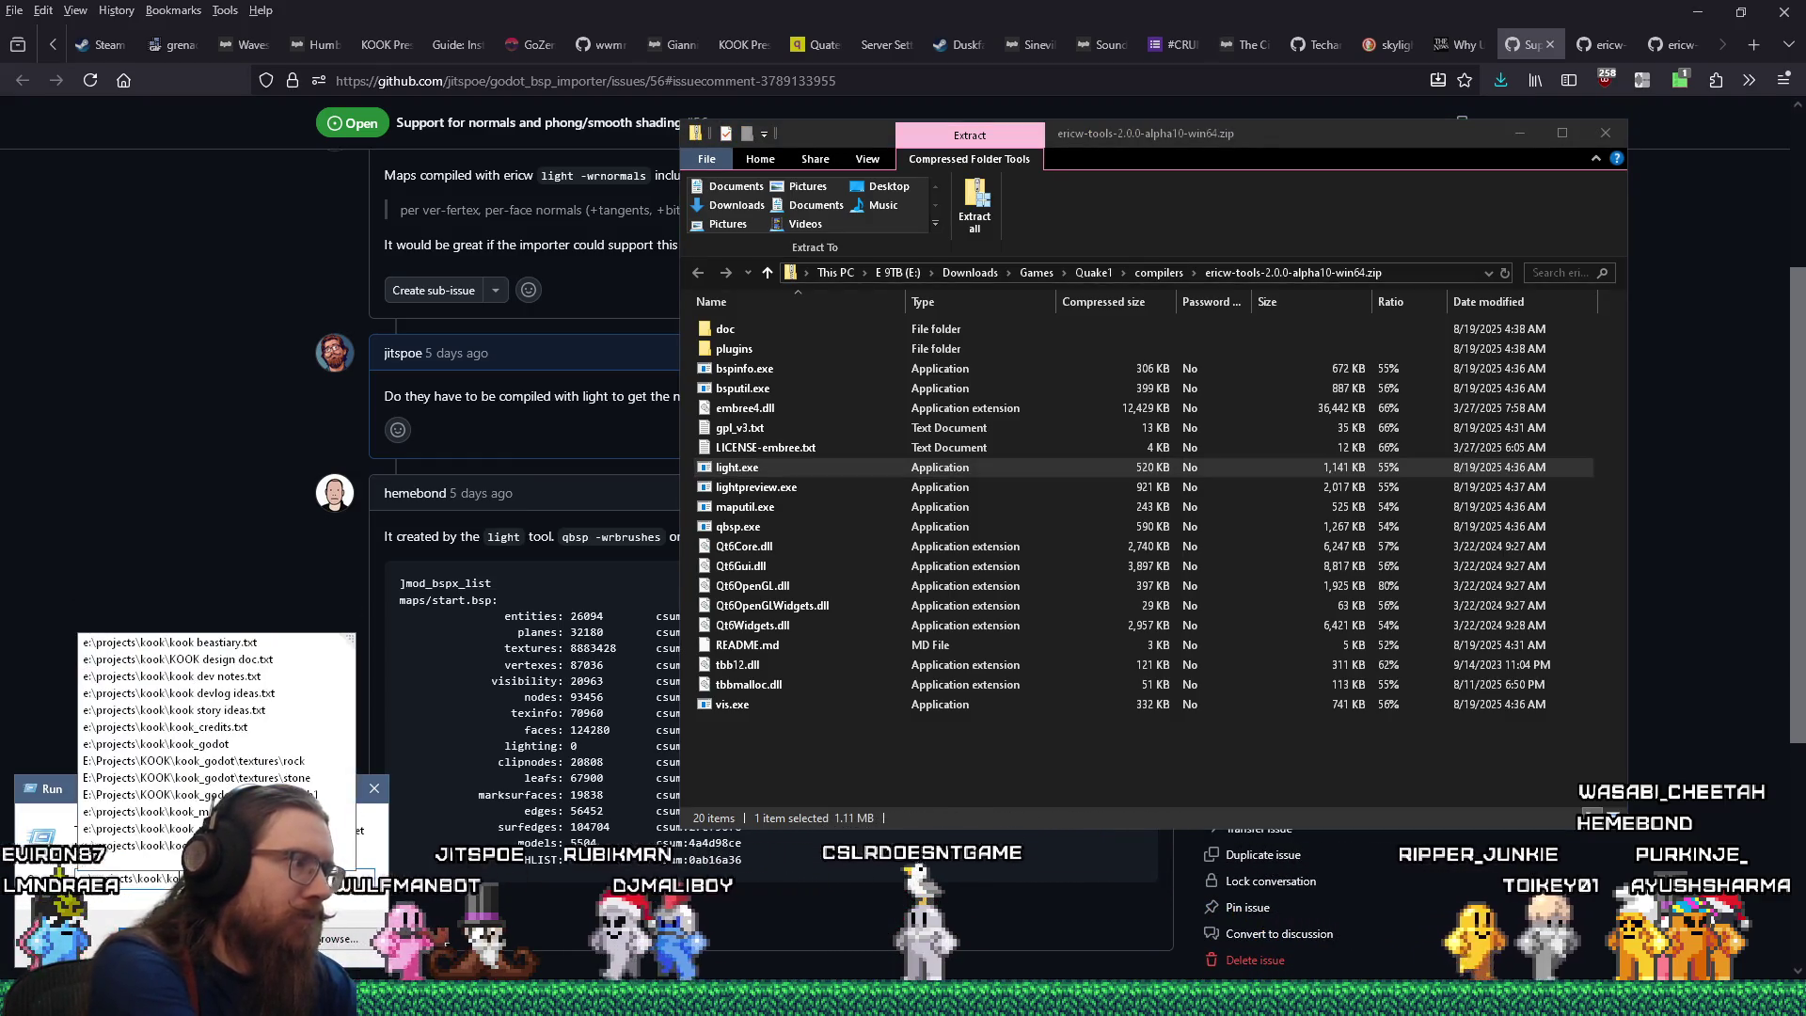
type("ok_")
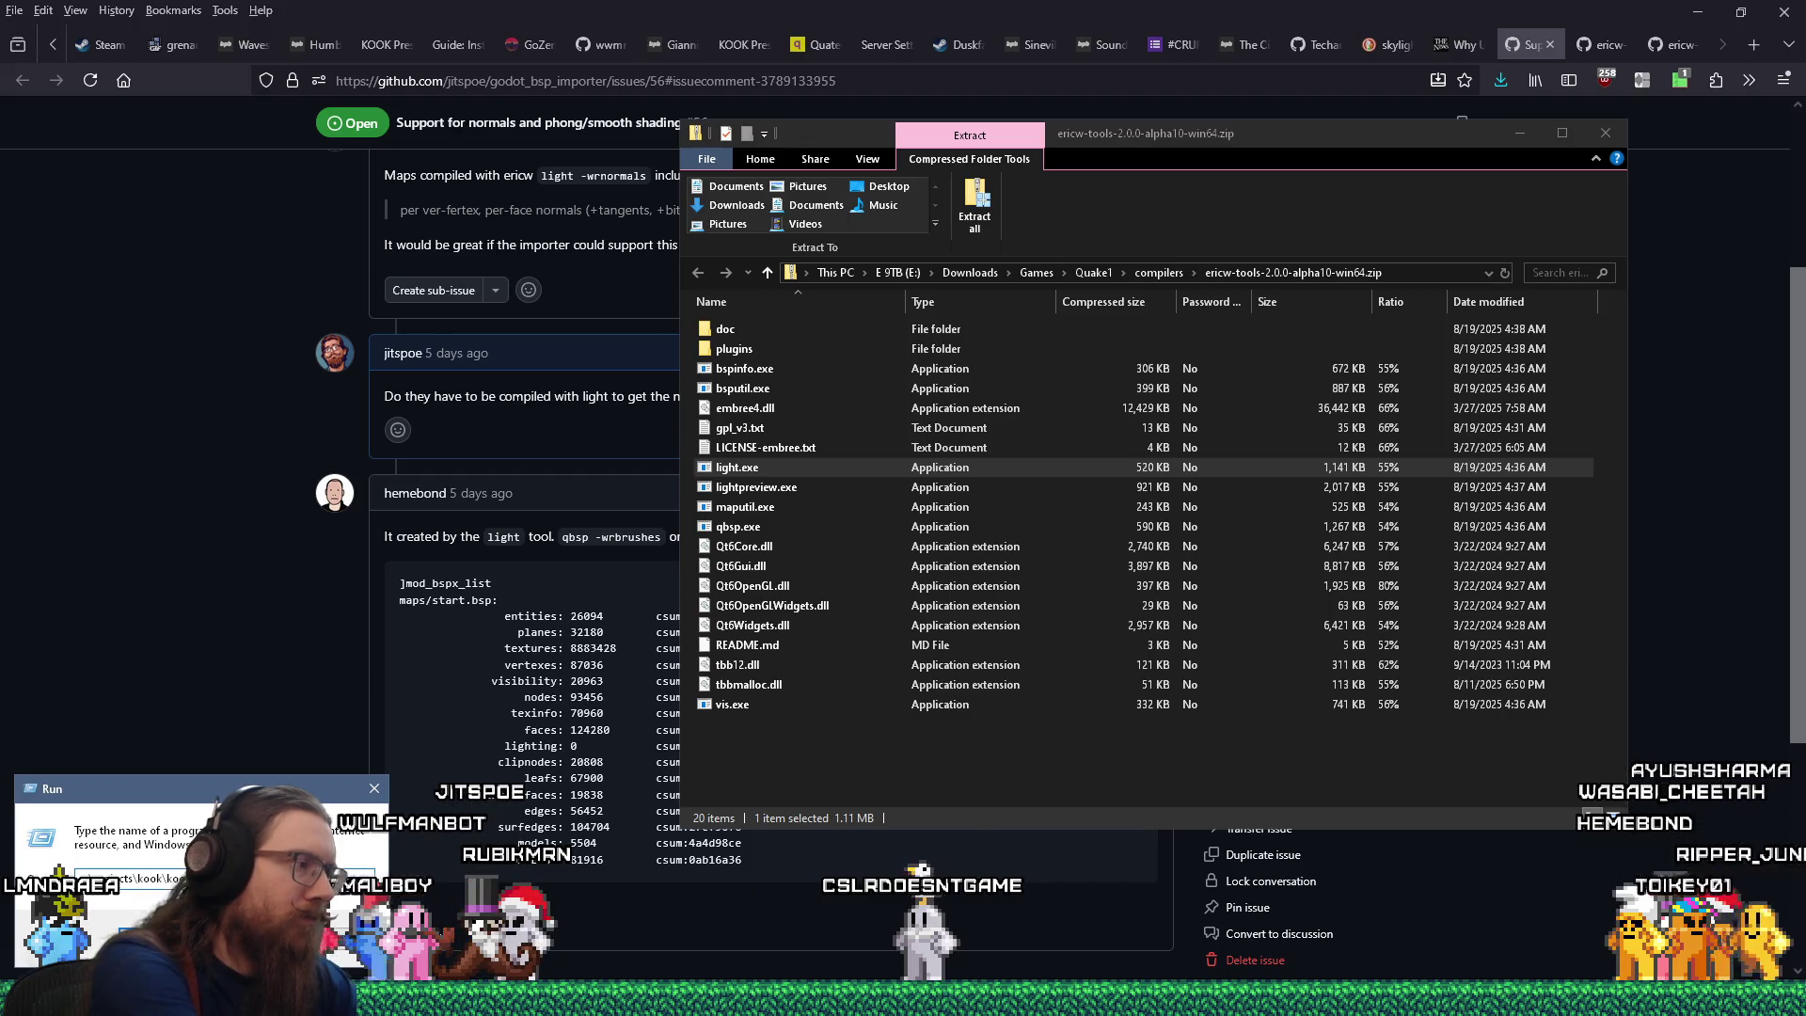
key("BackSpace")
key("BackSpace")
key("BackSpace")
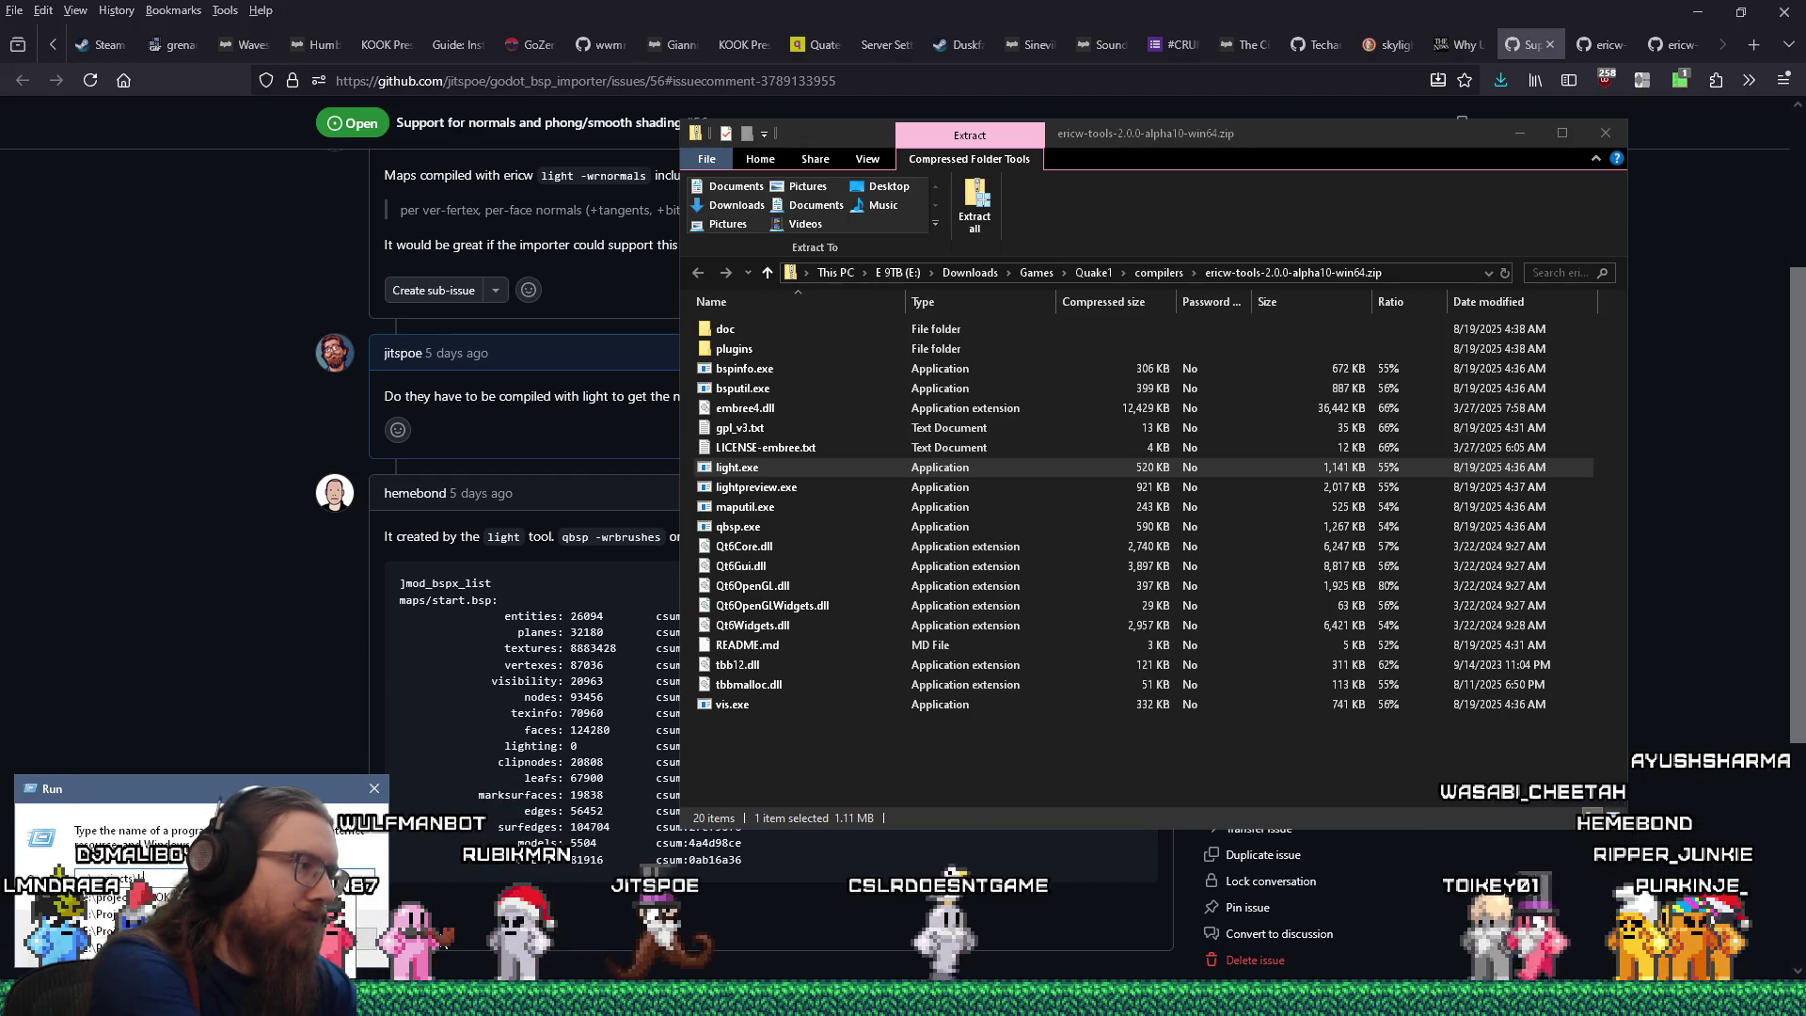
type("kook\\ai")
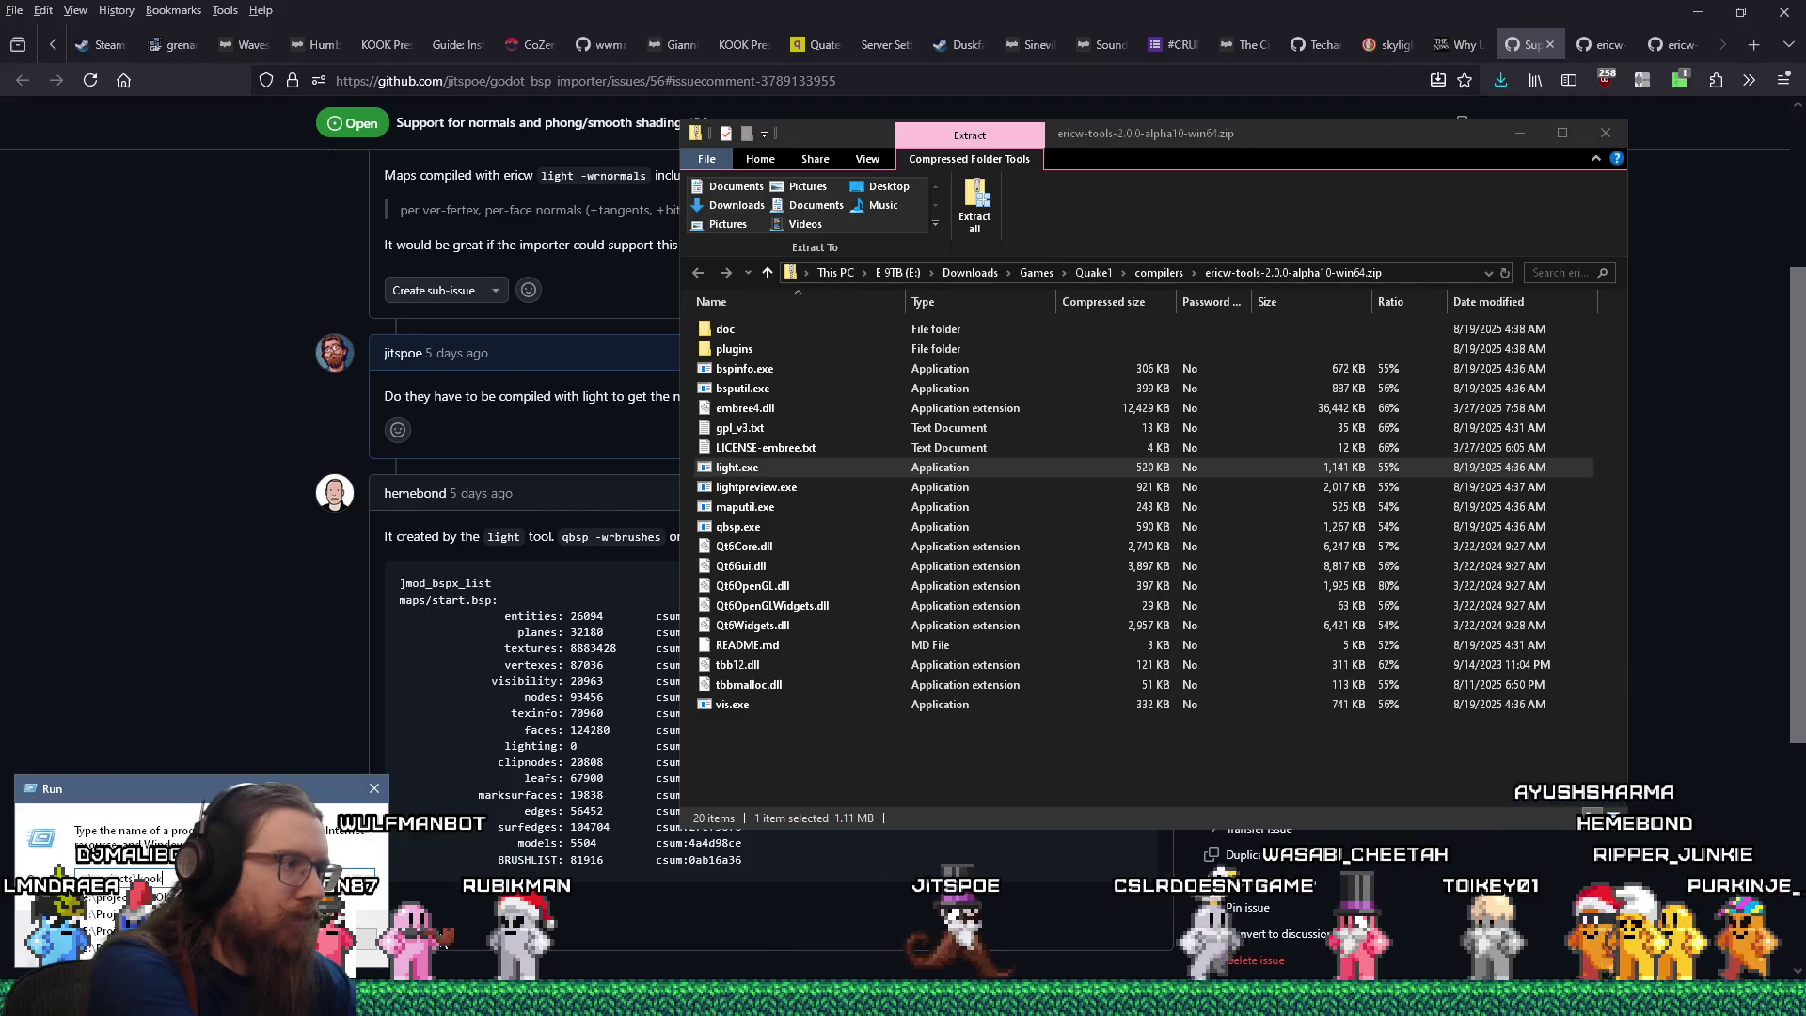
type("t")
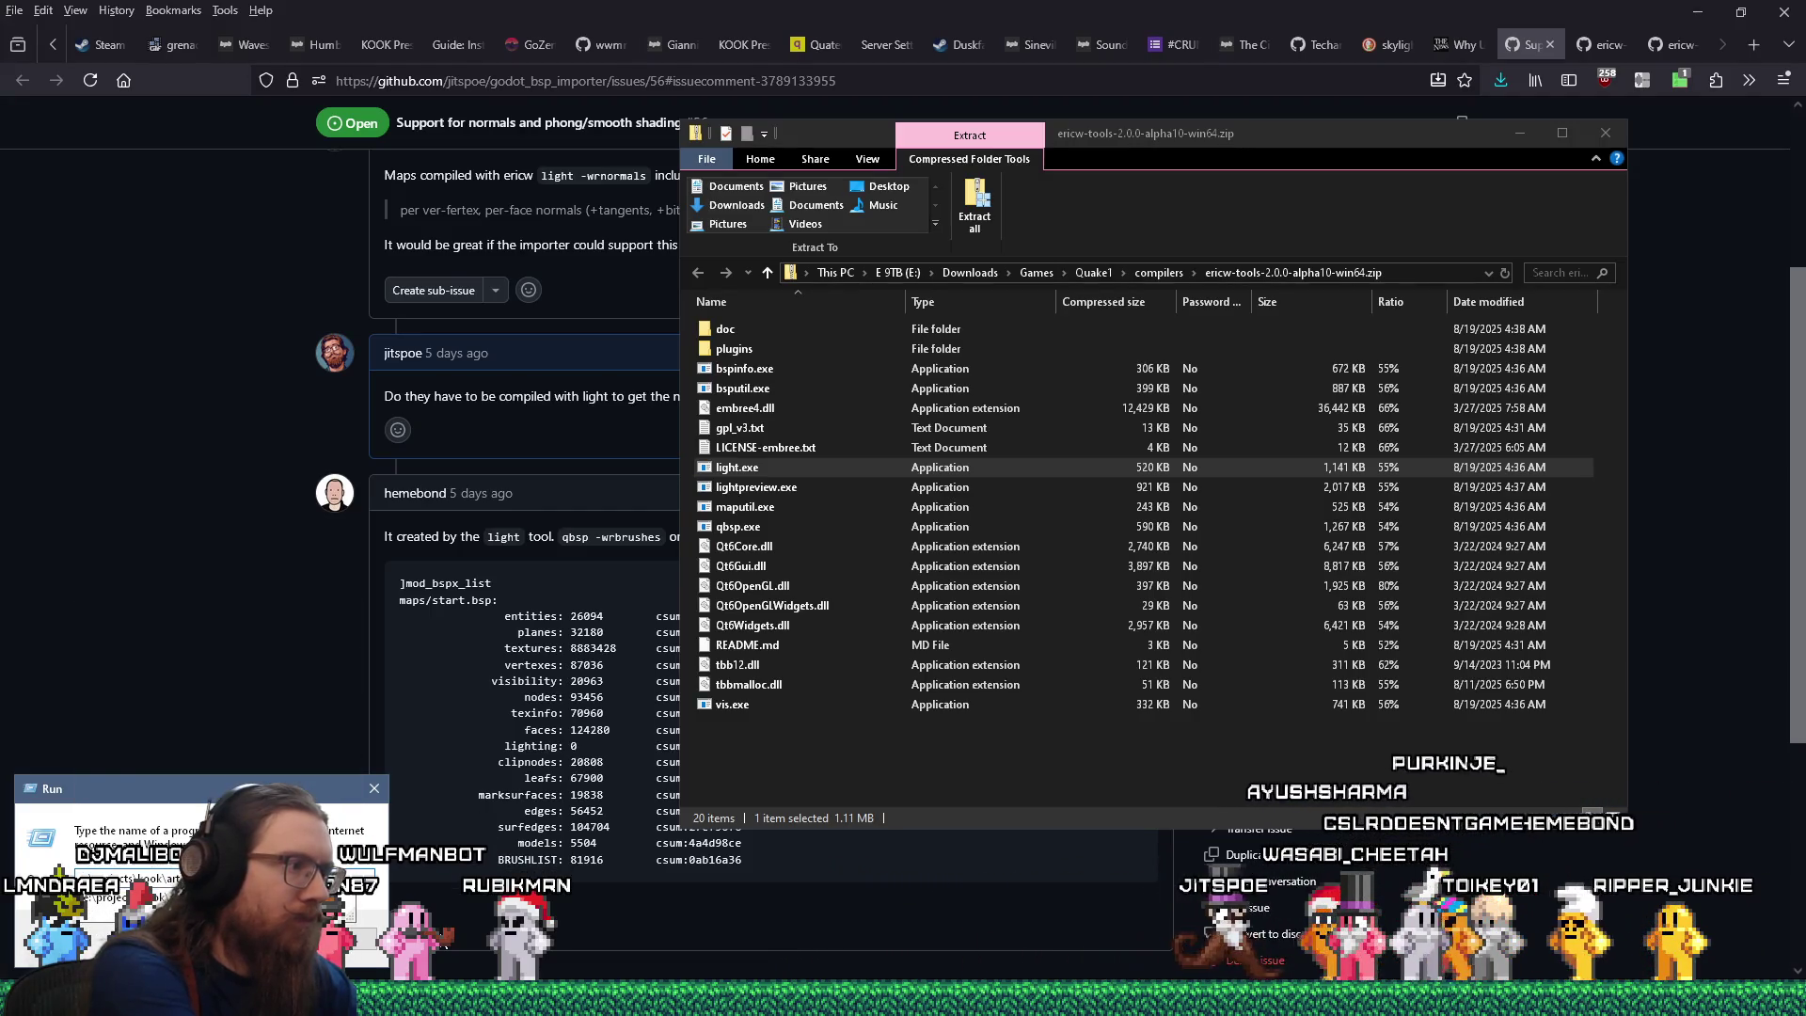
key("Return")
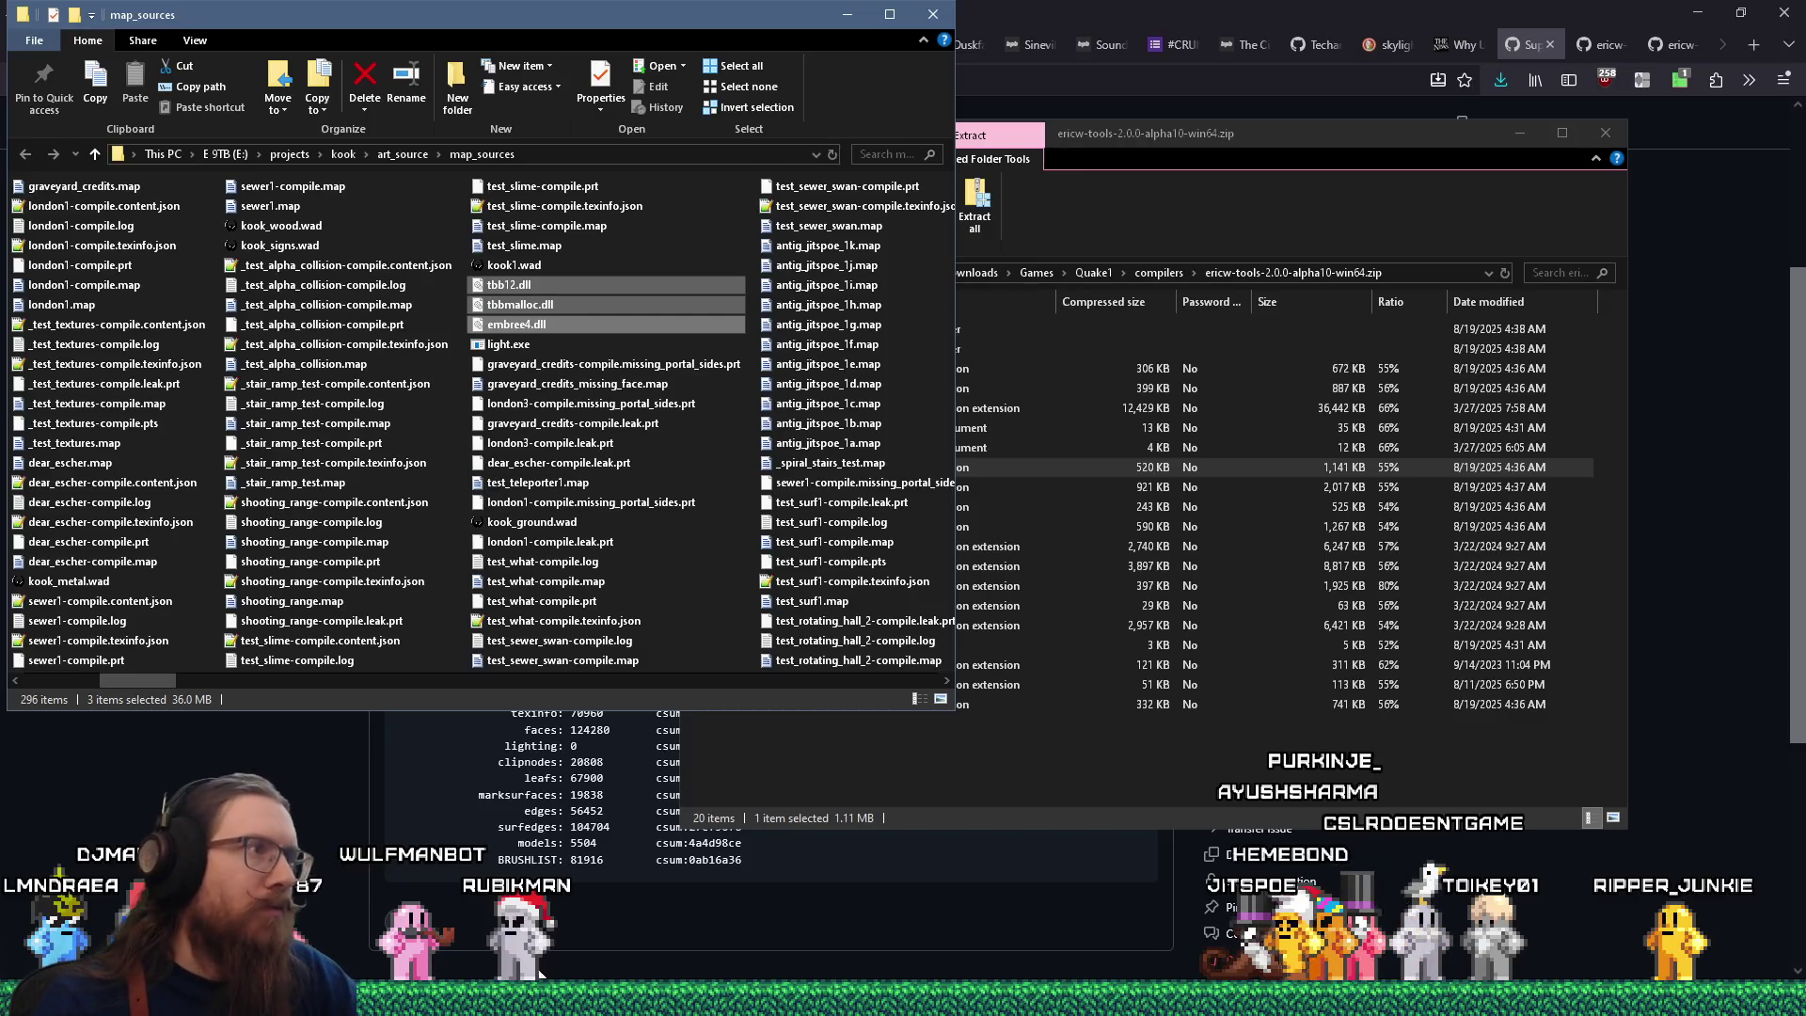
Copy all 18 files, bspinfo.exe through vis.exe, into map_sources, replacing existing copies.
left_click_drag(1128, 147, 1330, 130)
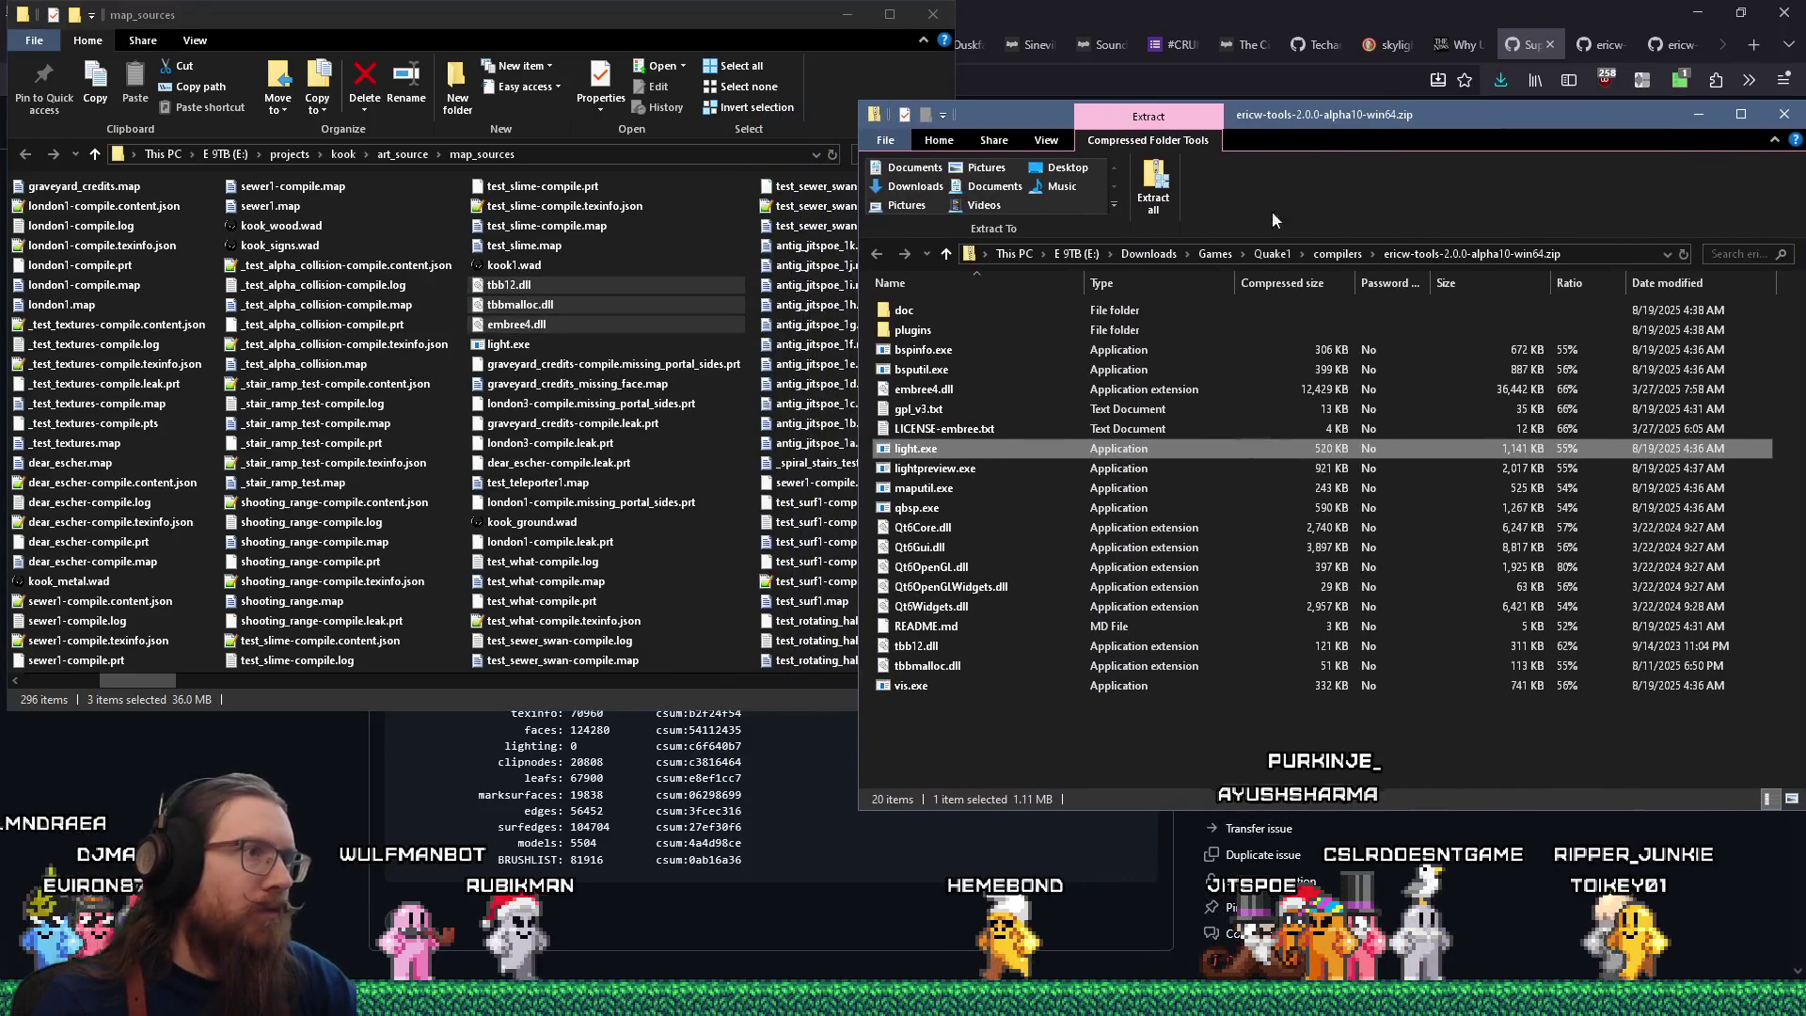
left_click(938, 643)
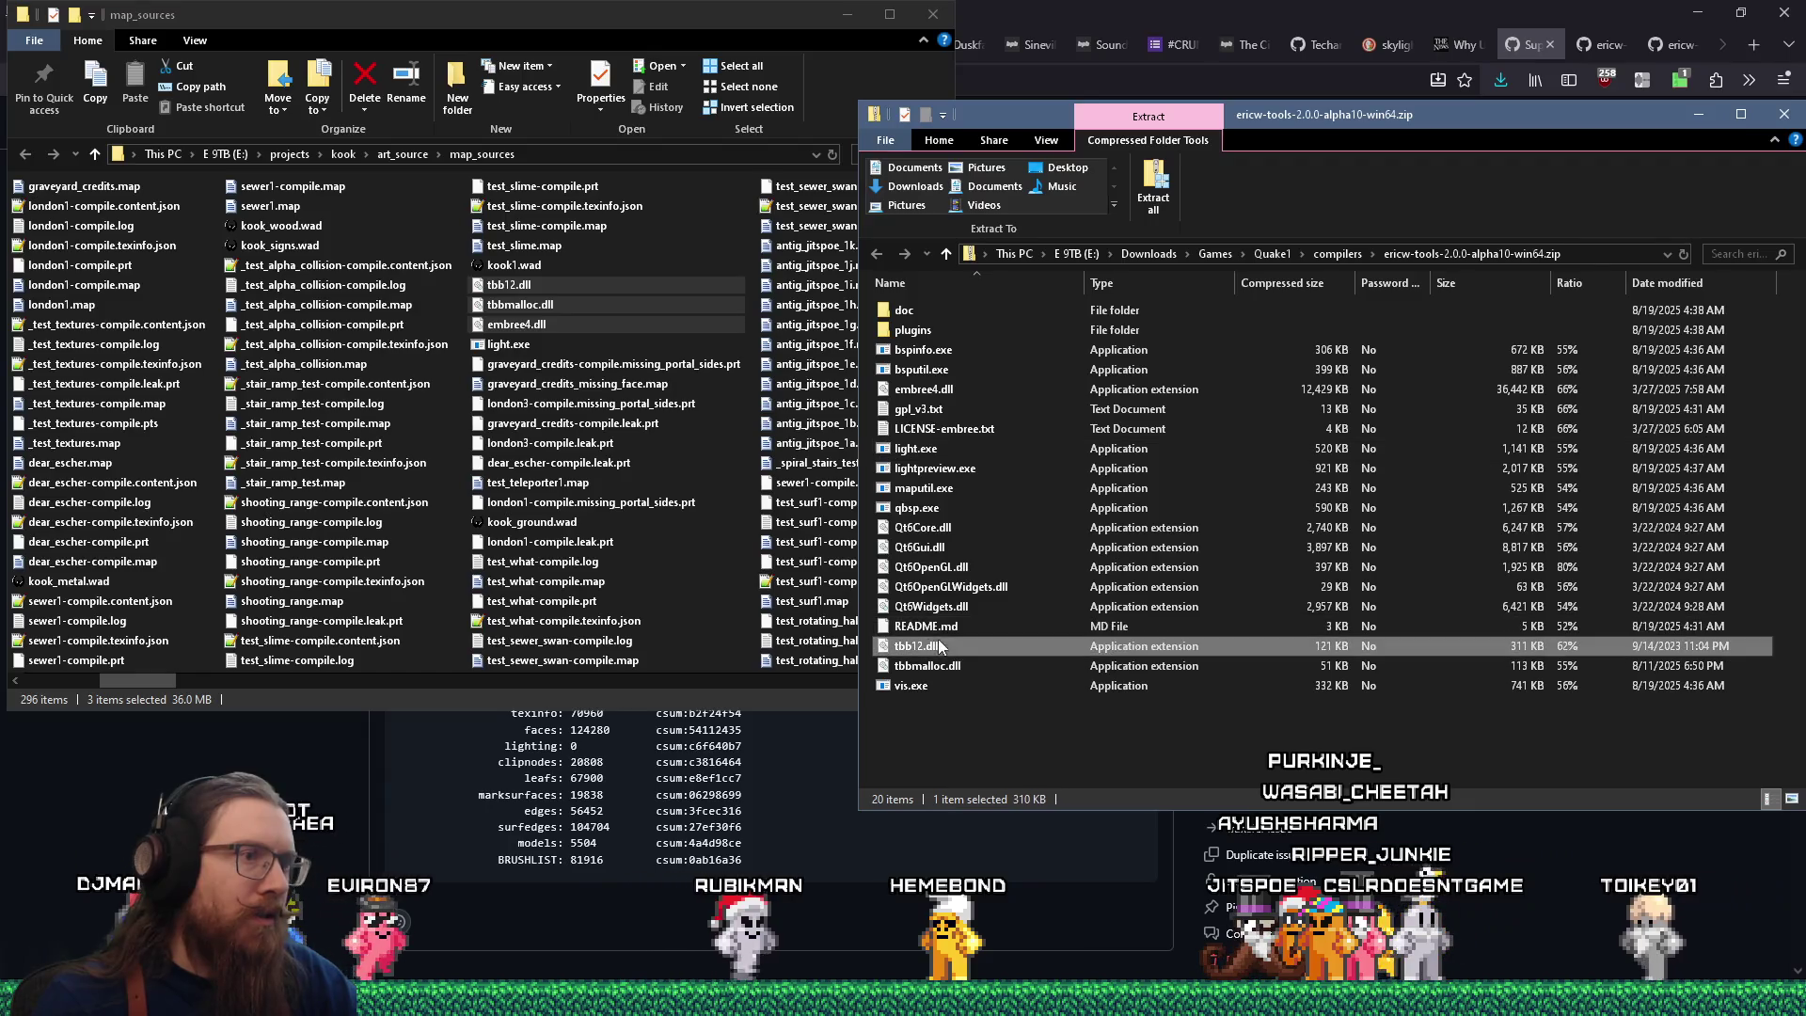
left_click(940, 665)
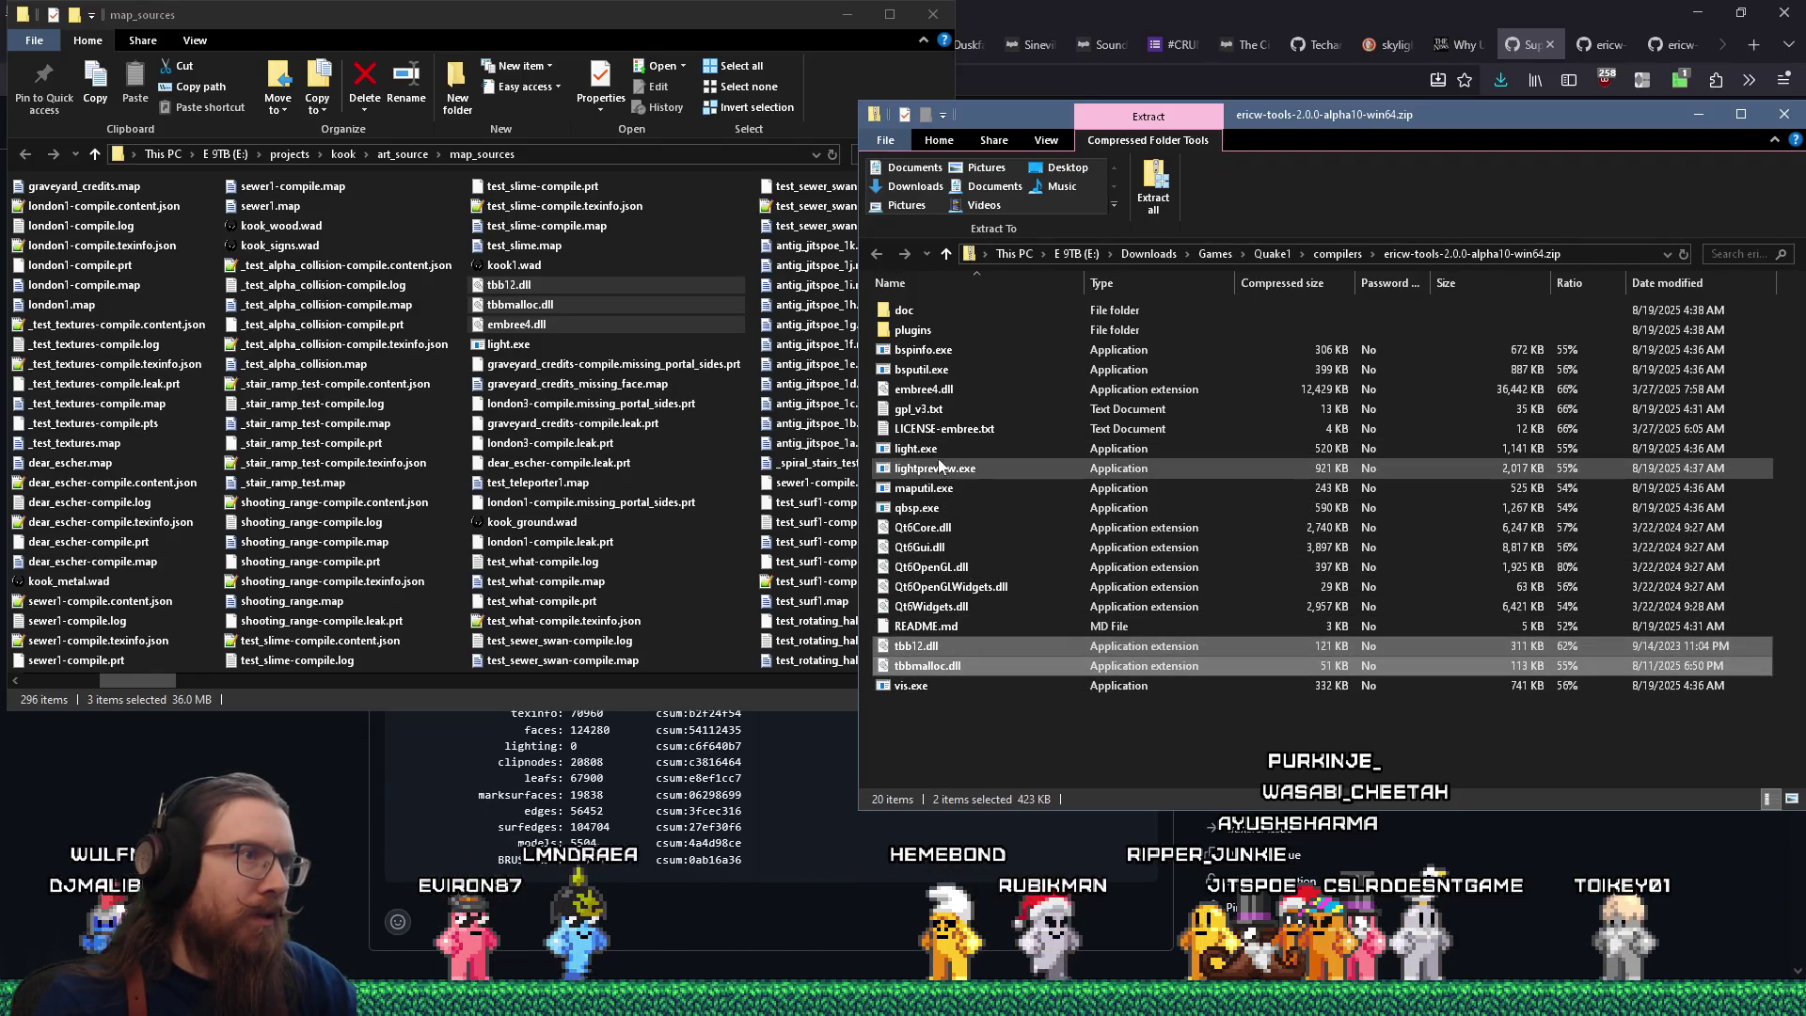
left_click(917, 449)
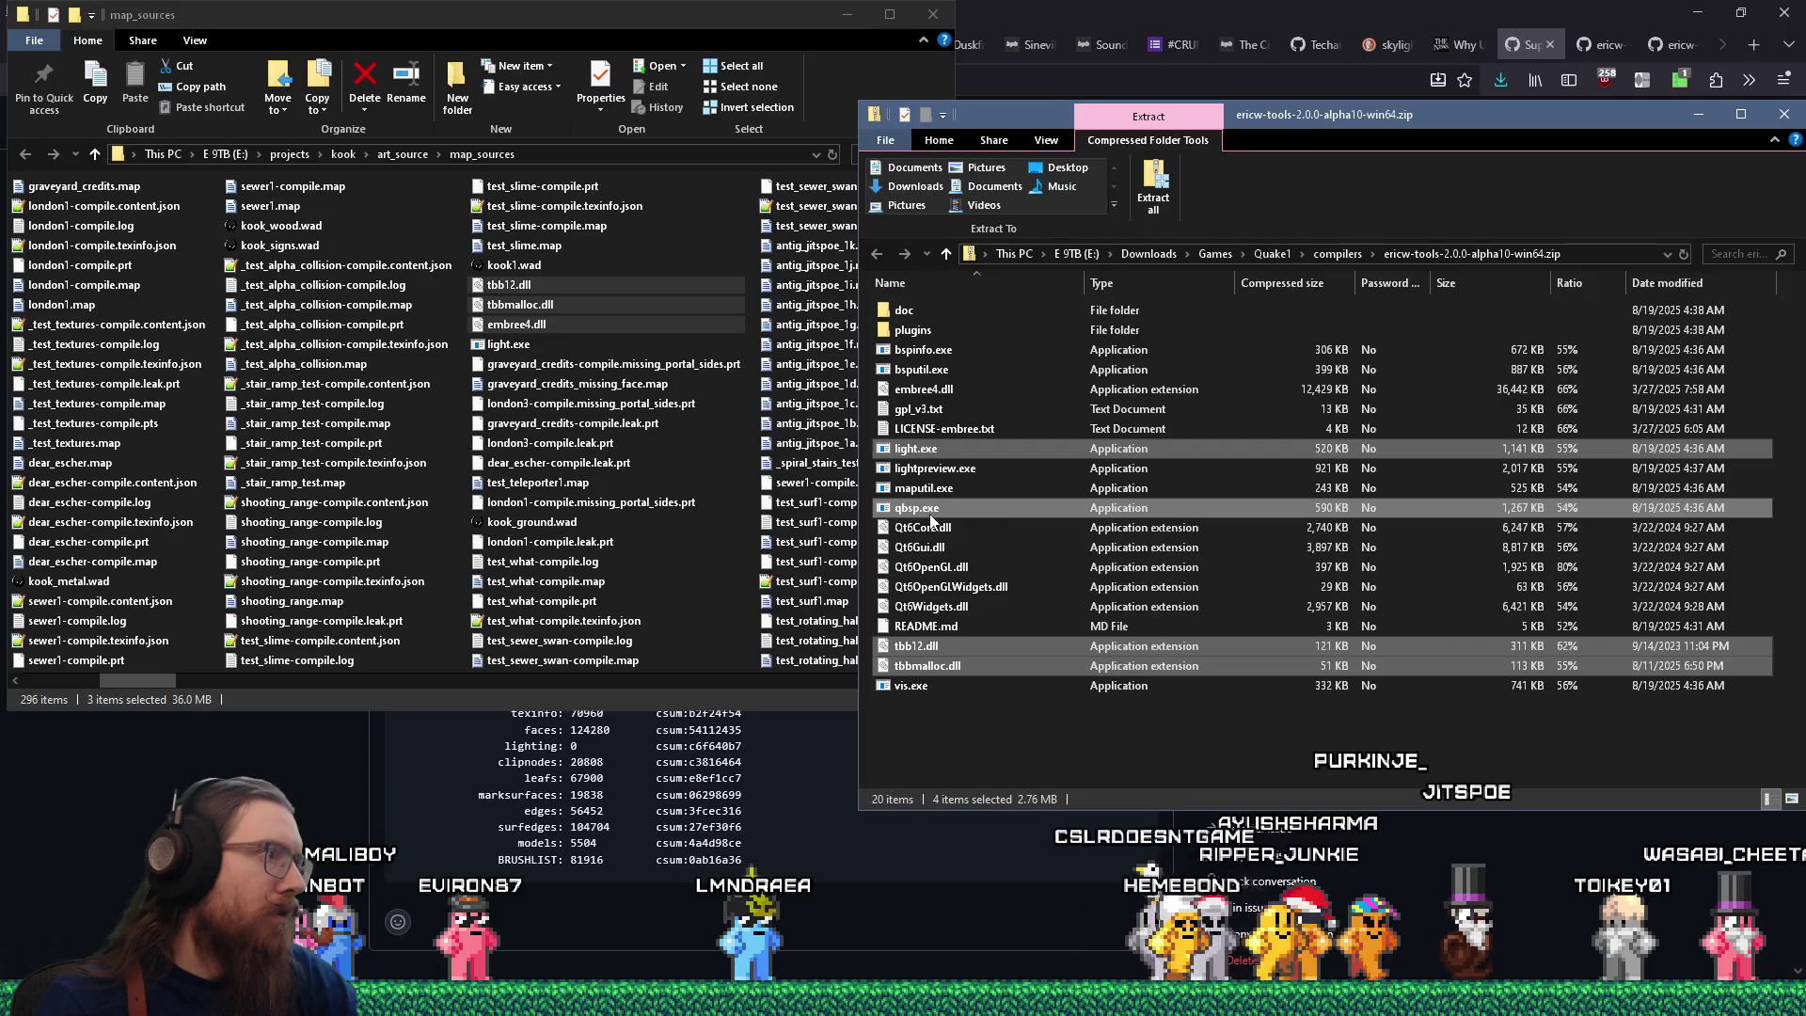
left_click_drag(160, 679, 782, 683)
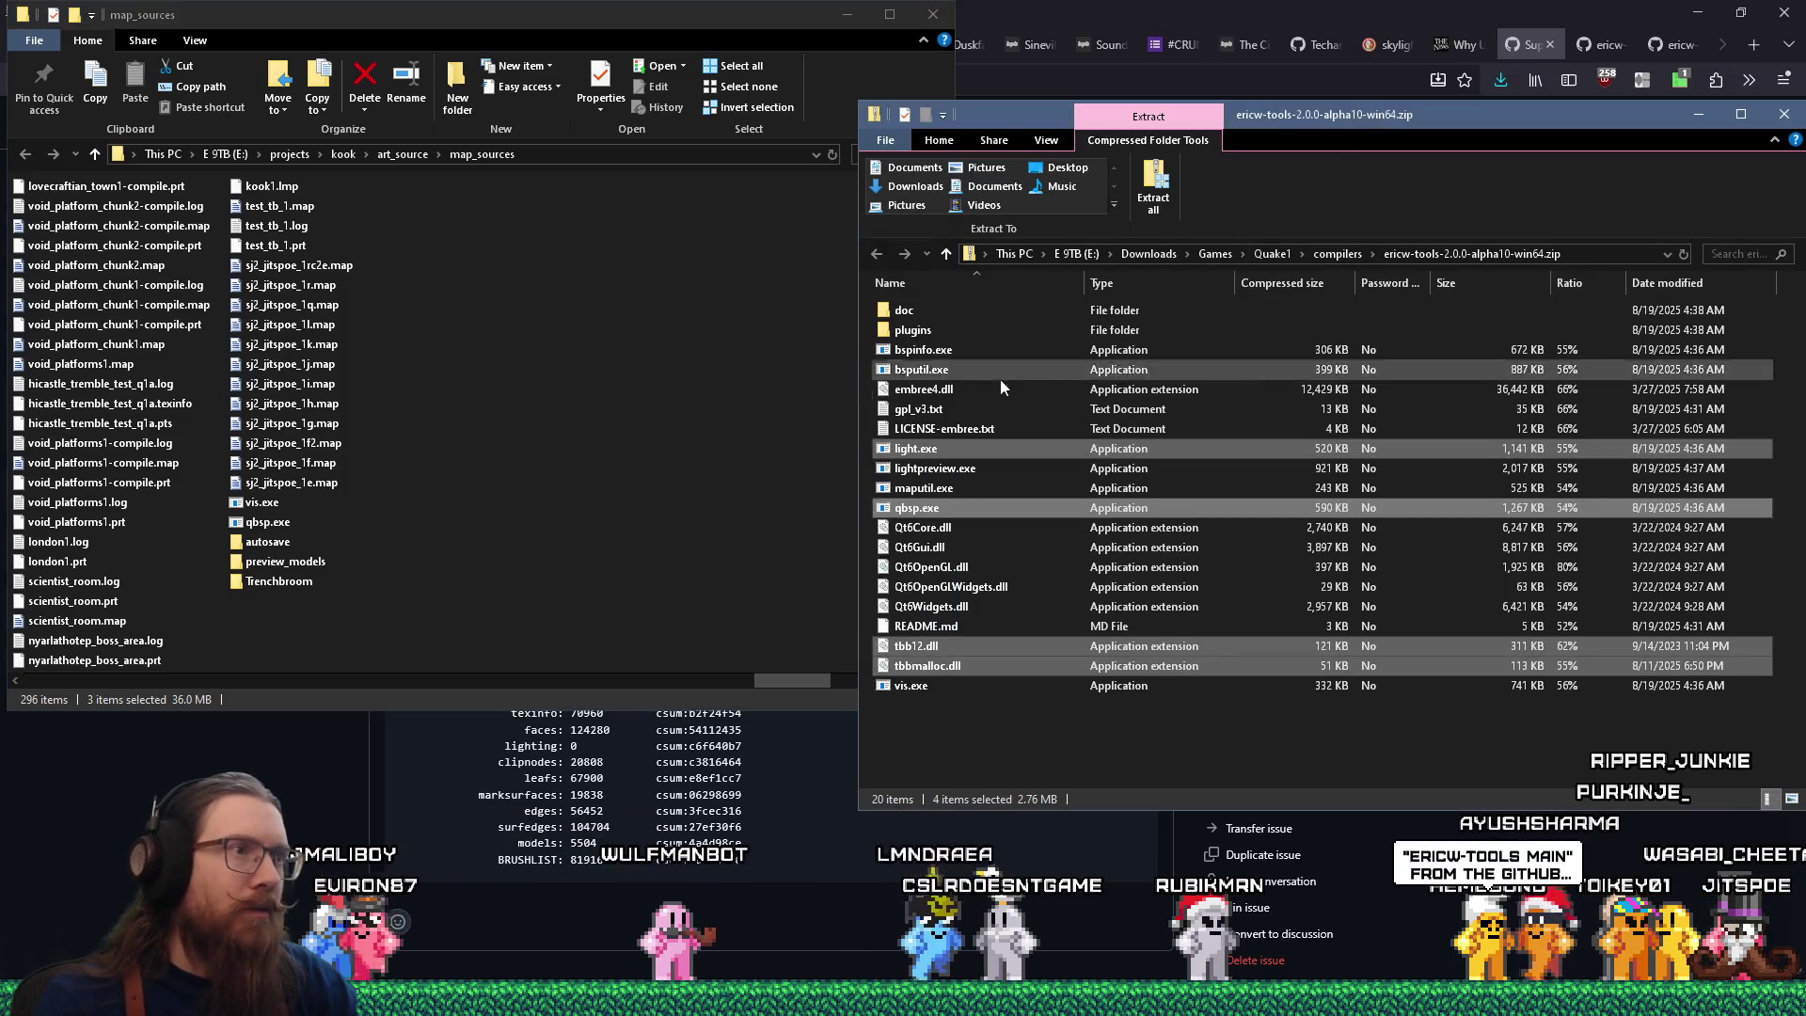
left_click(911, 685)
left_click(922, 350)
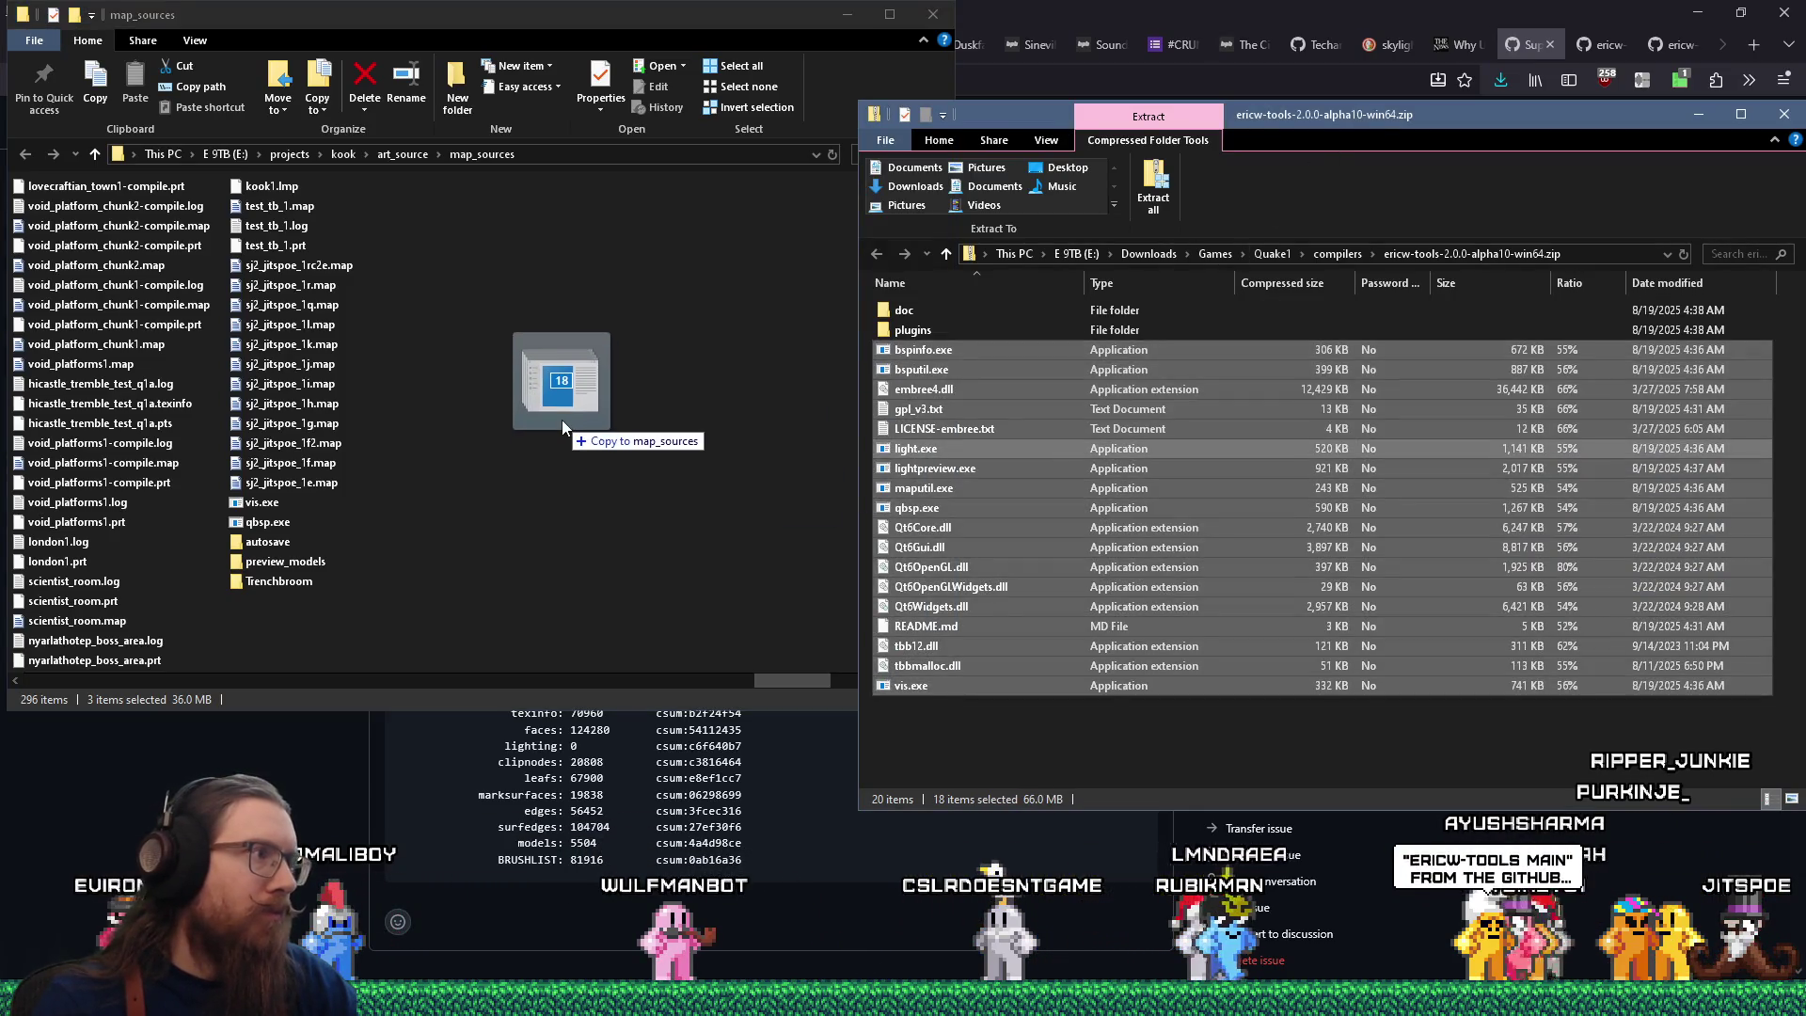
left_click_drag(562, 419, 561, 419)
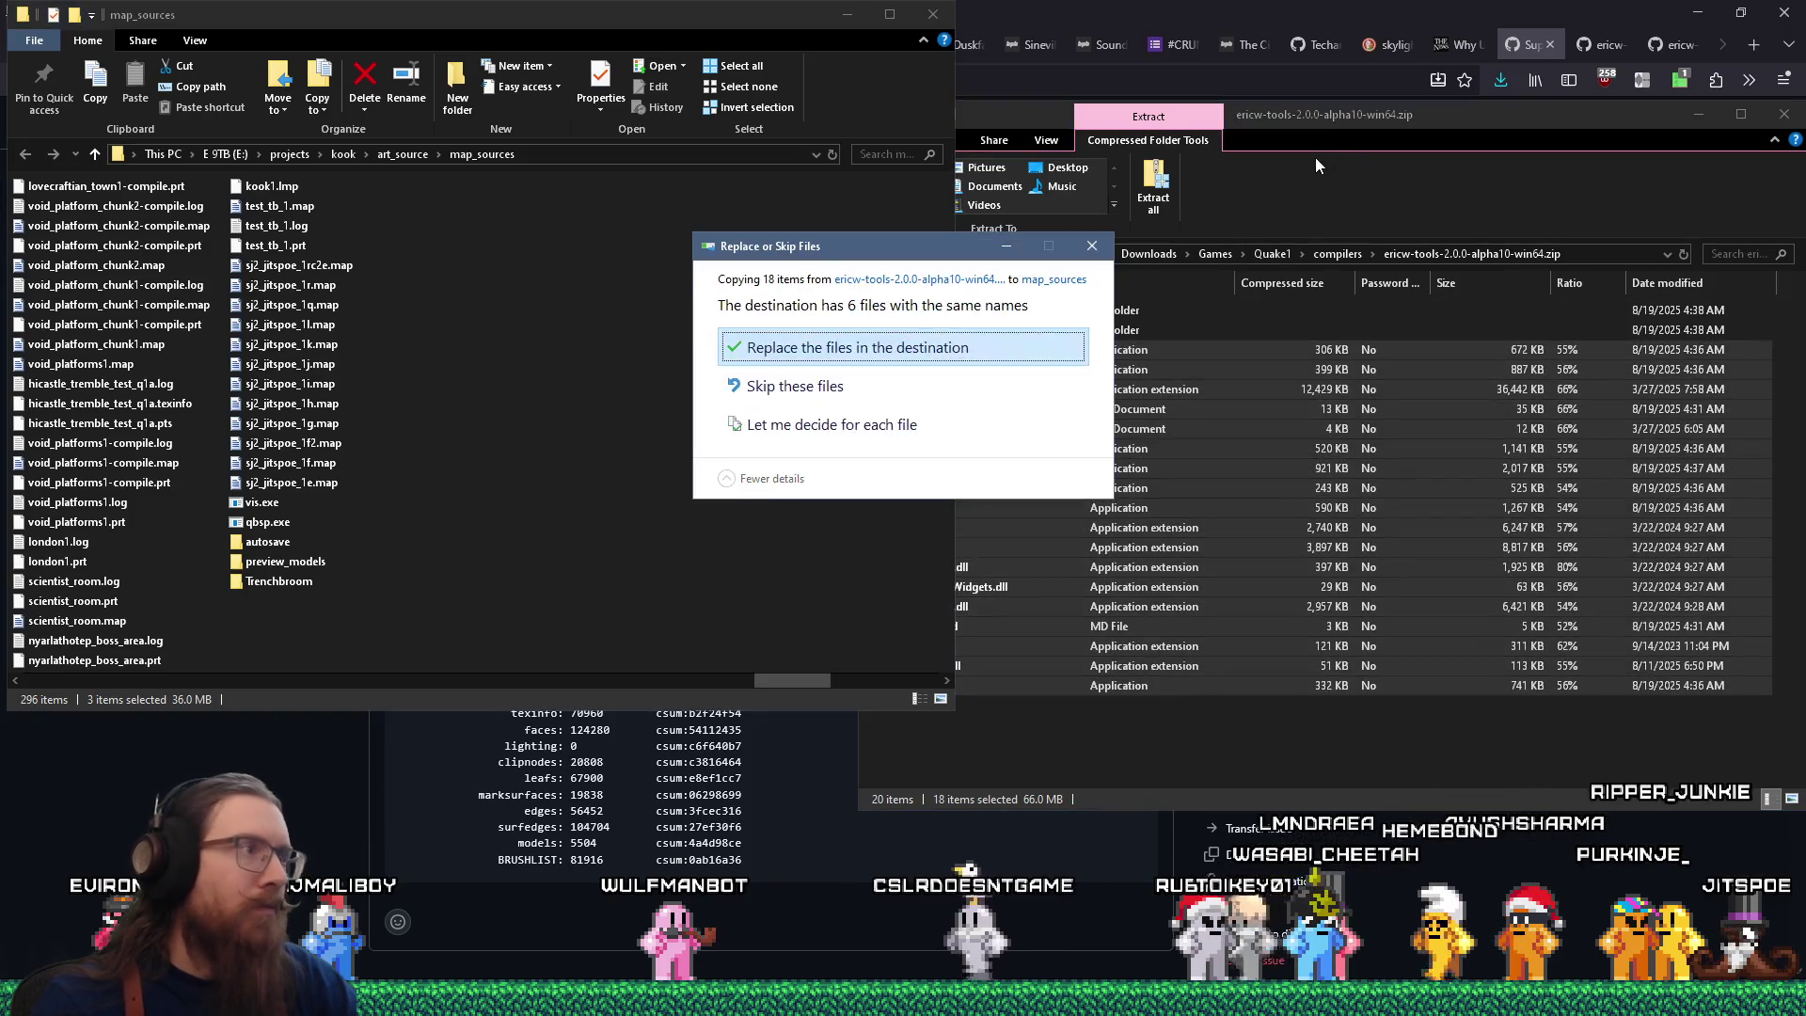
left_click(900, 347)
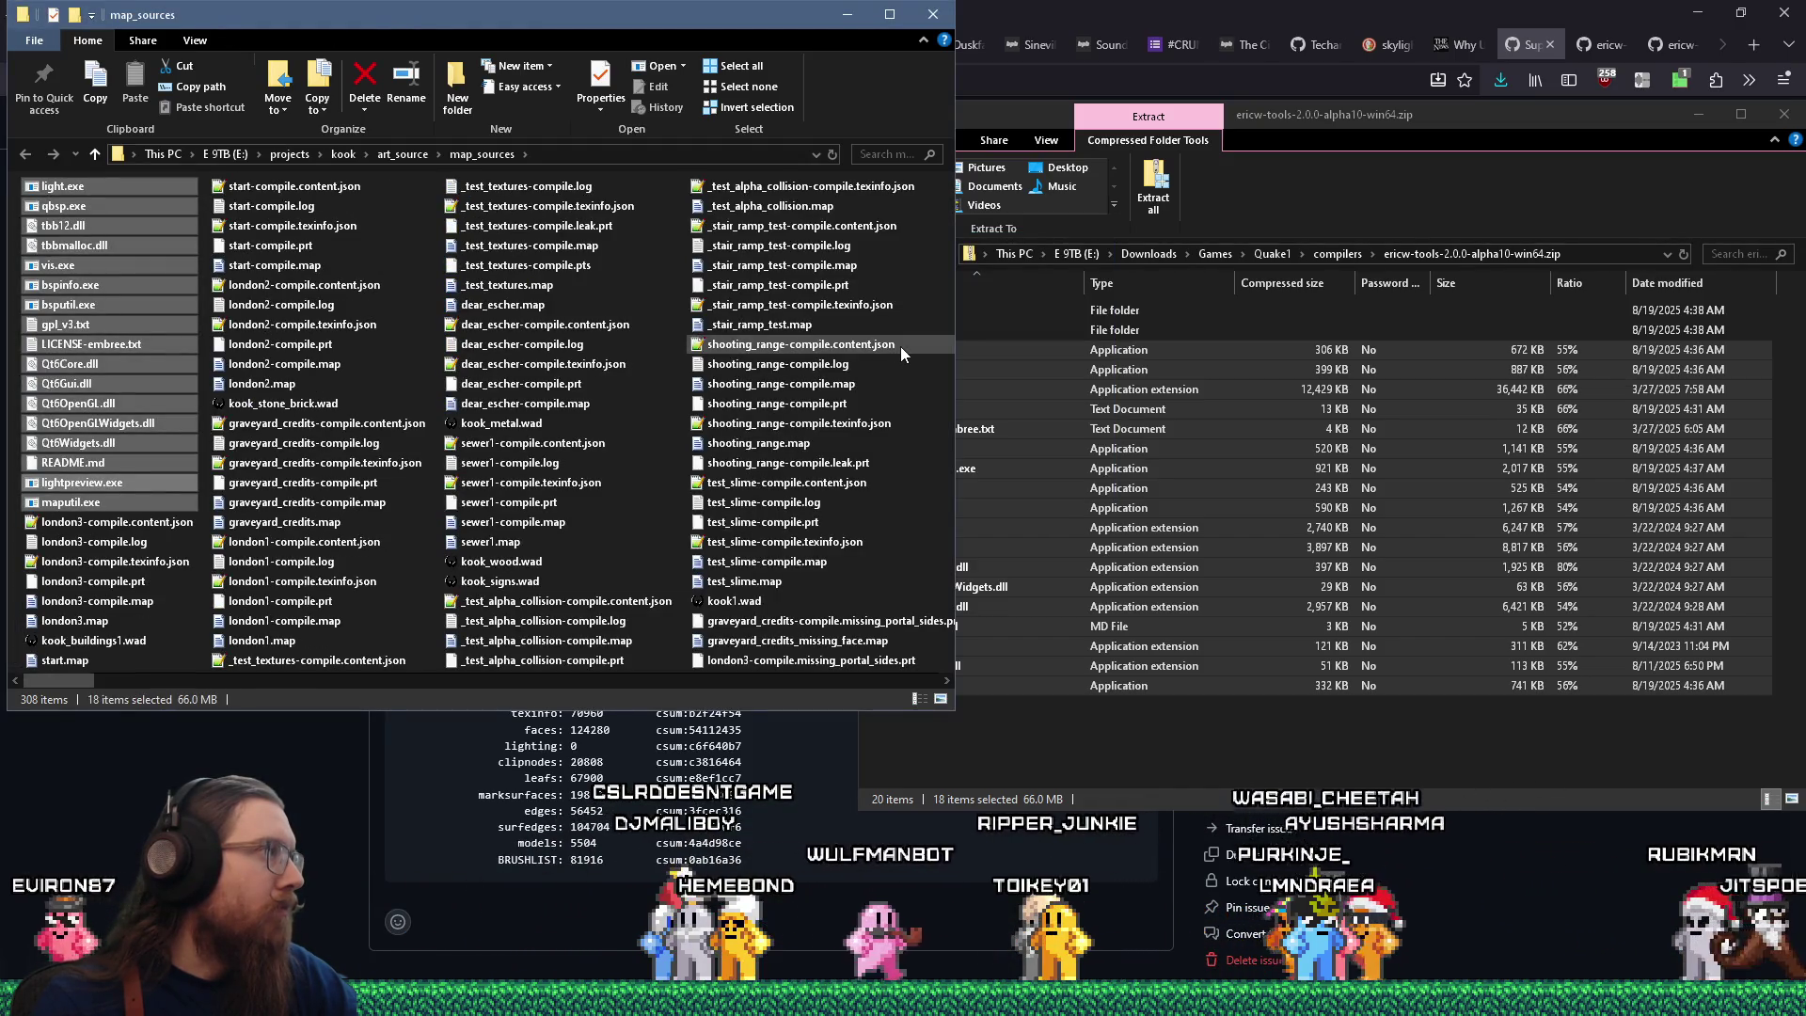
Close the zip contents window.
left_click_drag(1516, 114, 1309, 128)
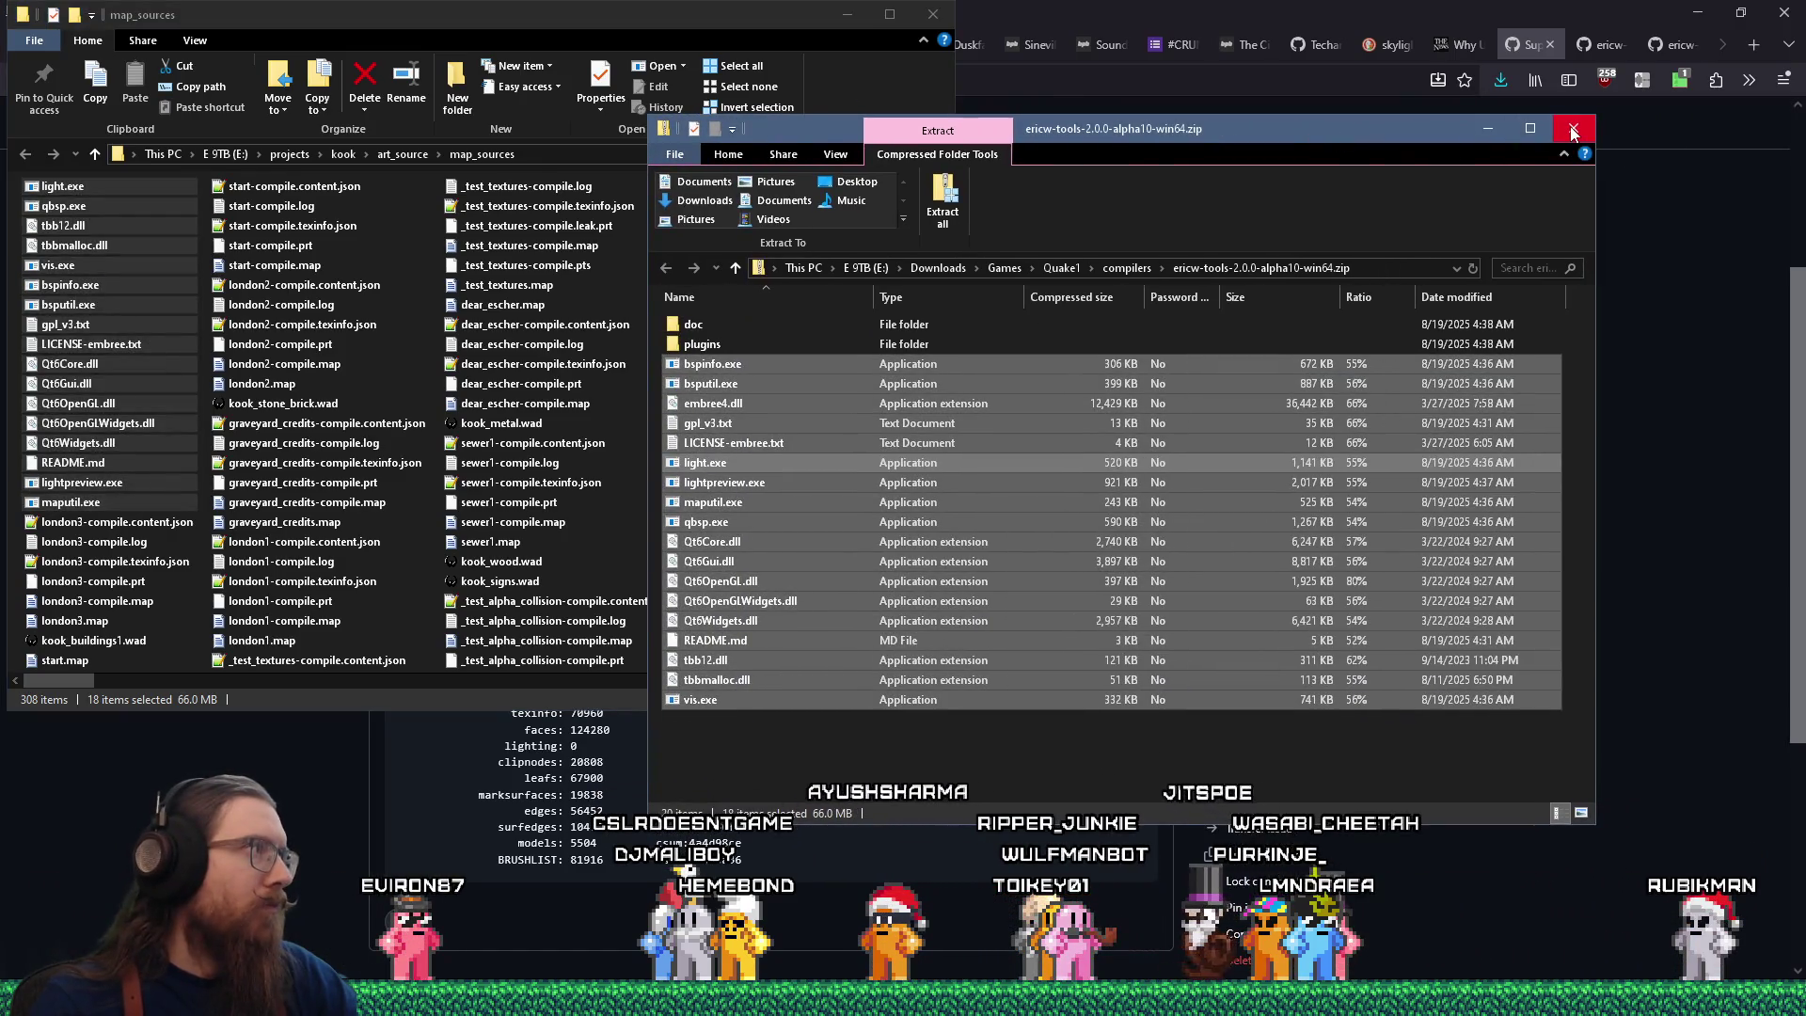
key("alt")
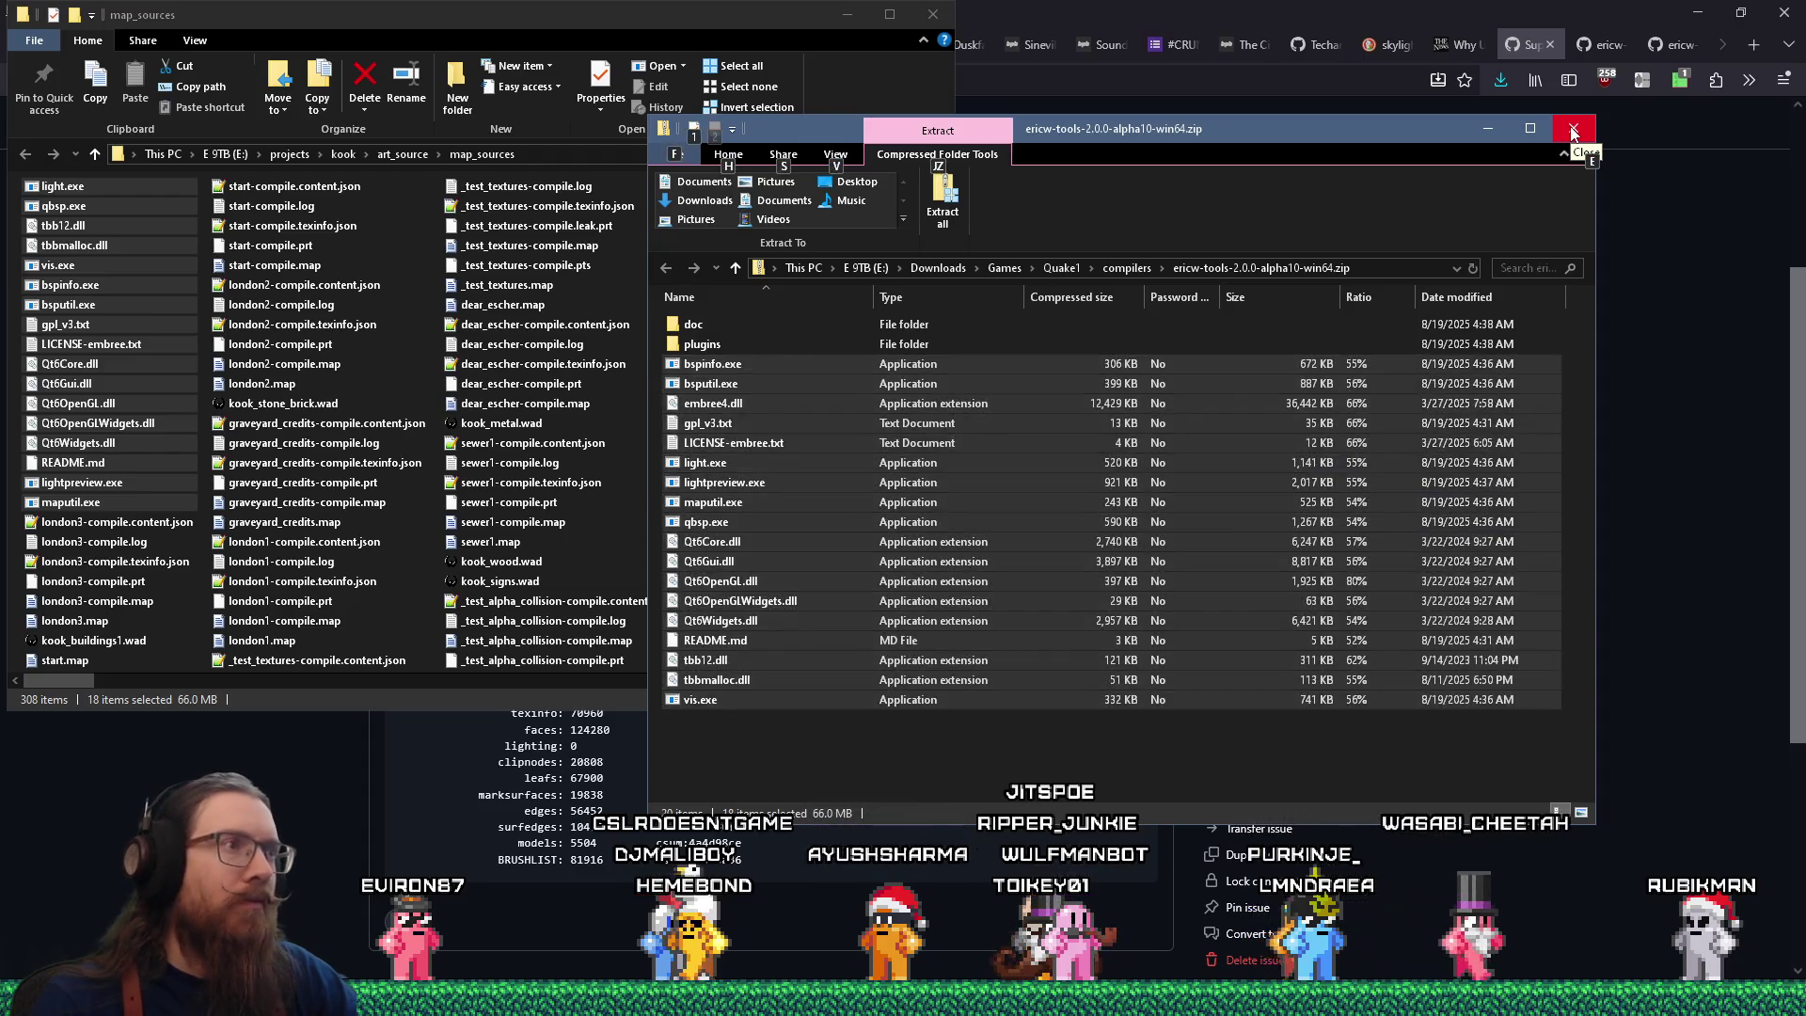
left_click(1572, 132)
key("alt+Tab")
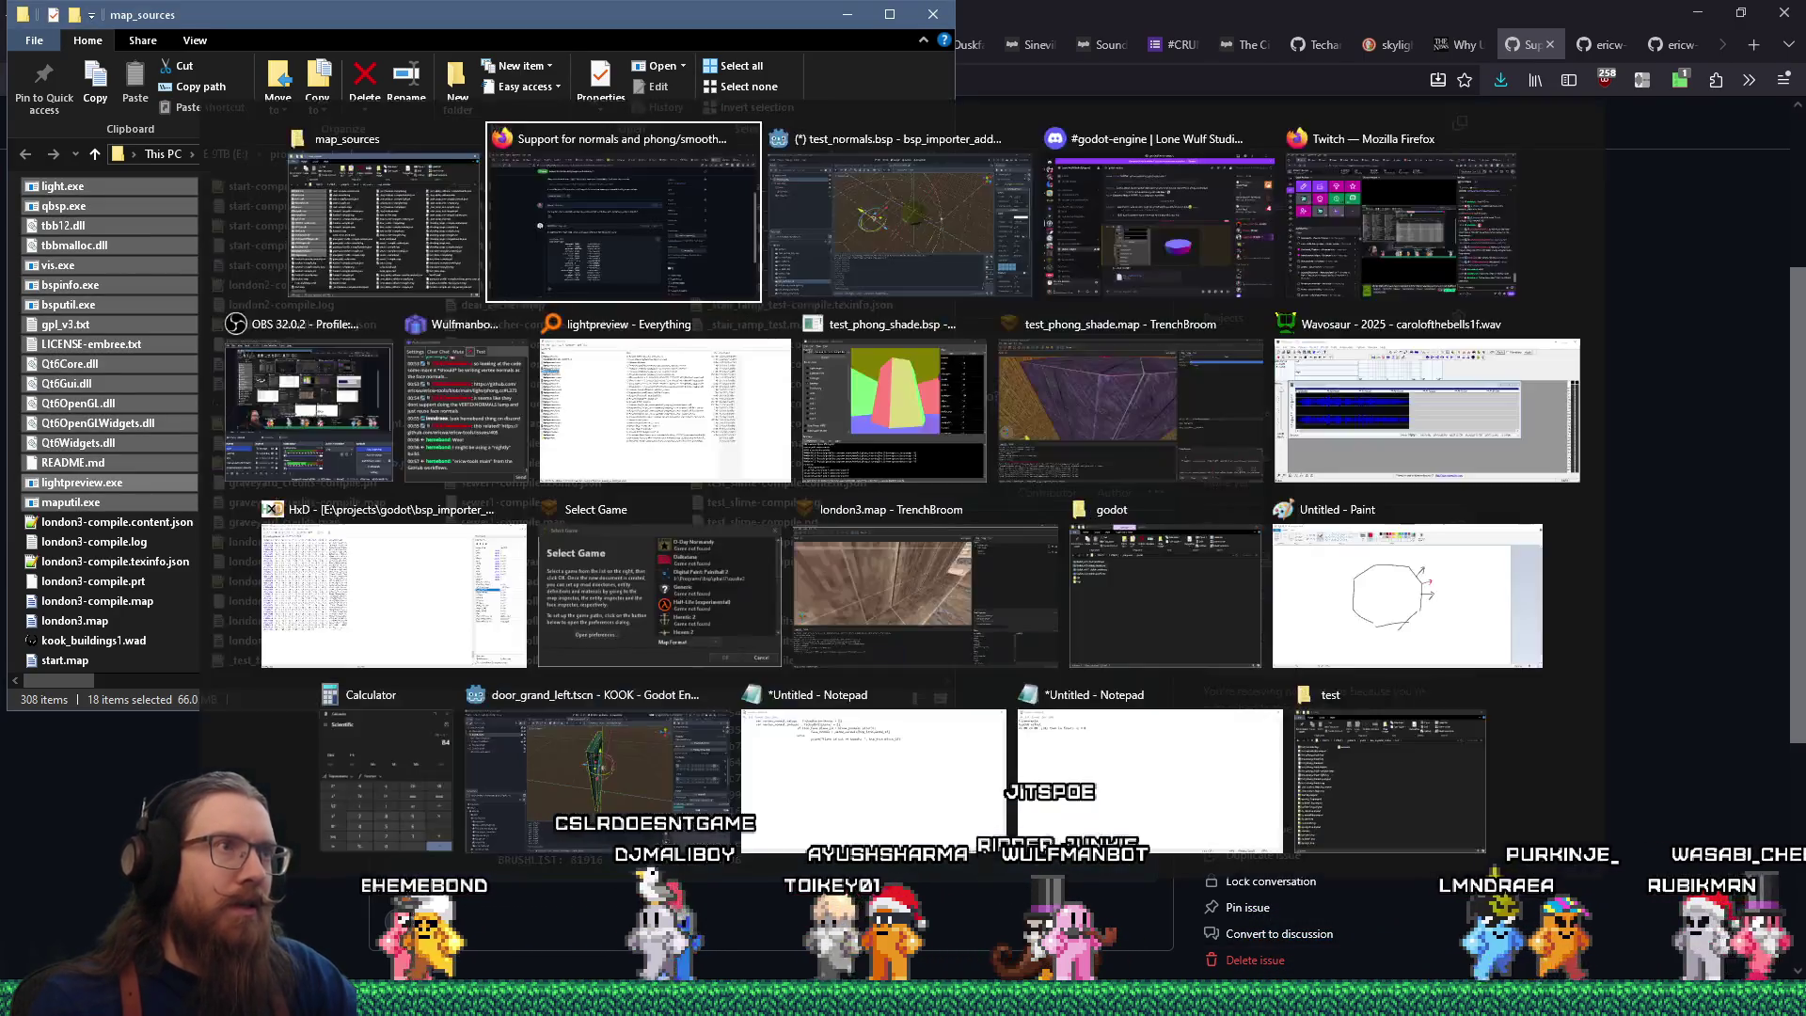
Recompile test_phong_shade in TrenchBroom's Compile dialog with the new tools.
key("Tab")
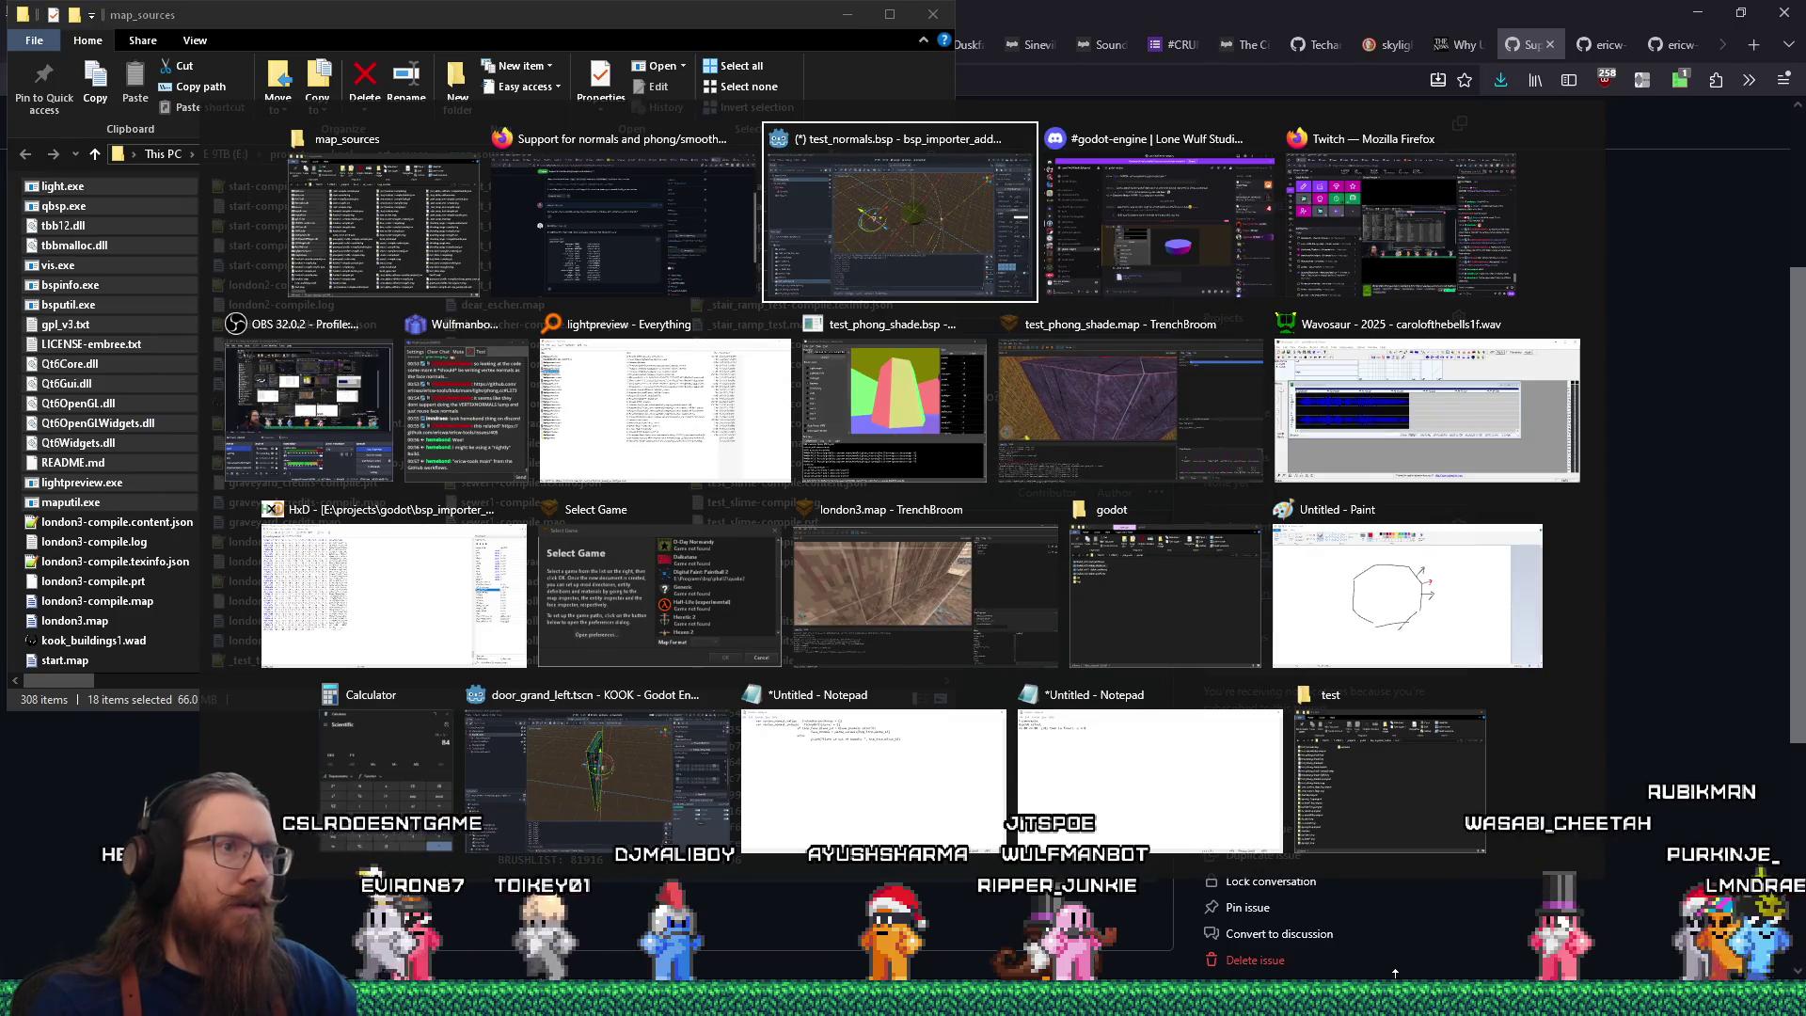
left_click(1066, 398)
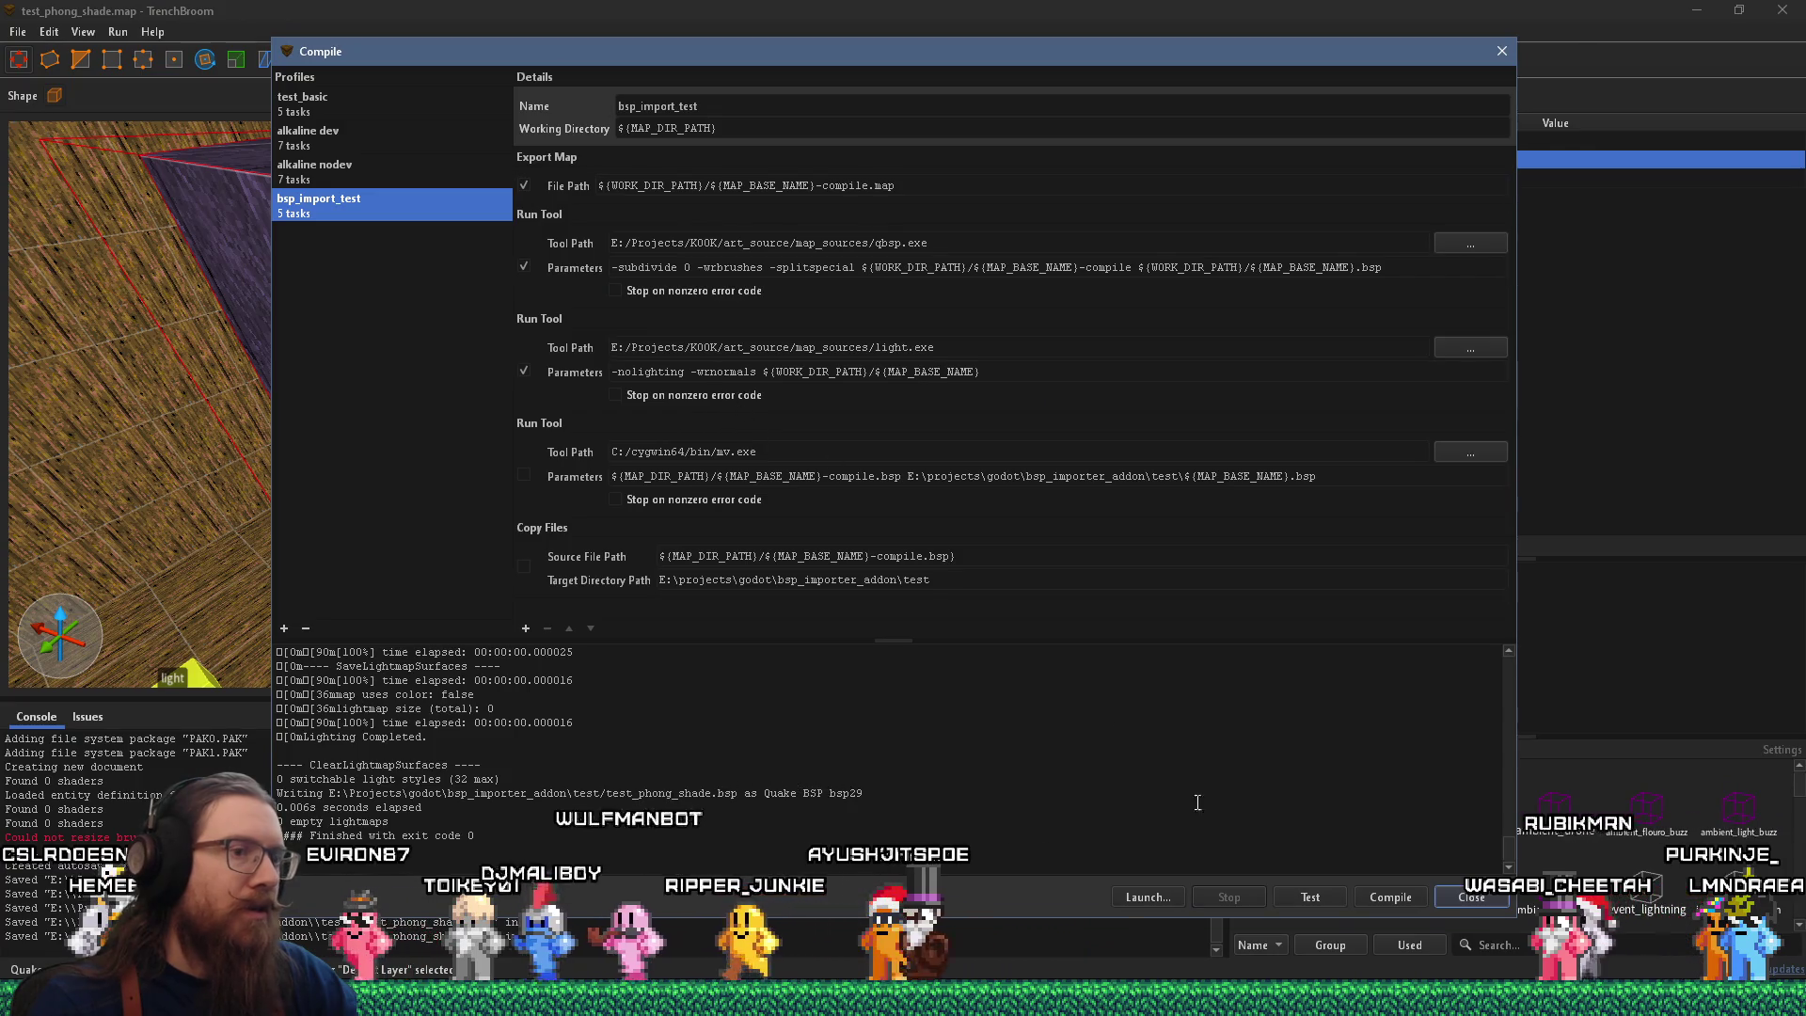
left_click(1382, 899)
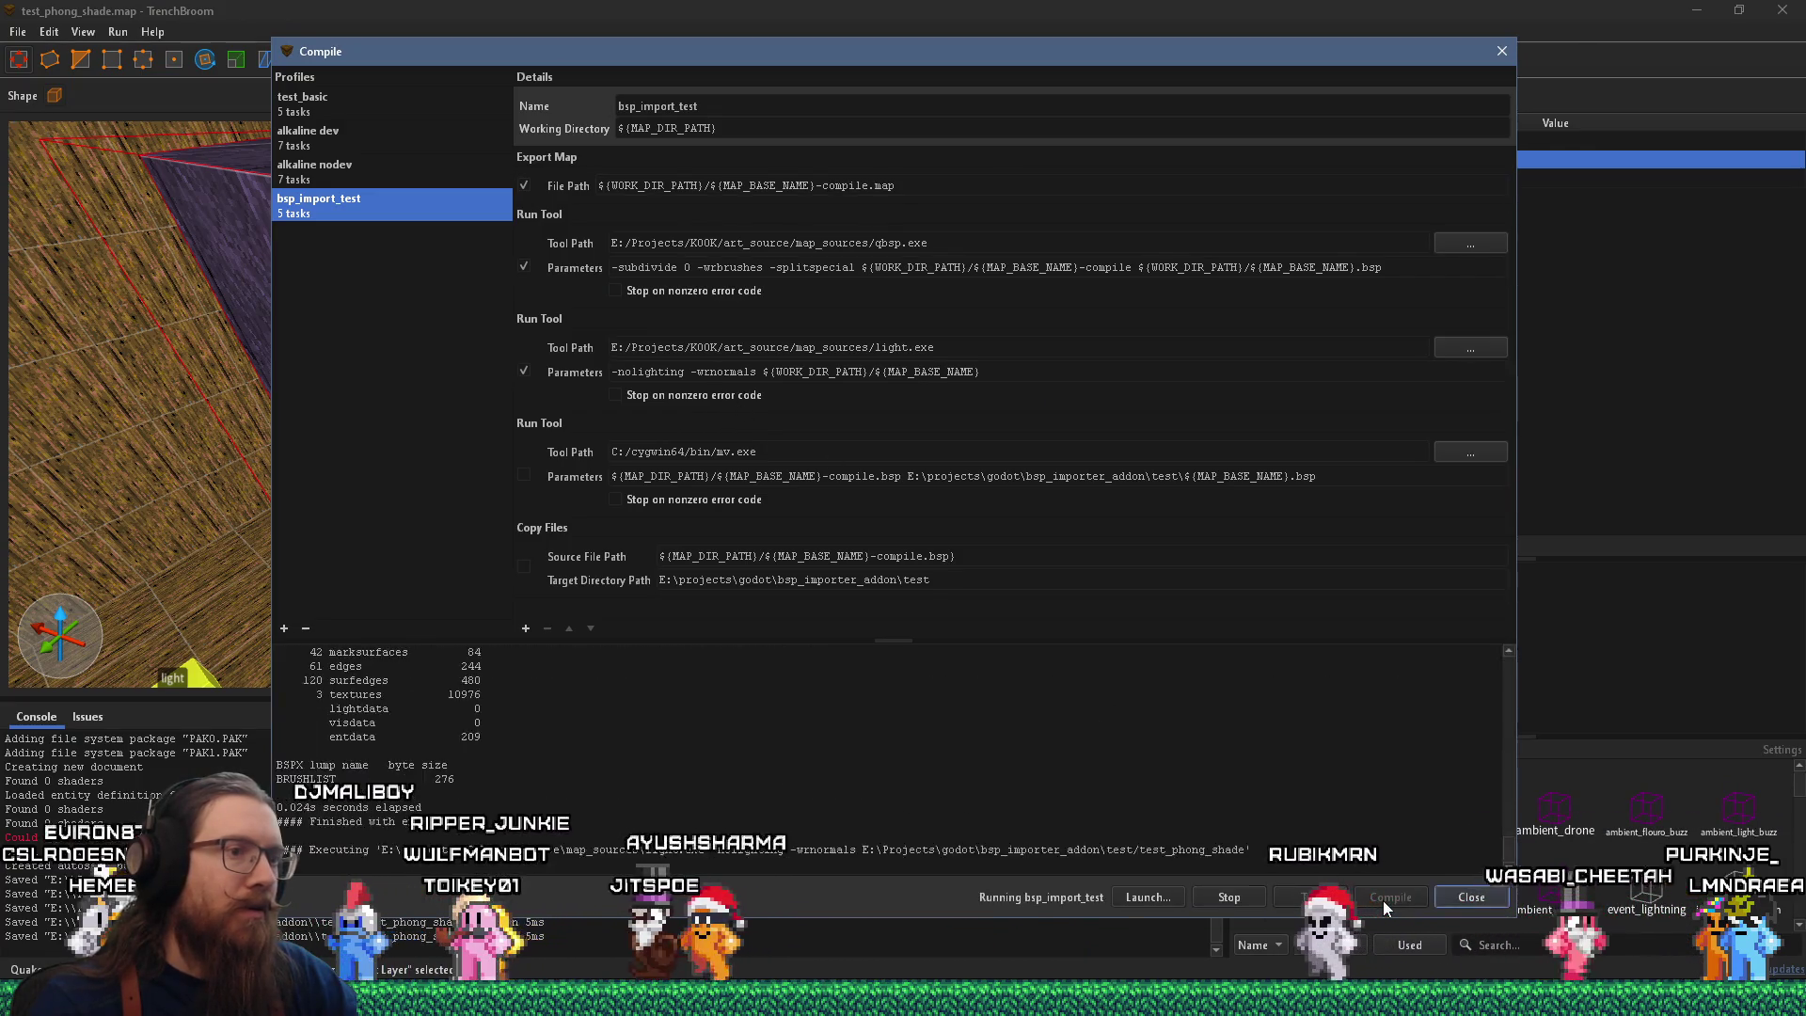
Return to the Godot test_phong_shade.bsp scene and nudge the light near the pillar.
key("alt+Tab")
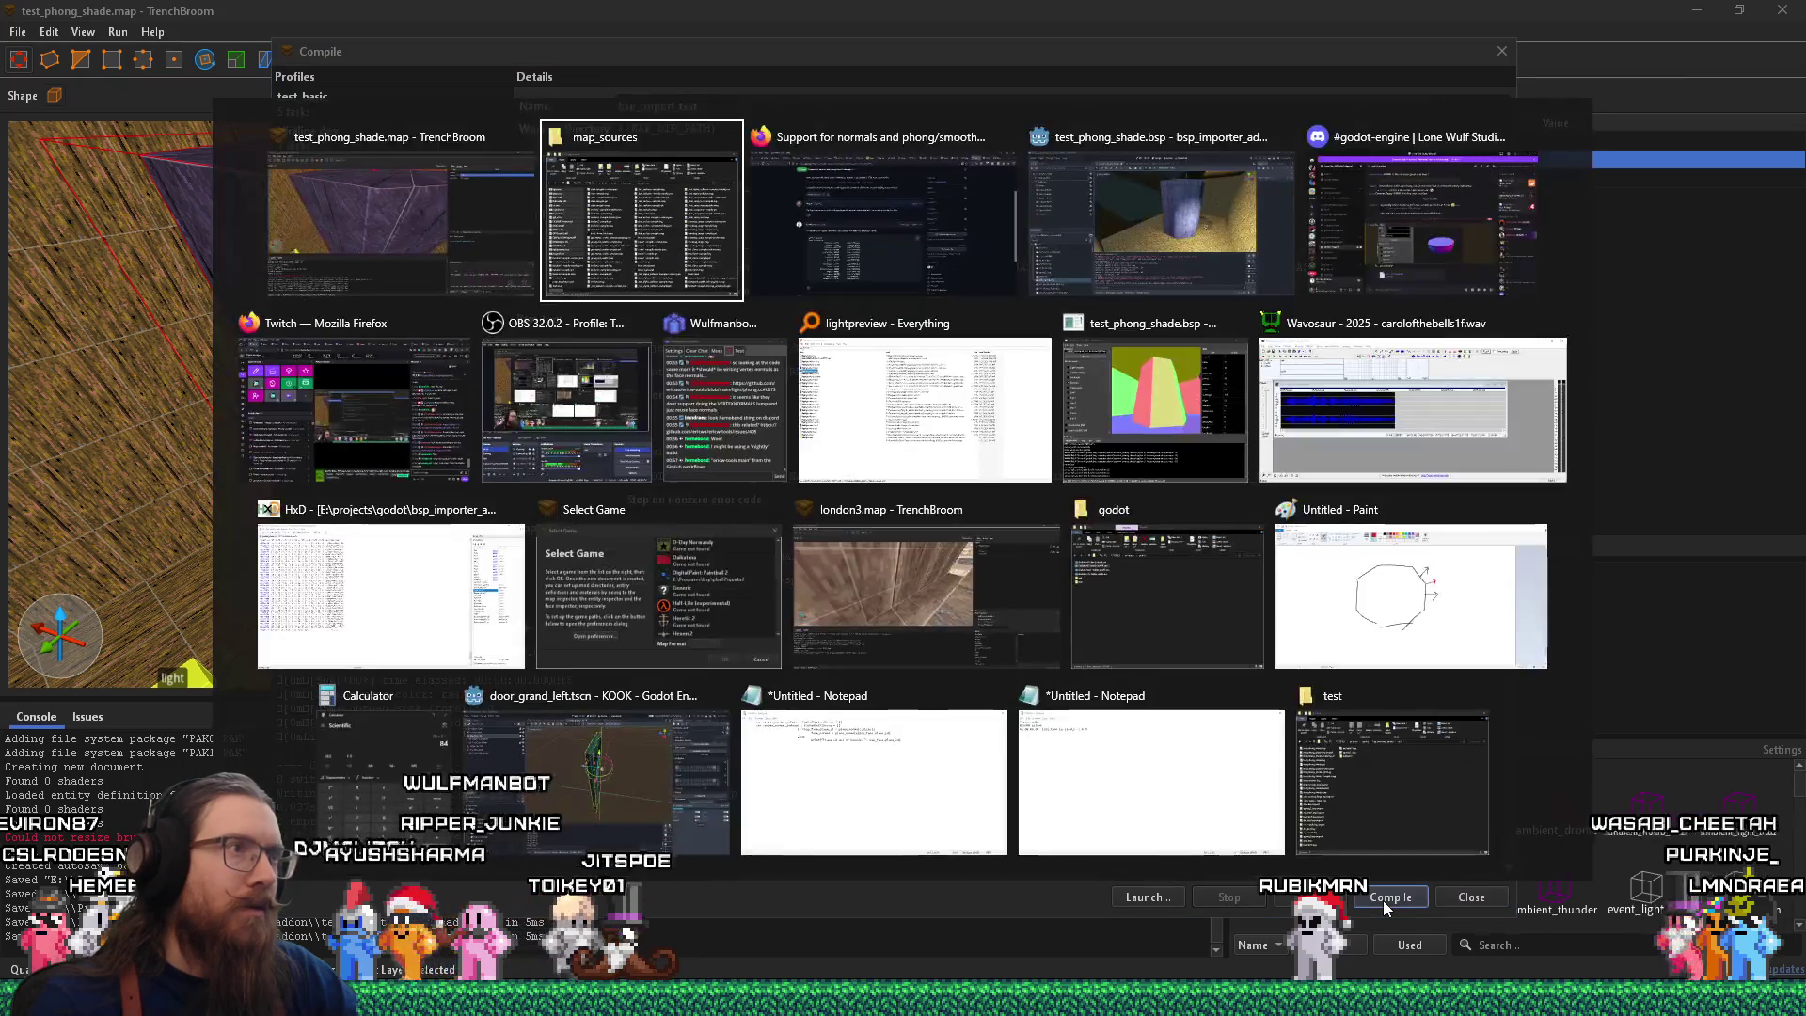
key("alt+Tab")
key("alt+Tab")
key("alt+Tab")
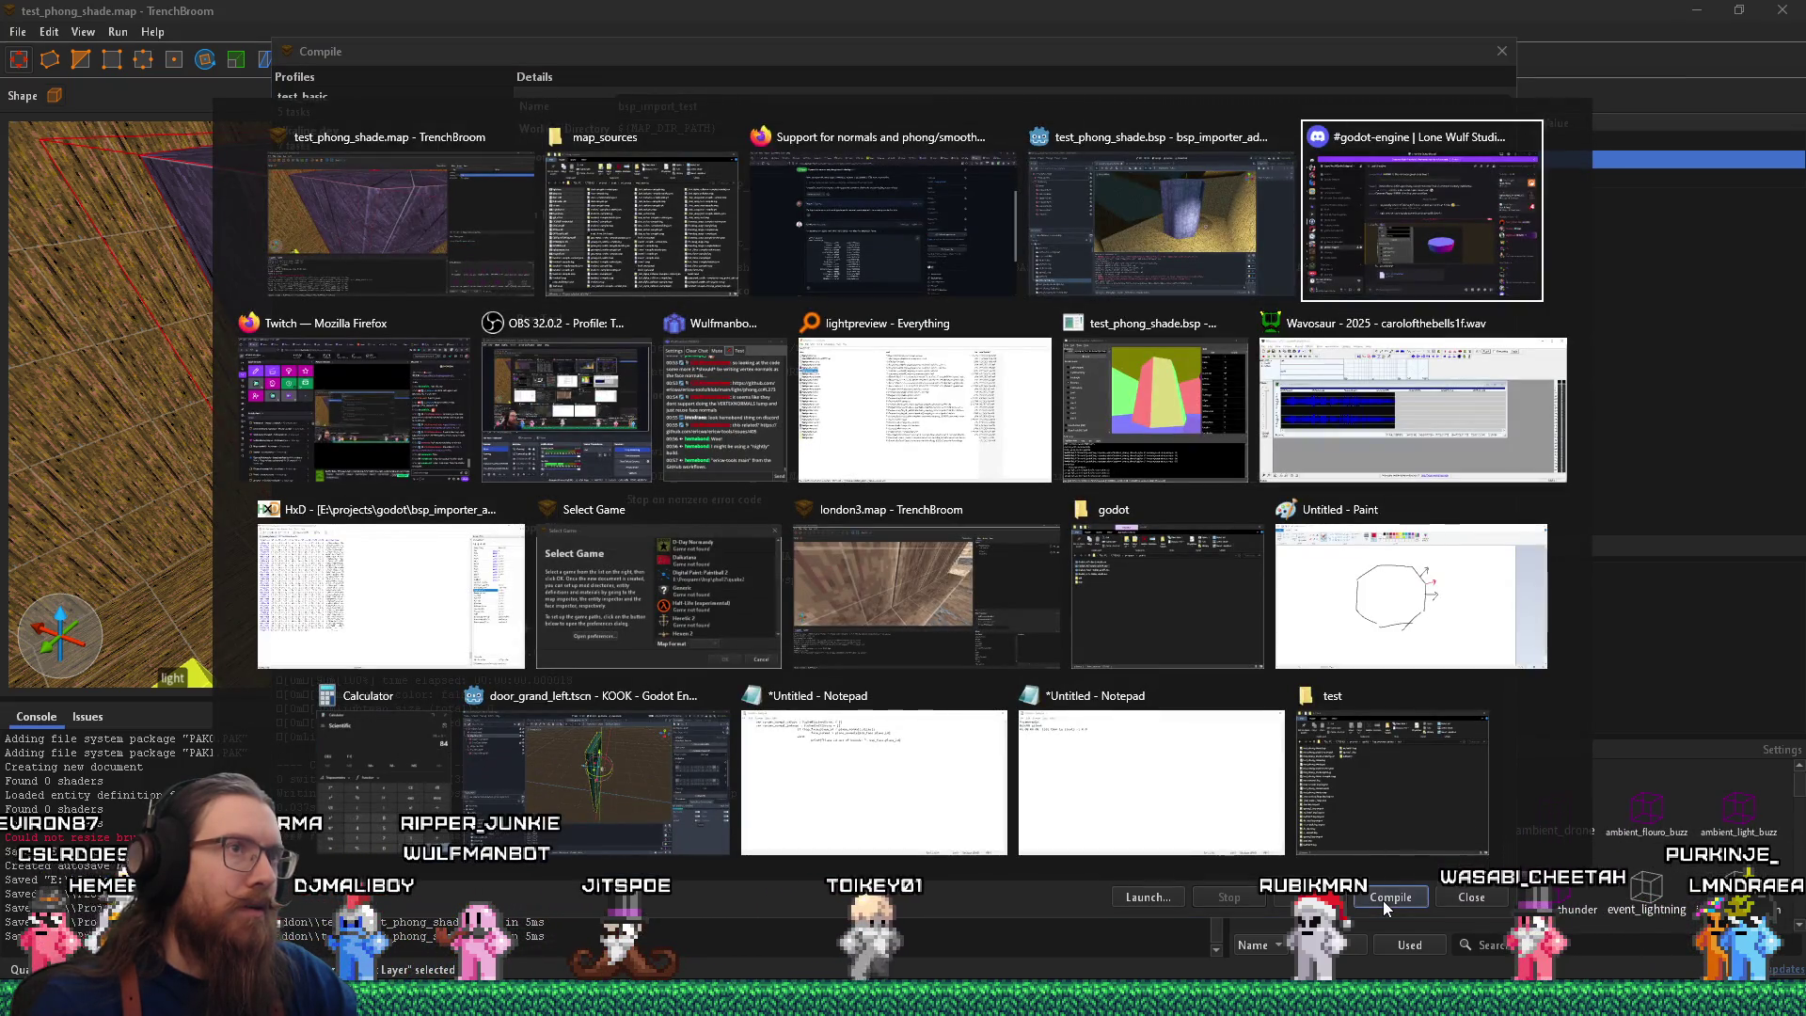
key("alt+shift+Tab")
left_click_drag(1222, 499, 1204, 484)
Select the omni light and orbit the view higher over the pillar.
scroll("up", 3)
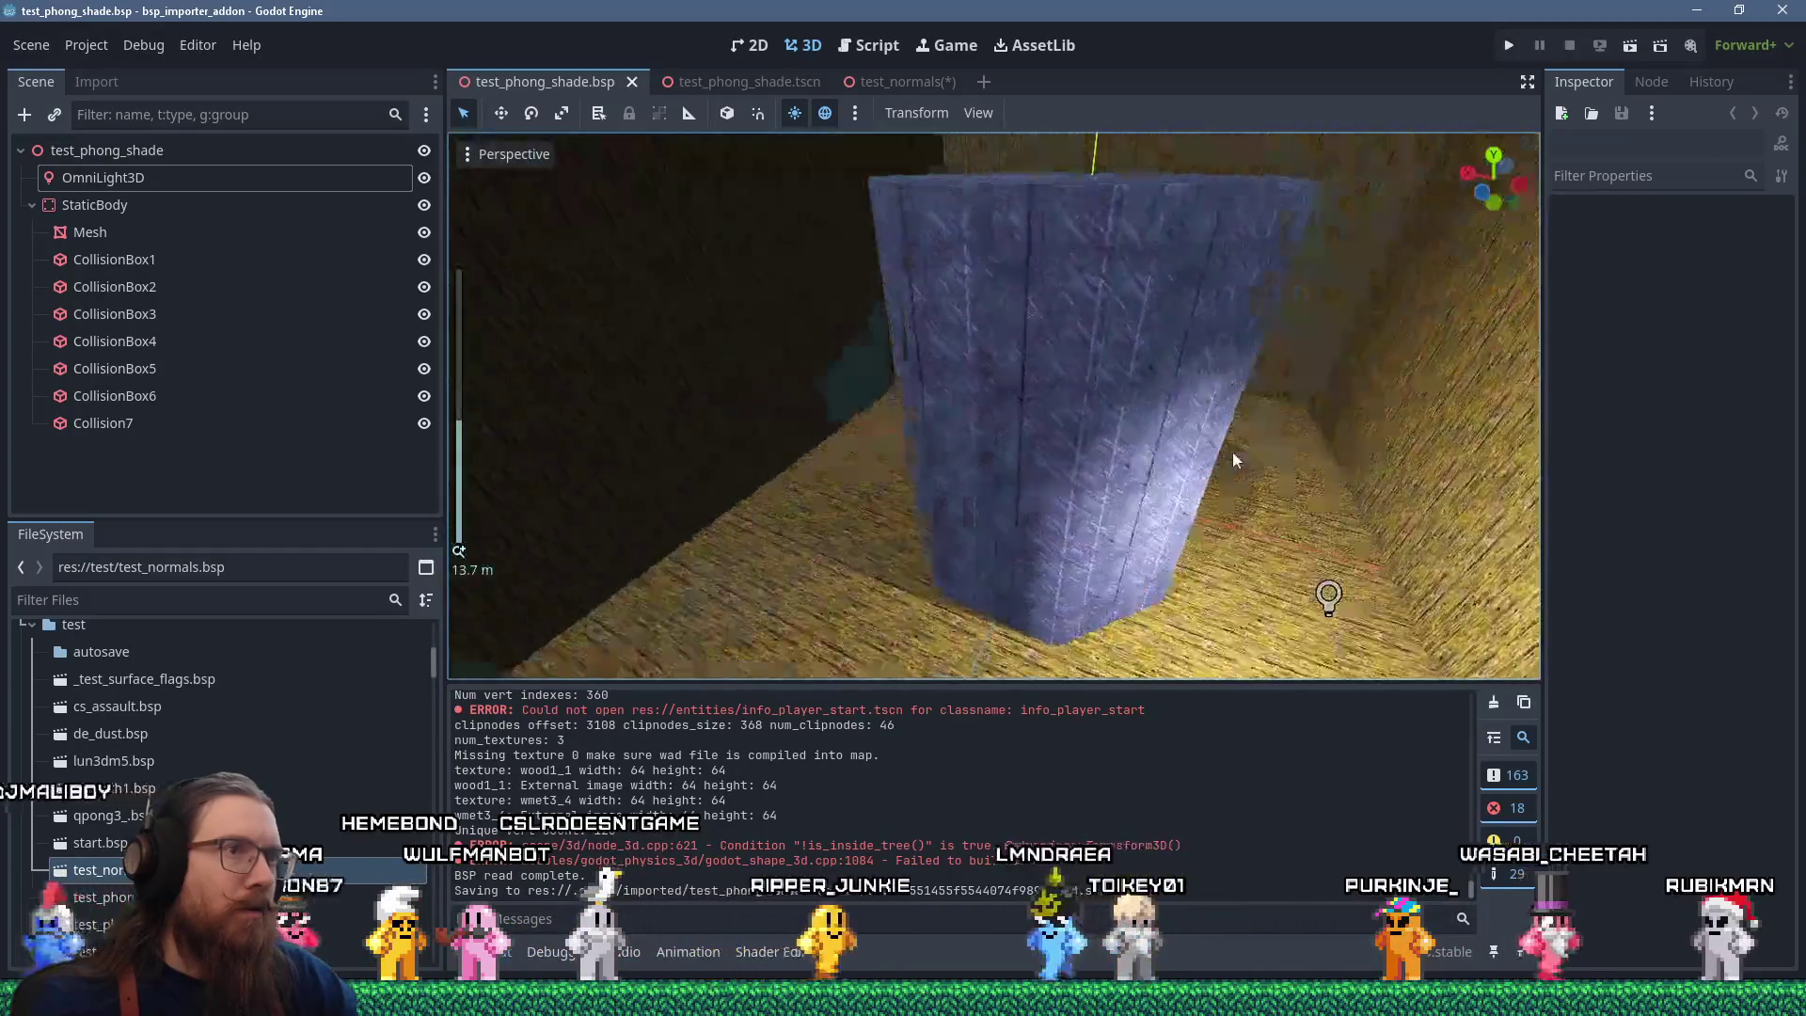
scroll("up", 3)
left_click(1161, 470)
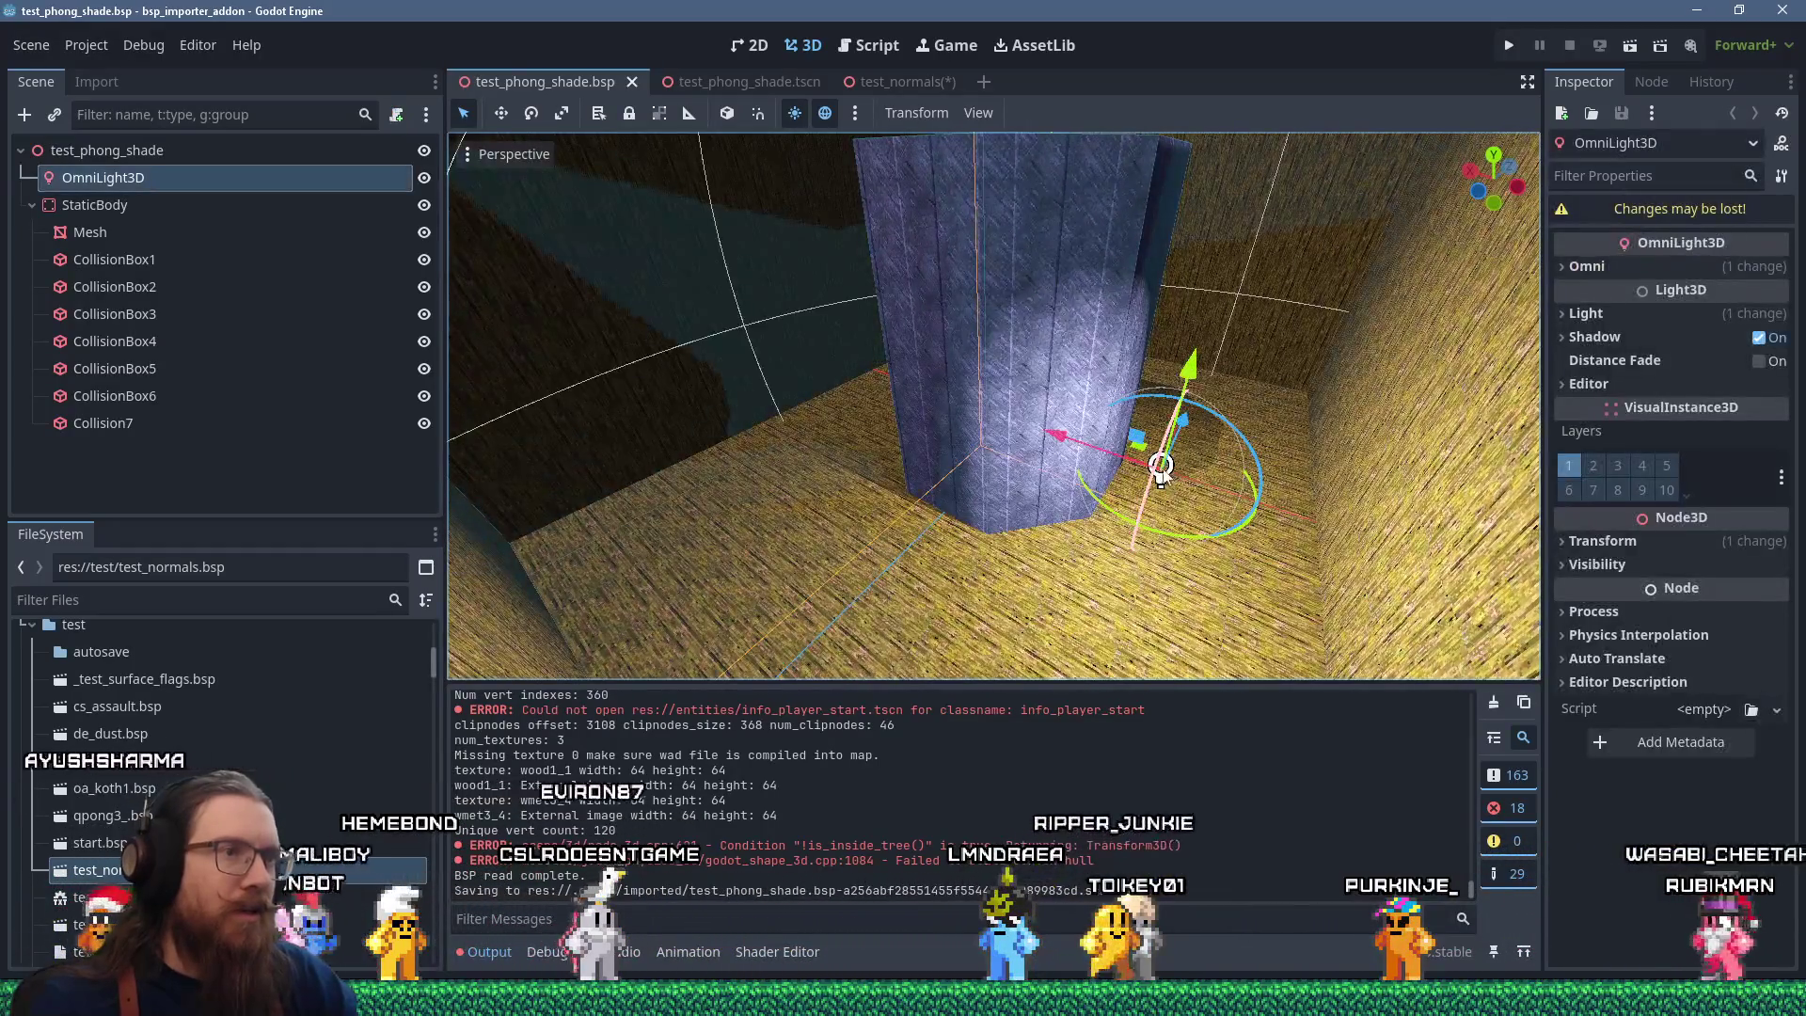
left_click_drag(1130, 493, 1096, 461)
scroll("up", 3)
scroll("down", 3)
scroll("up", 3)
scroll("up", 3)
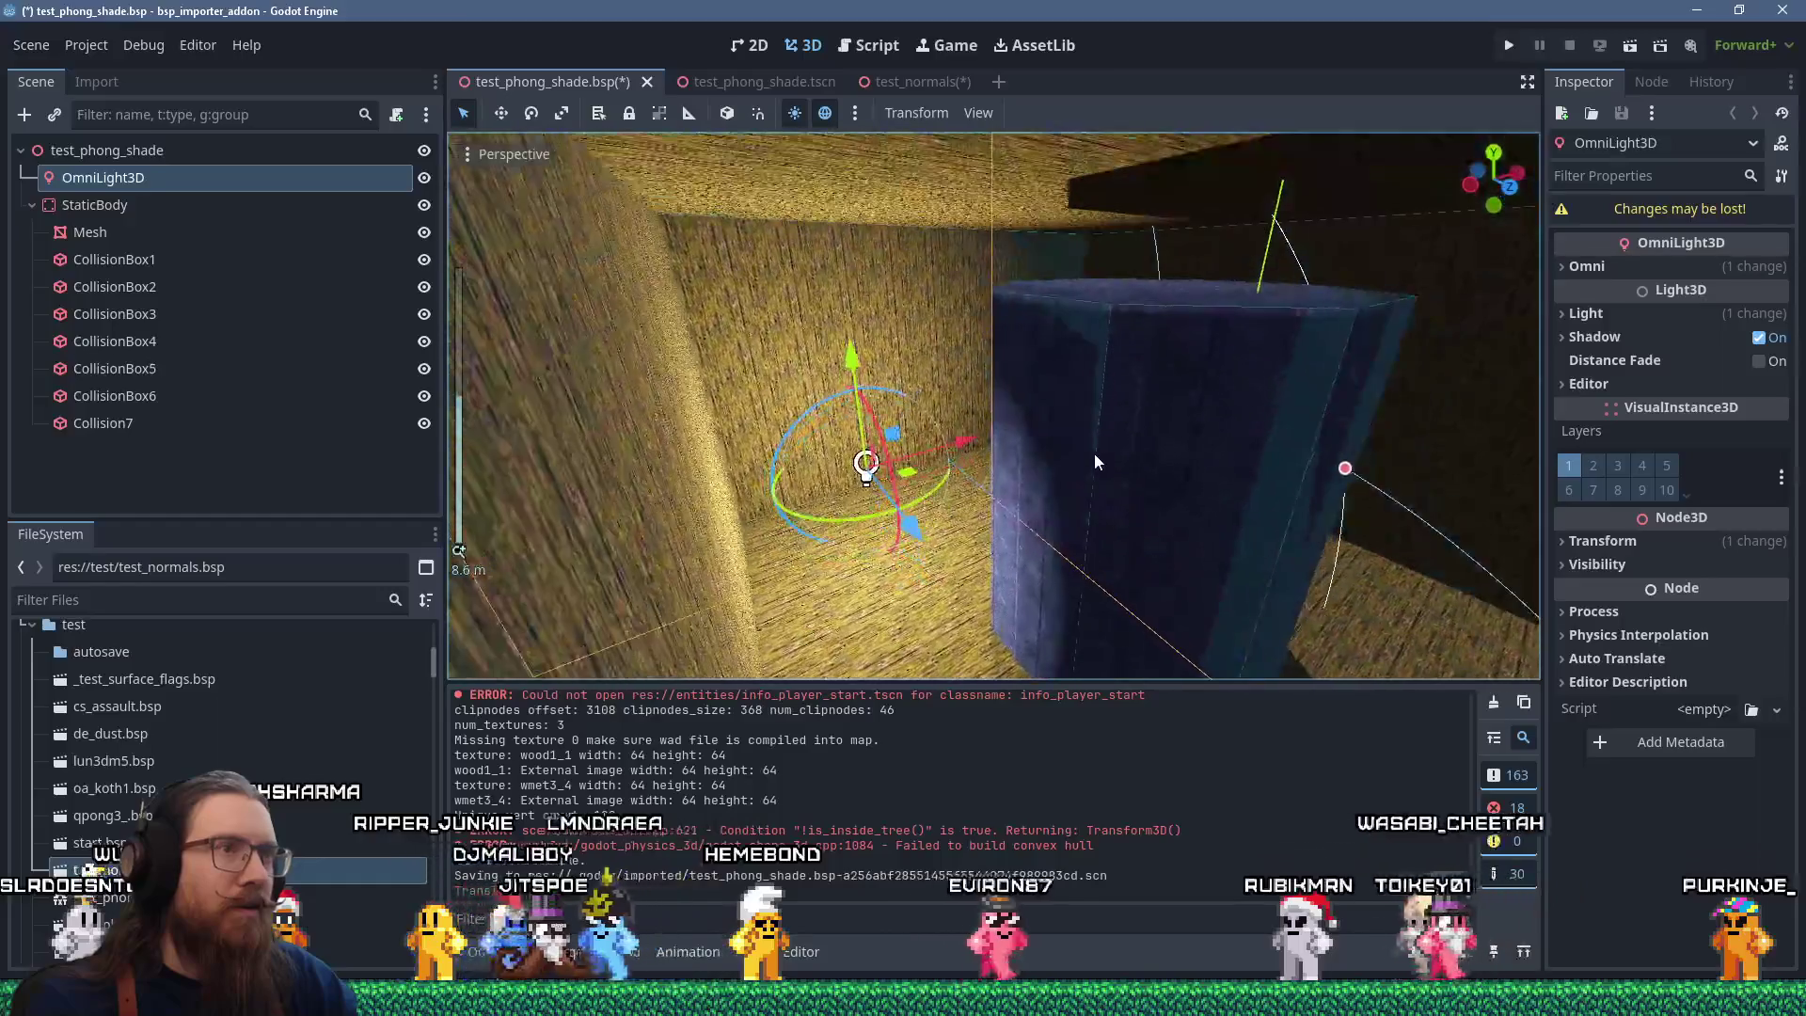
Raise the omni light, lower it about 3.65 and raise it about 2.6, orbiting the pillar.
left_click_drag(865, 357, 1076, 251)
scroll("up", 3)
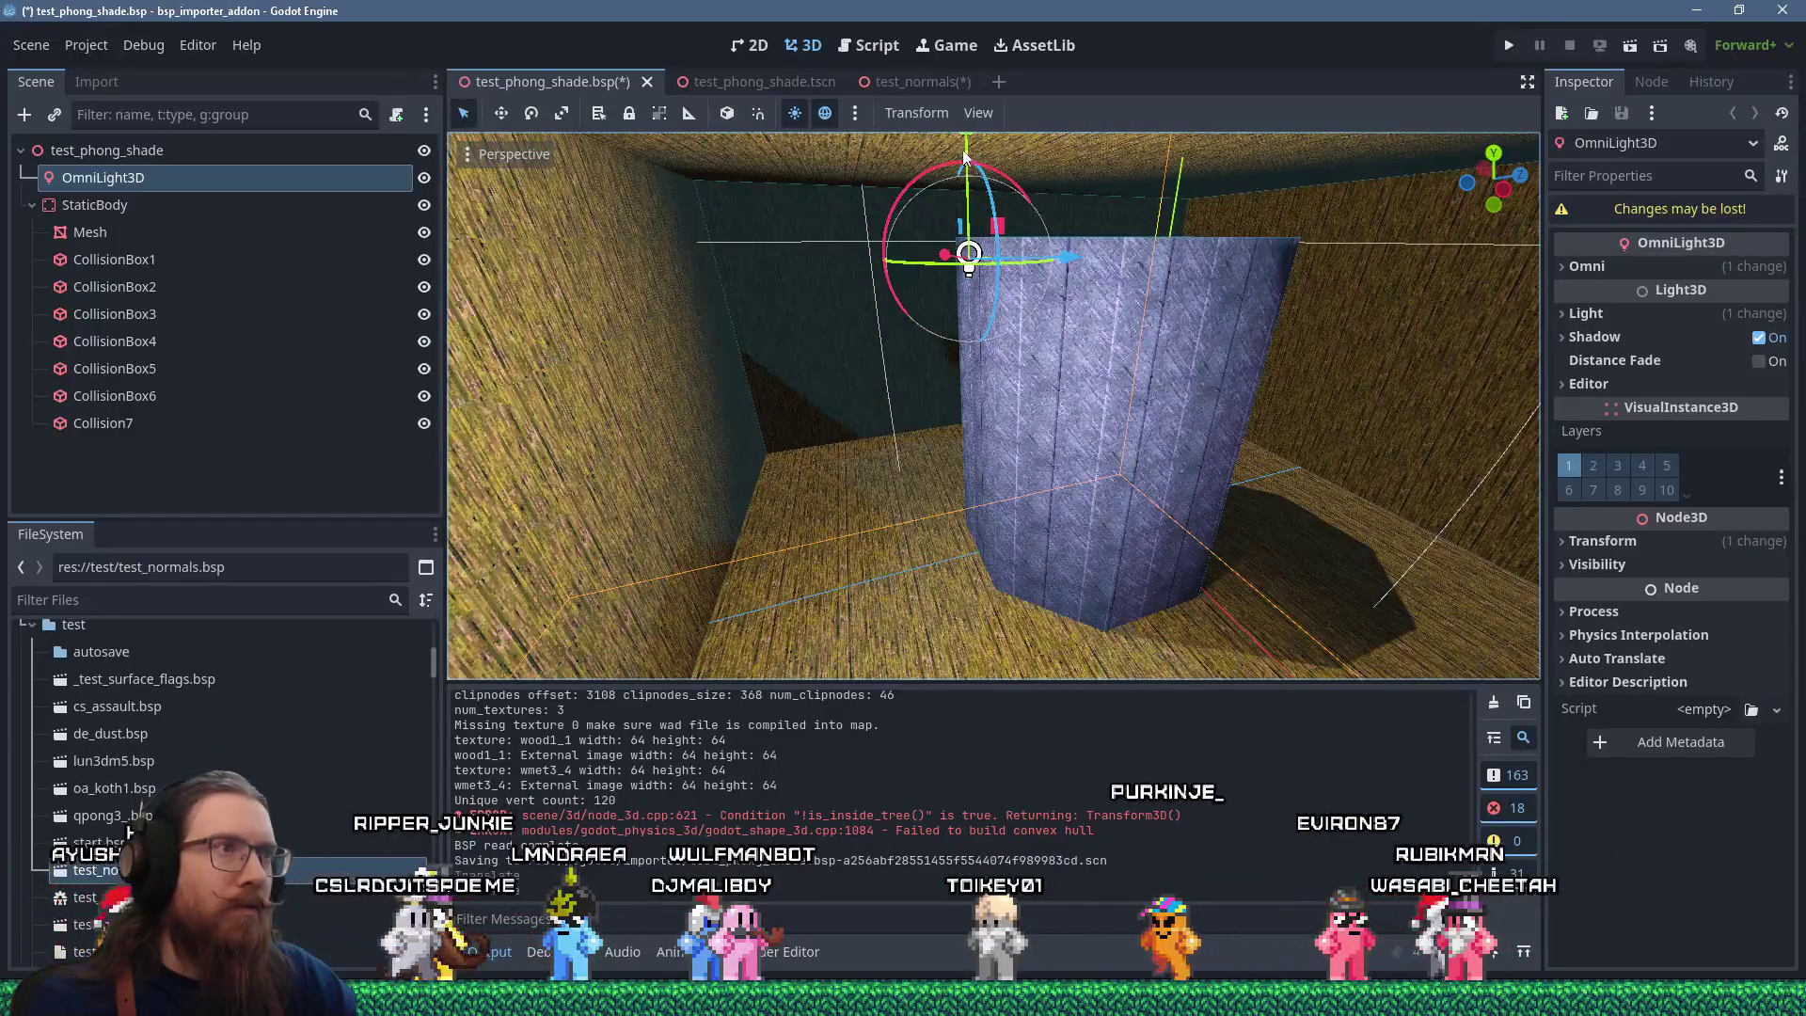
left_click_drag(976, 146, 1294, 426)
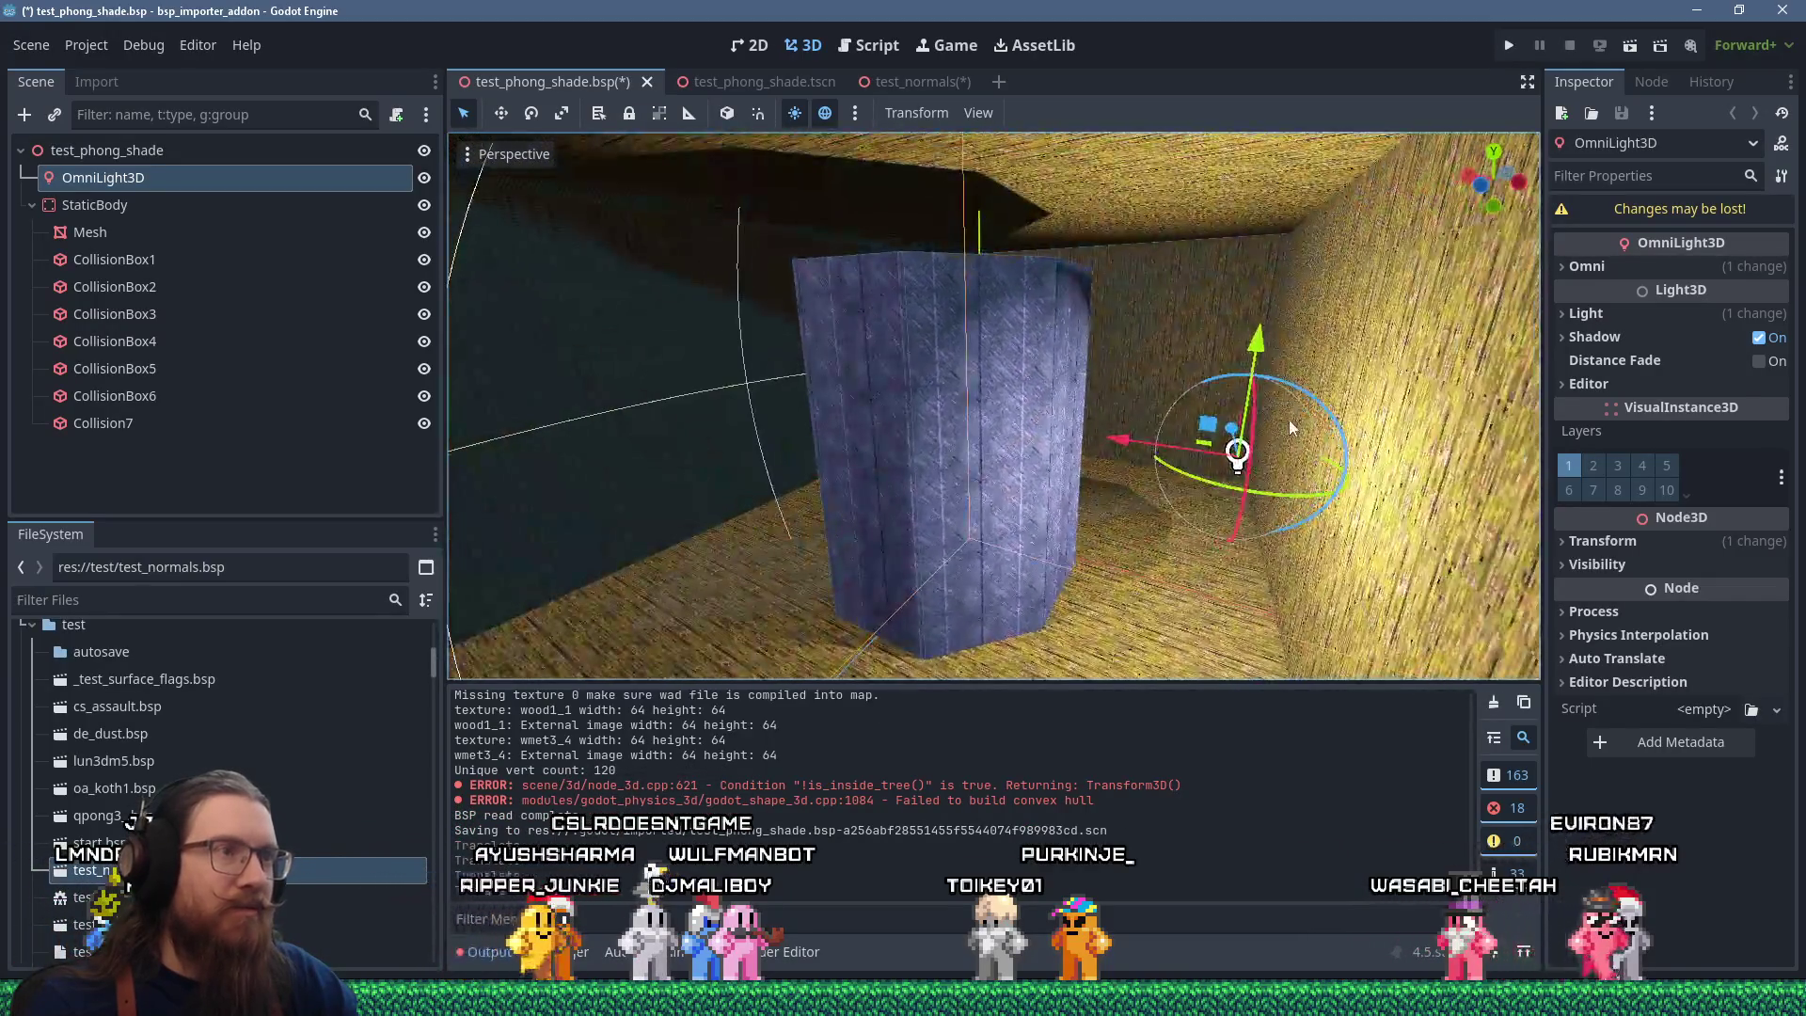
left_click_drag(1264, 345, 1286, 182)
left_click_drag(1072, 395, 1008, 427)
scroll("down", 3)
left_click_drag(1157, 427, 1067, 521)
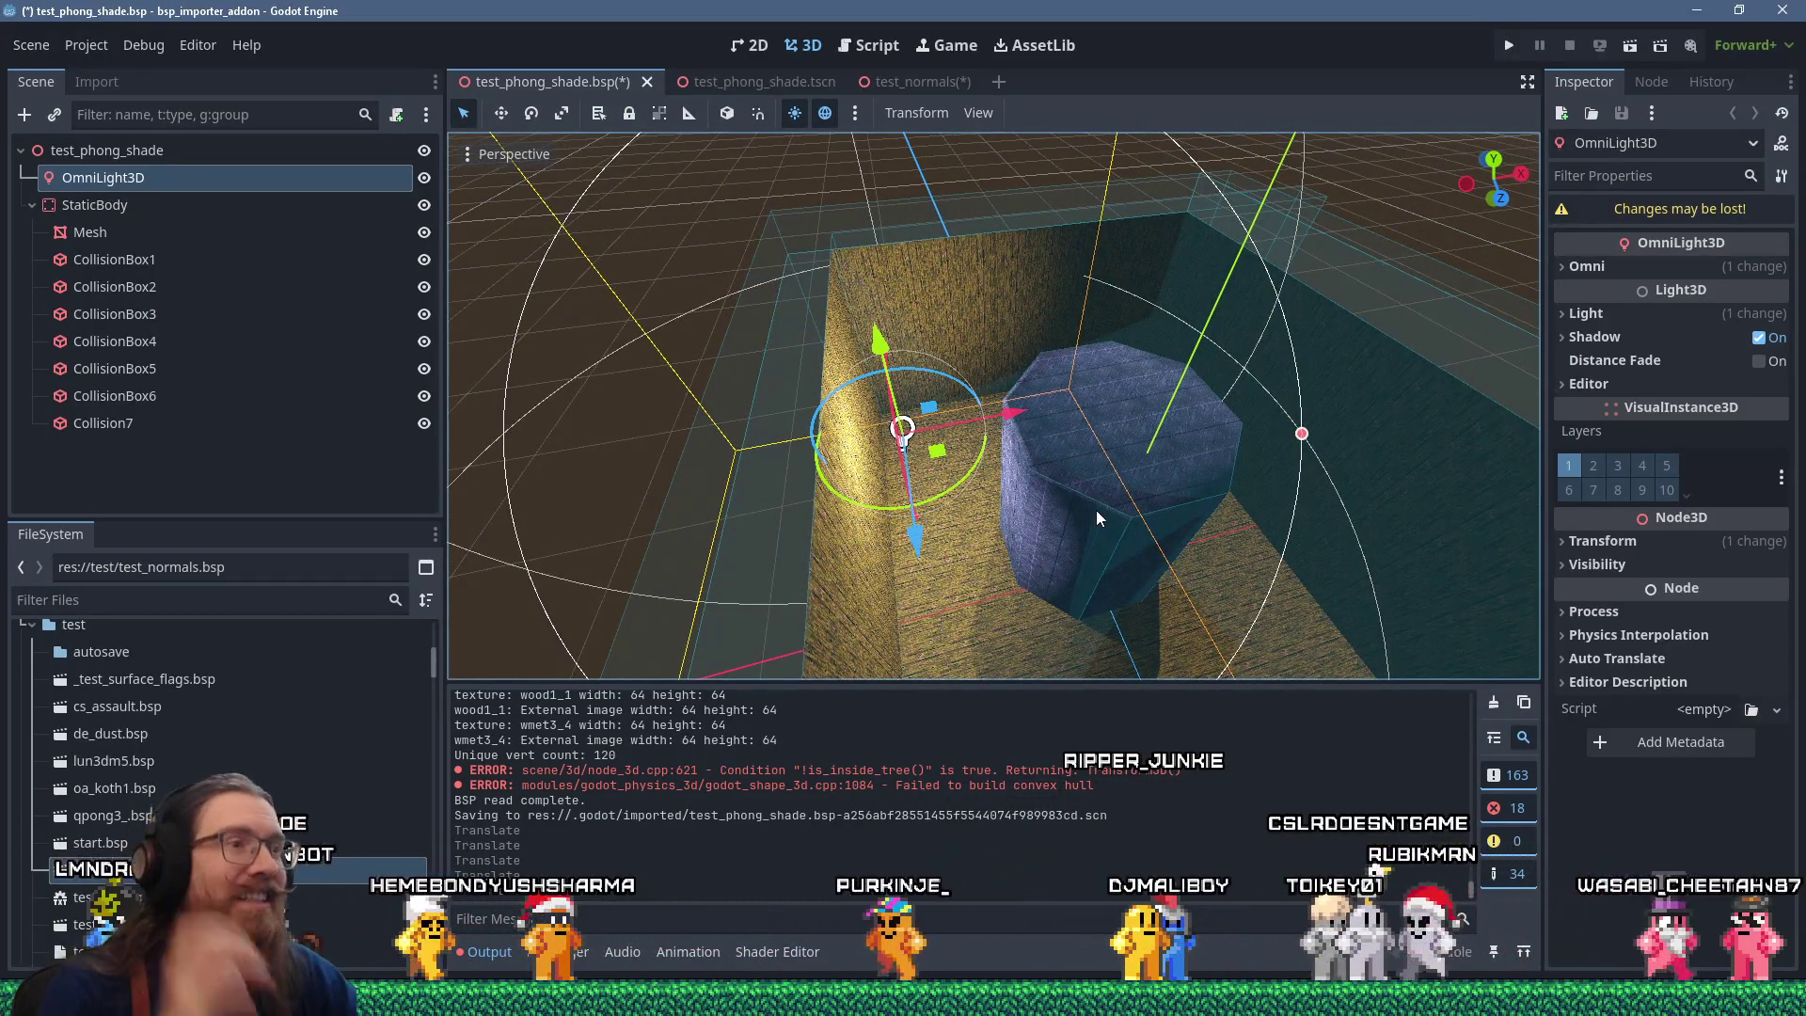
left_click_drag(1174, 502, 1316, 390)
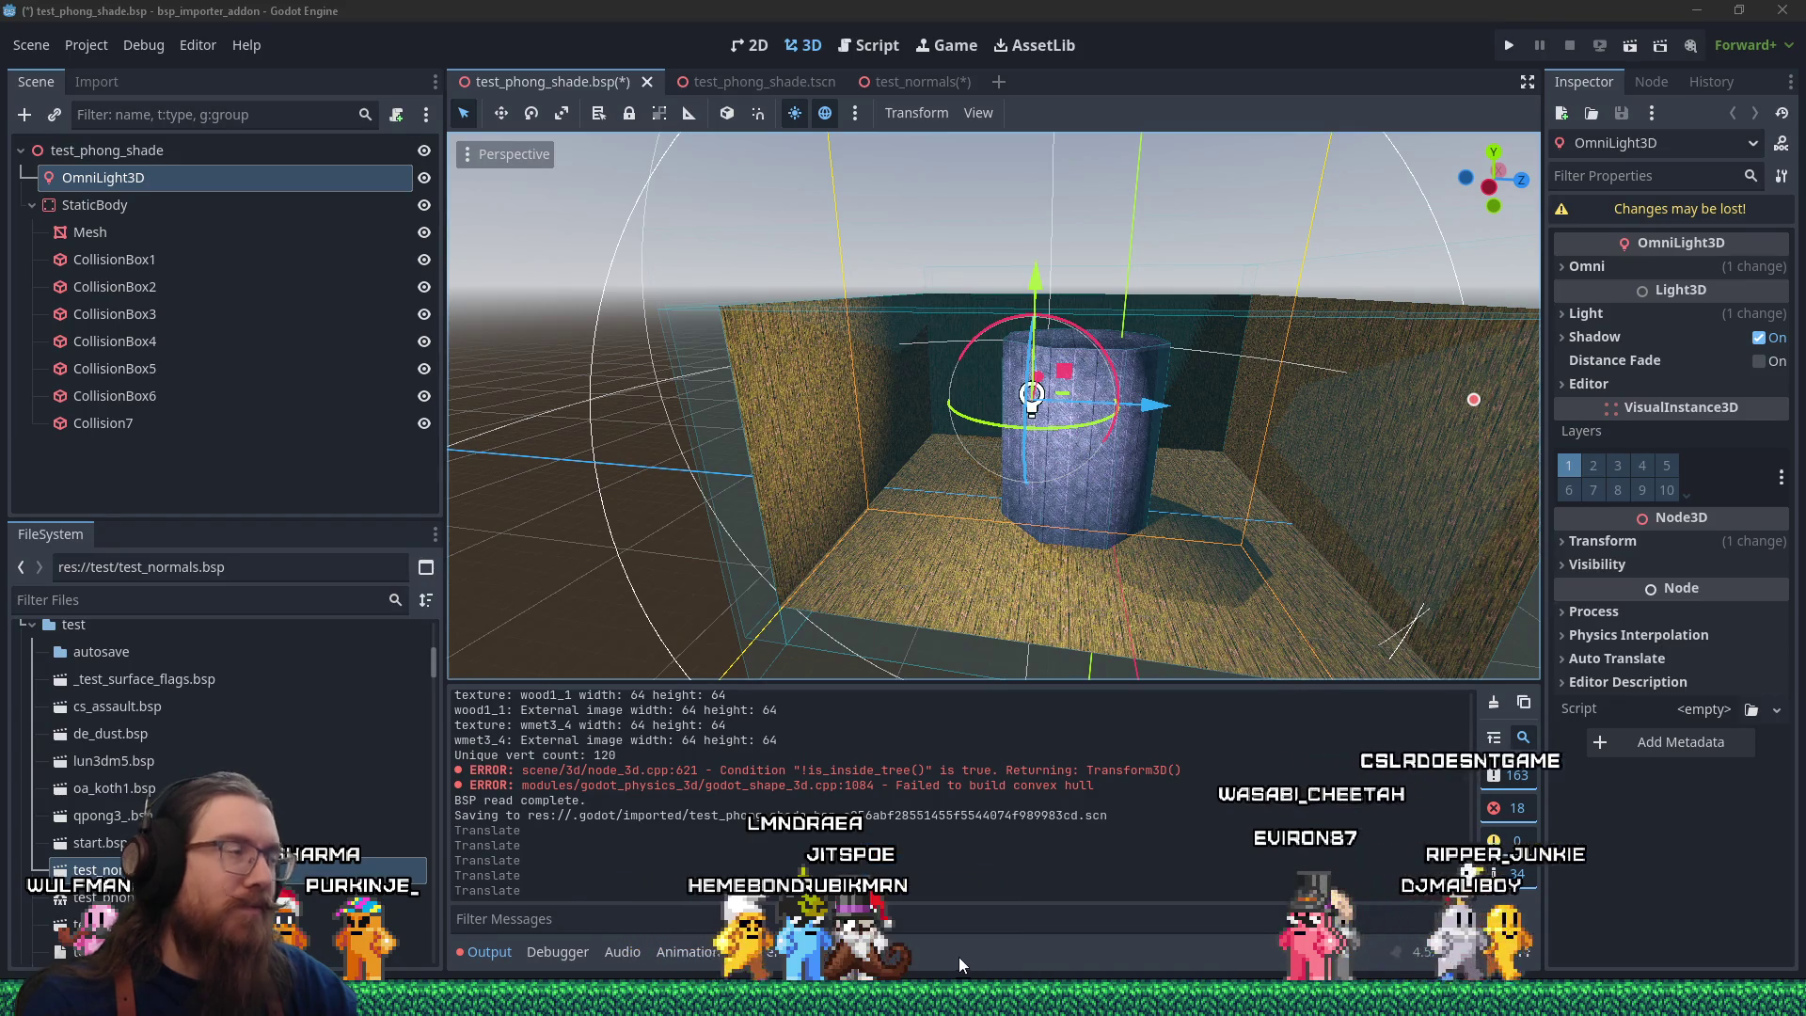
left_click_drag(1420, 174, 1231, 33)
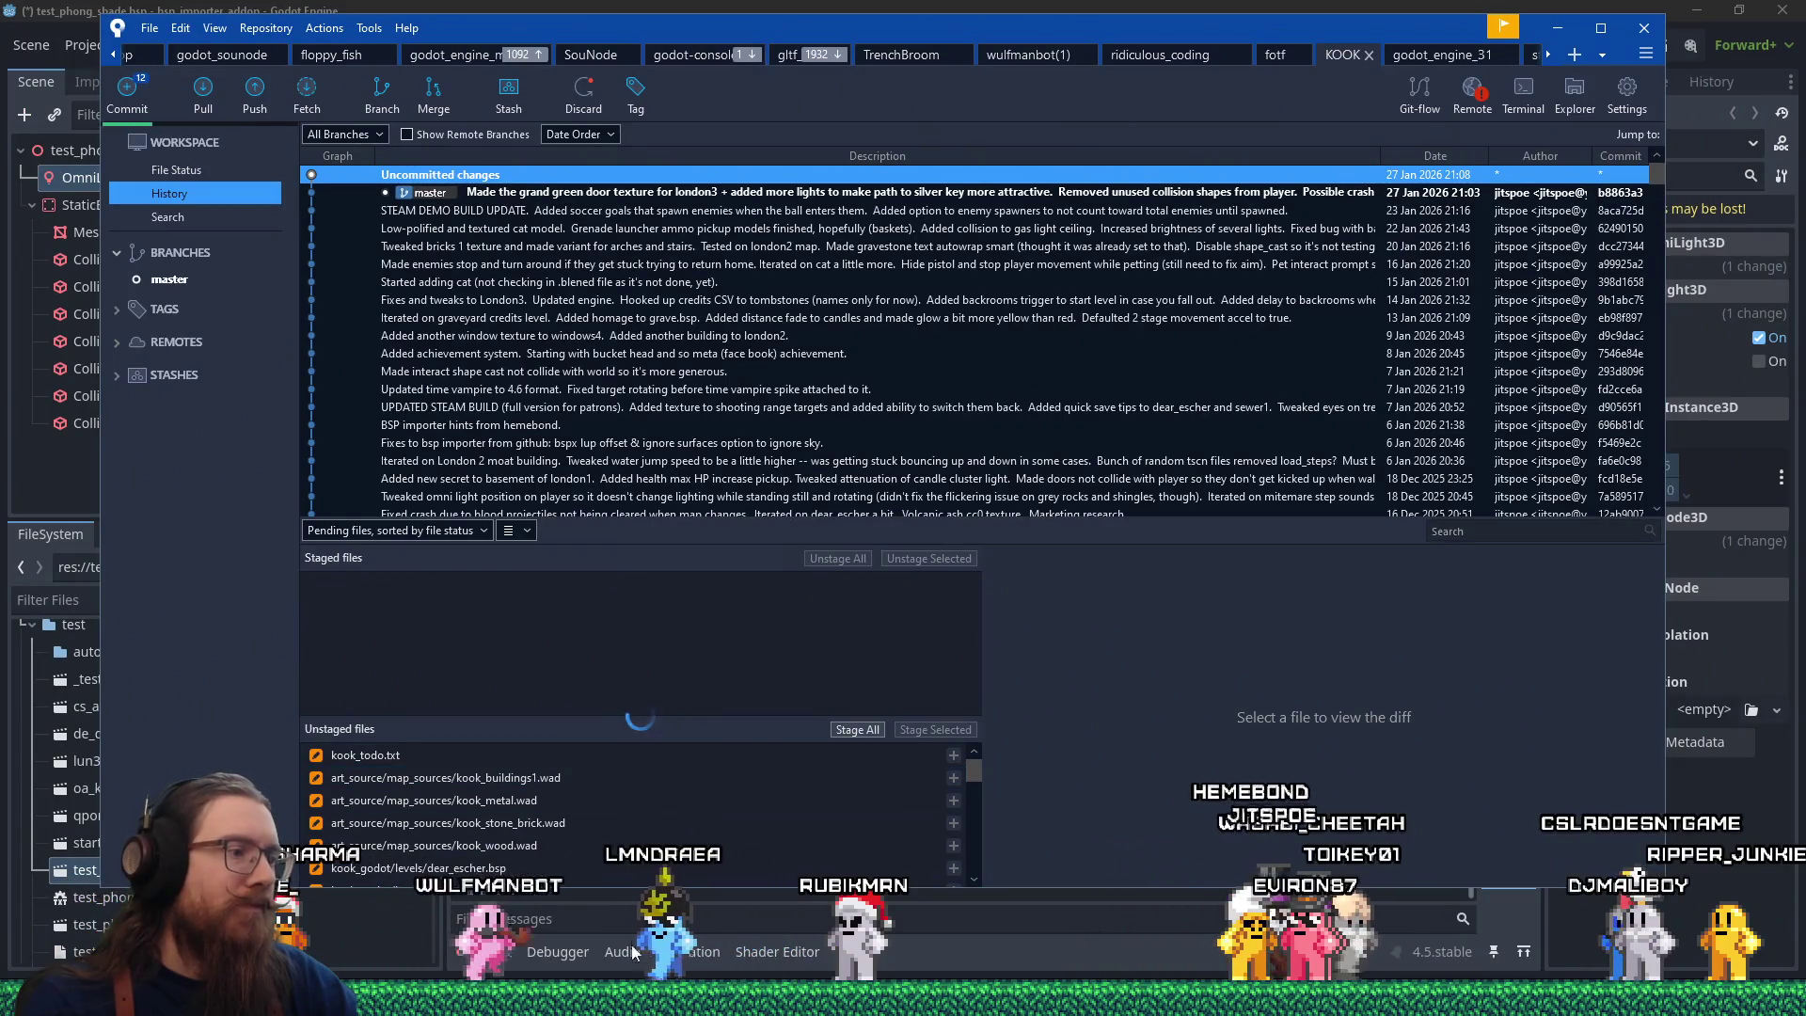
Find the BSP importer line in kook_todo.txt with a 'bsp imp' search and raise its estimate to 13.6 days.
mouse_move(903, 997)
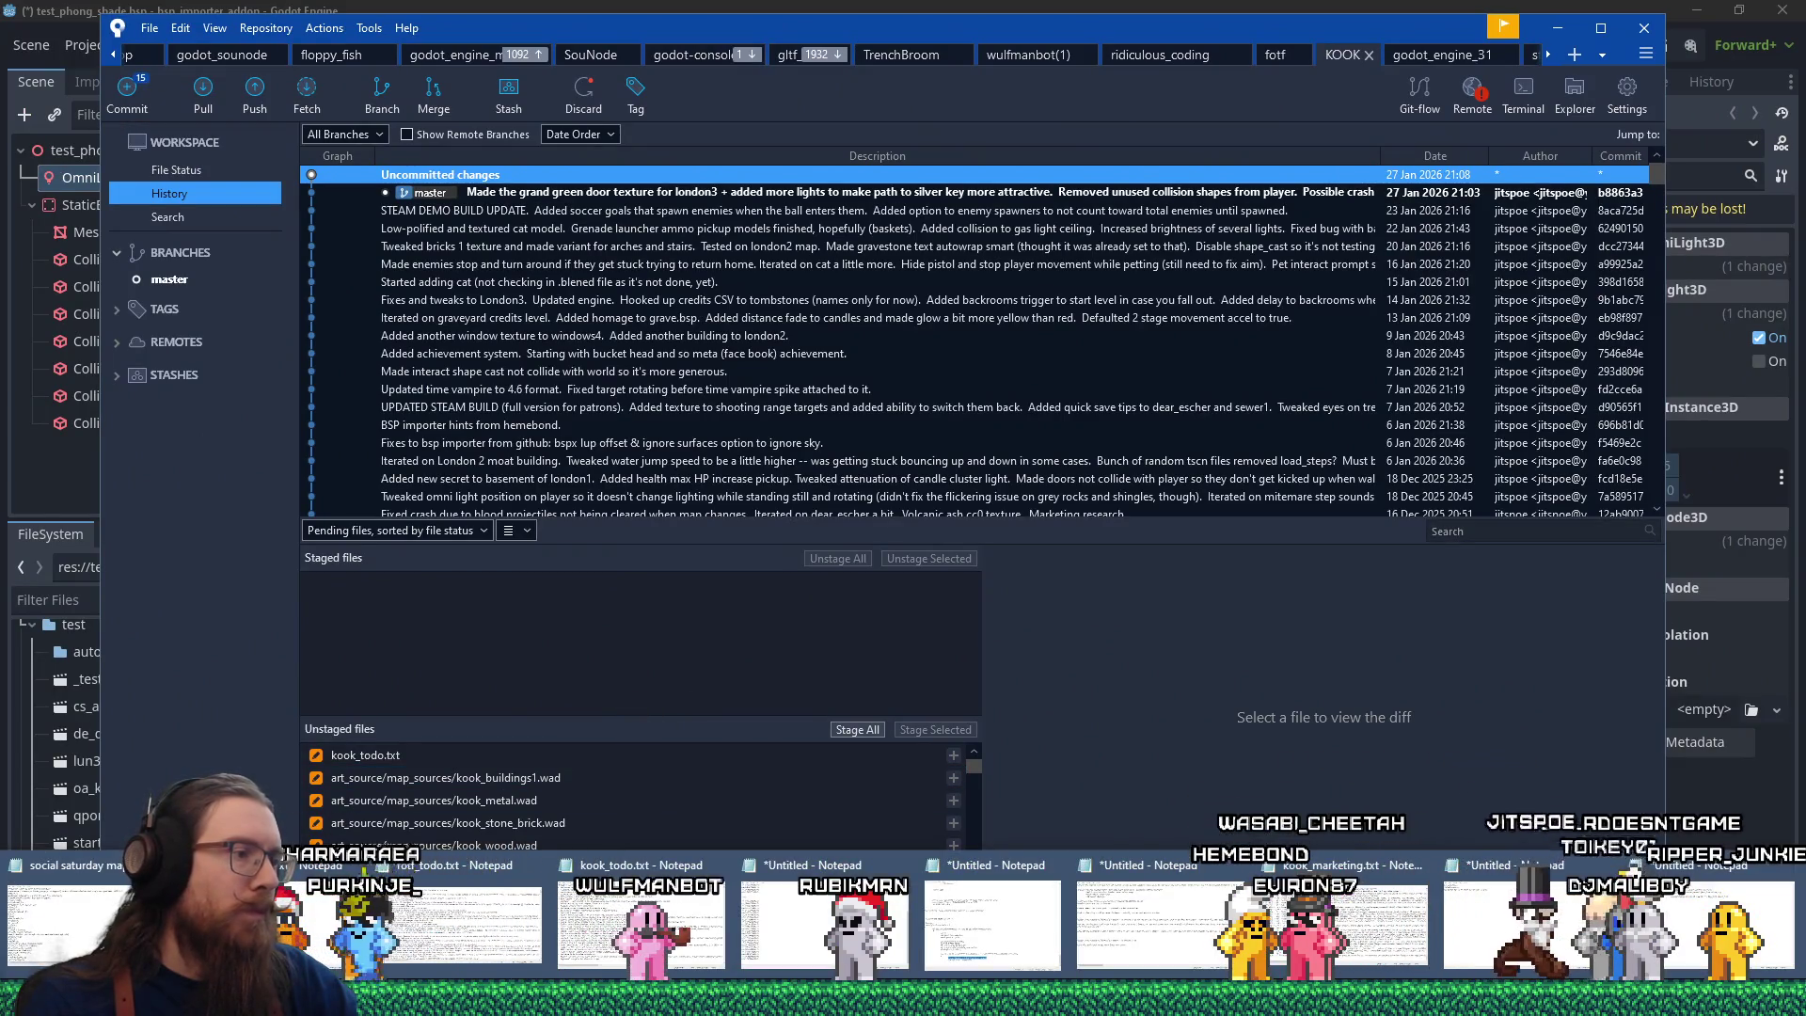
left_click(639, 916)
scroll("down", 3)
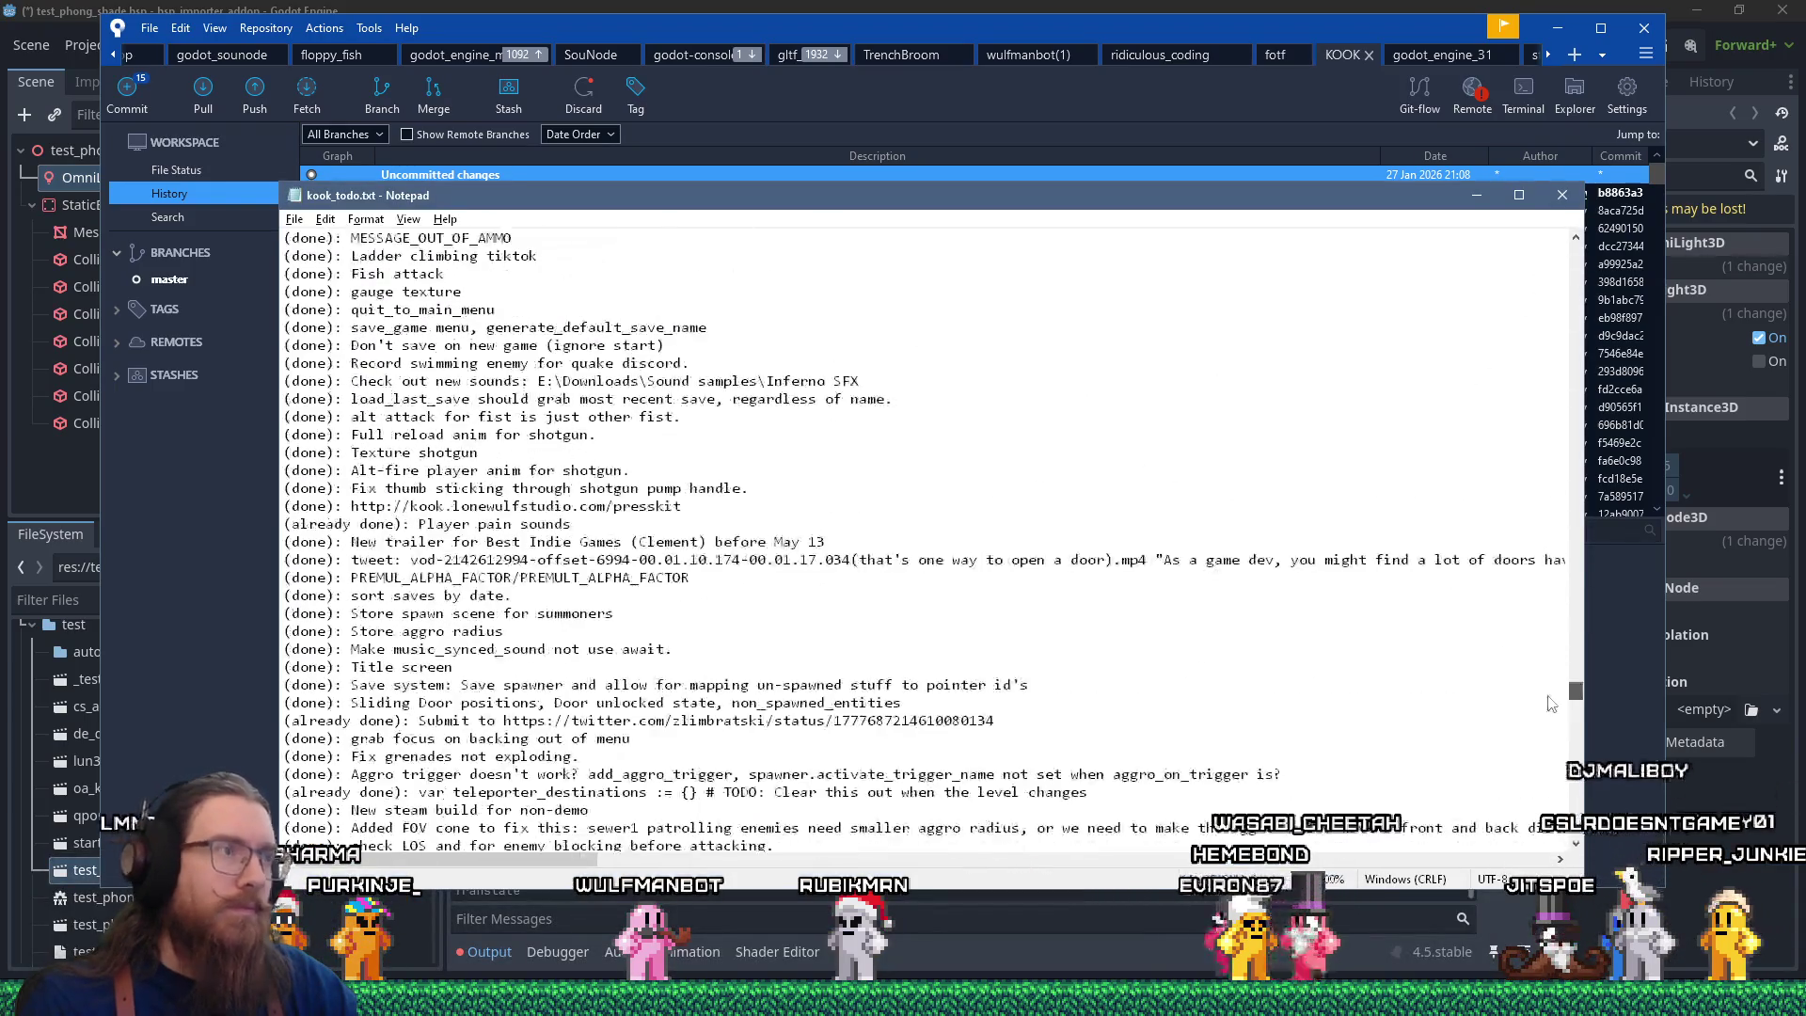
left_click(1405, 418)
key("ctrl+f")
type("bsp imp")
key("Return")
Put the todo notes away and show Sourcetree's repository tab dropdown.
key("Escape")
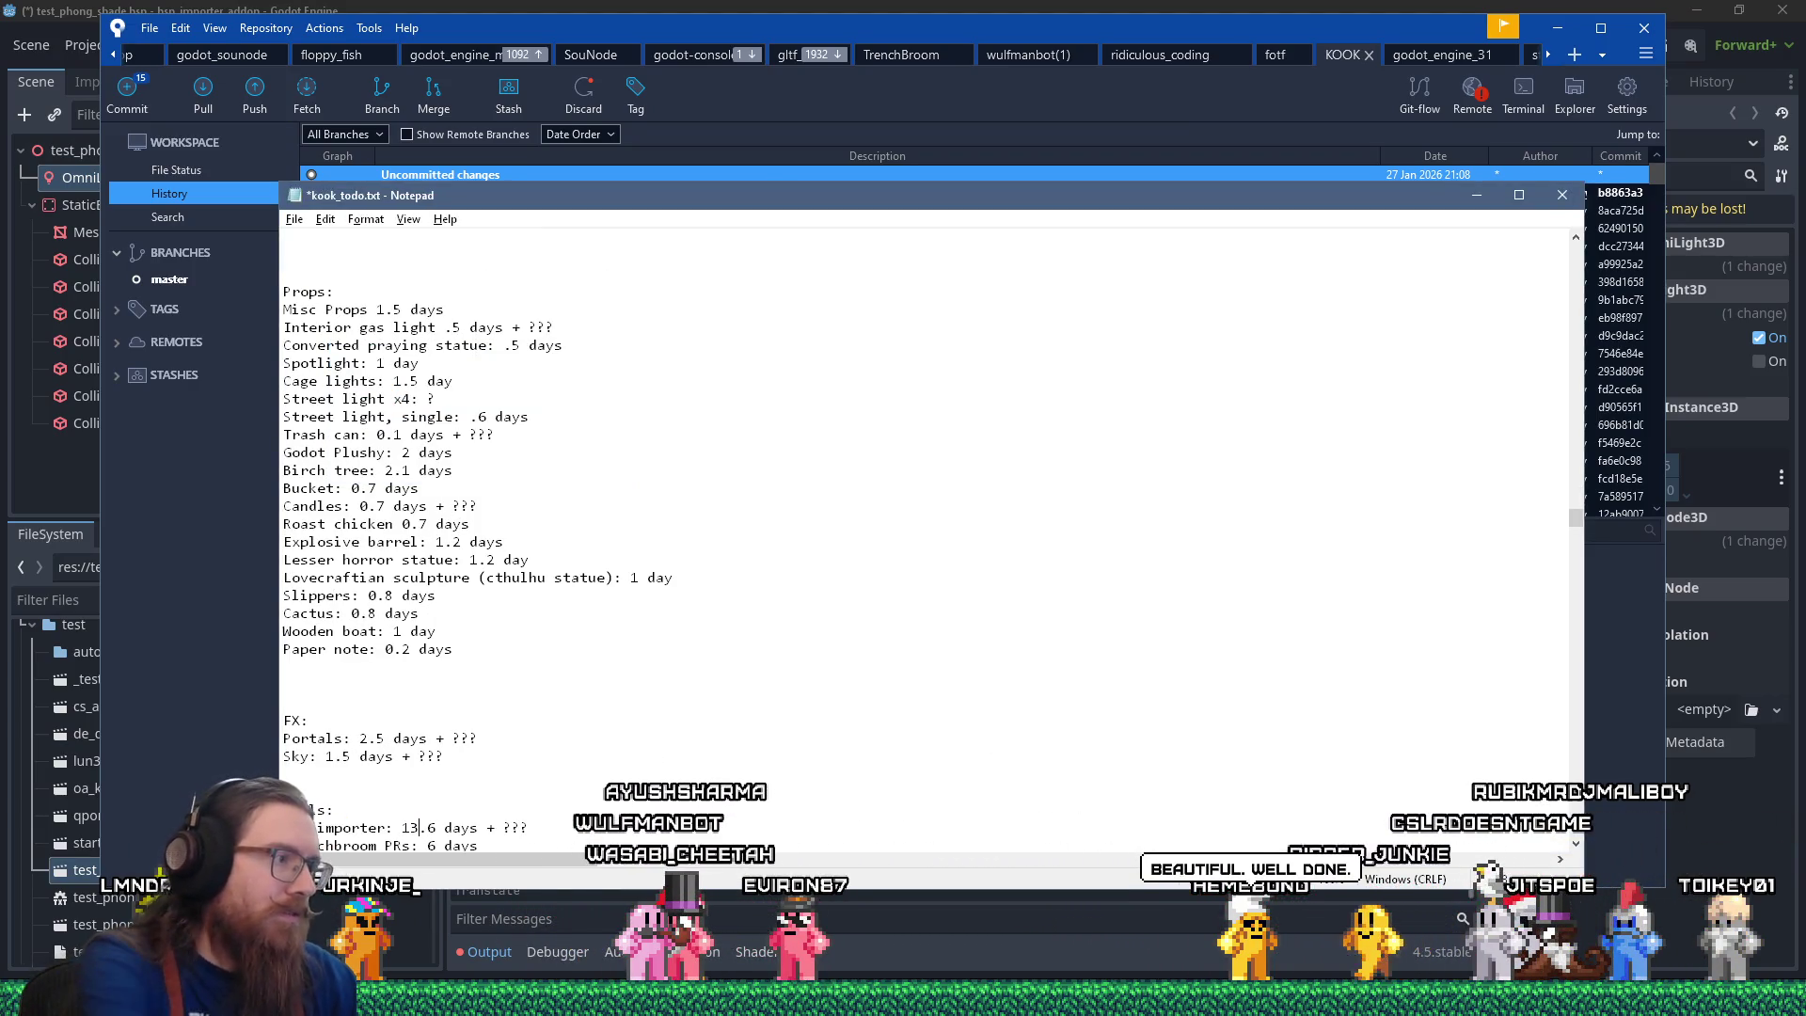
key("alt+Tab")
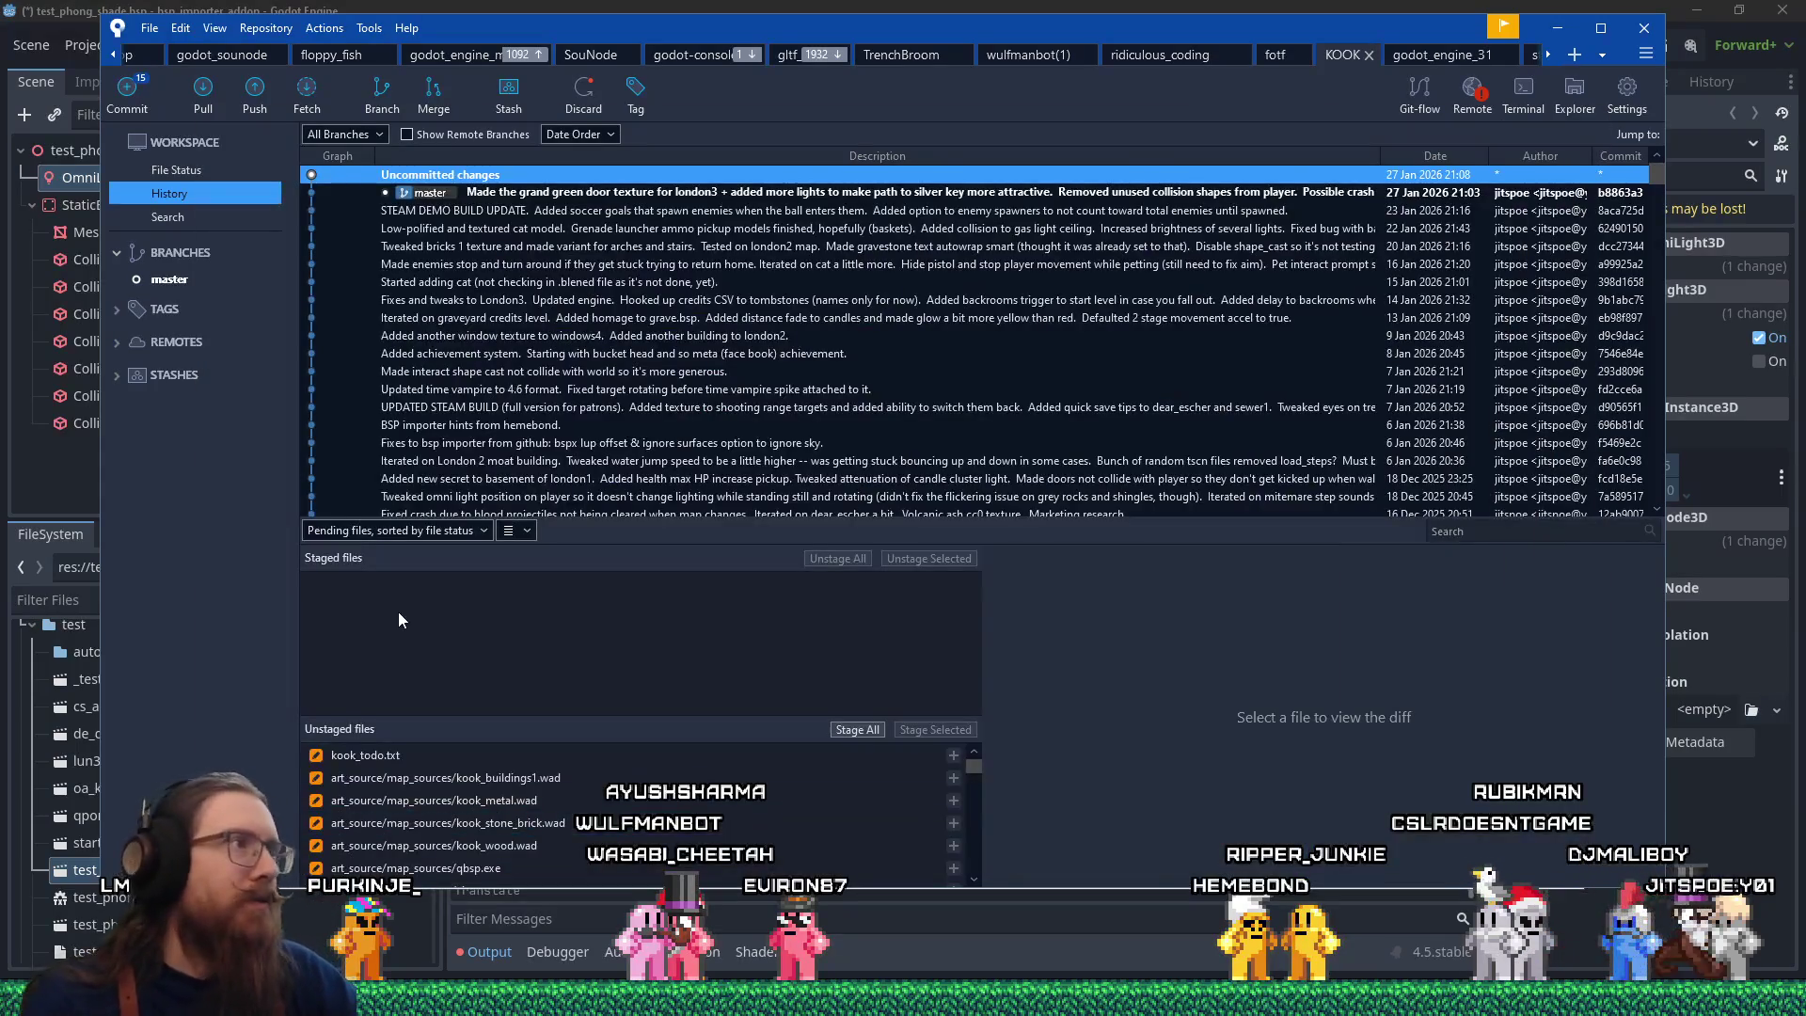
left_click(1604, 59)
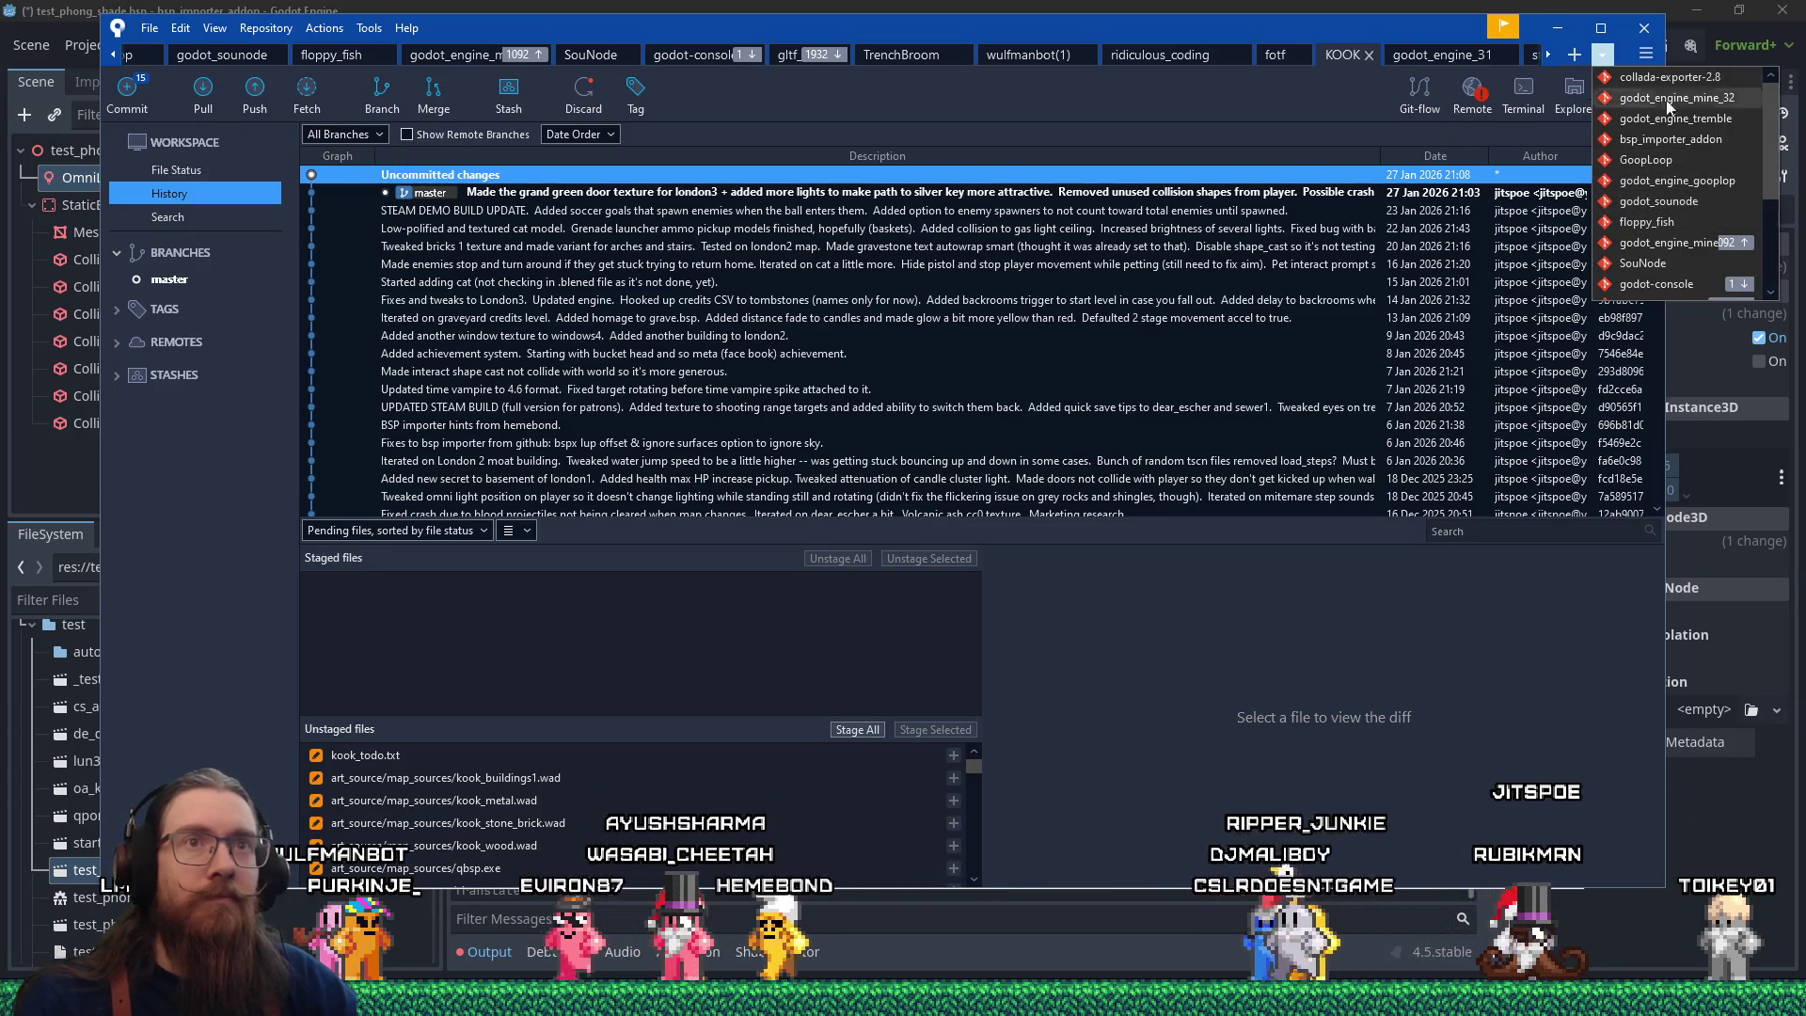
Open the bsp_importer_addon repository and show bsp_reader.gd's unstaged changes.
left_click(1670, 139)
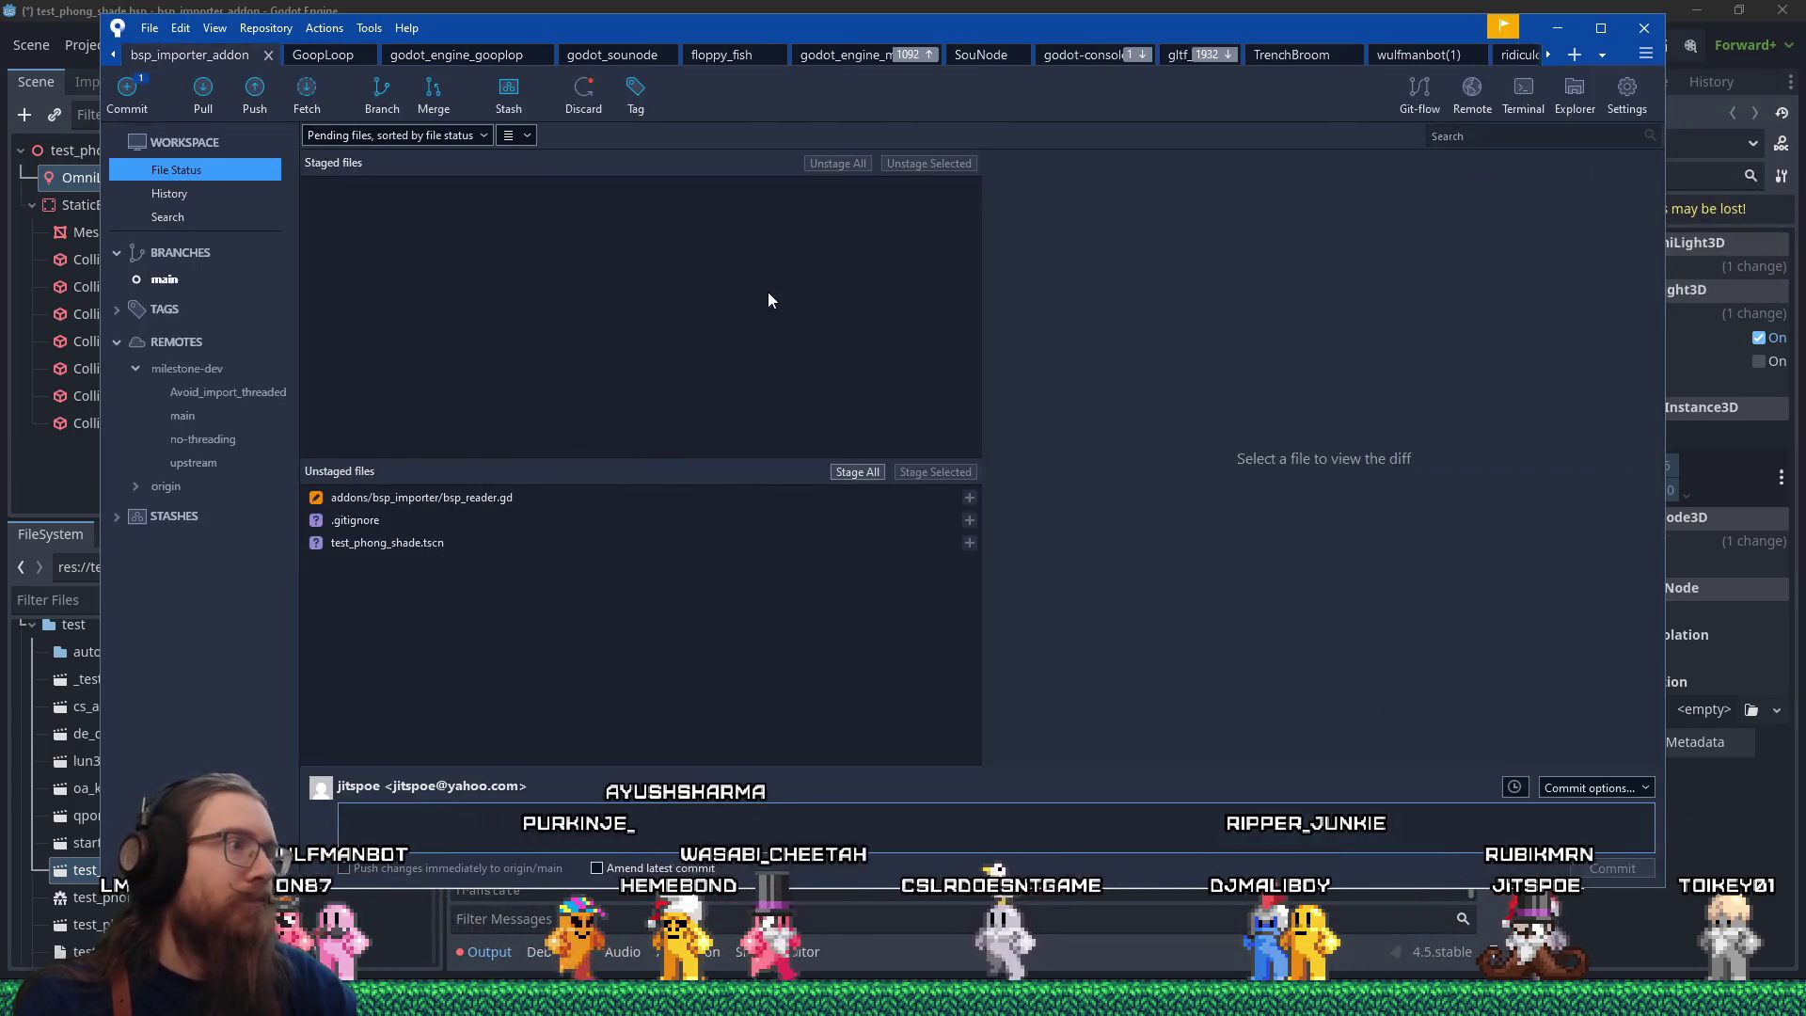
left_click(508, 499)
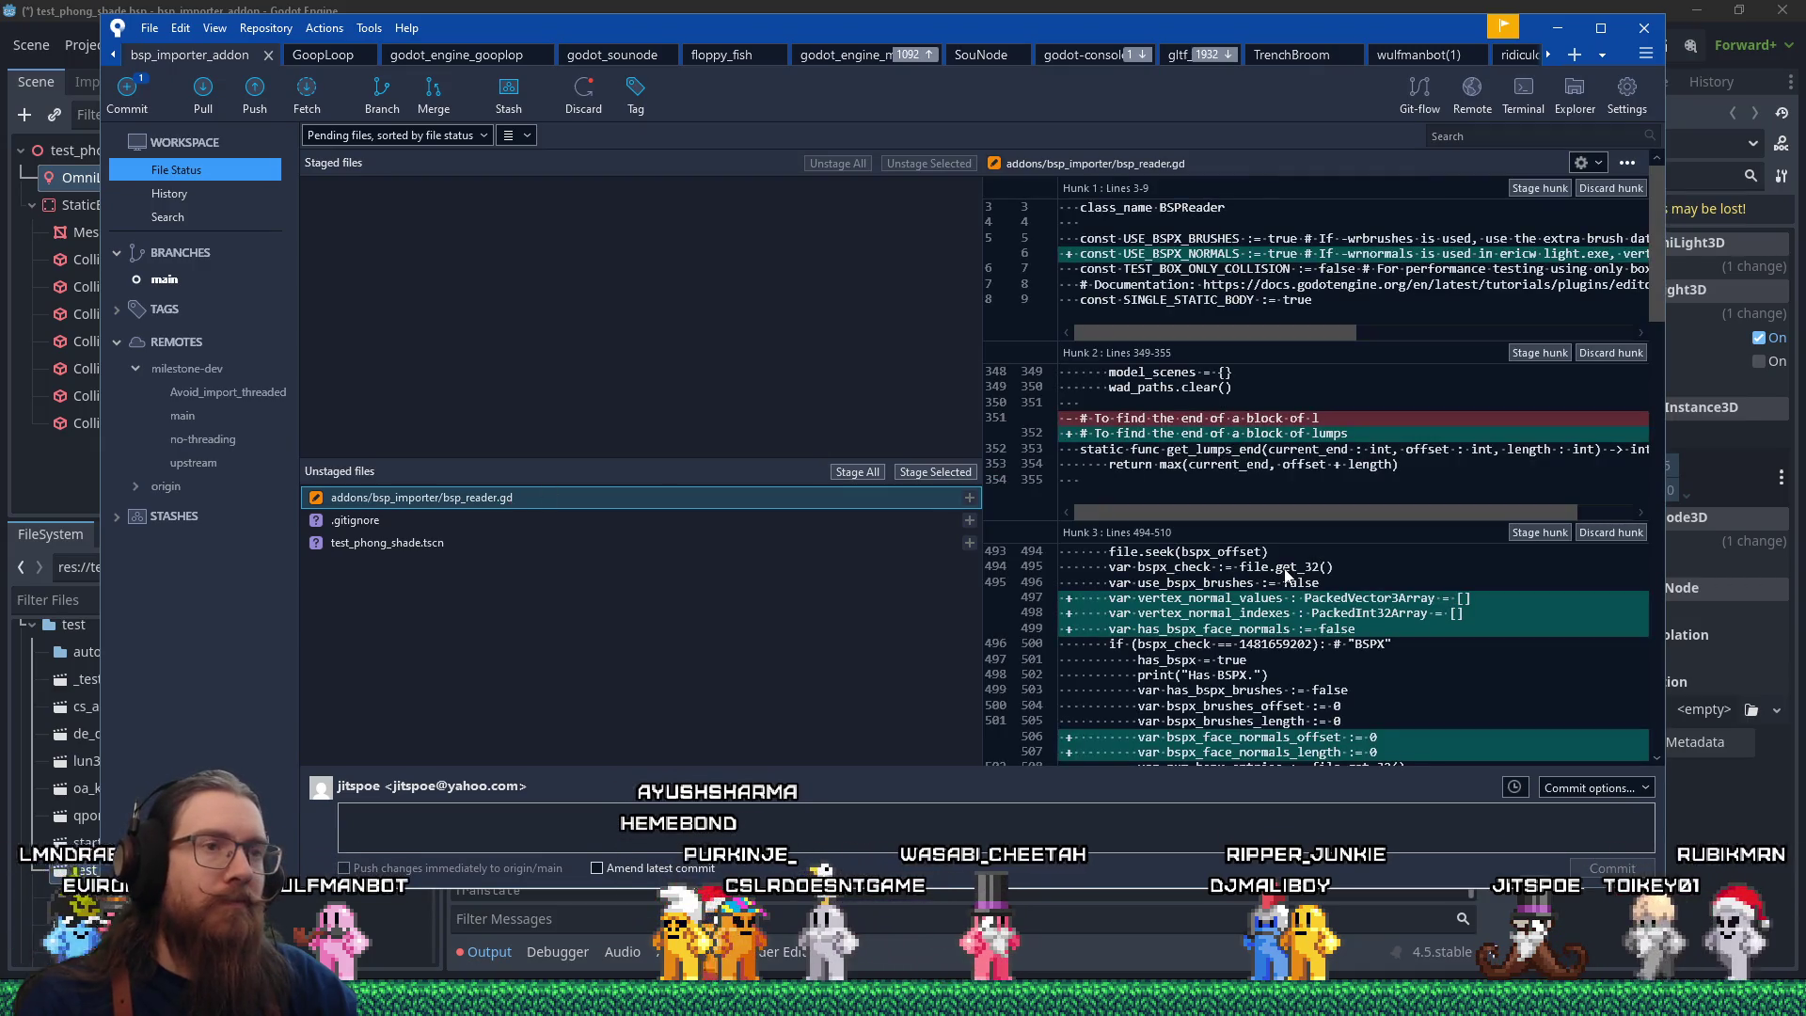
left_click_drag(1302, 330, 1335, 336)
Scroll through bsp_reader.gd's FACENORMALS and vertex-normal diff hunks.
scroll("down", 3)
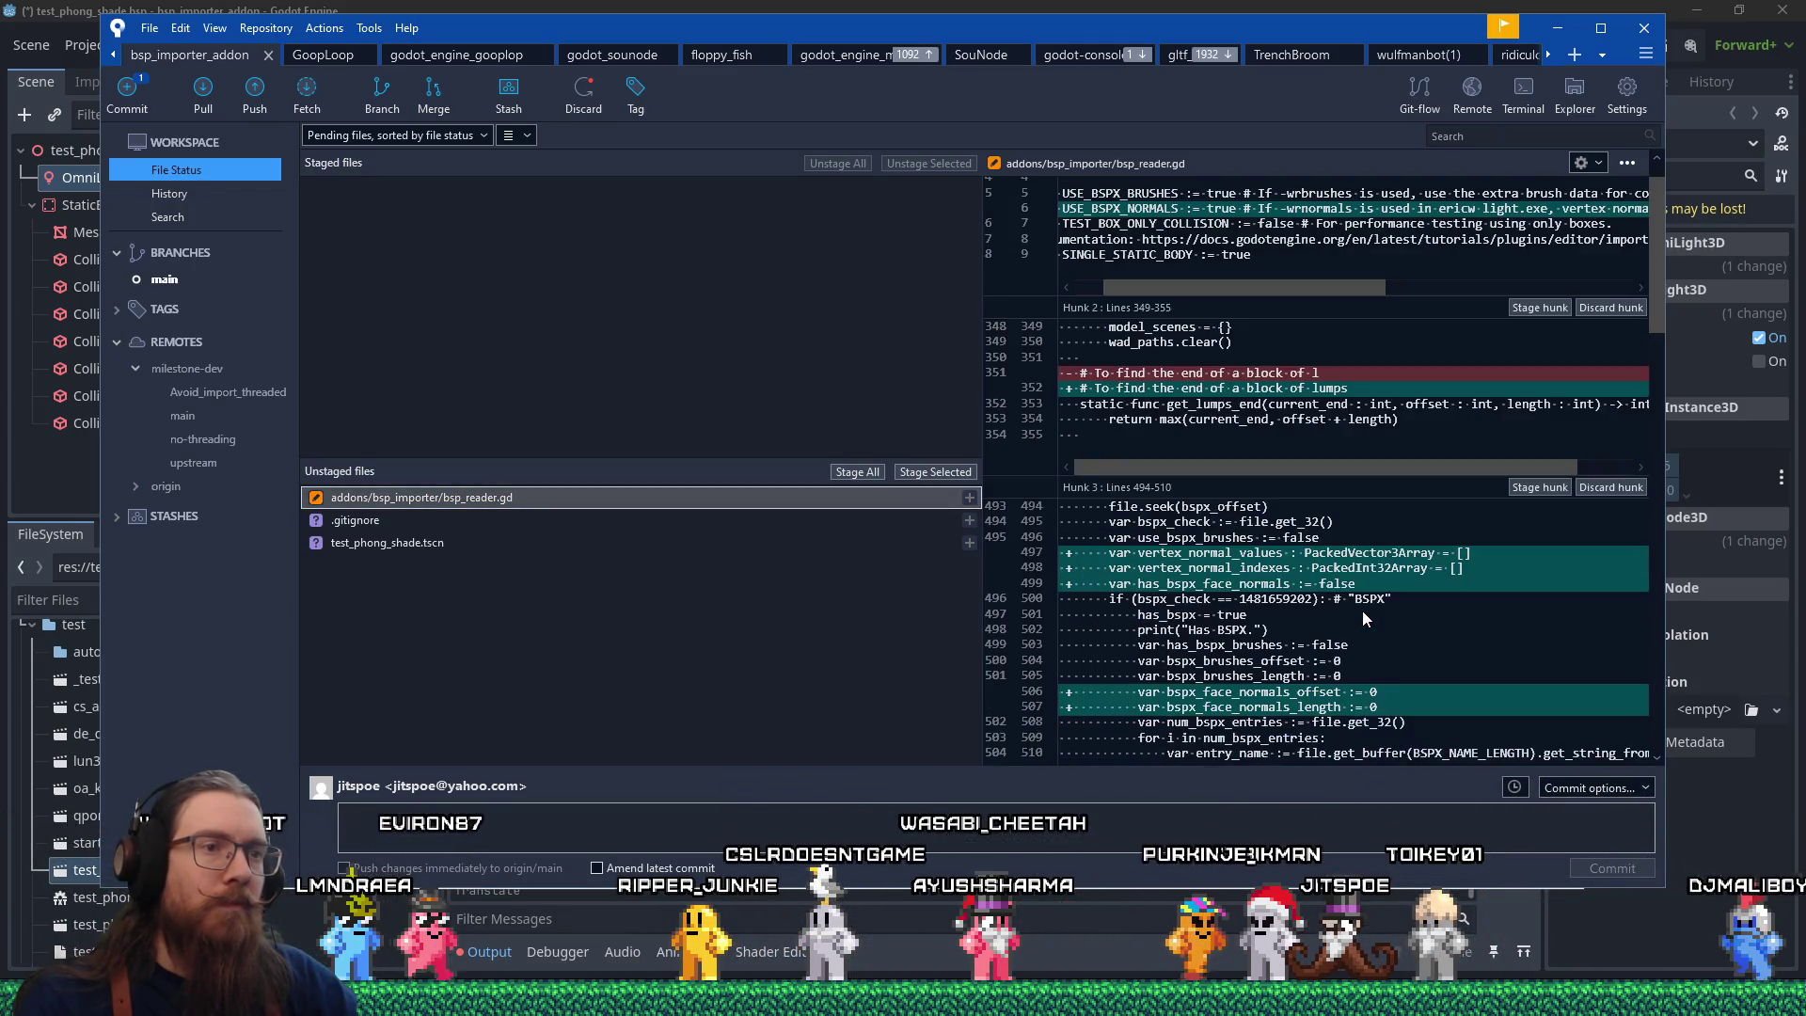
scroll("down", 3)
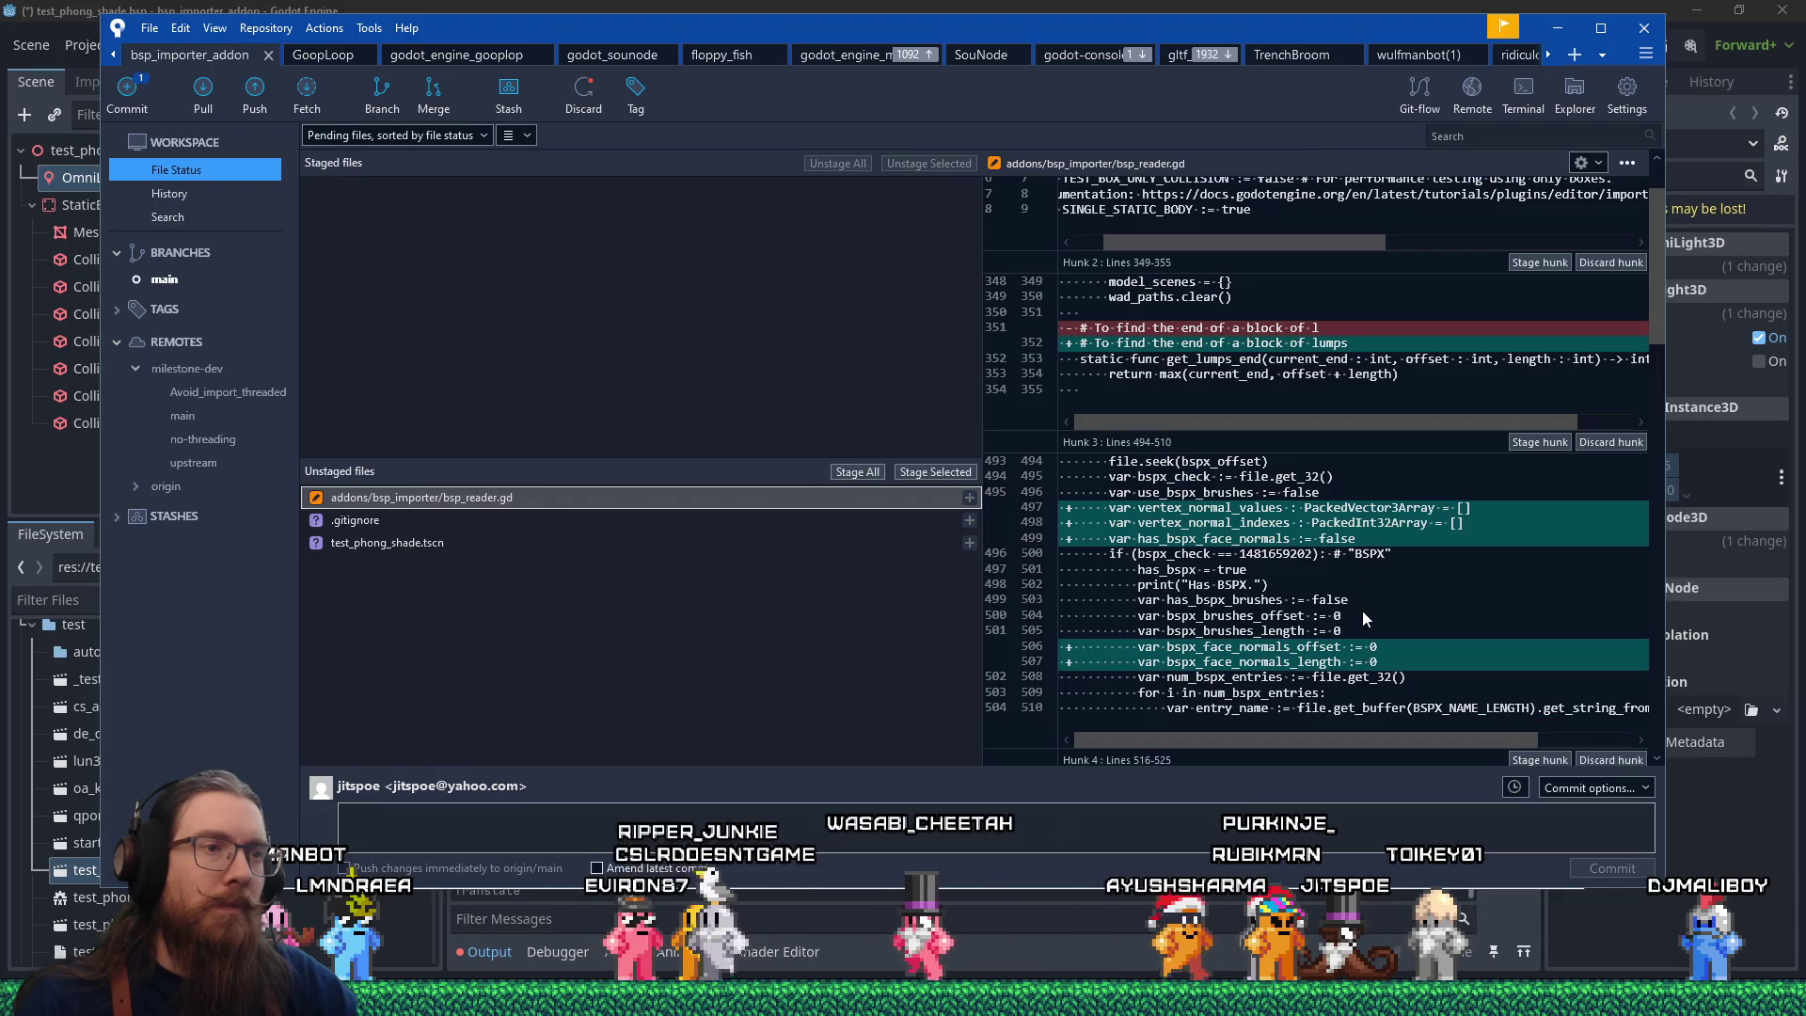
scroll("down", 3)
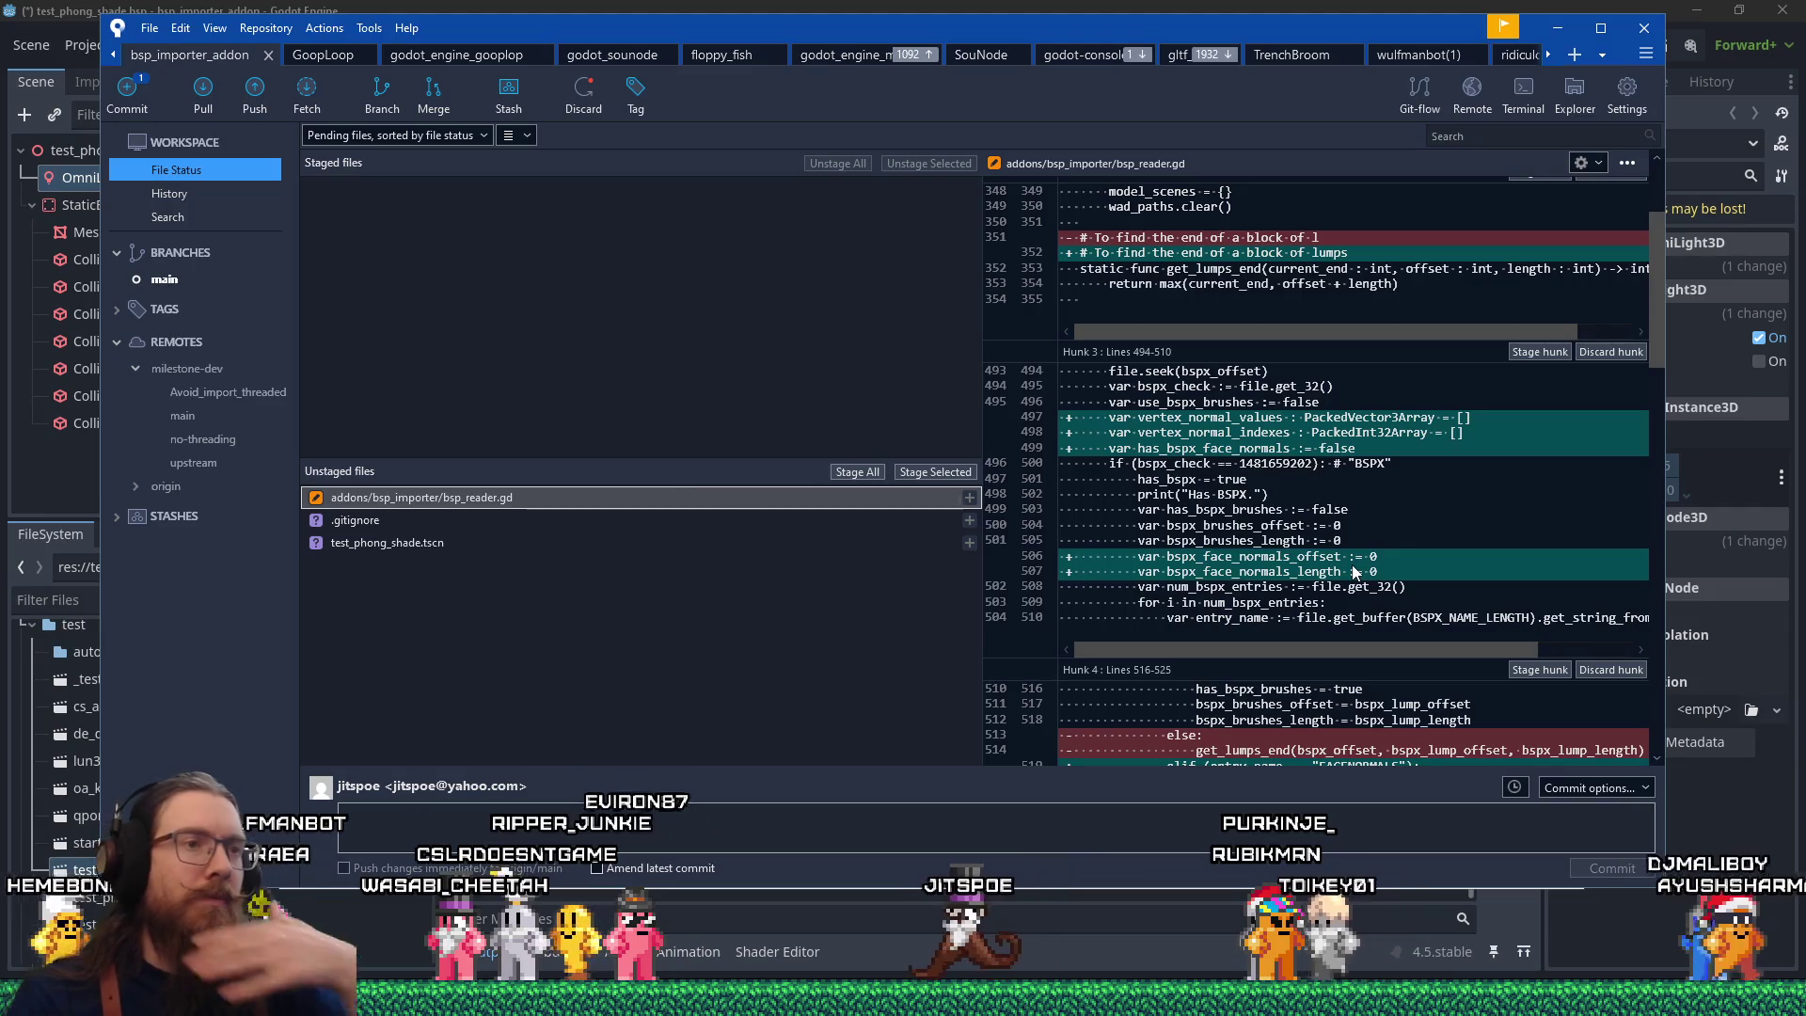
scroll("down", 3)
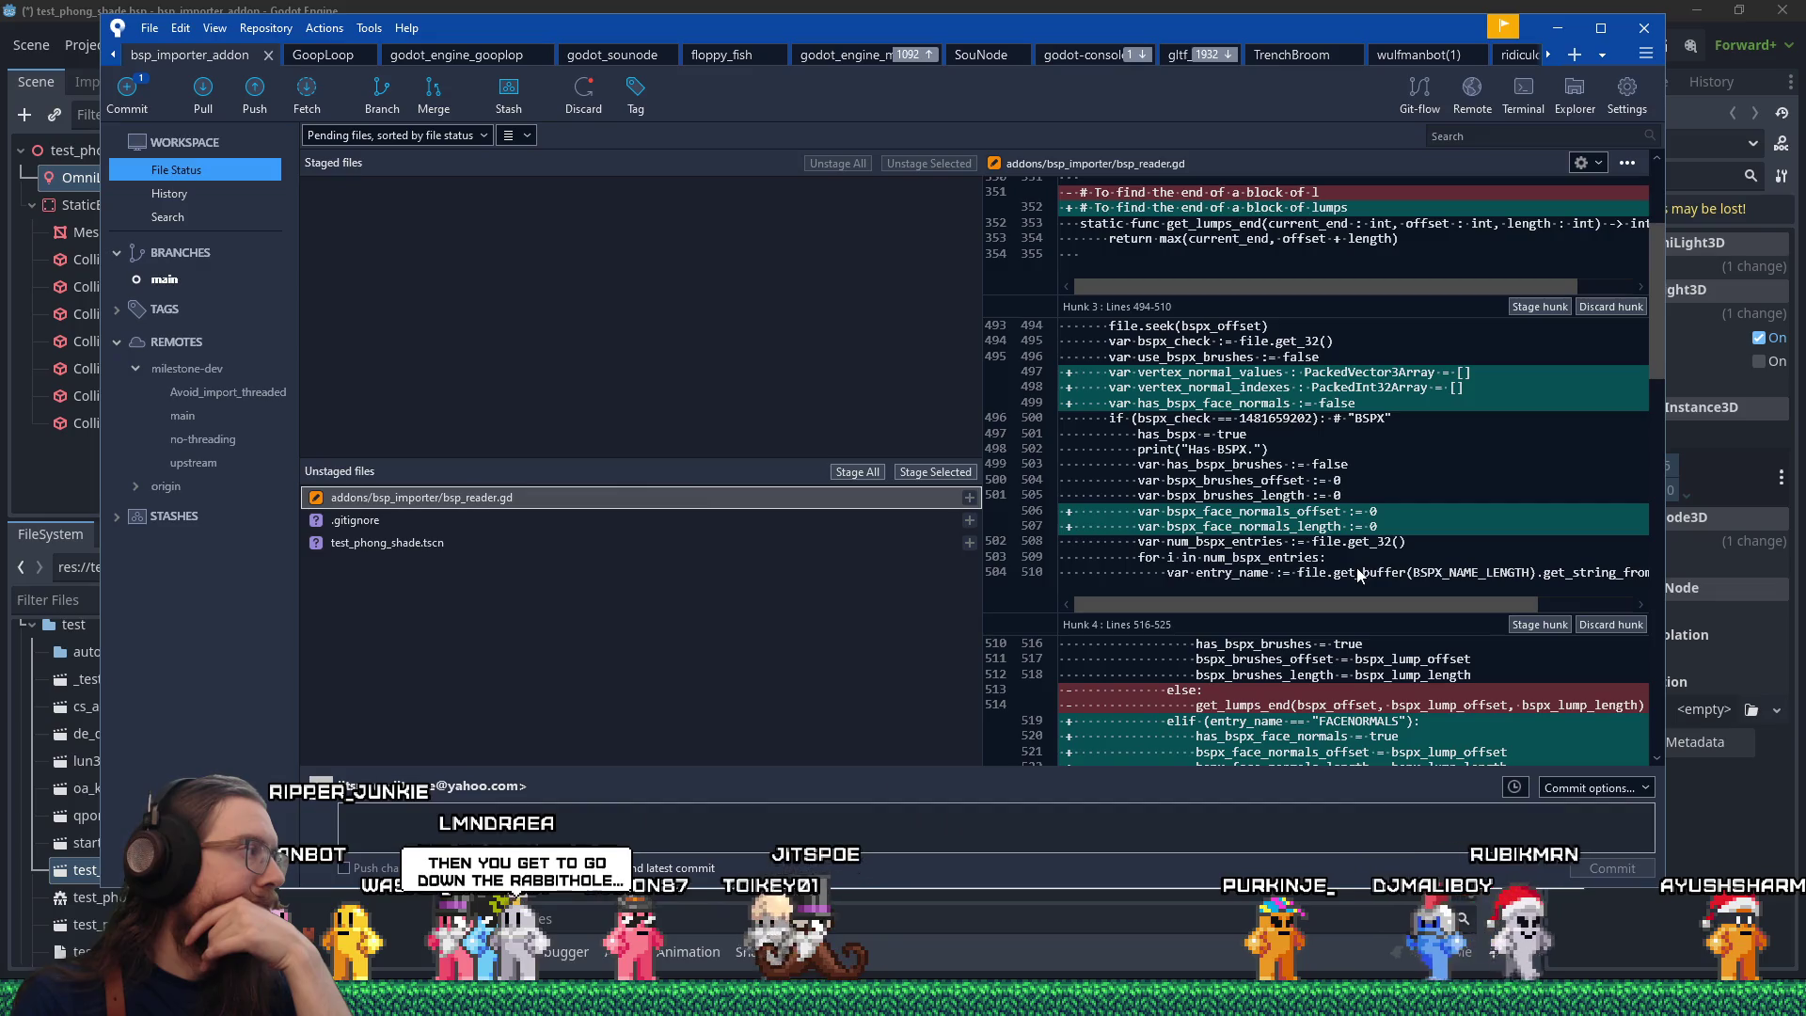
scroll("down", 3)
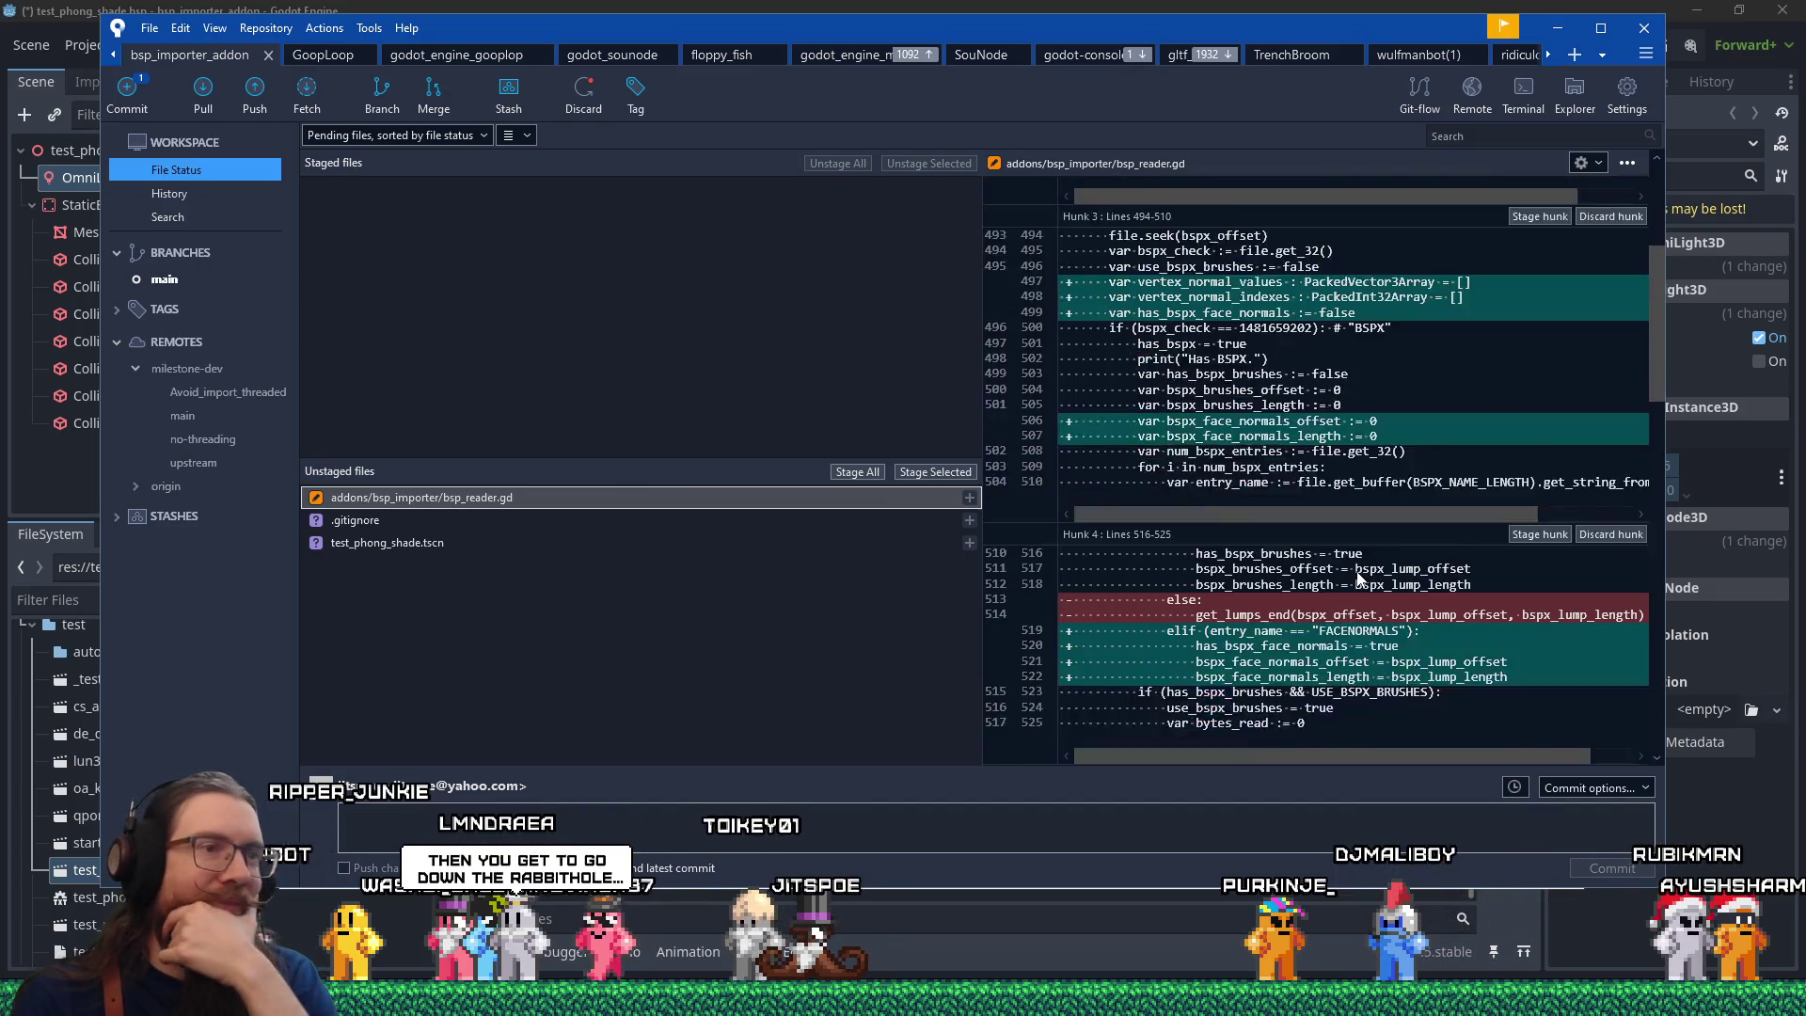
scroll("down", 3)
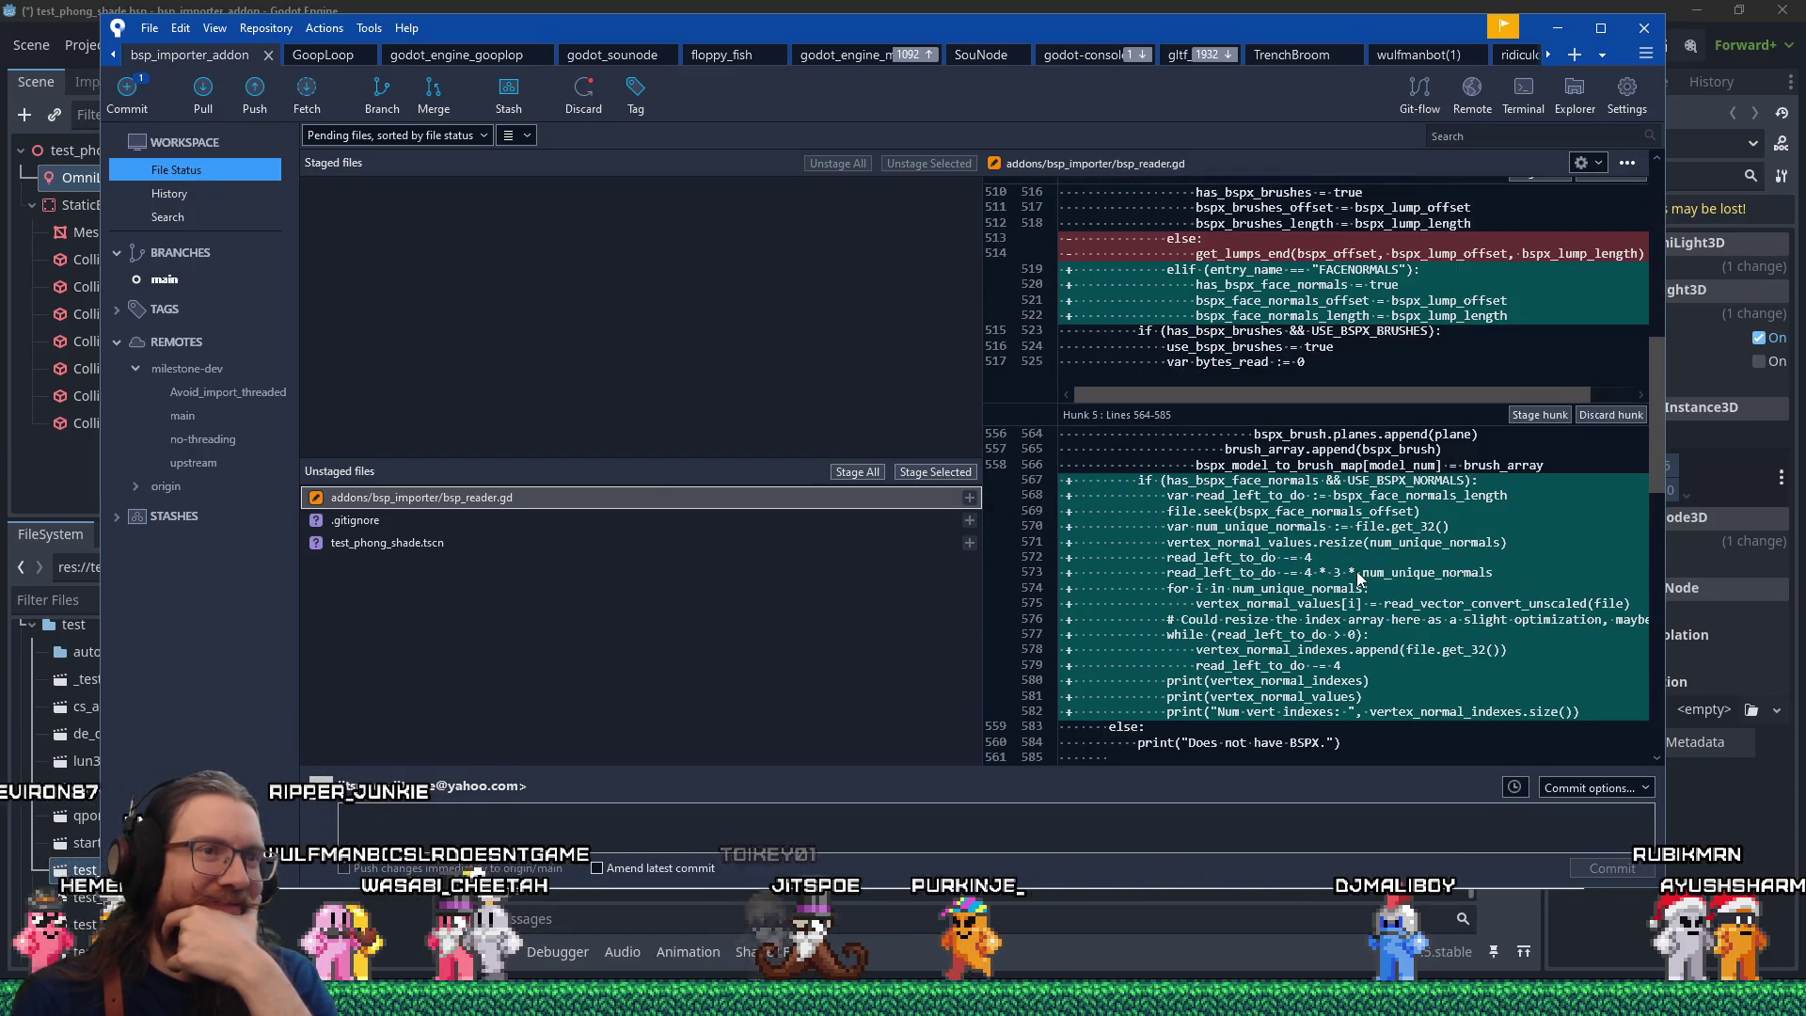
scroll("down", 3)
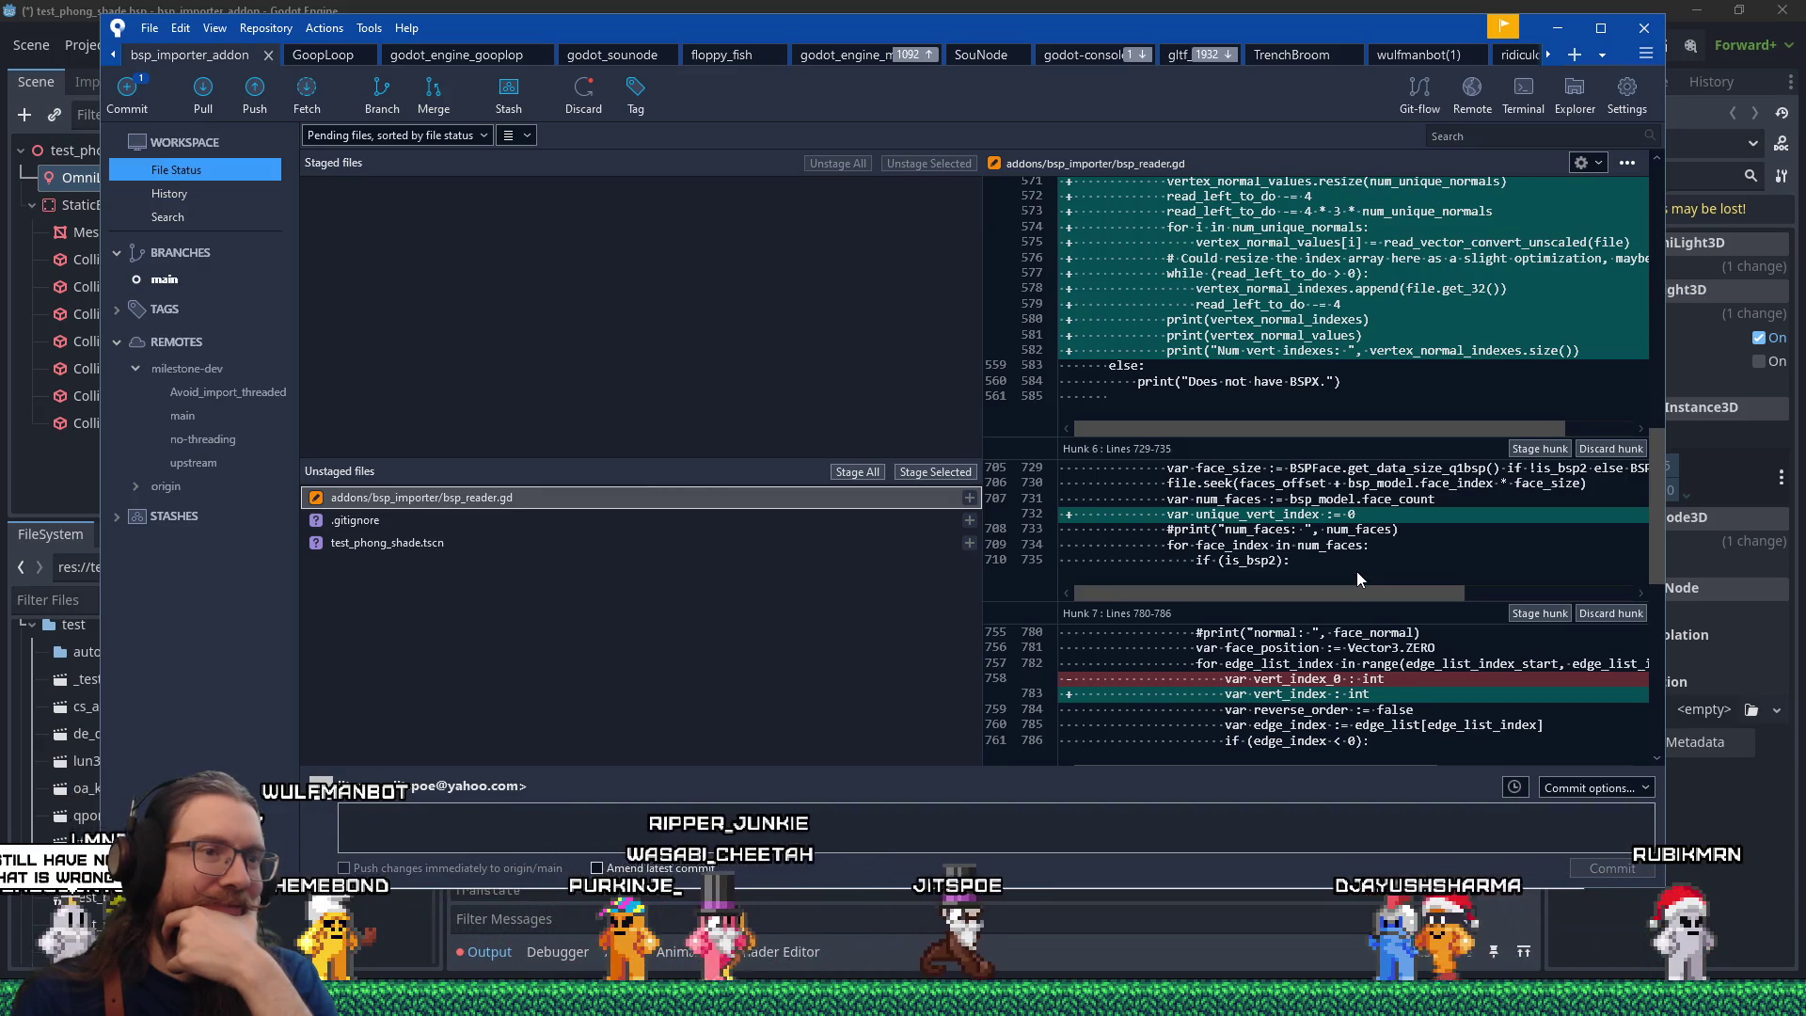
scroll("down", 3)
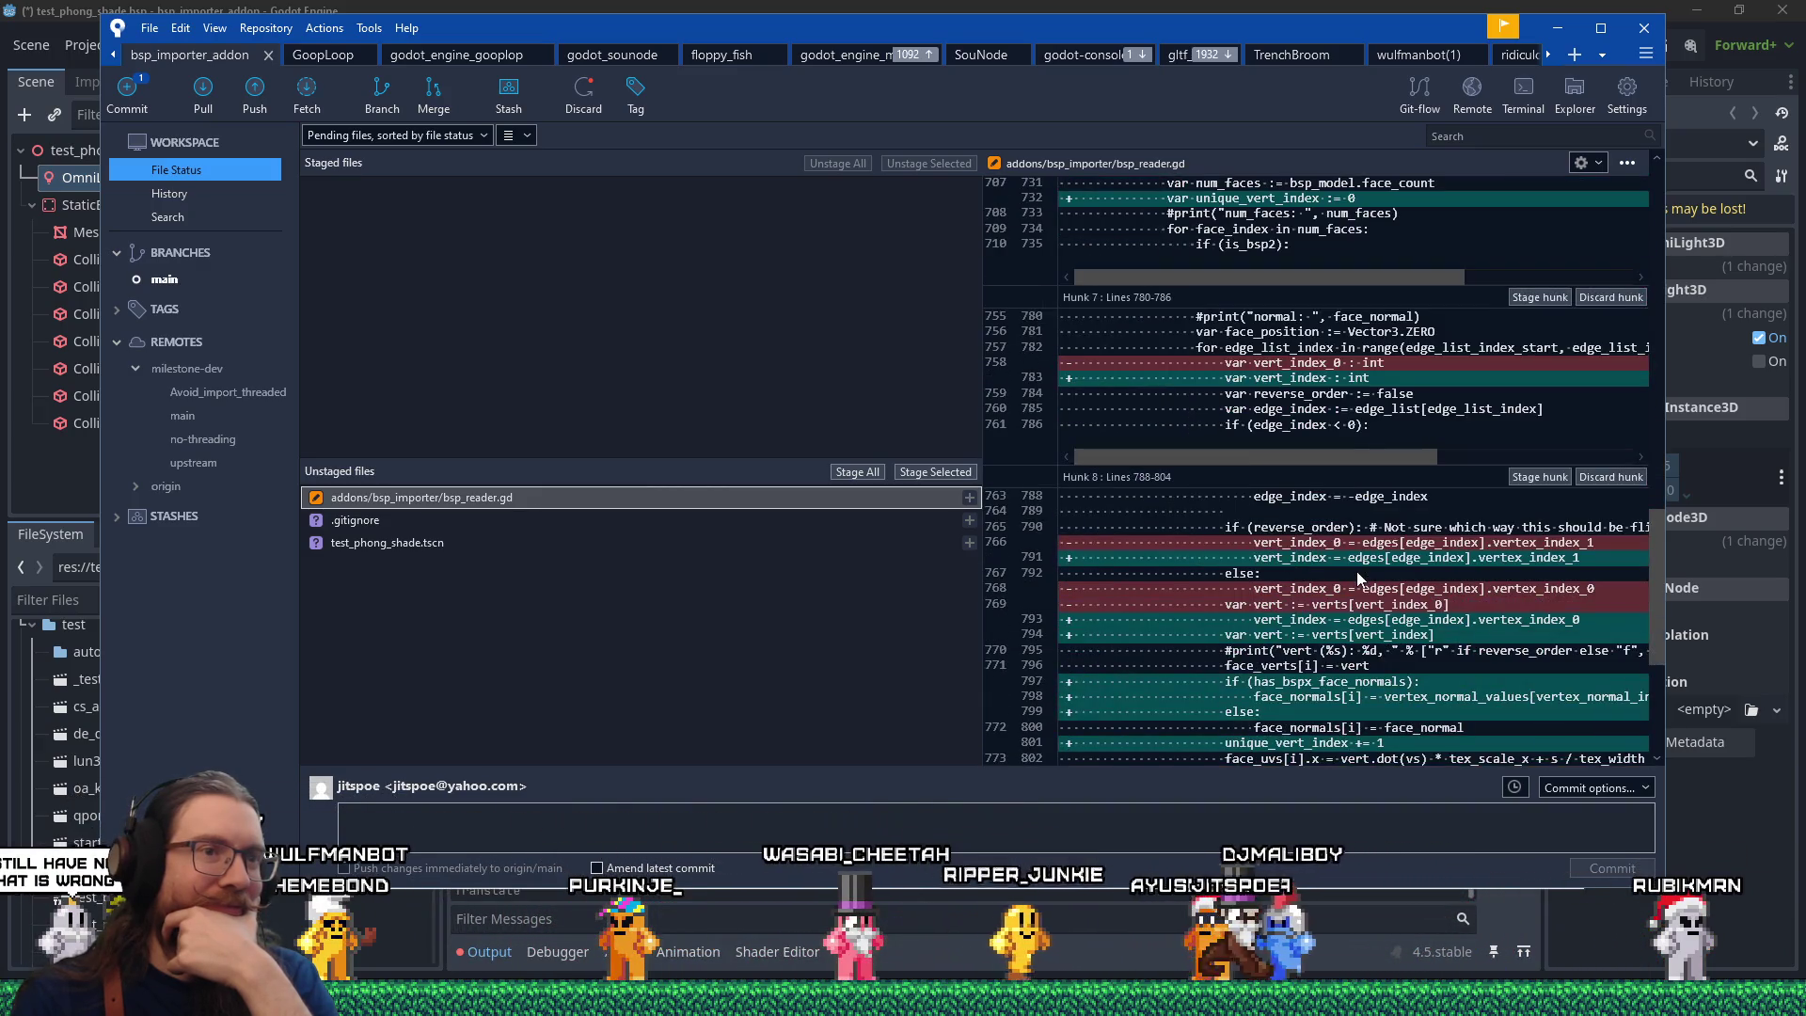
scroll("down", 3)
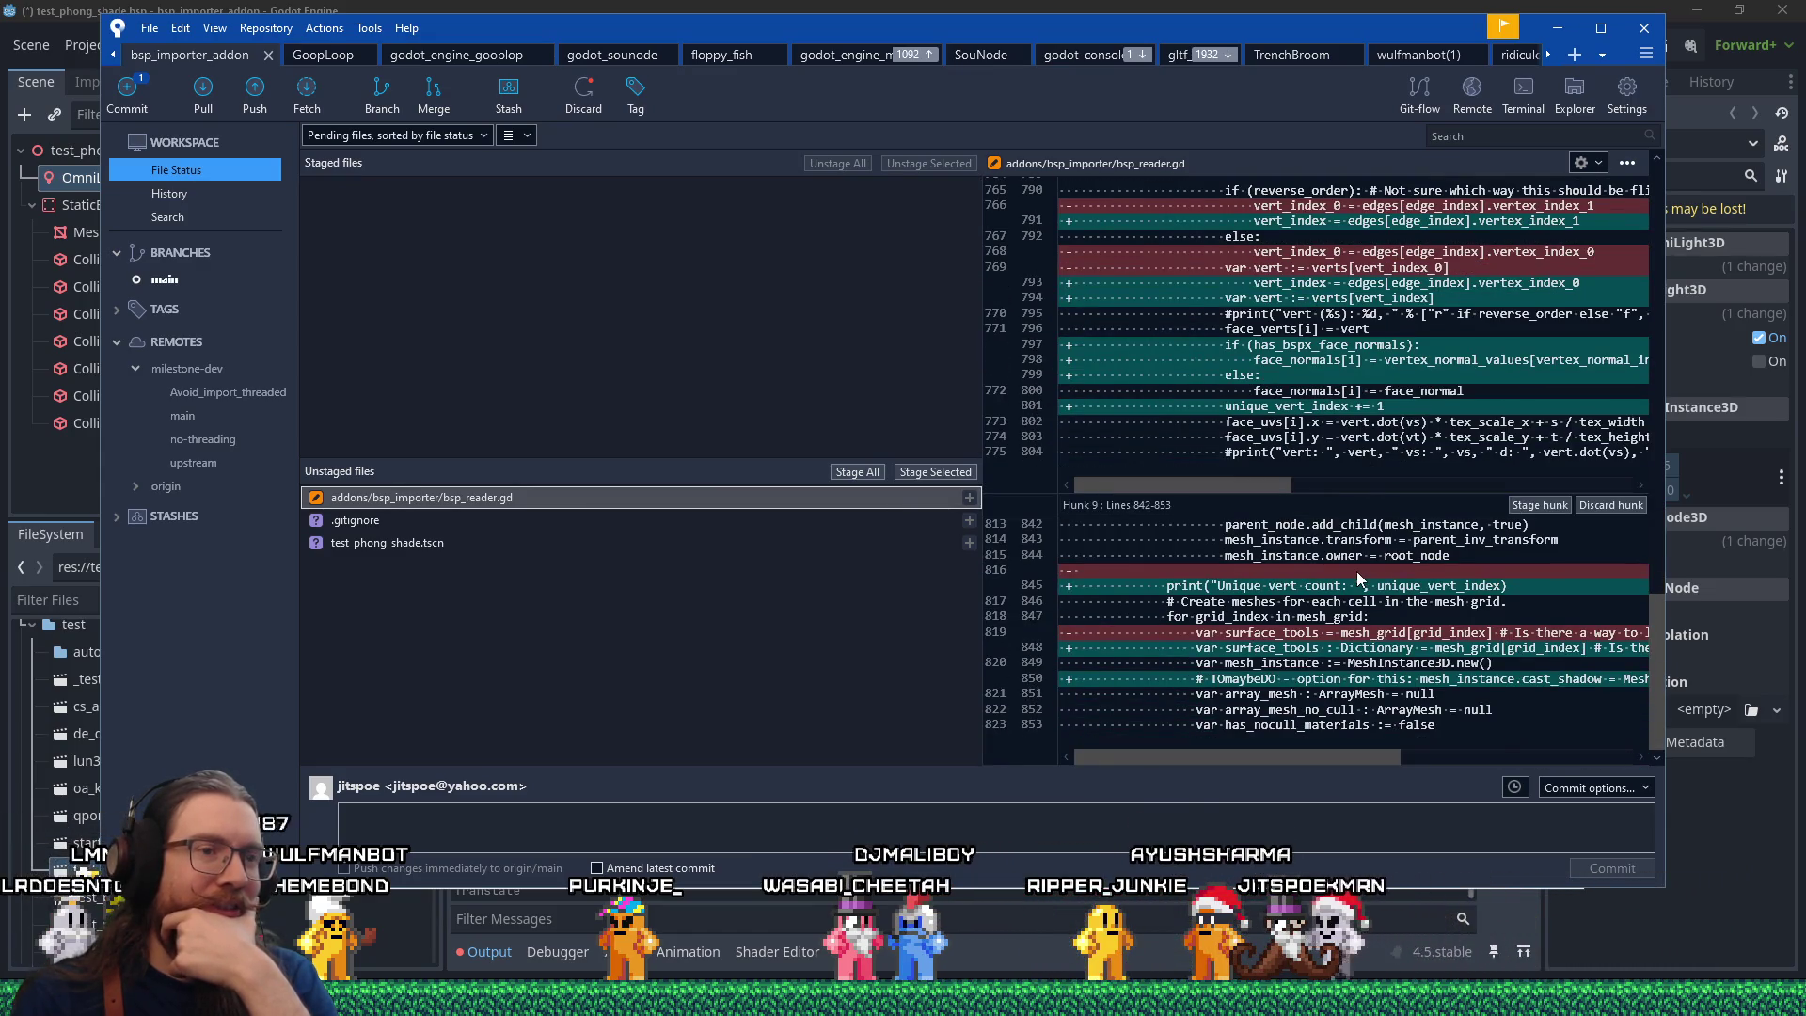
Scroll the lower bsp_reader.gd diff hunk sideways, then bring up the Alt+Tab window switcher.
left_click_drag(1324, 758, 1364, 757)
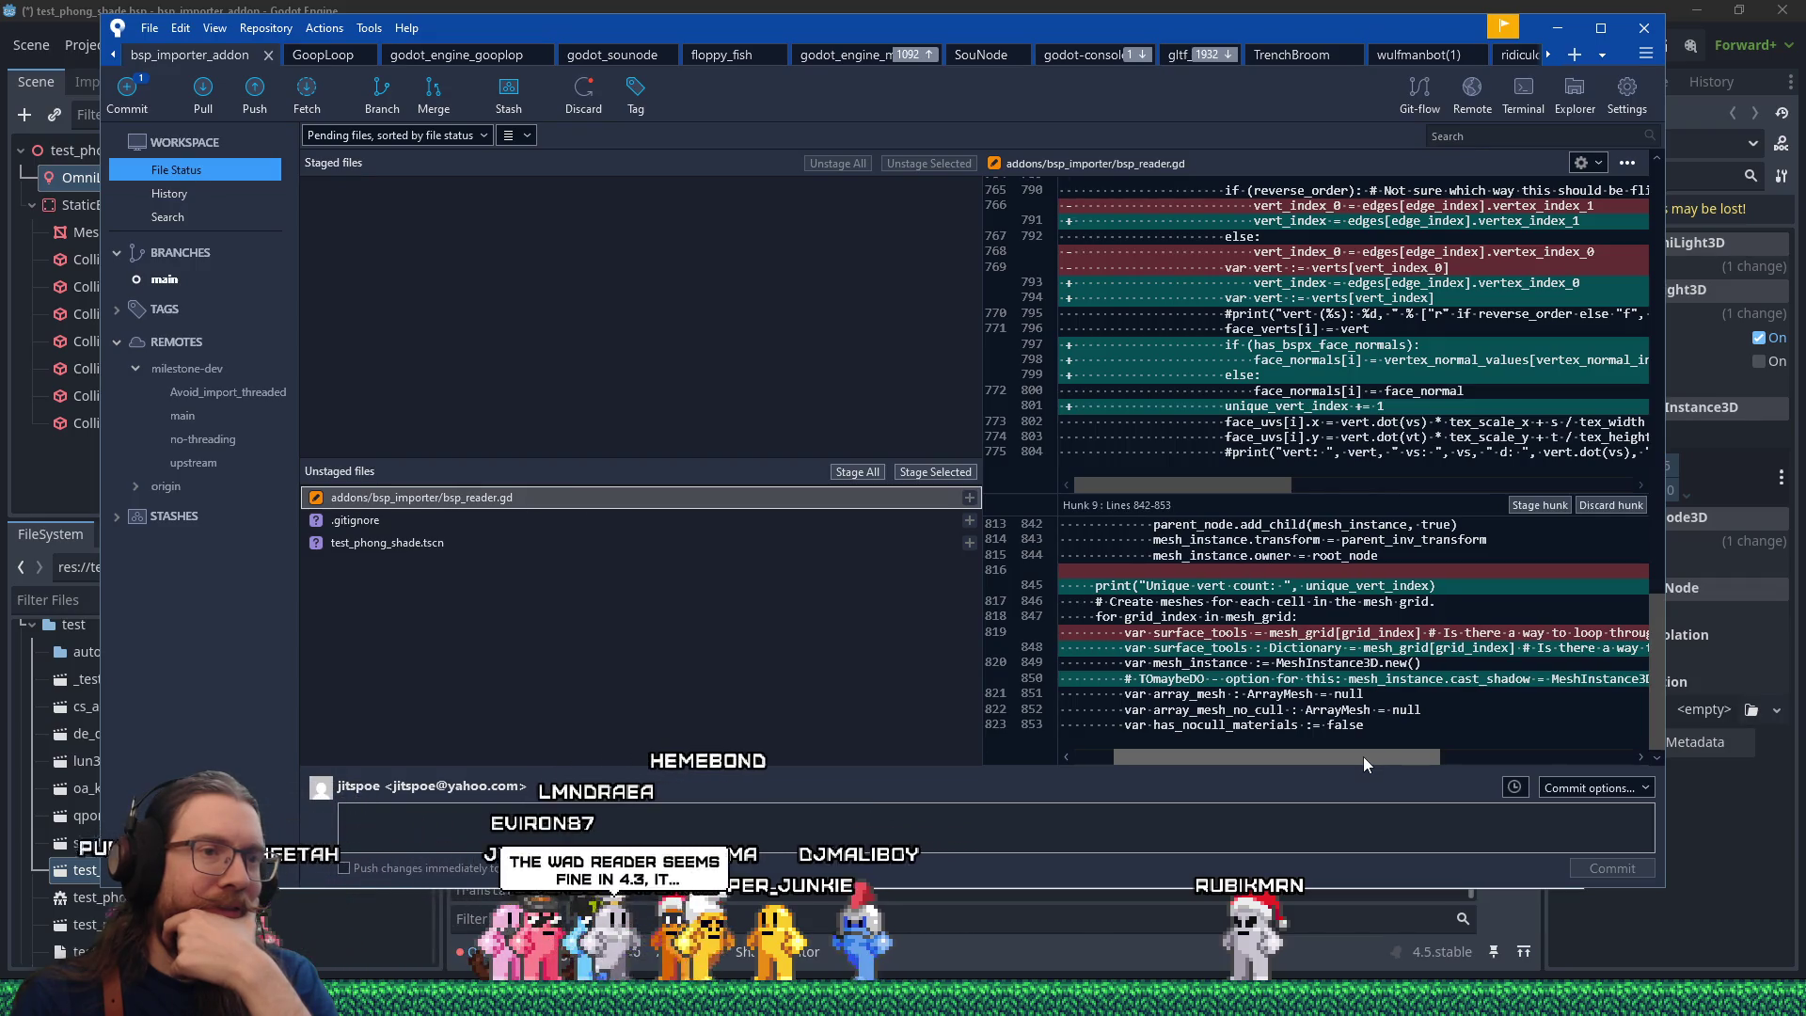
left_click_drag(1362, 756, 1362, 758)
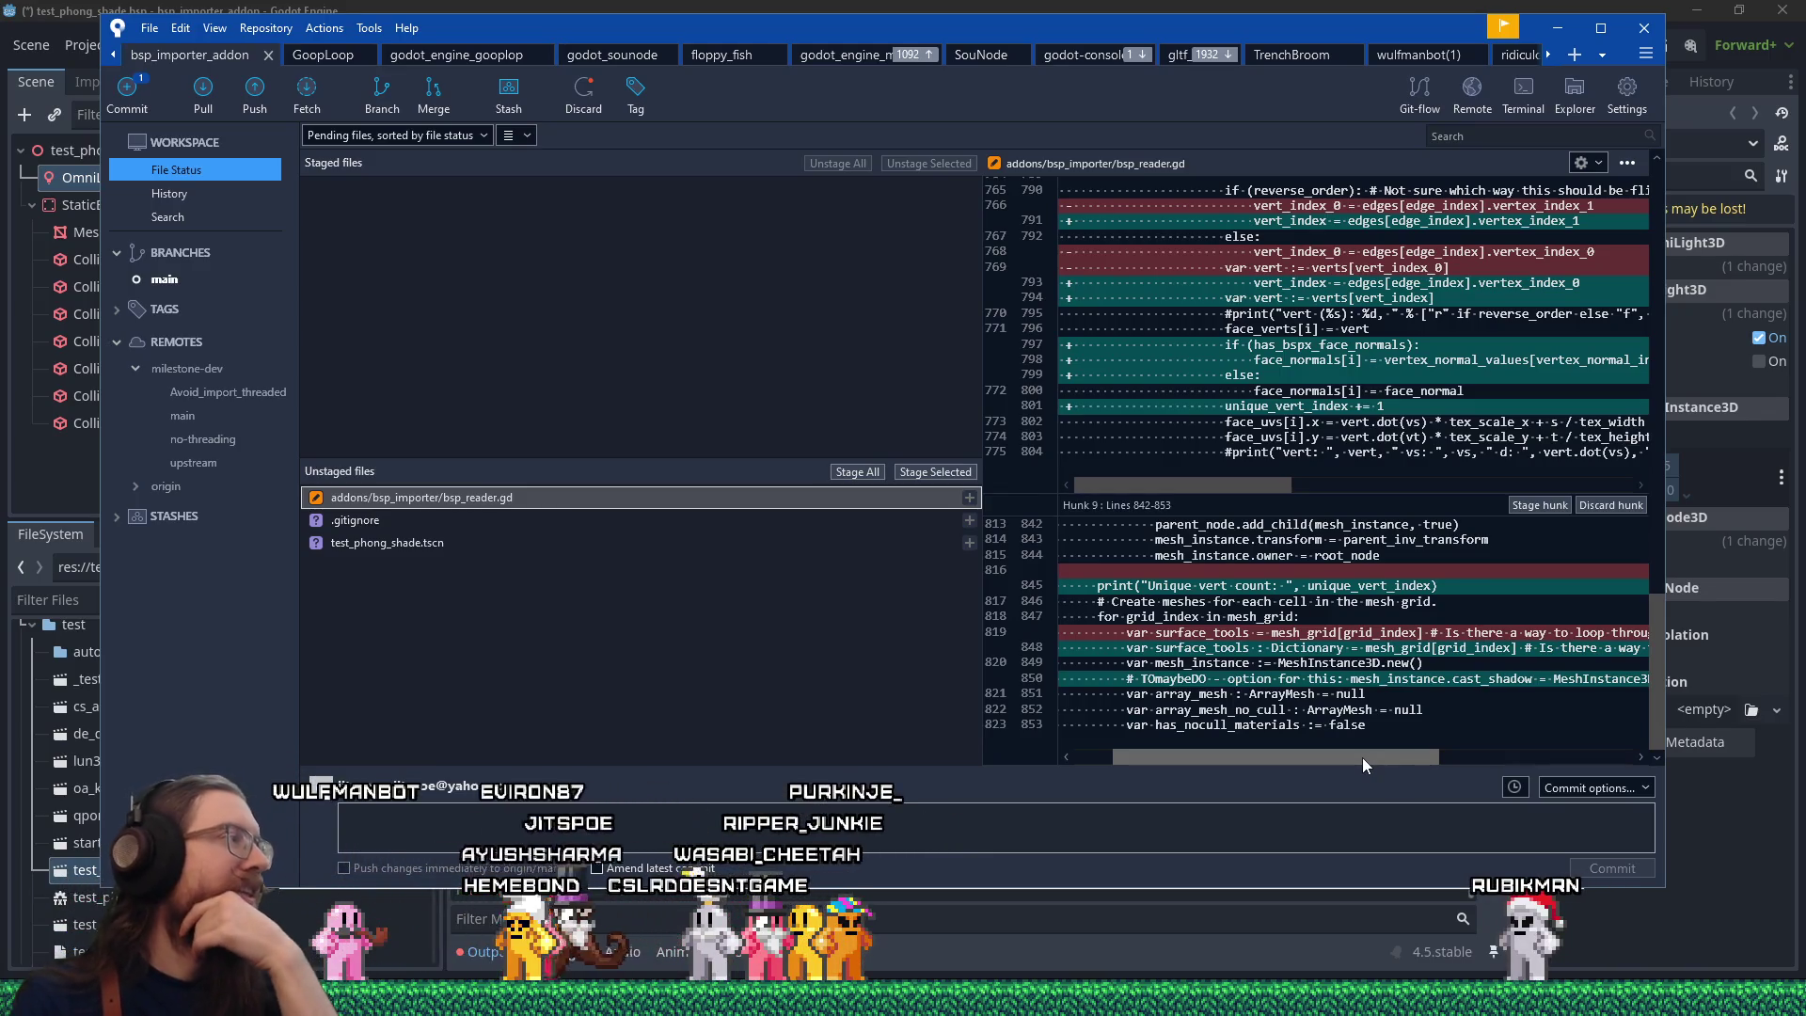
left_click_drag(1362, 758, 1294, 764)
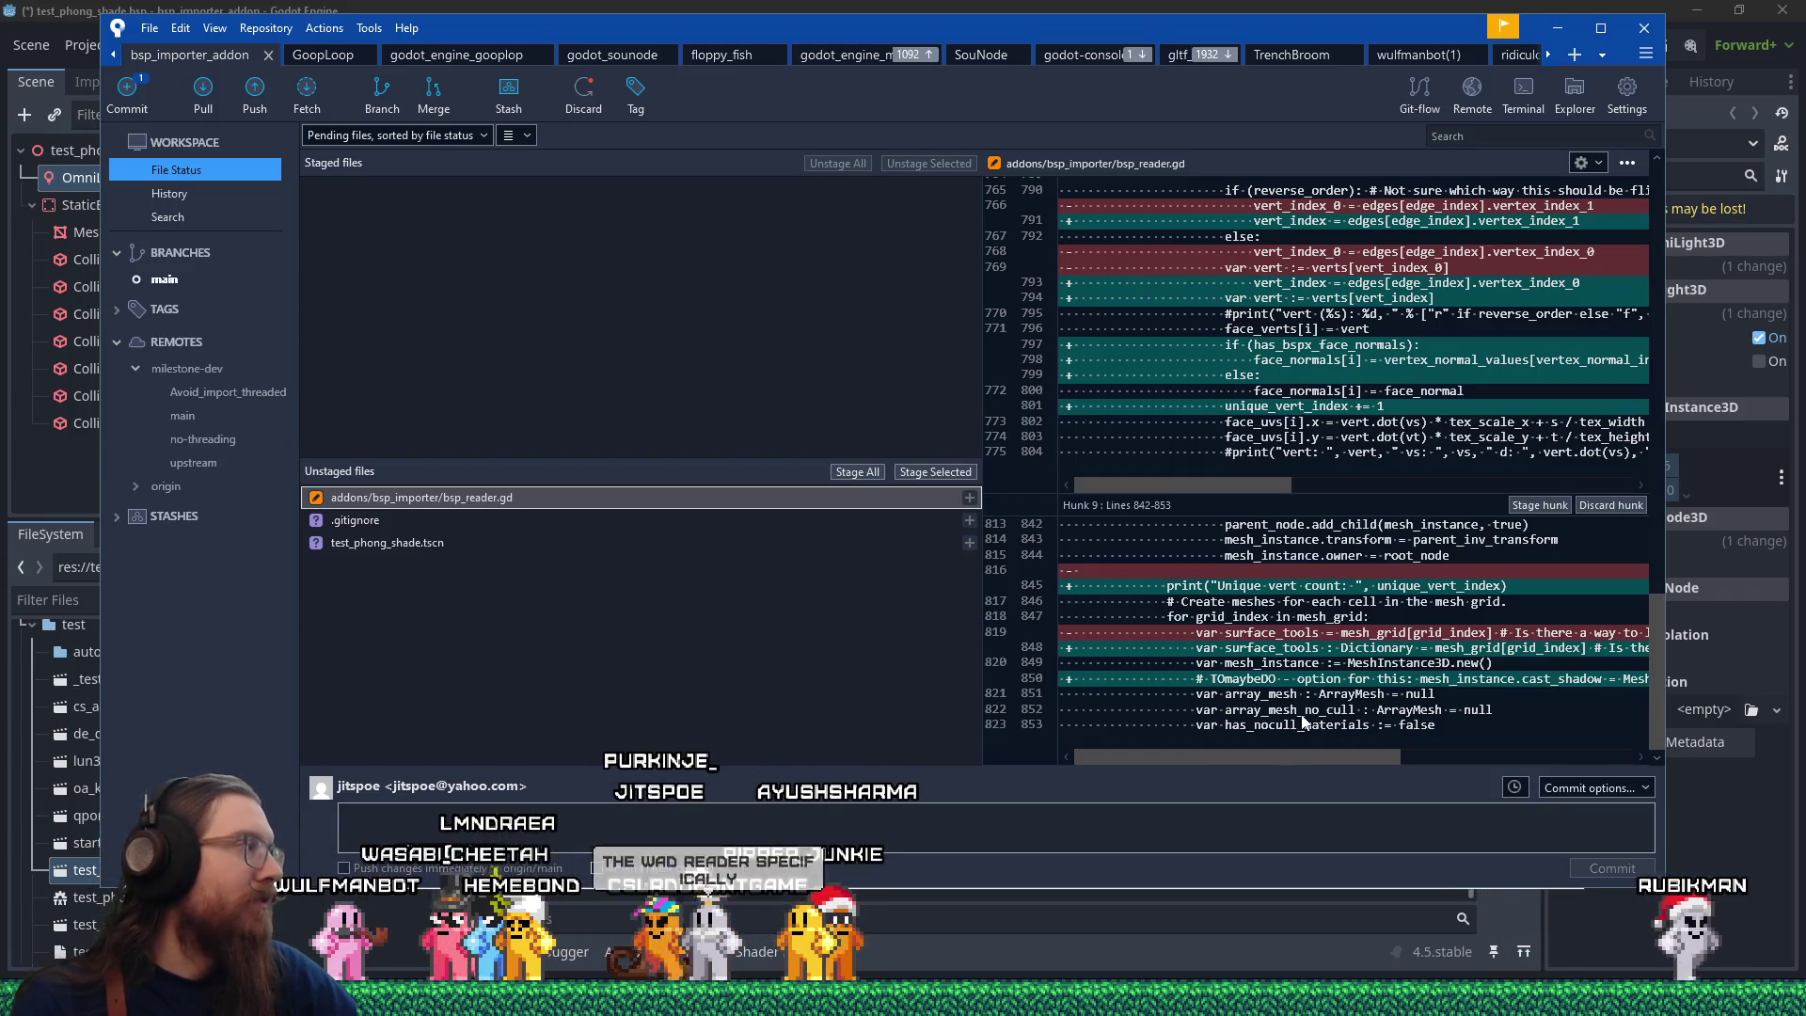
key("alt+Tab")
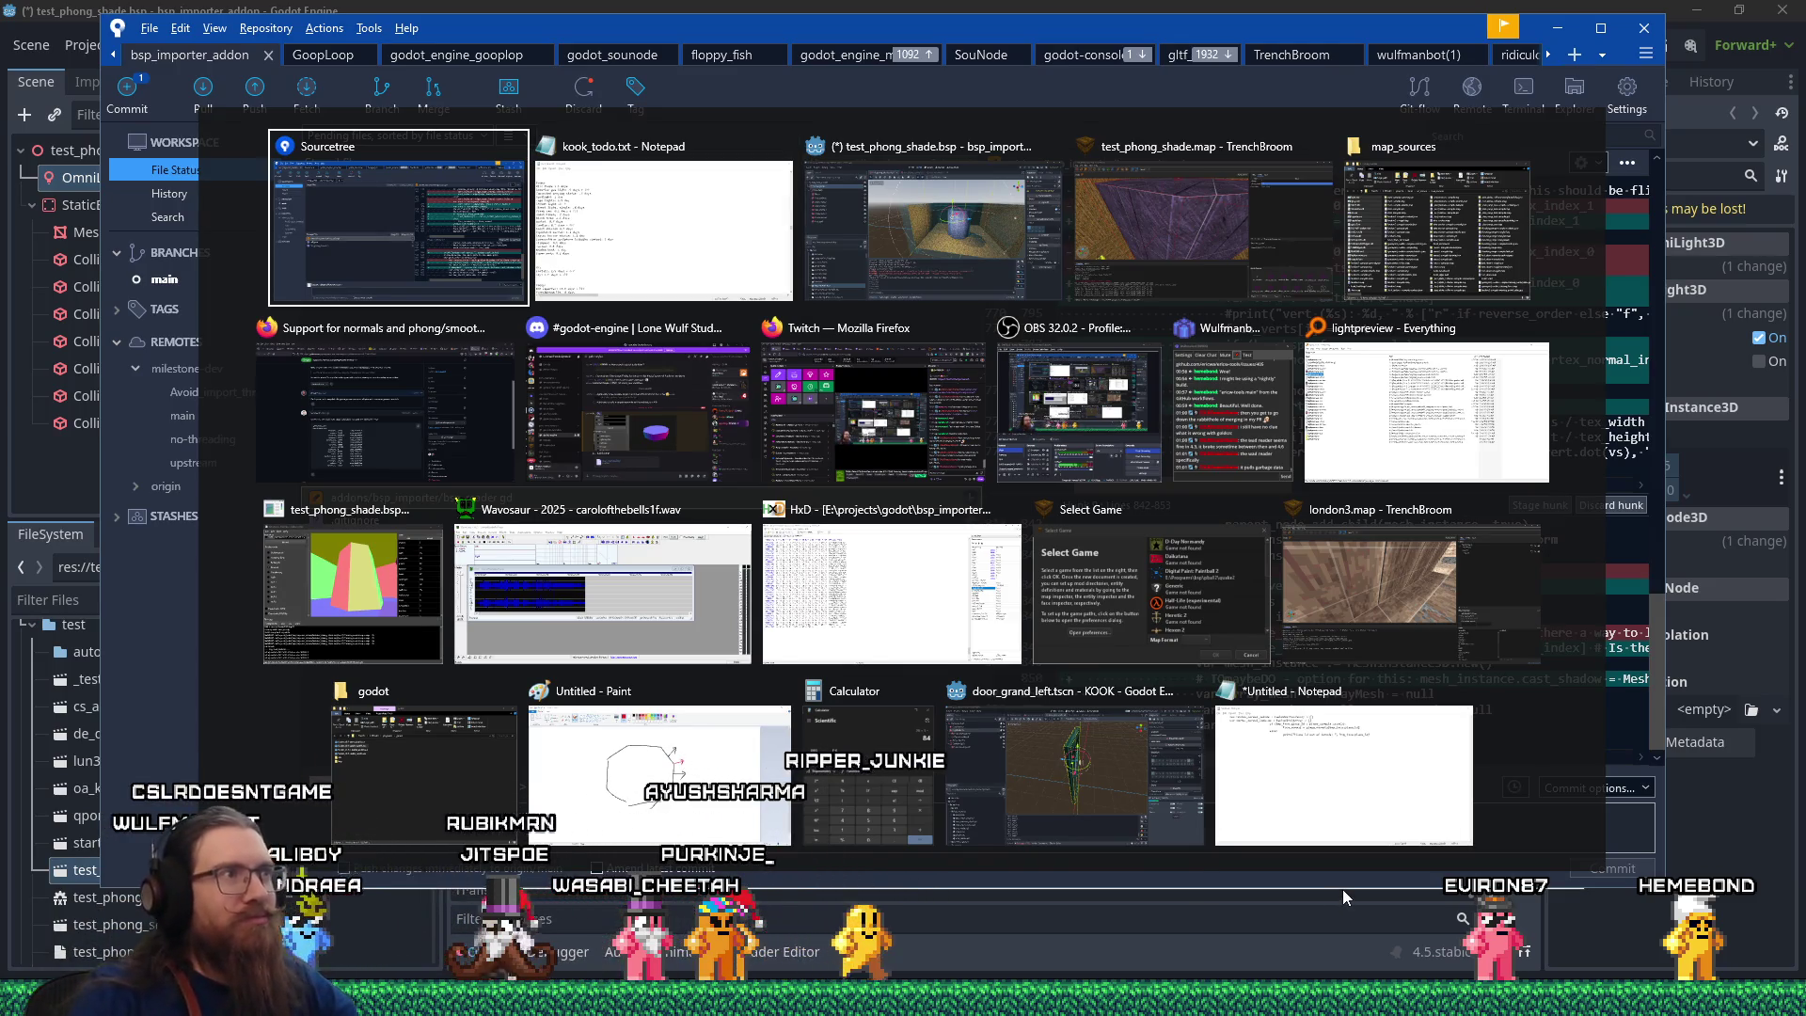
Cycle the switcher to Notepad and back, landing again on Sourcetree's bsp_reader.gd diff.
key("Tab")
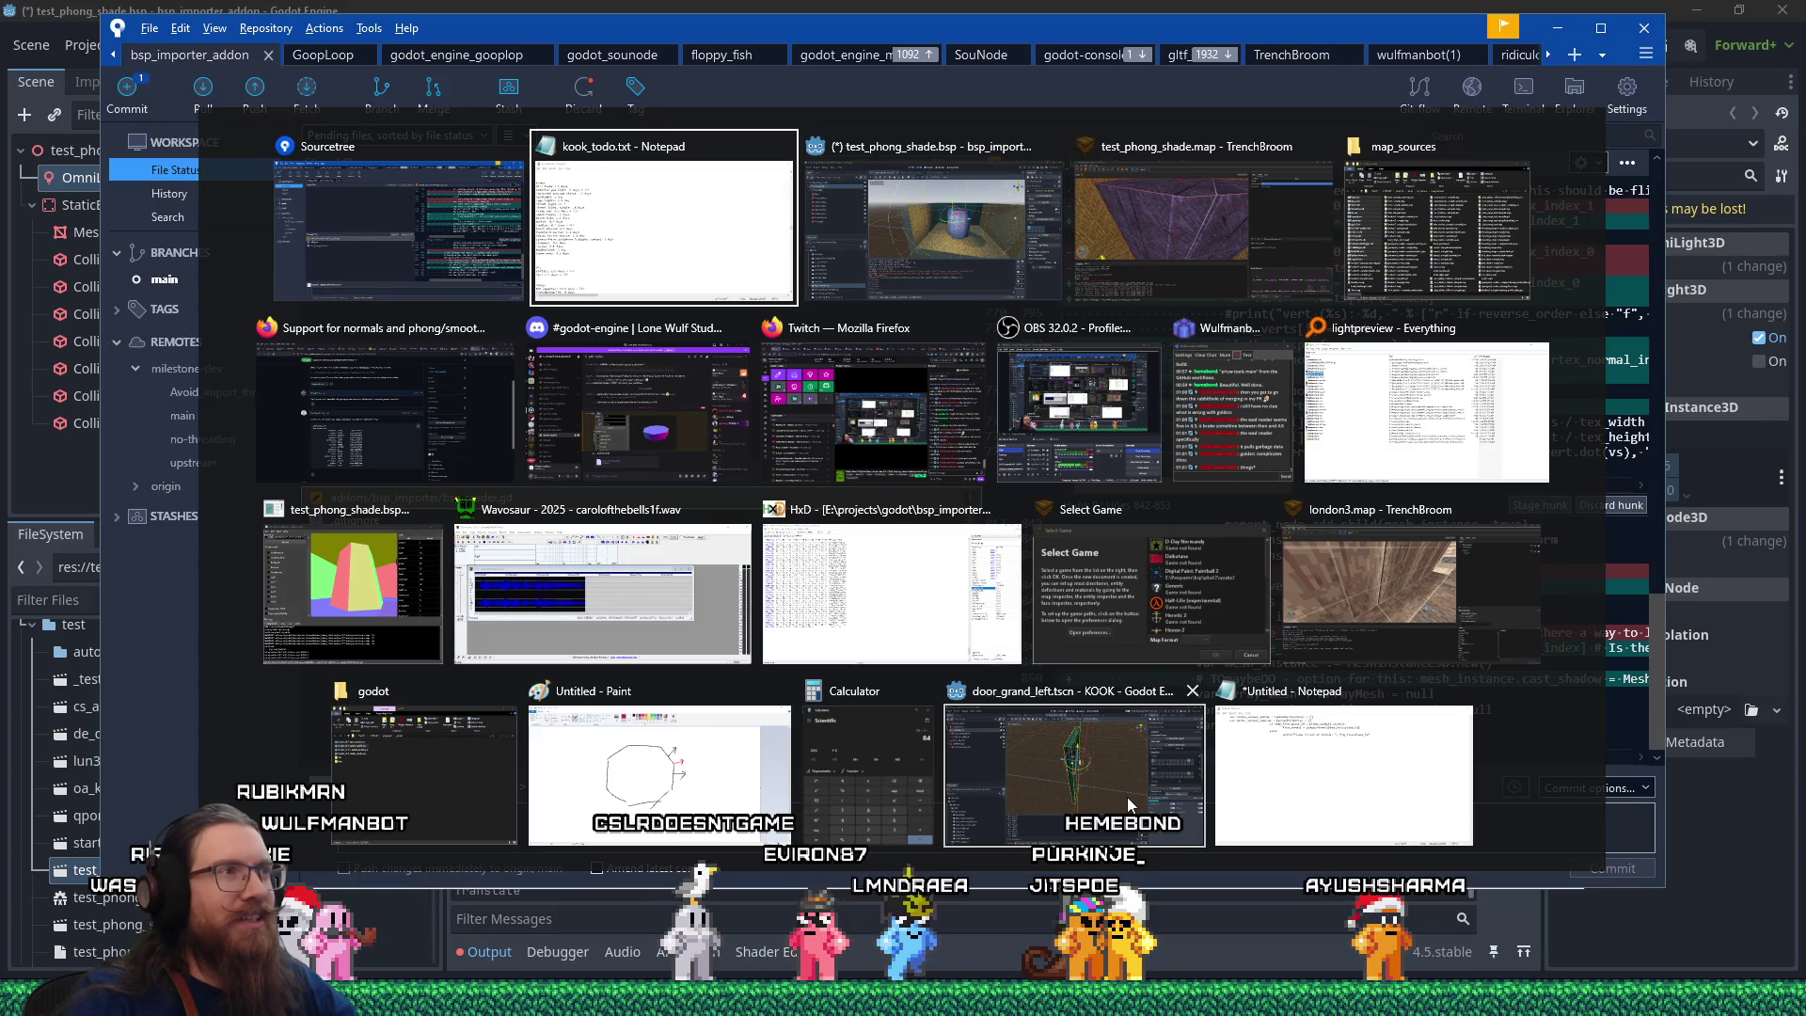
key("alt+shift+Tab")
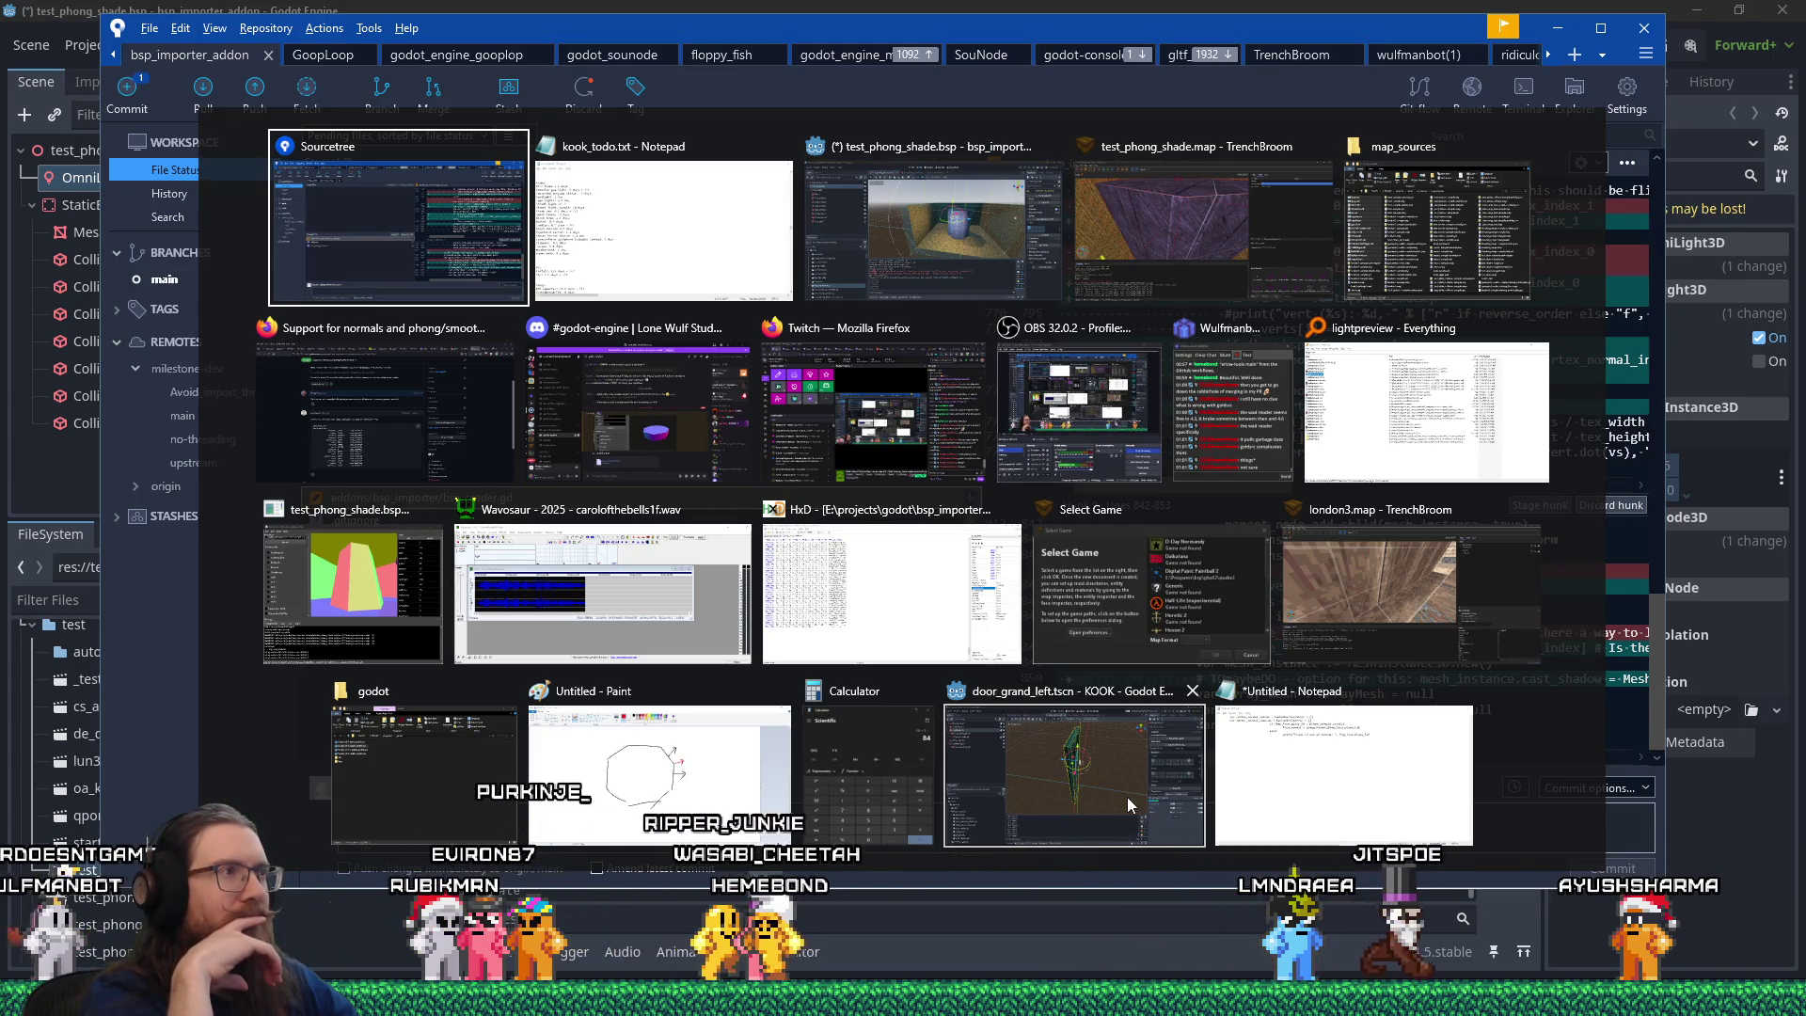
key("alt+Tab")
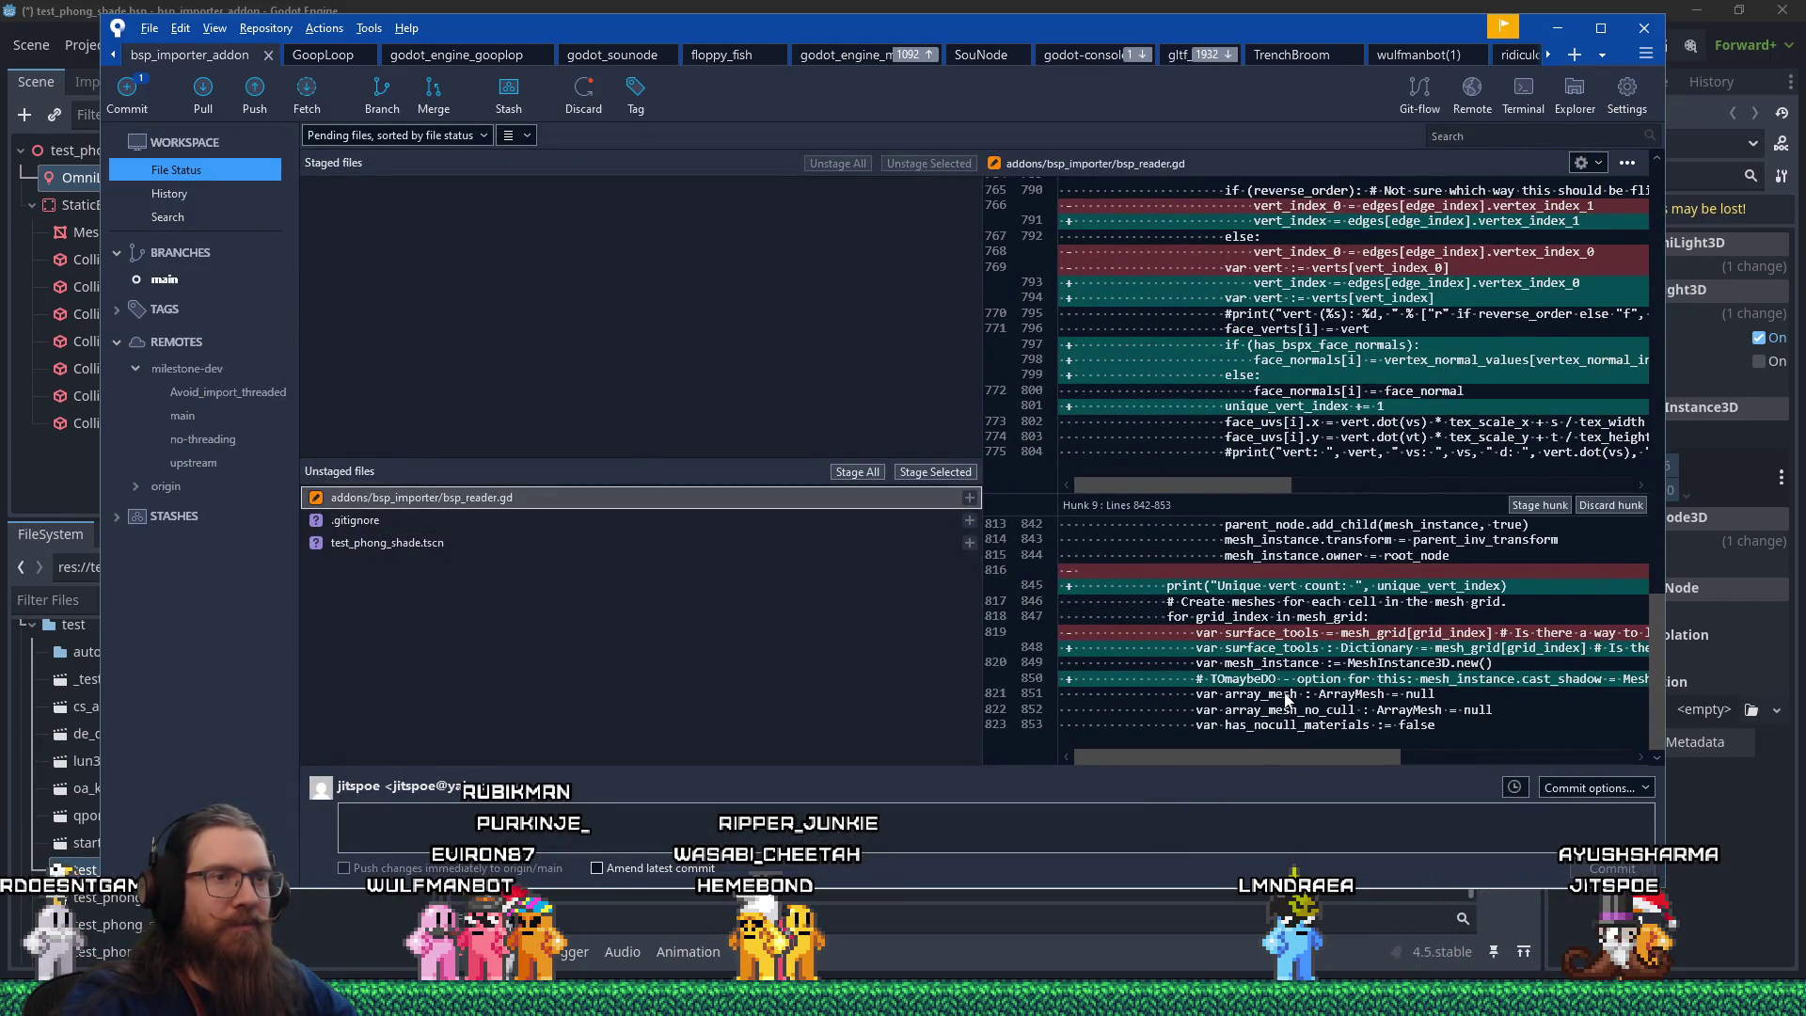
left_click_drag(1300, 759, 1363, 765)
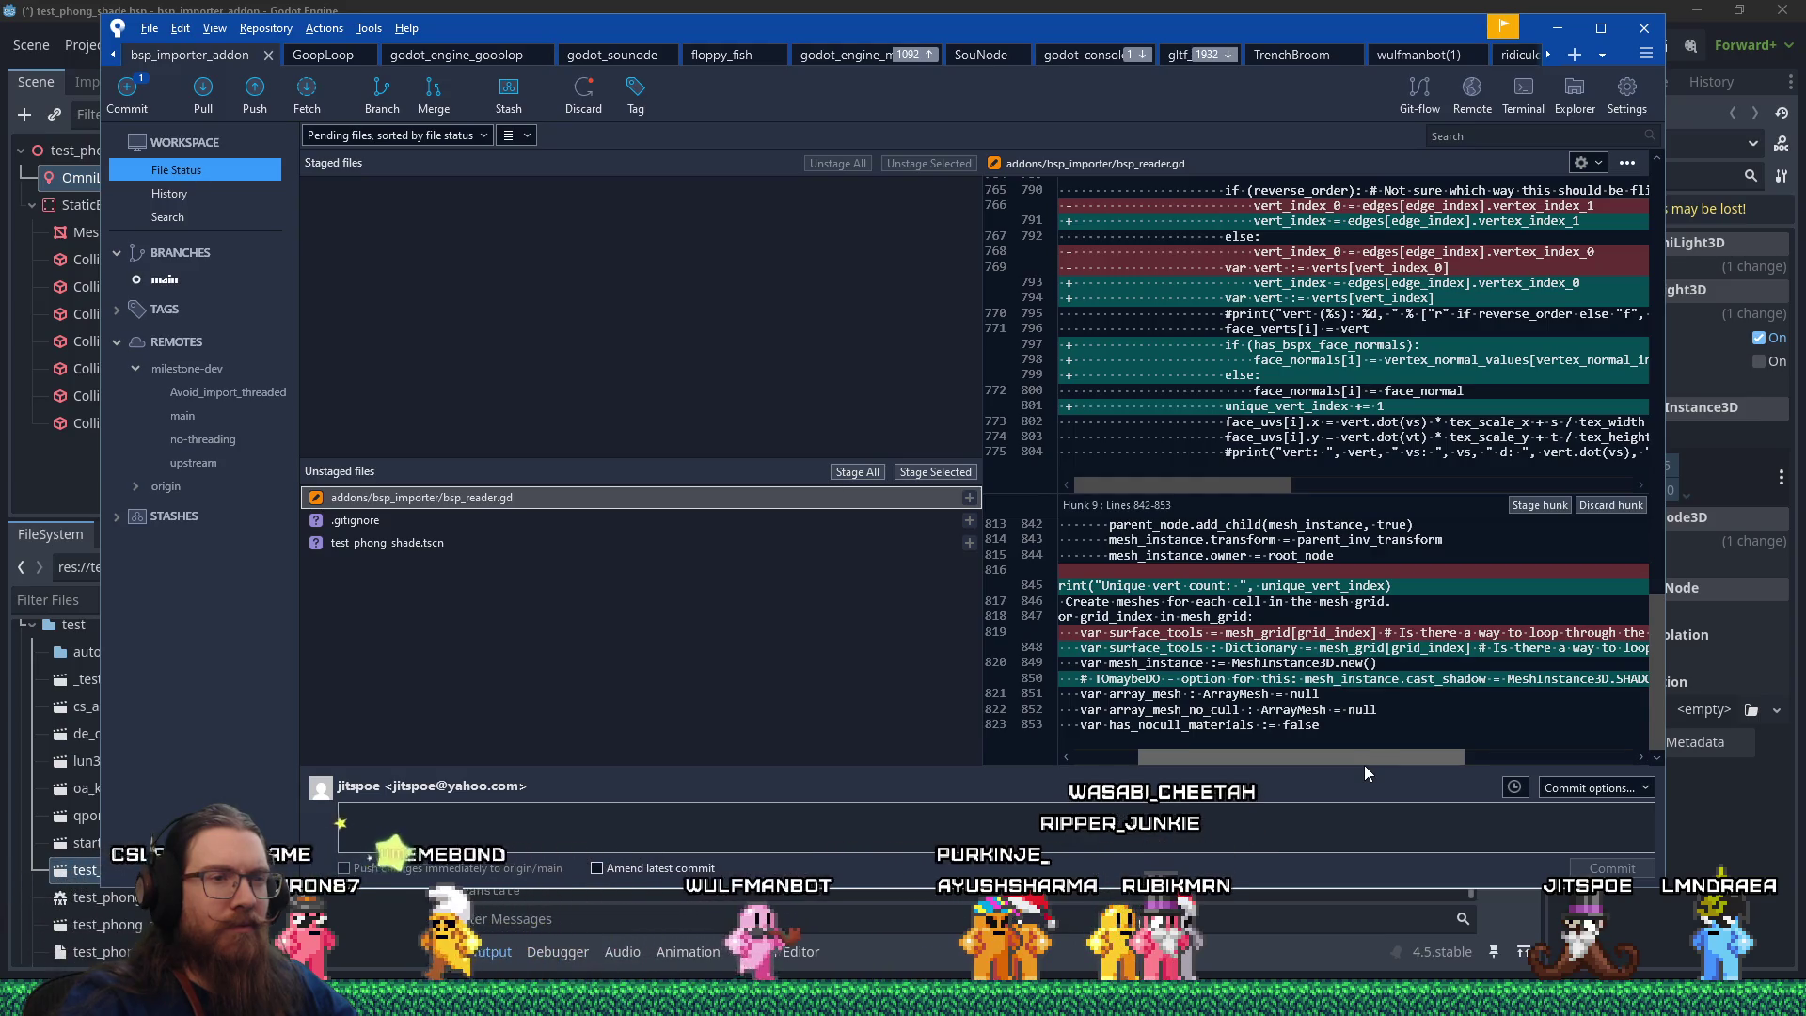
left_click_drag(1364, 765, 1333, 771)
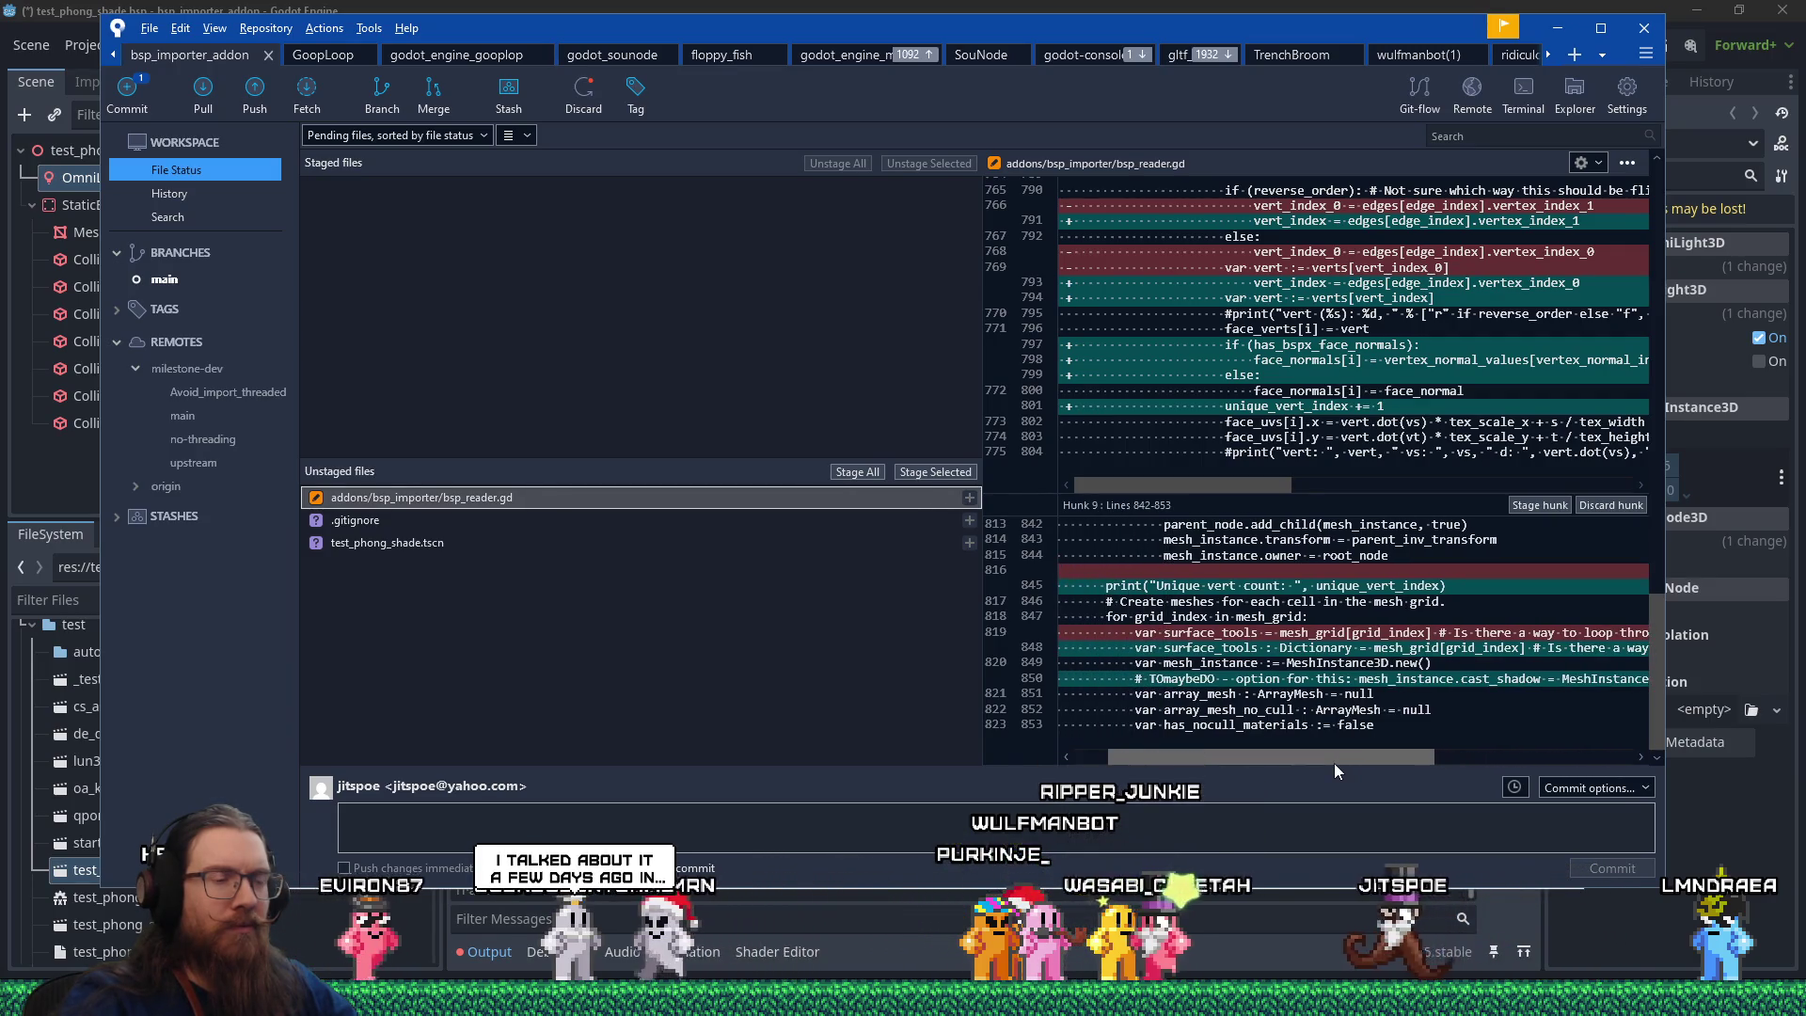
left_click_drag(1334, 764, 1290, 762)
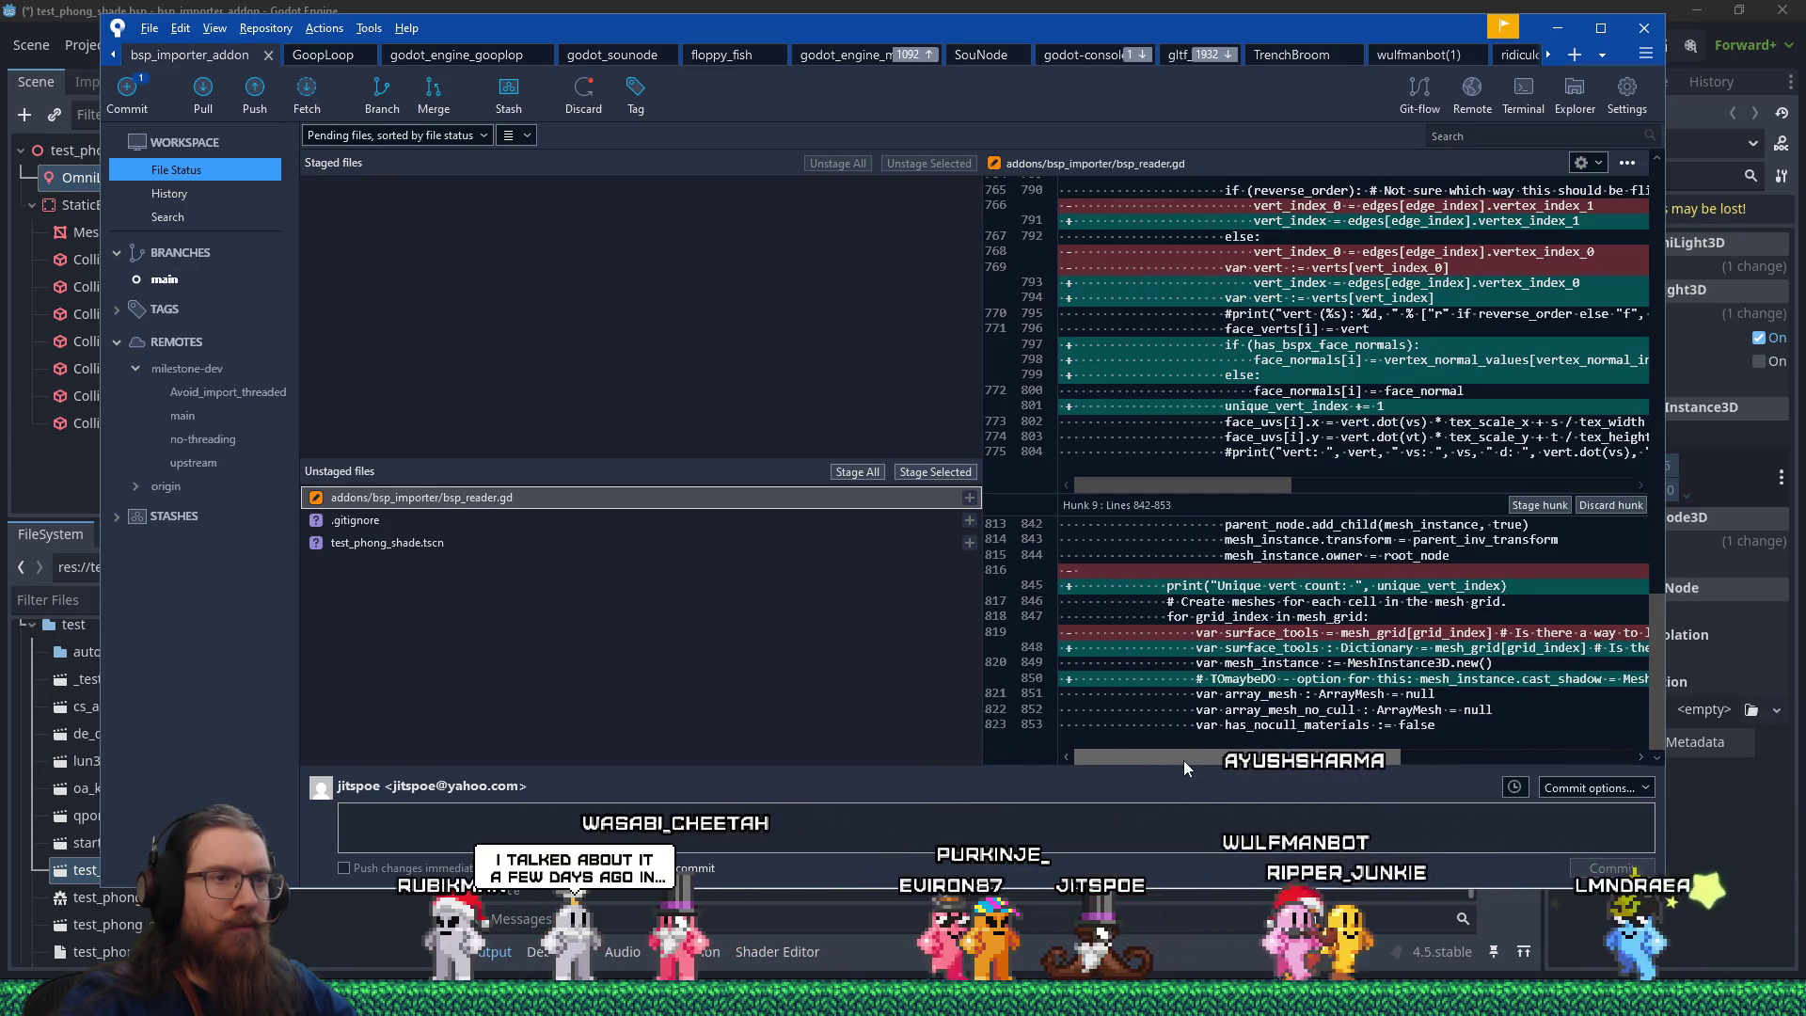
scroll("up", 3)
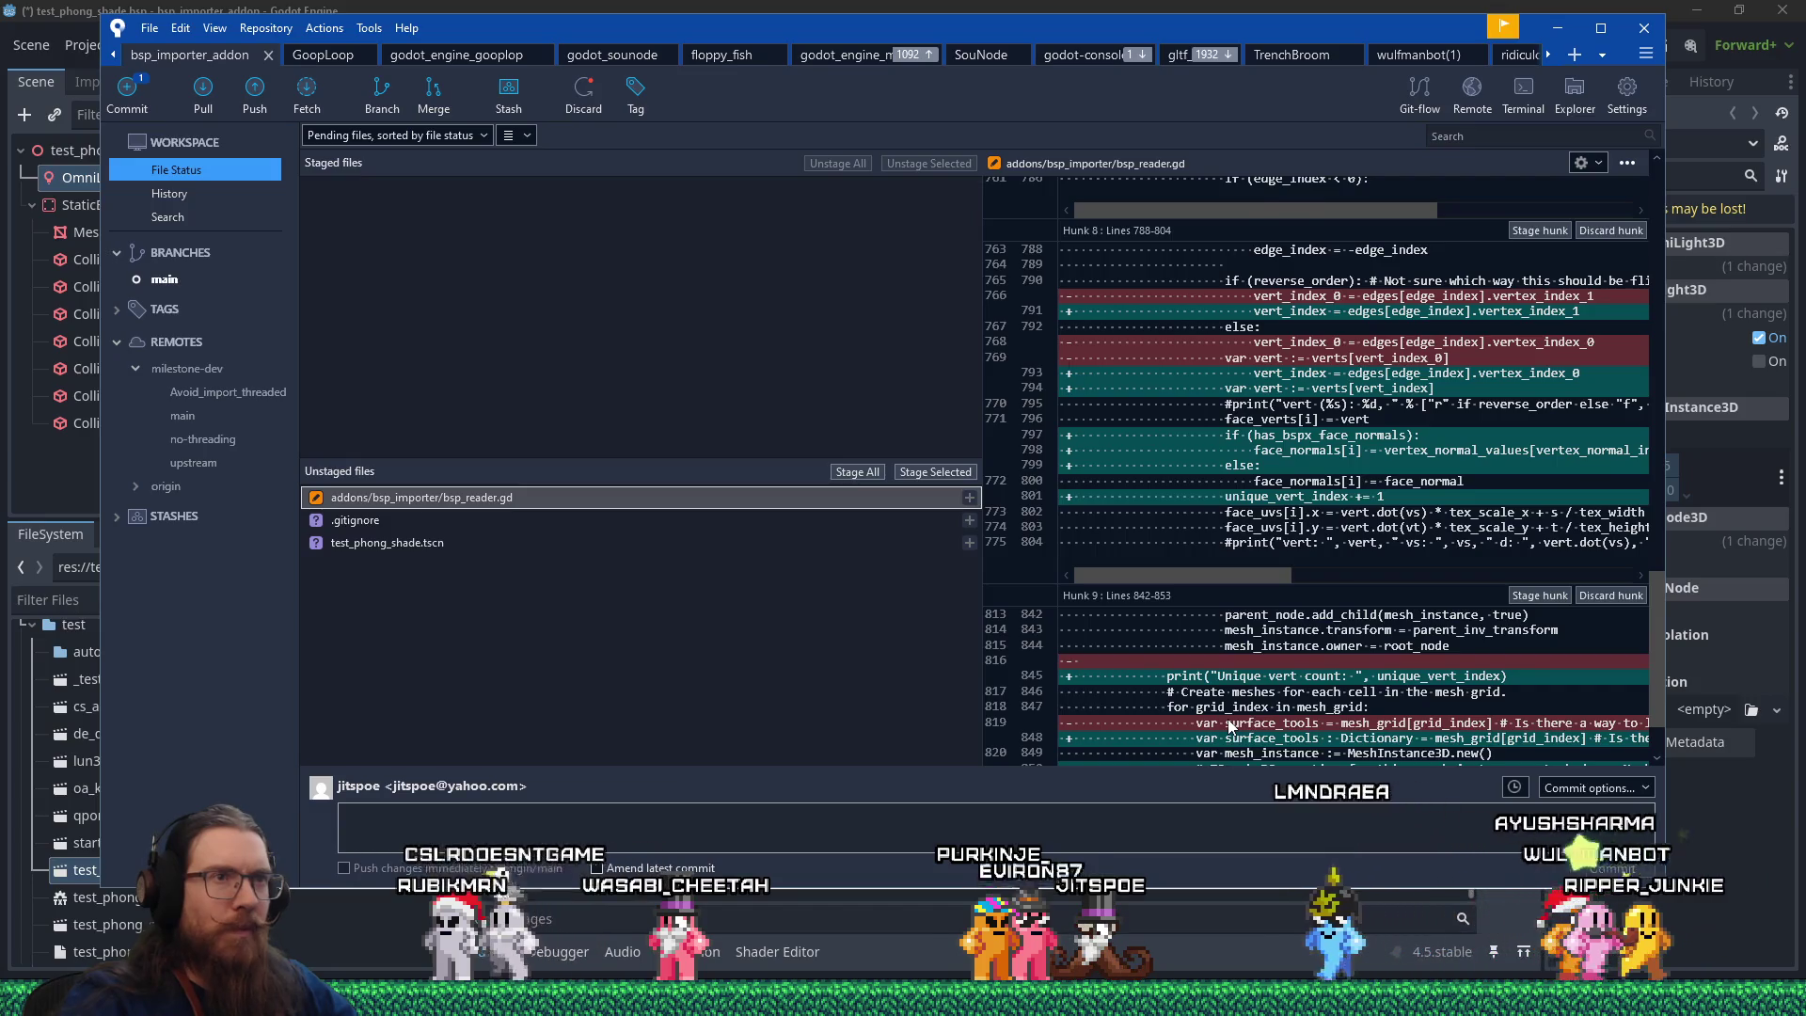
scroll("up", 3)
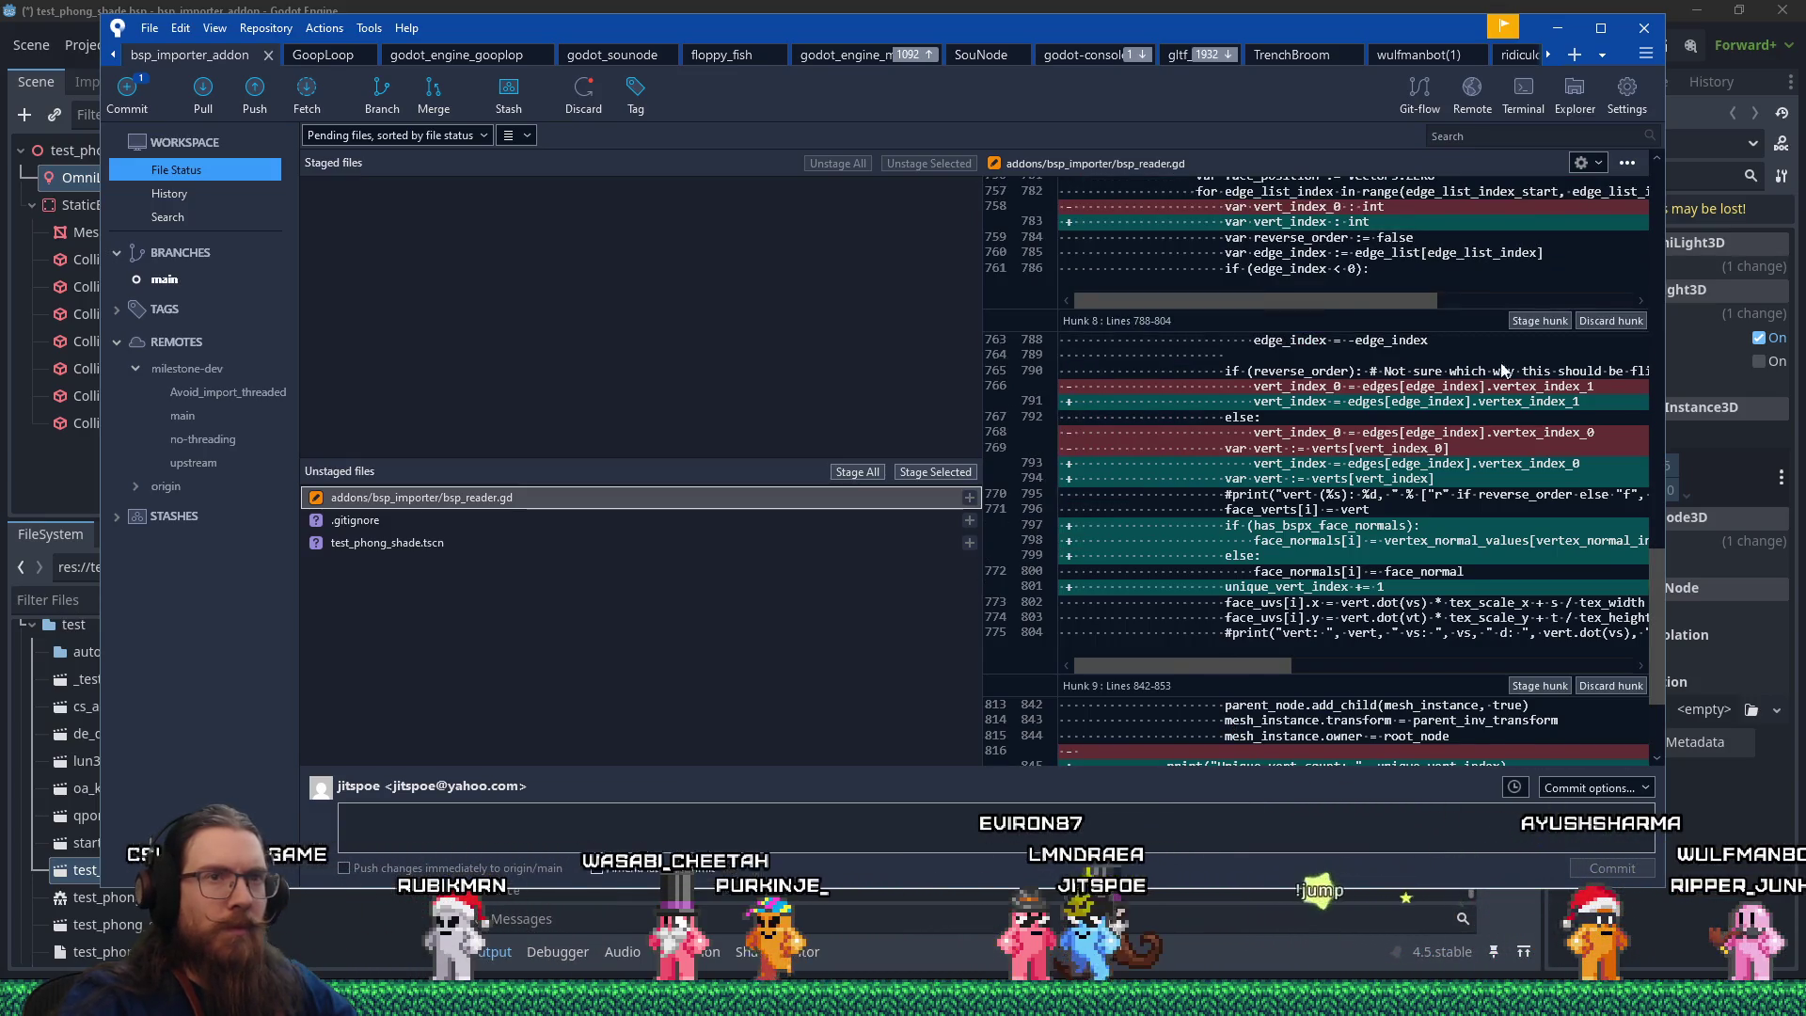
left_click_drag(1649, 628, 1663, 227)
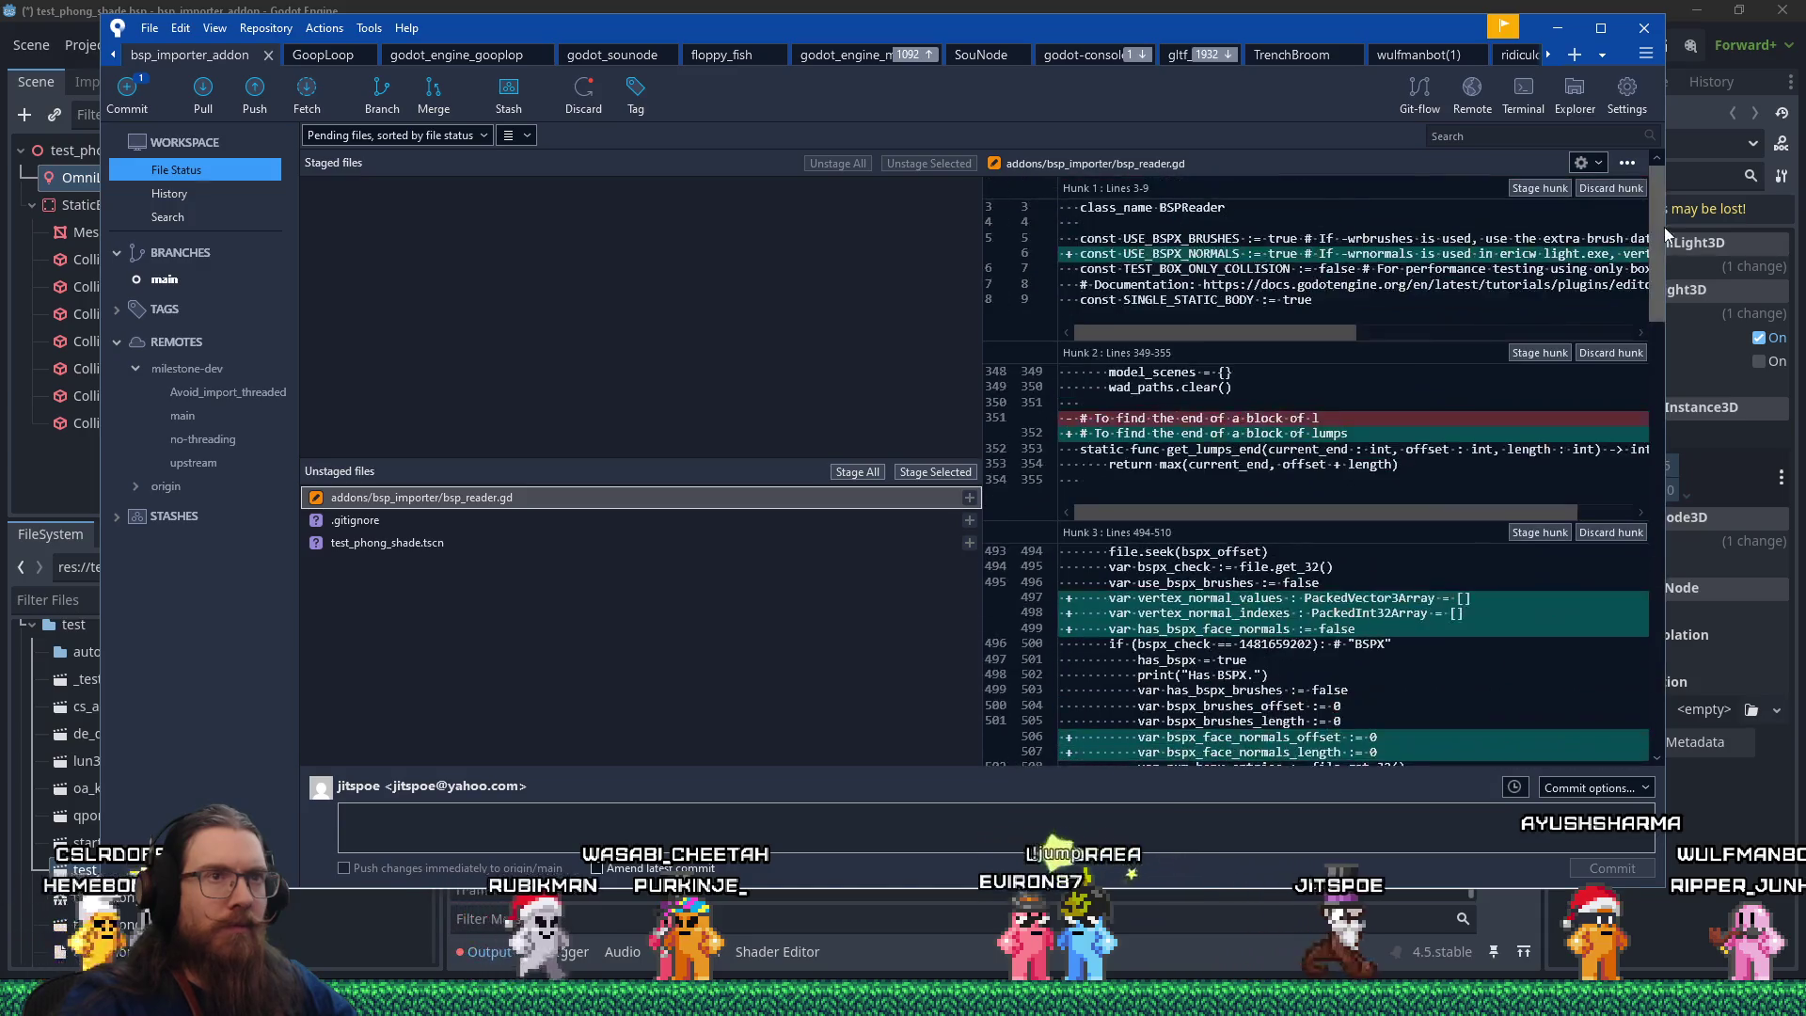
left_click(1539, 189)
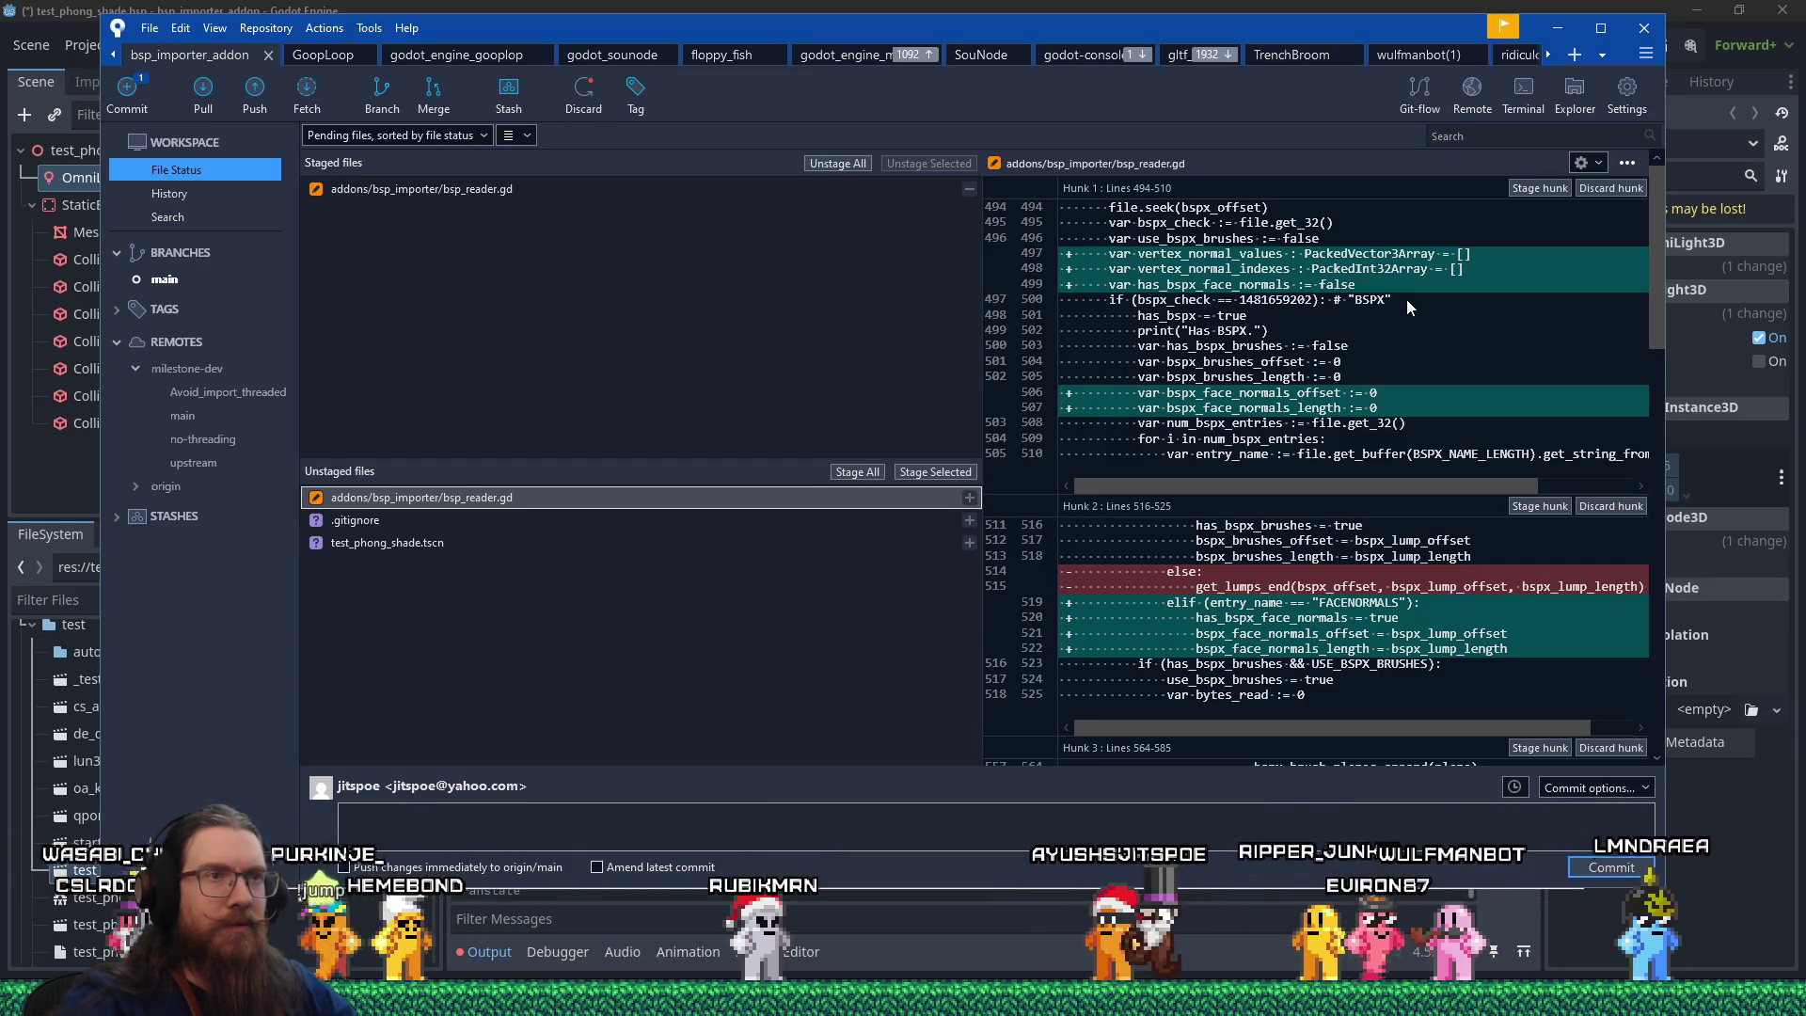
Stage the vertex-normal array and FACENORMALS detection hunks, then bring Godot's bsp_reader.gd script forward.
left_click(1540, 187)
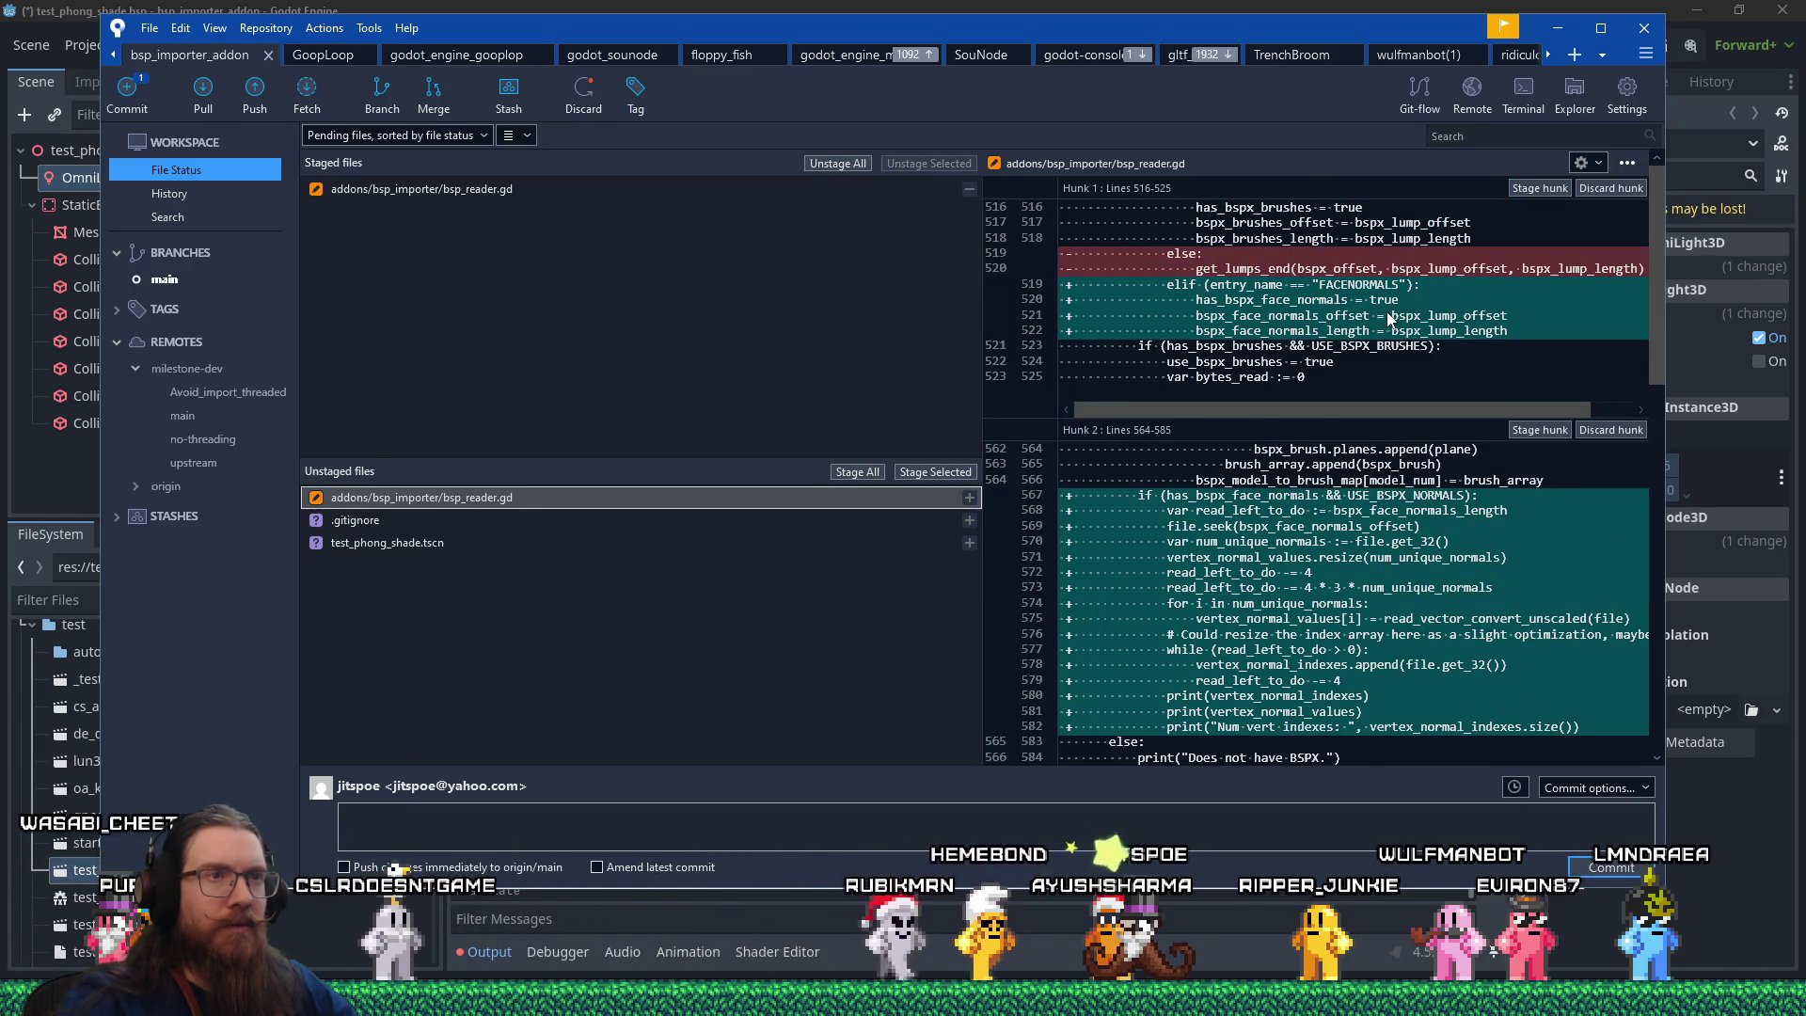
left_click(1528, 190)
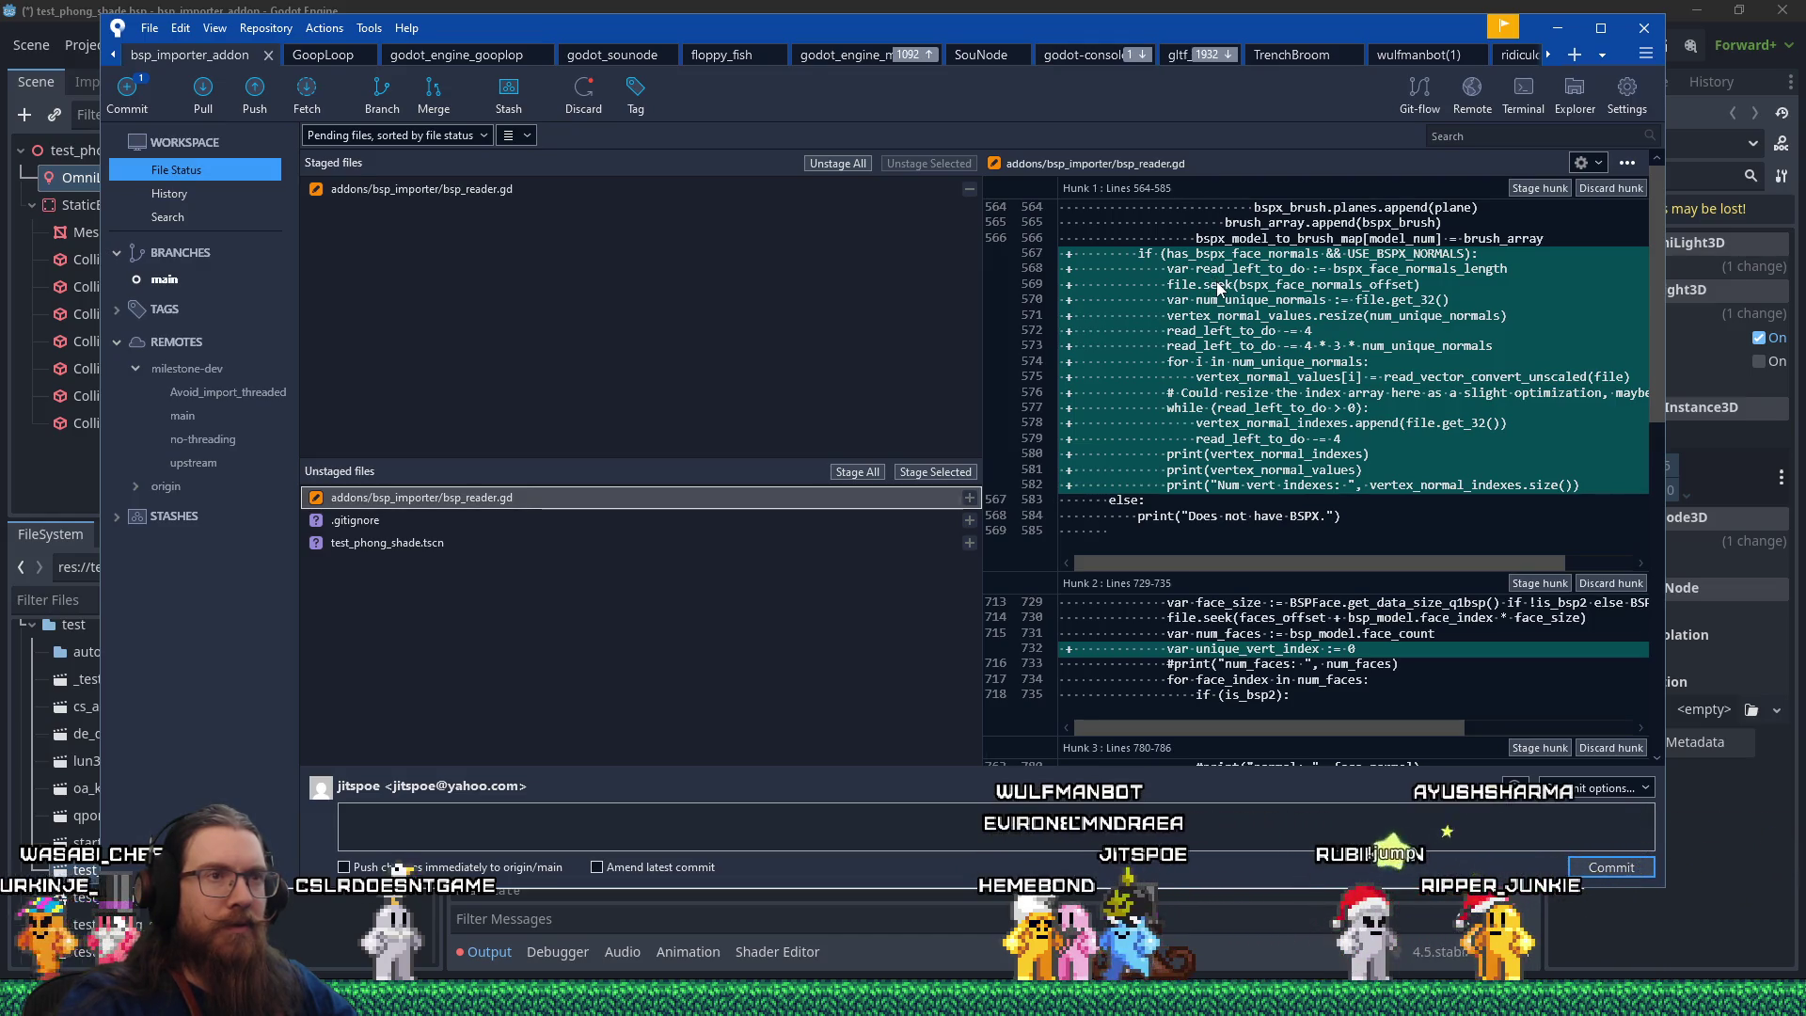
scroll("down", 3)
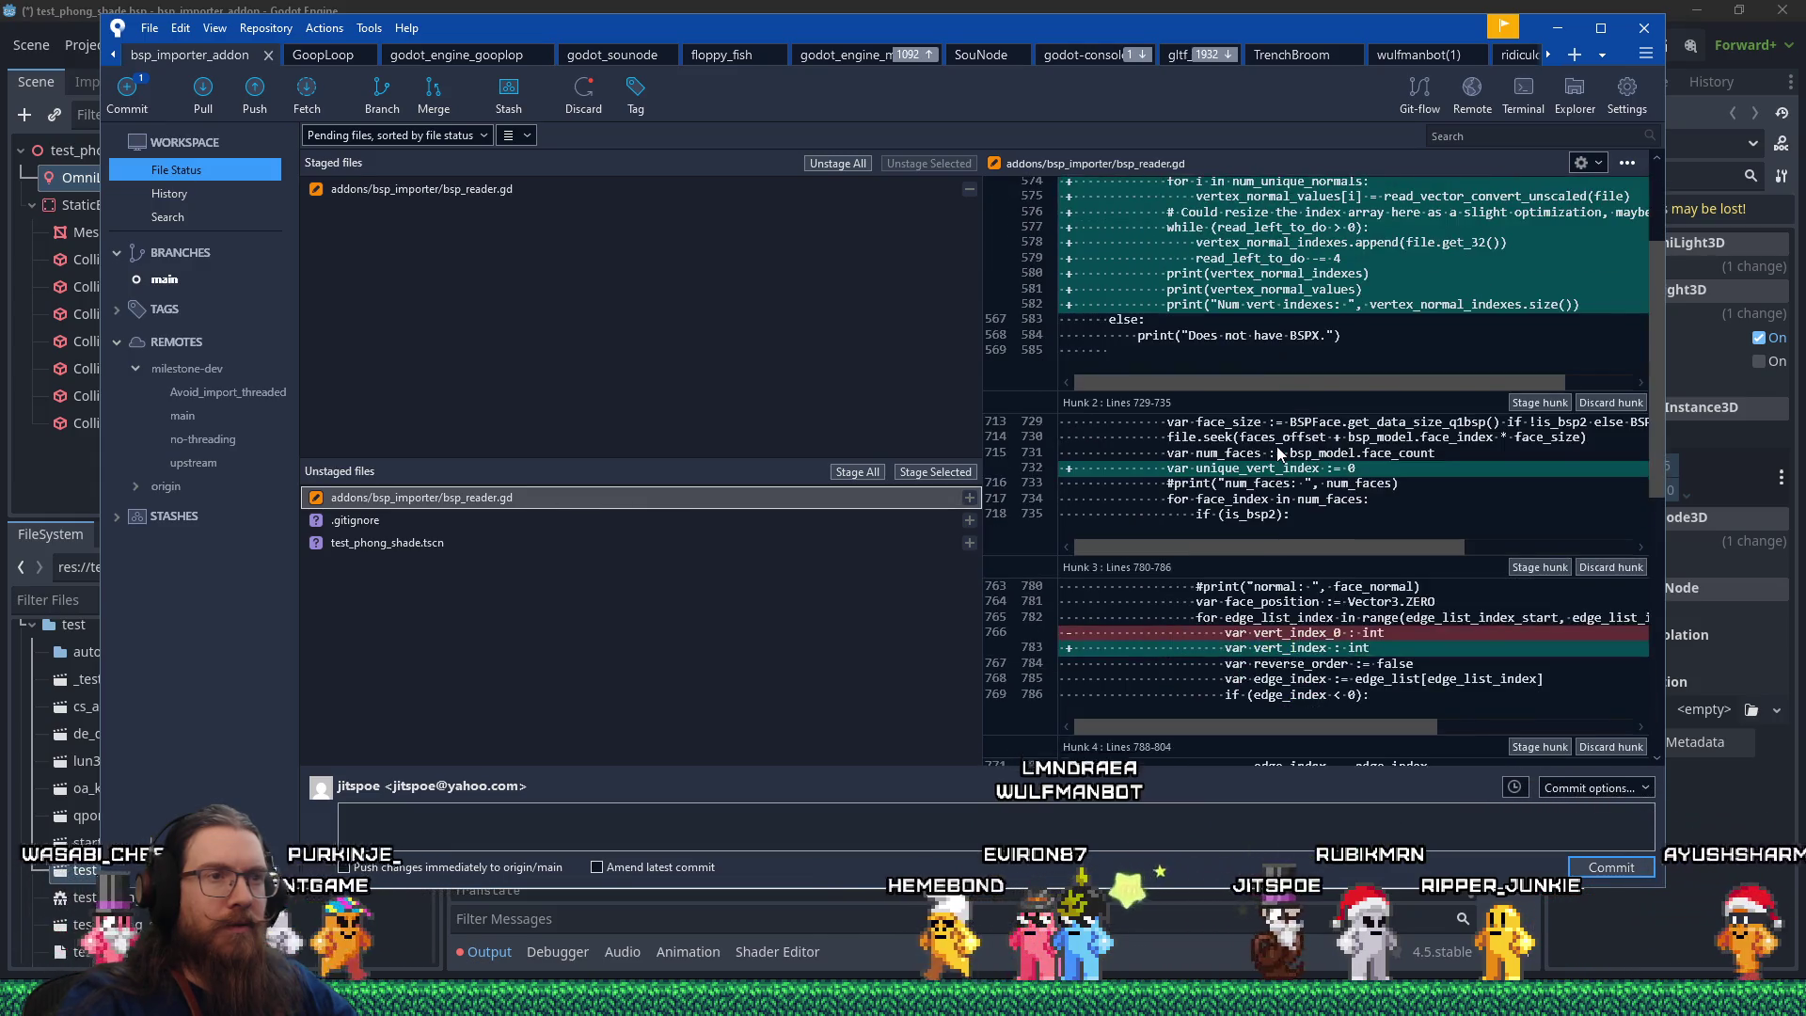
scroll("up", 3)
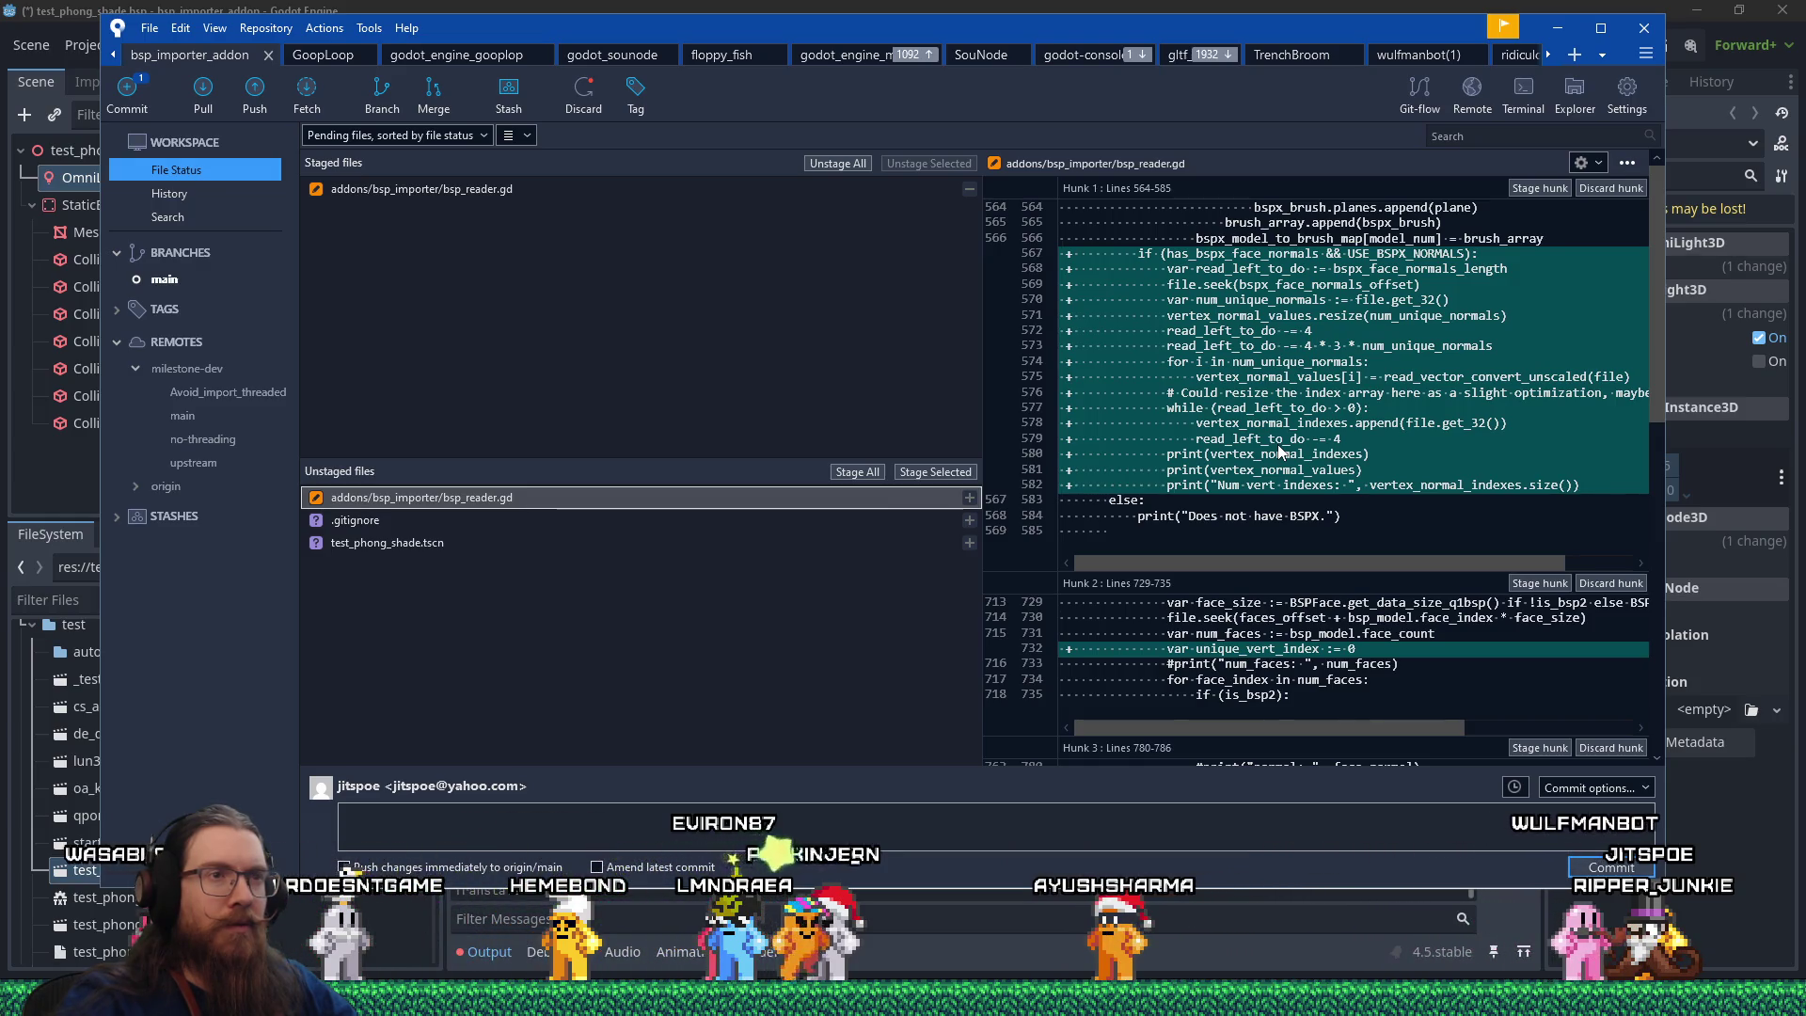
scroll("down", 3)
scroll("up", 3)
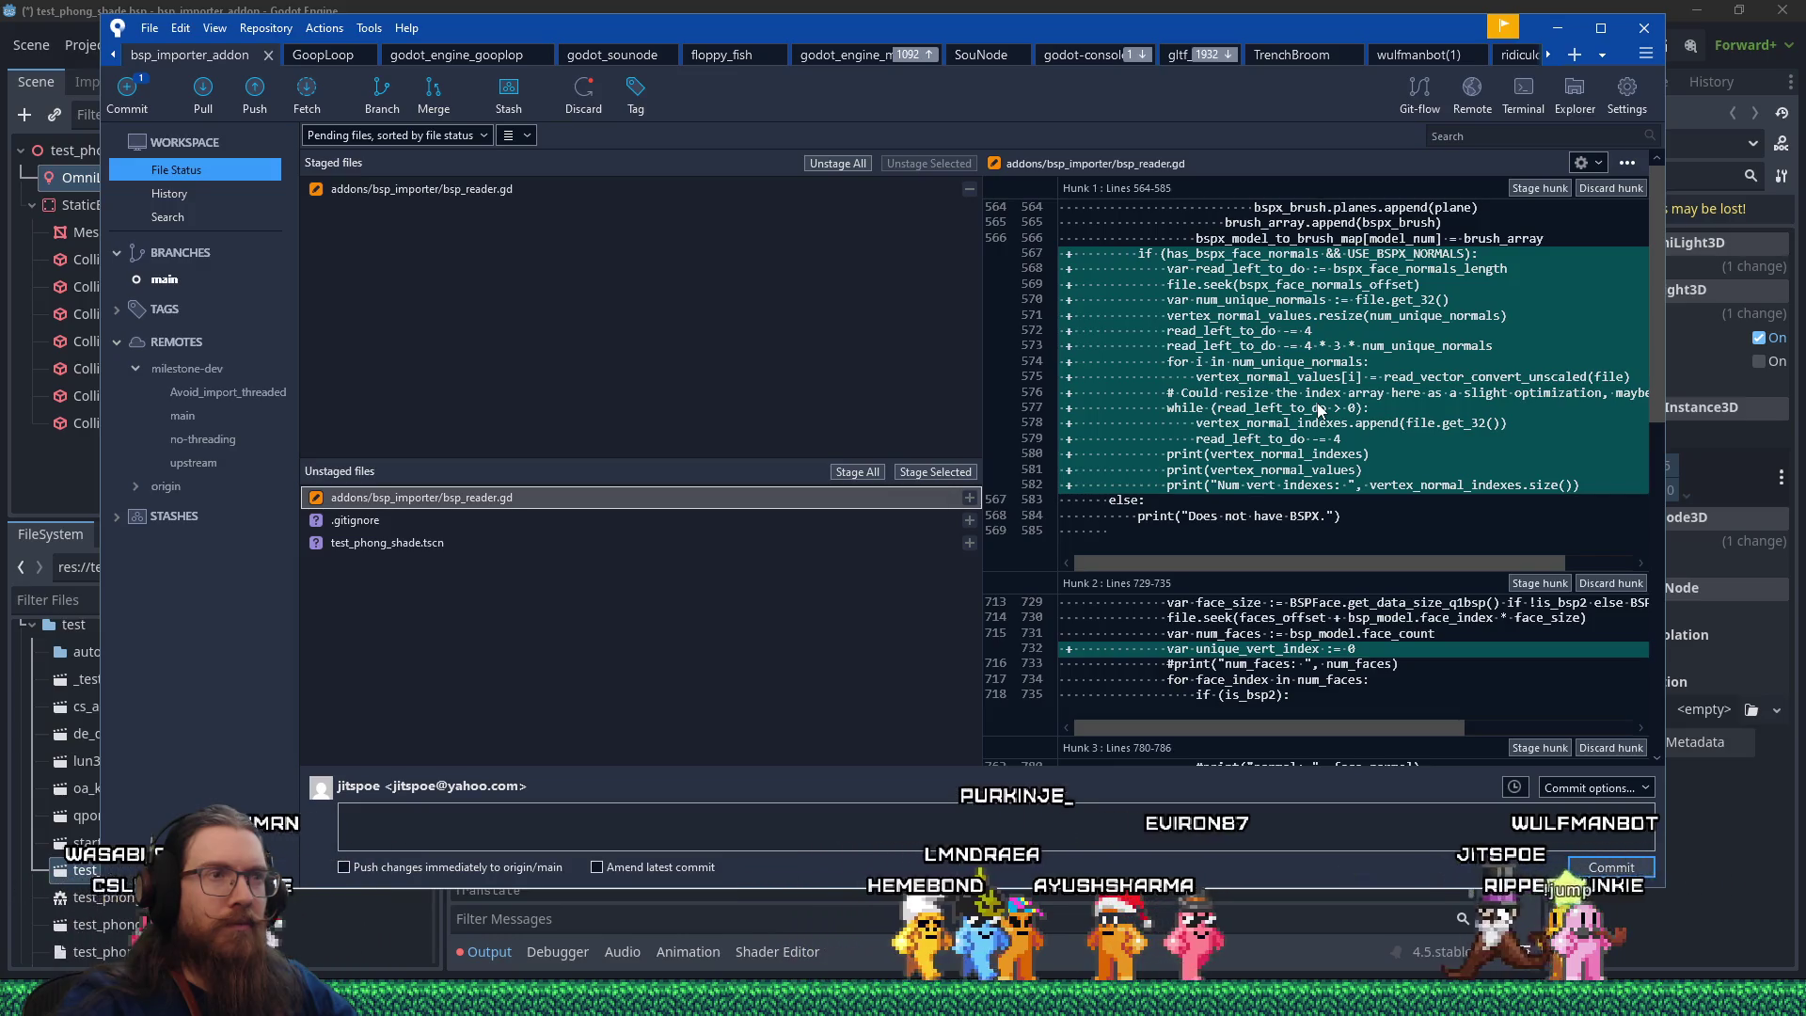
left_click(1144, 17)
key("ctrl+F3")
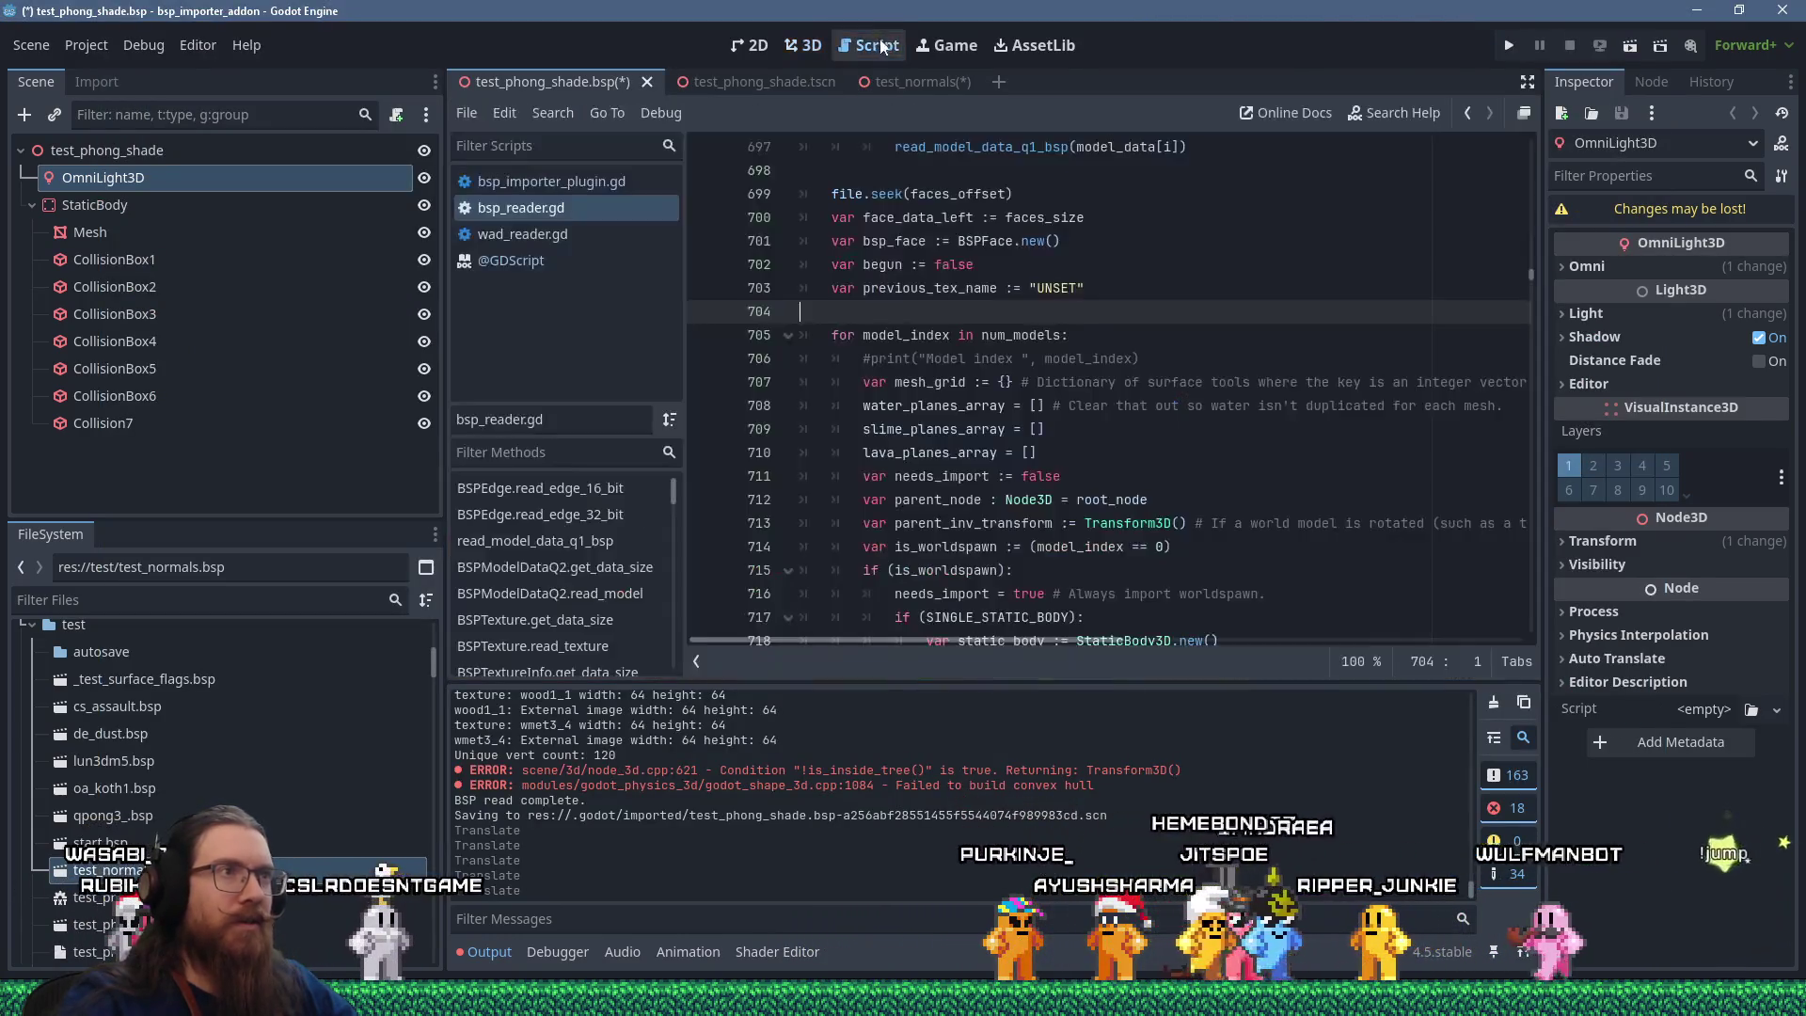
Search bsp_reader.gd for use_bspx_nor and has_bspx, landing on line 499's has_bspx_face_normals declaration.
left_click(1123, 341)
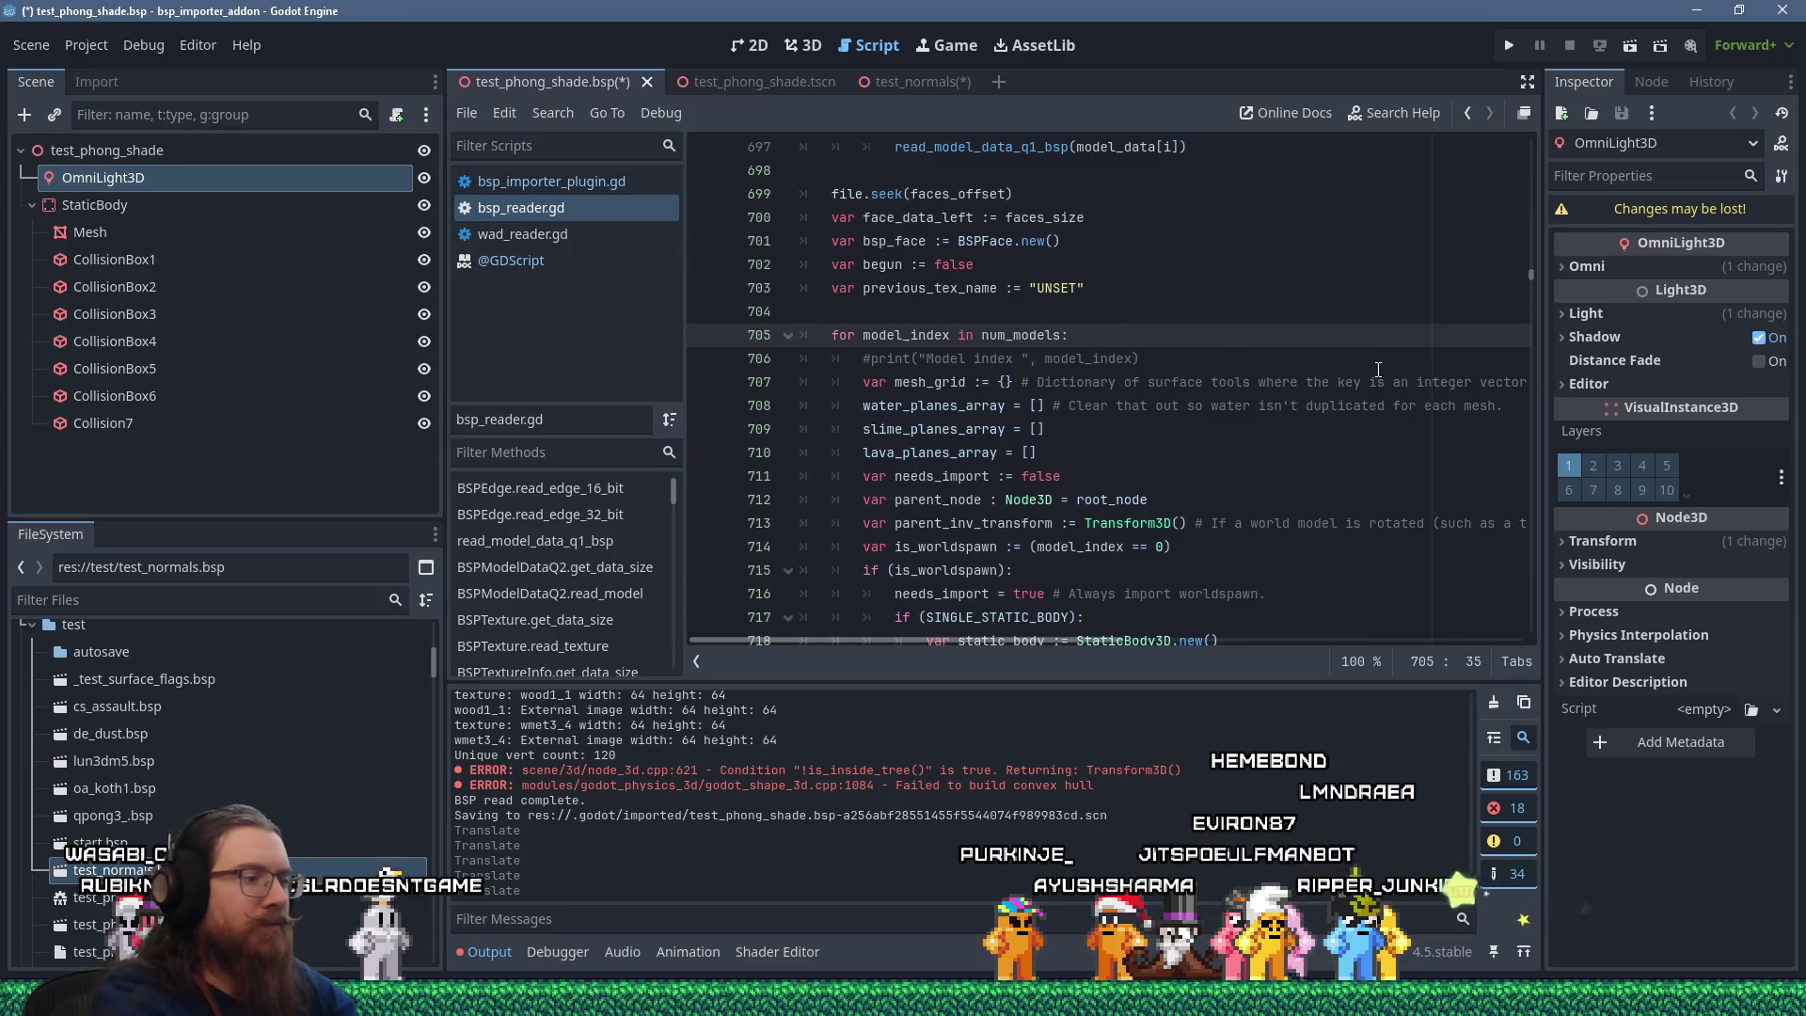
key("ctrl+f")
type("use")
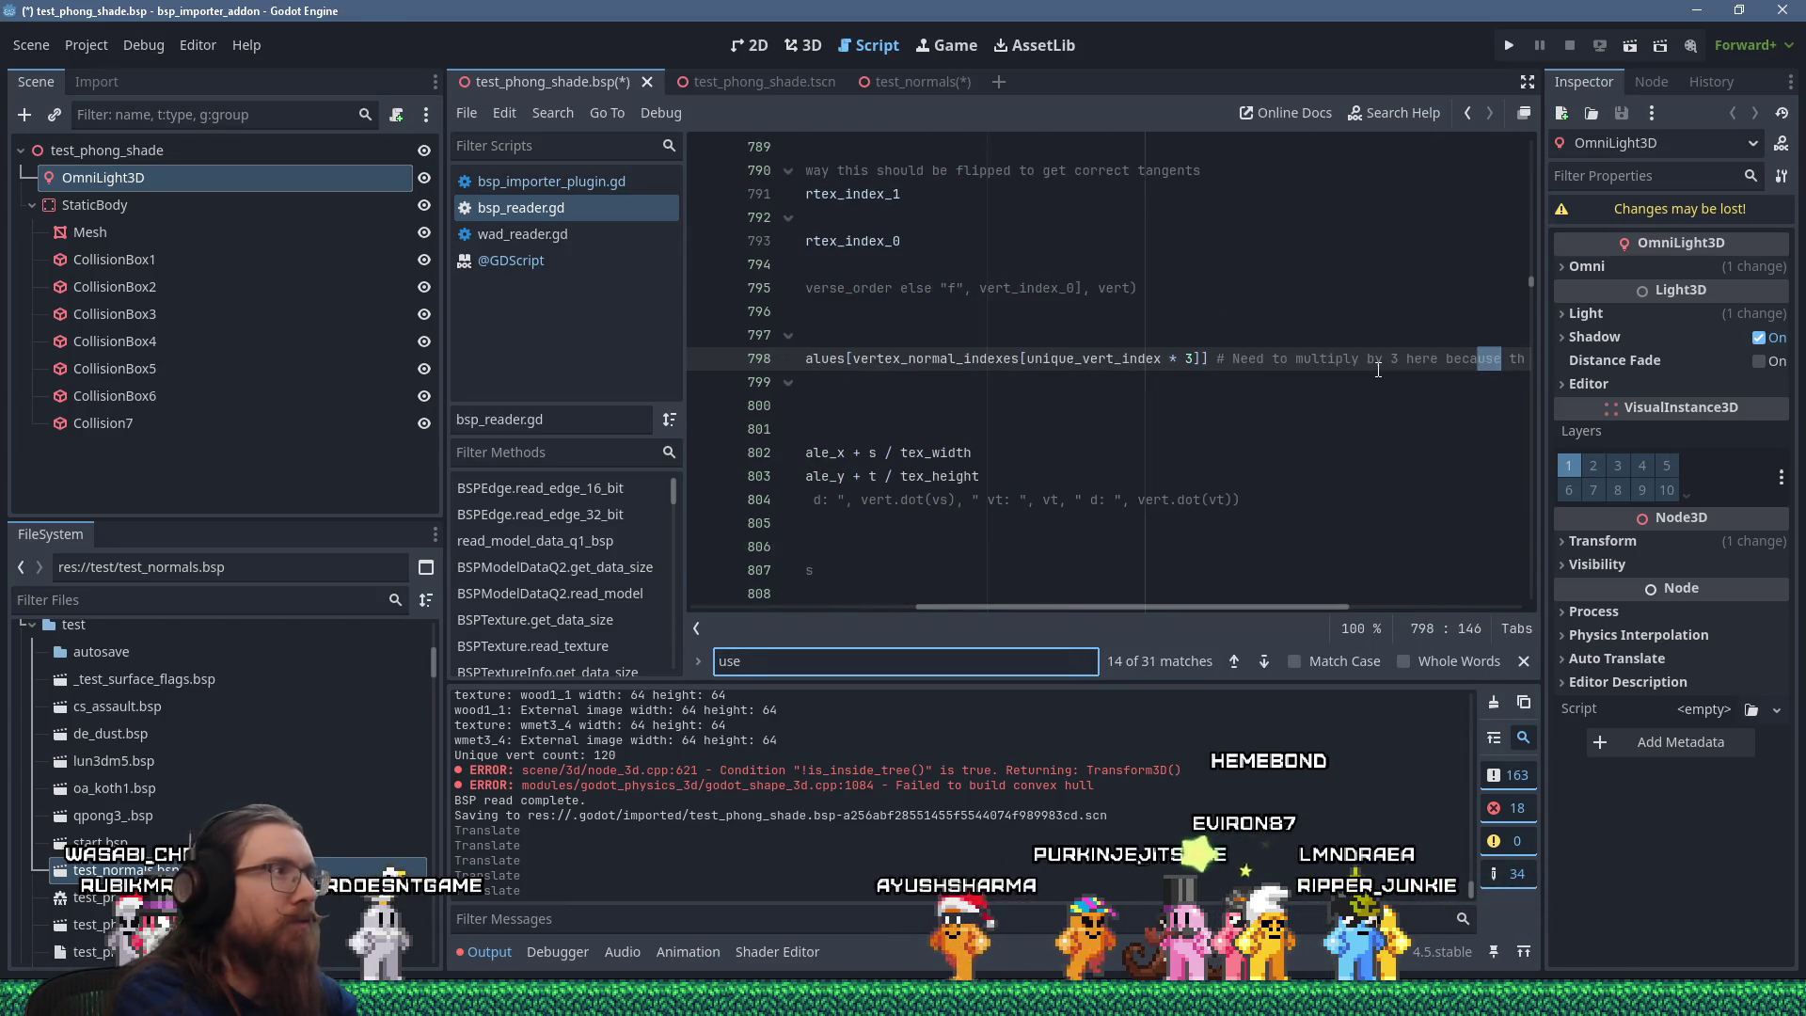
type("_bspx_")
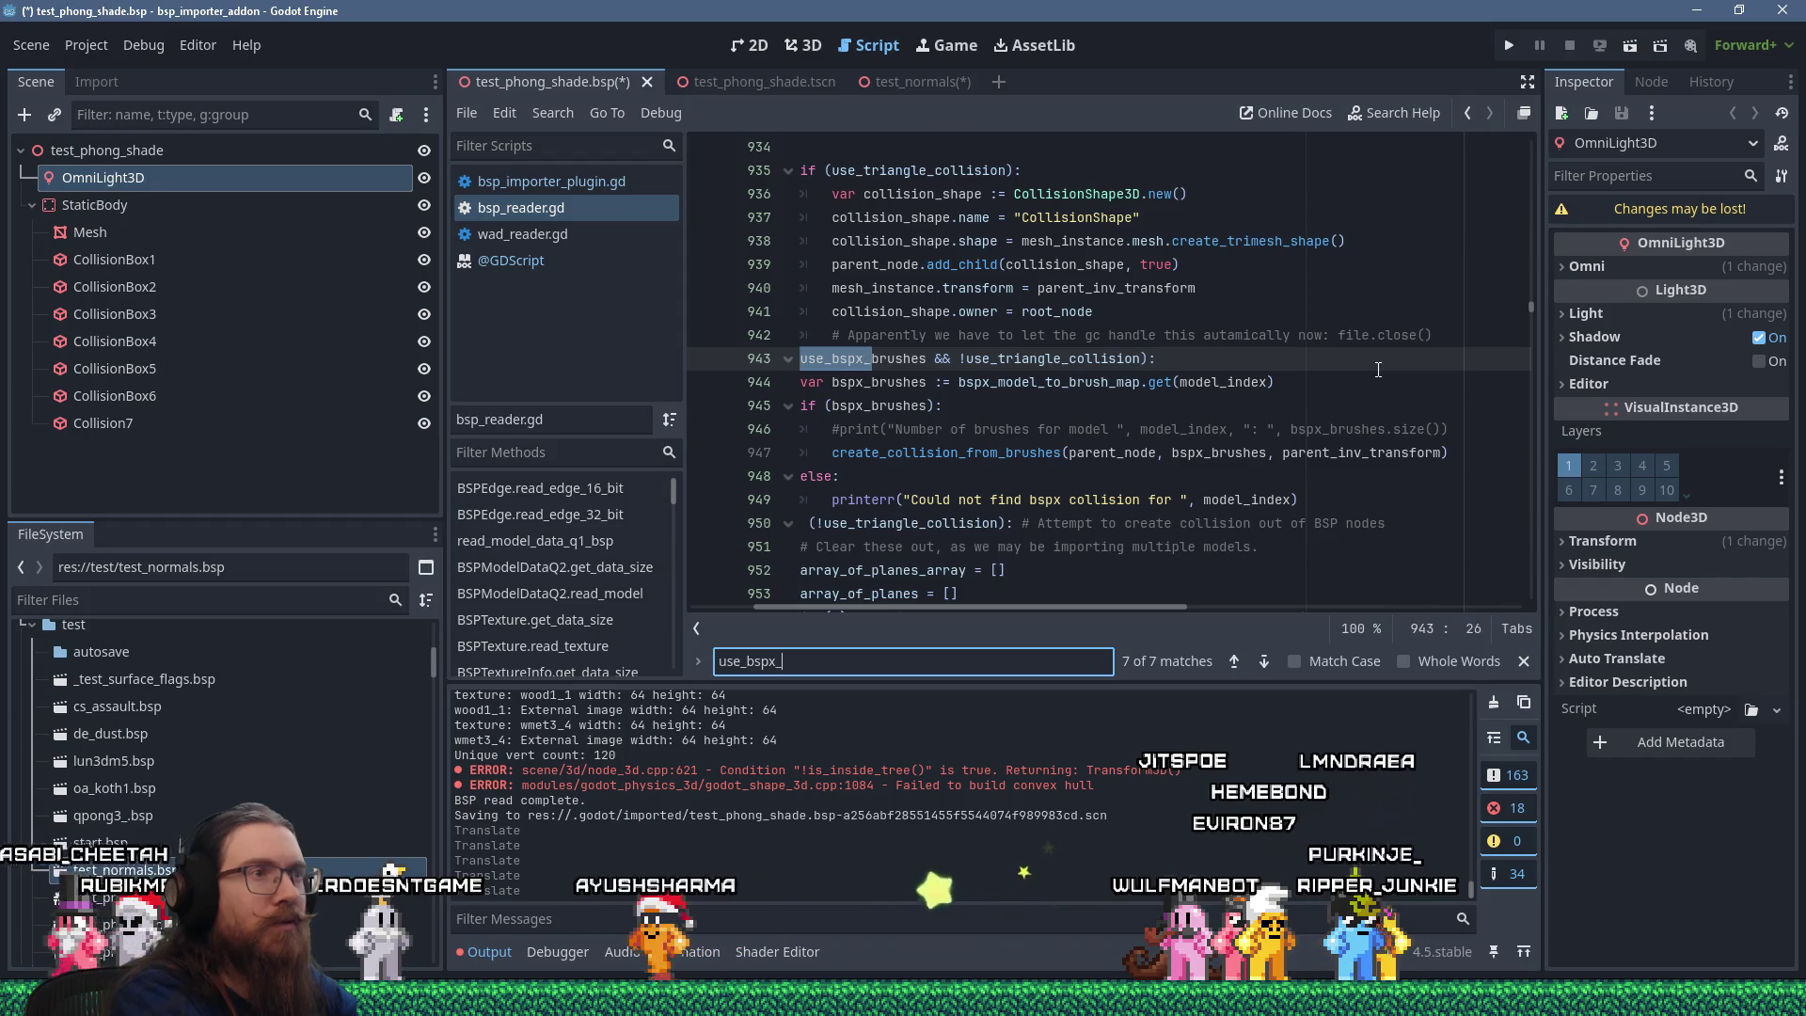
type("normals")
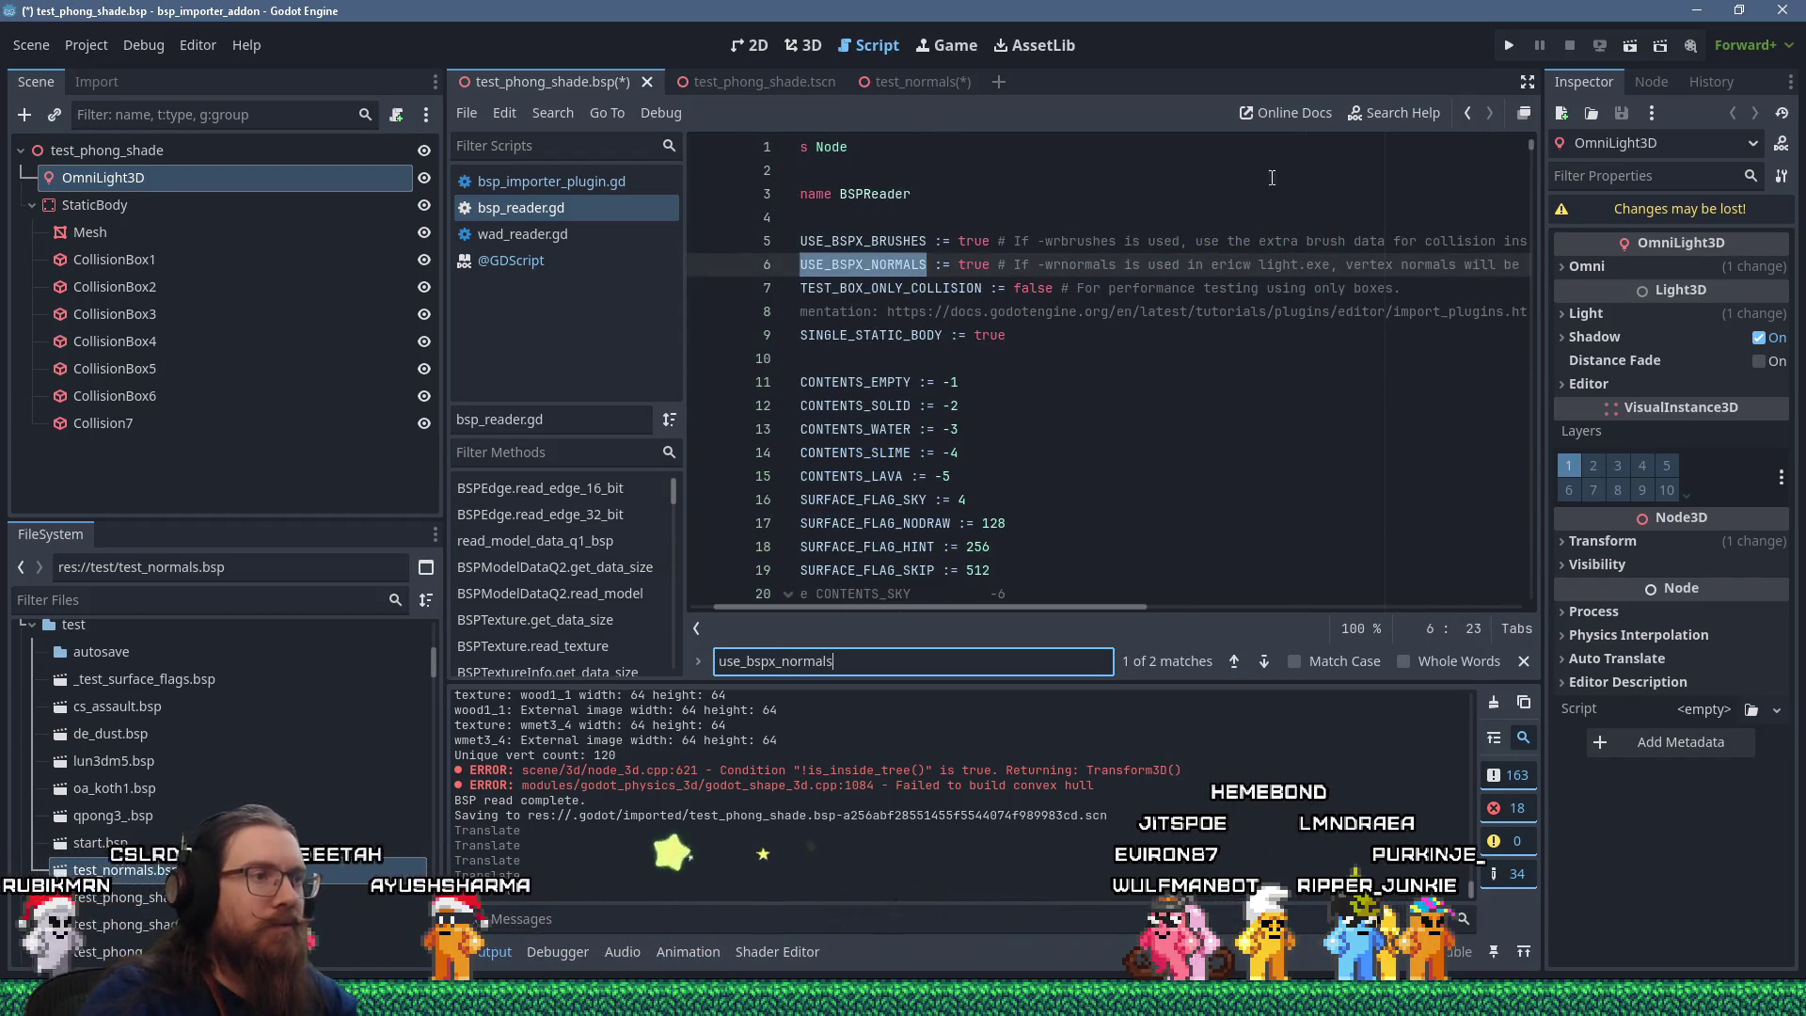
left_click(1114, 320)
key("ctrl+f")
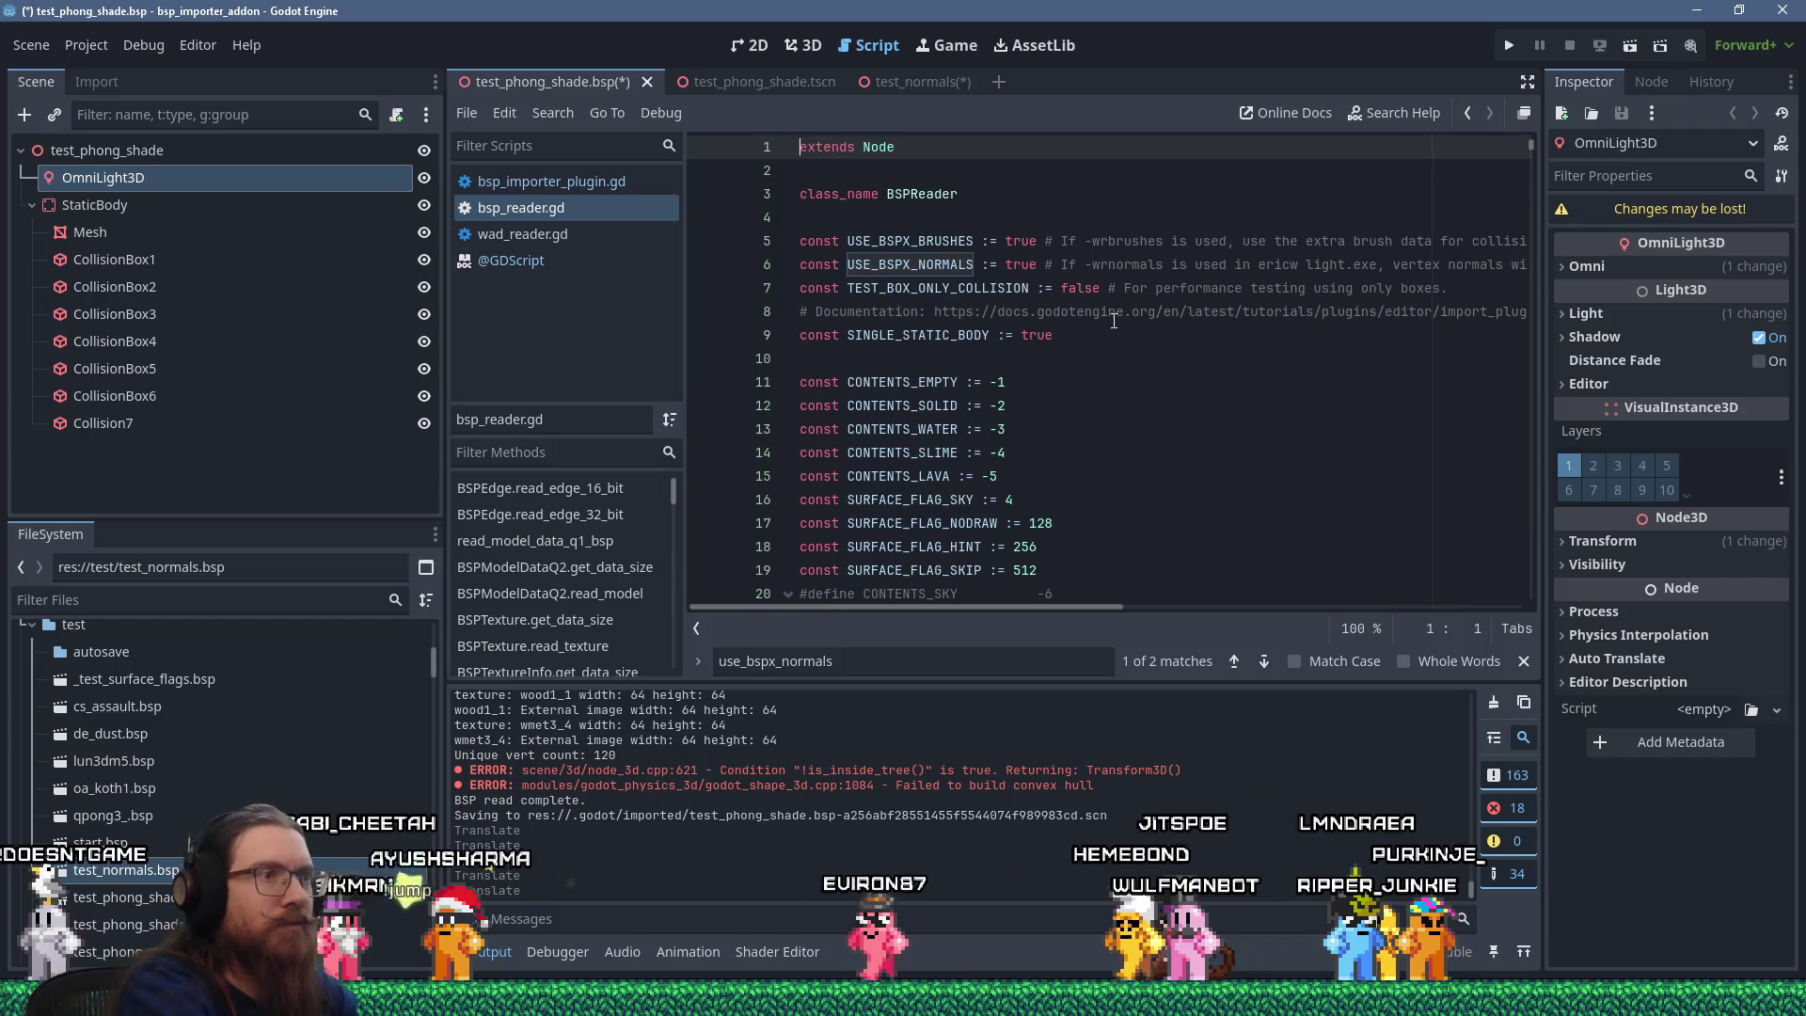
type("has_b")
type("spx")
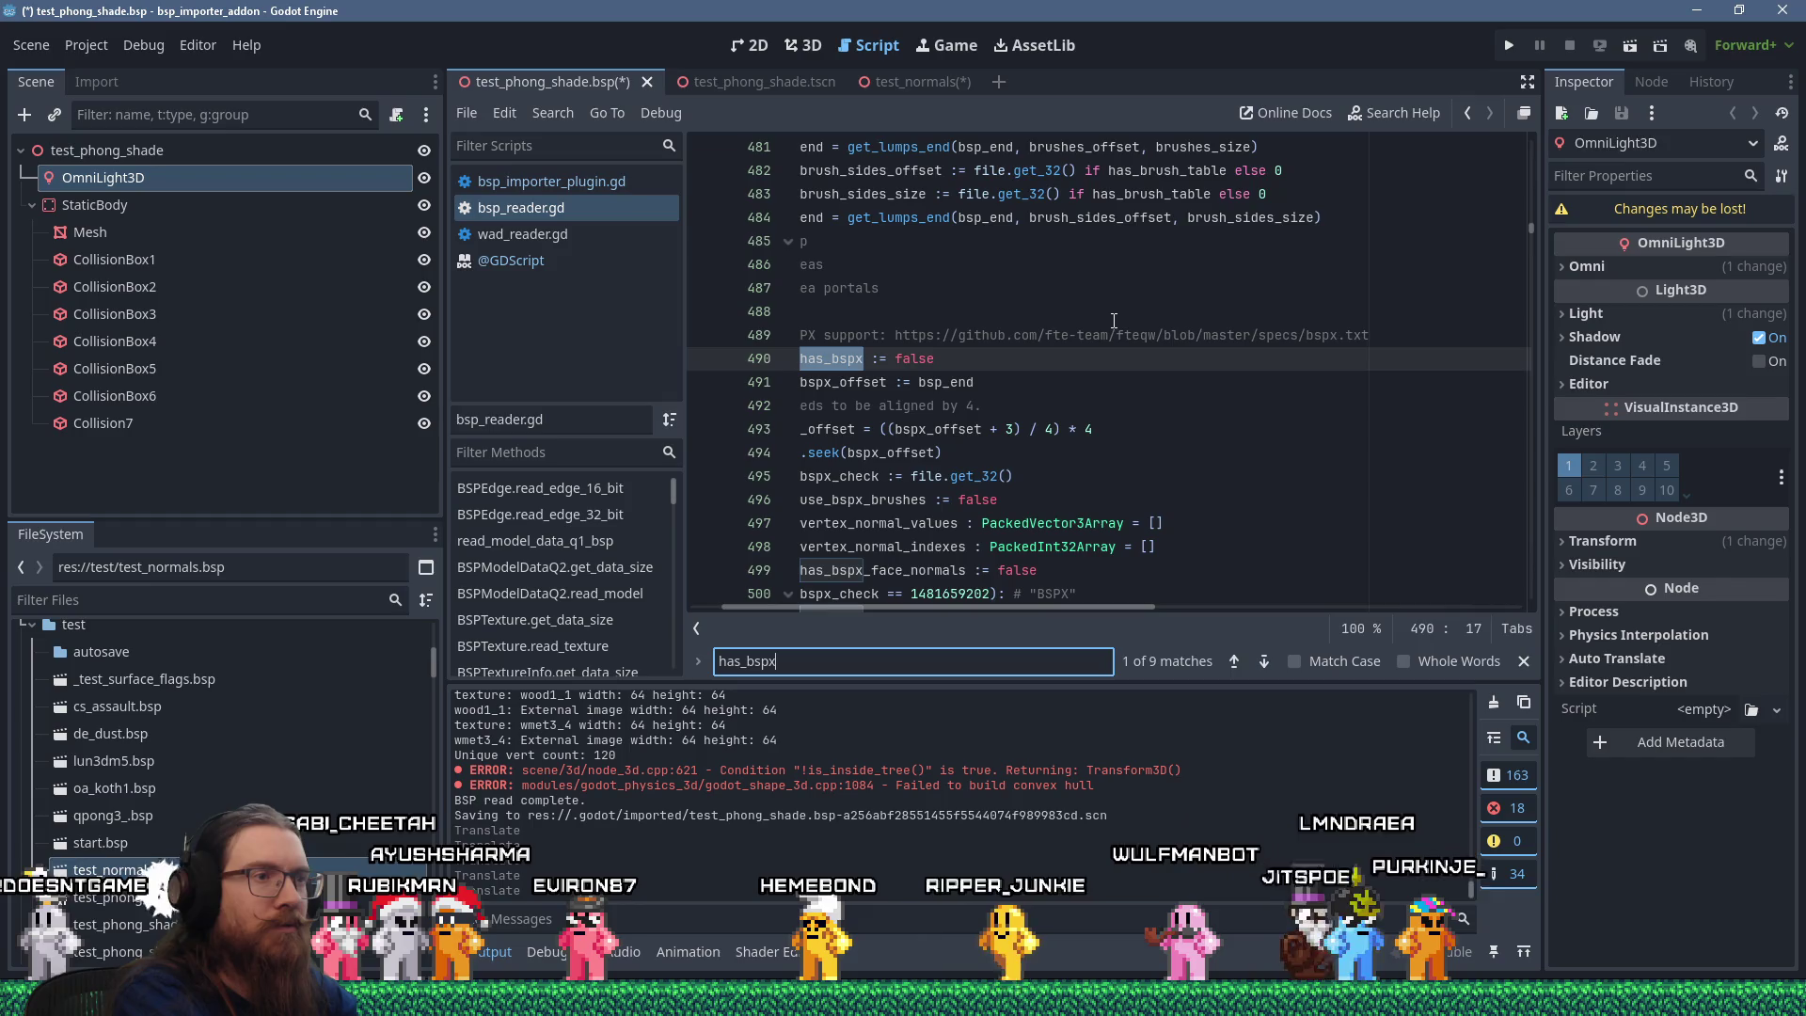
left_click_drag(877, 606, 813, 617)
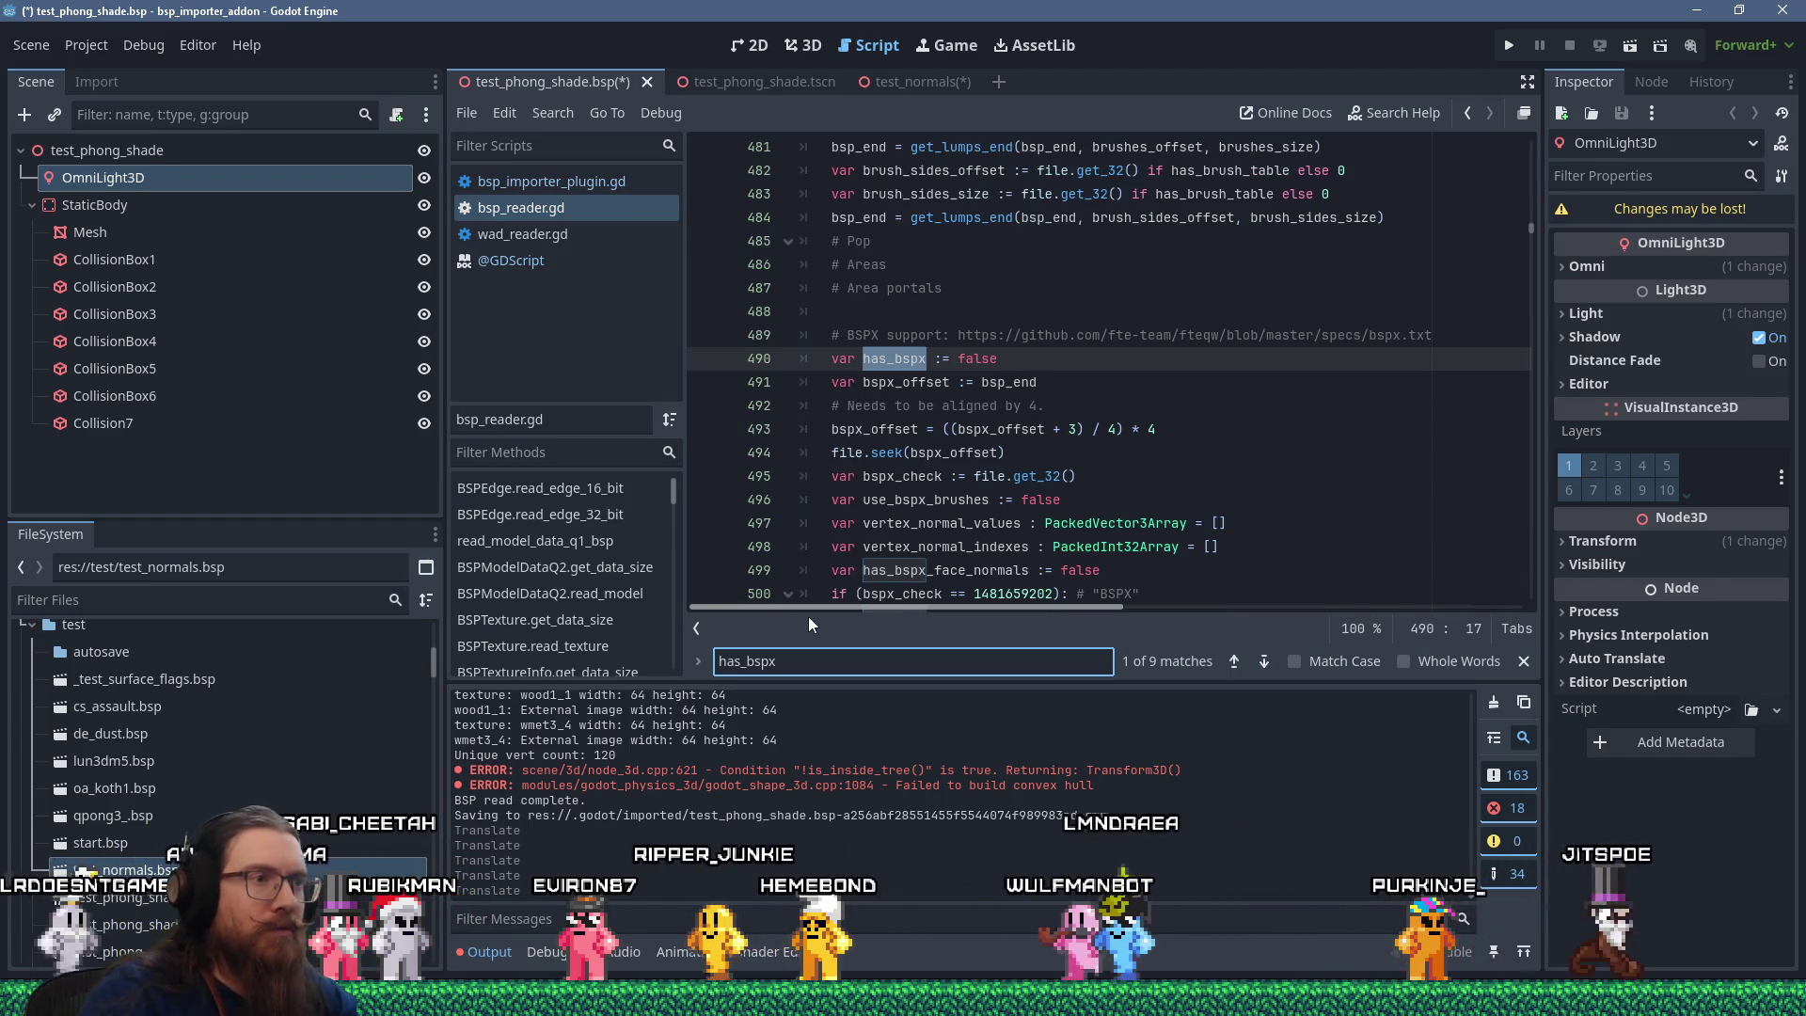
scroll("down", 3)
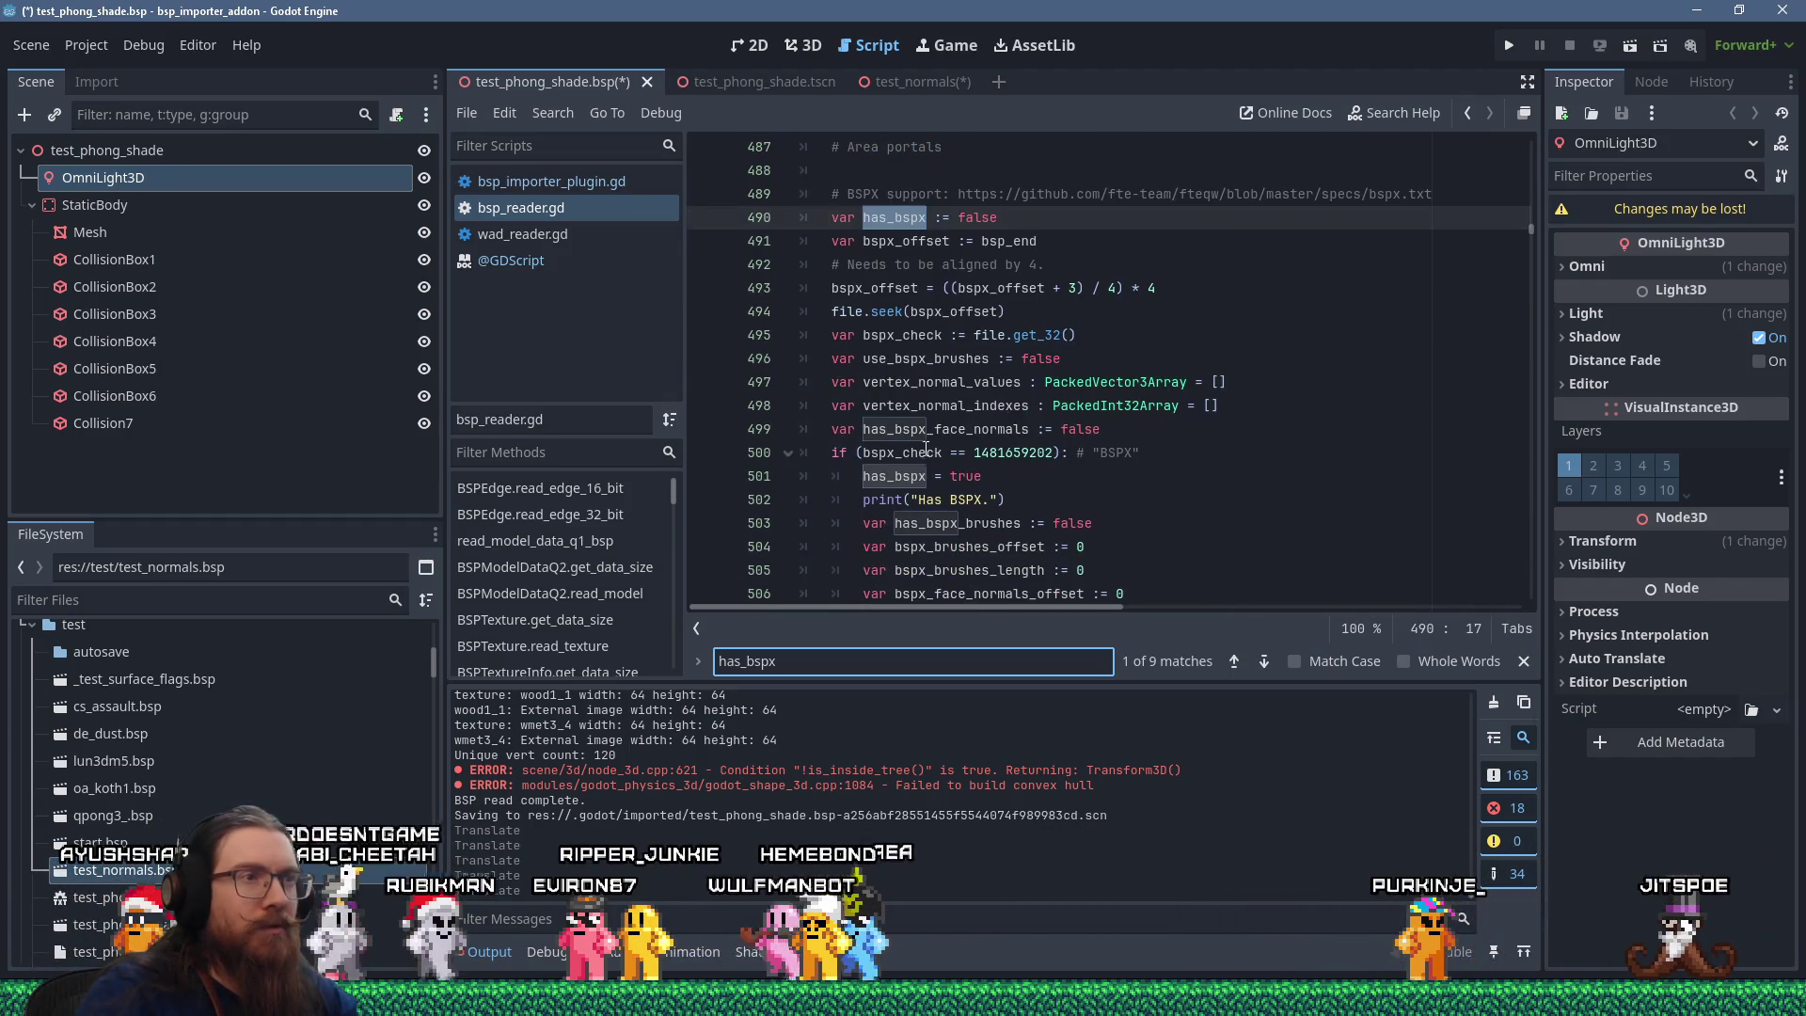
left_click(926, 431)
scroll("down", 3)
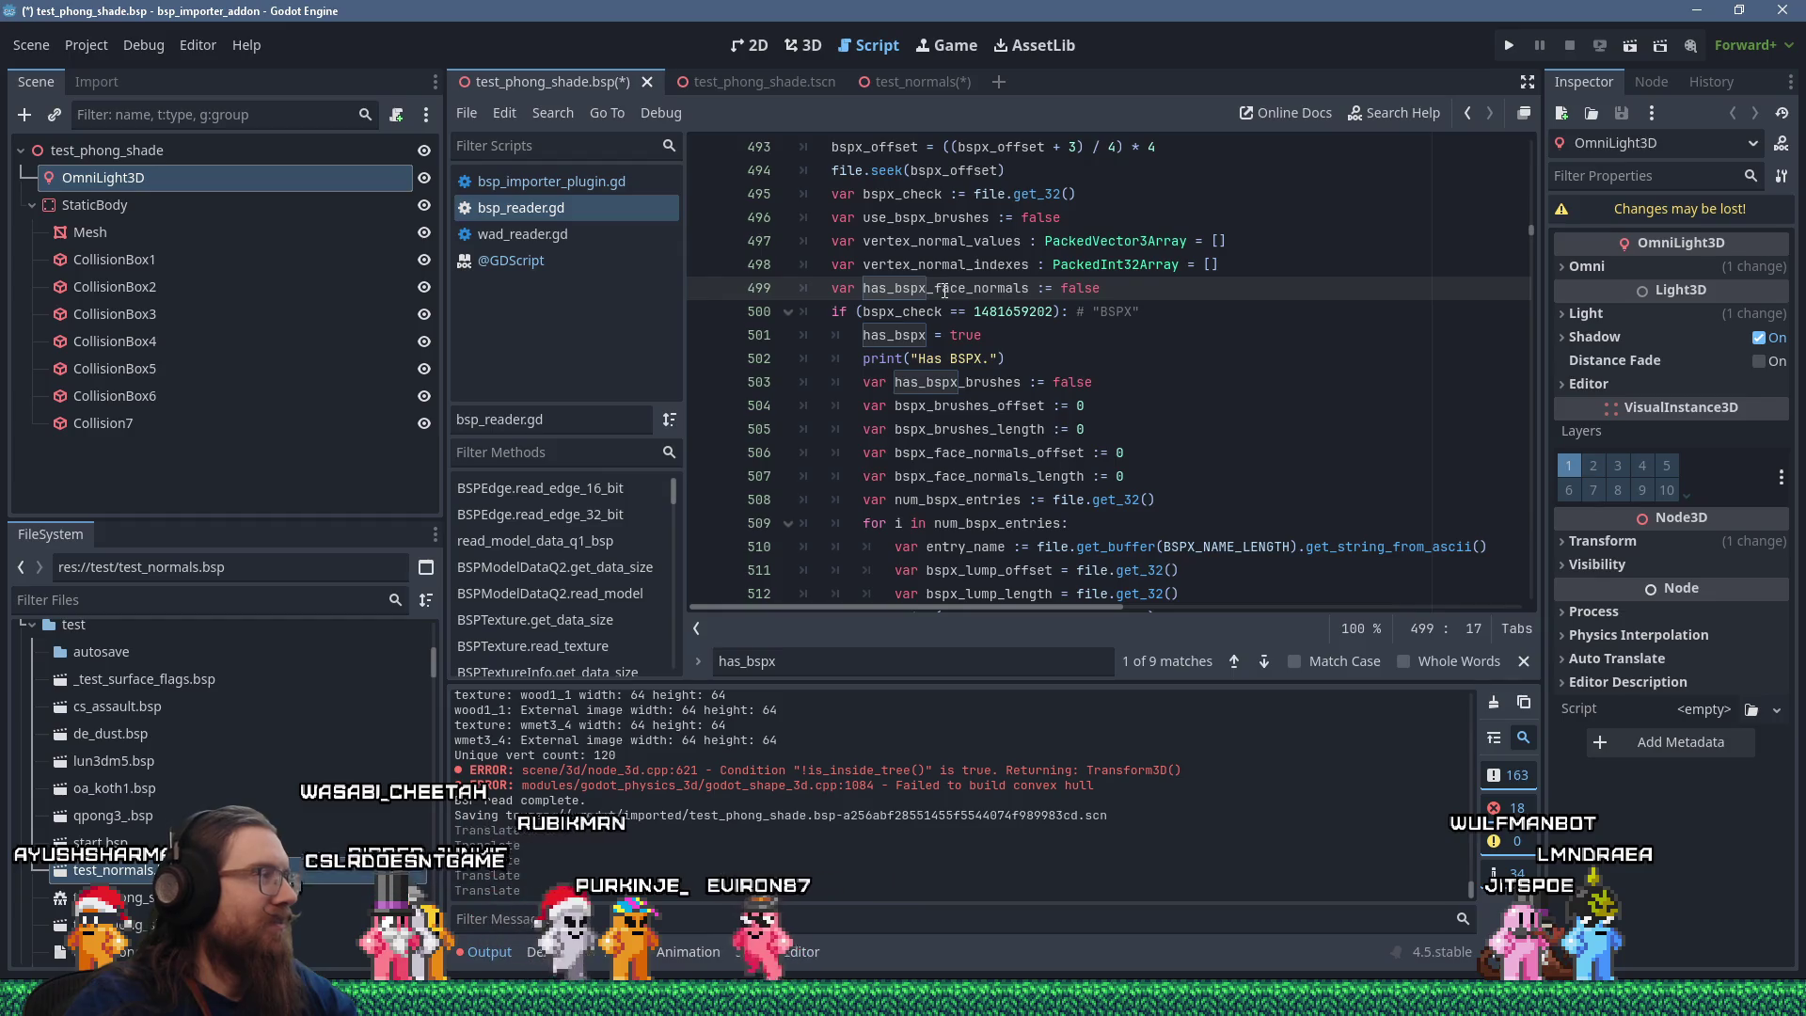
Step through the has_bspx_face_normals usages until reaching the condition on line 797.
double_click(945, 289)
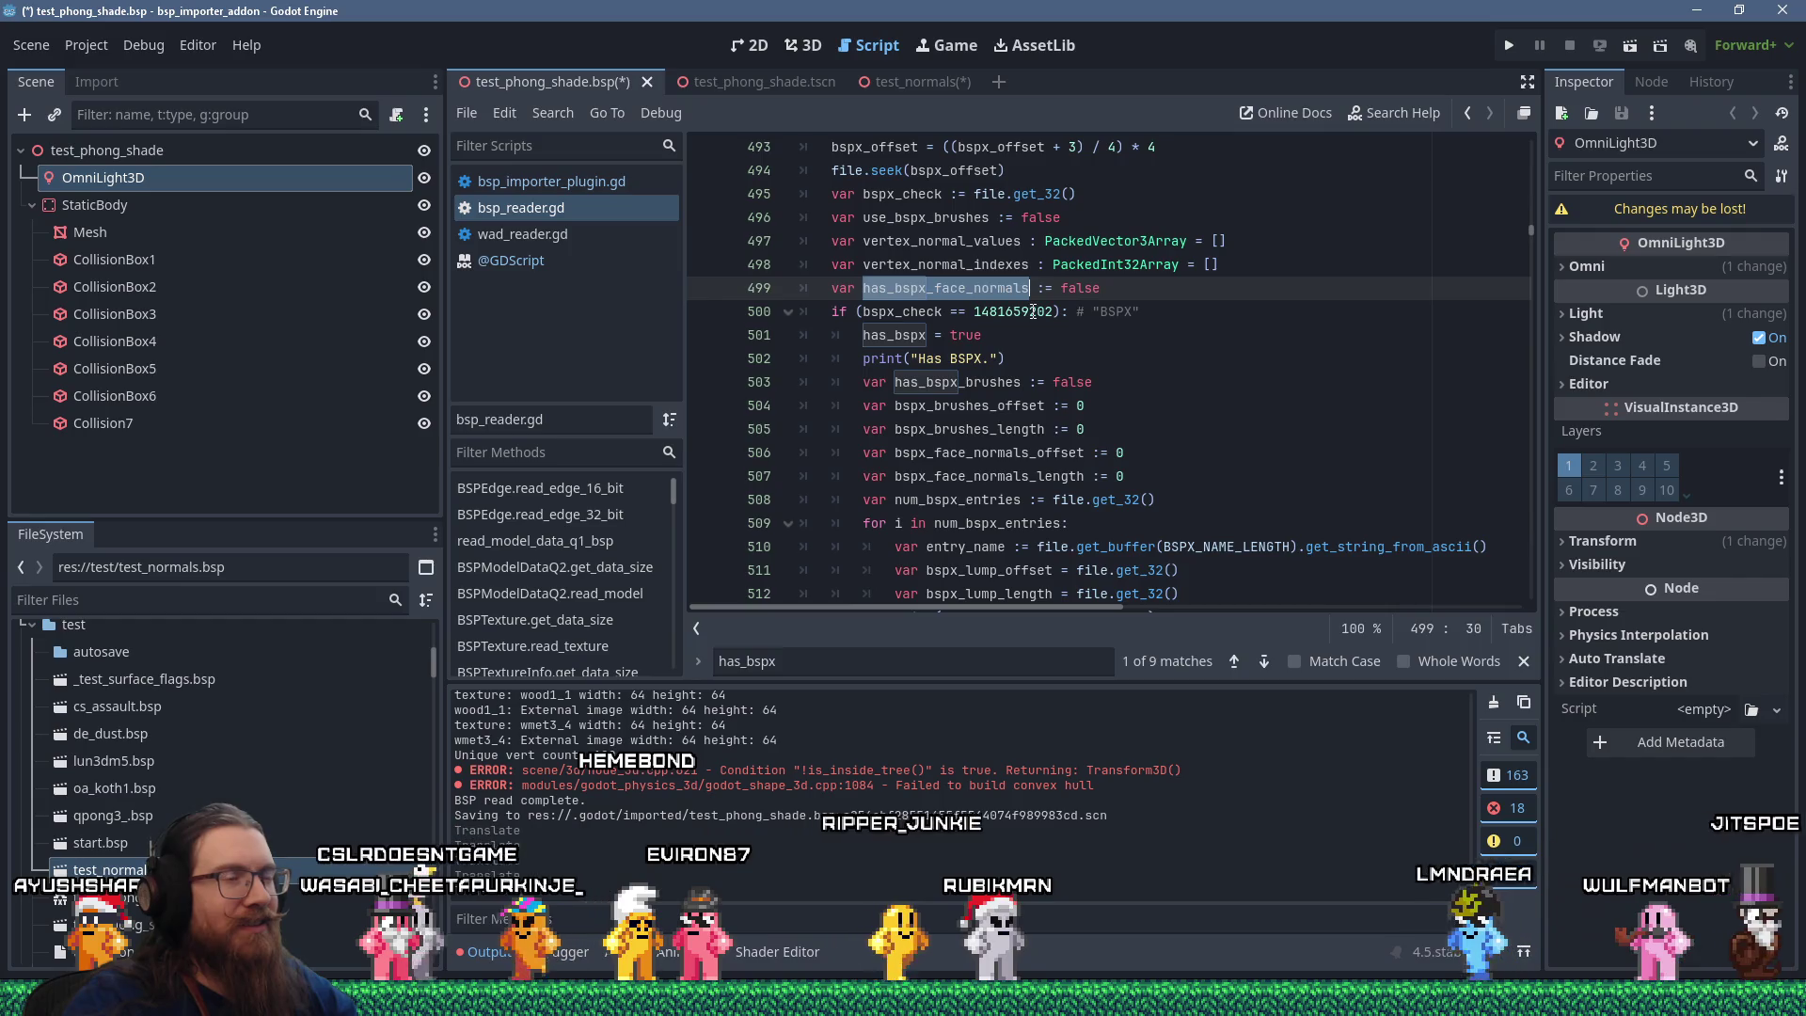
key("ctrl+f")
key("Return")
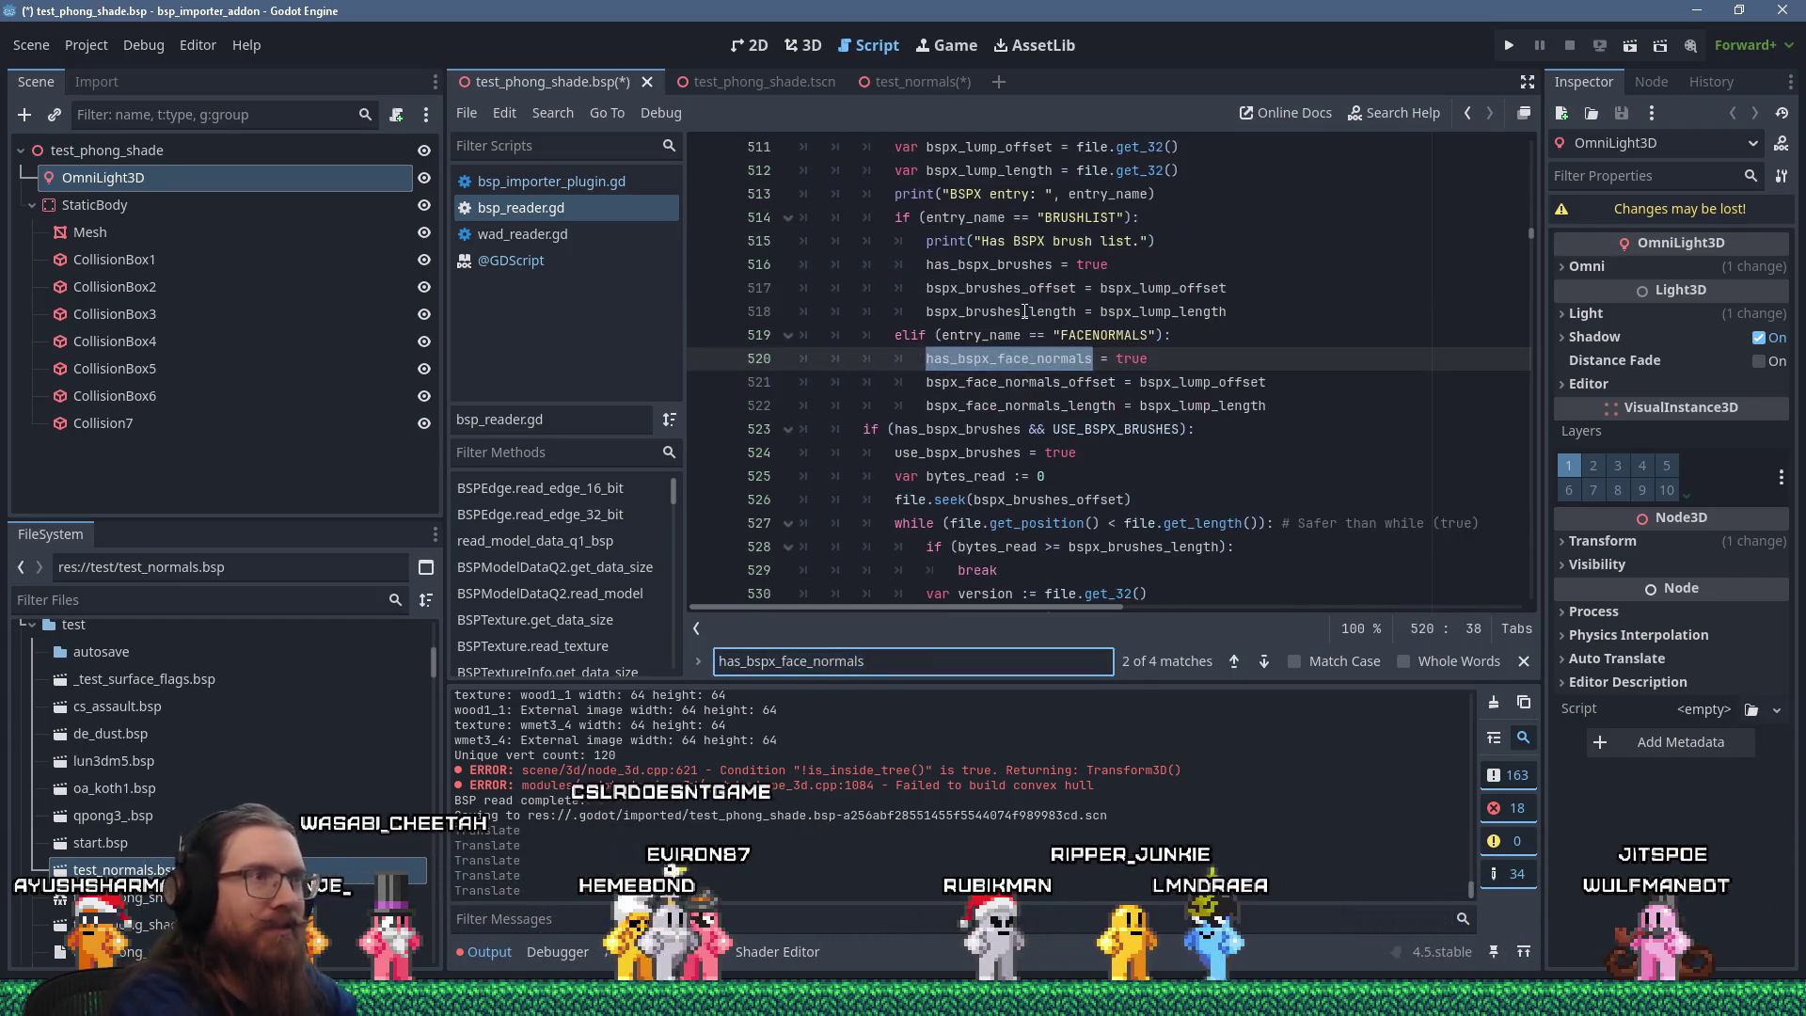
key("Return")
key("Return")
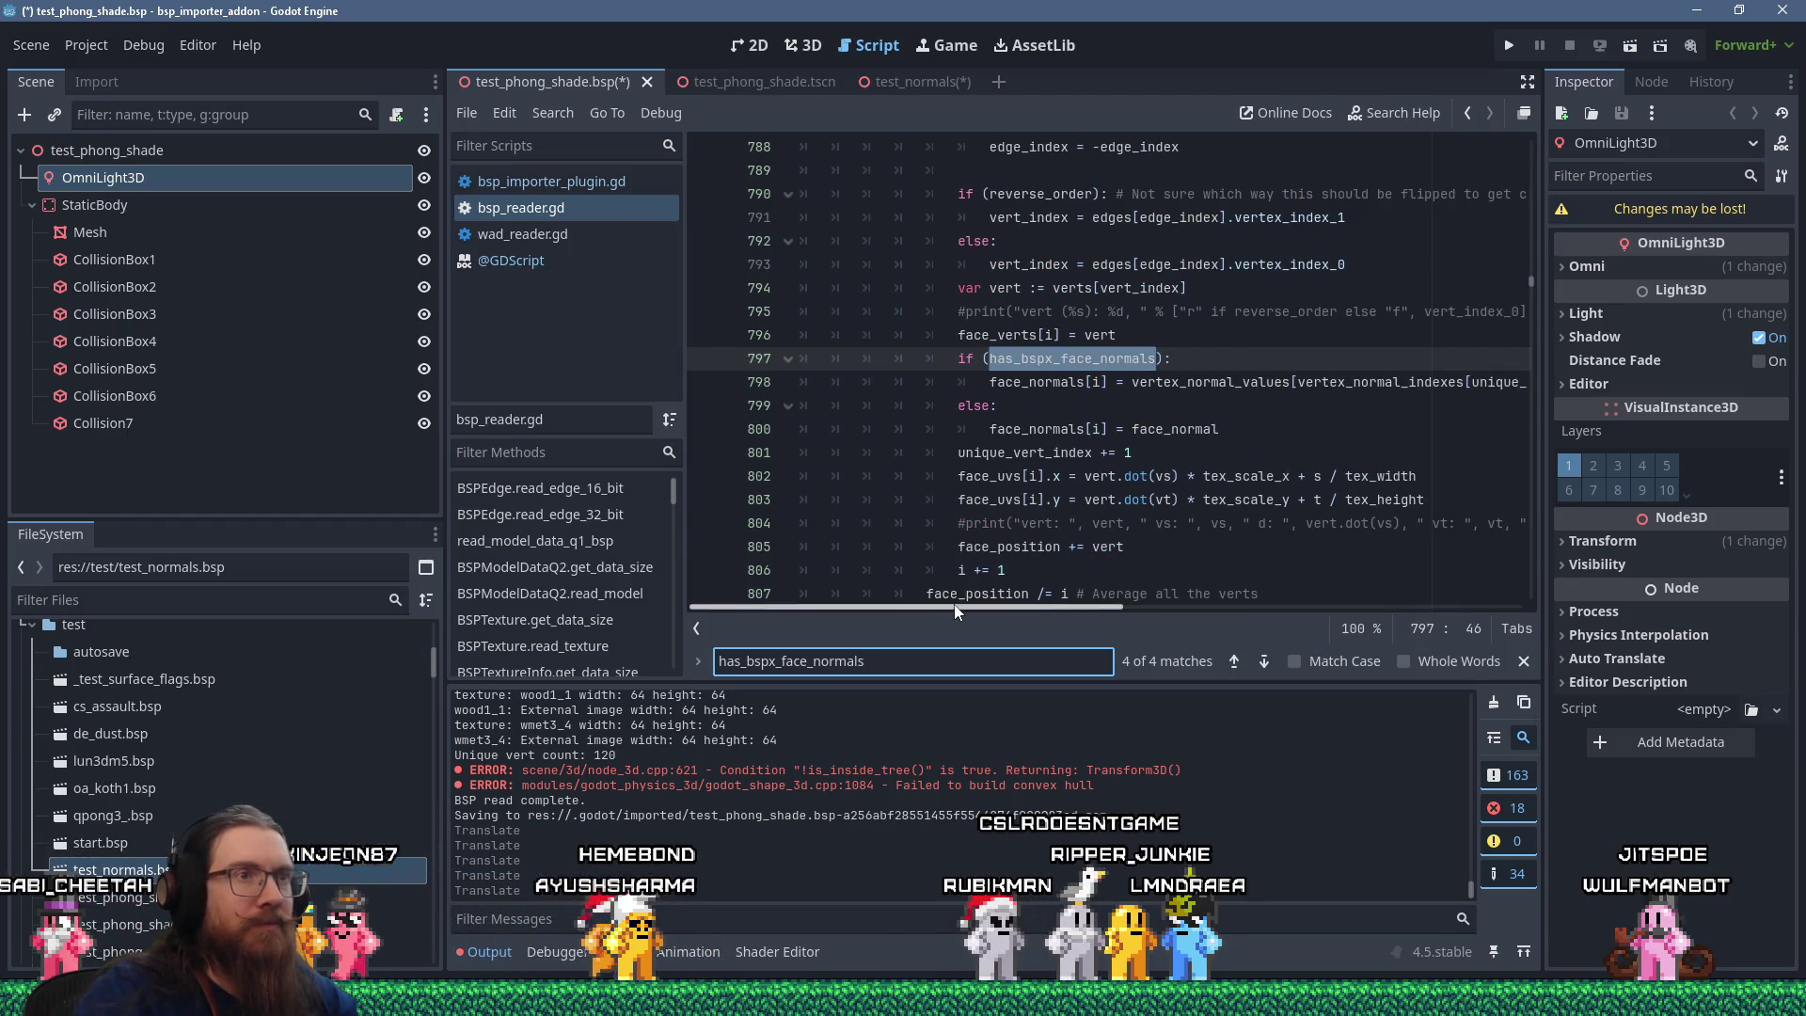
left_click_drag(978, 609, 978, 588)
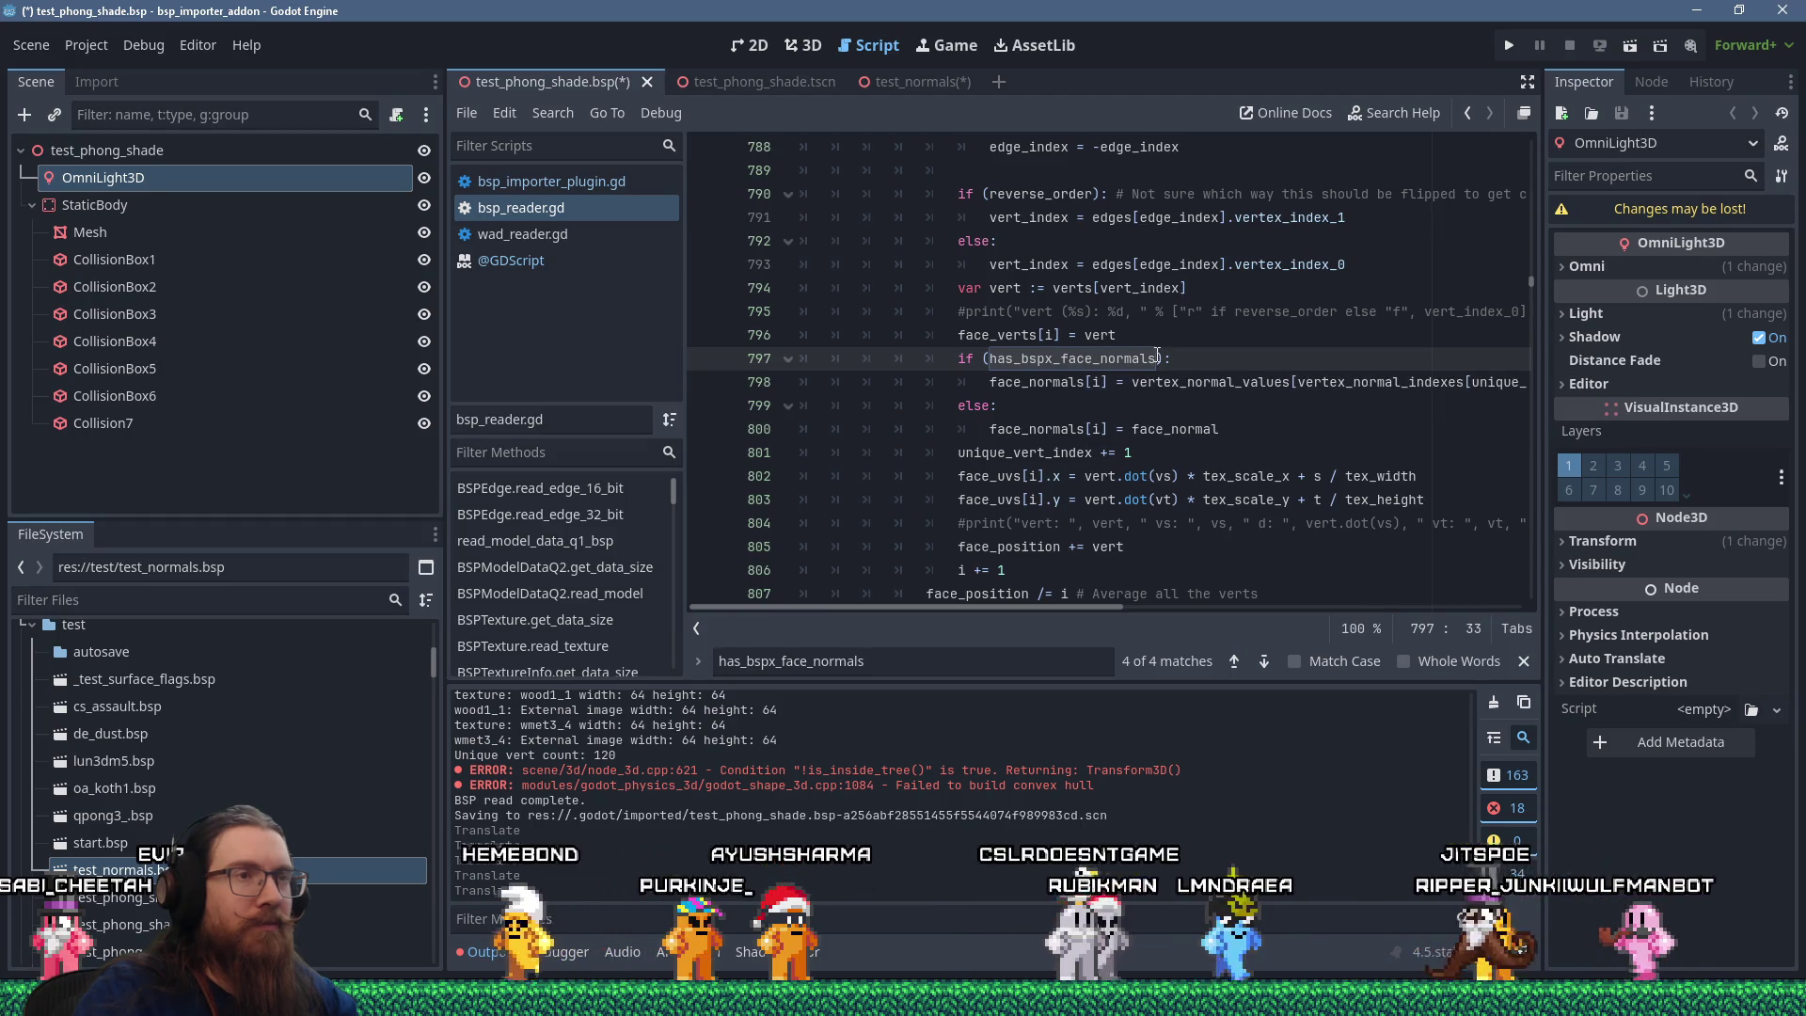
left_click_drag(1092, 607, 1101, 602)
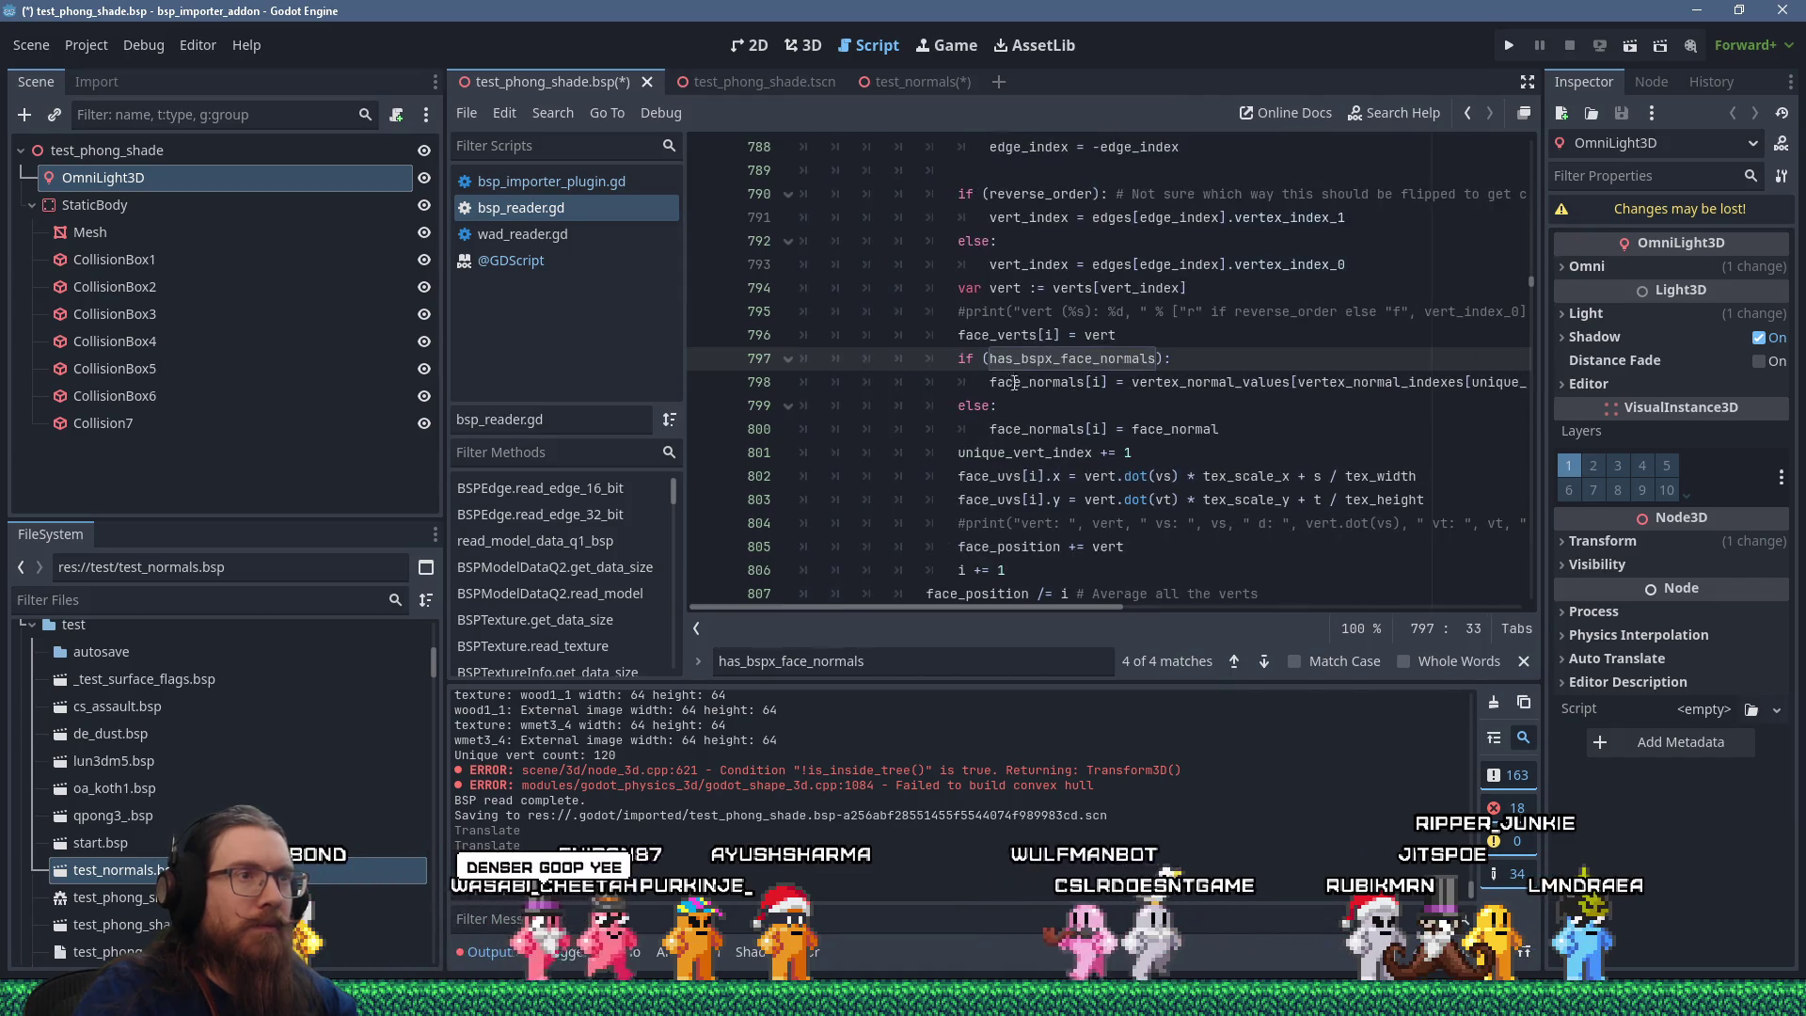
Change line 797's condition to use_vertex_normal_array and jump back to the line 499 declaration.
double_click(1154, 359)
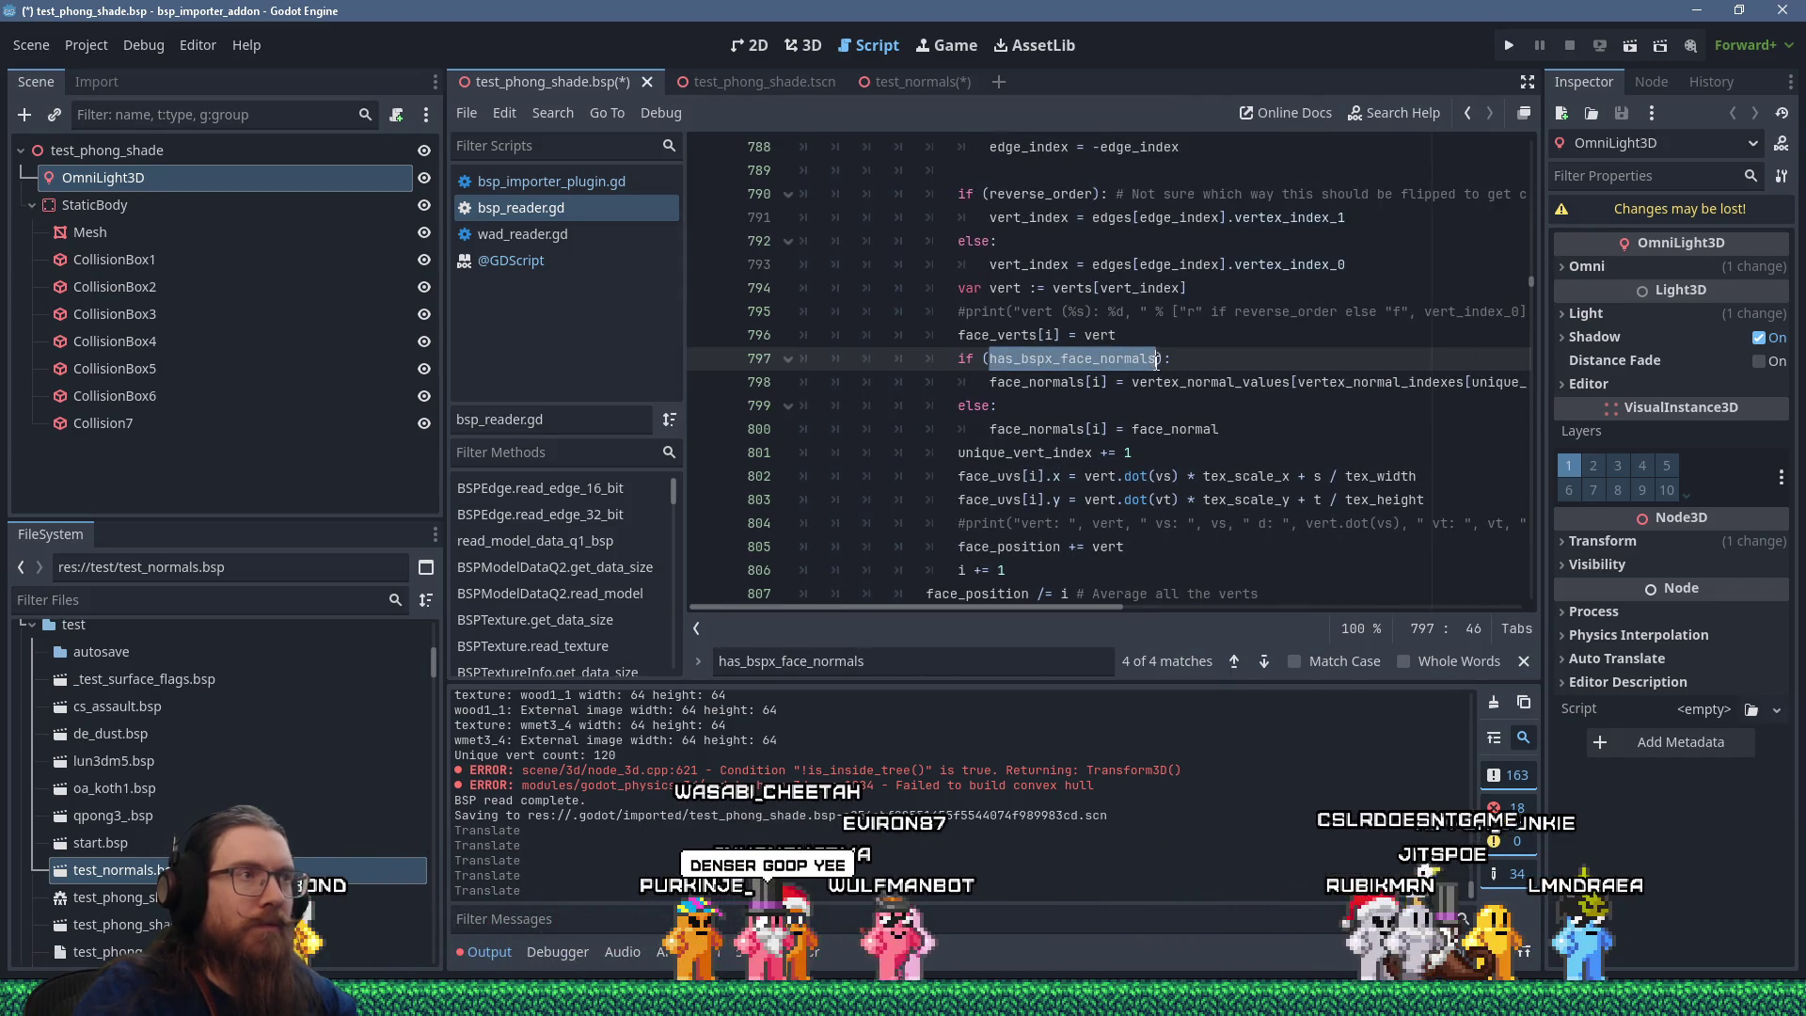
type("_vertex_norm")
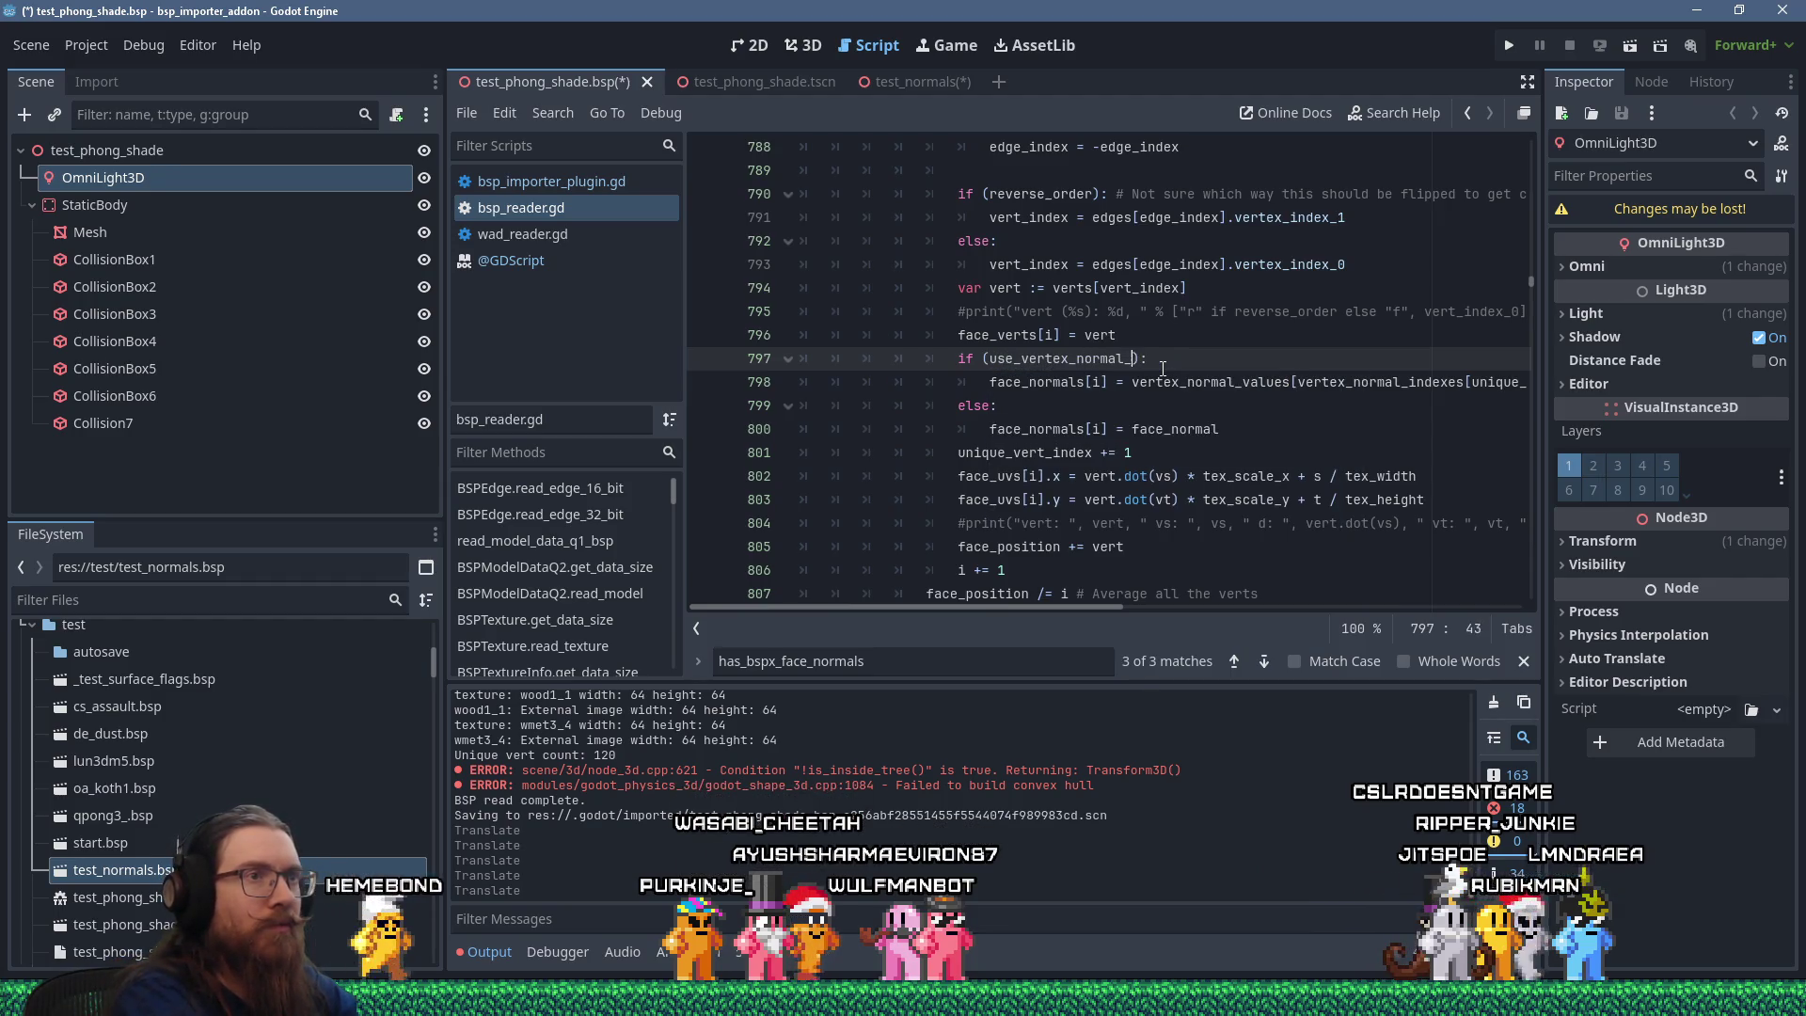
type("al_array")
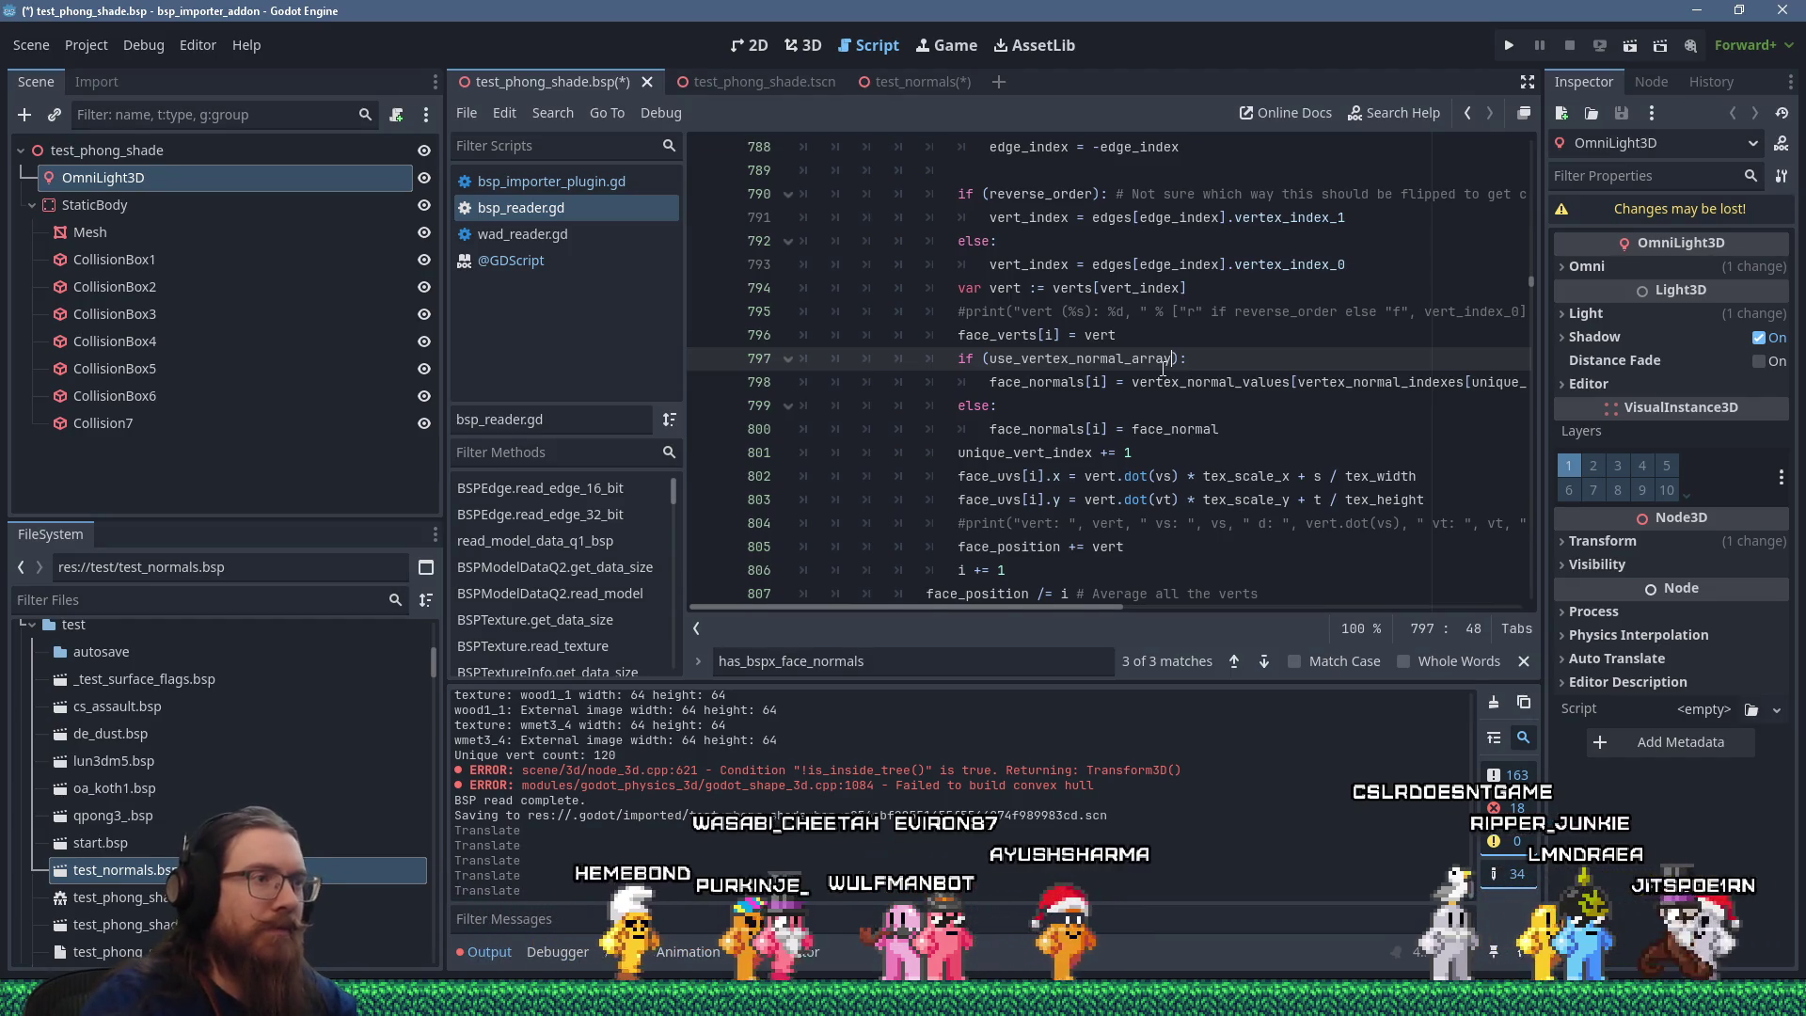
left_click(907, 663)
key("Return")
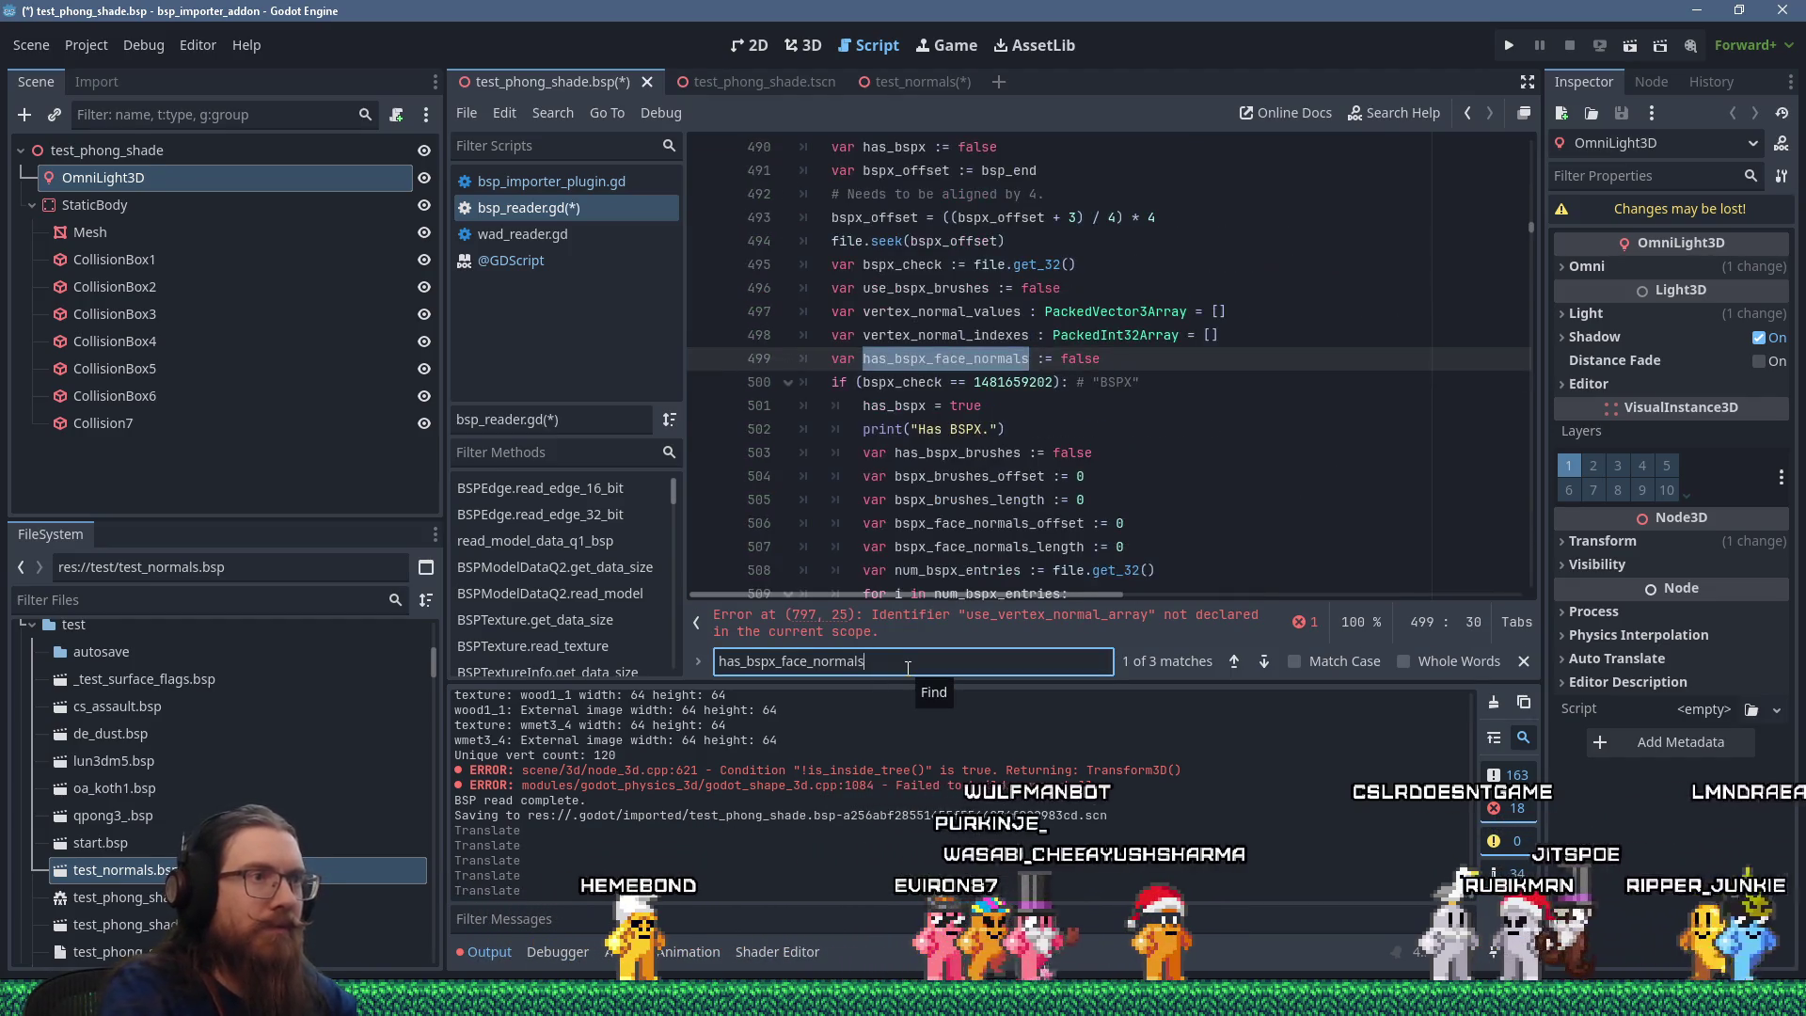
Declare use_vertex_normal_array := false after line 498 and delete the old has_bspx_face_normals line.
left_click(1247, 342)
key("Return")
type("var use_bs")
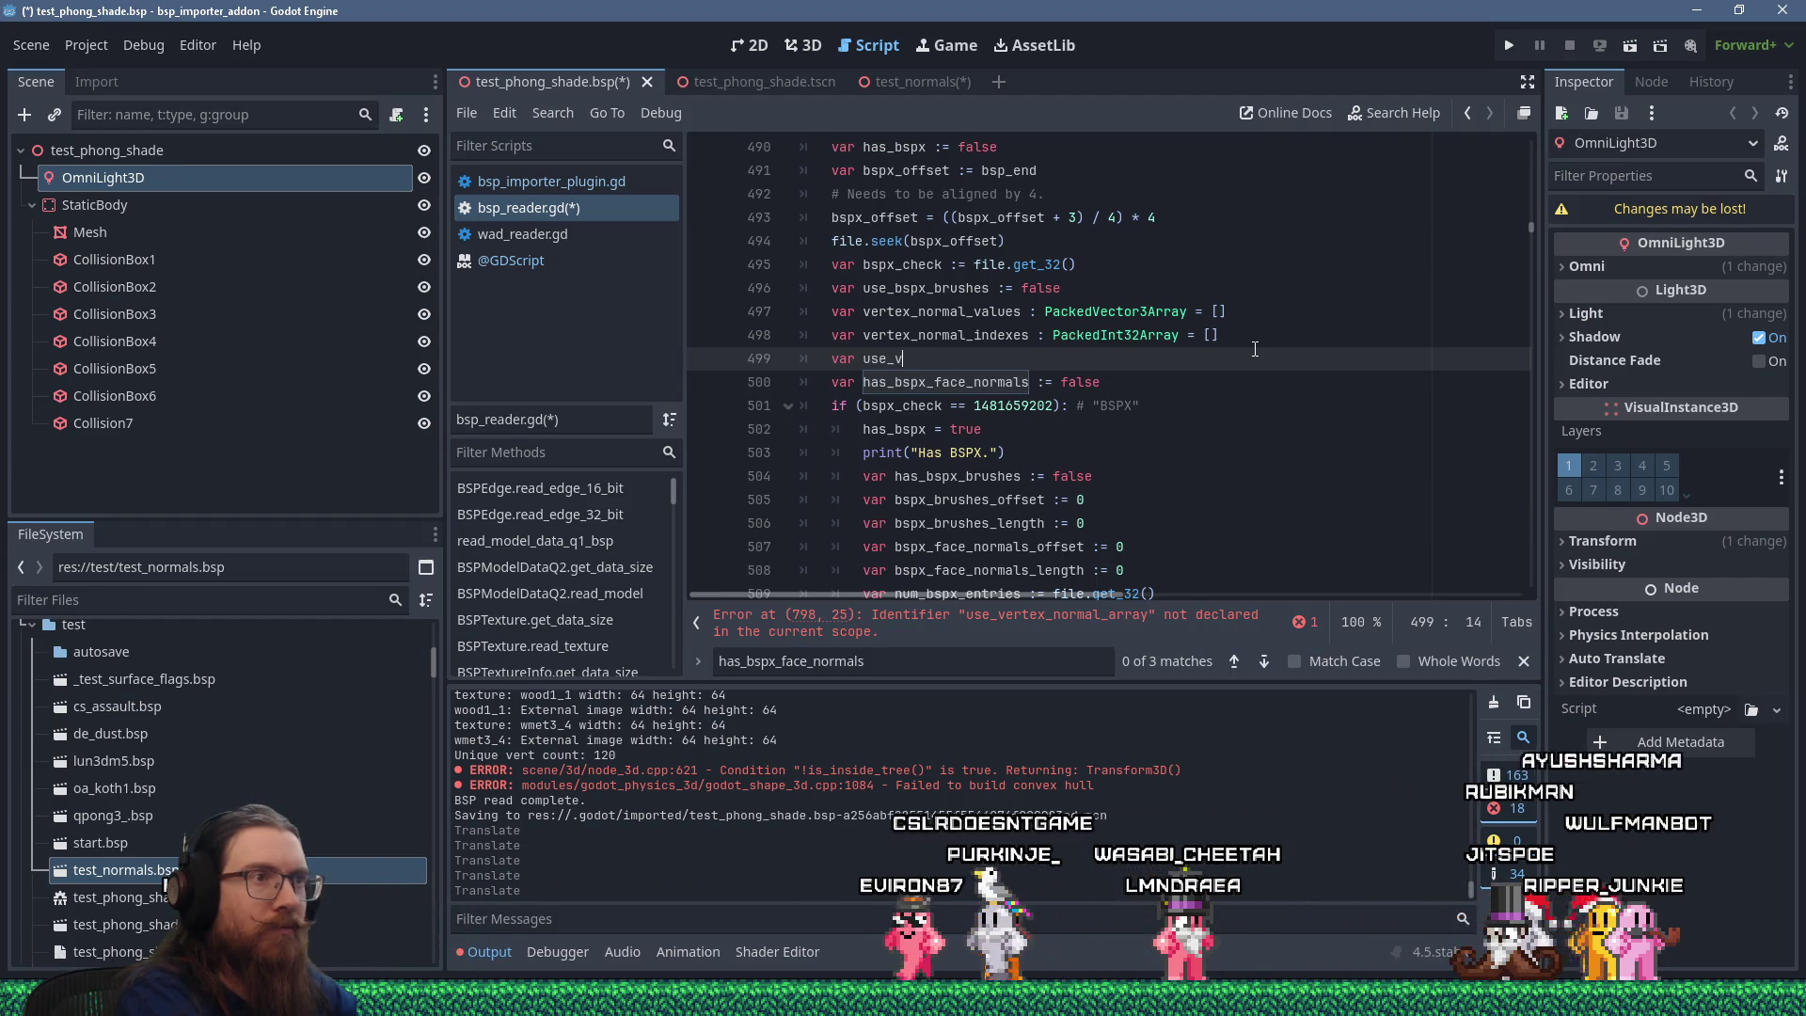
type("_array ")
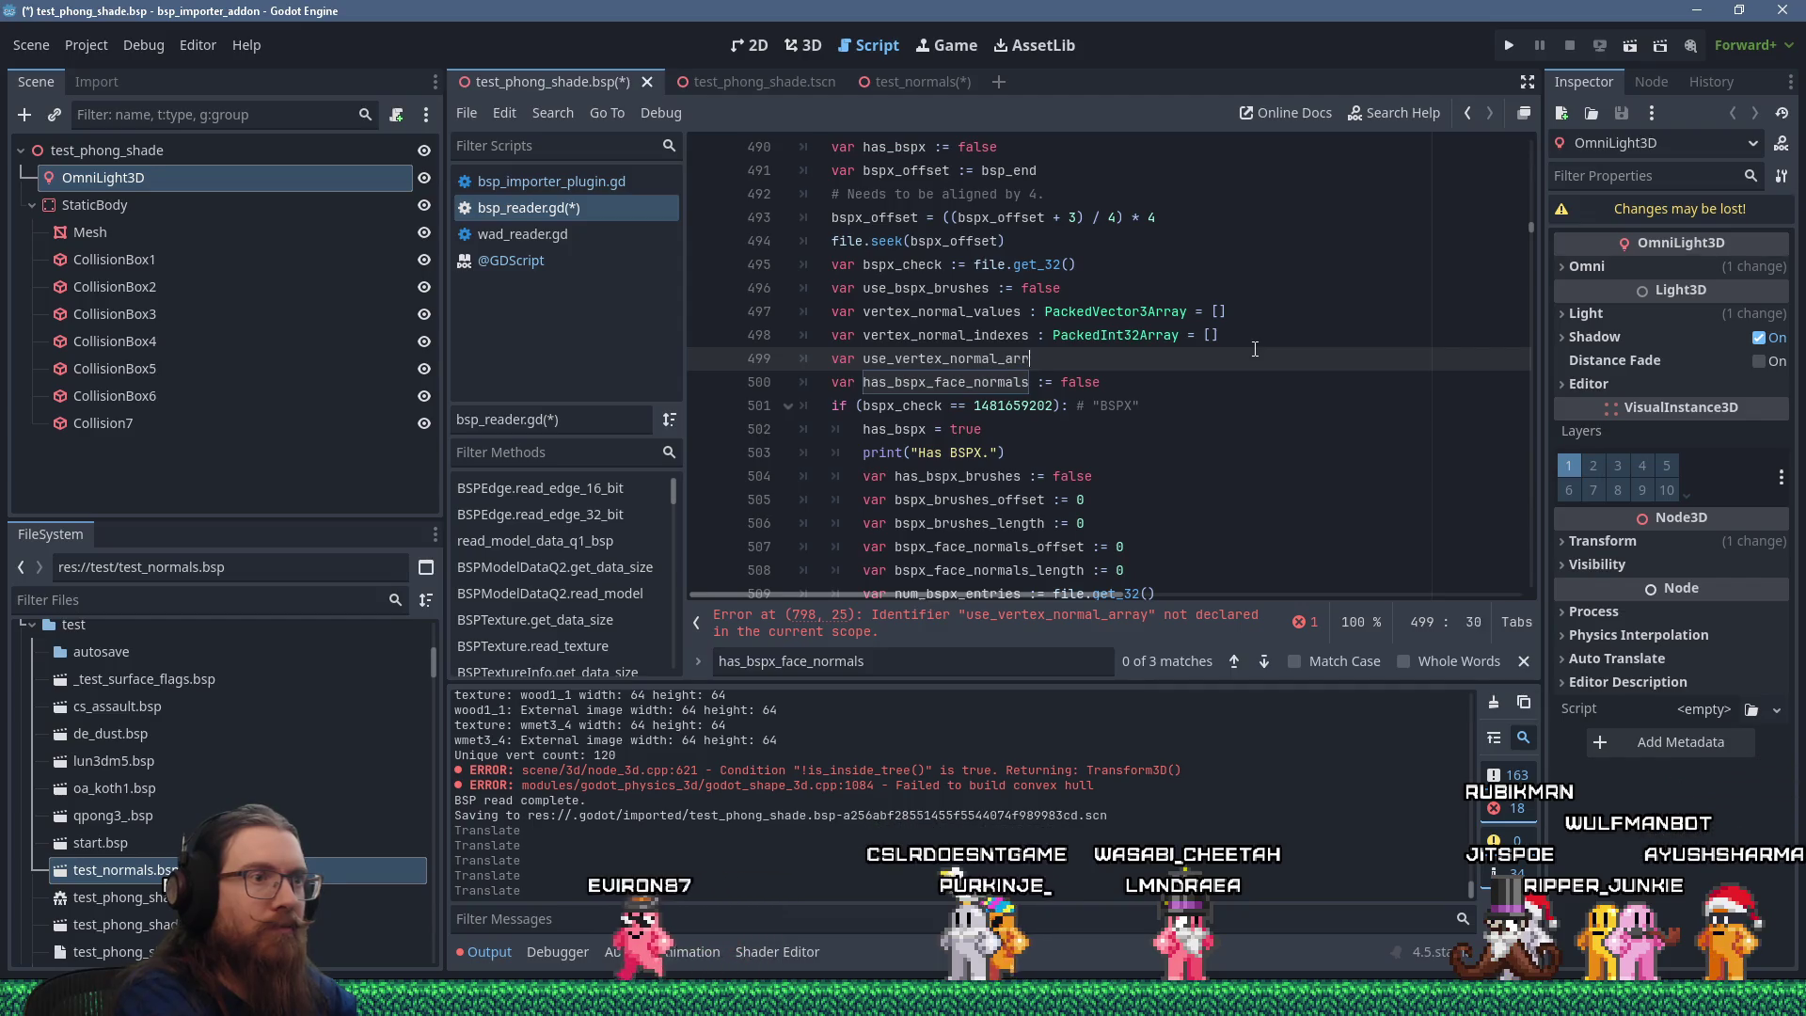
type(":= false")
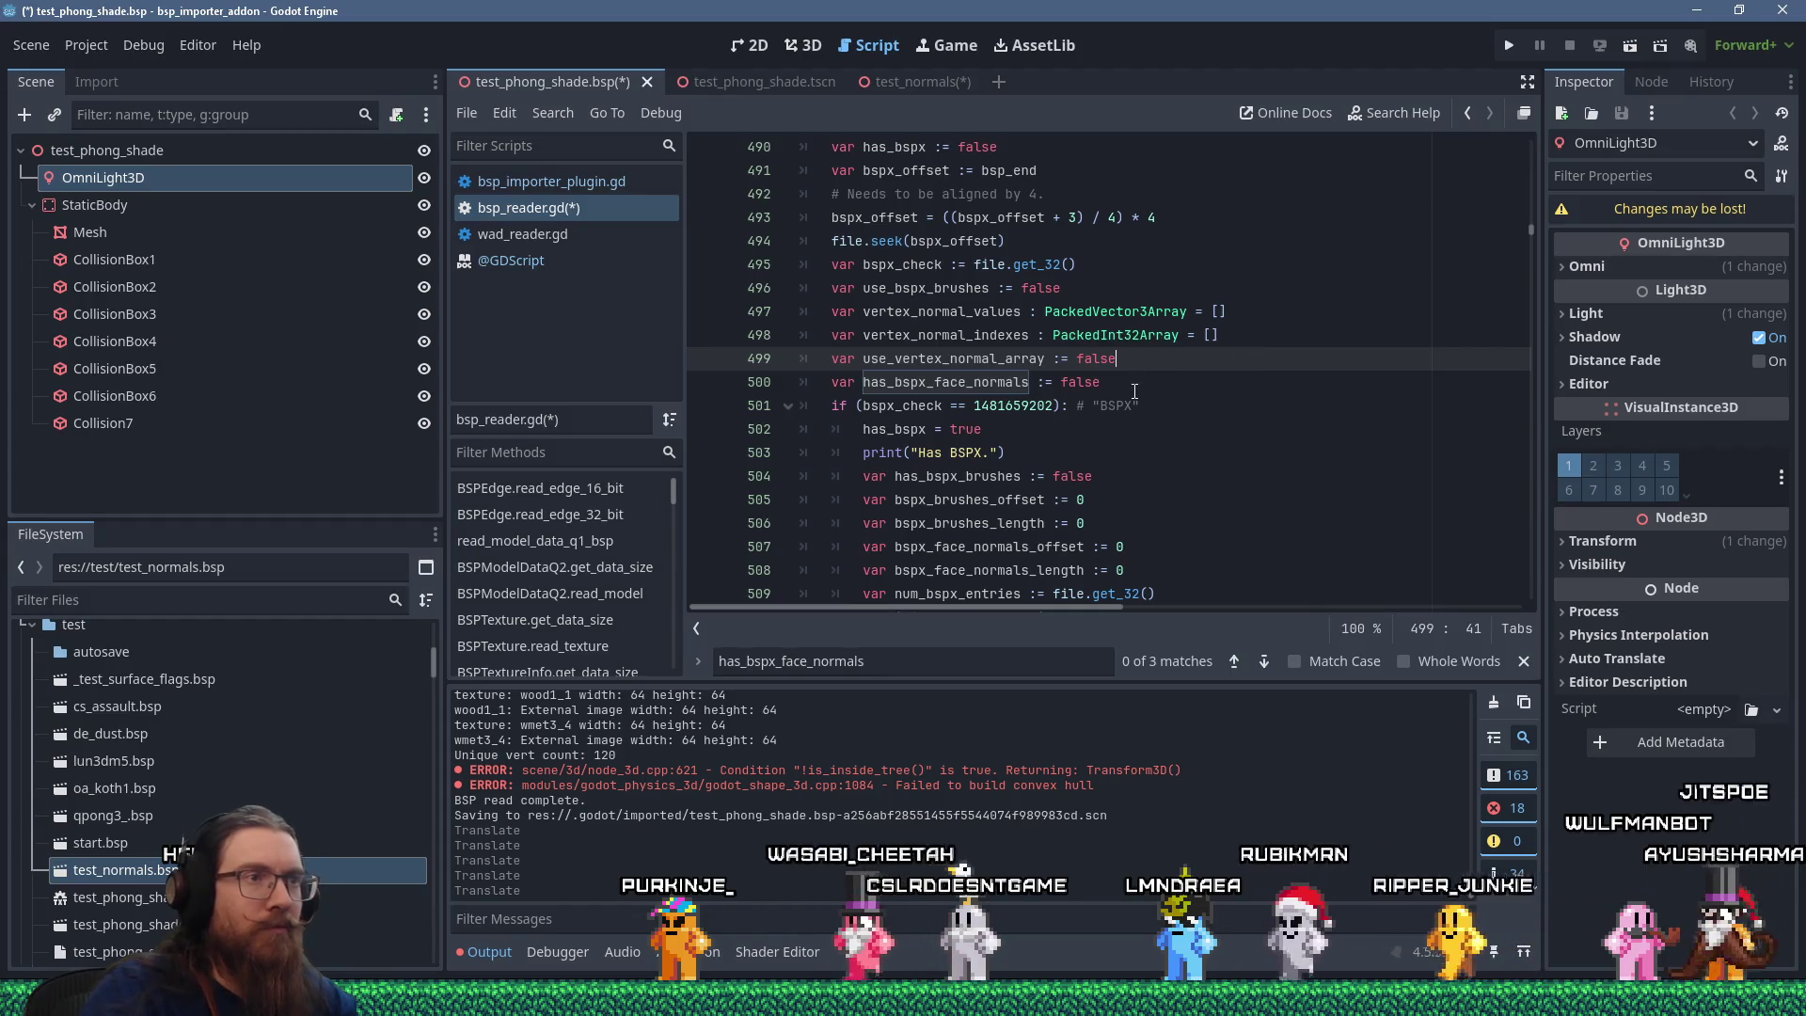
left_click_drag(1124, 384, 1145, 361)
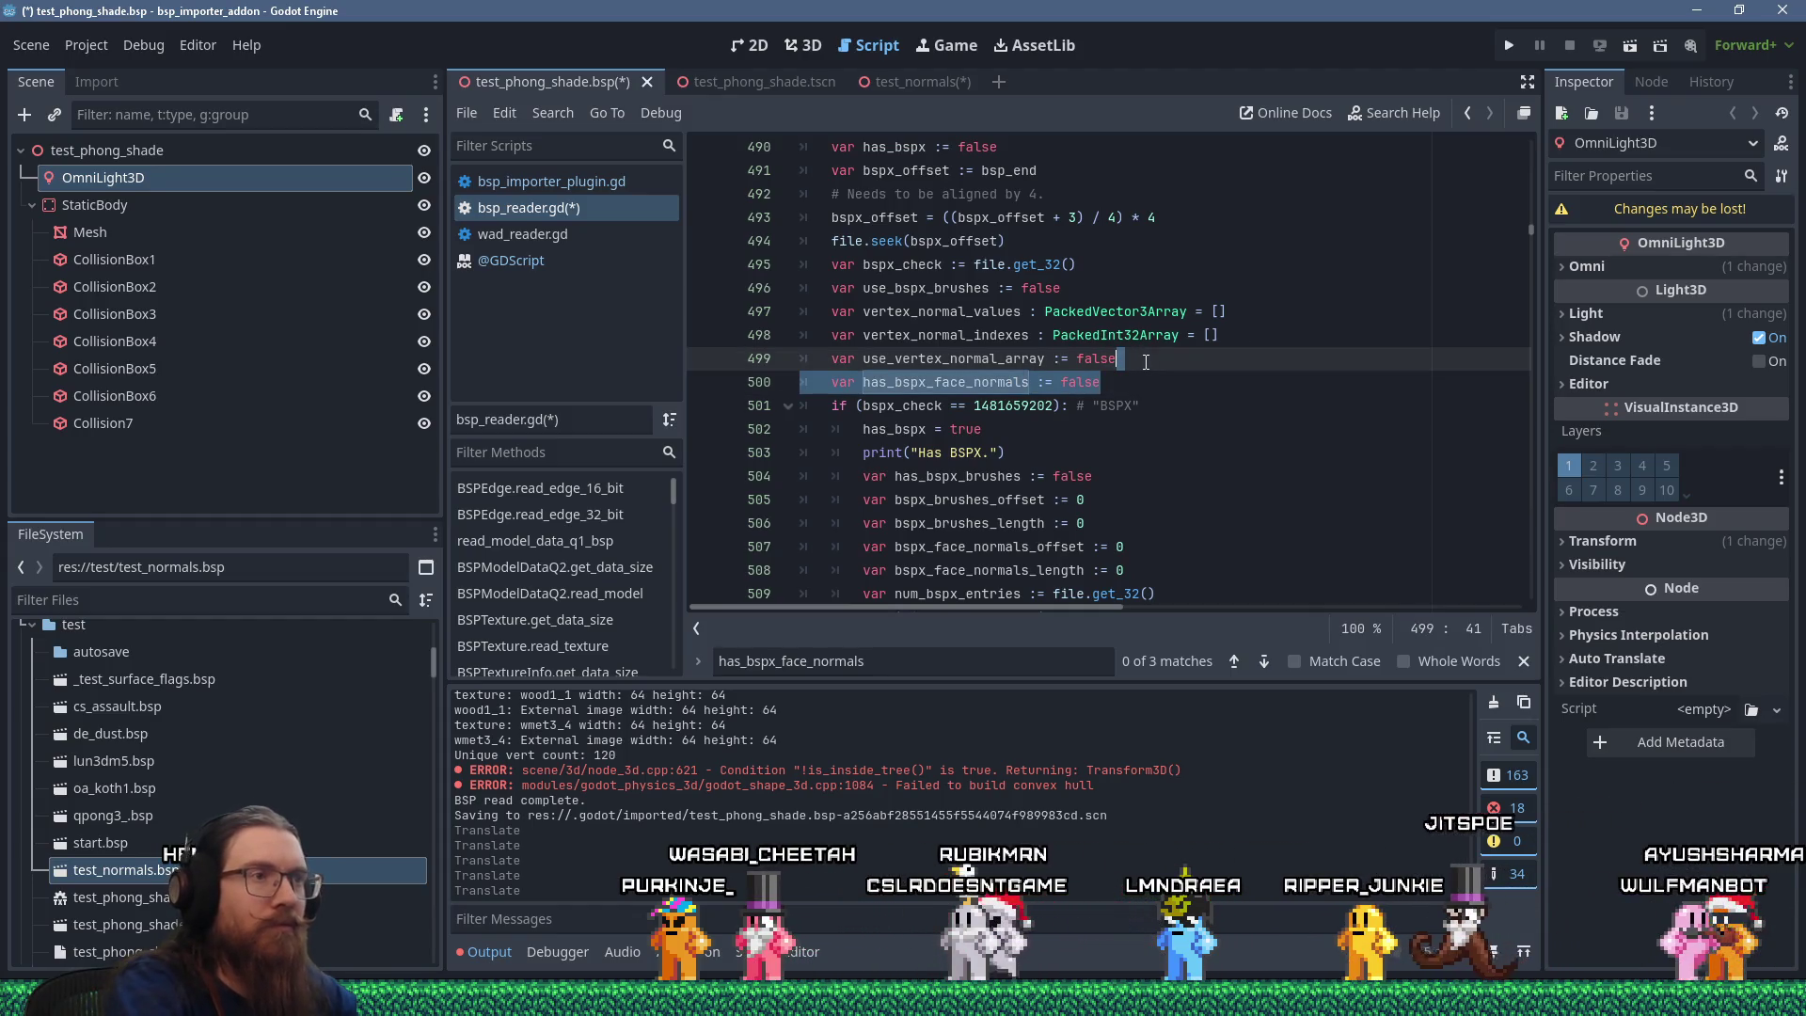
key("BackSpace")
Re-insert the has_bspx_face_normals declaration beside the other BSPX variables.
scroll("down", 3)
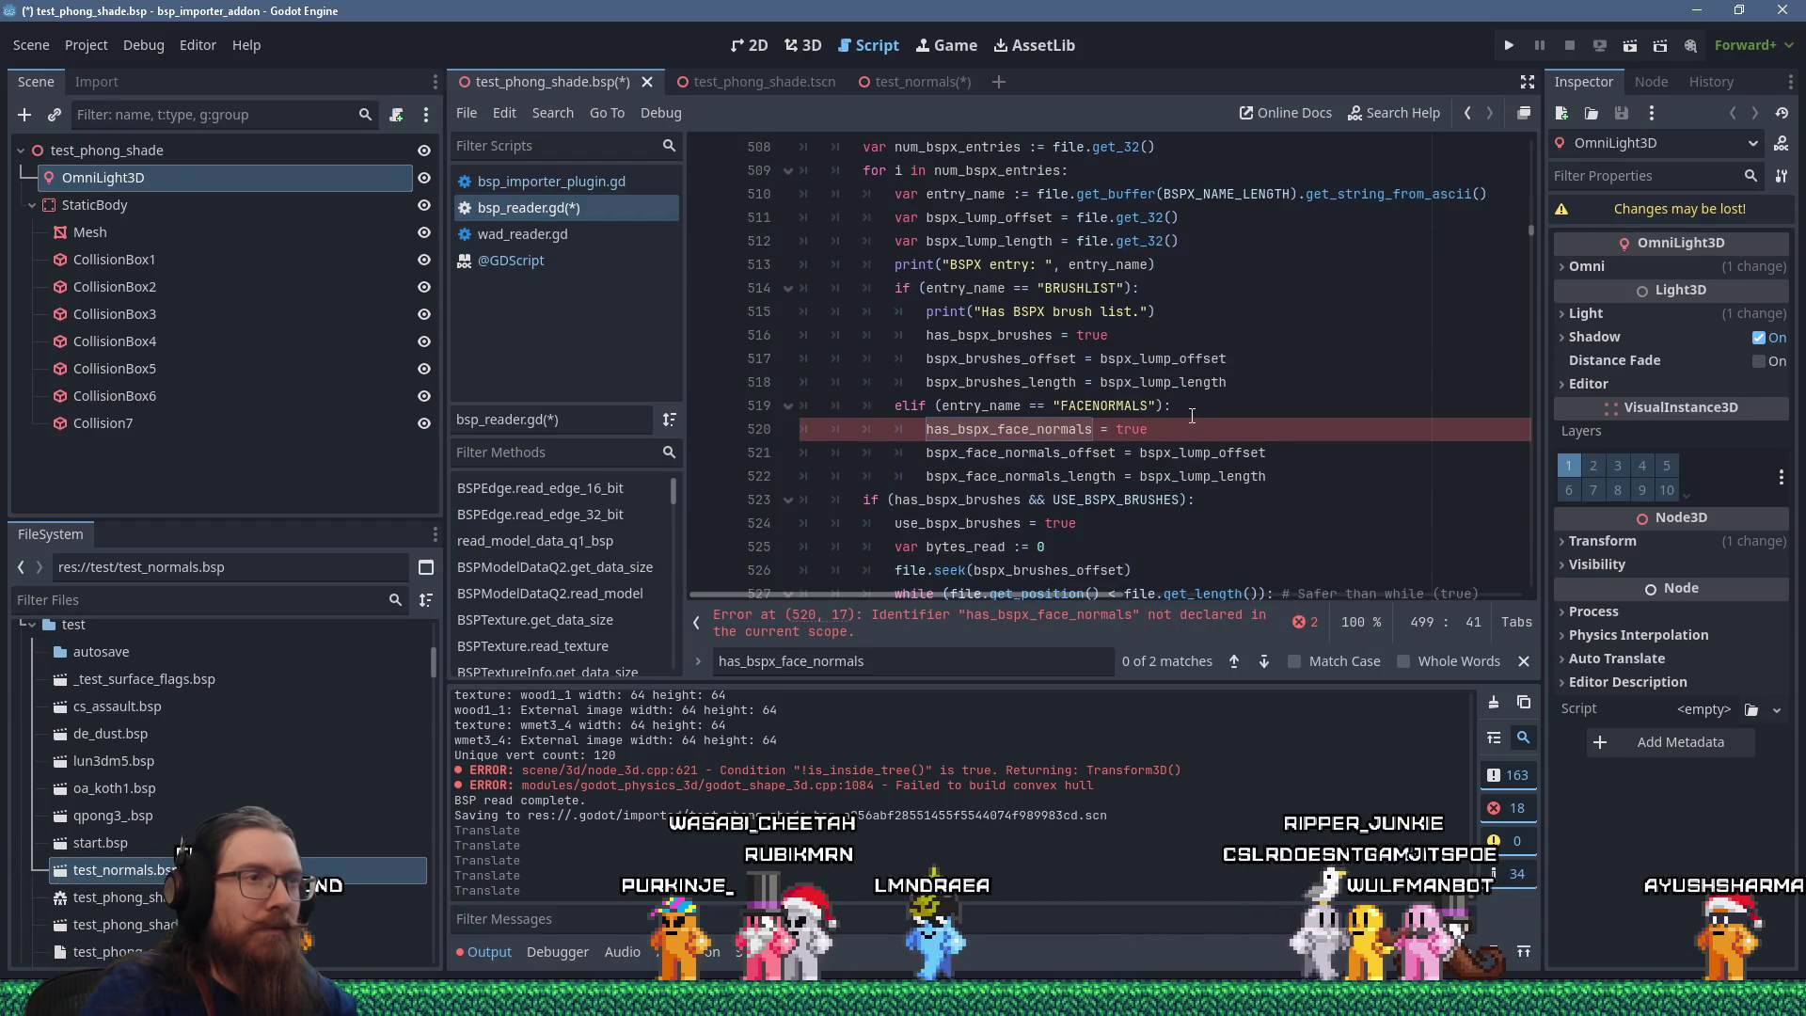
left_click(1220, 410)
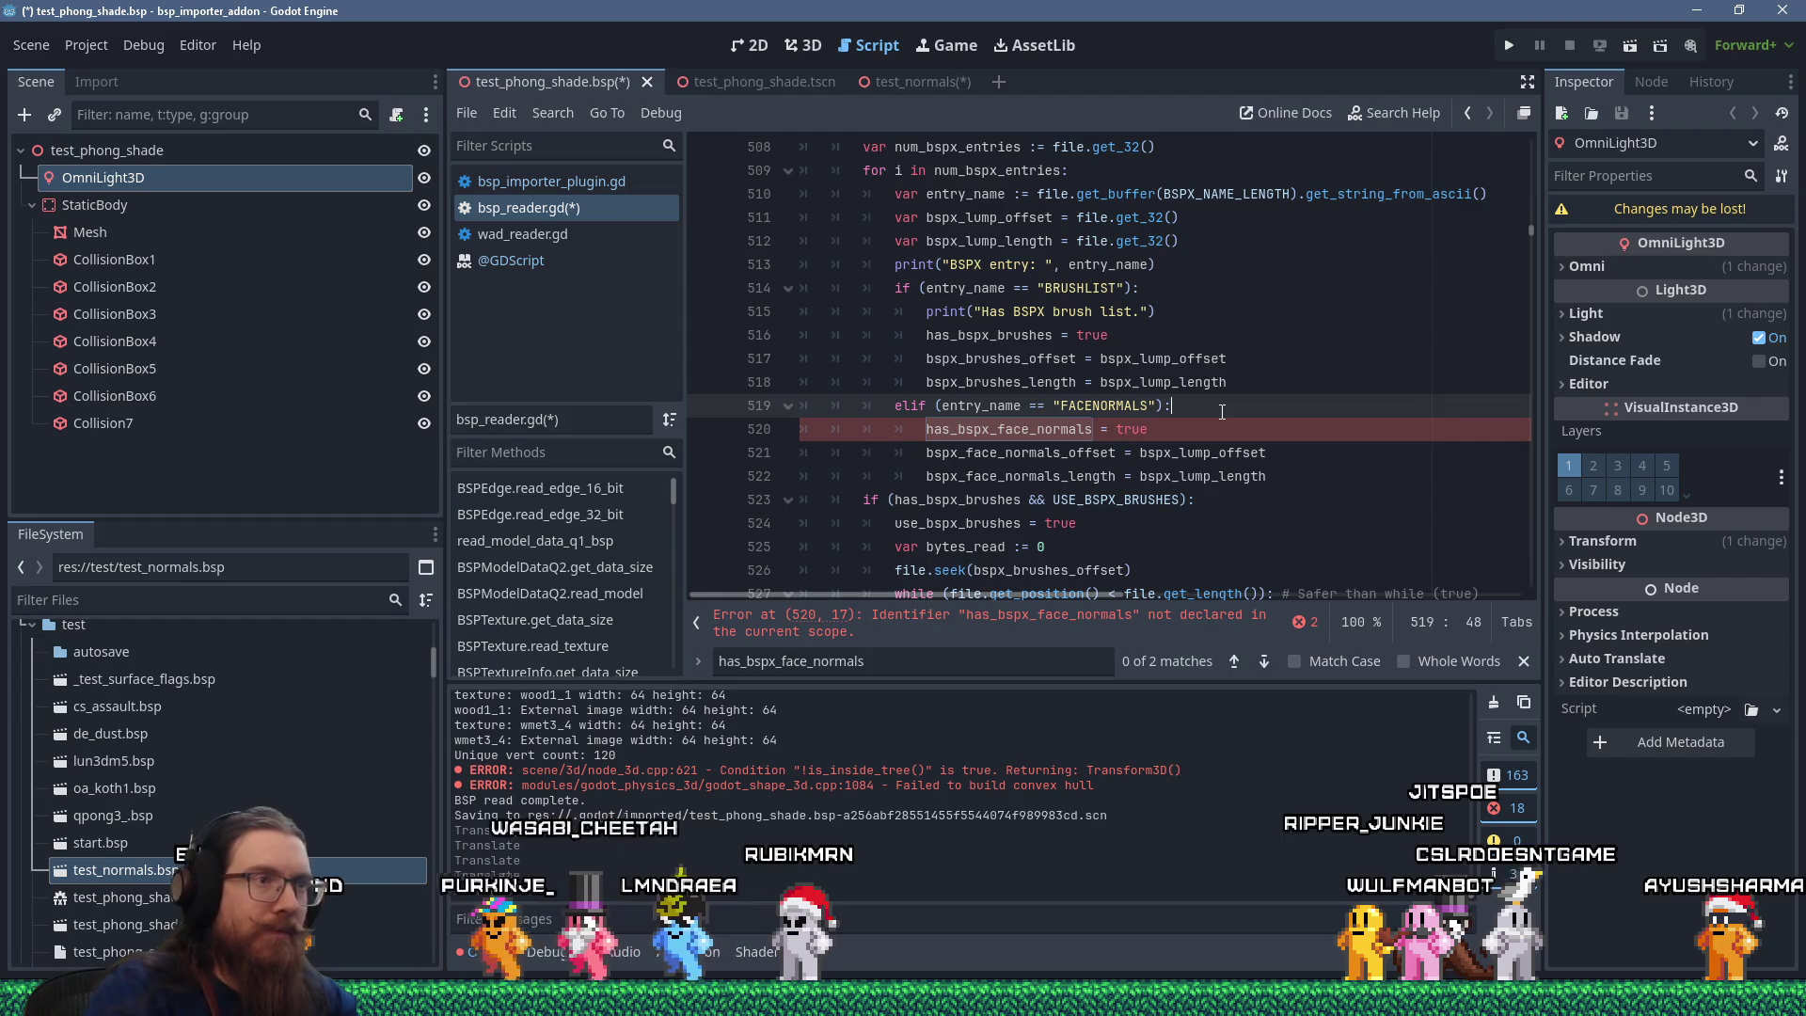
scroll("up", 3)
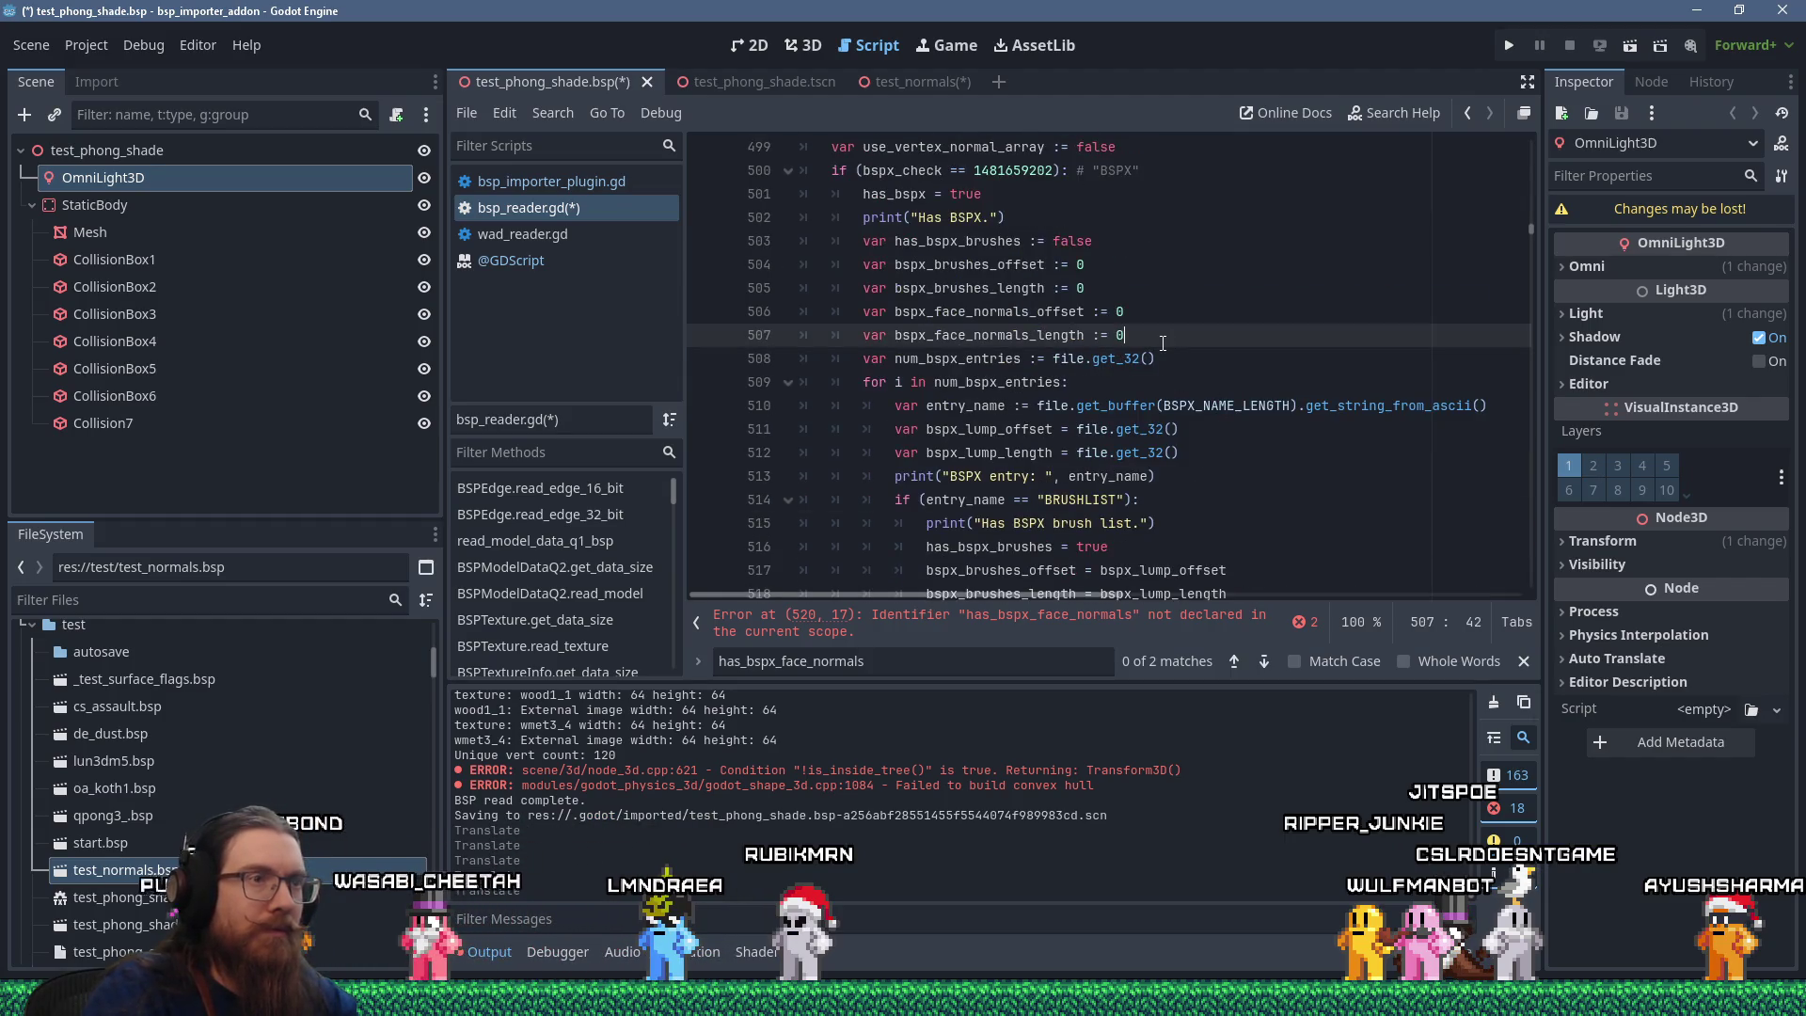
key("ctrl+v")
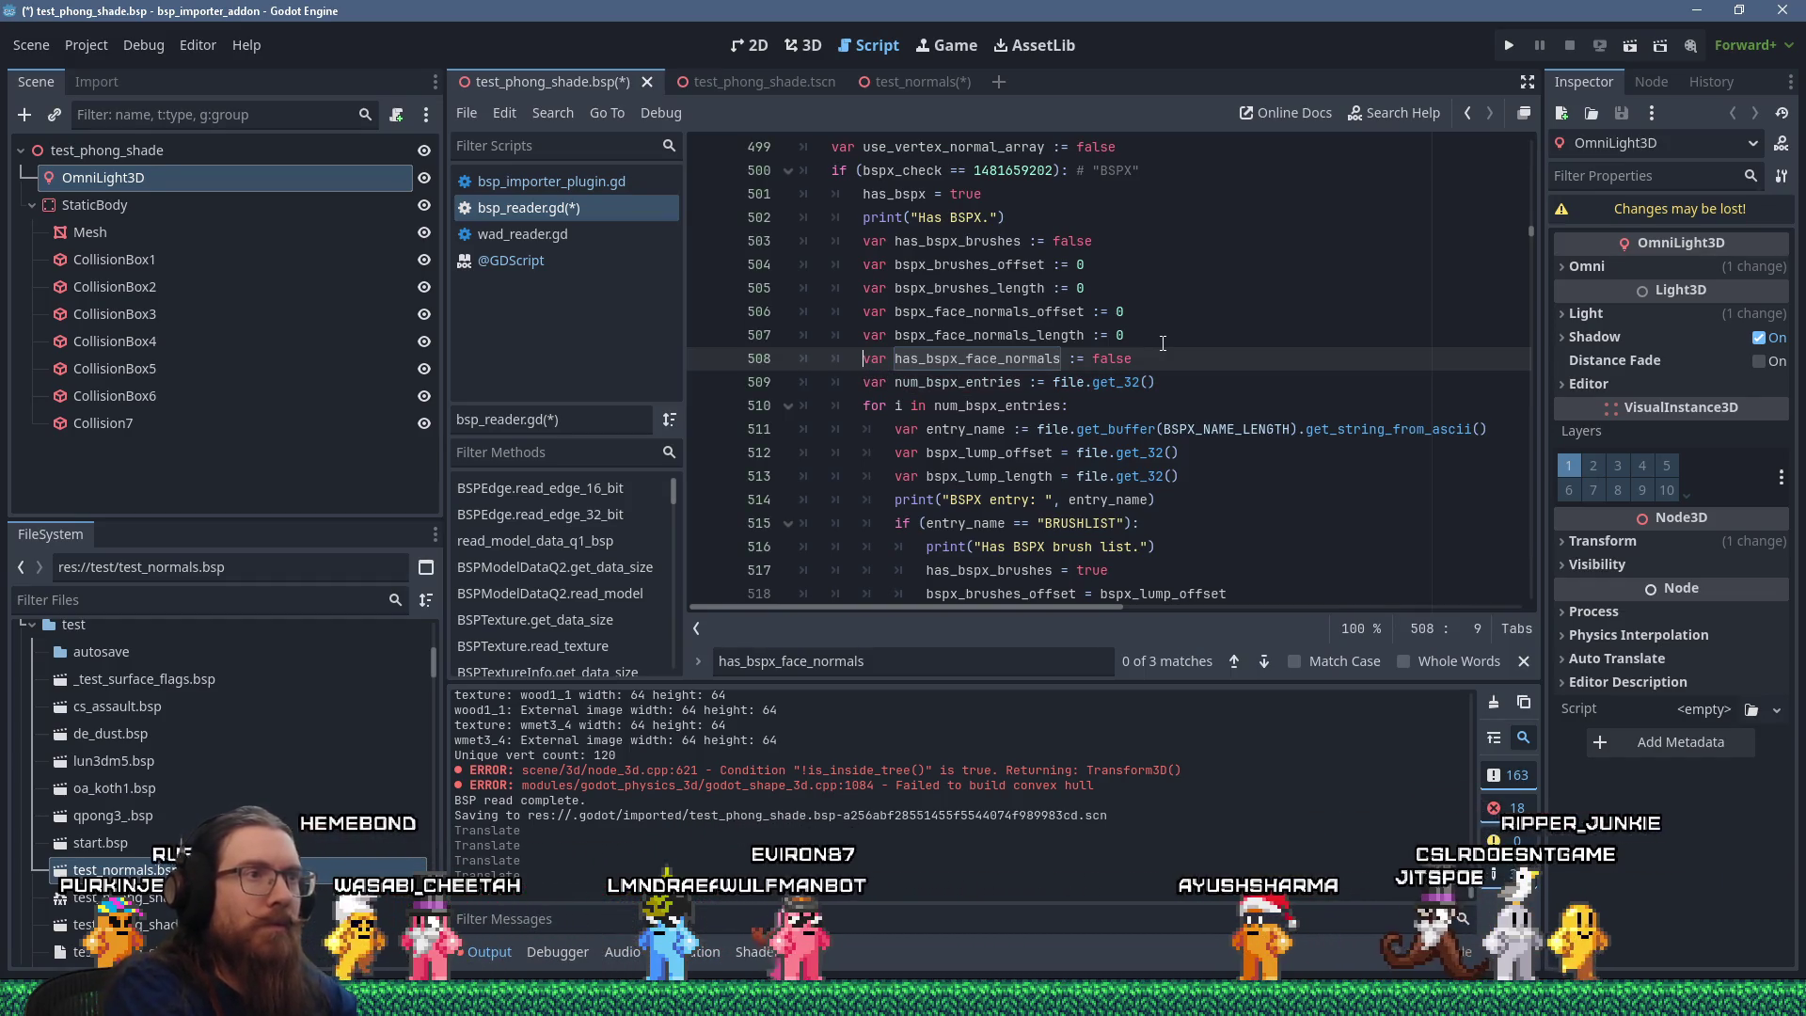
key("alt+Up")
key("alt+Up")
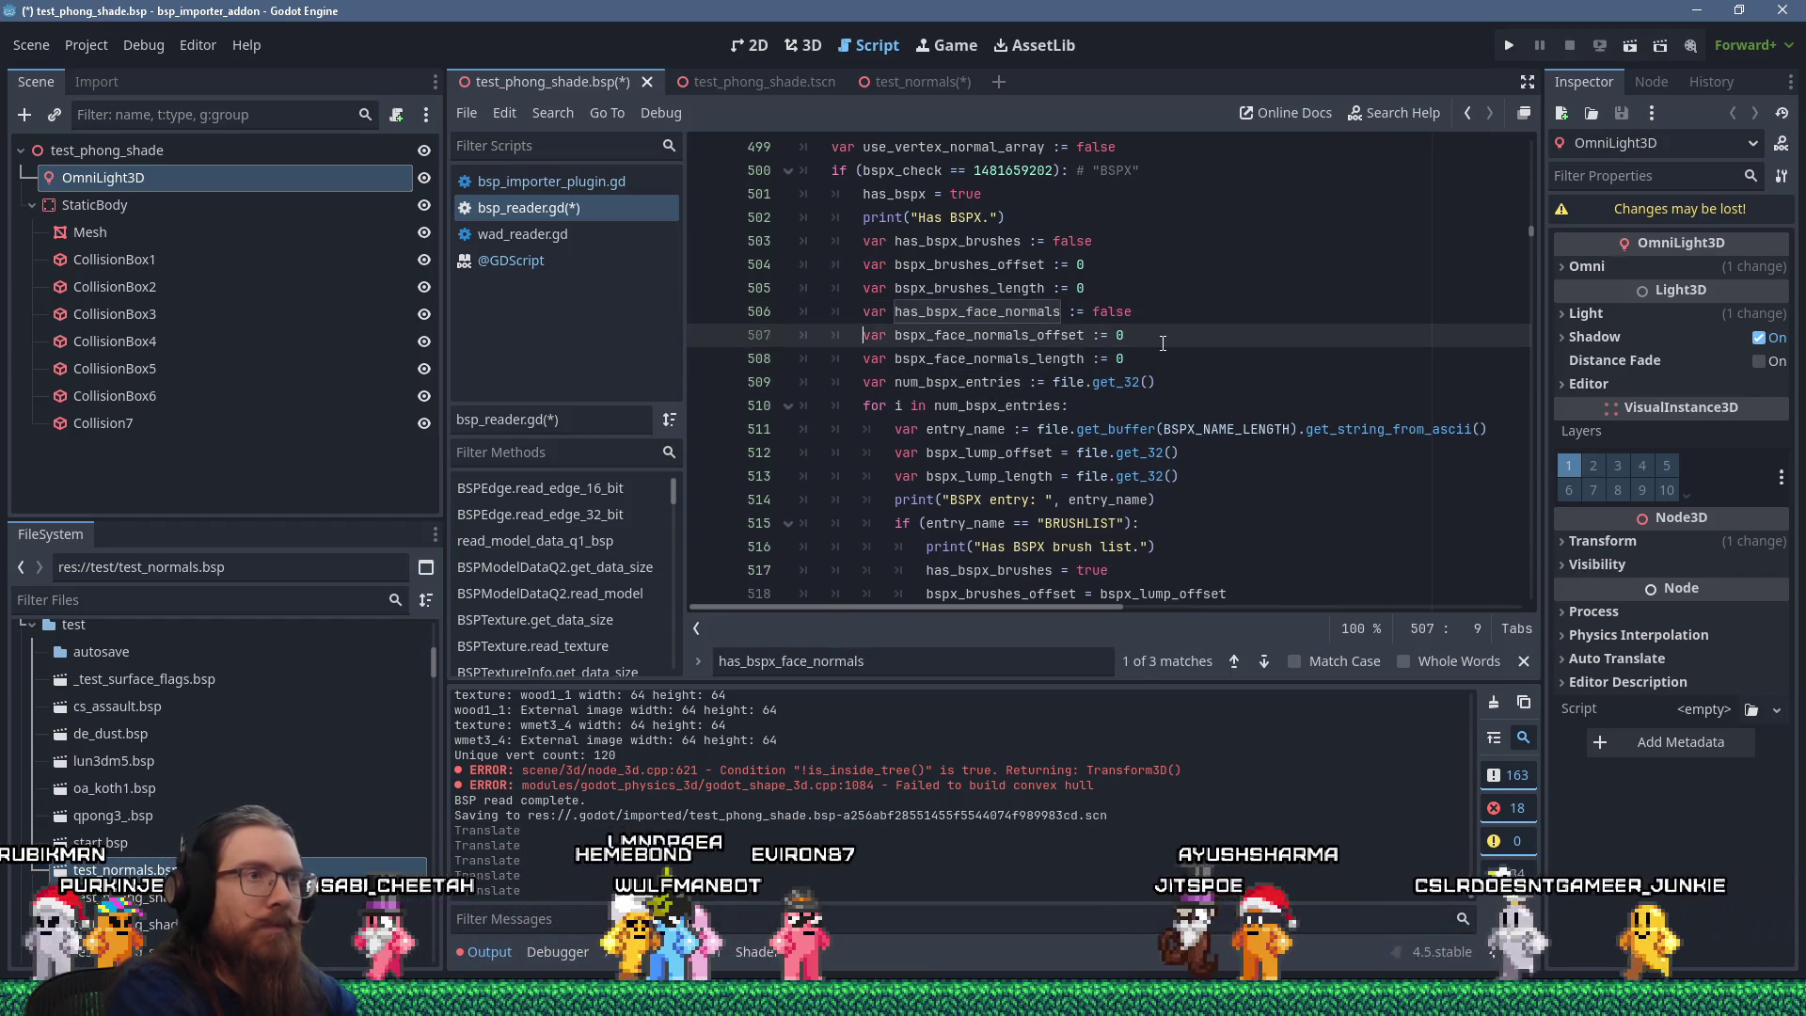
Set use_vertex_normal_array = true inside the face-normals branch and save the script.
scroll("down", 3)
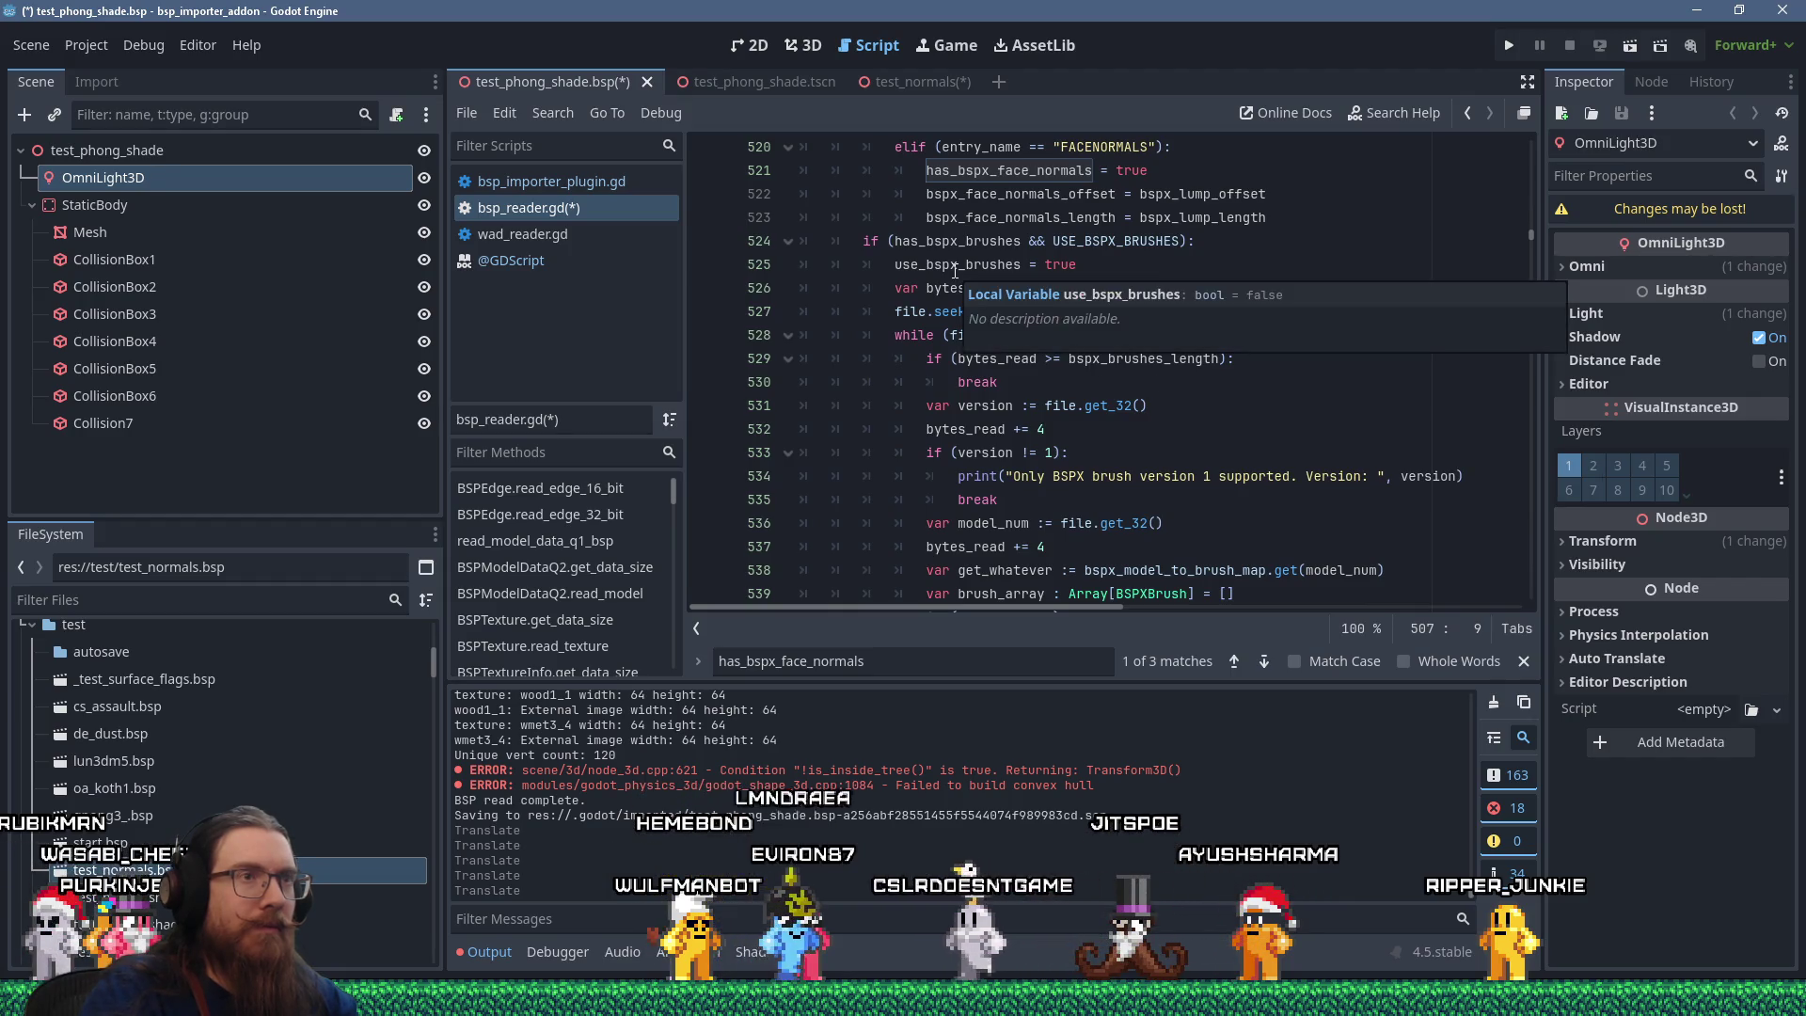
scroll("down", 3)
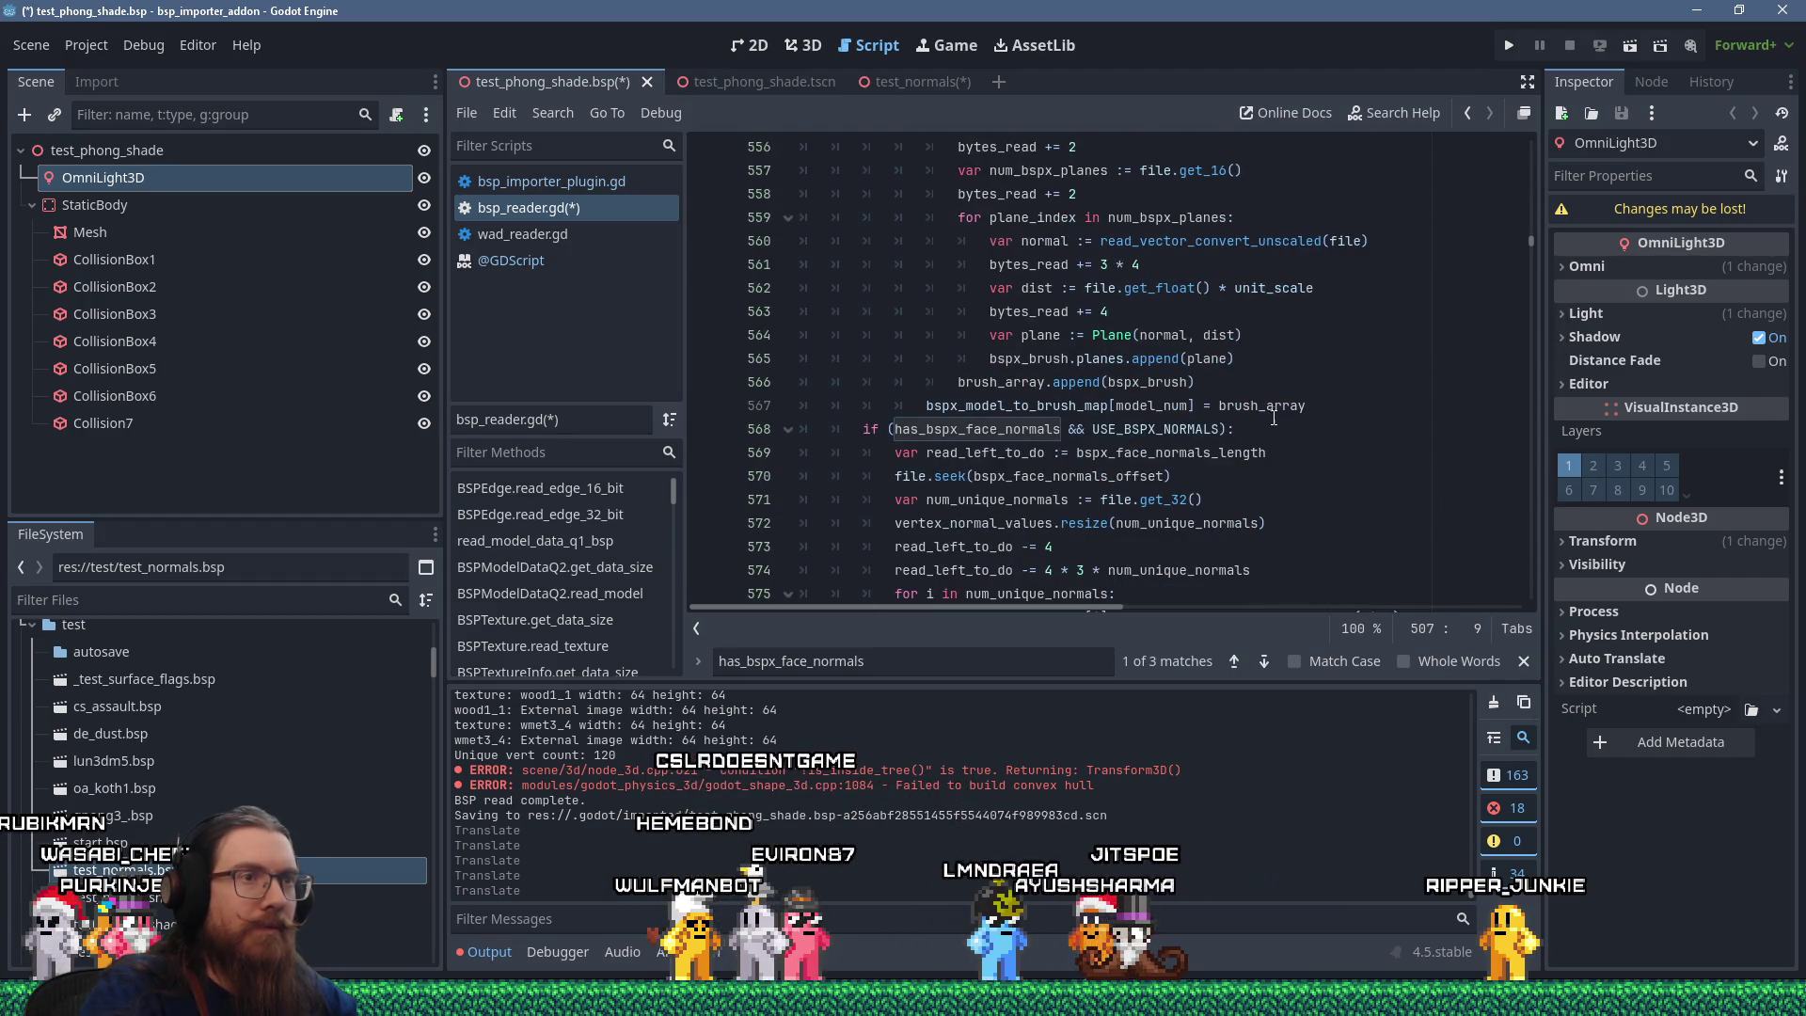
left_click(1272, 431)
key("Return")
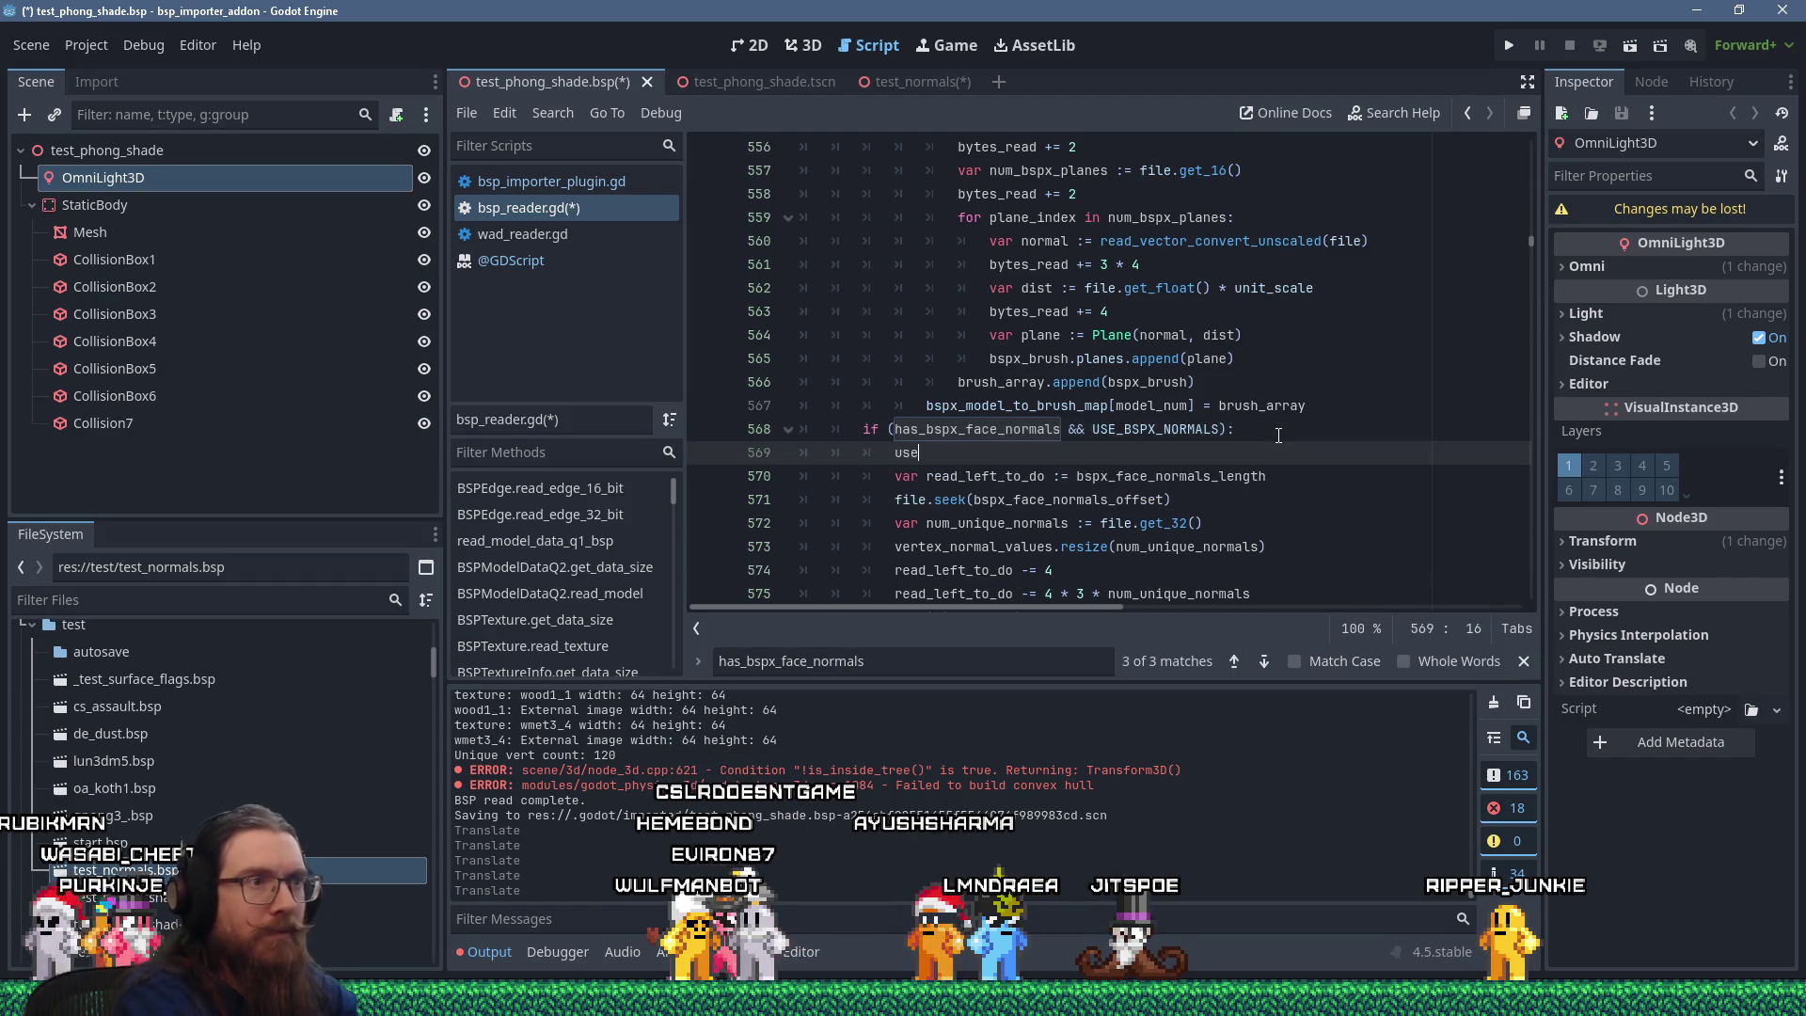
type("_")
type("vertex_normal_")
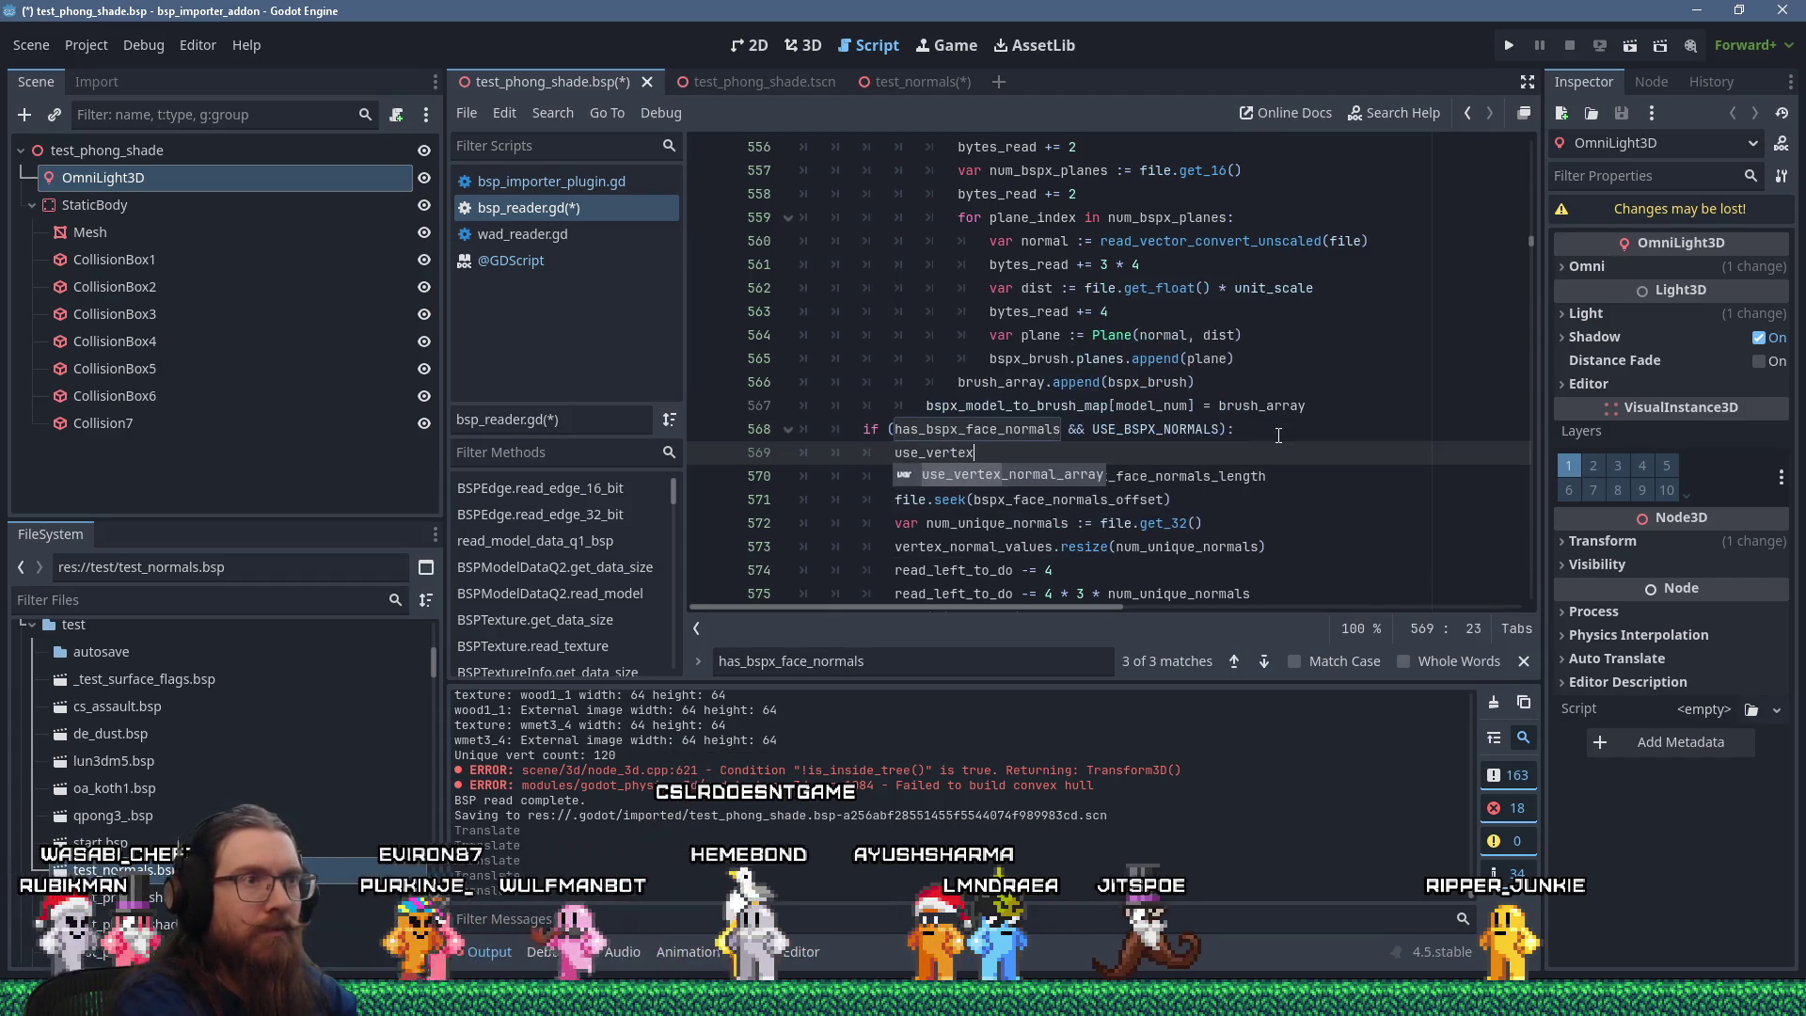
type("array = true;")
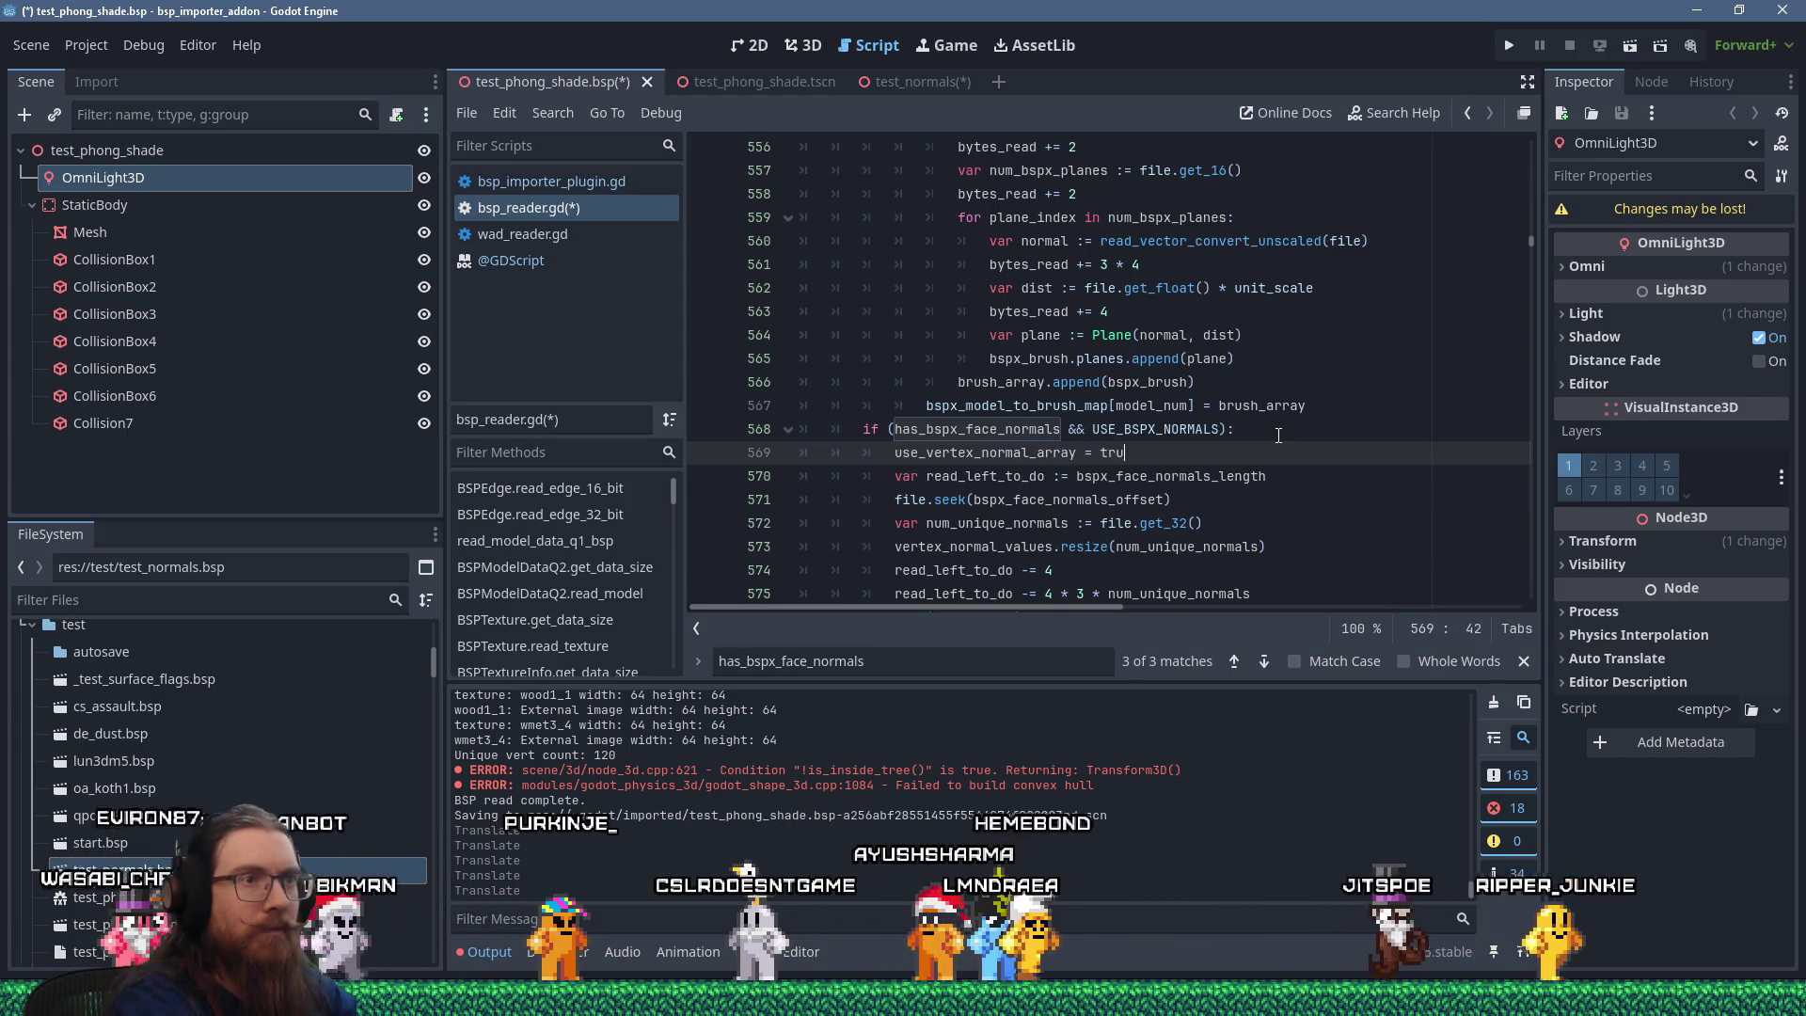
key("ctrl+s")
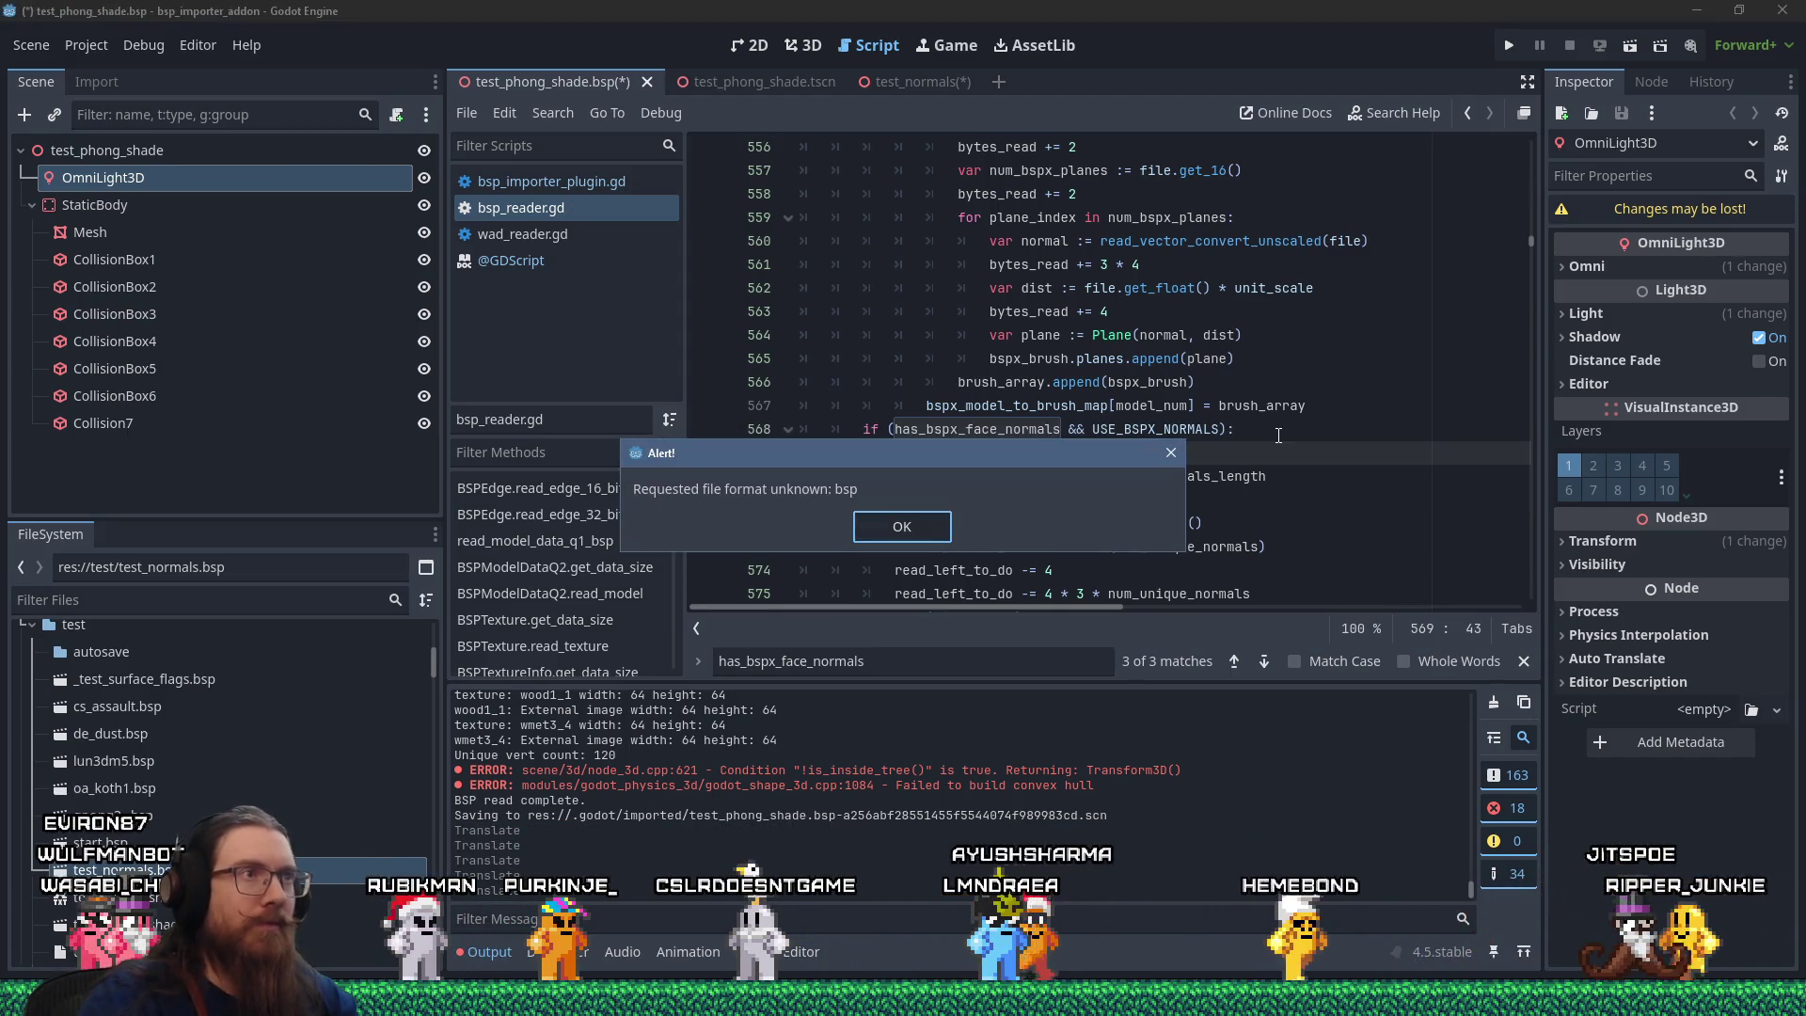
Dismiss the bsp format alert, clear the Output log and reimport test_normals.bsp.
left_click(904, 525)
left_click(1486, 705)
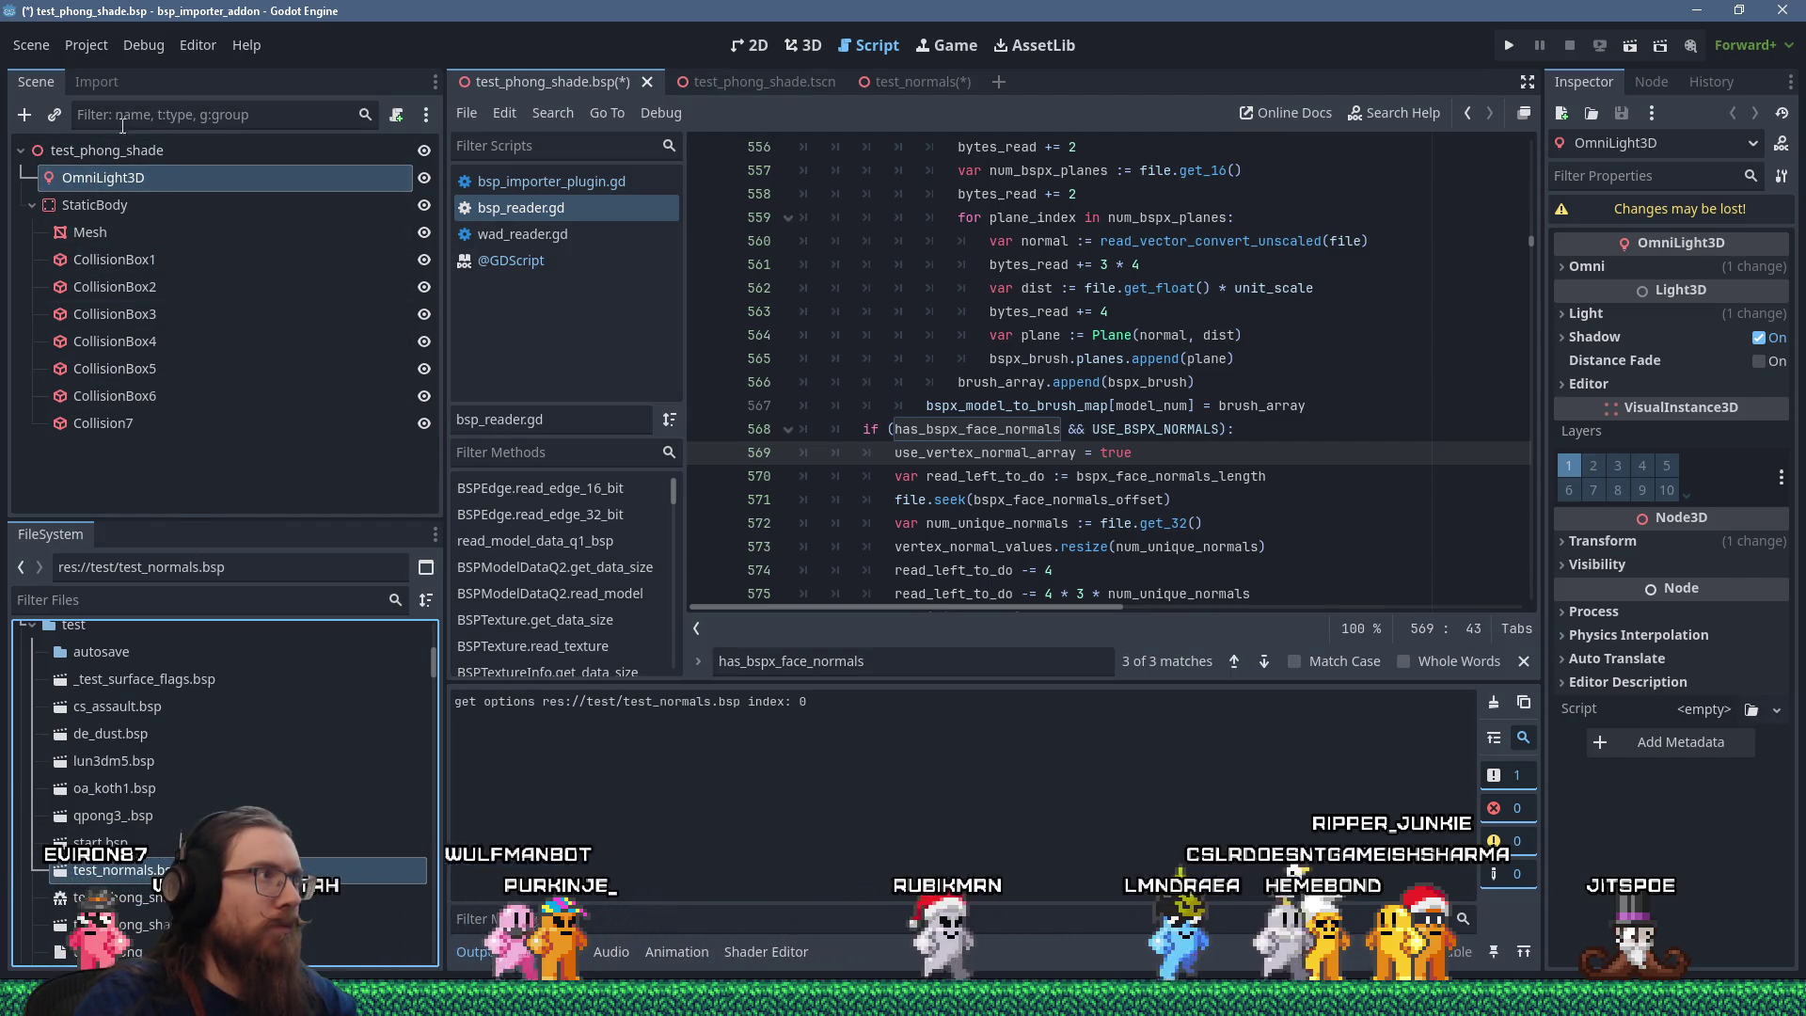
left_click(96, 82)
left_click(224, 498)
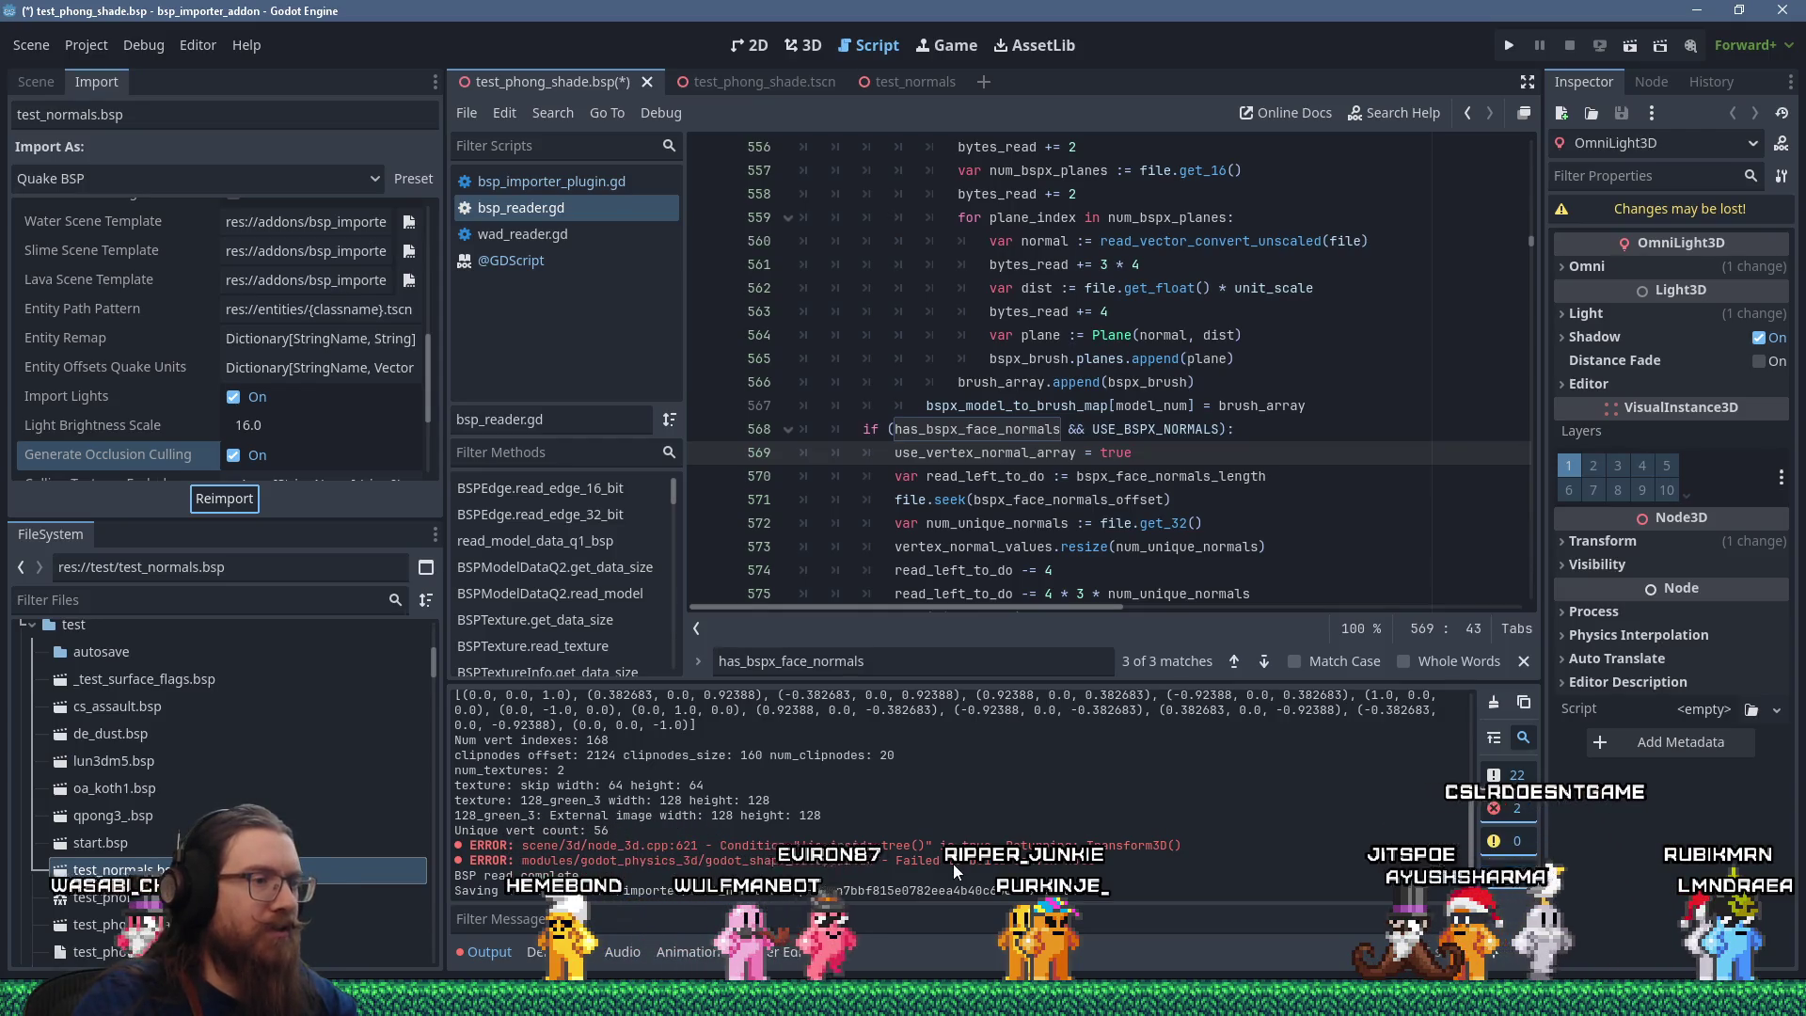
Check the log's BSPX FACENORMALS entries and comment out line 582's print(vertex_normal_indexes).
scroll("up", 3)
scroll("up", 3)
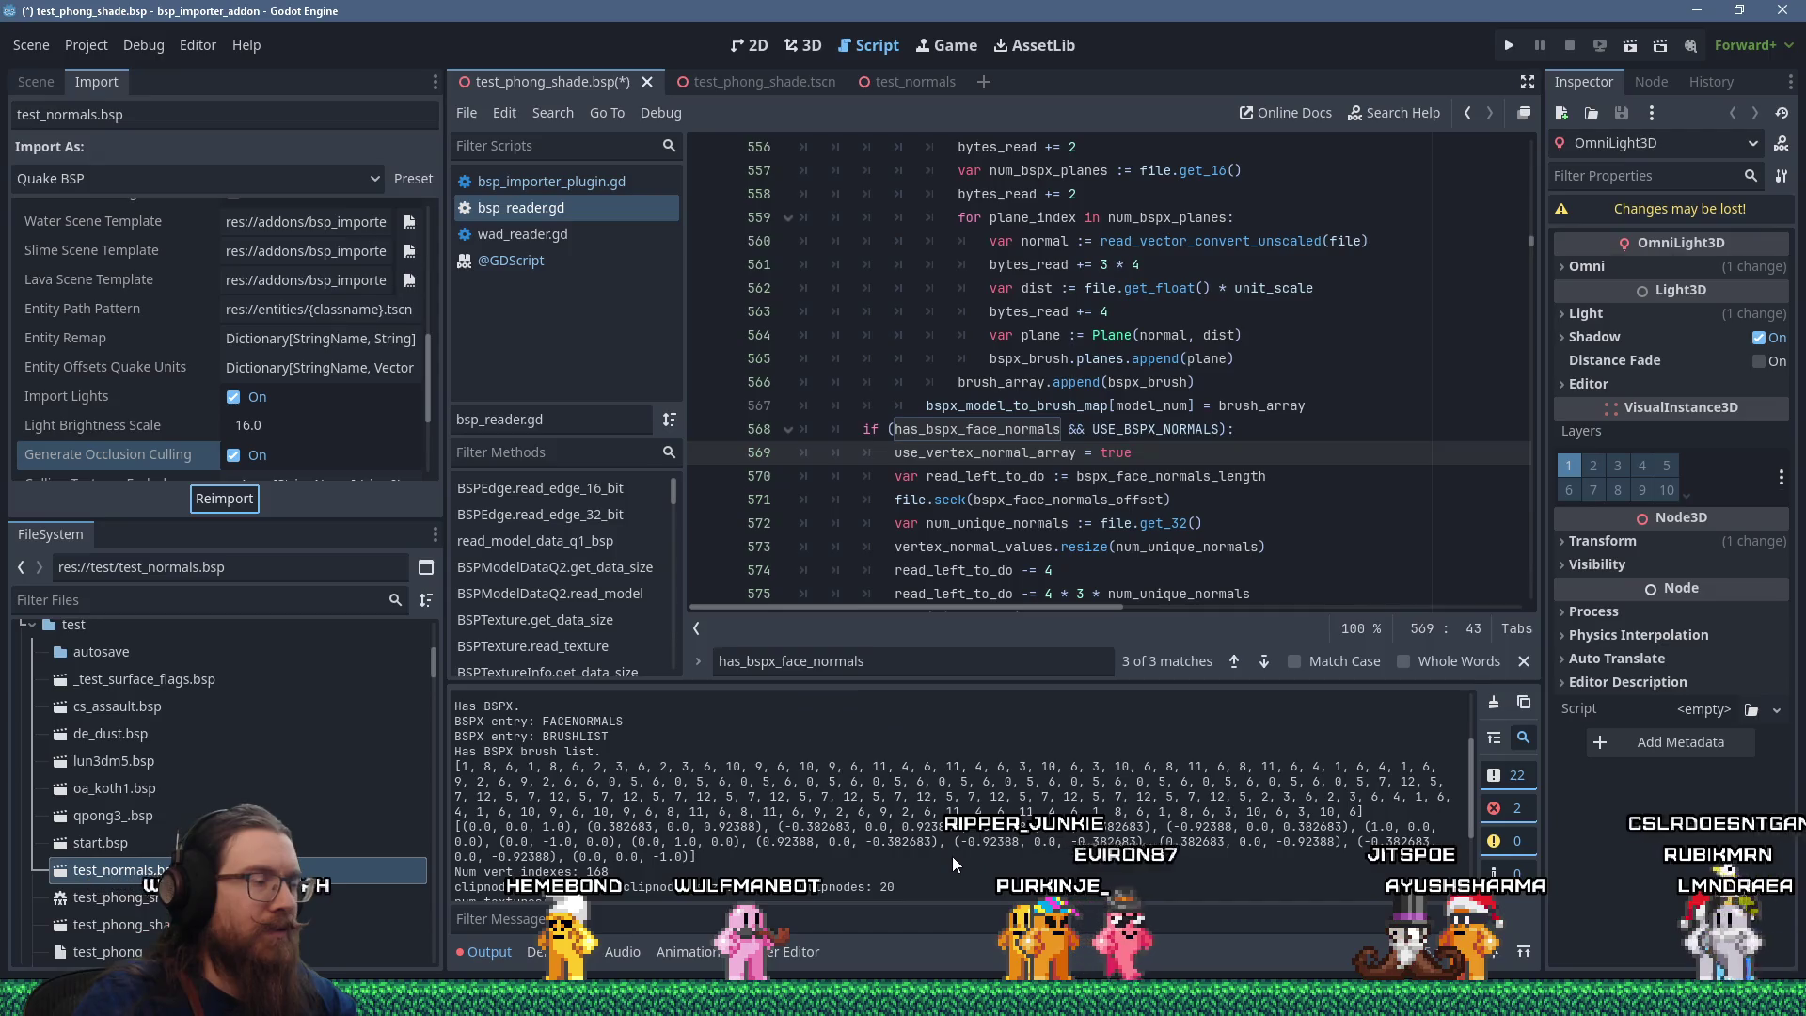
scroll("down", 3)
scroll("down", 3)
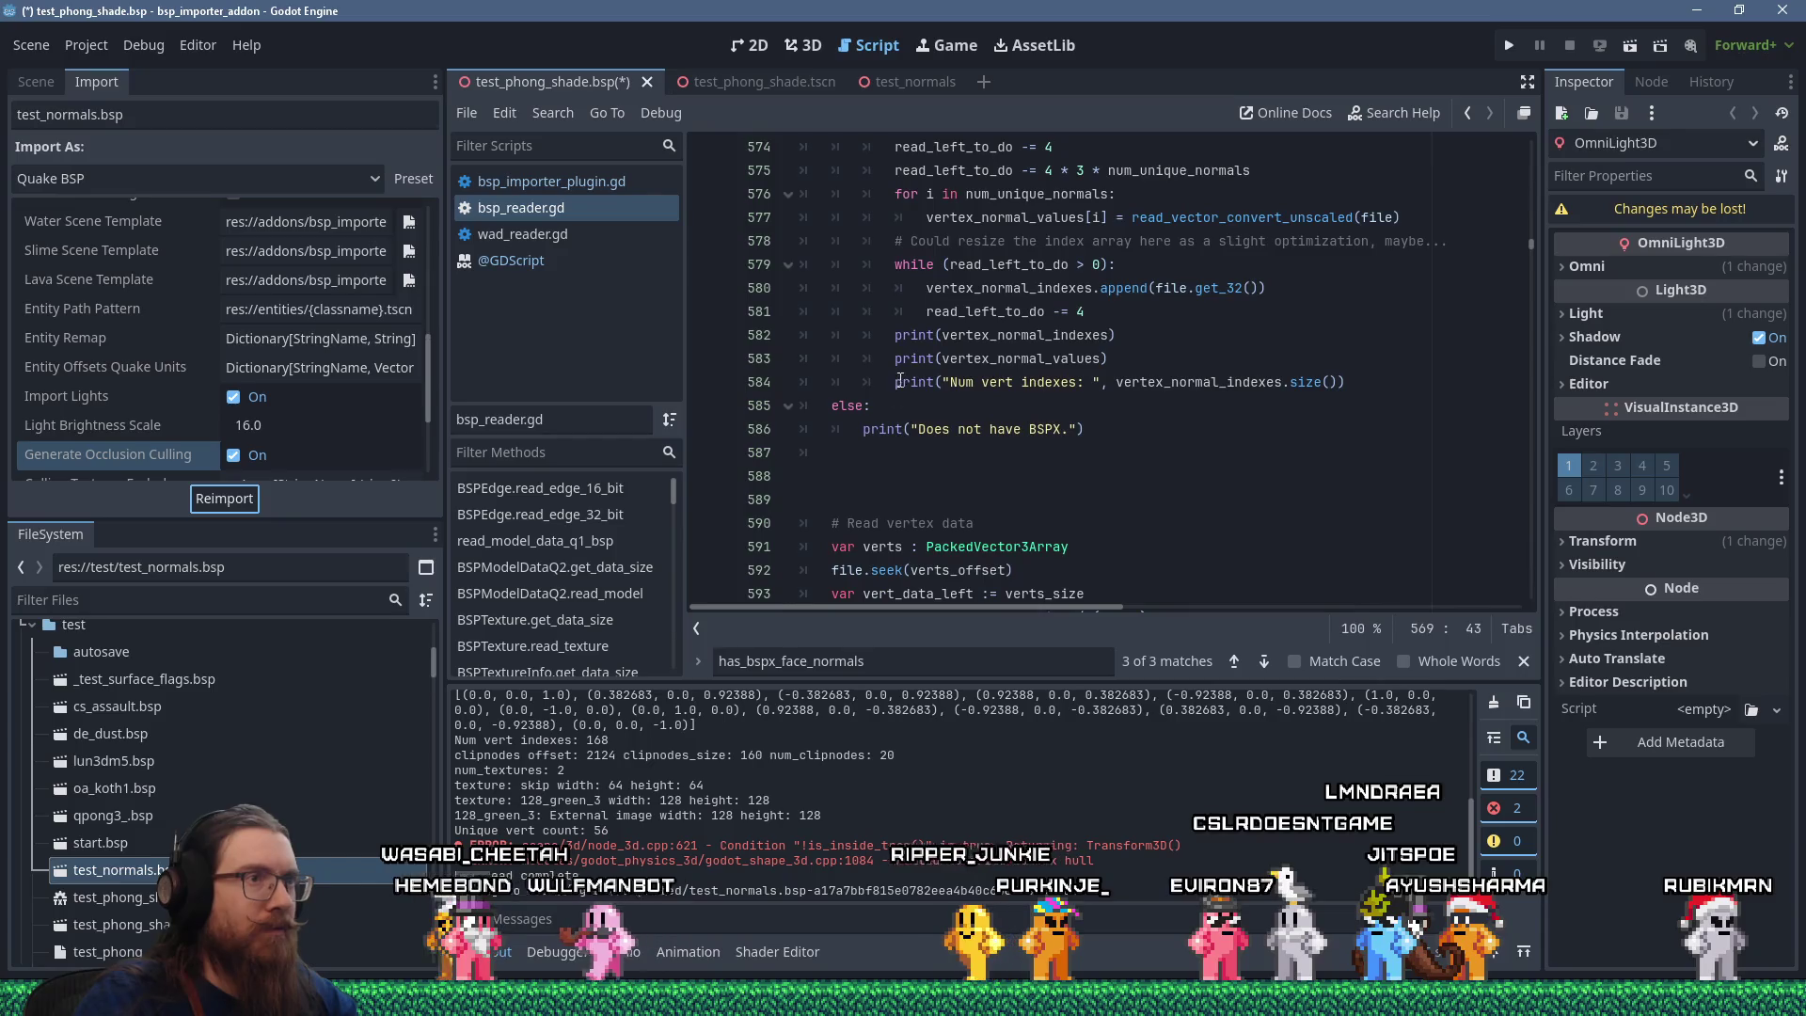
left_click(895, 336)
key("ctrl+k")
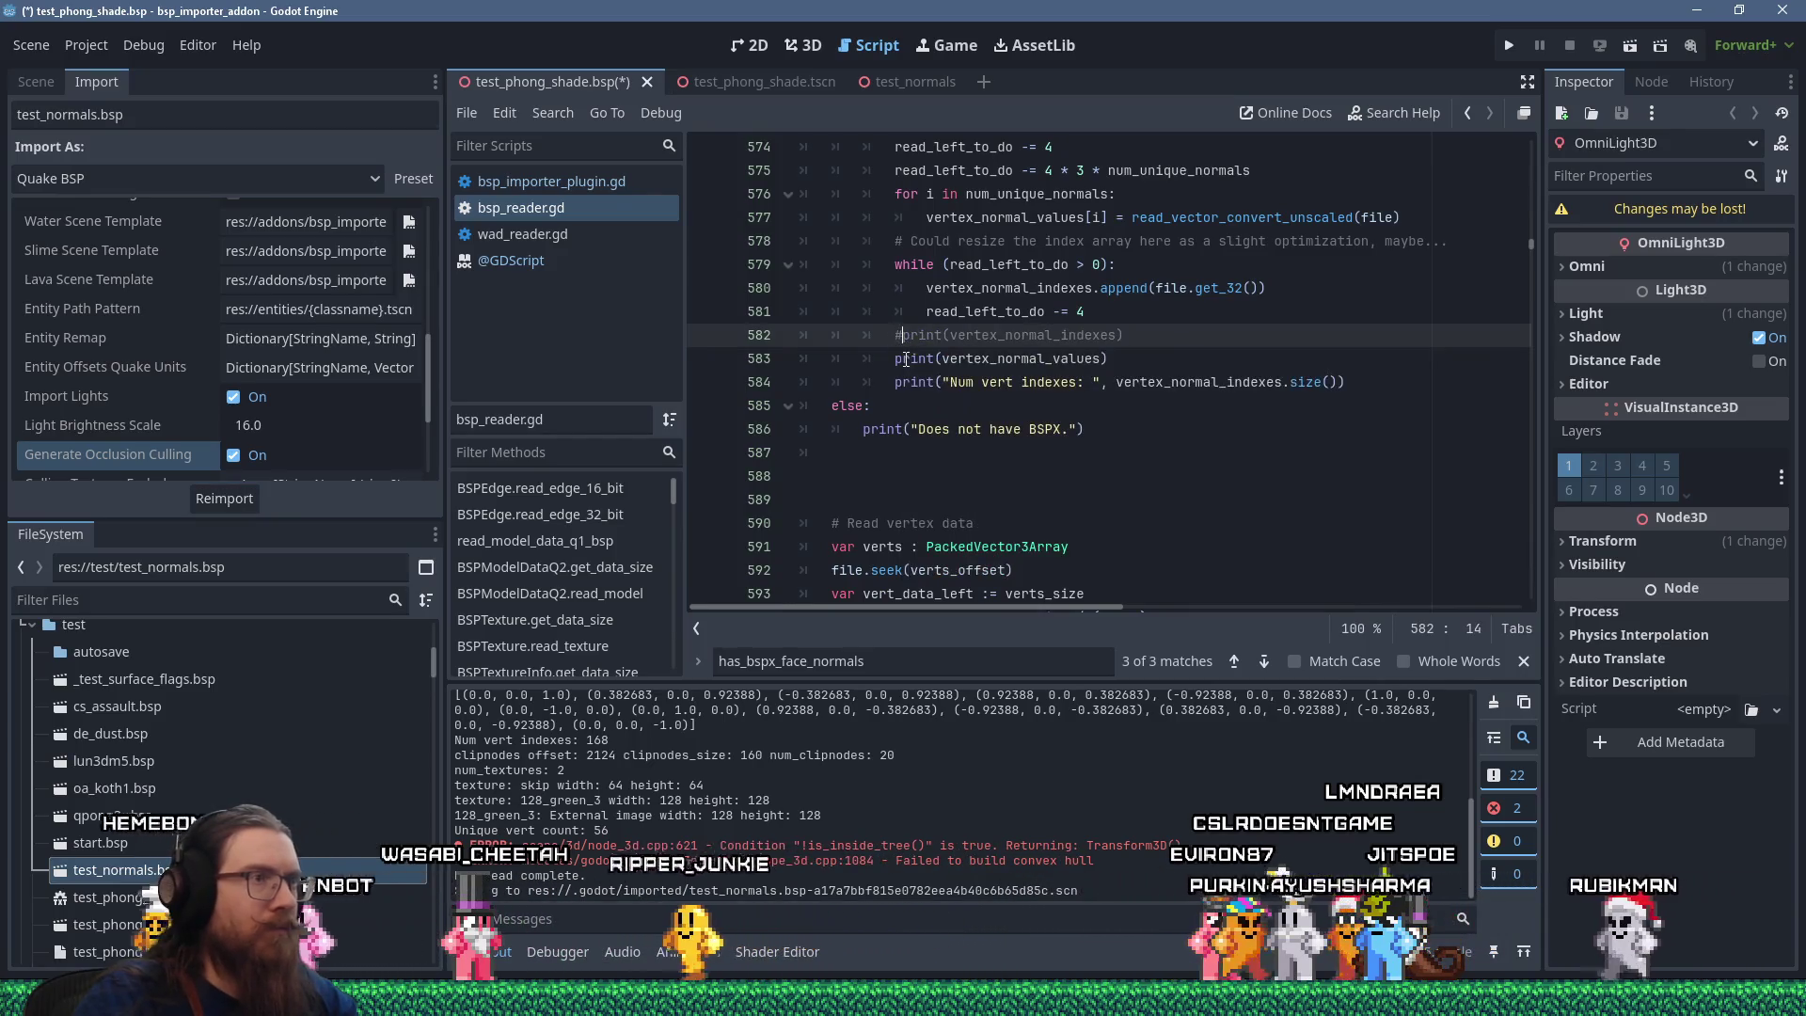
Comment out the vertex_normal_values and vert-index count prints on lines 583–584 and save.
key("Down")
key("ctrl+k")
key("Down")
key("ctrl+k")
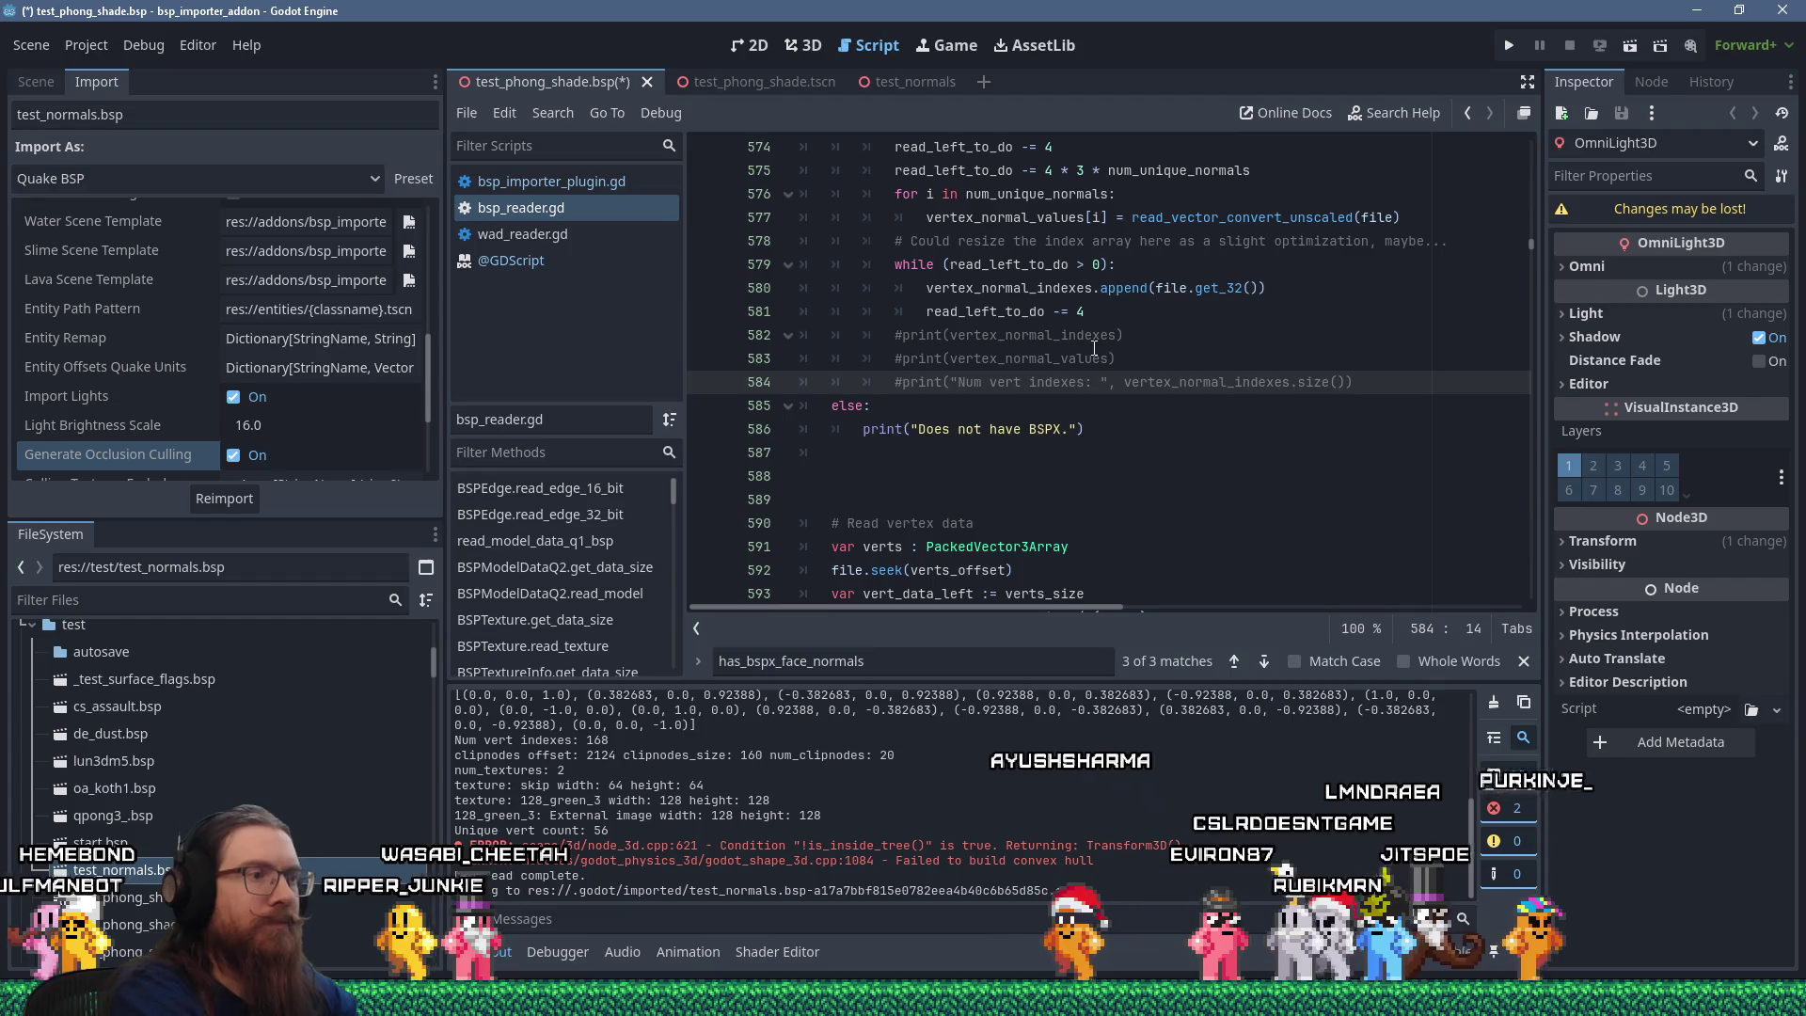
key("ctrl+s")
key("Return")
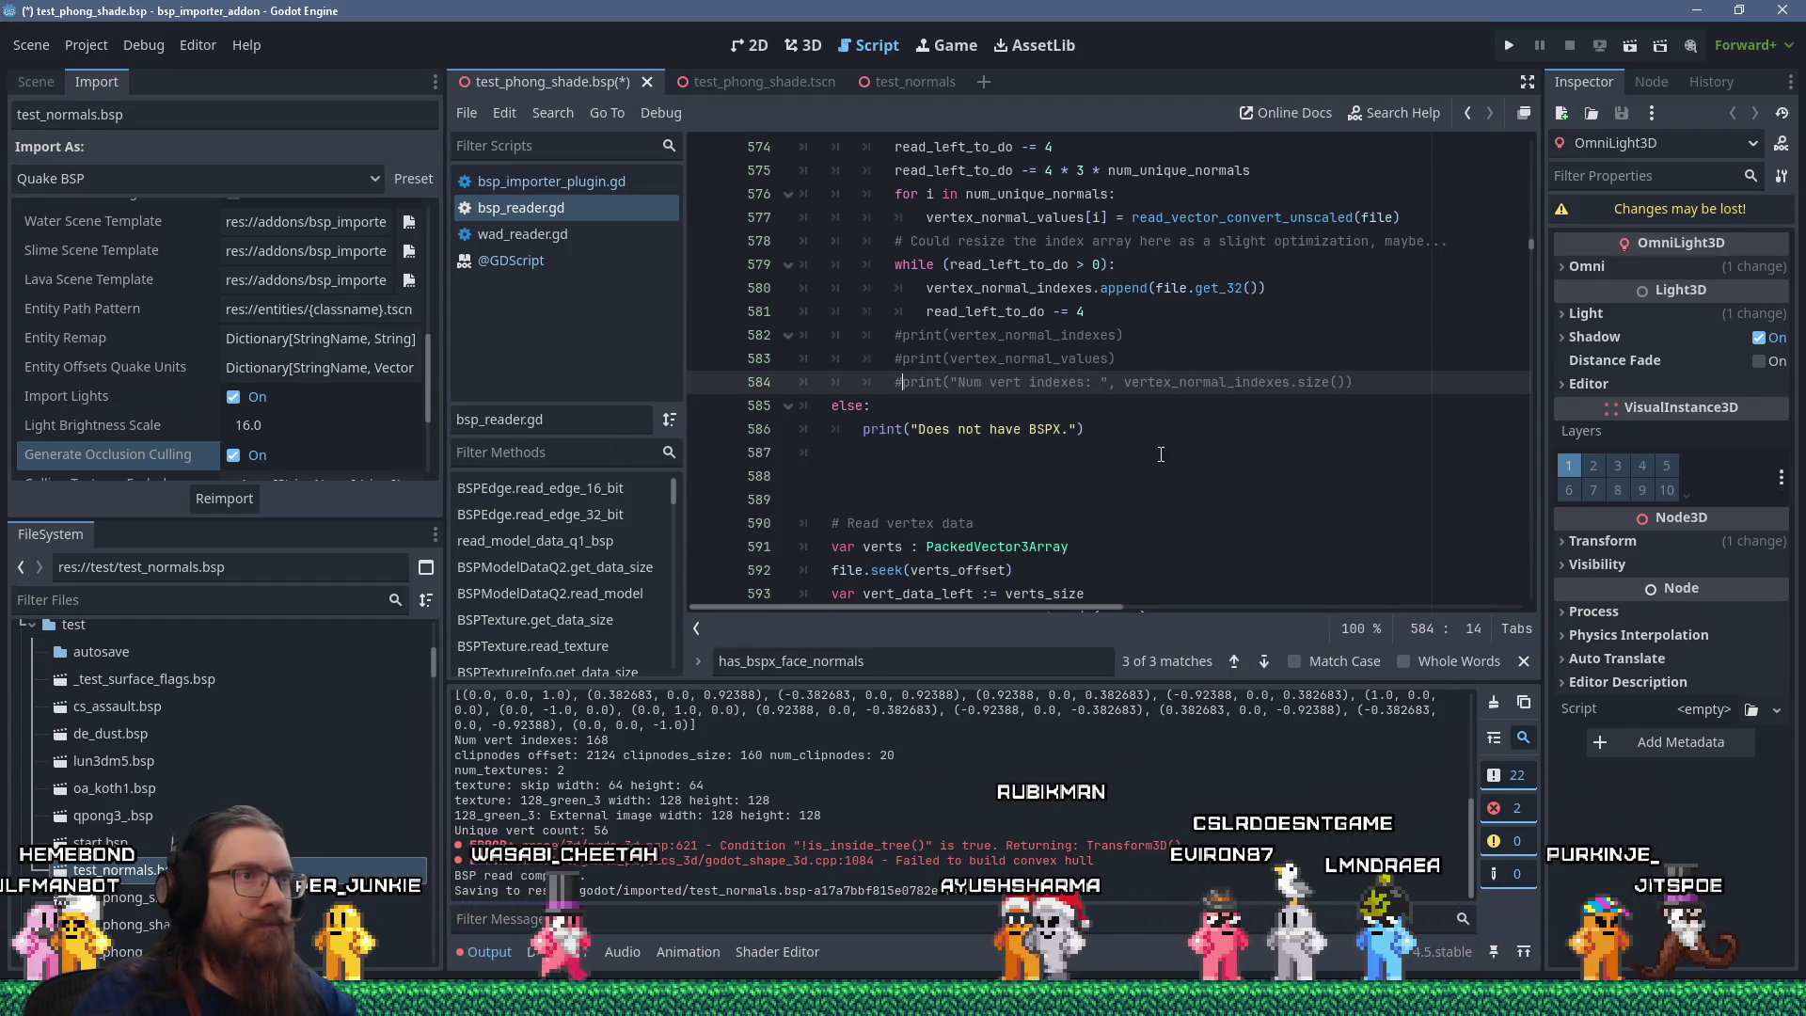
Add print("Using BSPX normals.") inside the face-normals branch after line 568.
scroll("up", 3)
scroll("up", 3)
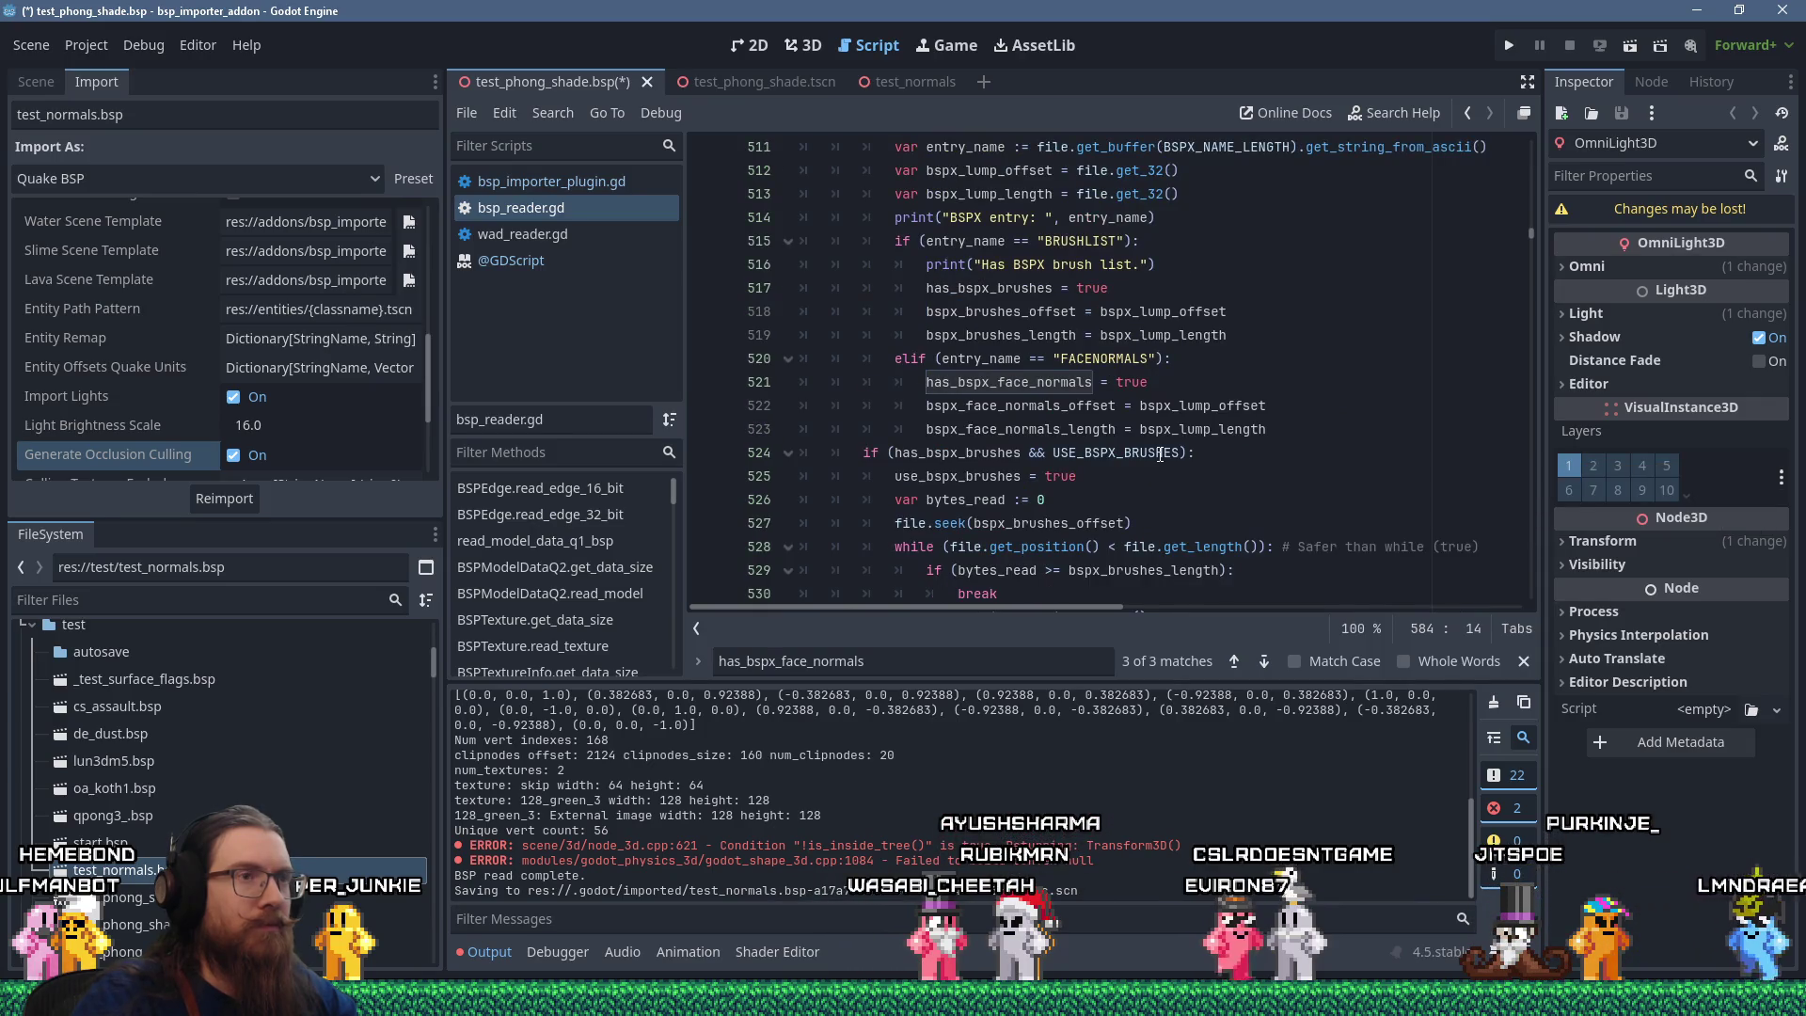
scroll("down", 3)
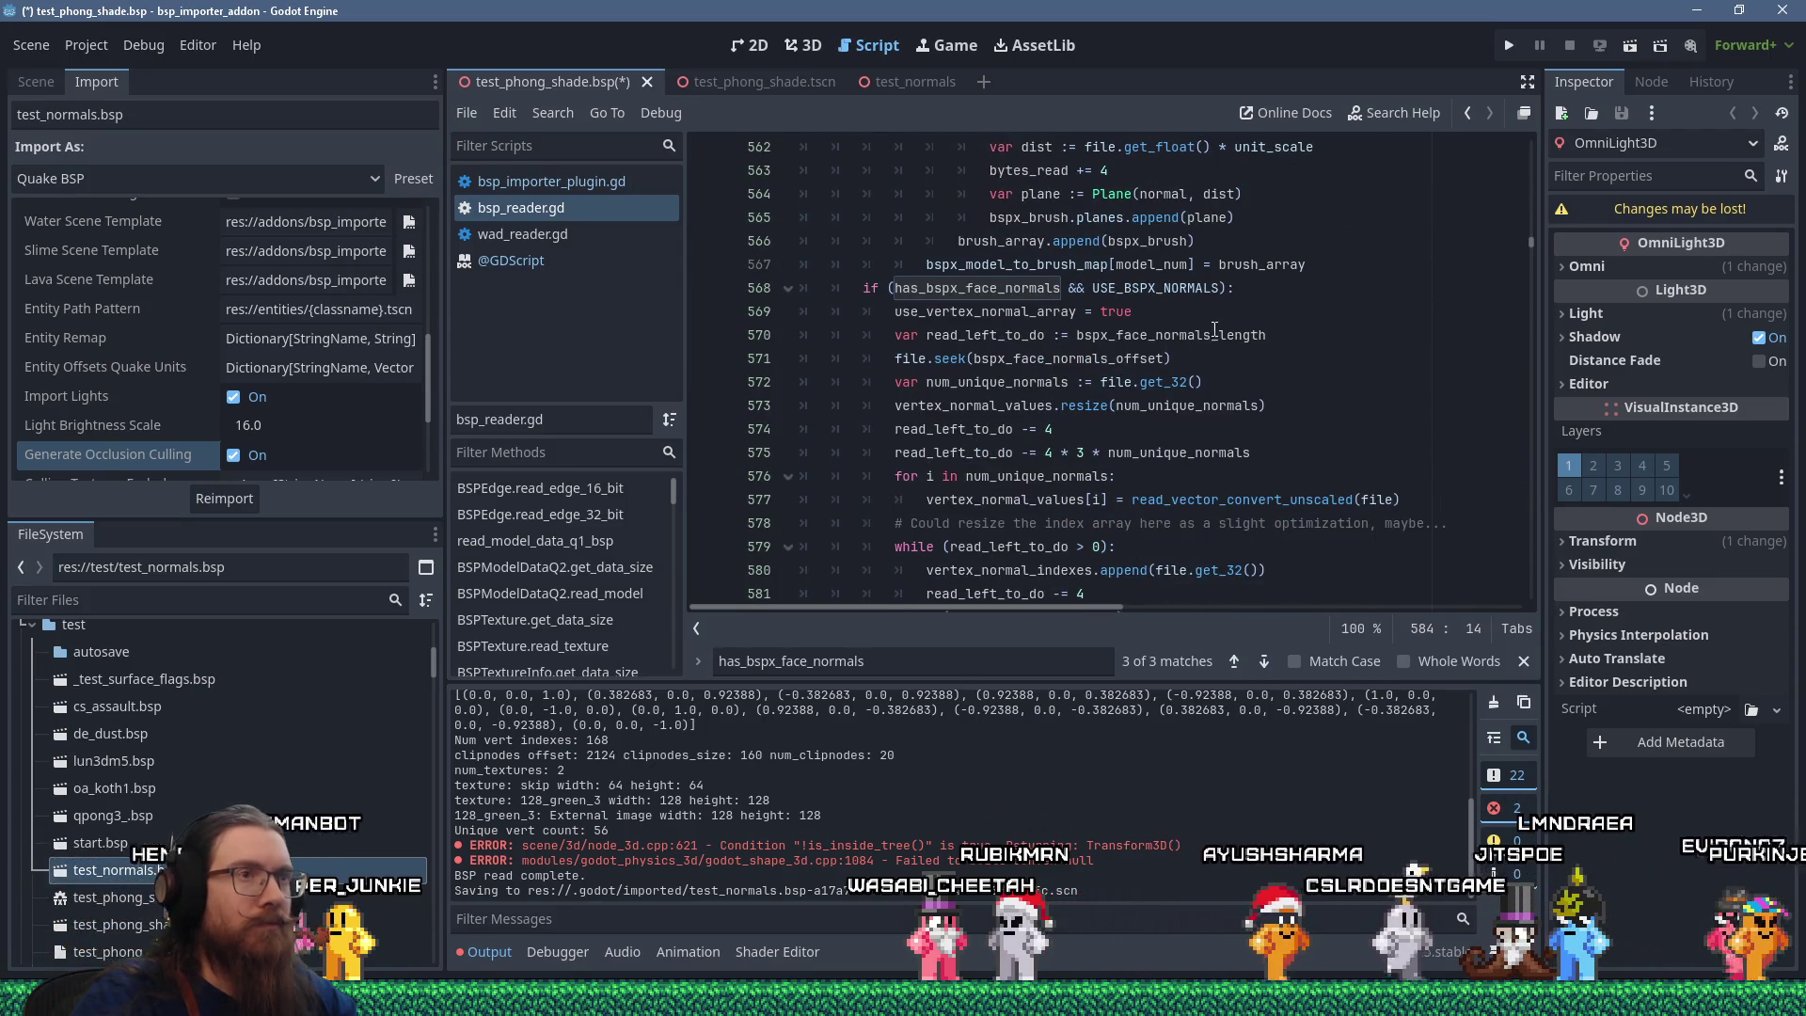
left_click(1247, 292)
key("Return")
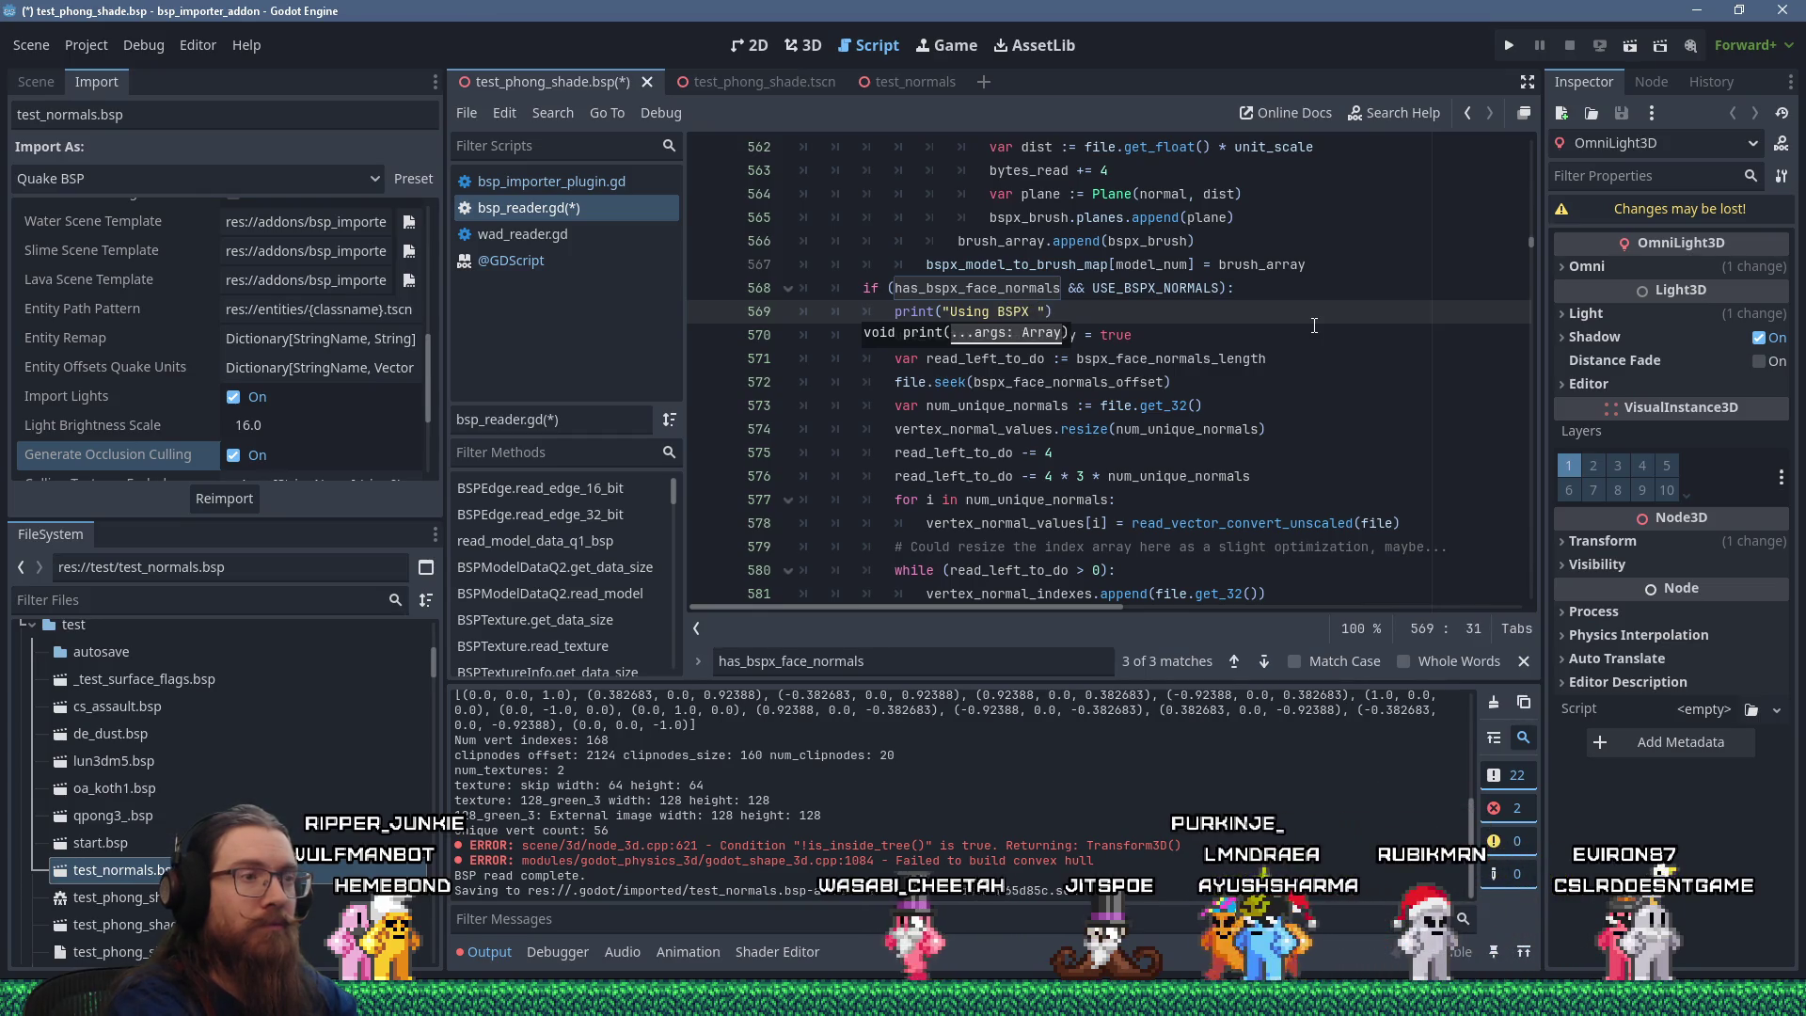
type("normals.")
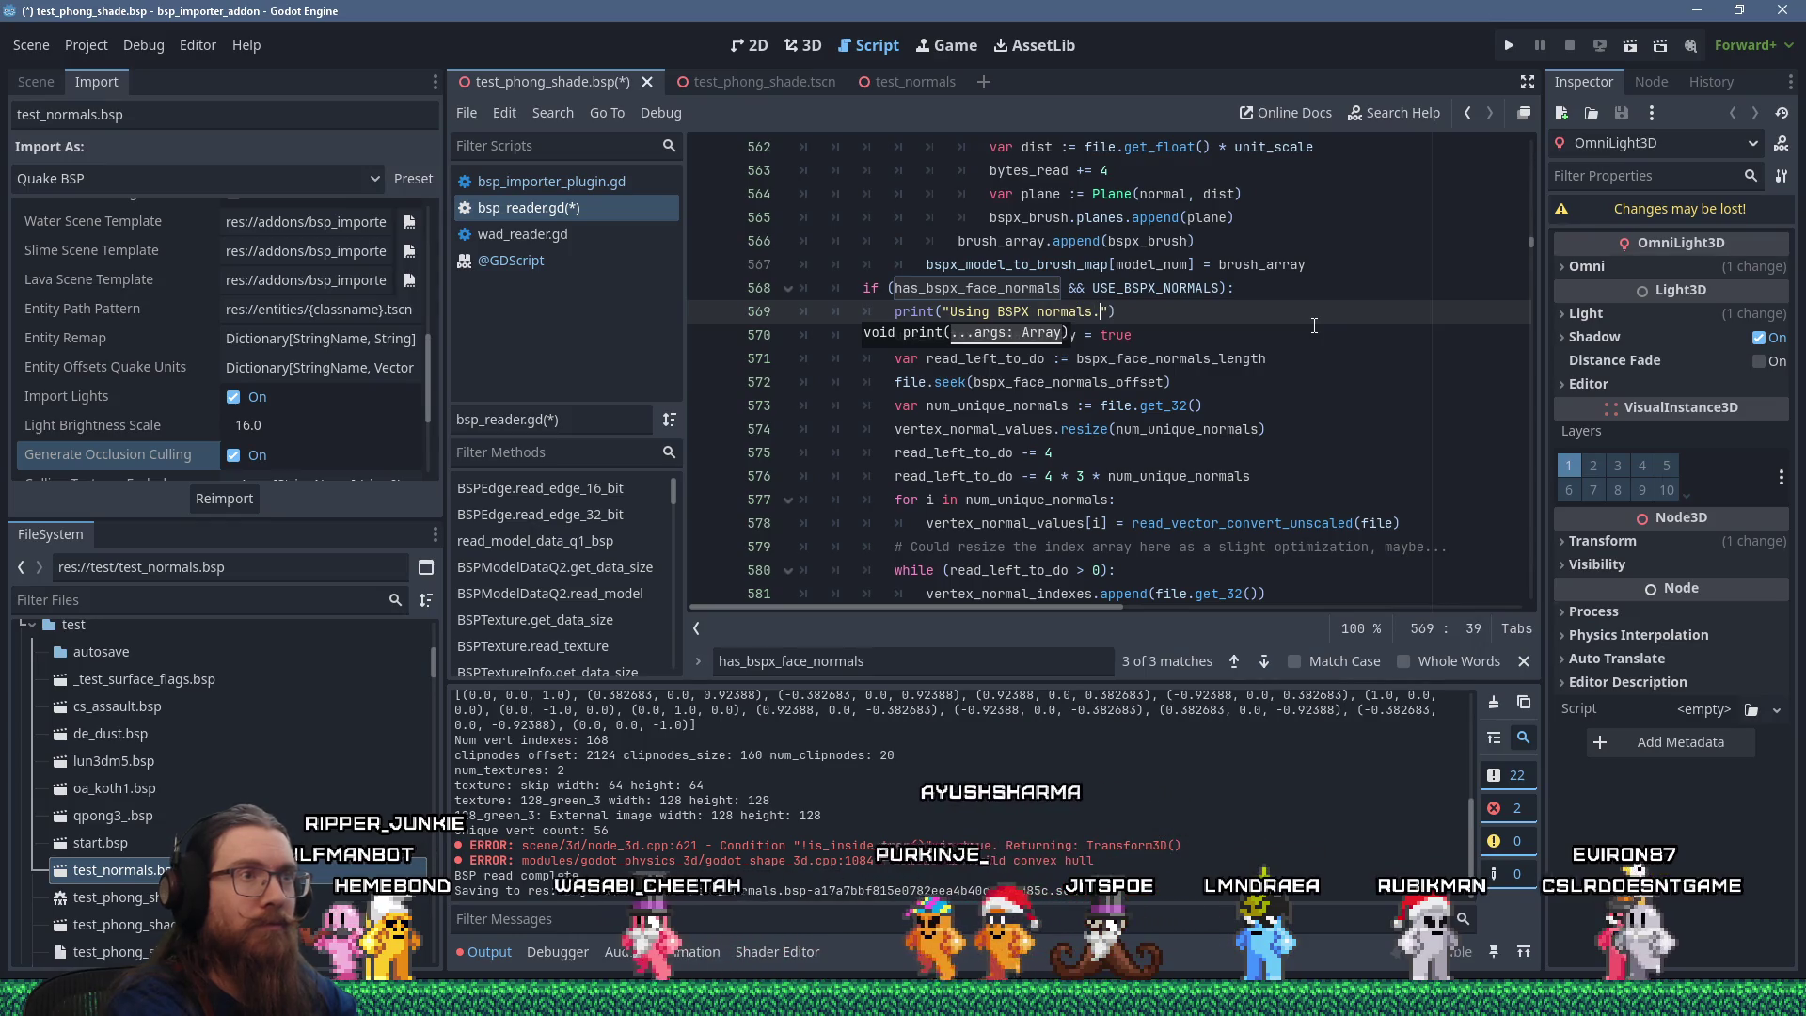
key("Up")
key("End")
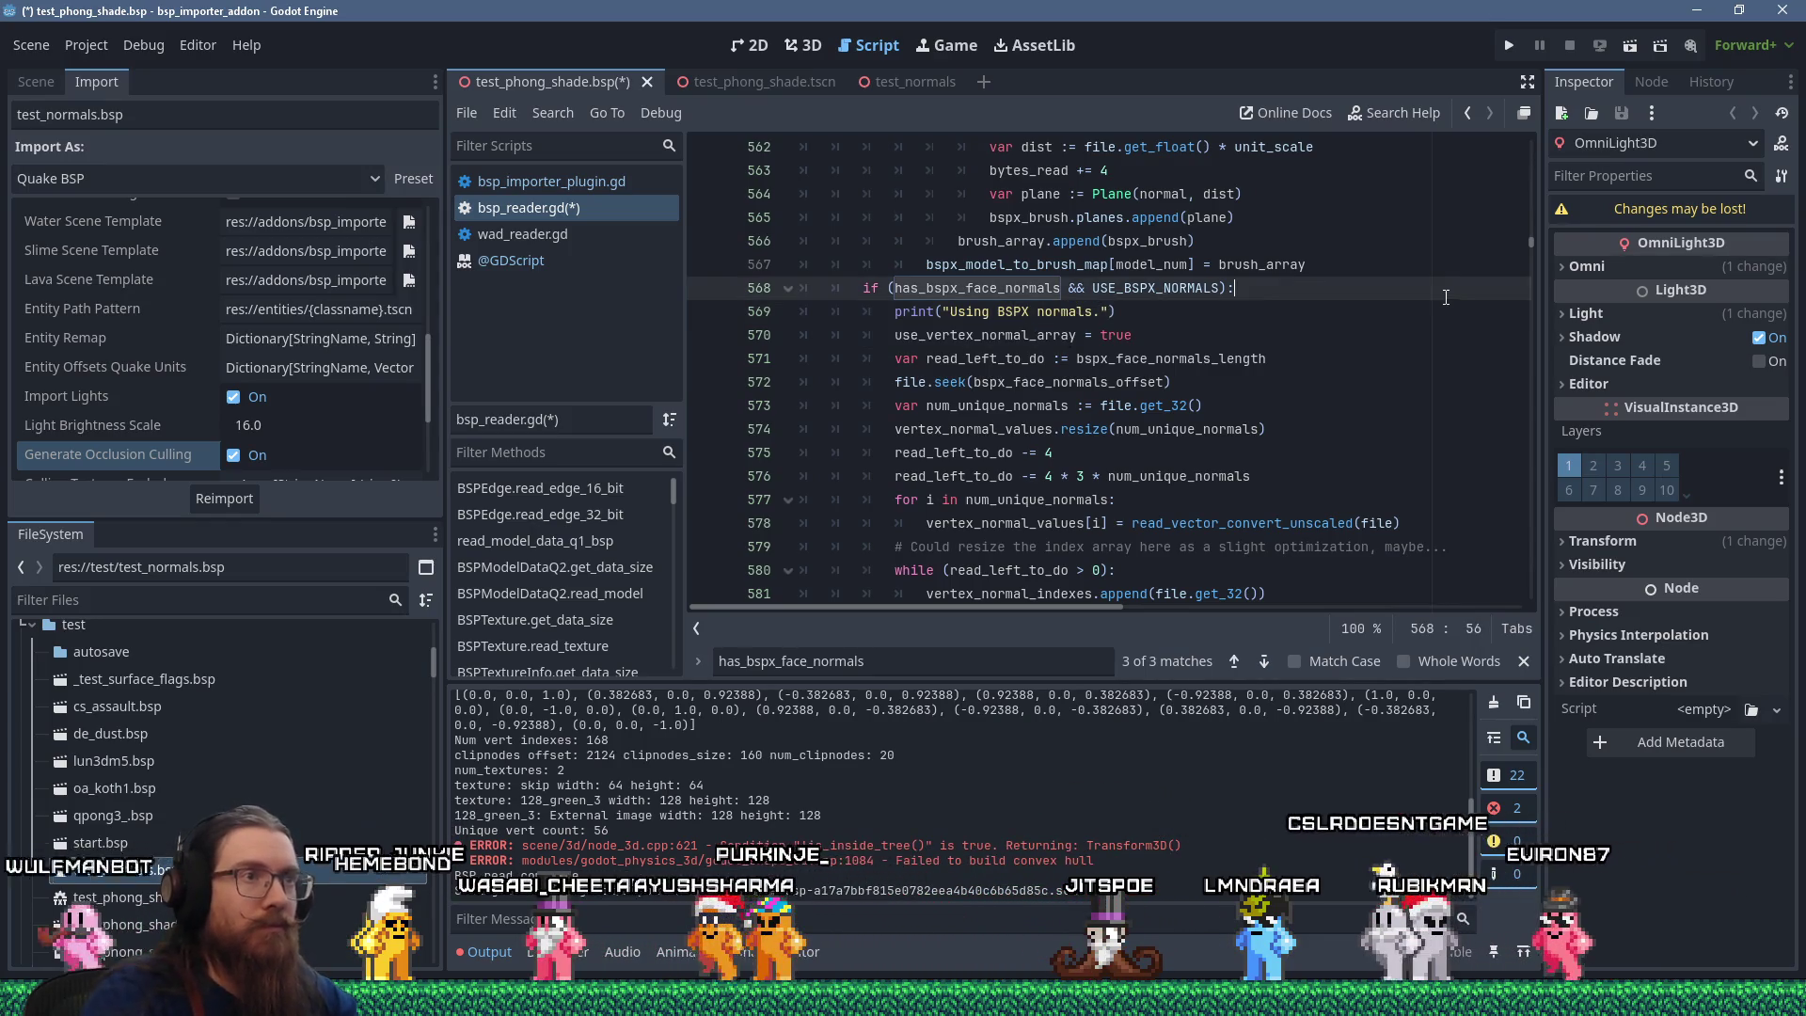
left_click(1176, 314)
Save the script, dismiss the bsp format alert and clear the Output log.
key("ctrl+s")
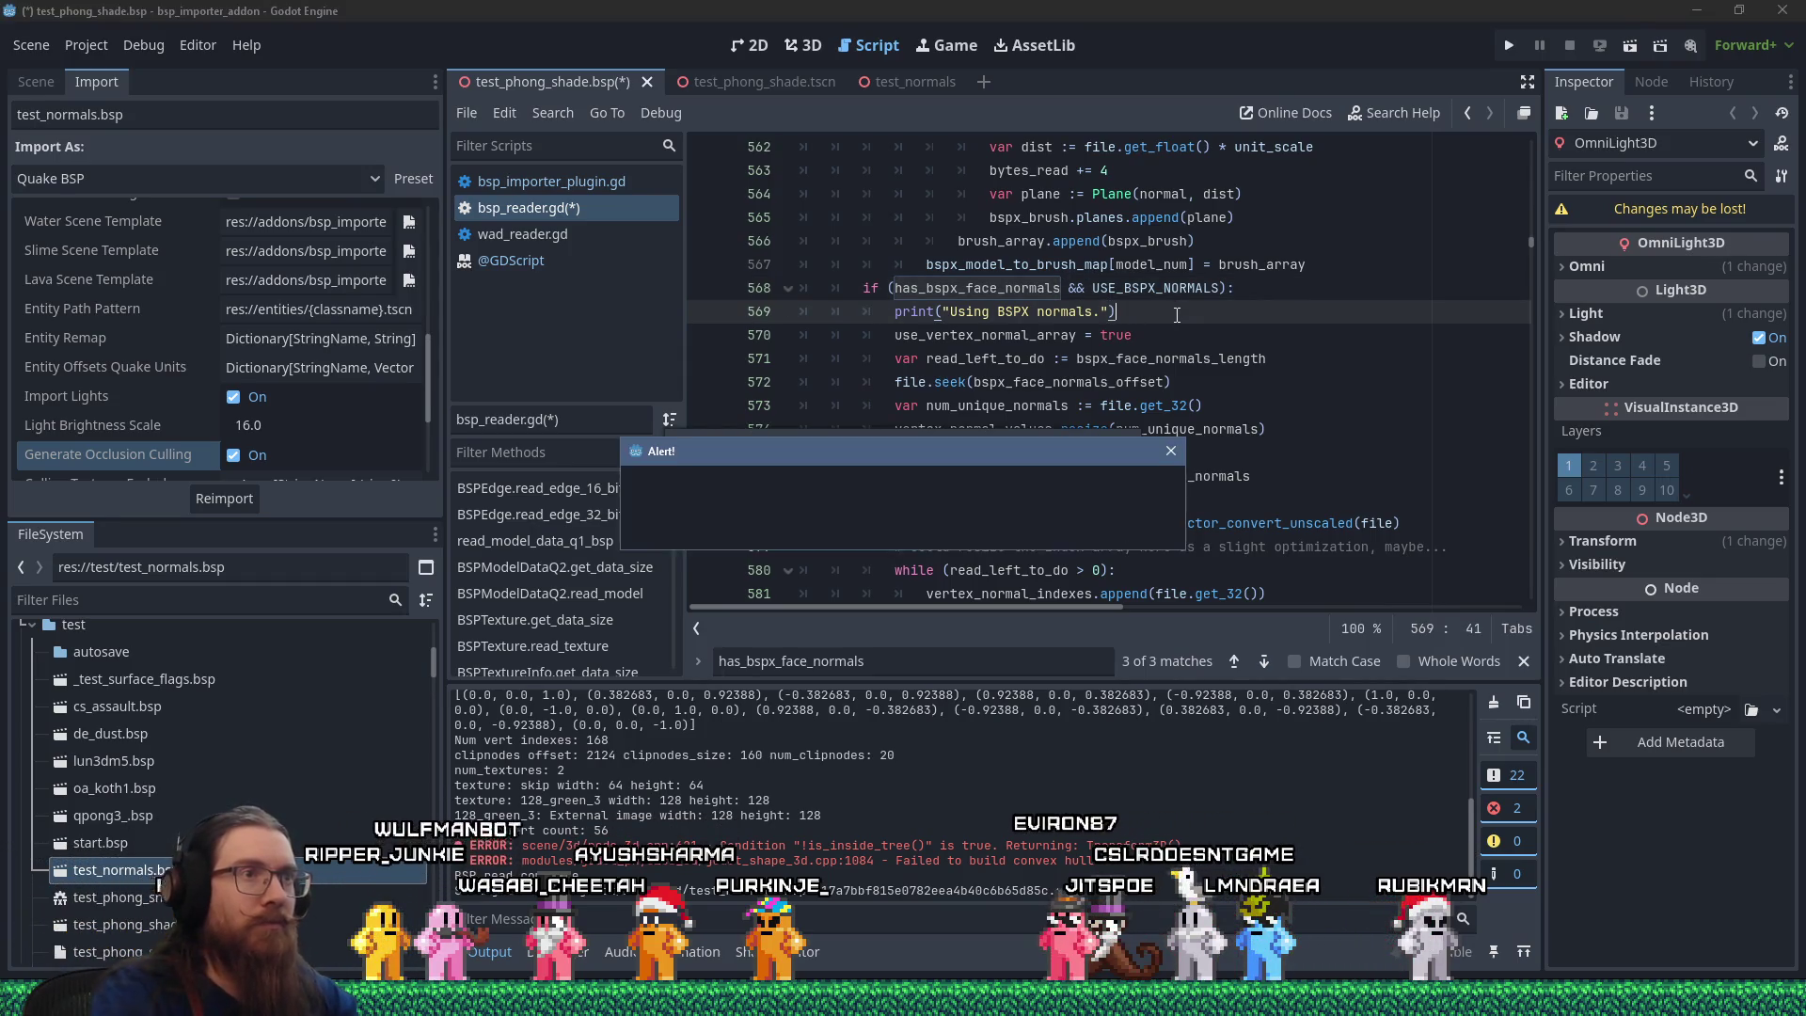
left_click(904, 532)
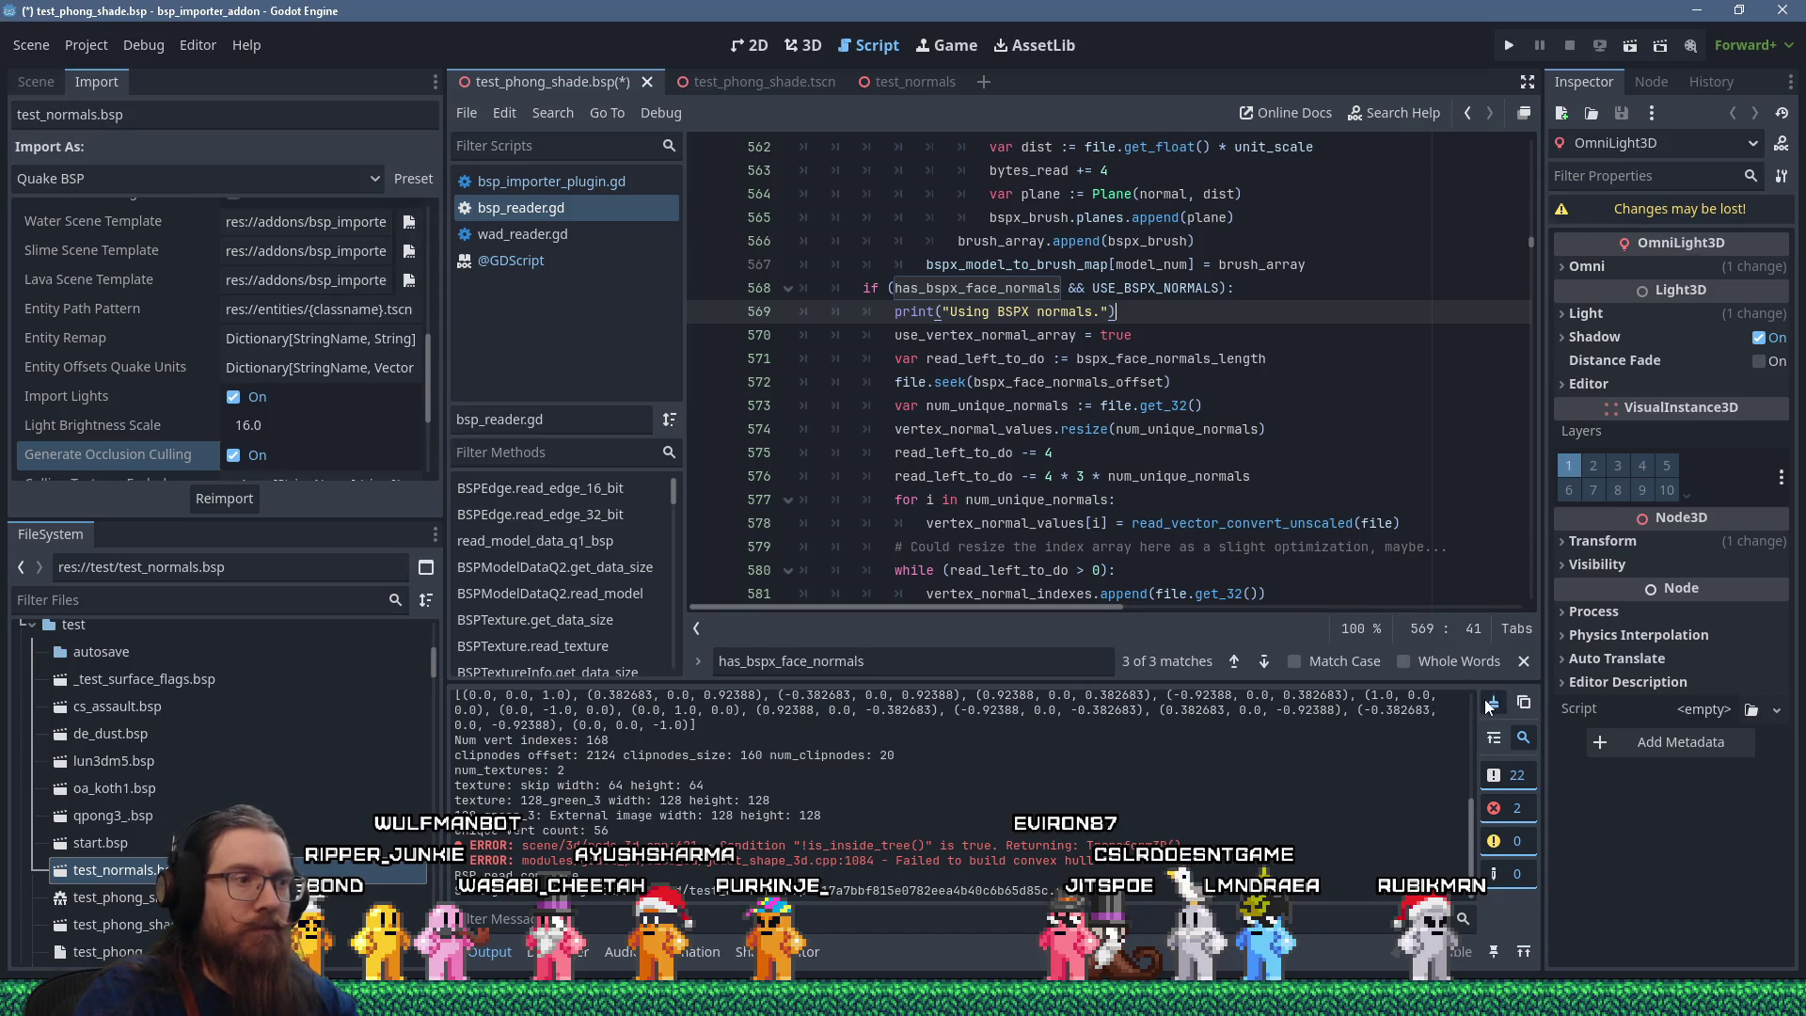
left_click(1489, 705)
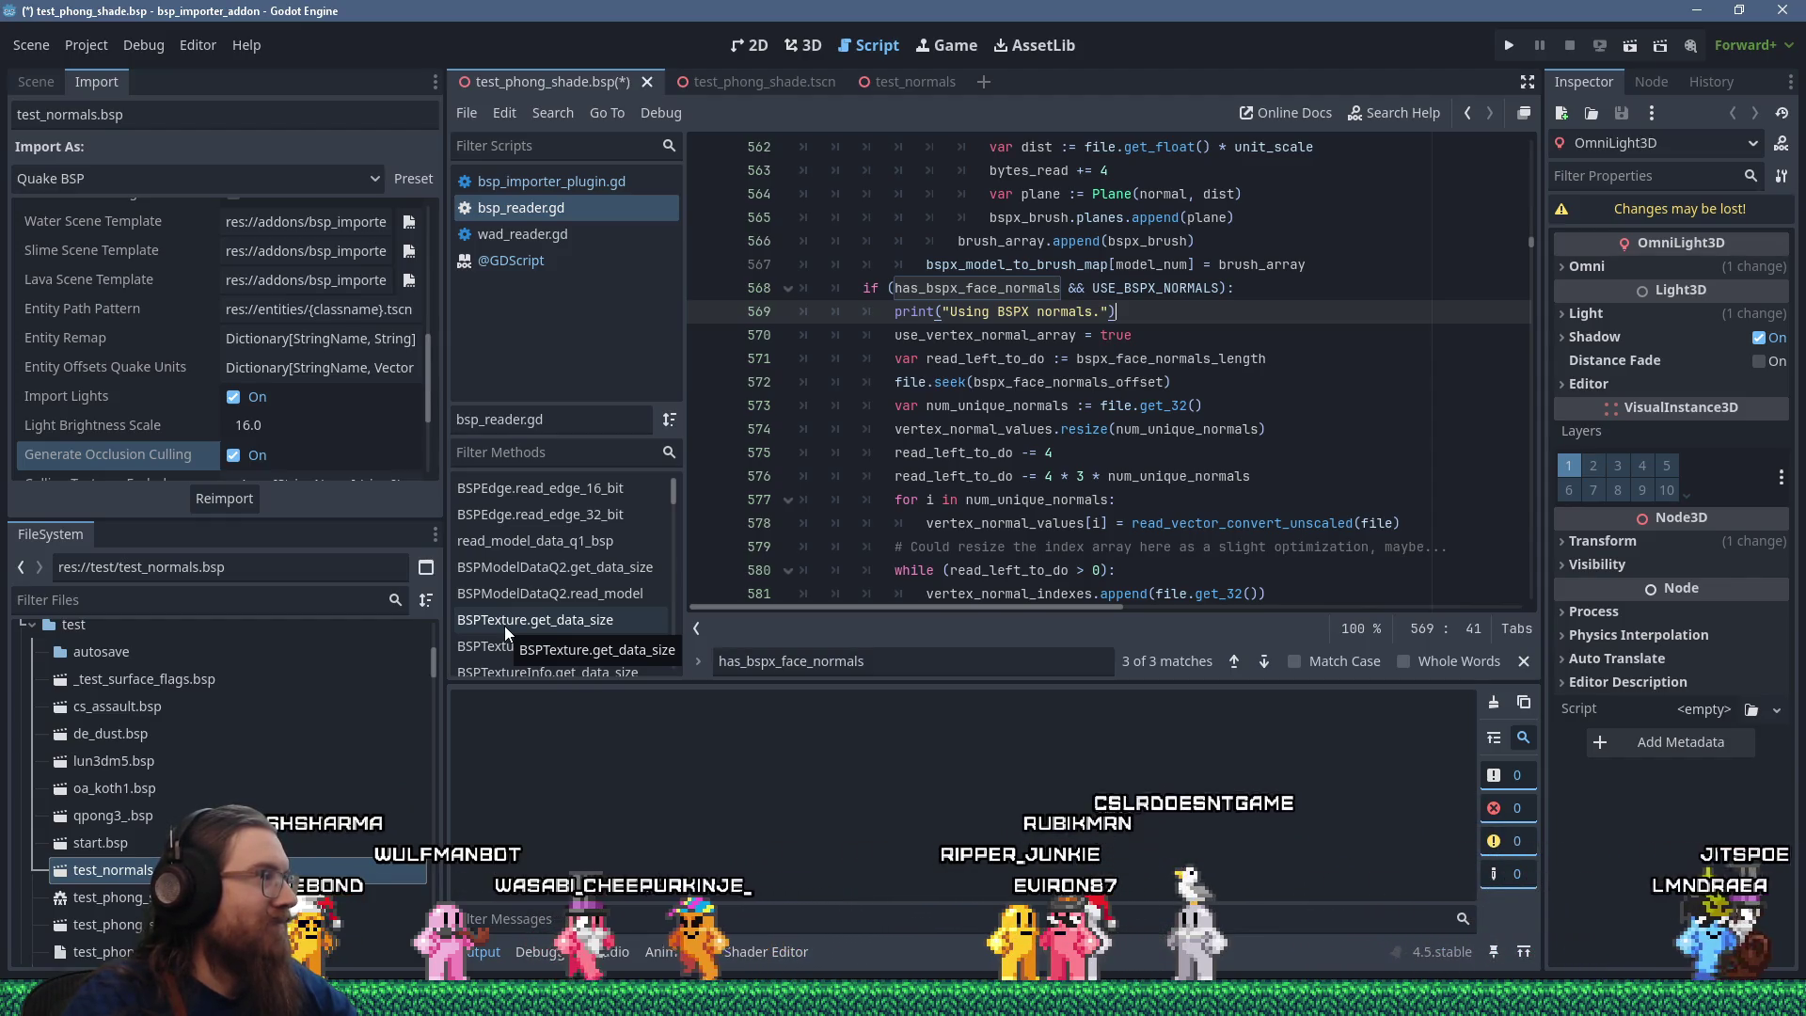
Reimport test_normals.bsp and open its scene in the 3D view.
left_click(224, 499)
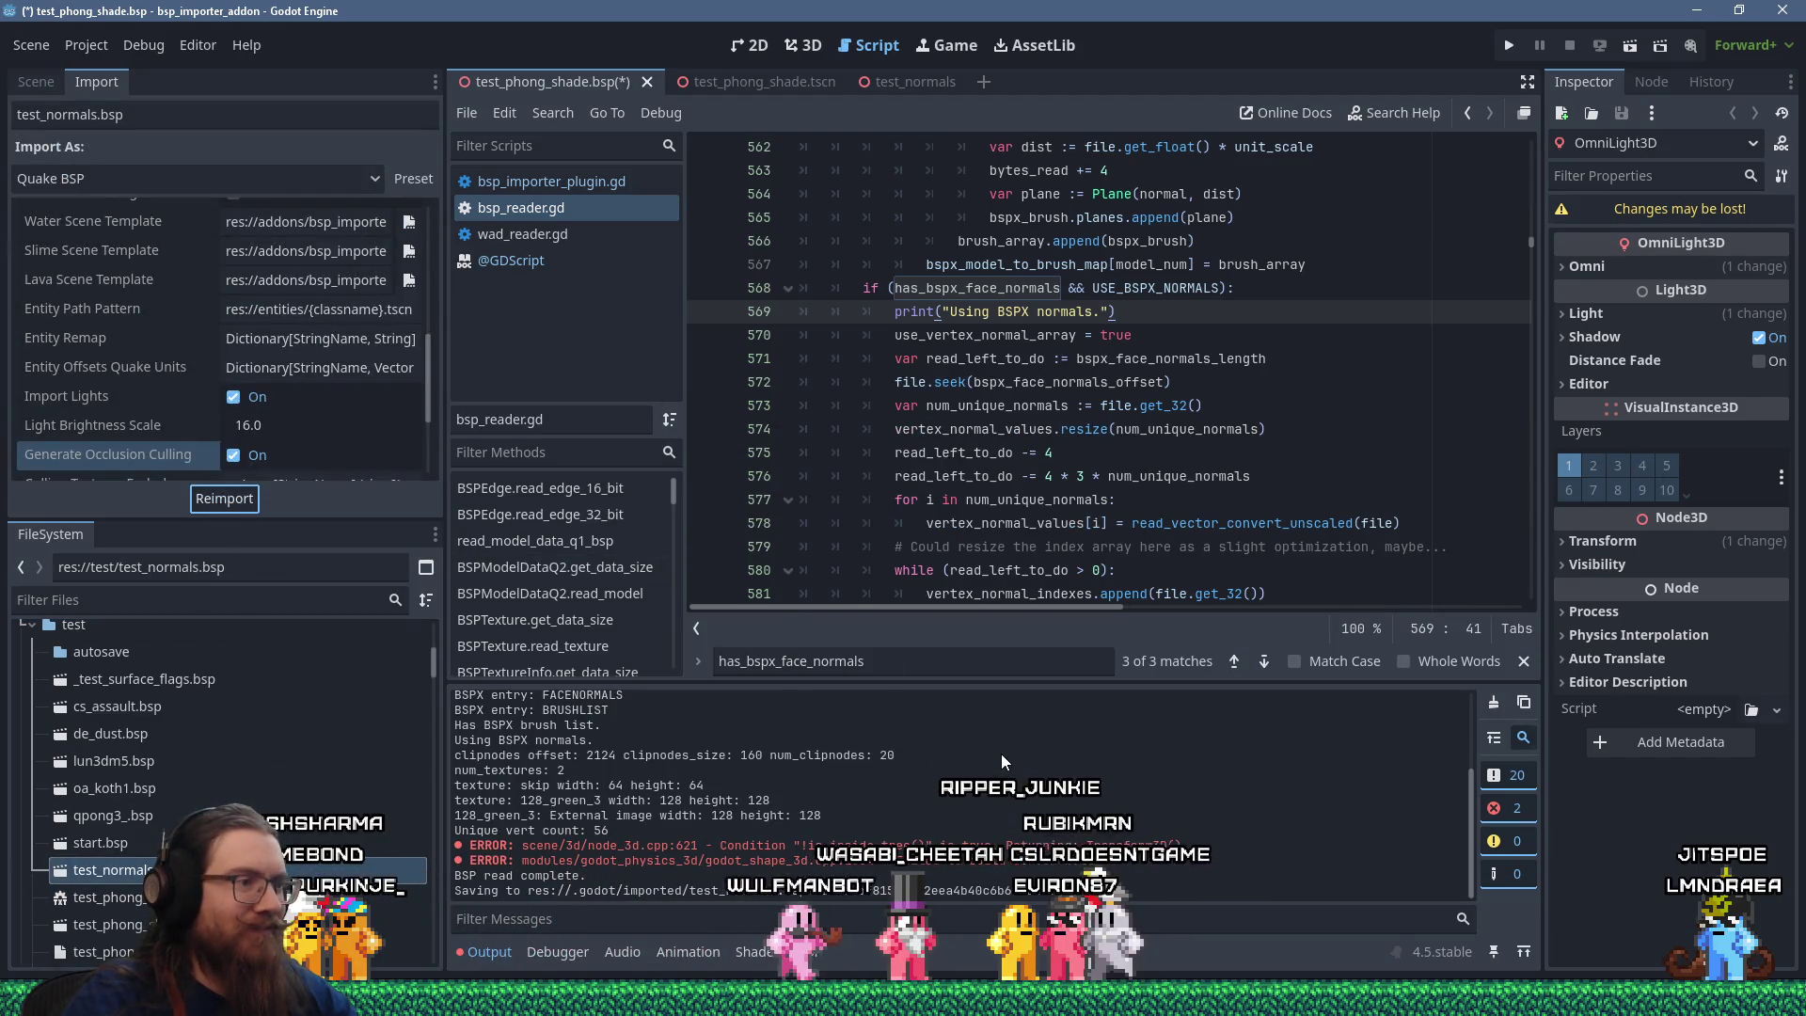
scroll("up", 3)
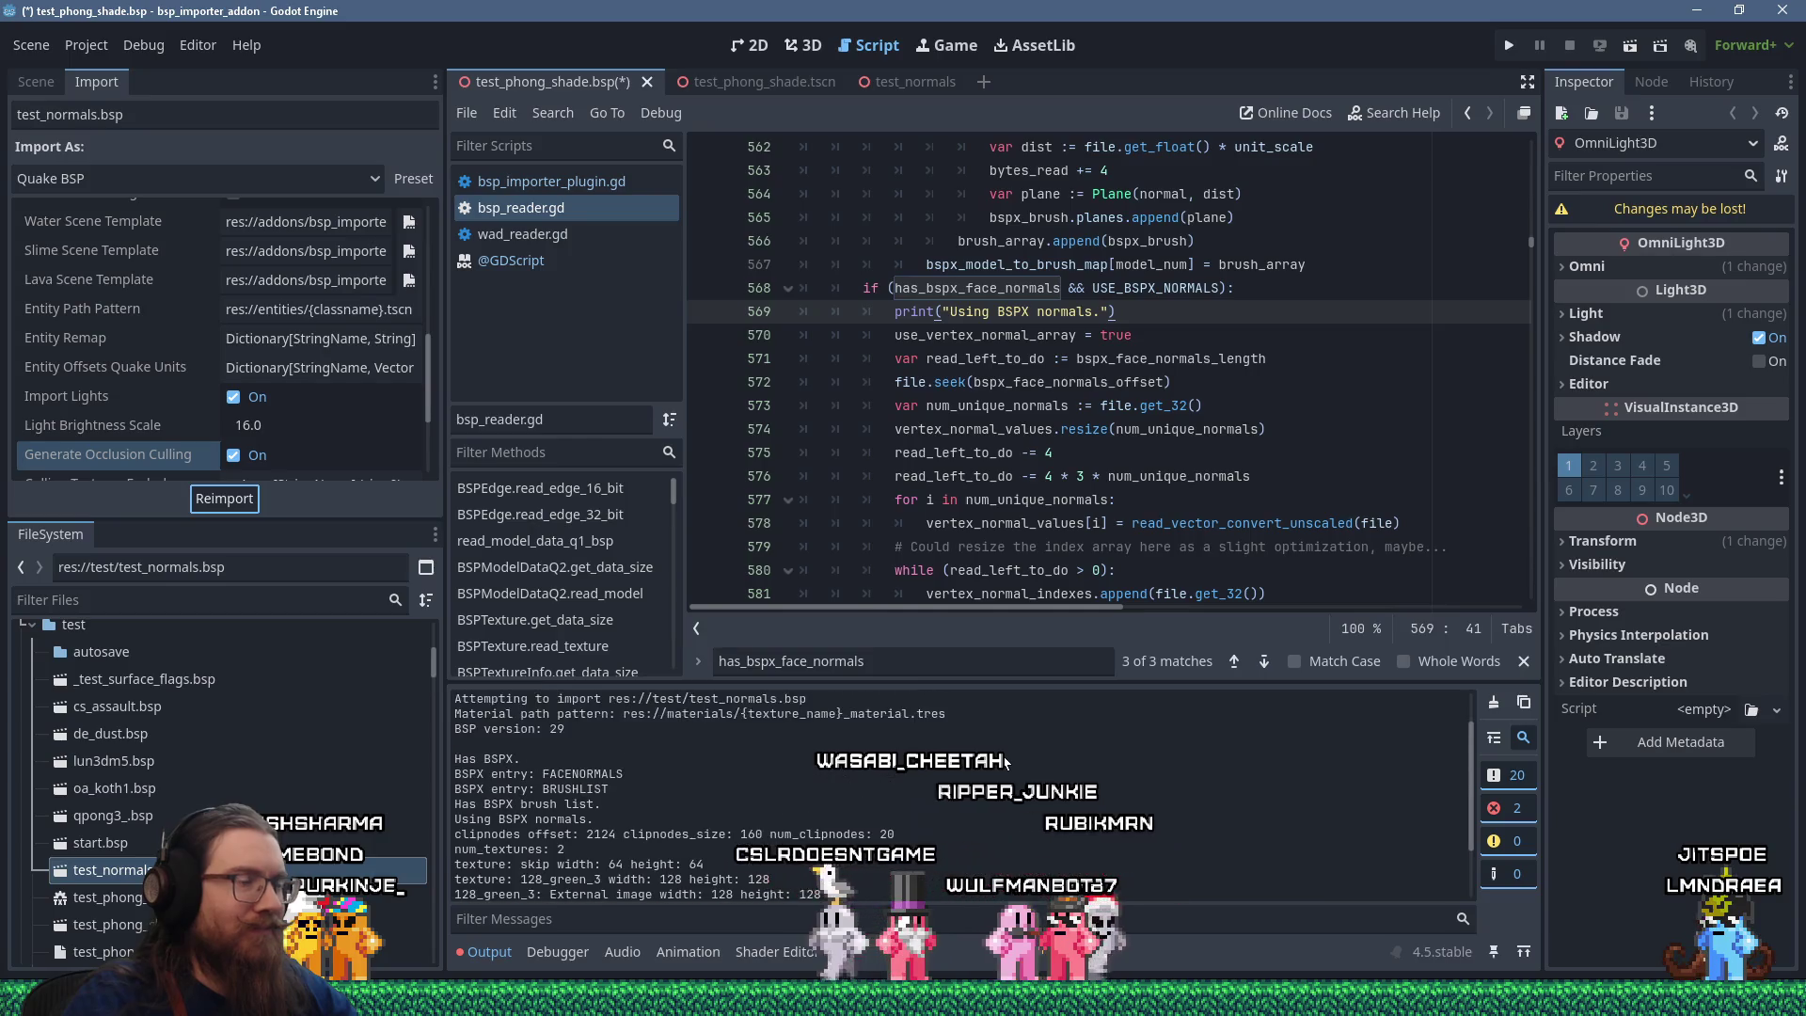
scroll("down", 3)
left_click(924, 92)
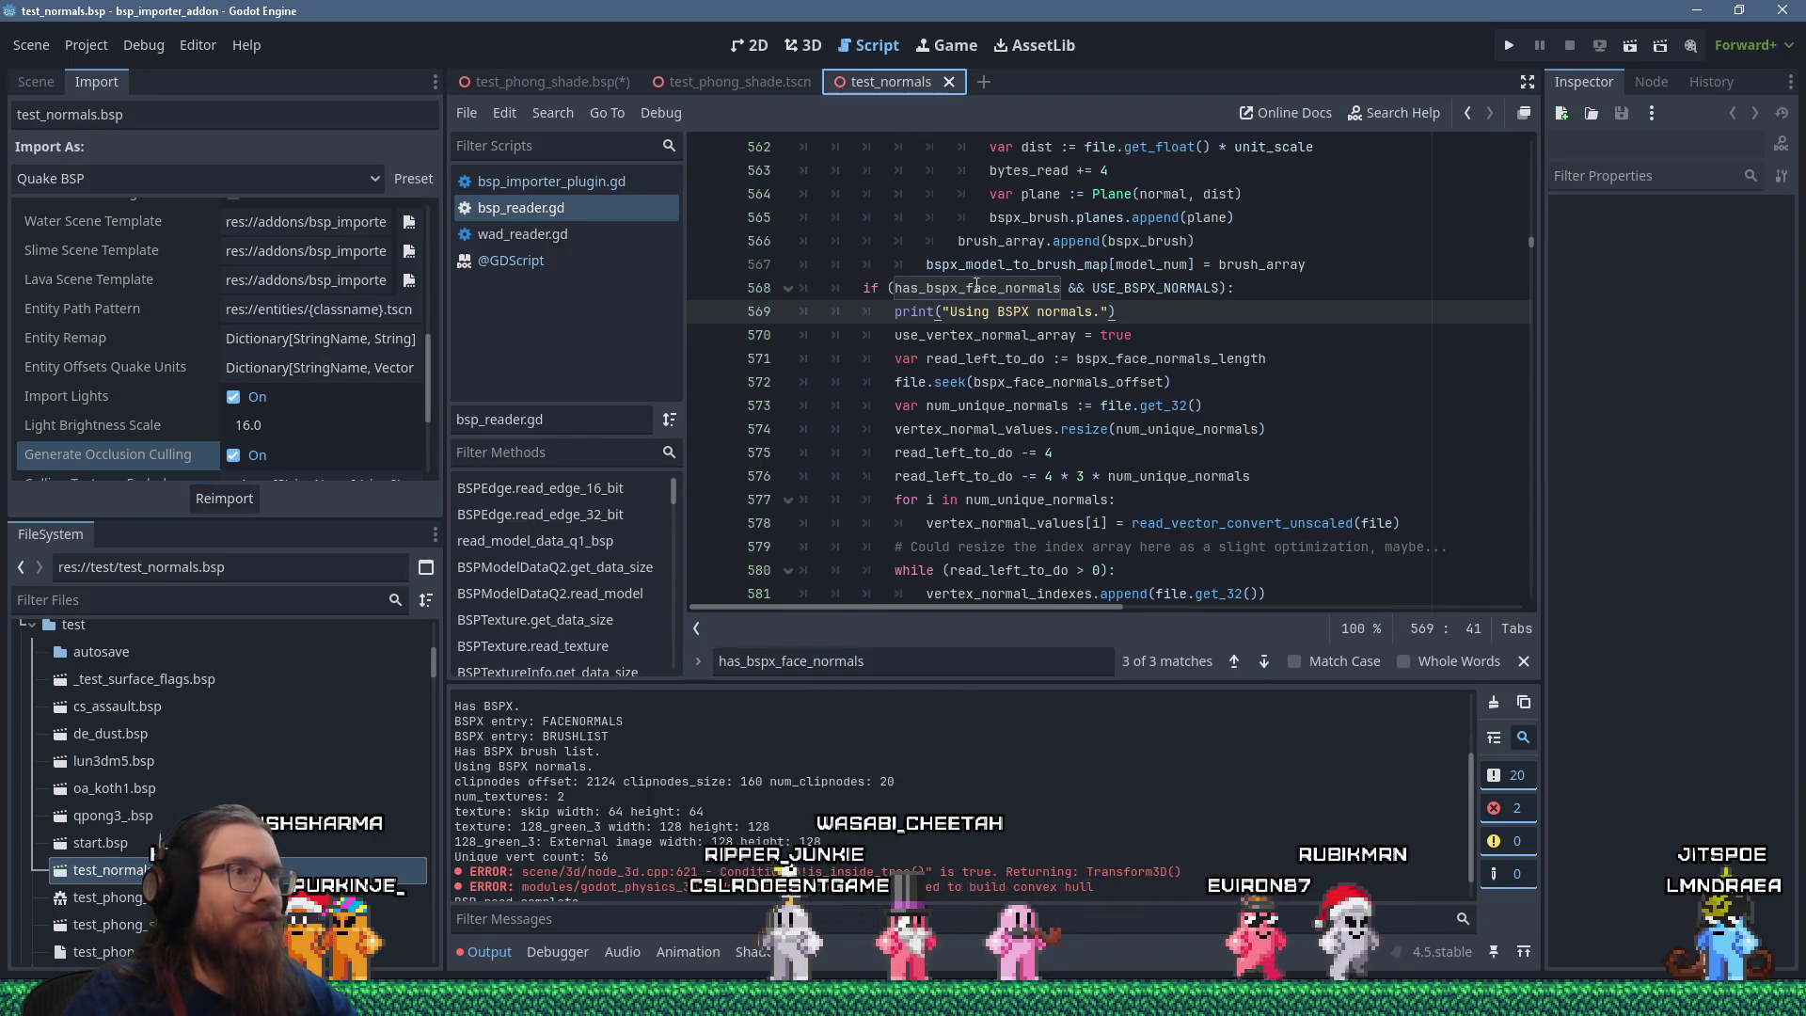
left_click(788, 47)
Orbit around the imported octagonal mesh to inspect its top, sides and underside.
left_click_drag(878, 205, 1208, 532)
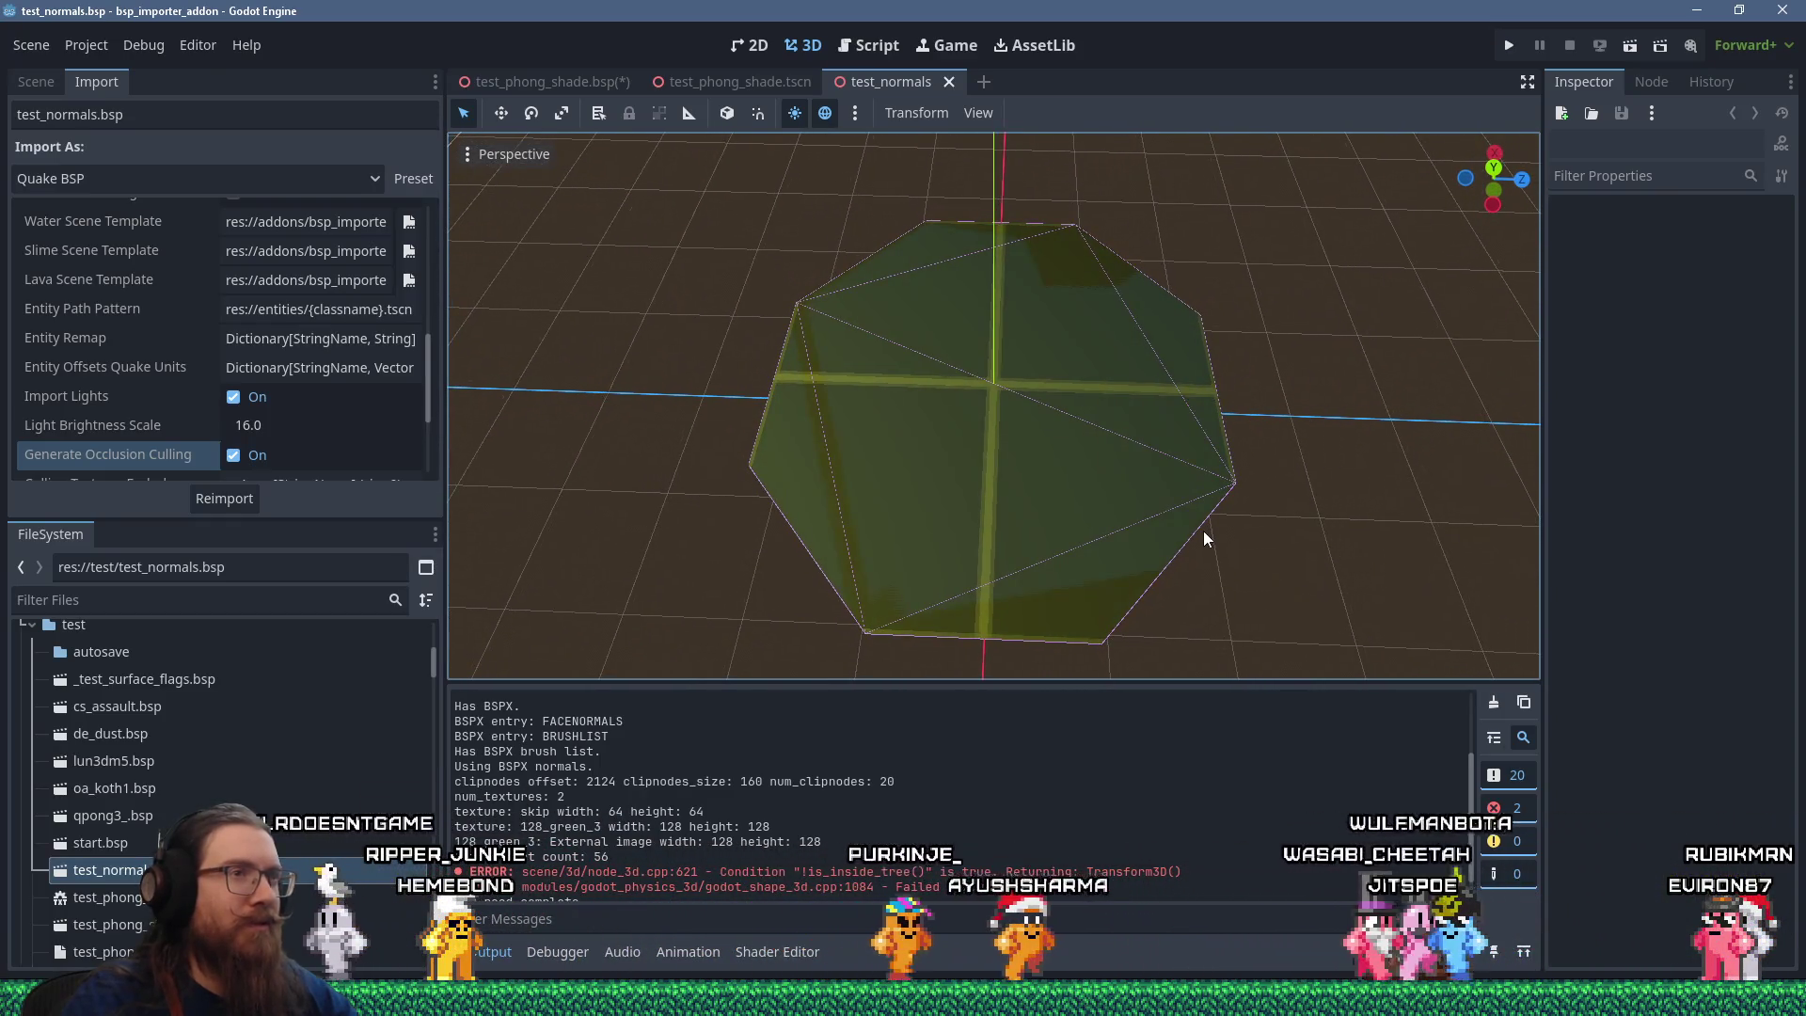
left_click_drag(1203, 531, 1243, 436)
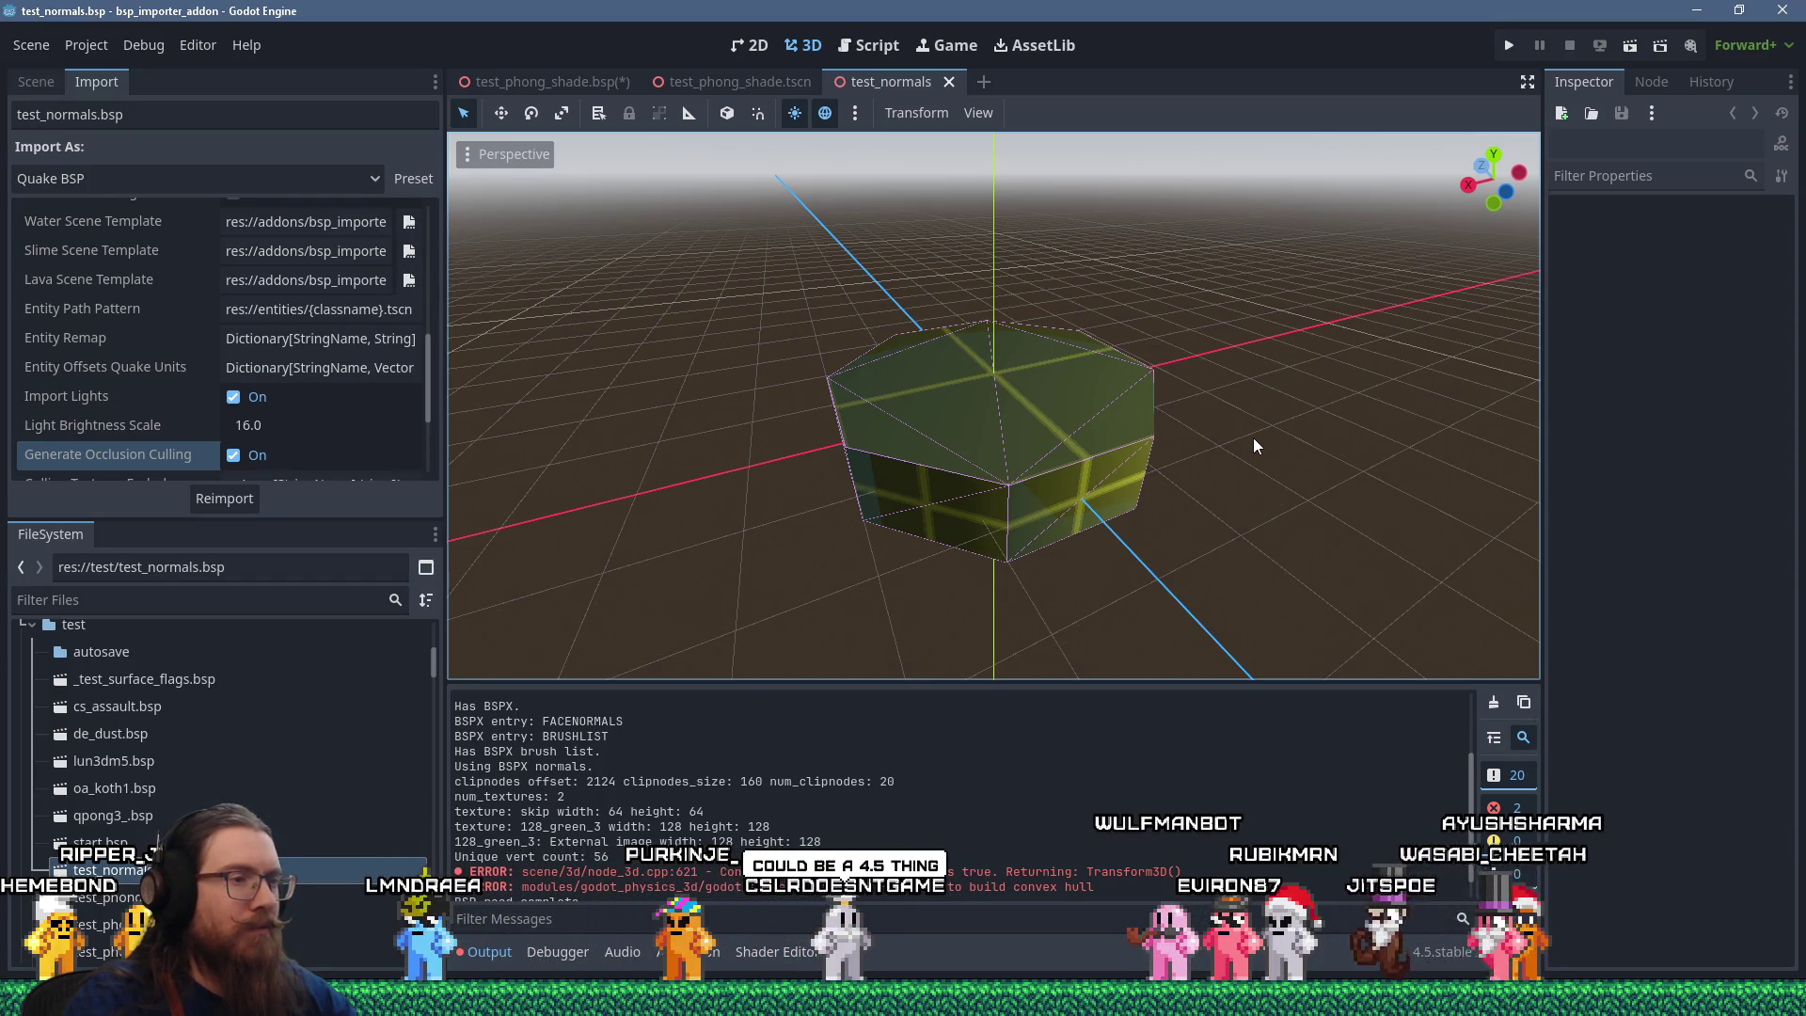
left_click_drag(1186, 465, 1002, 507)
scroll("up", 3)
scroll("down", 3)
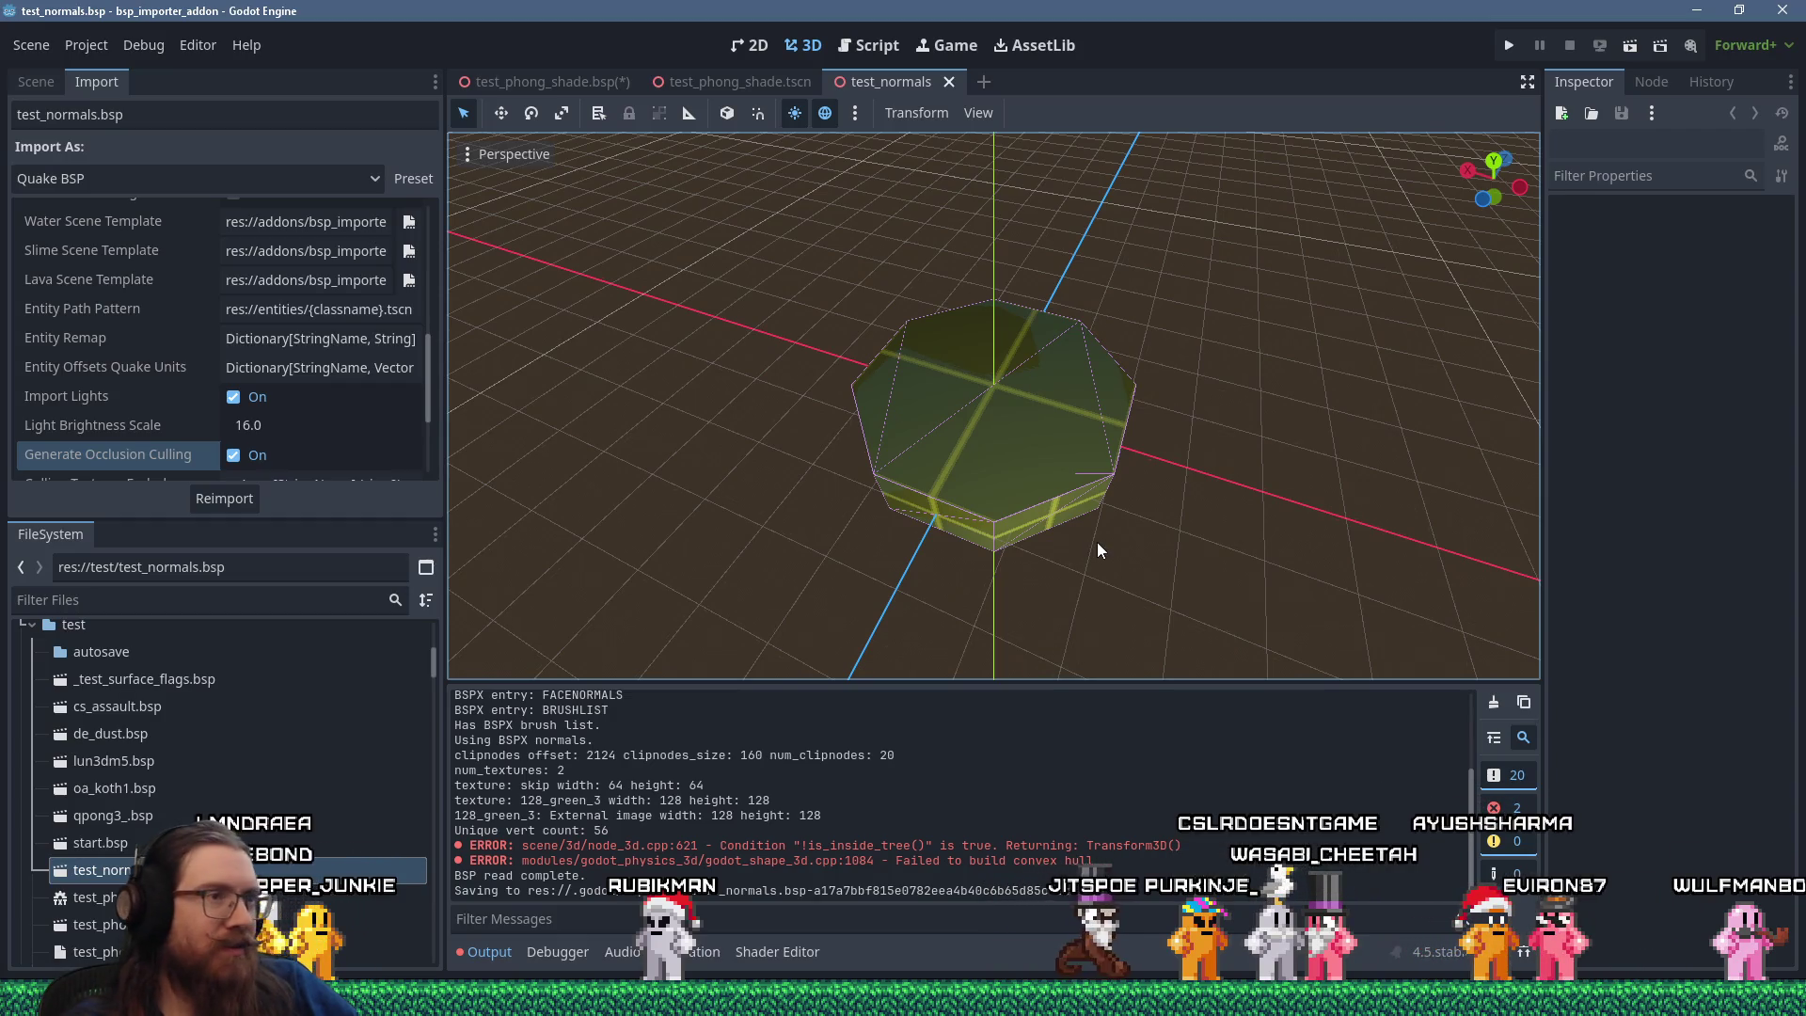
scroll("down", 3)
left_click_drag(1060, 464, 1037, 303)
scroll("up", 3)
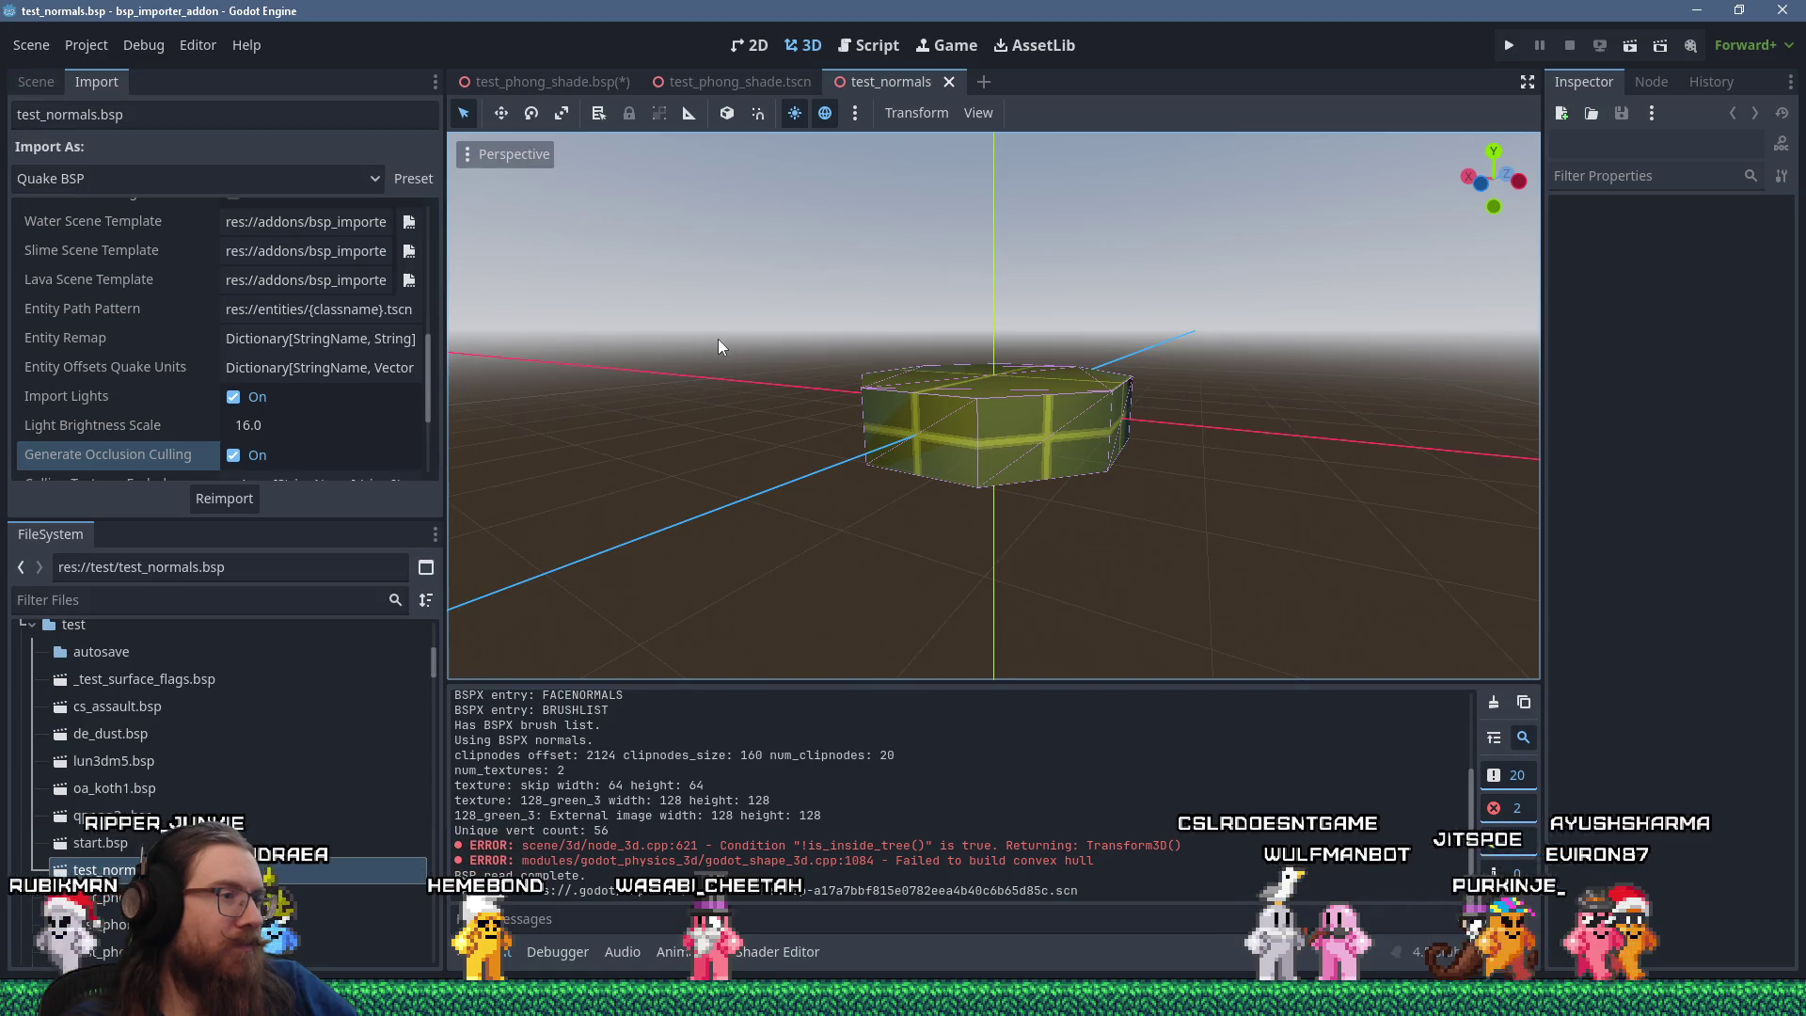
Show the Scene dock's node tree and bring up bsp_reader.gd in the script editor.
left_click(42, 85)
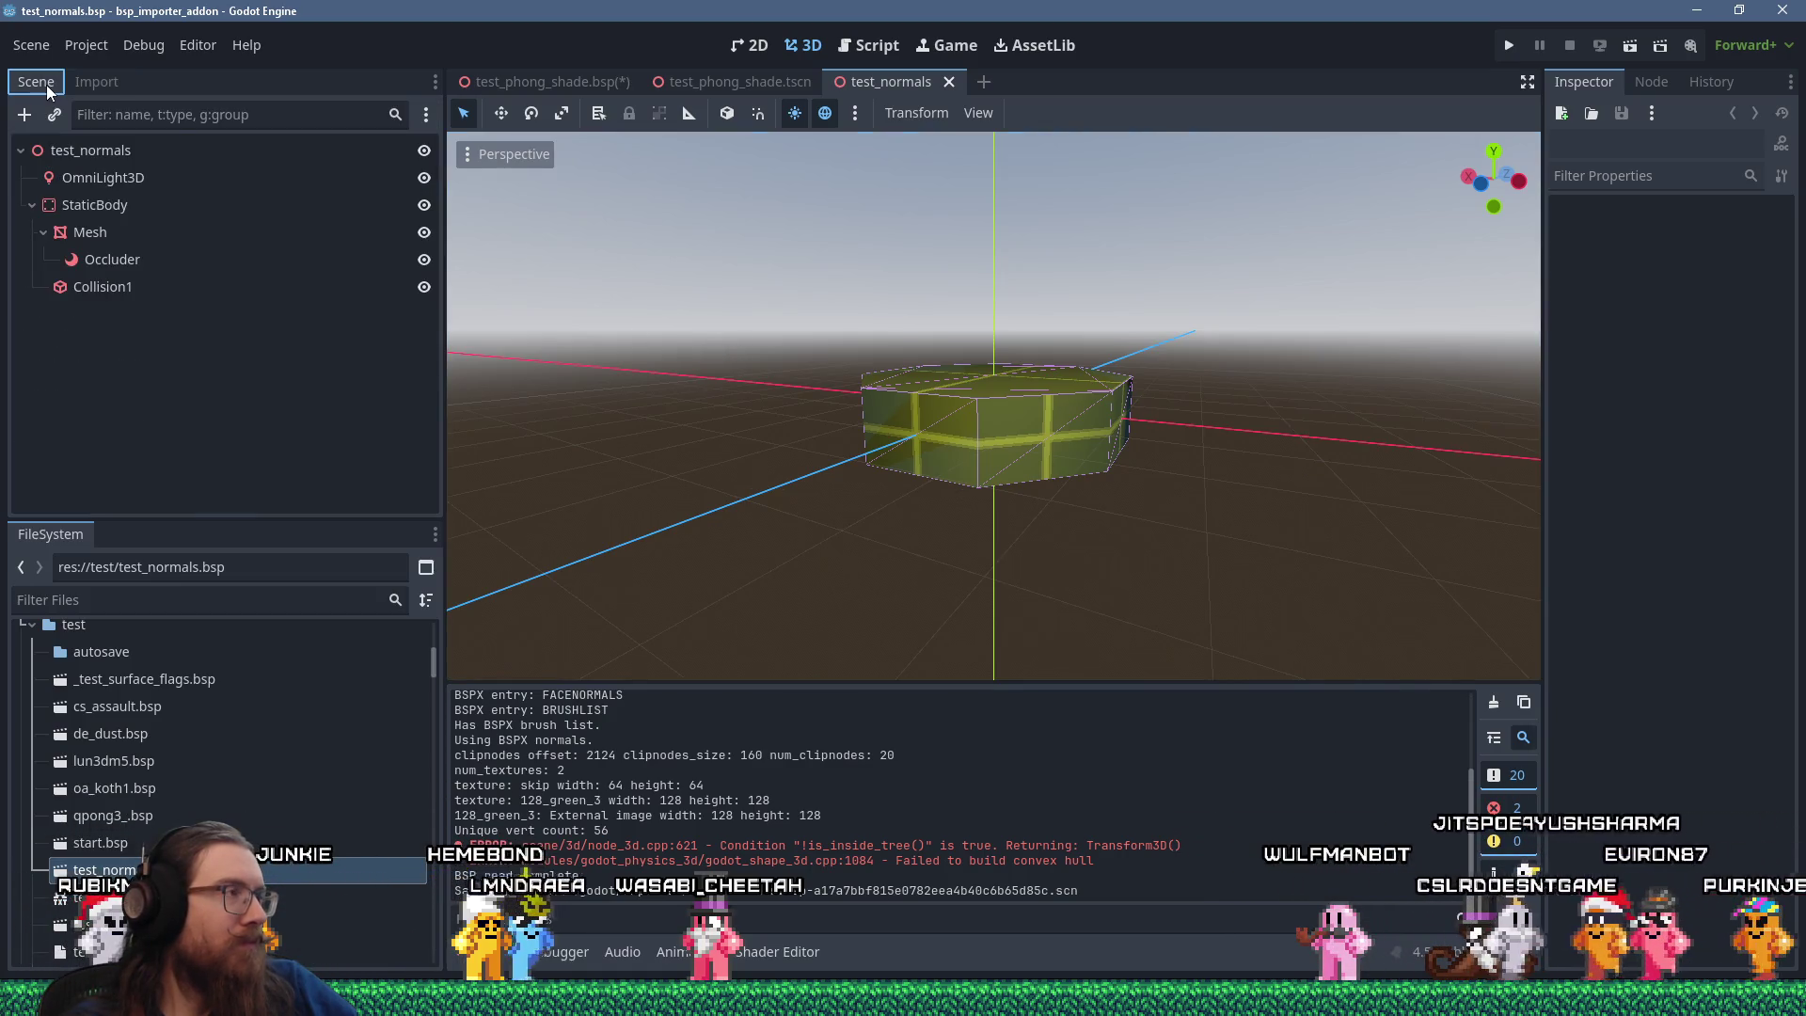
left_click_drag(587, 279, 937, 472)
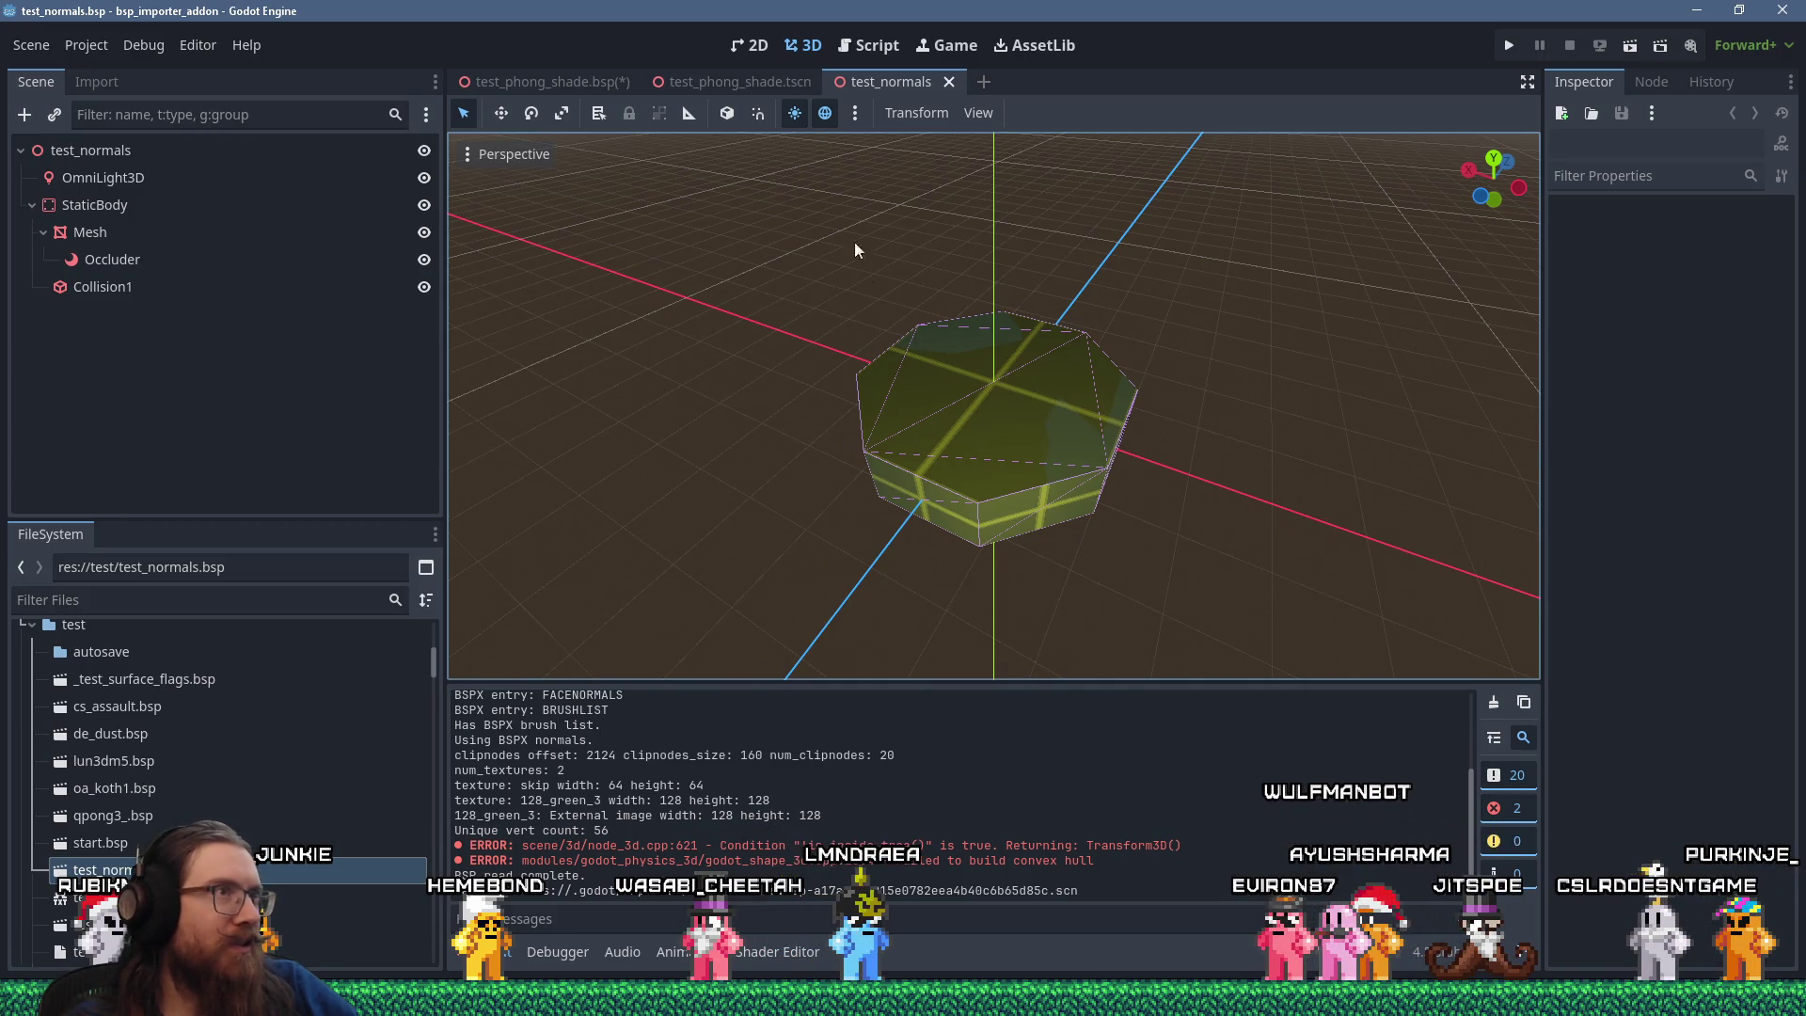
left_click(868, 49)
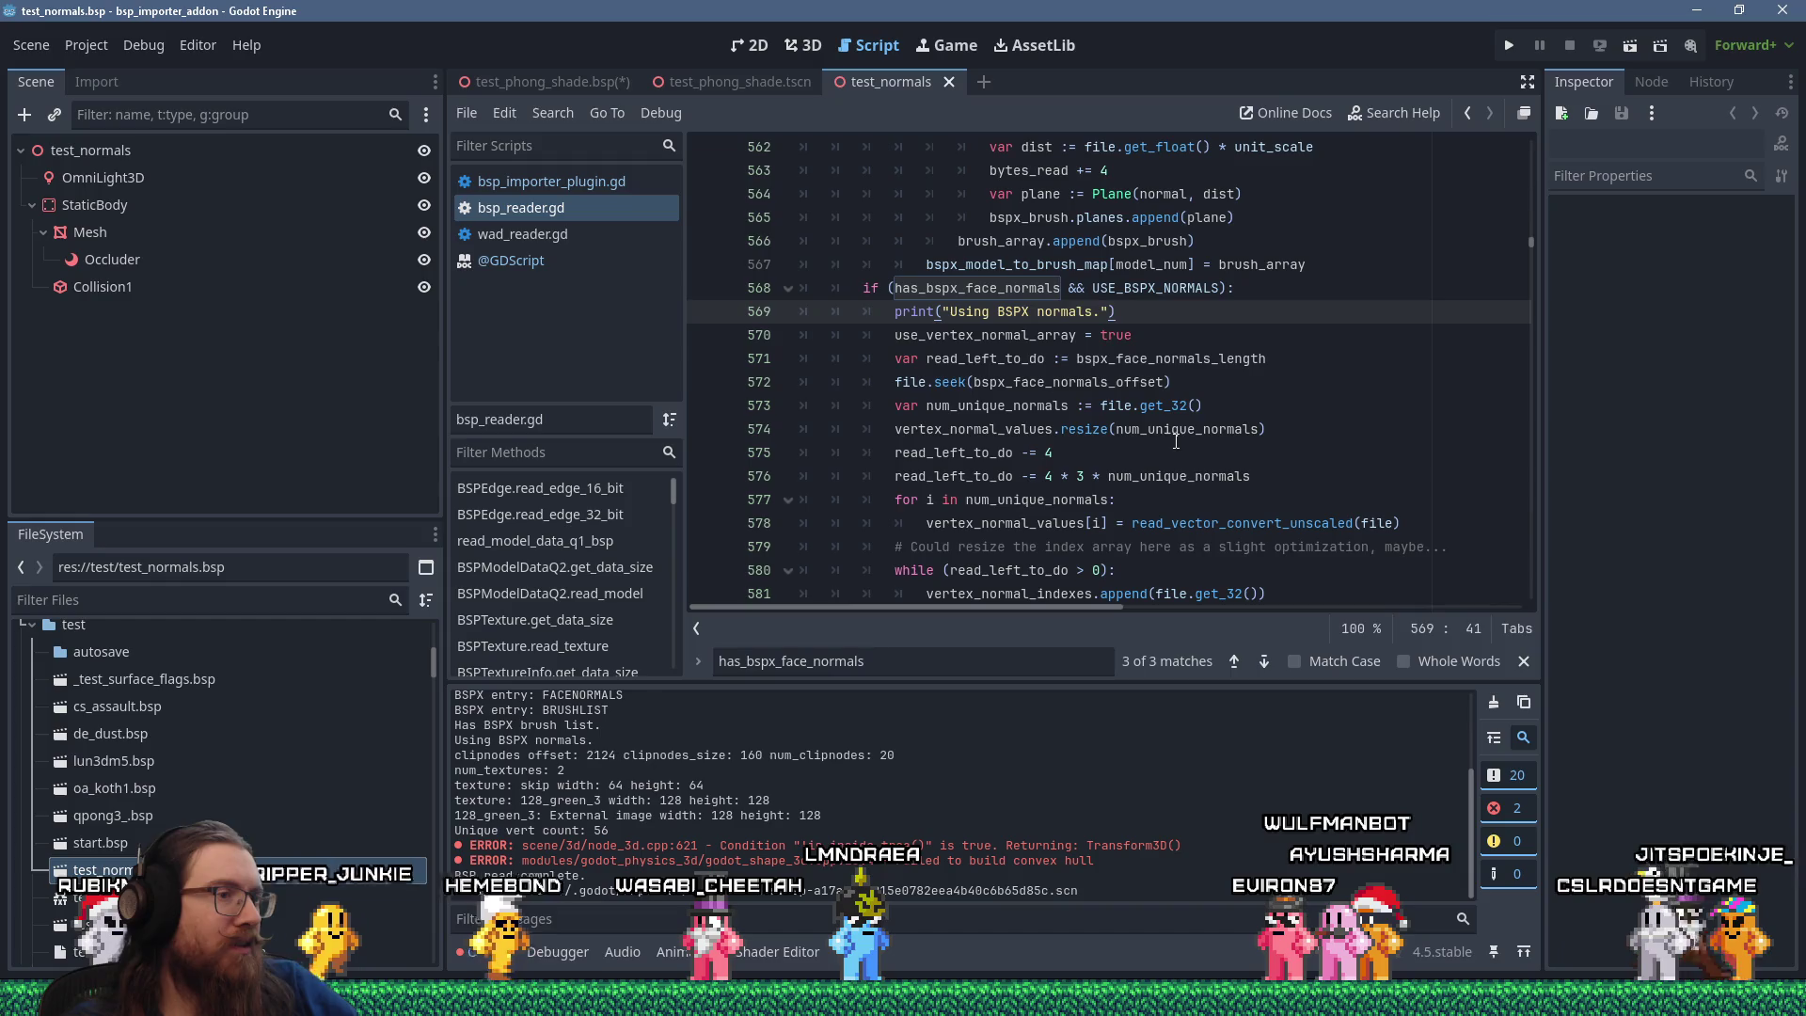
left_click(1183, 408)
Search the script for 'convex' and inspect Collision1's 16-point convex shape in the Inspector.
key("ctrl+f")
type("convex")
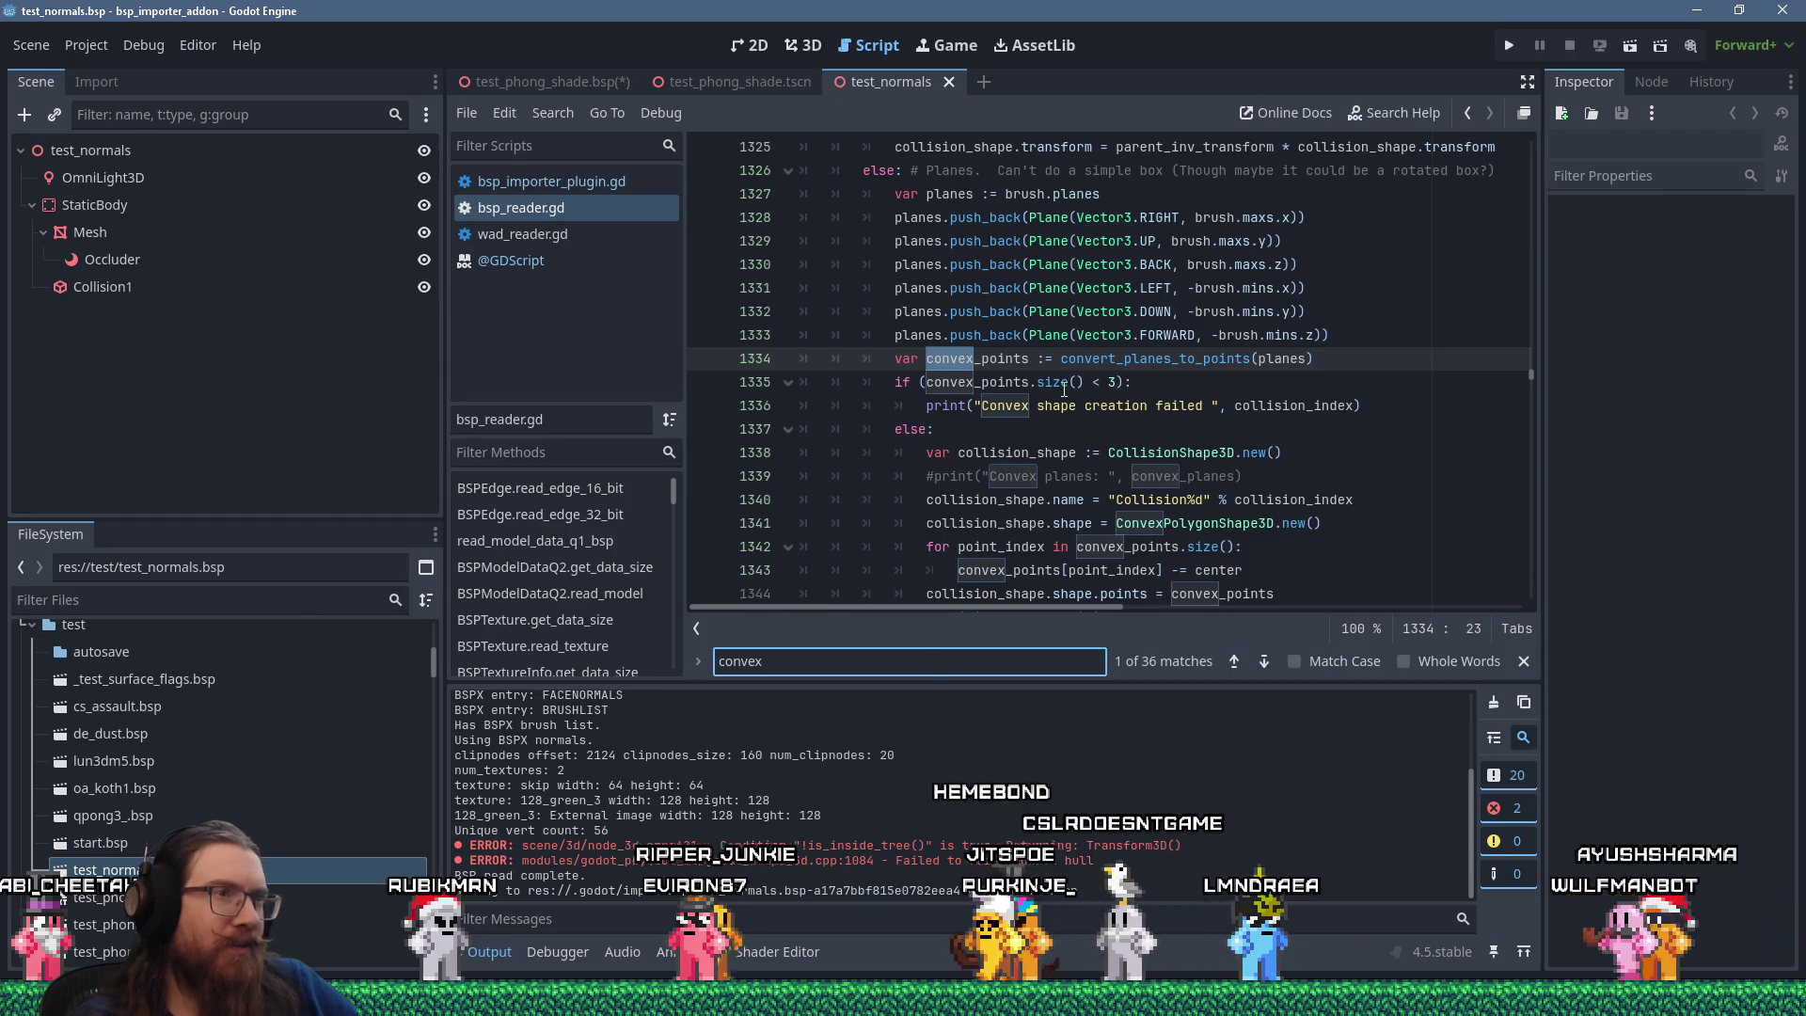
left_click_drag(1061, 382, 1165, 400)
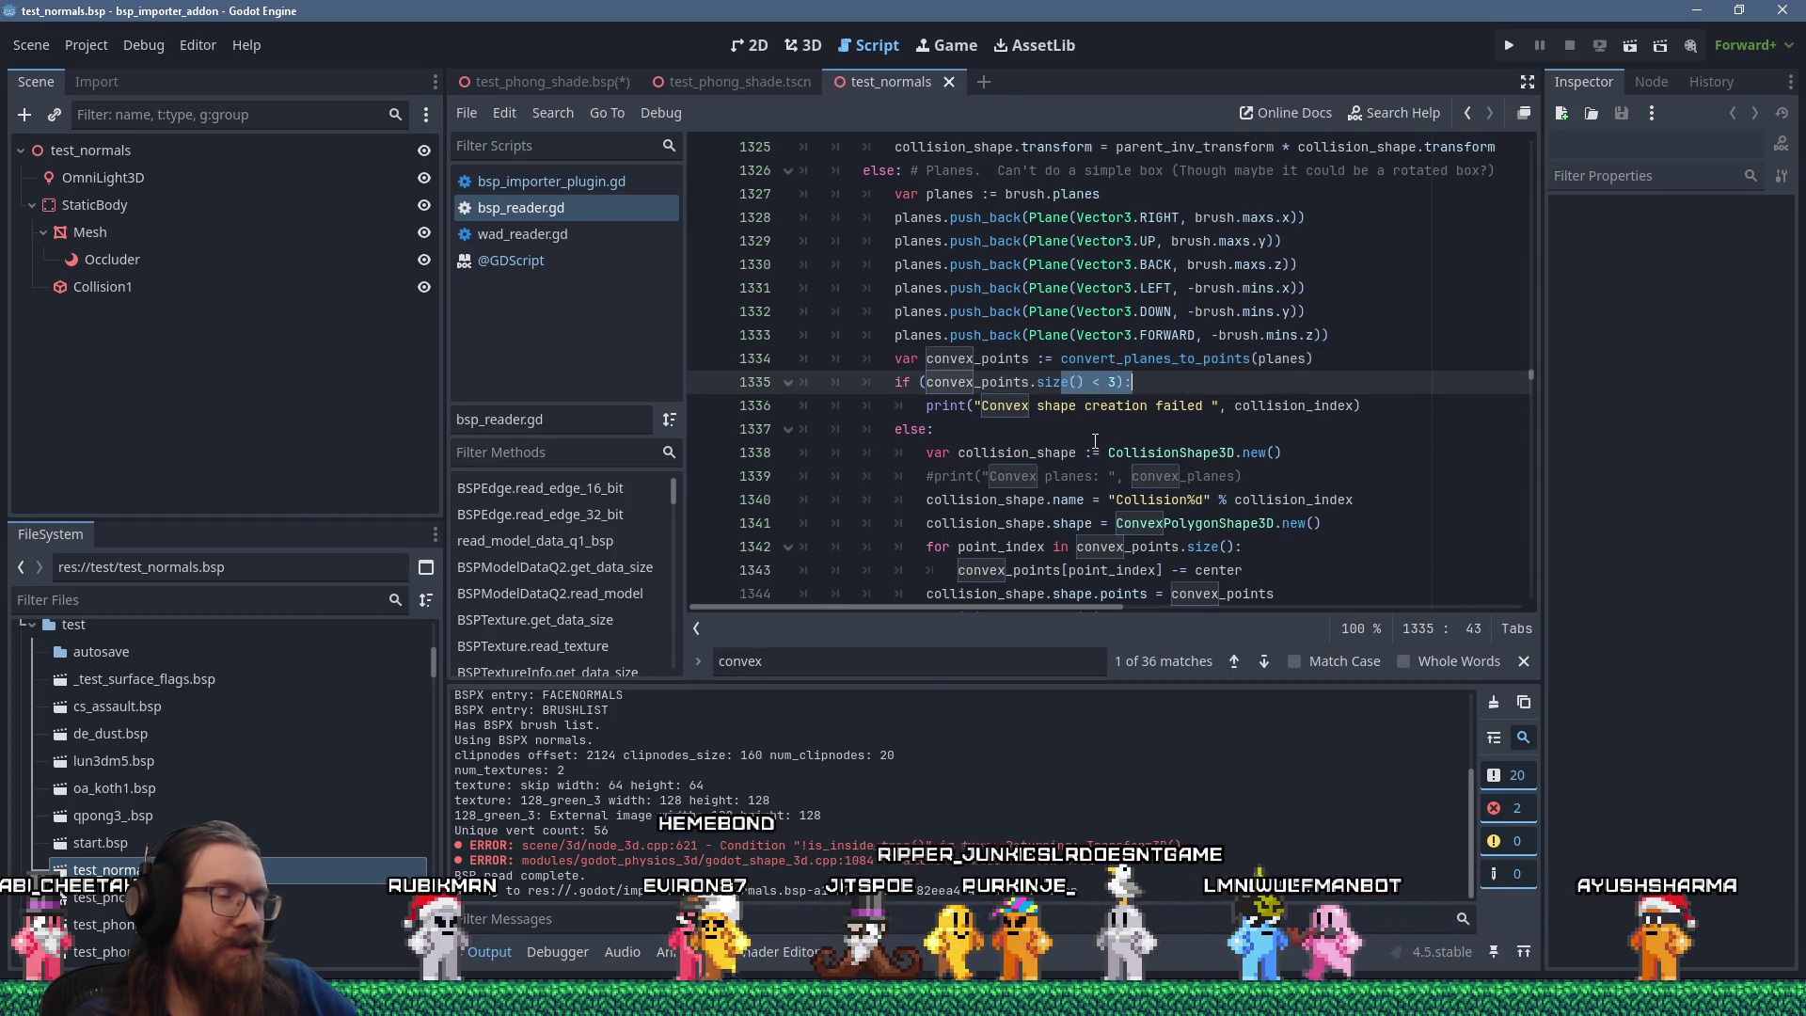
scroll("down", 3)
scroll("down", 3)
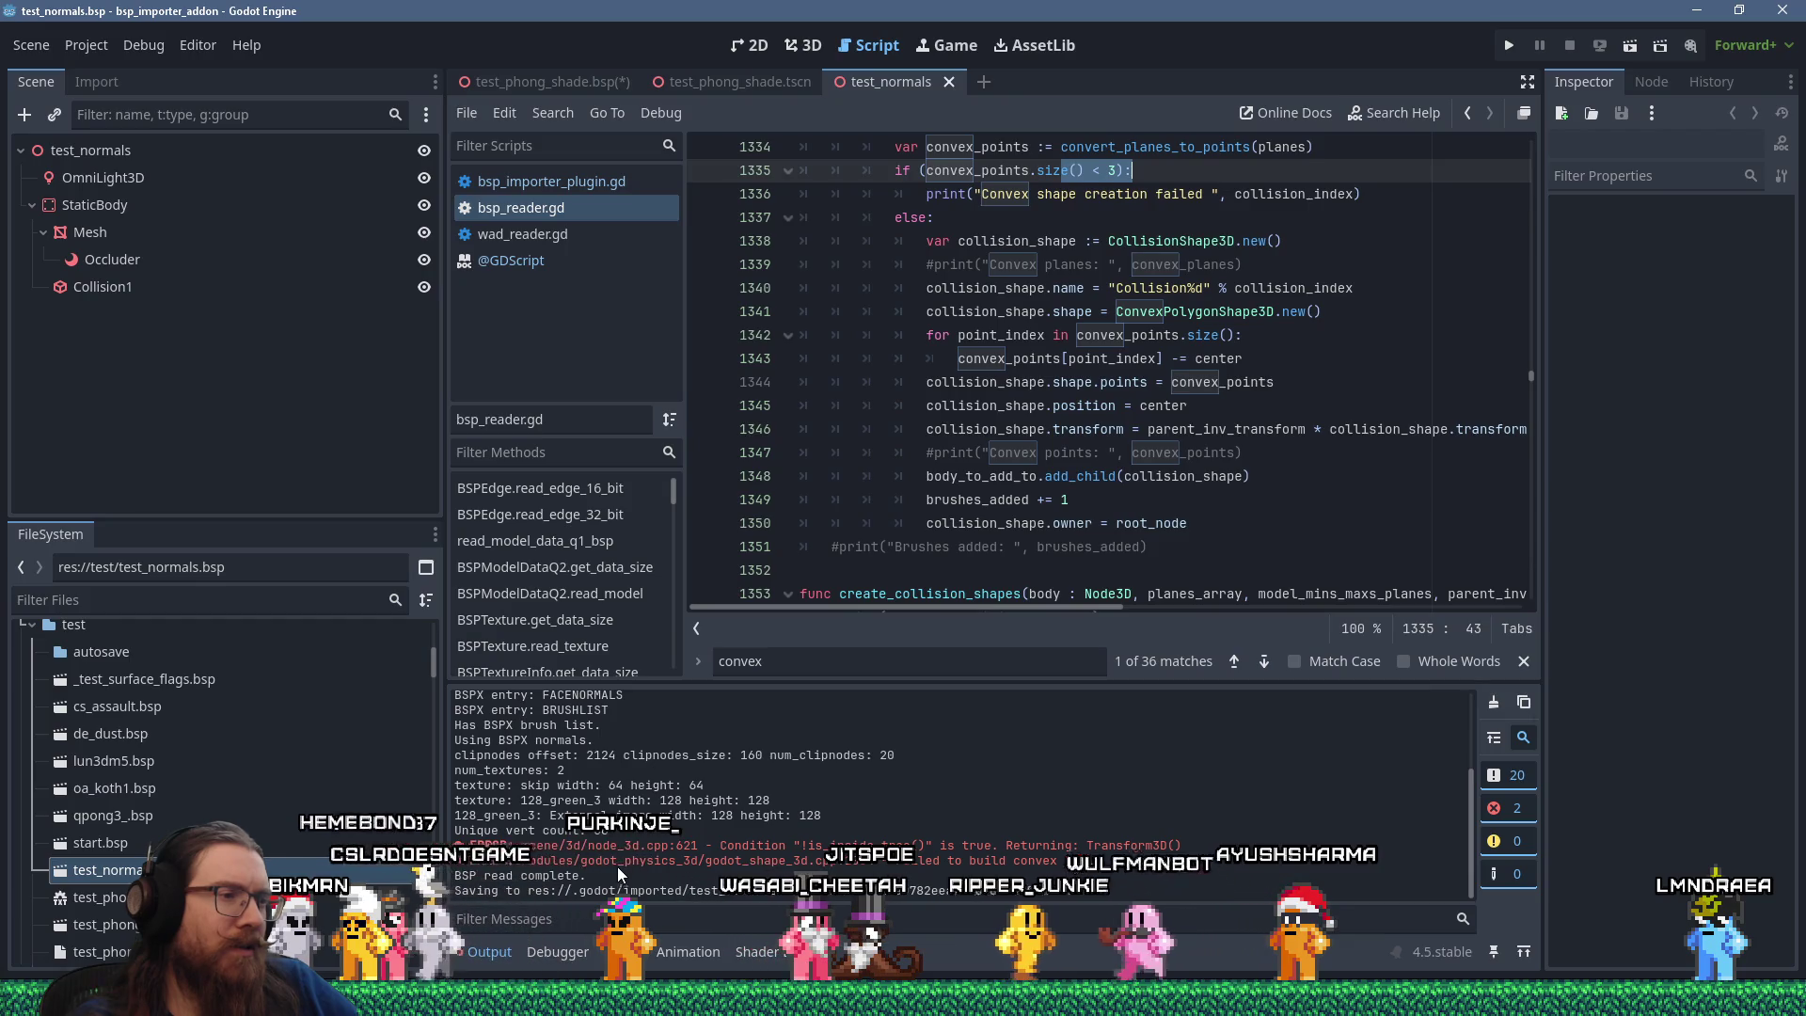
scroll("up", 3)
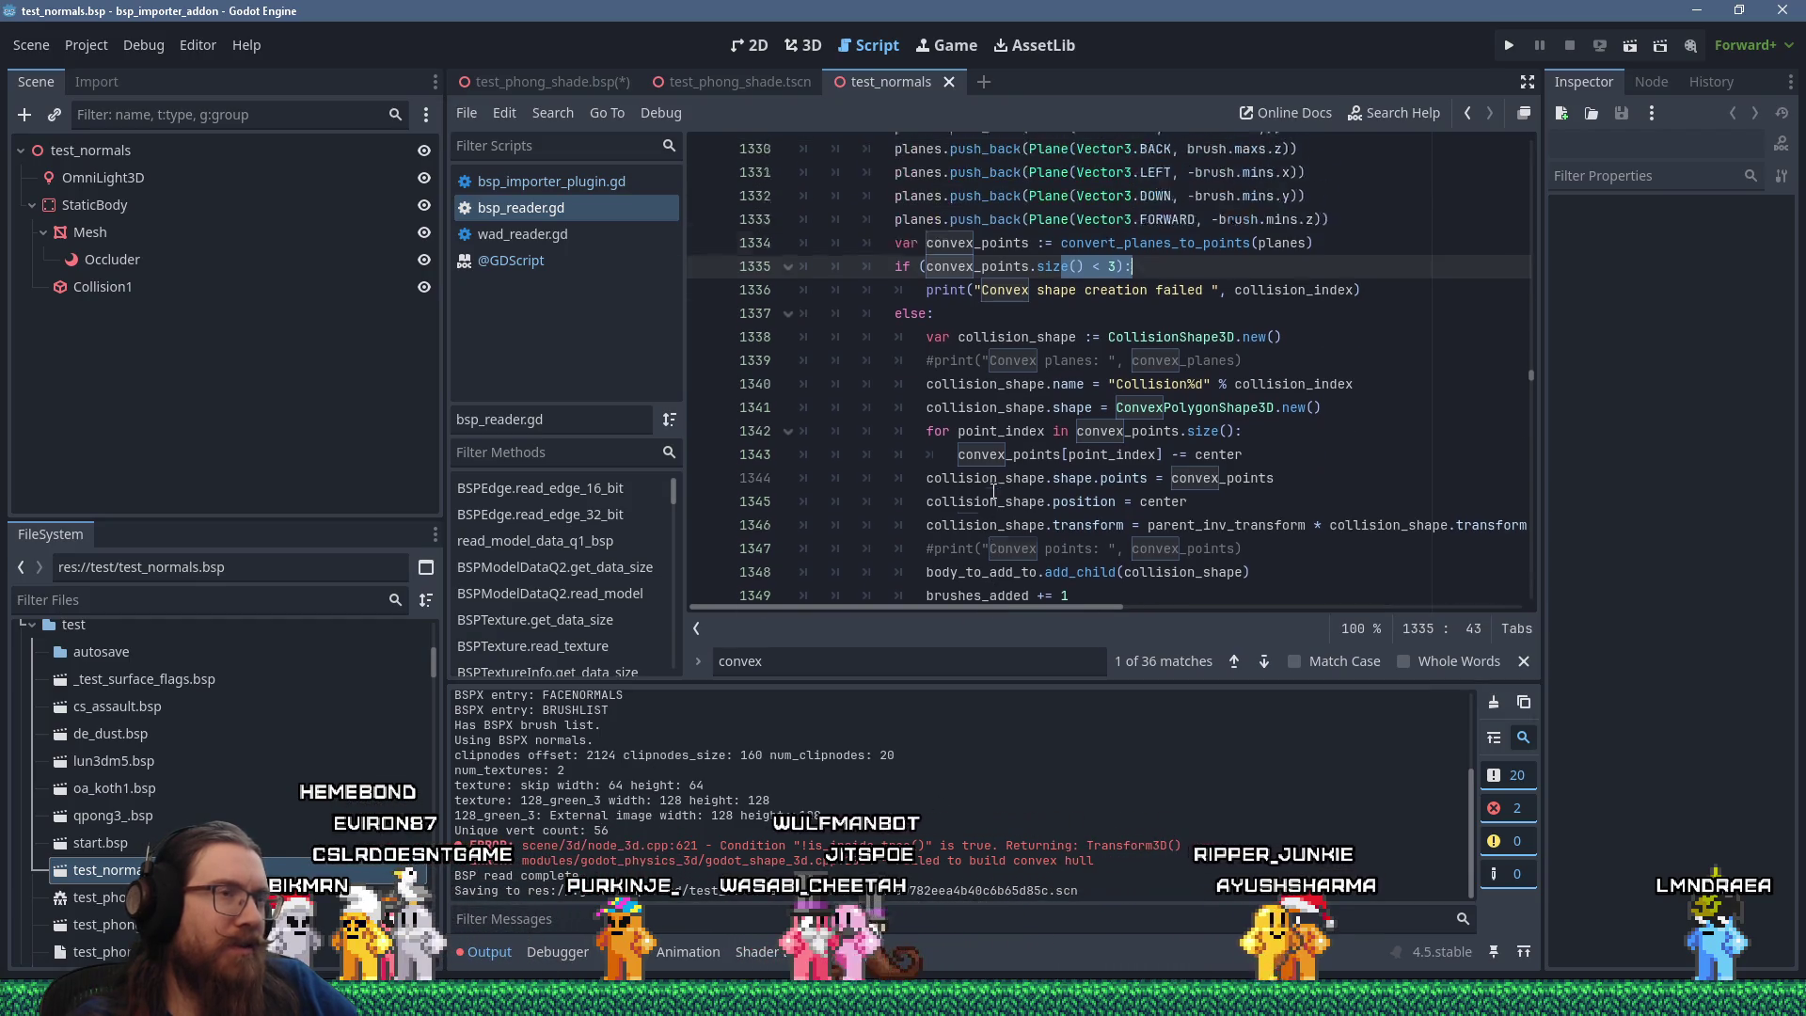
scroll("up", 3)
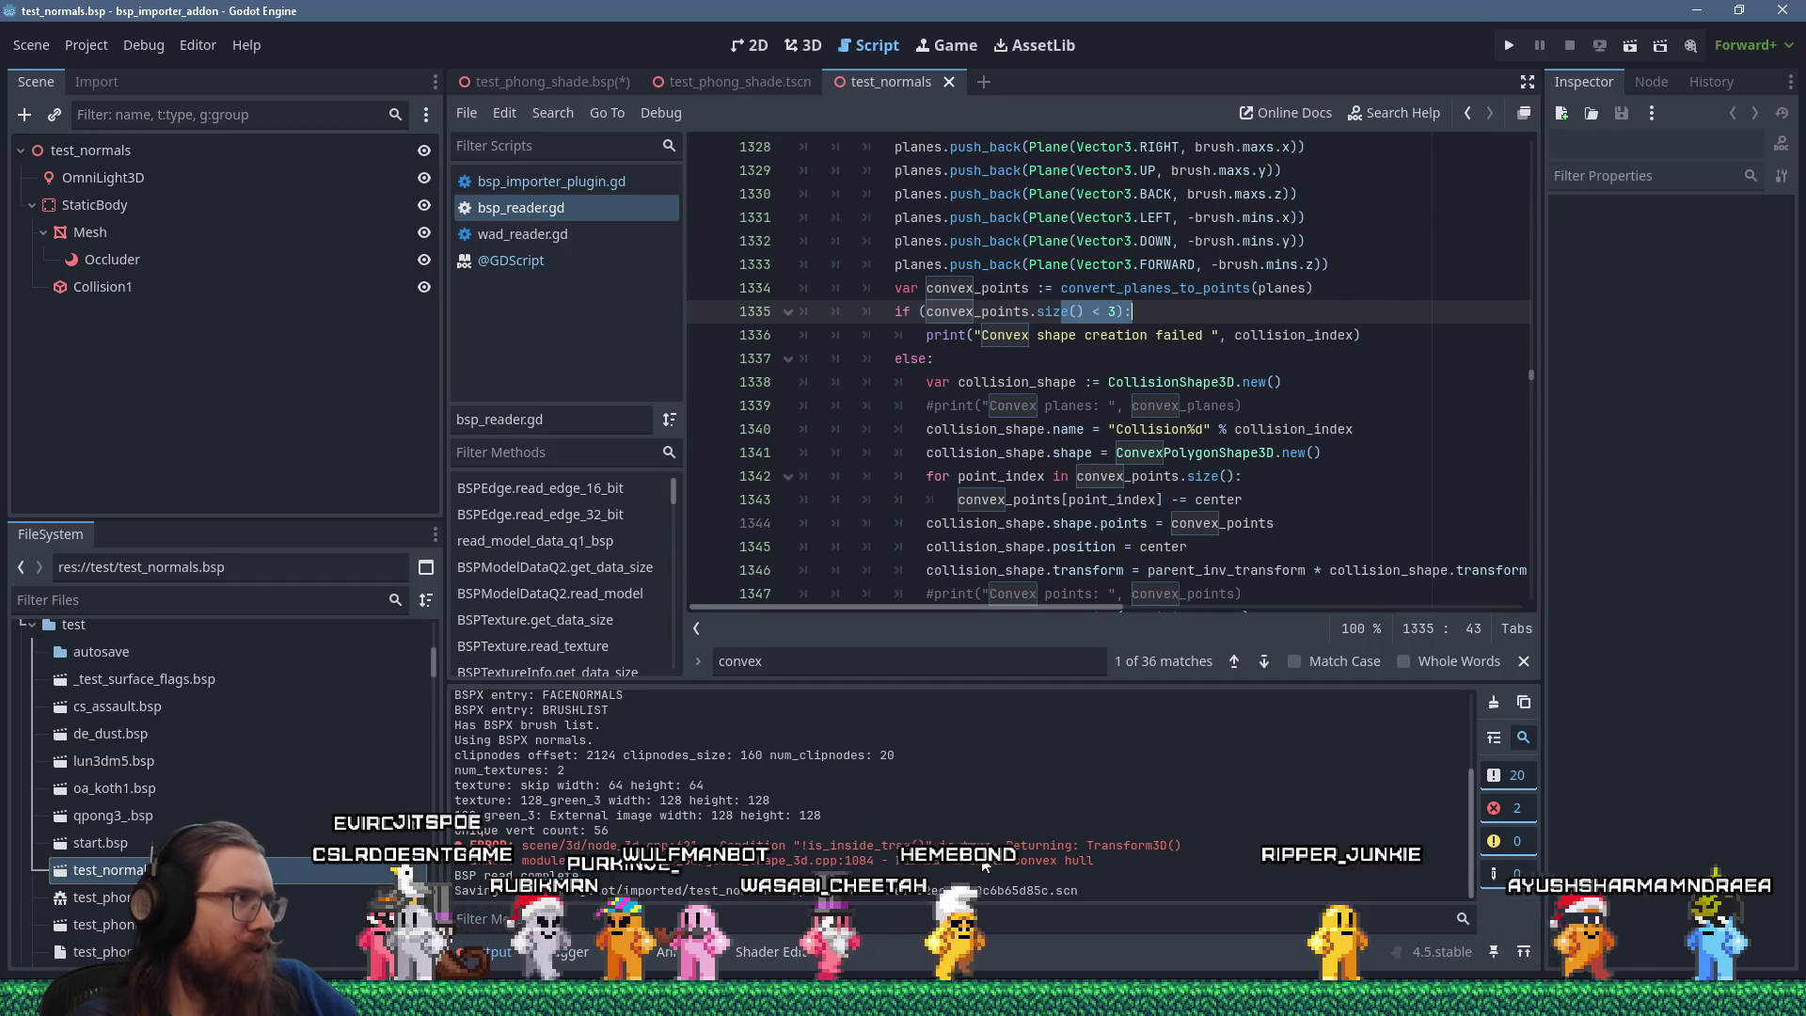
left_click(103, 287)
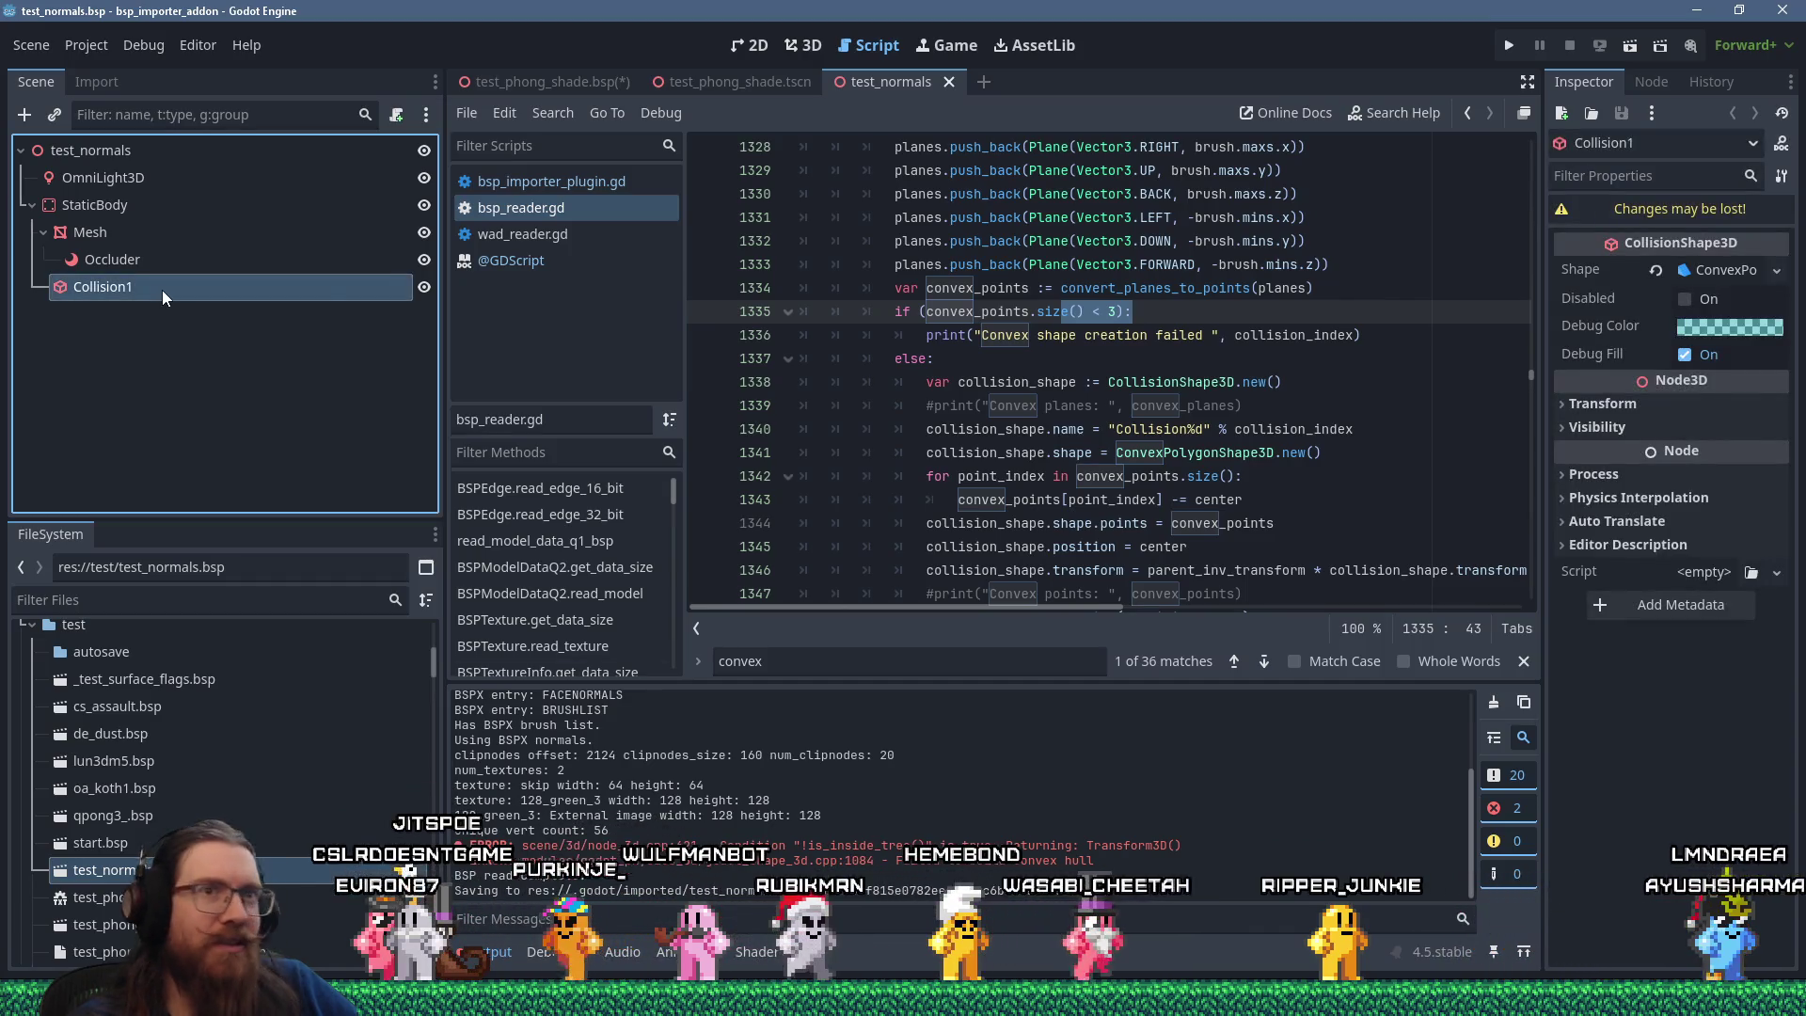
left_click(1731, 271)
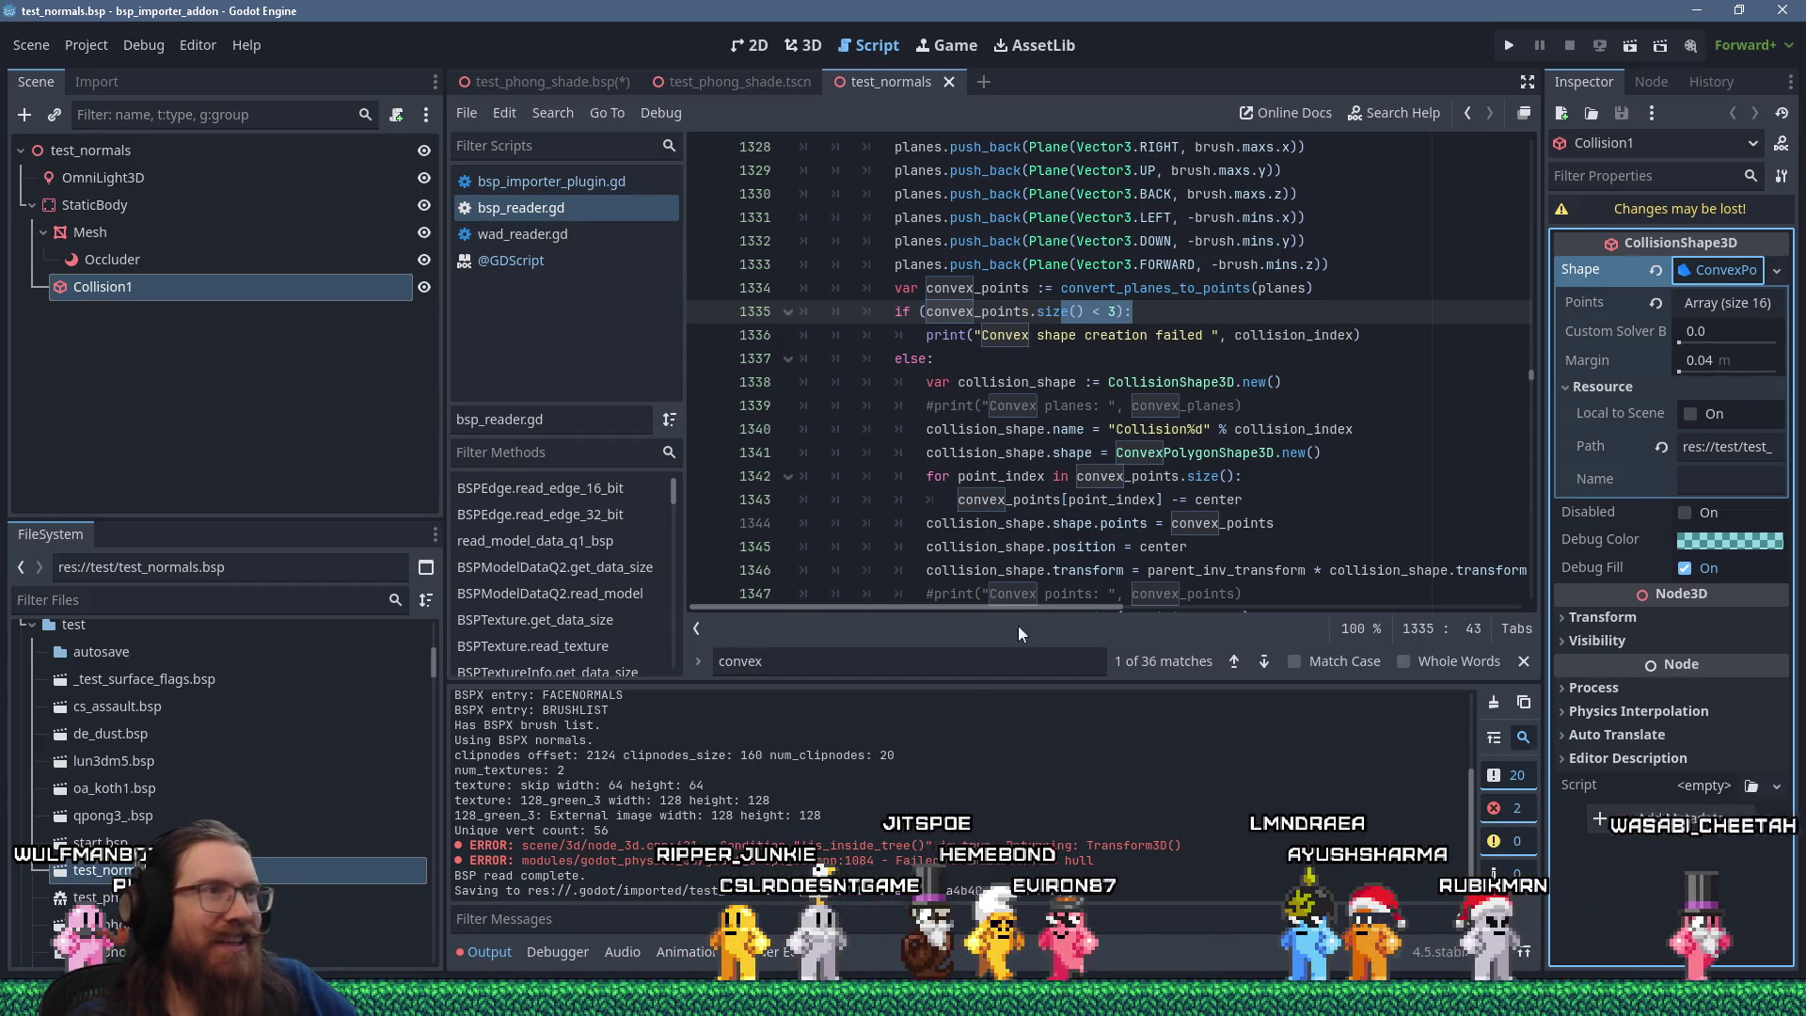
Uncomment the convex points print on line 1347 and save bsp_reader.gd.
left_click(1005, 429)
scroll("down", 3)
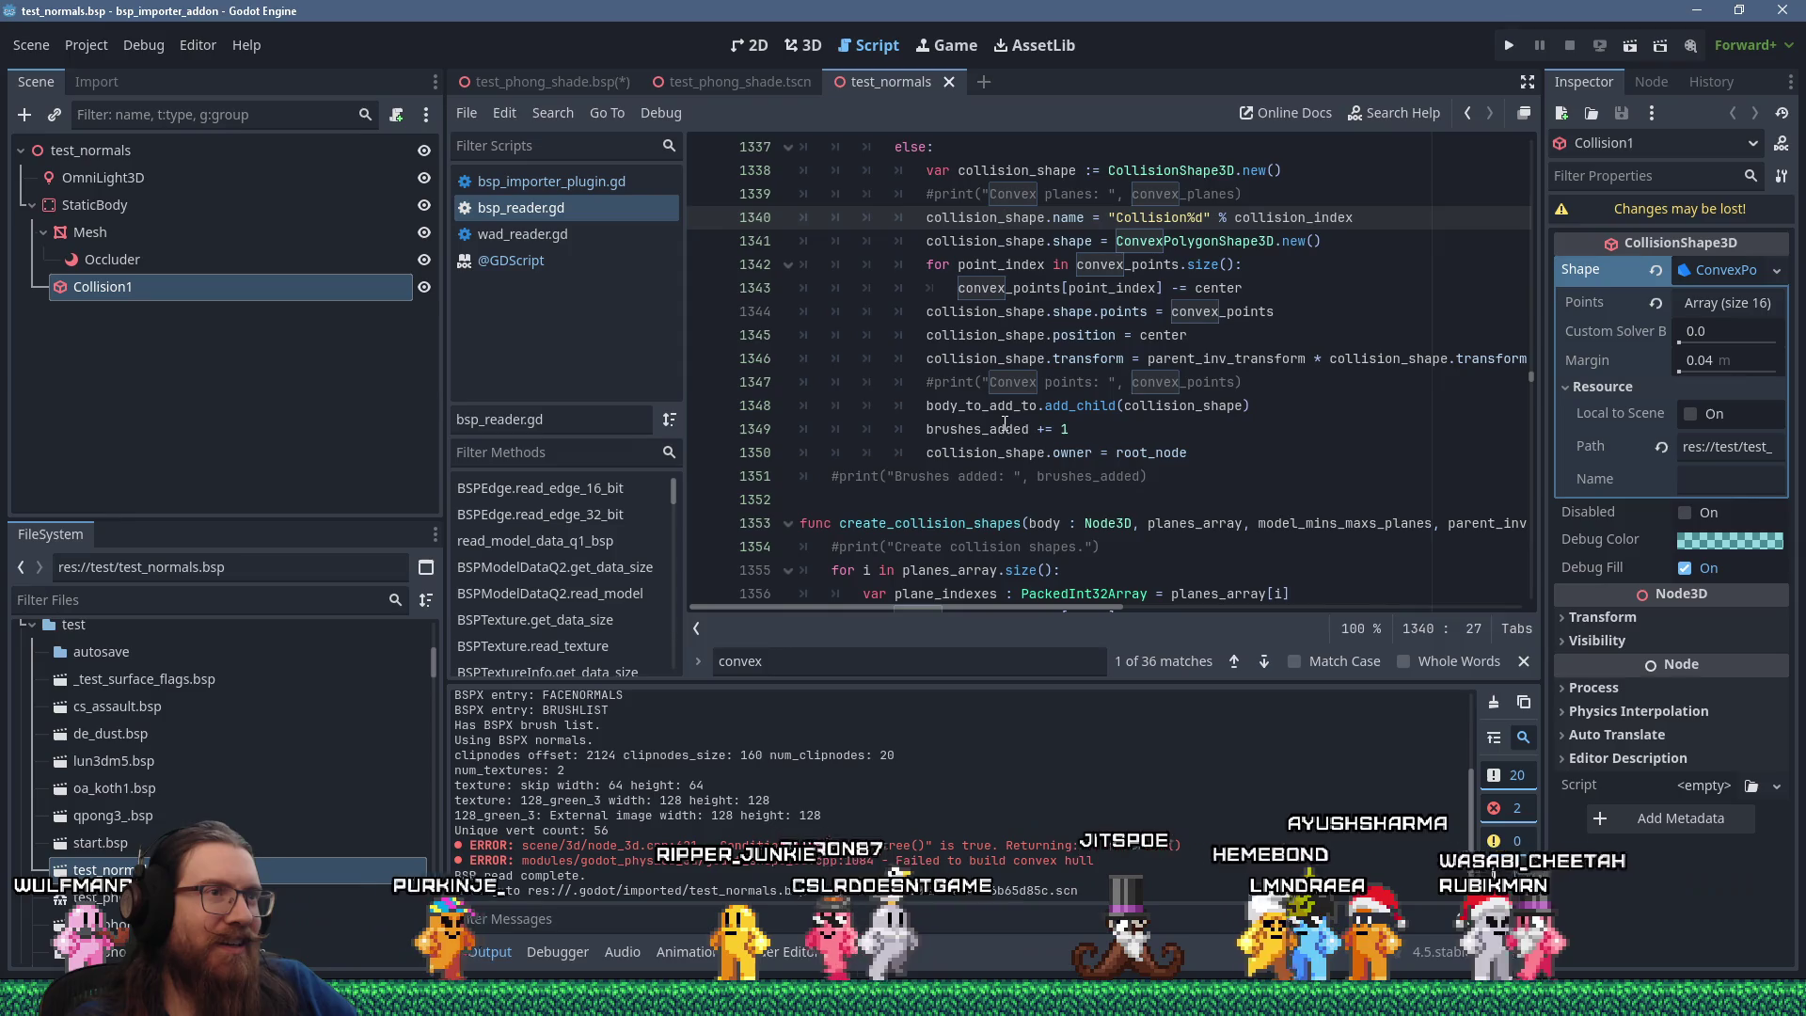
left_click(926, 384)
key("ctrl+k")
key("ctrl+s")
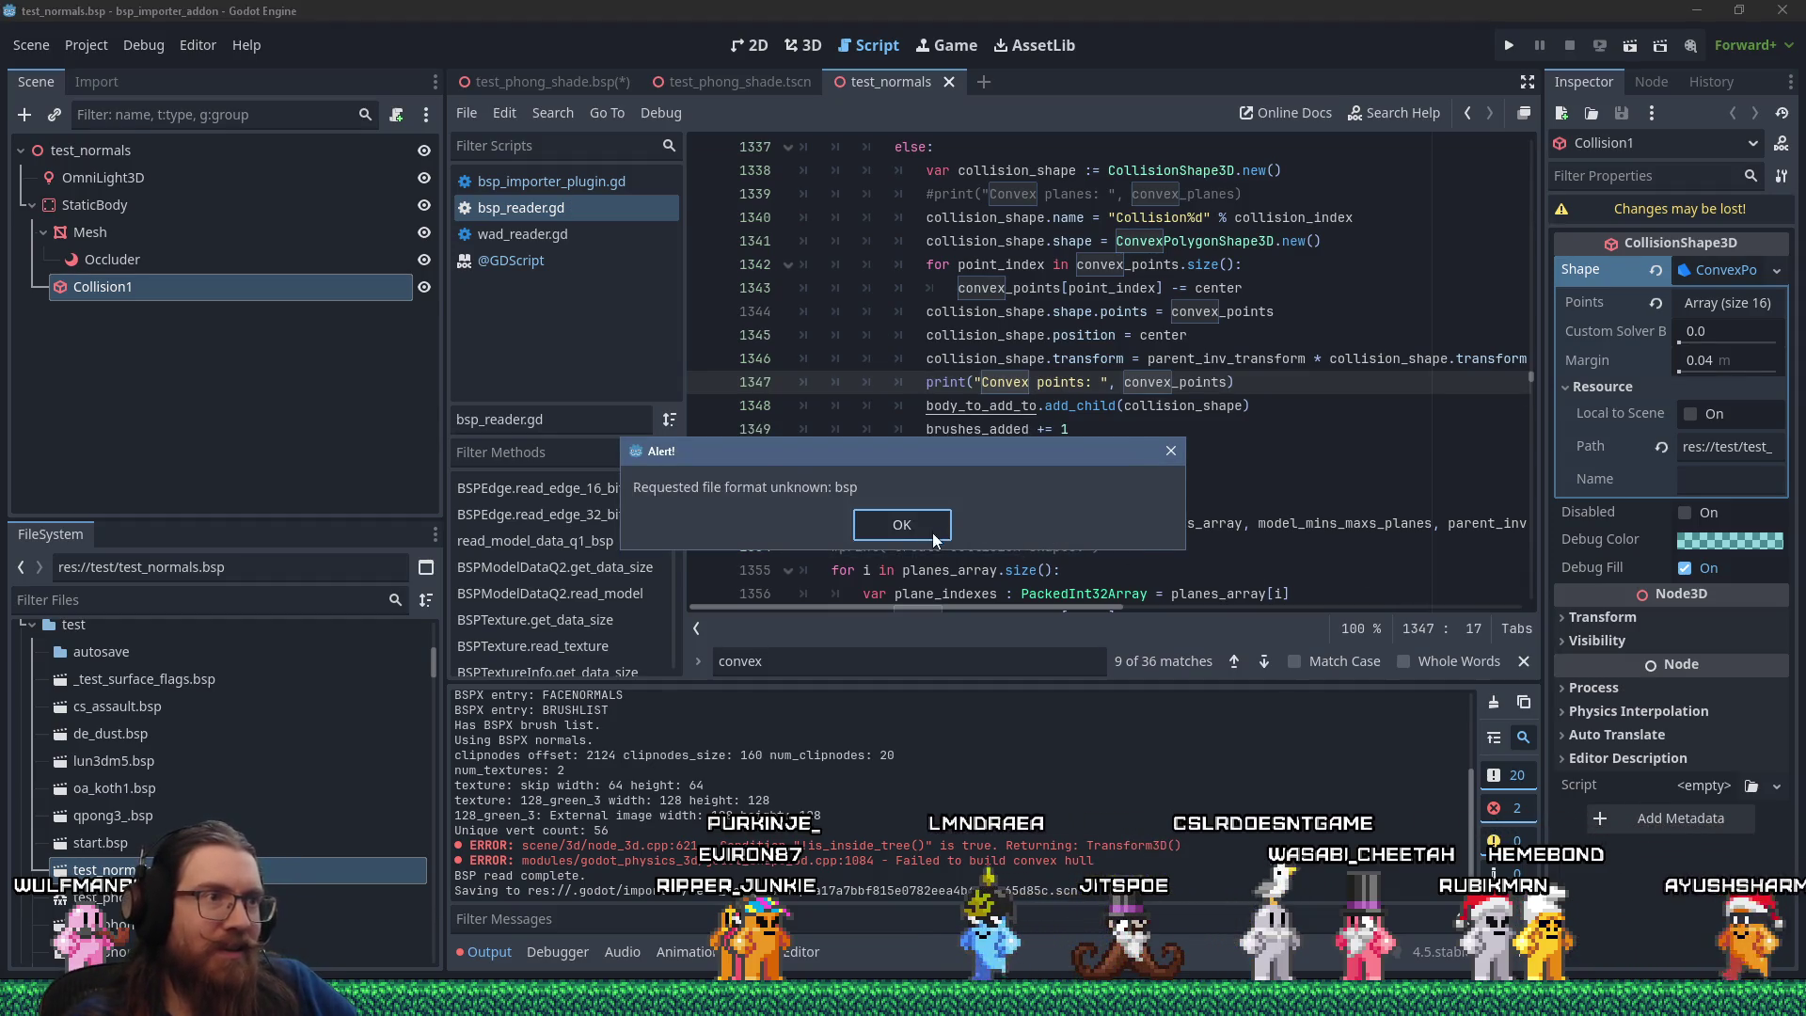
Reimport test_normals.bsp with a cleared, enlarged Output panel to log its convex collision points.
left_click(924, 529)
left_click(1492, 705)
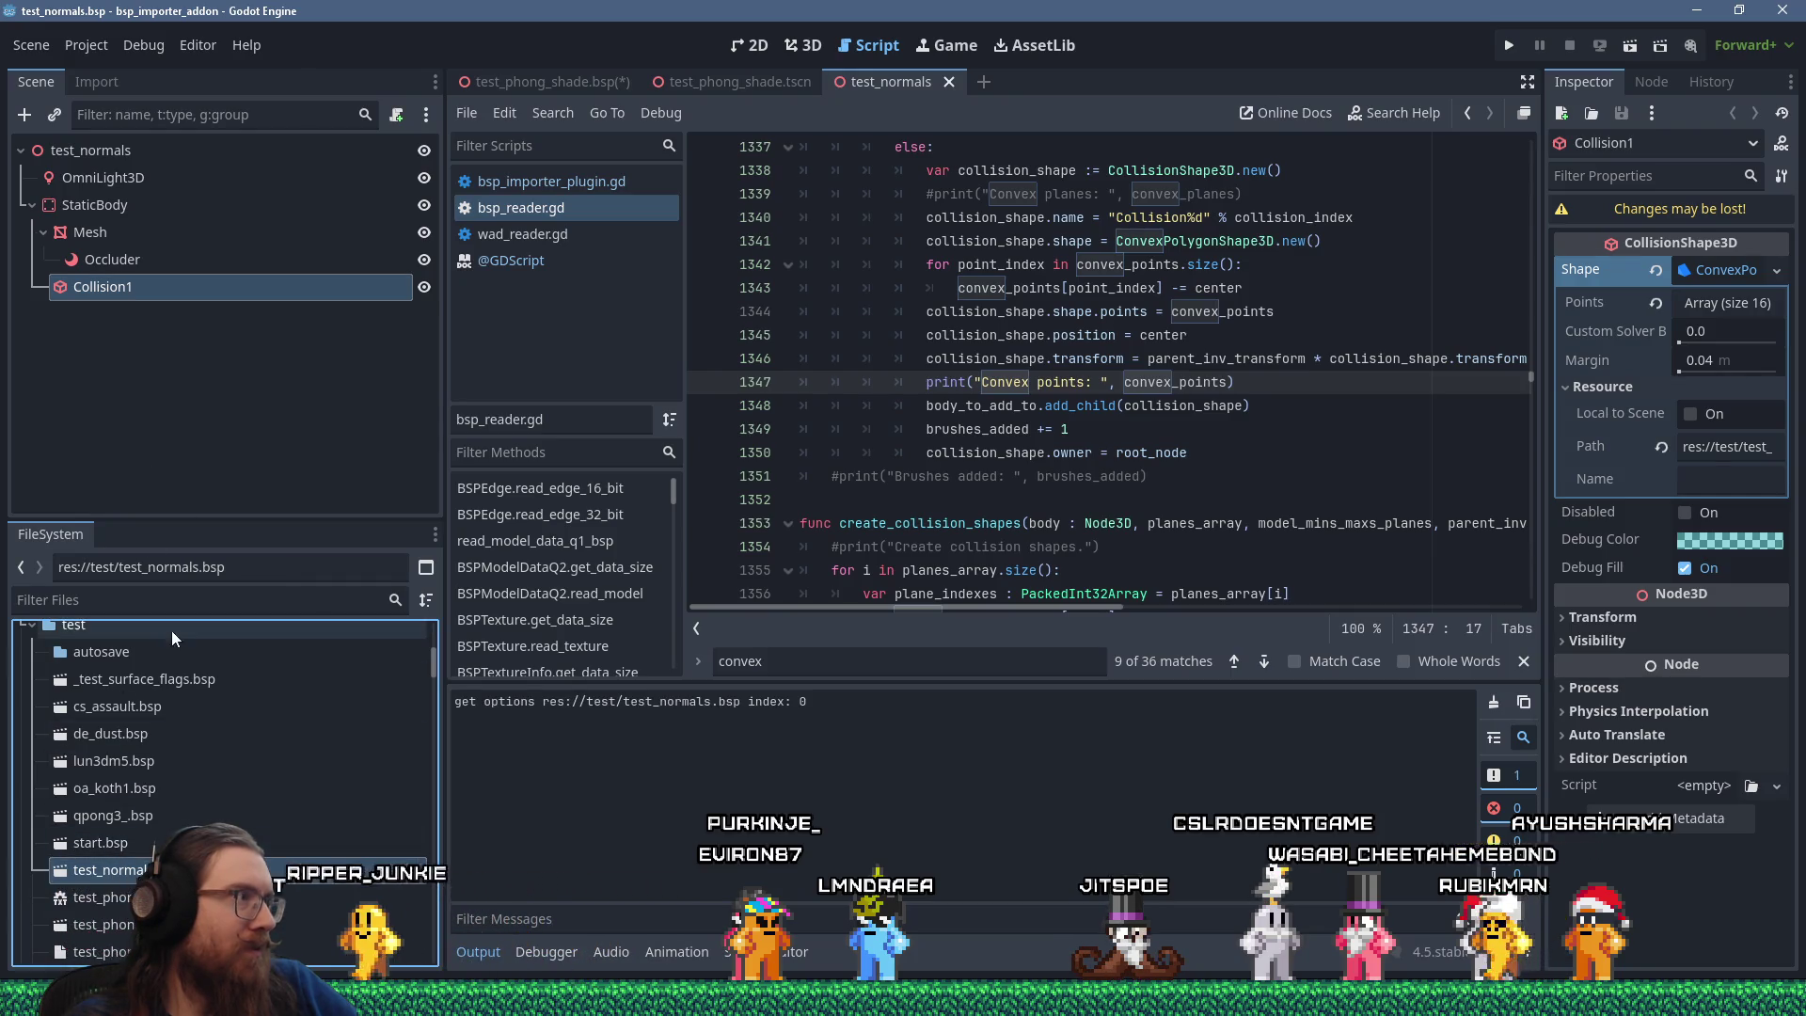
left_click(96, 81)
left_click(240, 494)
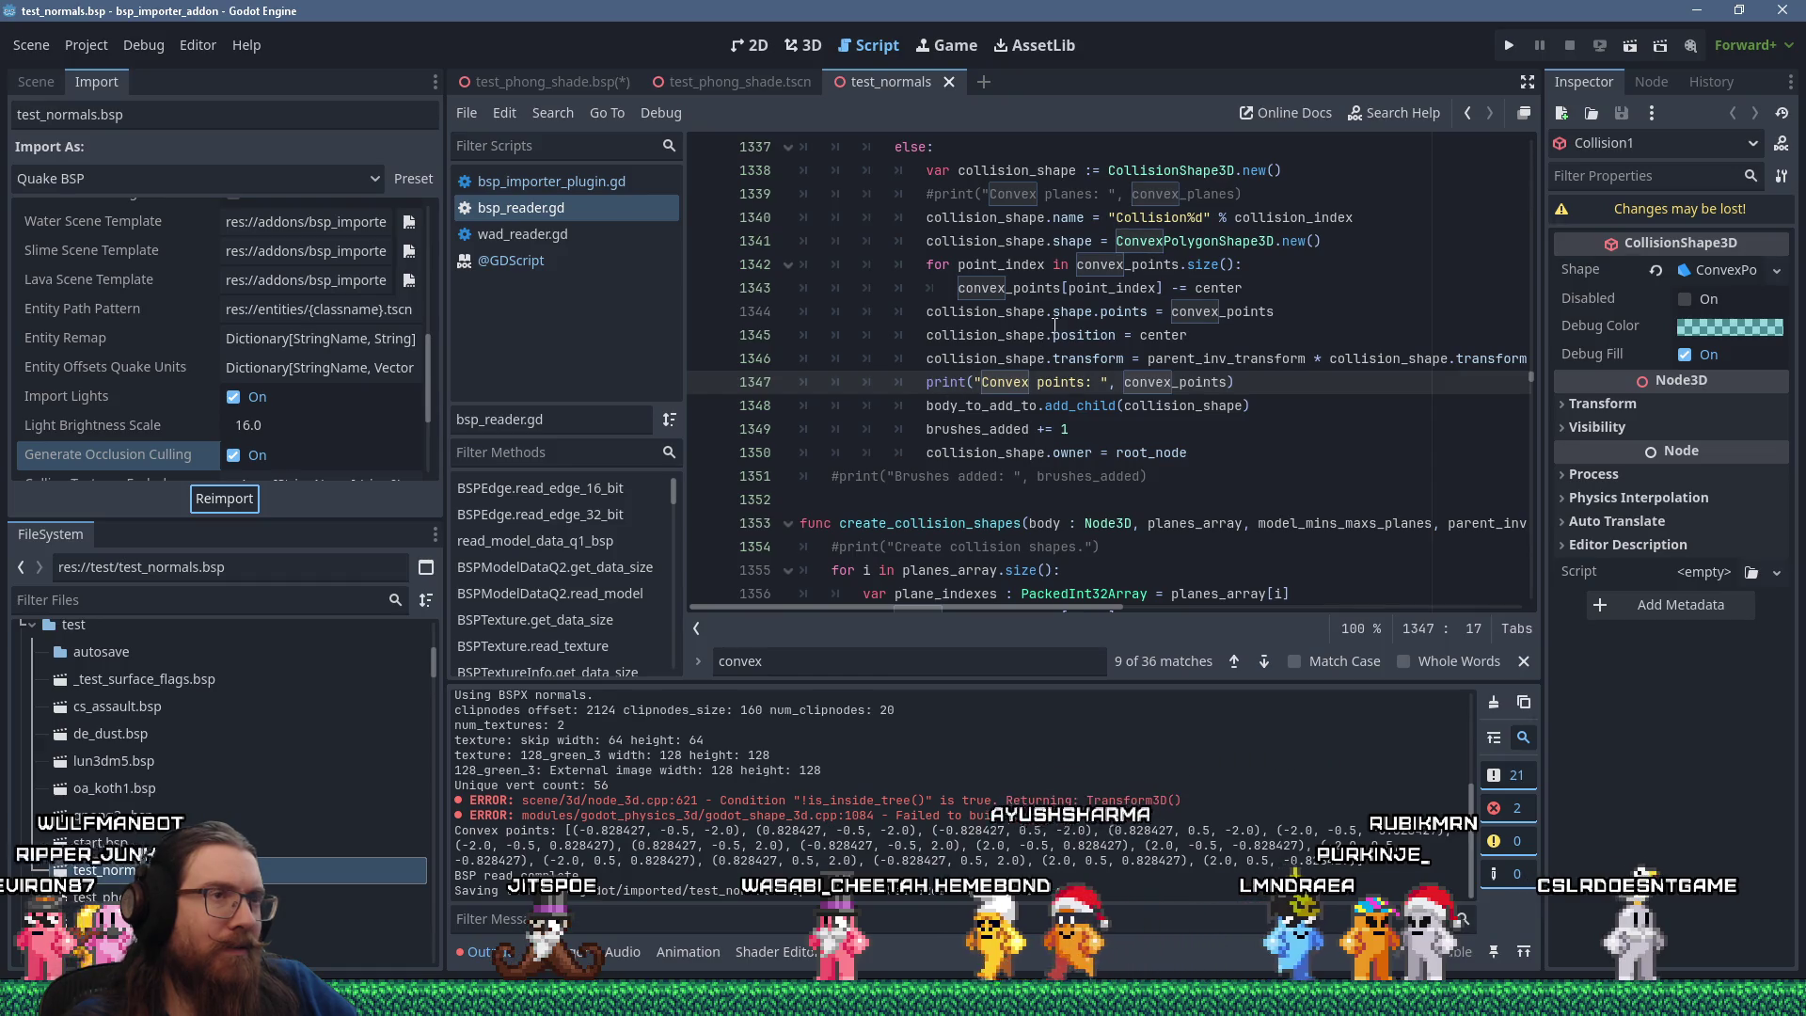
mouse_move(1159, 295)
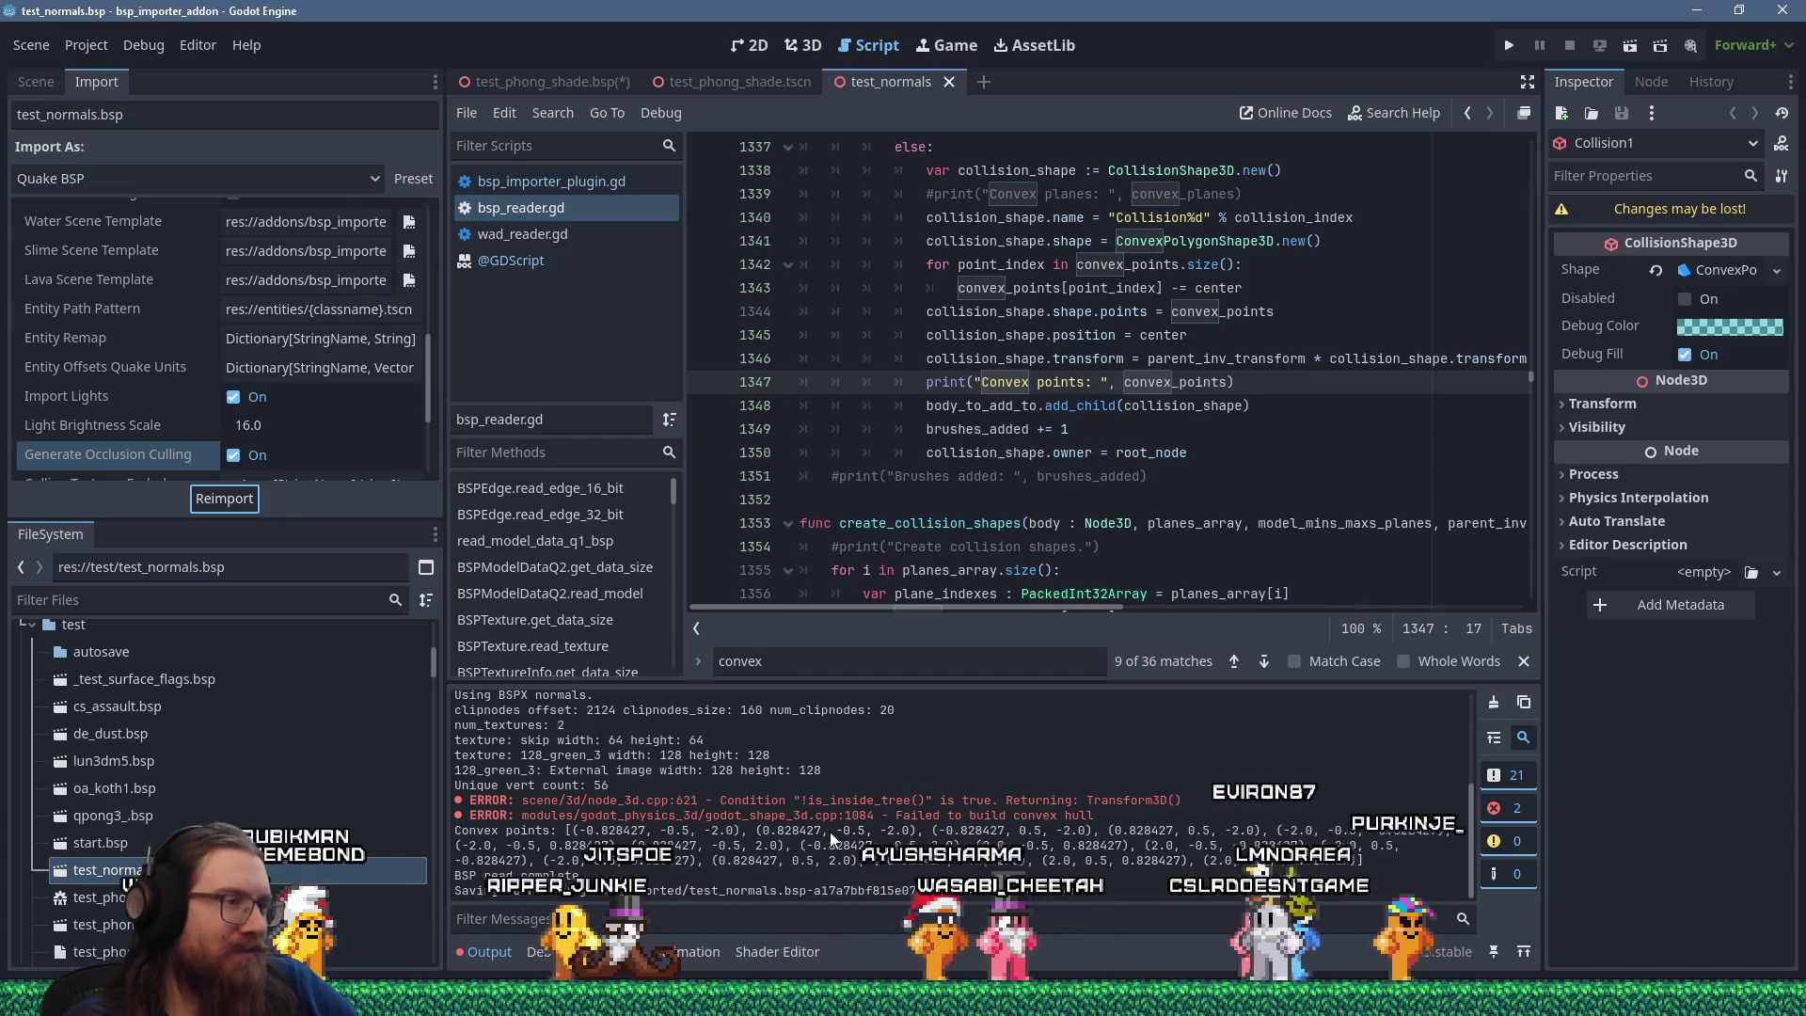
left_click_drag(896, 681, 895, 541)
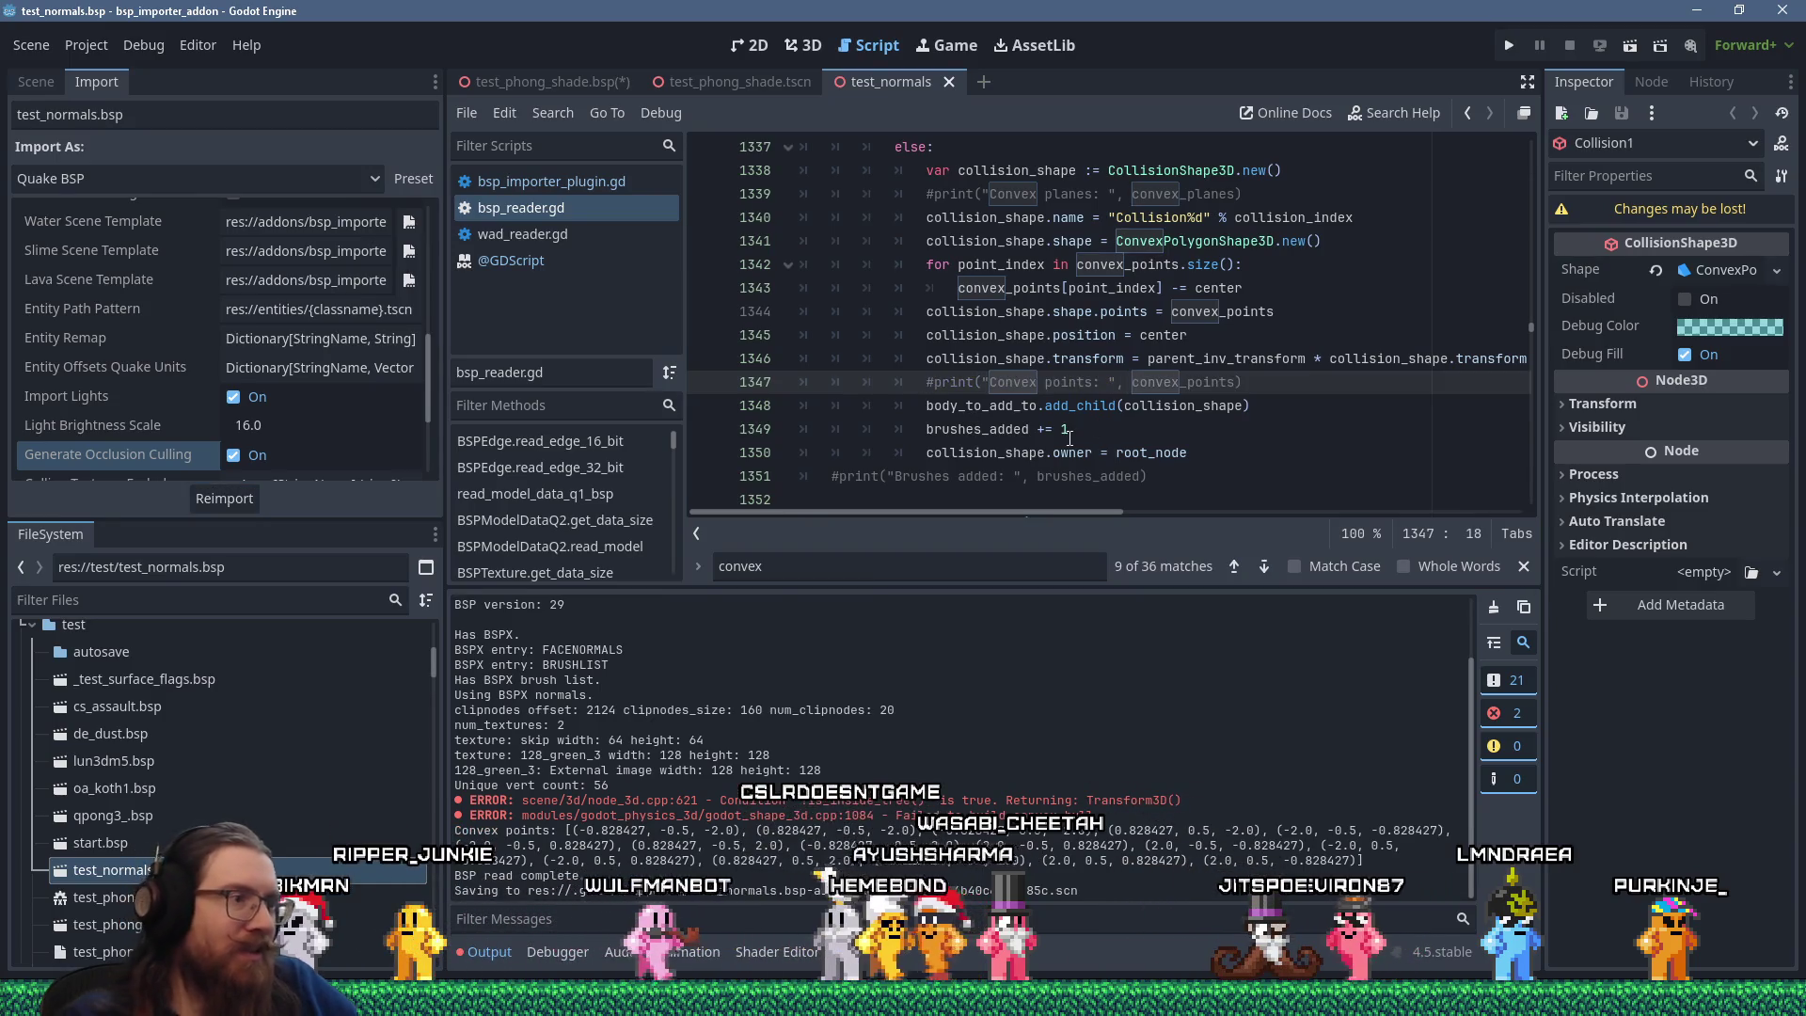
Save the script with line 1347's print commented out again and open the test_phong_shade.bsp scene.
key("ctrl+s")
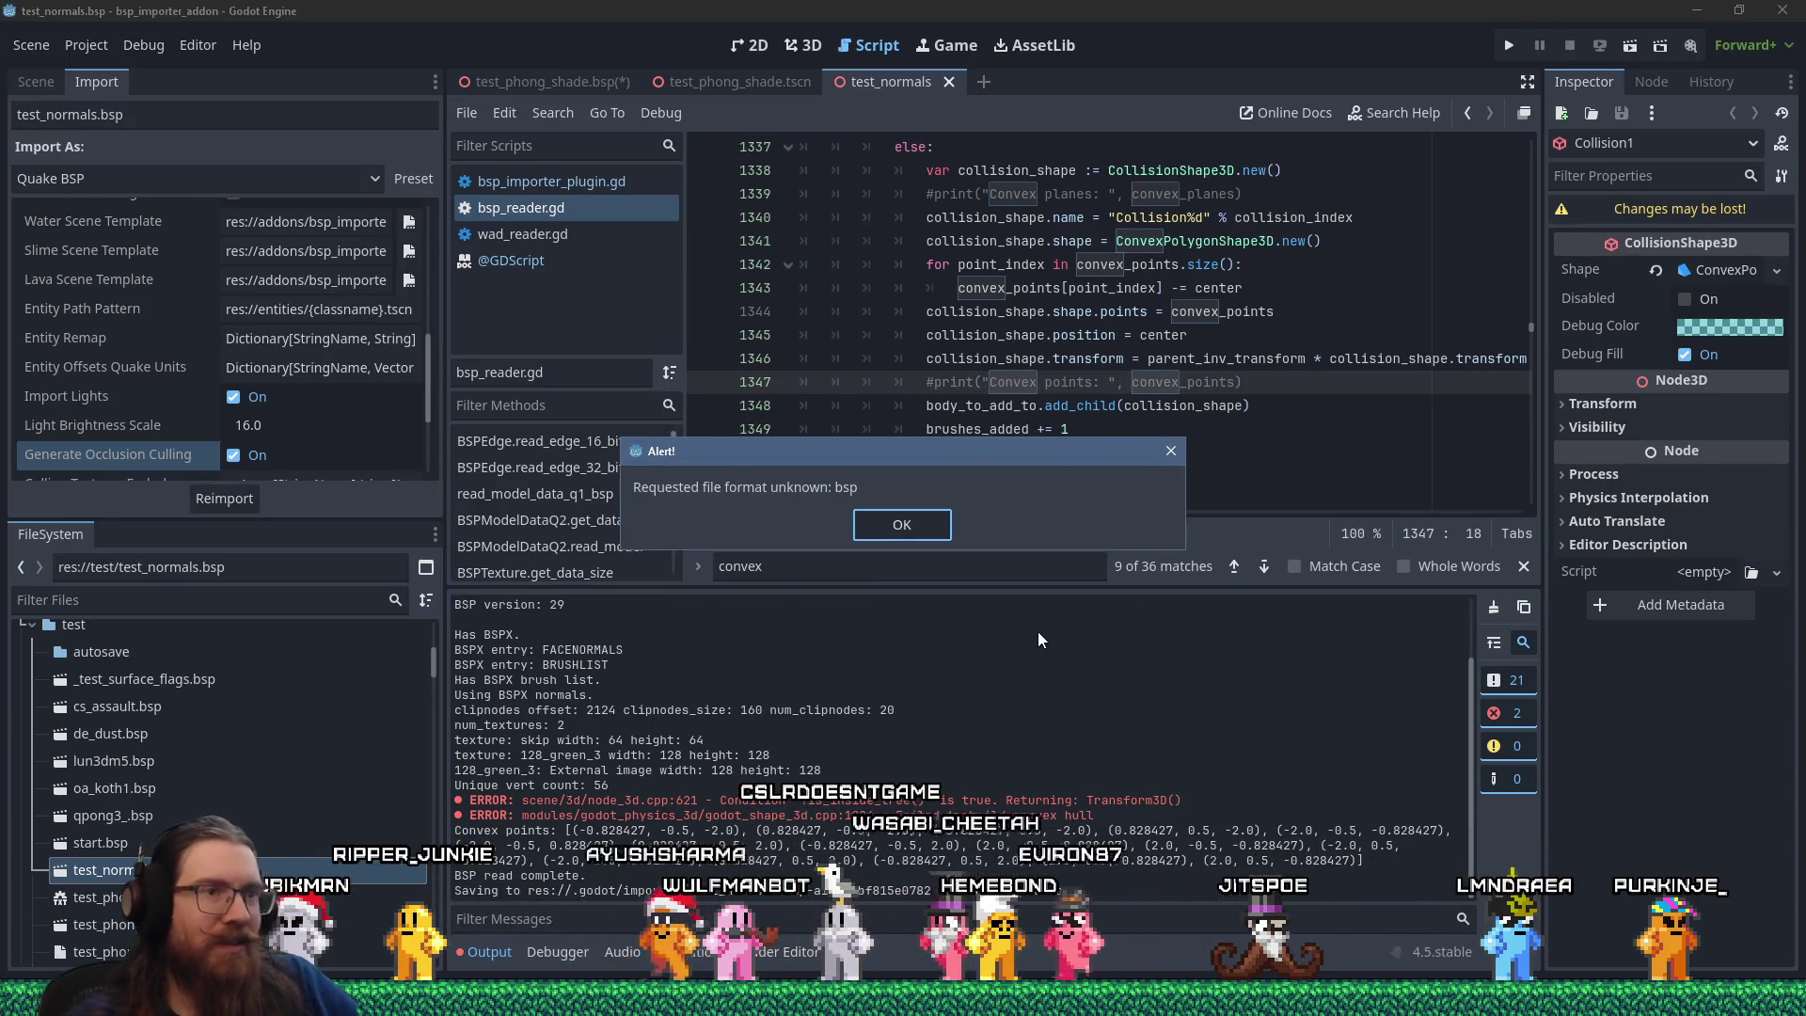
left_click(902, 524)
left_click(1494, 609)
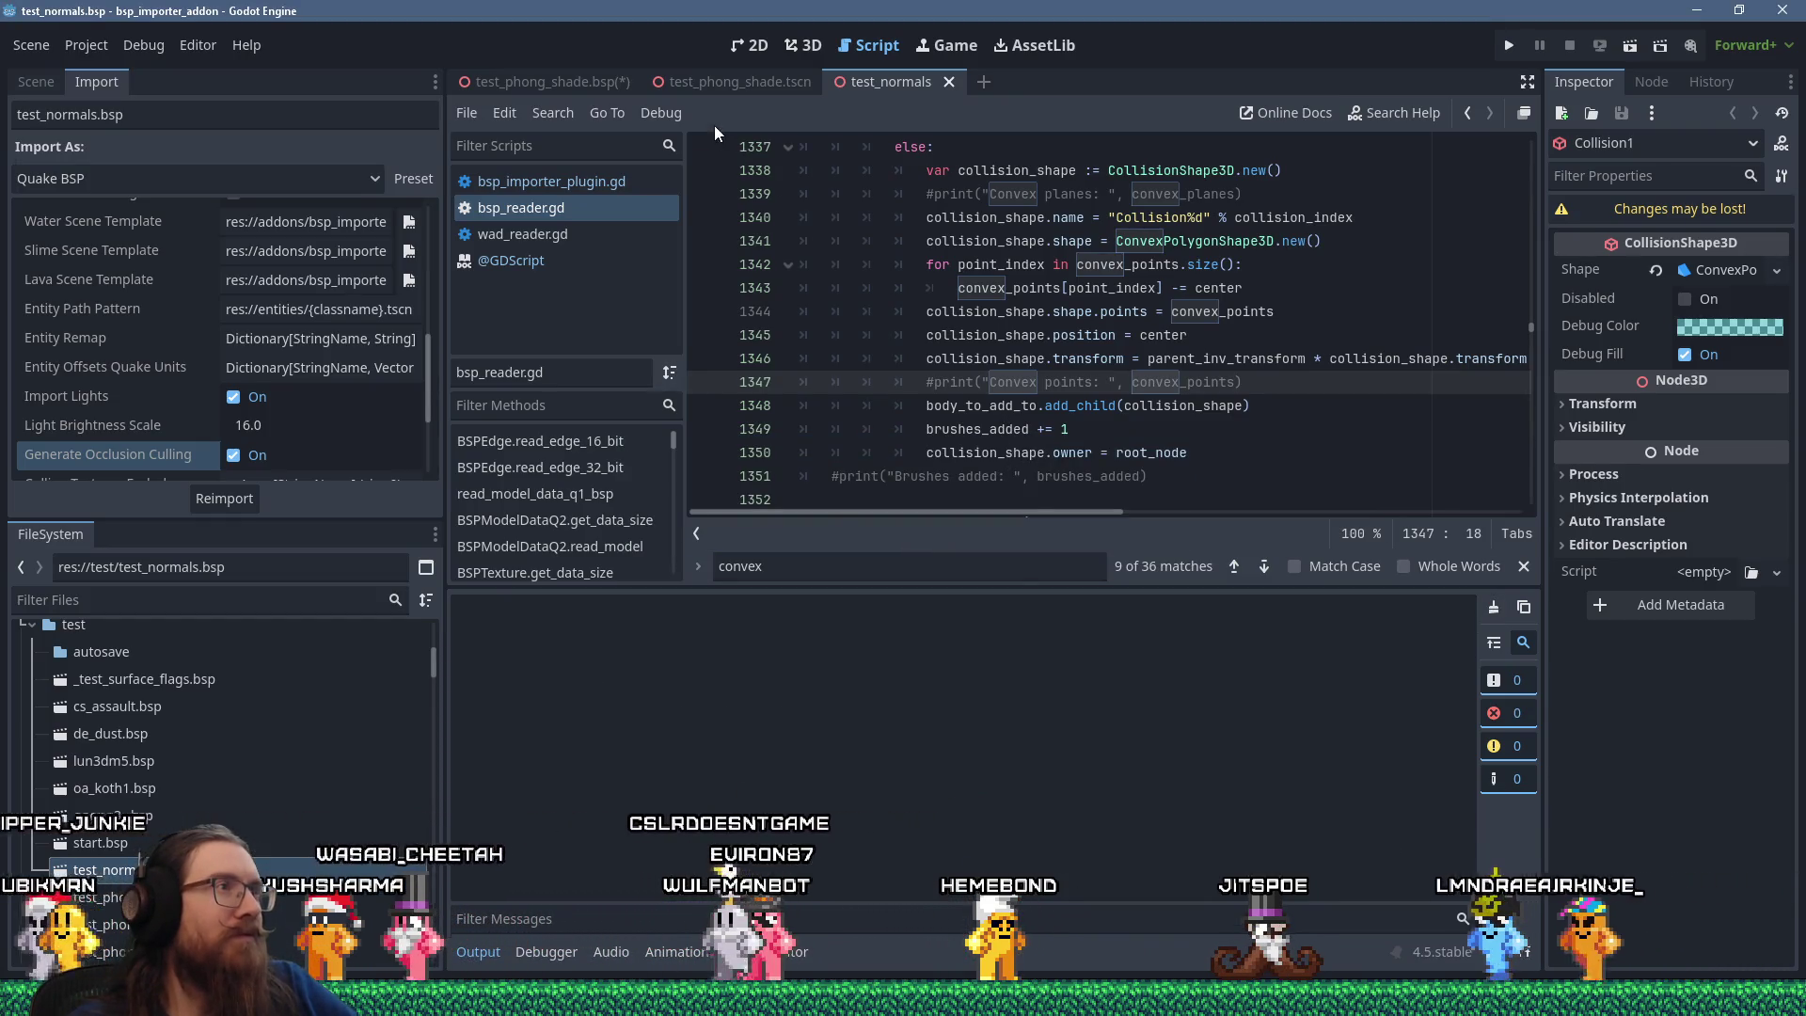
left_click(561, 73)
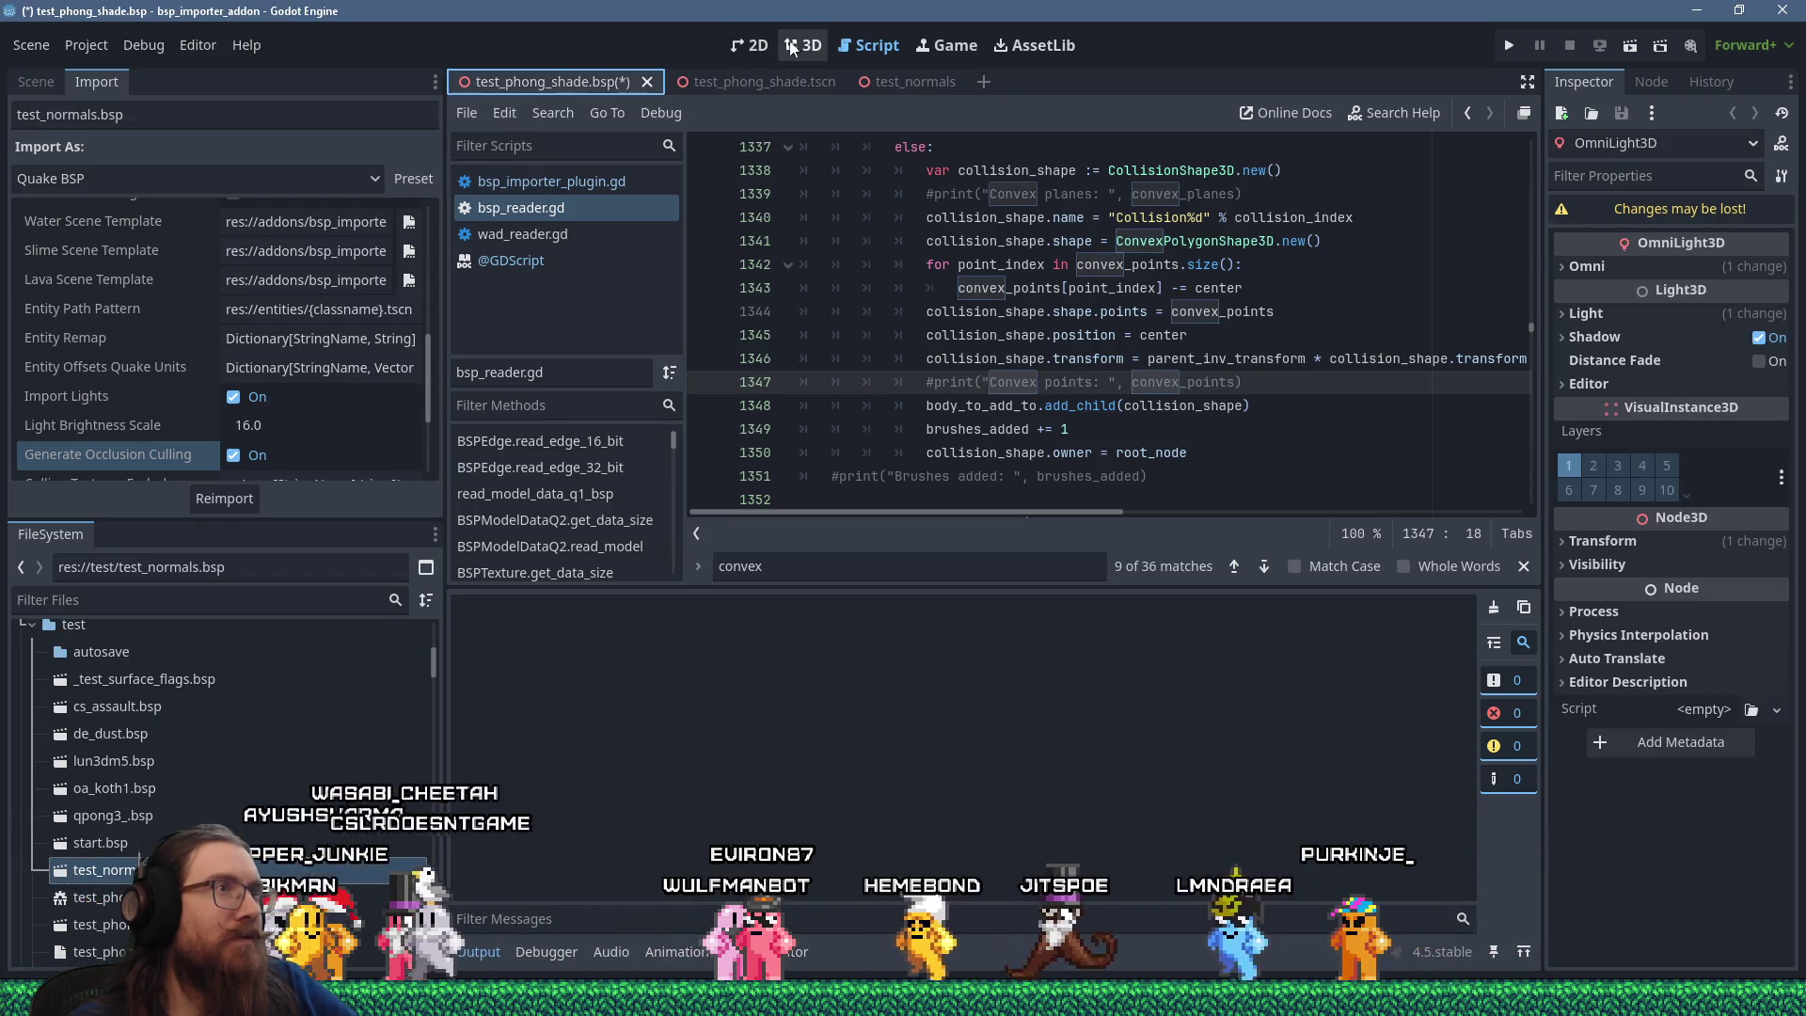
Orbit the test_phong_shade.bsp cylinder and light in 3D, then return to the test_normals scene.
left_click(790, 49)
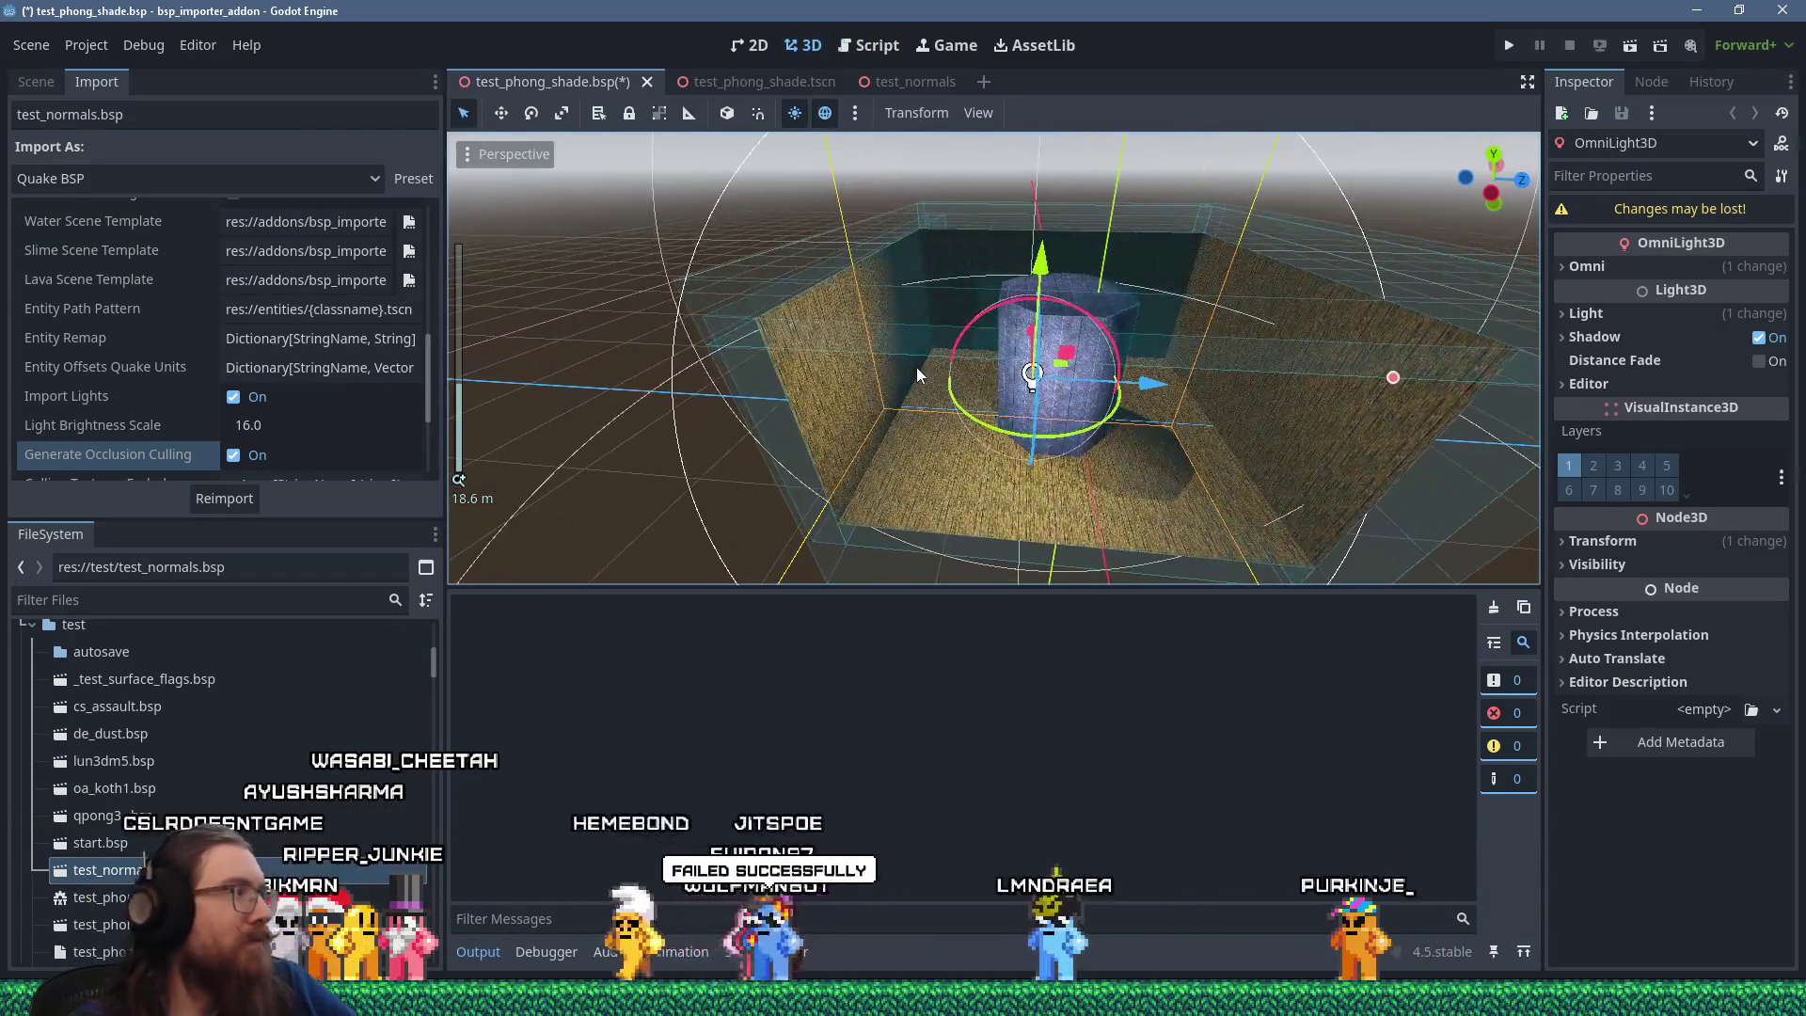
left_click_drag(923, 363, 1077, 324)
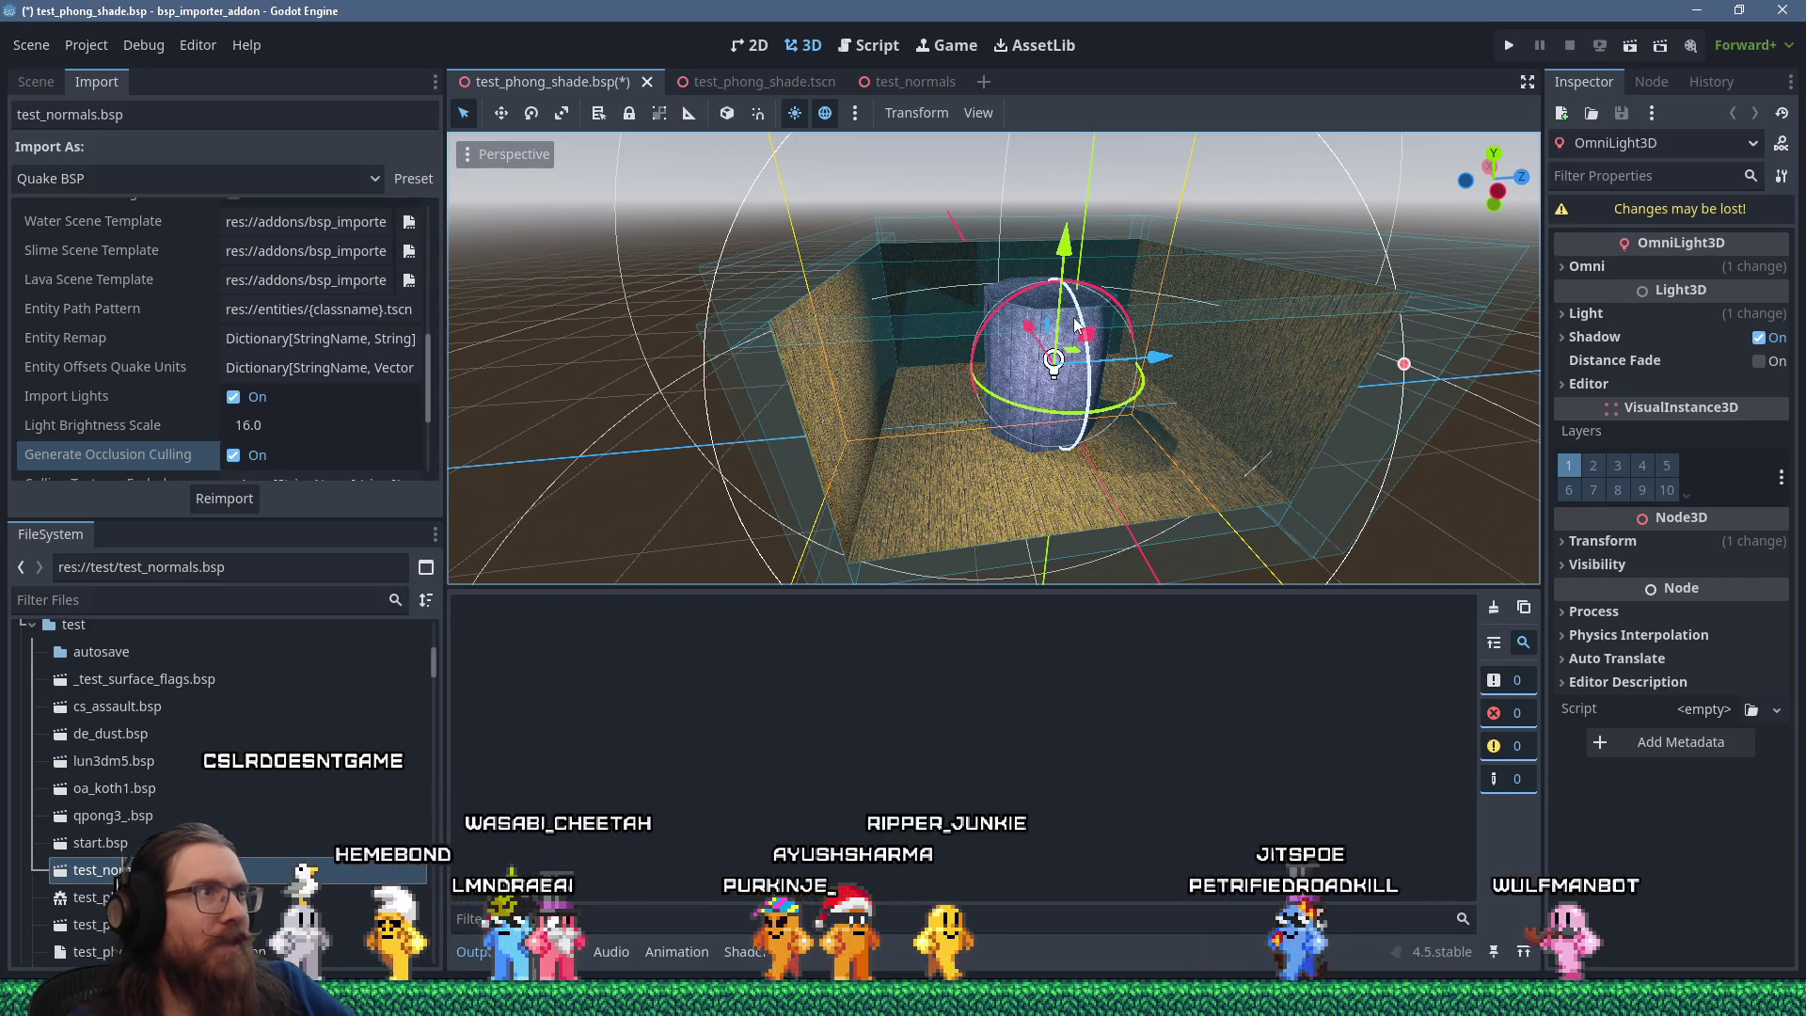
left_click(899, 85)
mouse_move(788, 81)
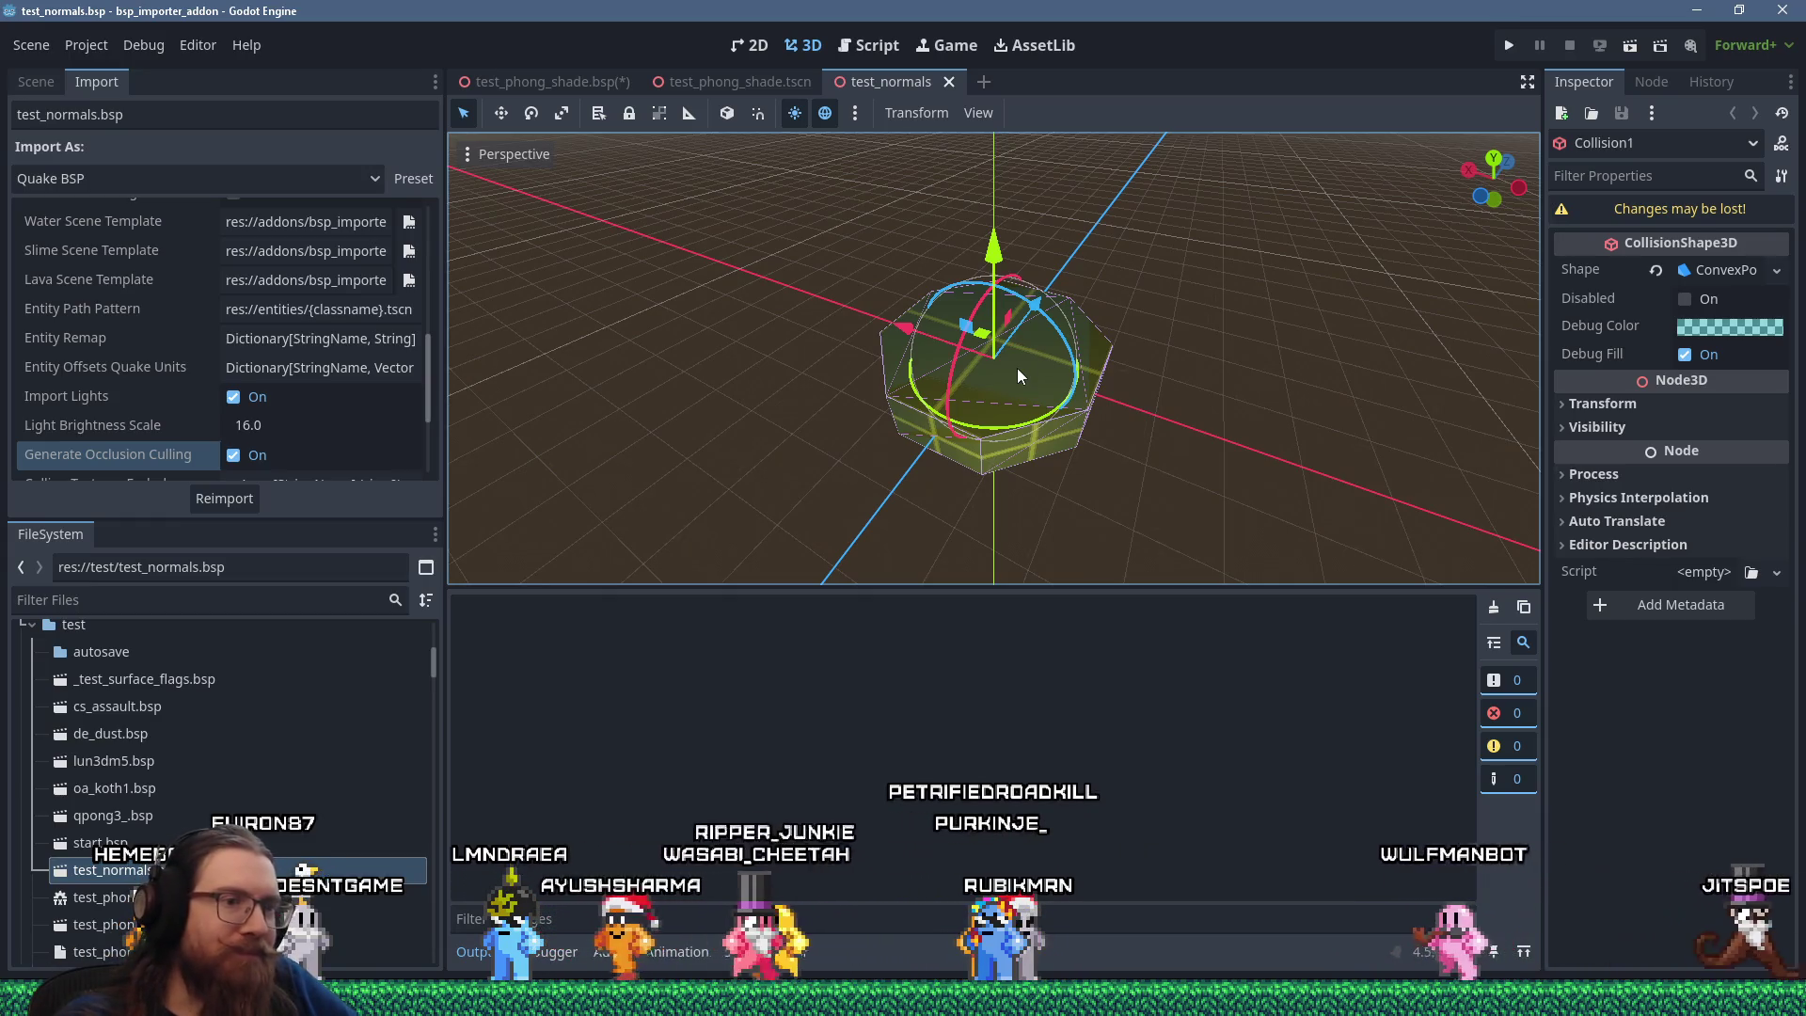
key("alt+Tab")
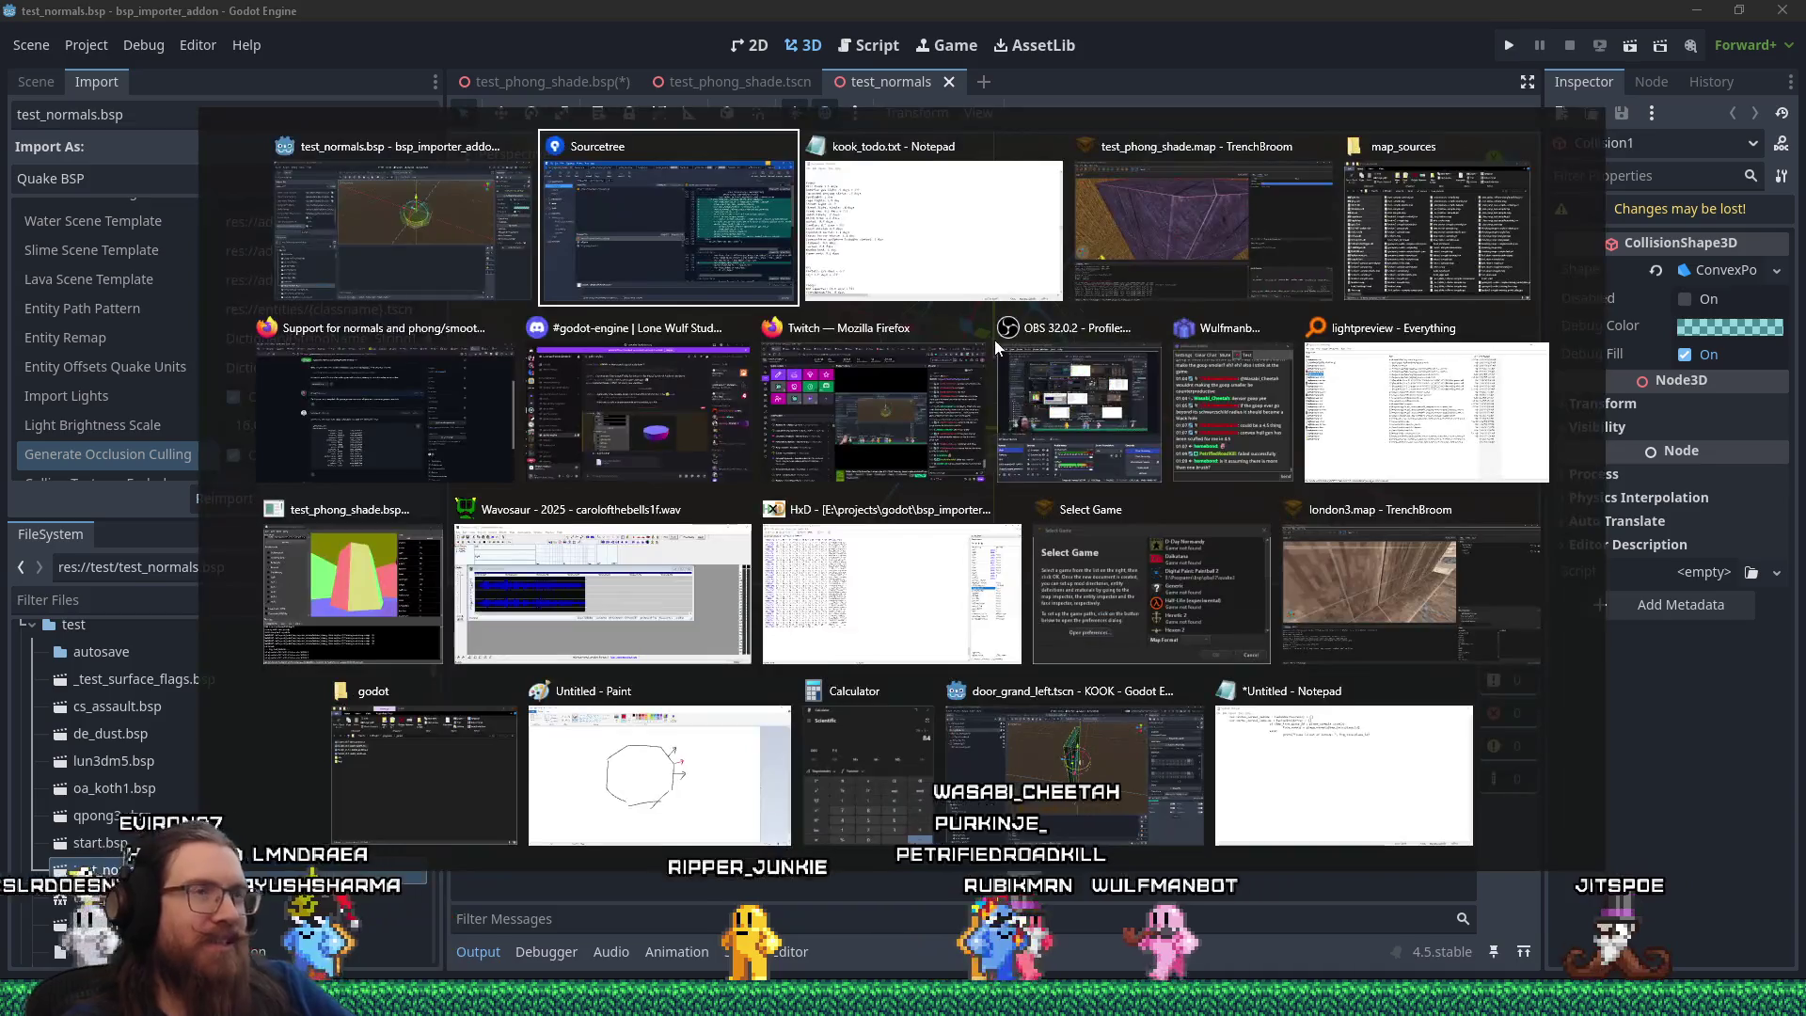
In Sourcetree, stage the first three bsp_reader.gd hunks, leaving the vertex-count print hunk unstaged.
key("Tab")
key("Tab")
key("shift+Tab")
key("shift+Tab")
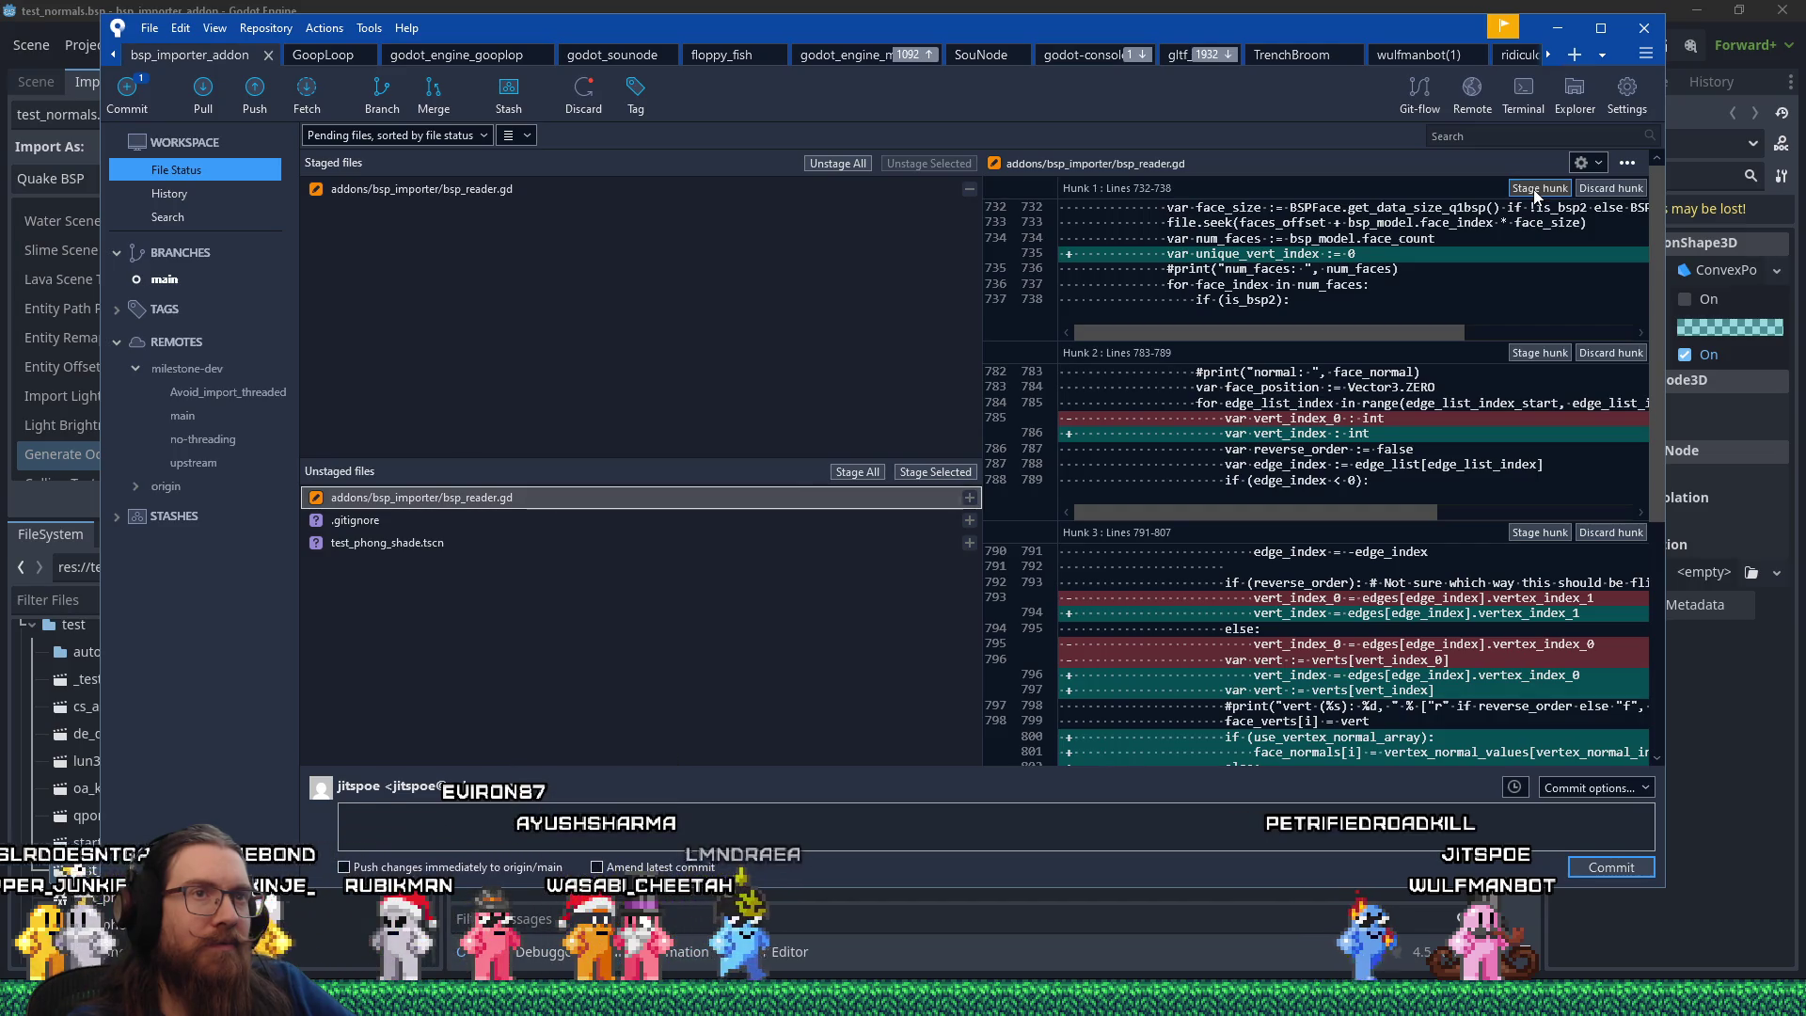
left_click(1536, 188)
left_click(1539, 189)
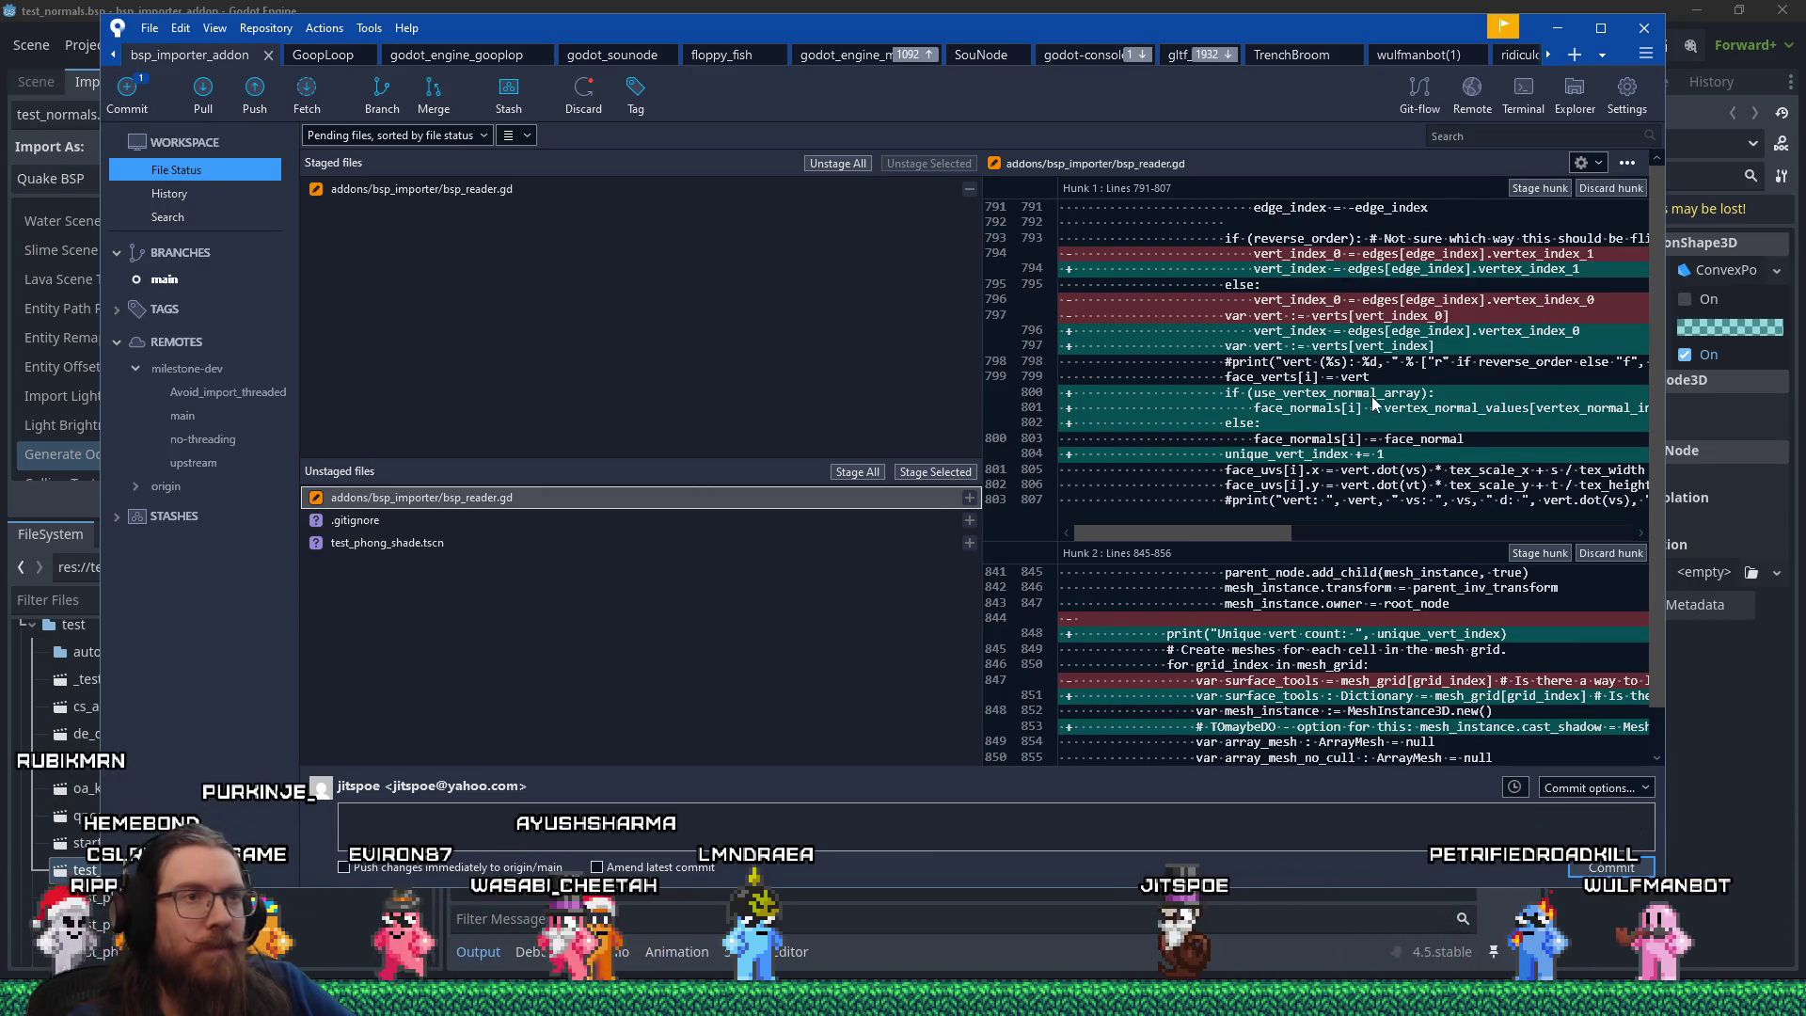
left_click(1525, 190)
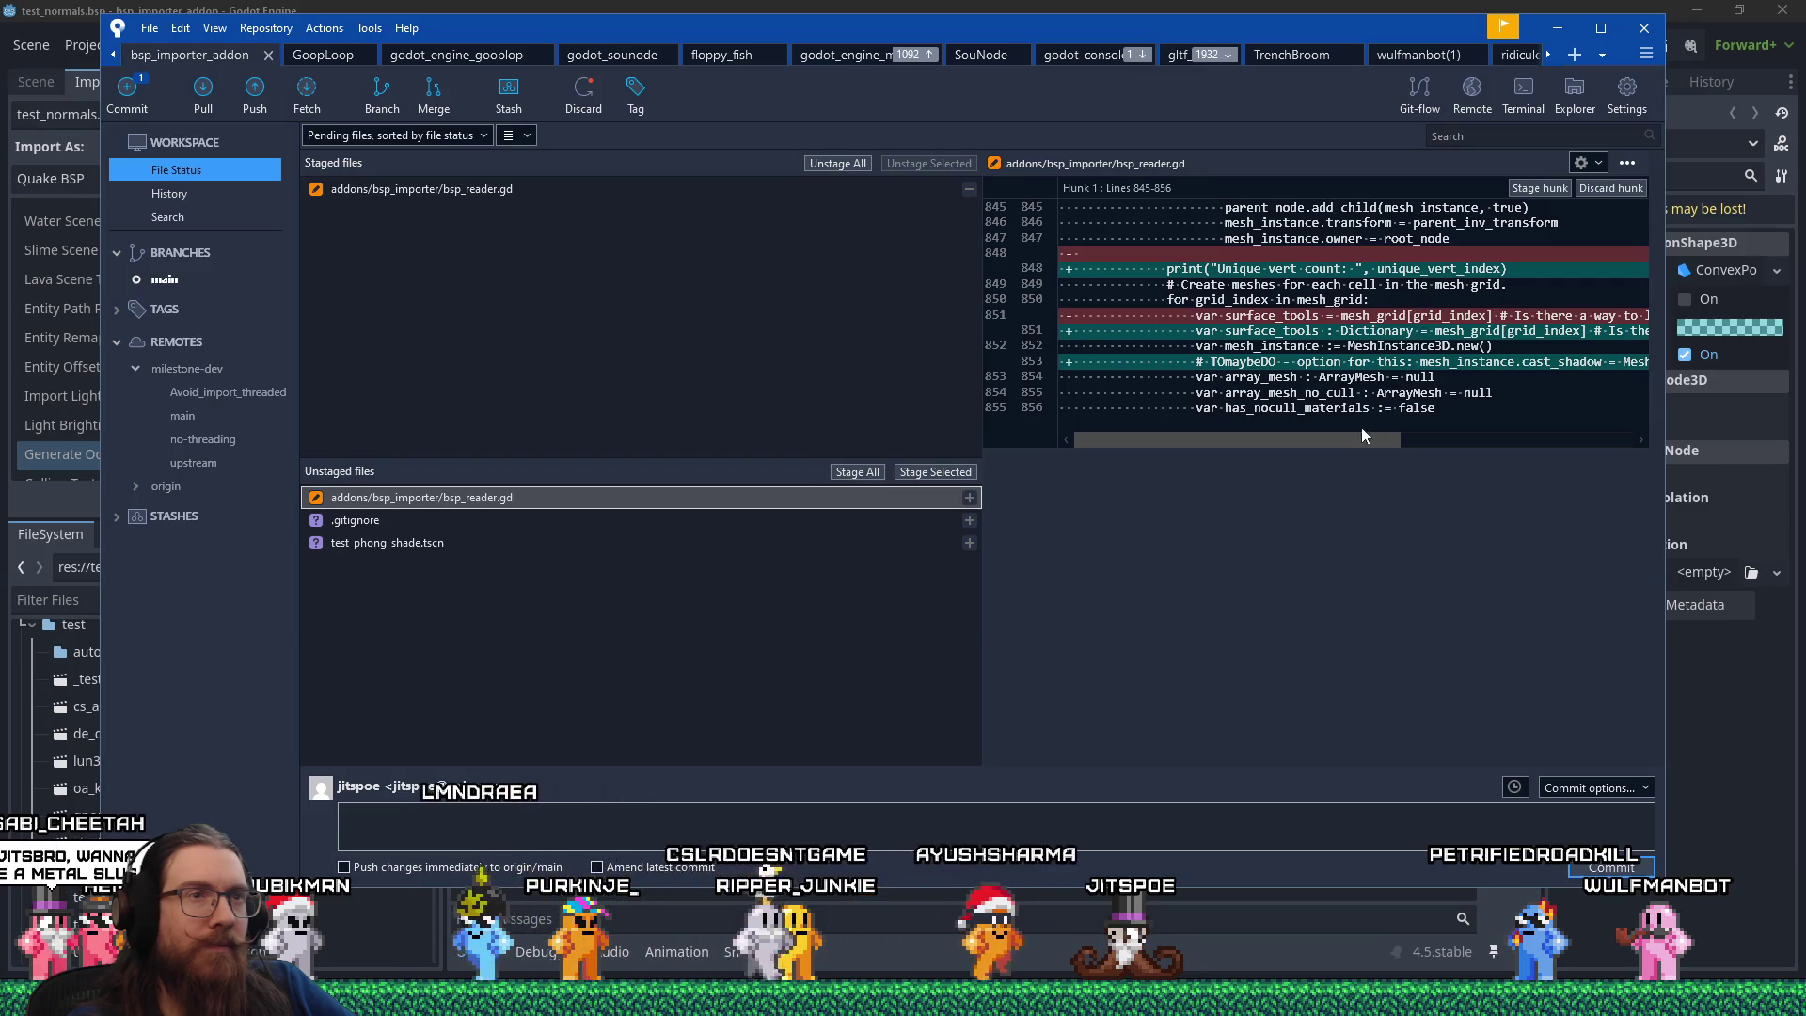
left_click_drag(1352, 438, 1422, 453)
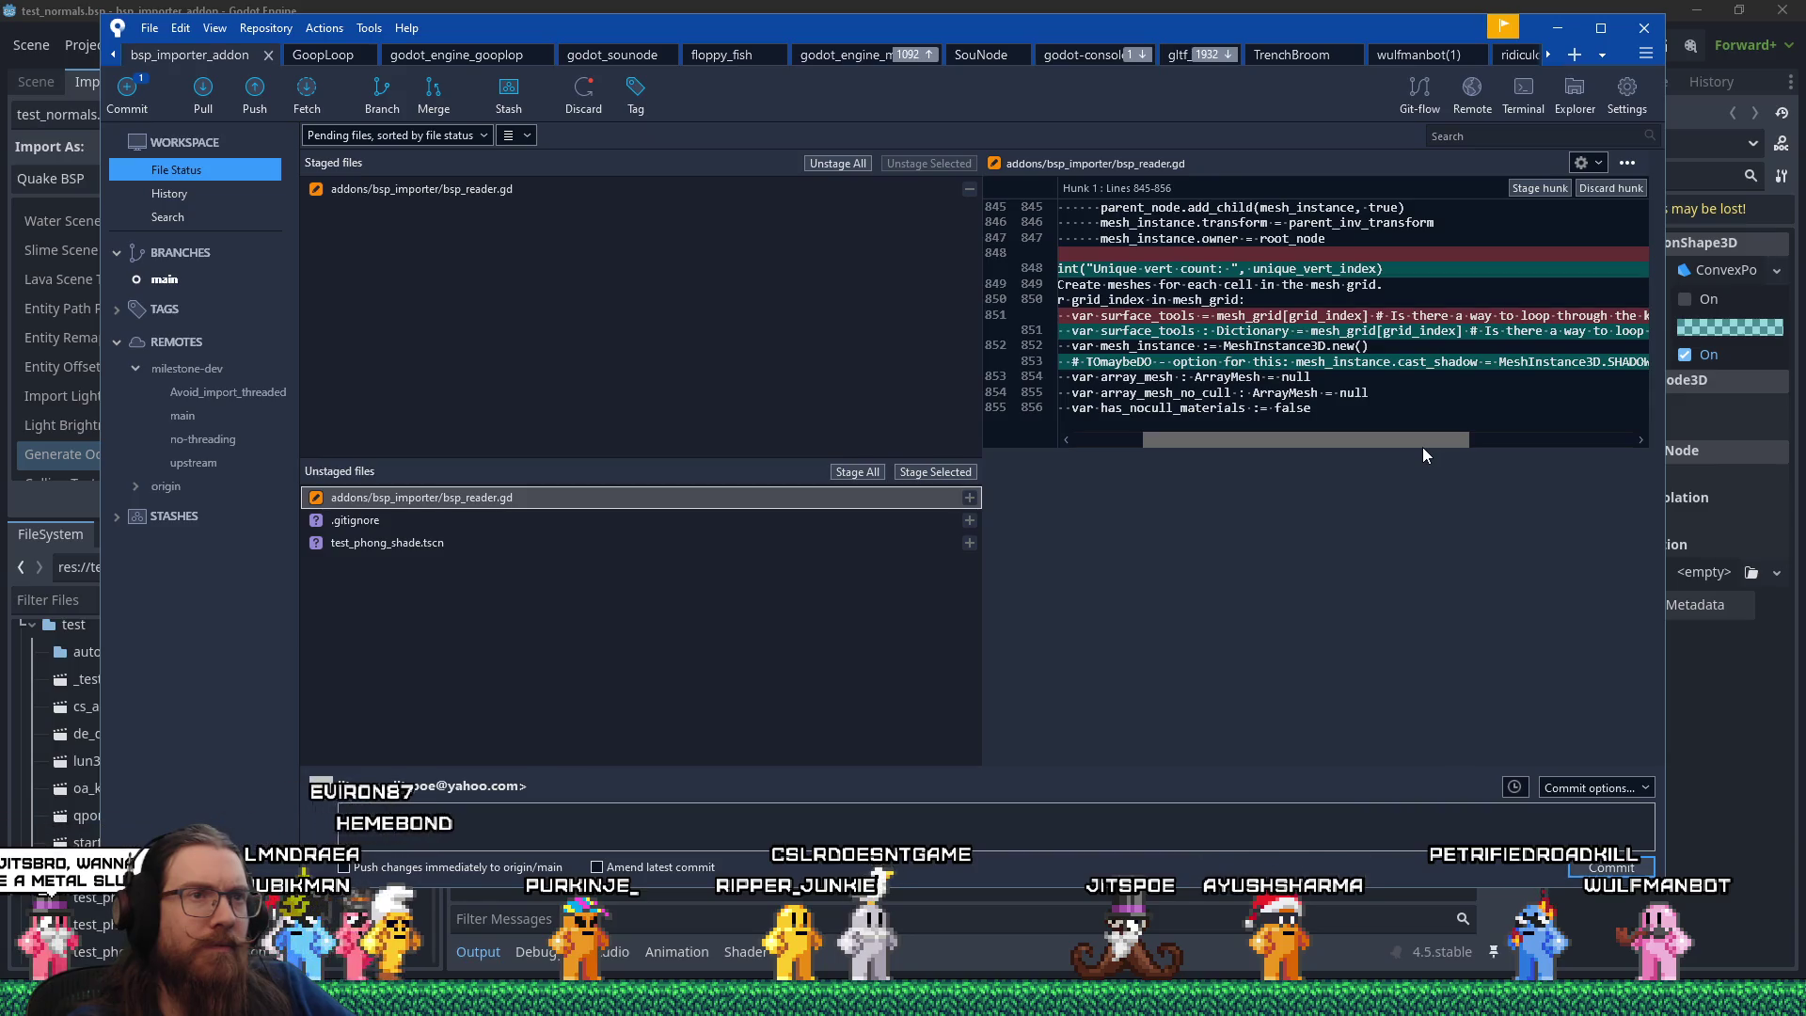
left_click_drag(1422, 448, 1302, 419)
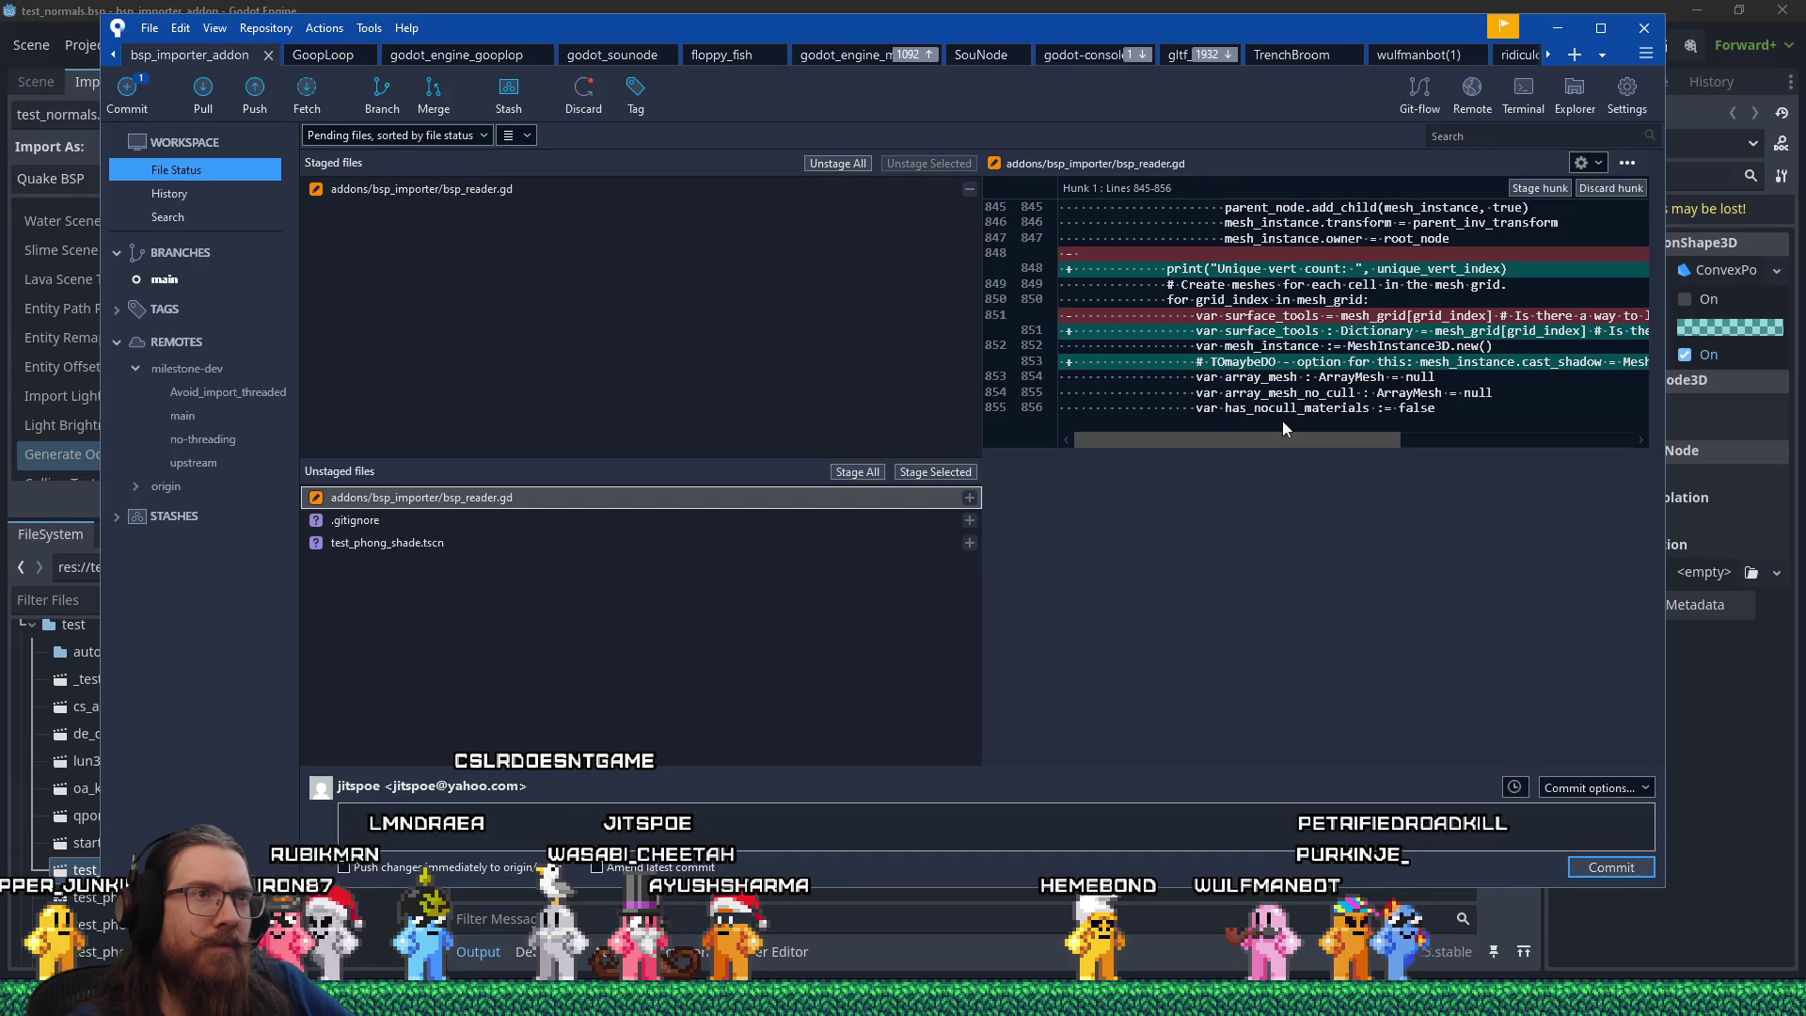
key("alt+Tab")
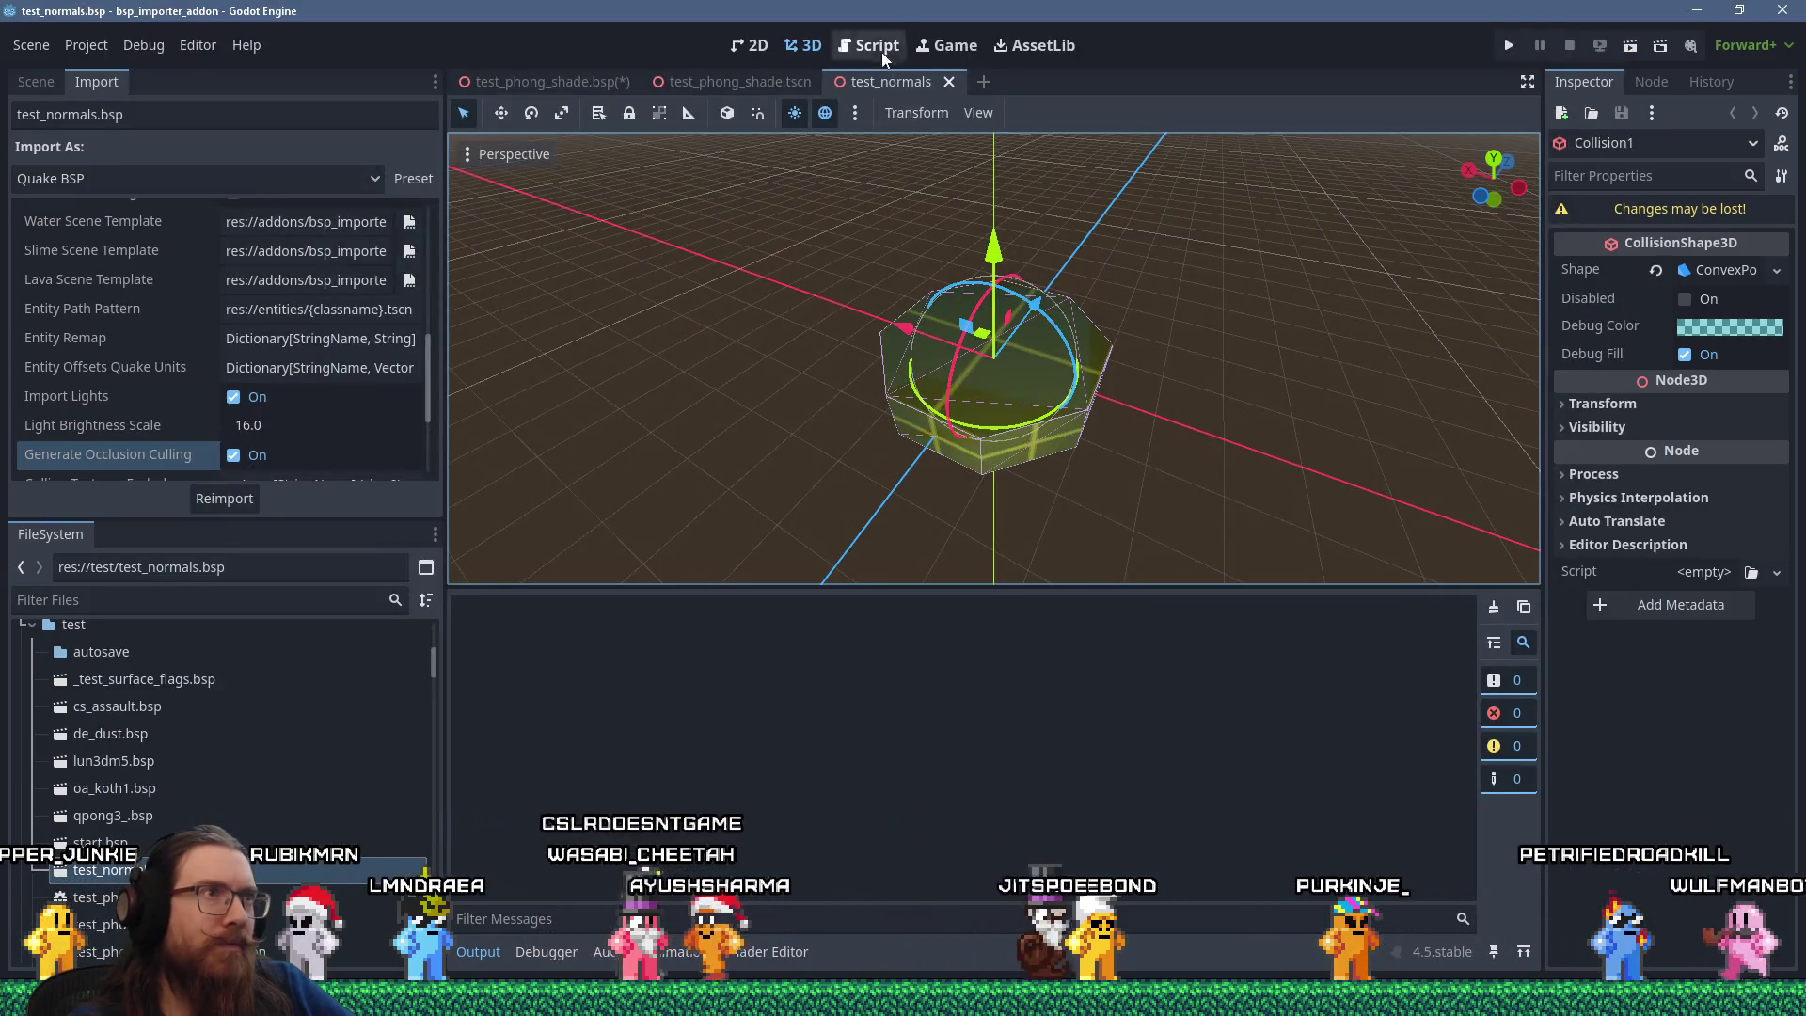
Search all project files for 'unique count' from the script editor.
left_click(870, 45)
left_click(552, 112)
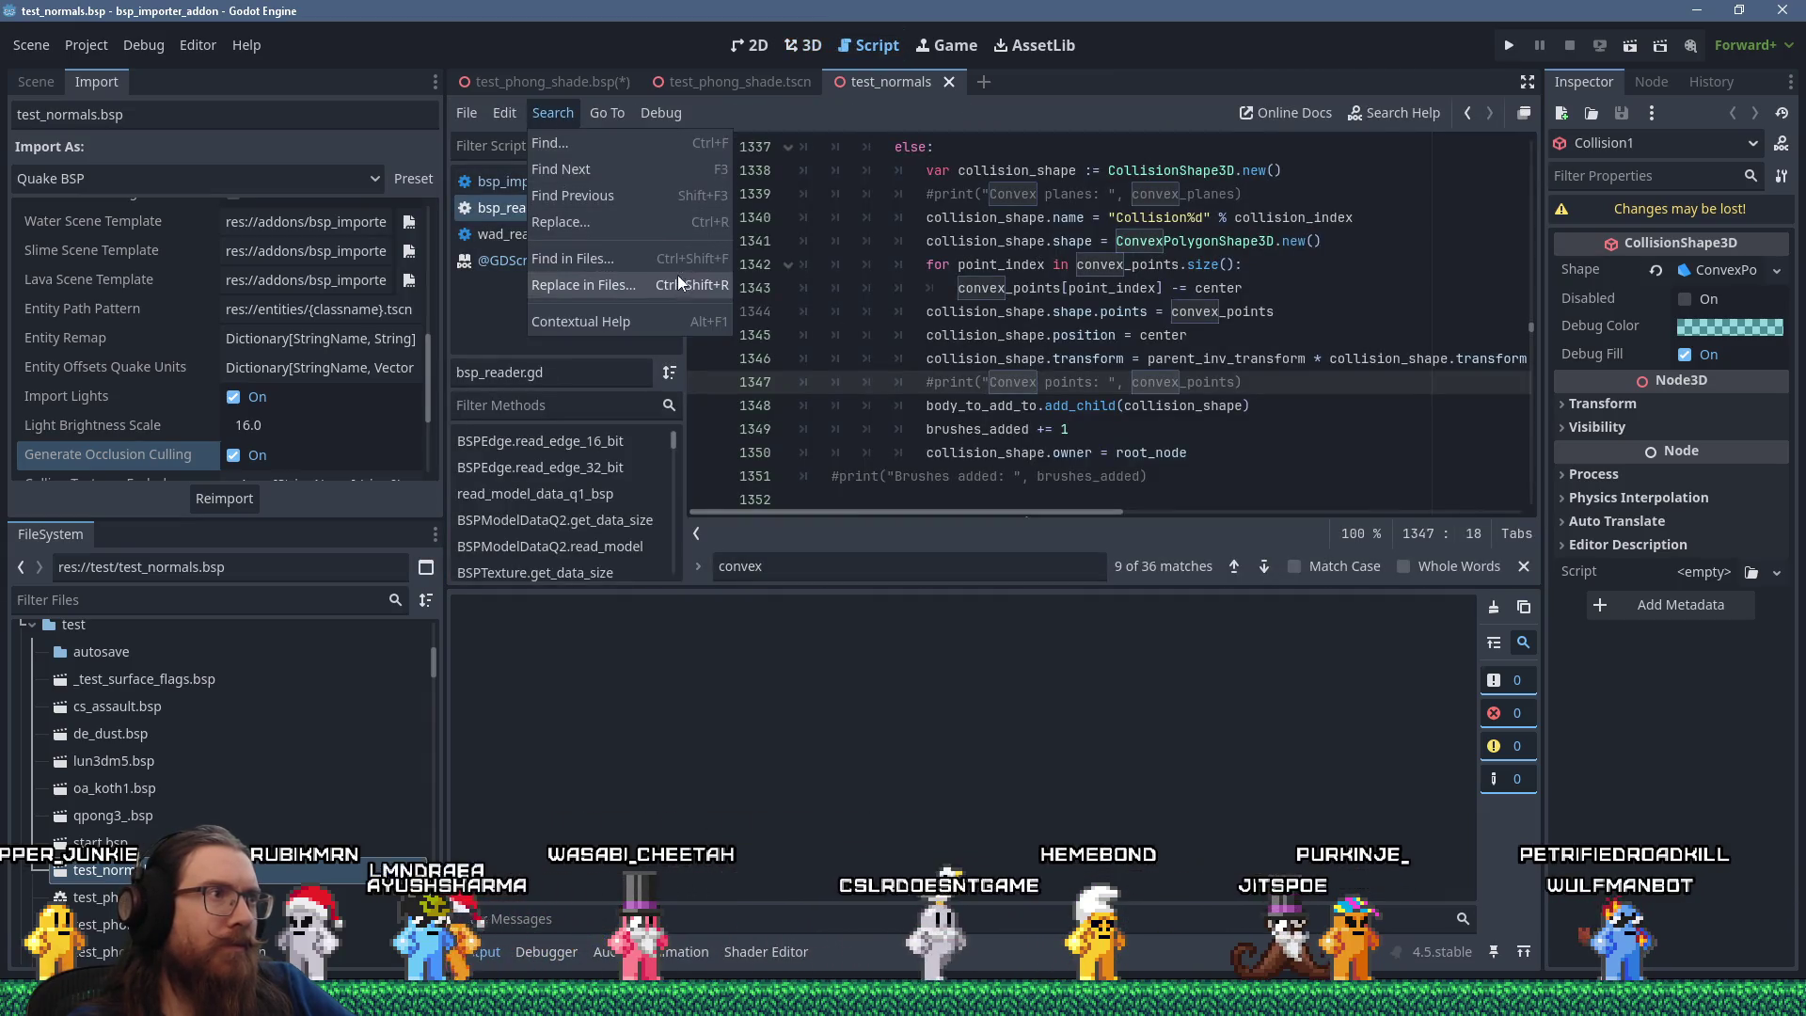
left_click(564, 266)
type("unique count")
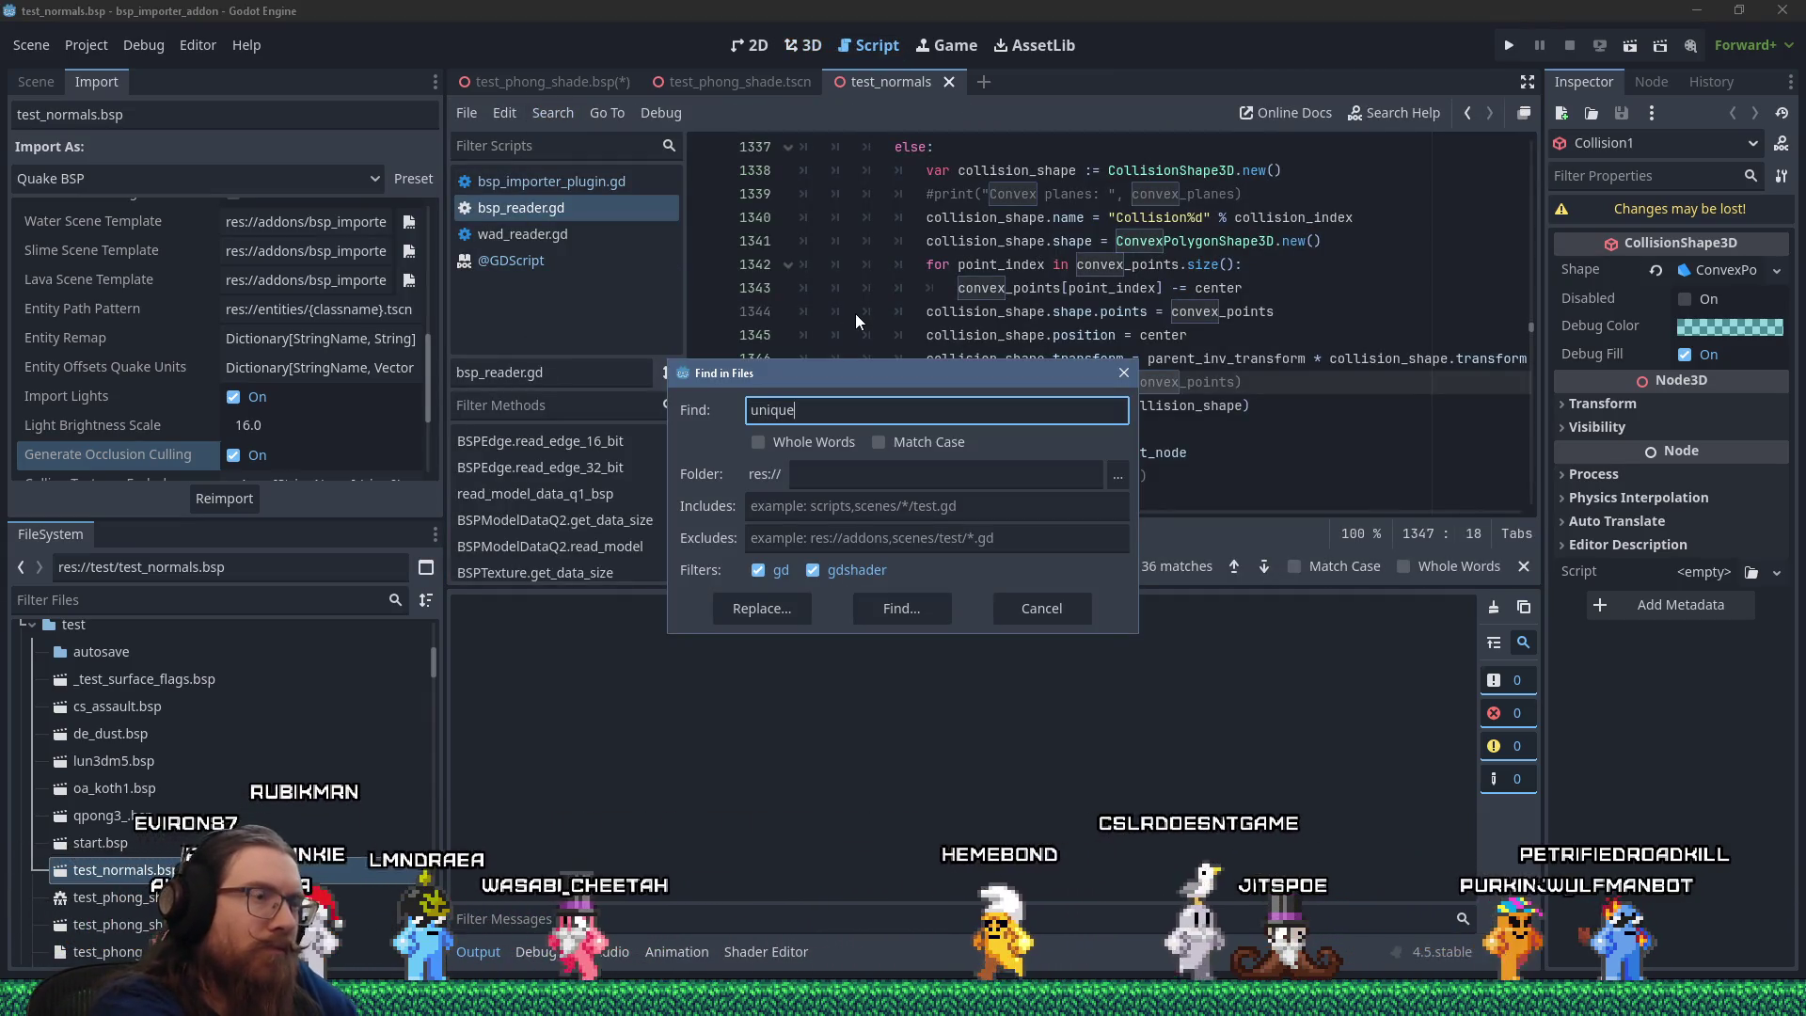
key("Return")
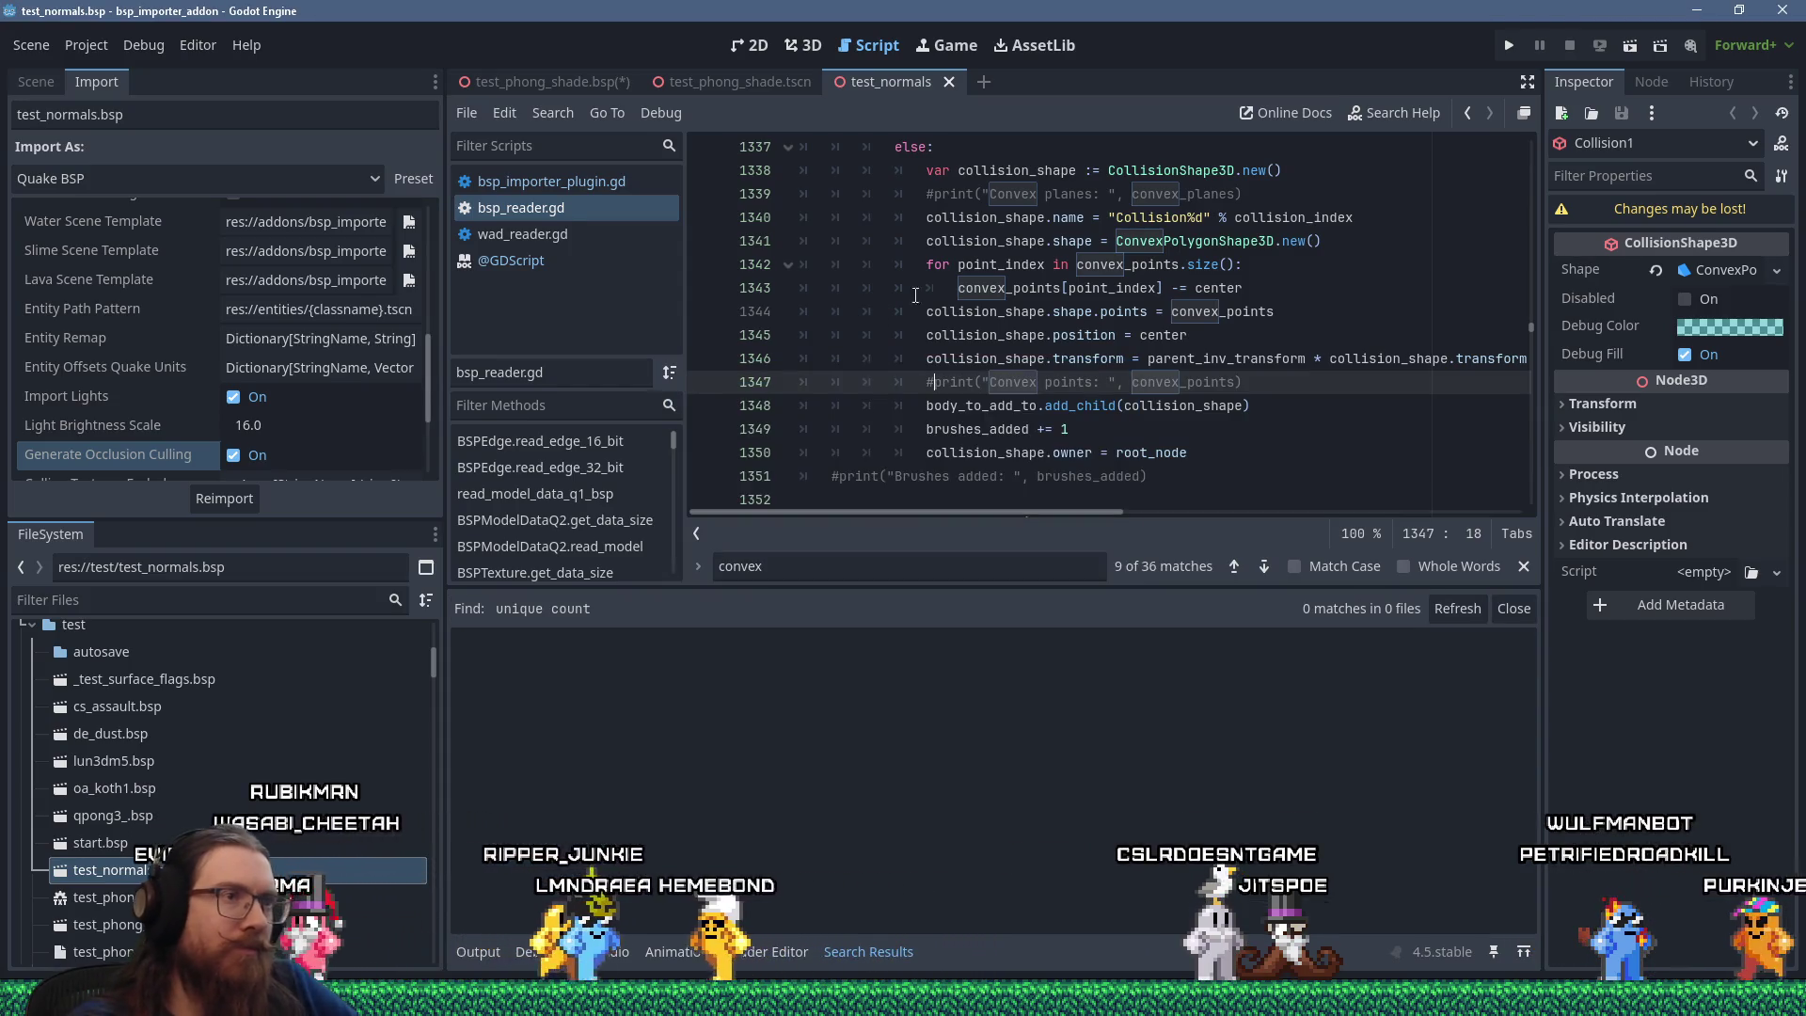
Comment out the unique vert count print on line 848 with # and save bsp_reader.gd.
left_click(978, 290)
key("BackSpace")
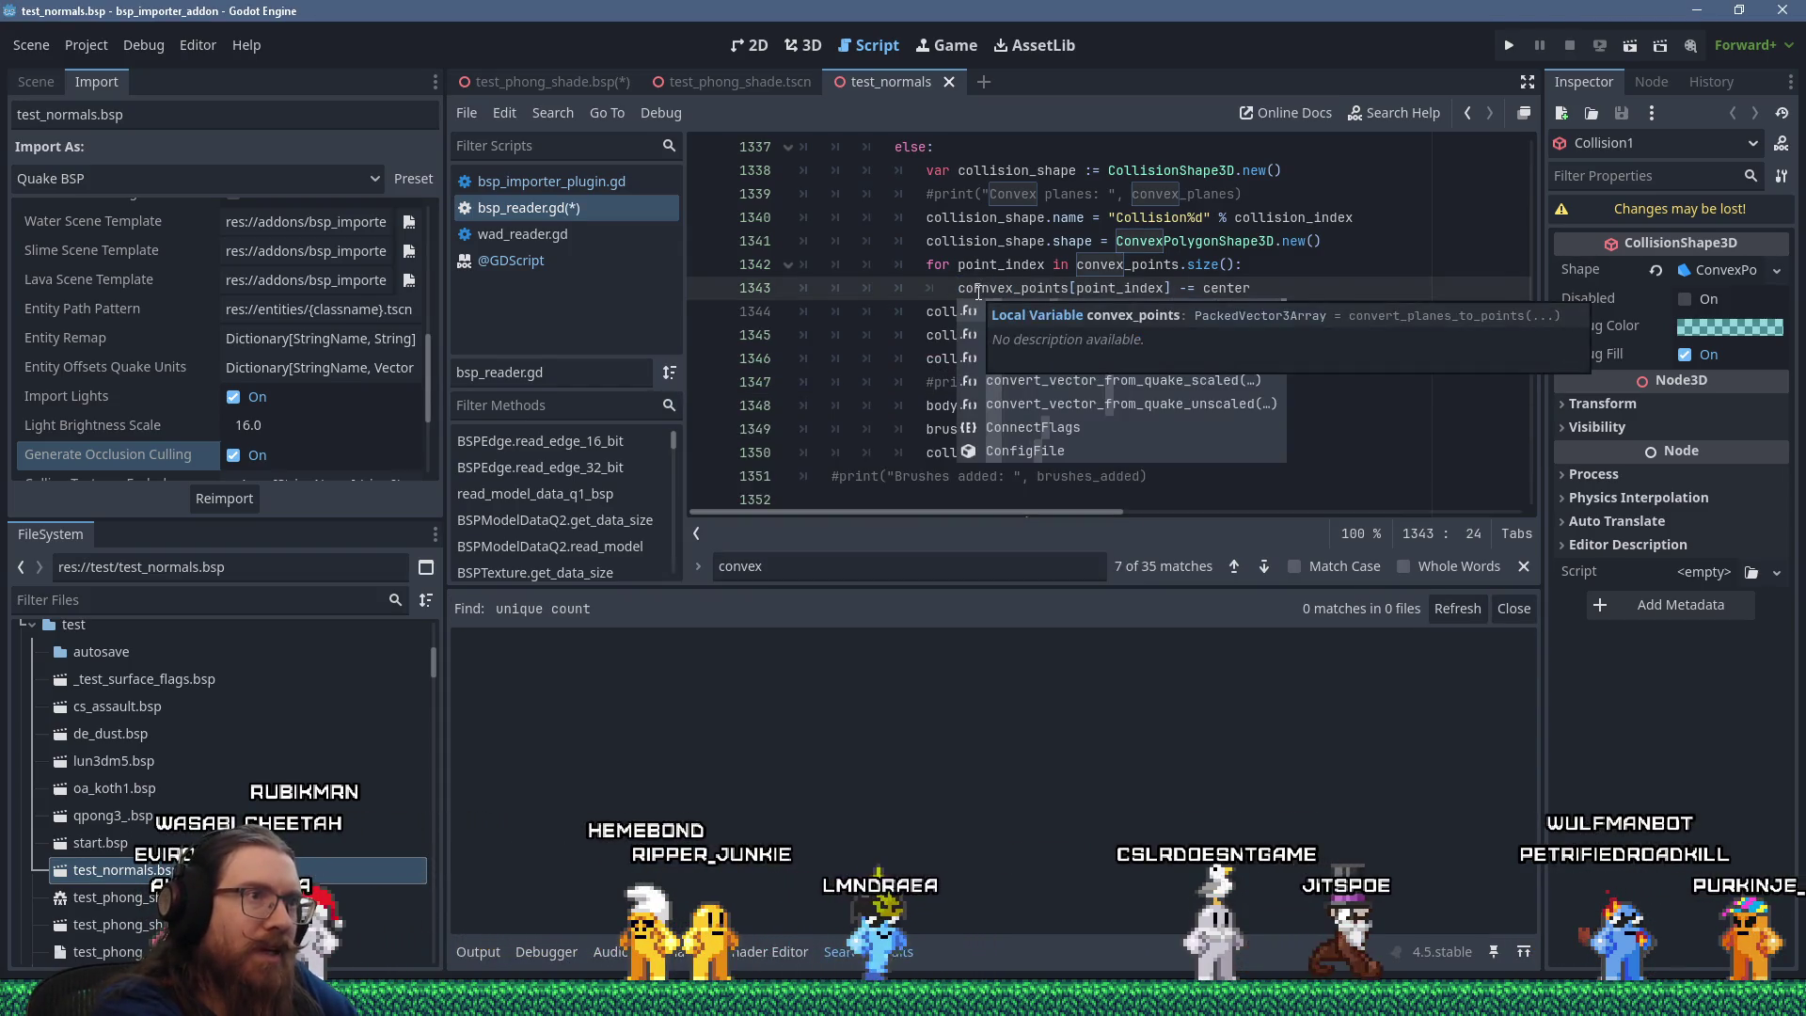
key("ctrl+z")
type("priwt")
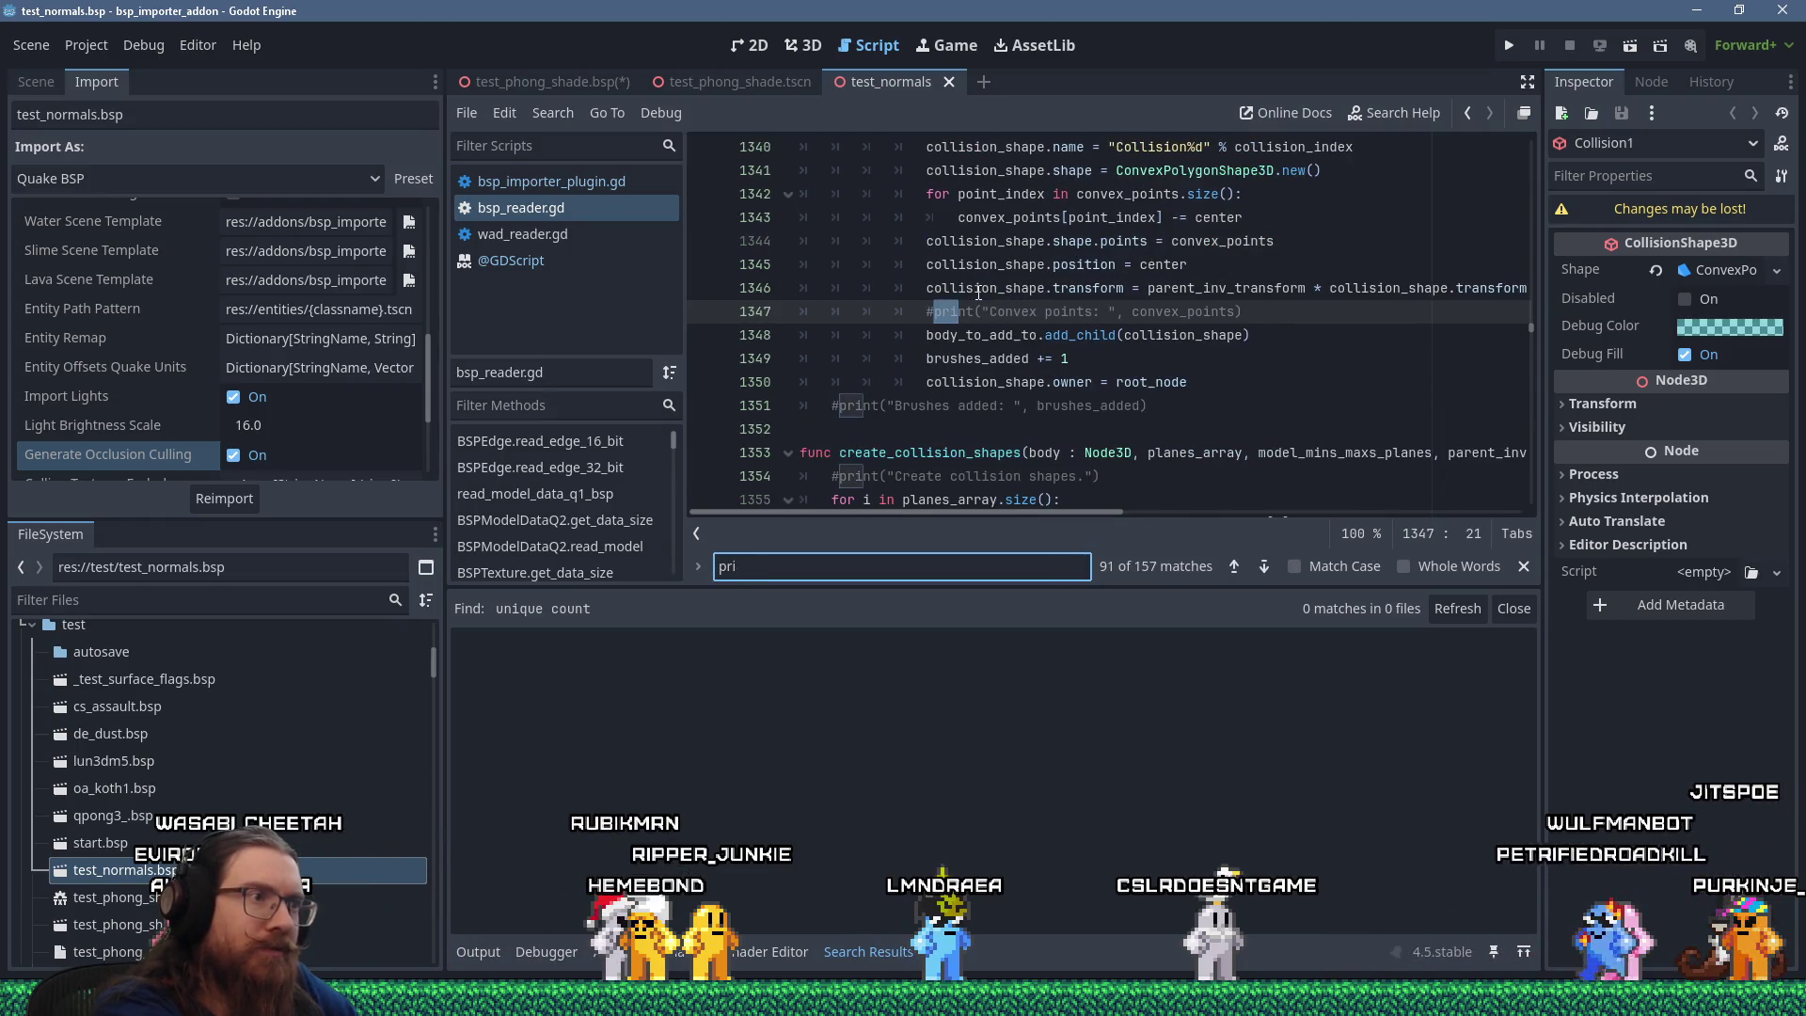
type("\"Un")
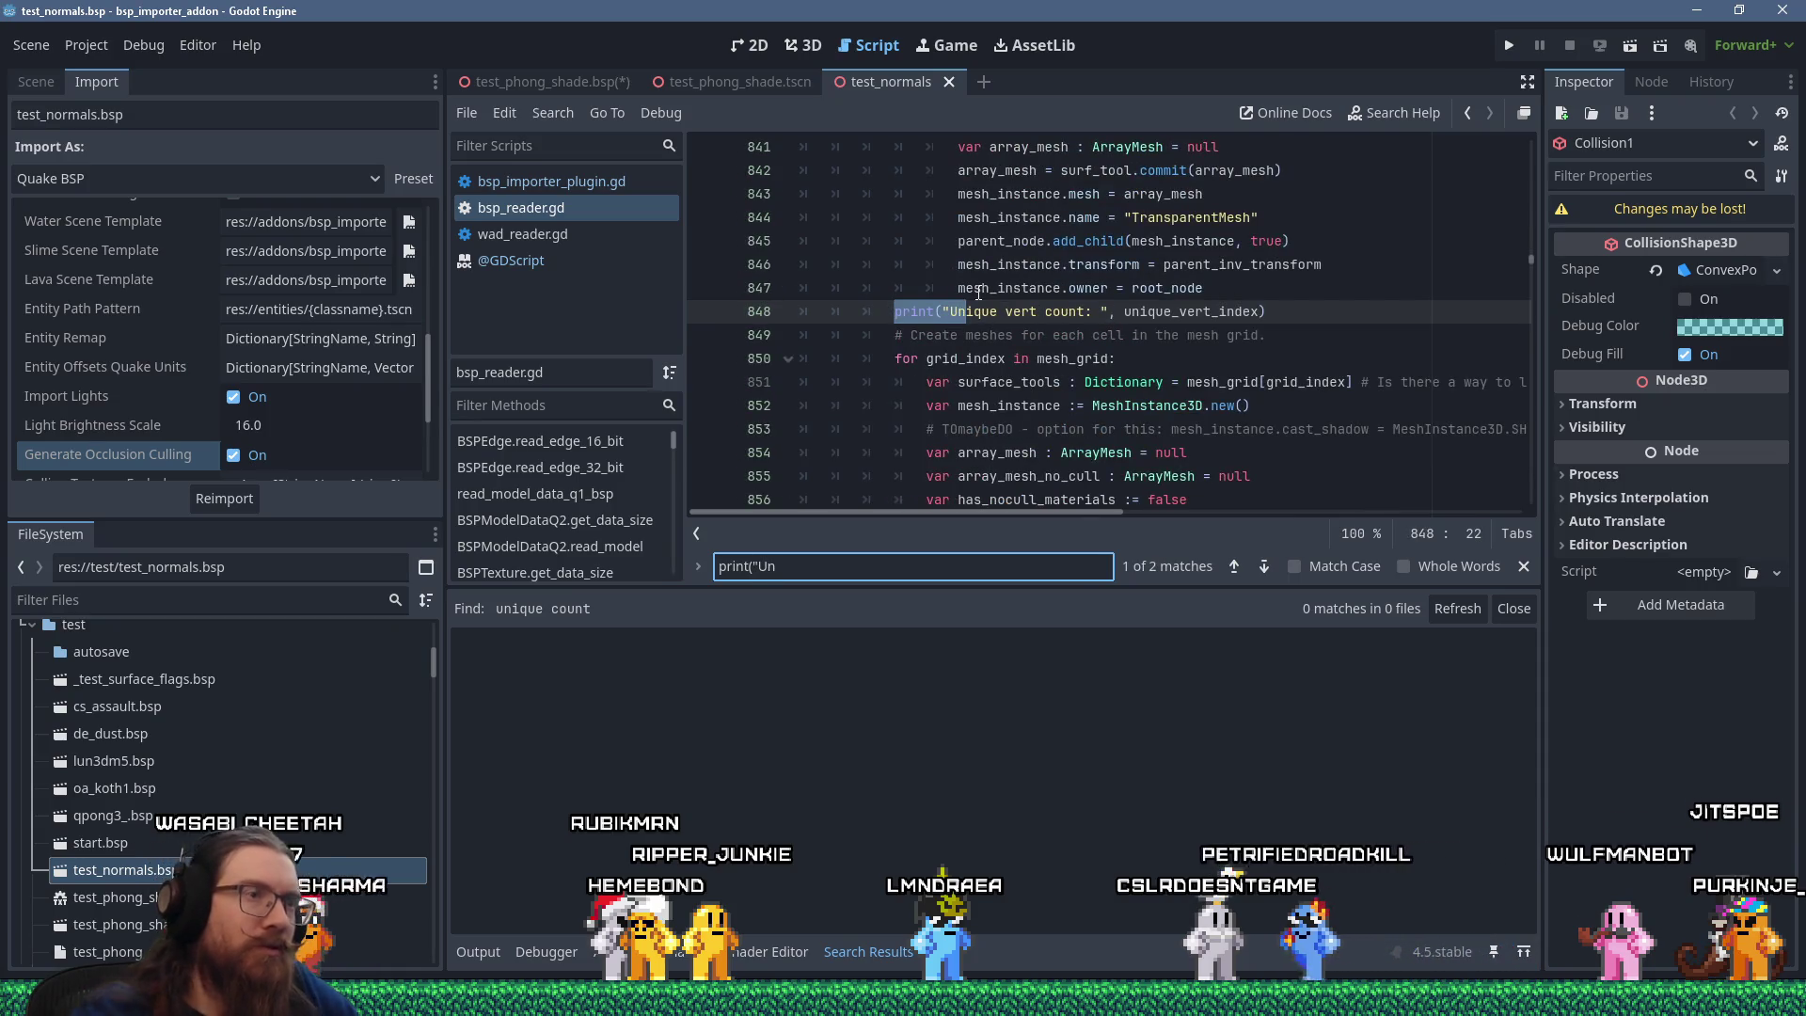
left_click(887, 311)
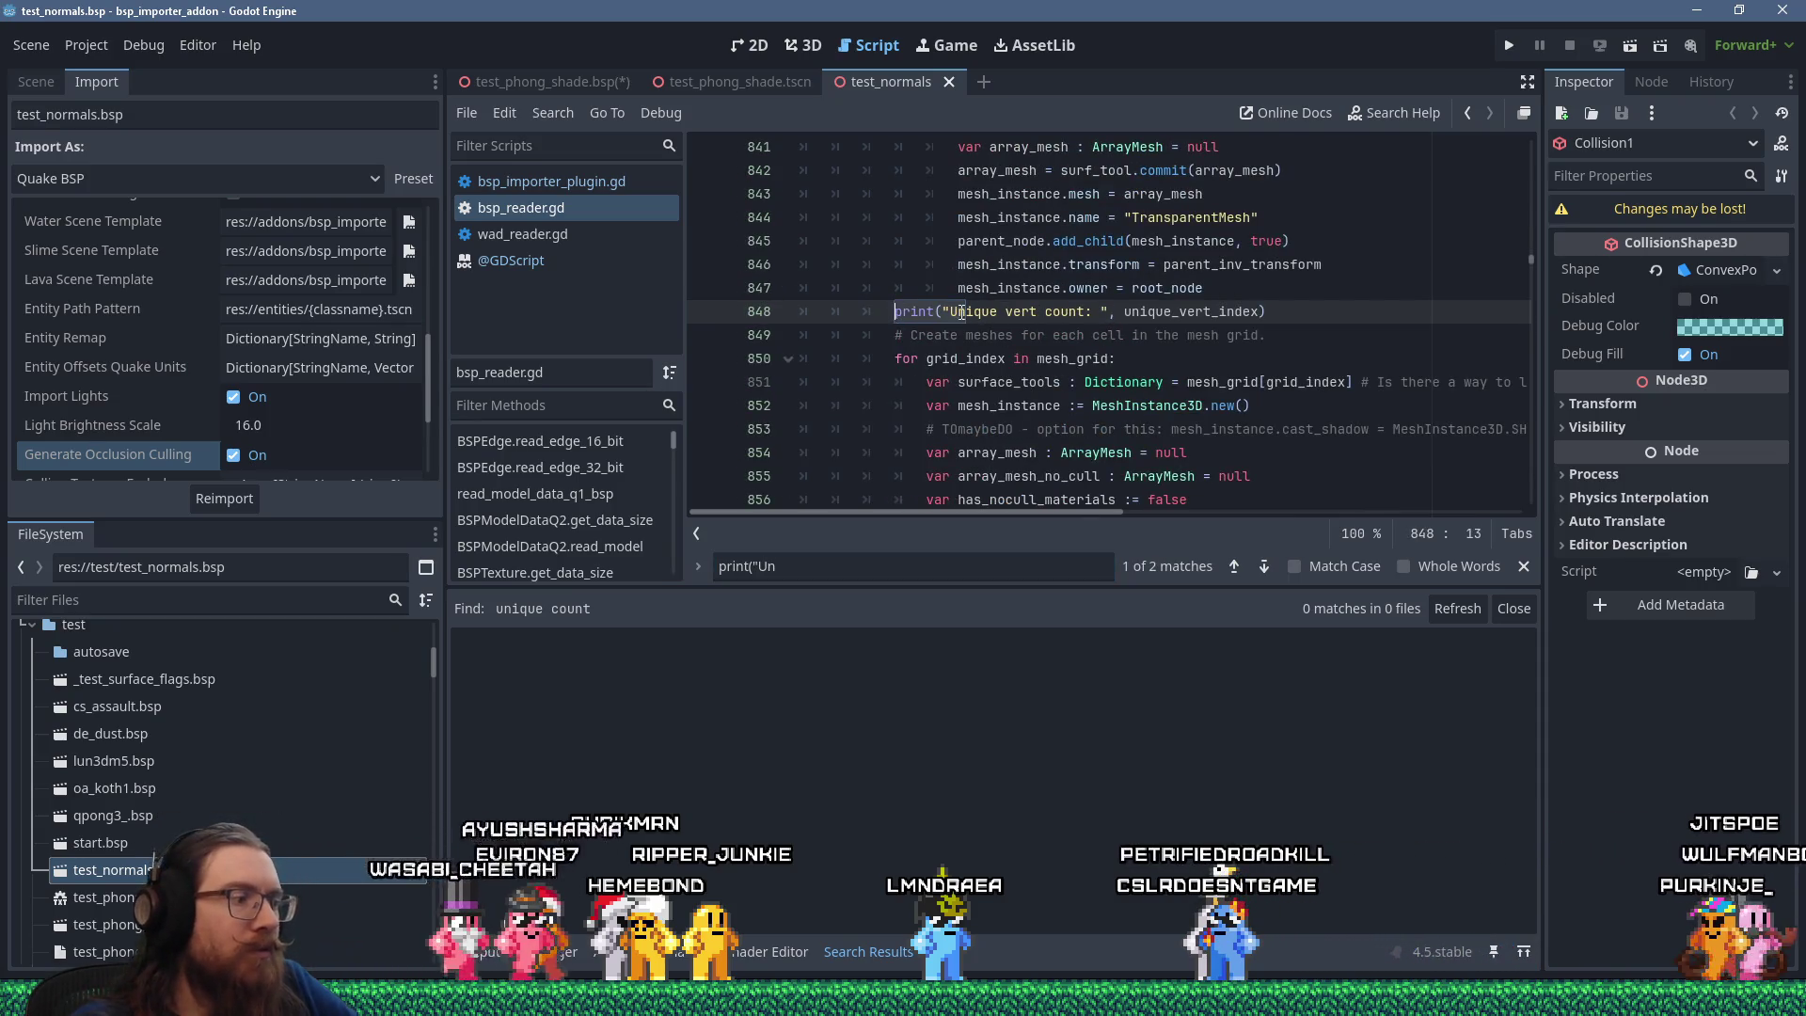
type("#")
key("ctrl+s")
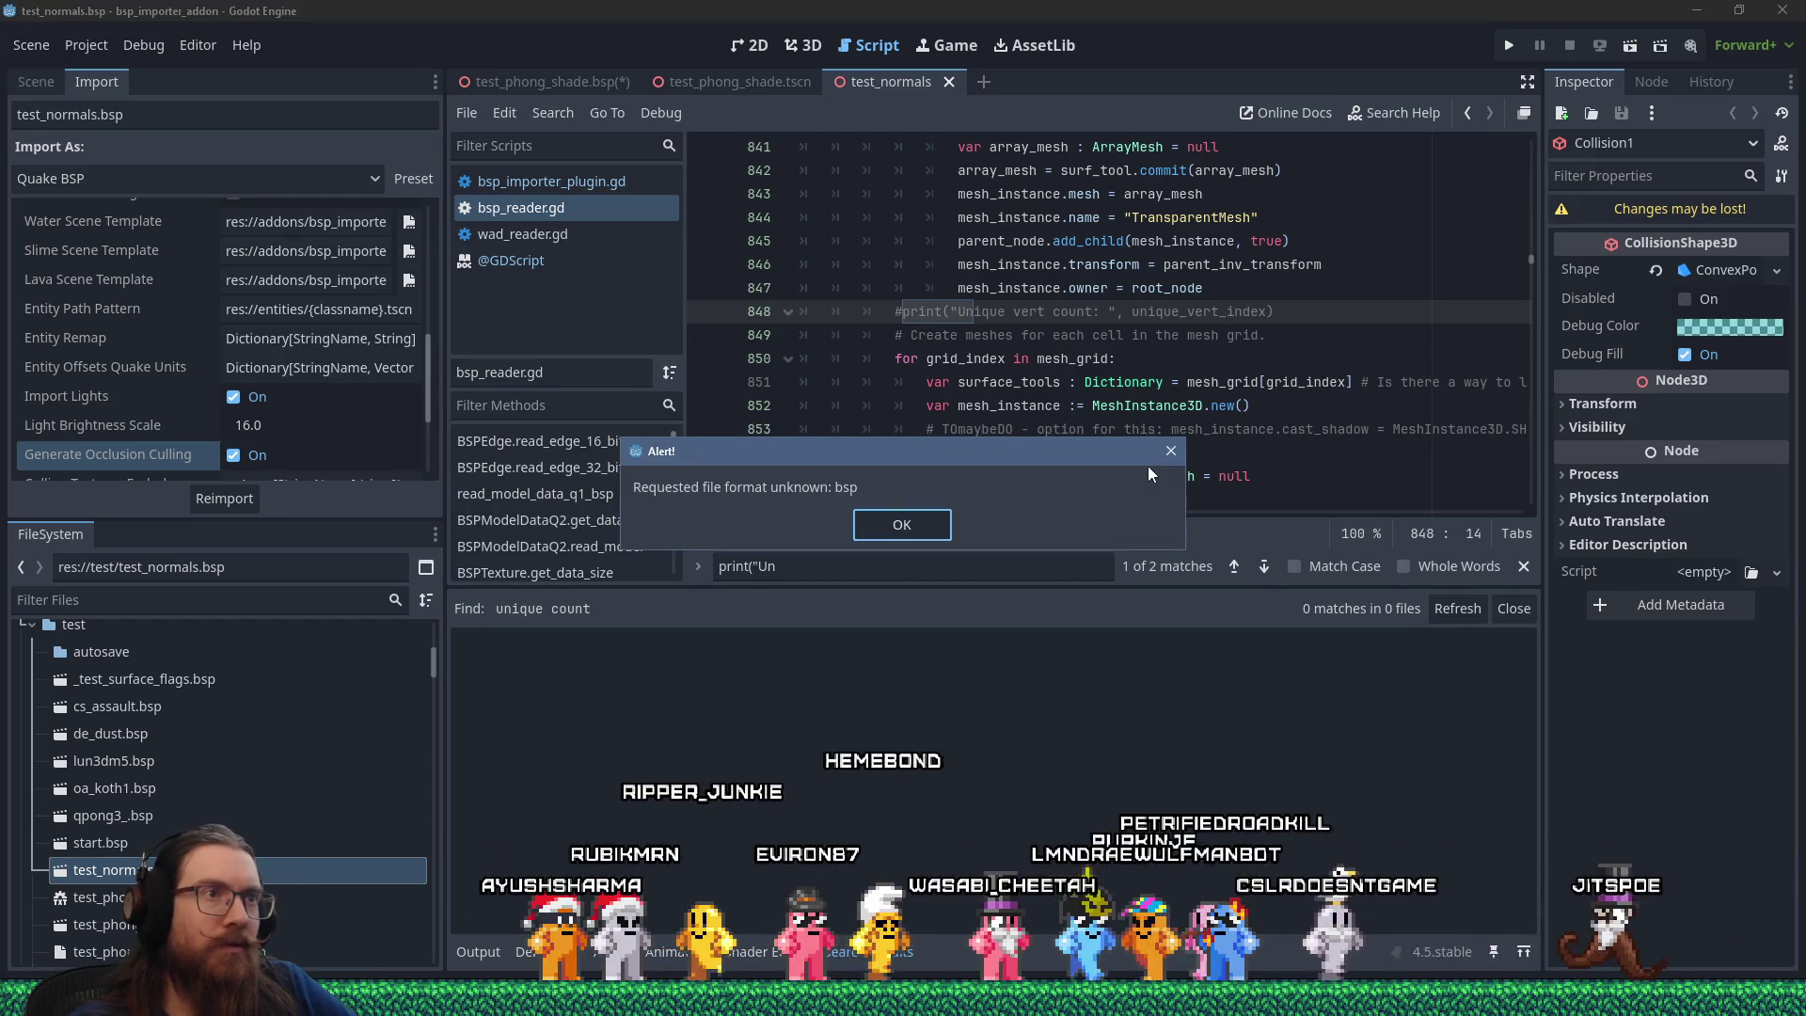
left_click(1166, 452)
key("alt+Tab")
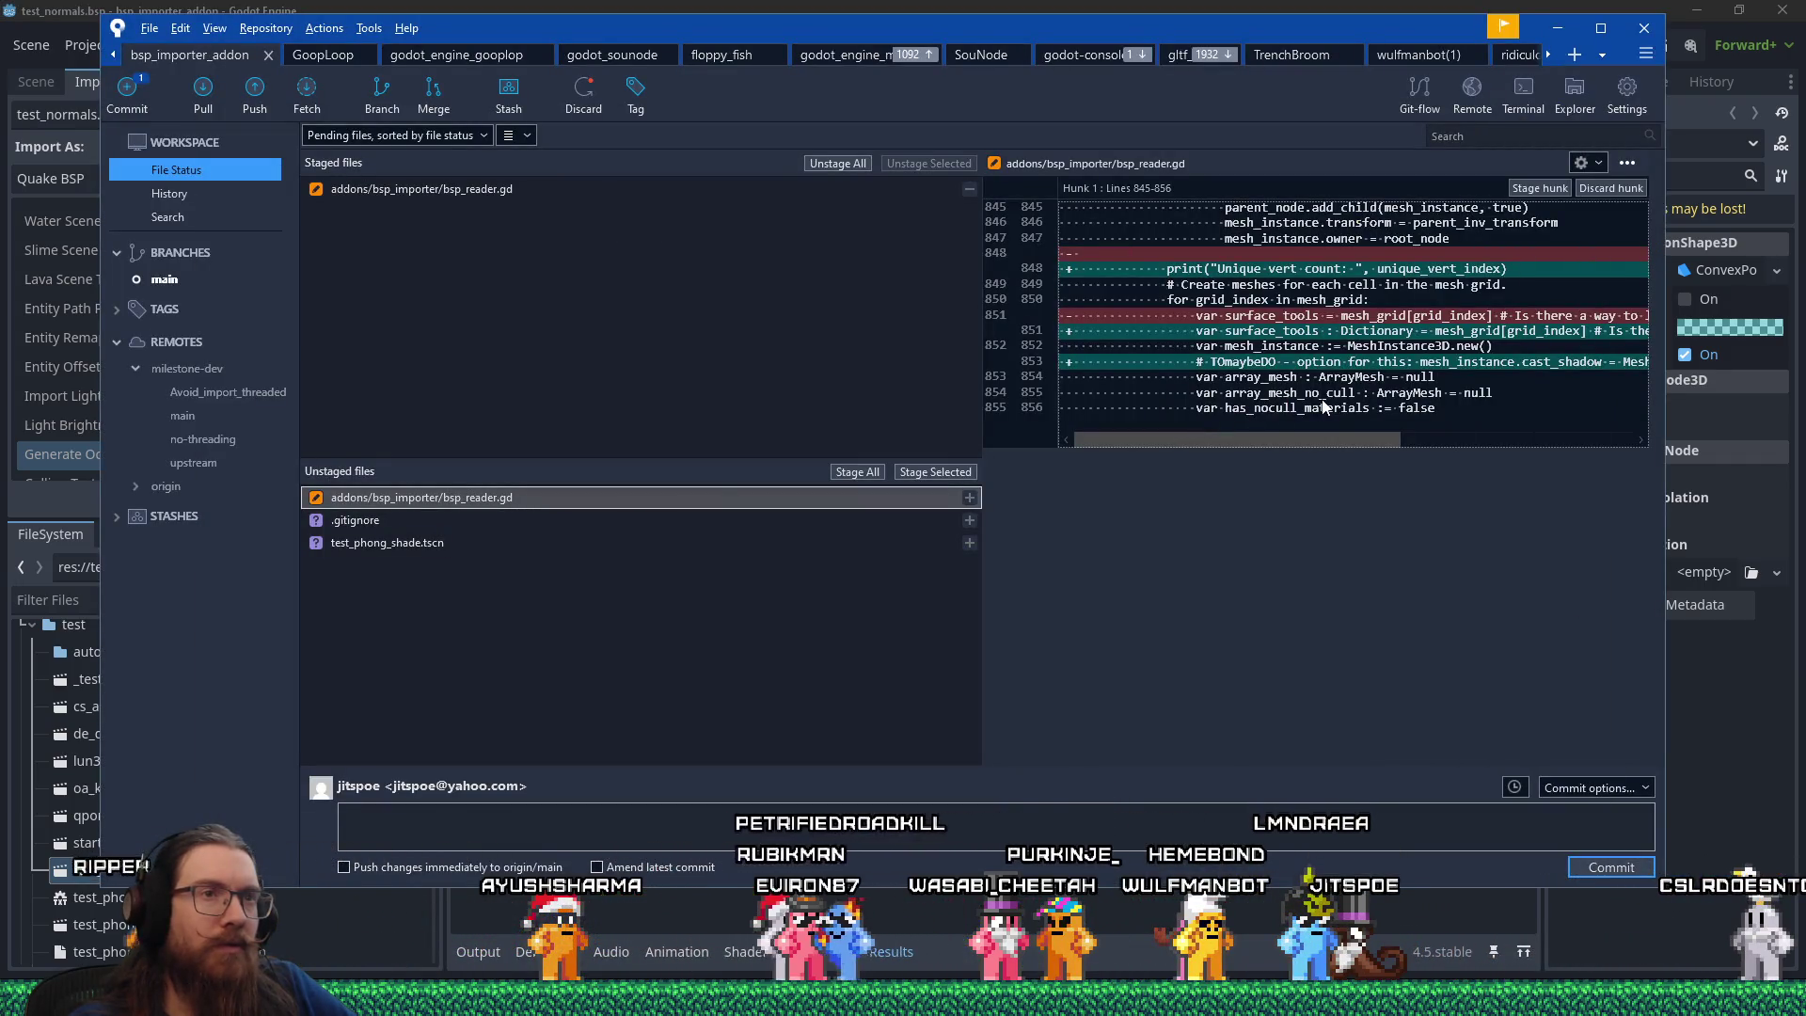
Stage diff lines 848–851 of bsp_reader.gd, cancelling the discard of the remaining line.
left_click_drag(1249, 266, 1314, 338)
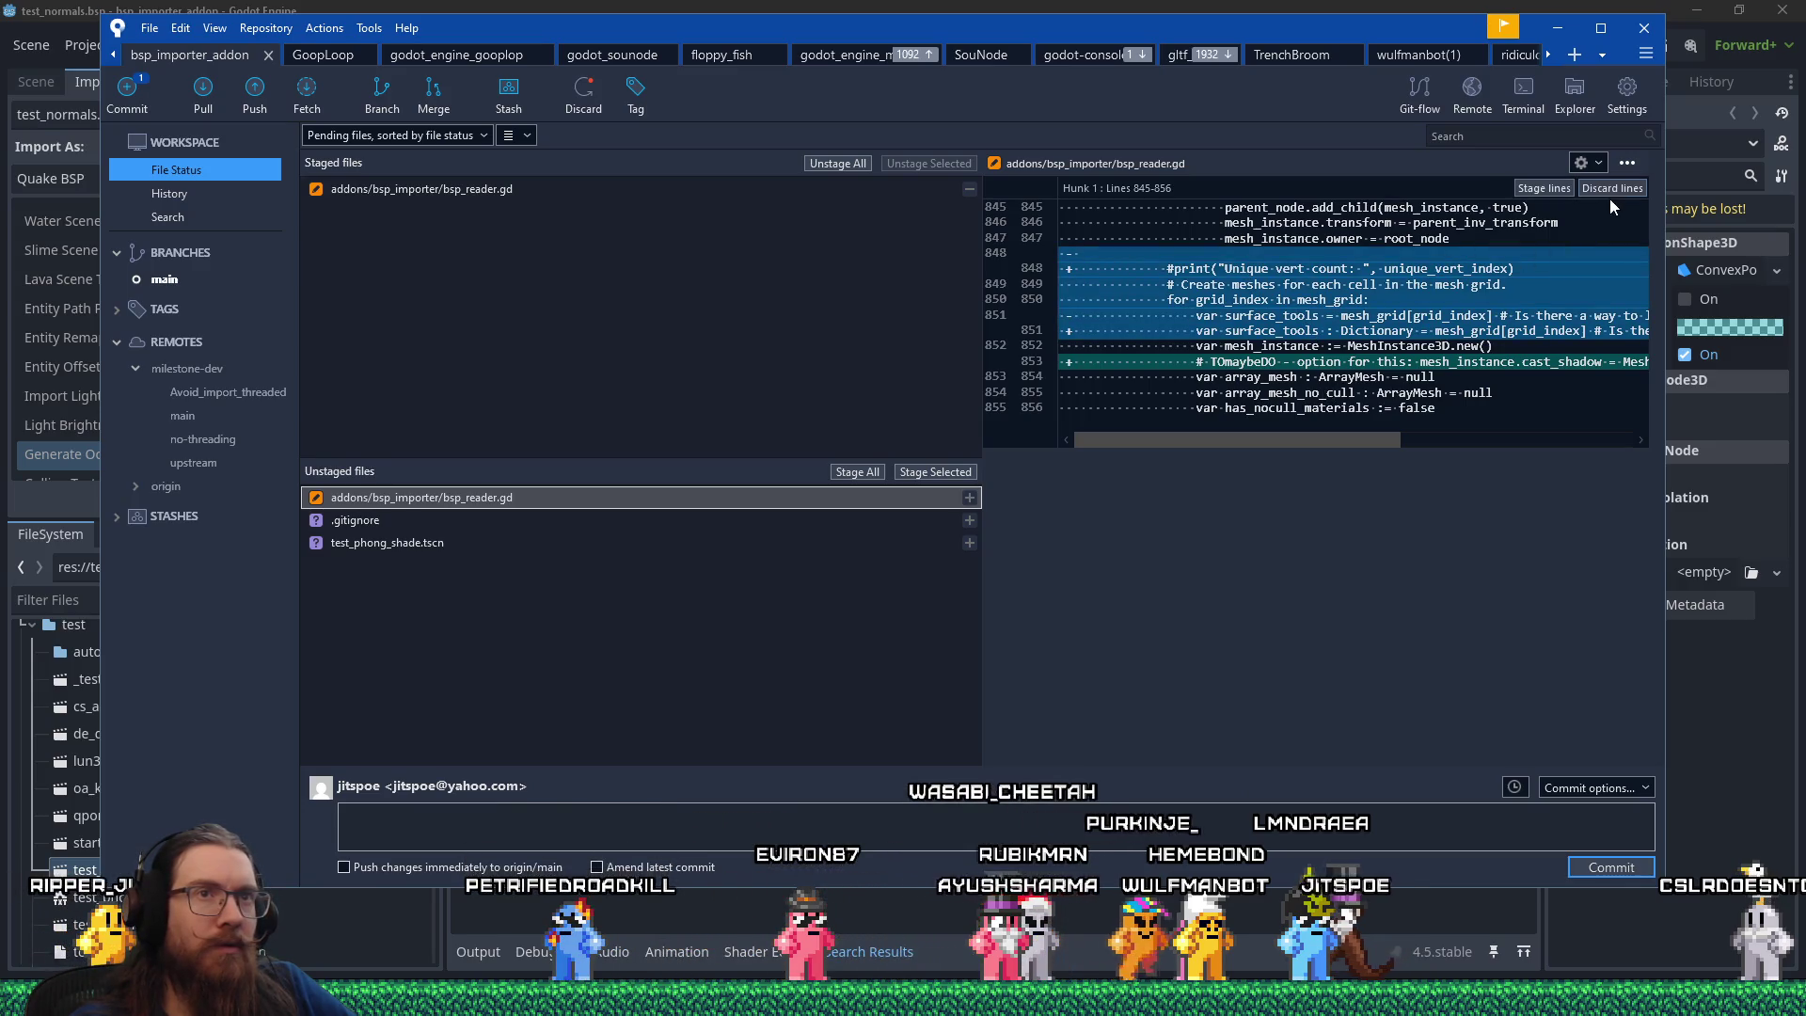
left_click(1556, 187)
left_click_drag(1330, 333, 1285, 314)
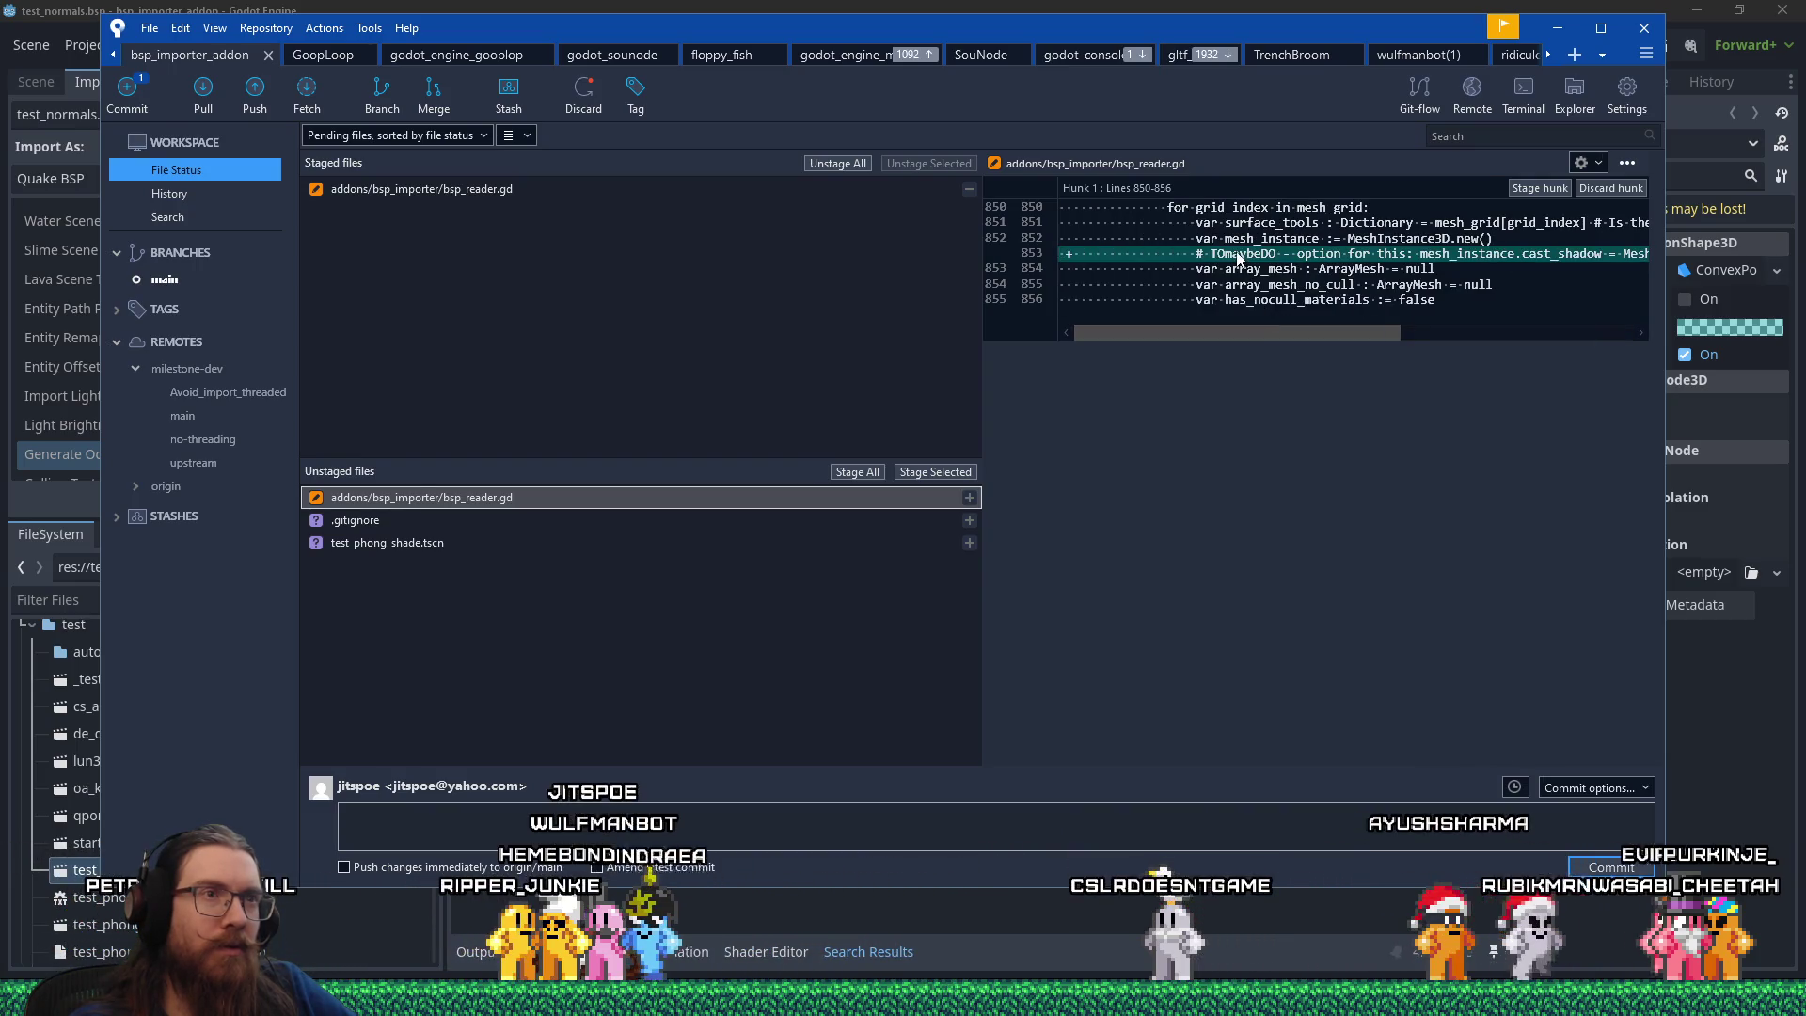
left_click(1612, 189)
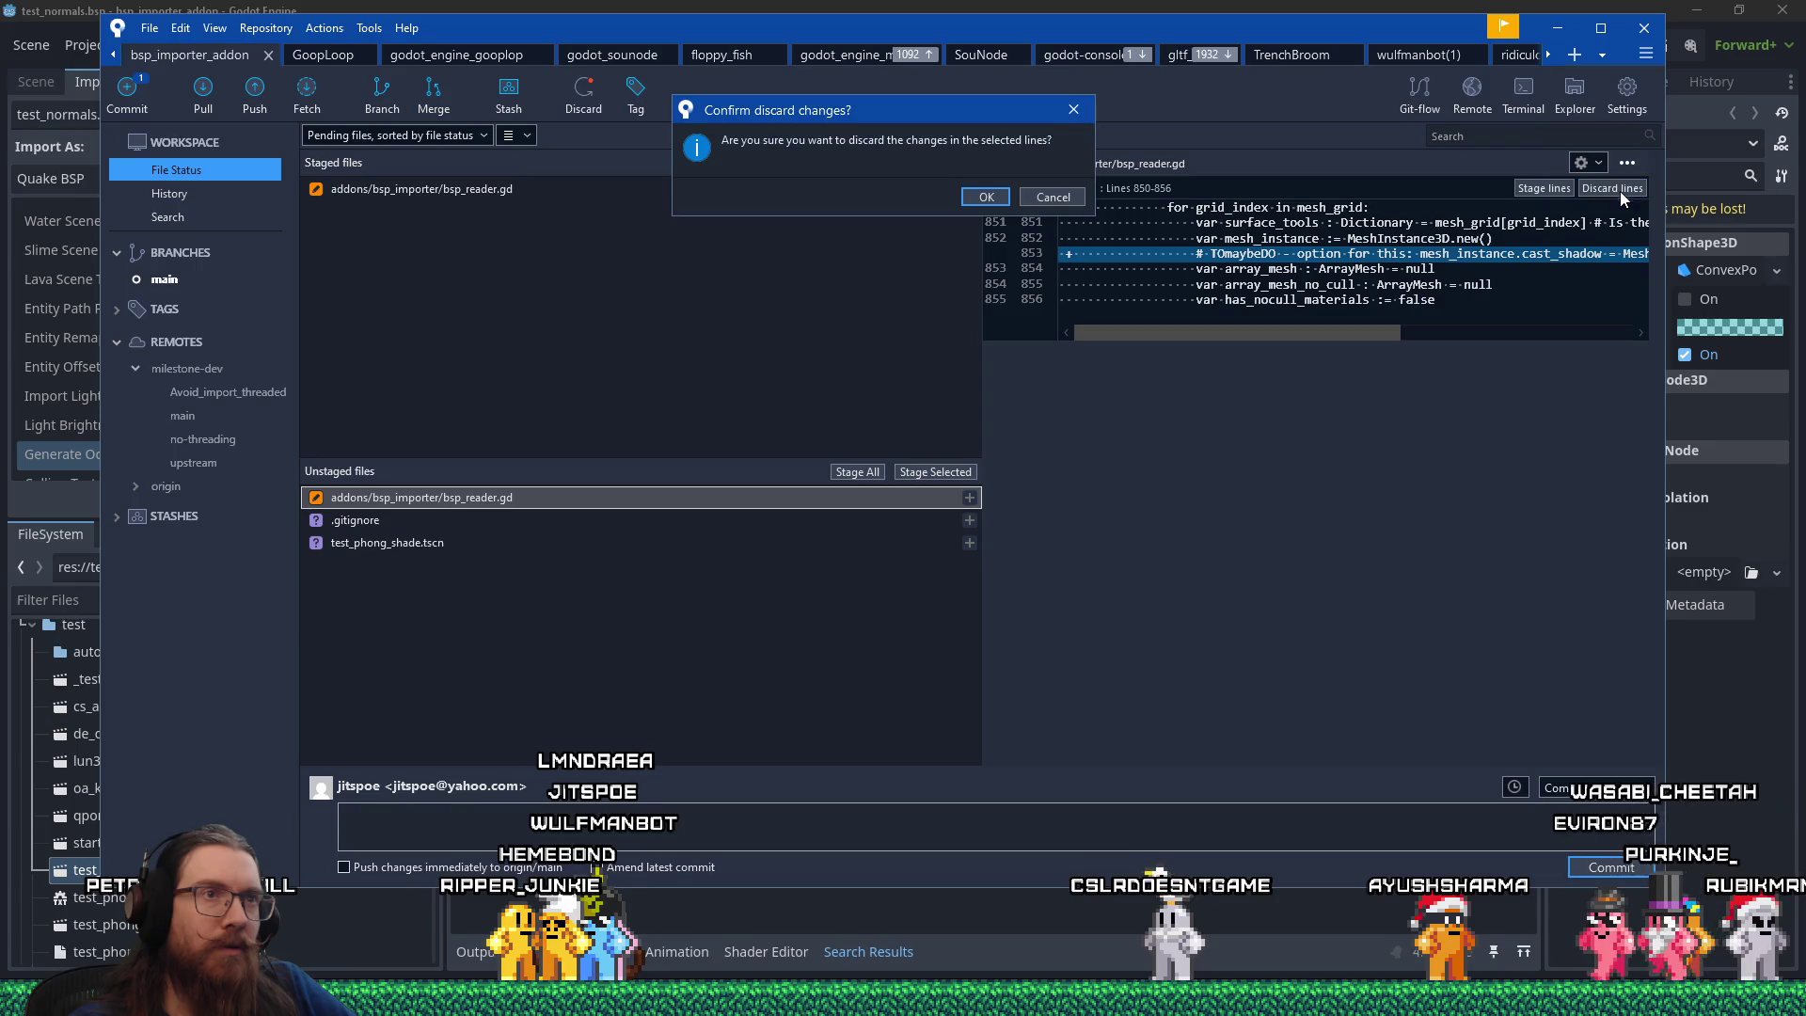
left_click(1052, 197)
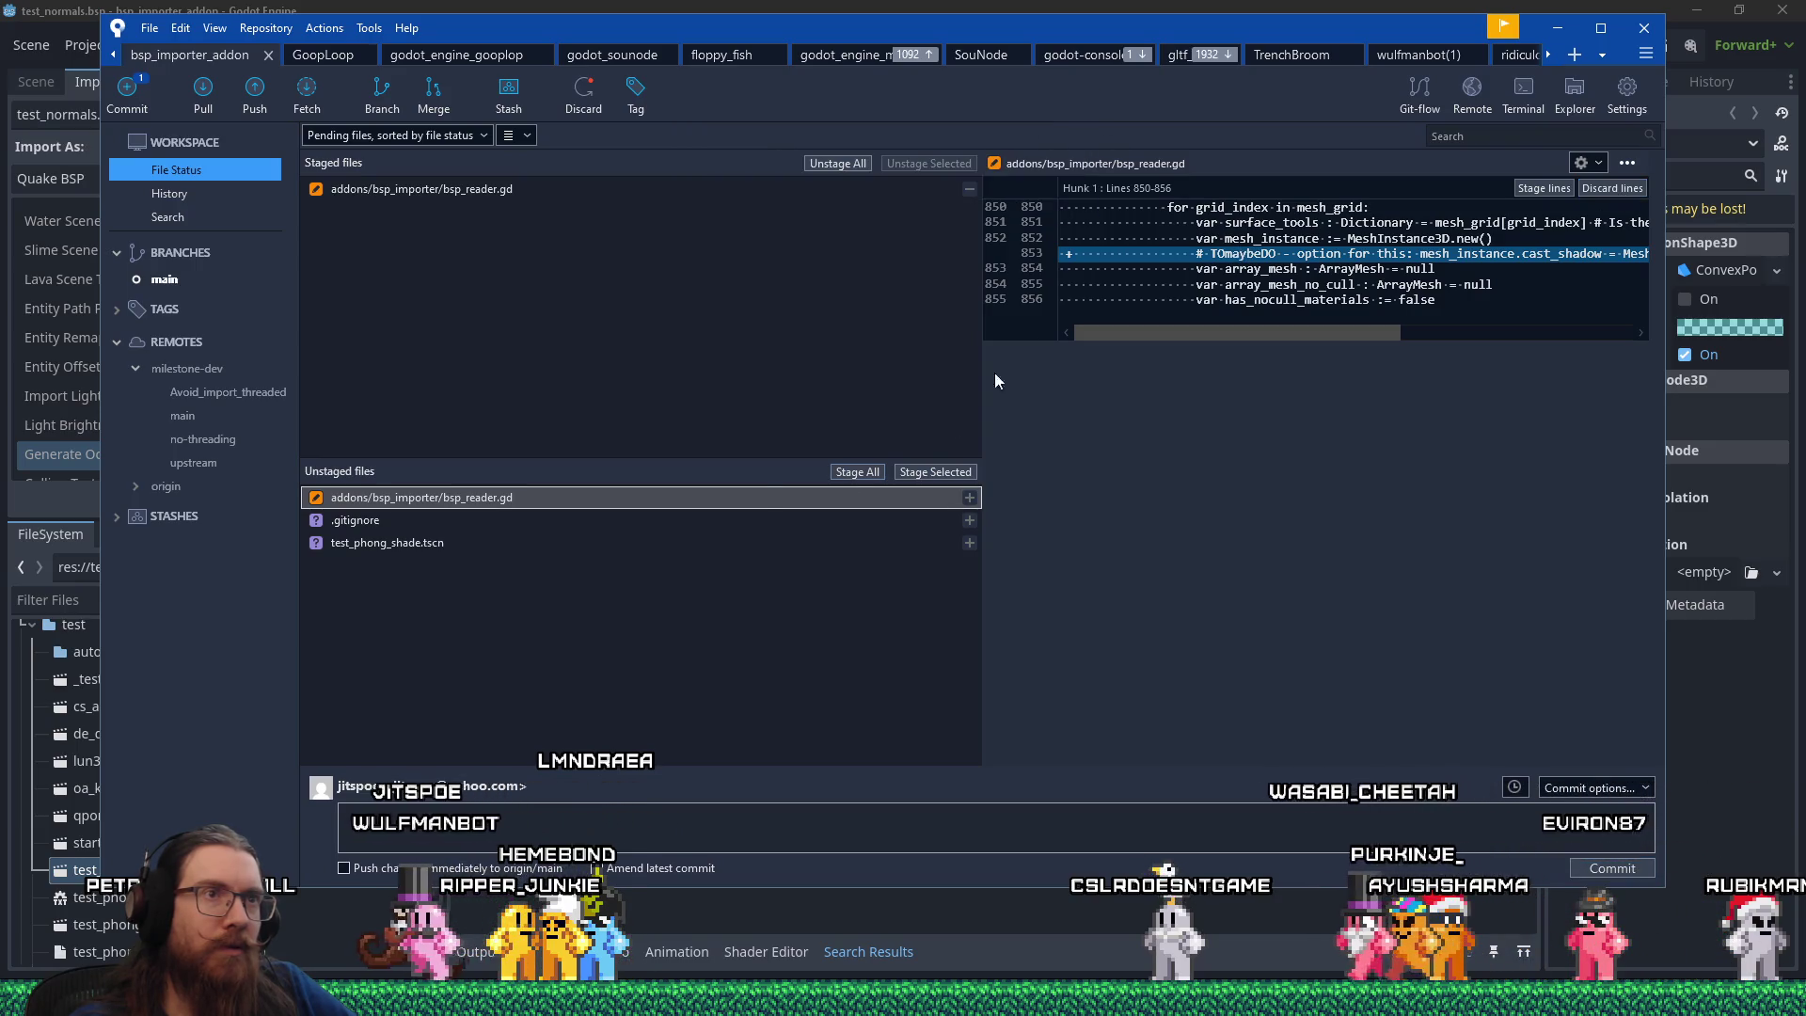
Check the untracked .gitignore and test_phong_shade.tscn files, then return to bsp_reader.gd.
left_click(515, 526)
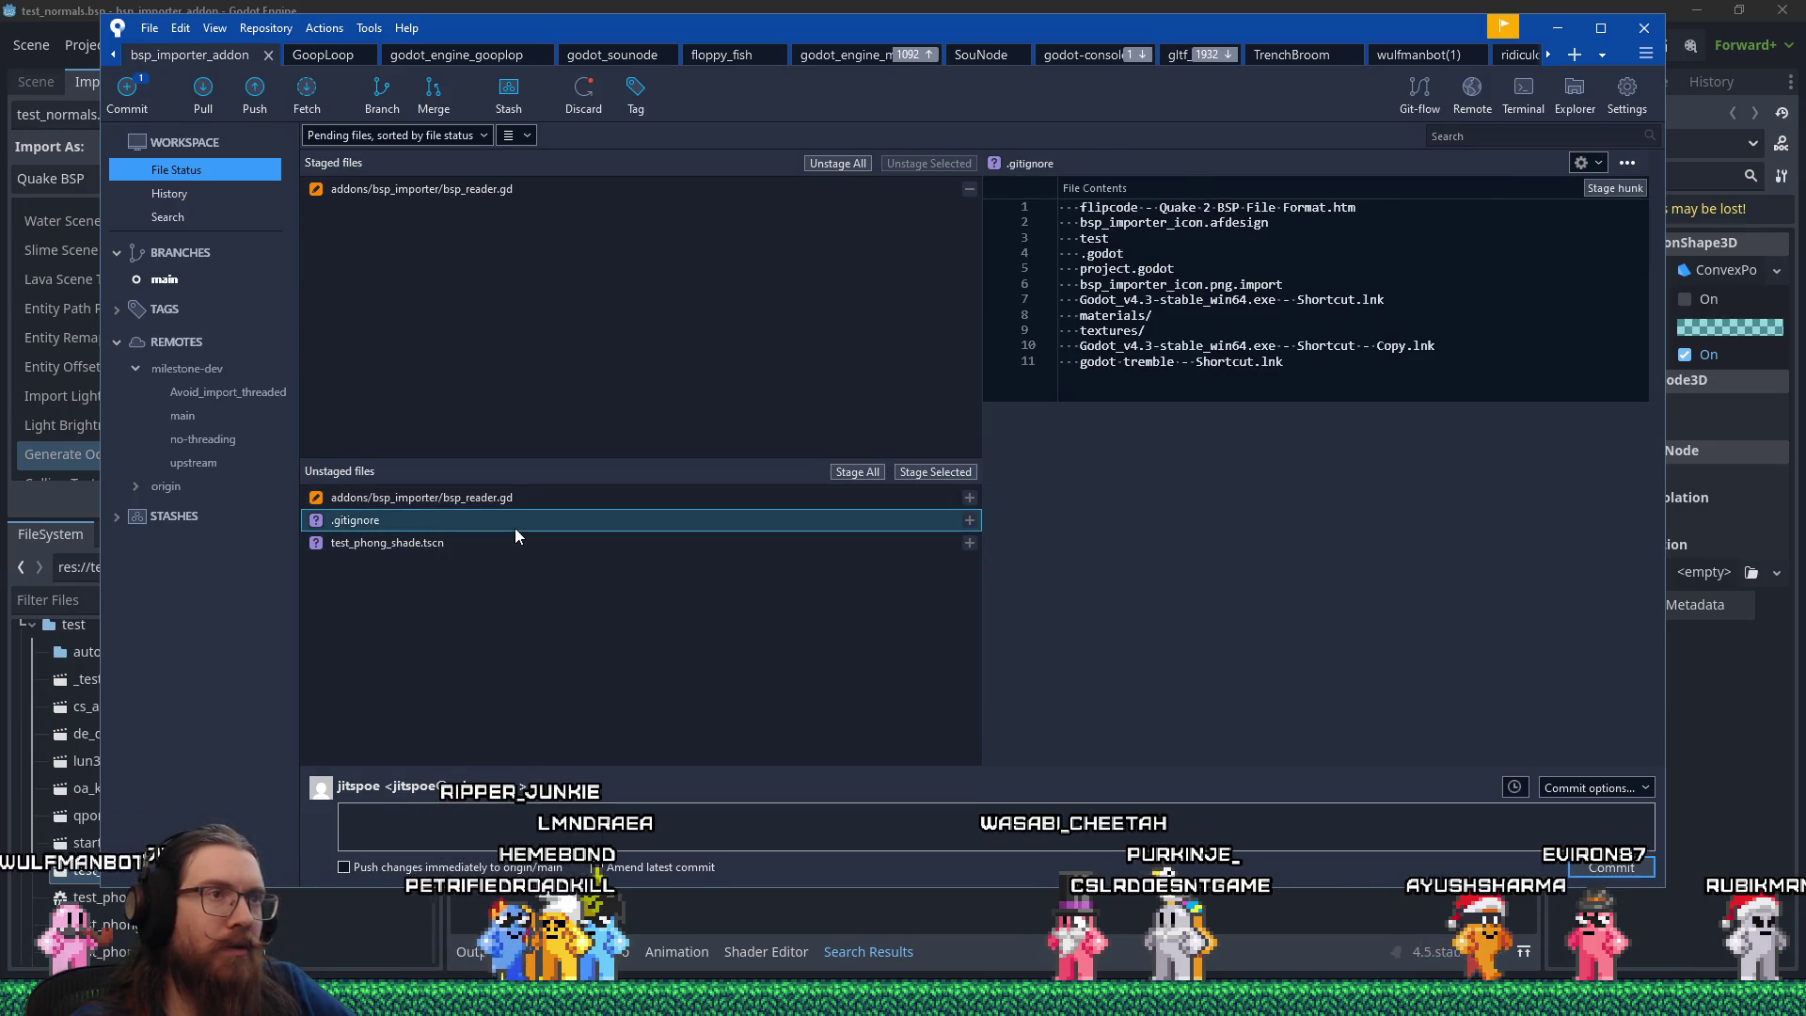
left_click(516, 545)
left_click(542, 499)
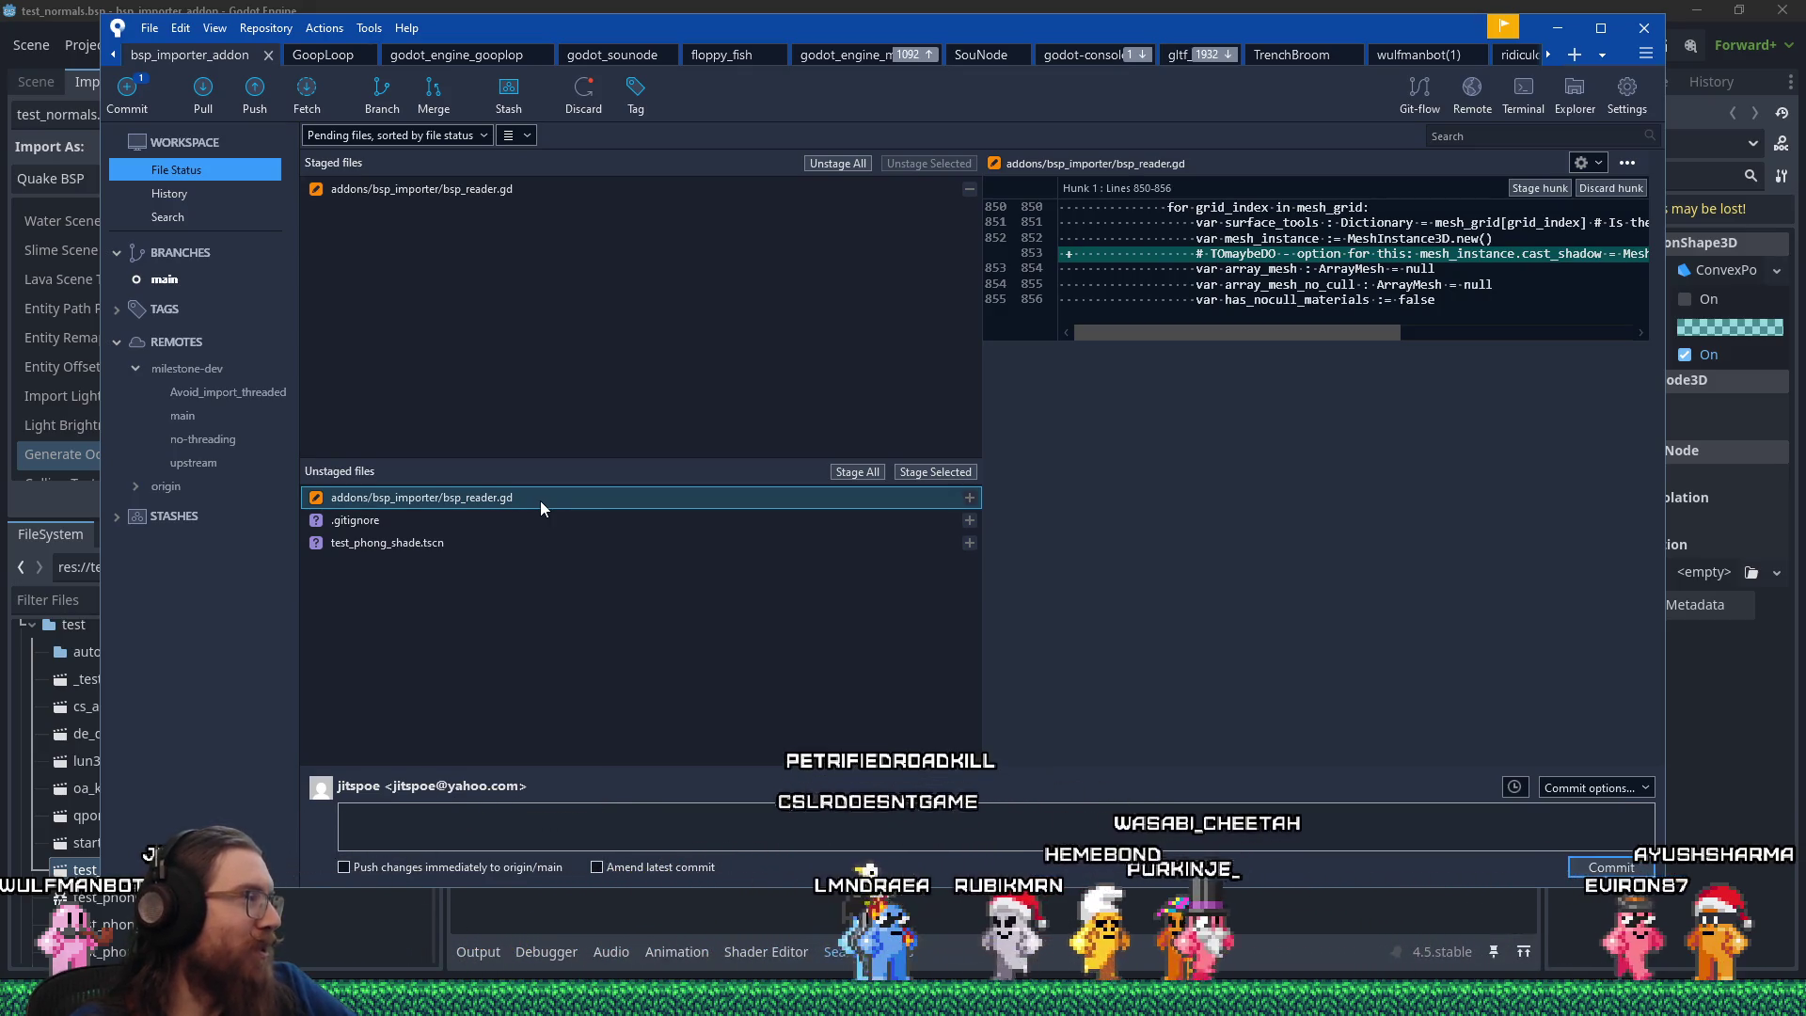
Reposition the Sourcetree window and review the staged bsp_reader.gd hunks.
left_click_drag(581, 62, 653, 87)
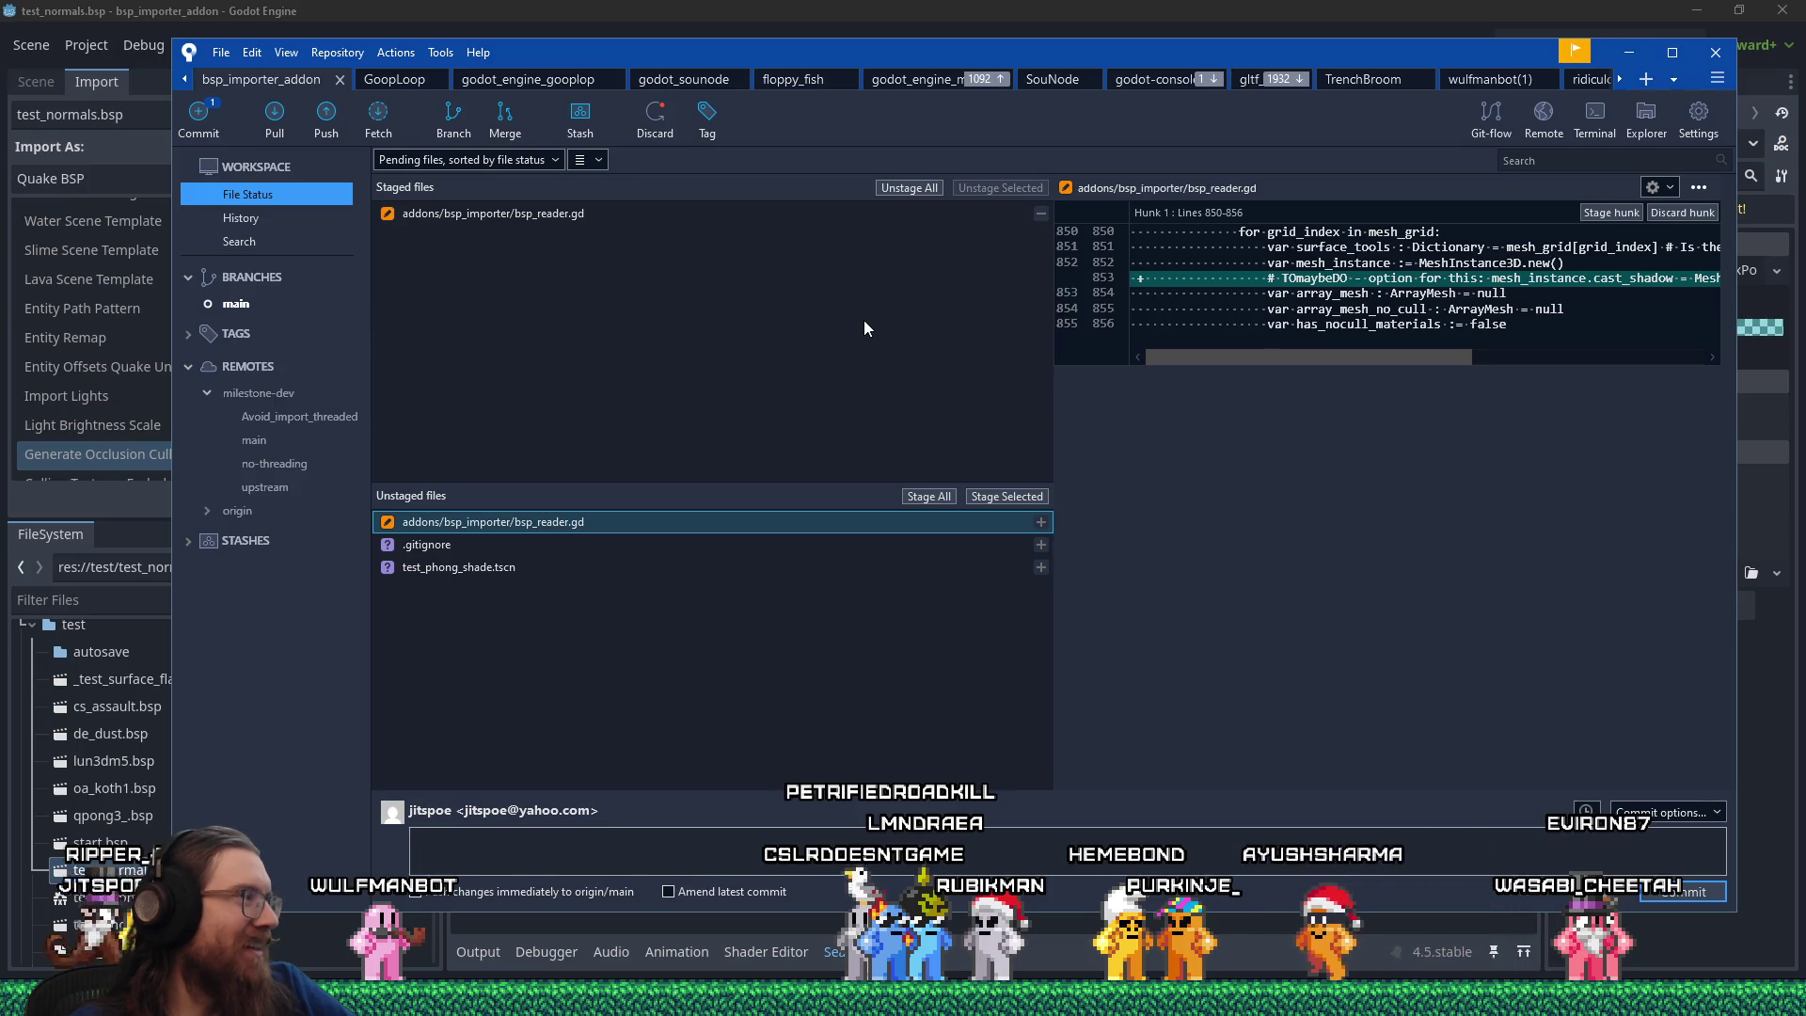
left_click(495, 215)
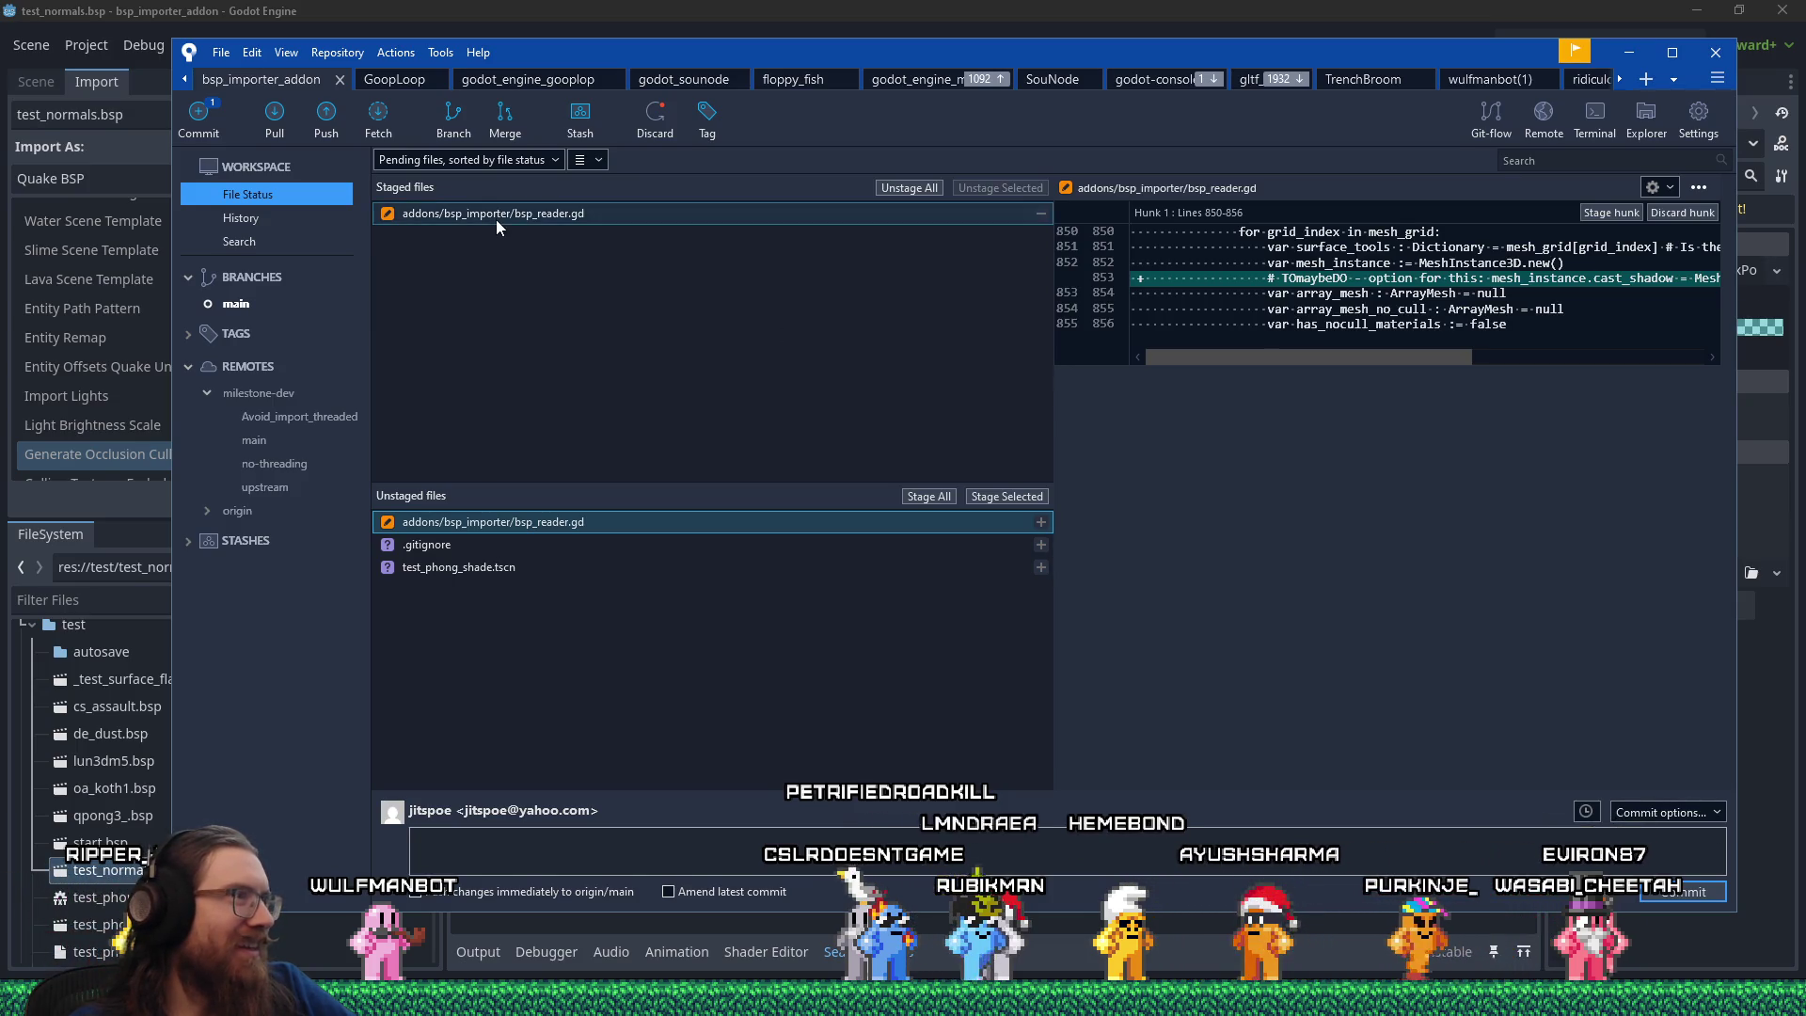
left_click_drag(1729, 240, 1705, 218)
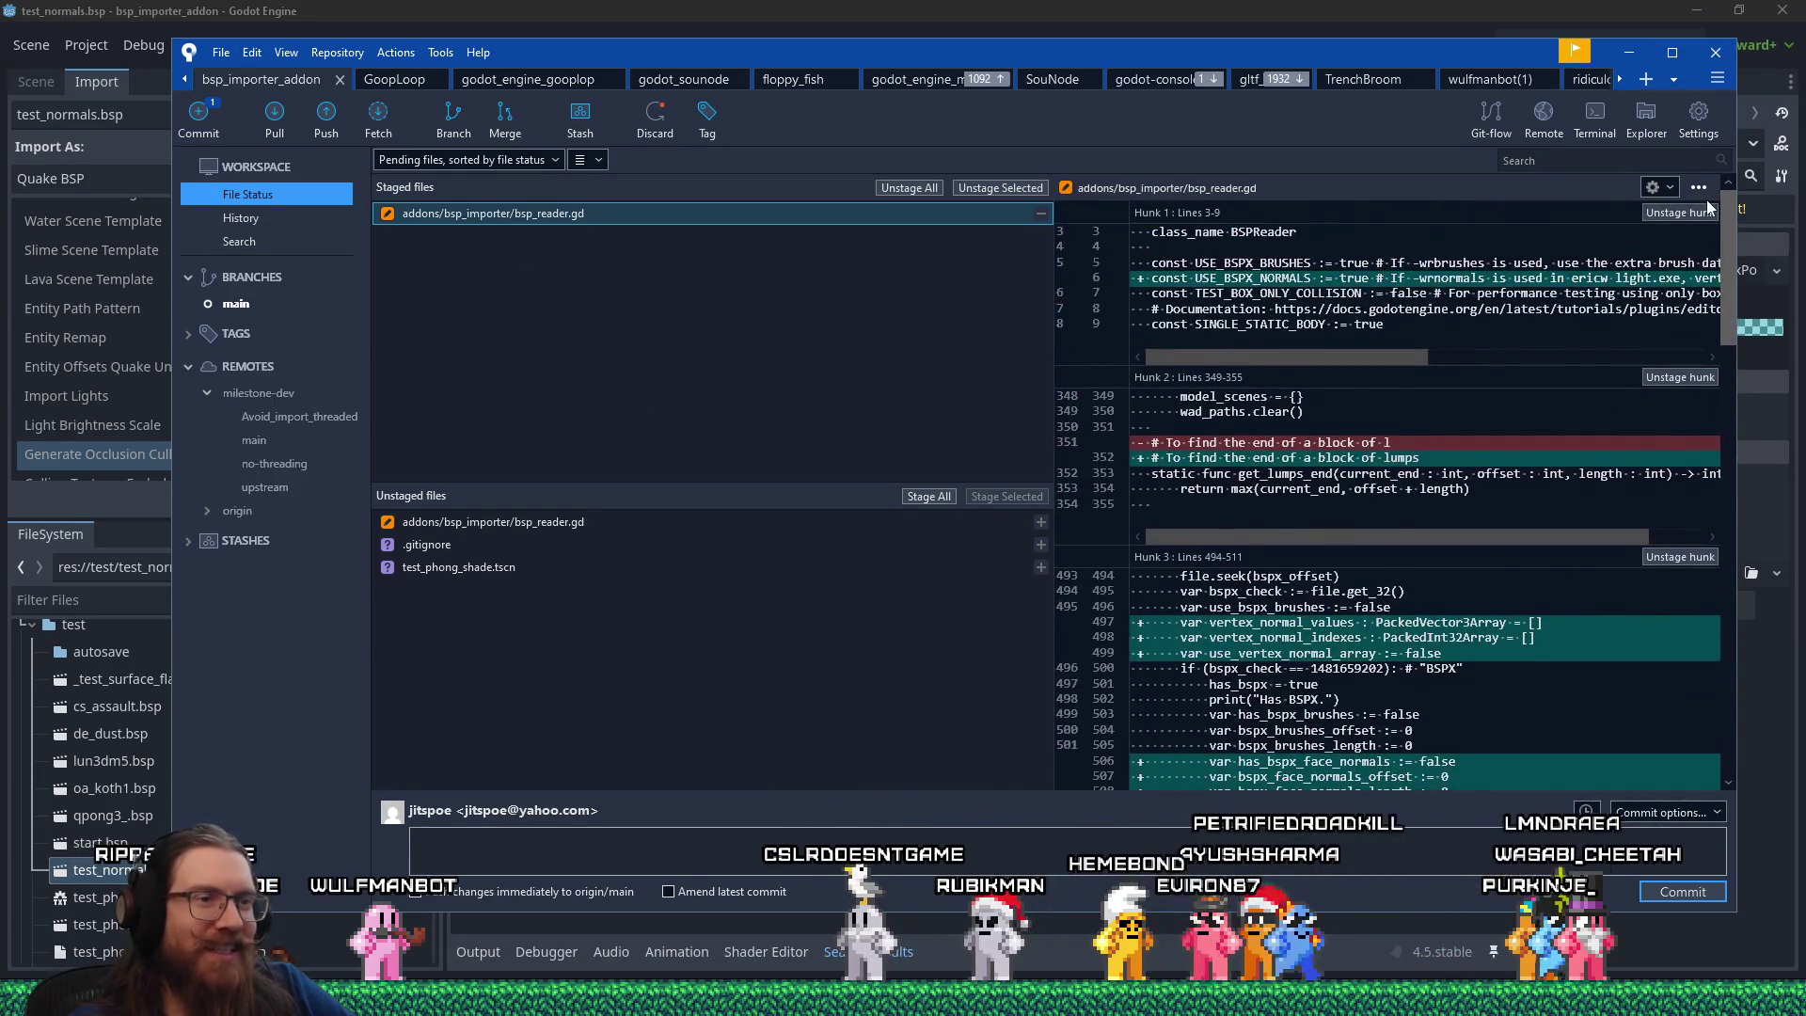
scroll("down", 3)
scroll("up", 3)
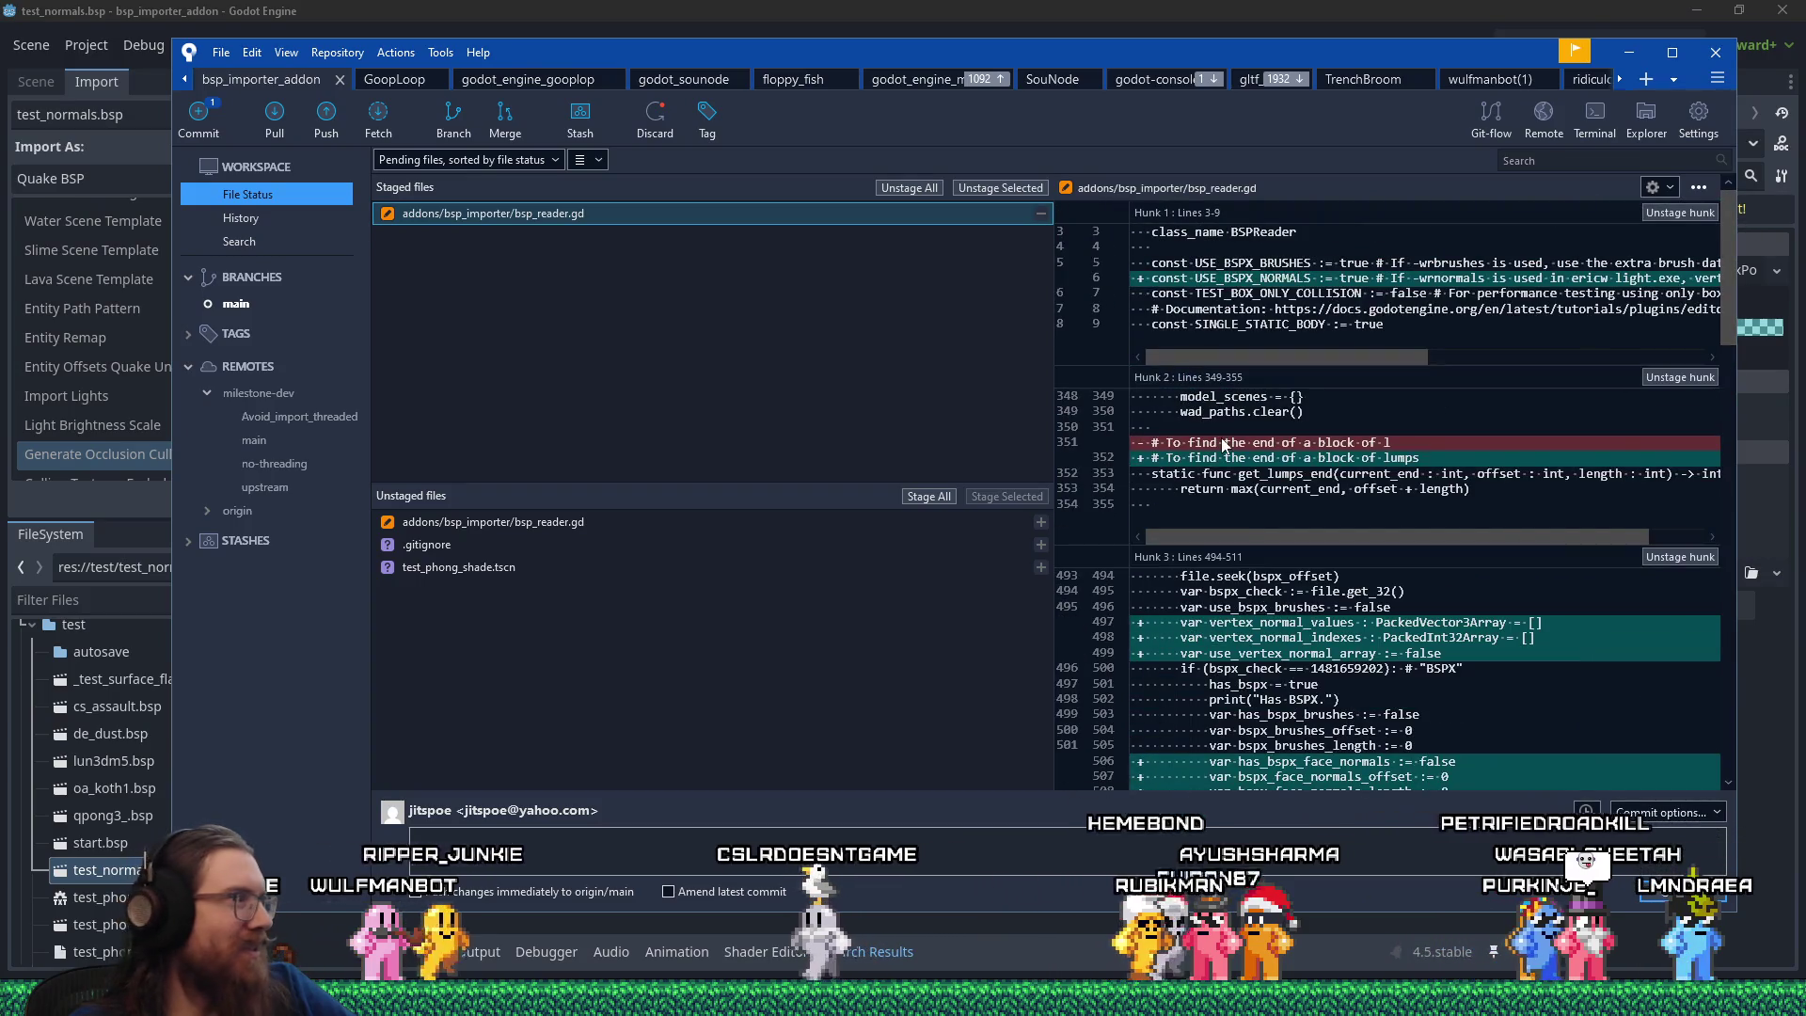
Commit with the message 'Read the FACENORMALS lump from BSPX format so we can have smooth shading!'.
left_click(988, 834)
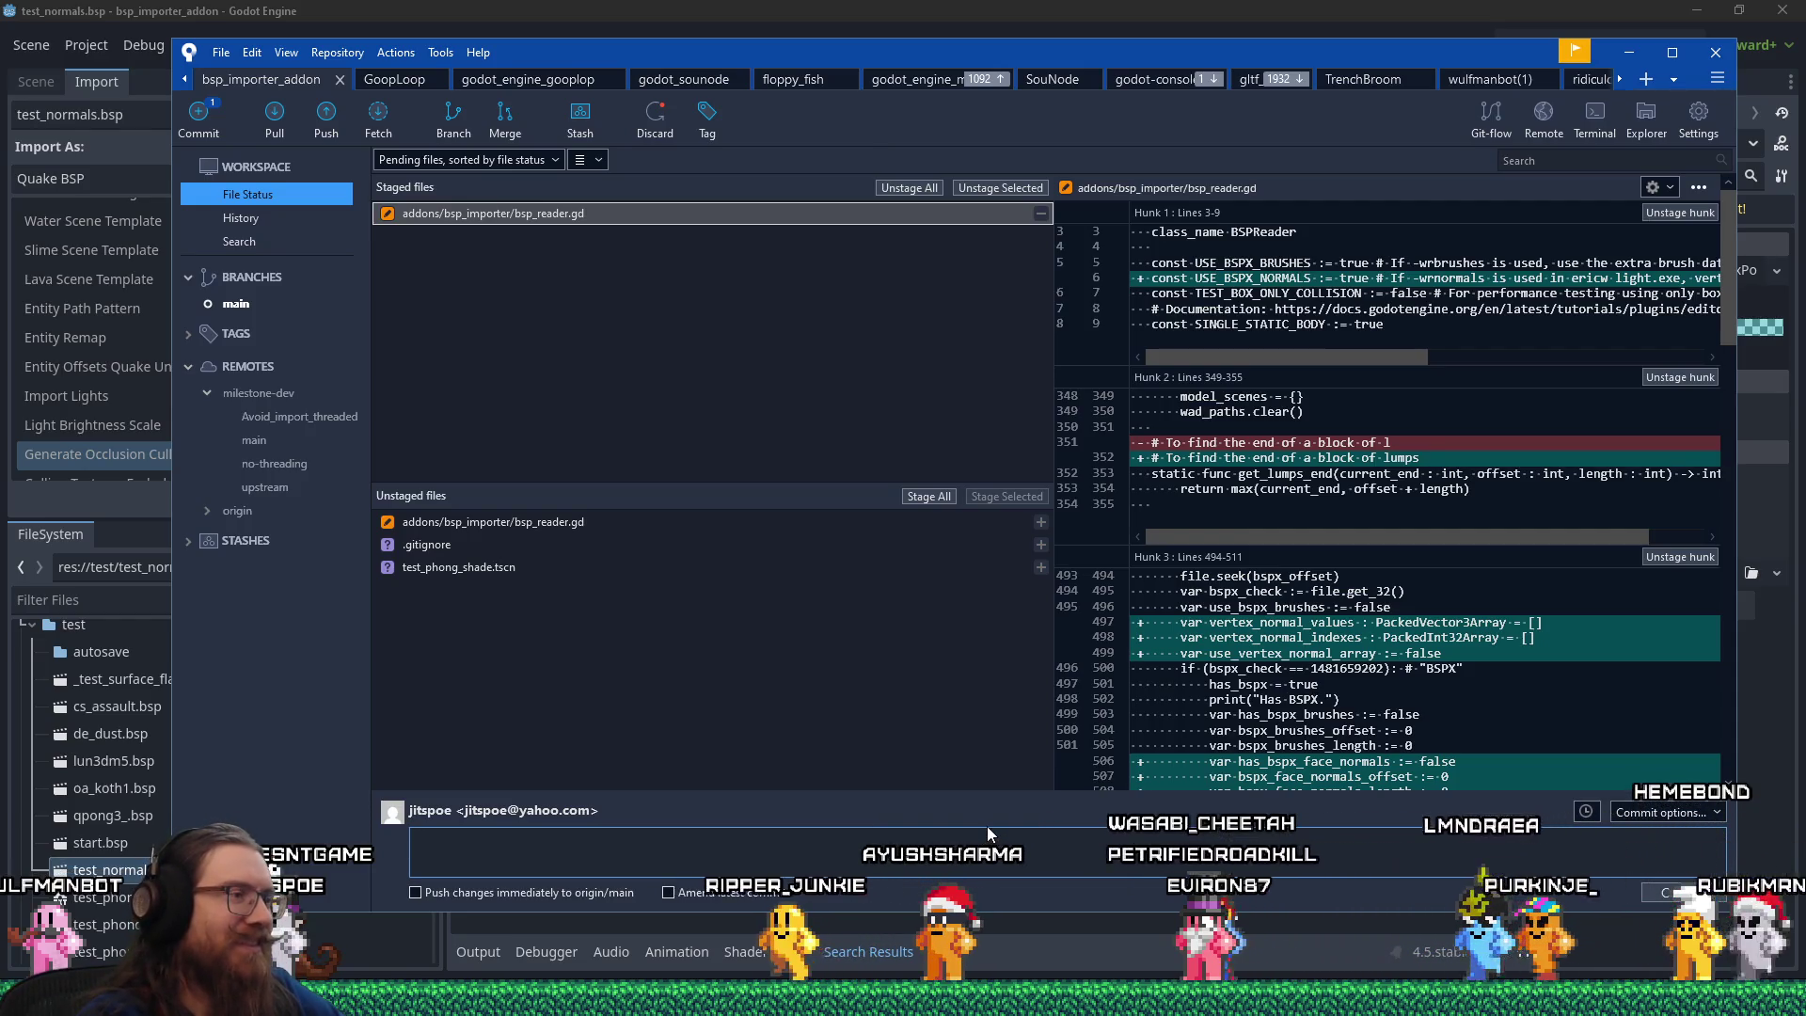
type("A")
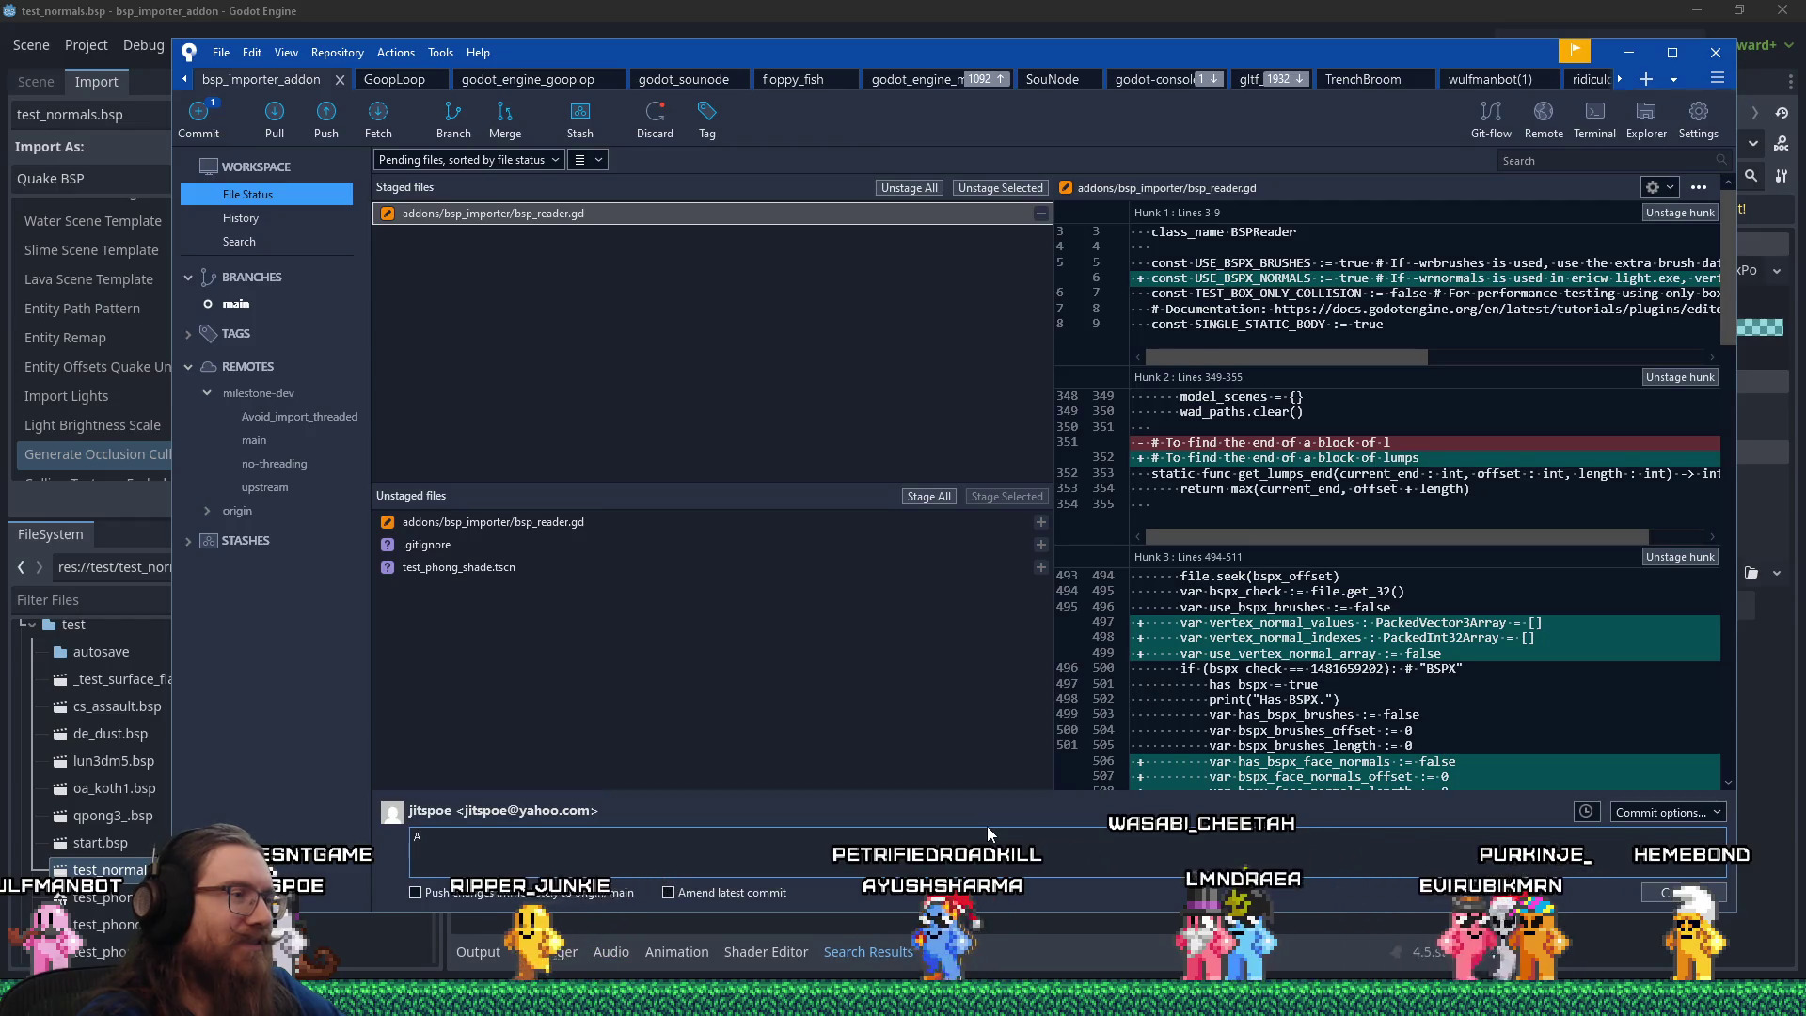
key("BackSpace")
type("Read th")
type("e VERTE")
key("BackSpace")
key("BackSpace")
key("BackSpace")
type("FACENORMALS")
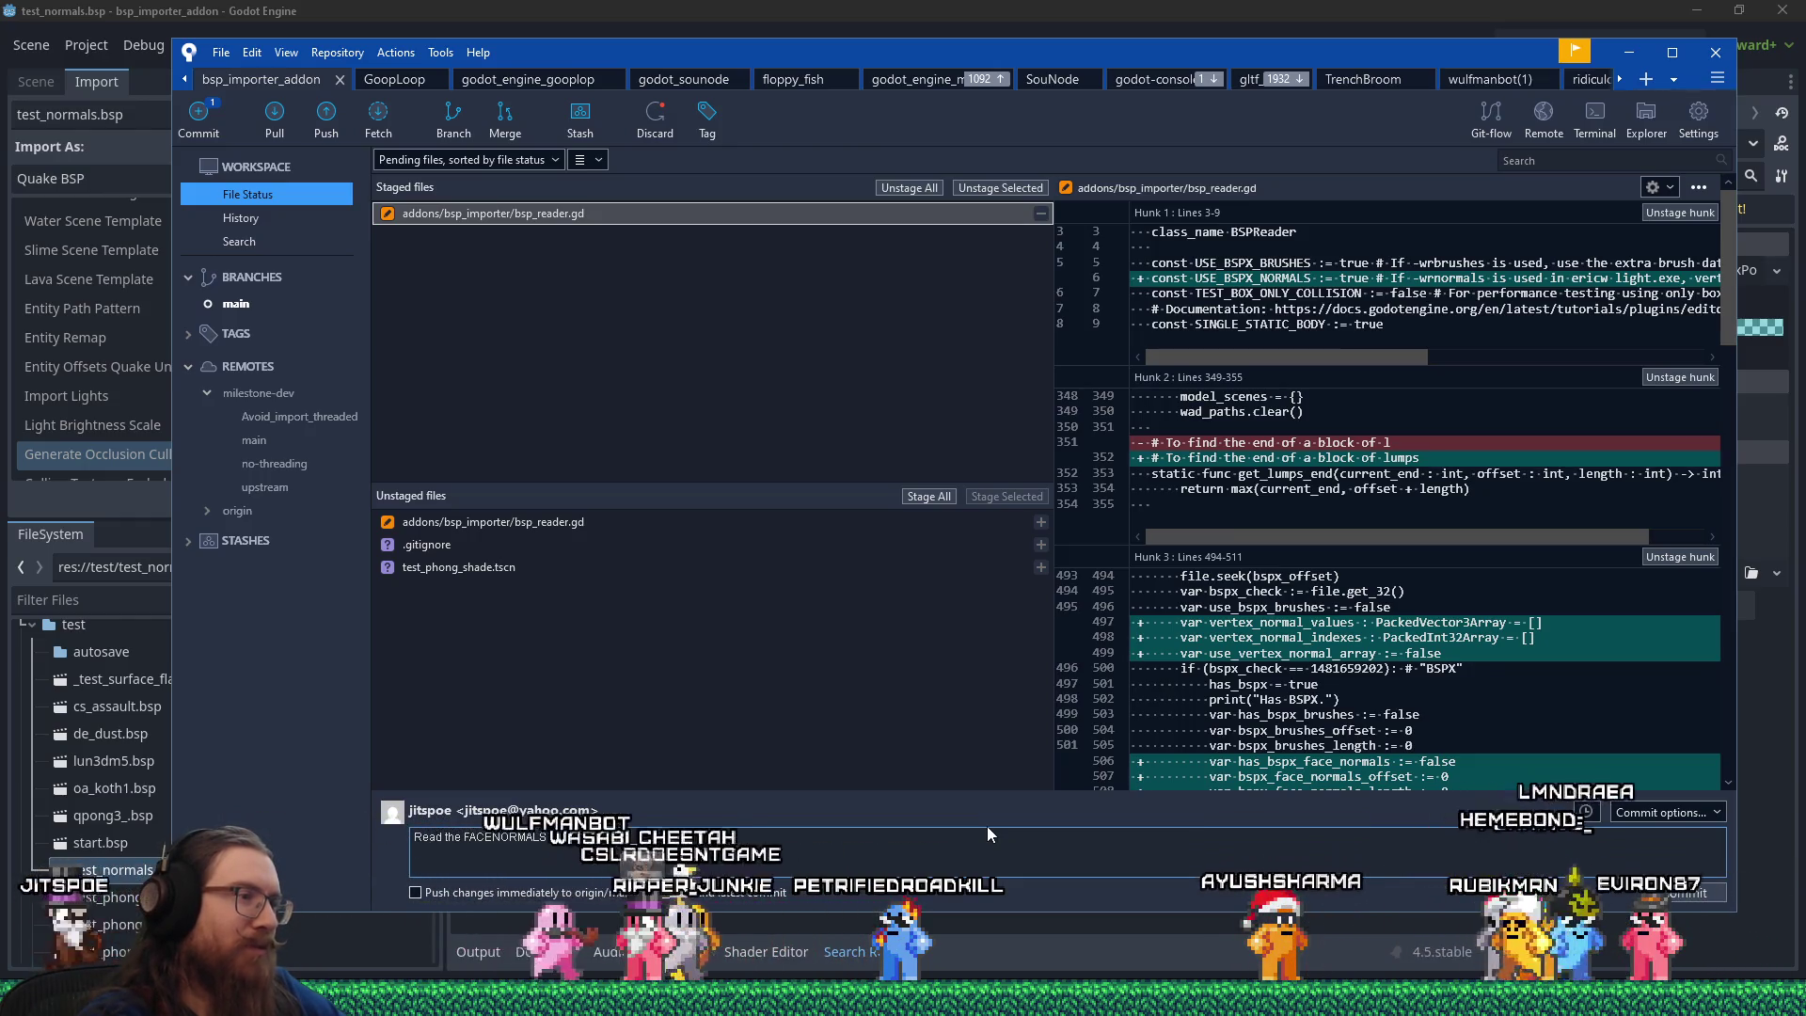
type(" lump from BSPX normal")
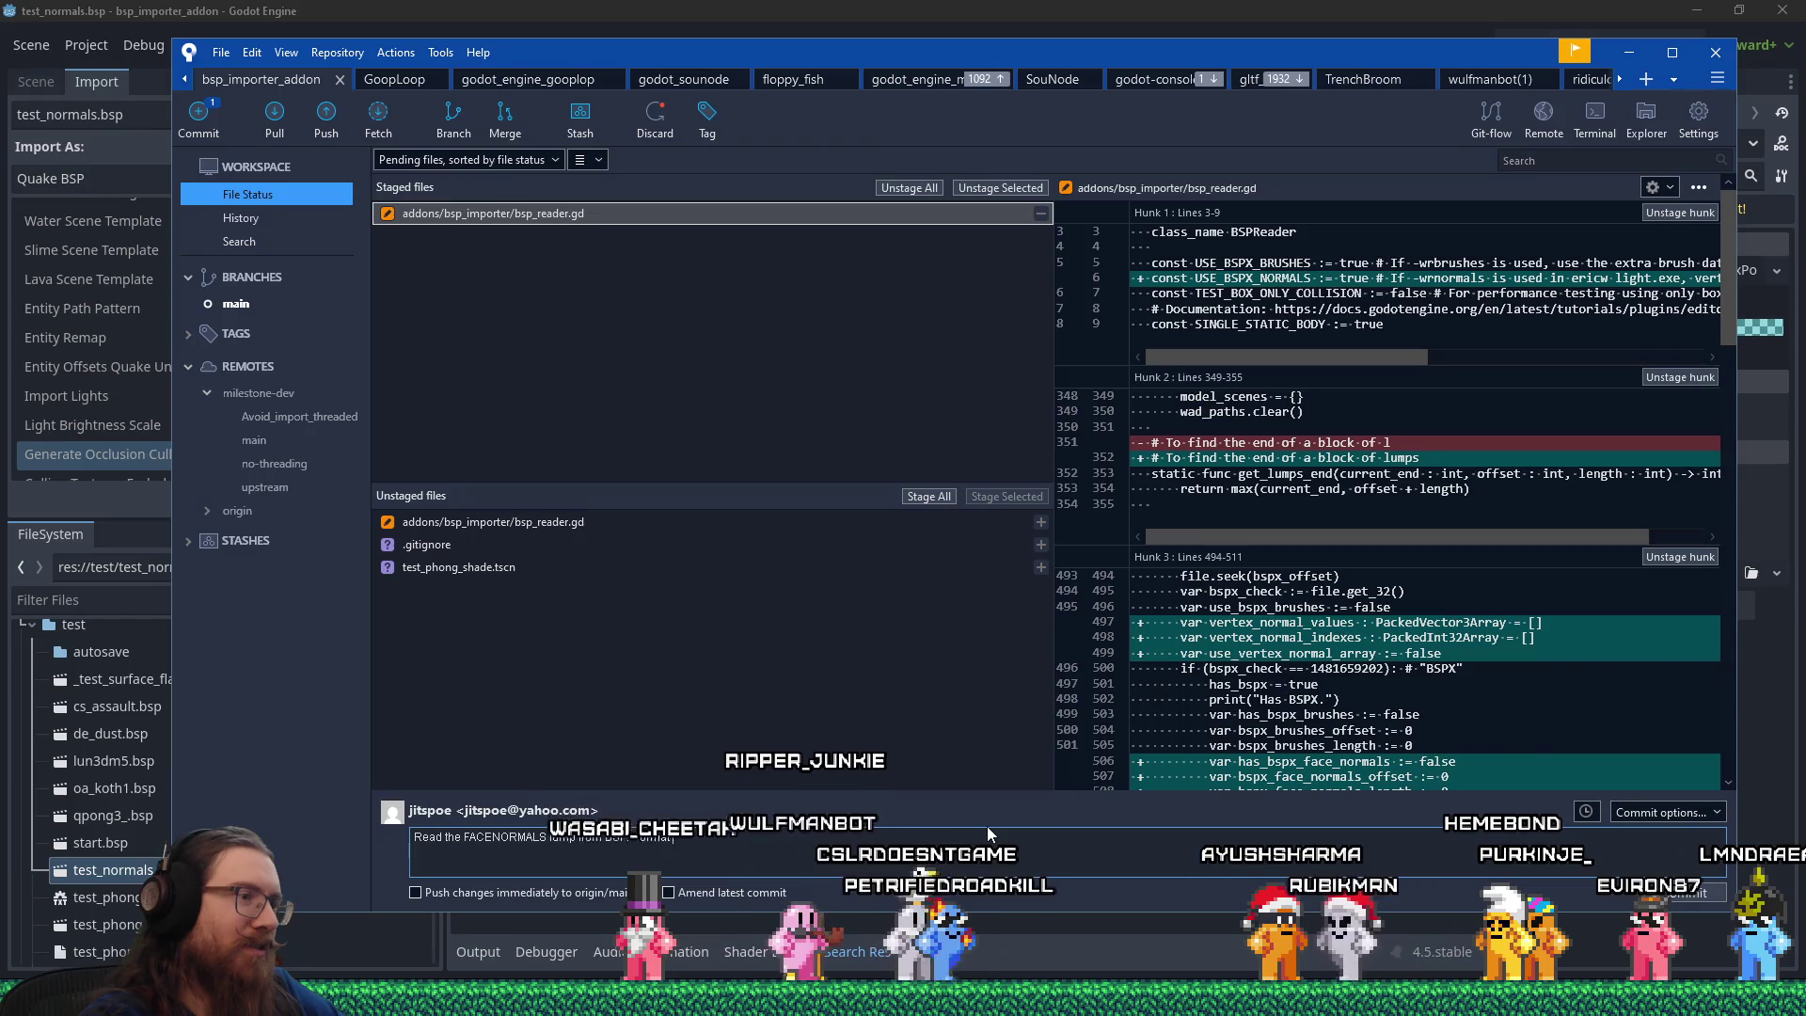
key("BackSpace")
key("BackSpace")
key("BackSpace")
type("format so we can ah")
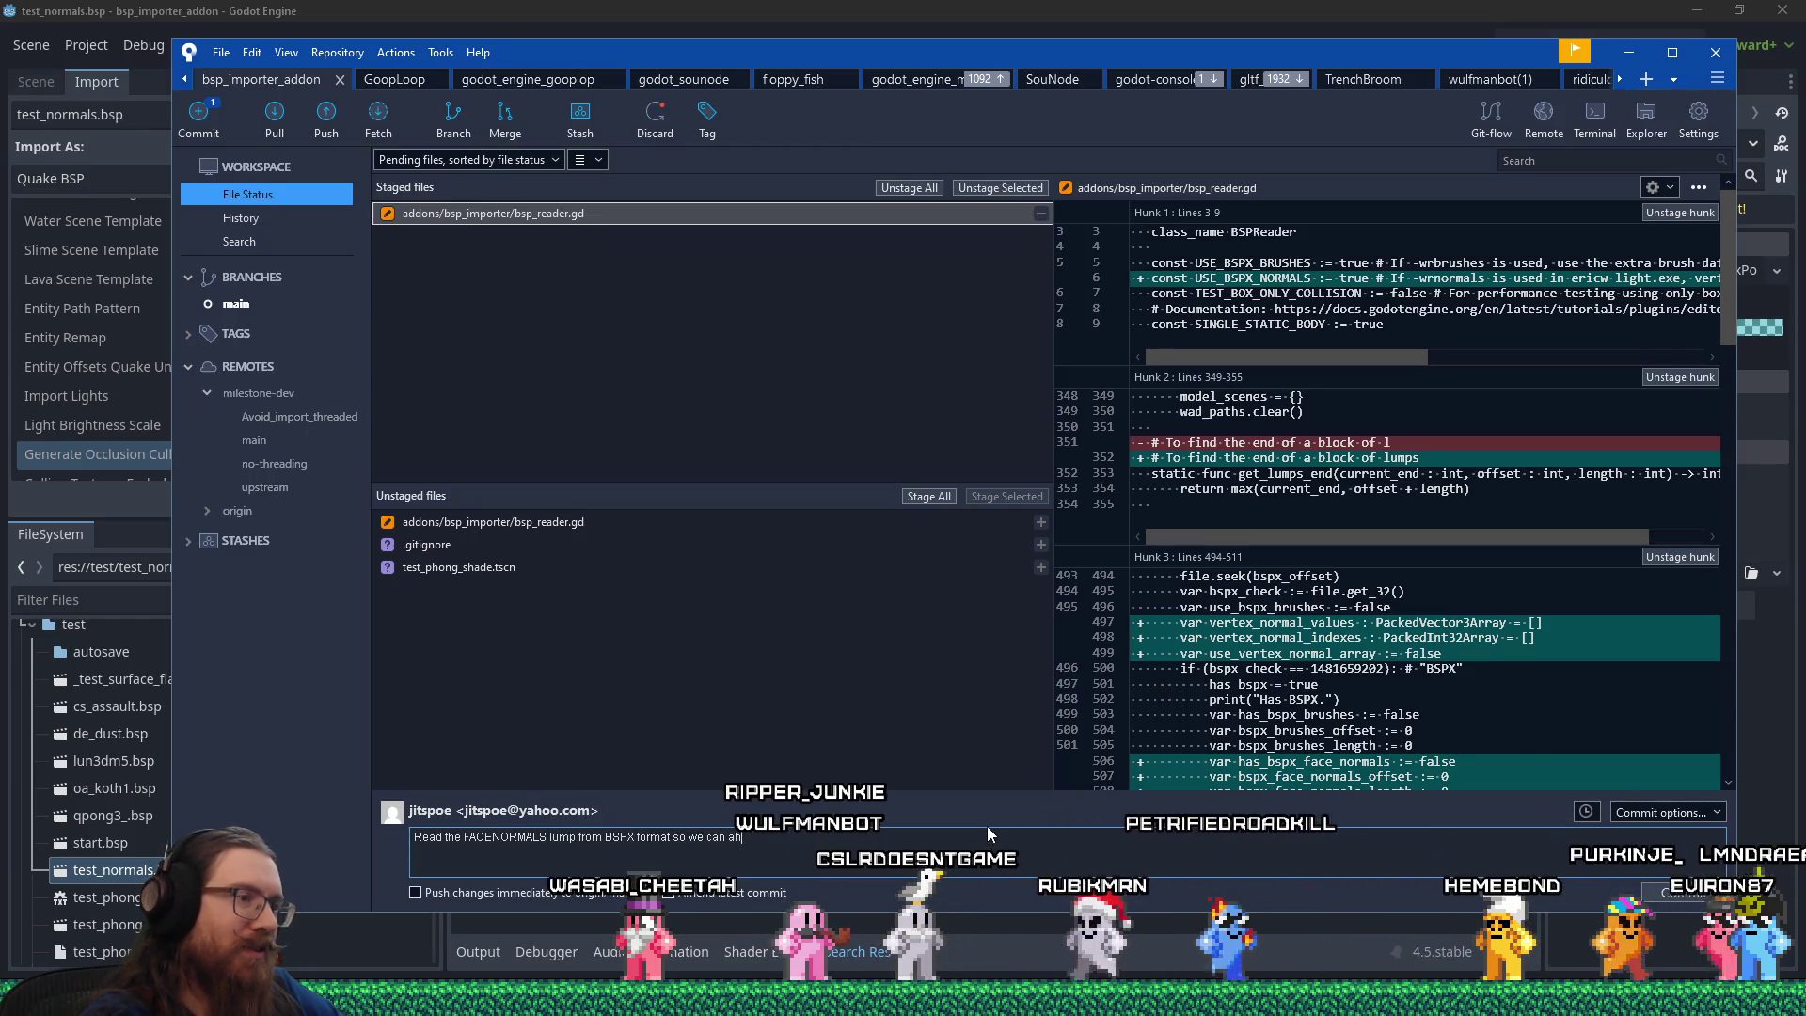
key("BackSpace")
key("BackSpace")
type("have smooth shading")
type("!")
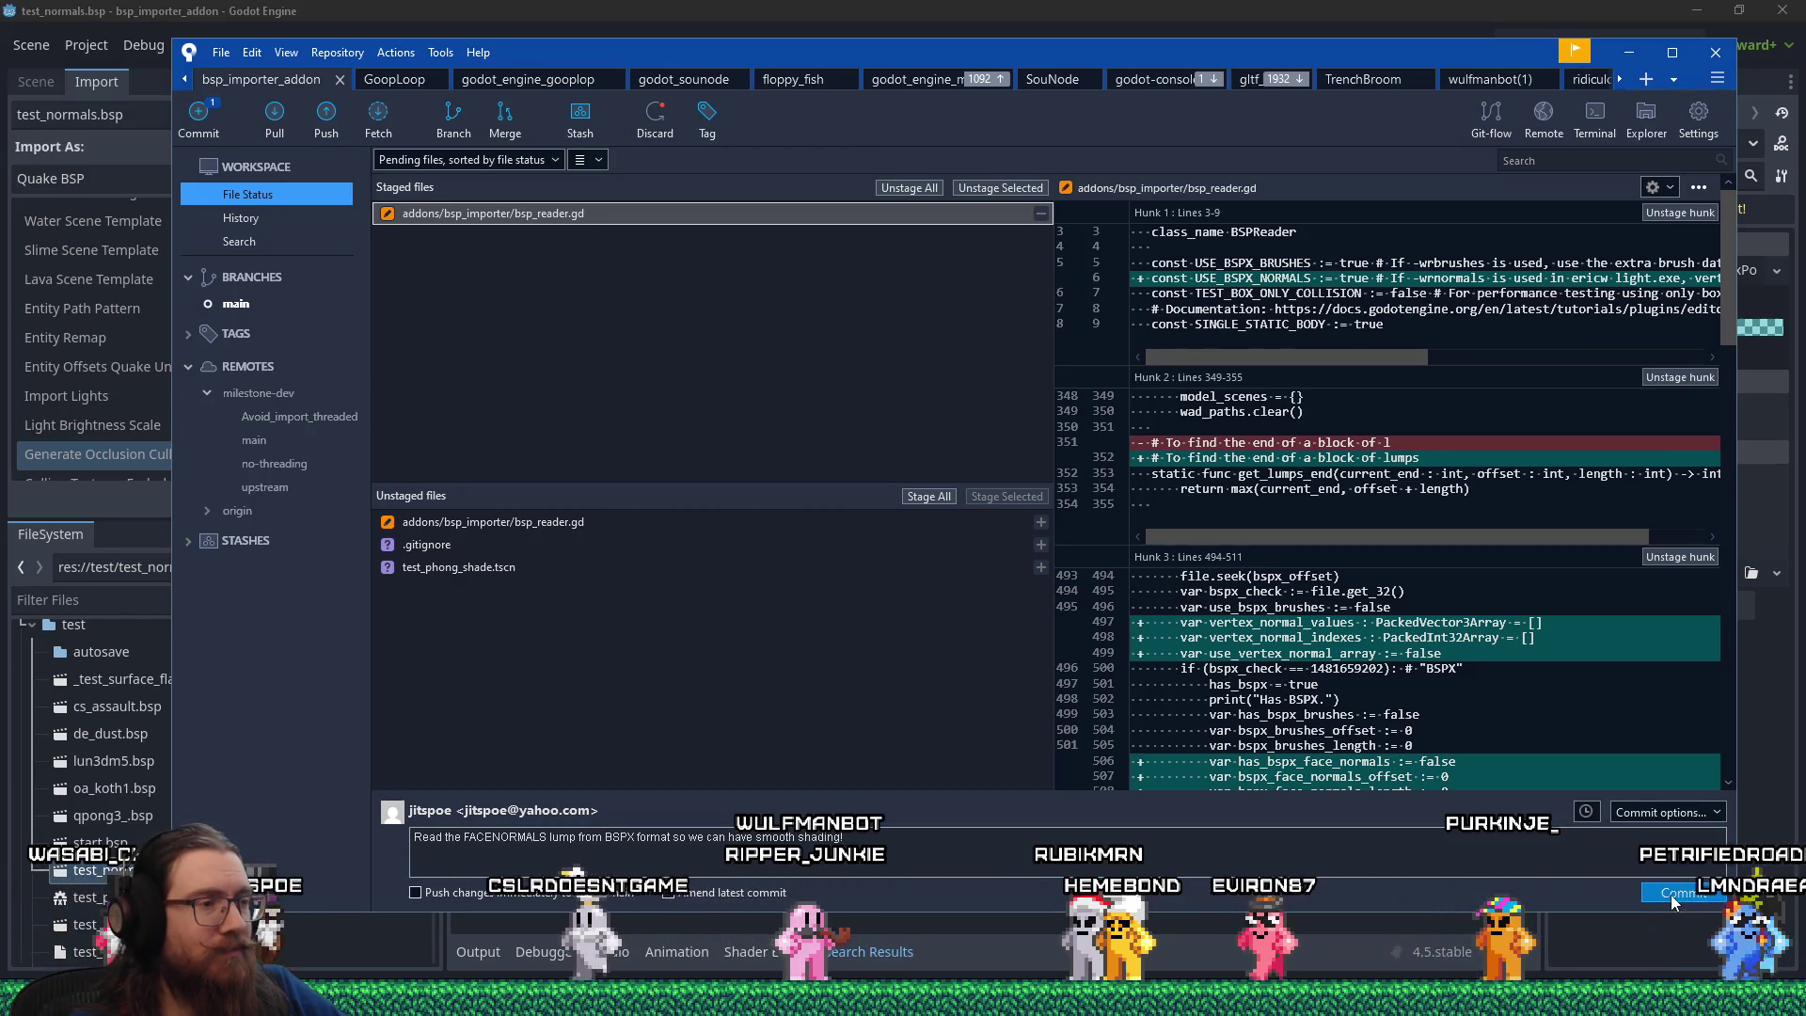
left_click(1670, 894)
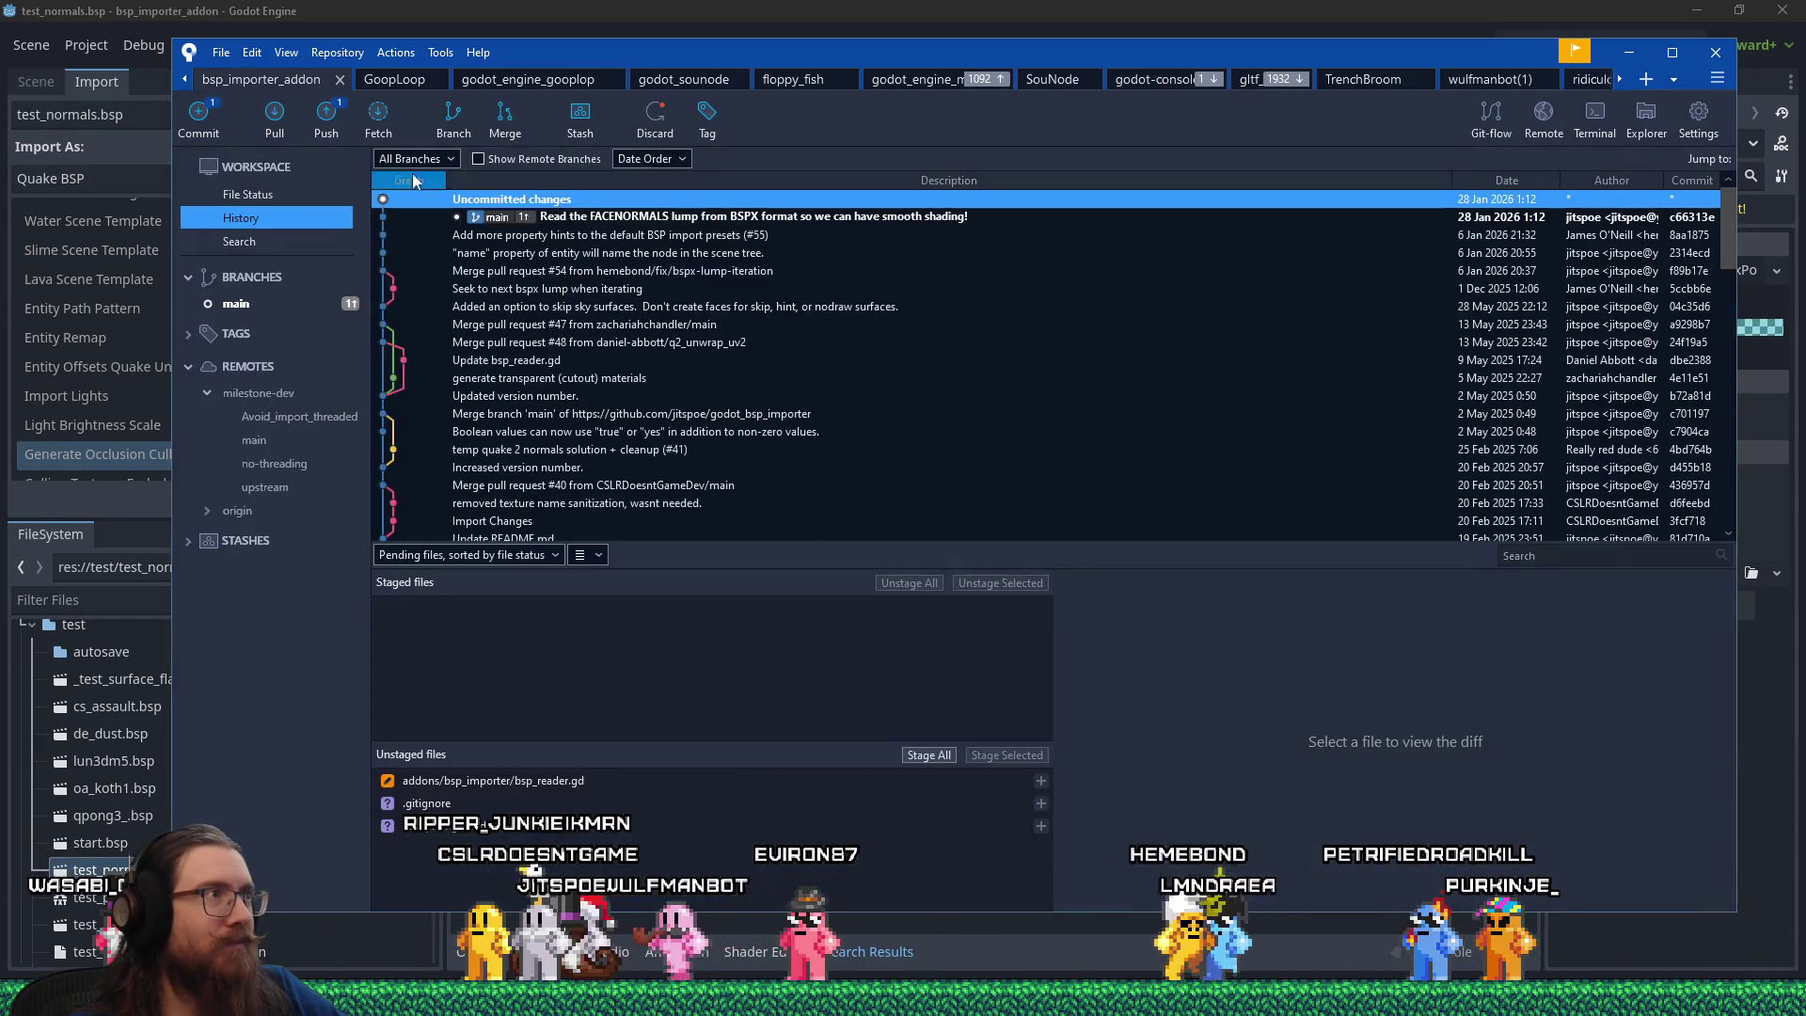
Push the FACENORMALS commit to origin main and bring up GitHub issue #56.
left_click(324, 129)
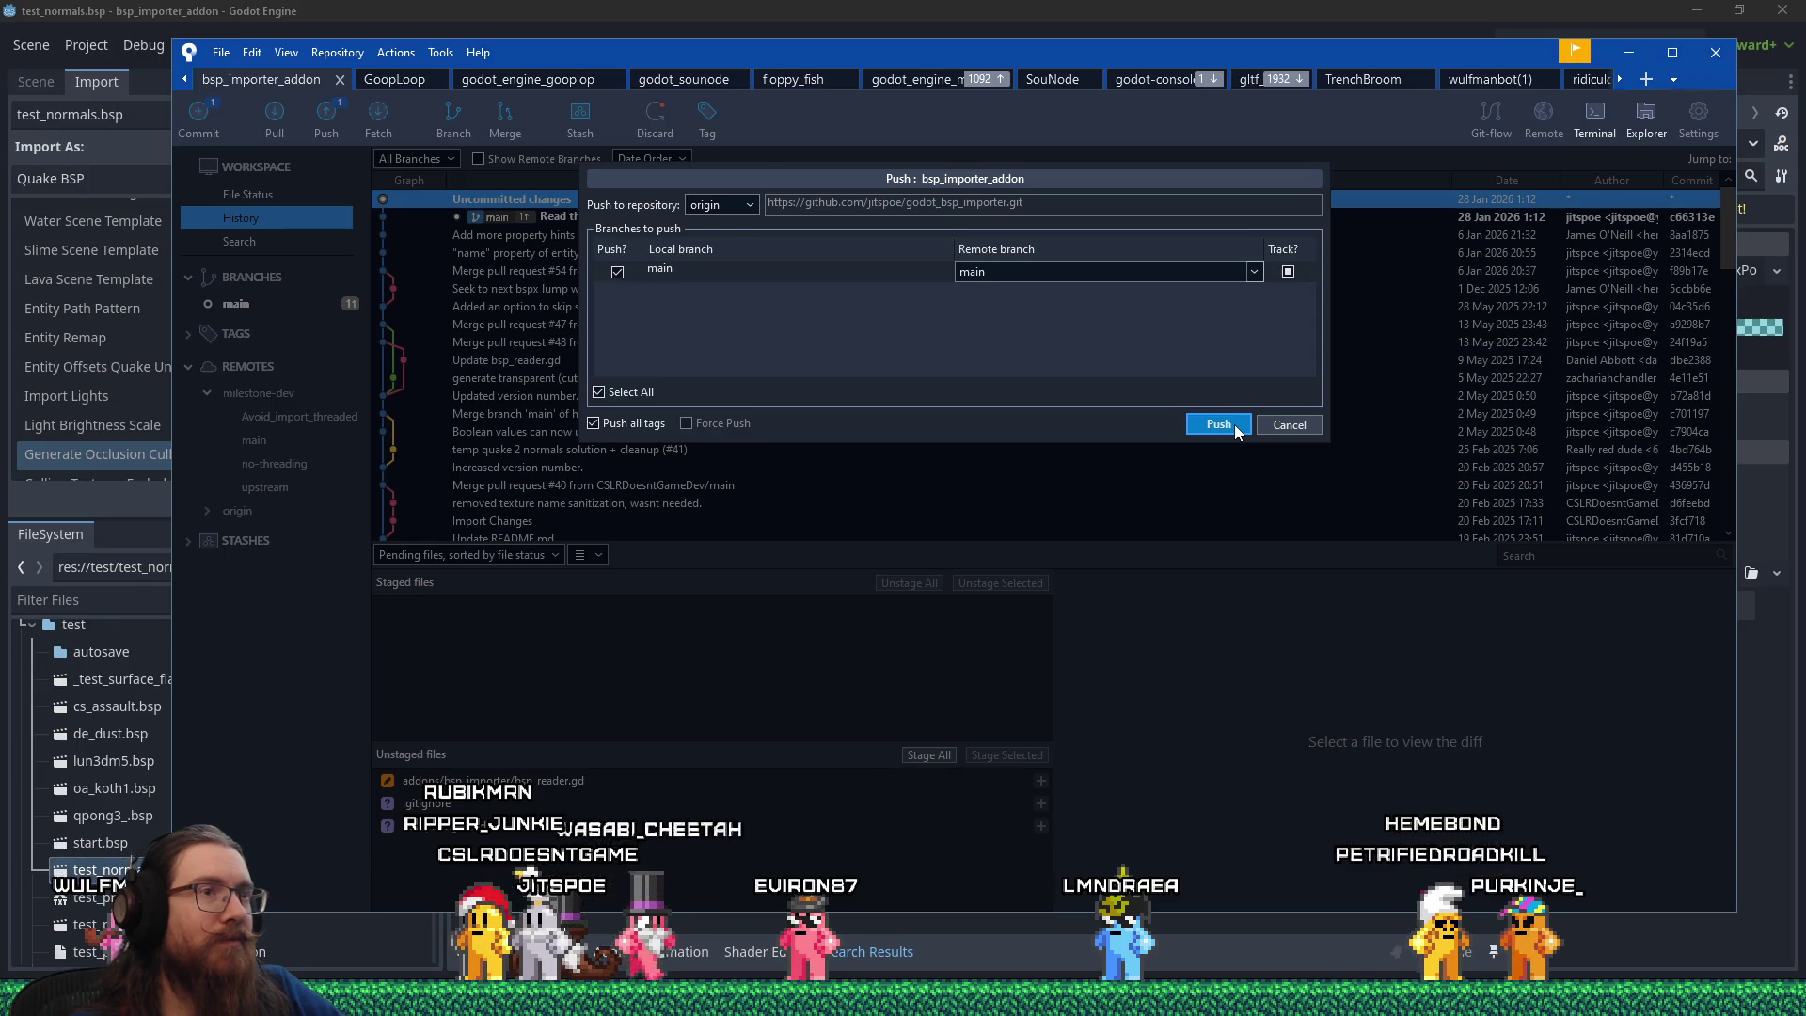
left_click(1234, 426)
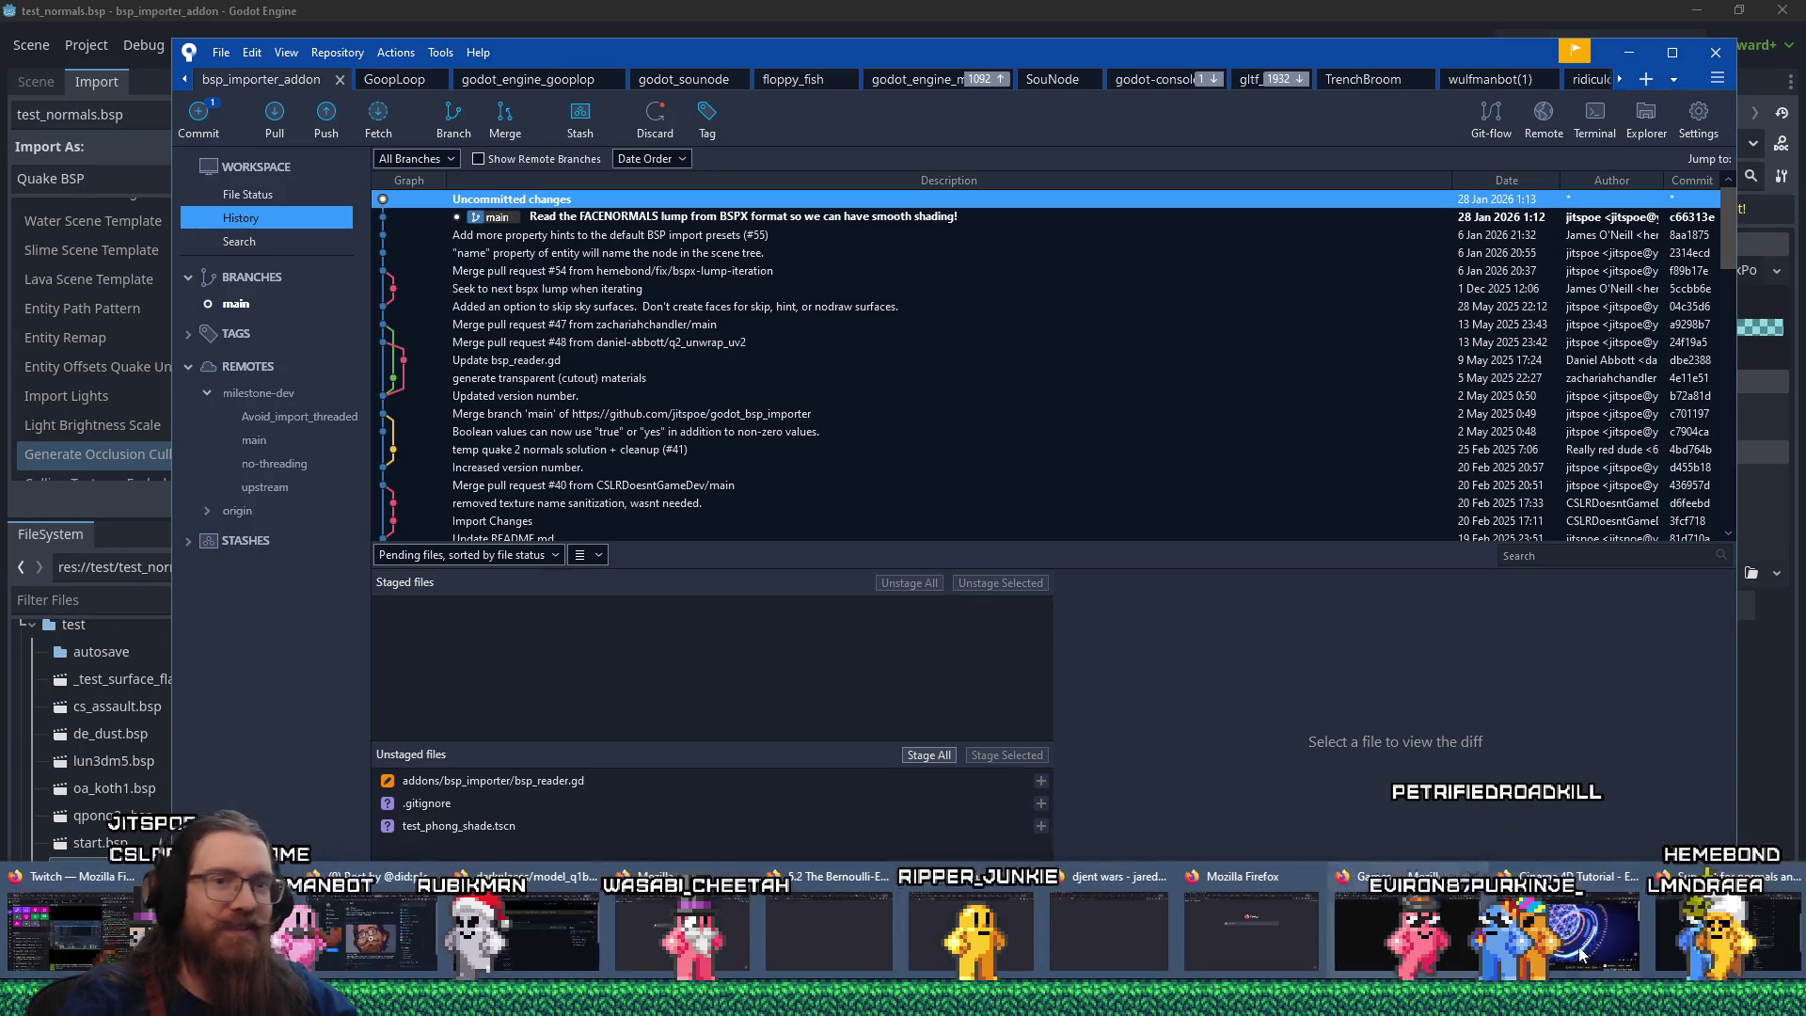
left_click(1762, 931)
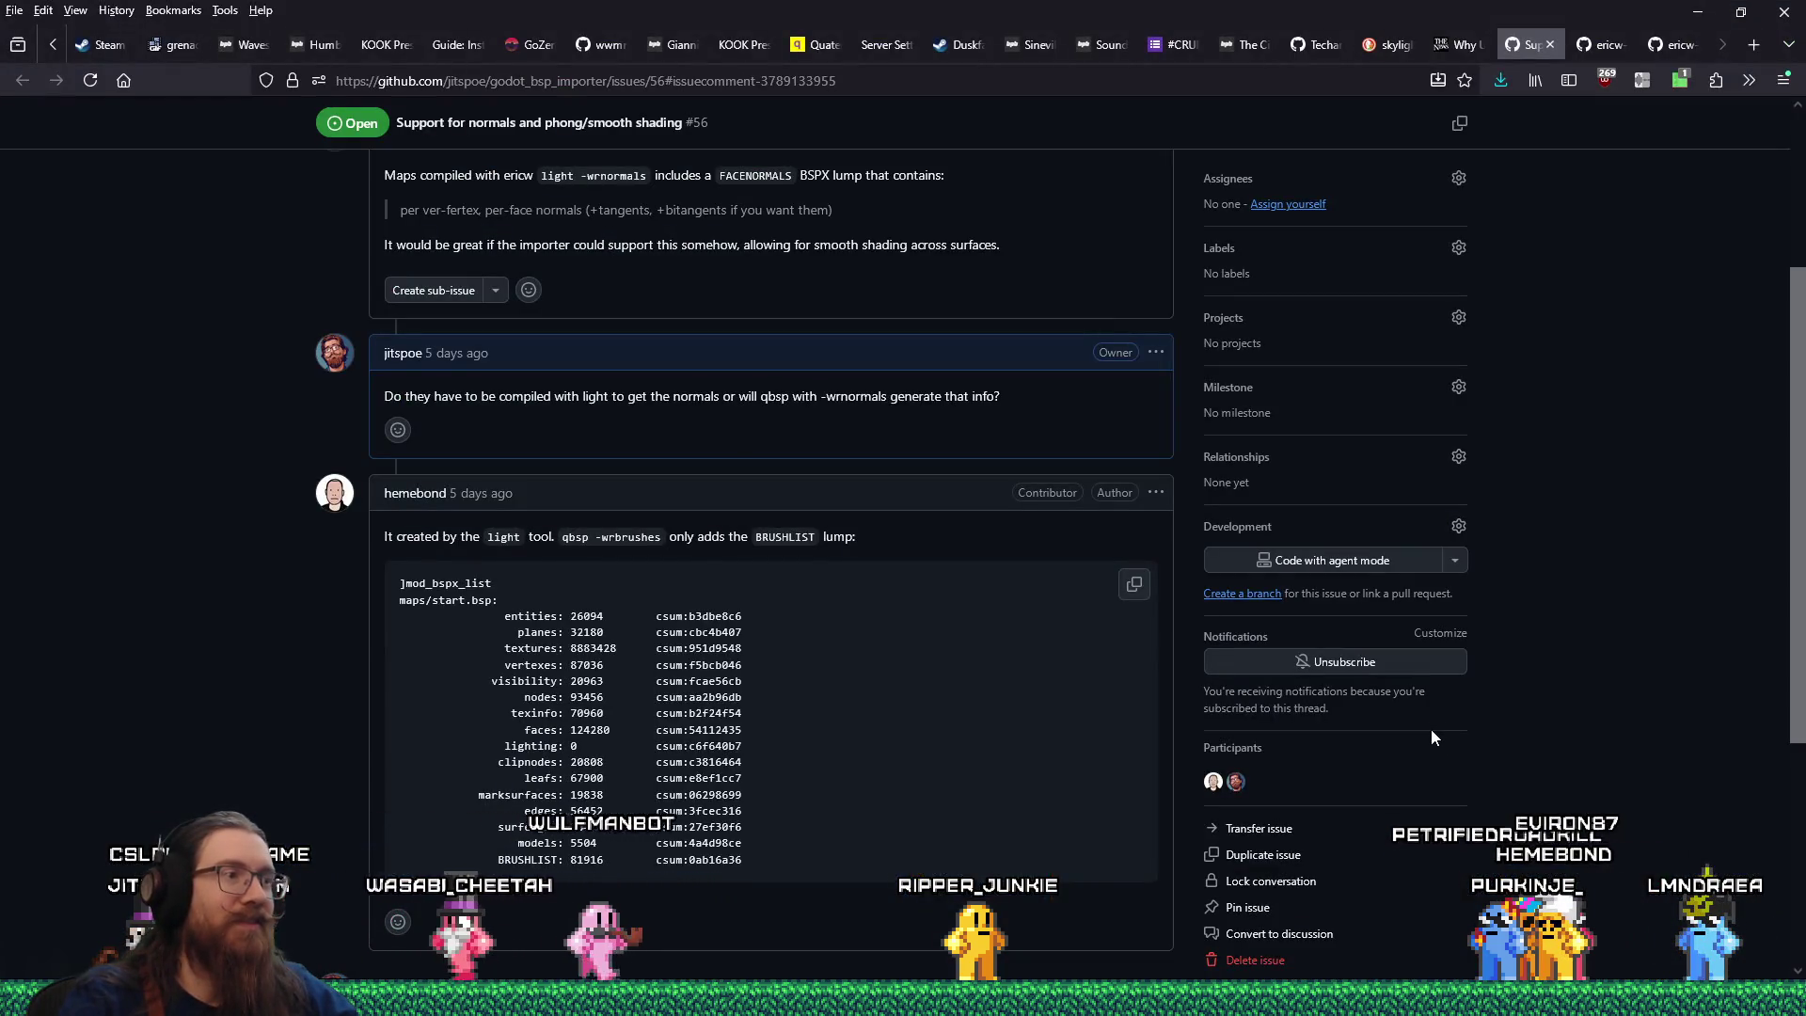
Open the latest commit c66313e on GitHub and copy its web address.
scroll("up", 3)
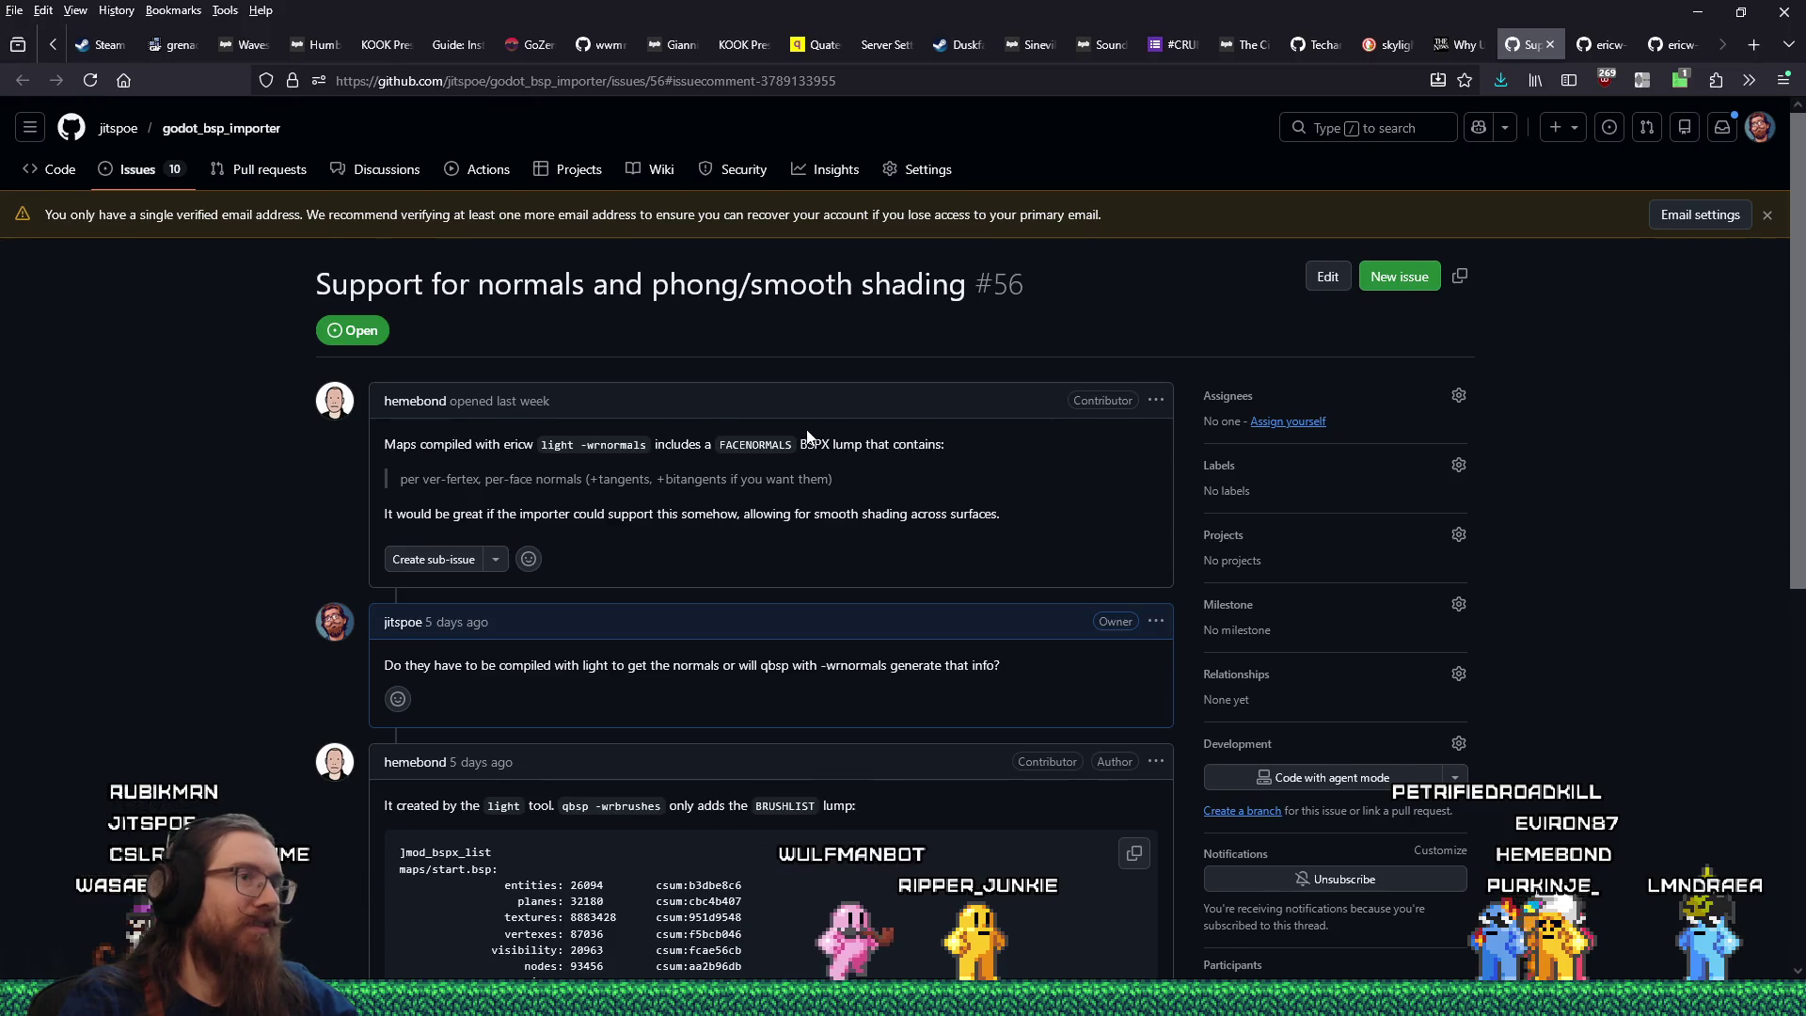
scroll("down", 3)
scroll("up", 3)
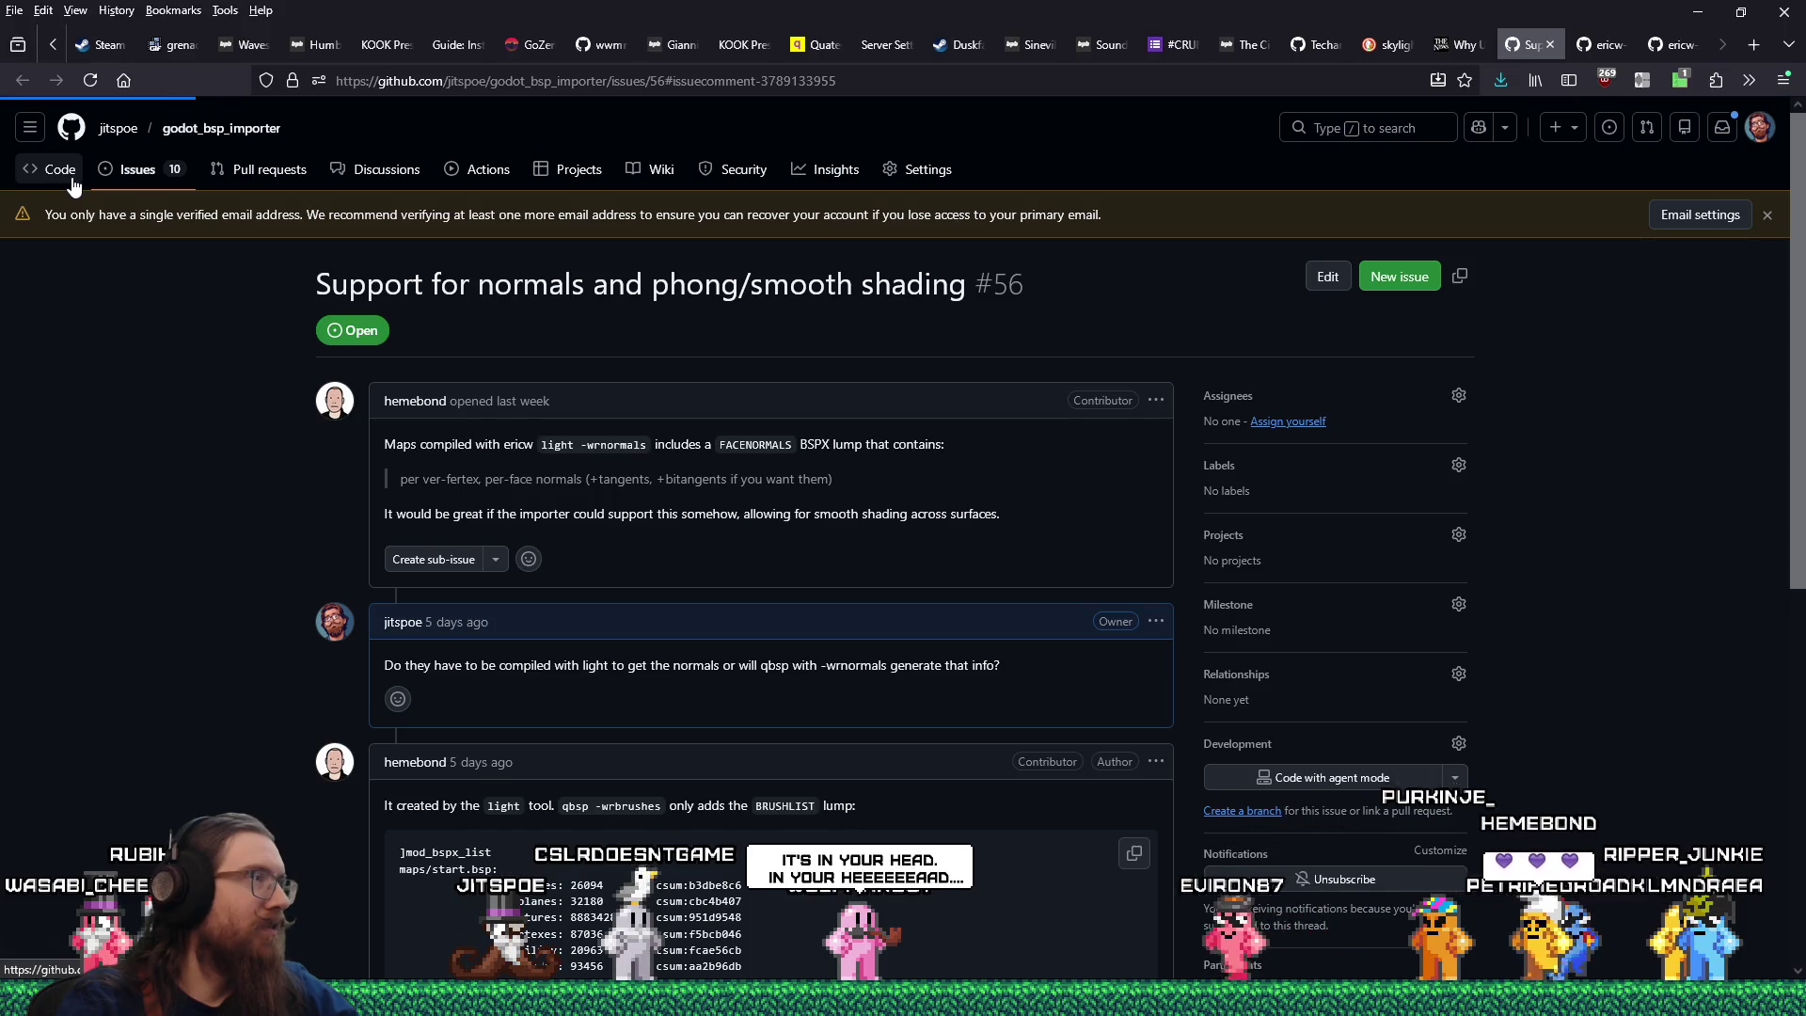
left_click(72, 178)
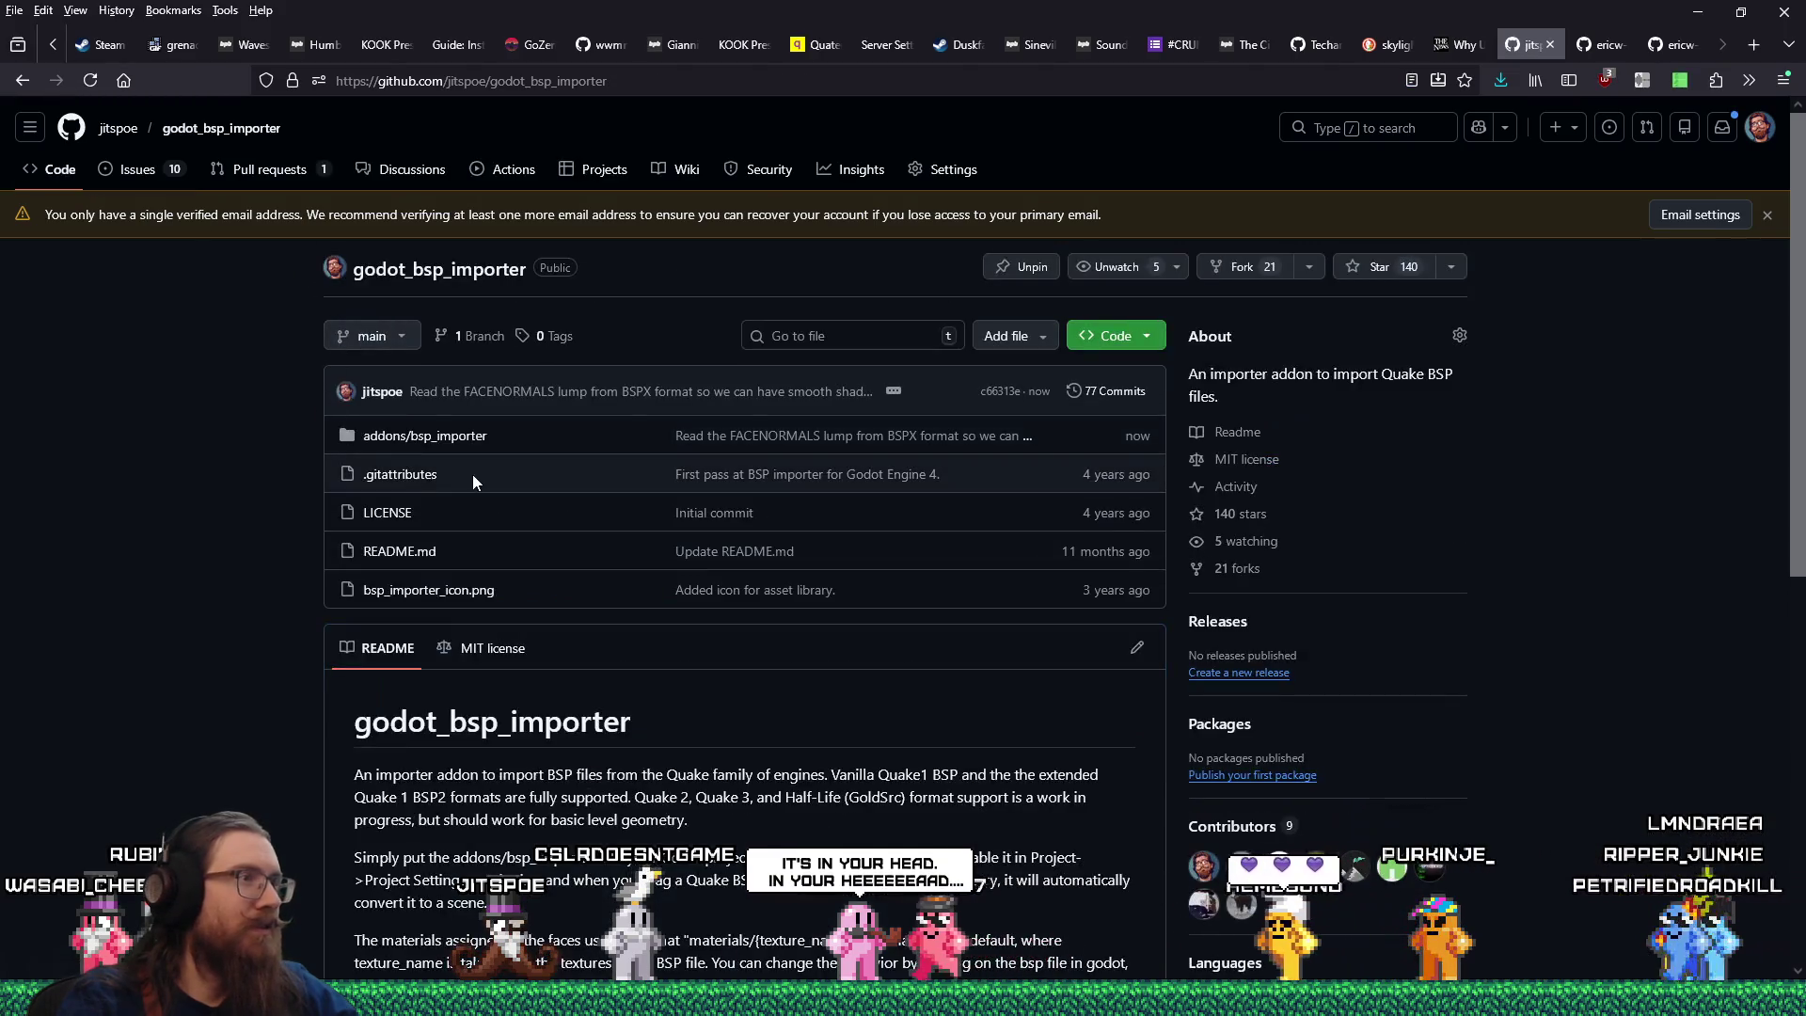
left_click(999, 393)
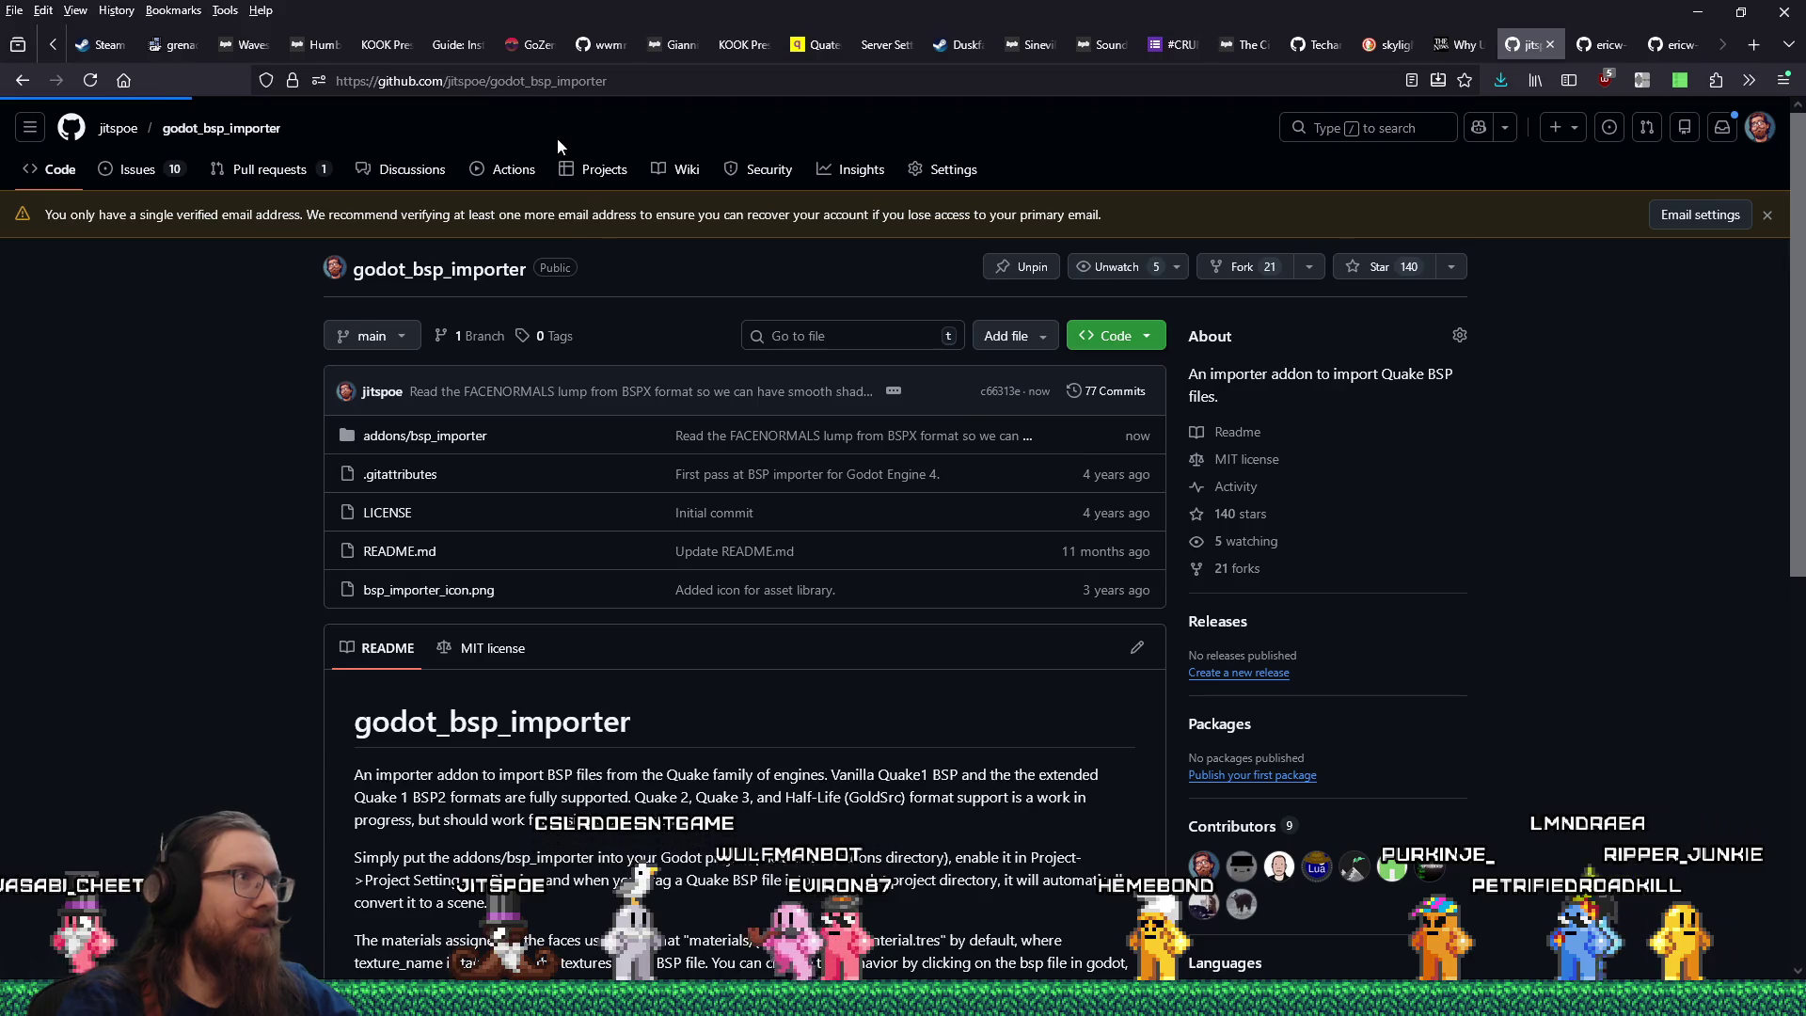
right_click(534, 83)
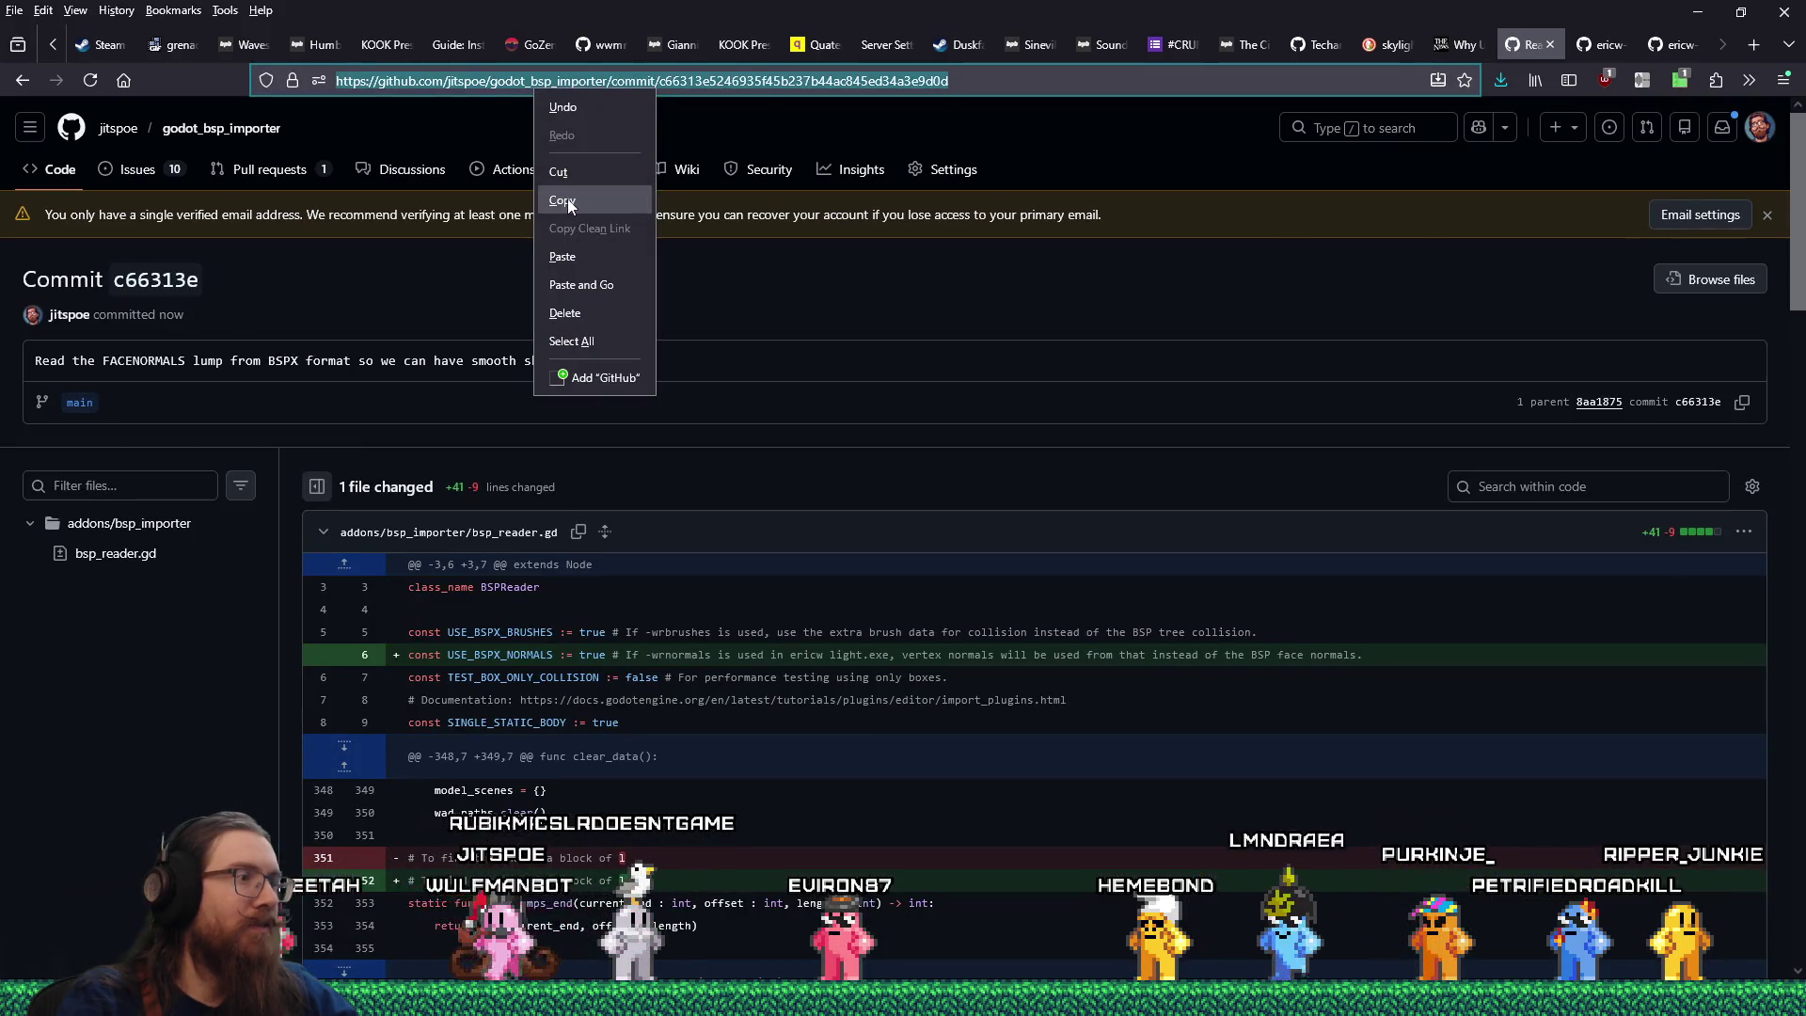
left_click(567, 199)
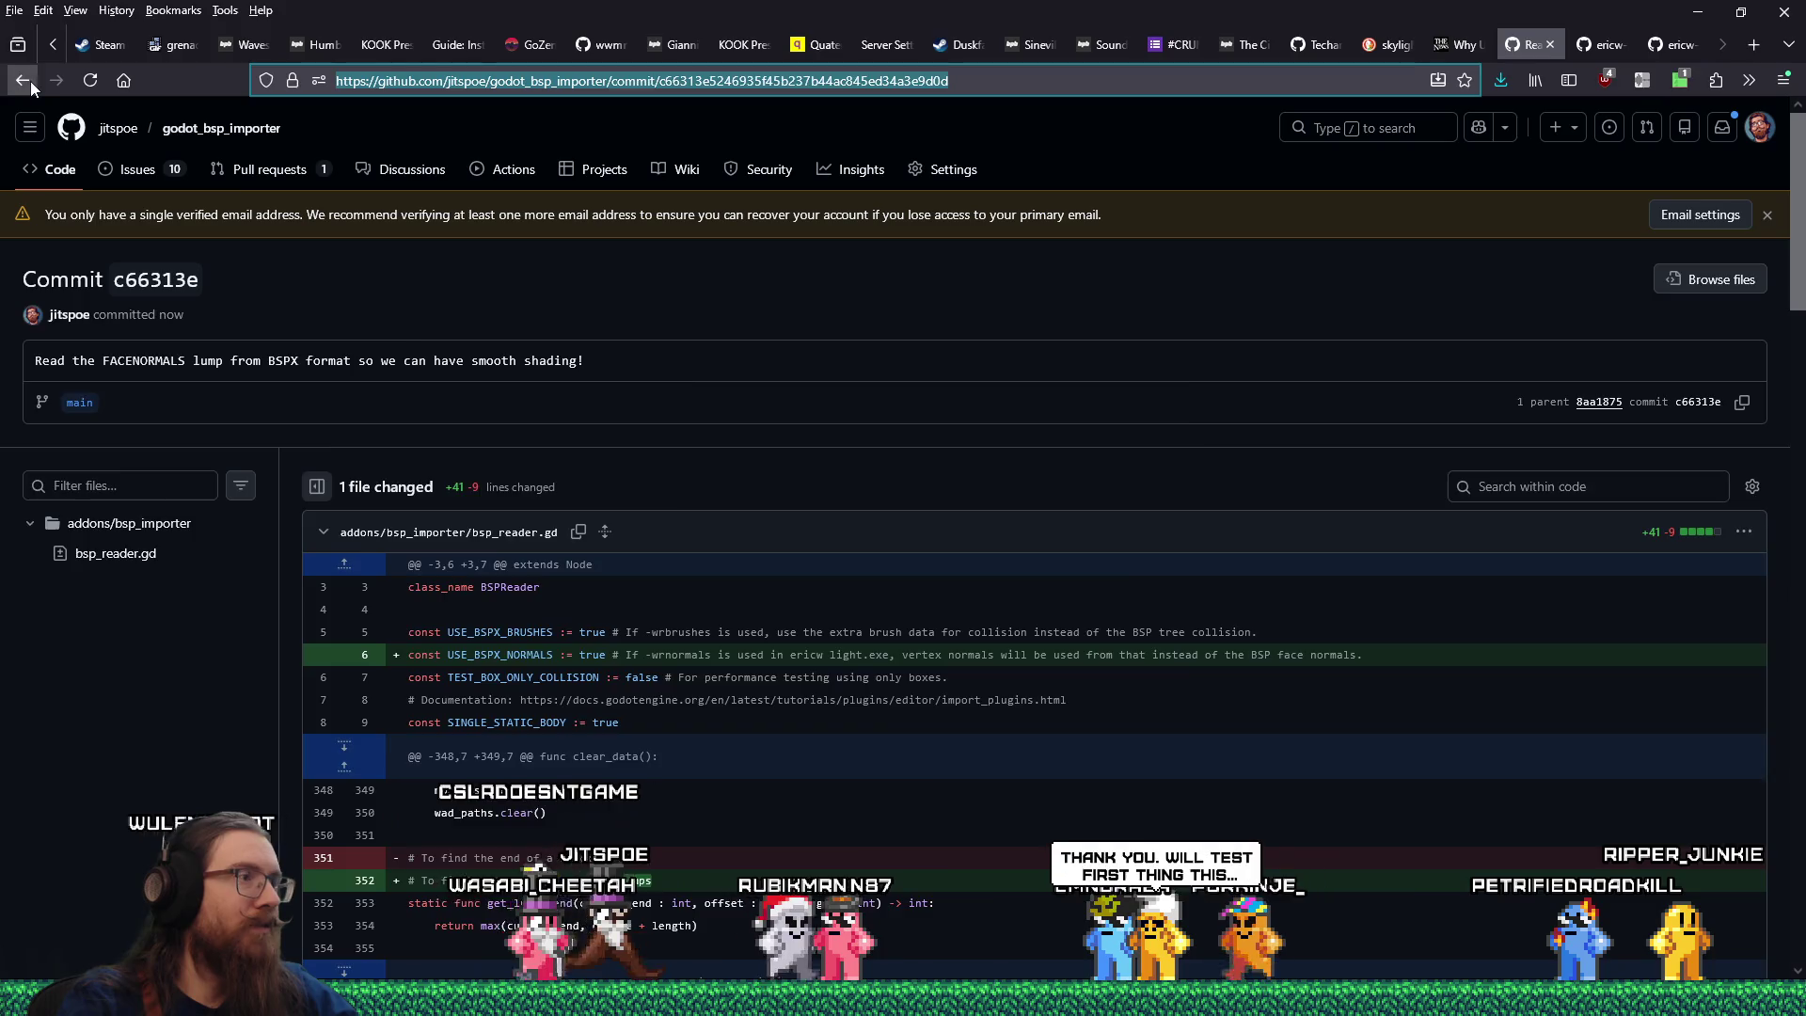
Return to smooth-shading issue #56 and start a new comment.
left_click(26, 81)
scroll("down", 3)
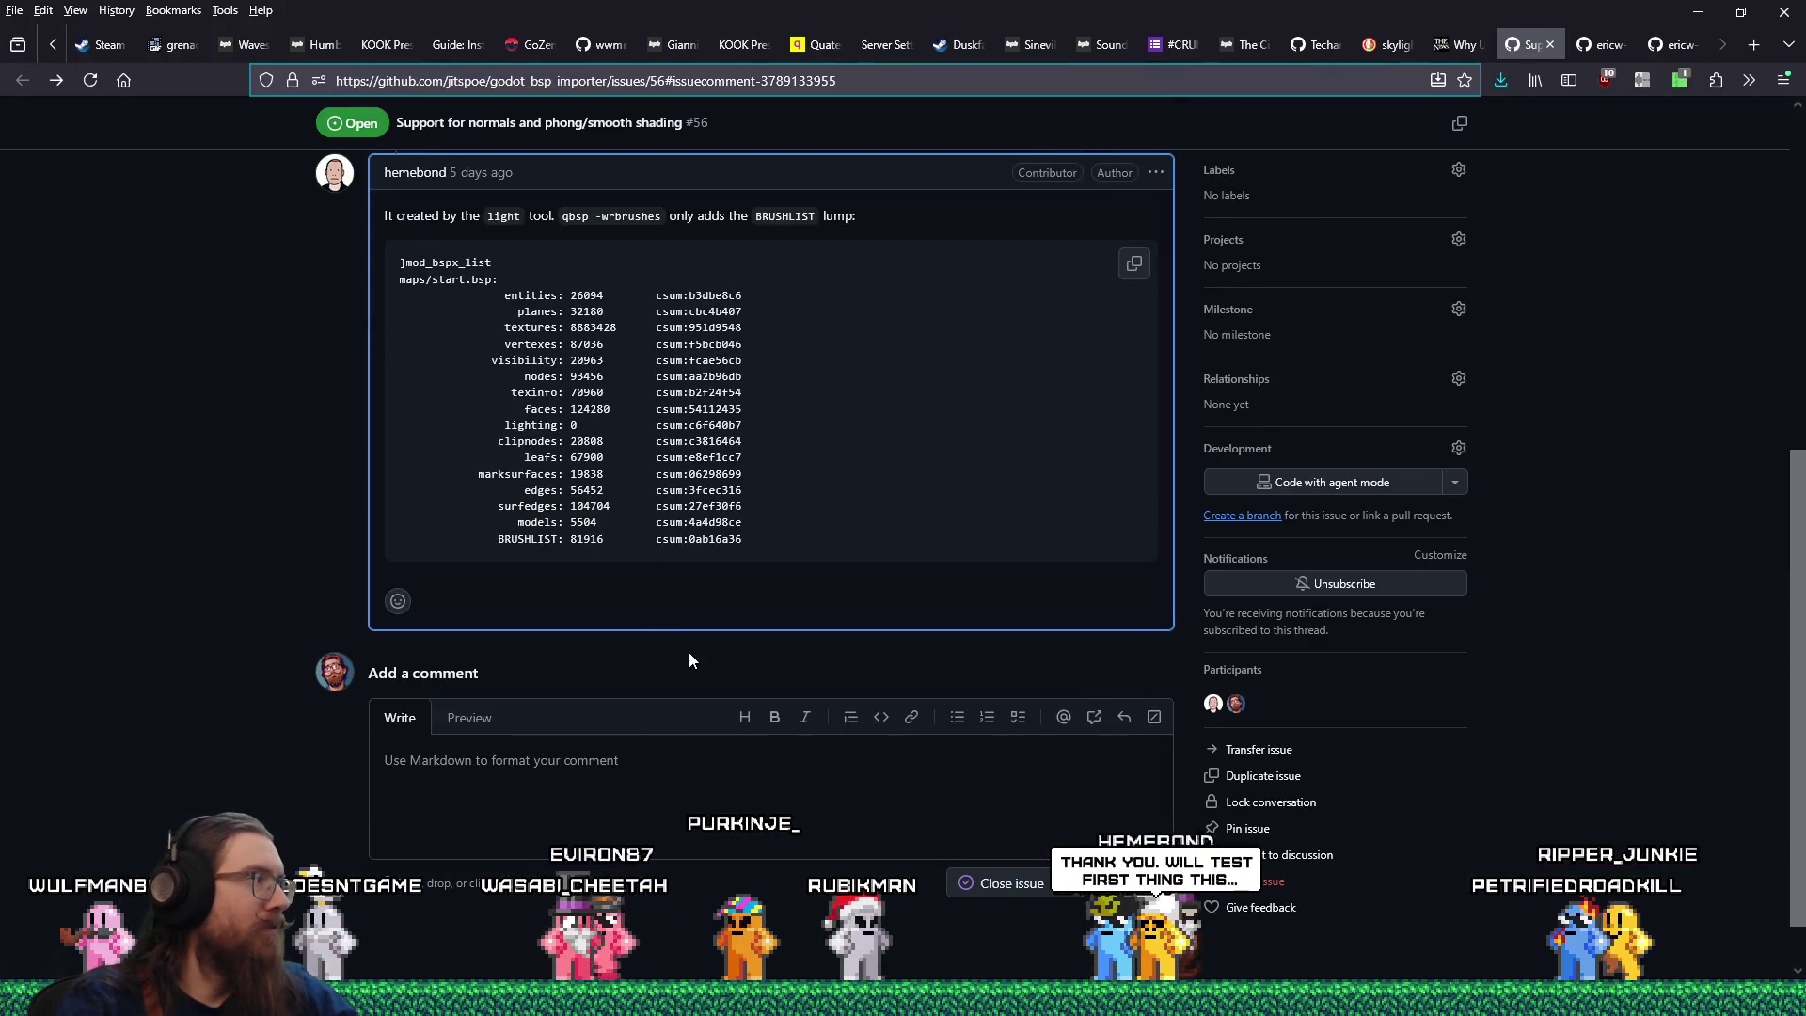
left_click(708, 774)
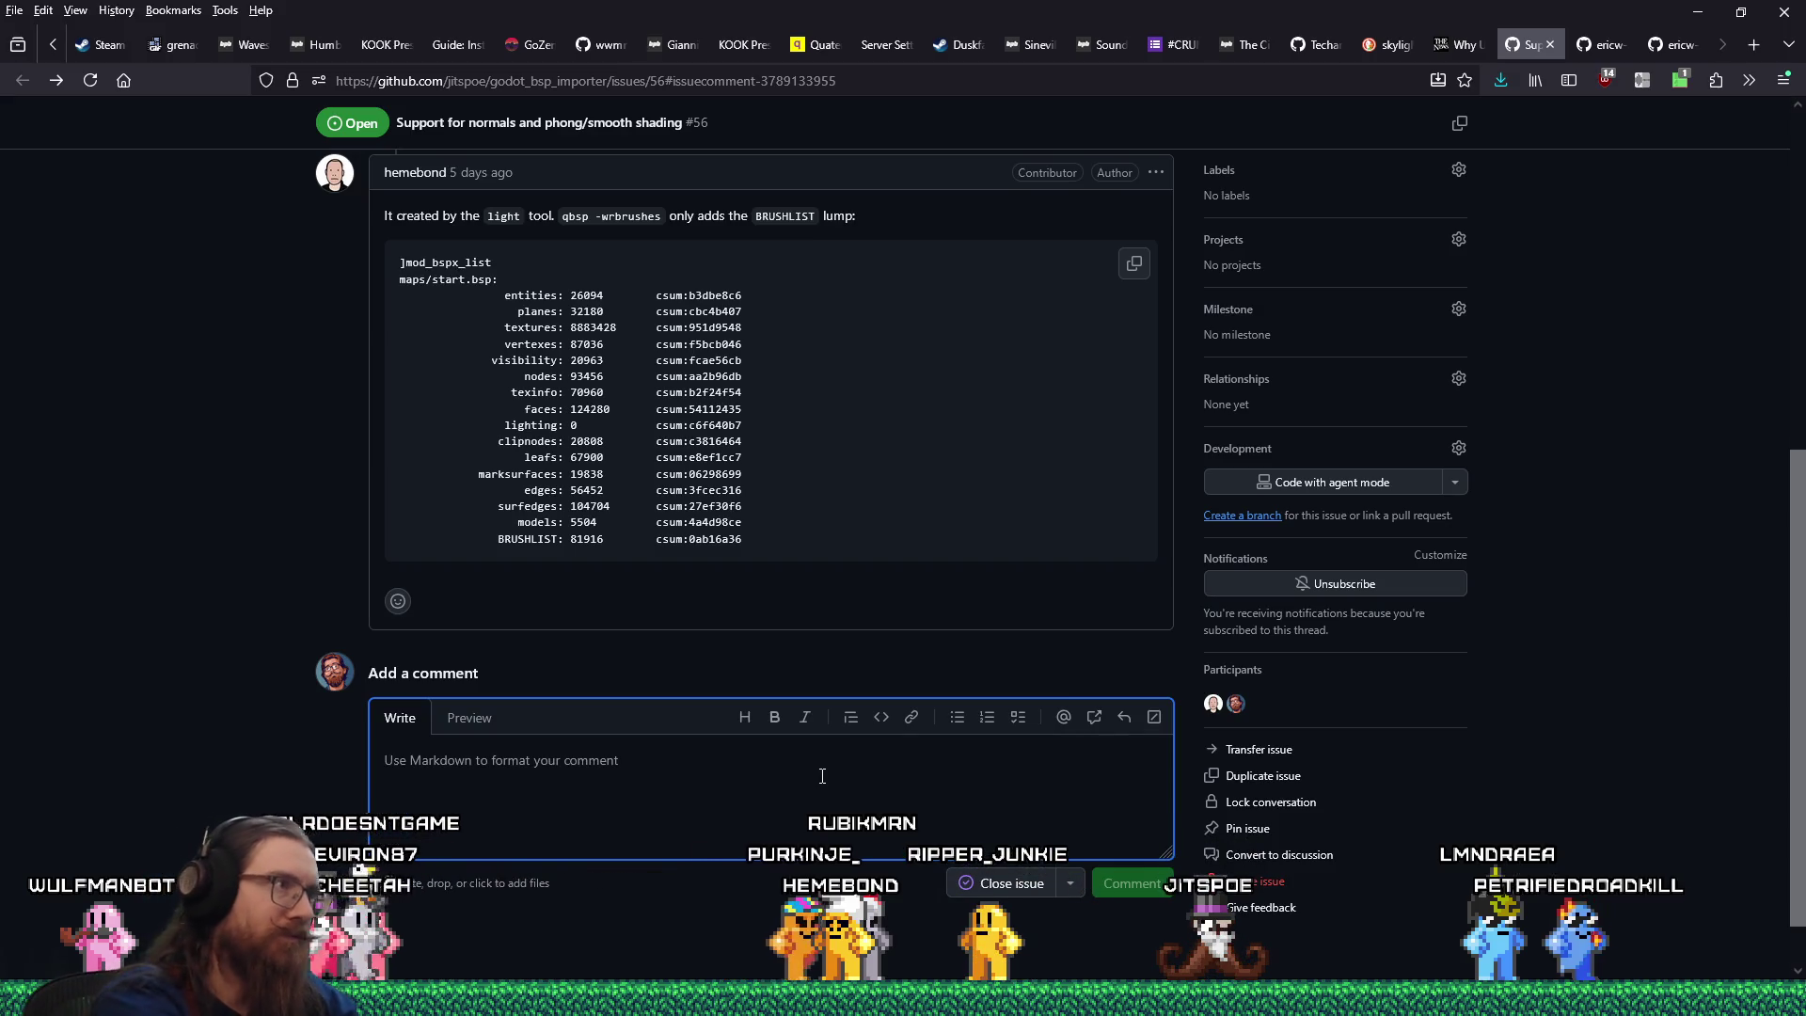
Write 'Should be implemented in' with the commit c66313e link, then 'here are the compiler settings I'm using:'.
type("Sould be impl")
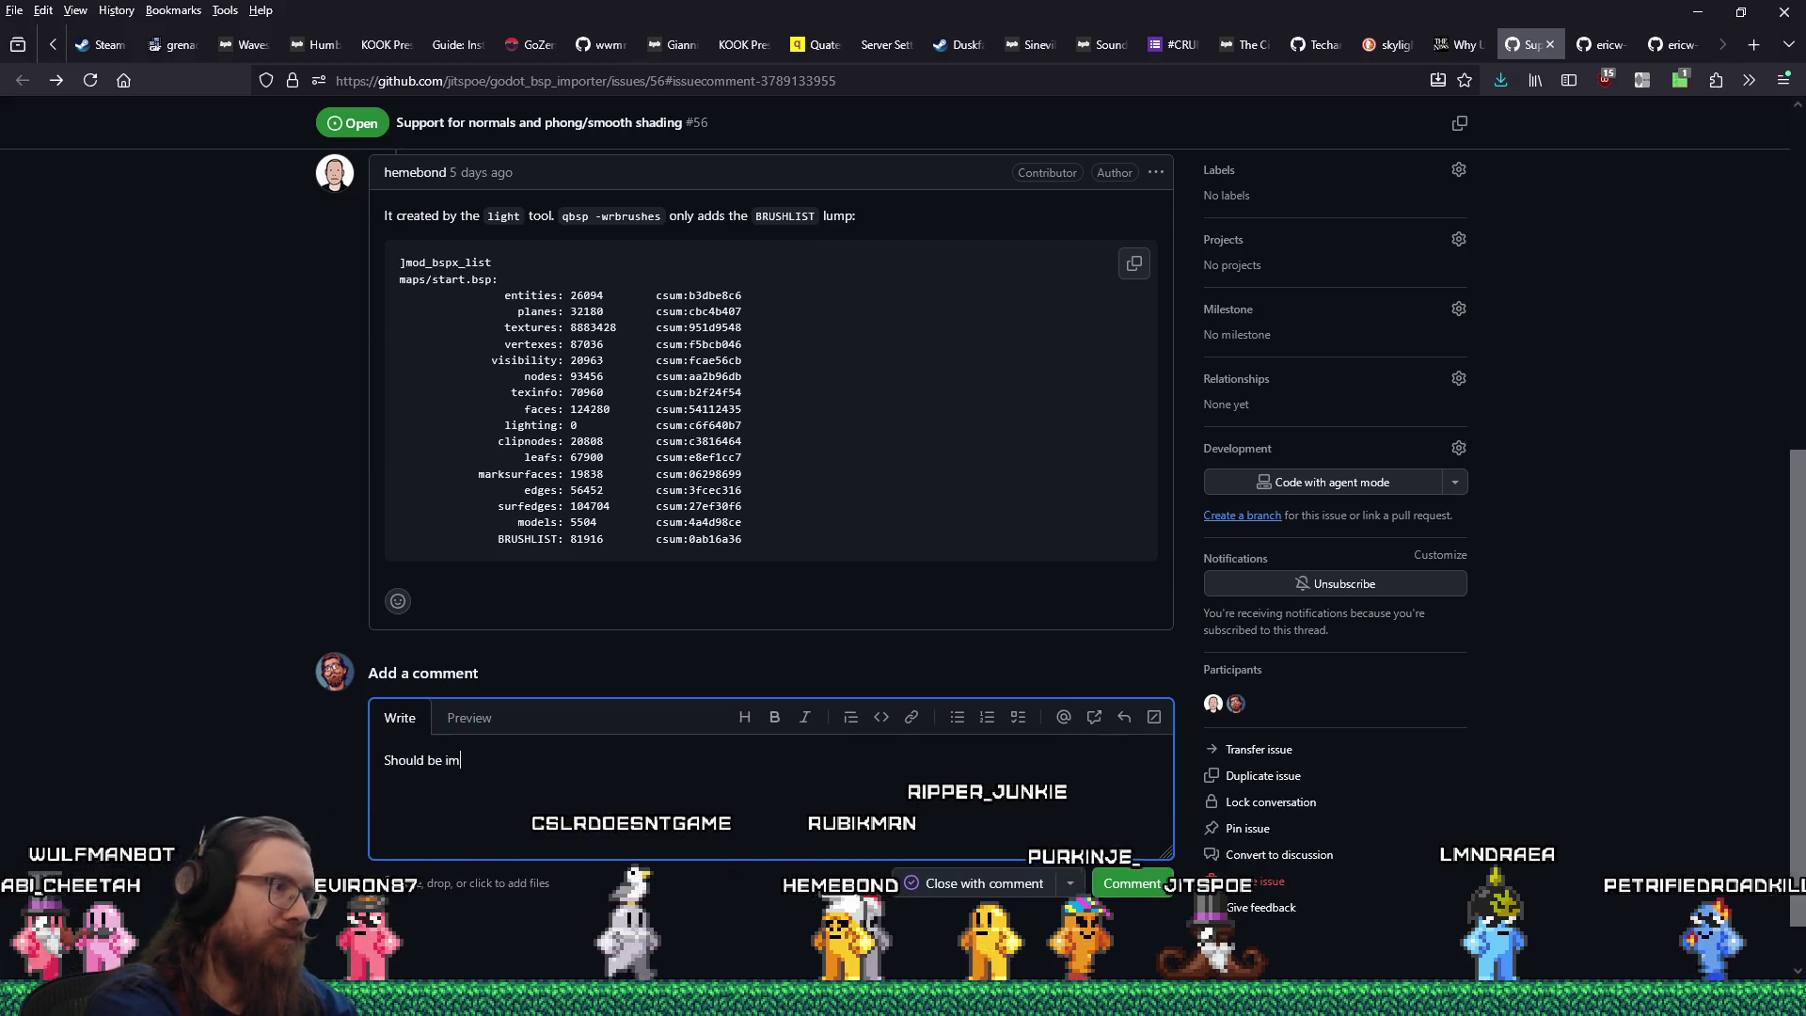
type("emented in")
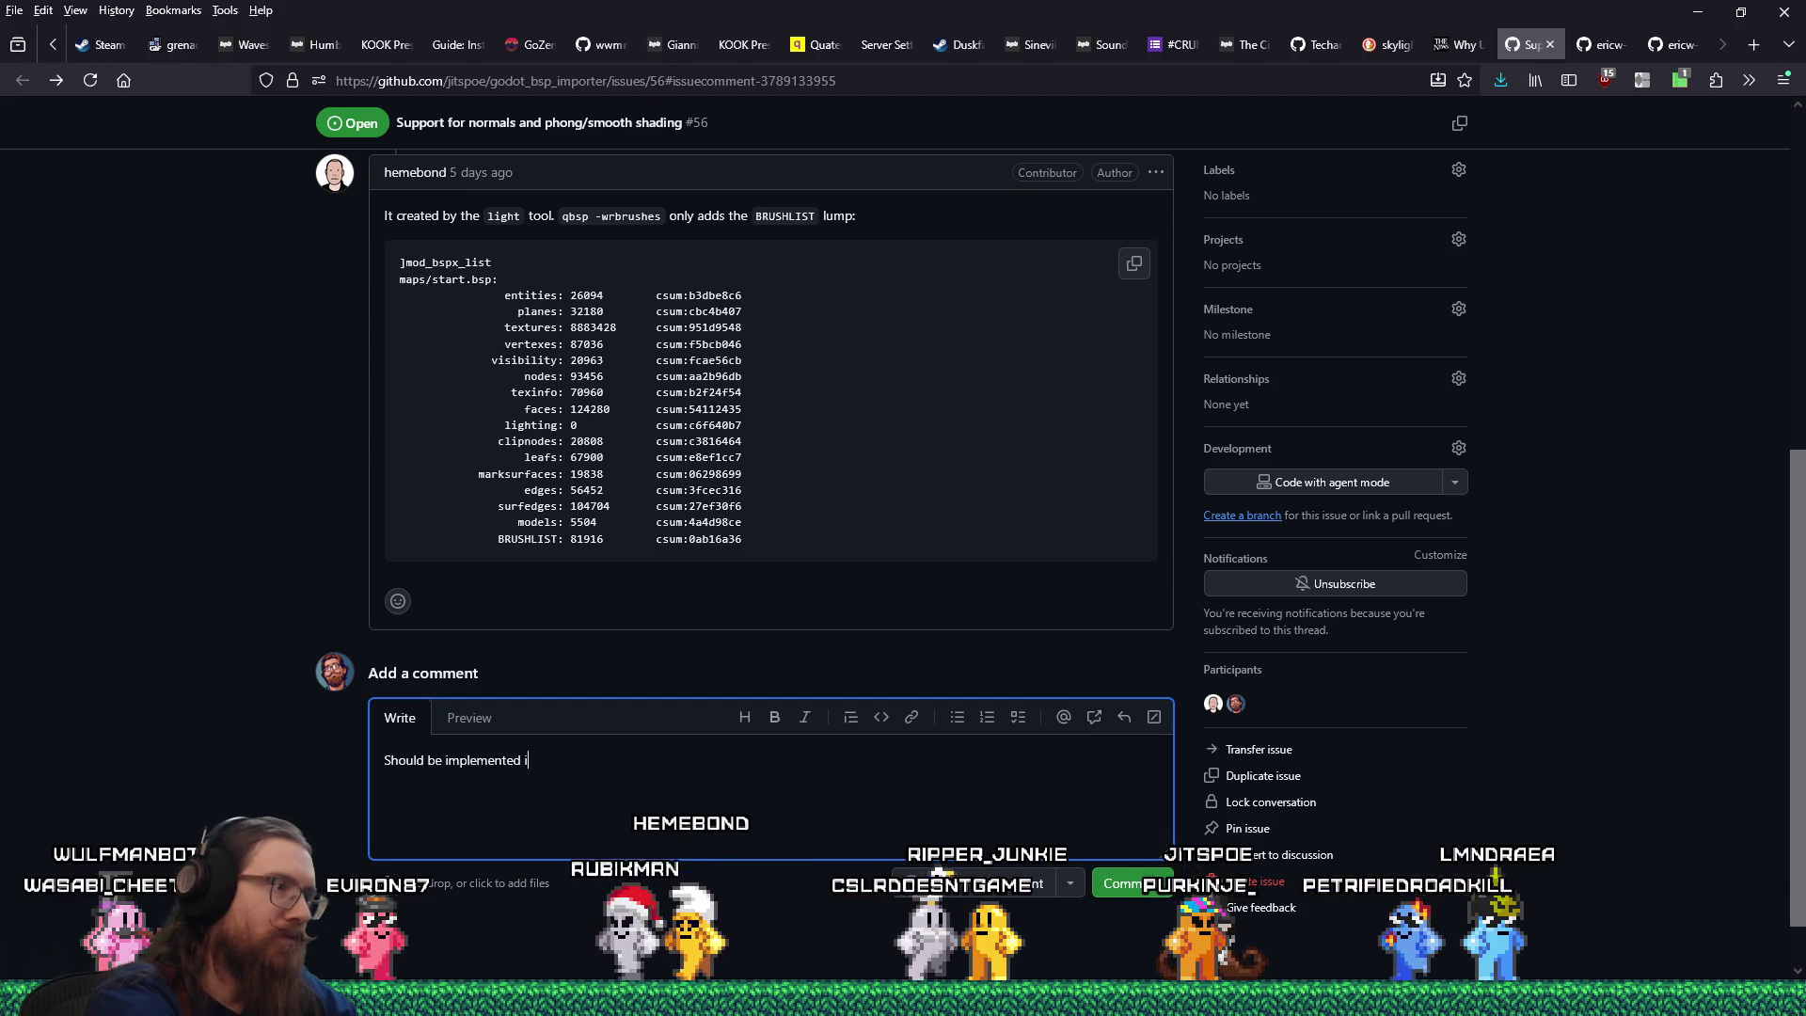
key("ctrl+v")
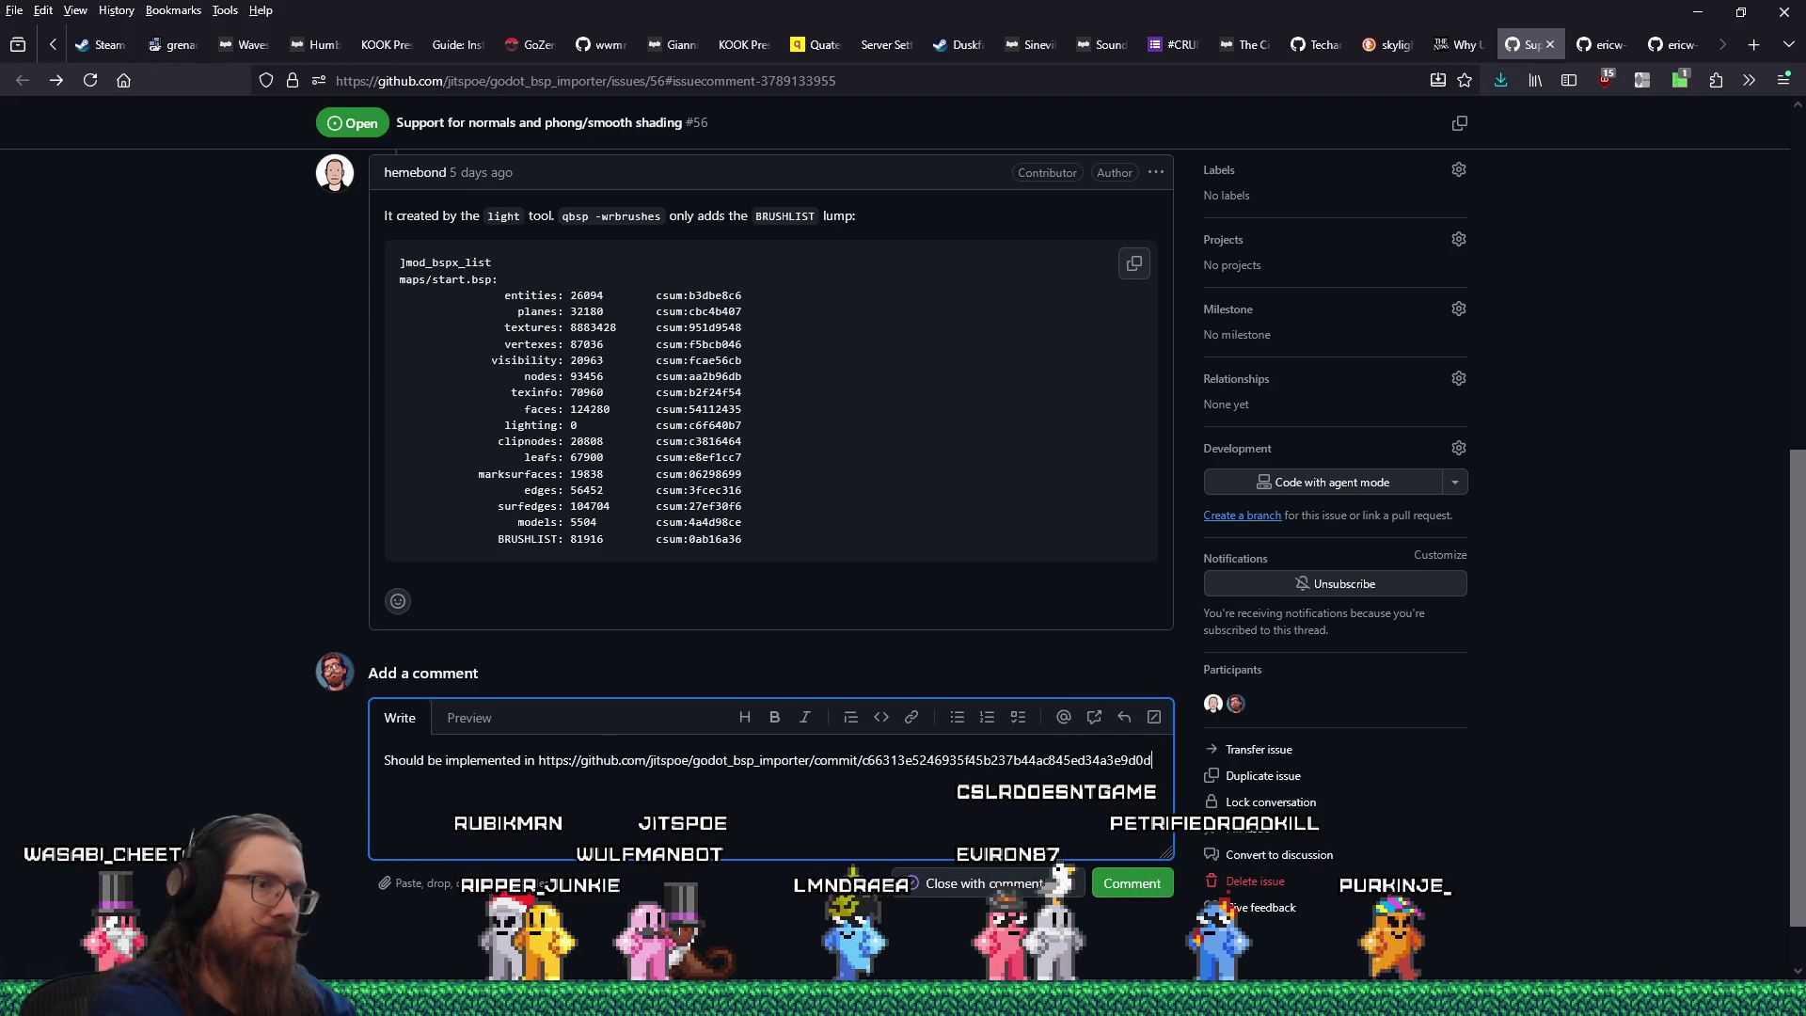
key("Return")
key("Return")
type("For the record, here")
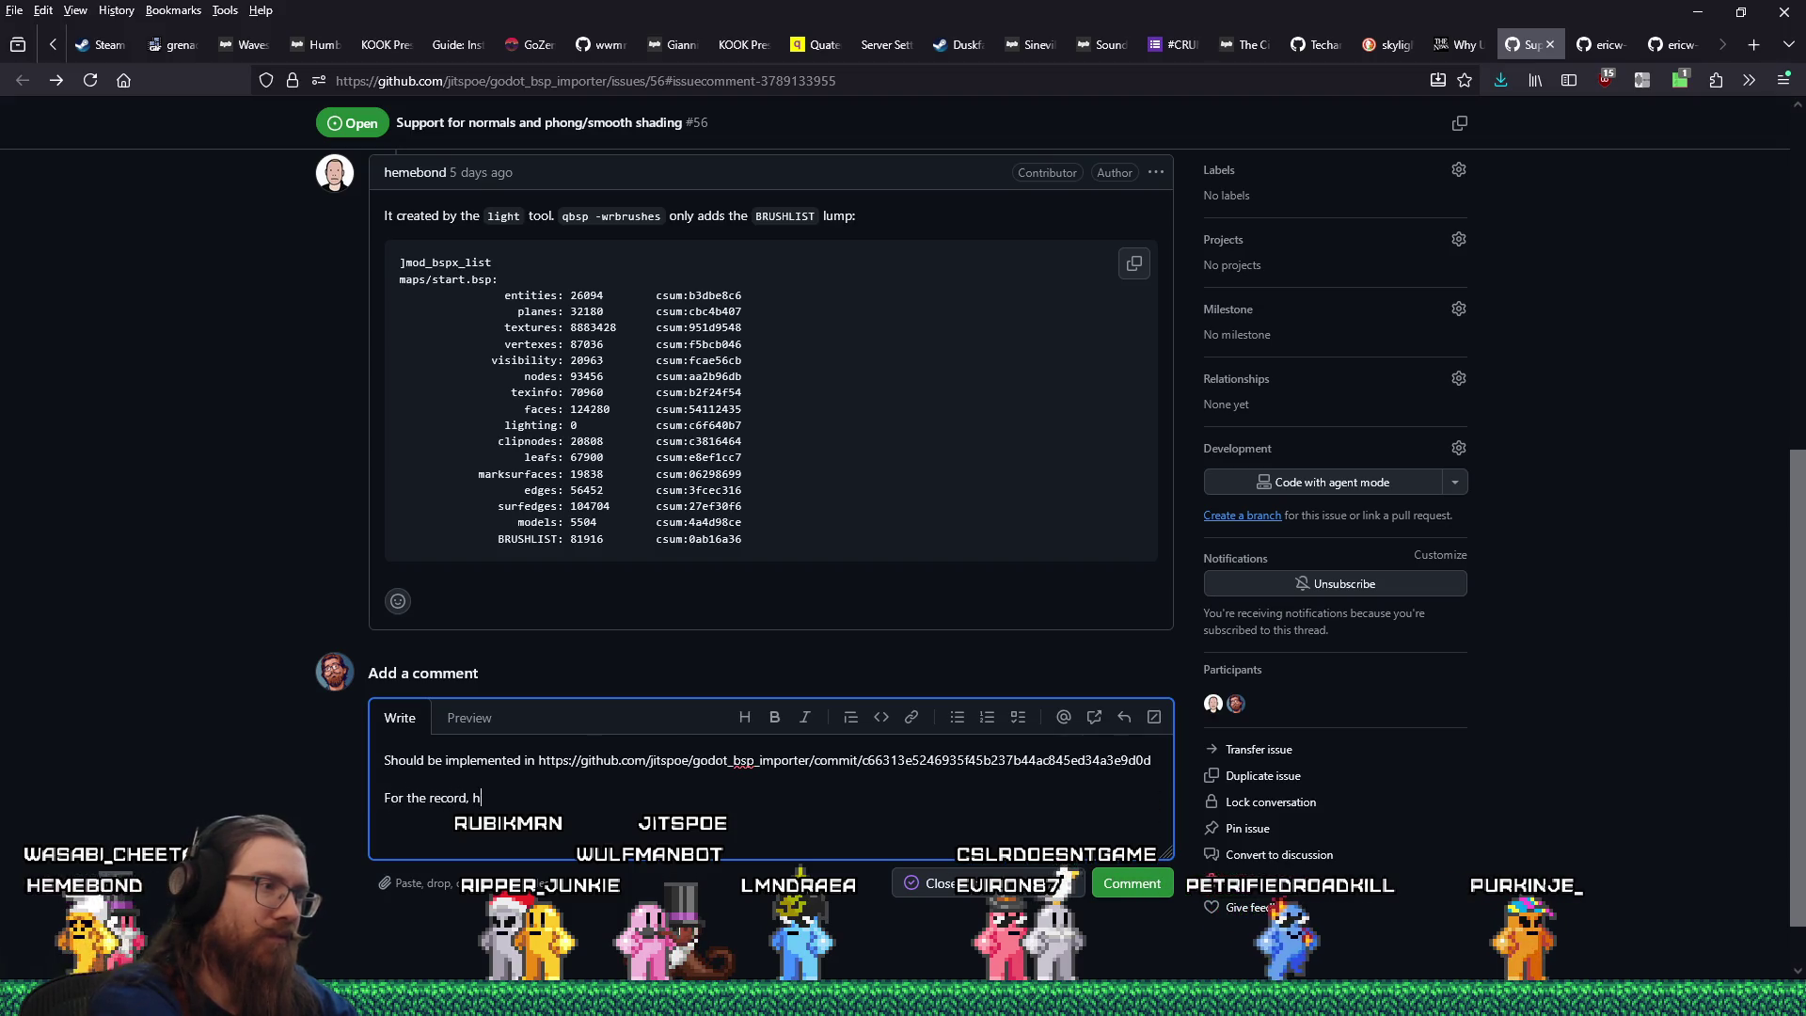
type(" are the compiler s")
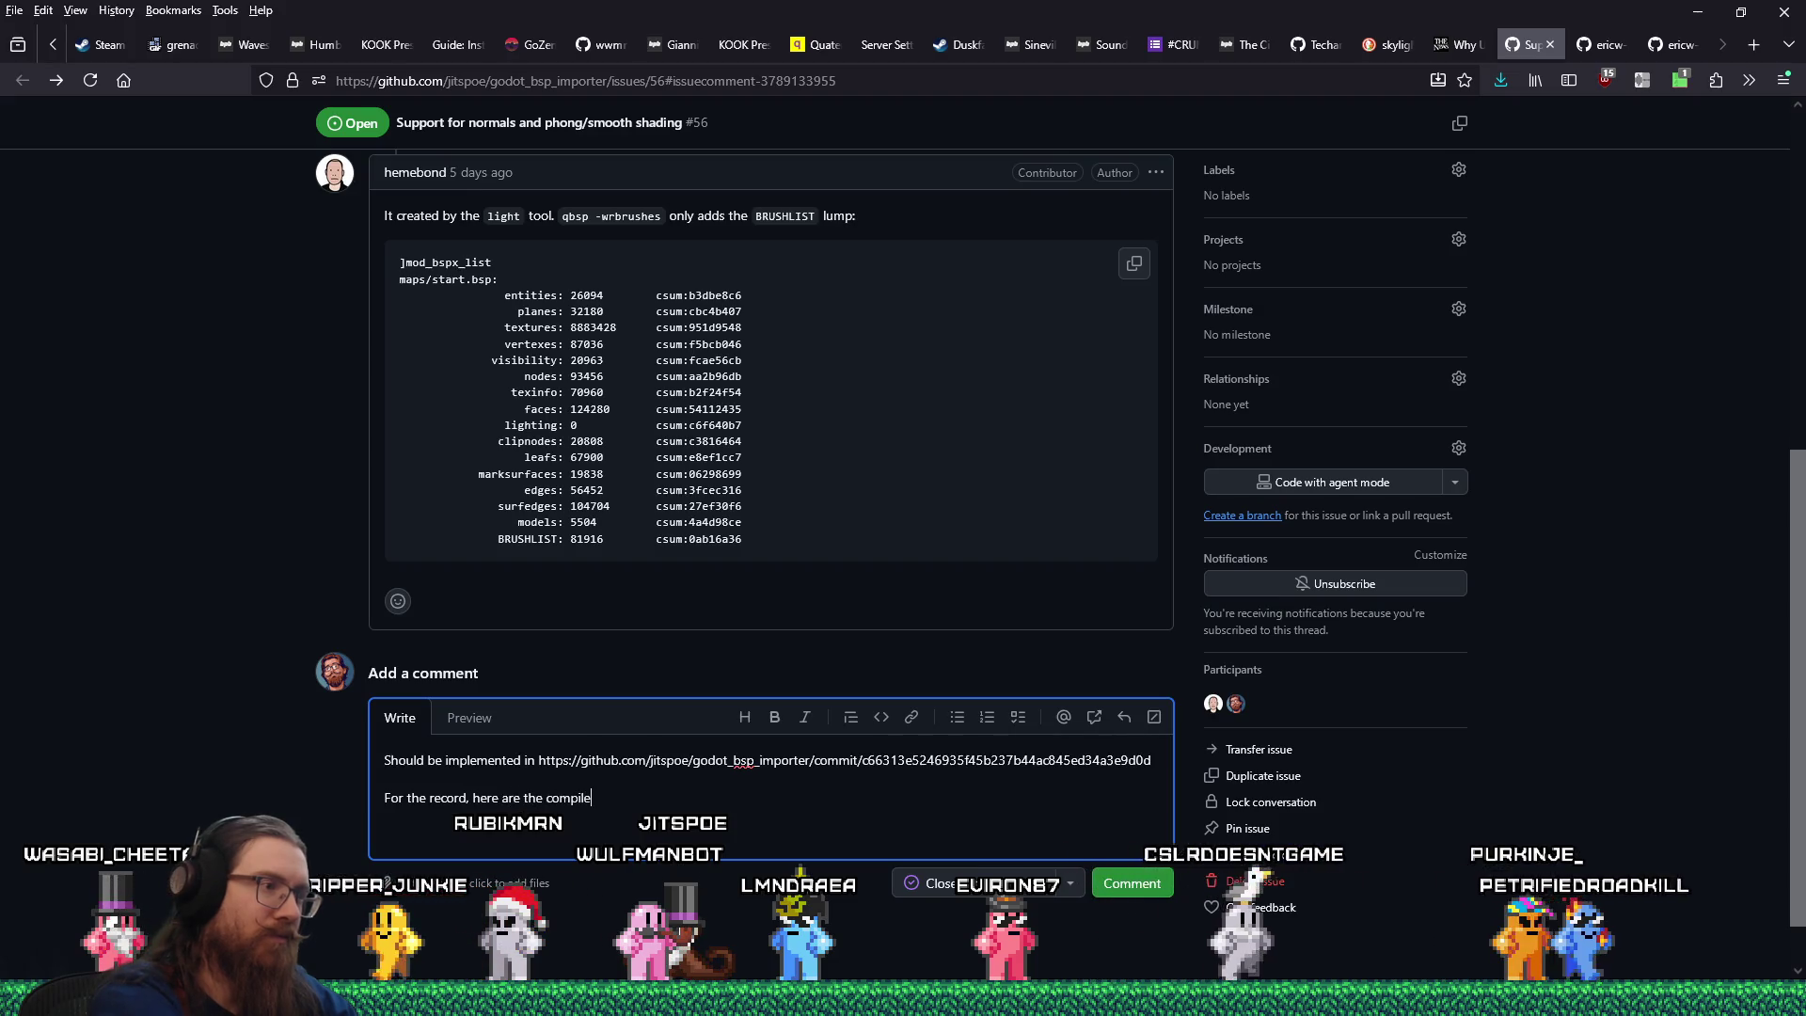
type("ettings I'm using:")
key("Return")
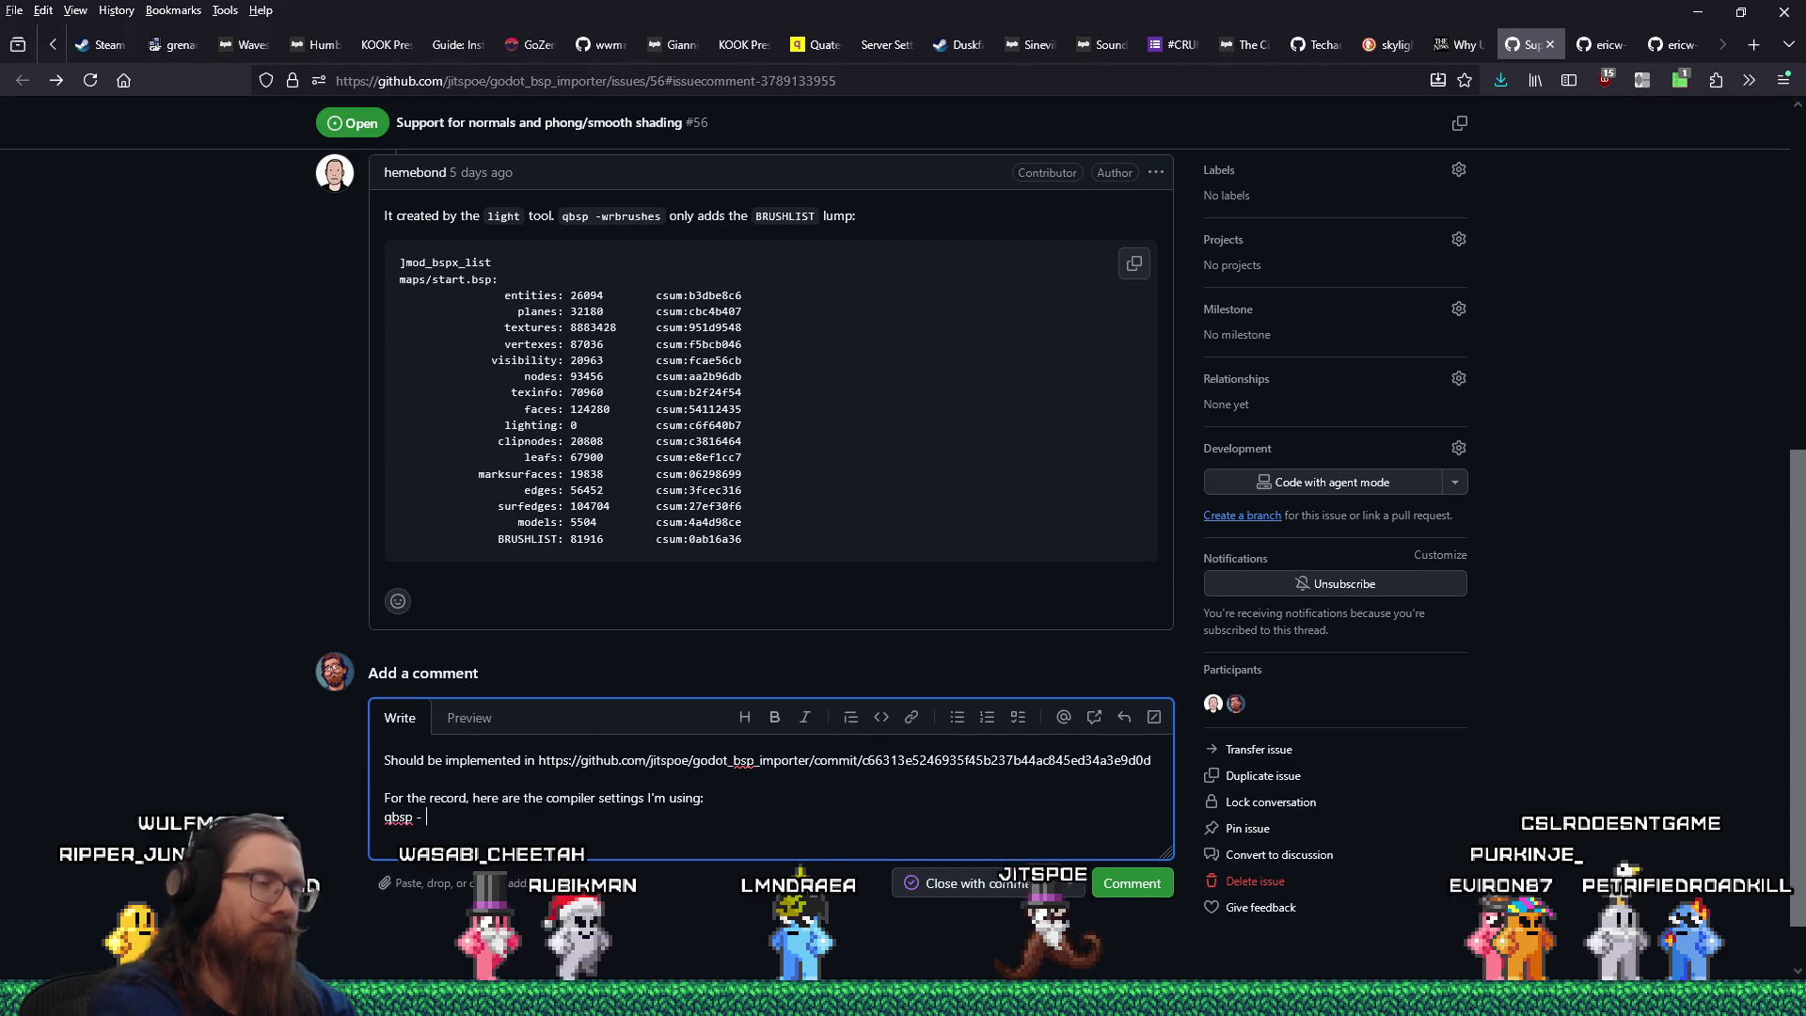
key("alt+Tab")
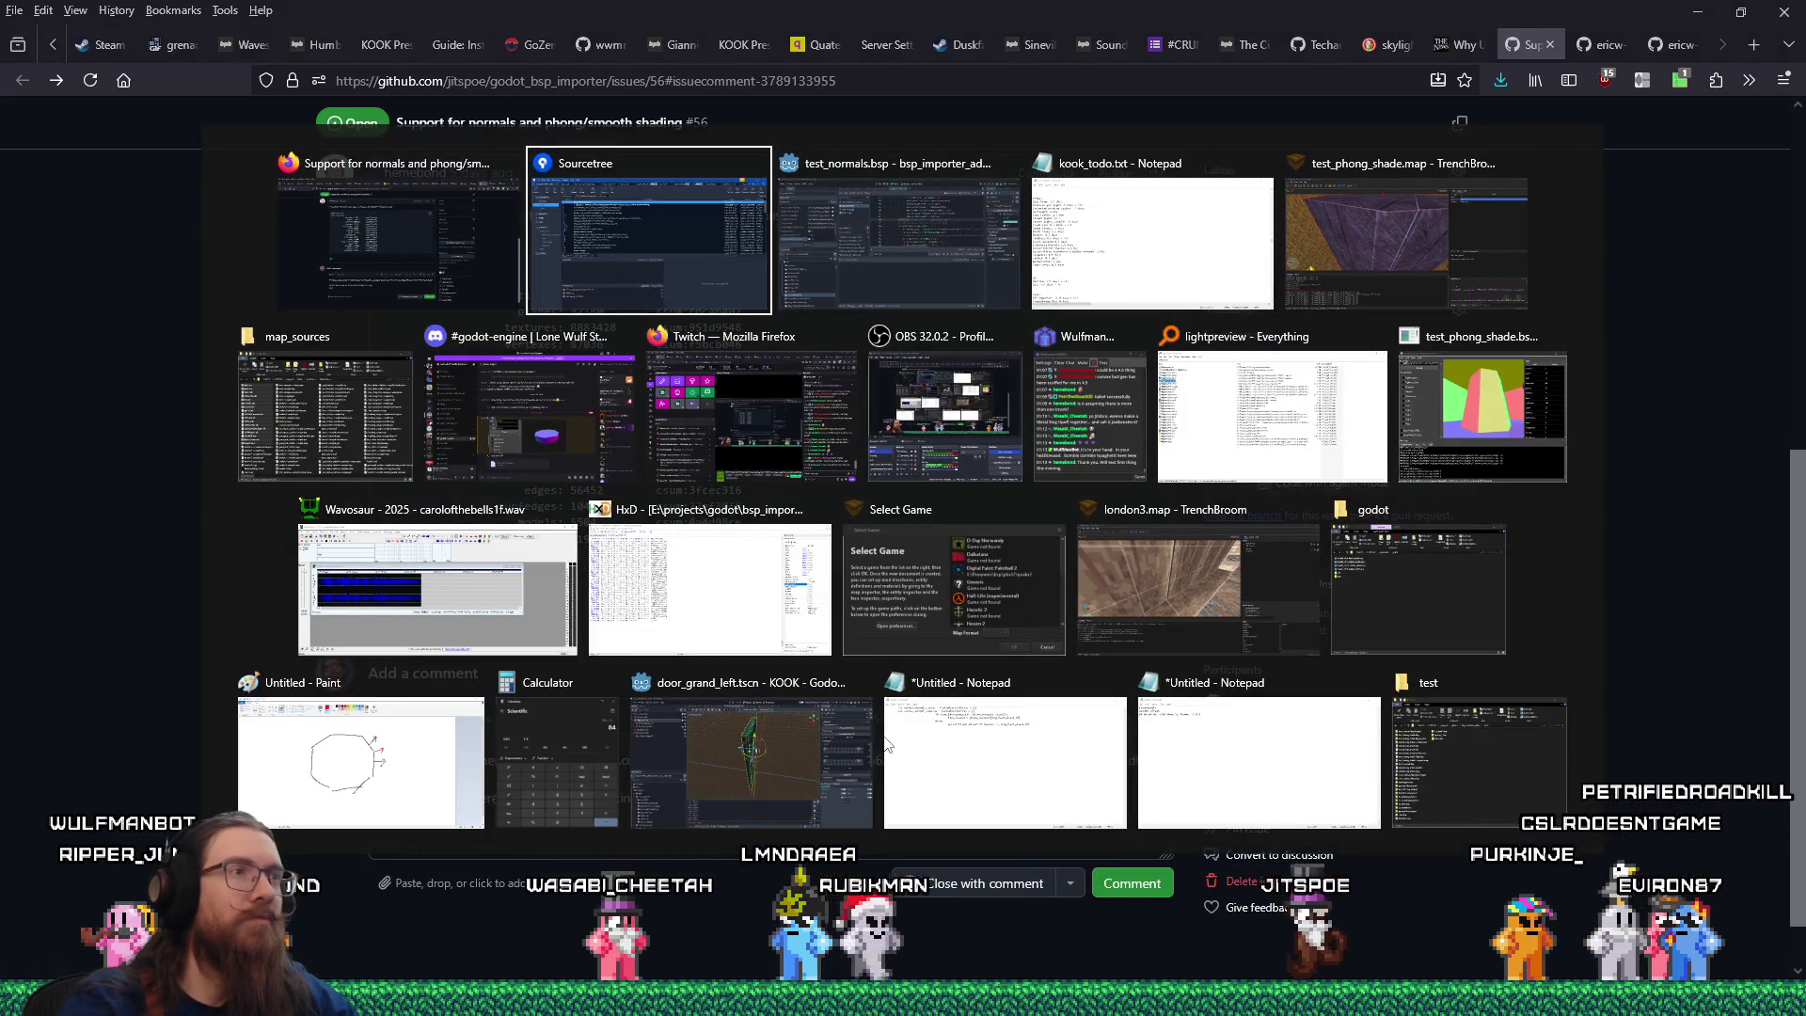
Copy the qbsp Parameters from TrenchBroom's Compile dialog into the GitHub comment.
key("Tab")
key("Tab")
key("Tab")
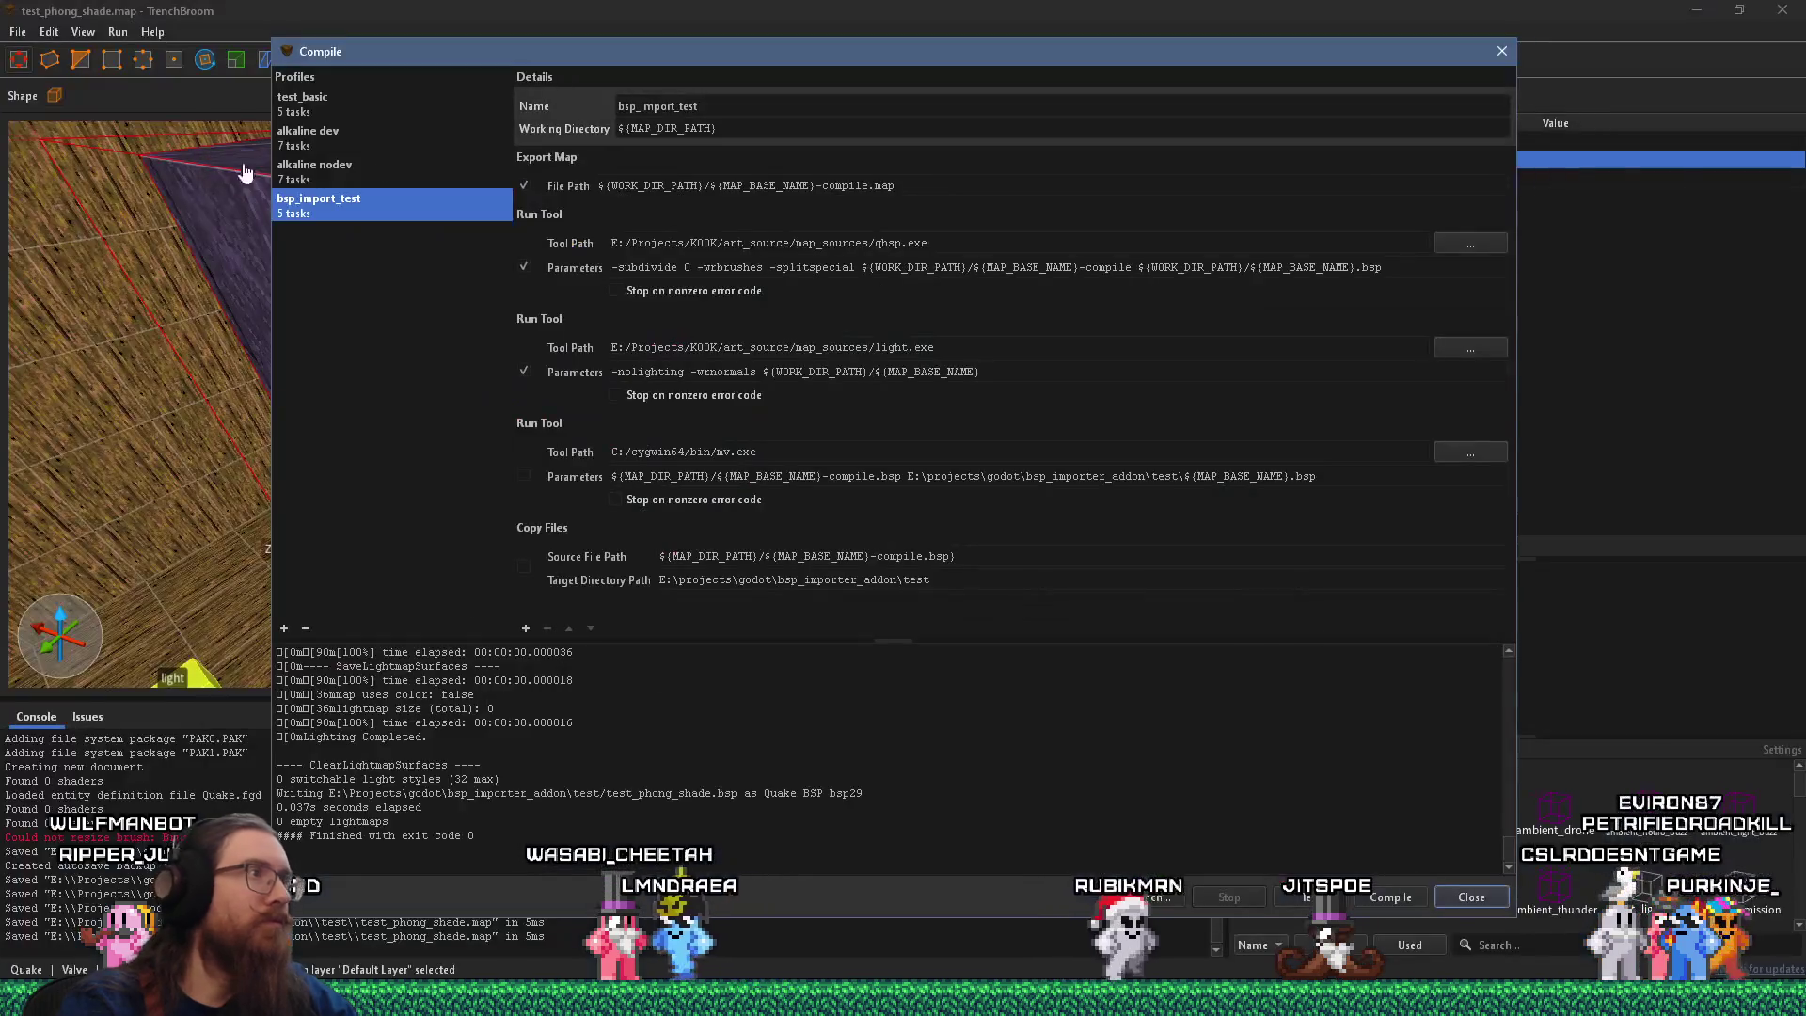
left_click(688, 272)
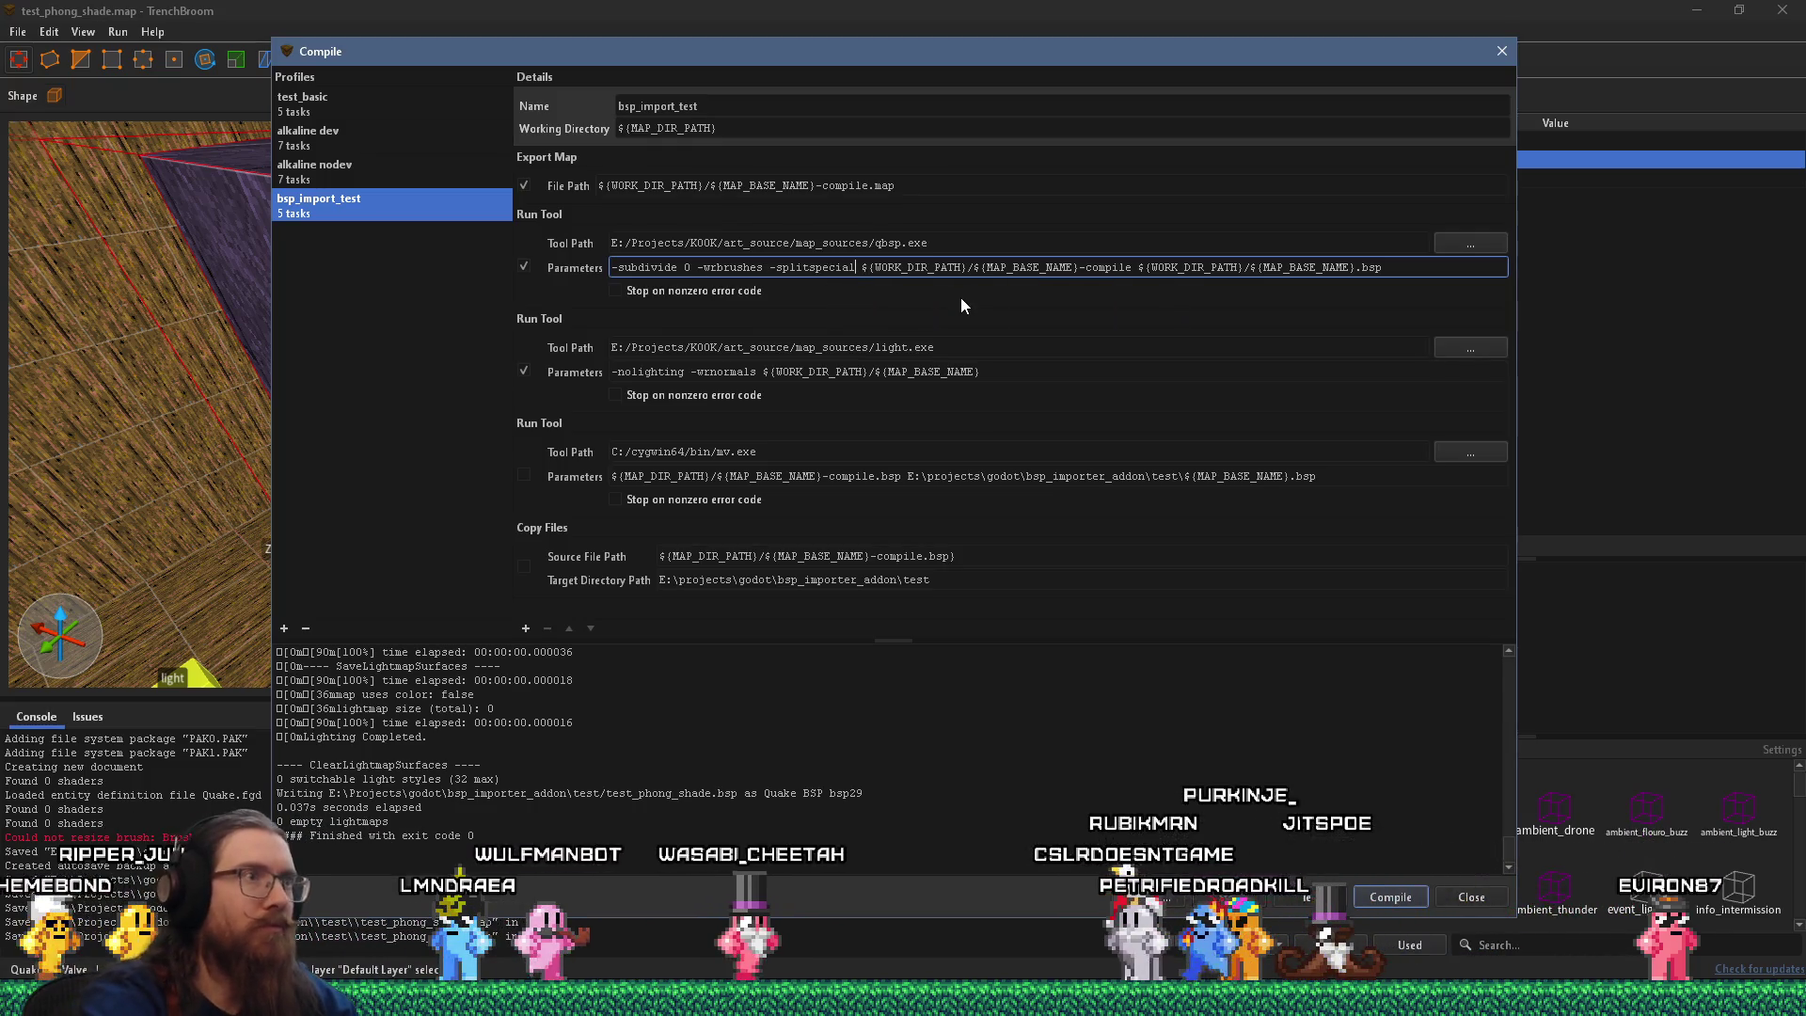
key("ctrl+a")
key("alt+Tab")
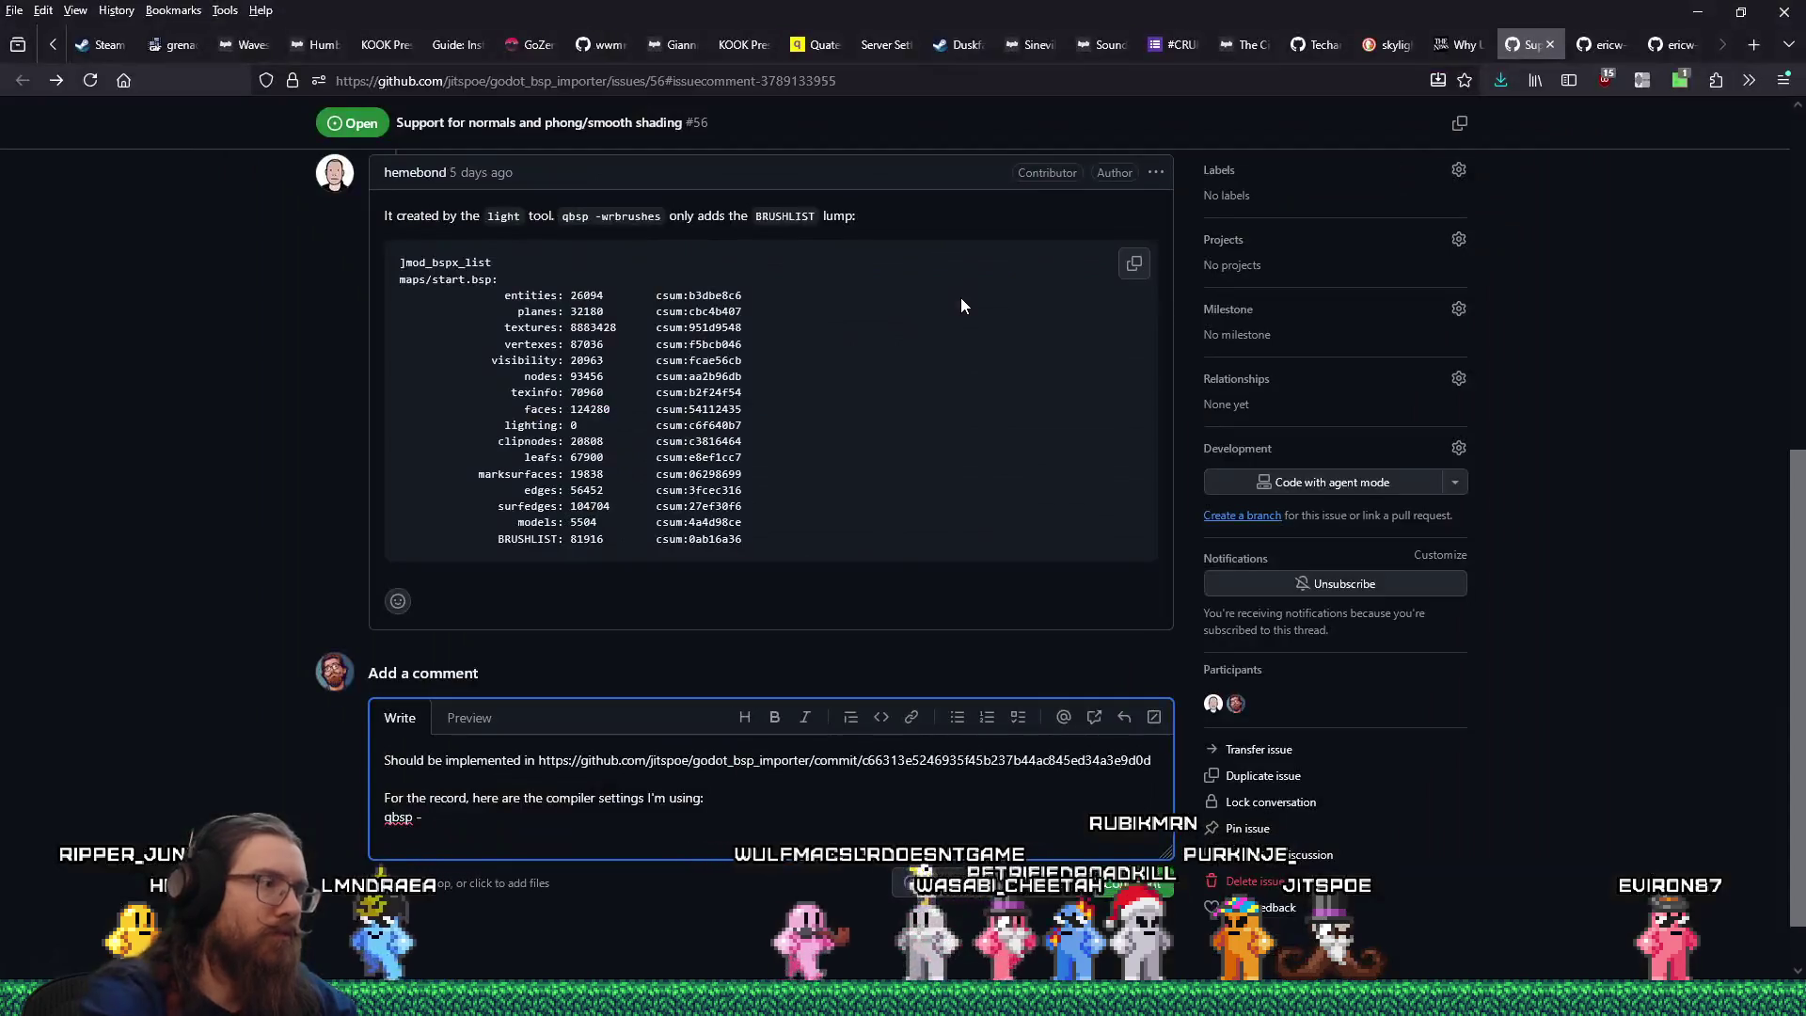
key("ctrl+v")
Copy the light tool's Parameters from the Compile dialog for the comment.
key("alt+Tab")
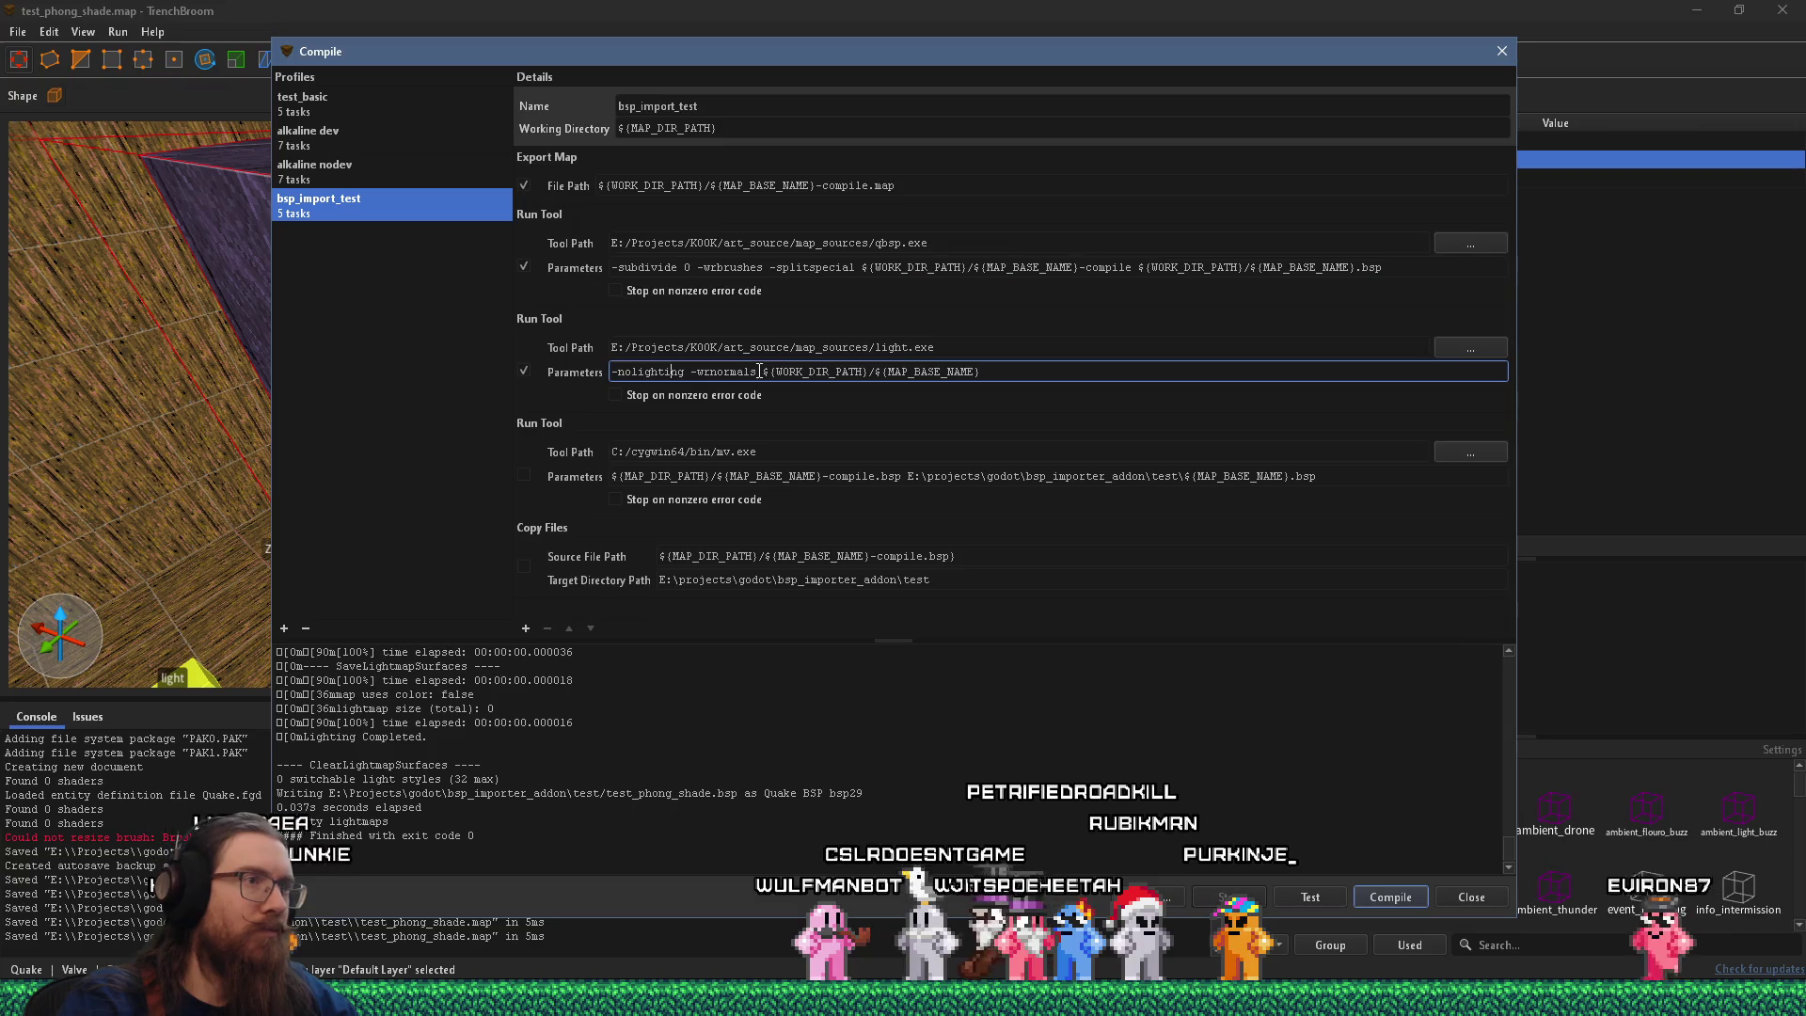
right_click(684, 366)
left_click(737, 429)
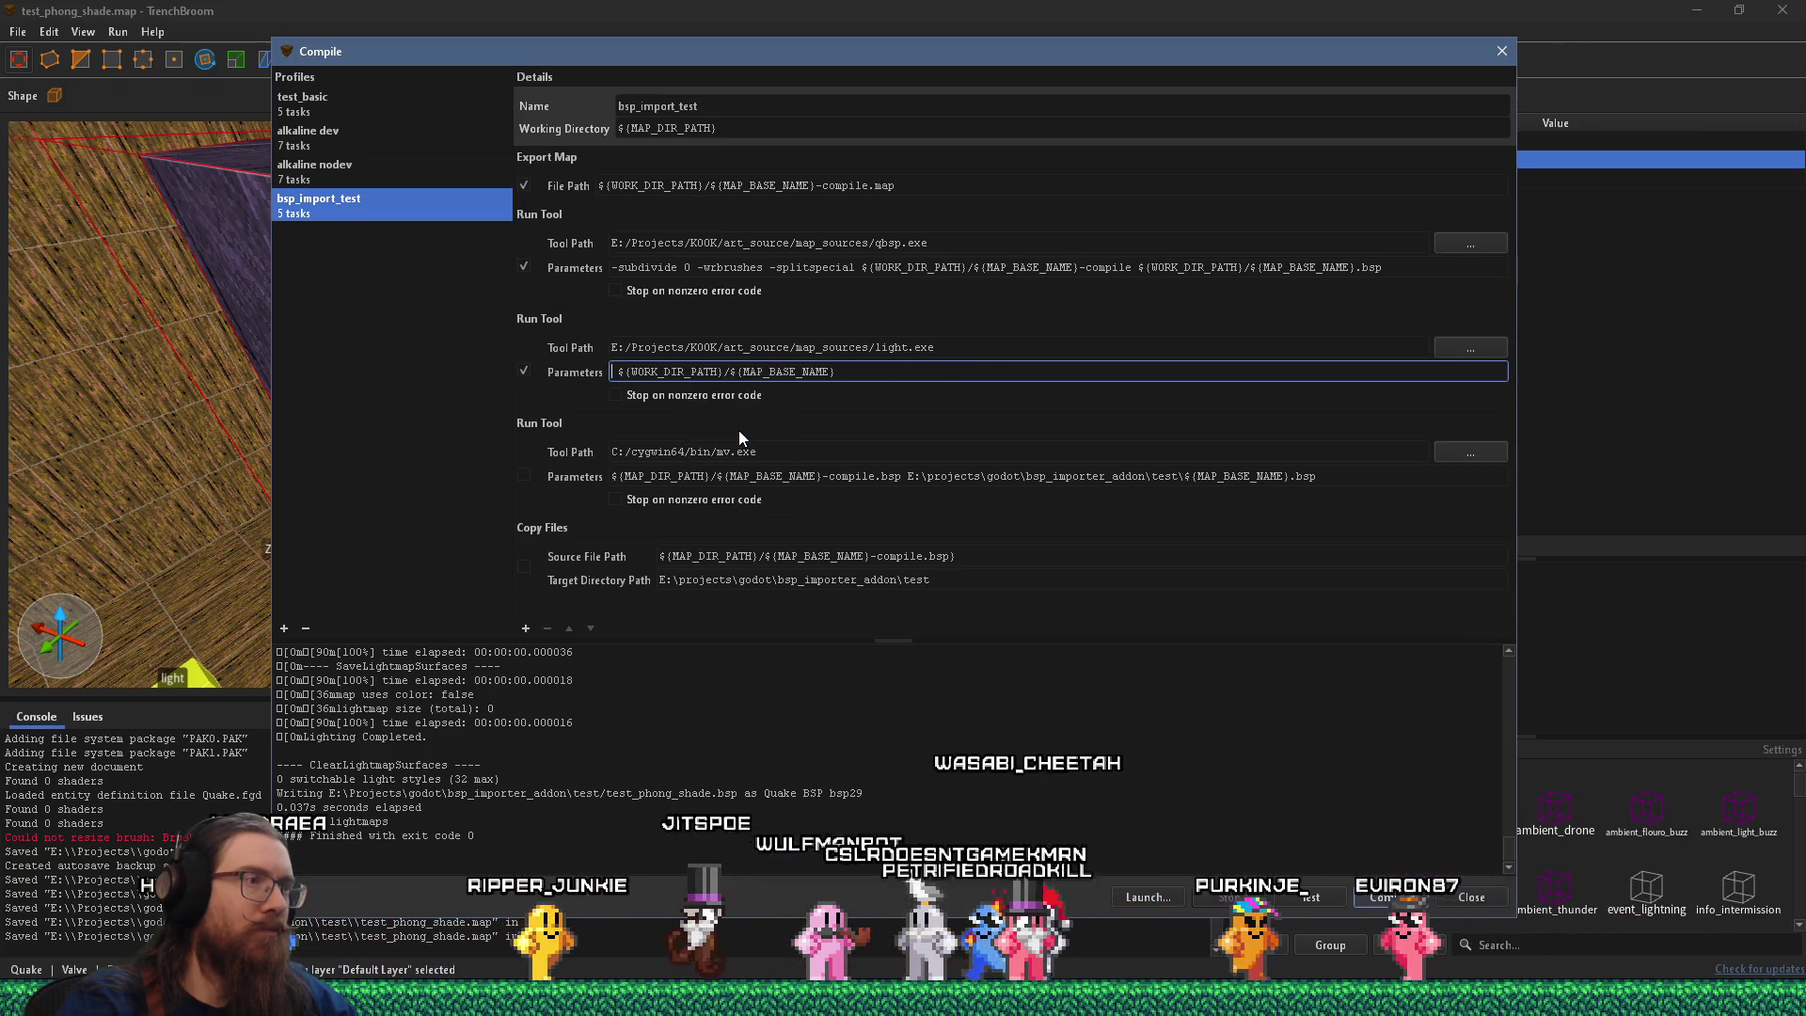
key("ctrl+a")
key("ctrl+c")
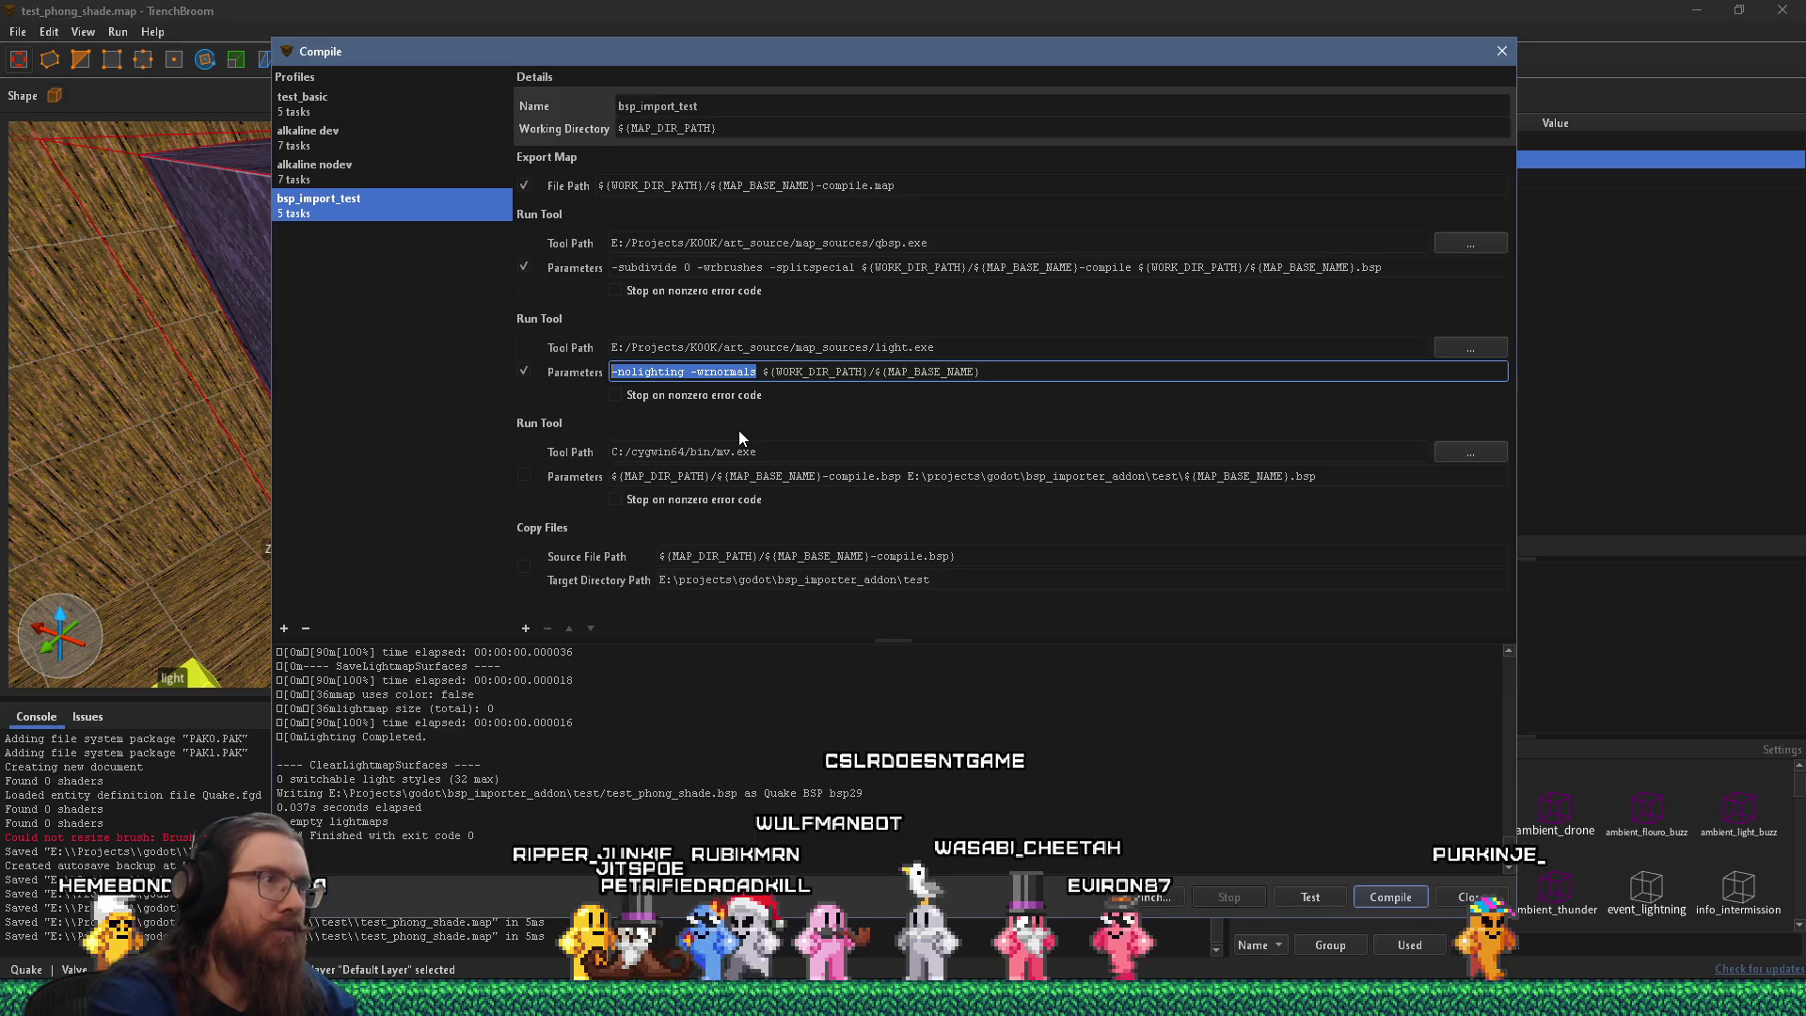
key("alt+Tab")
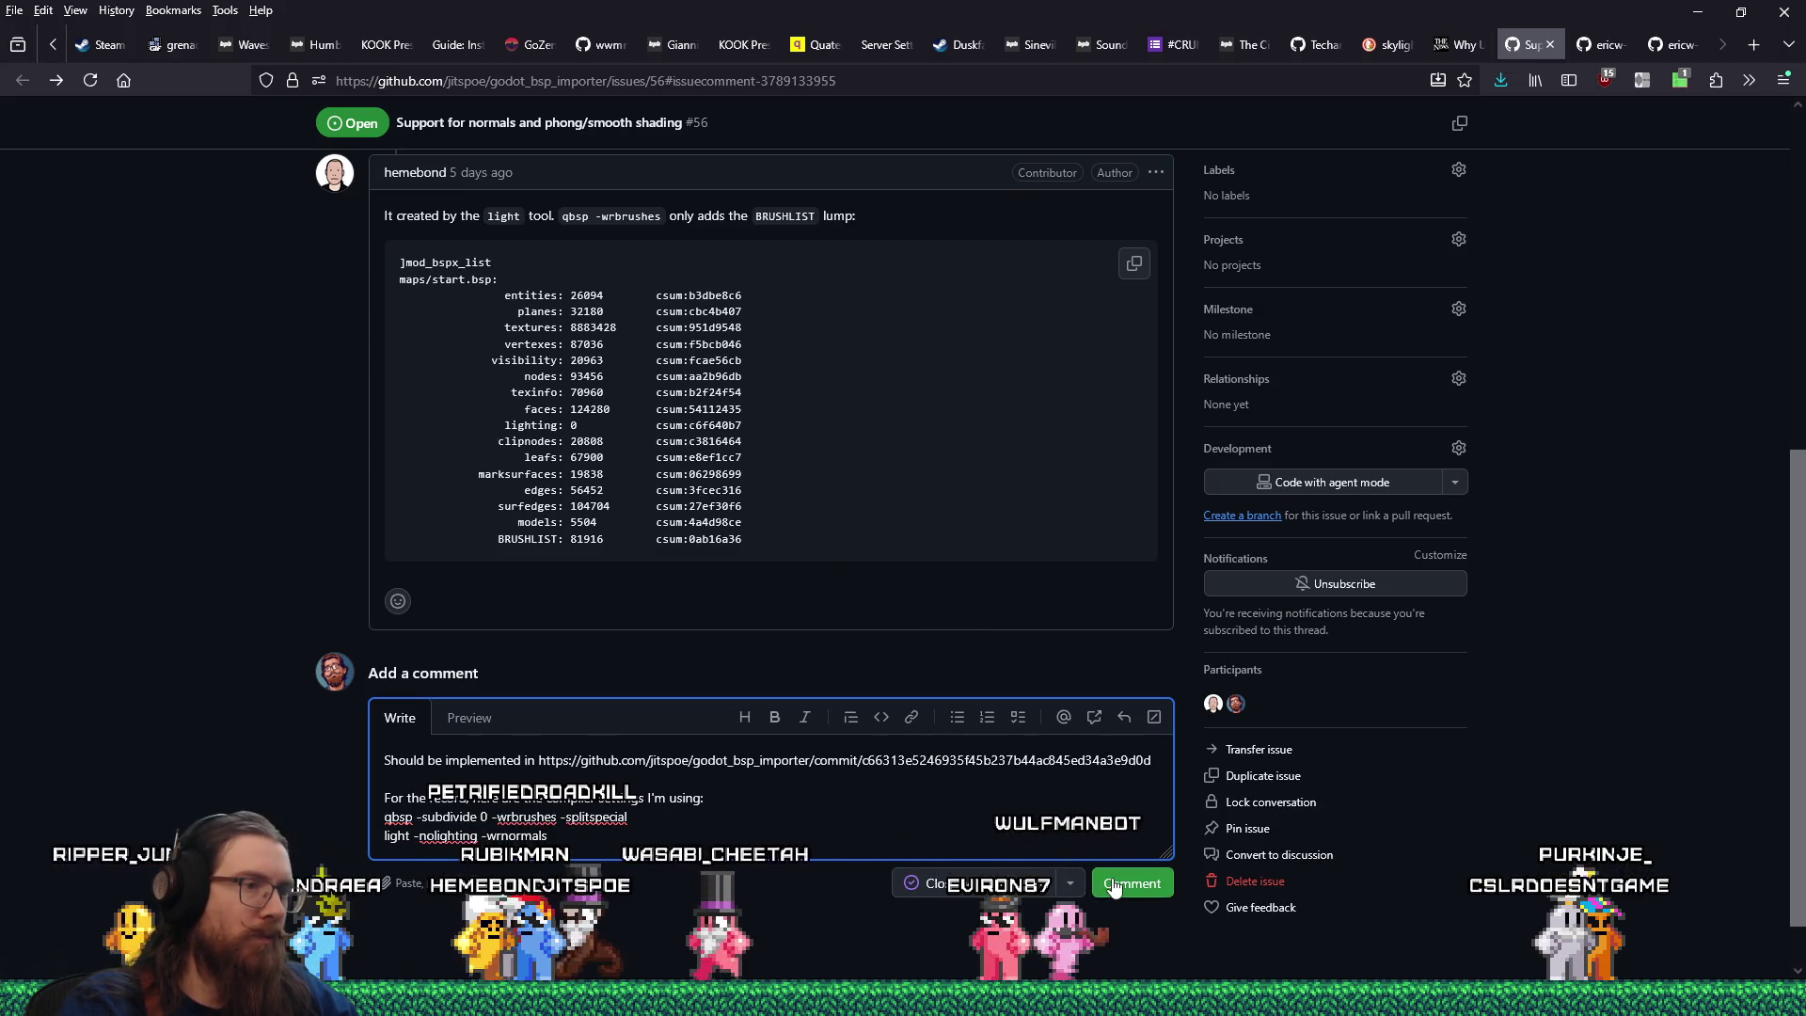
Post the comment on issue #56, then close the Compile dialog and the test_phong_shade window.
left_click(1116, 886)
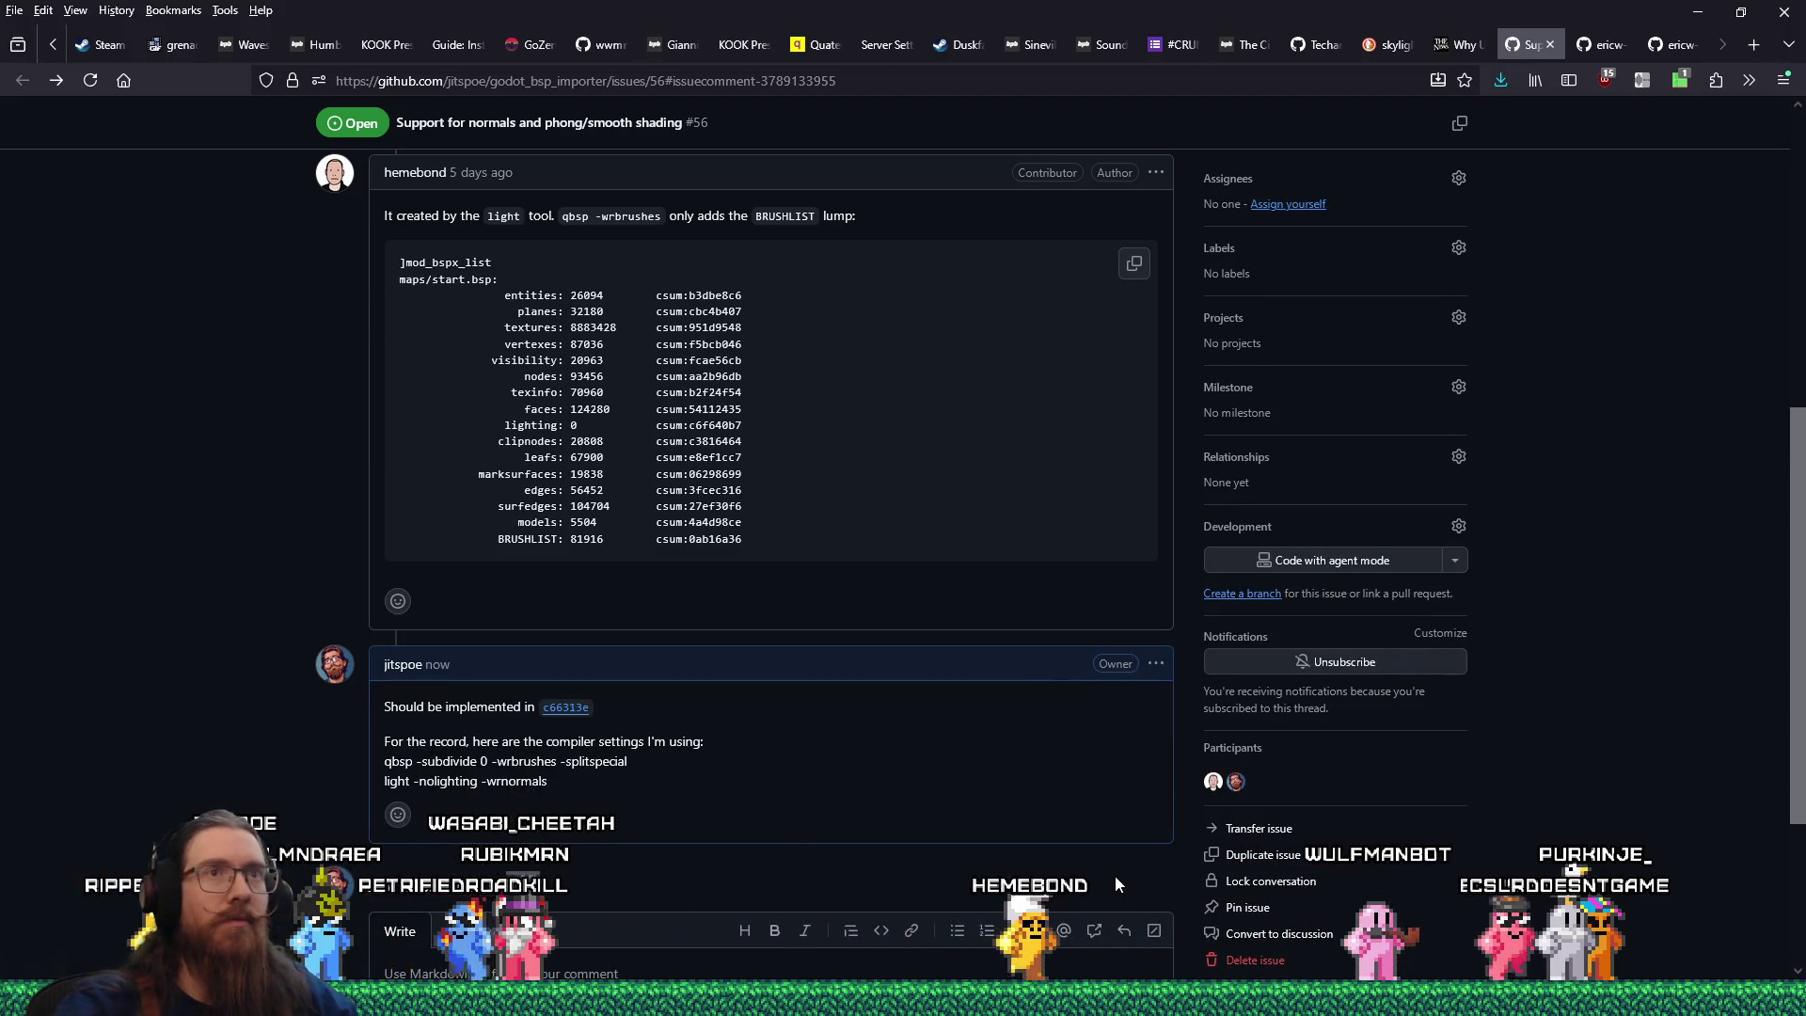
key("alt+Tab")
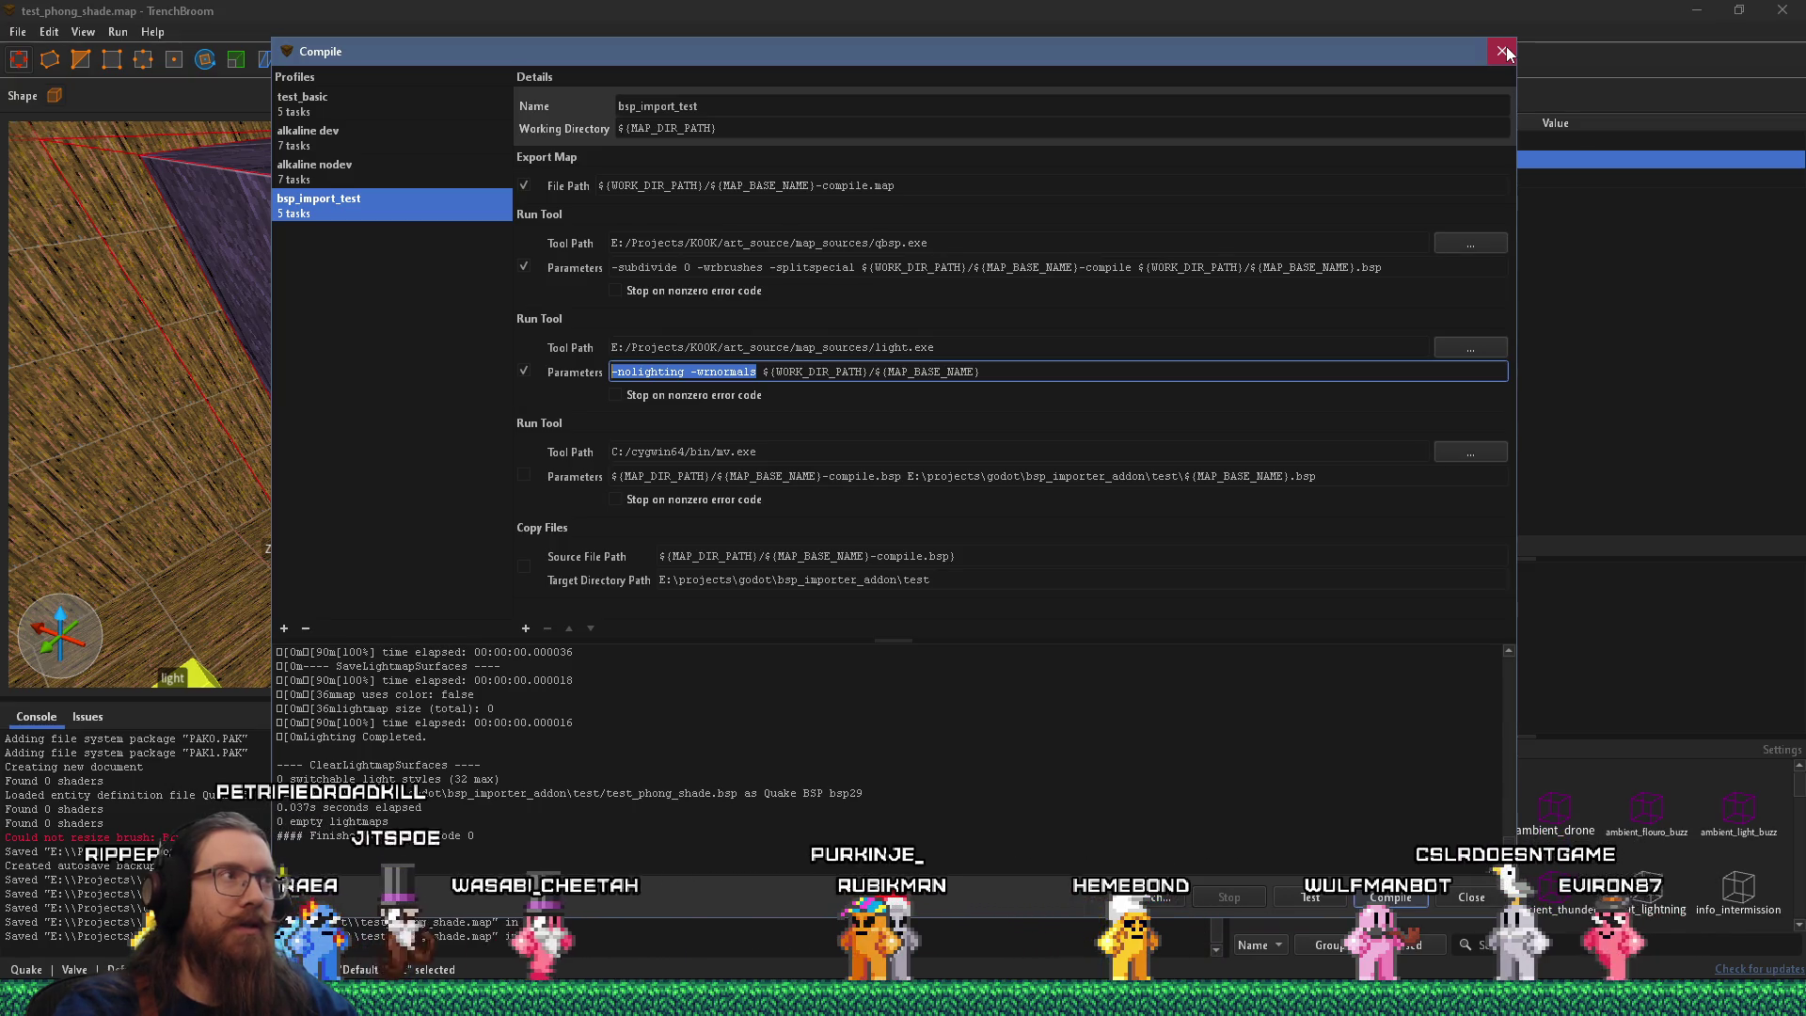
left_click(1503, 50)
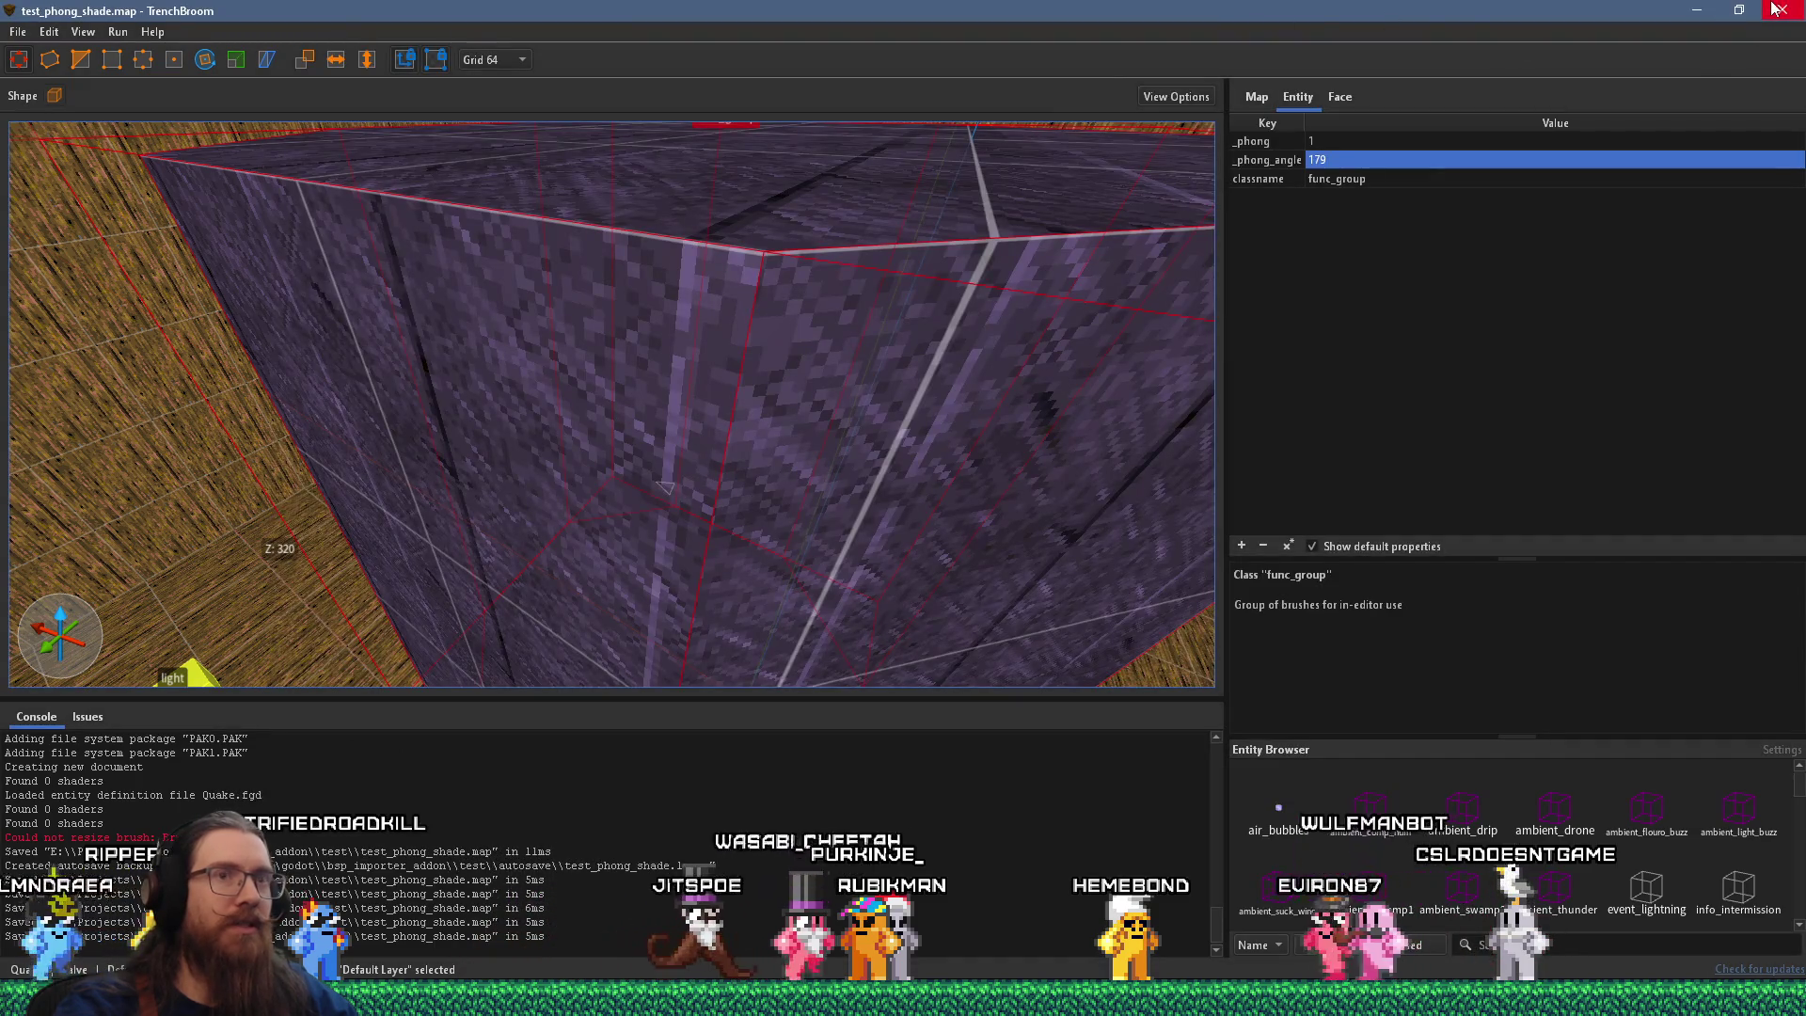
left_click(1777, 10)
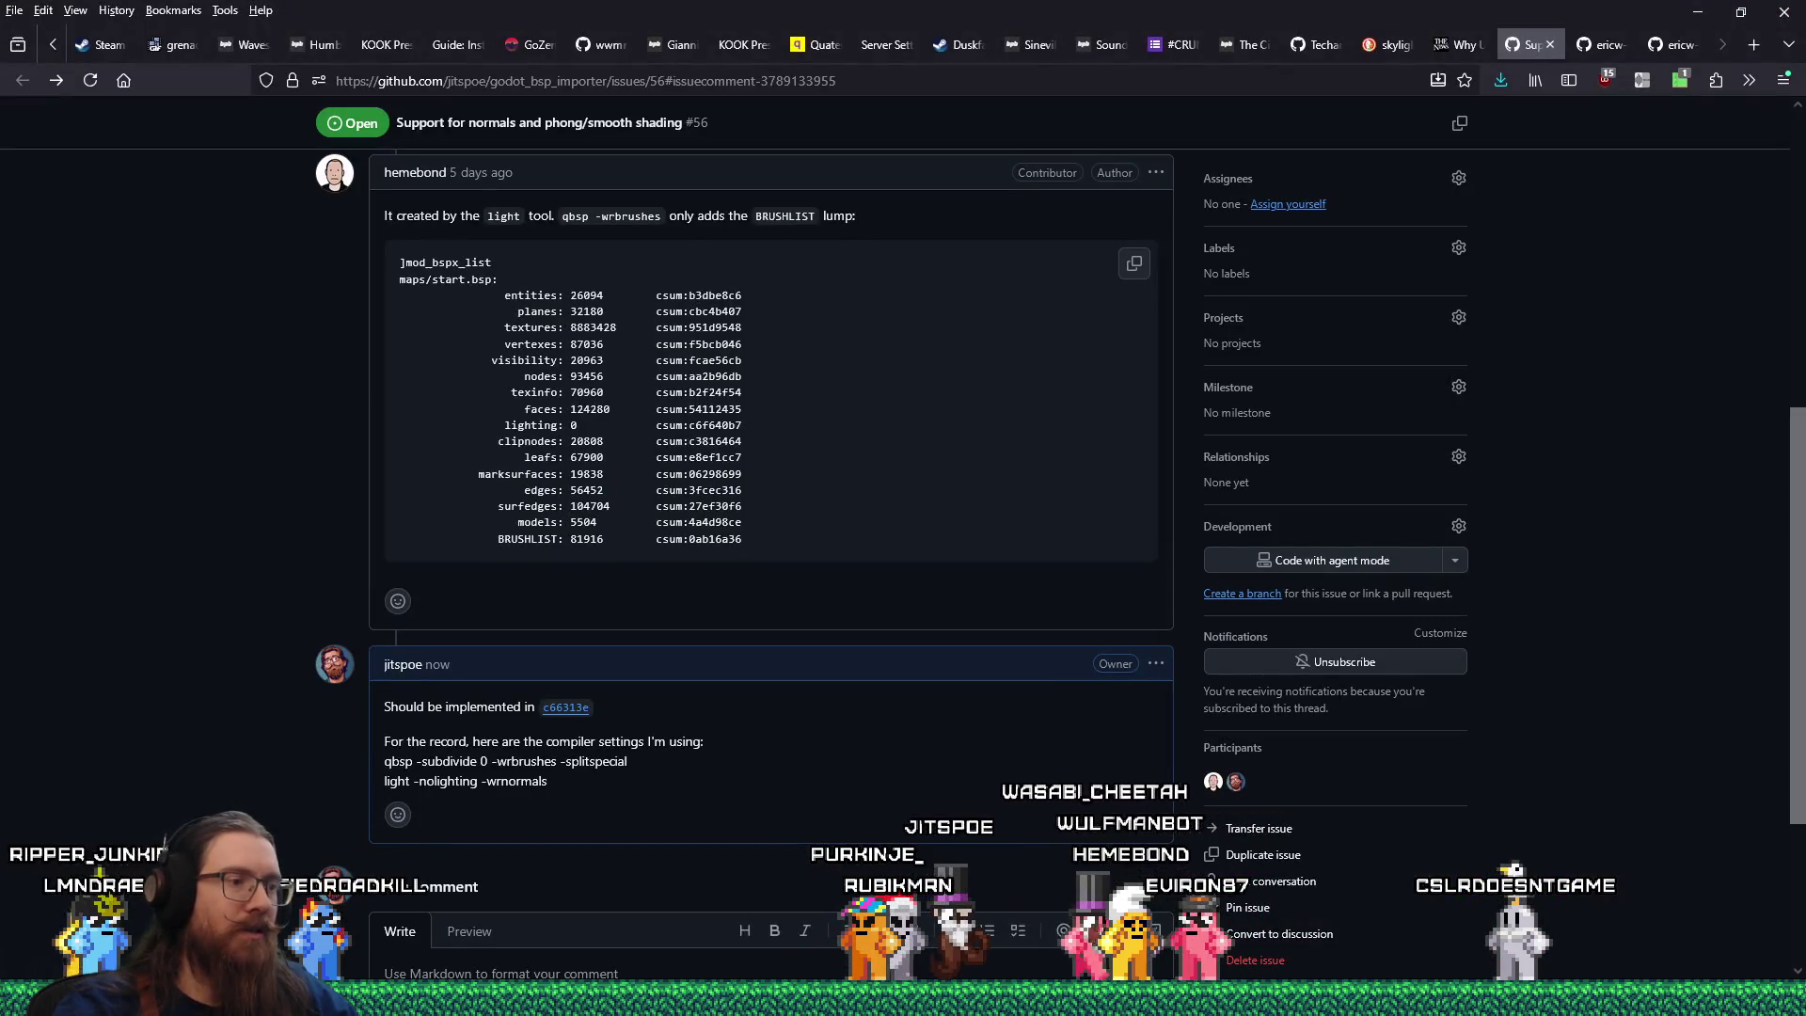
Dismiss the Select Game window and start opening a map from the london3 TrenchBroom window.
mouse_move(736, 997)
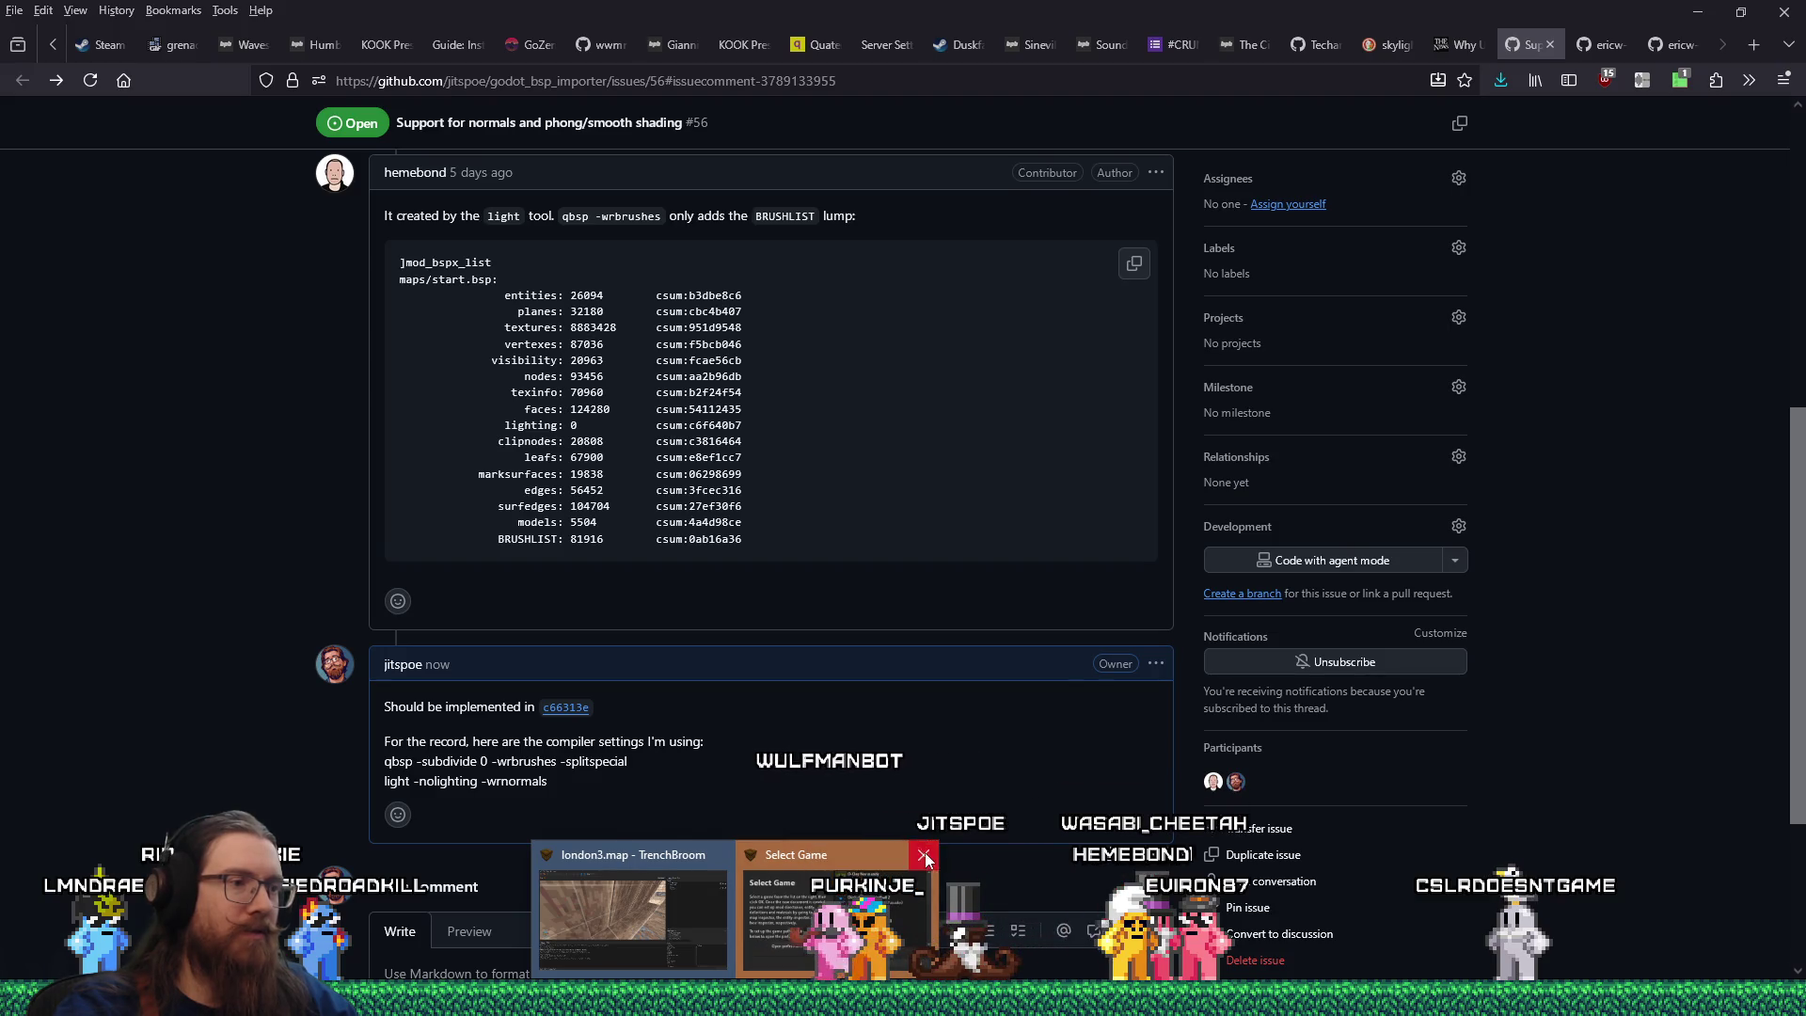
left_click(923, 854)
left_click(724, 917)
left_click(29, 36)
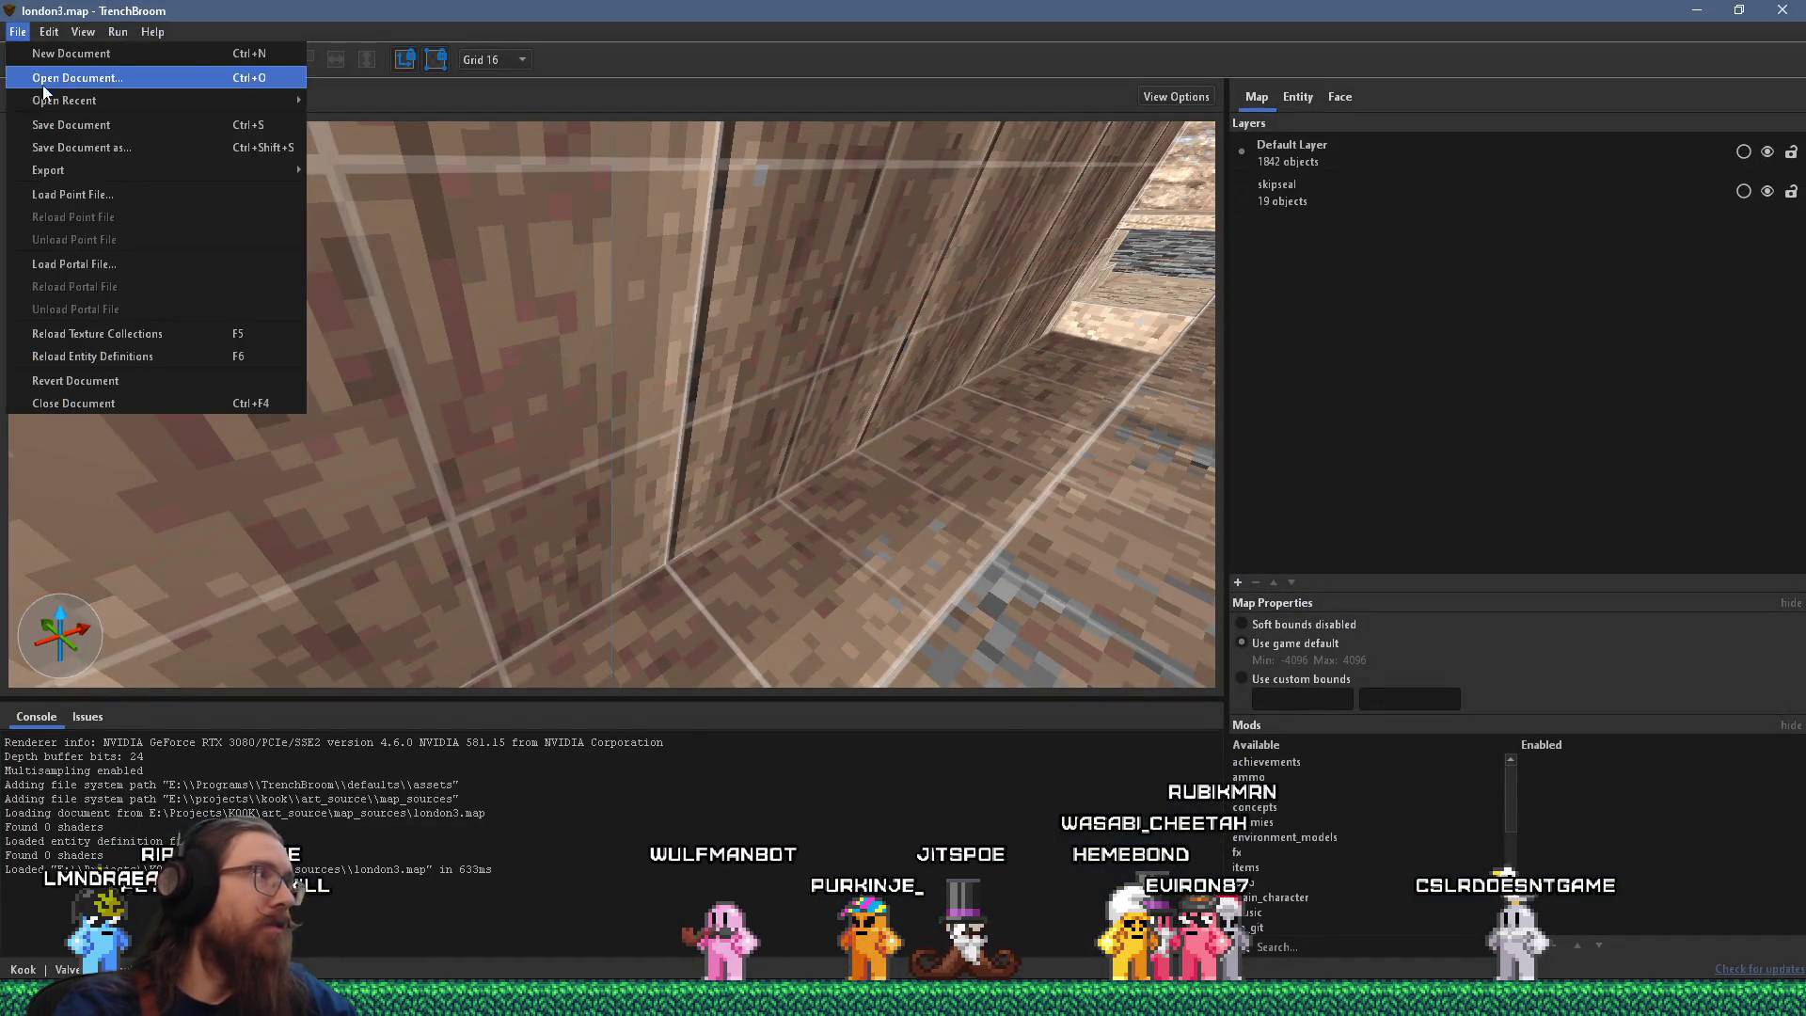
mouse_move(52, 105)
left_click(121, 76)
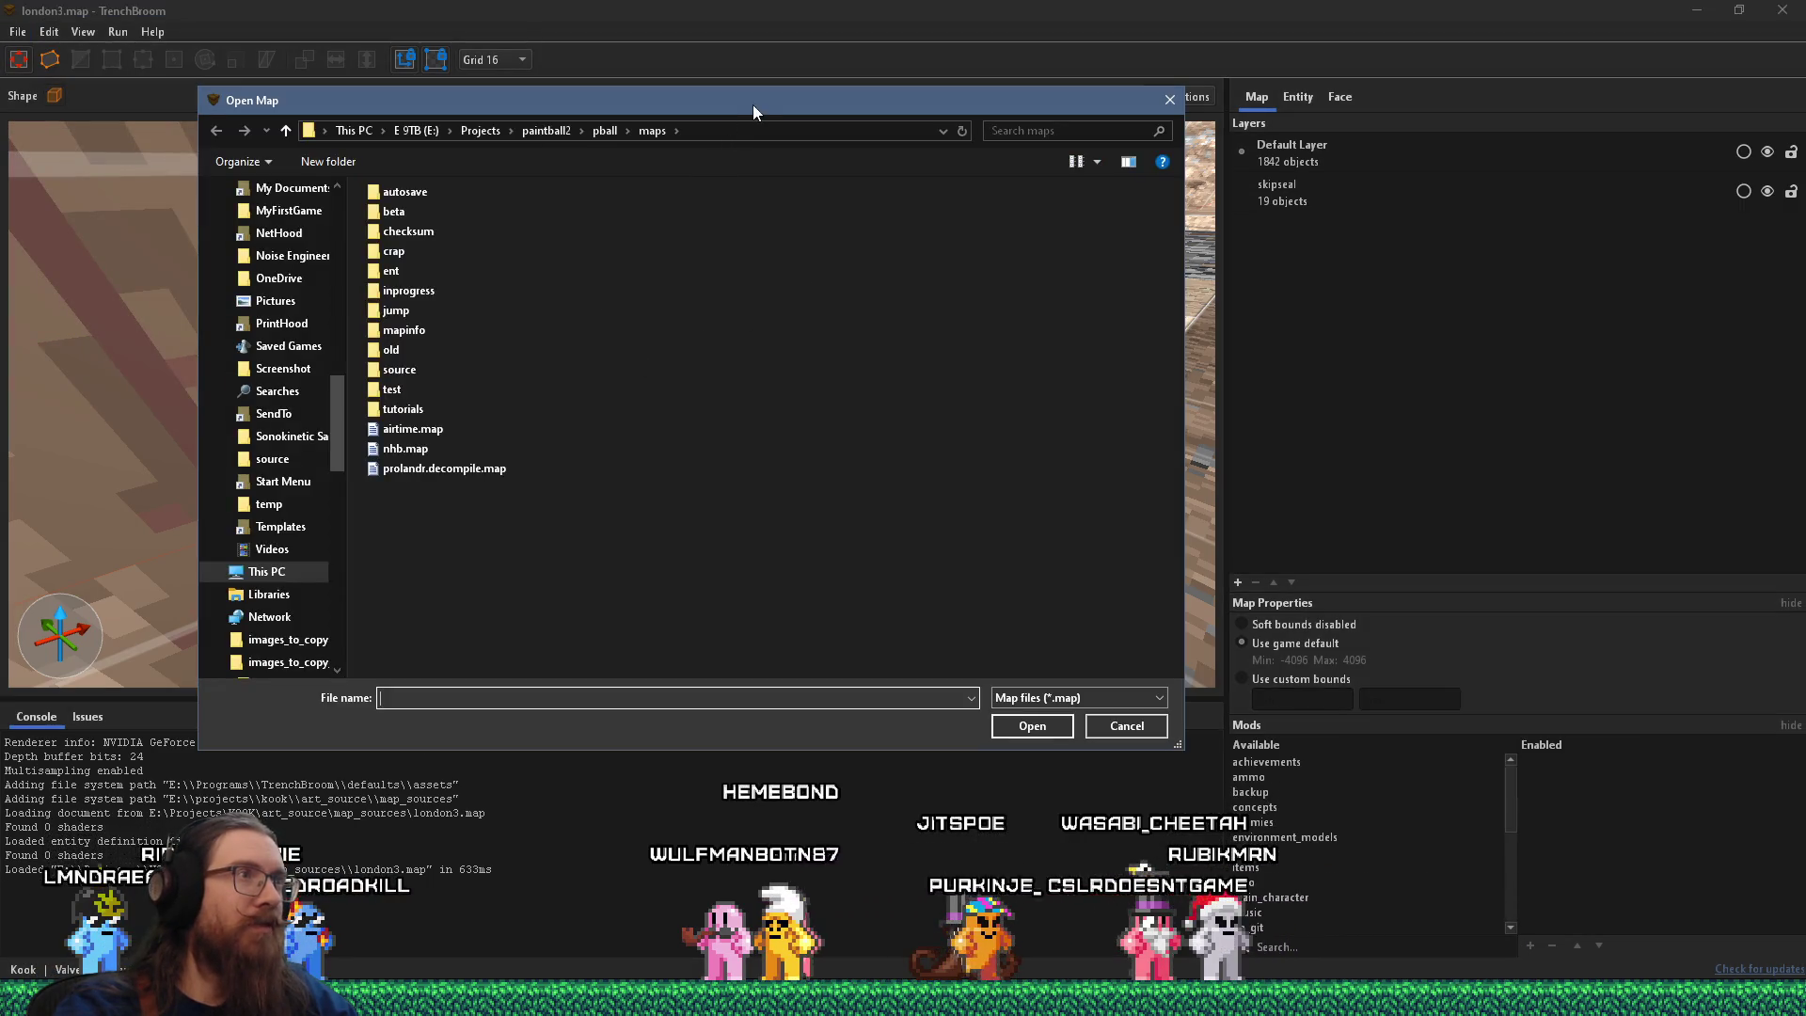
left_click_drag(750, 101, 1051, 189)
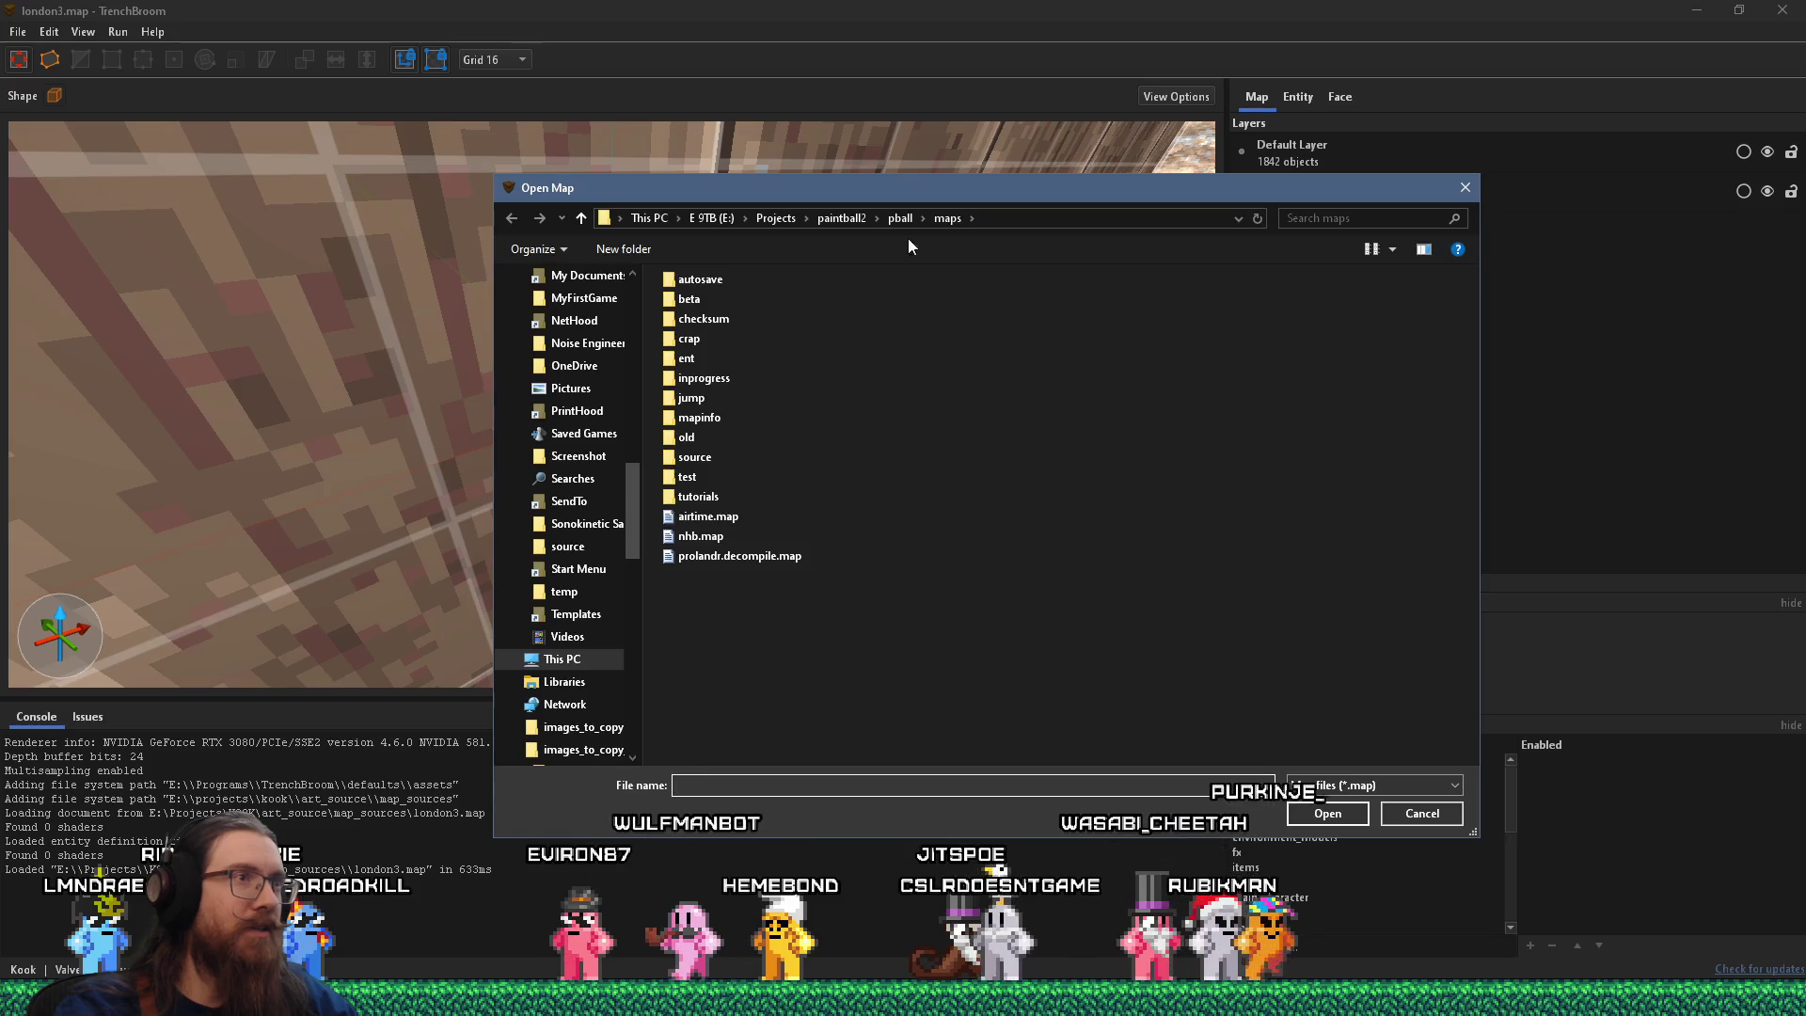
Browse to e:\projects\kook\art_source\map_sources and load sewer1.map.
type("e:\\projects\\")
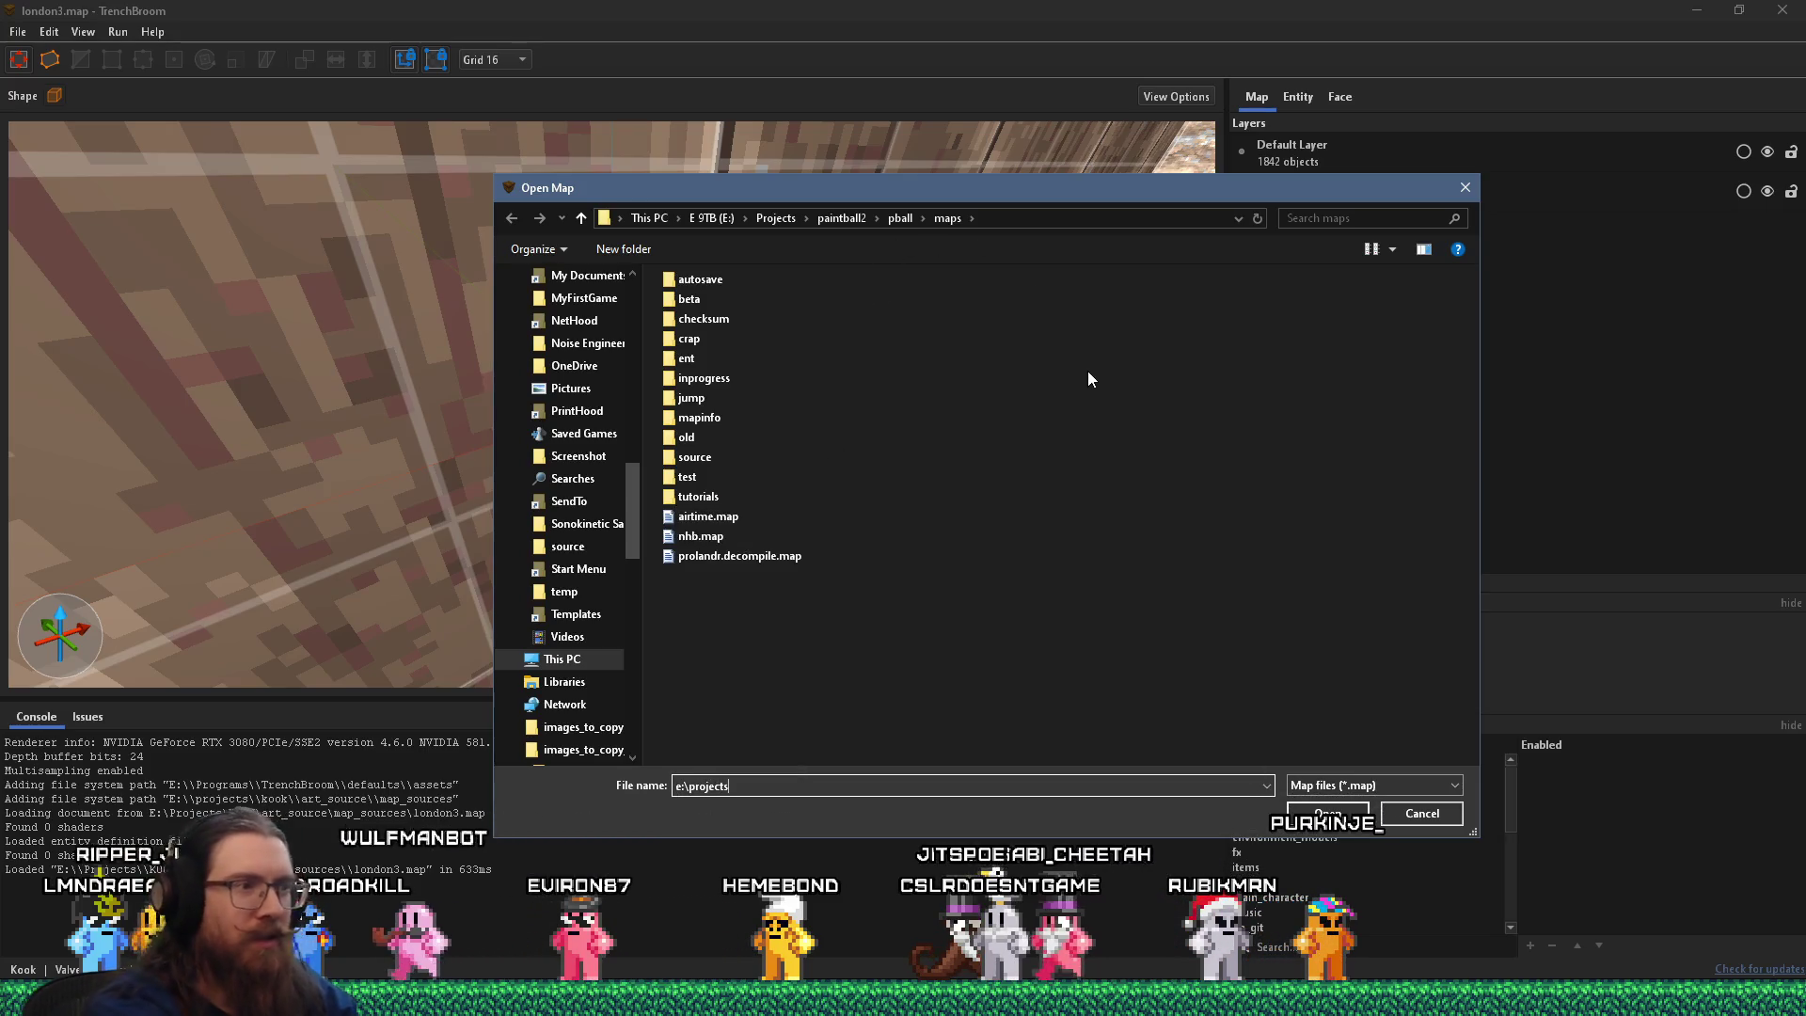
type("s")
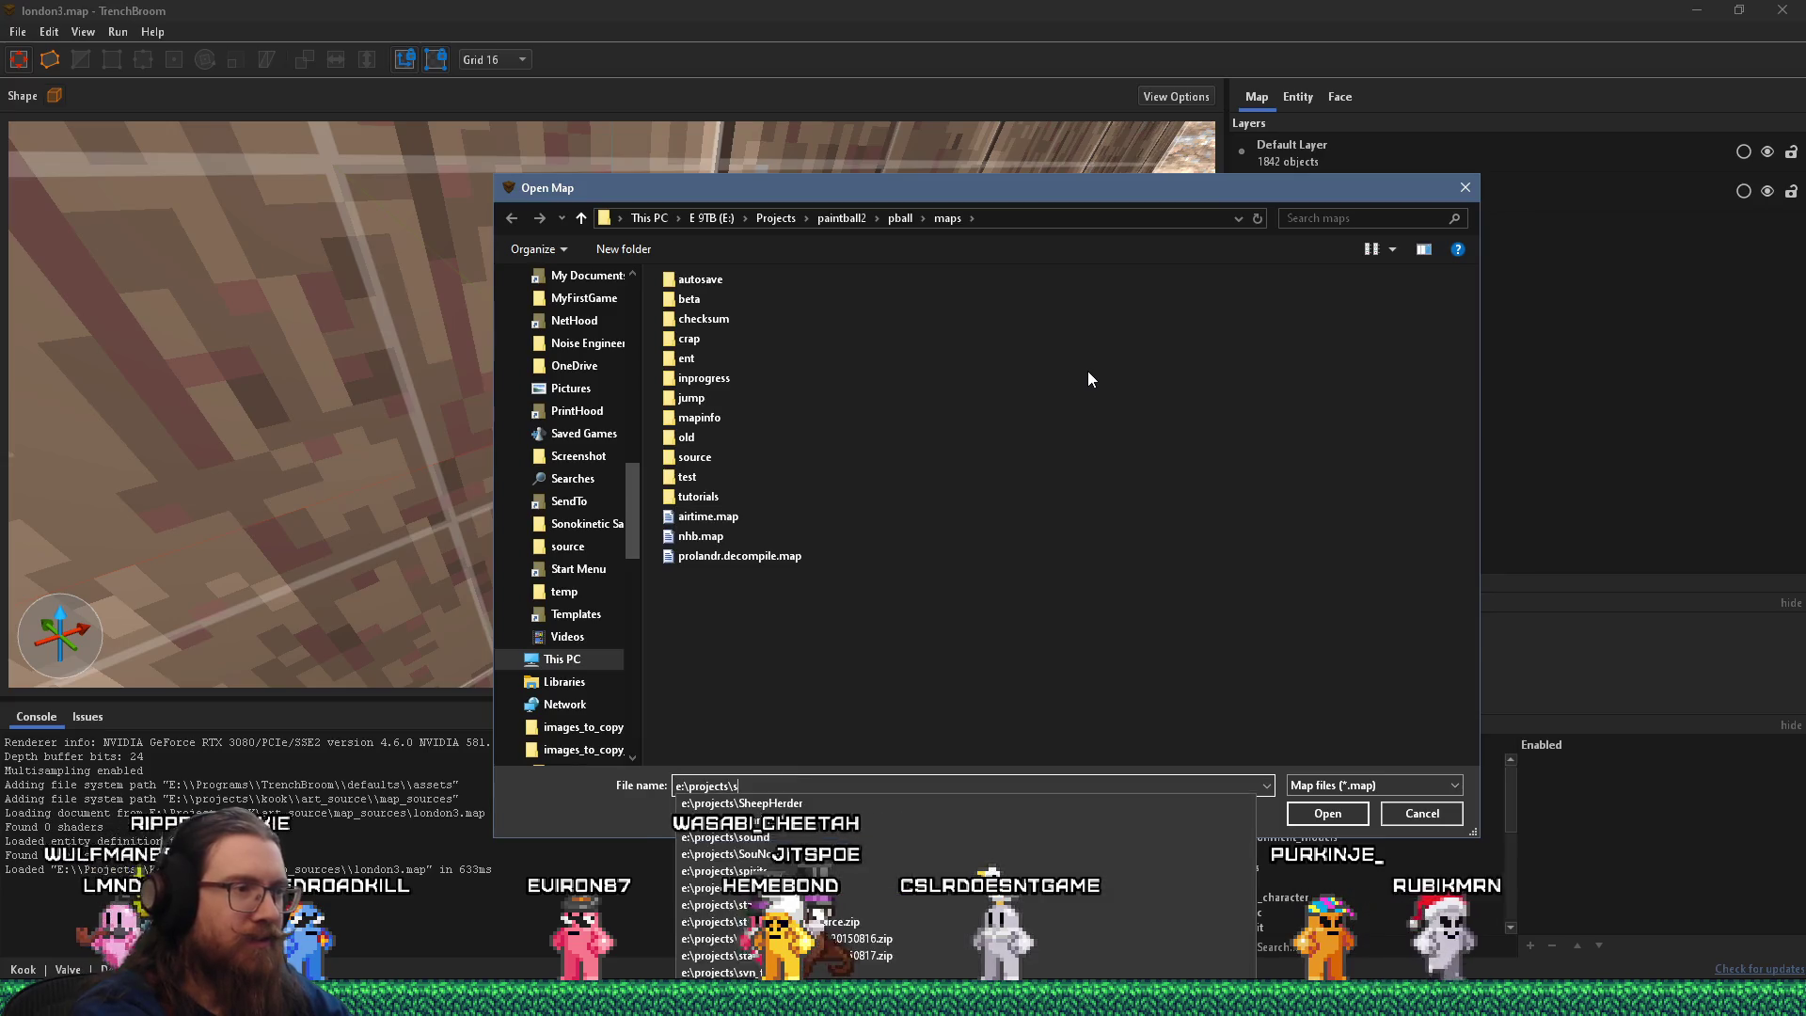
key("BackSpace")
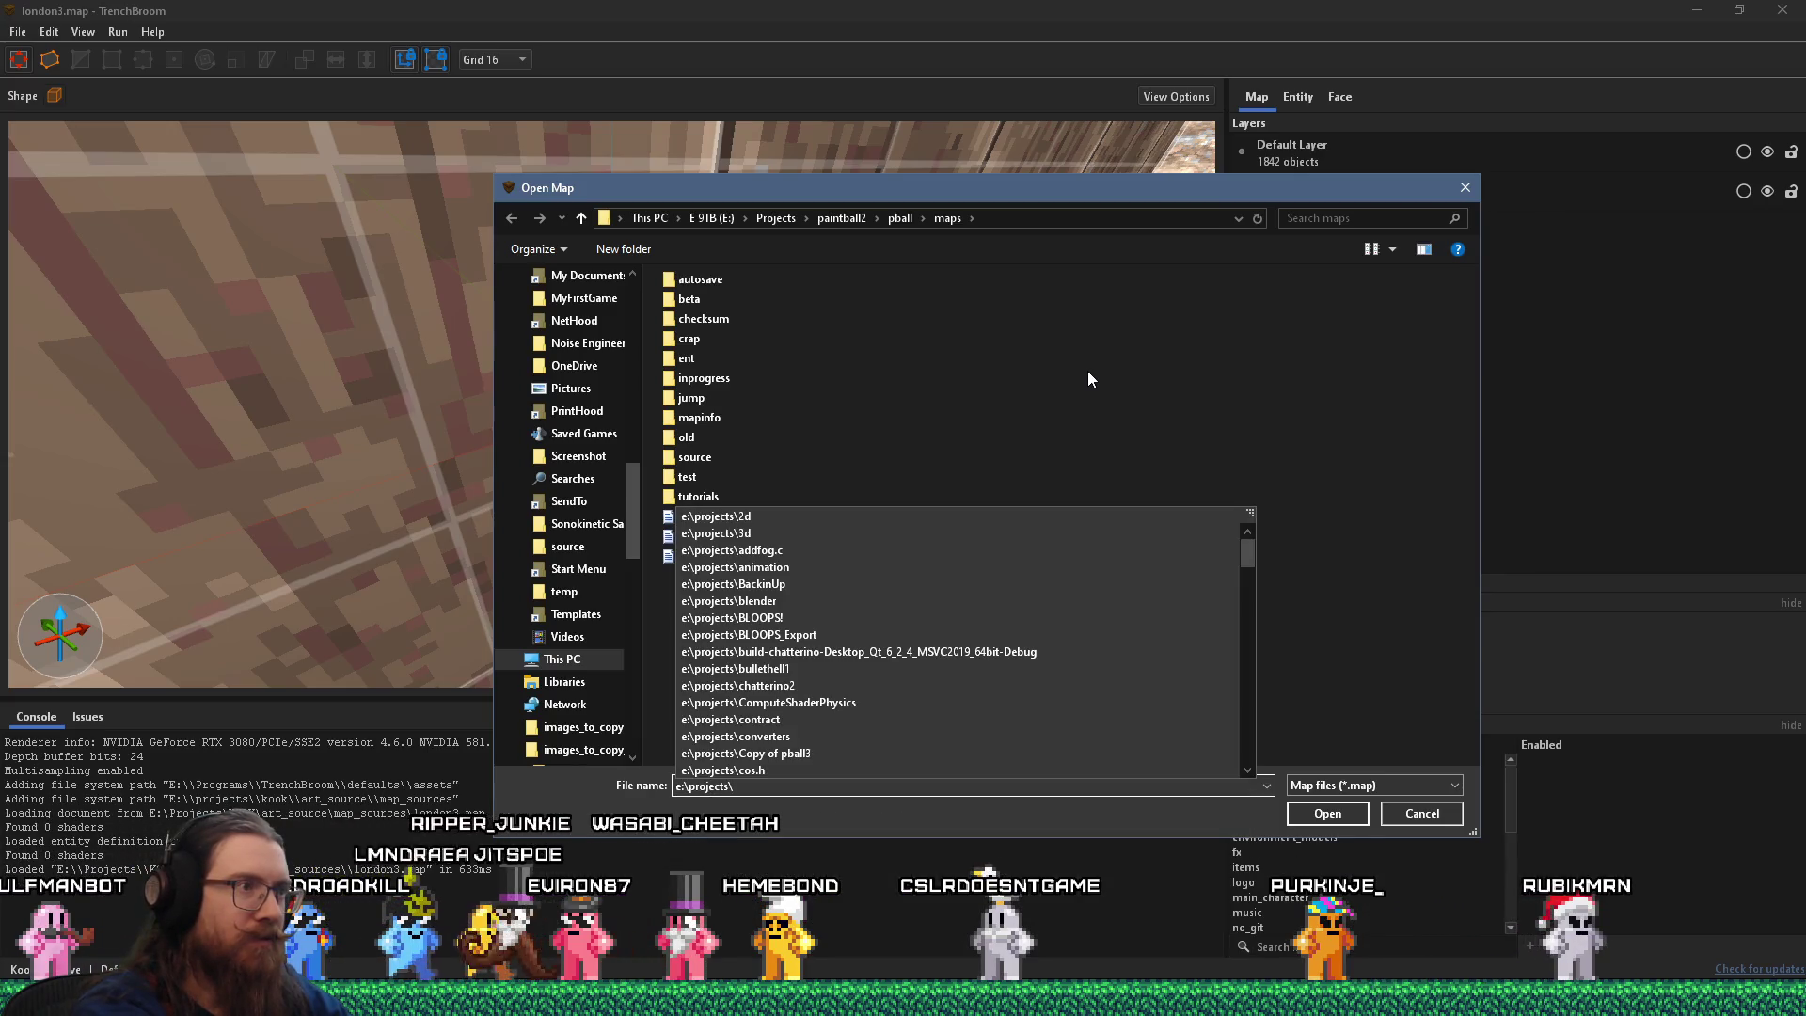
type("kook")
type("\\art_source\\map_sources")
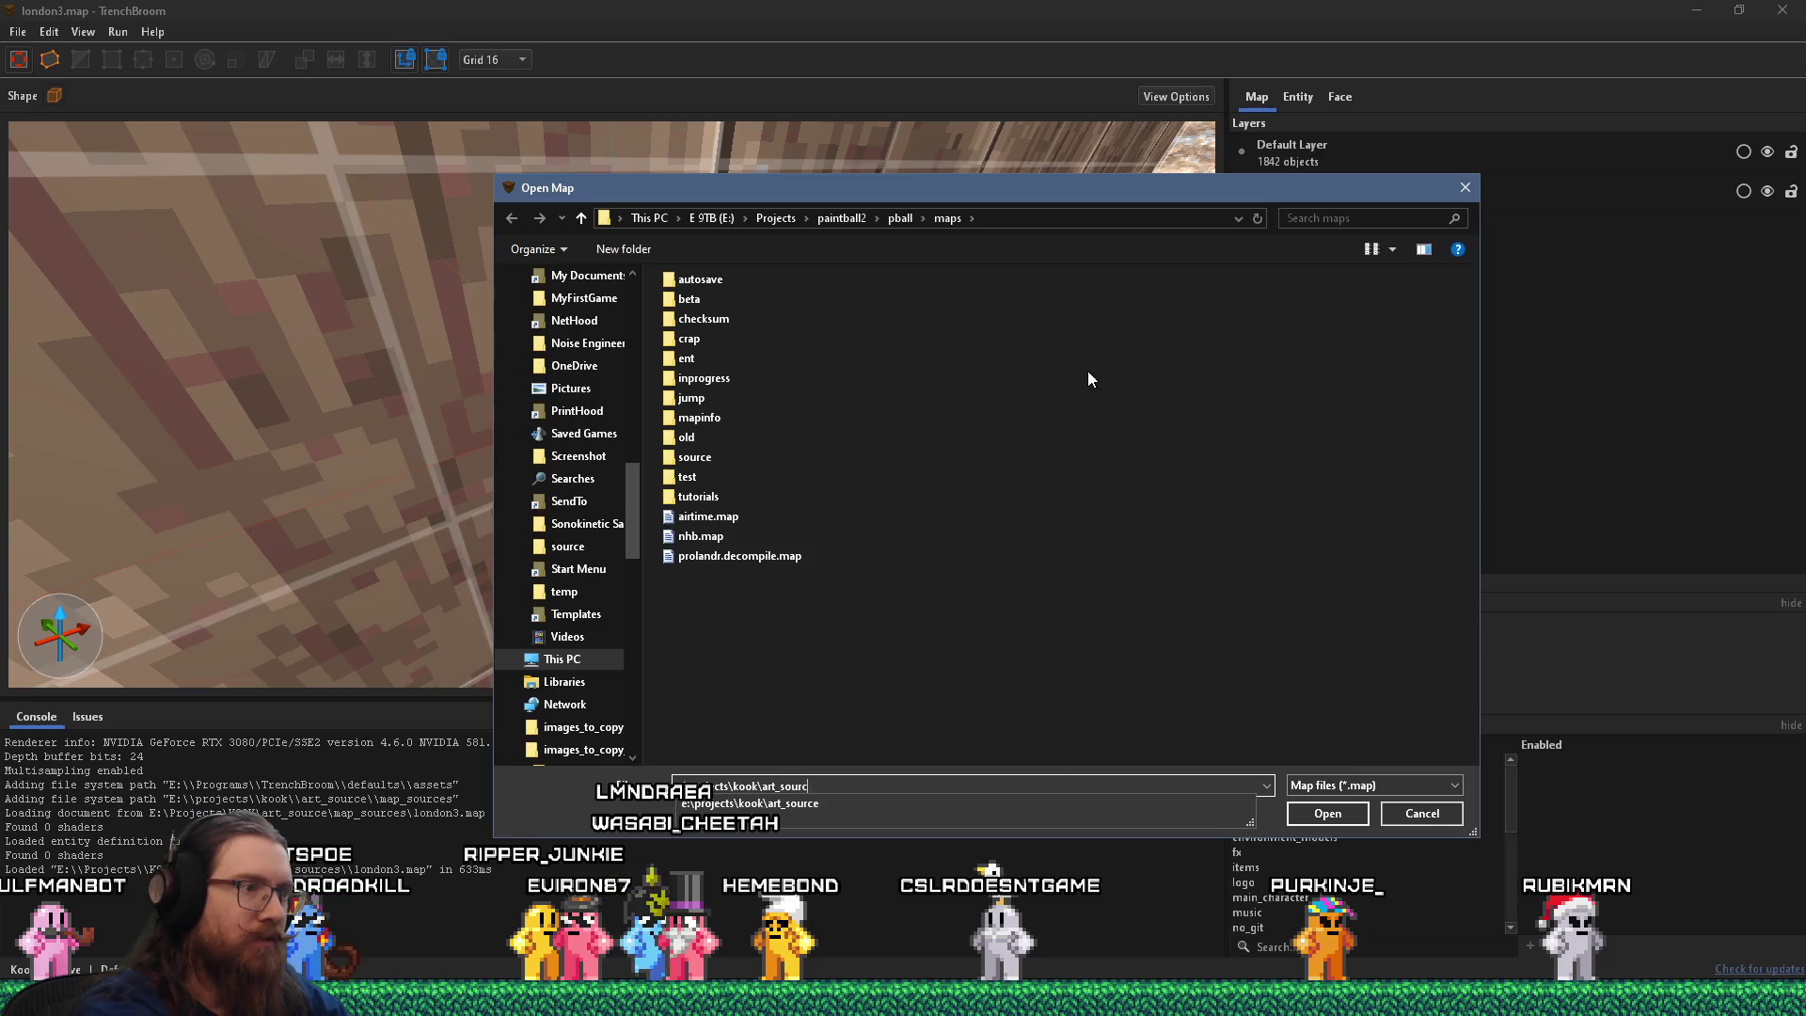
key("Return")
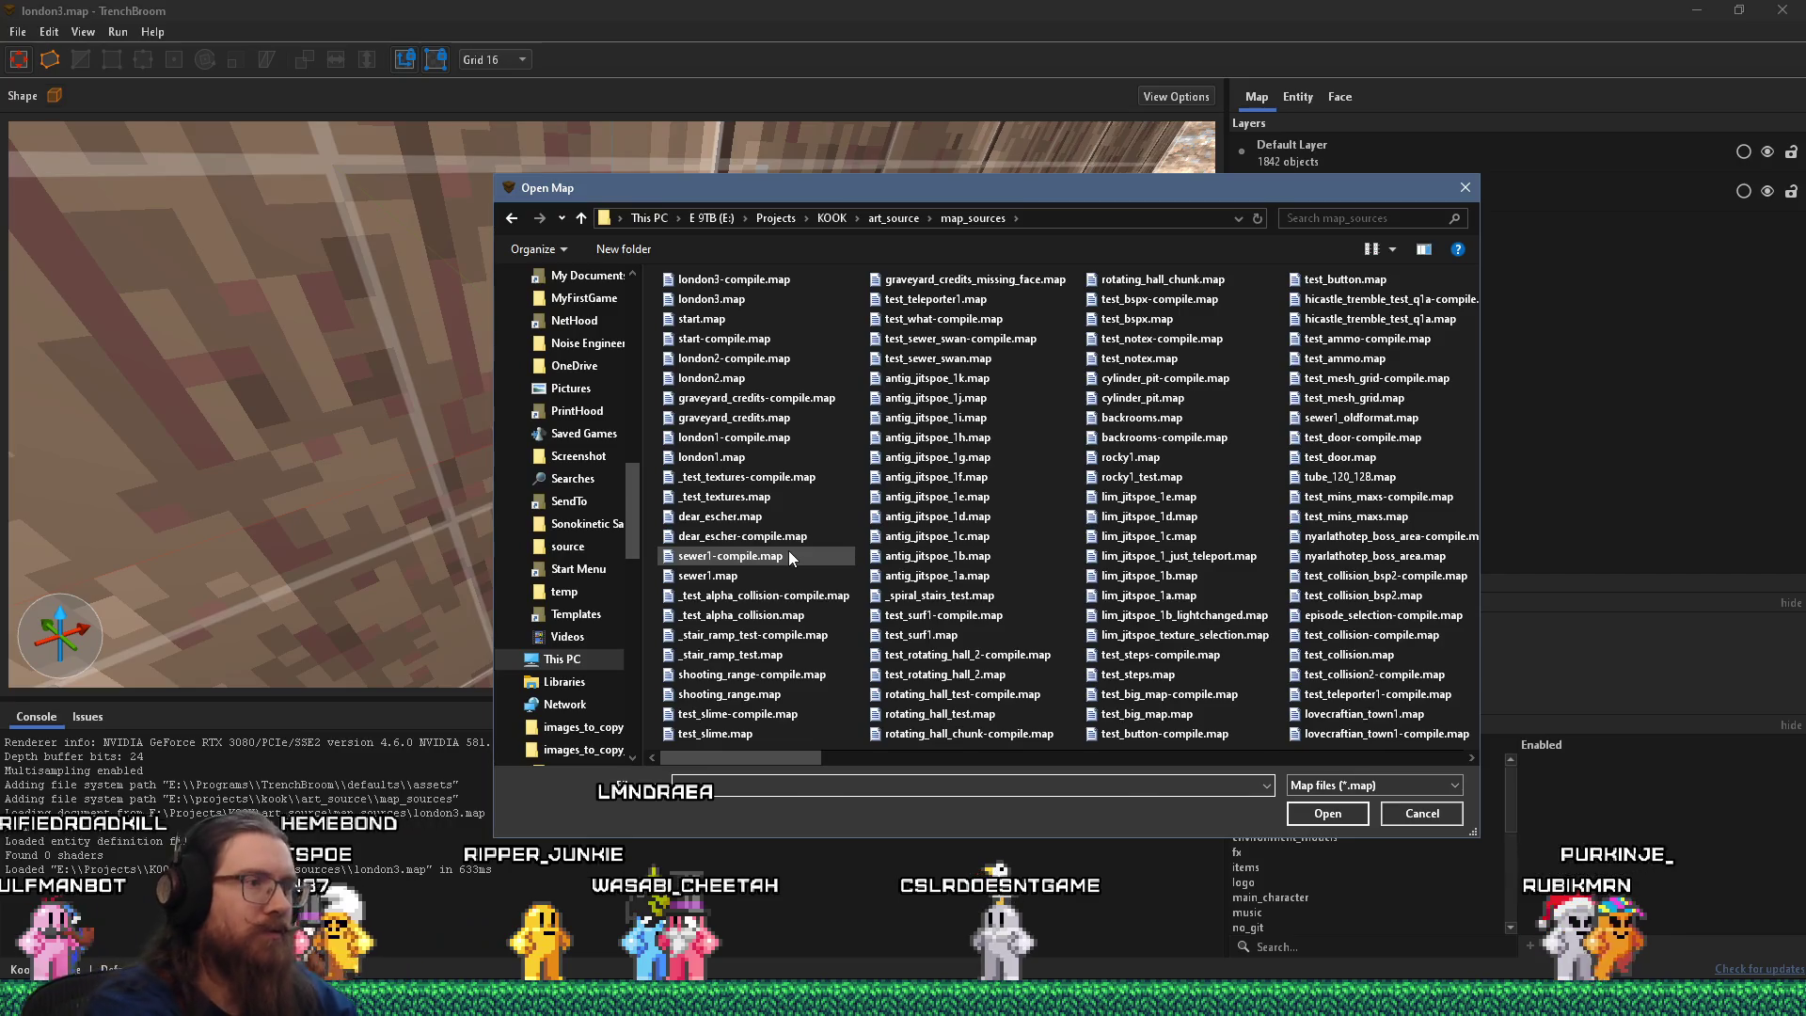
type("sewer")
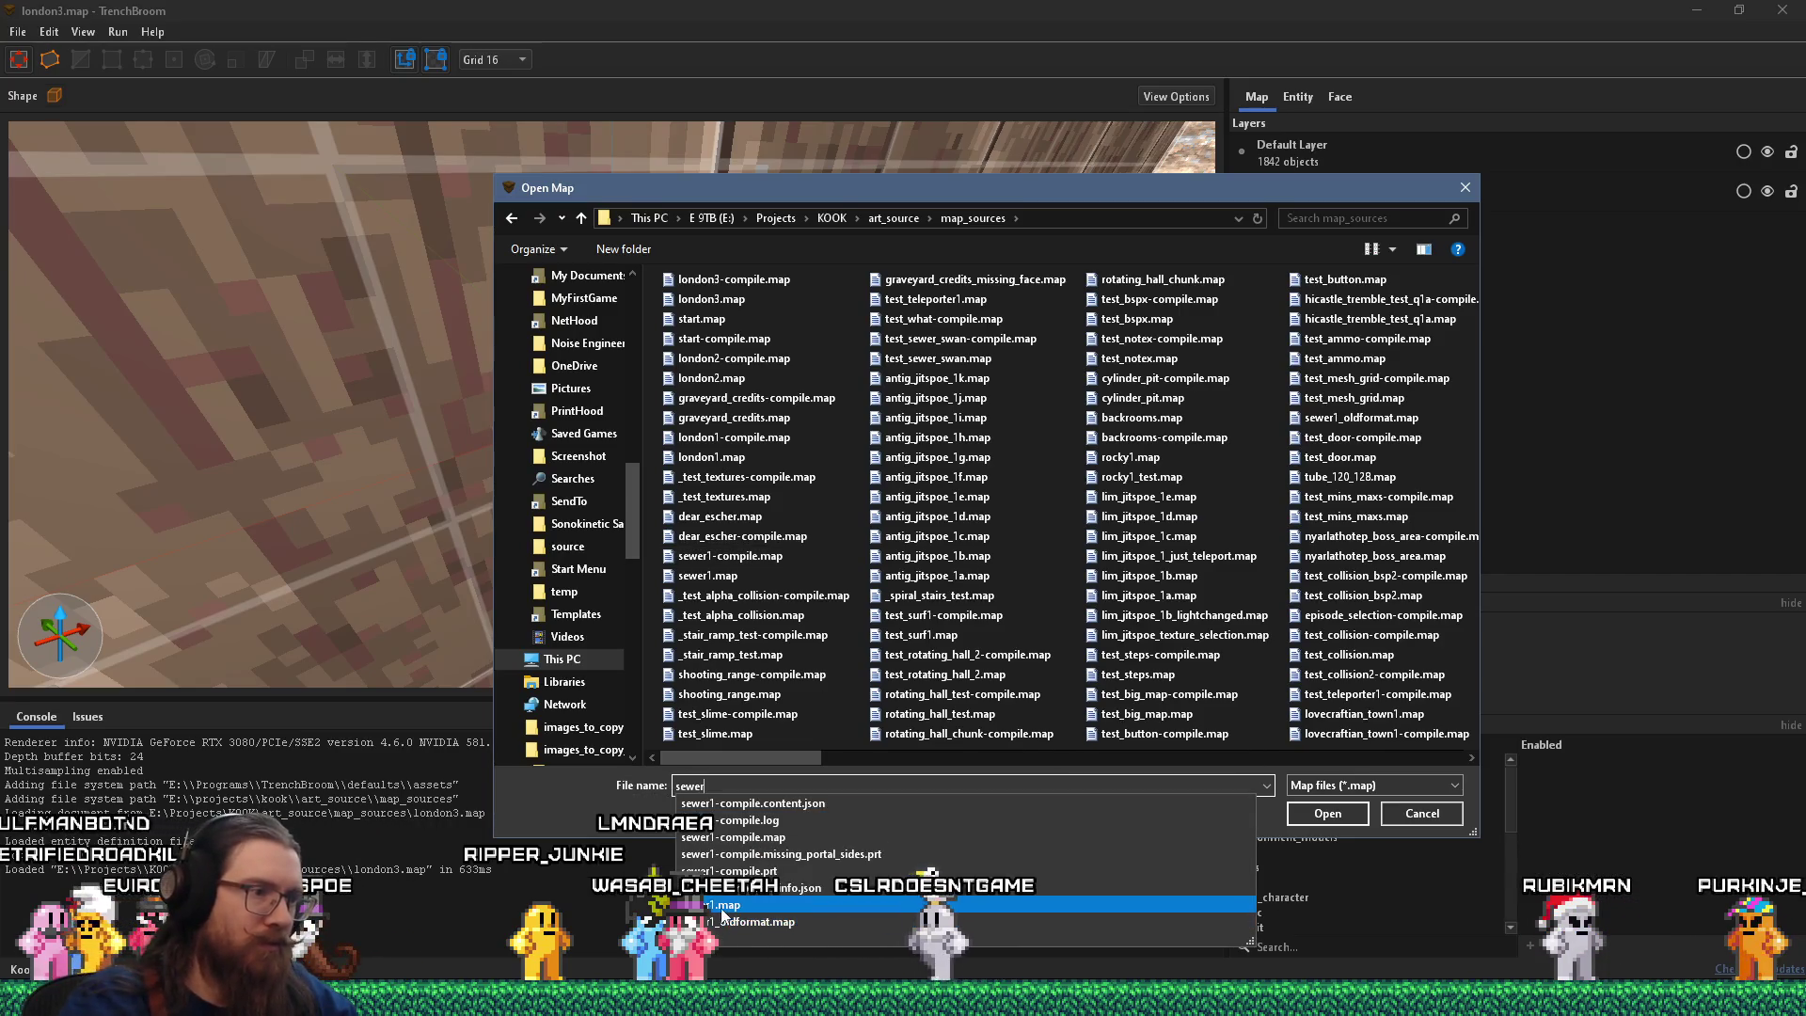
left_click(722, 907)
left_click(1345, 816)
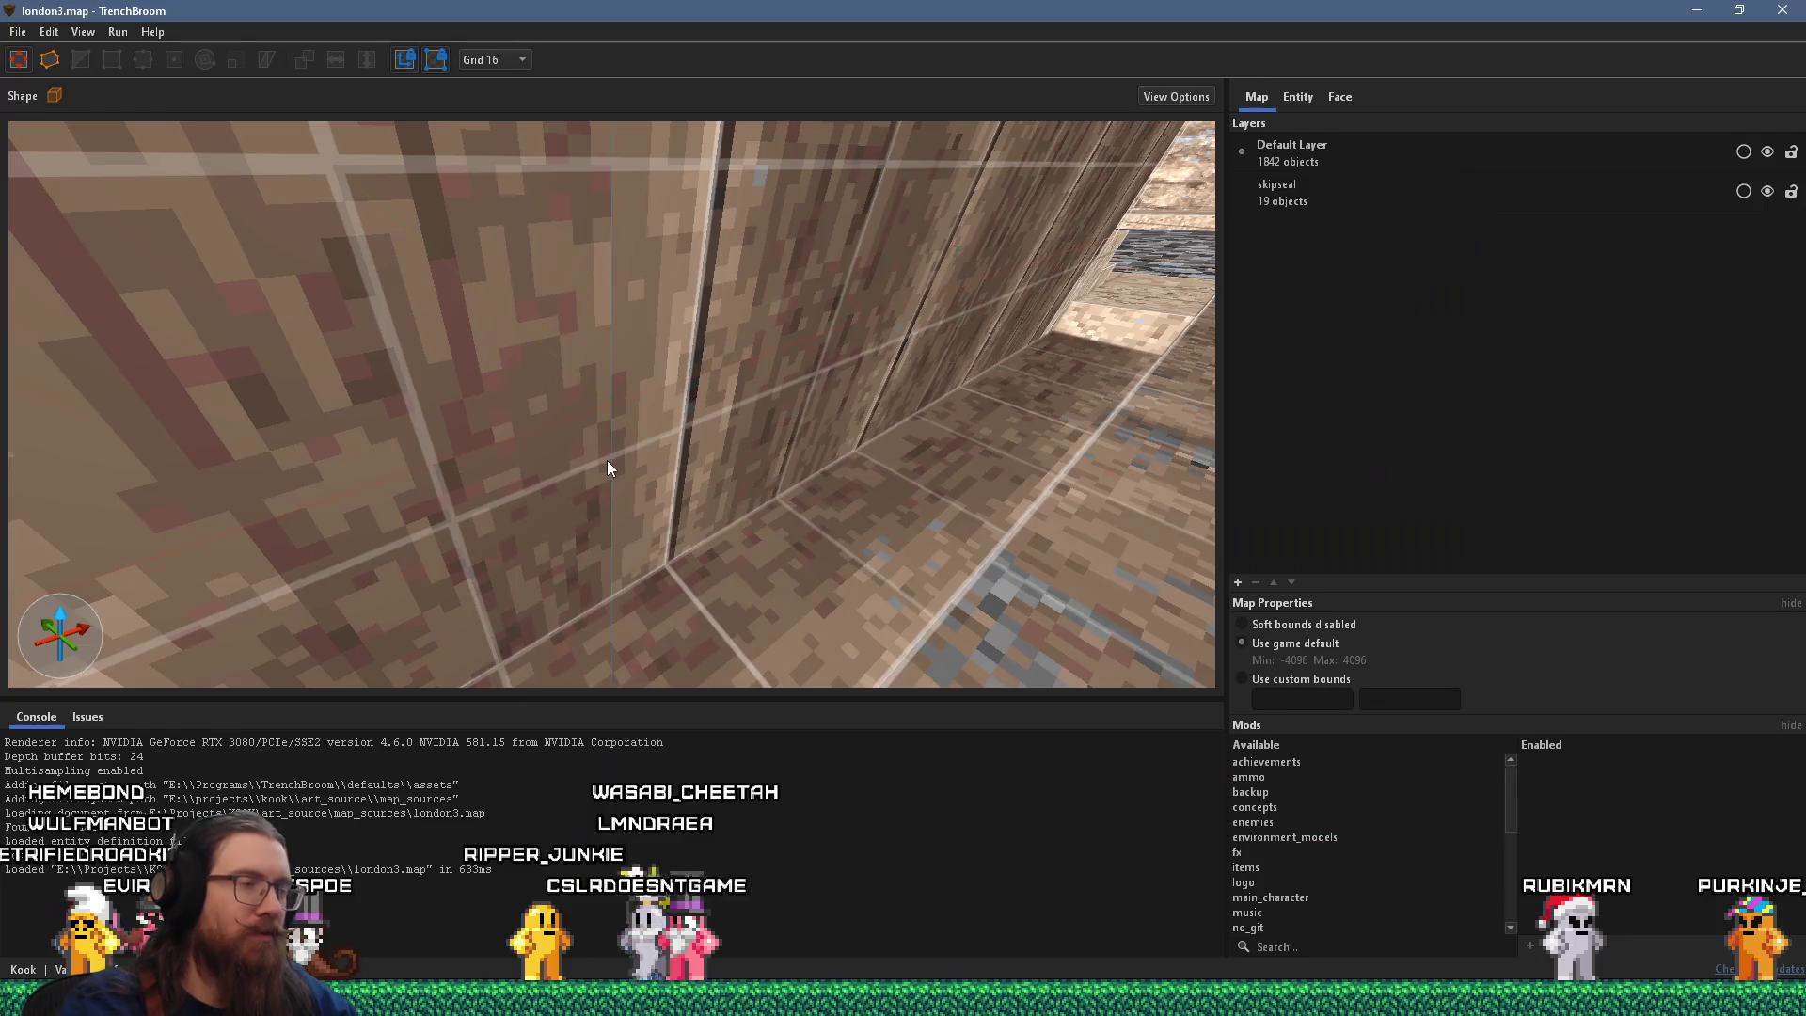
left_click_drag(516, 516, 480, 367)
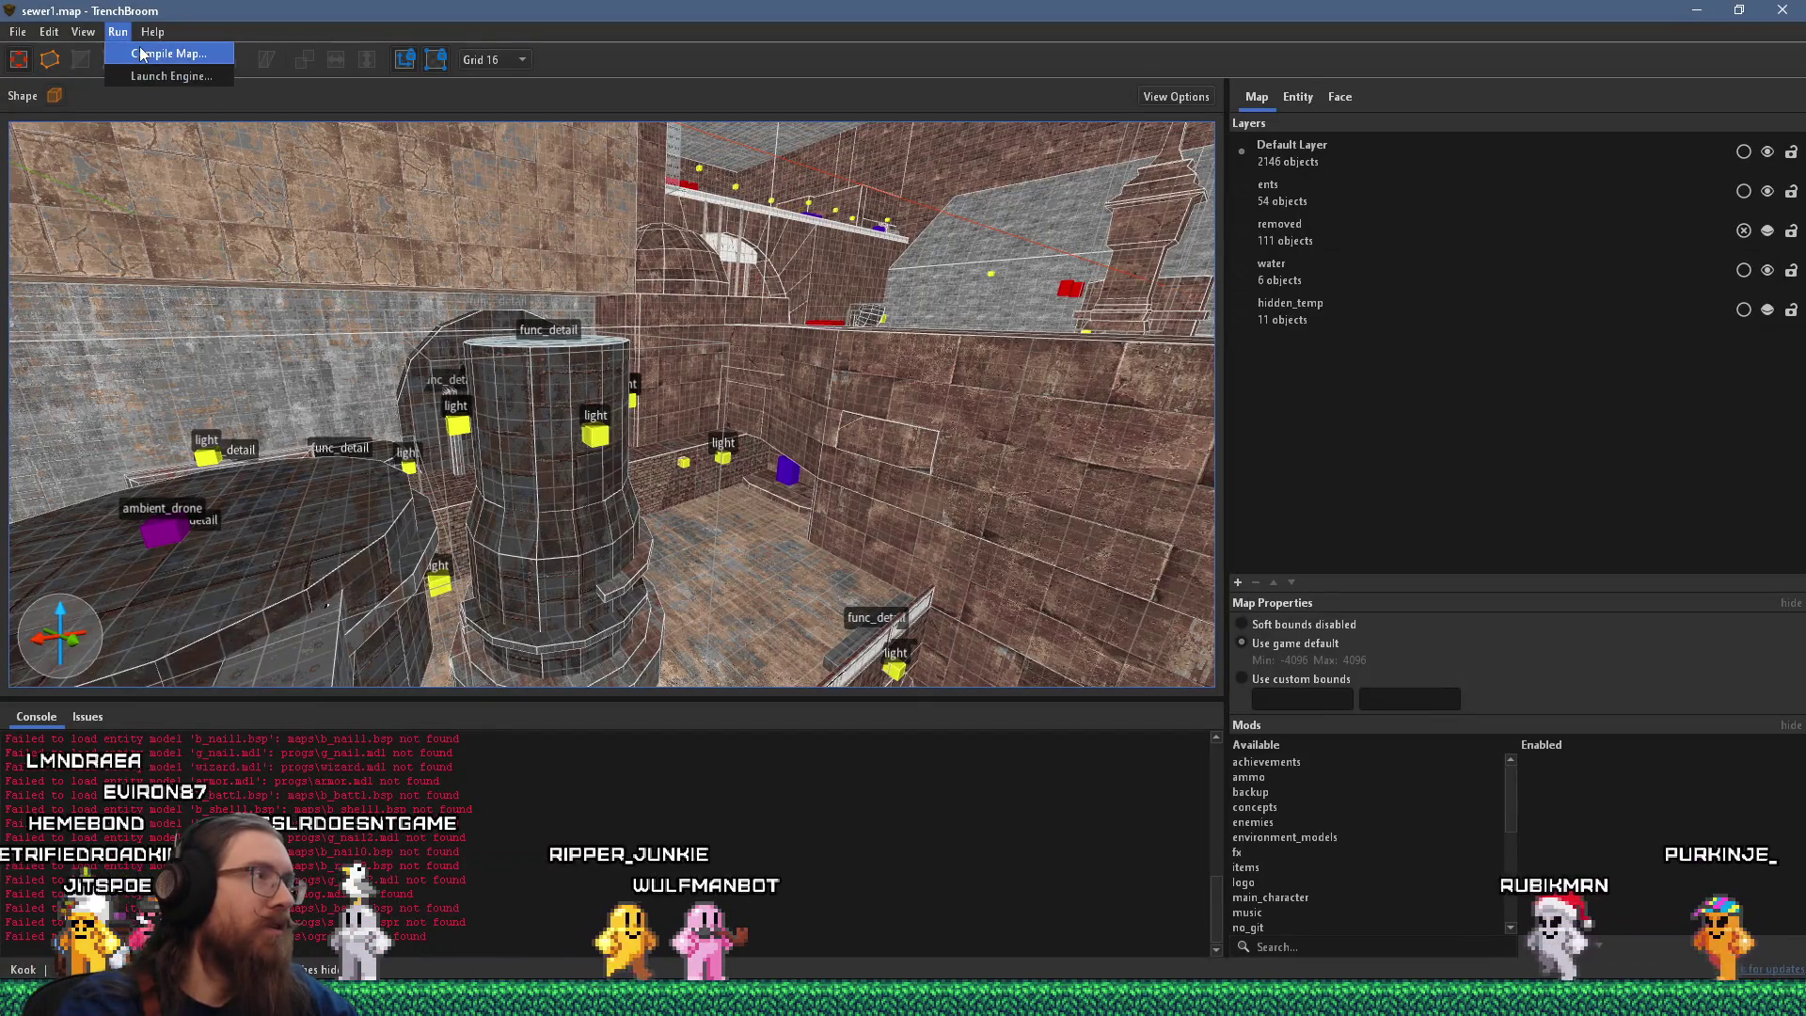
Enlarge the Compile dialog and add a Run Tool task with Tool Path ${light}.
left_click(139, 52)
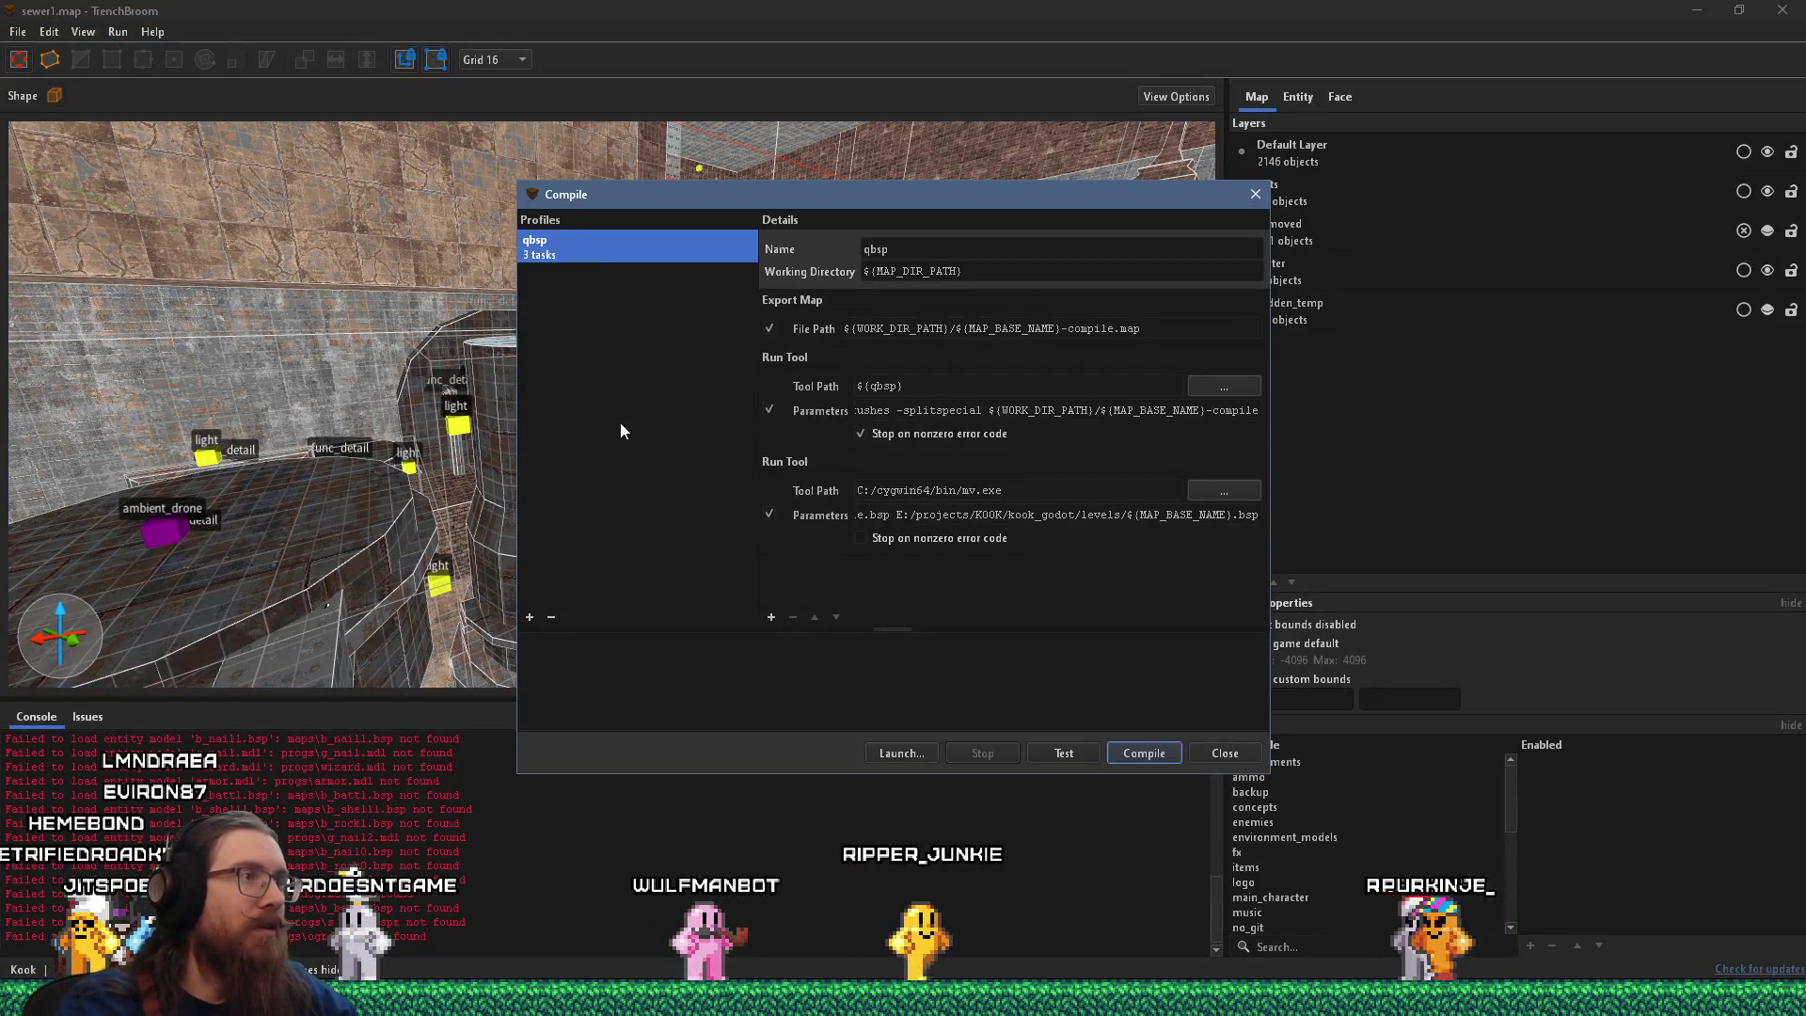
left_click_drag(1265, 773, 1702, 865)
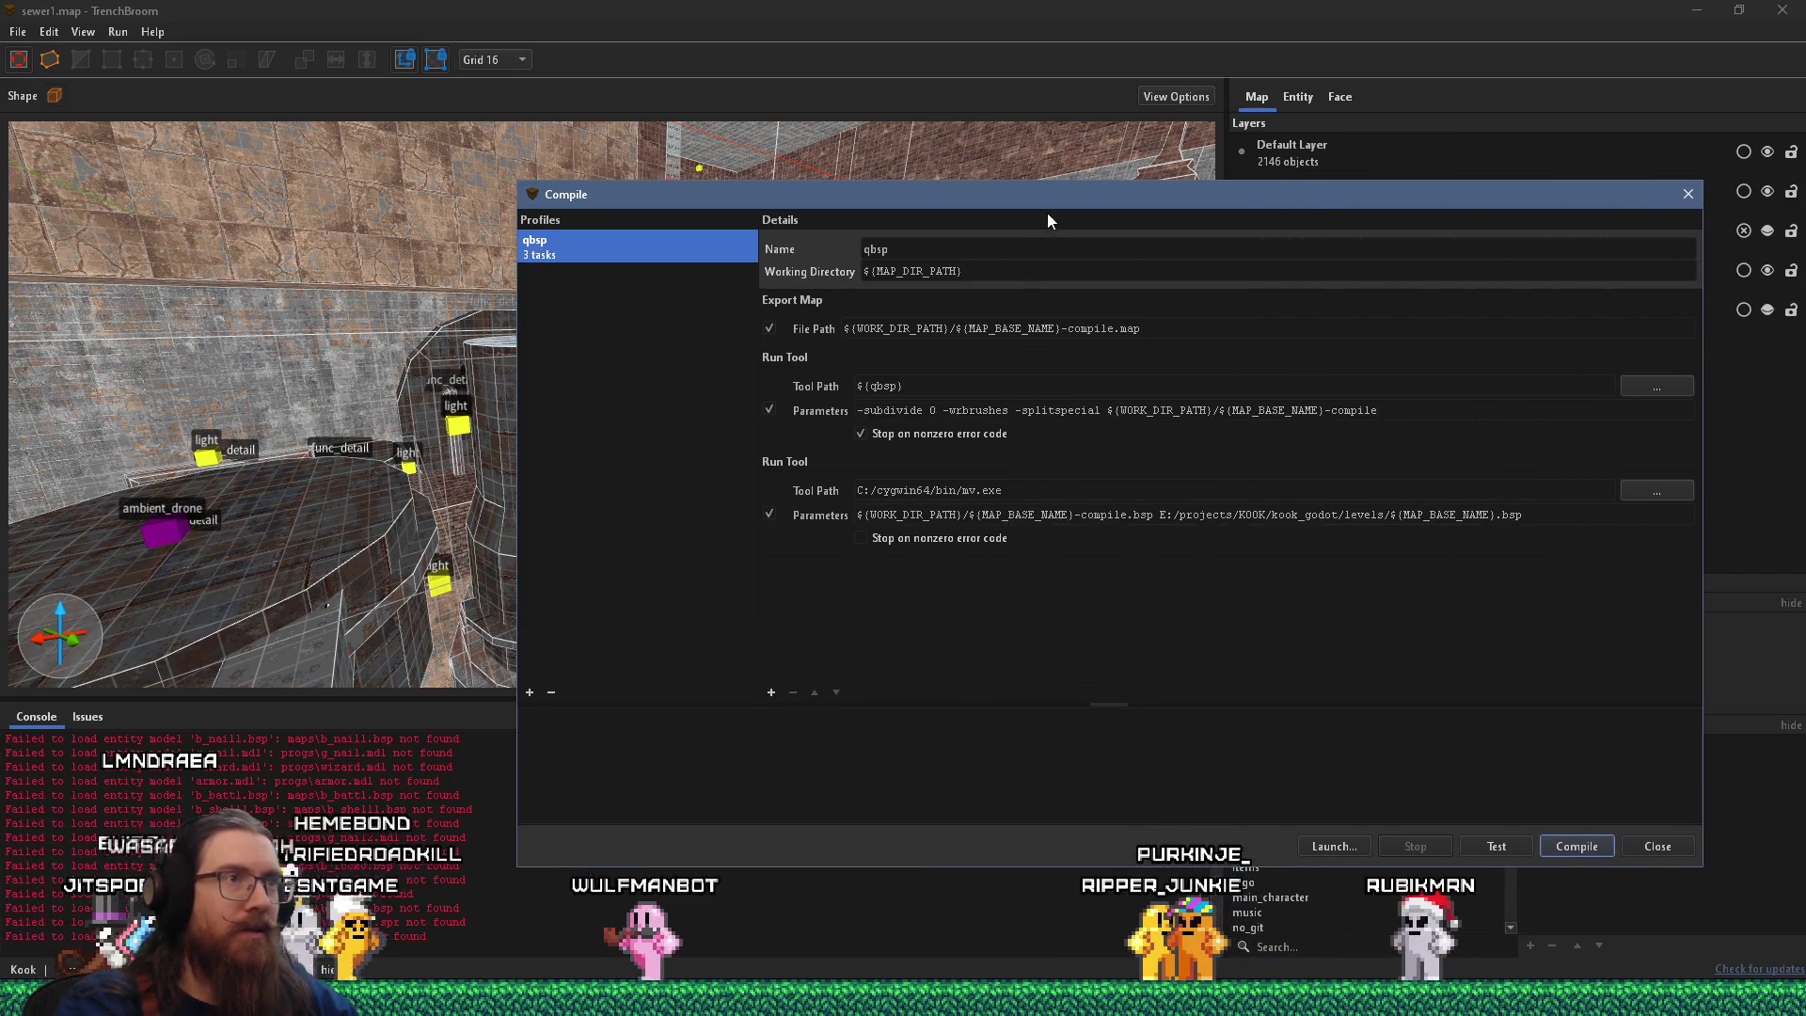
left_click_drag(1046, 218, 869, 197)
left_click(590, 663)
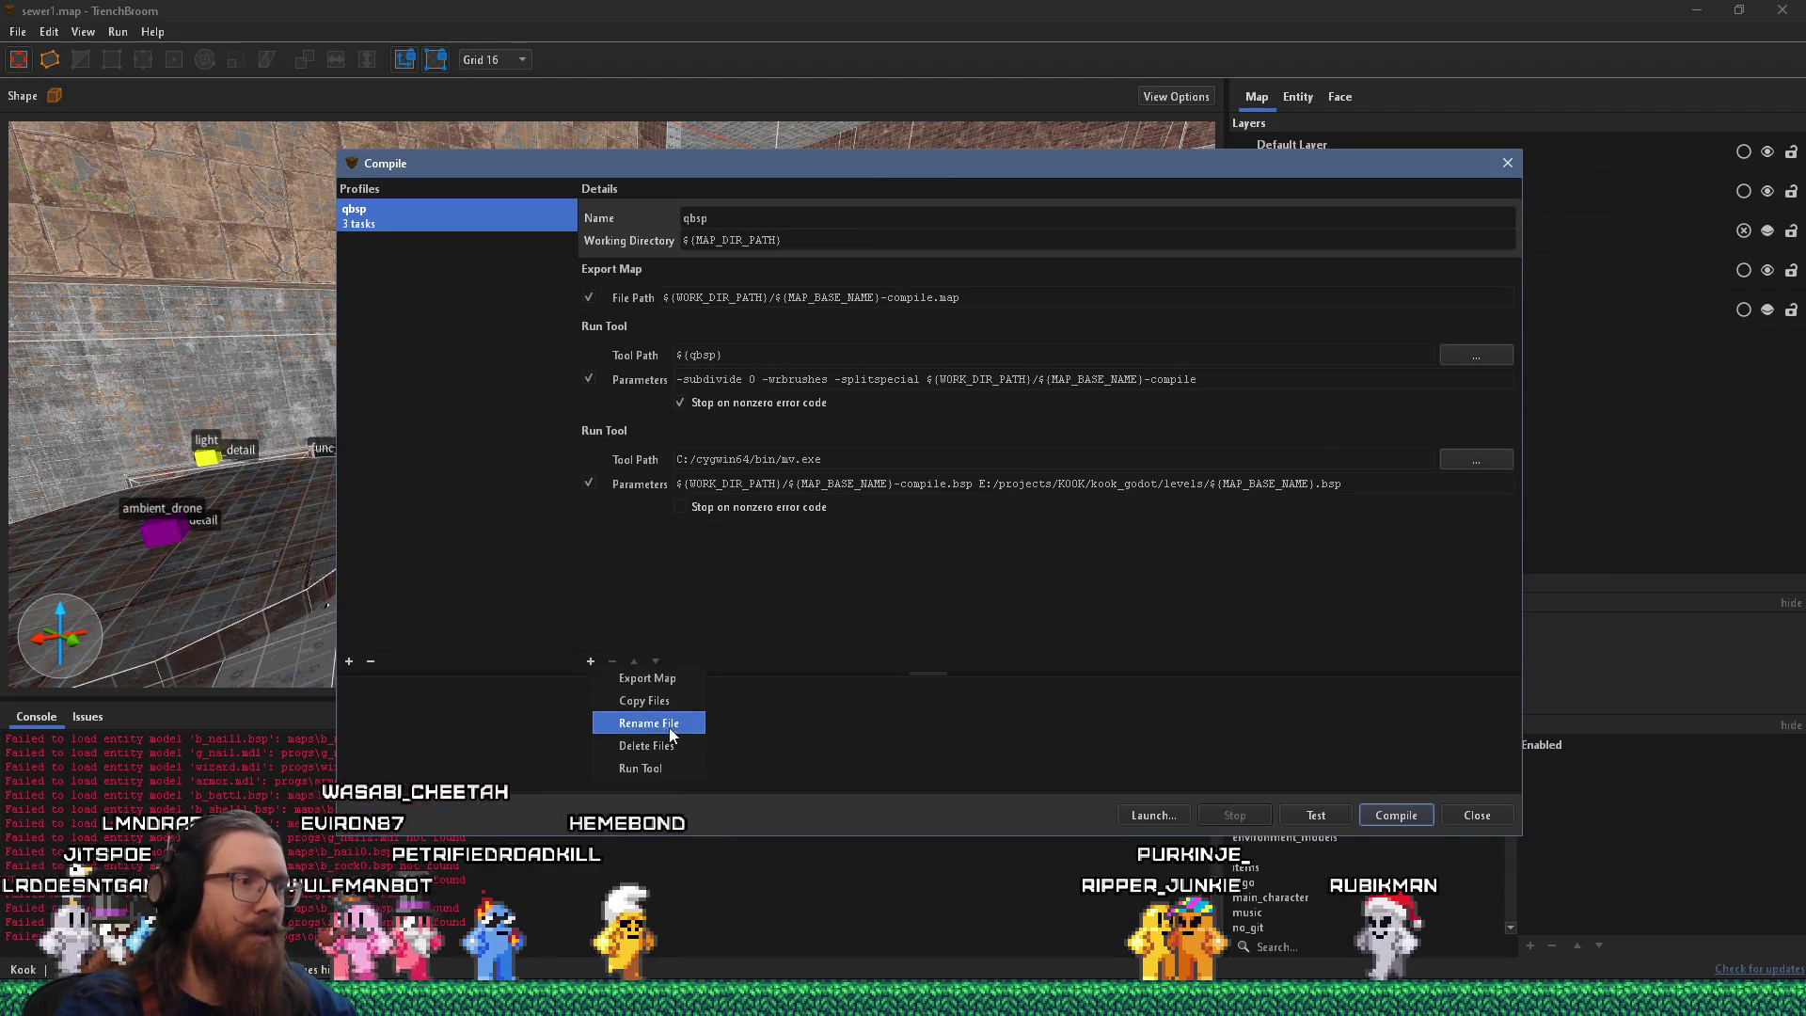
left_click(658, 767)
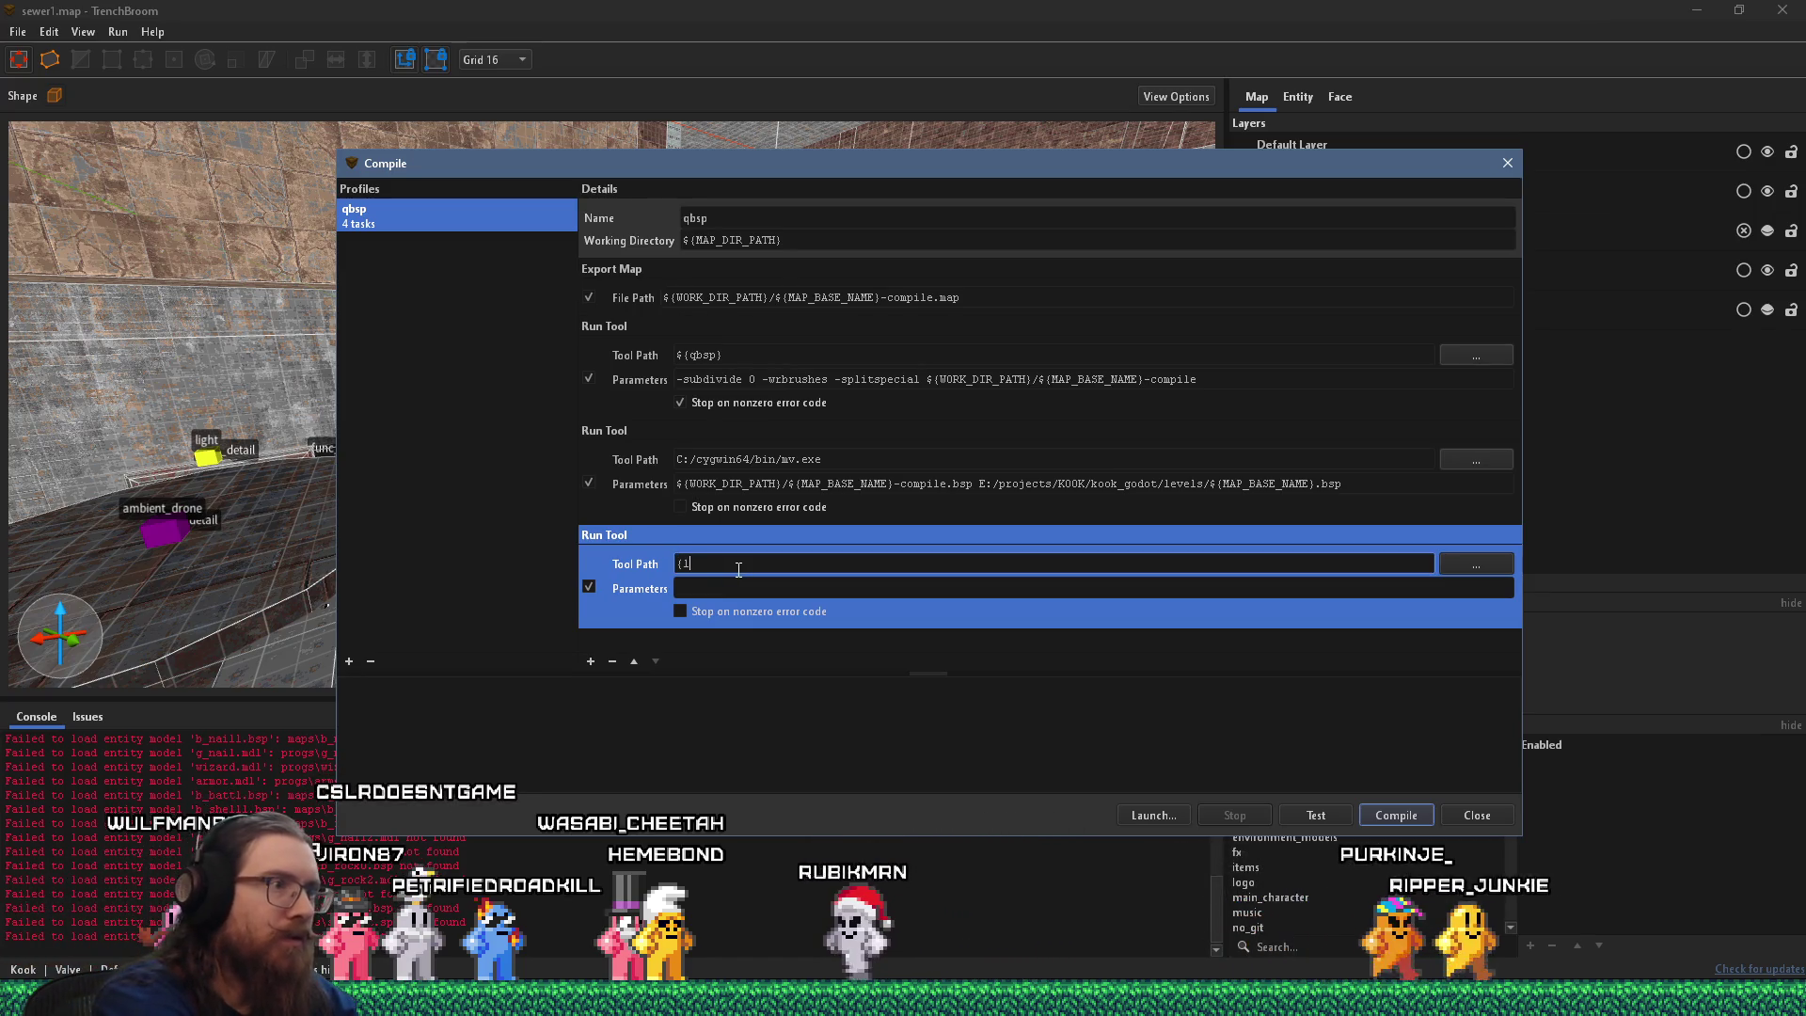
type("${")
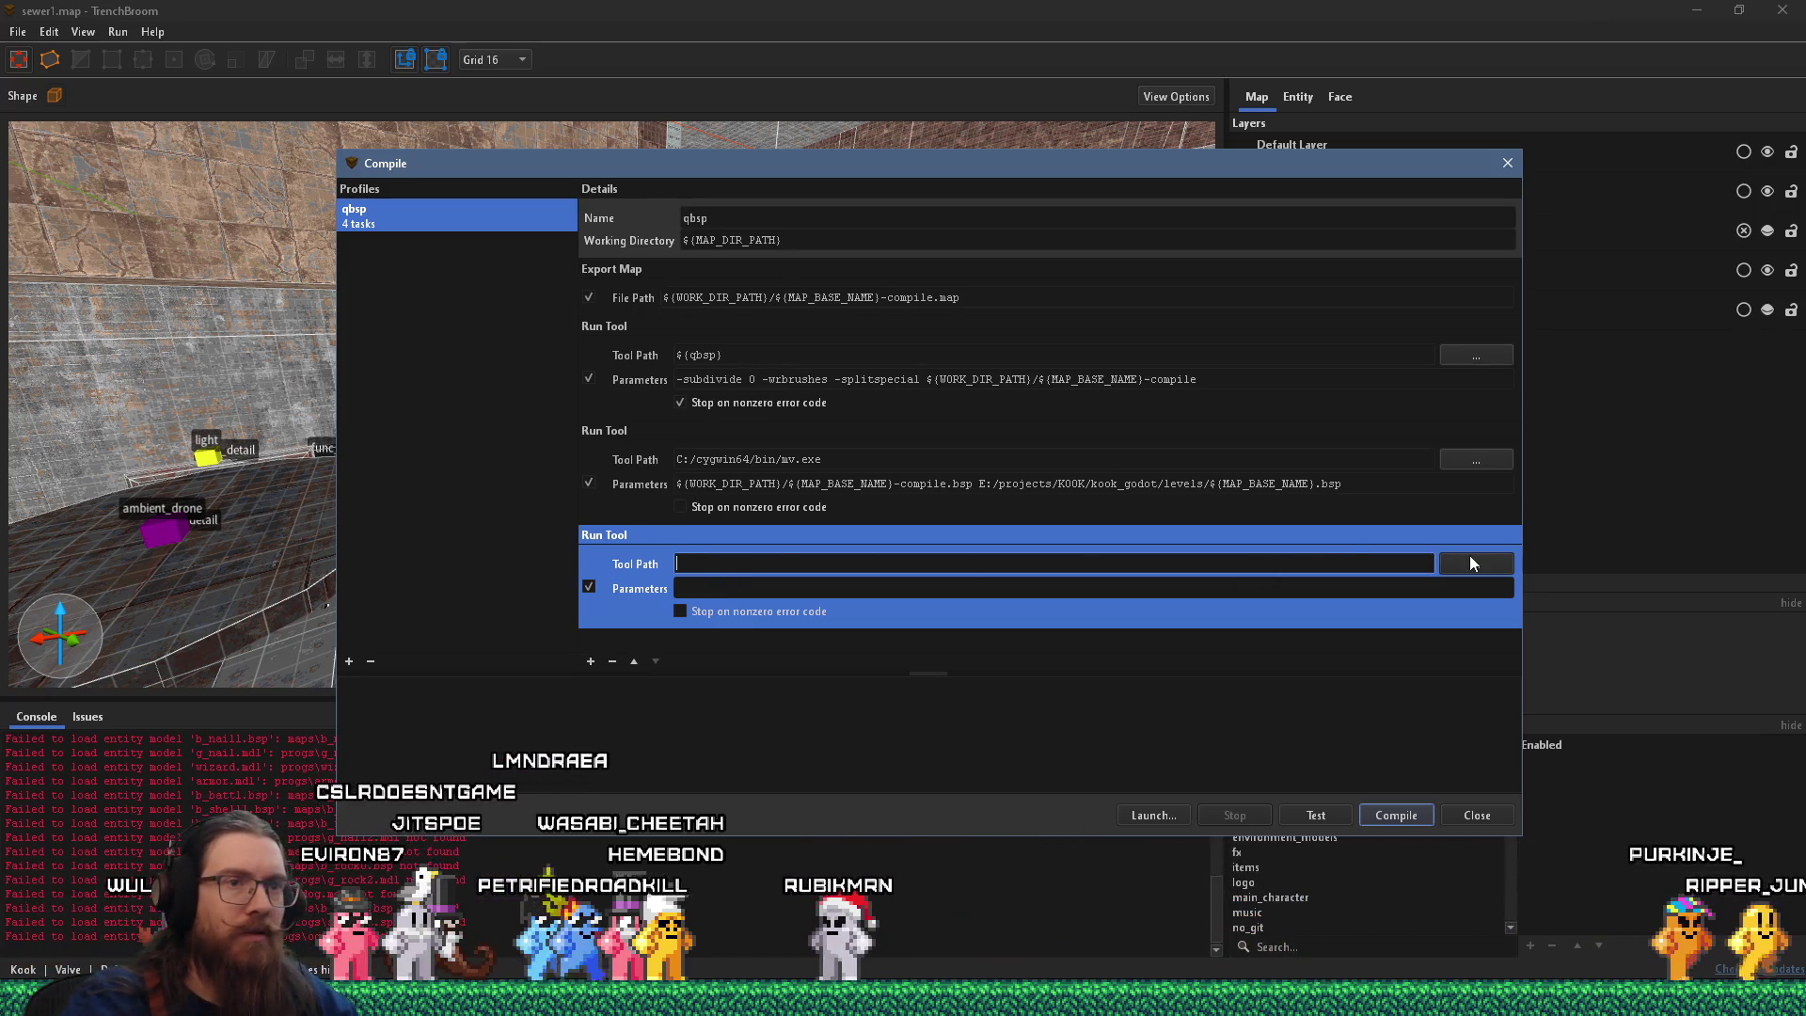
left_click(1469, 561)
left_click(1314, 192)
left_click(756, 568)
type("${li")
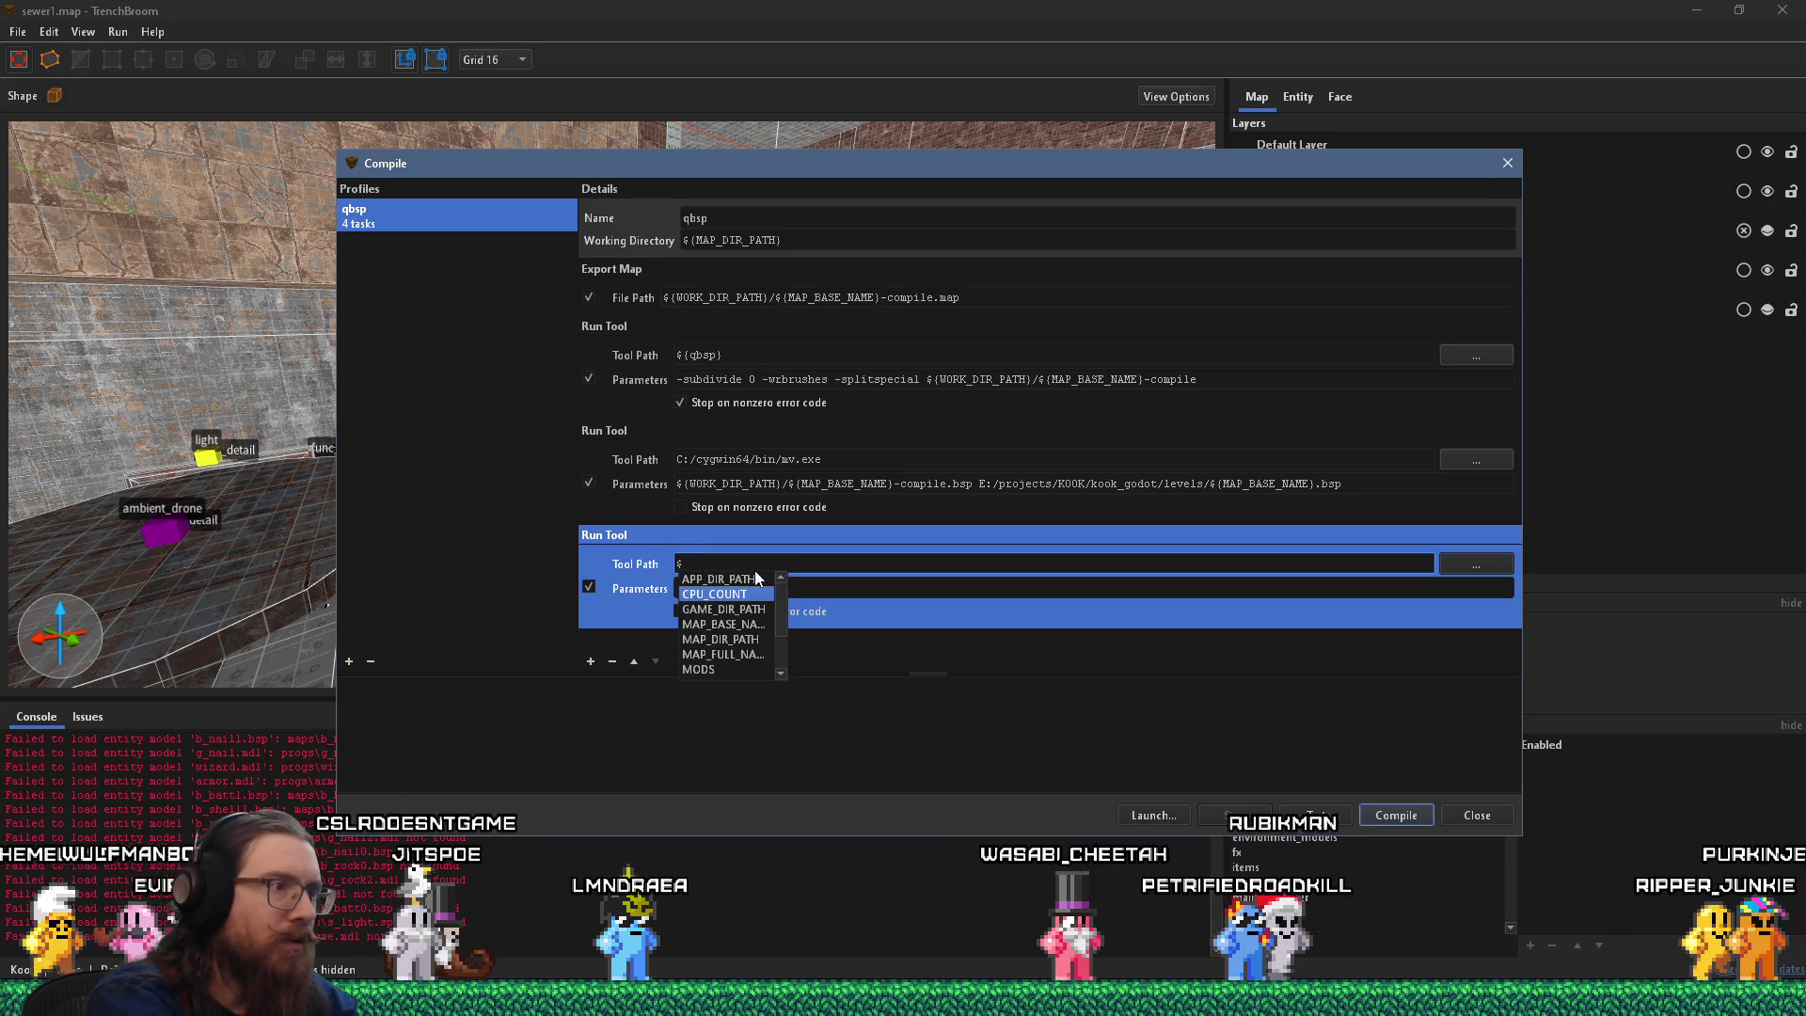
type("{light}")
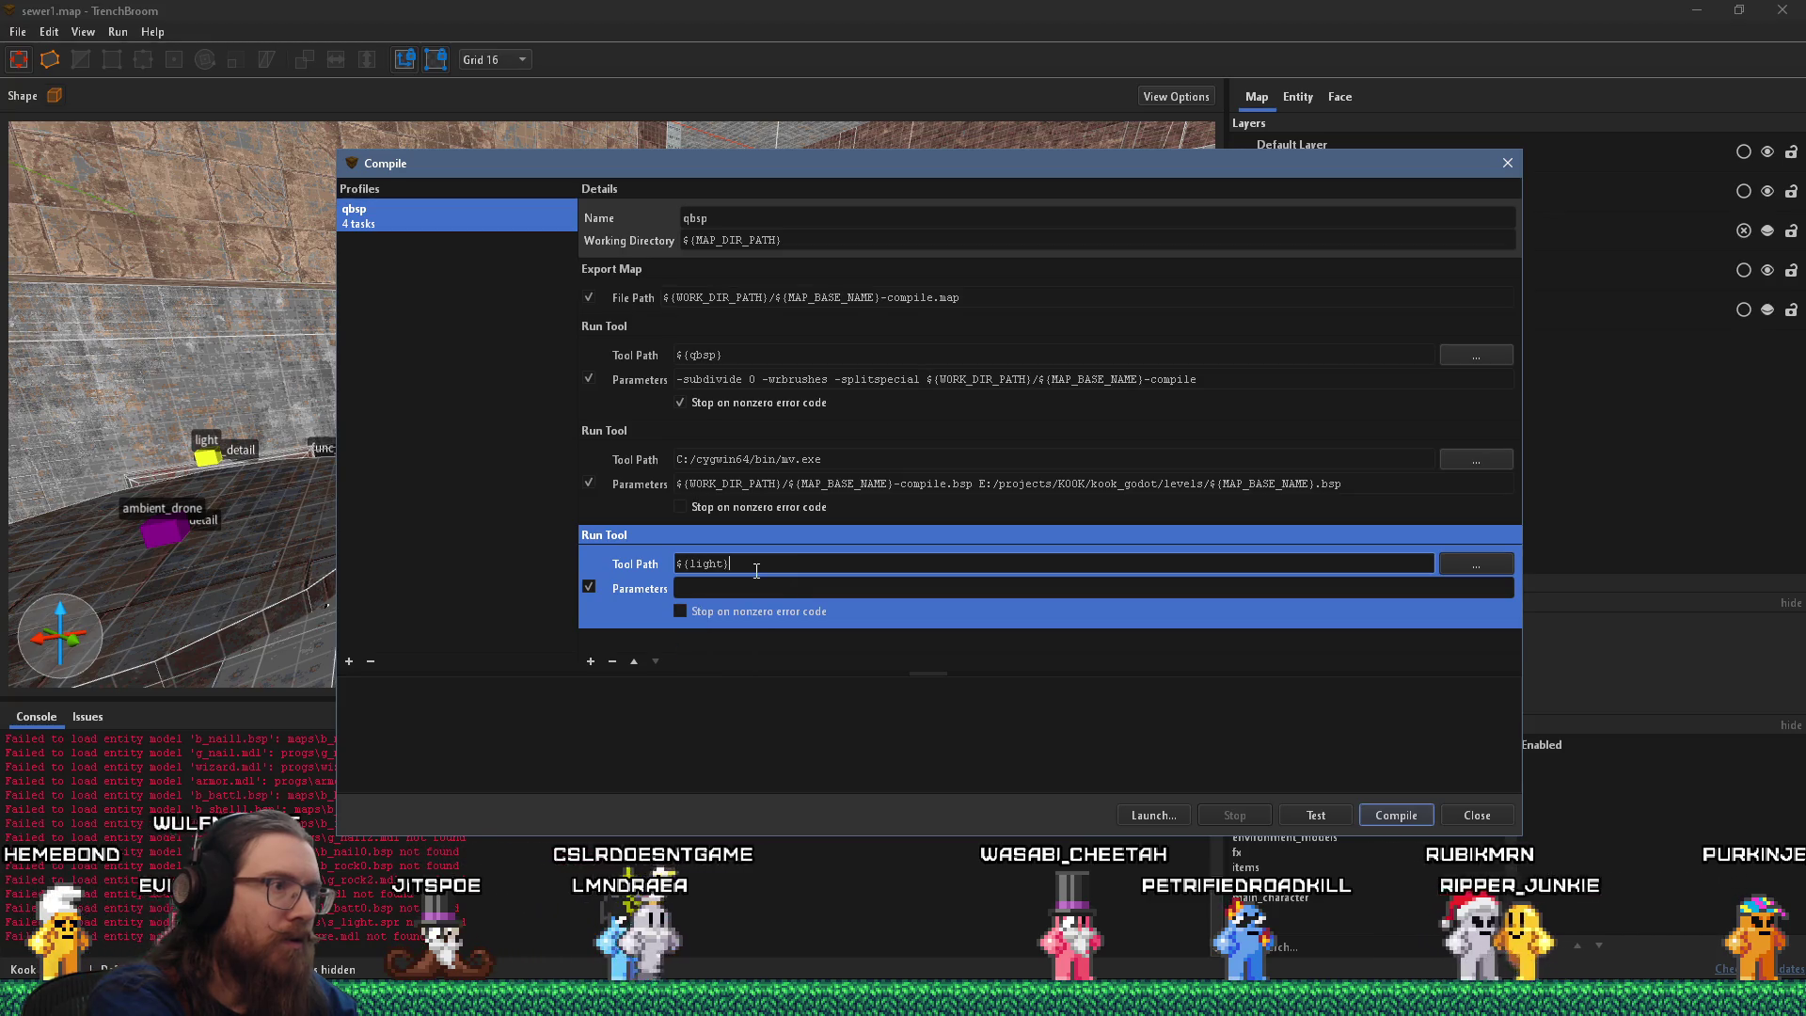
left_click(727, 587)
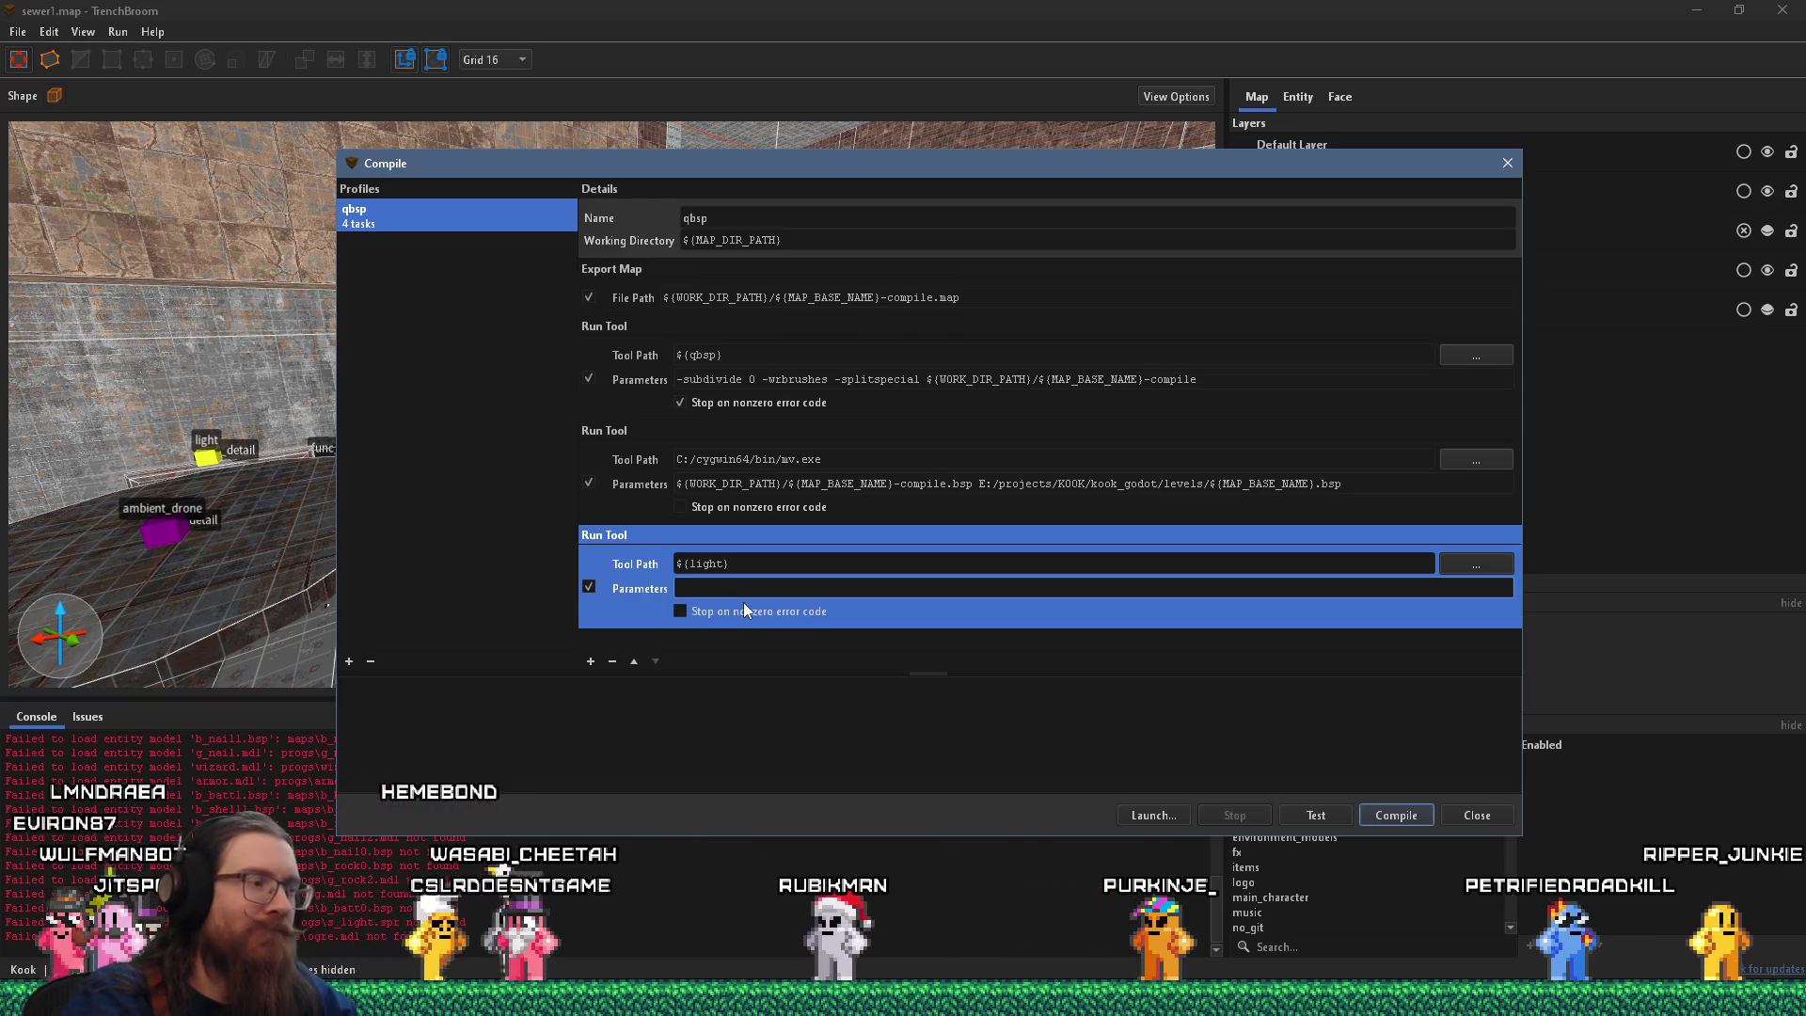
Copy the '-nolighting -wrnormals' flags from the GitHub issue for the light task's parameters.
key("alt+Tab")
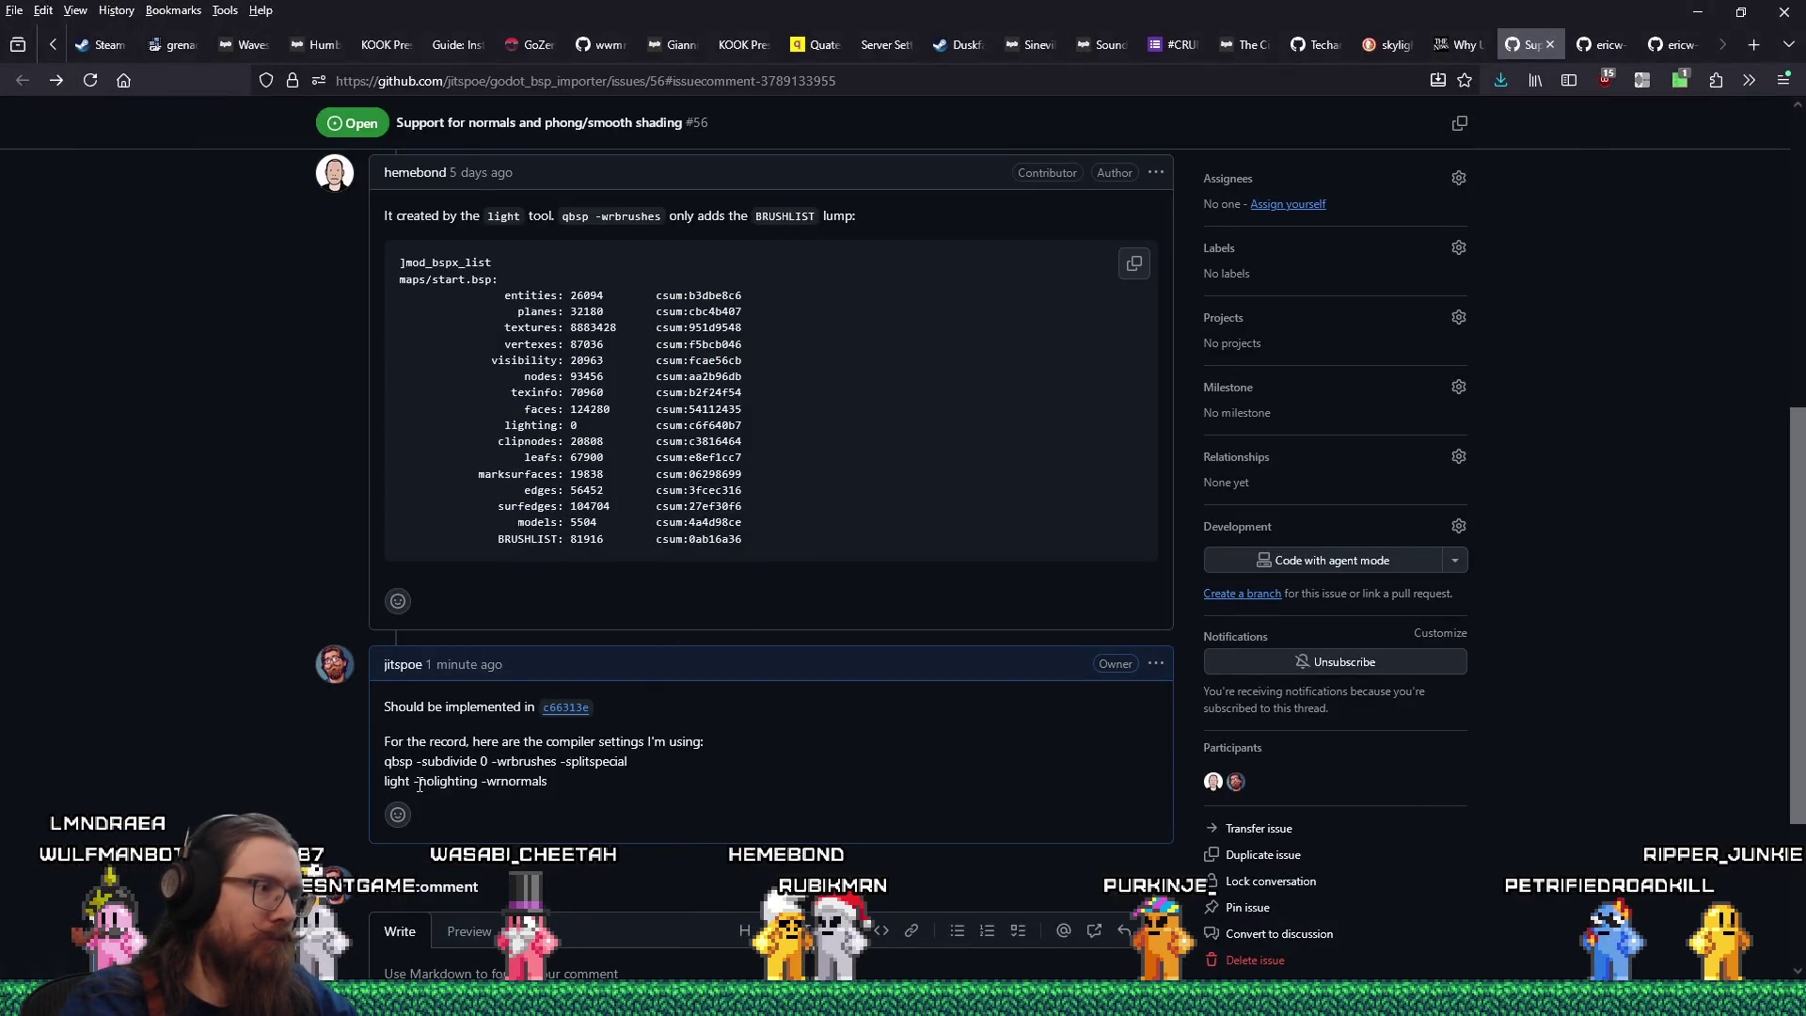
right_click(541, 780)
left_click(564, 400)
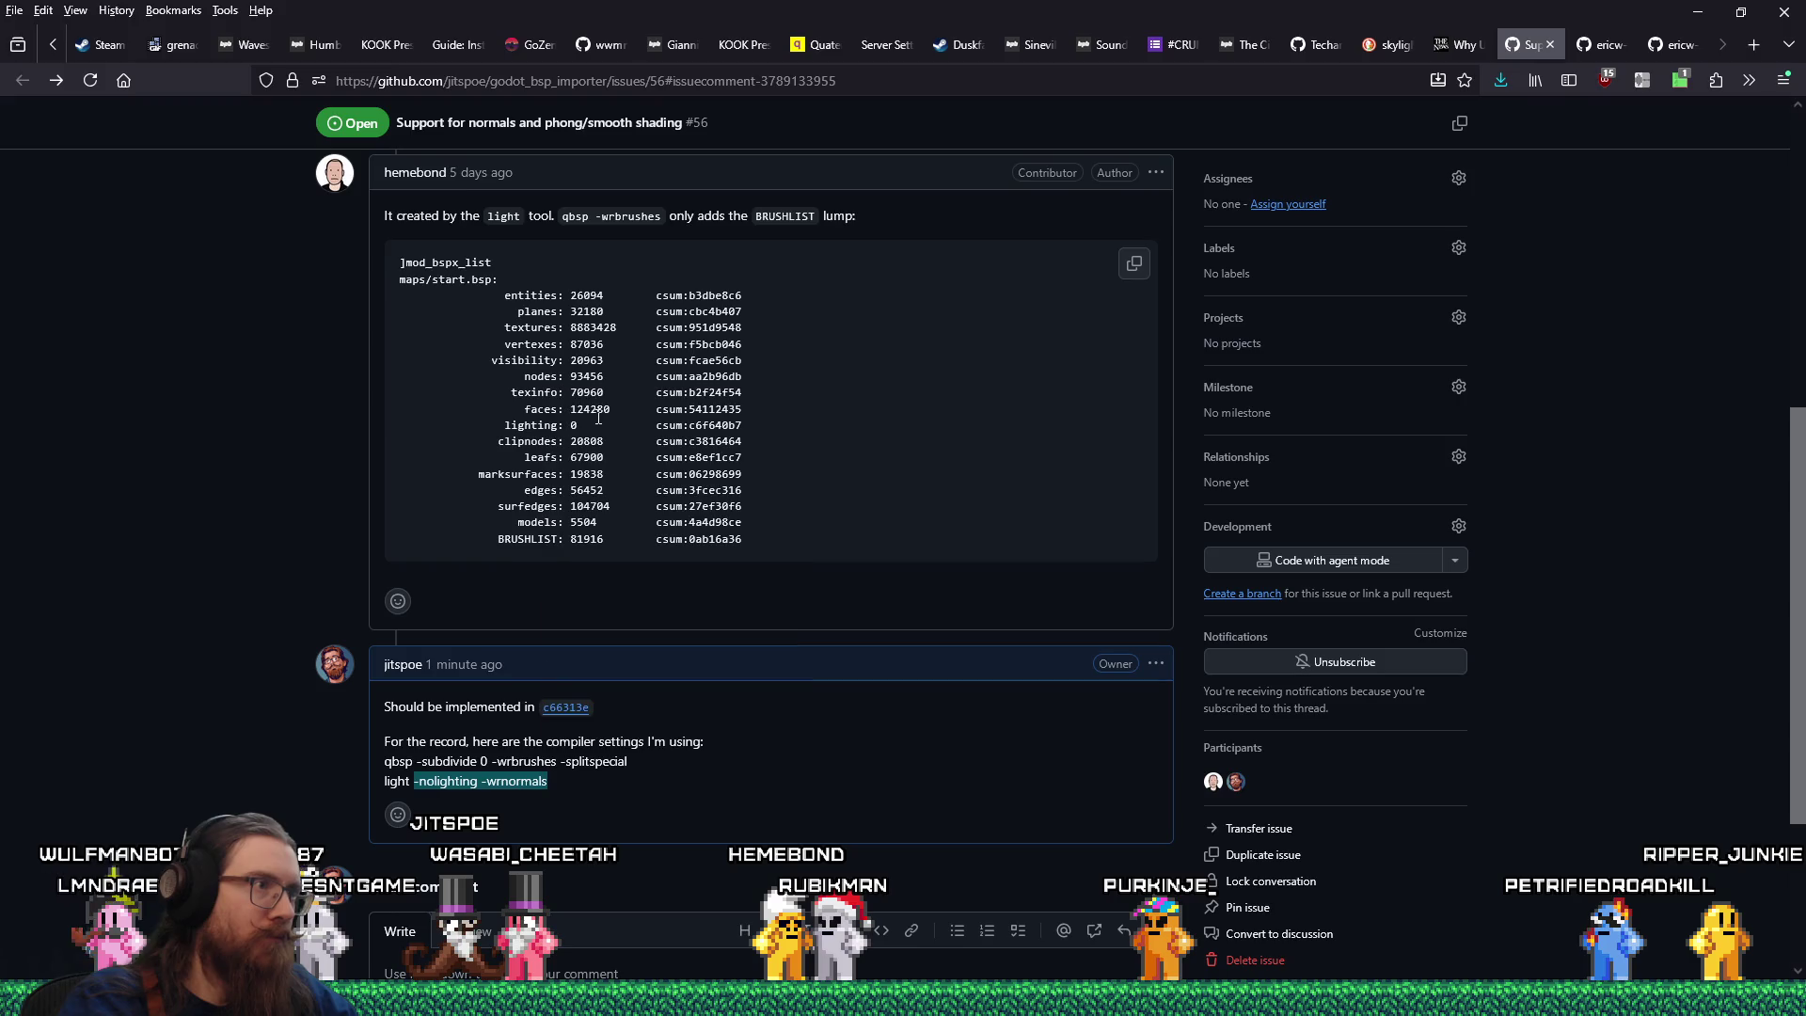
key("alt+Tab")
right_click(722, 590)
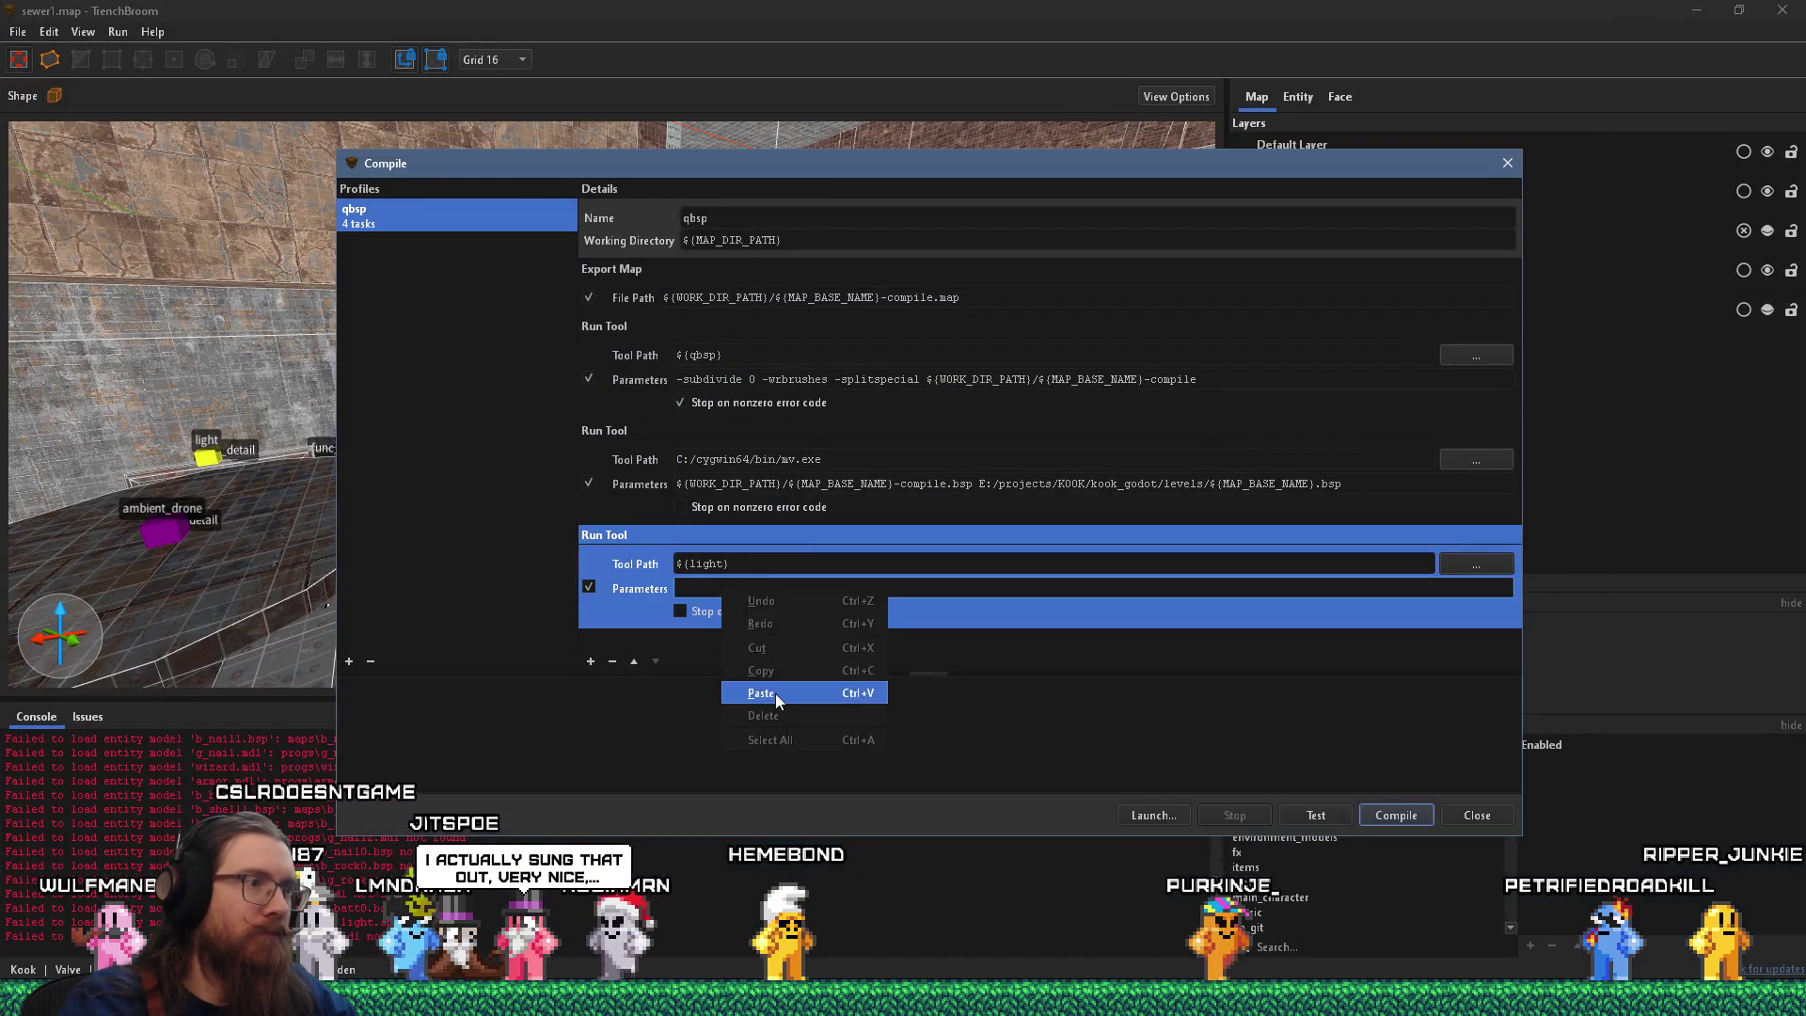
Set the light task's parameters to '-nolighting -wrnormals' followed by the compiled bsp path.
left_click(775, 692)
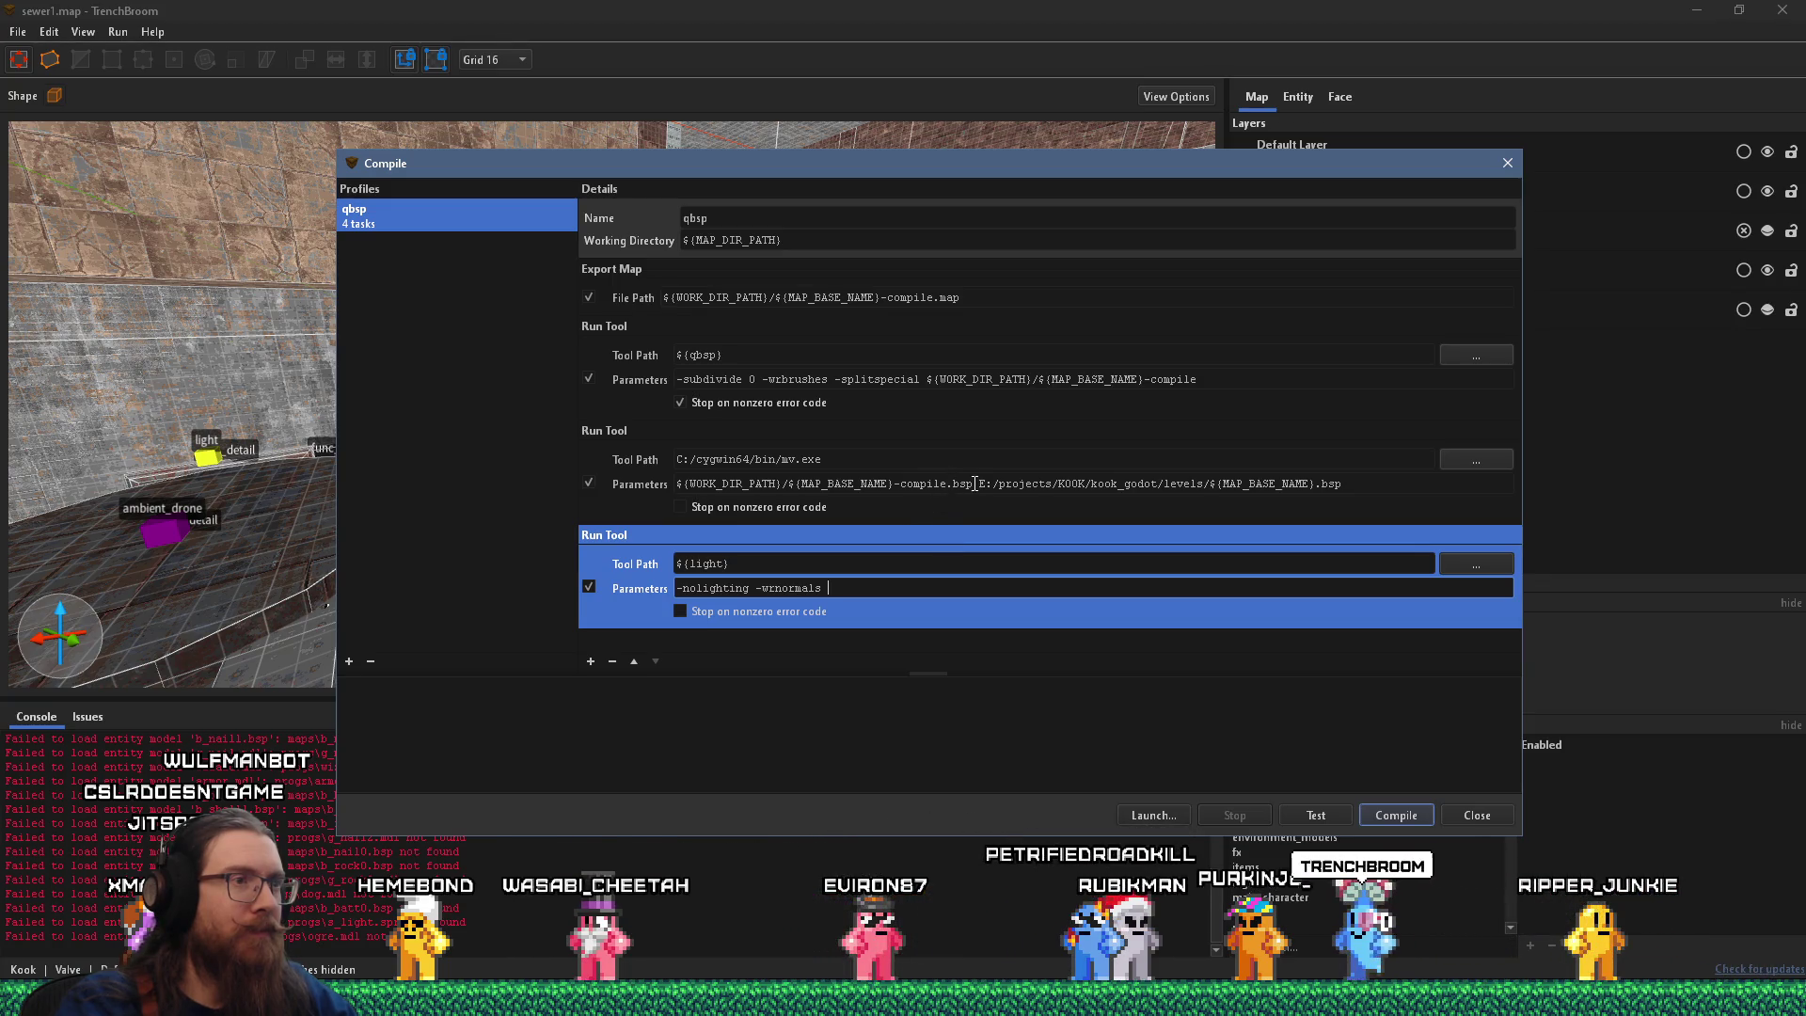
left_click_drag(972, 483, 752, 485)
right_click(712, 487)
left_click(750, 568)
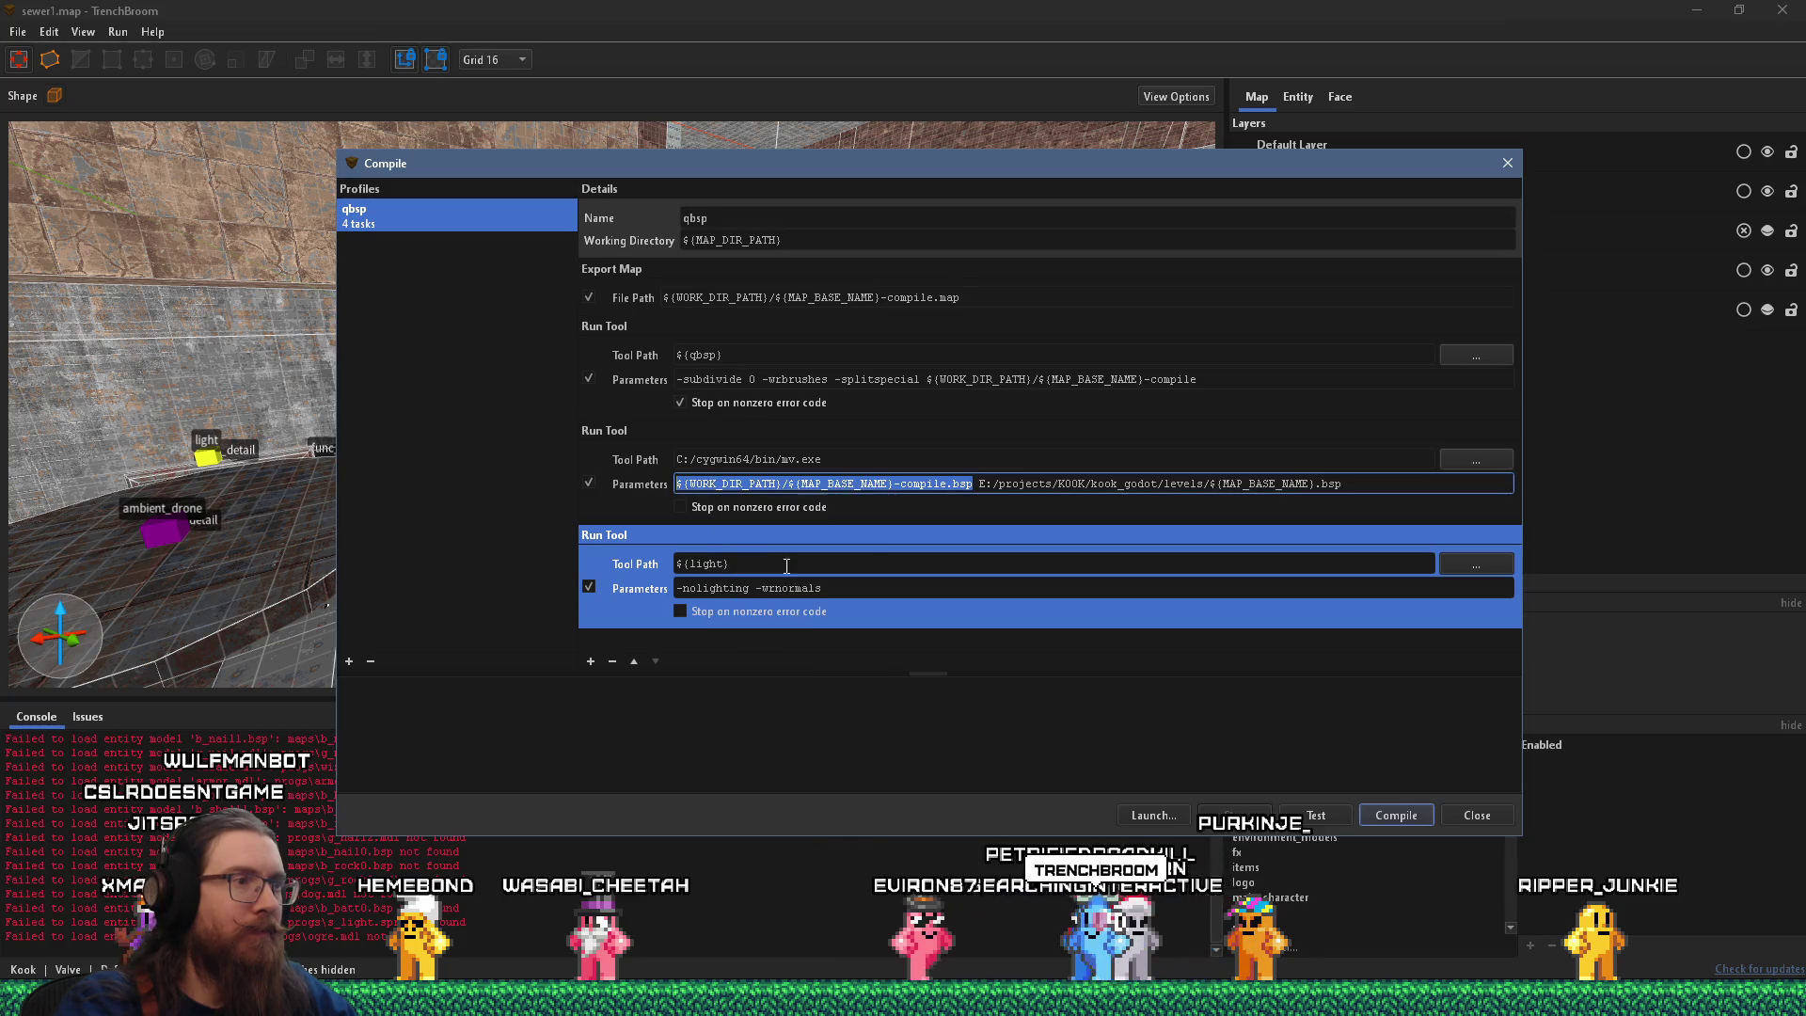
left_click(840, 587)
right_click(840, 590)
left_click(920, 691)
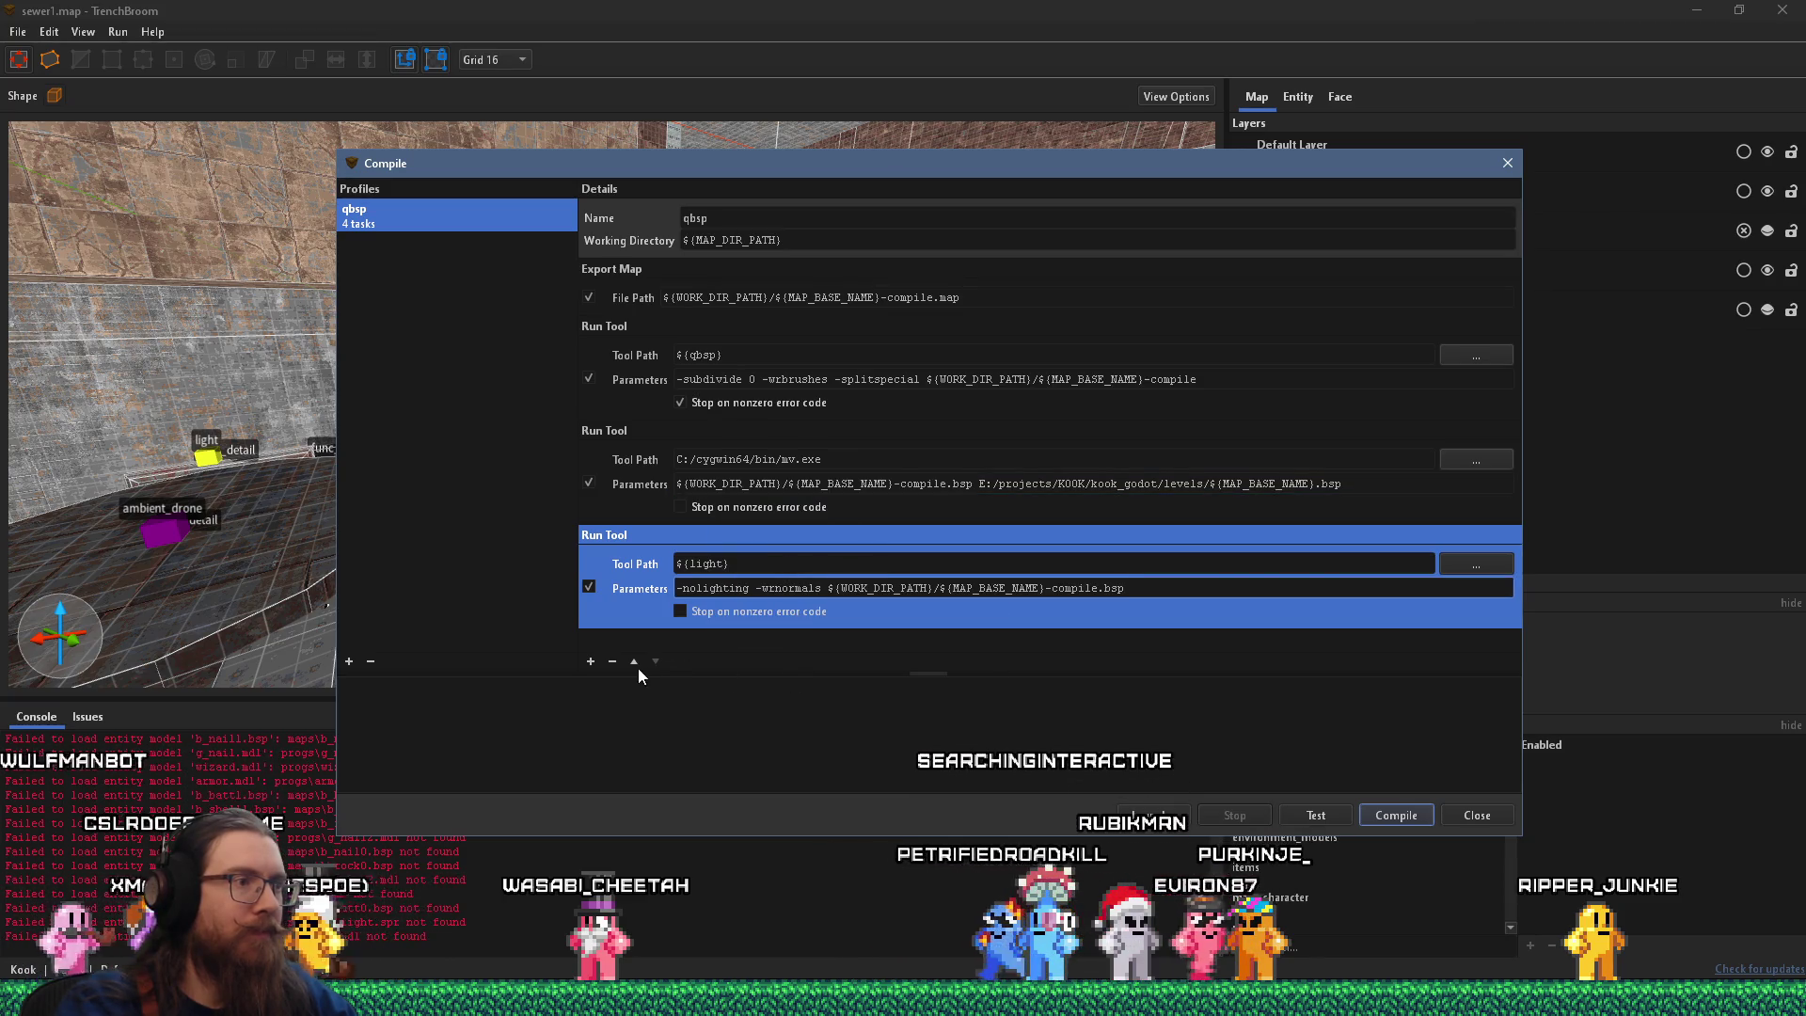
Move the light task above the mv task and compile sewer1.
left_click(636, 666)
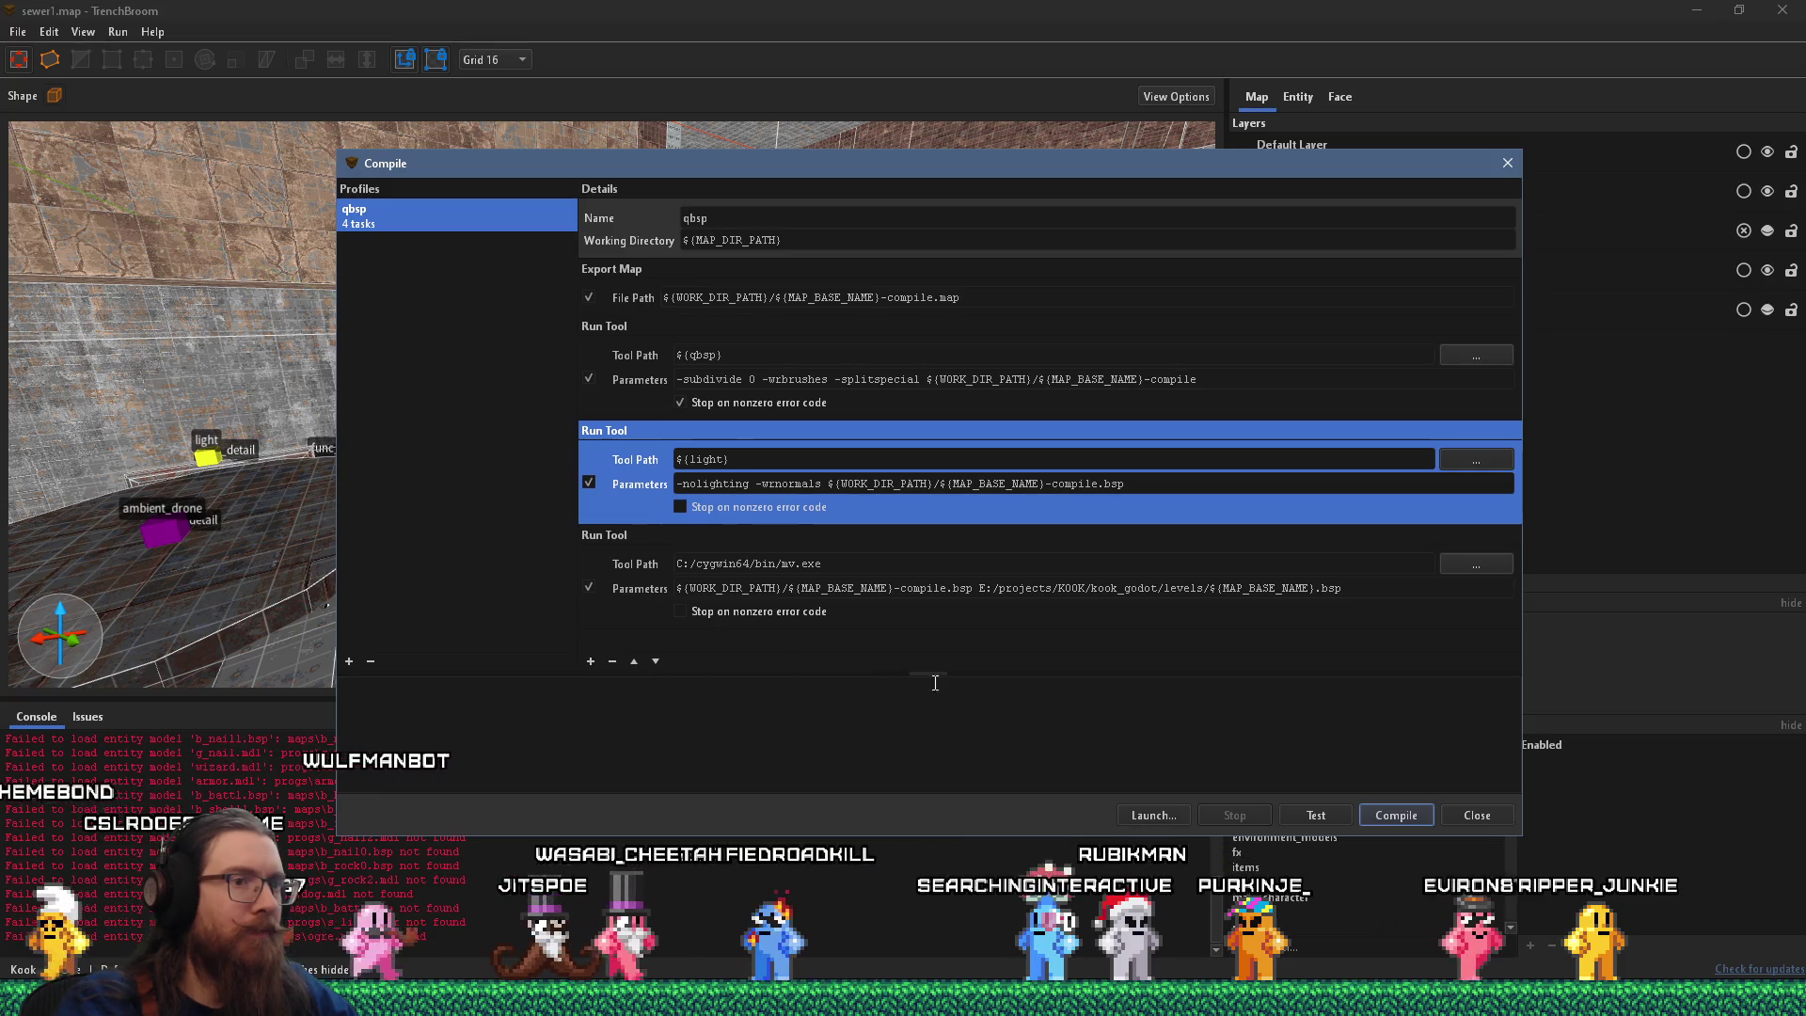
left_click(1373, 815)
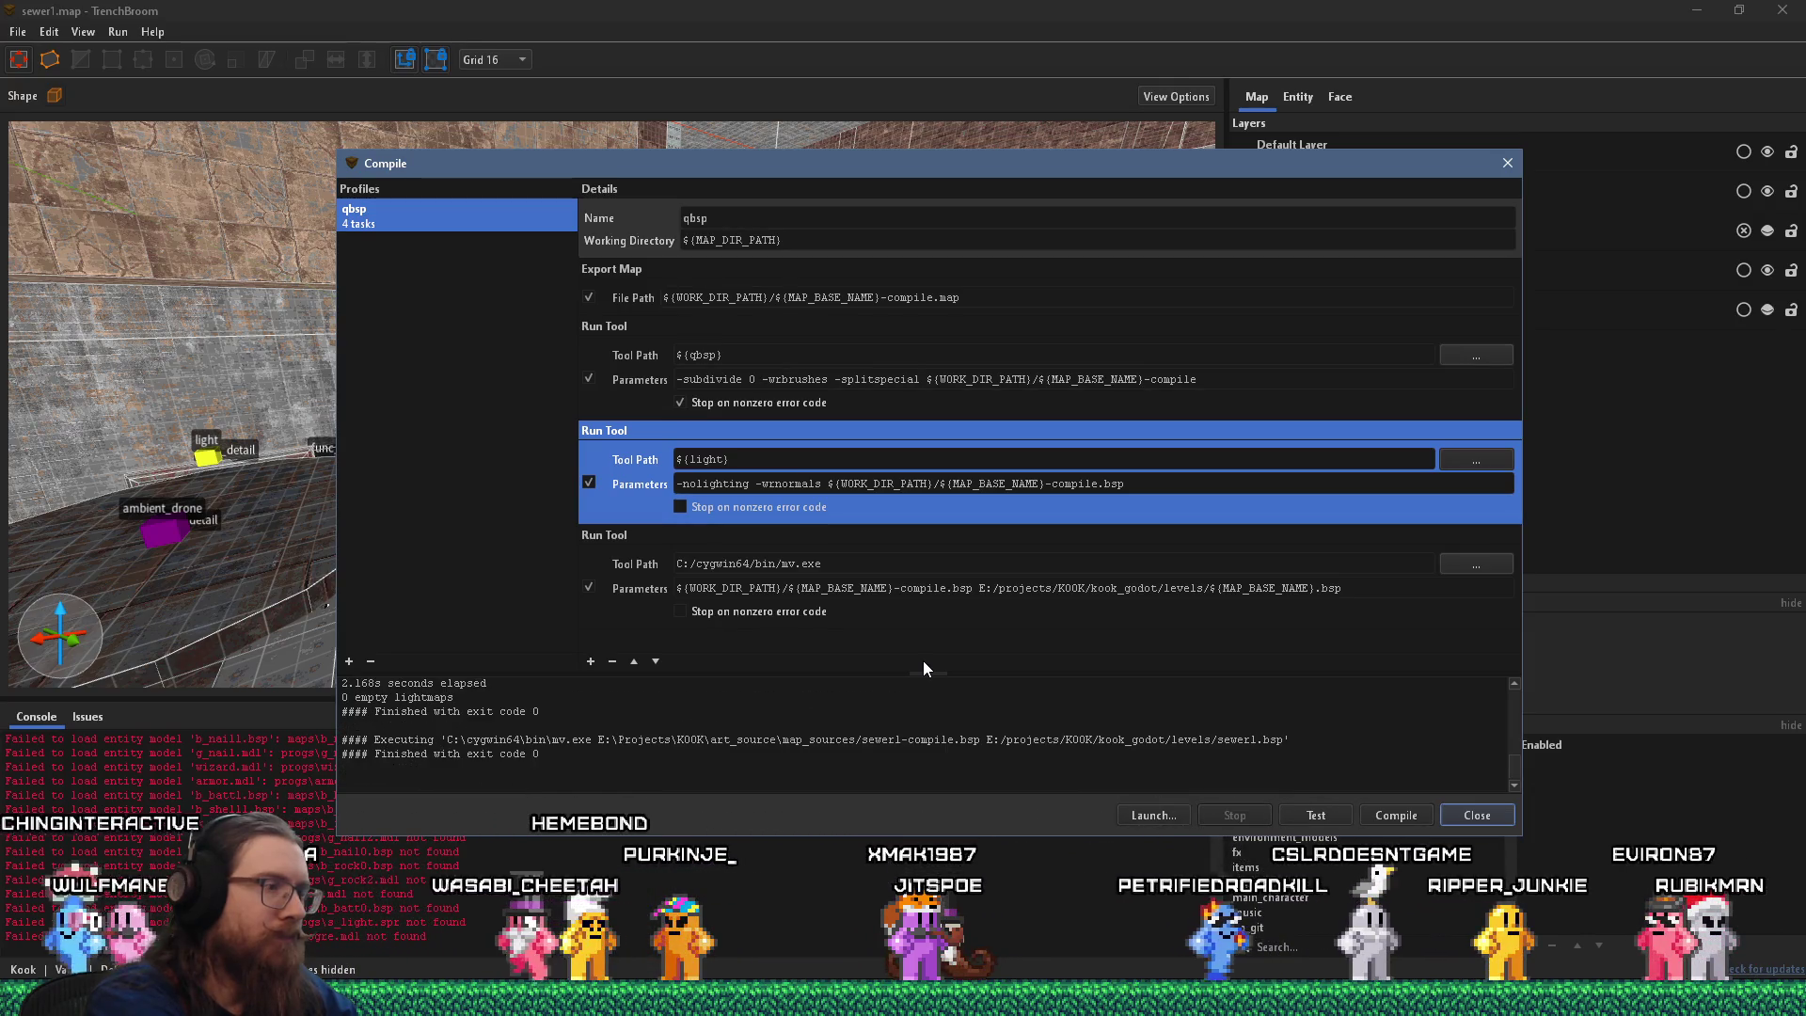
key("alt+Tab")
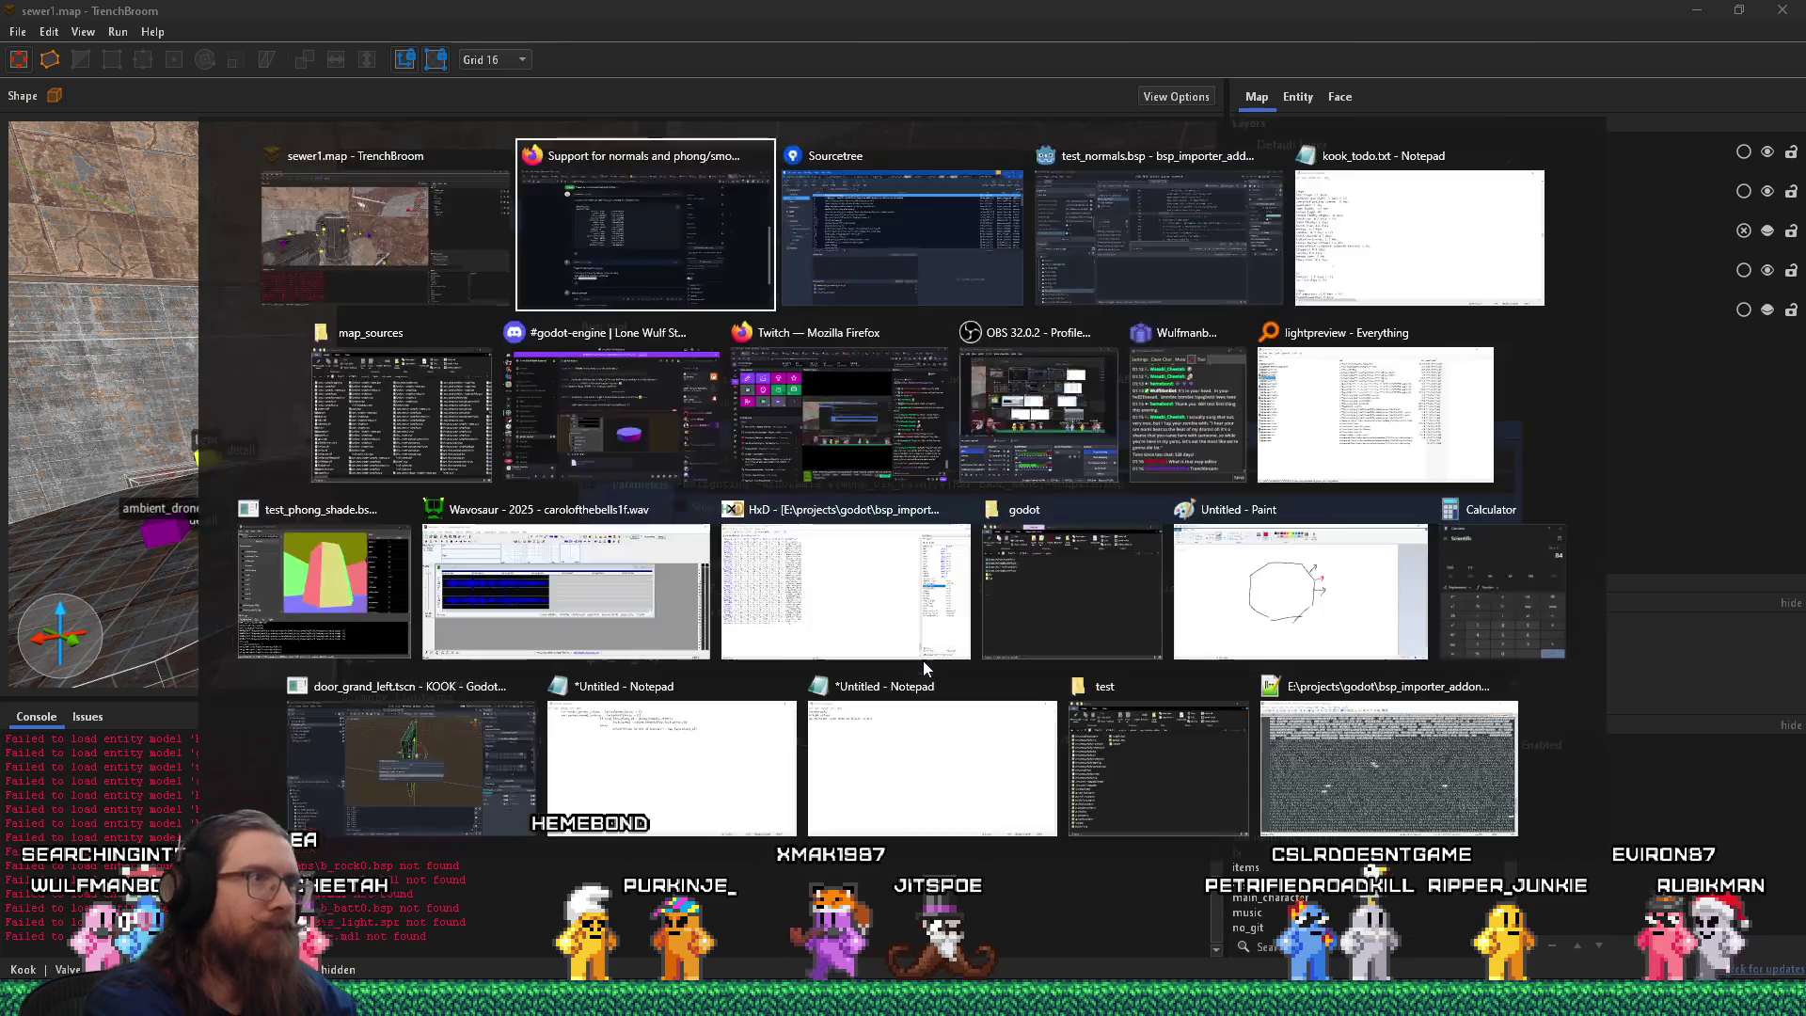
Switch from TrenchBroom to the KOOK project's Godot editor.
key("alt+Tab")
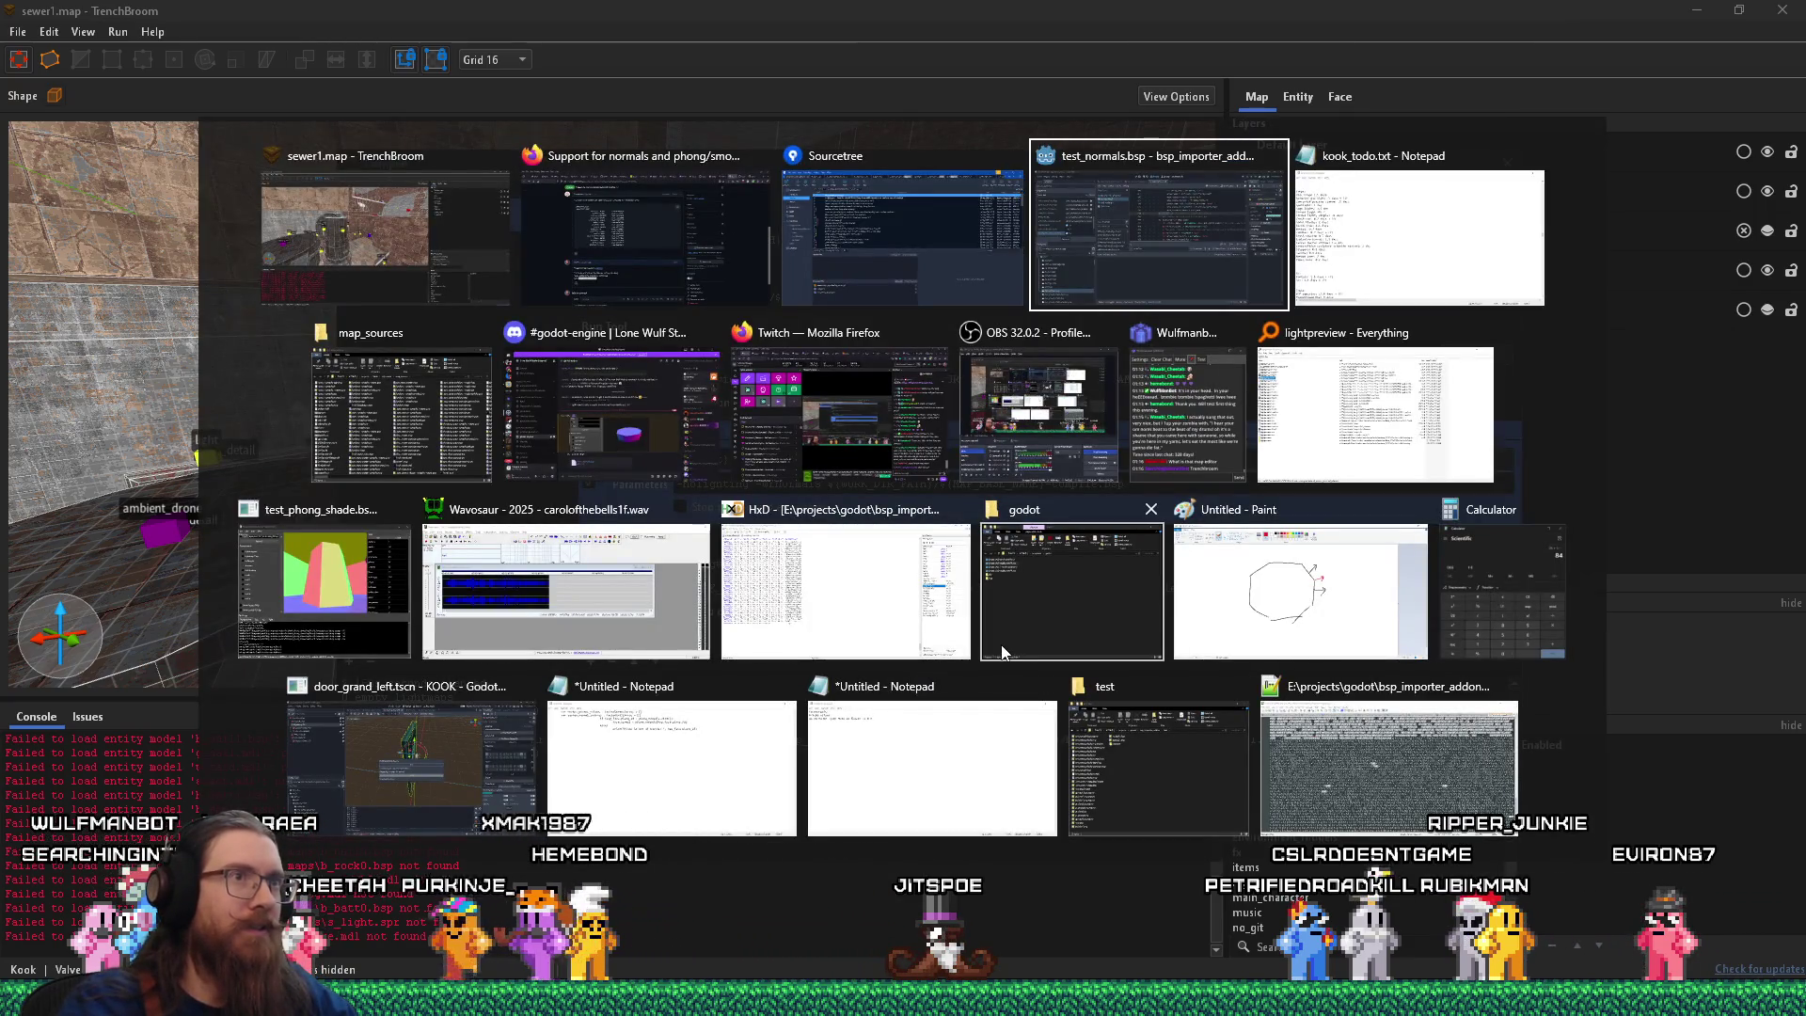
key("alt+Tab")
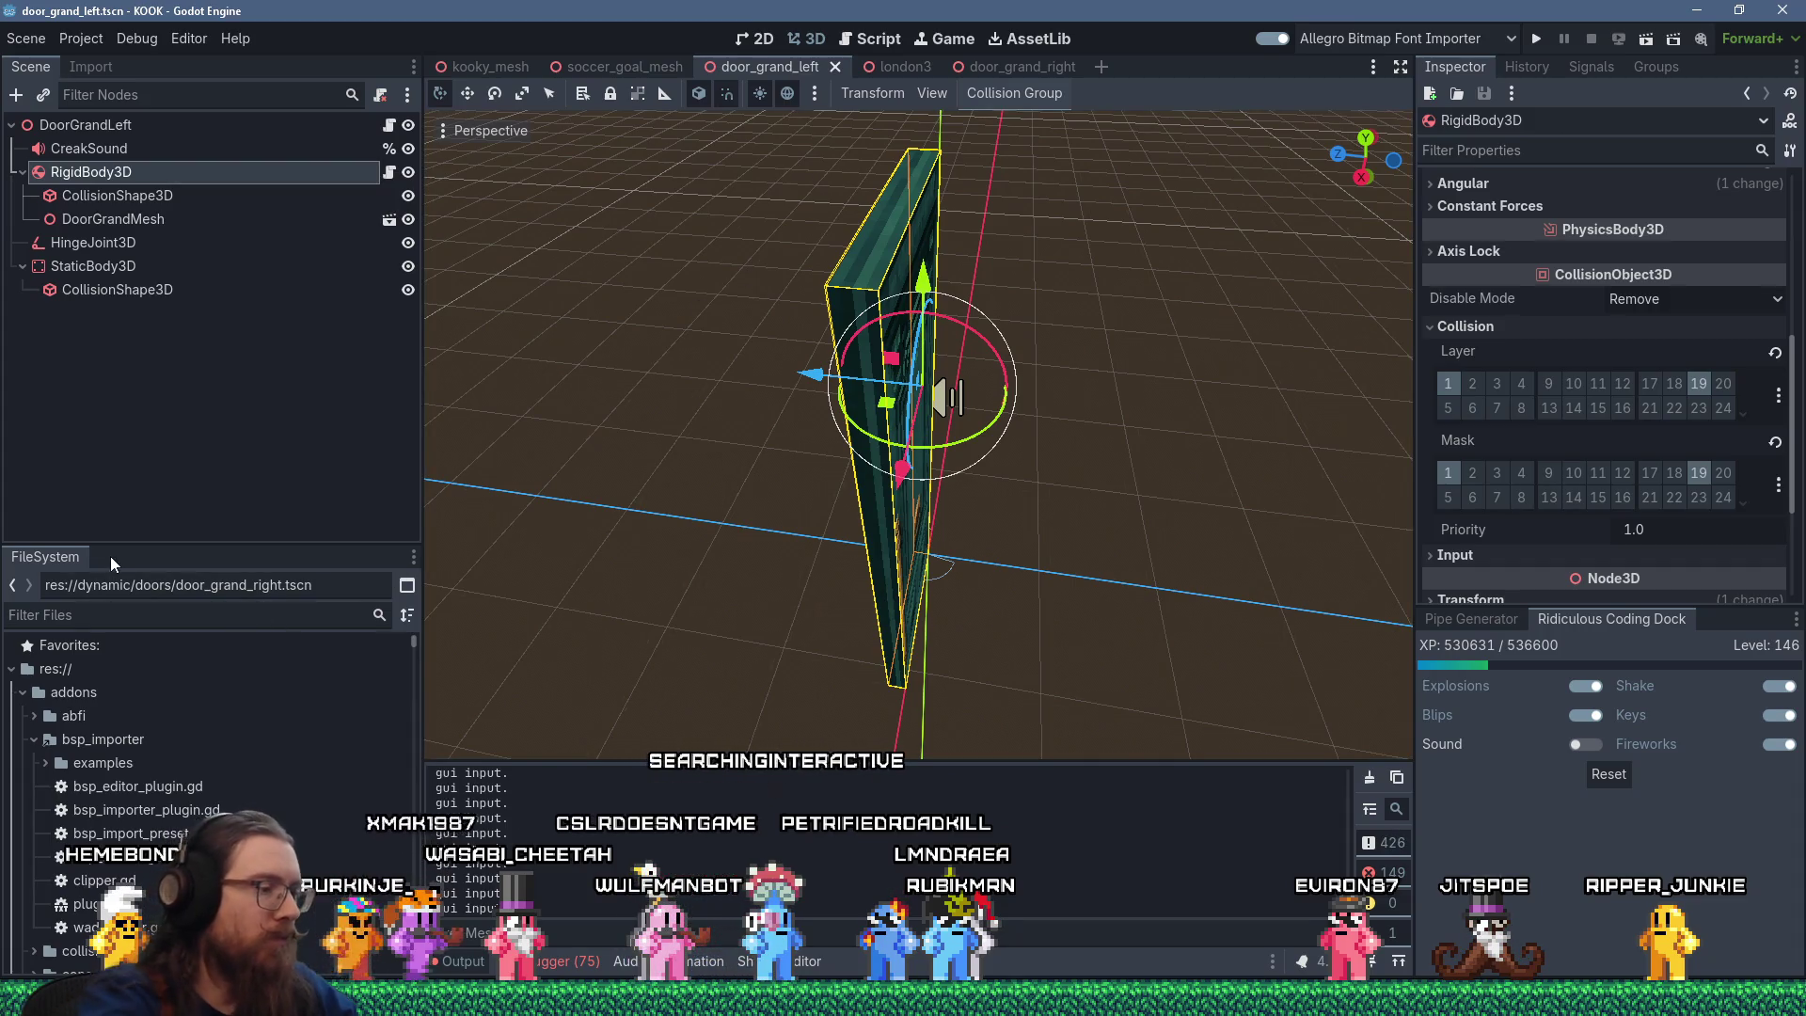
Filter the FileSystem for 'sewer1' and open levels/sewer1.tscn.
type("sewer1")
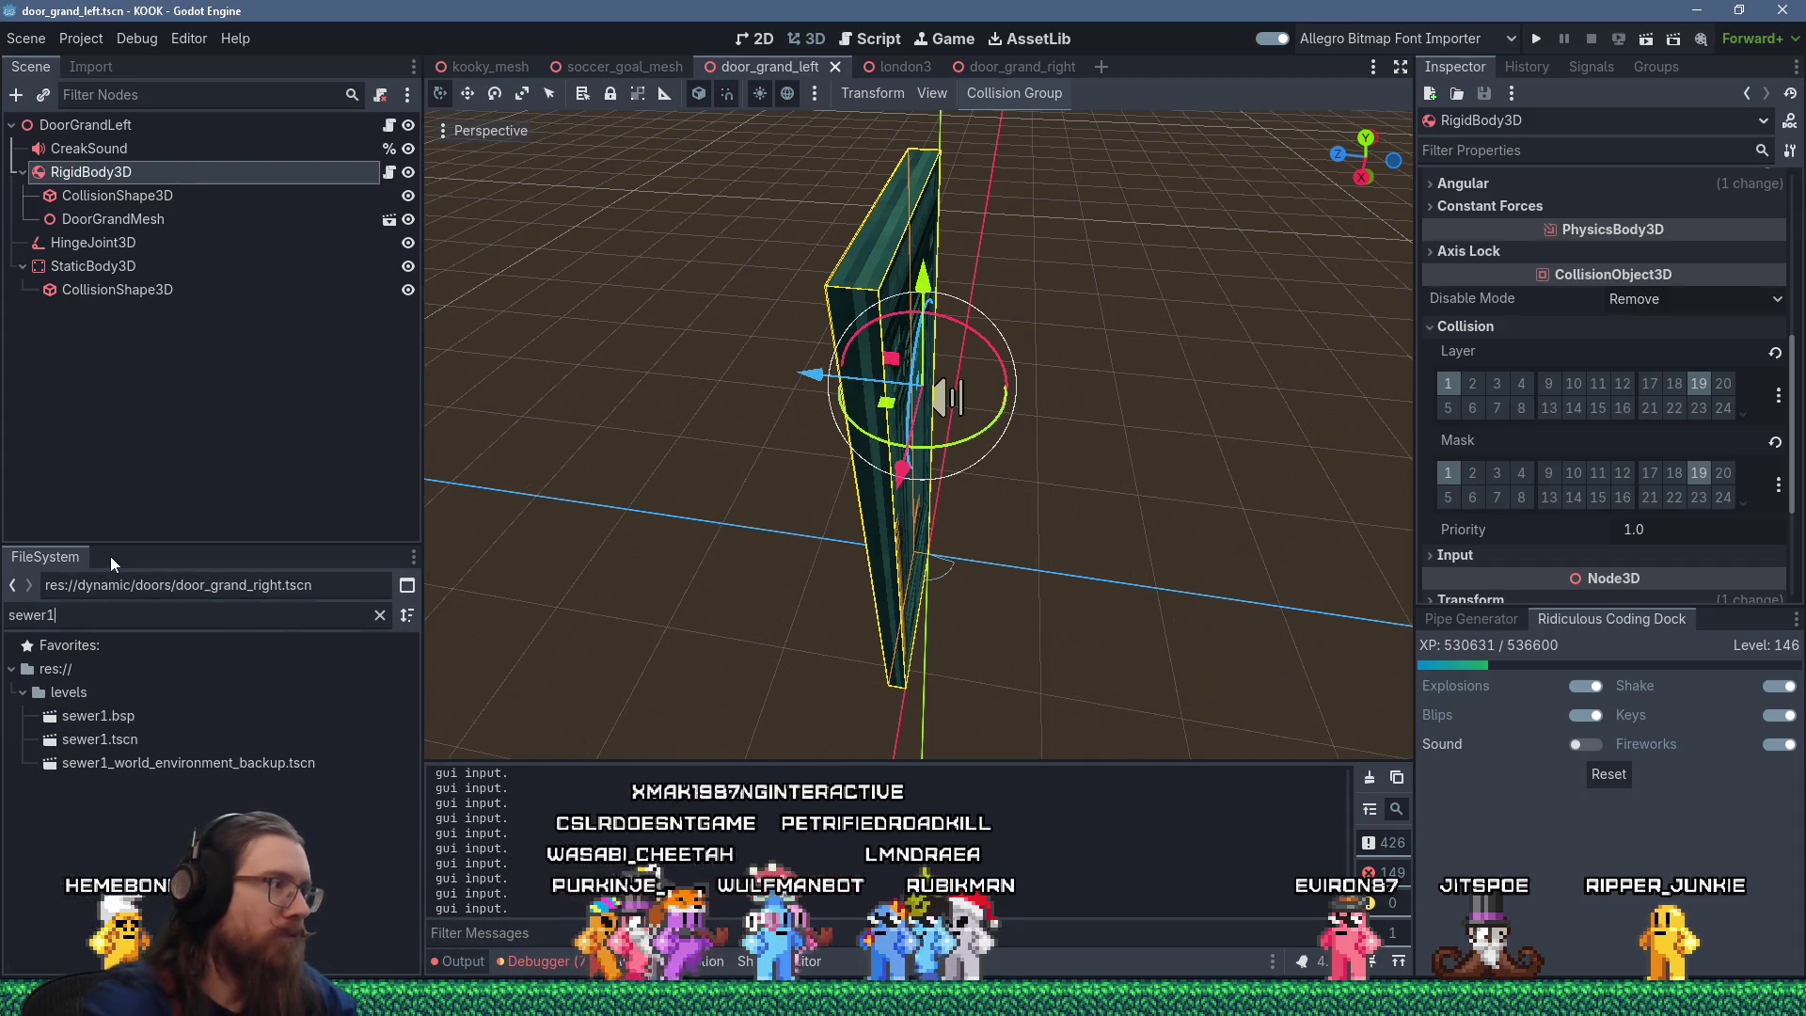
left_click(126, 743)
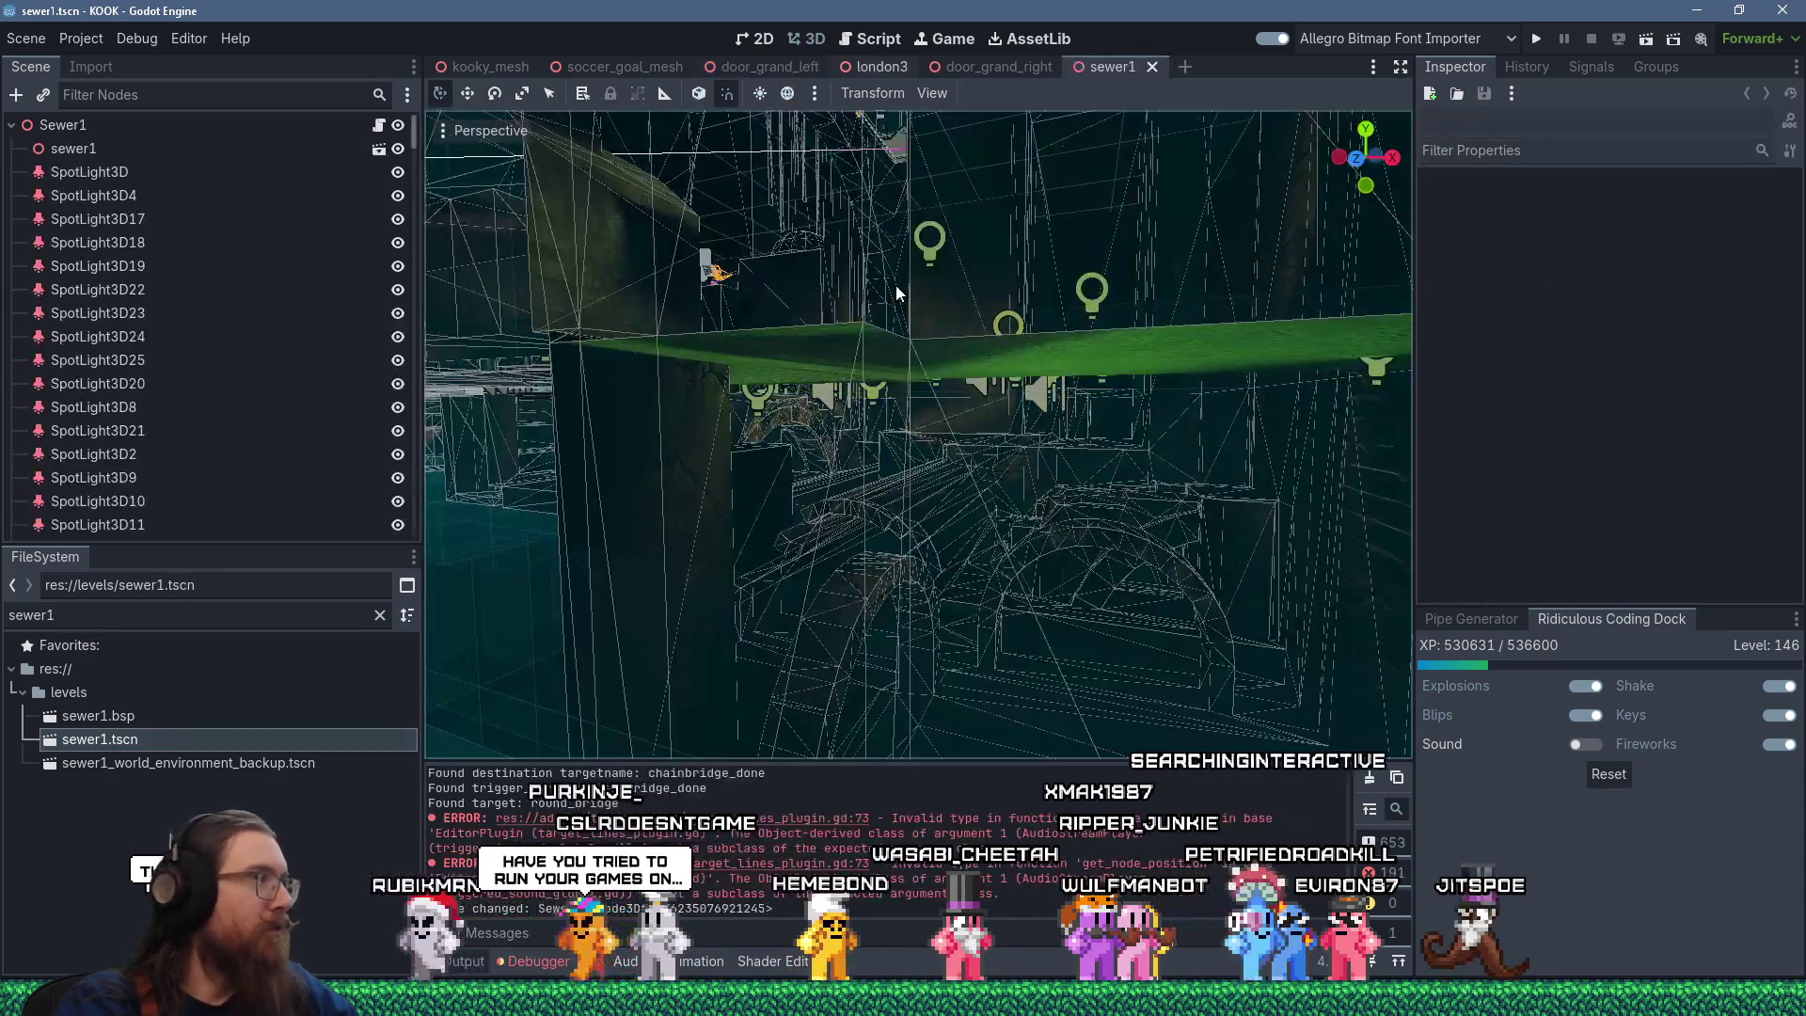
Orbit and zoom around the sewer tunnel and rusty tank to inspect the shading.
scroll("up", 3)
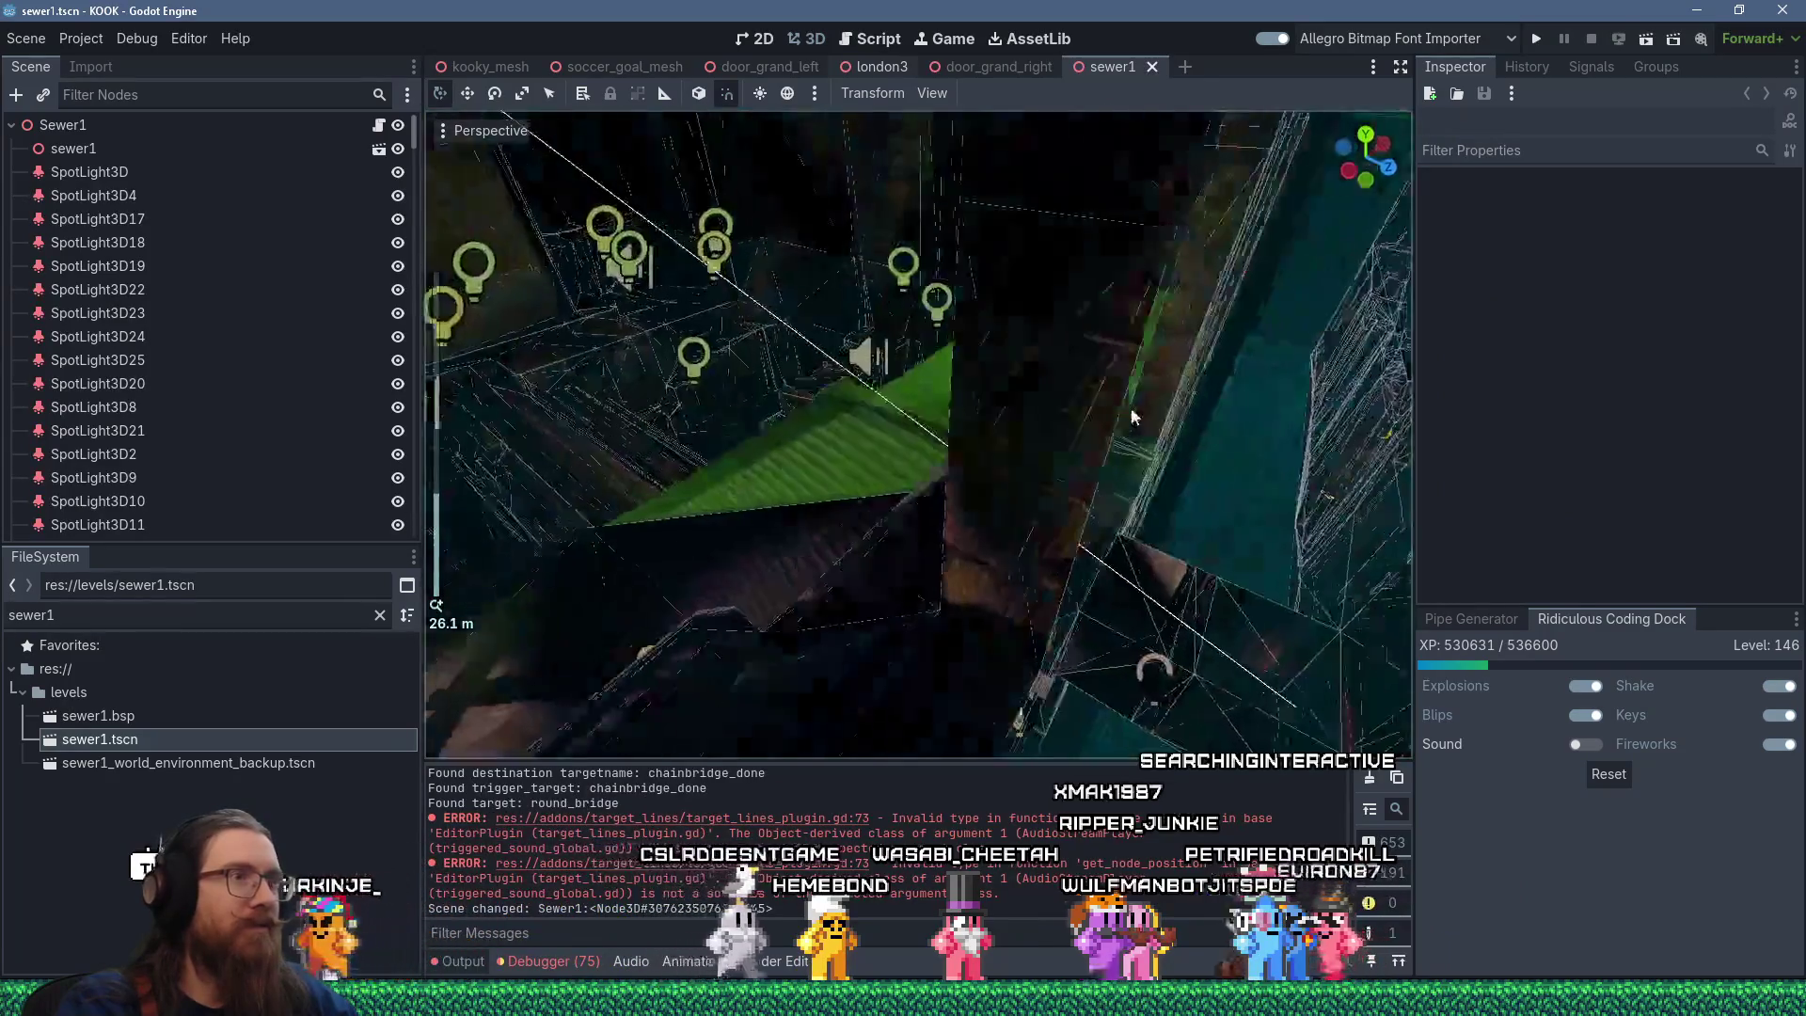
left_click_drag(945, 353, 796, 458)
scroll("down", 3)
scroll("up", 3)
scroll("down", 3)
scroll("up", 3)
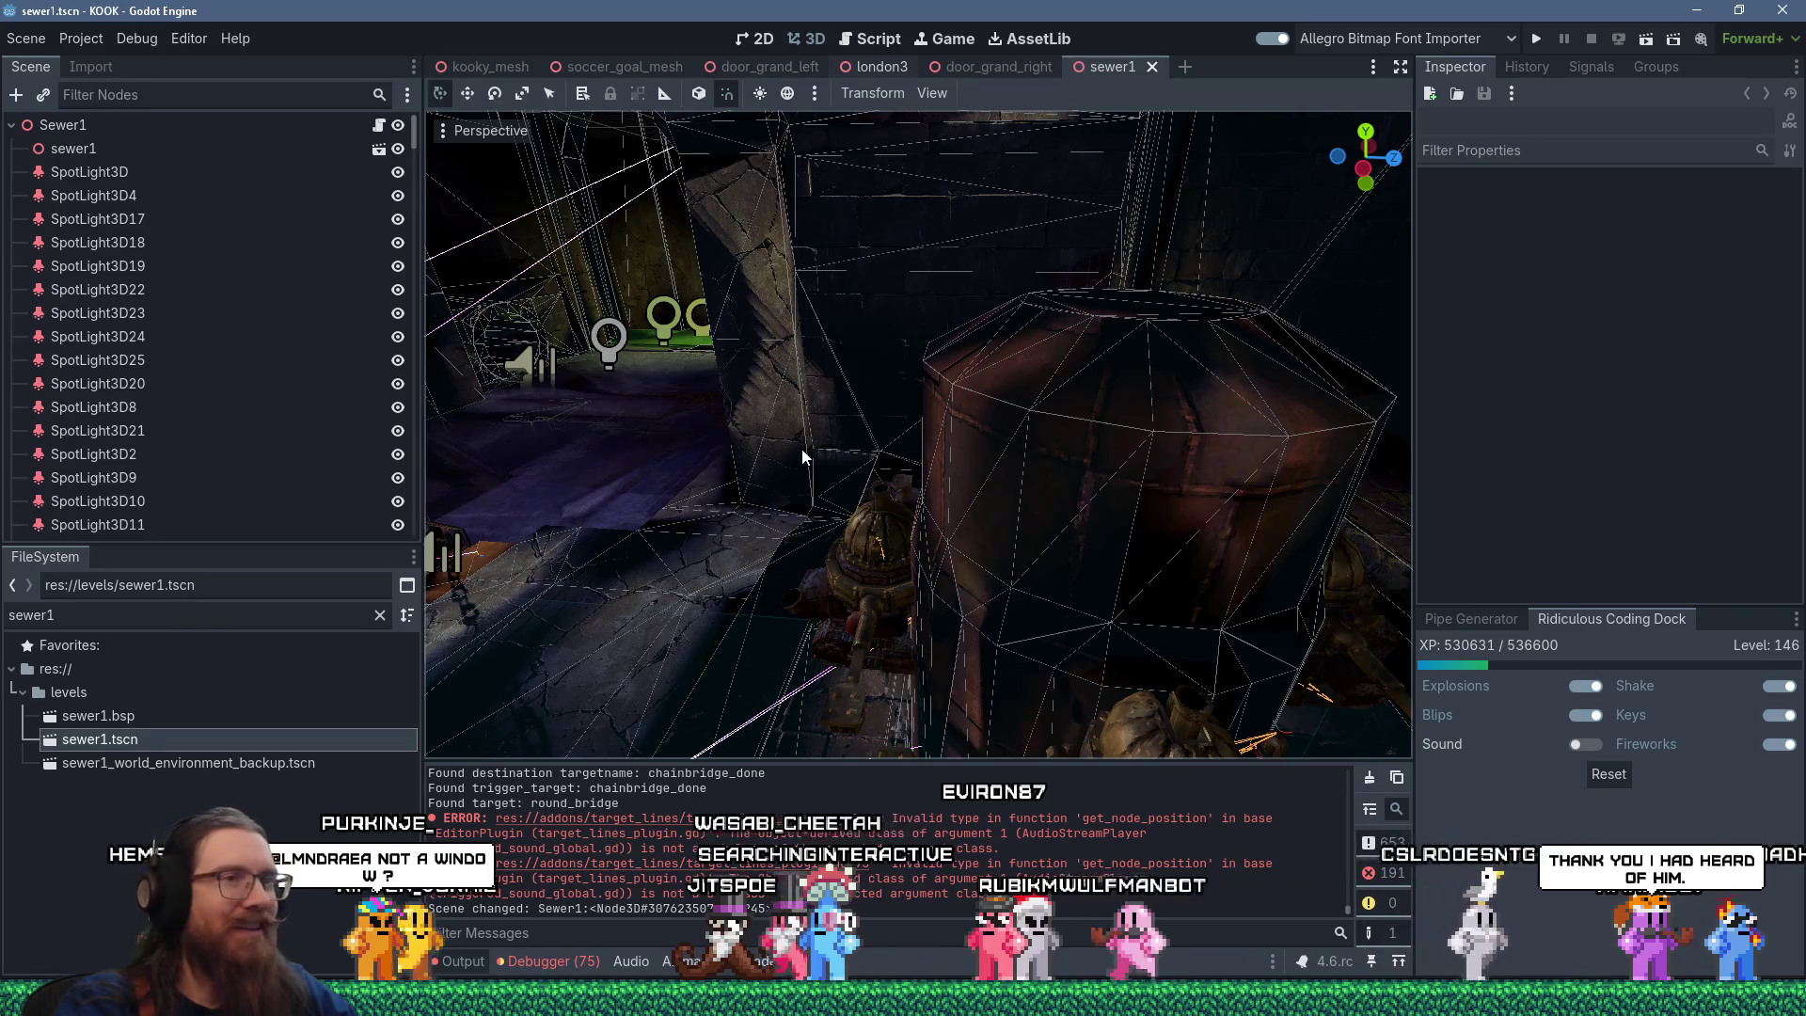
scroll("down", 3)
left_click_drag(895, 459, 1013, 499)
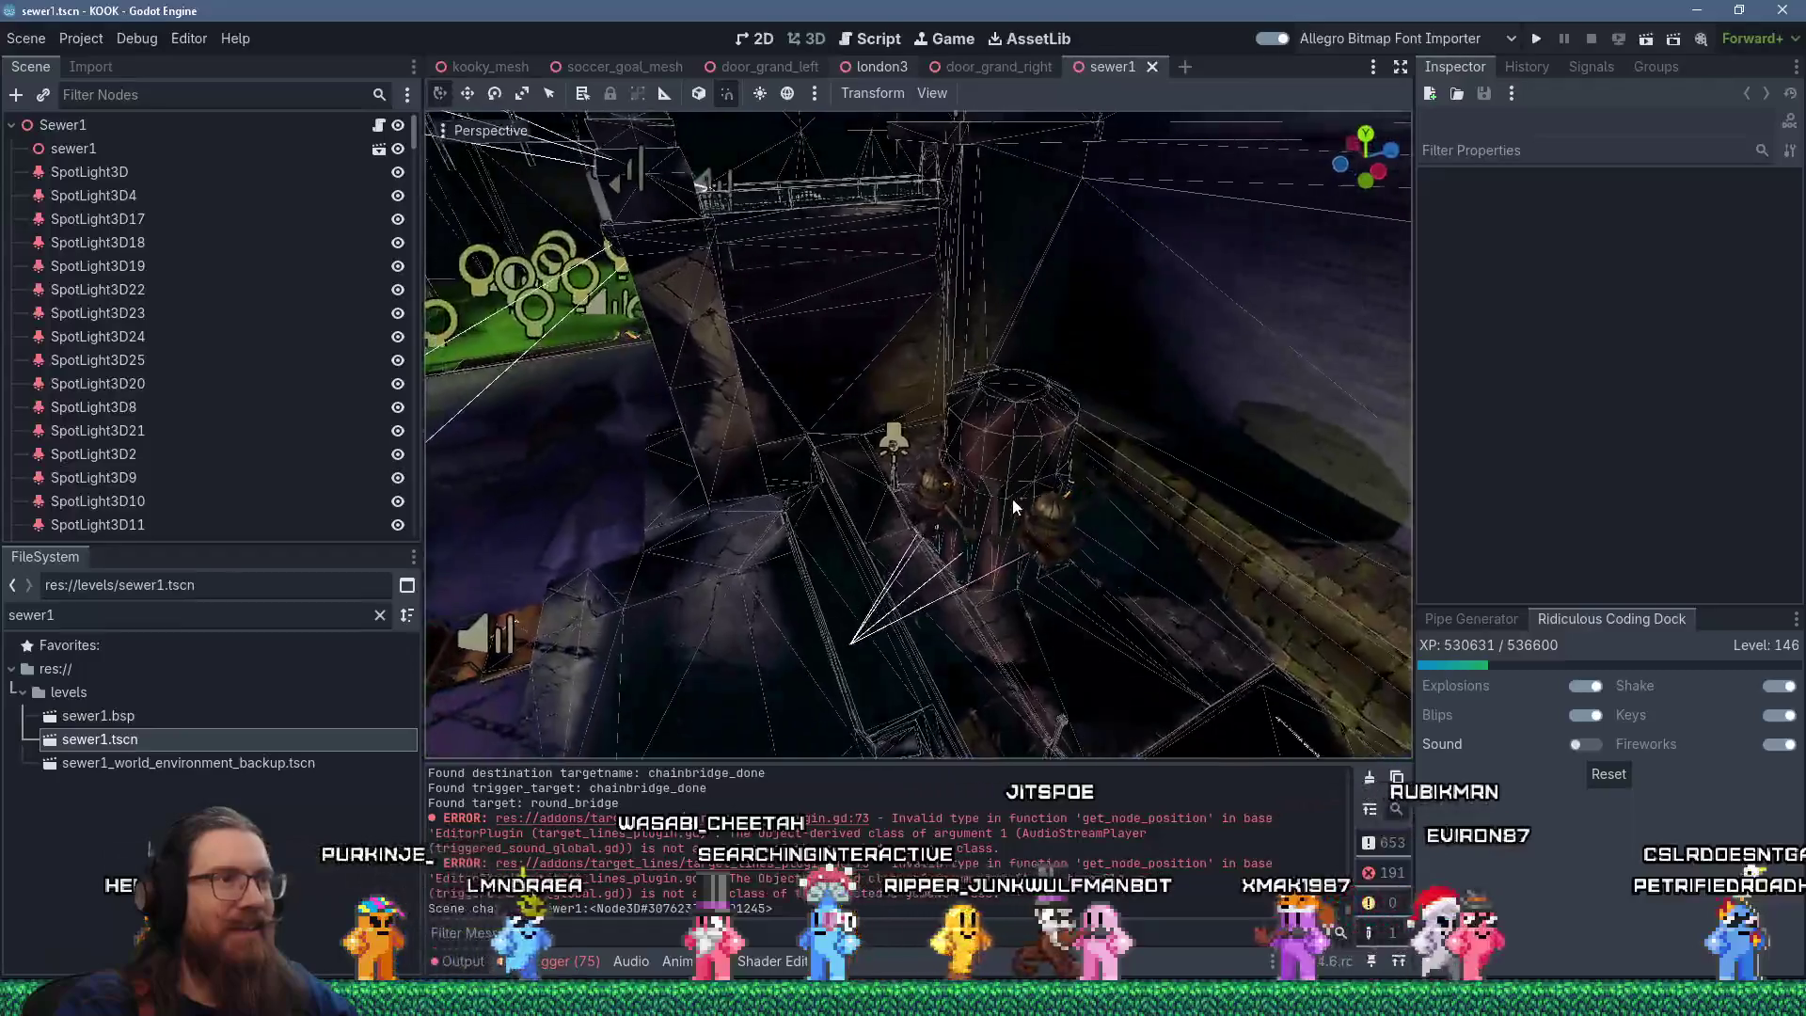
Inspect the green lights and chain bridge ledge, then enlarge the Output log panel.
left_click_drag(1035, 421, 1038, 202)
scroll("down", 3)
scroll("down", 3)
left_click_drag(1074, 404, 1028, 350)
scroll("down", 3)
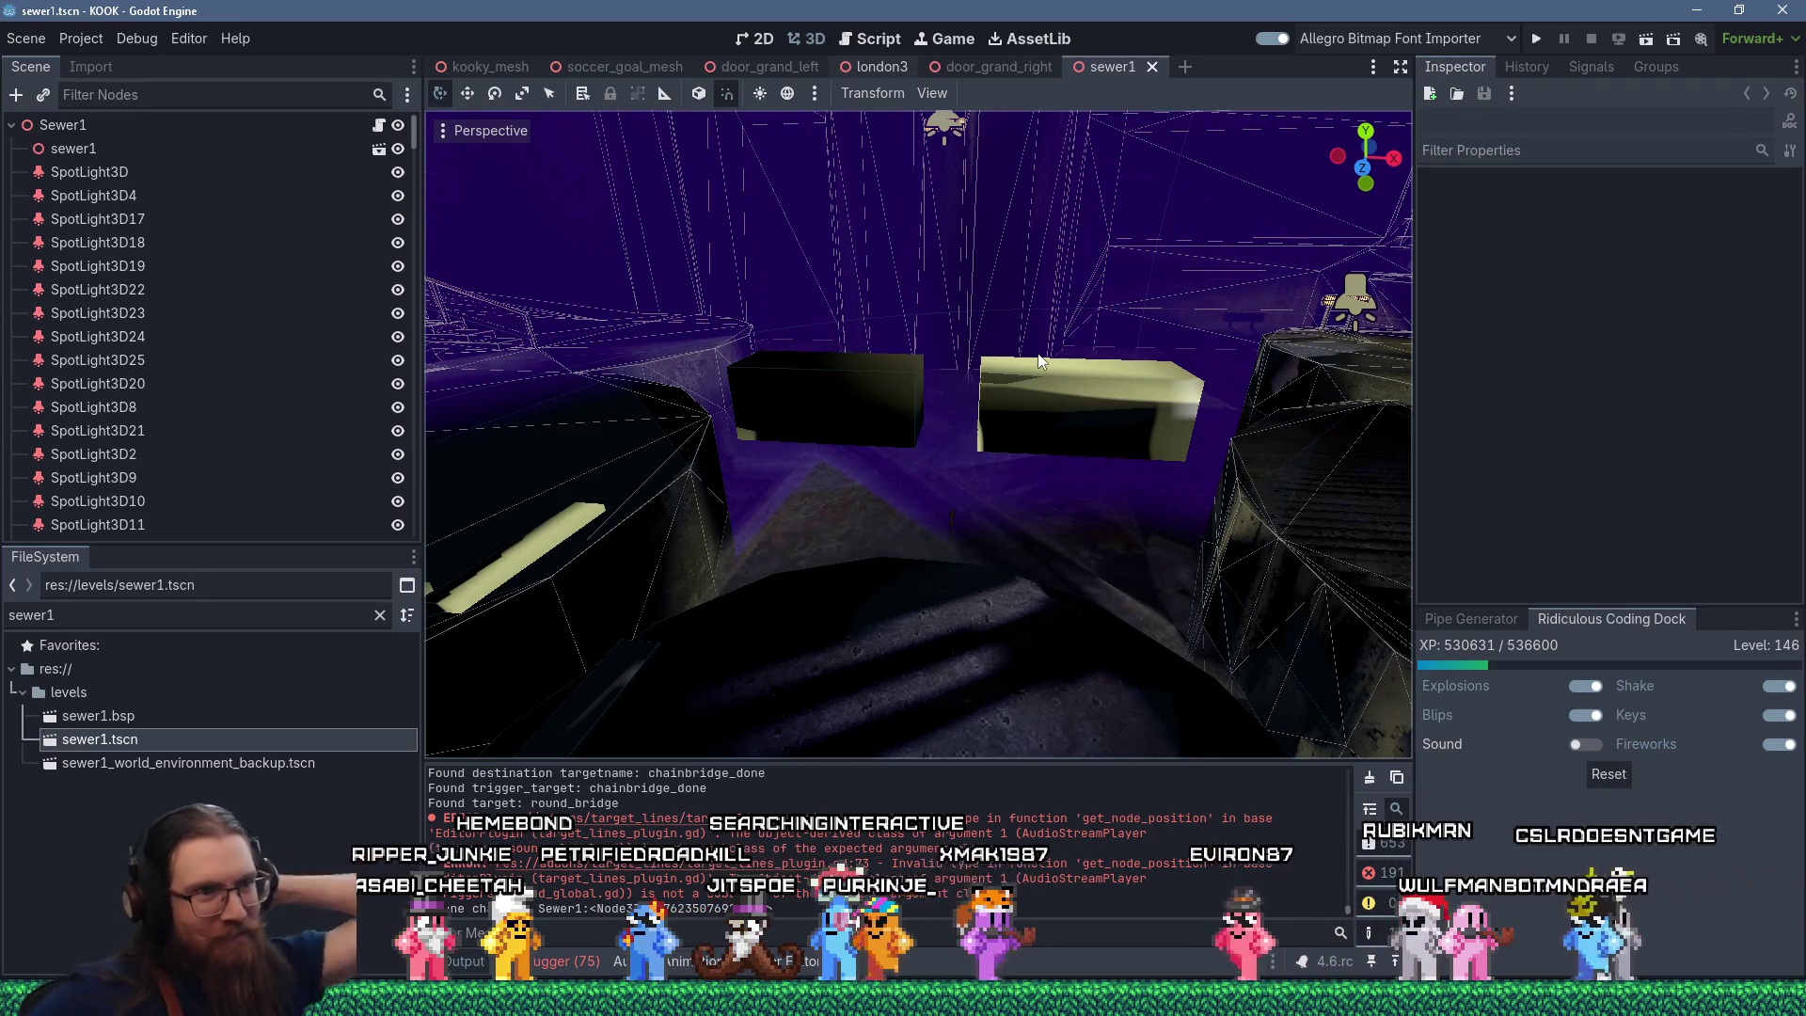
left_click_drag(1083, 302, 1100, 407)
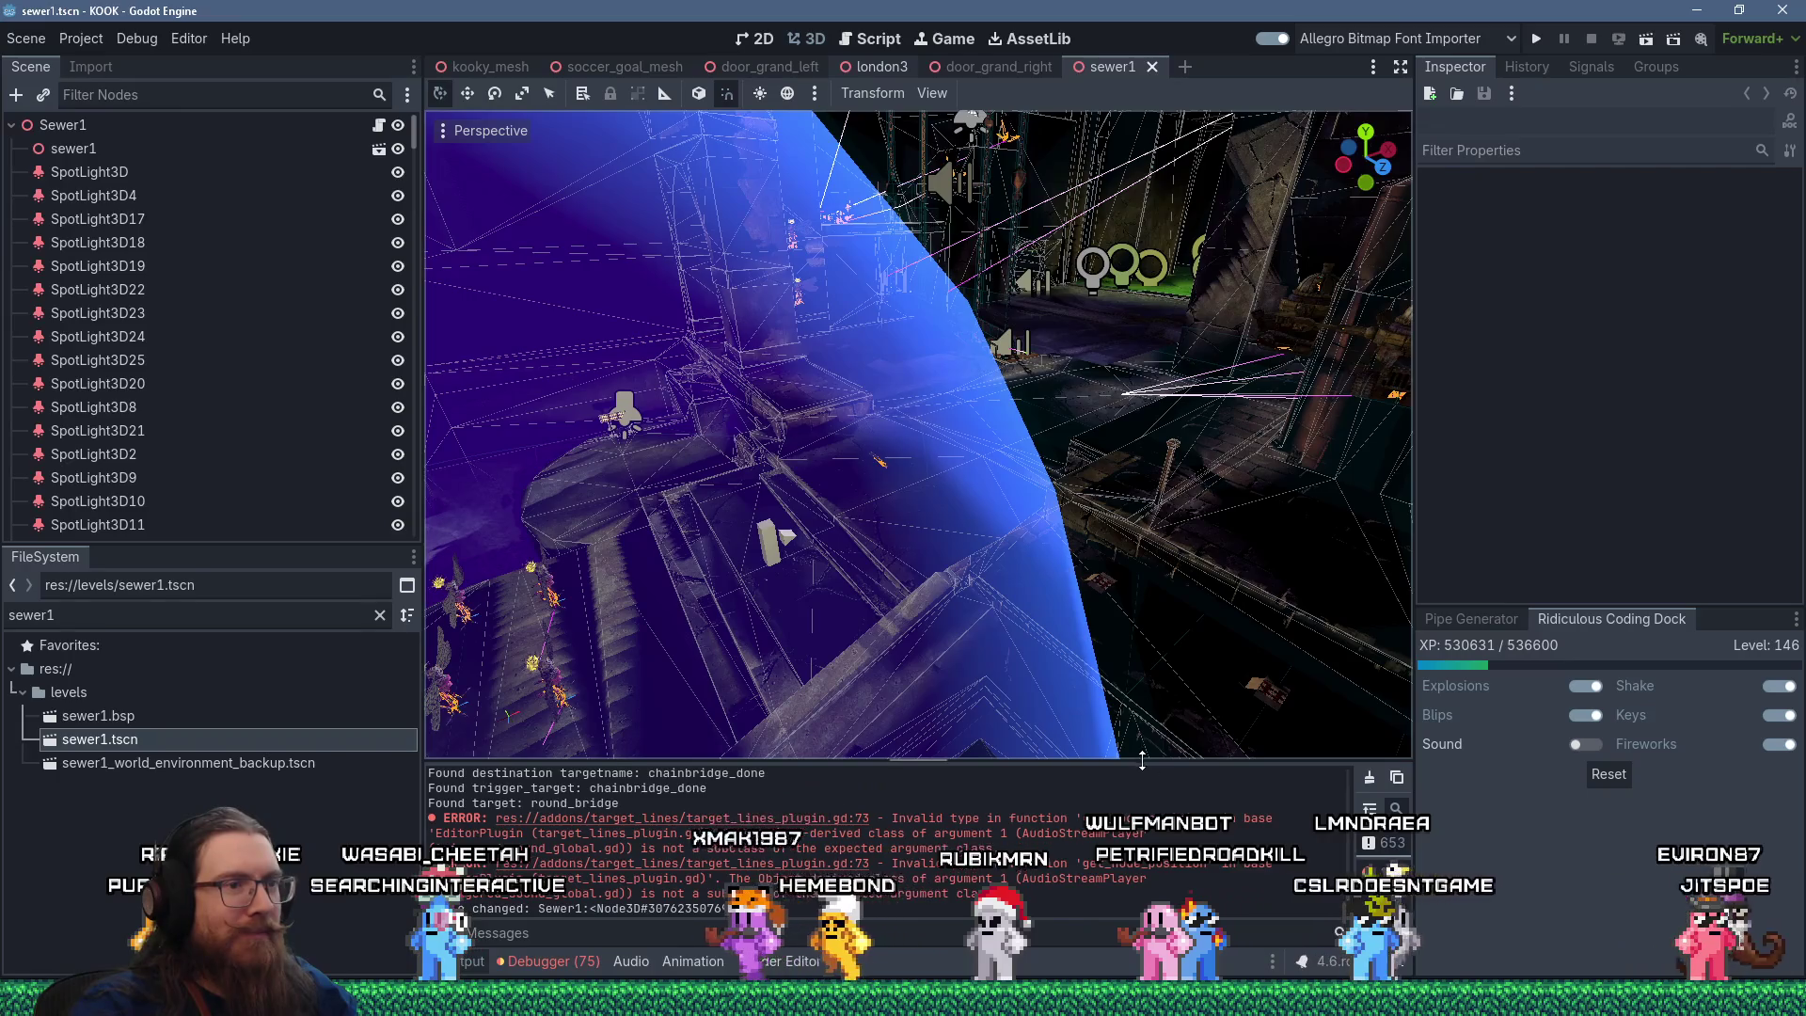
left_click_drag(1136, 761, 1133, 503)
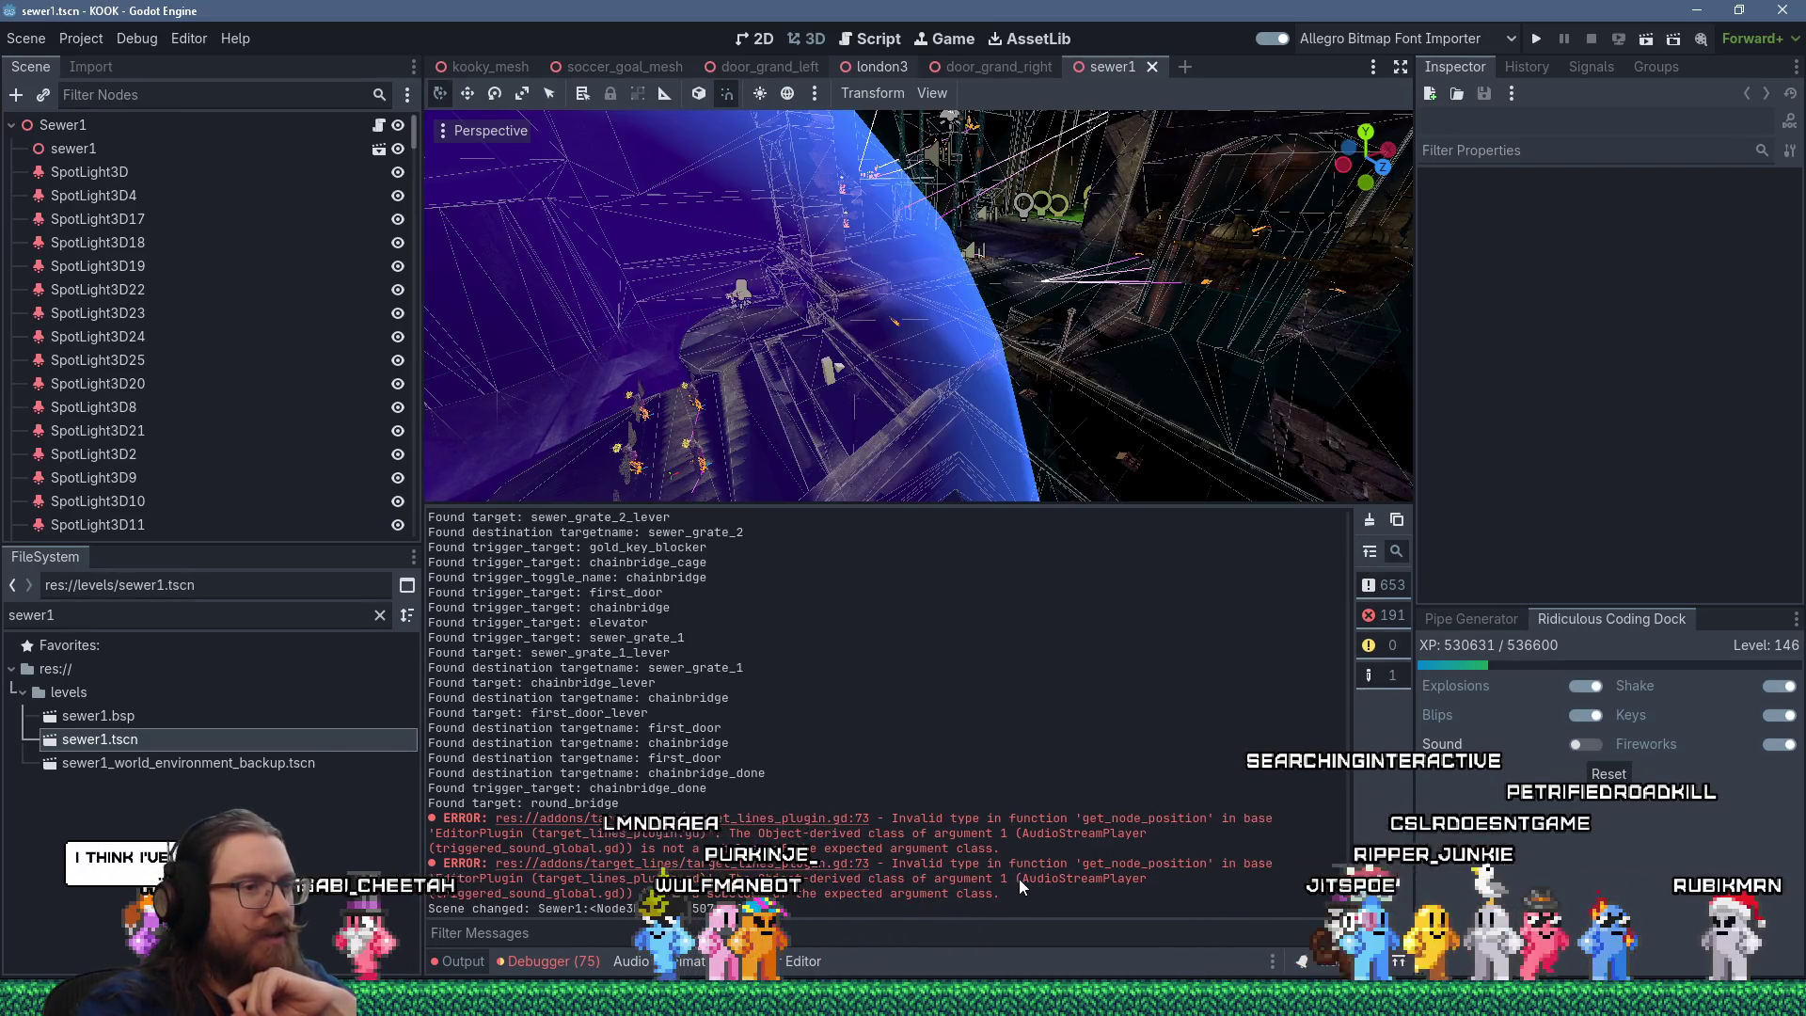
Select the error text in the Output log and run the KOOK project.
left_click_drag(1021, 878, 1137, 888)
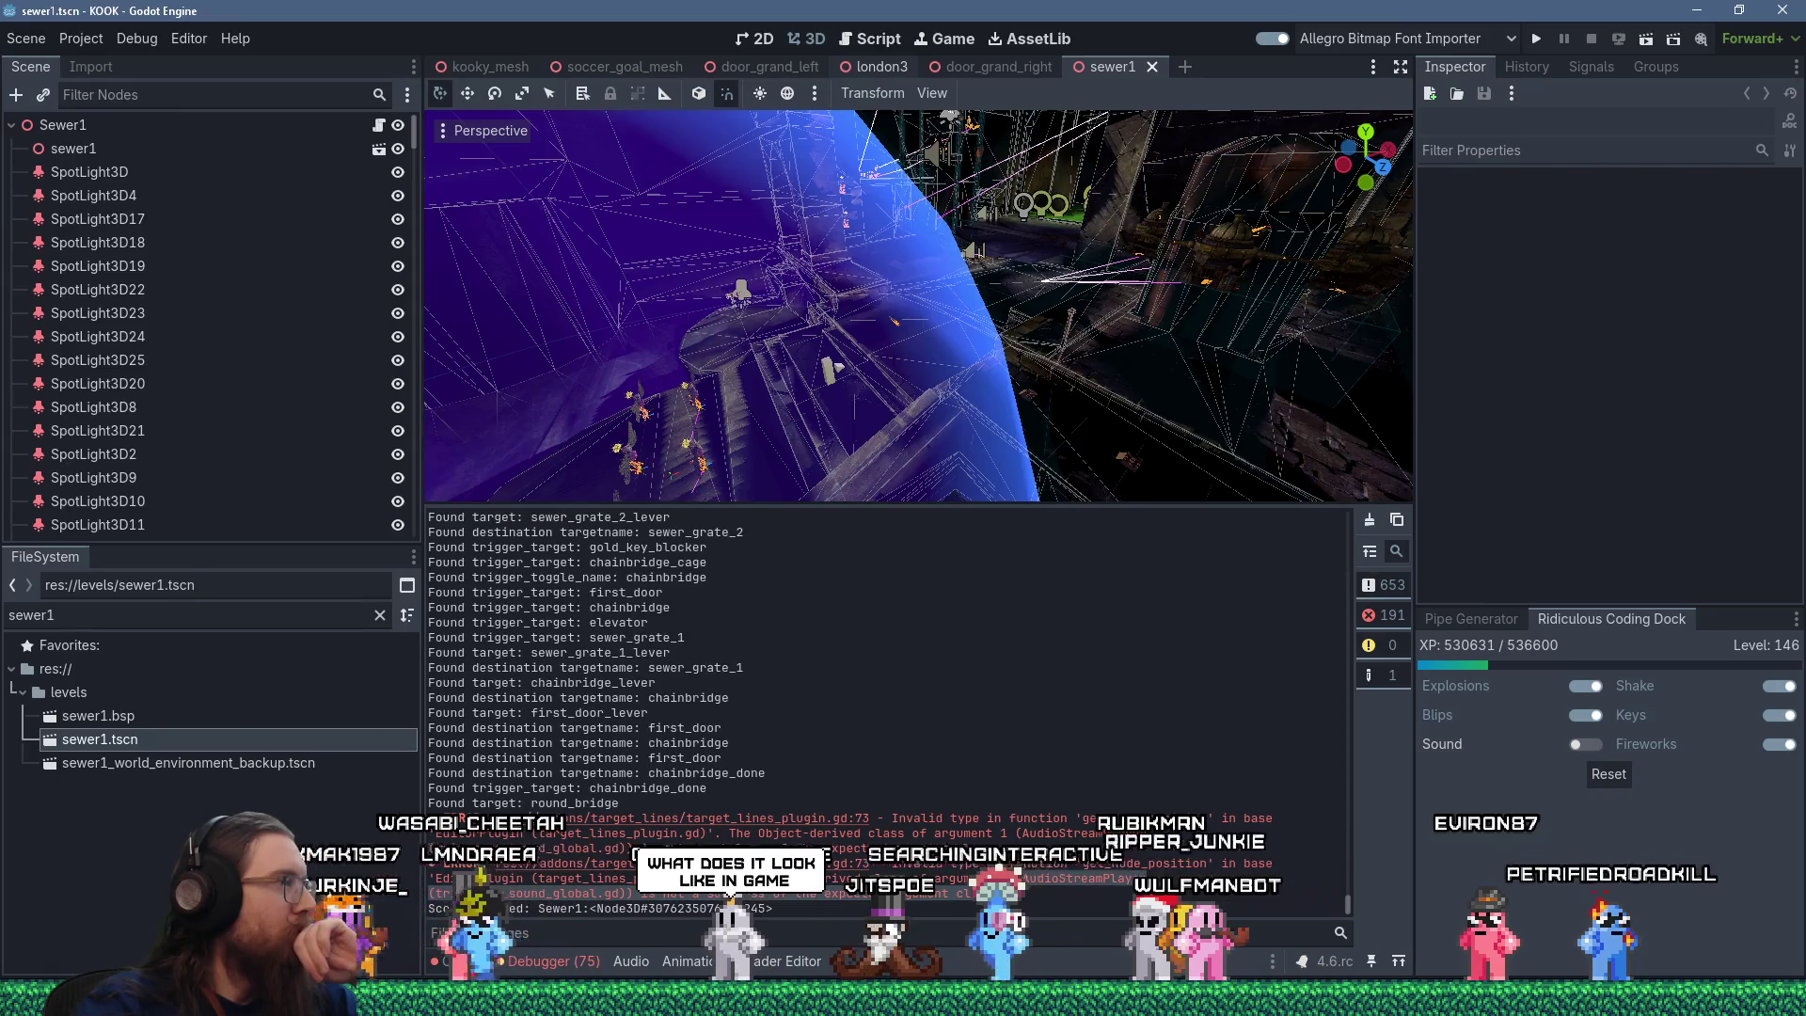
left_click(1539, 40)
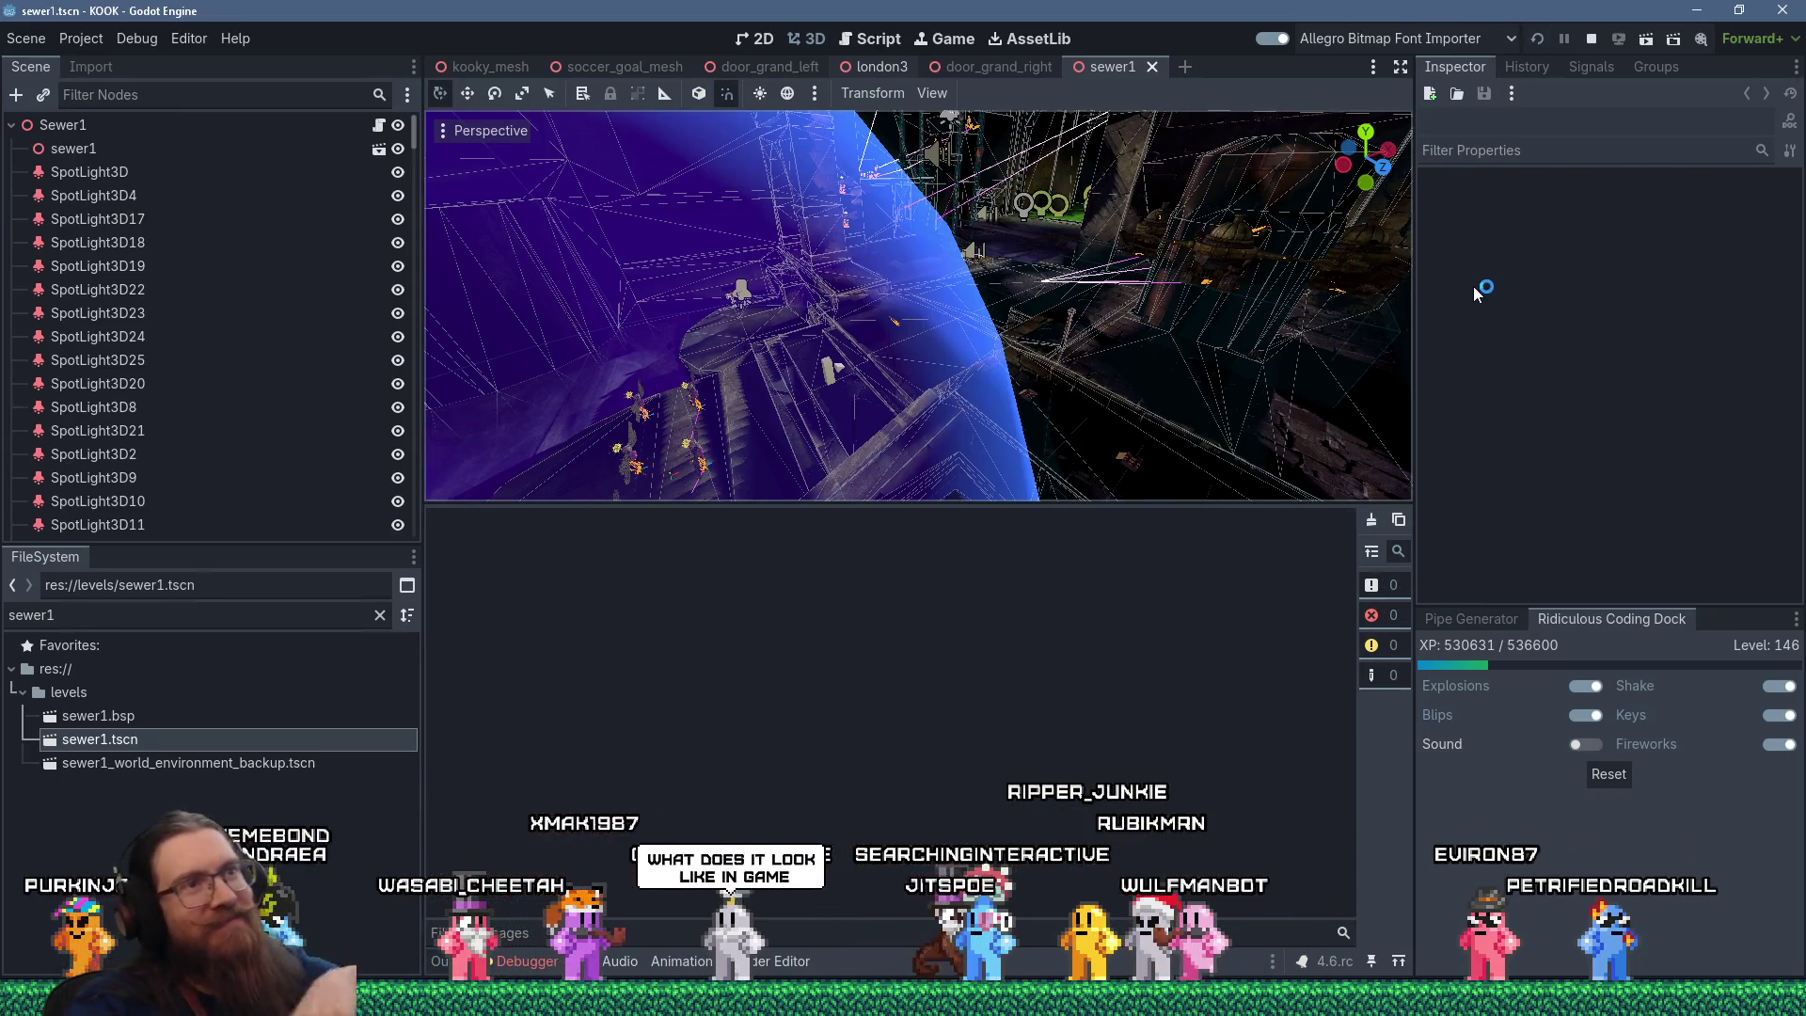
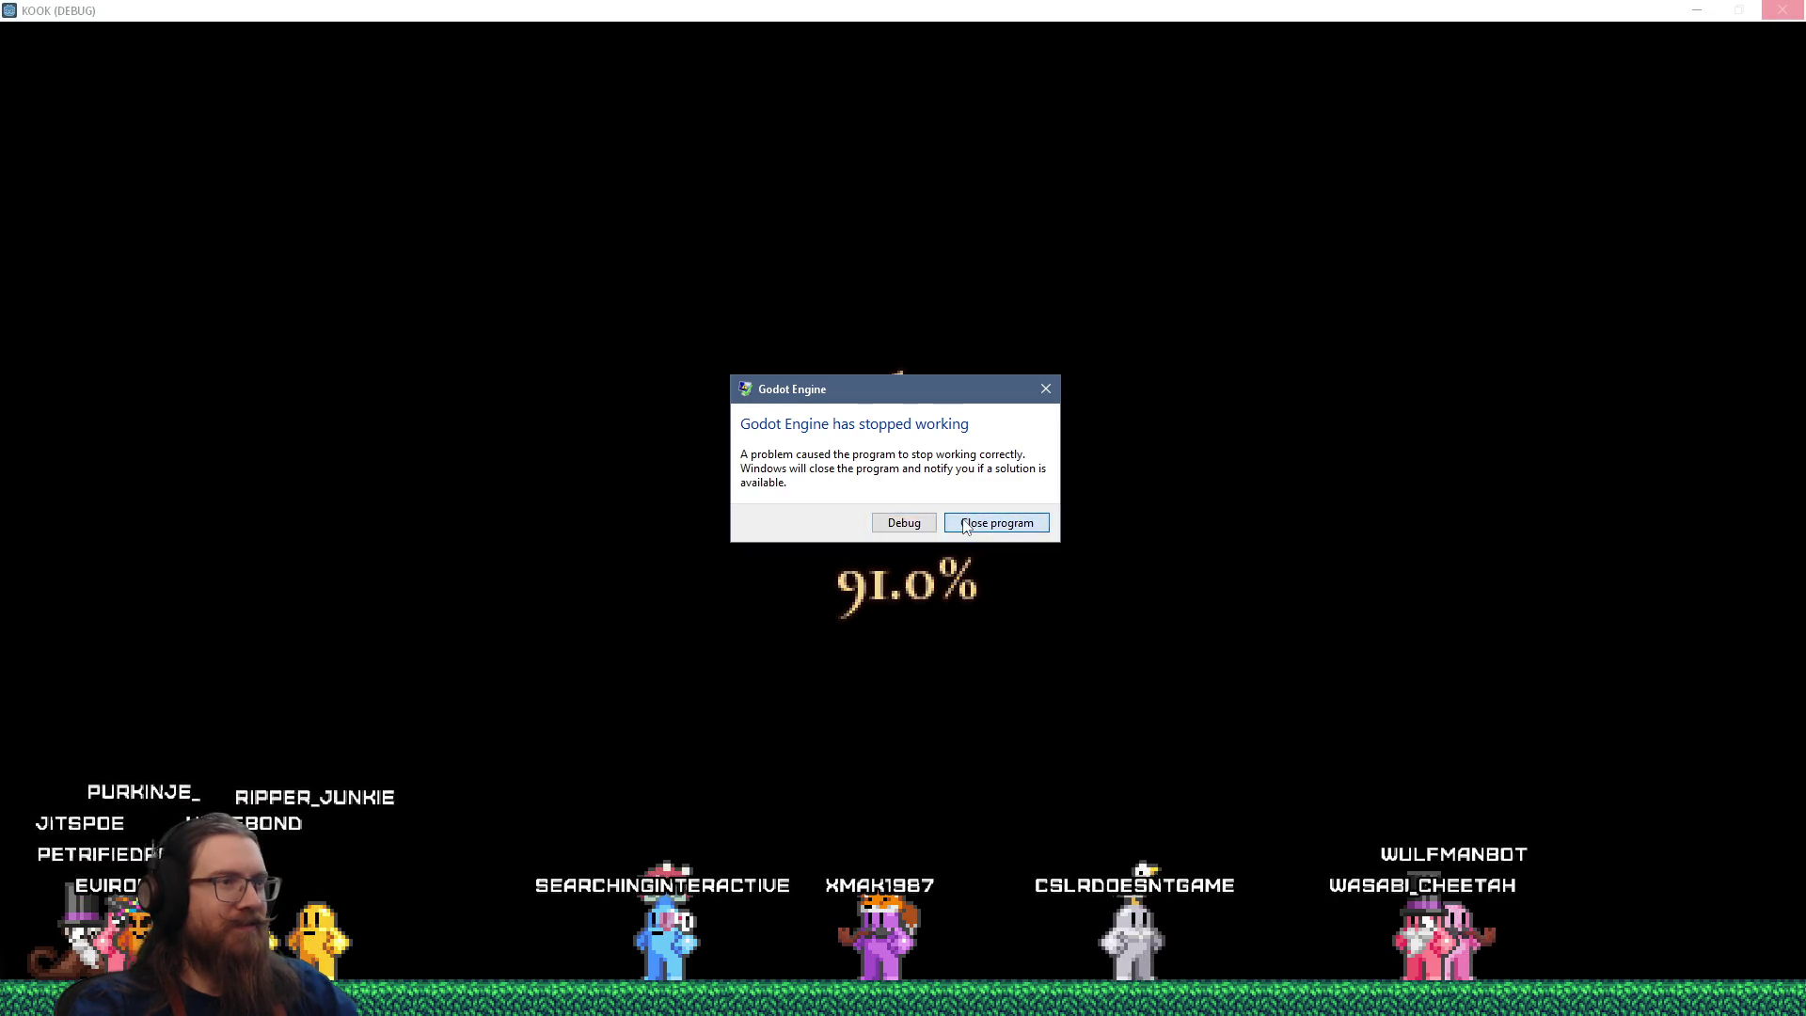
Close the crashed KOOK game, relaunch it from the Godot editor and open its console.
left_click(965, 525)
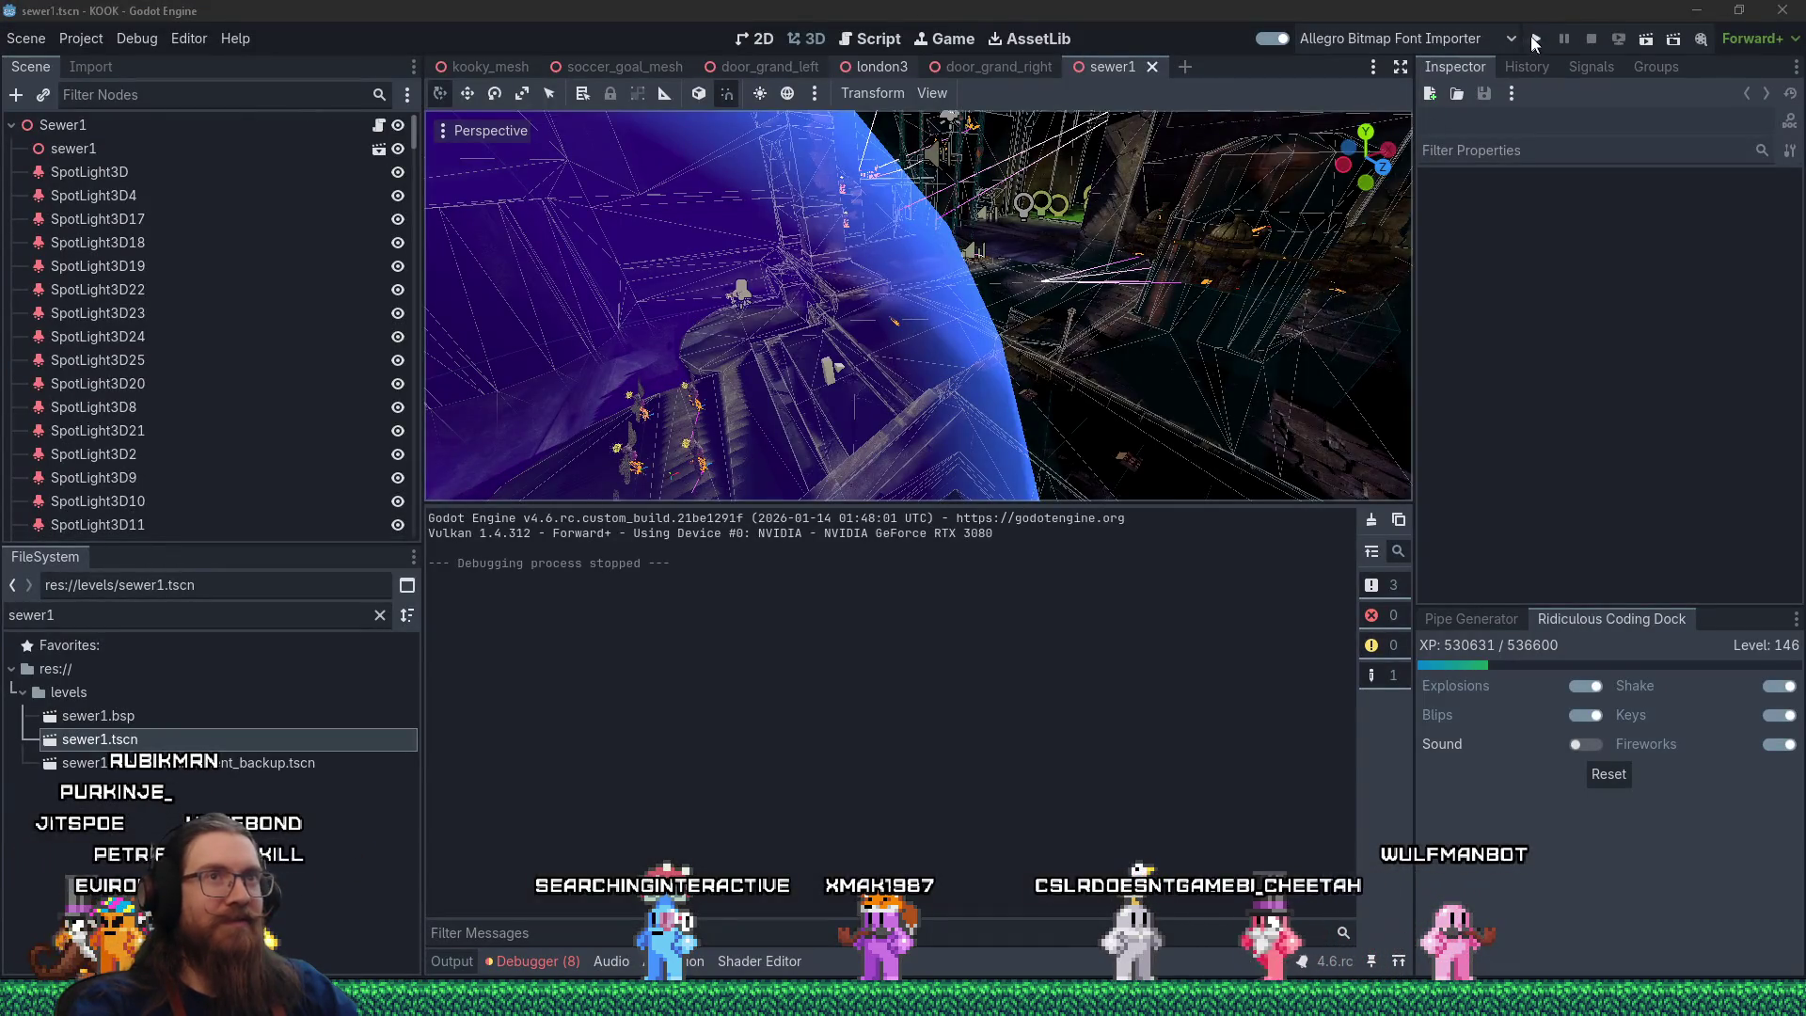
left_click(1532, 39)
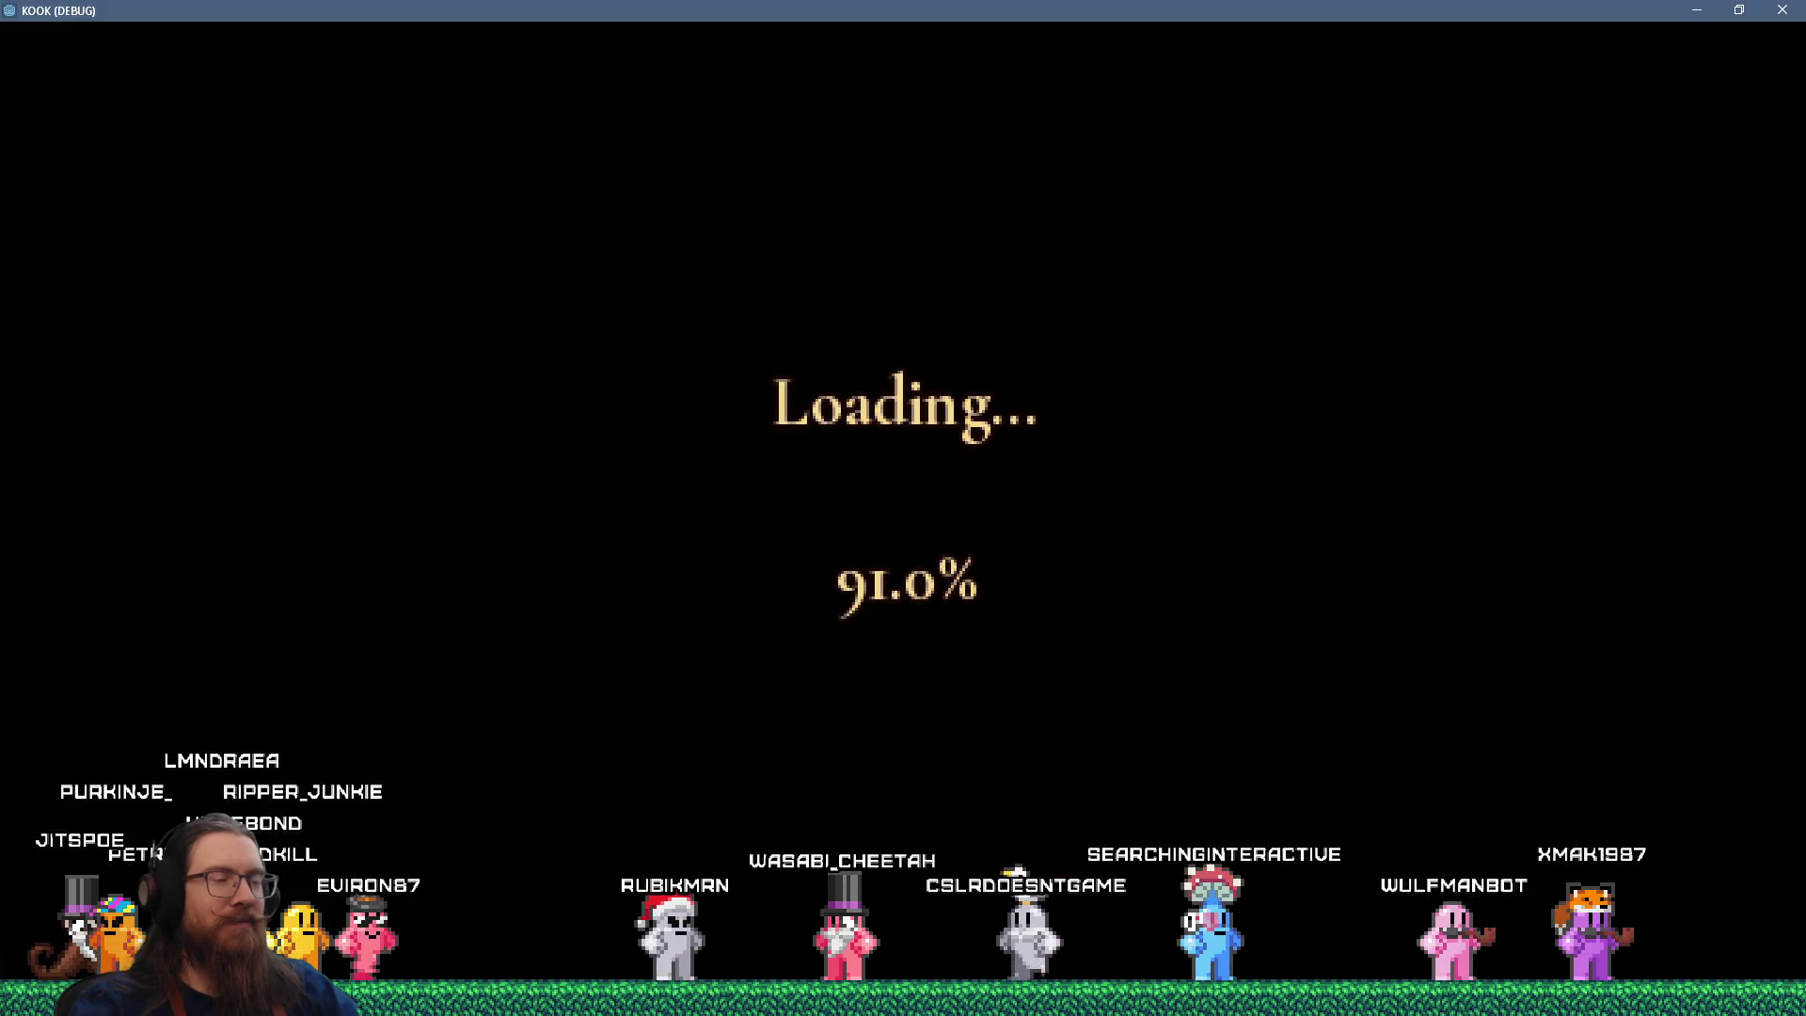
key("grave")
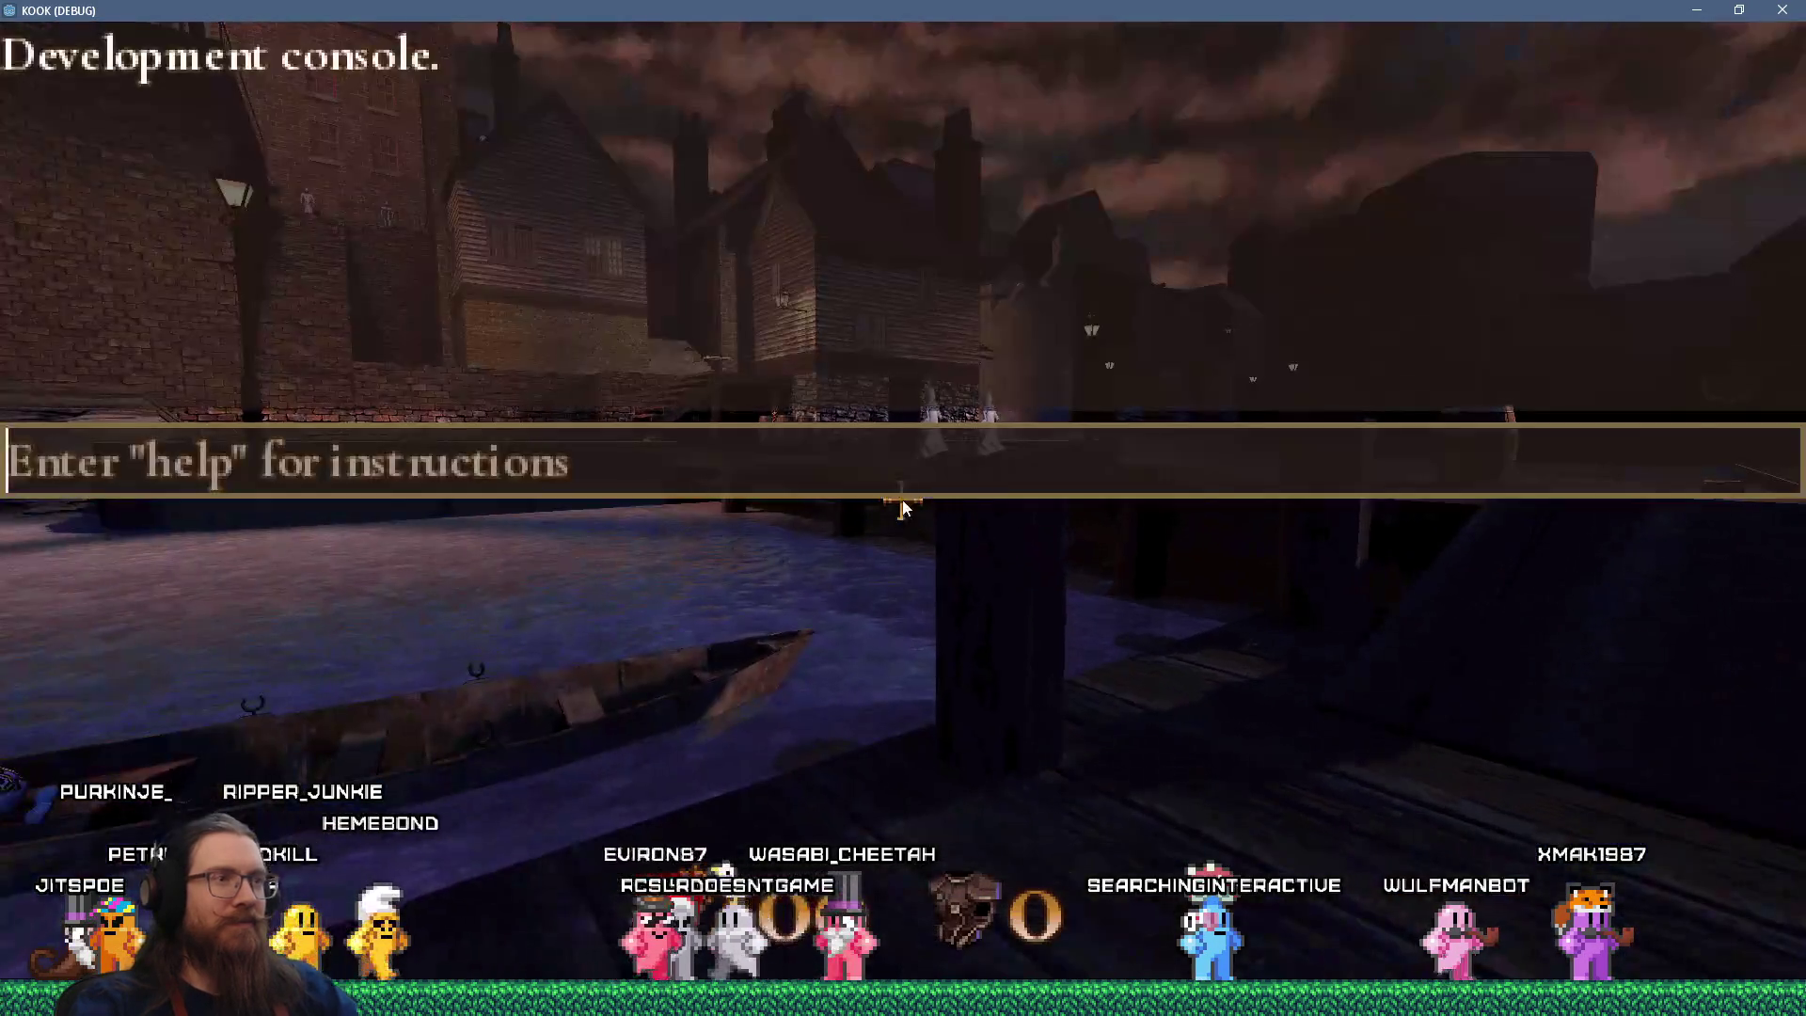
Load sewer1 via 'map', pick up the revolver and shoot the corridor enemy.
type("map sewer1")
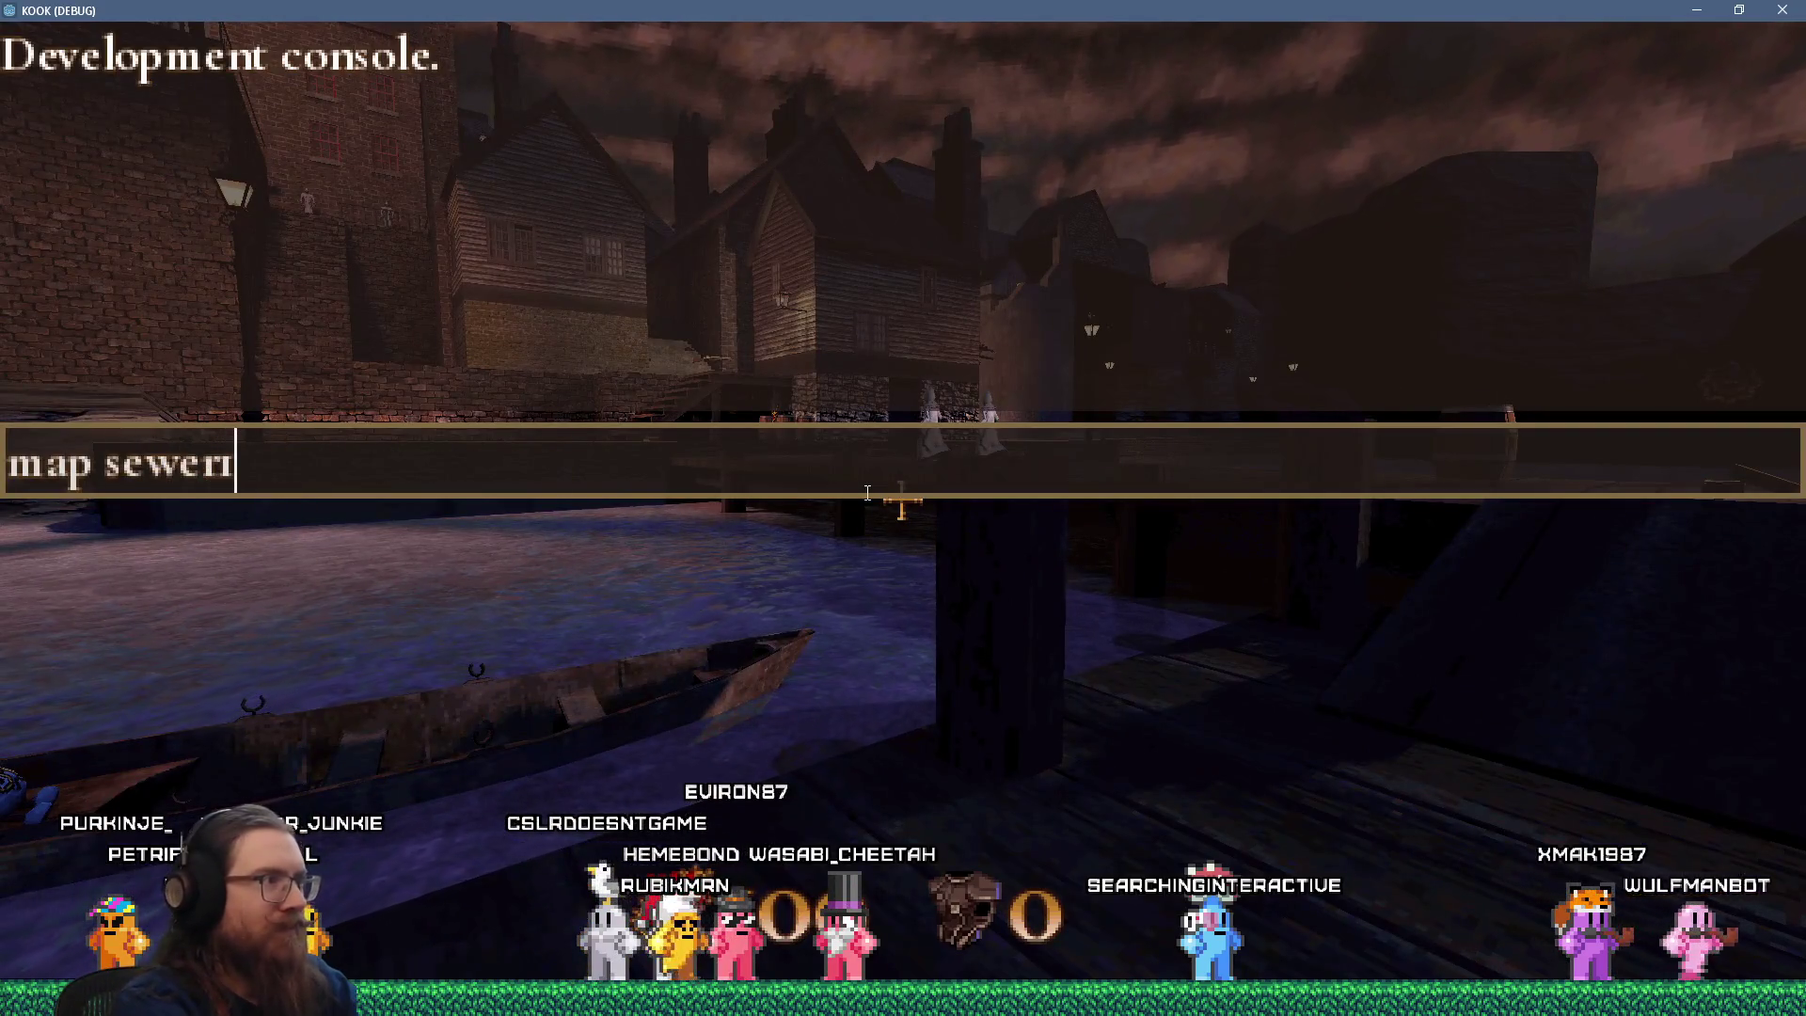
key("Return")
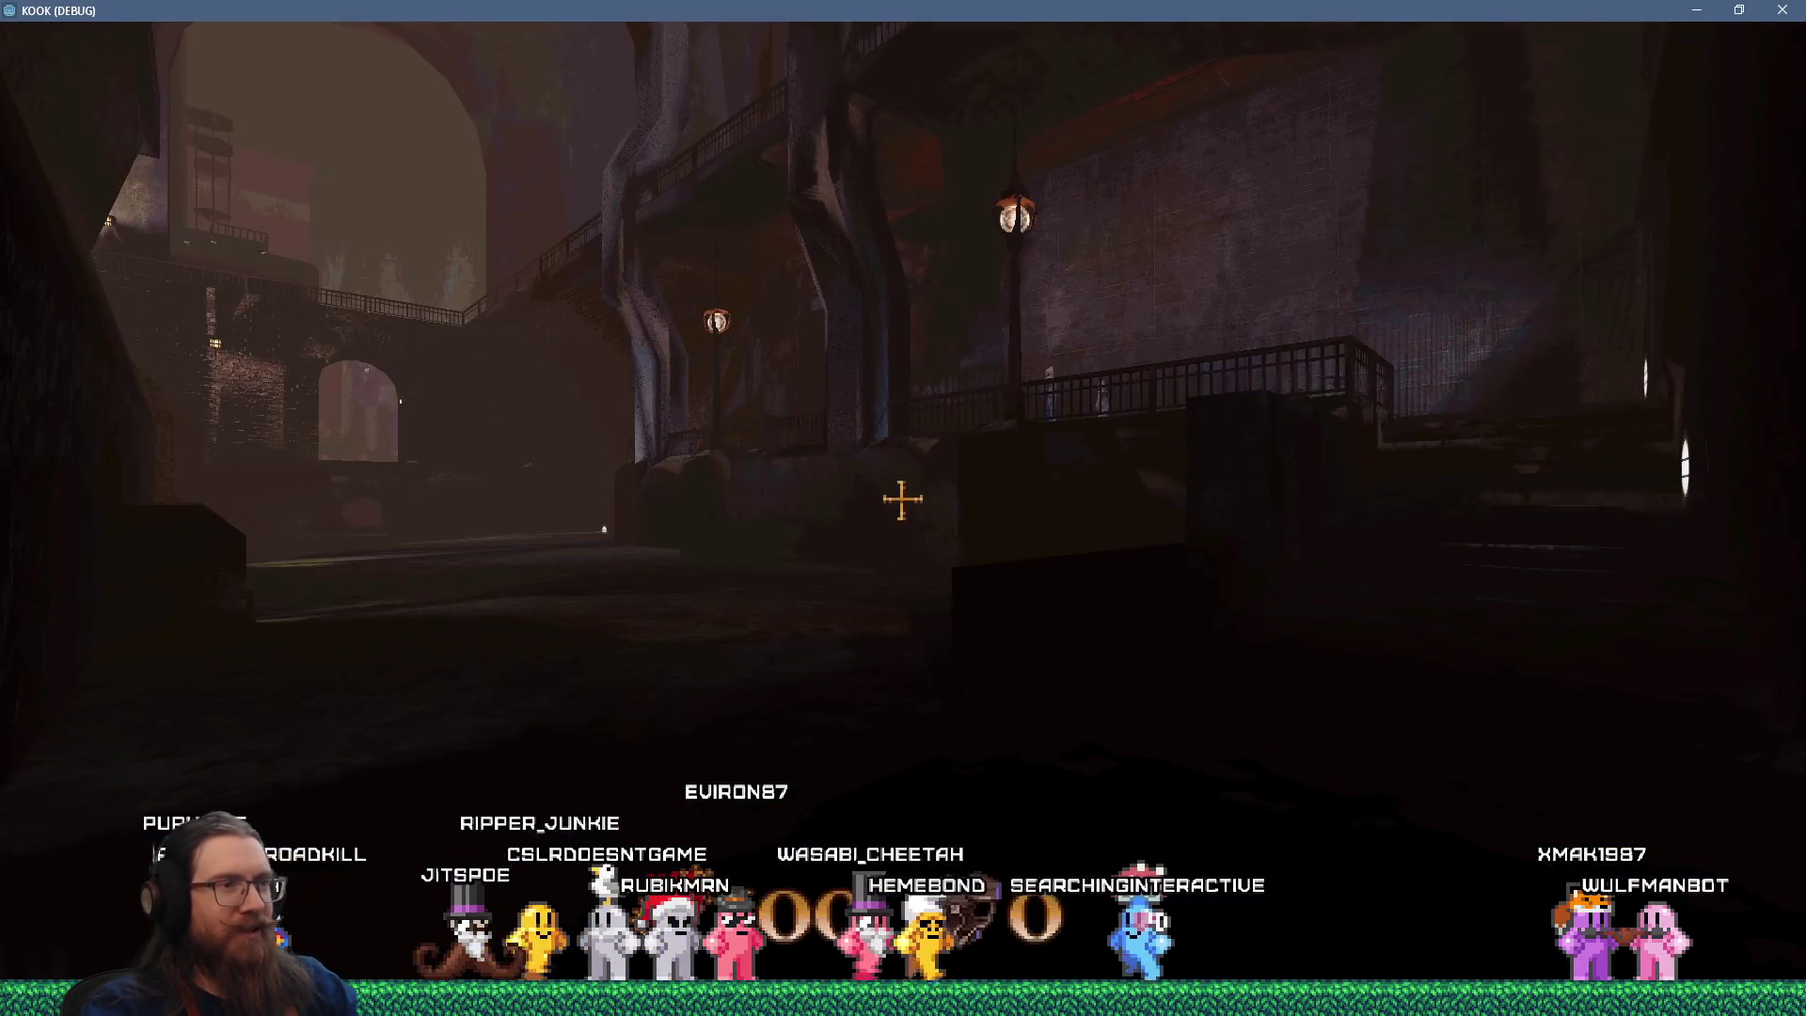
key("w")
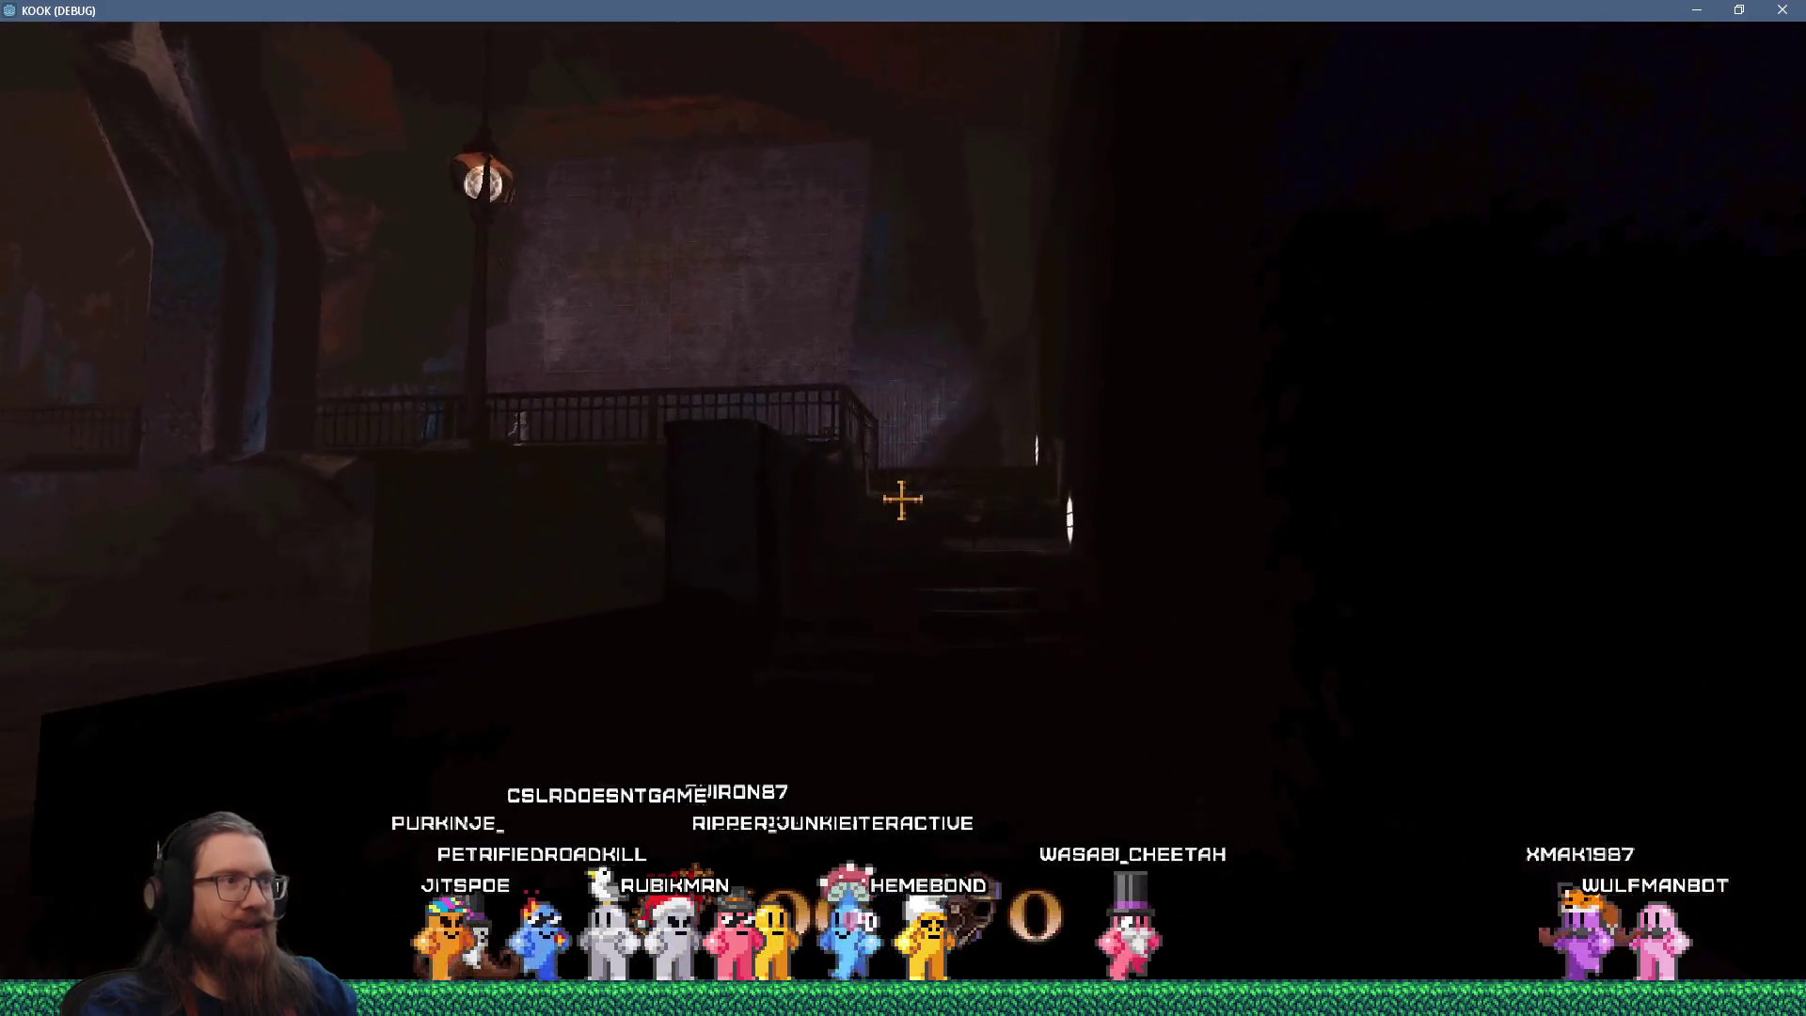
key("w")
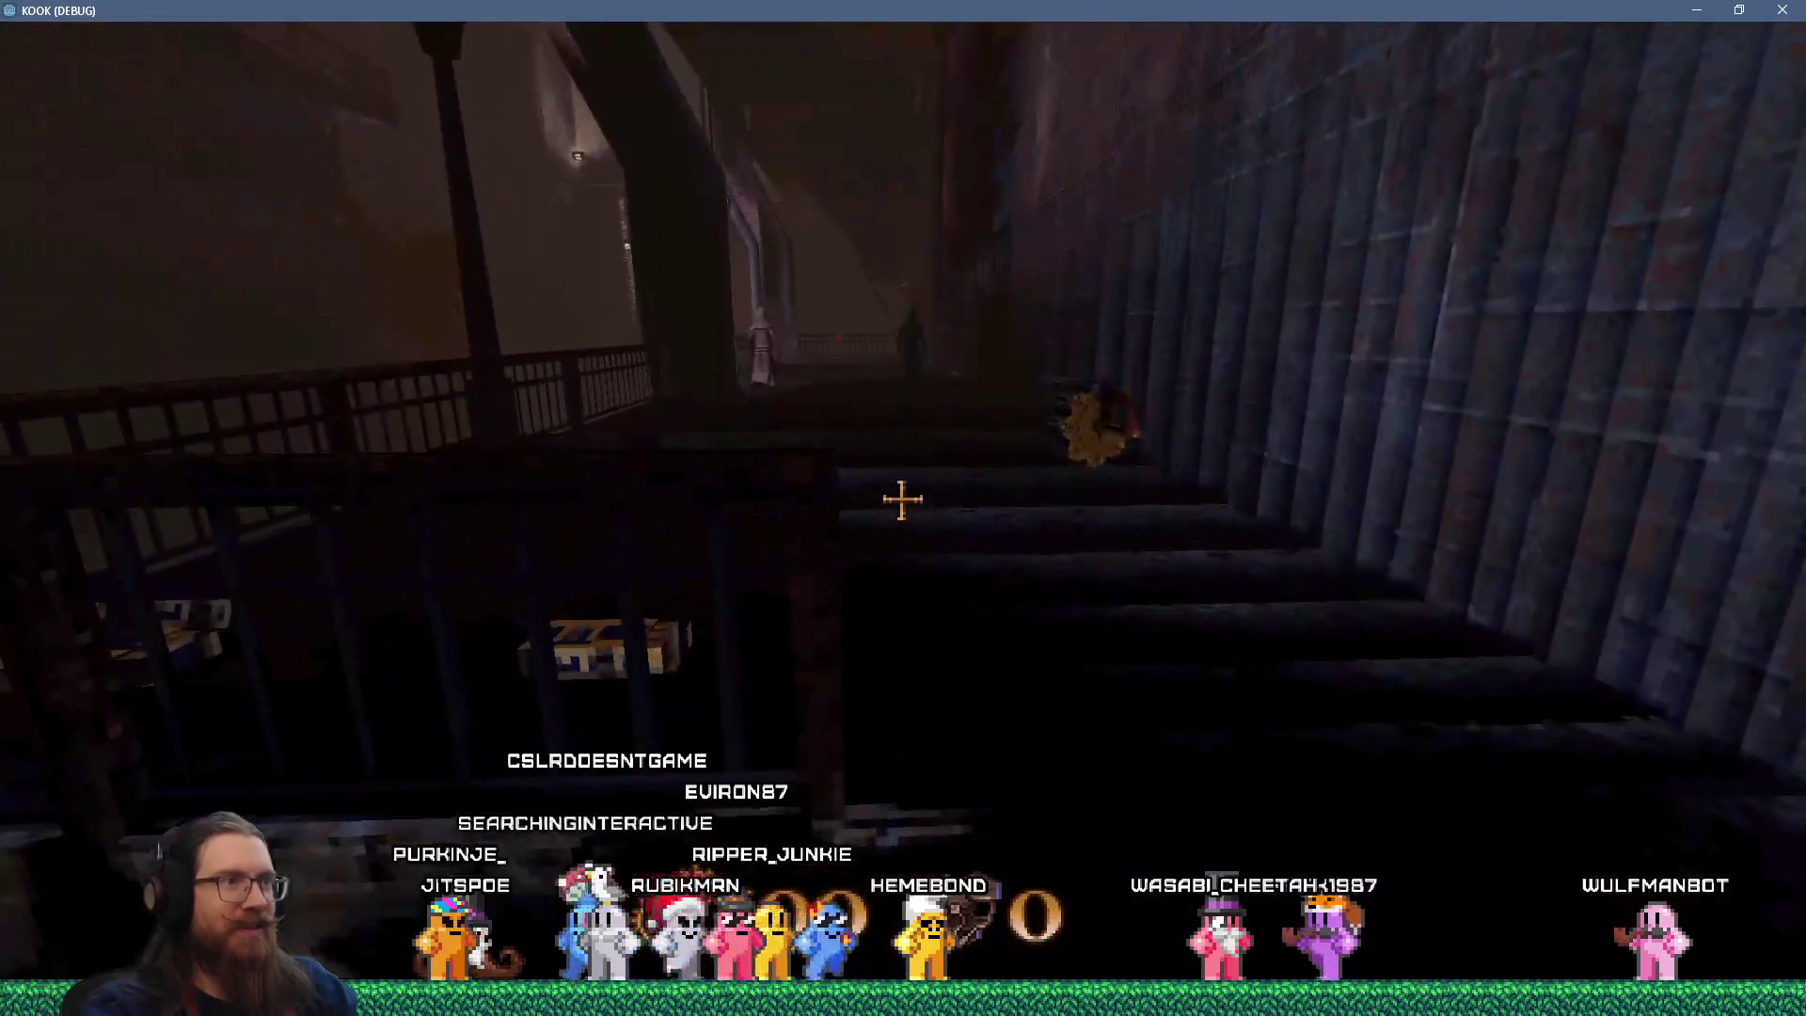
key("w")
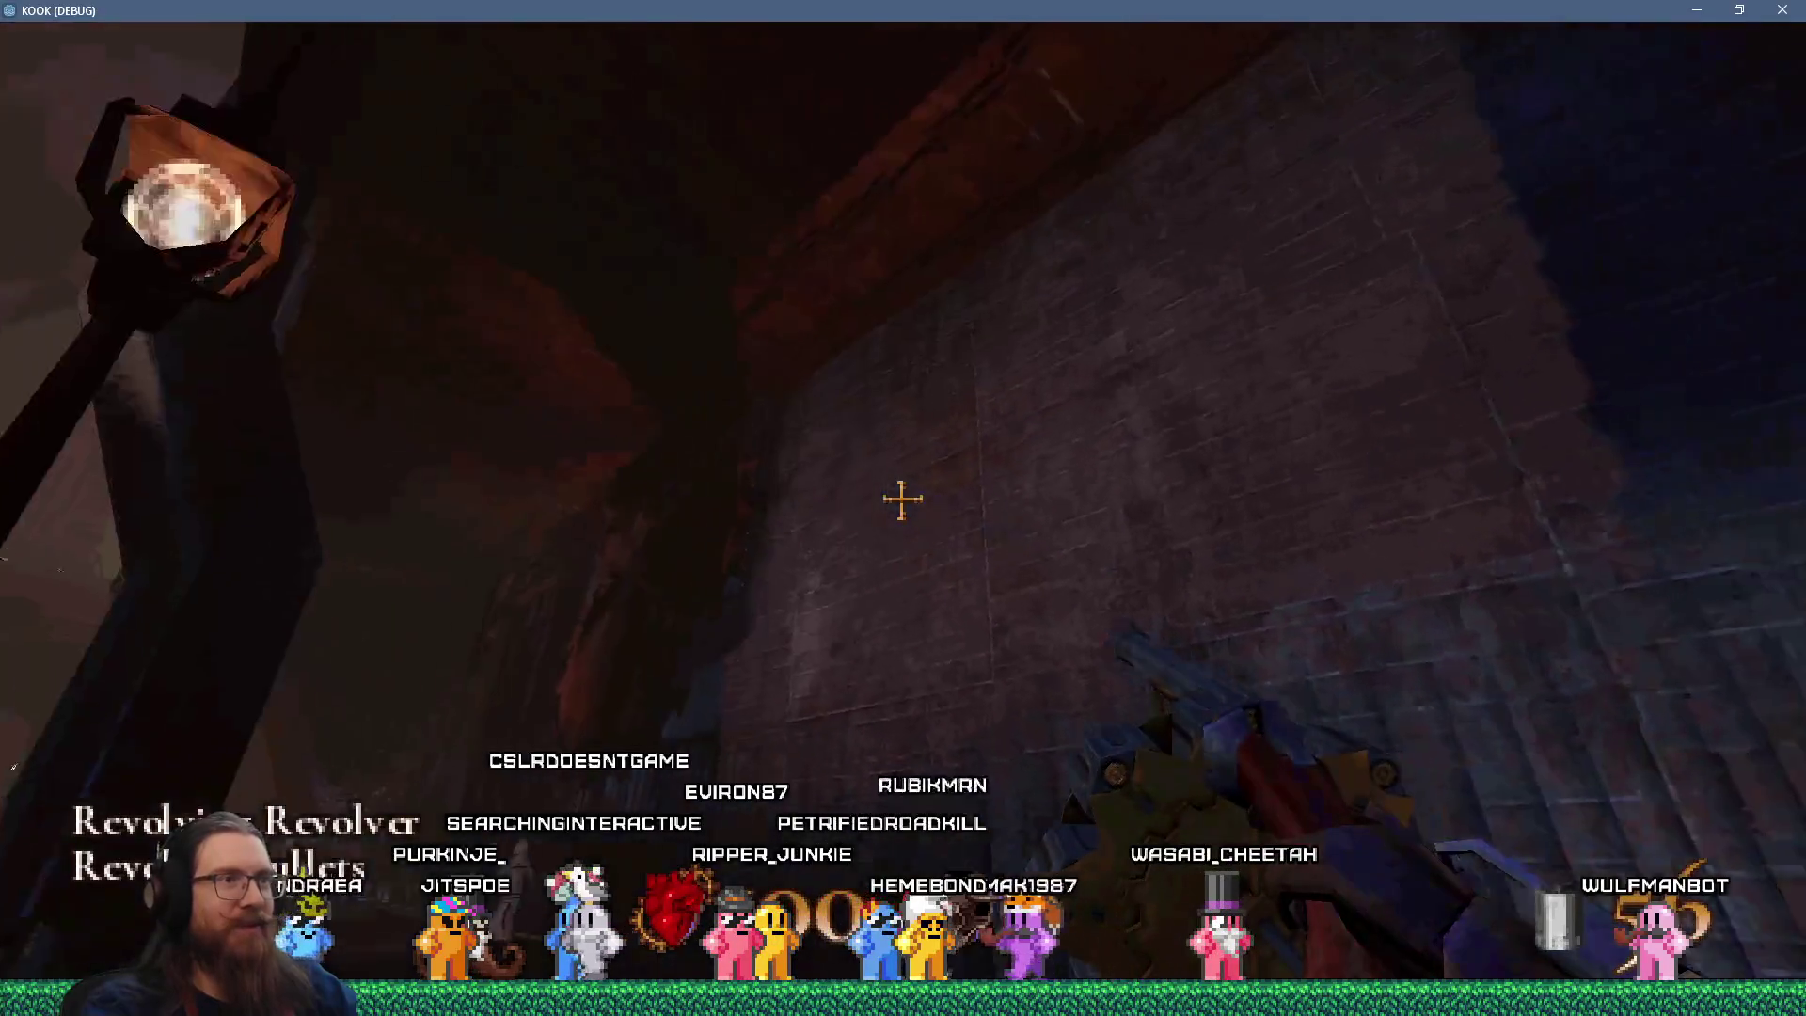
left_click(902, 499)
key("w")
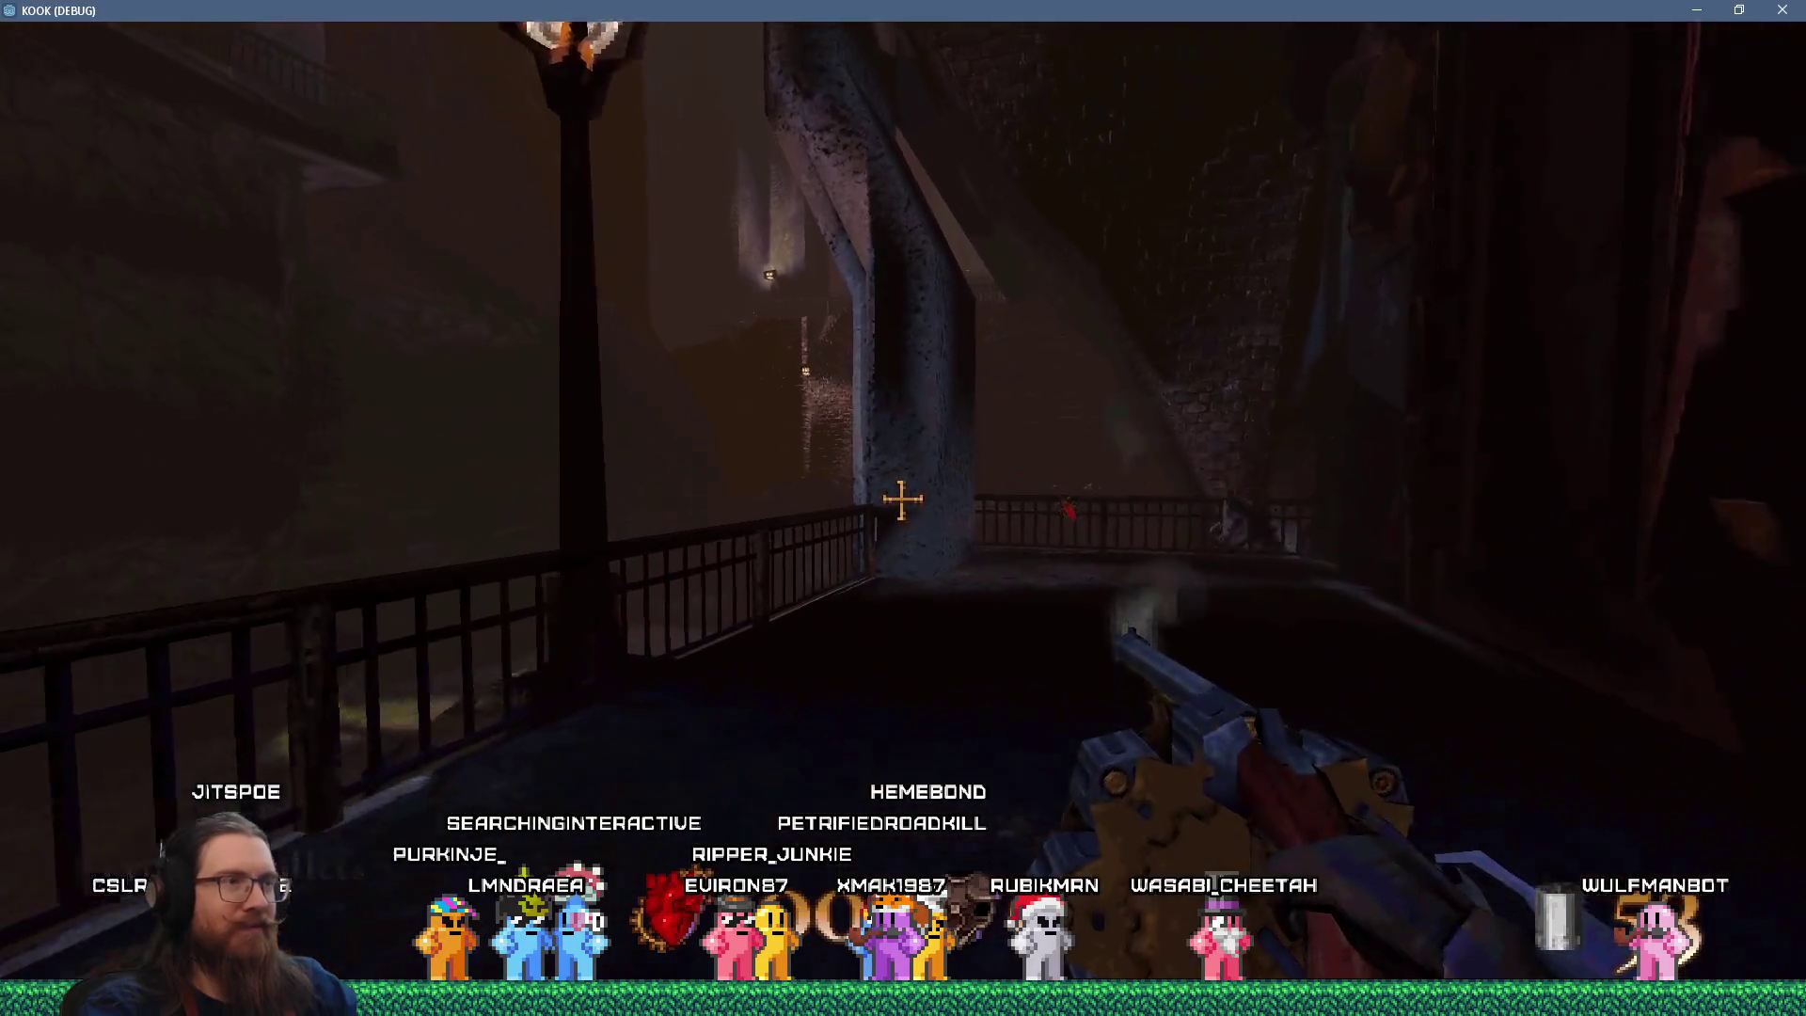
key("w")
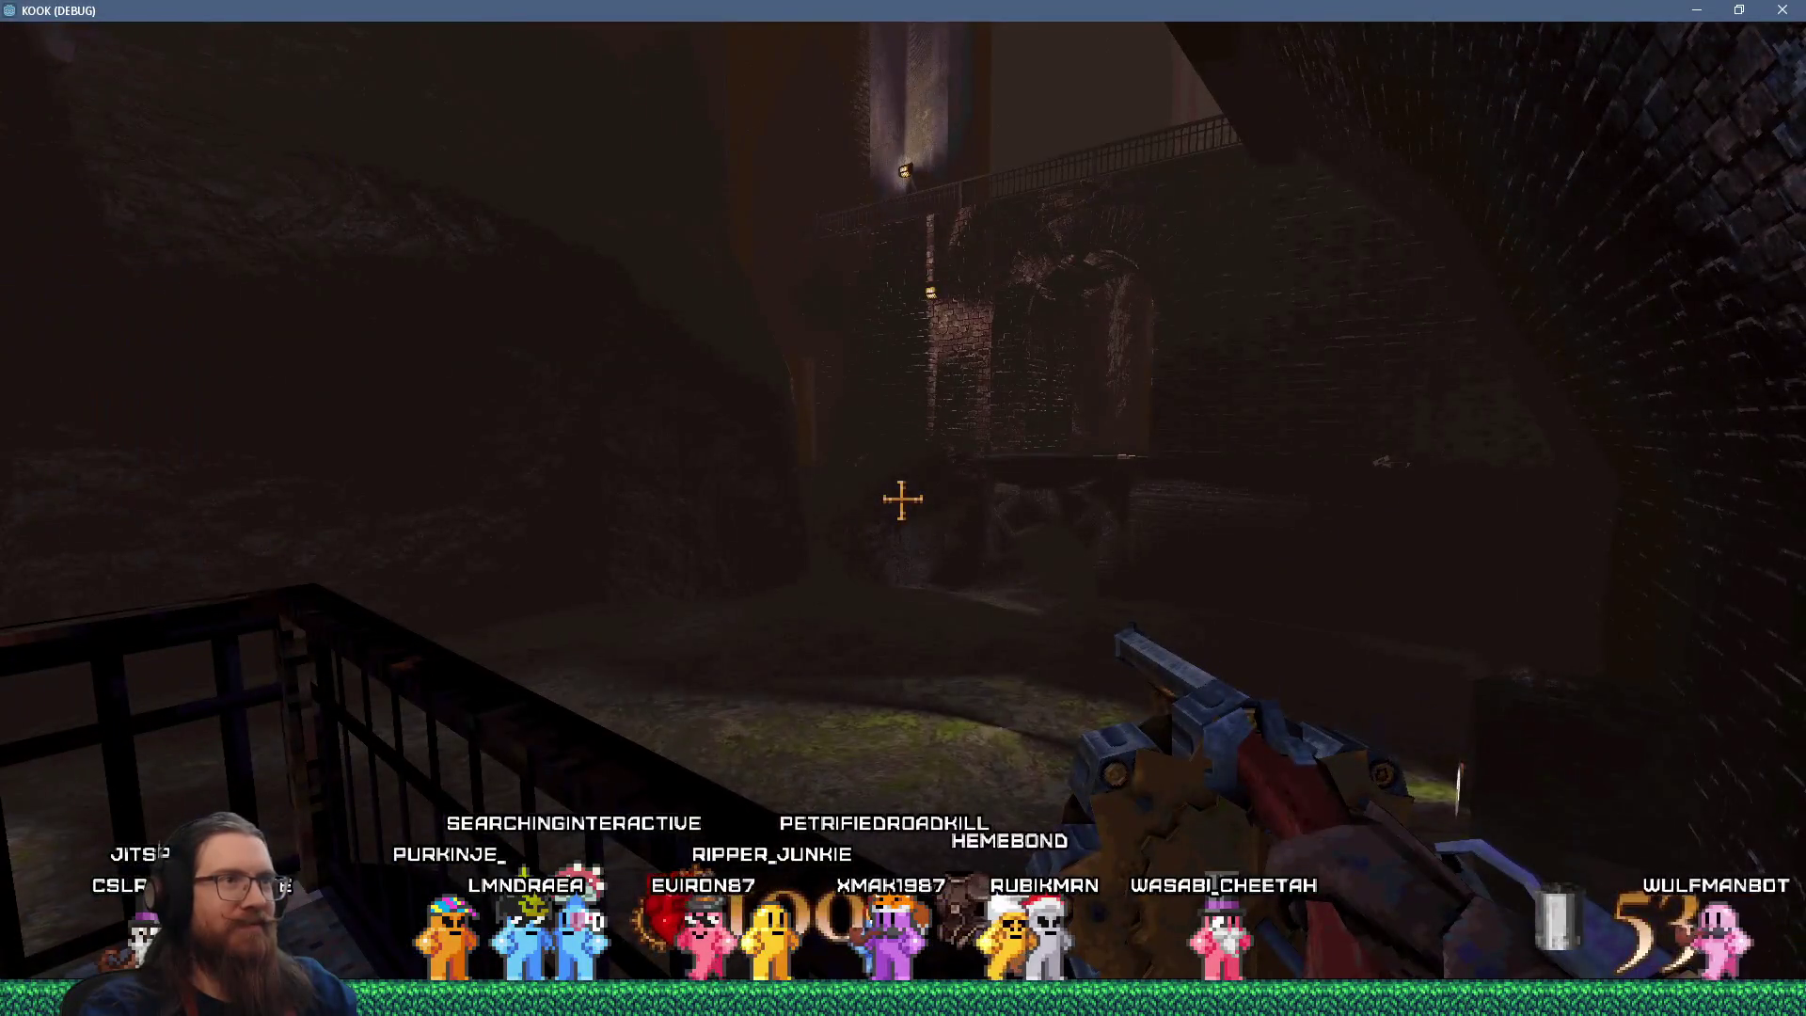
Explore the railed walkway and stairwell, then 'quit' from the console back to the editor.
key("w")
key("w")
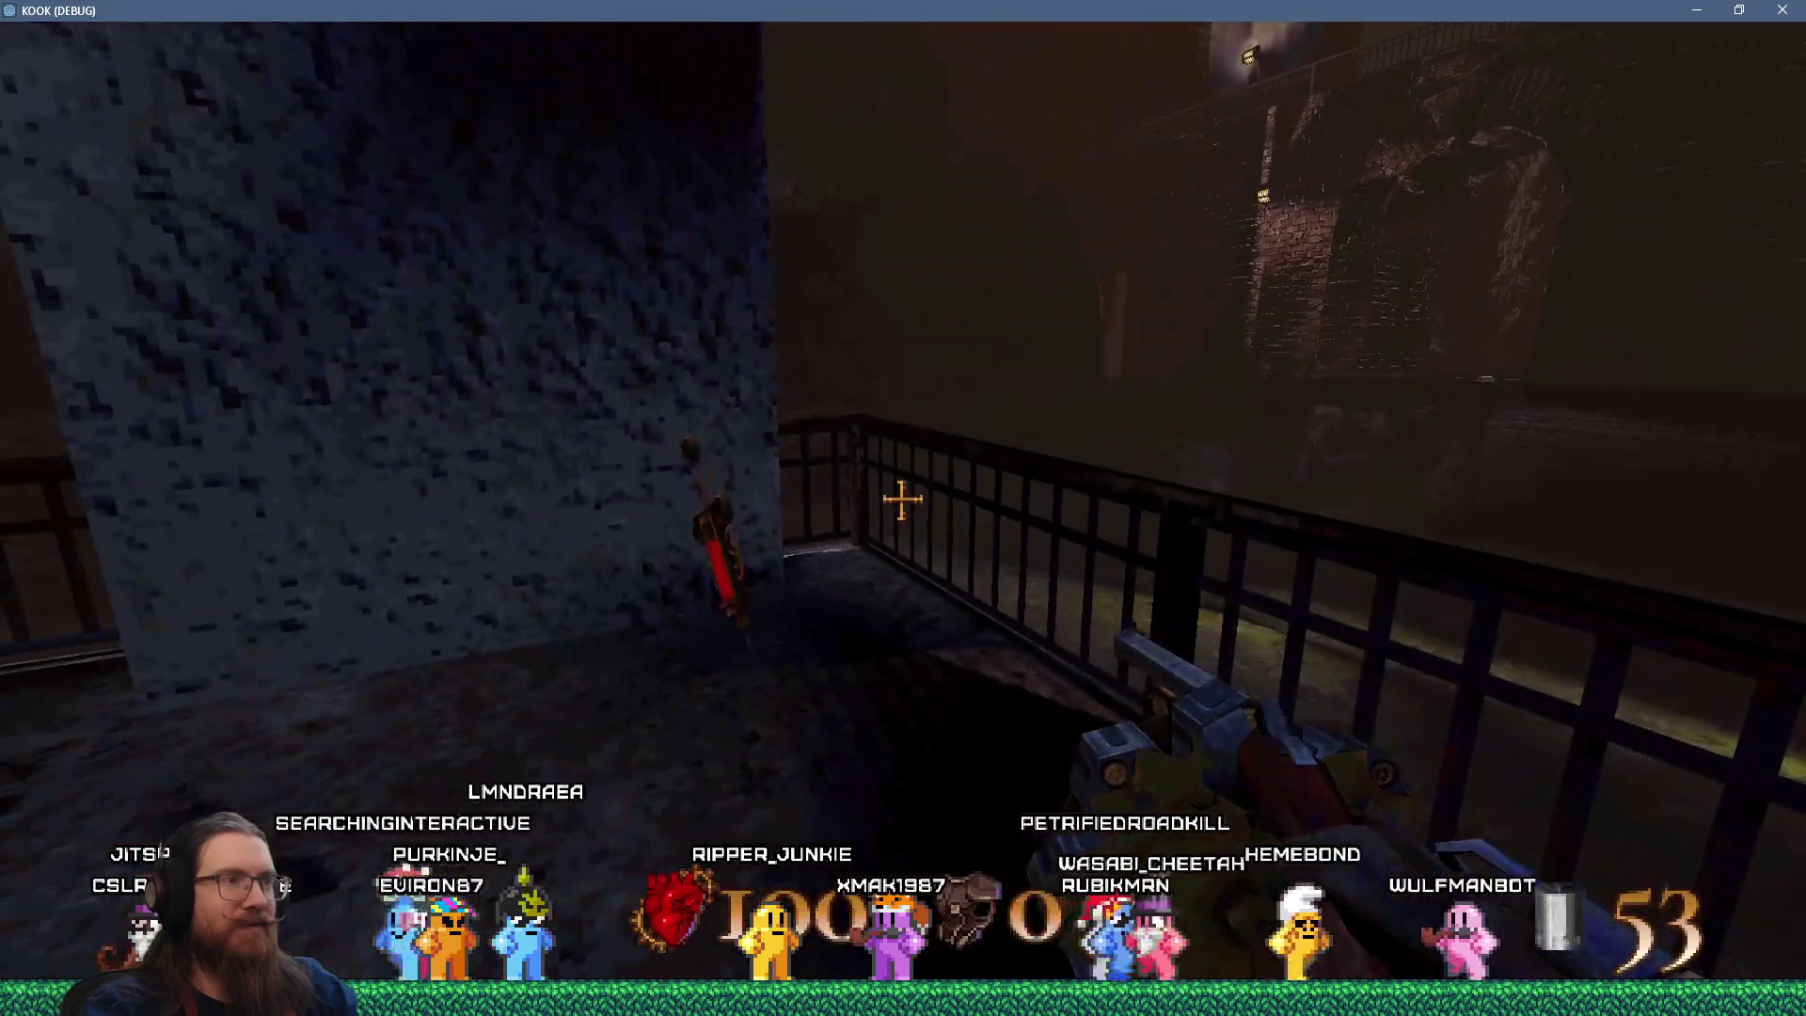
key("w")
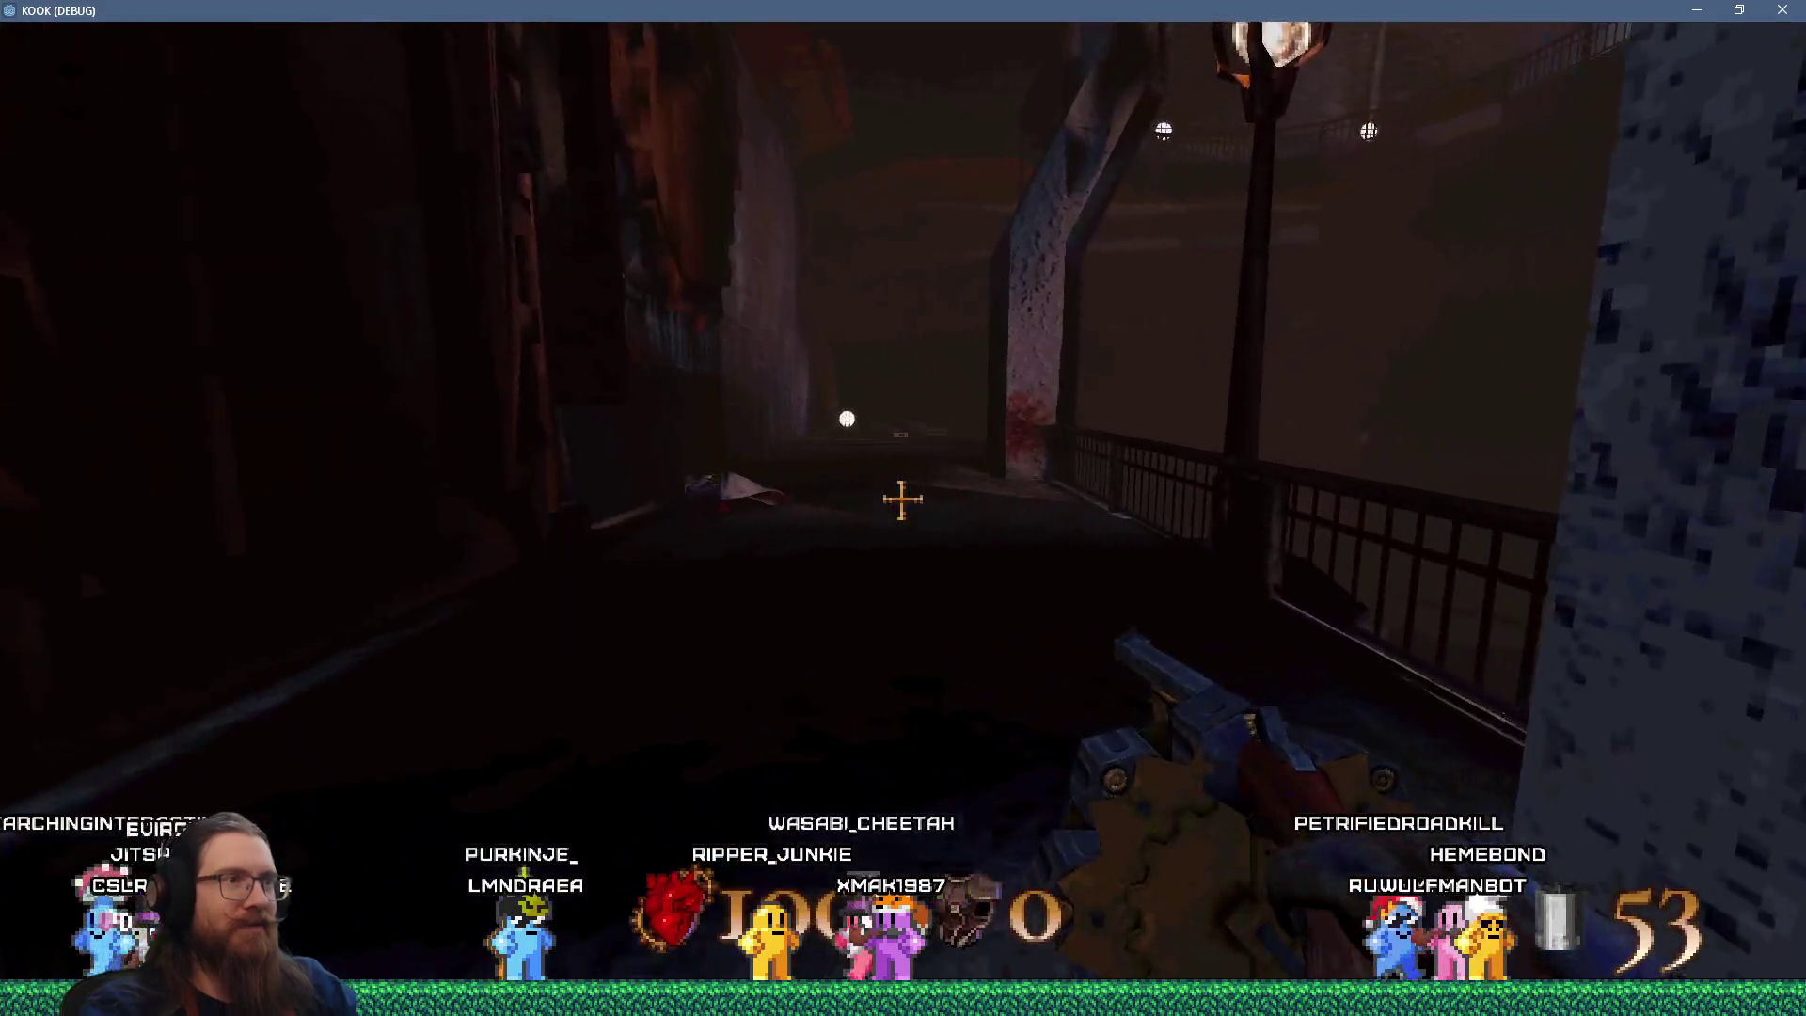
key("w")
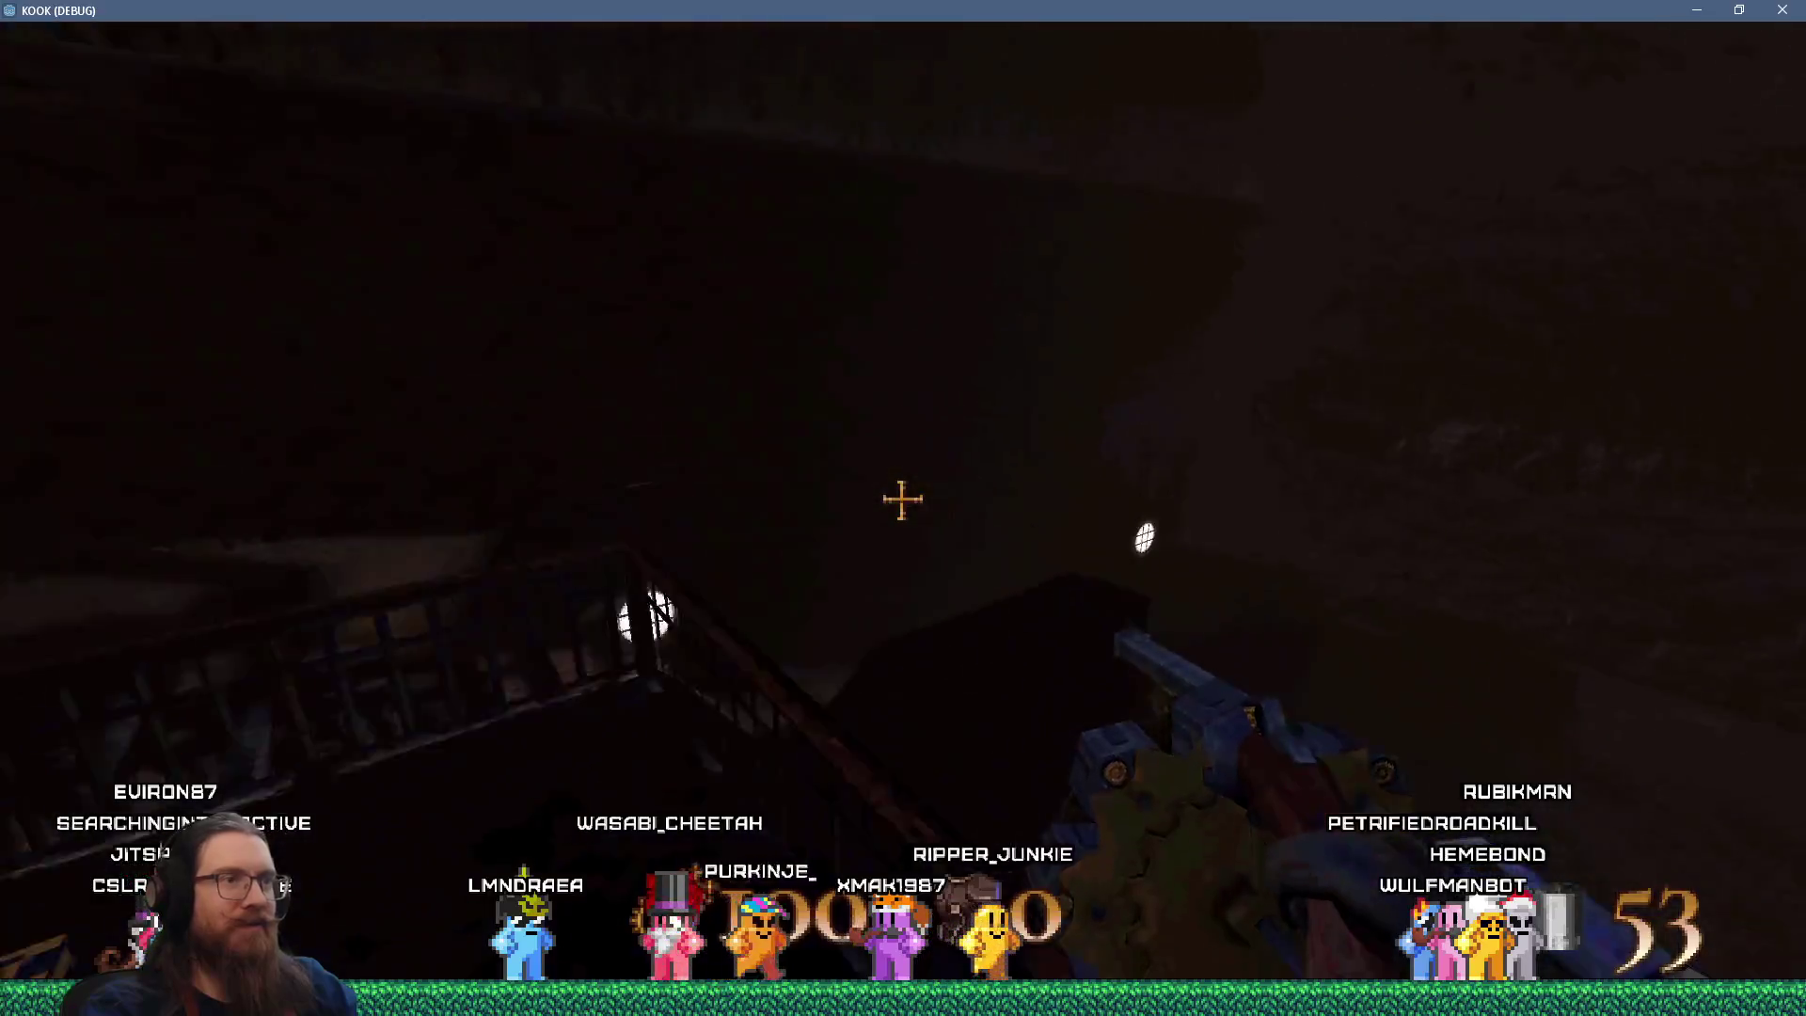
key("w")
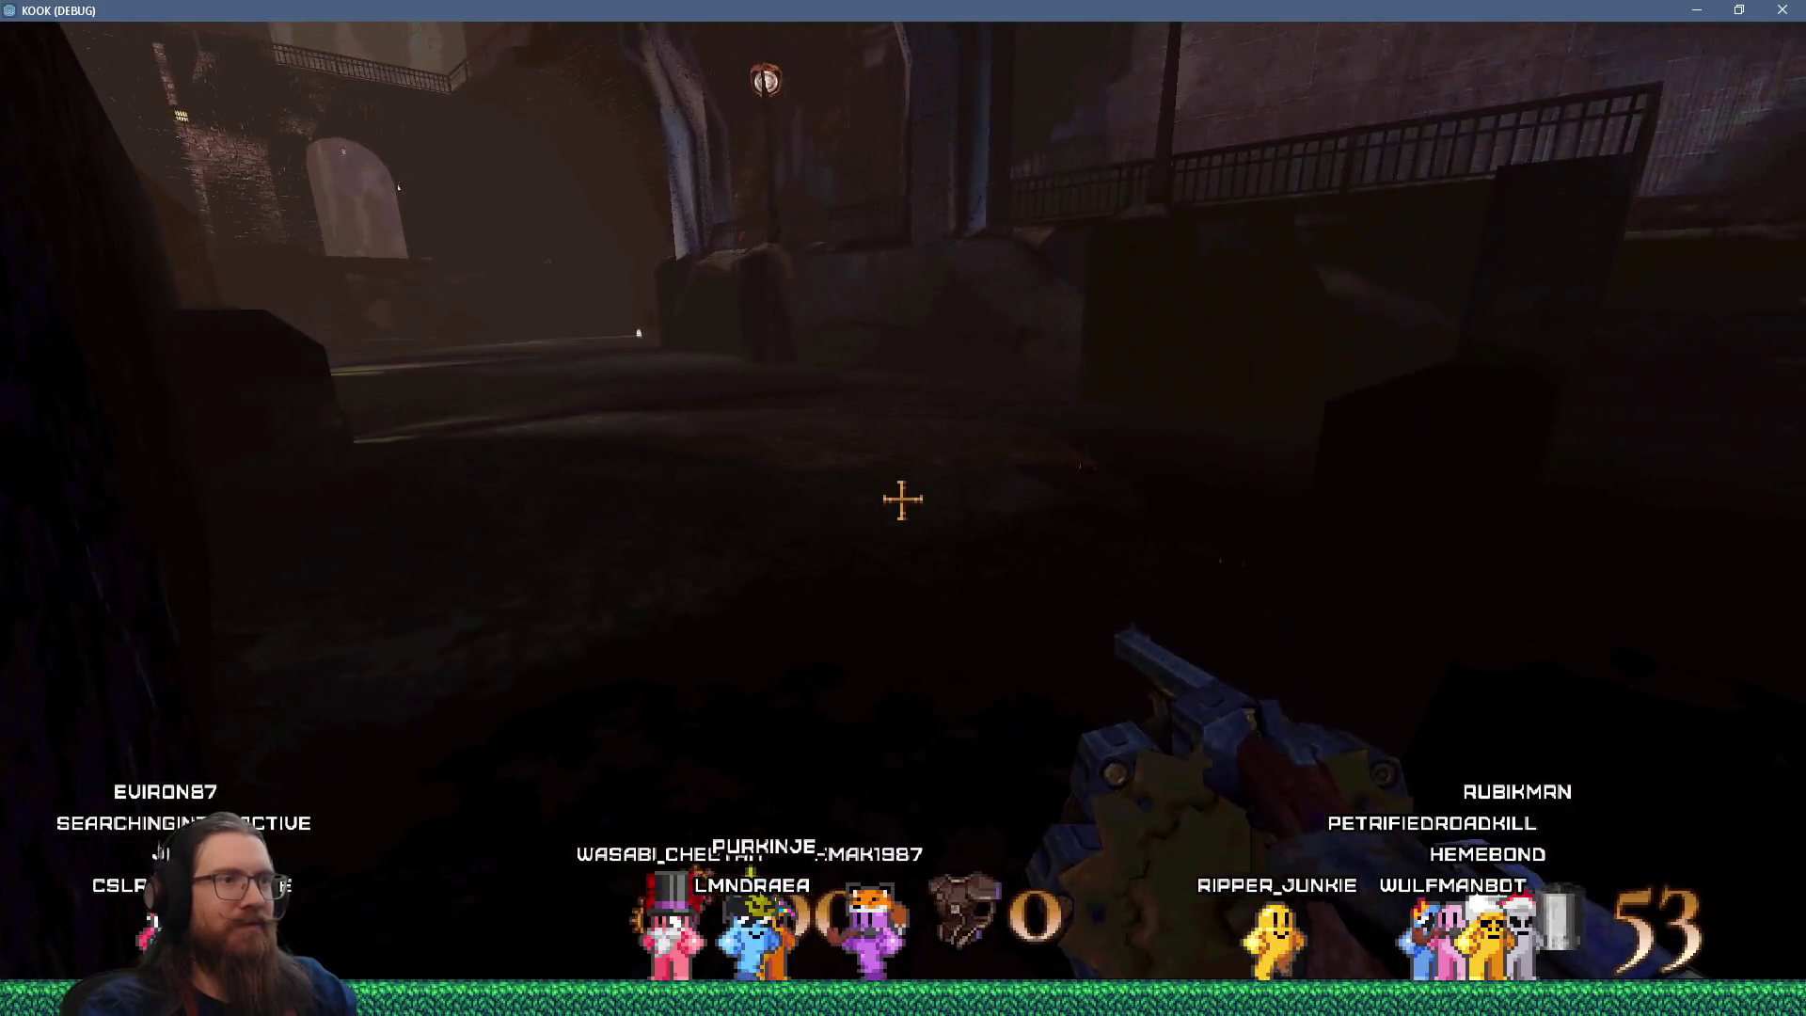
key("w")
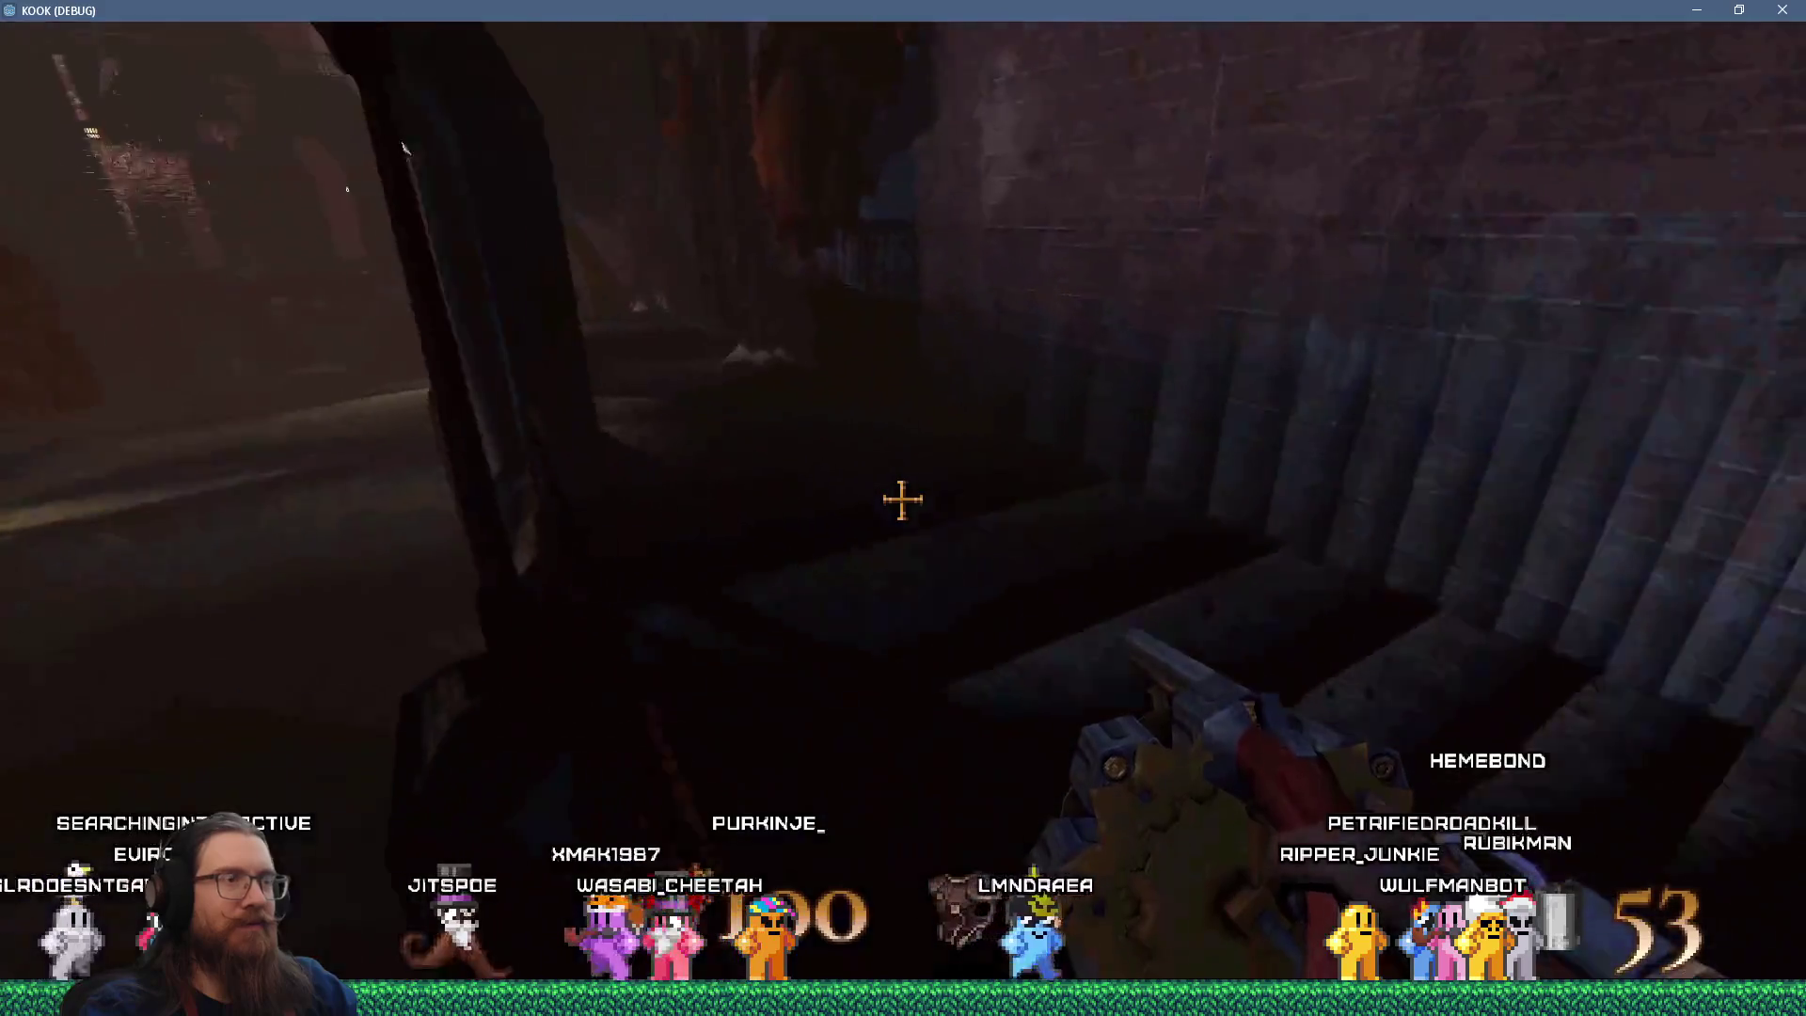
key("w")
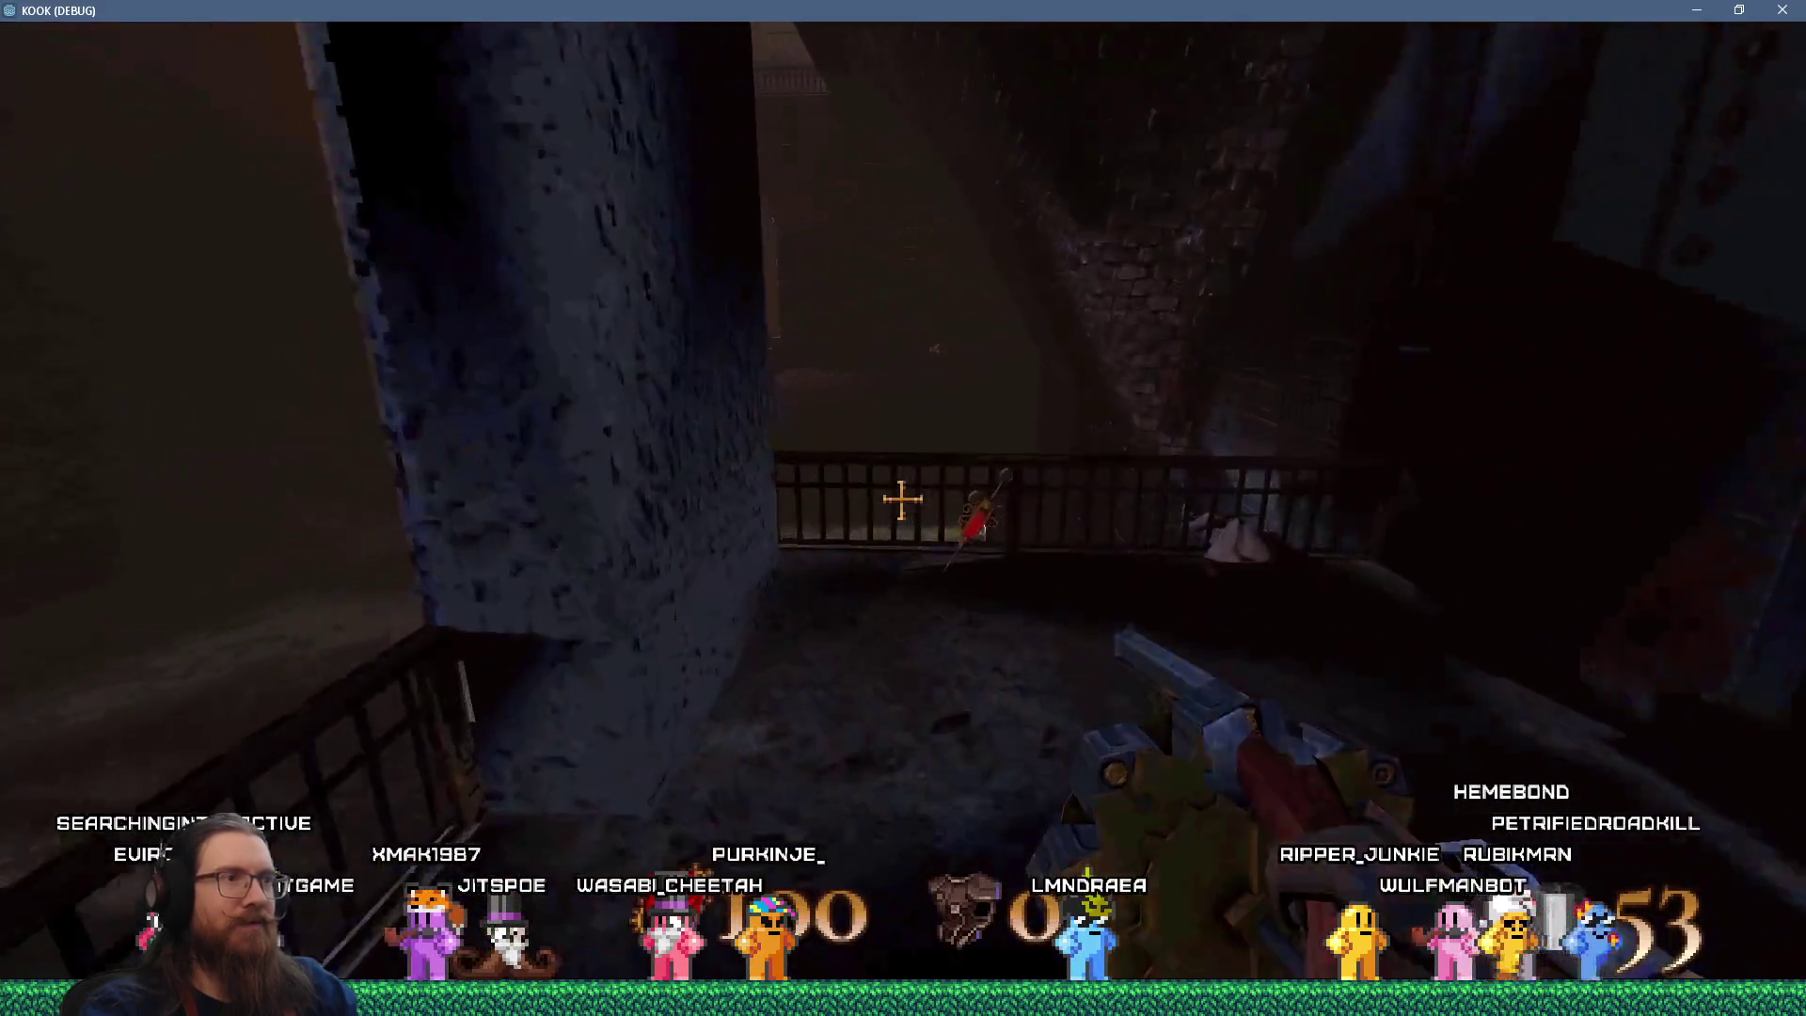
key("grave")
type("quit")
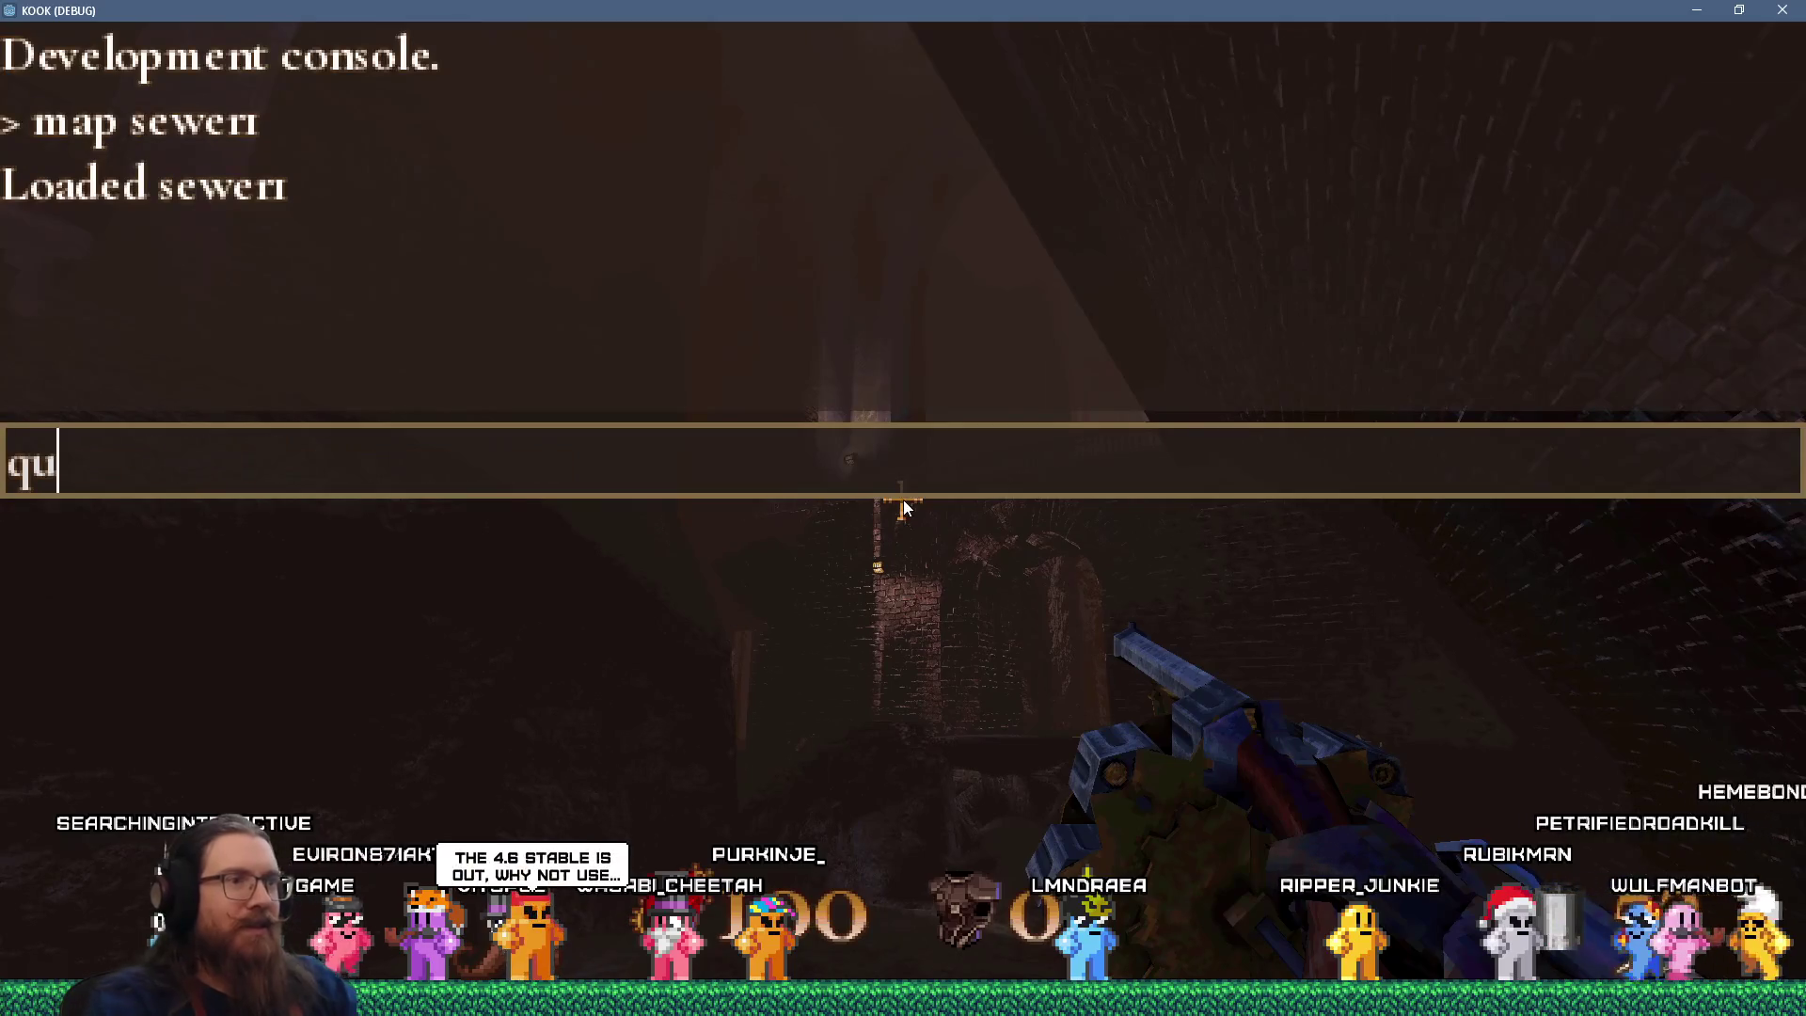
key("Return")
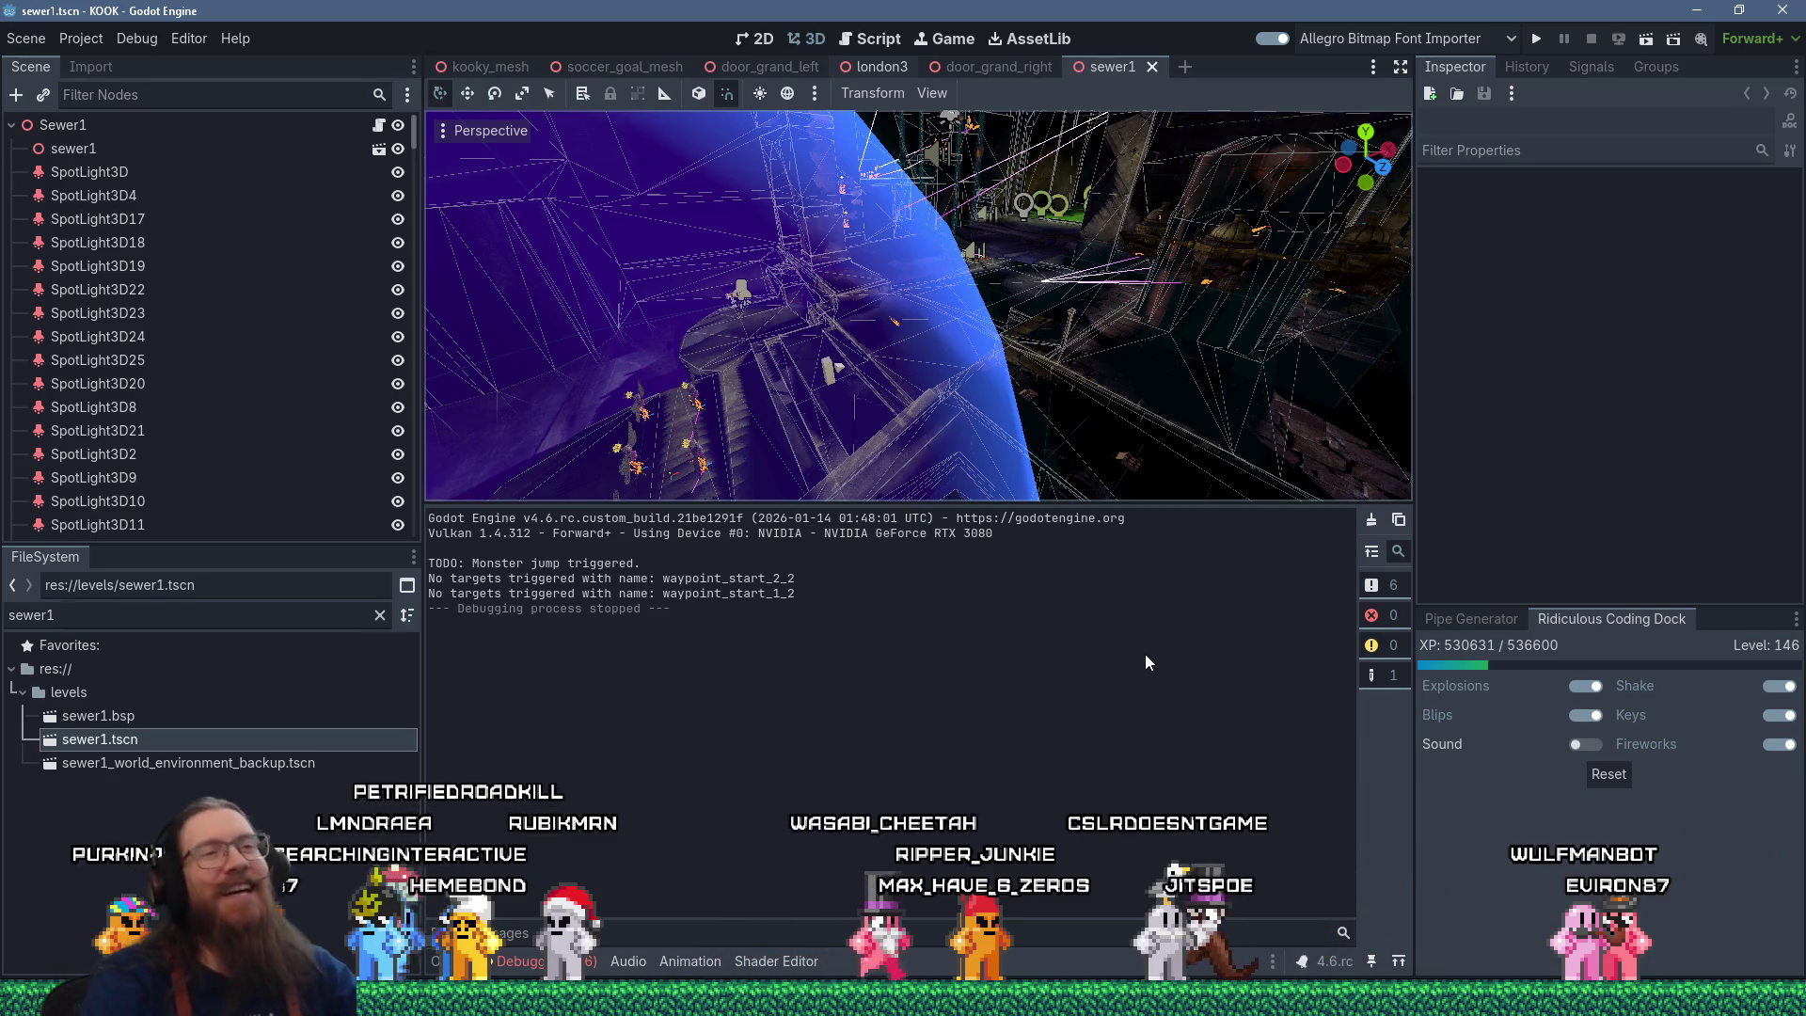
Drag the splitter down so the 3D viewport grows above the Output log.
left_click_drag(1095, 504, 1115, 584)
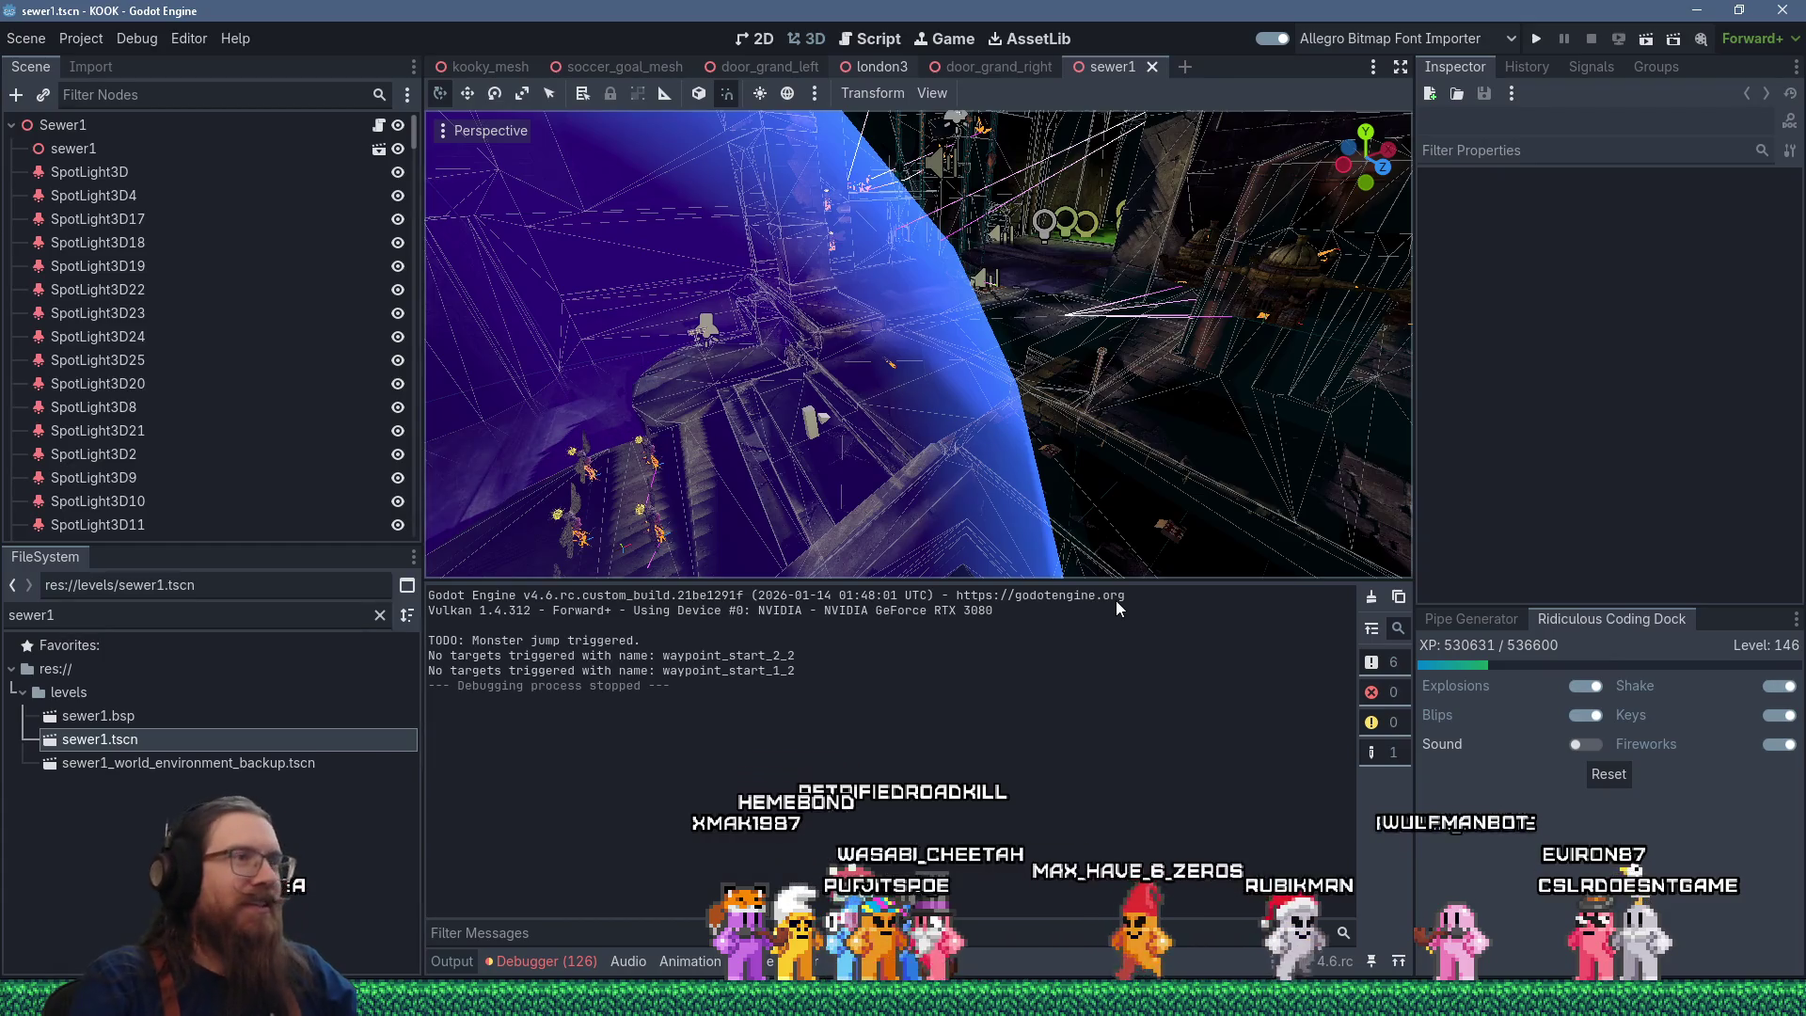
key("alt+Tab")
key("alt+Tab")
key("alt+Tab")
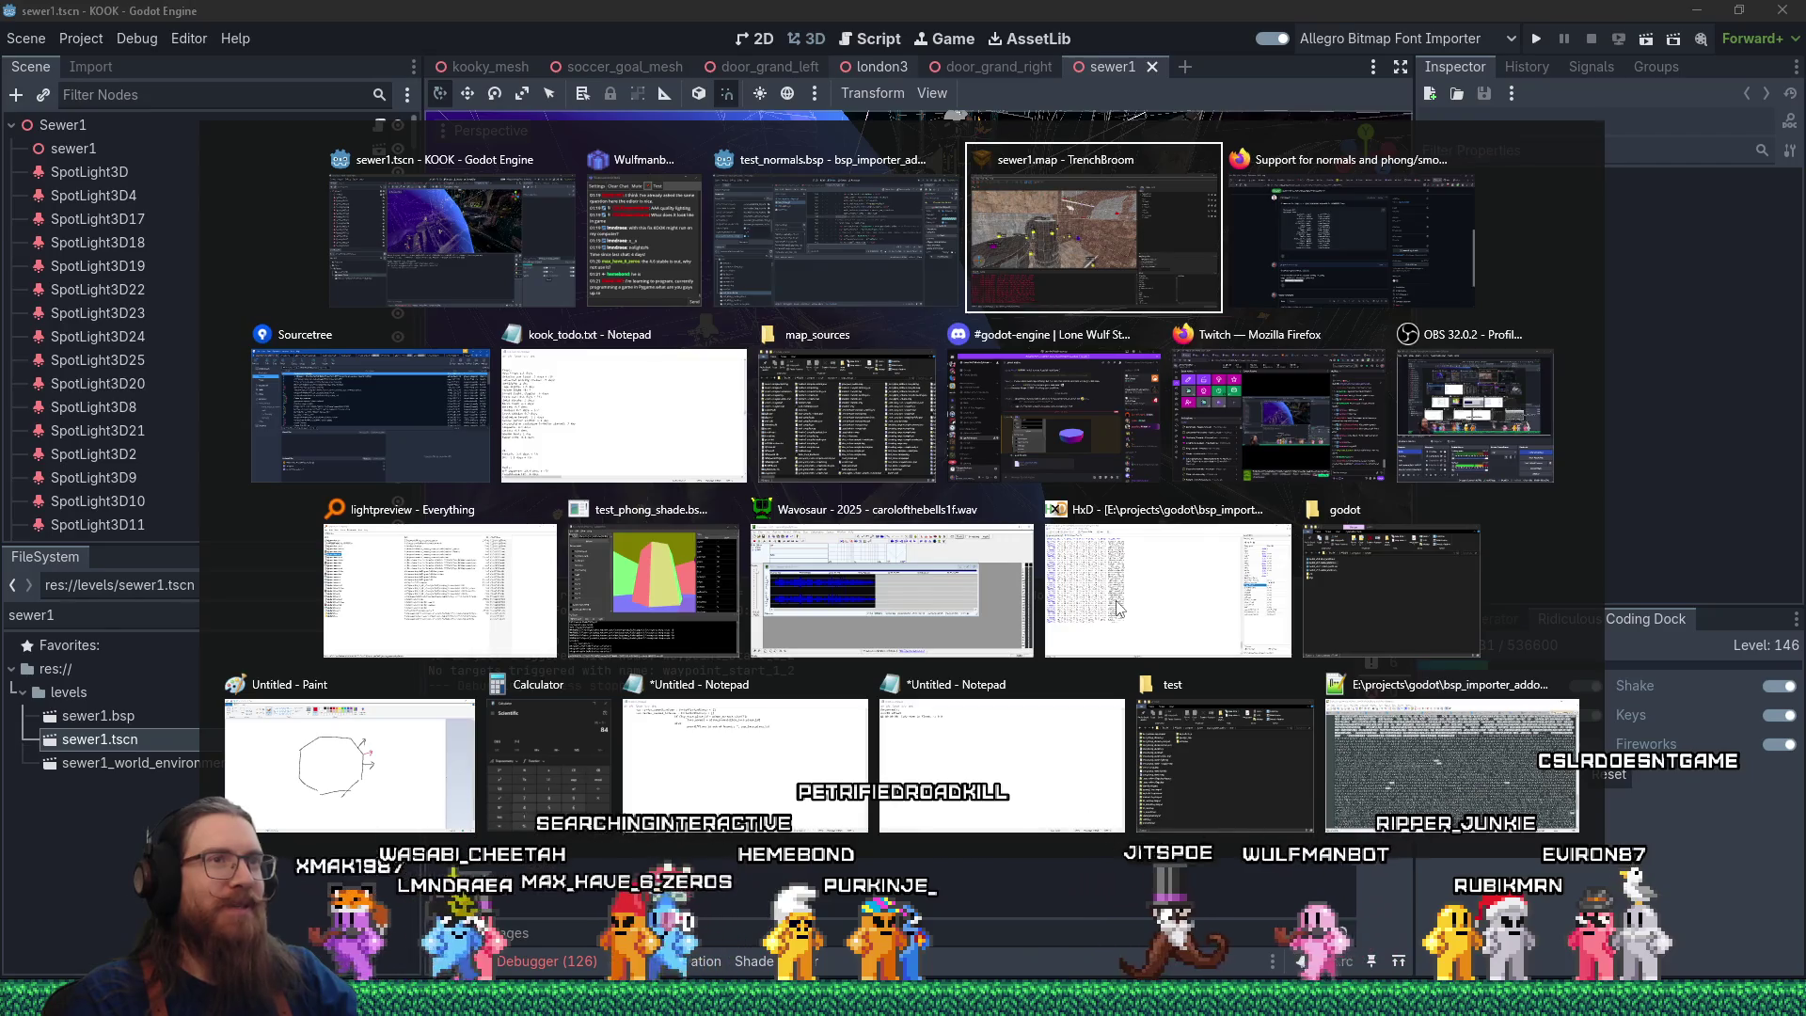
Back in Godot, drag the viewport splitter lower still, then switch to TrenchBroom.
key("alt+Tab")
key("alt+shift+Tab")
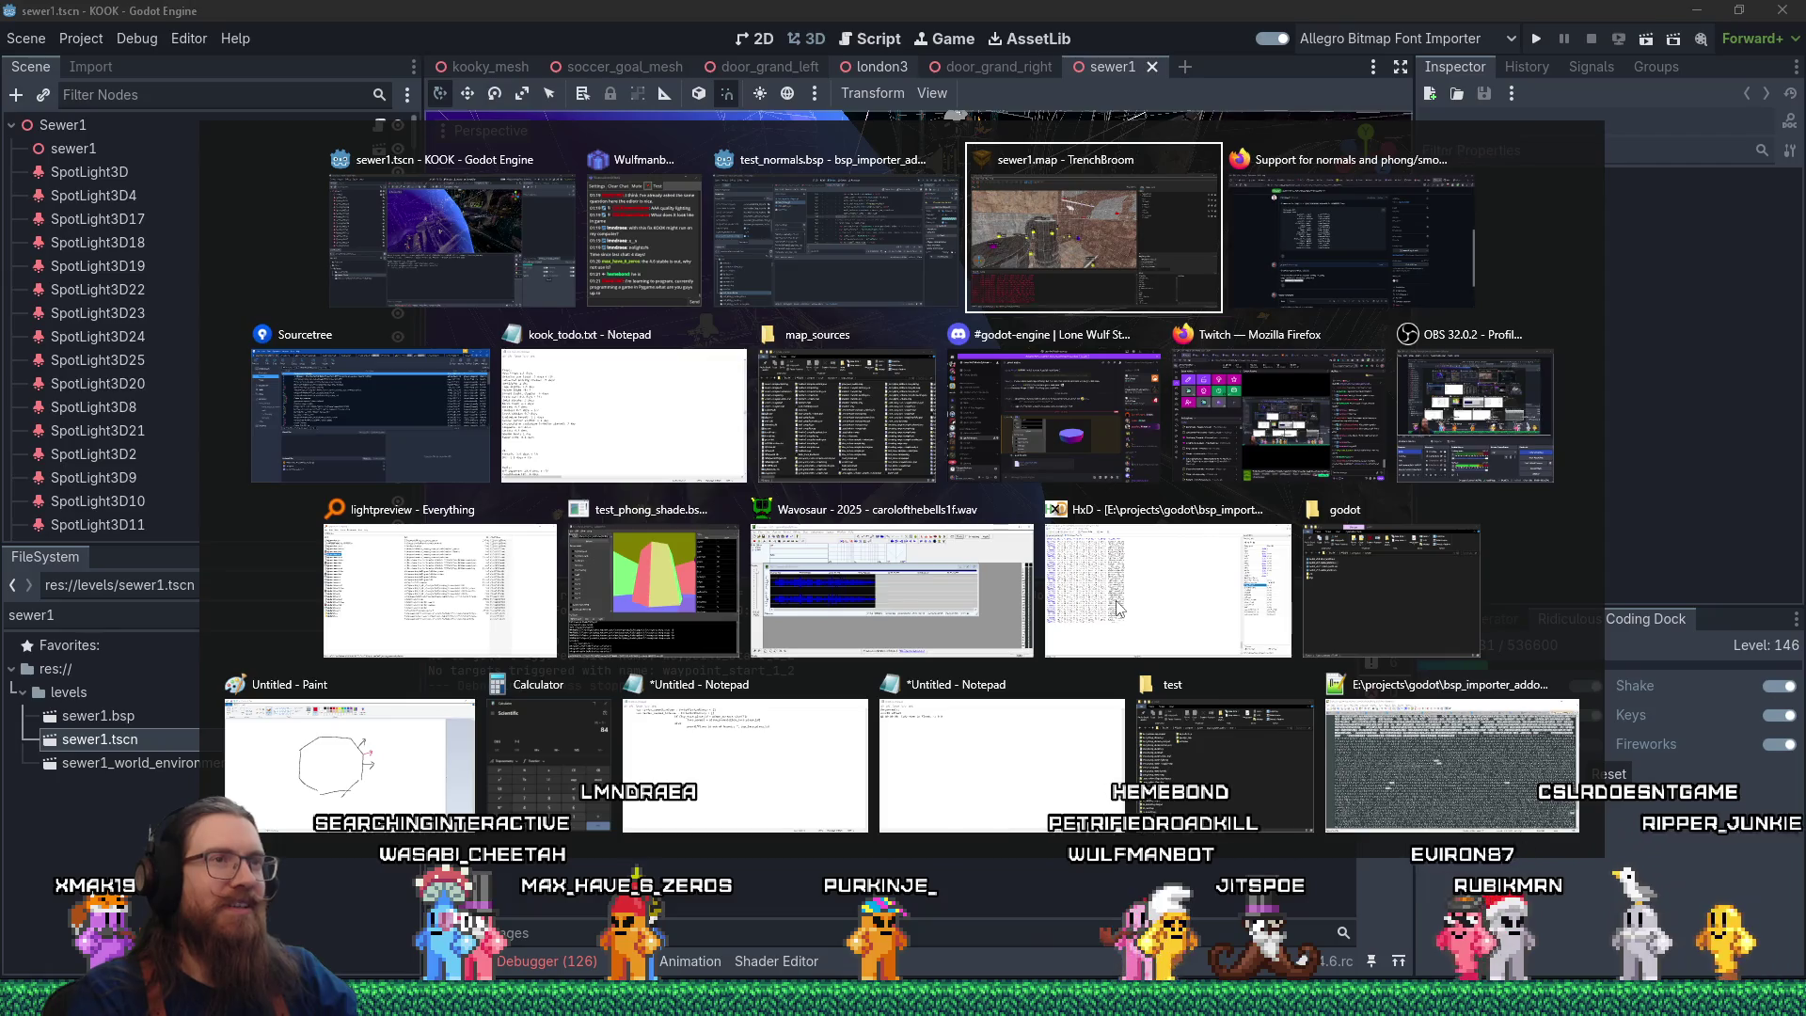
key("alt+Tab")
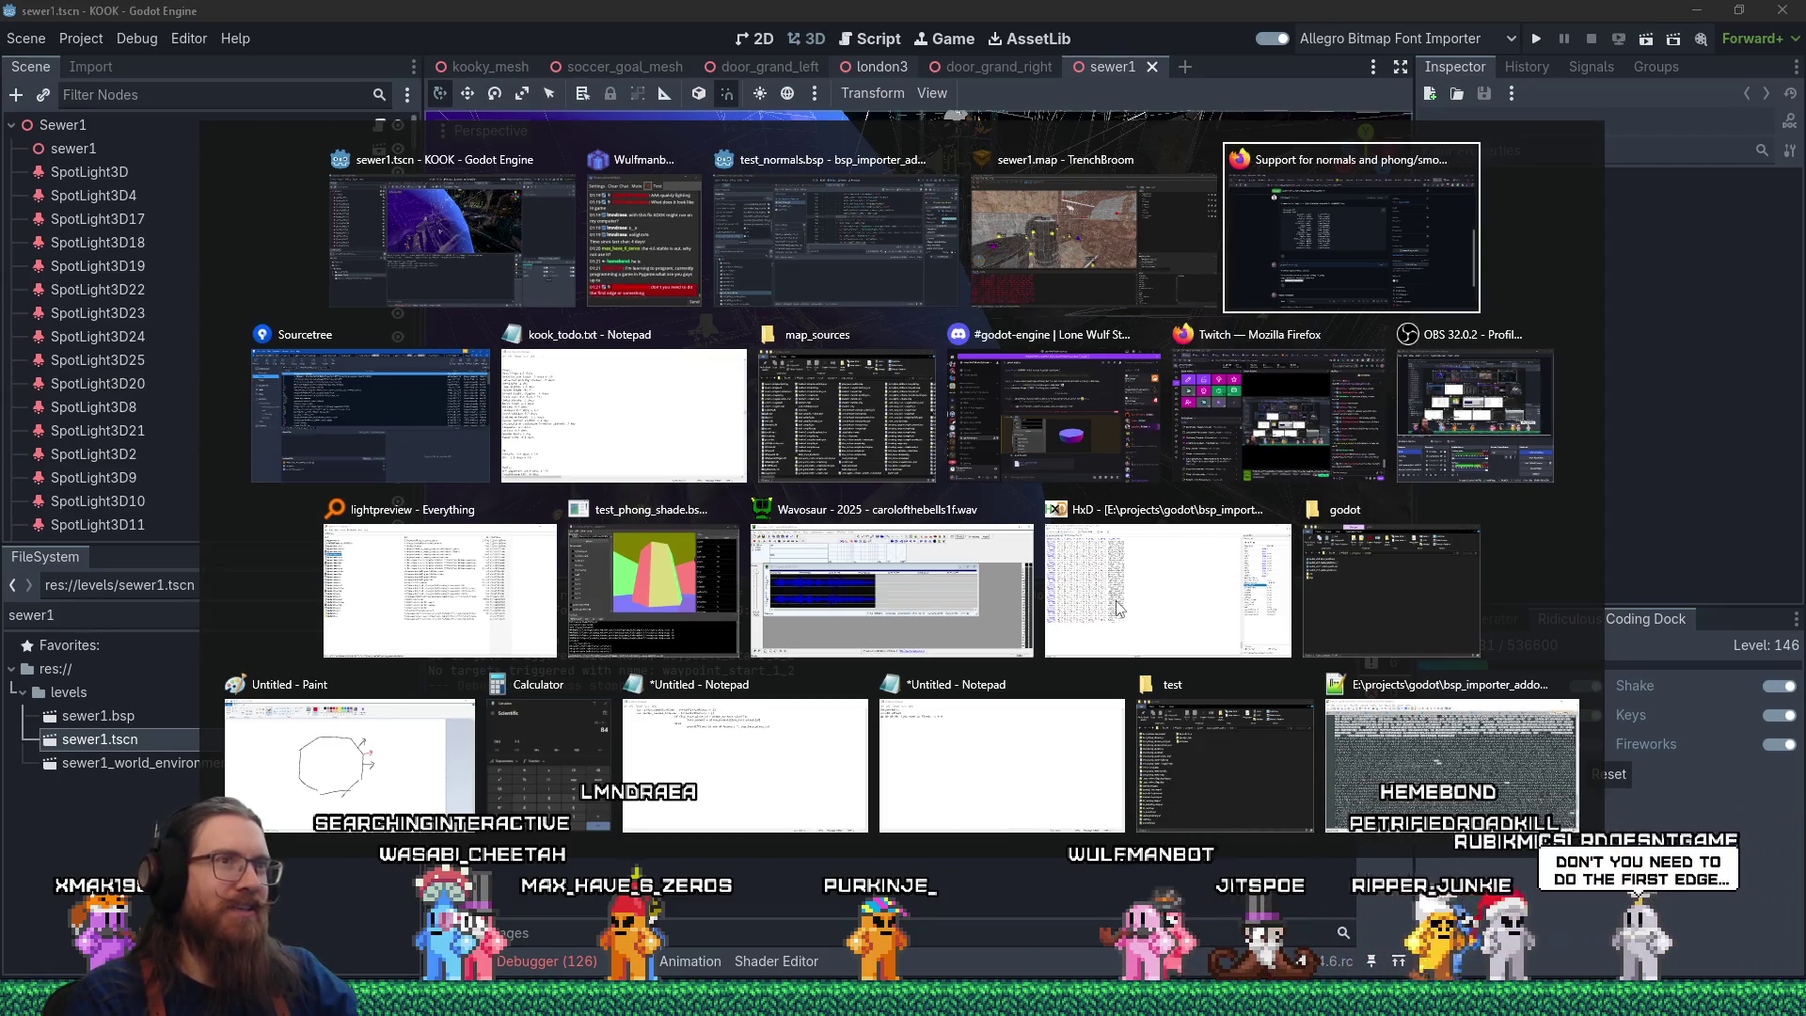
key("alt+shift+Tab")
key("alt+shift+Tab")
key("alt+shift+Tab")
key("alt")
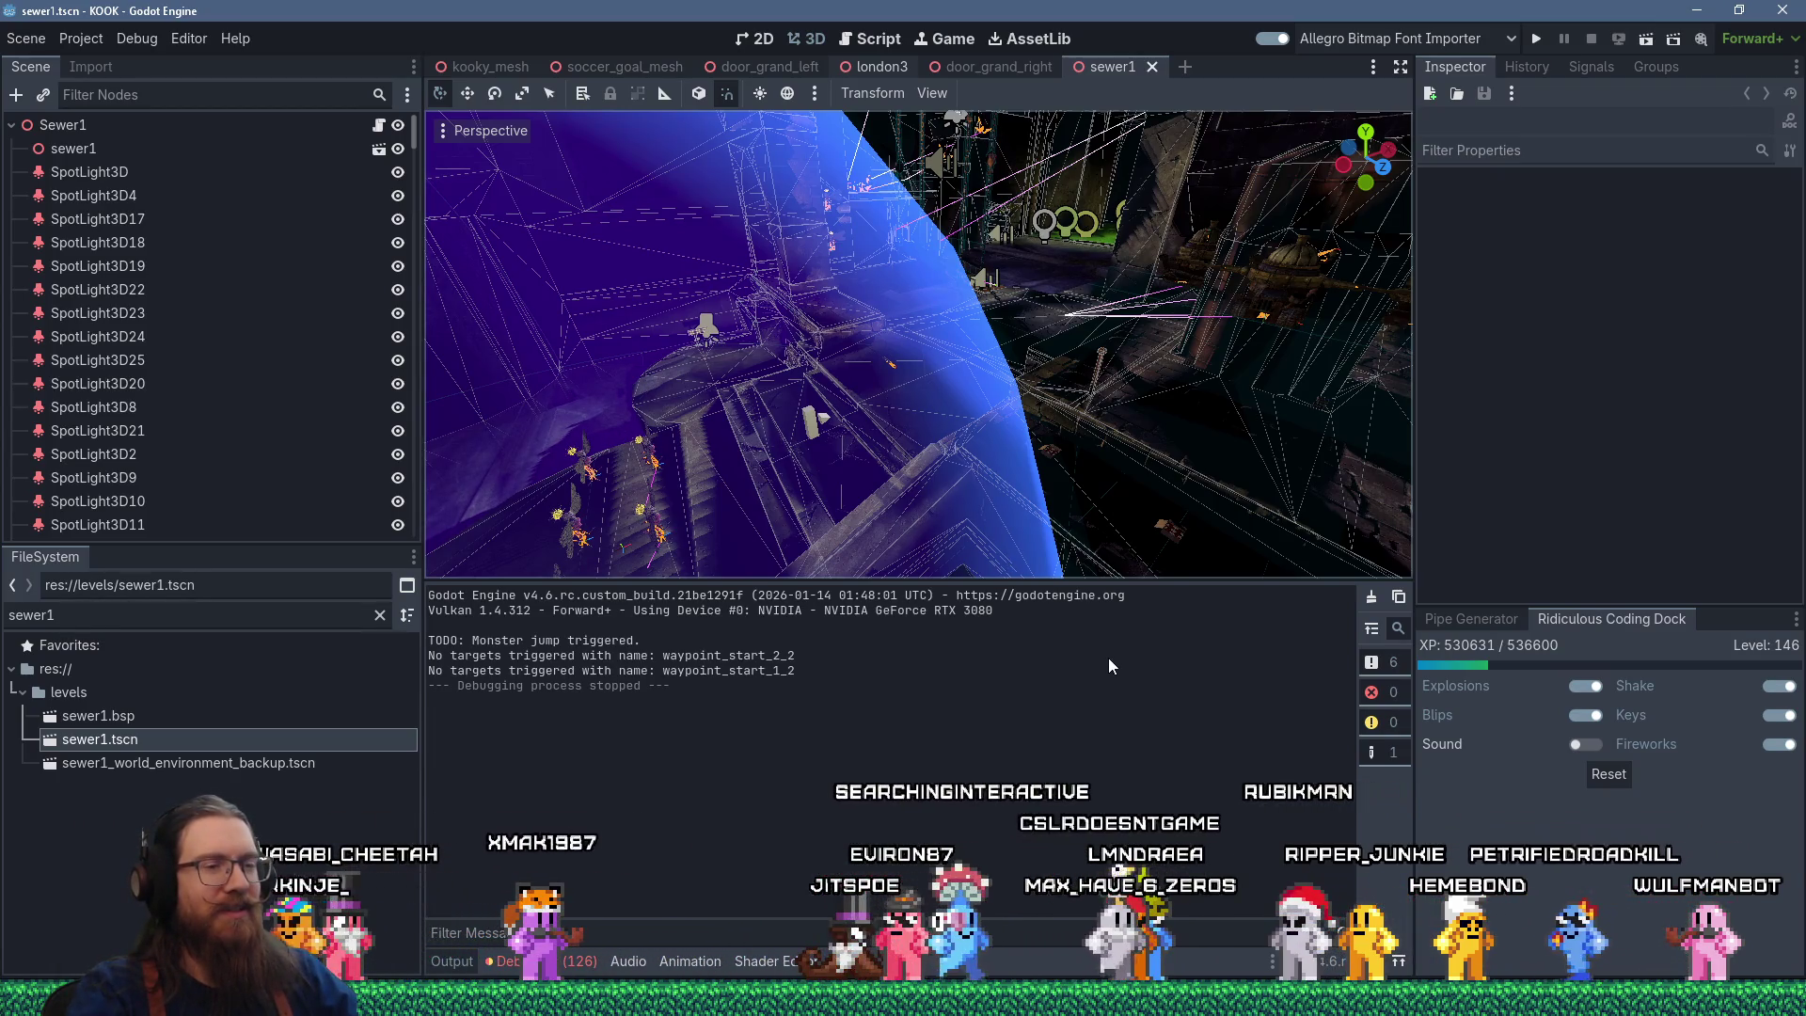
left_click_drag(1120, 580, 1124, 616)
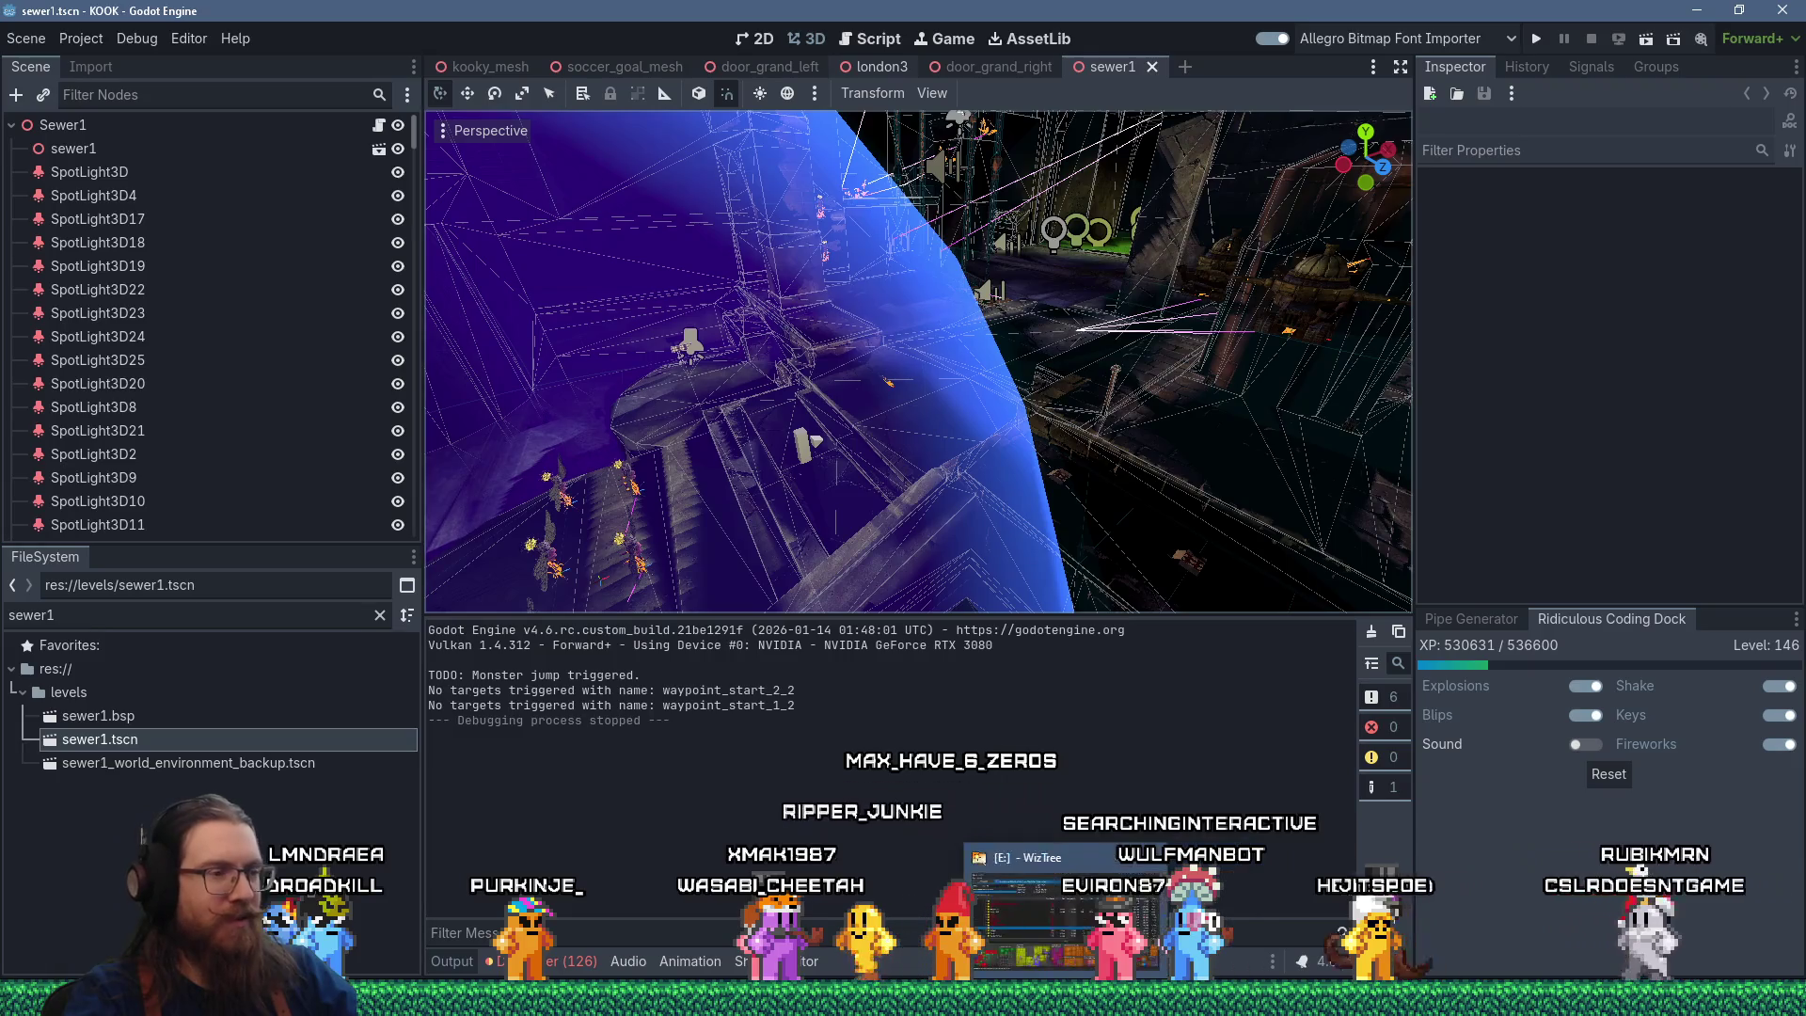
key("alt+Tab")
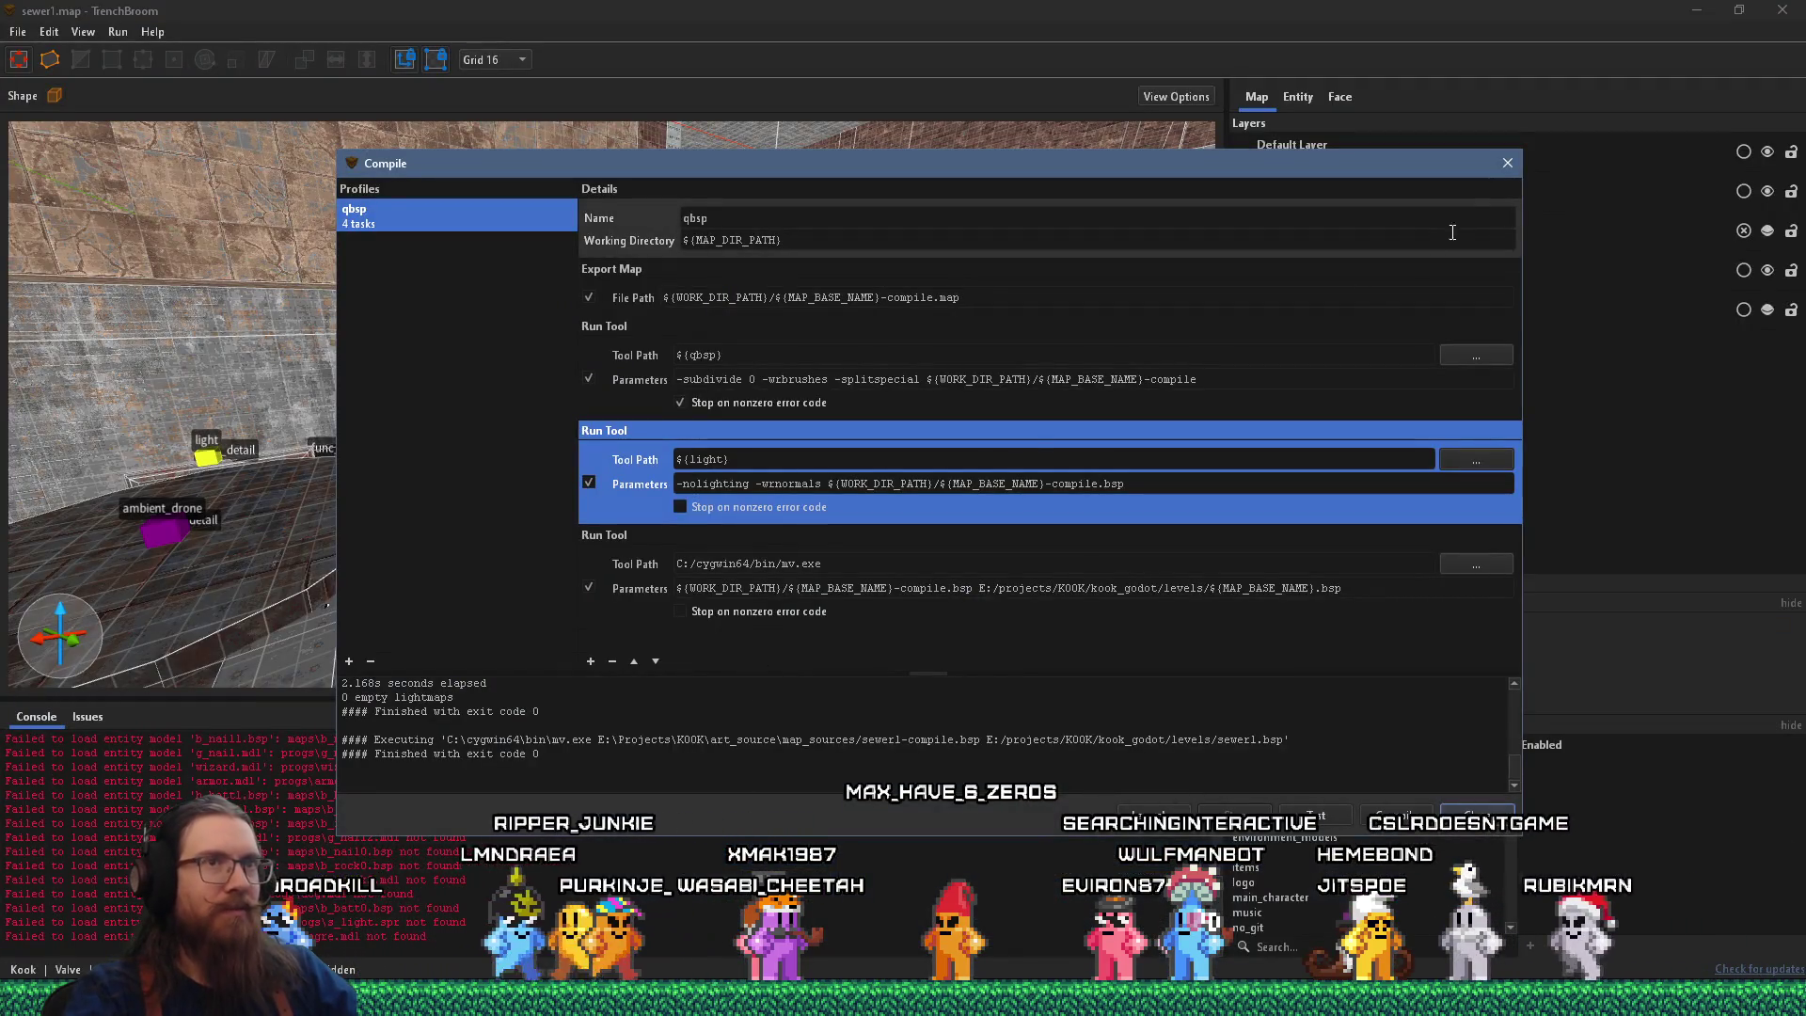
Close the sewer1 compile results and open test_phong_shade.map from recent maps.
left_click(1507, 164)
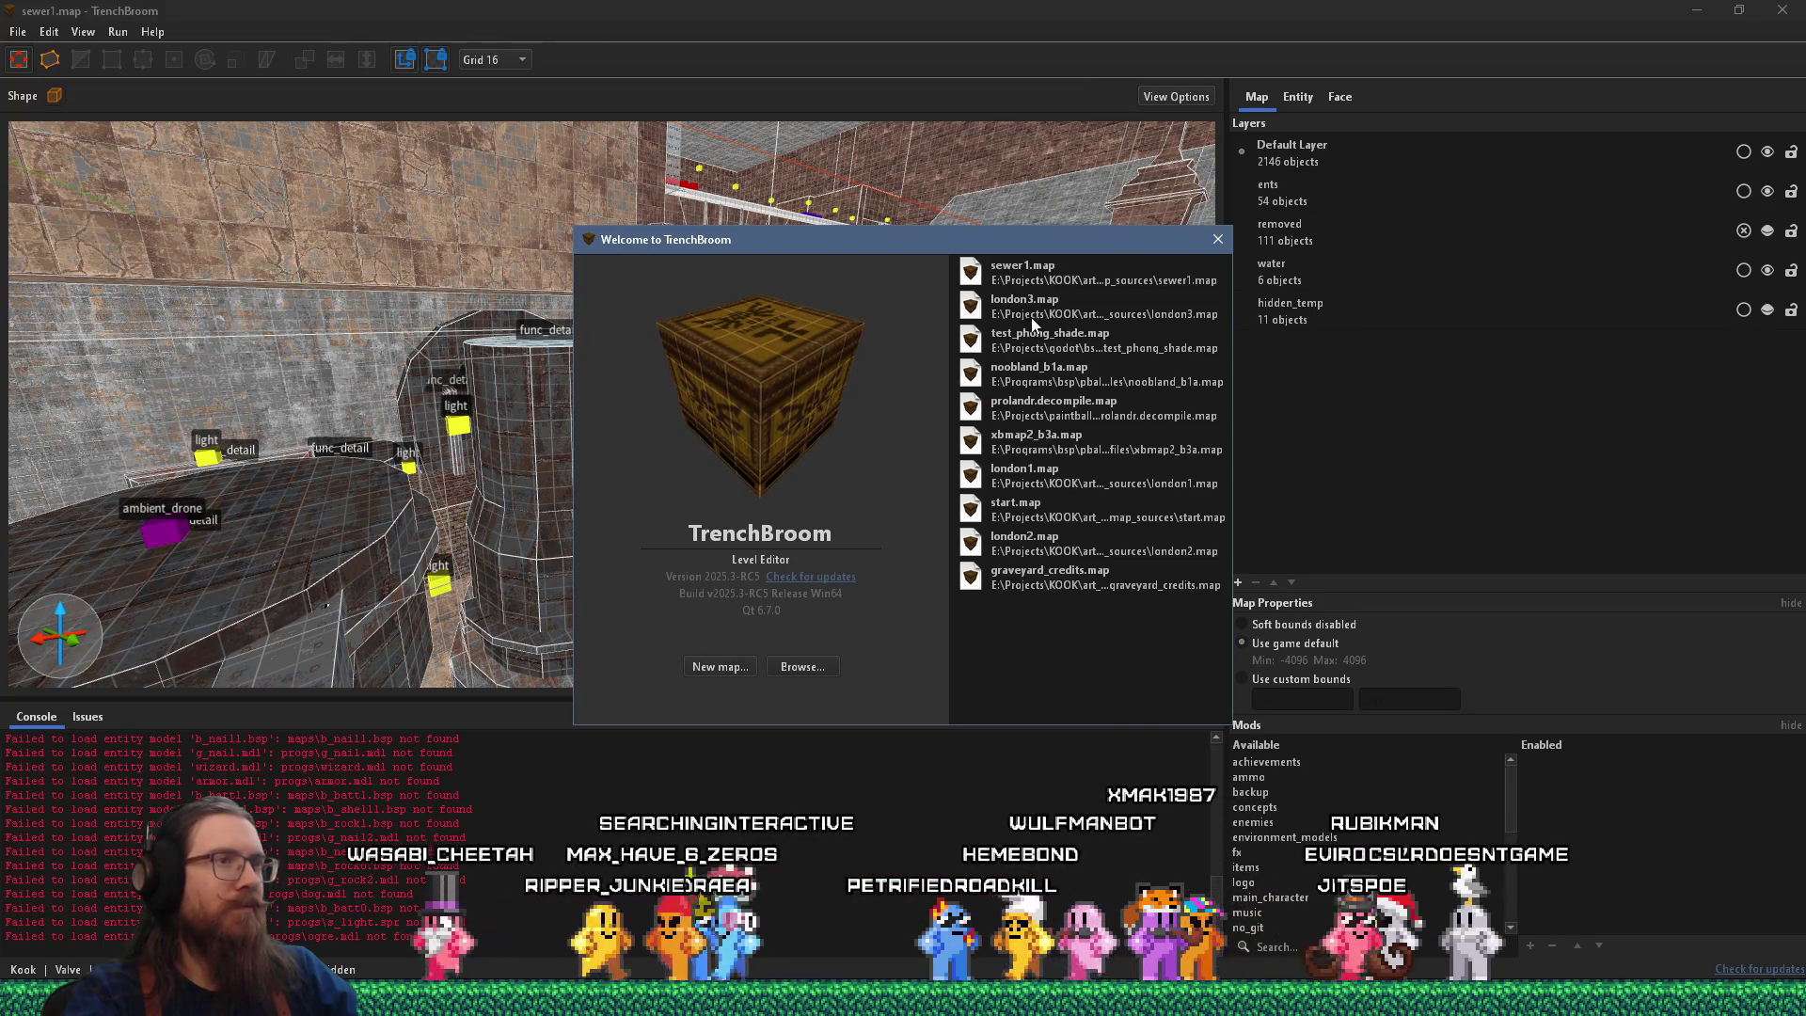
left_click(1079, 349)
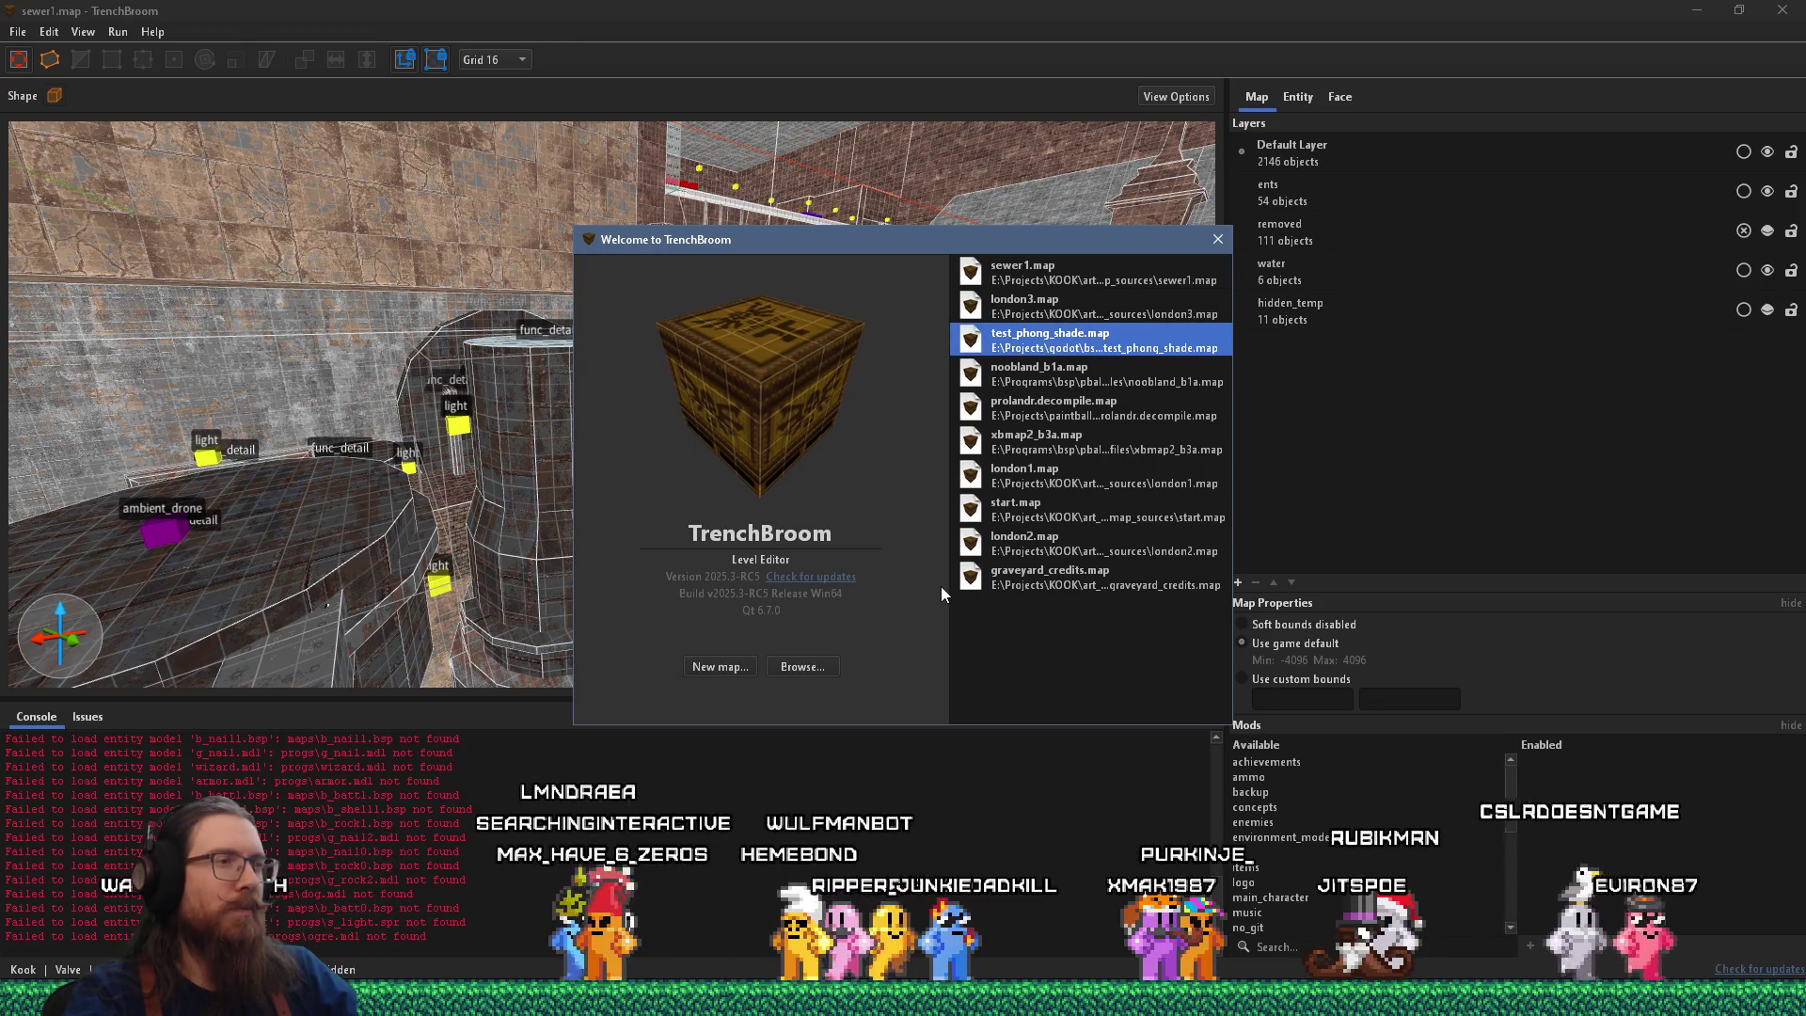
scroll("down", 3)
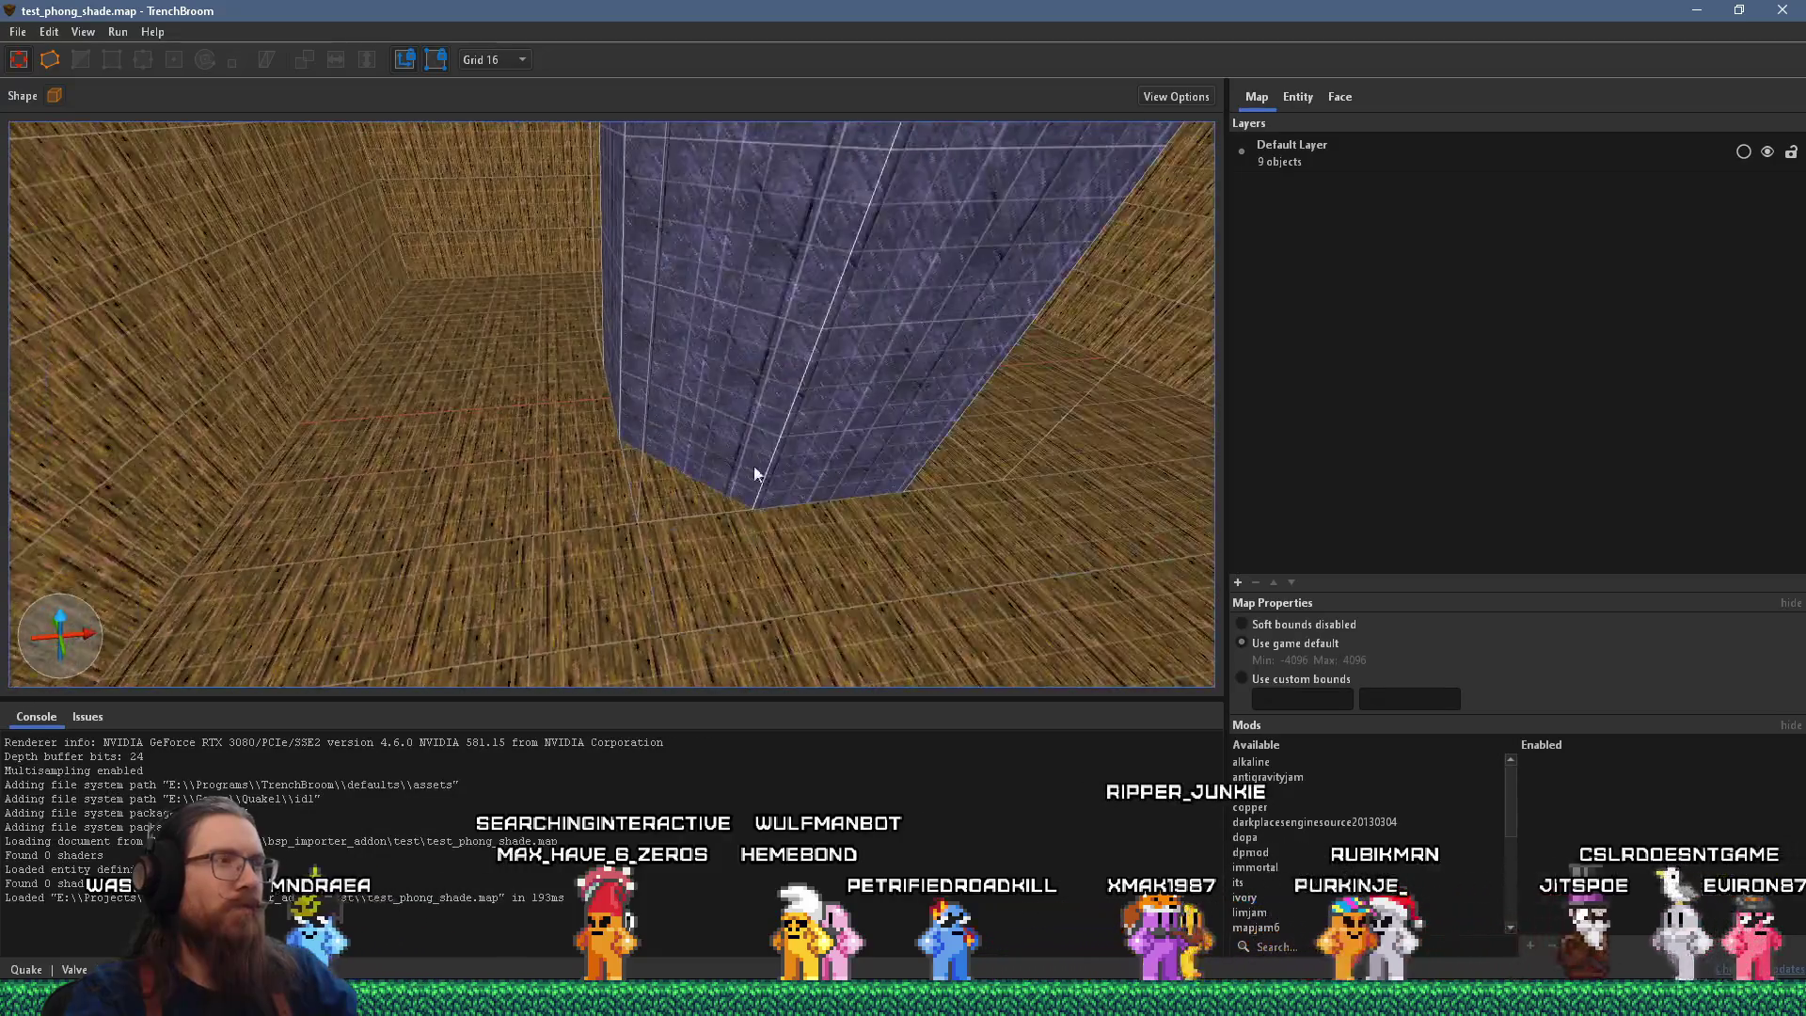
Duplicate the func_group column beside the original and shorten the copy to 96 units.
left_click(649, 410)
left_click_drag(673, 375, 1164, 578)
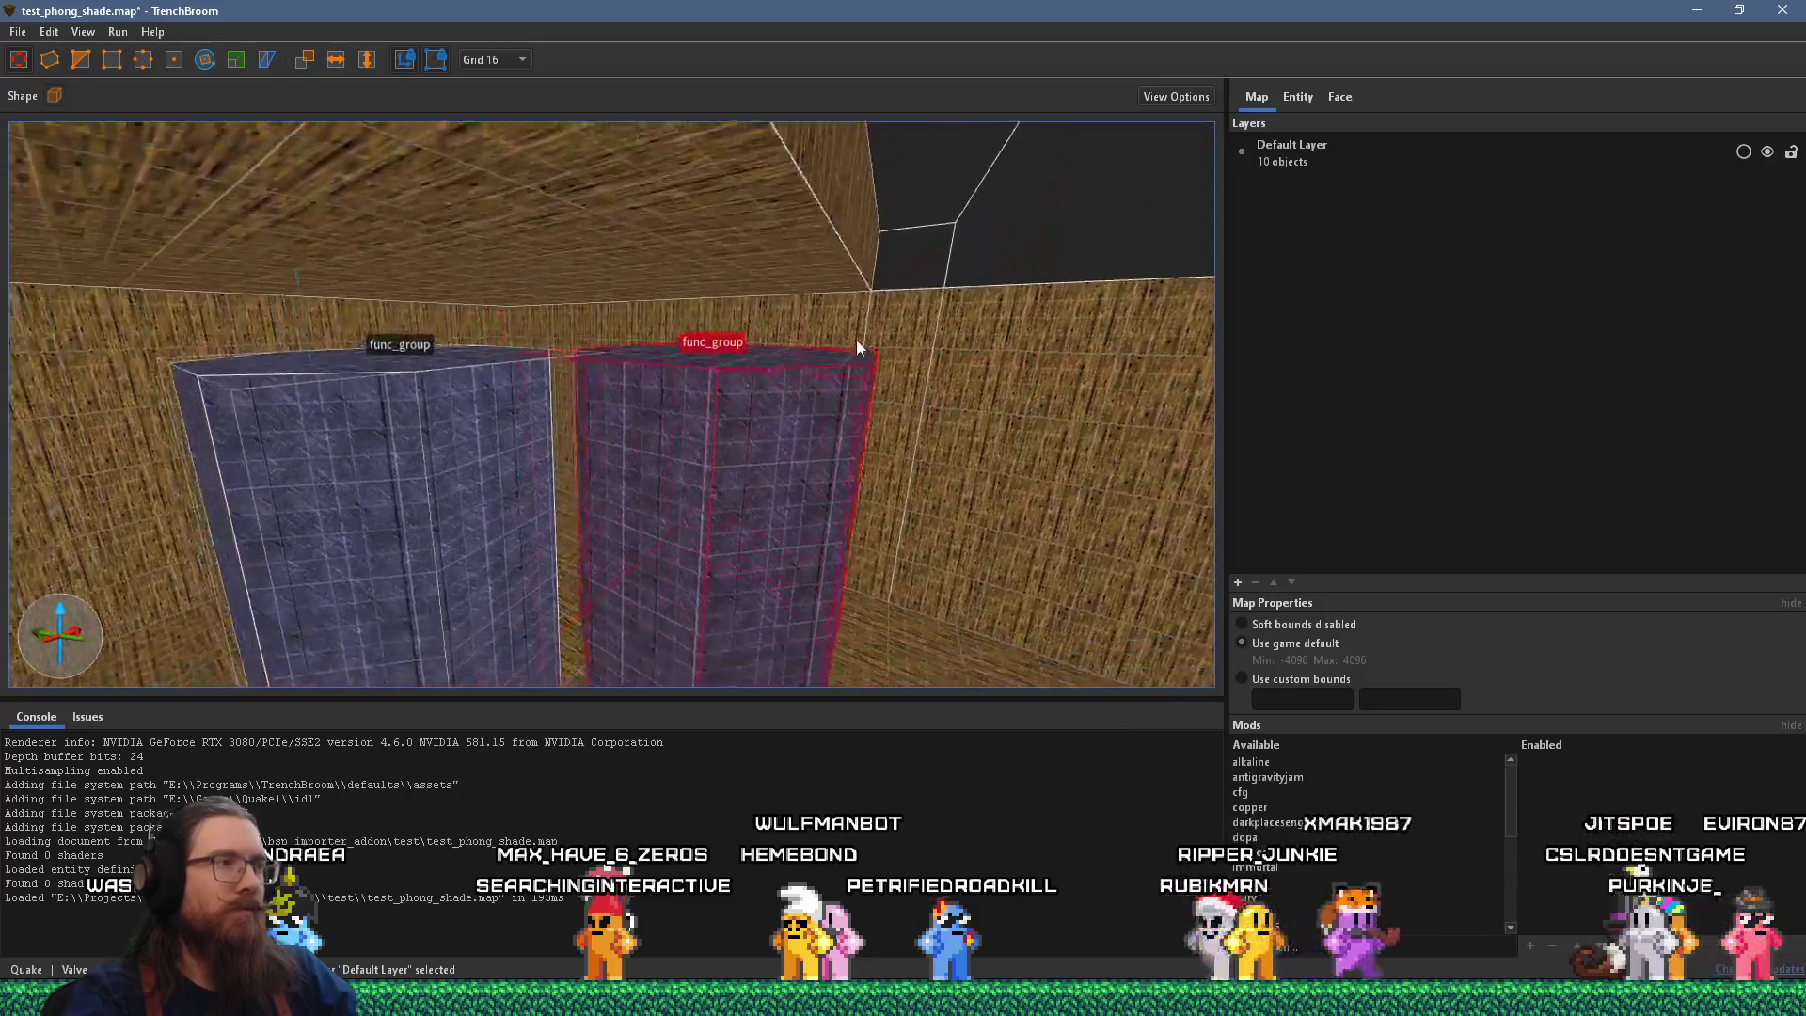
left_click_drag(765, 363, 726, 593)
key("w")
key("w")
key("w")
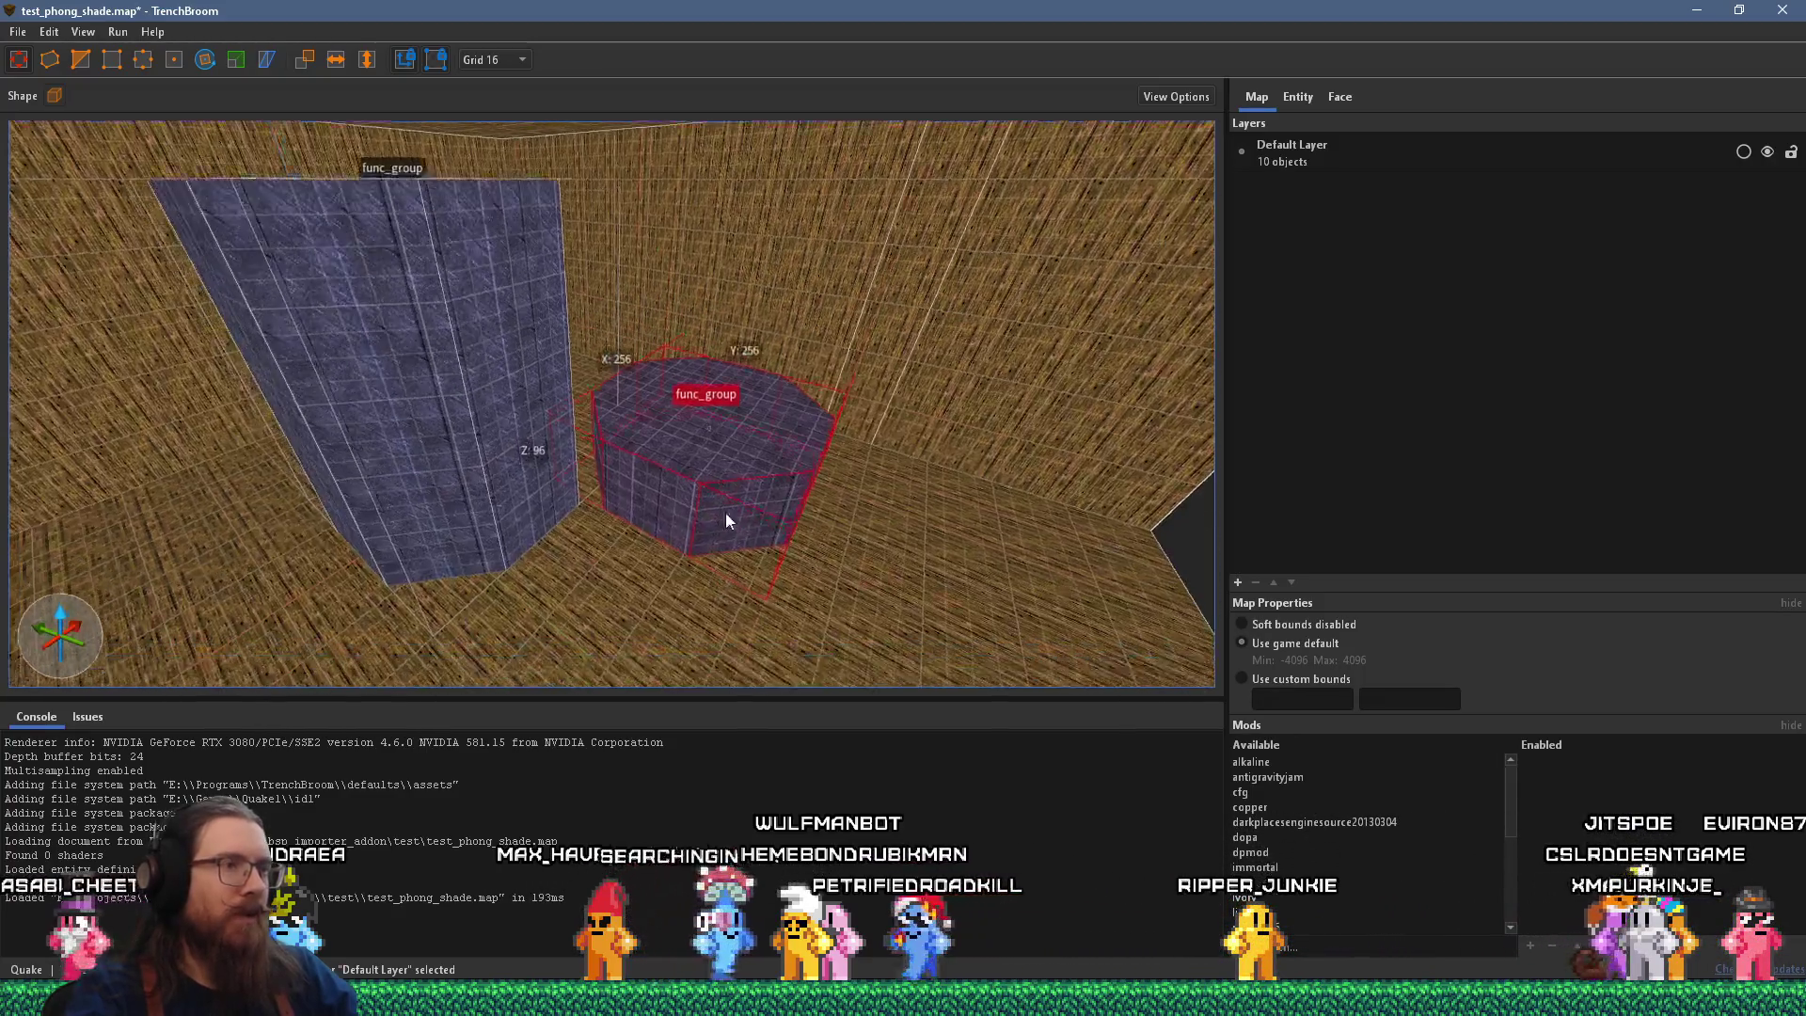
left_click(528, 476)
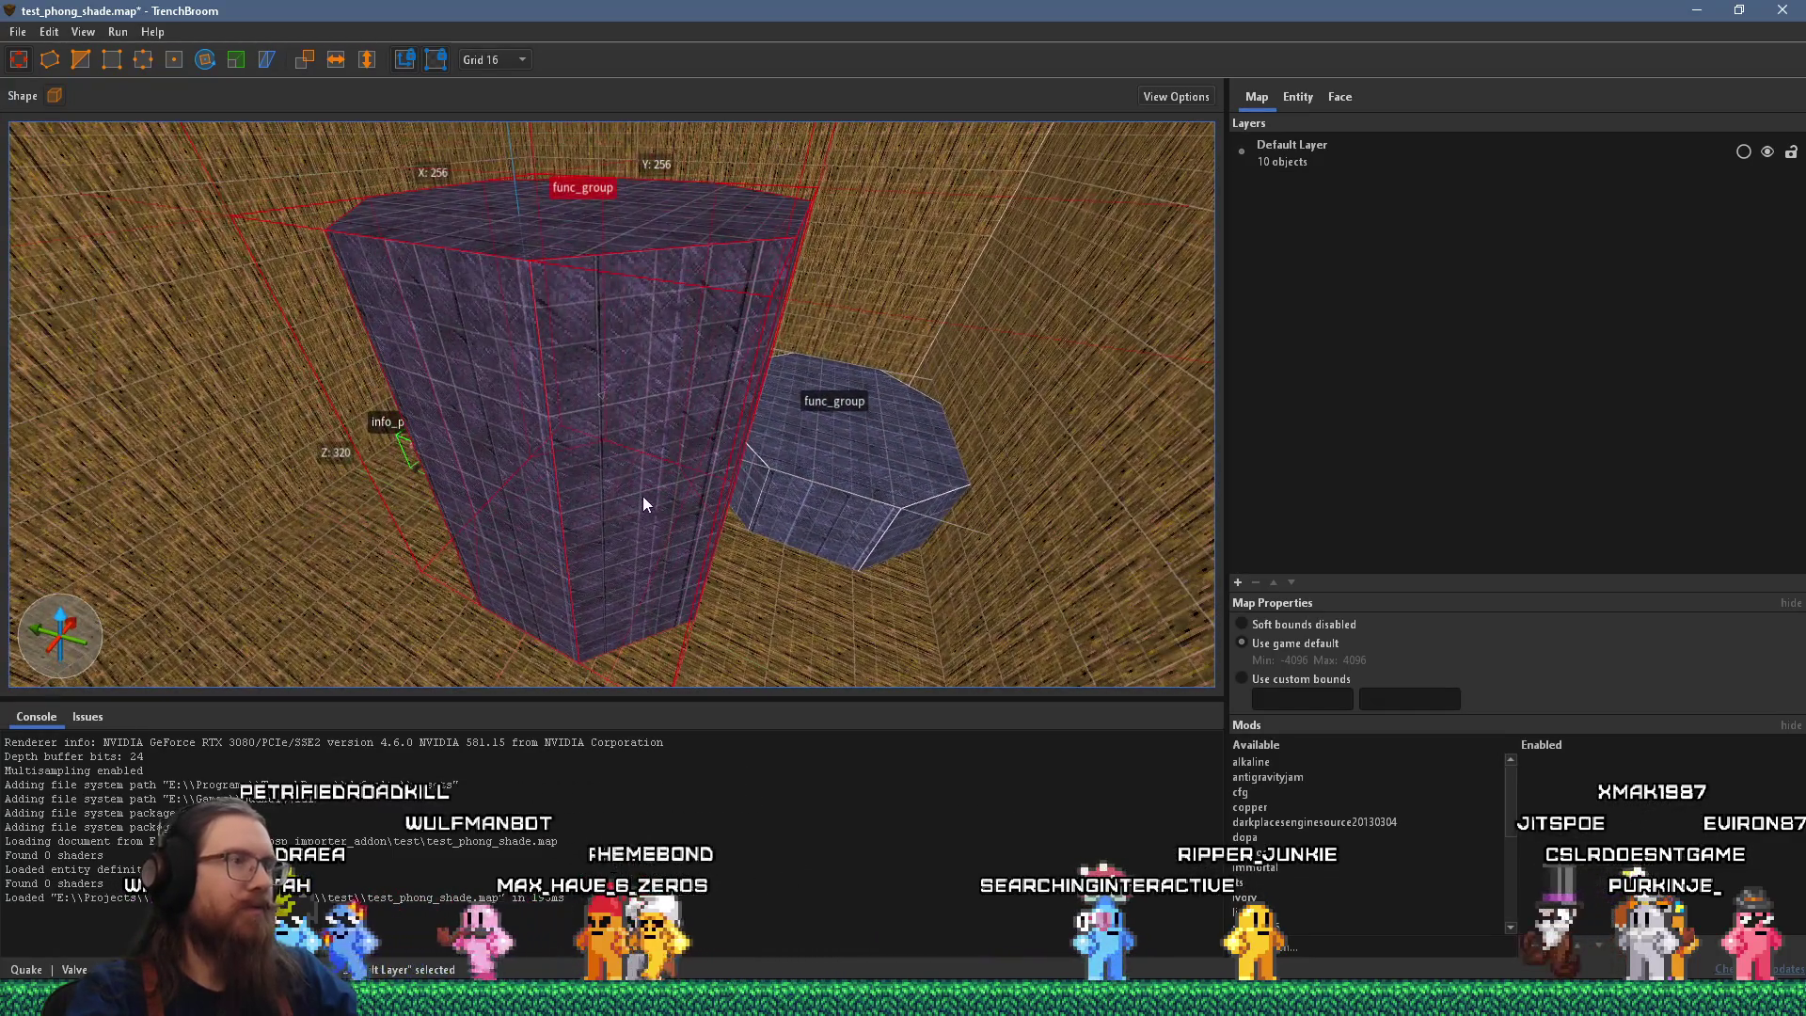
key("Escape")
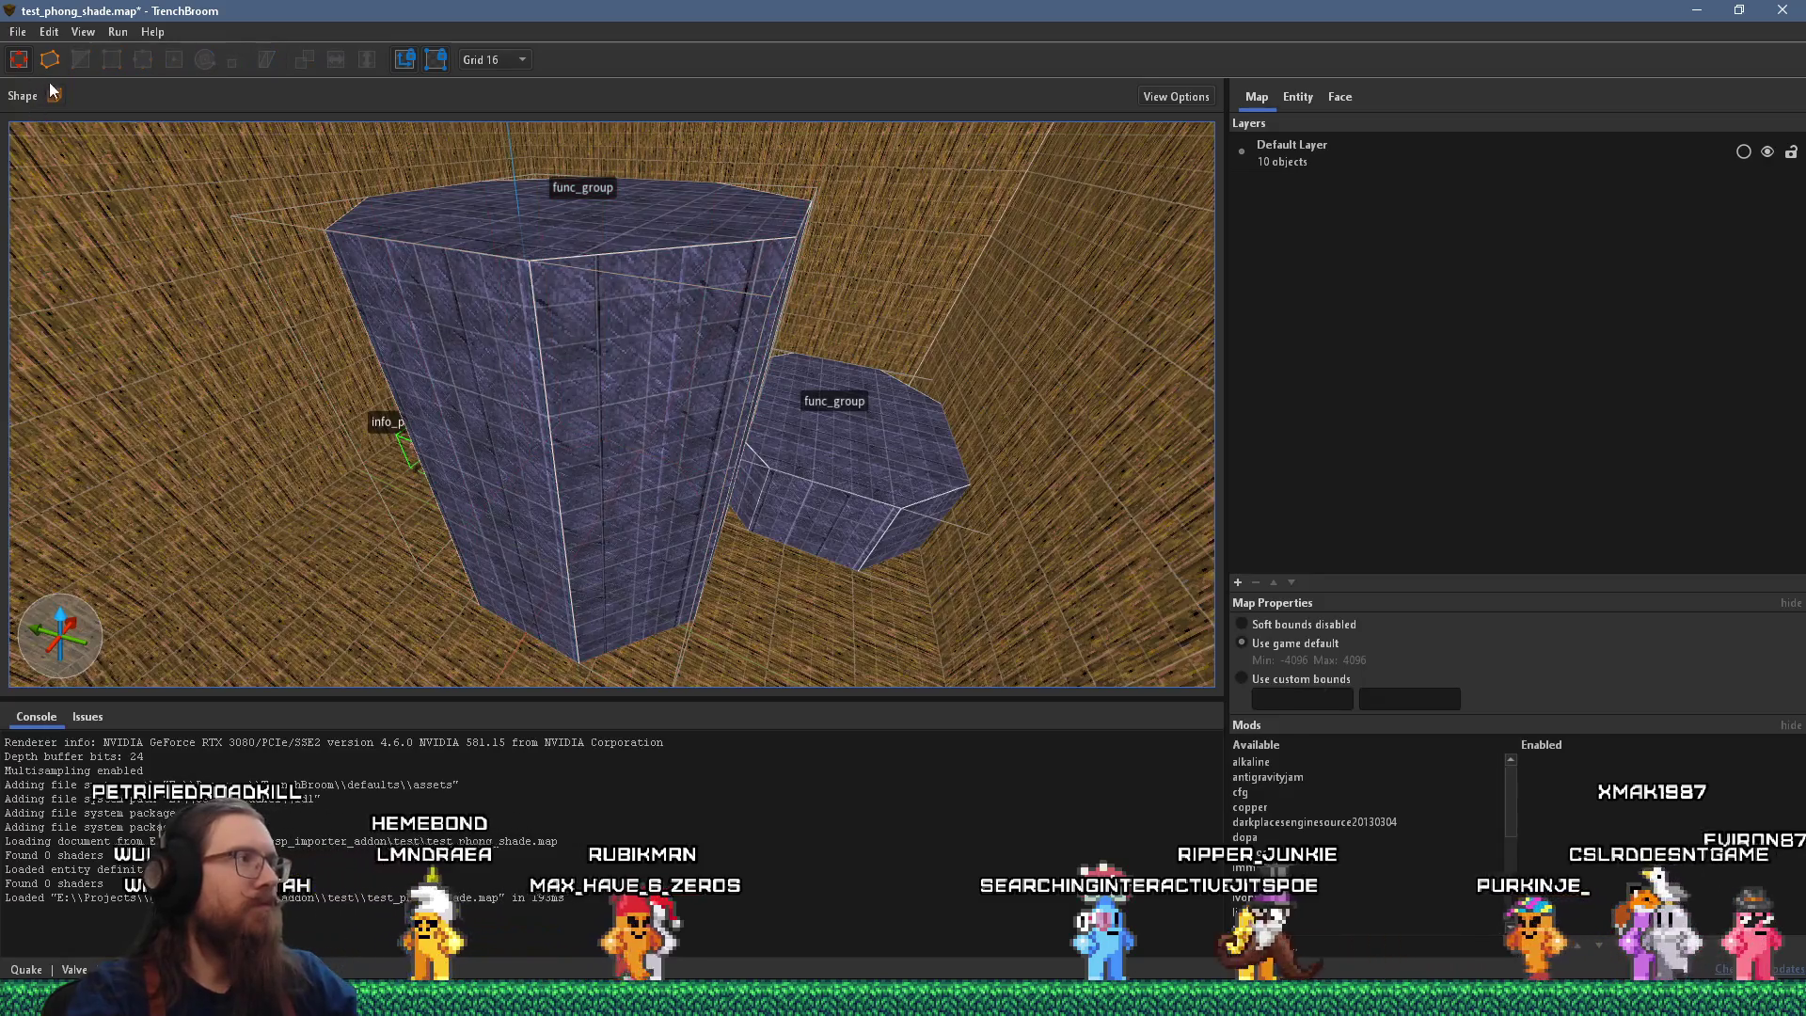
Search the materials for 'skip' on the short func_group, finding none available.
left_click(797, 433)
left_click(1337, 96)
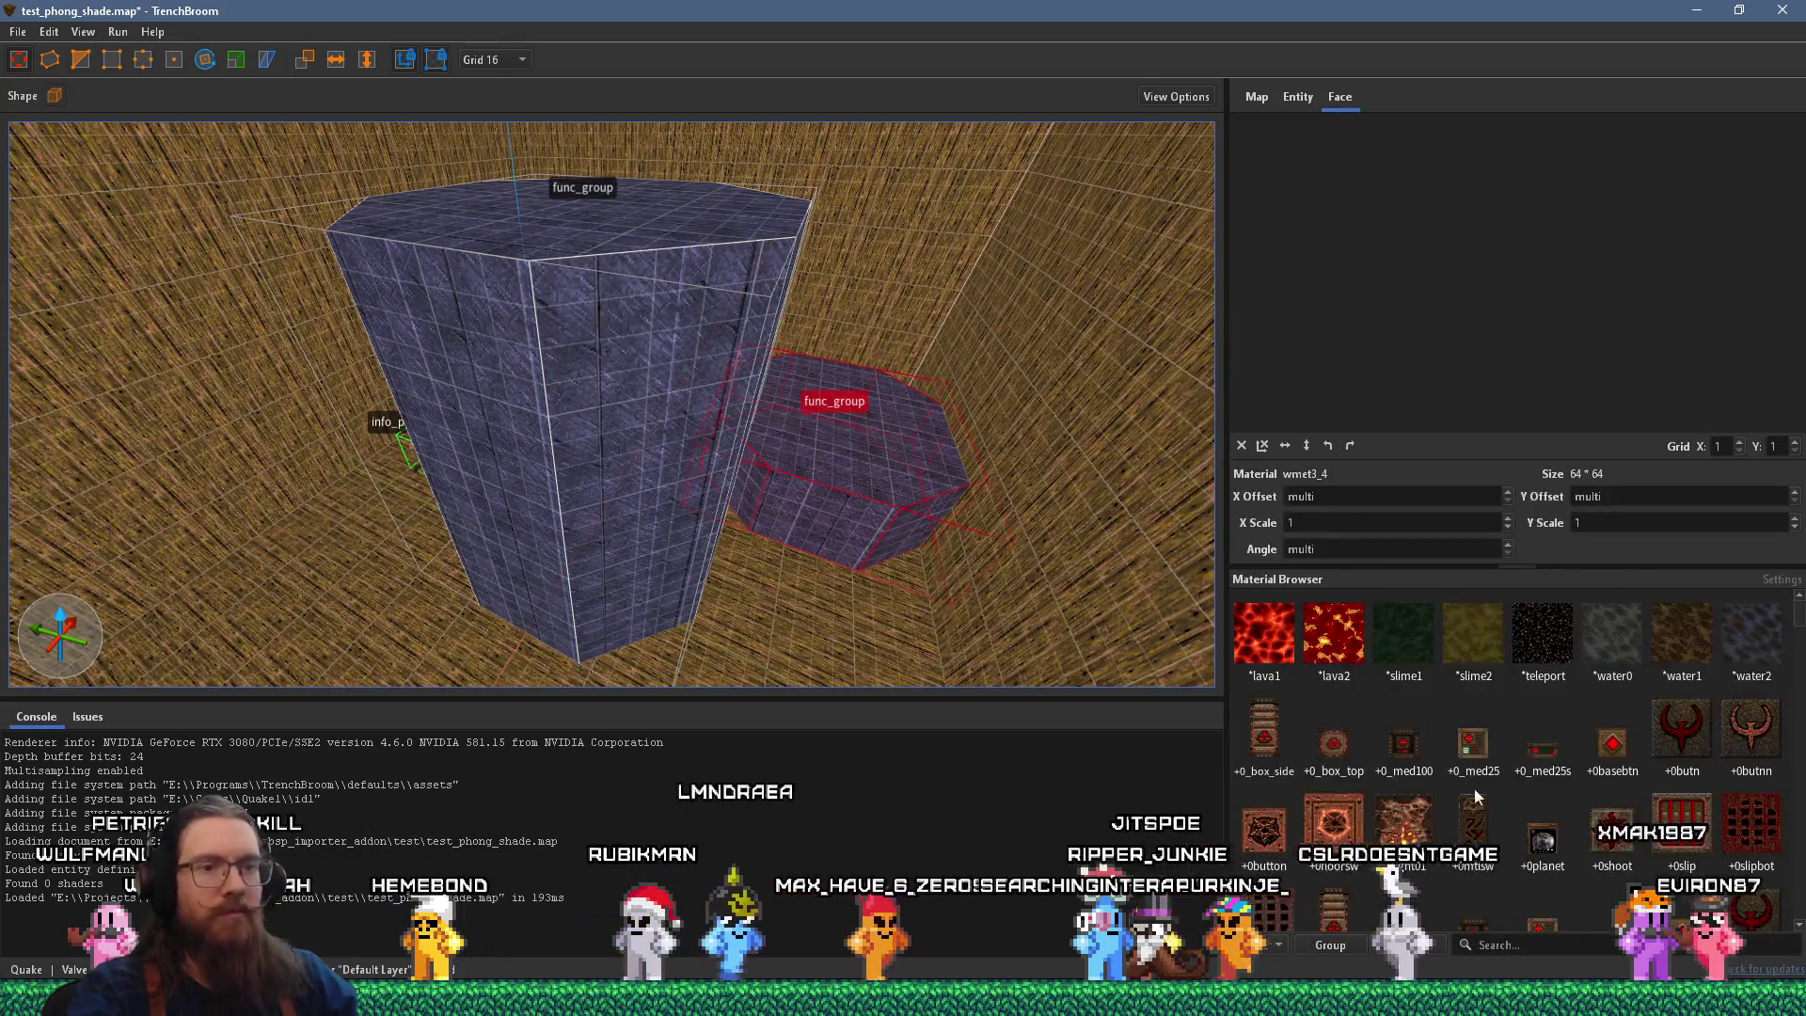
type("skip")
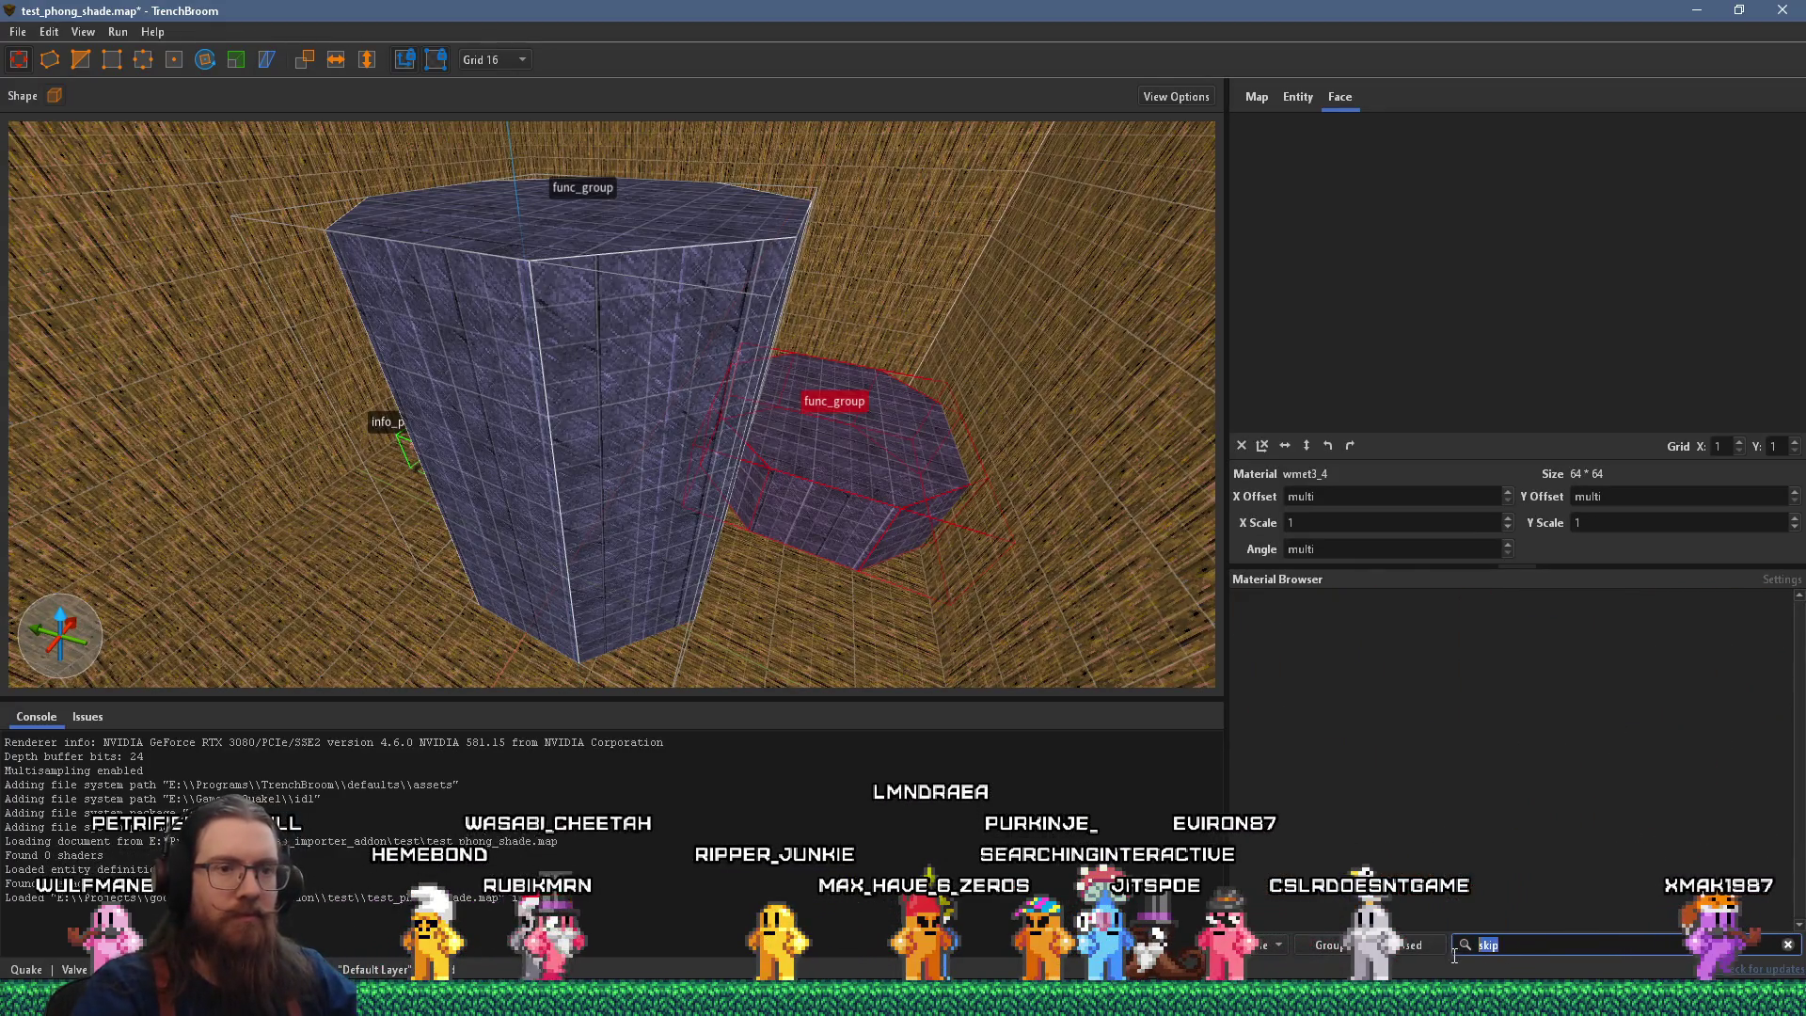
key("BackSpace")
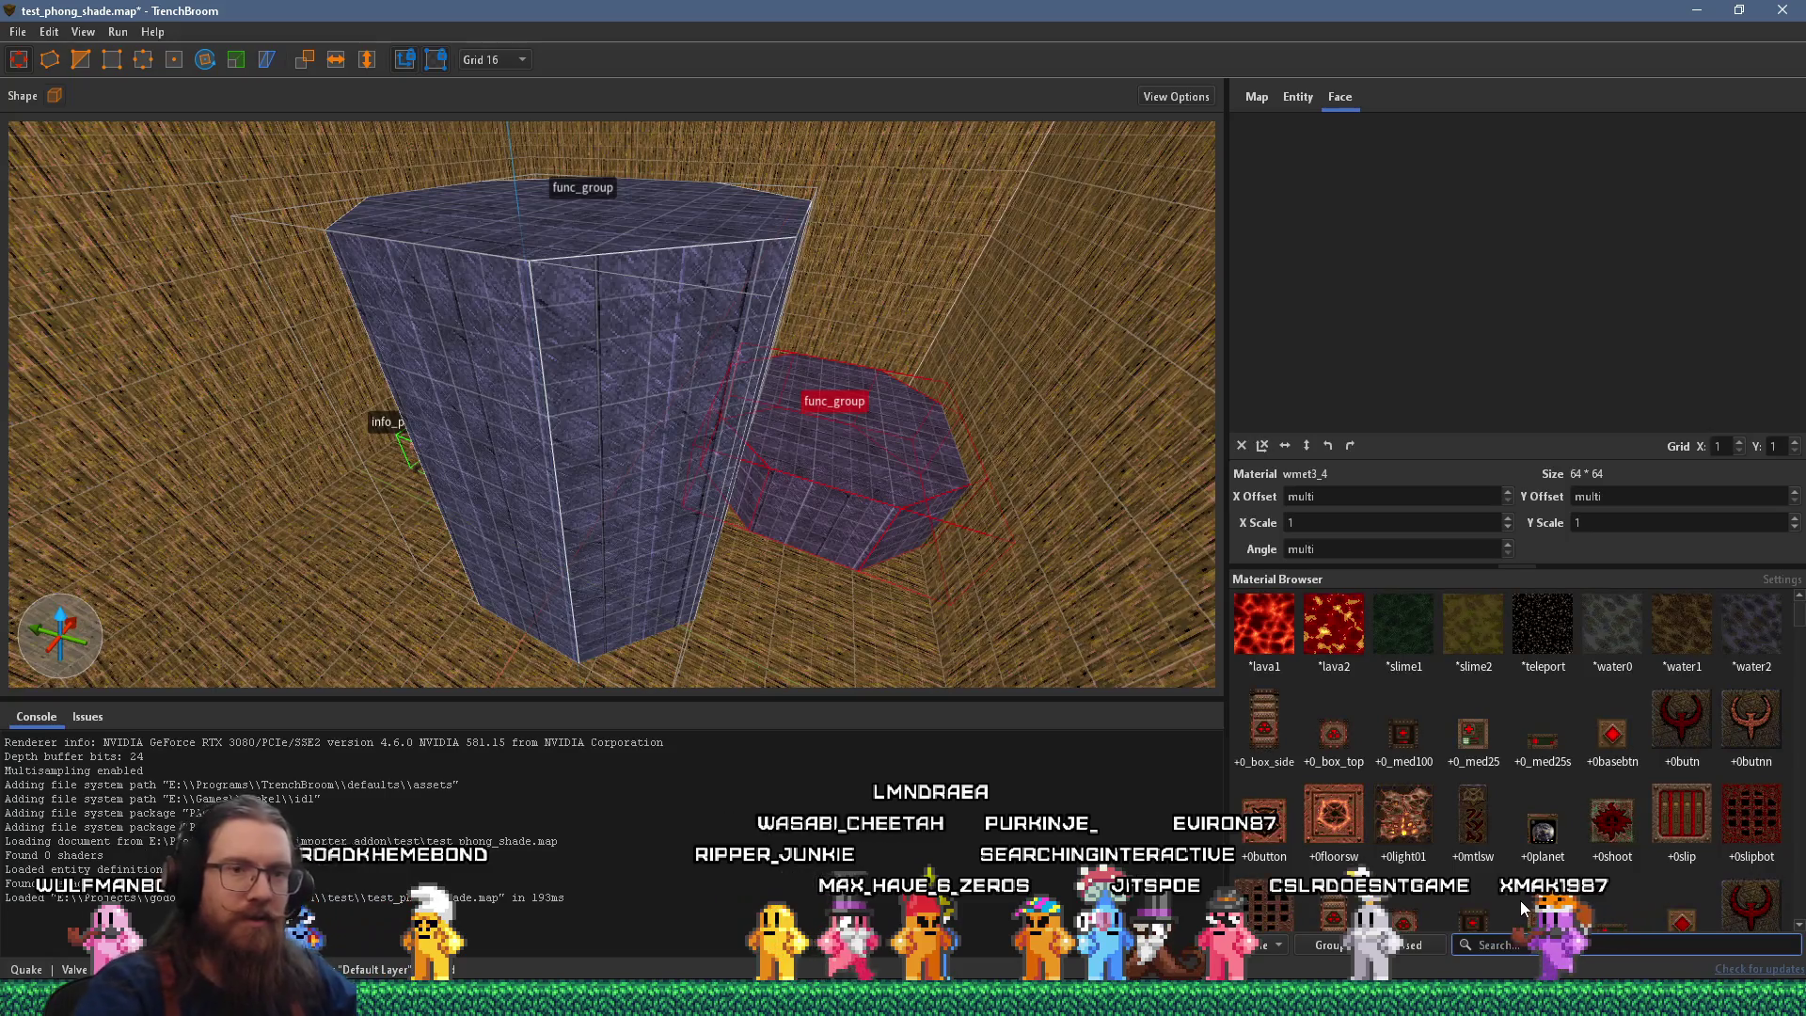
scroll("down", 3)
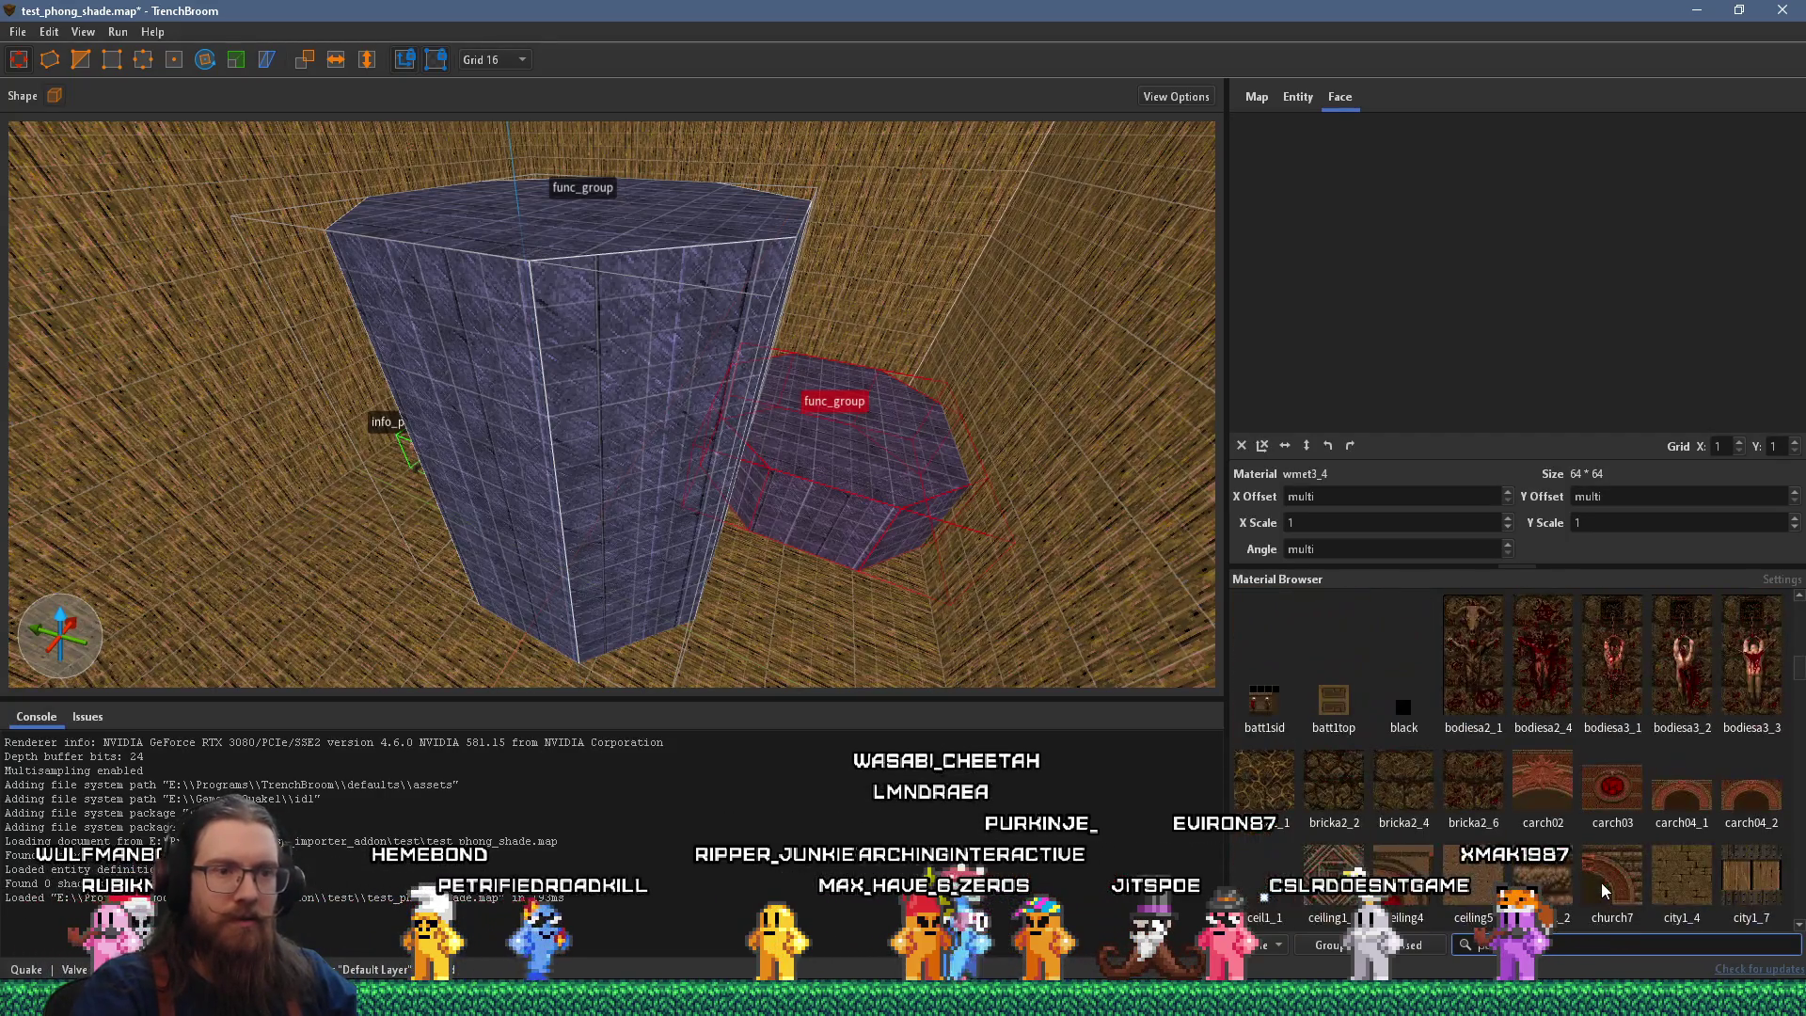
Deselect all to show worldspawn and start adding a wad beside QUAKE101.WAD.
left_click(1294, 98)
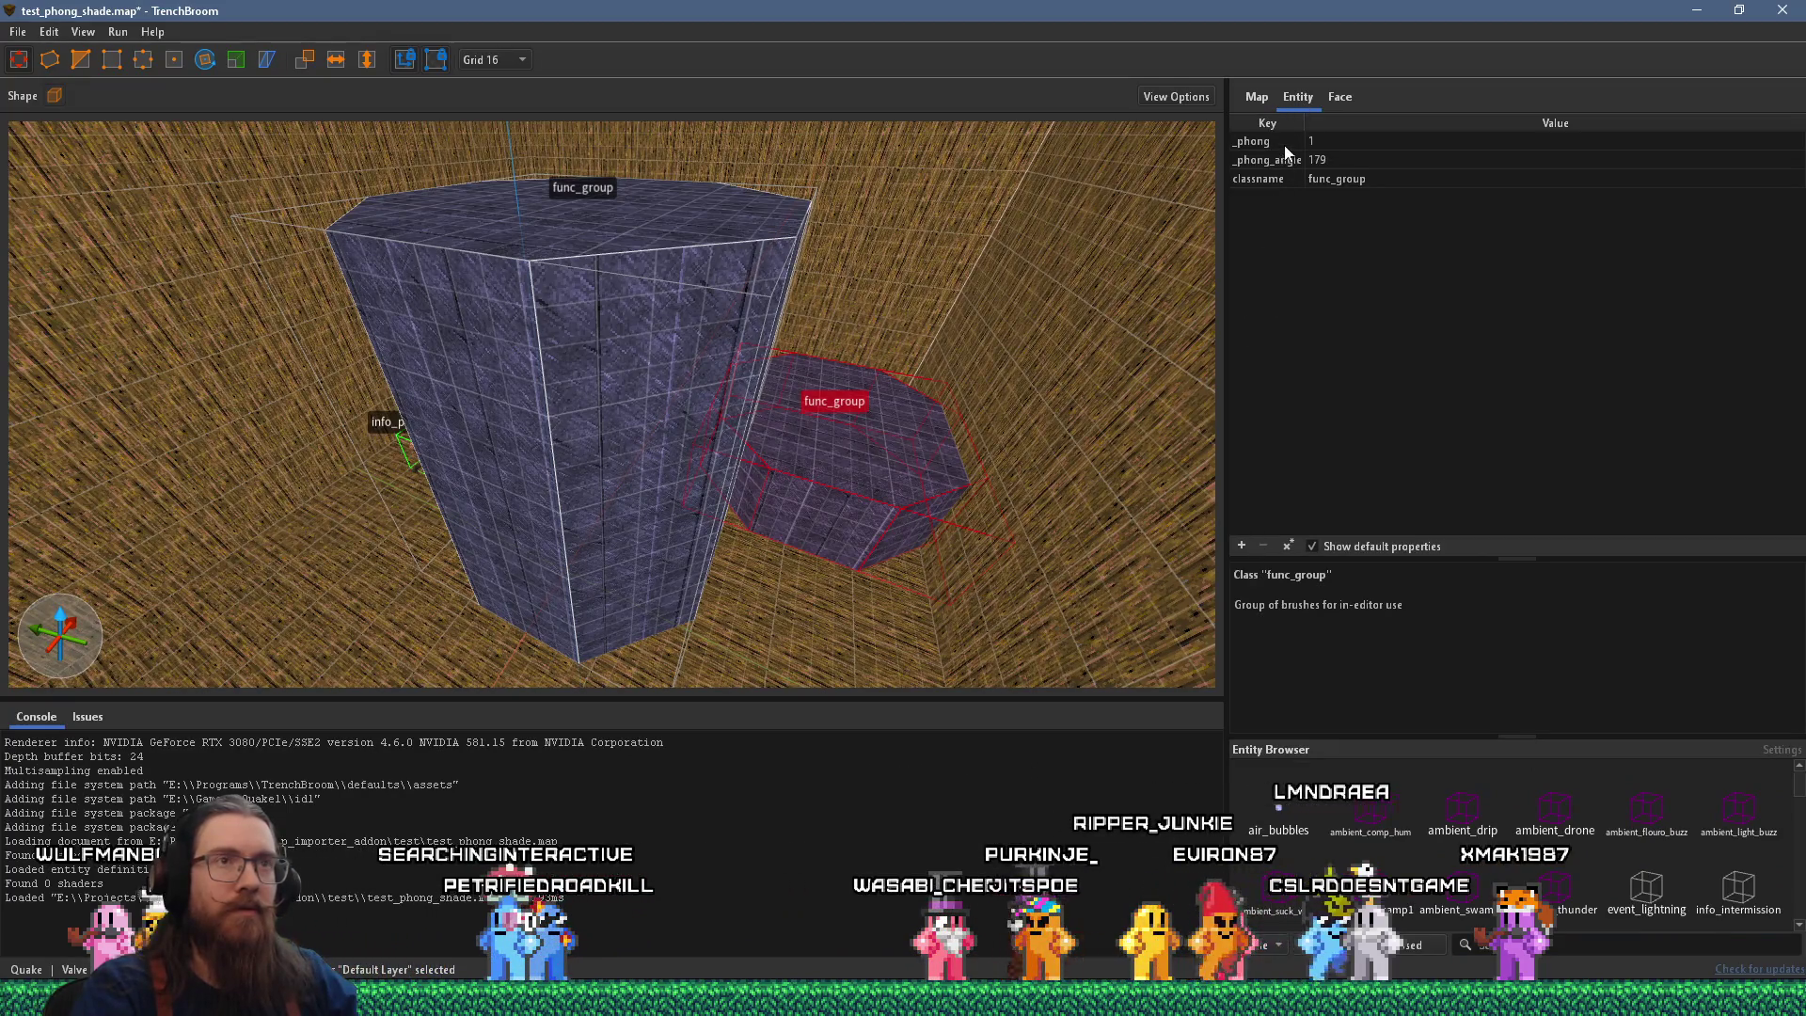
key("Escape")
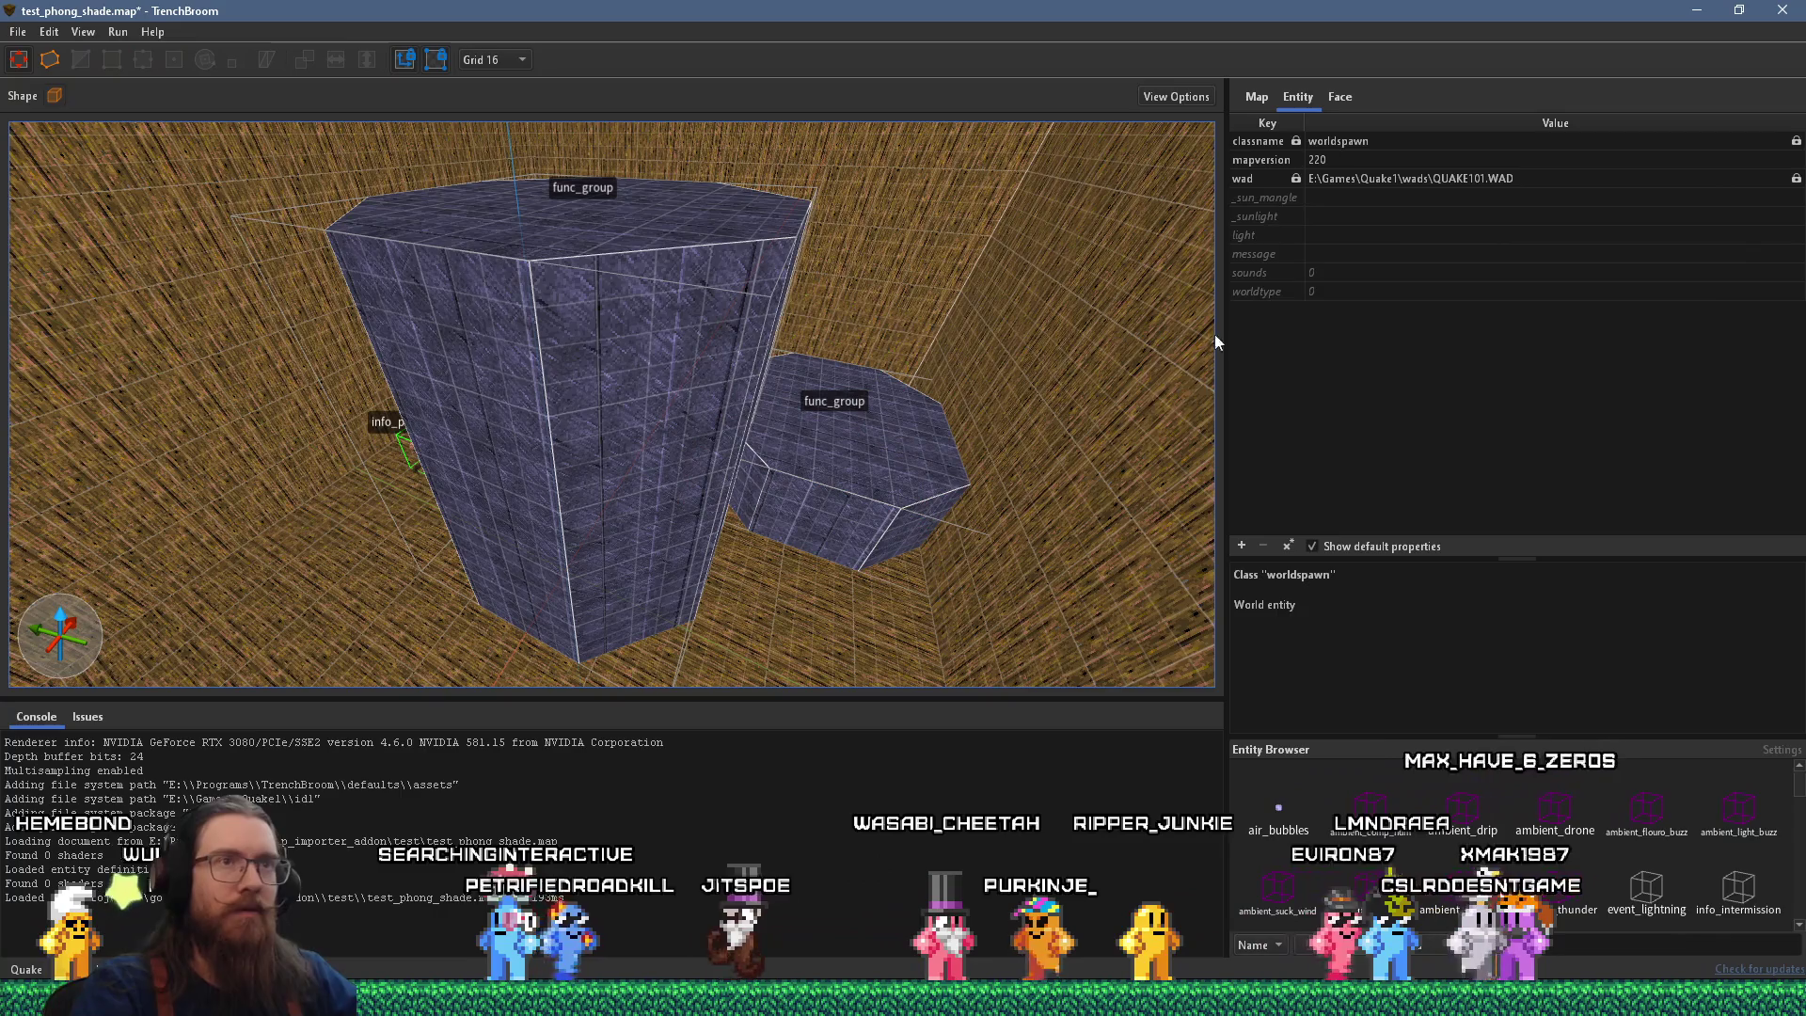
left_click(1271, 179)
left_click(1241, 548)
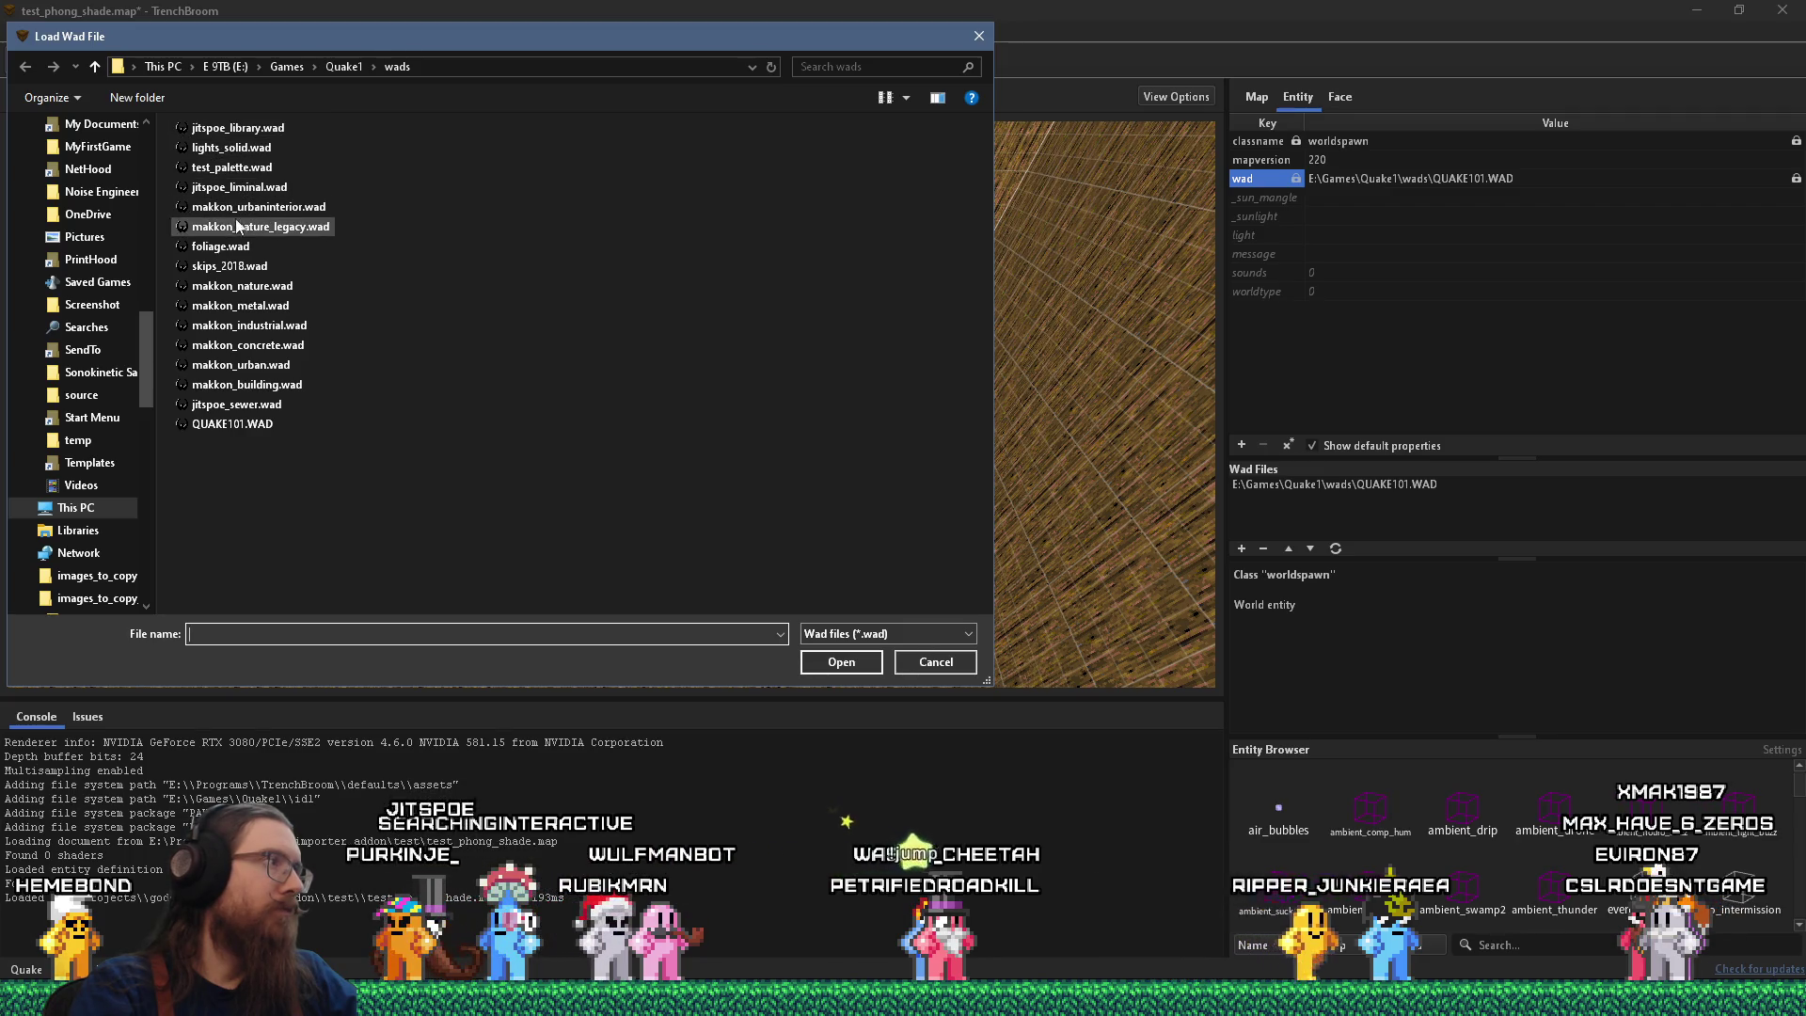
Load skips_2018.wad into the map and texture the short func_group with skip.
double_click(237, 271)
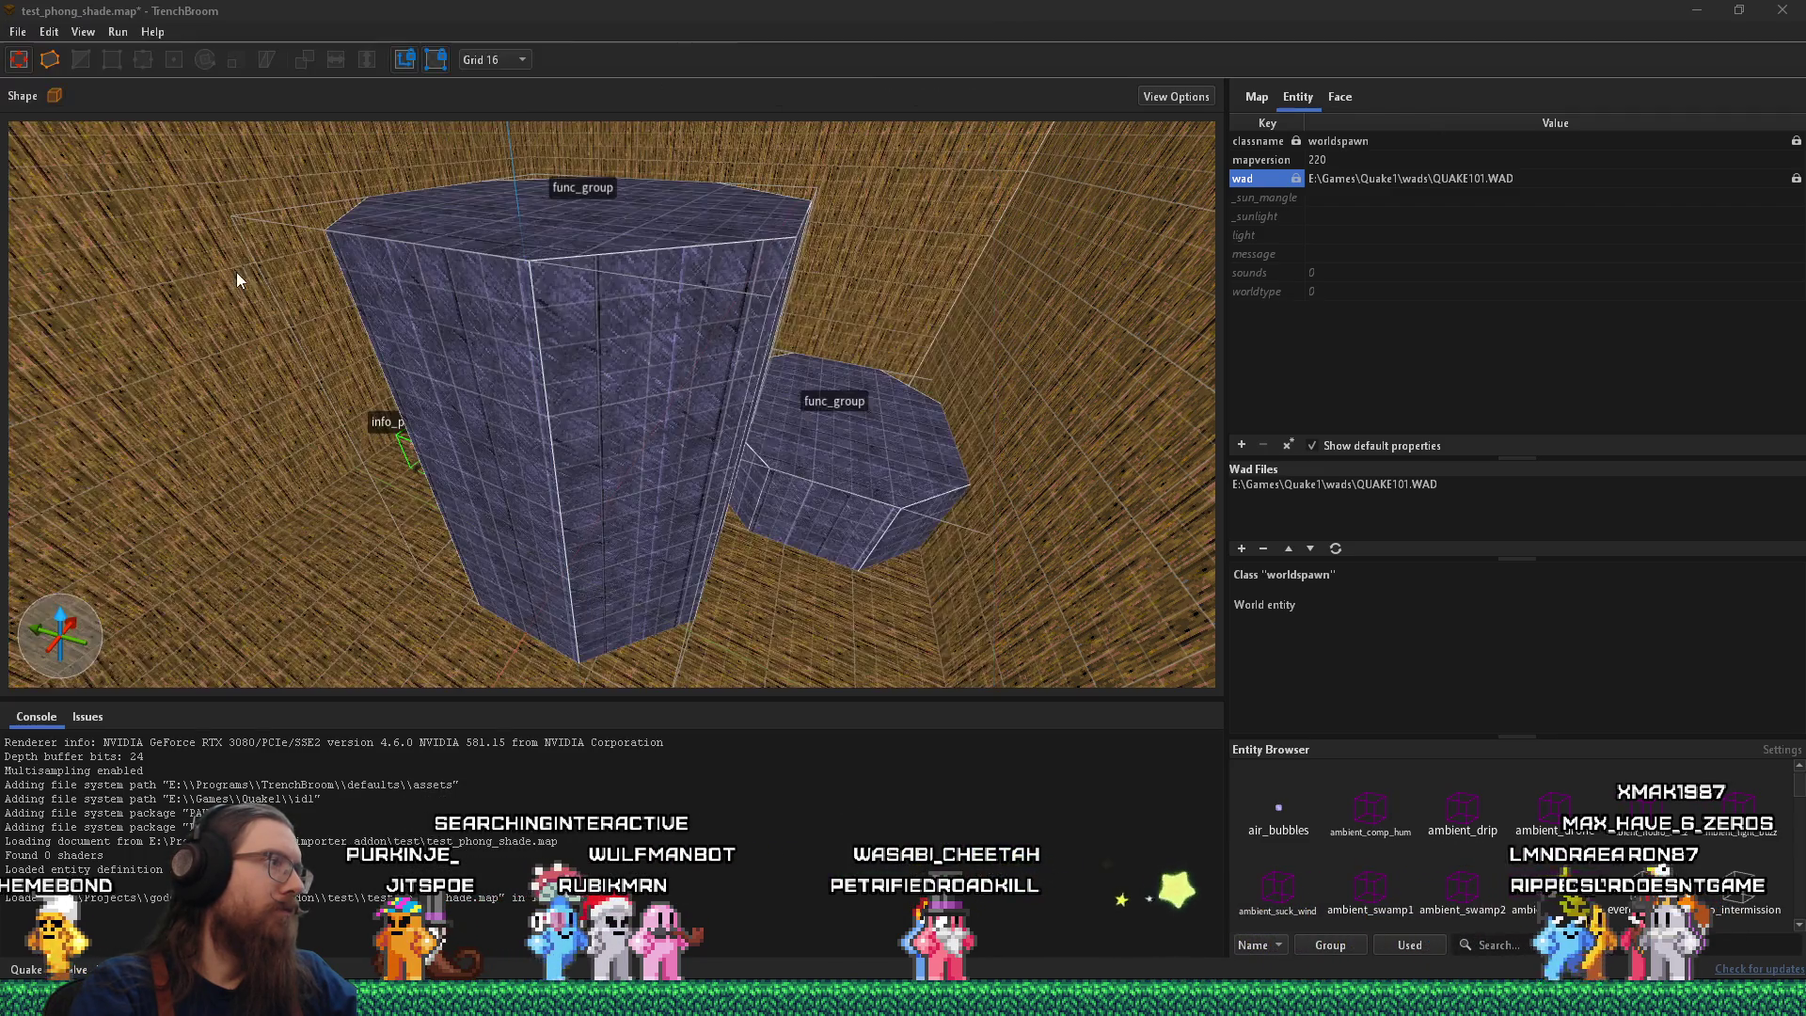
left_click(896, 658)
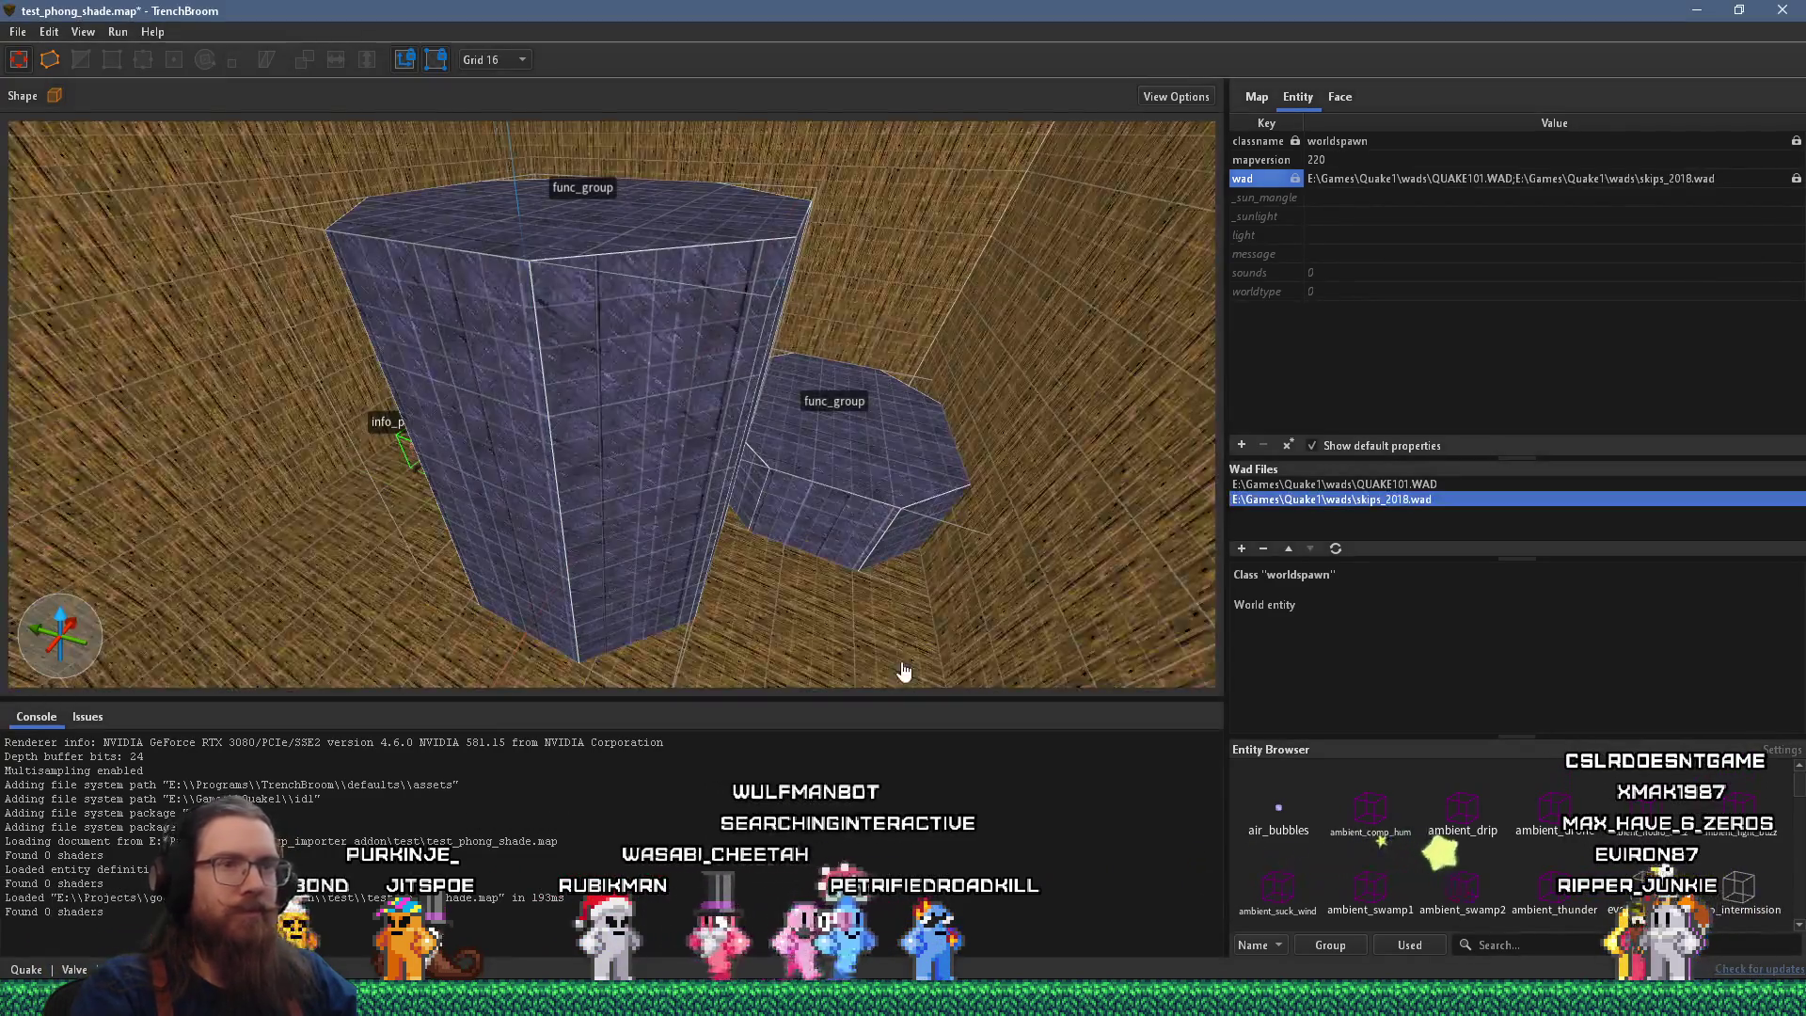
left_click(922, 494)
left_click(1339, 97)
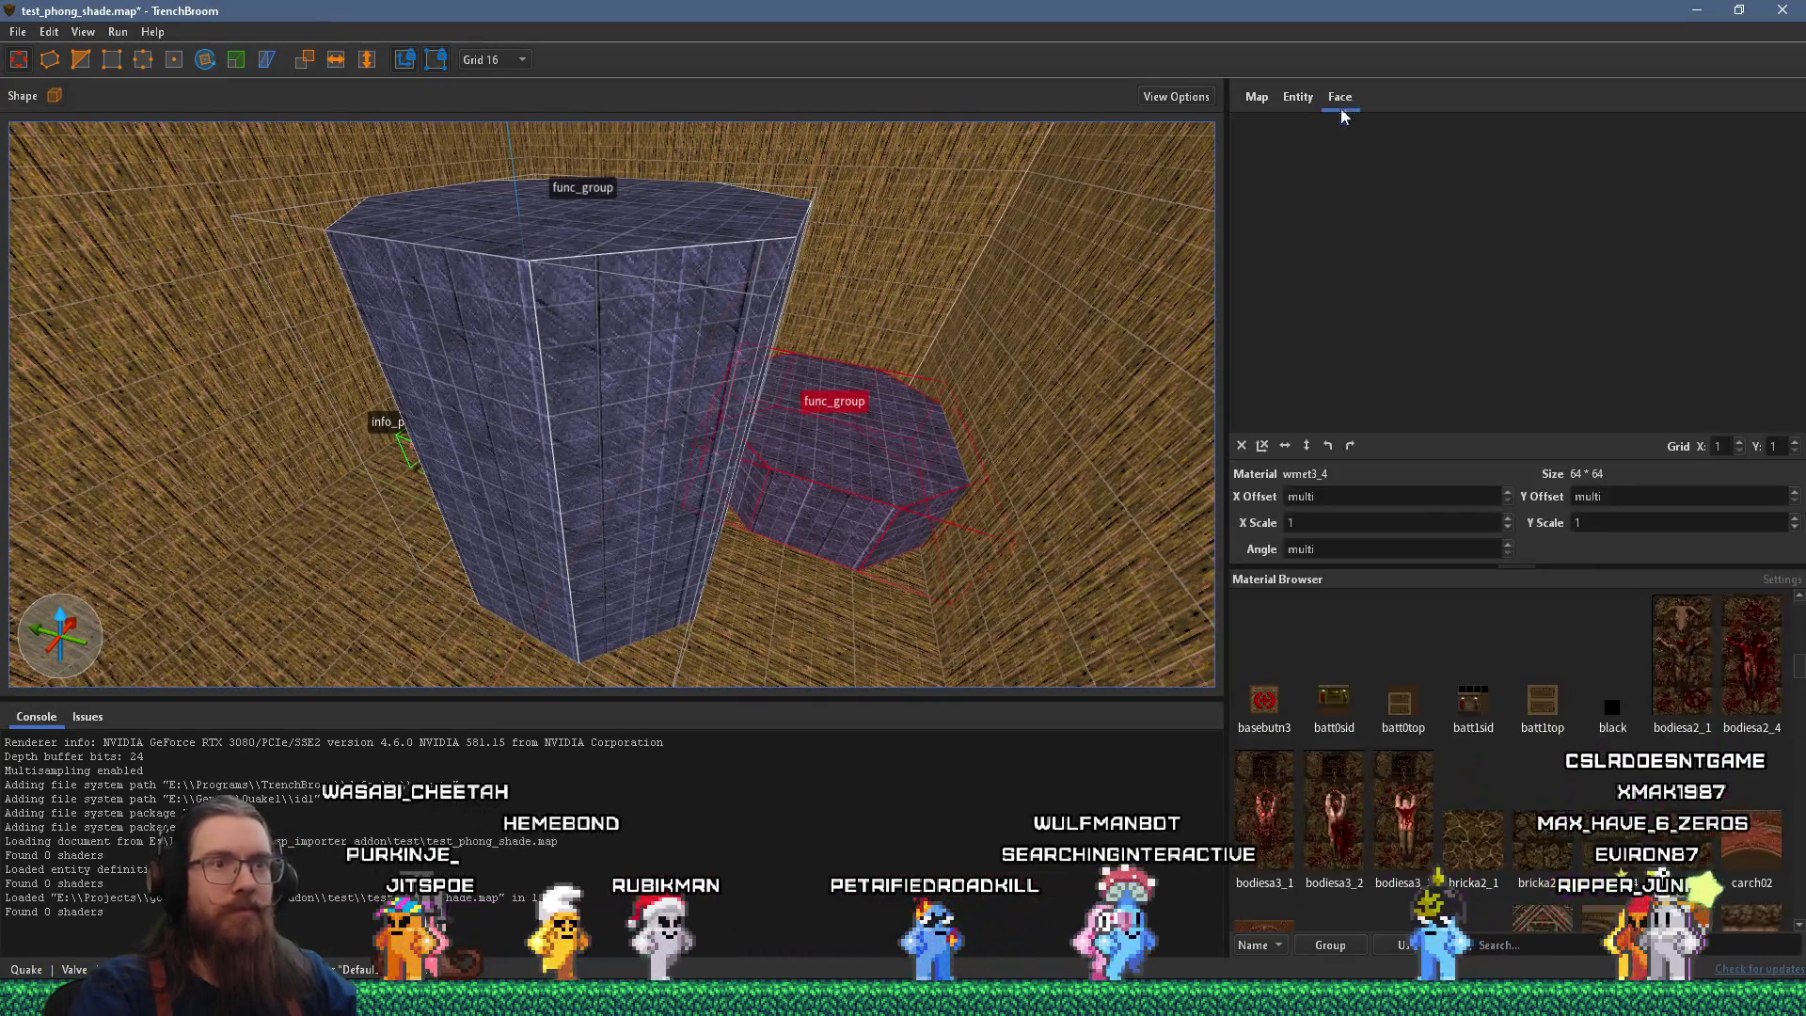
type("skip")
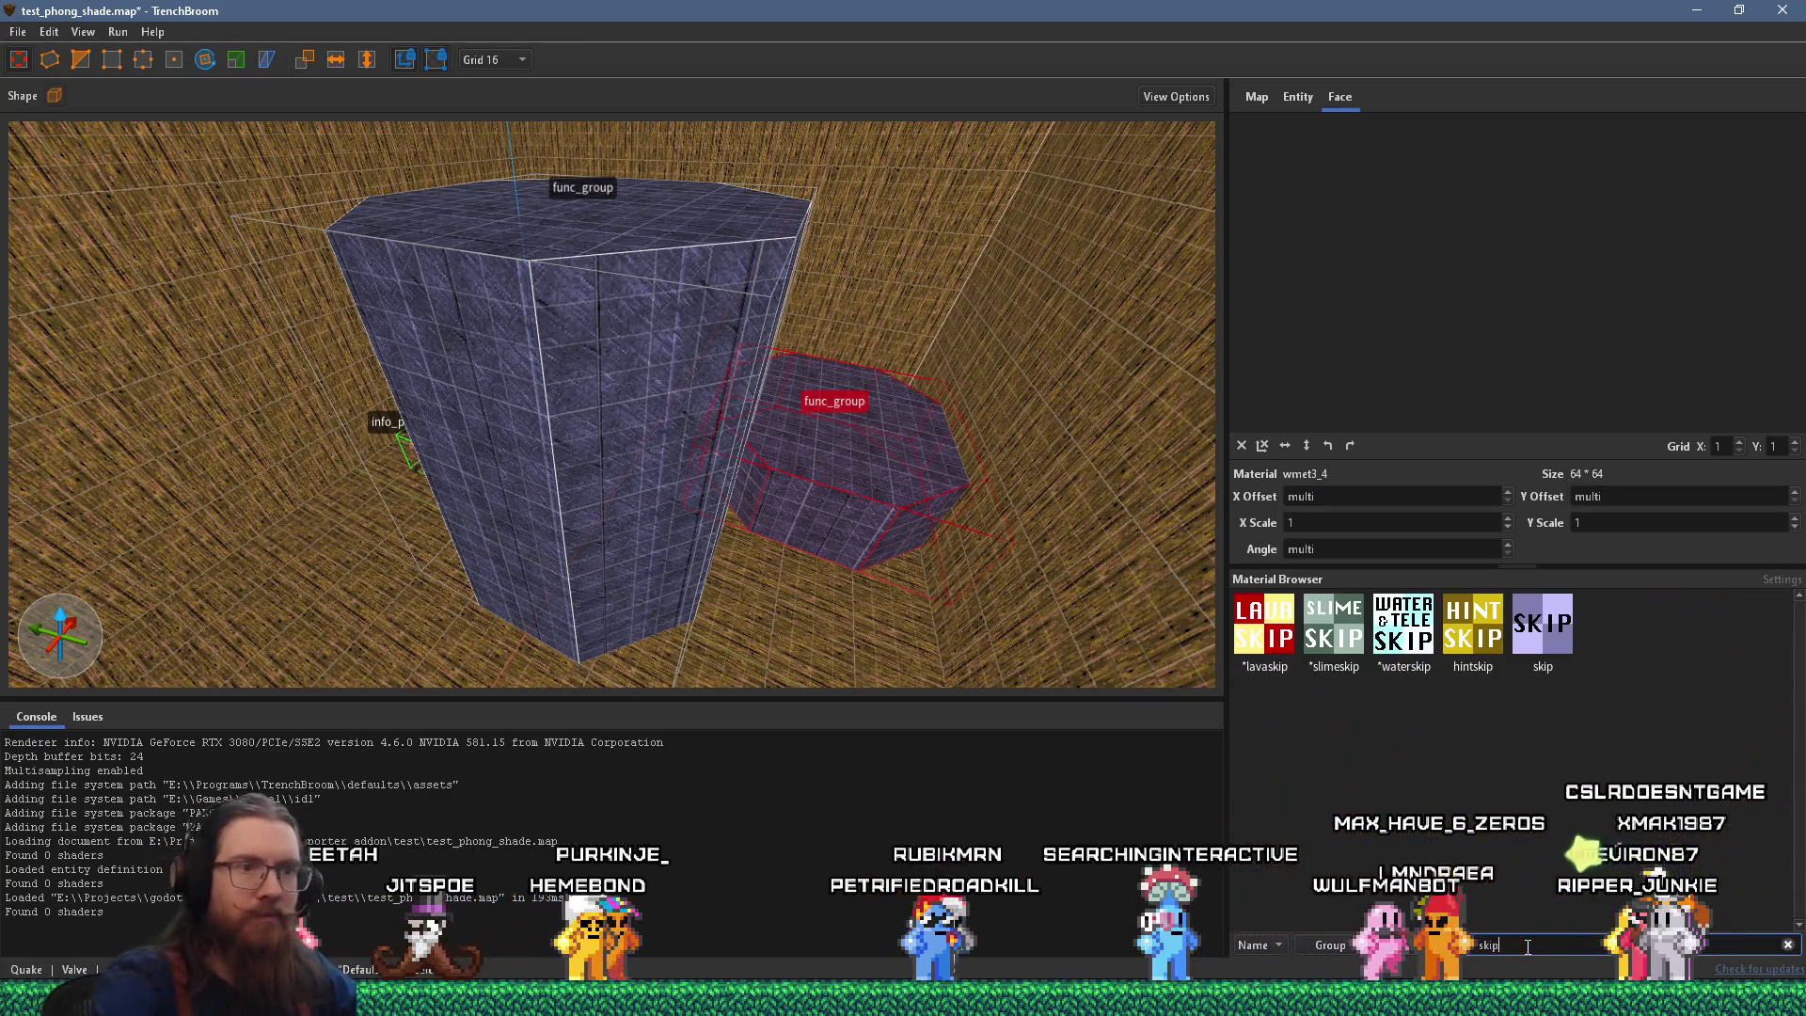
left_click(1542, 623)
scroll("up", 3)
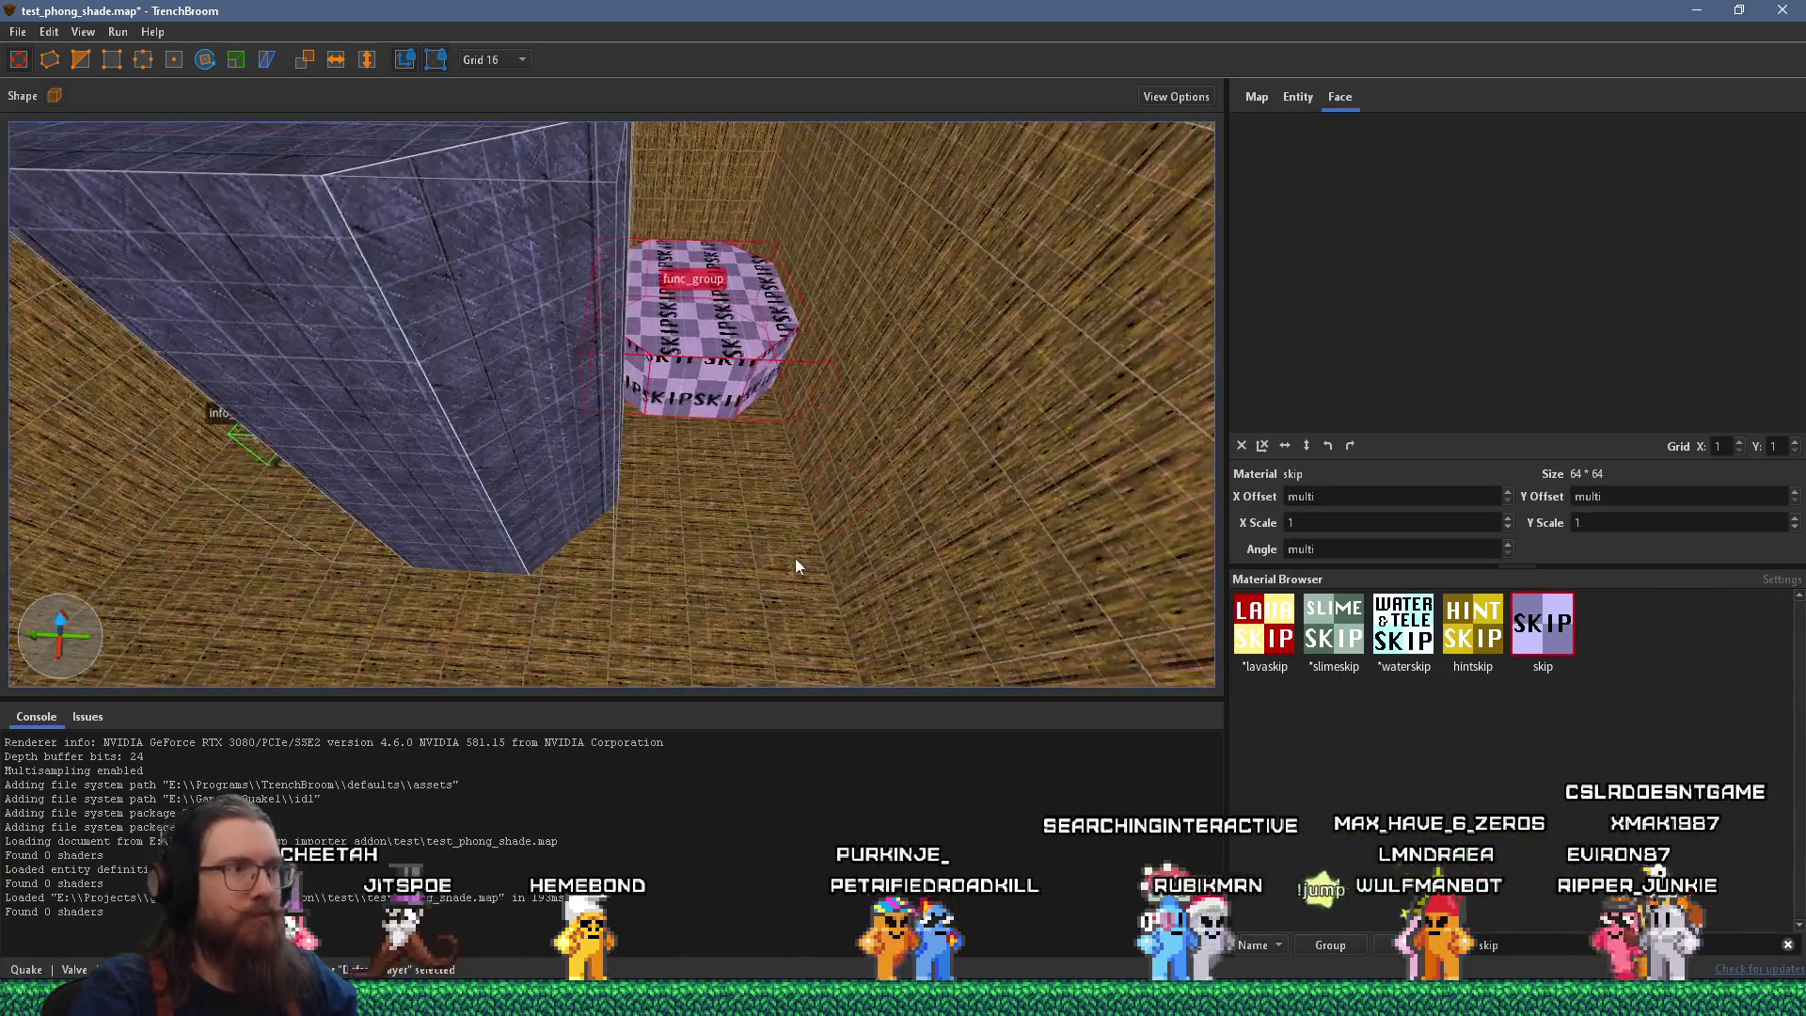
key("Escape")
Switch the brush tool to the Cylinder shape.
key("d")
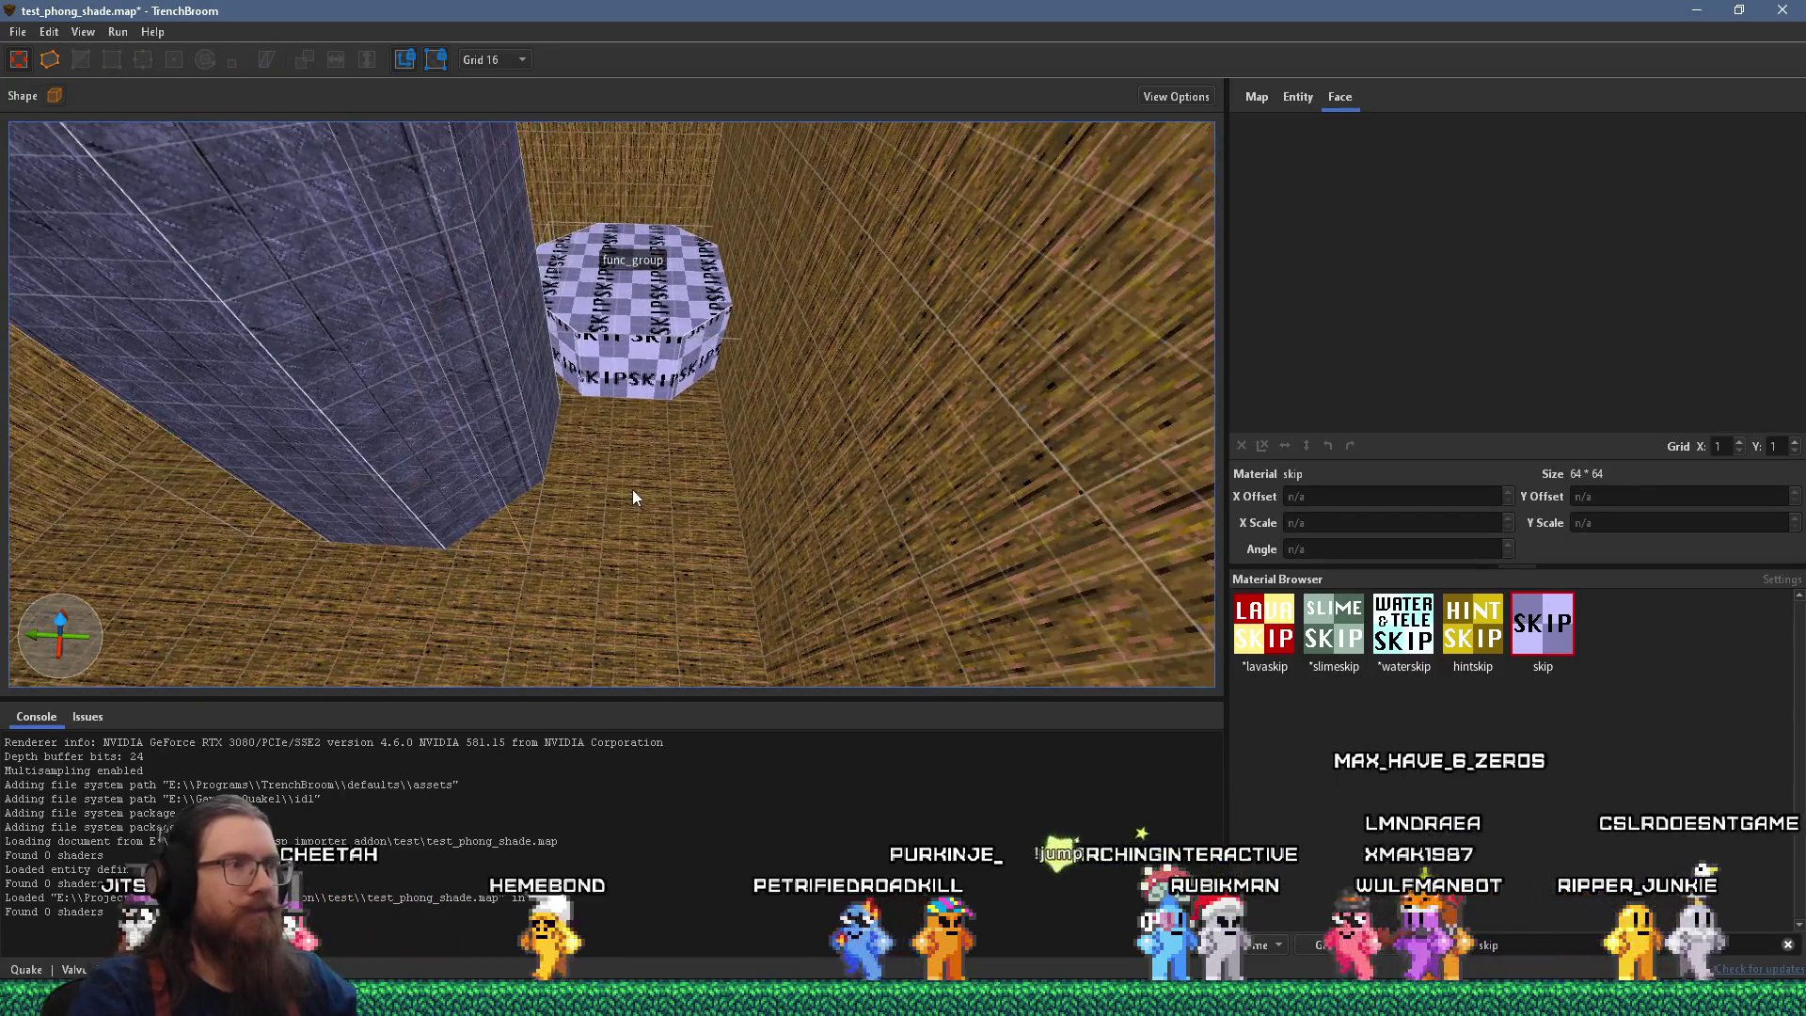
key("a")
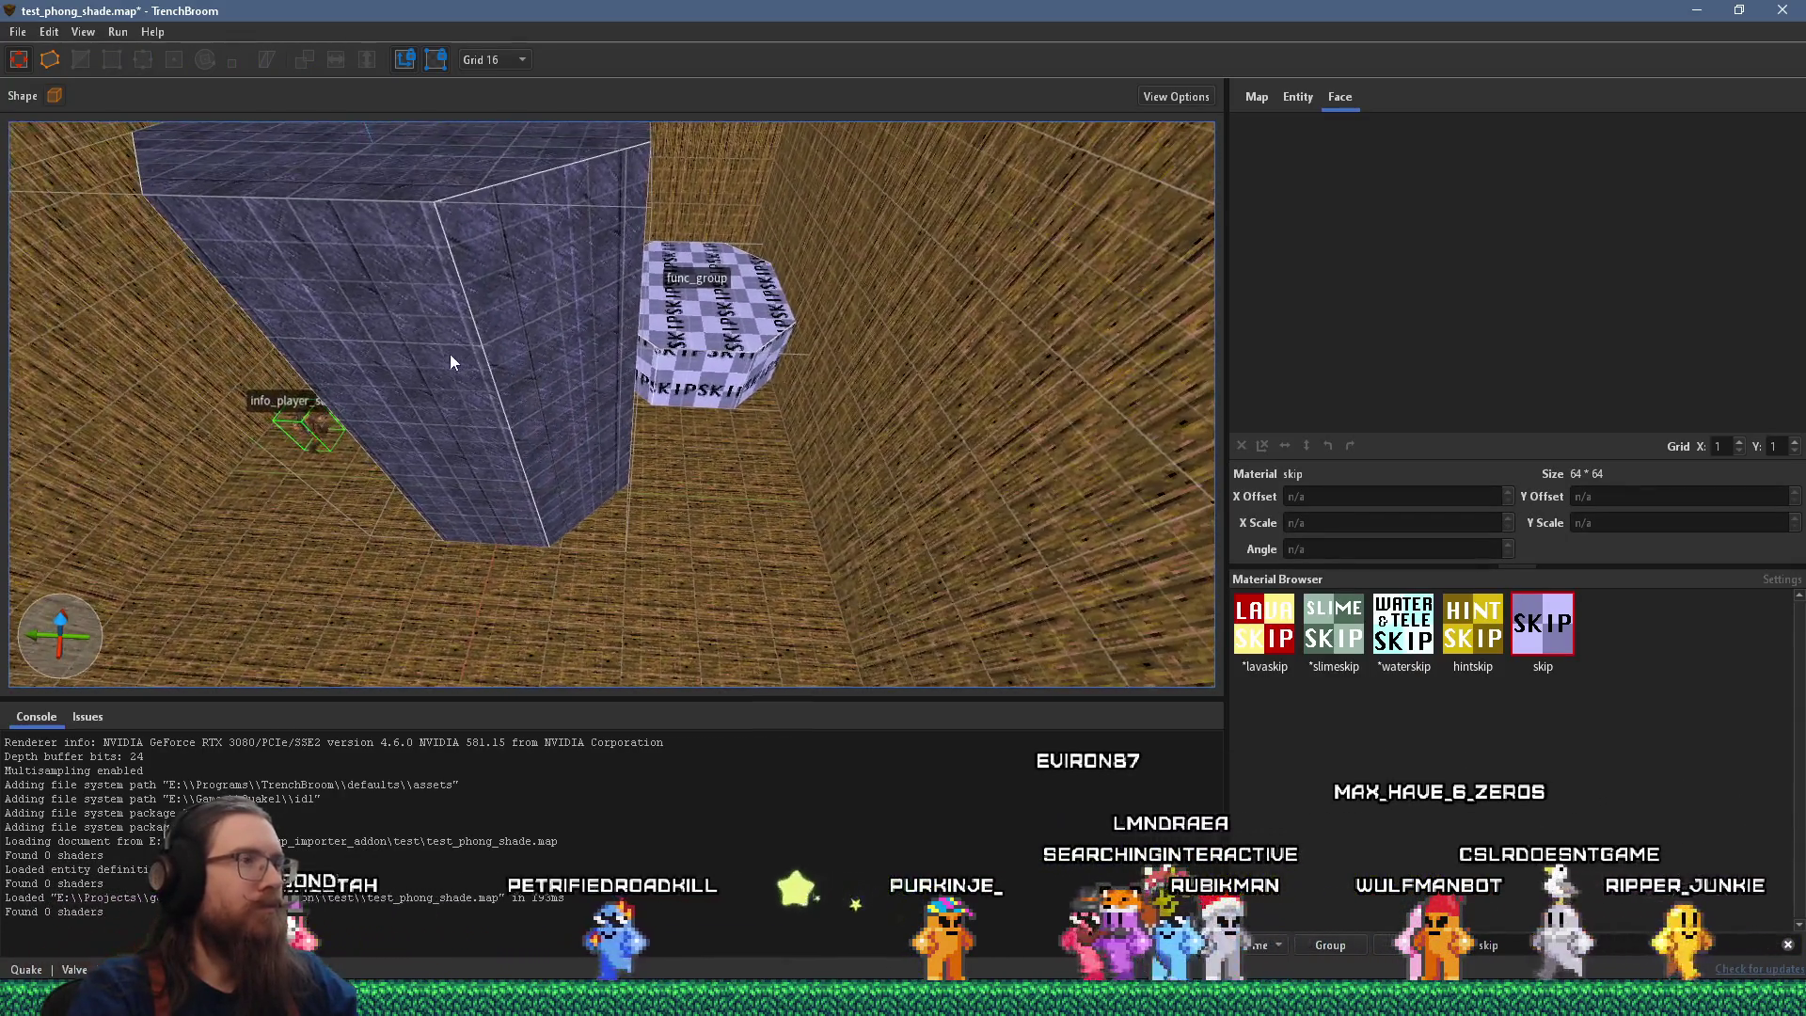
left_click(54, 95)
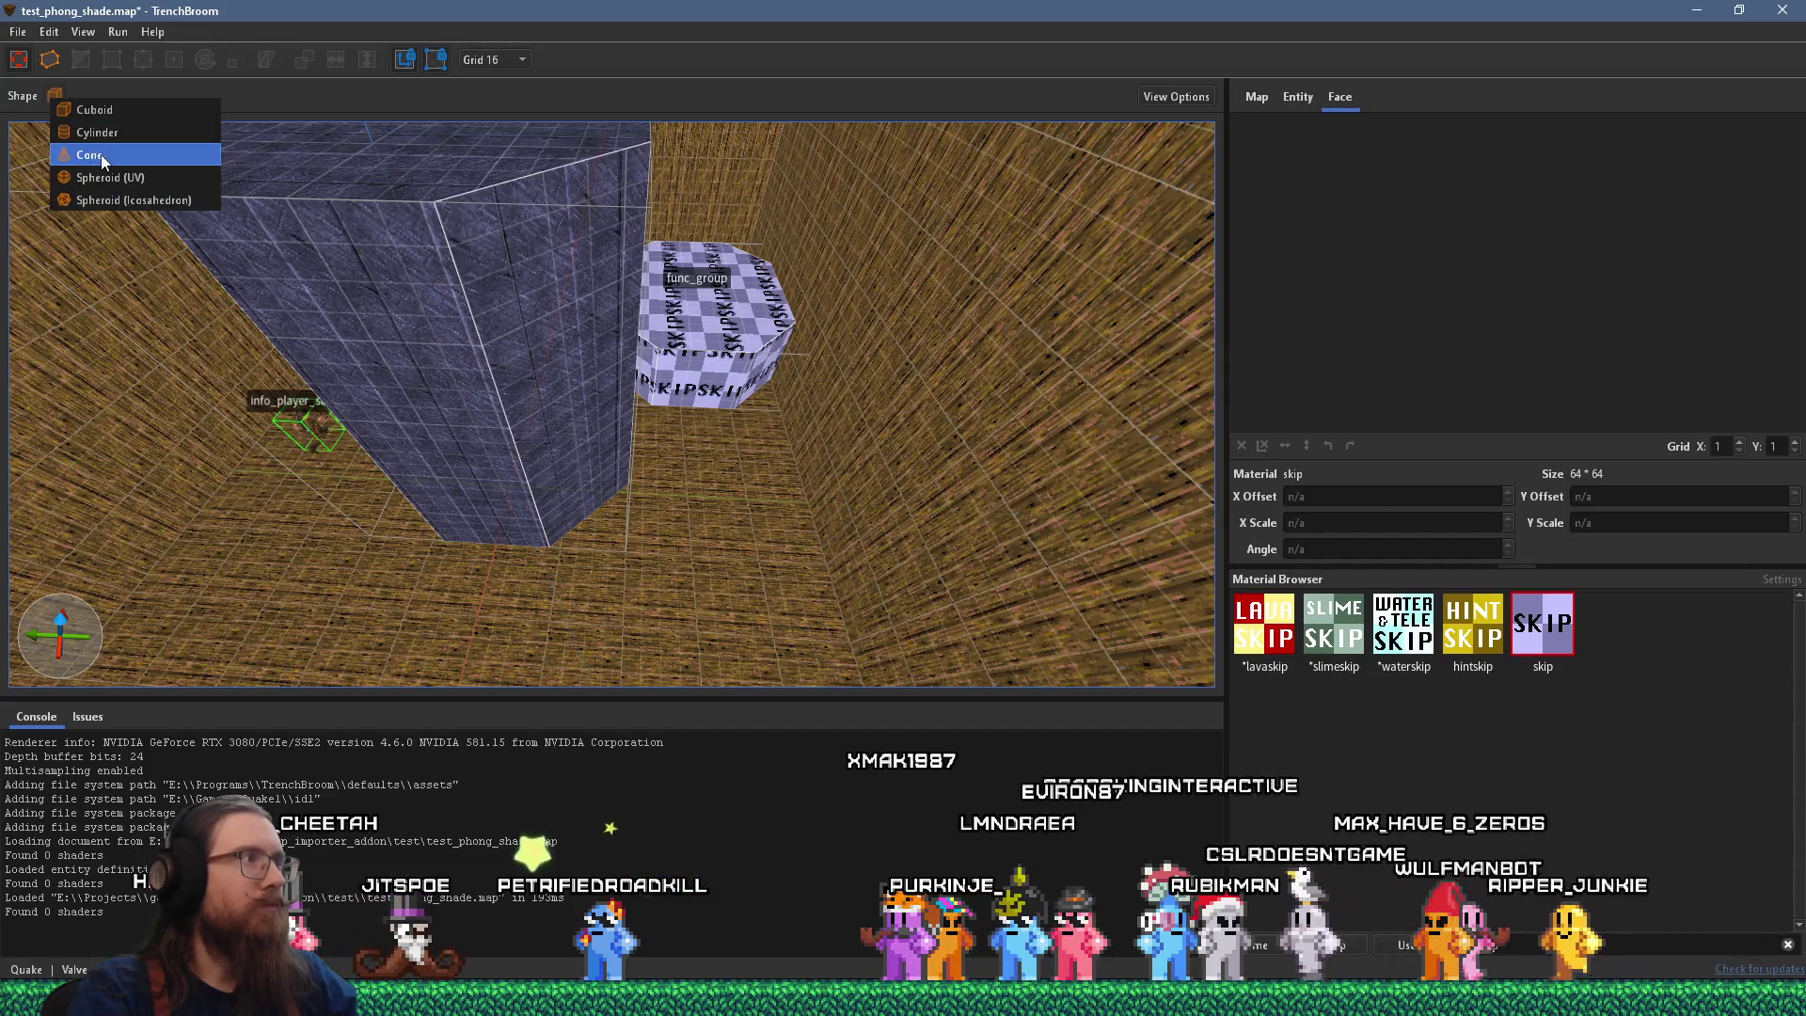
left_click(85, 154)
scroll("up", 3)
scroll("down", 3)
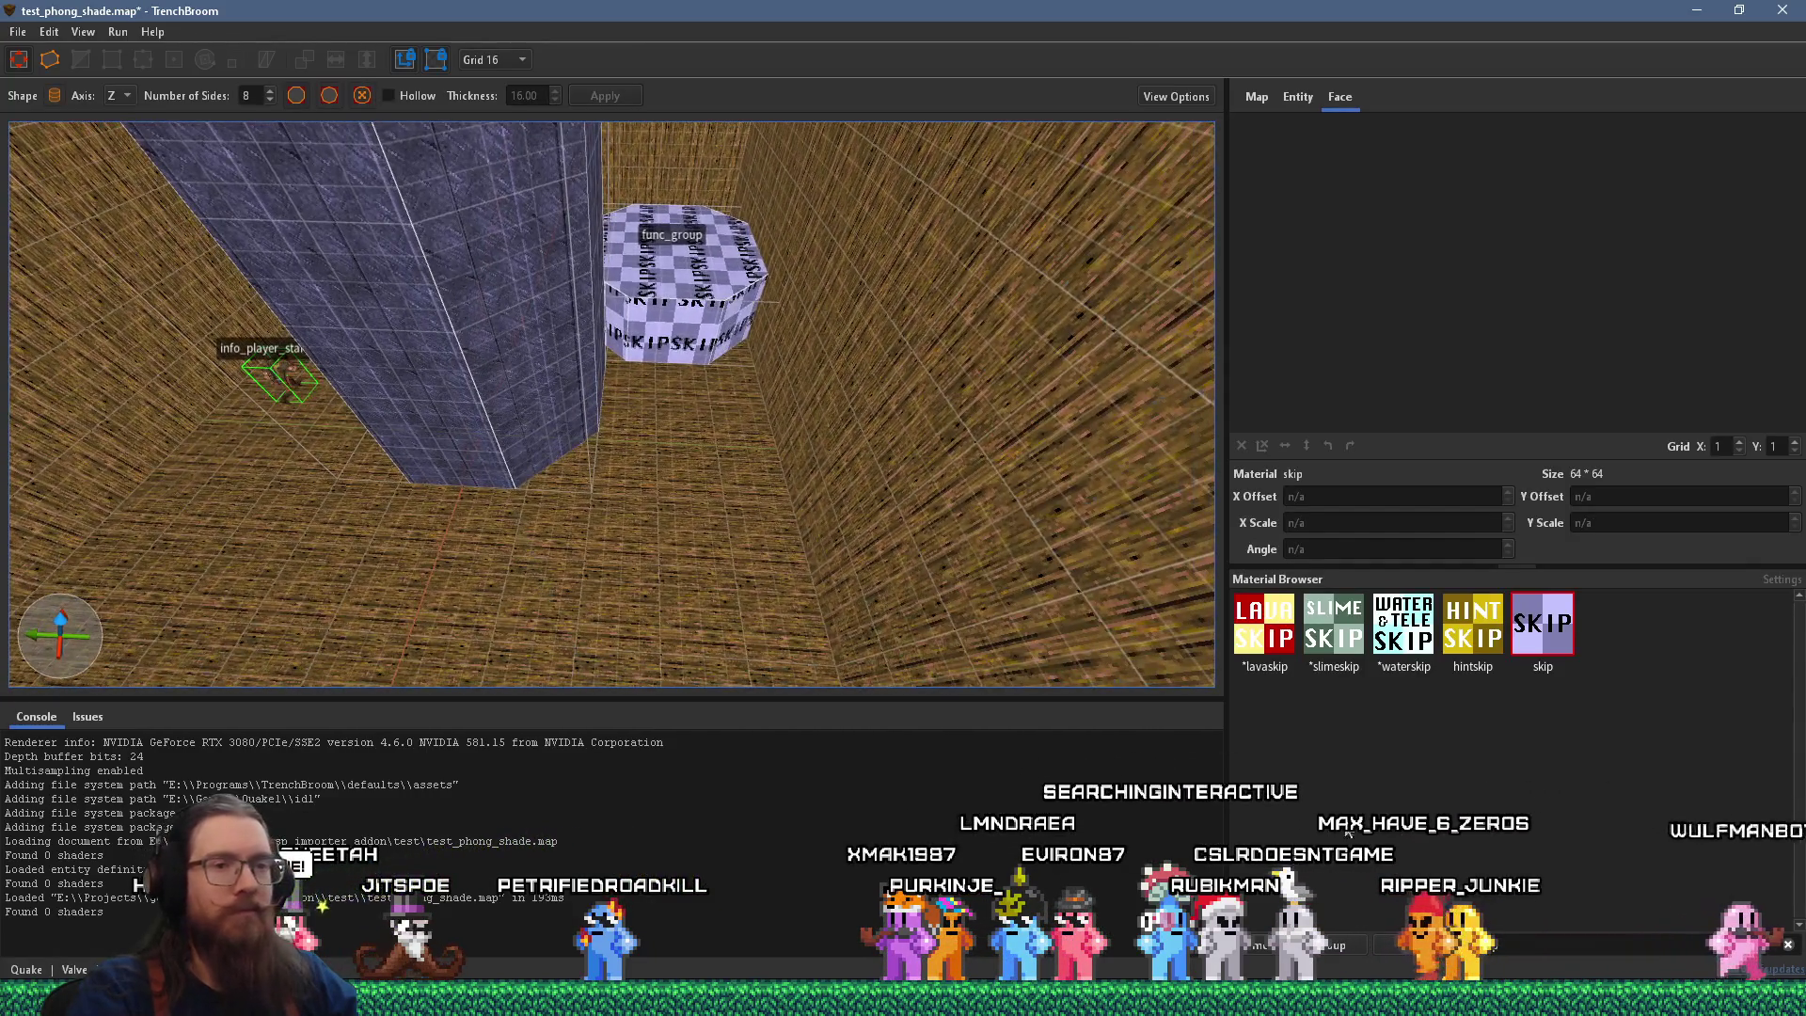
Choose afloor1_4 and draw an 80×80 octagonal floor brush, 128 units tall.
left_click(1363, 947)
left_click(1340, 946)
left_click(1402, 948)
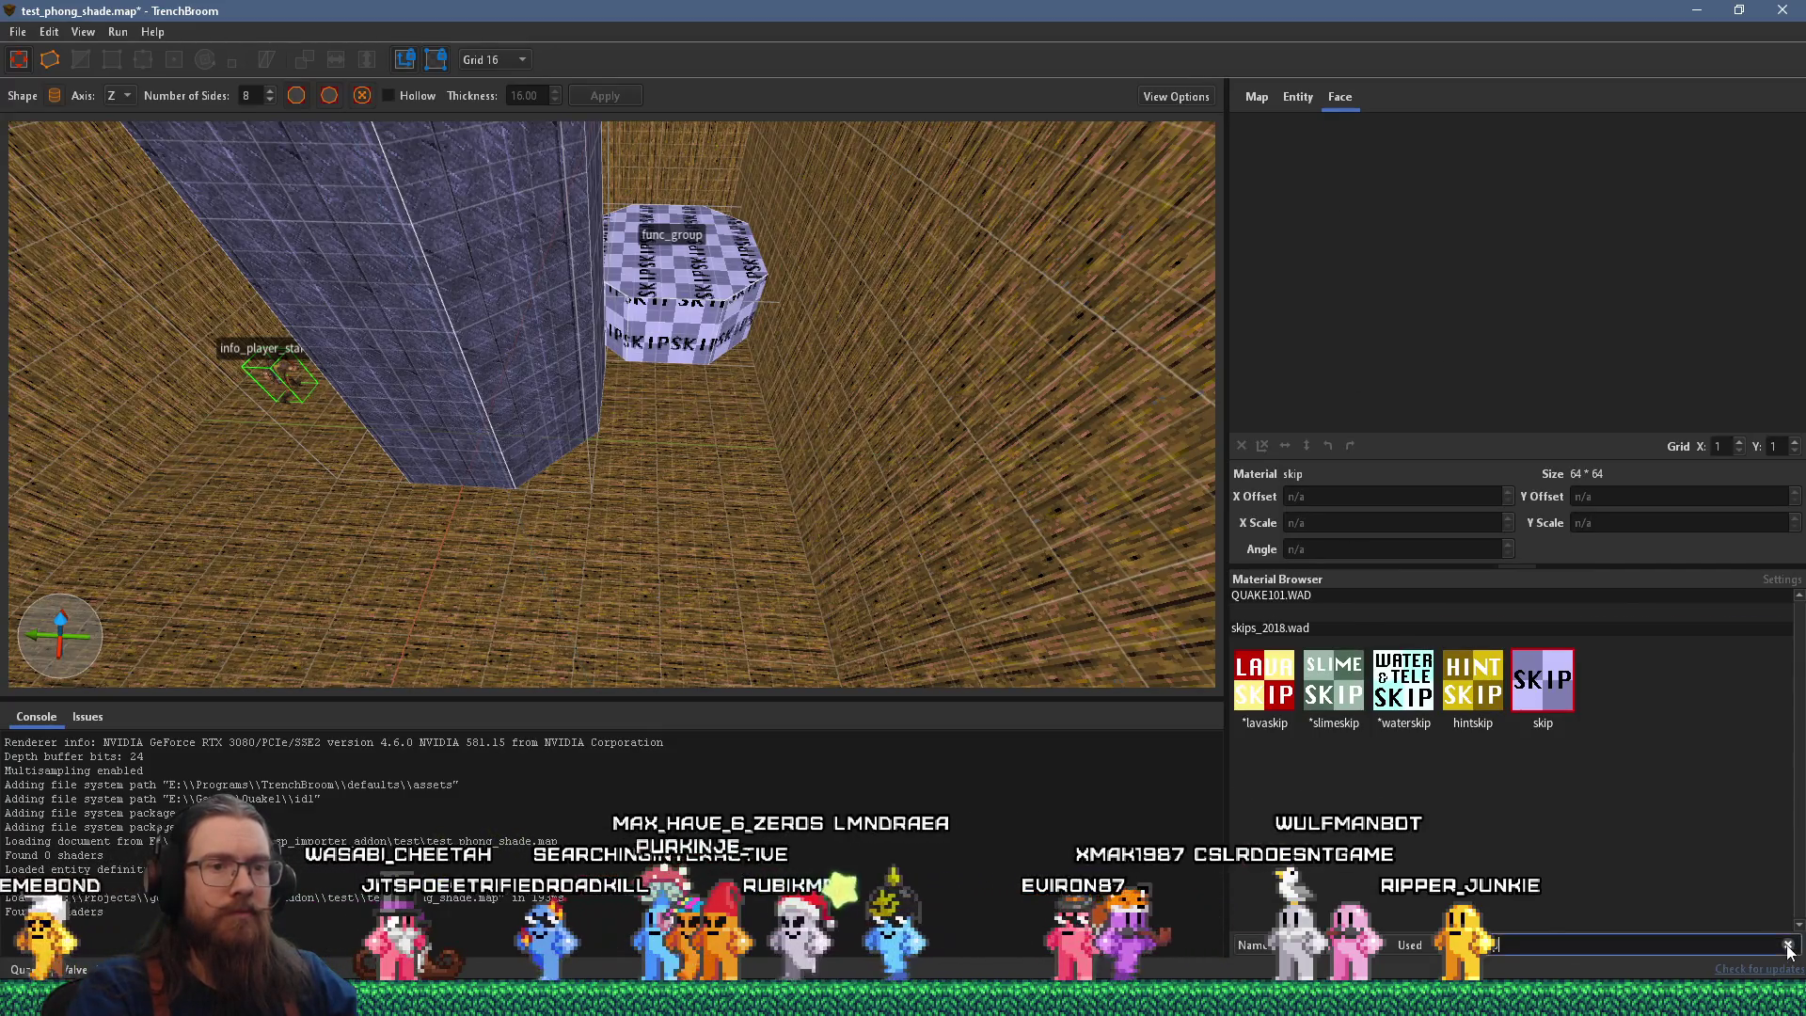
scroll("down", 3)
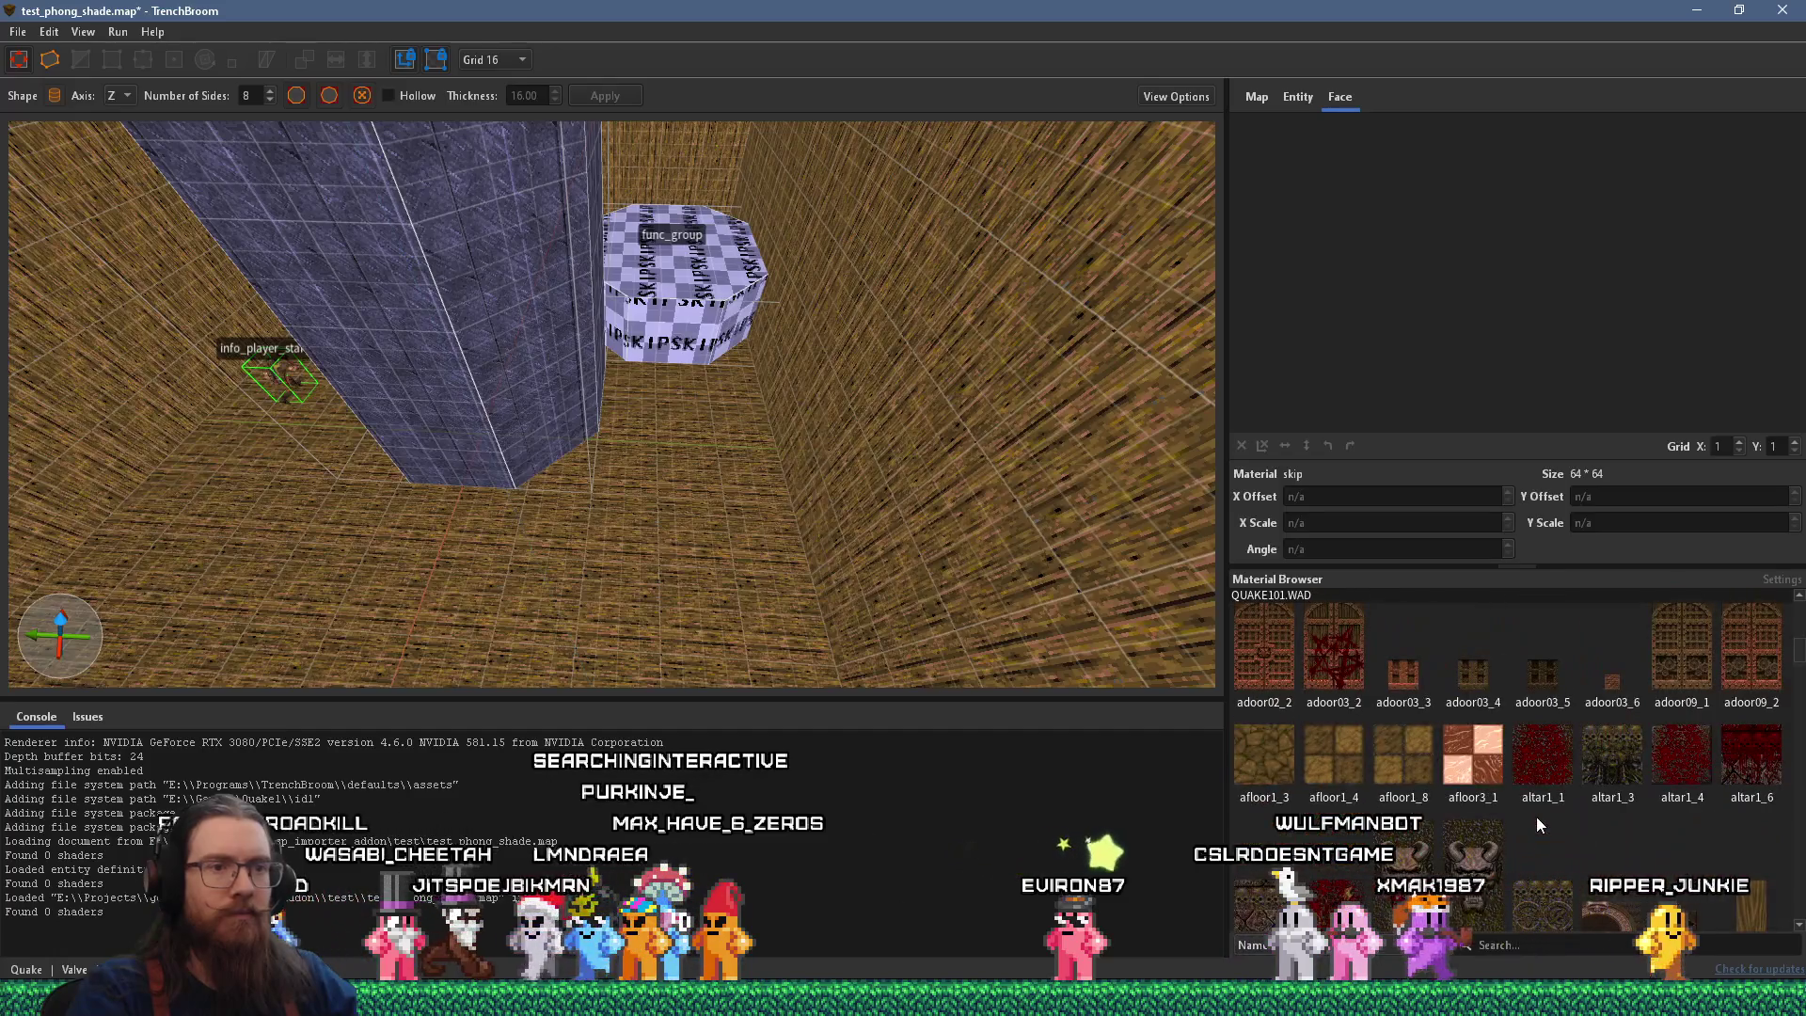
left_click(1332, 758)
left_click_drag(686, 502, 765, 565)
left_click_drag(770, 498, 777, 461)
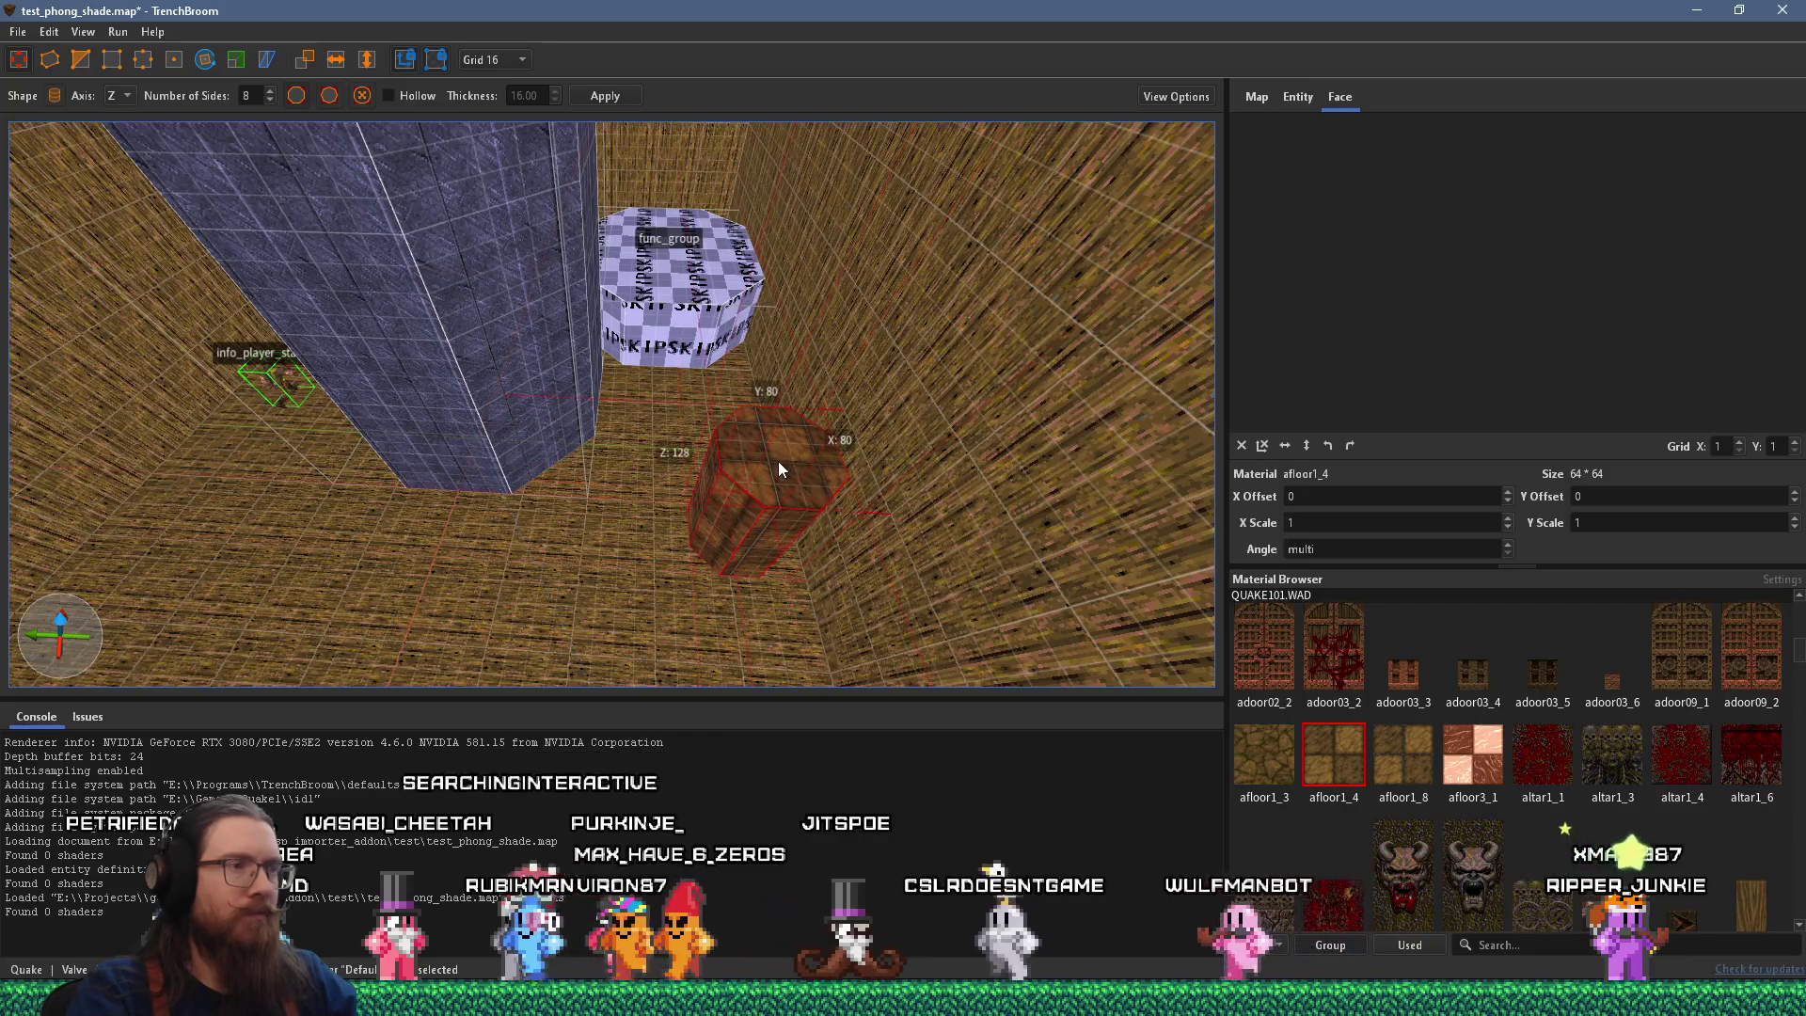
Make the afloor1_4 brush a func_wall and add a _phong property of 1.
right_click(798, 465)
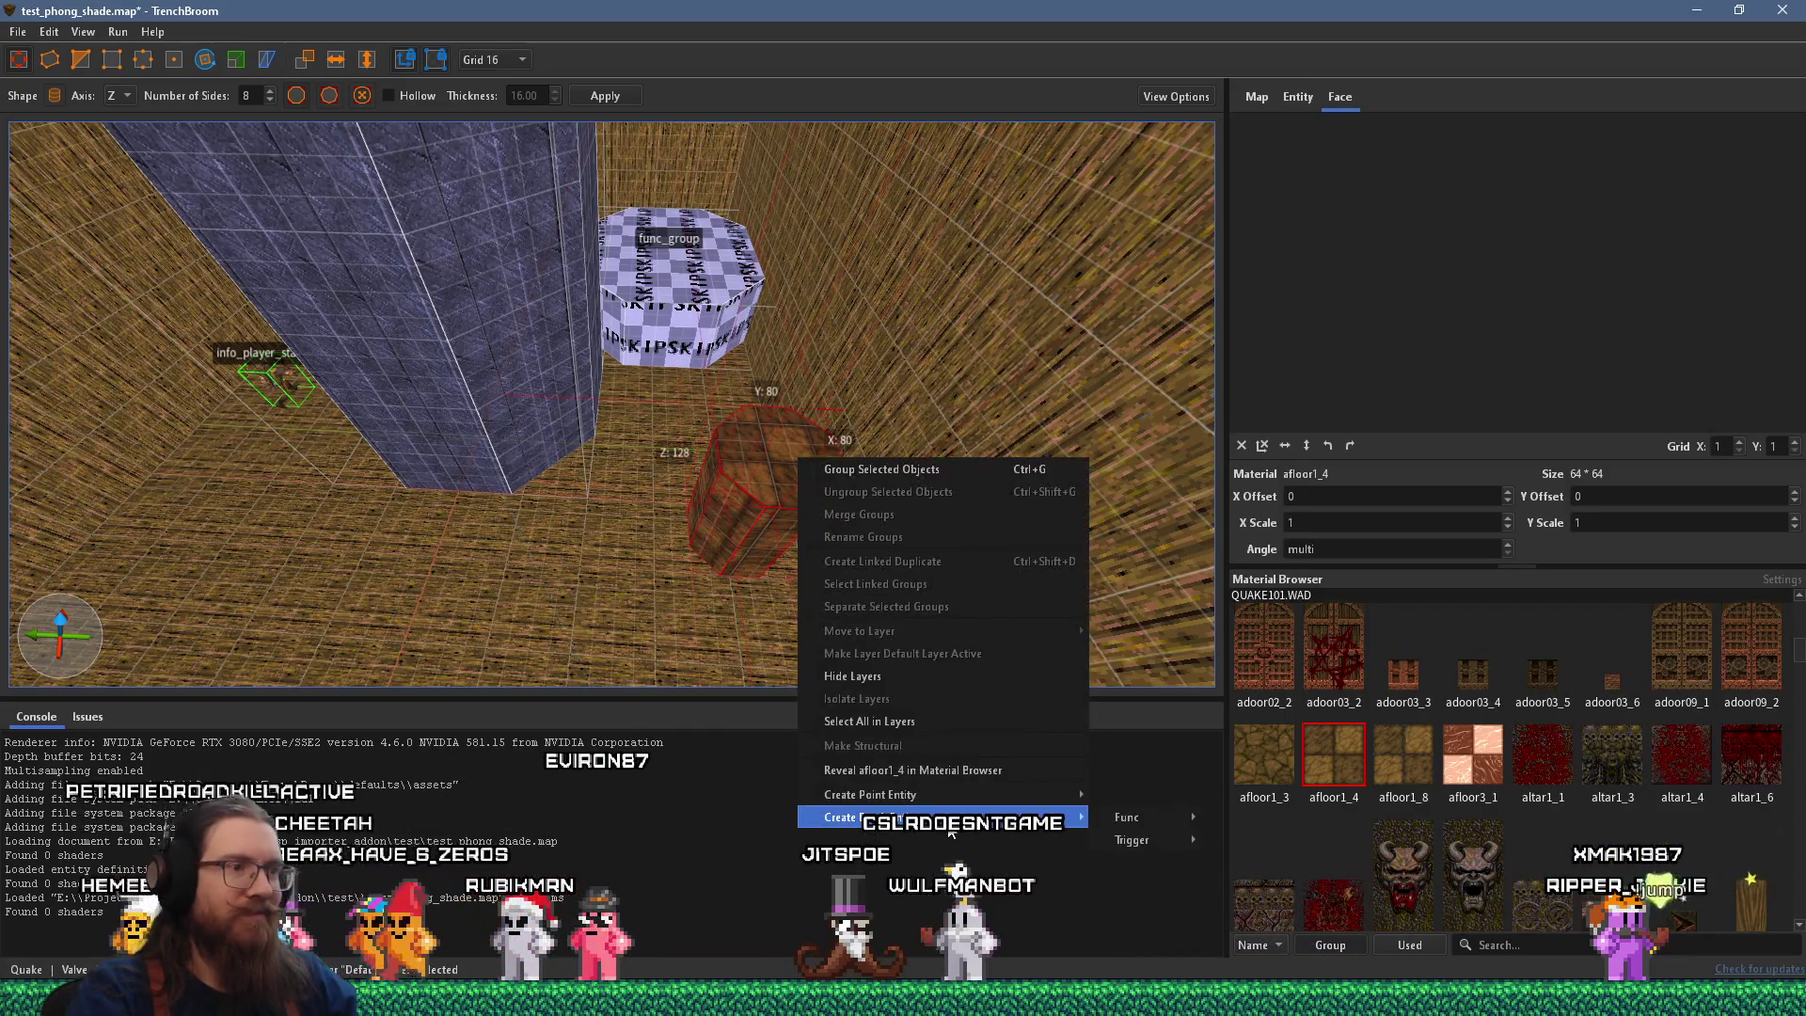
mouse_move(1160, 822)
left_click(1318, 295)
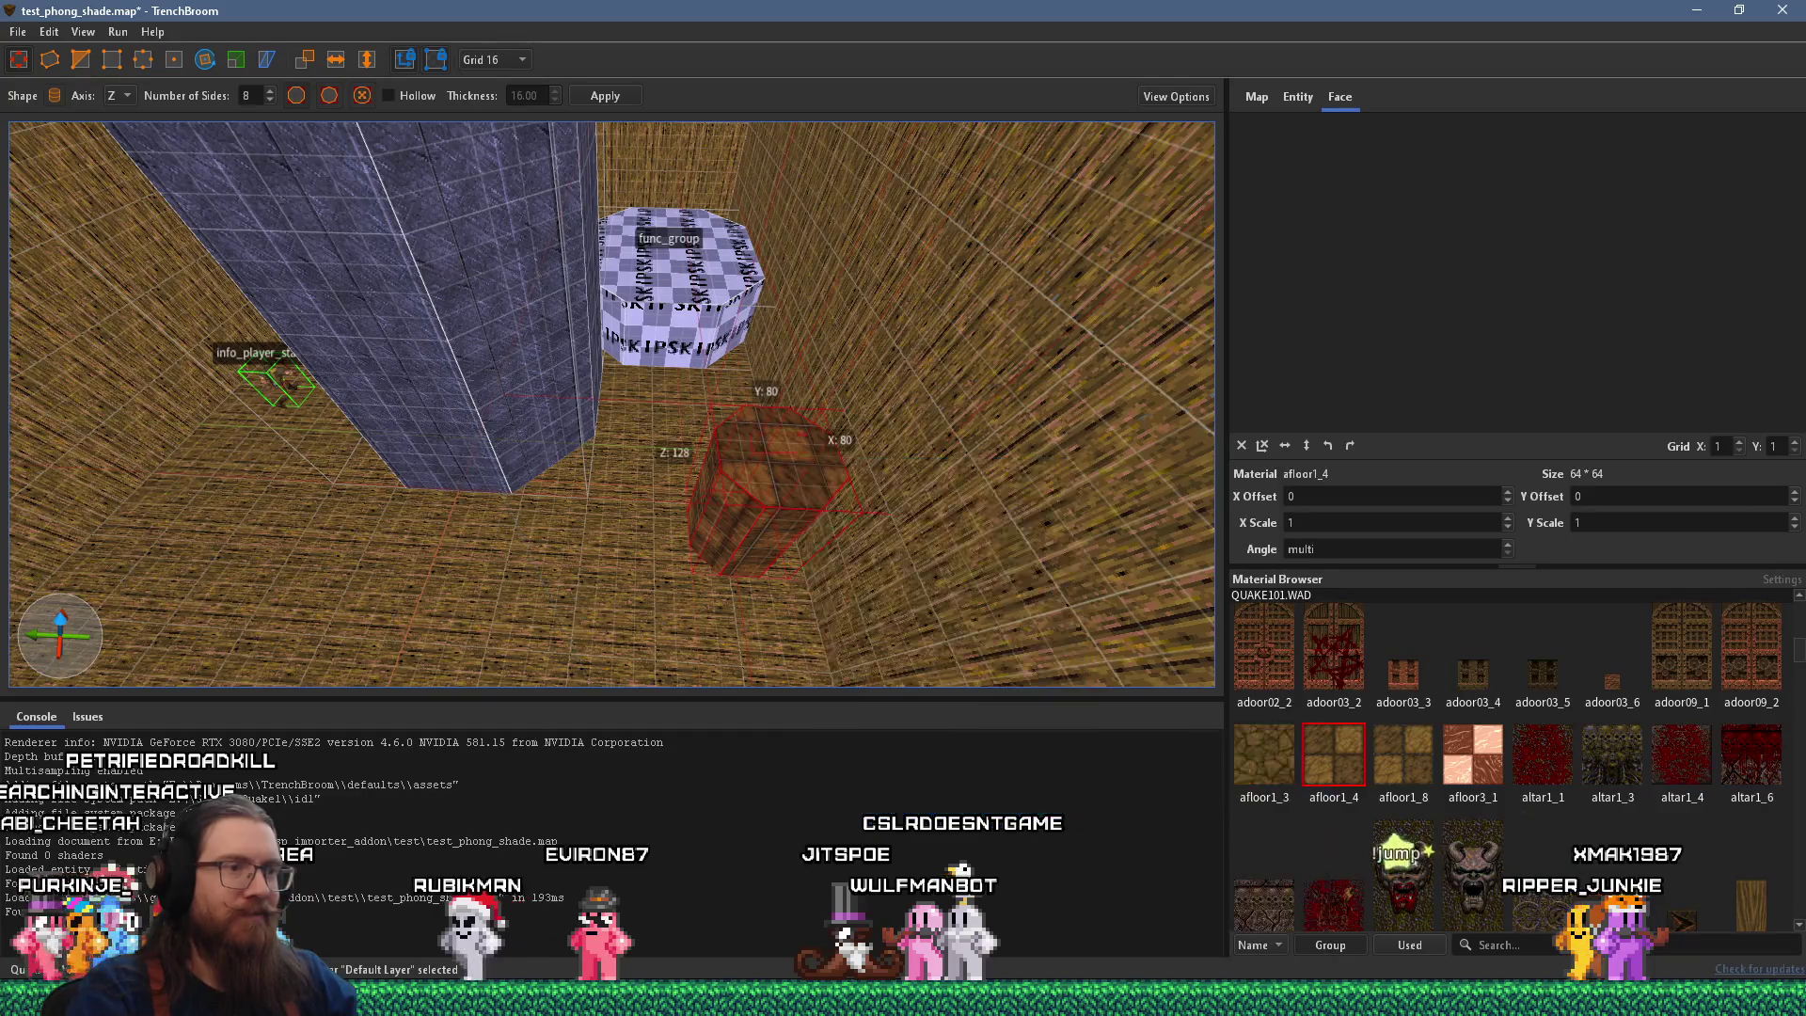
left_click(1300, 98)
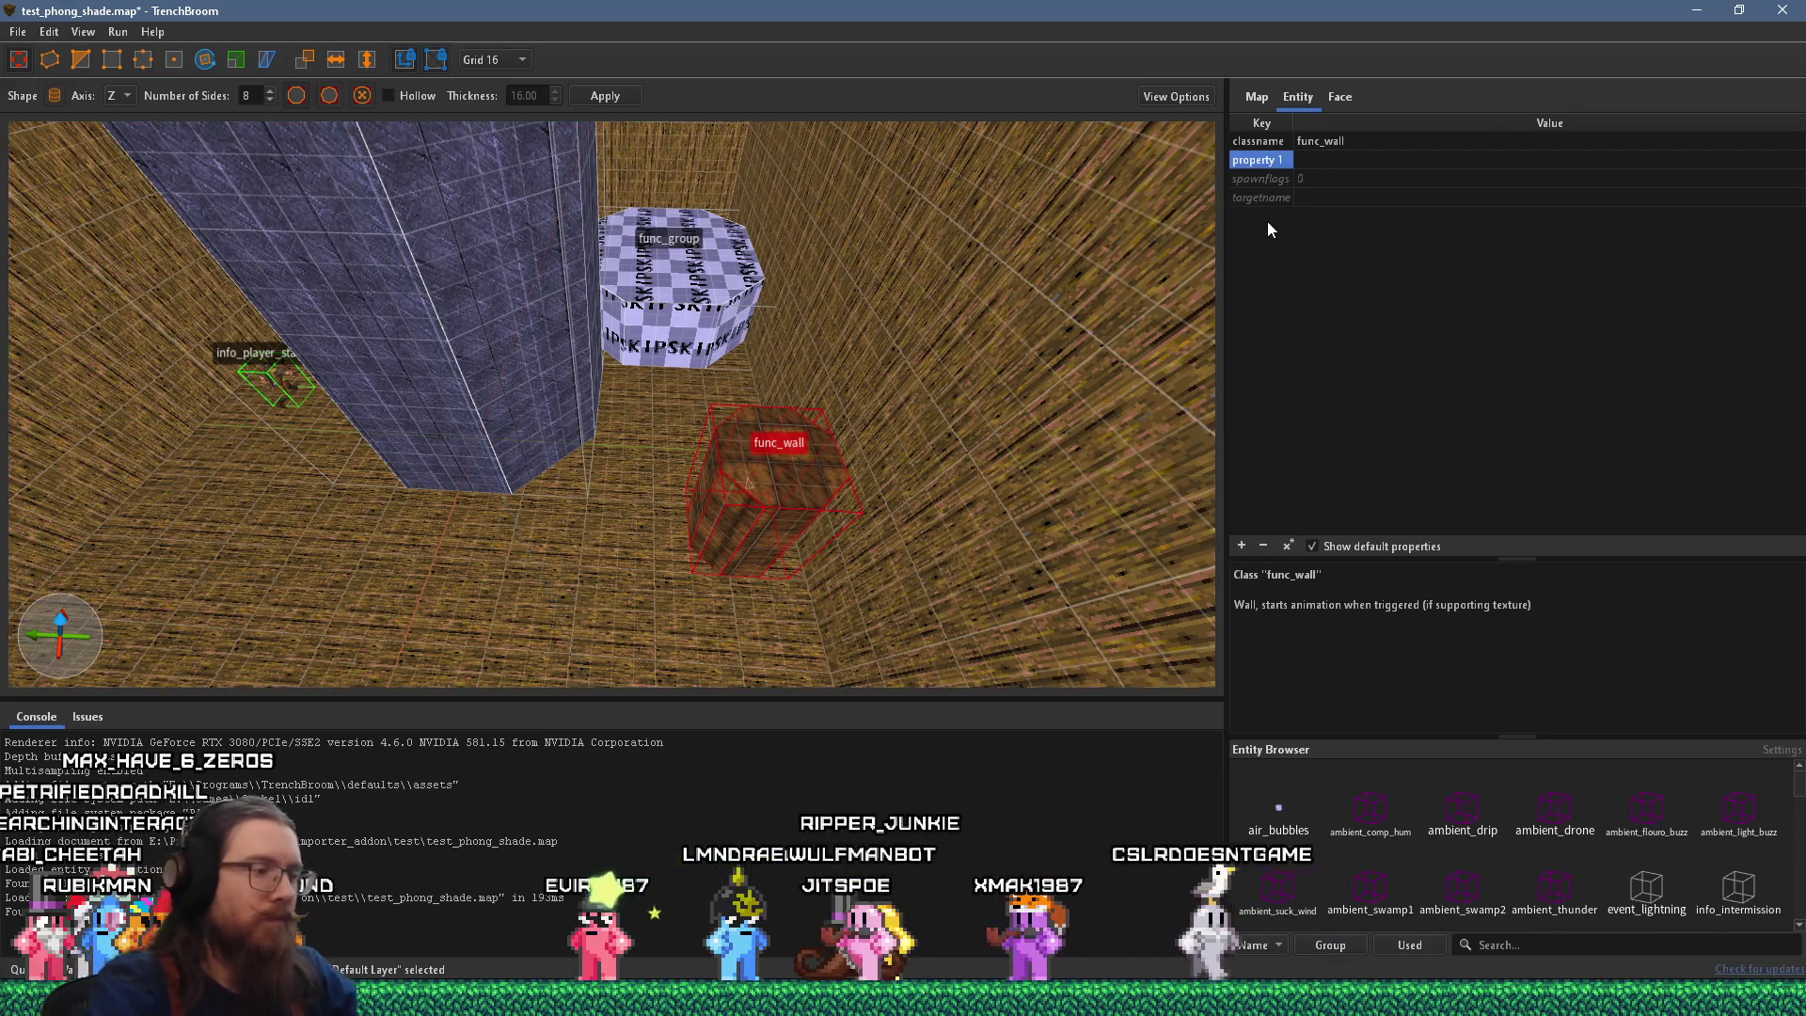
type("_phong")
key("Return")
type("1")
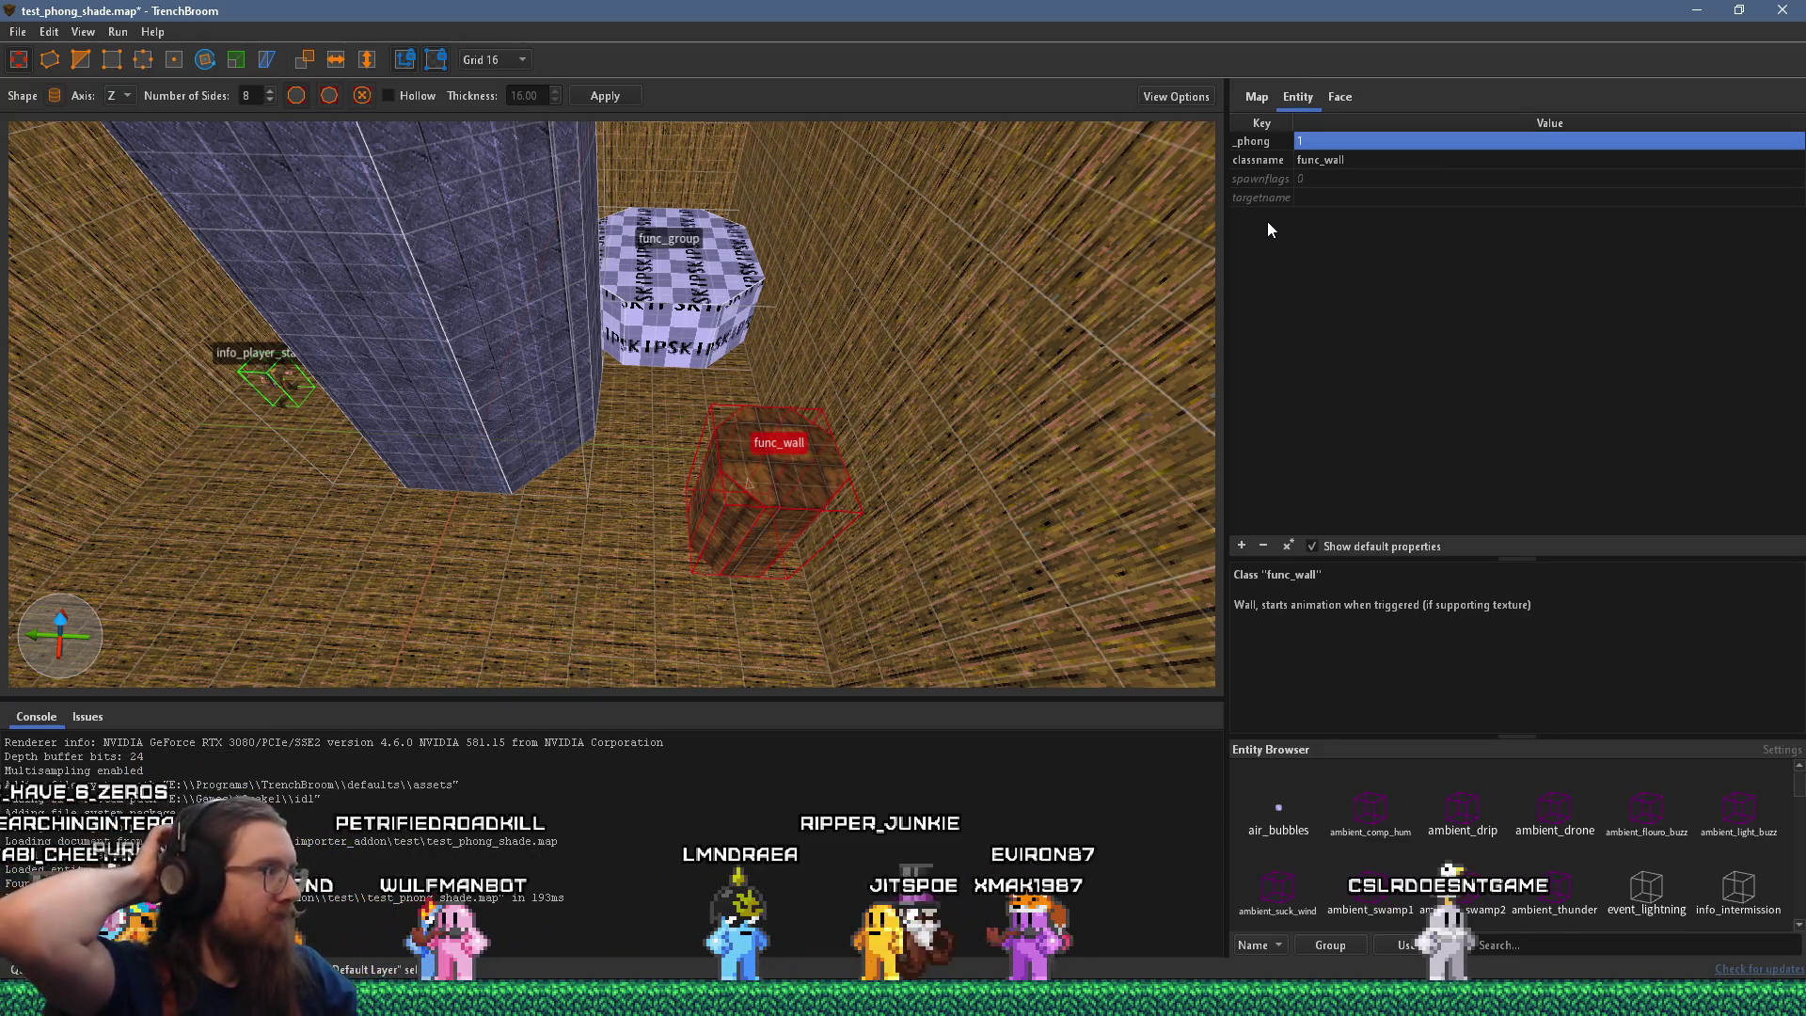
left_click_drag(719, 406, 657, 378)
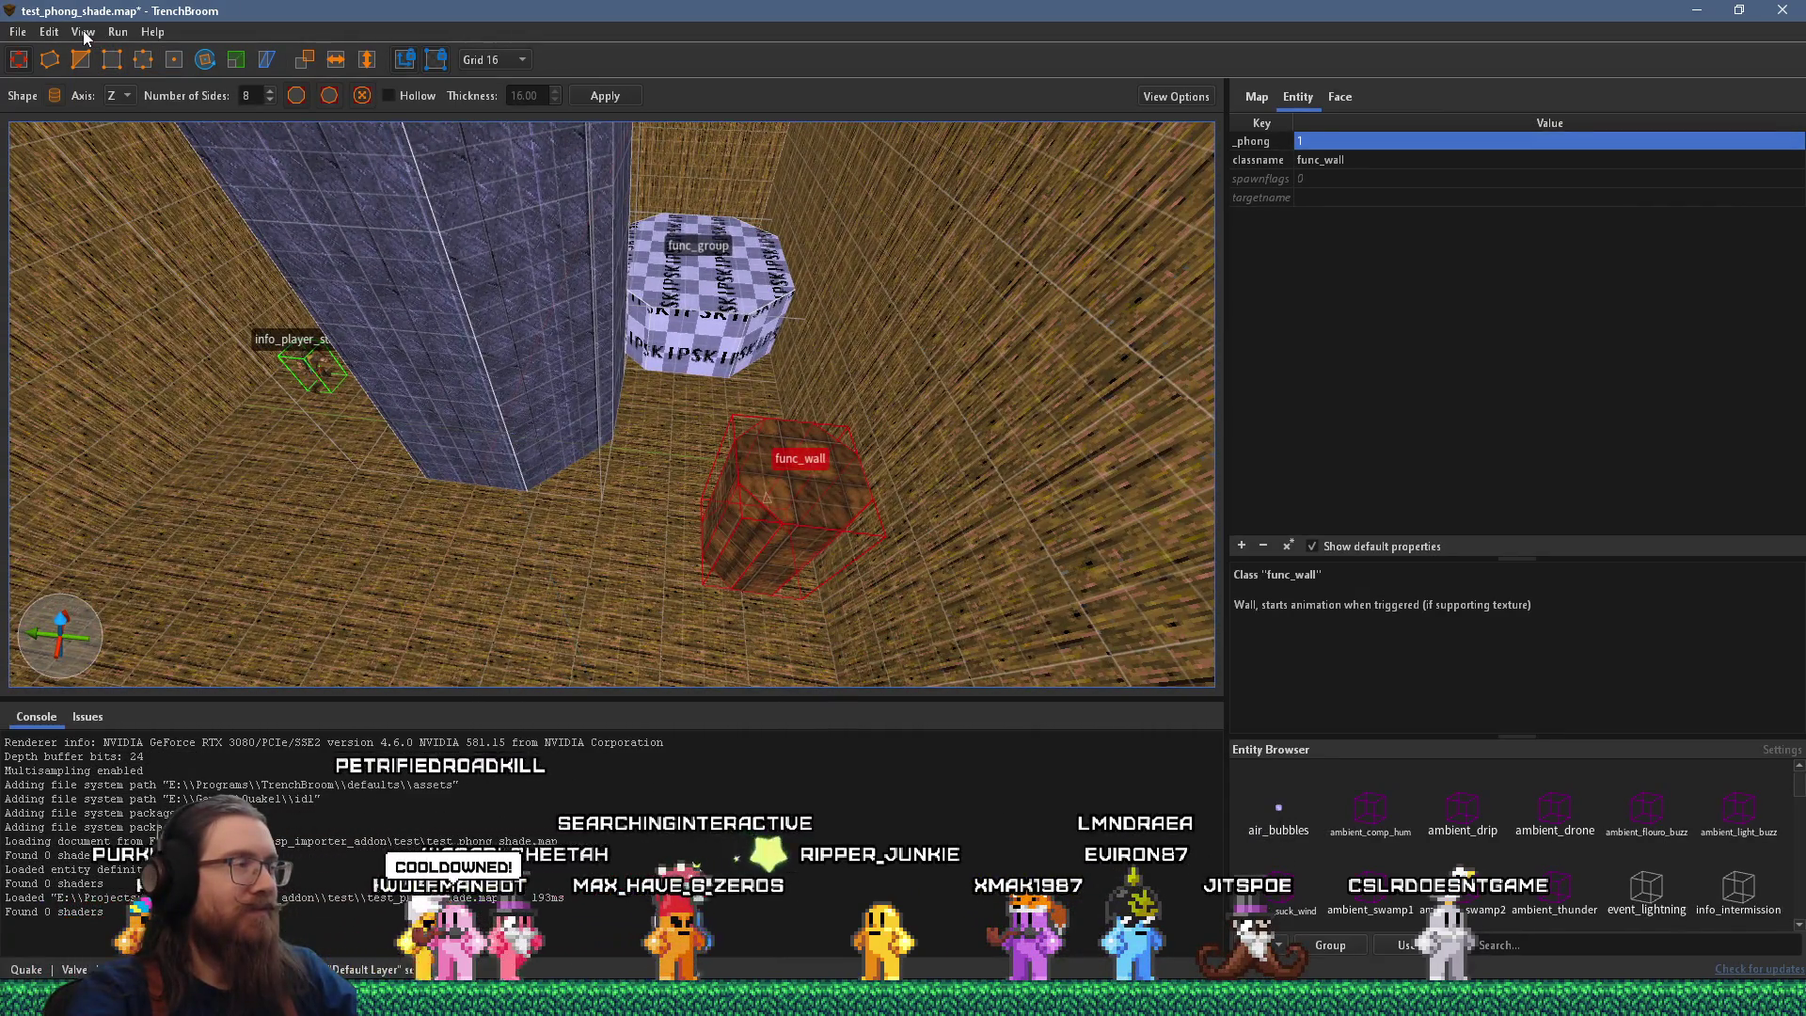
left_click_drag(282, 182, 435, 233)
key("Escape")
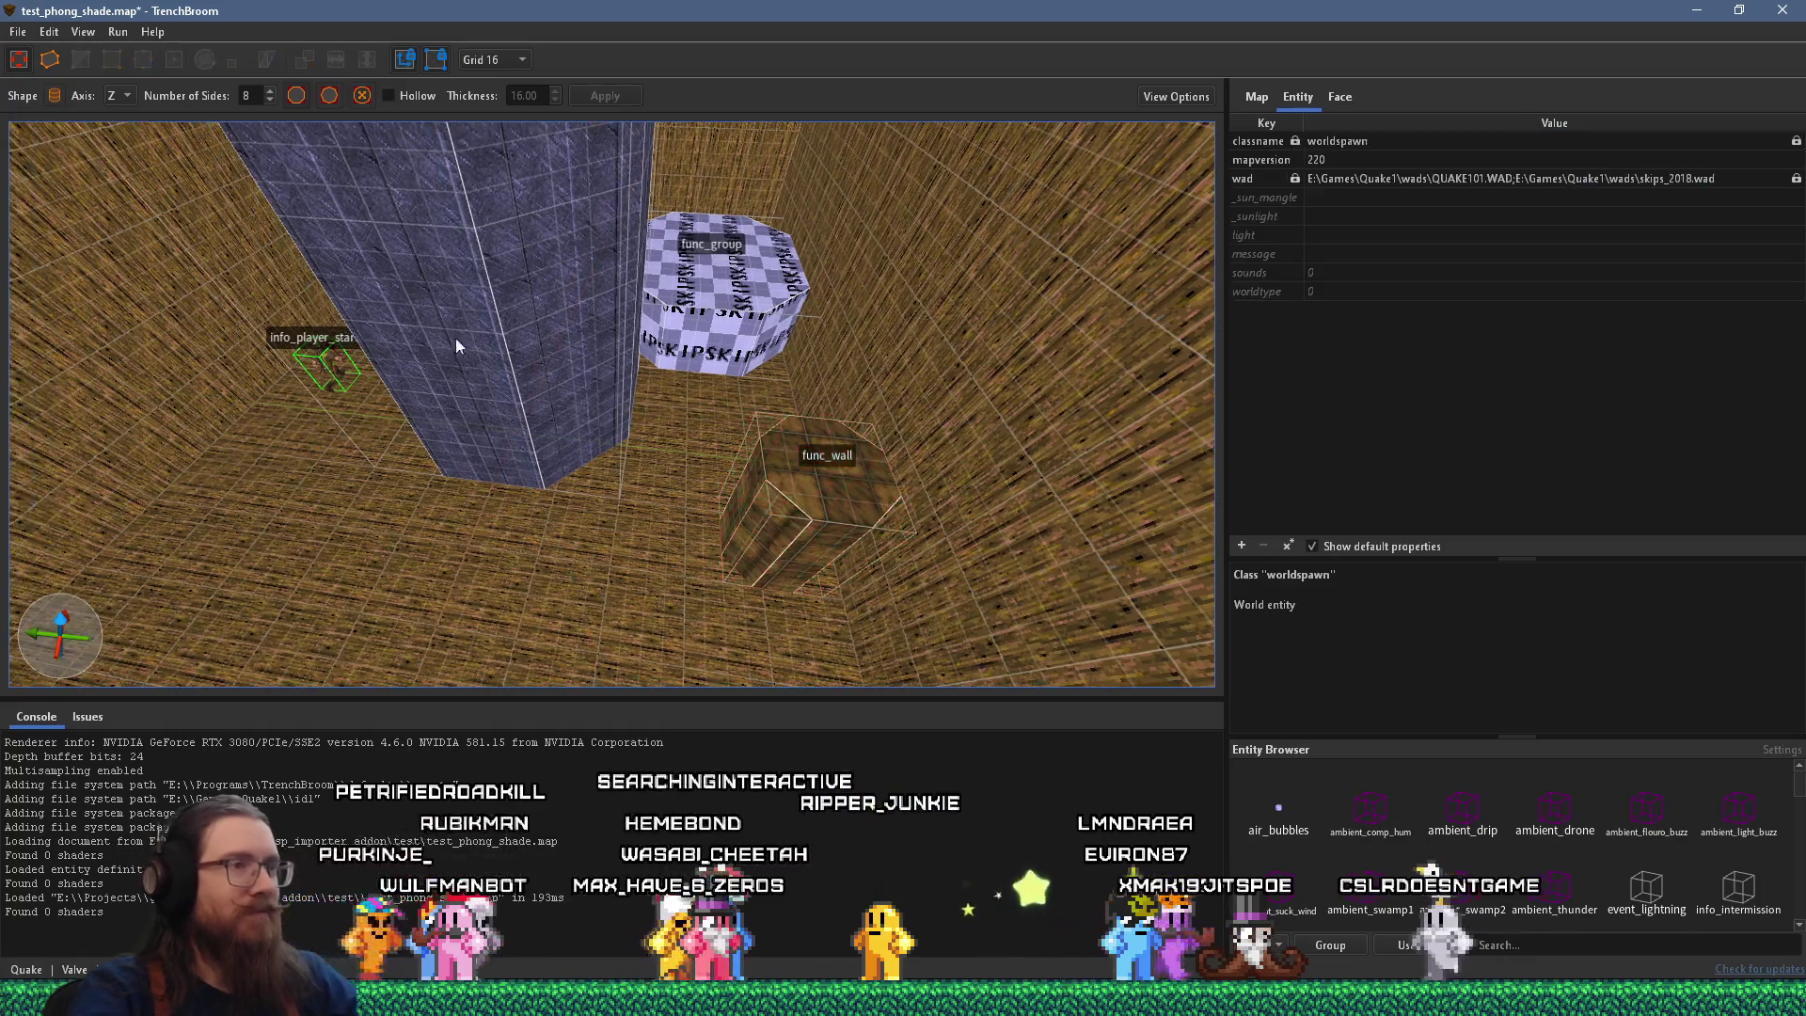
Draw a 112-wide, 144-tall octagonal brush, make it func_detail with _phong 1.
left_click_drag(446, 603, 538, 607)
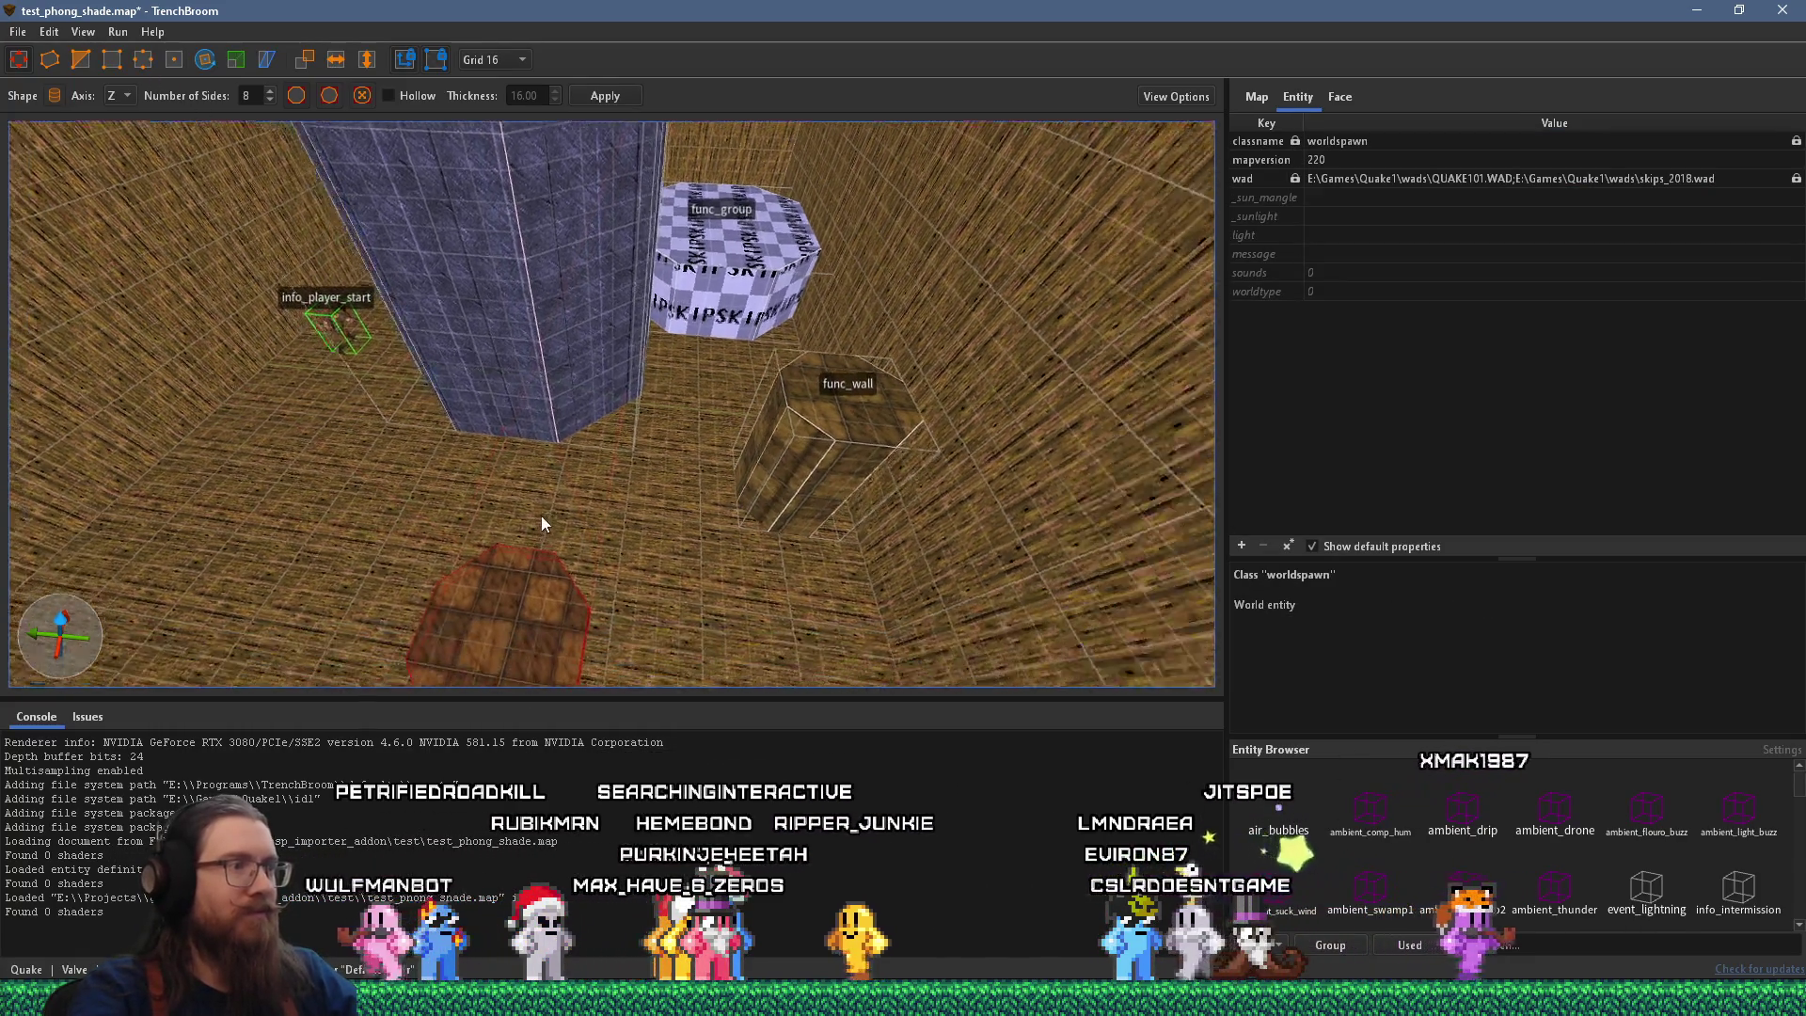
left_click_drag(483, 545, 457, 510)
right_click(487, 514)
mouse_move(641, 871)
mouse_move(818, 873)
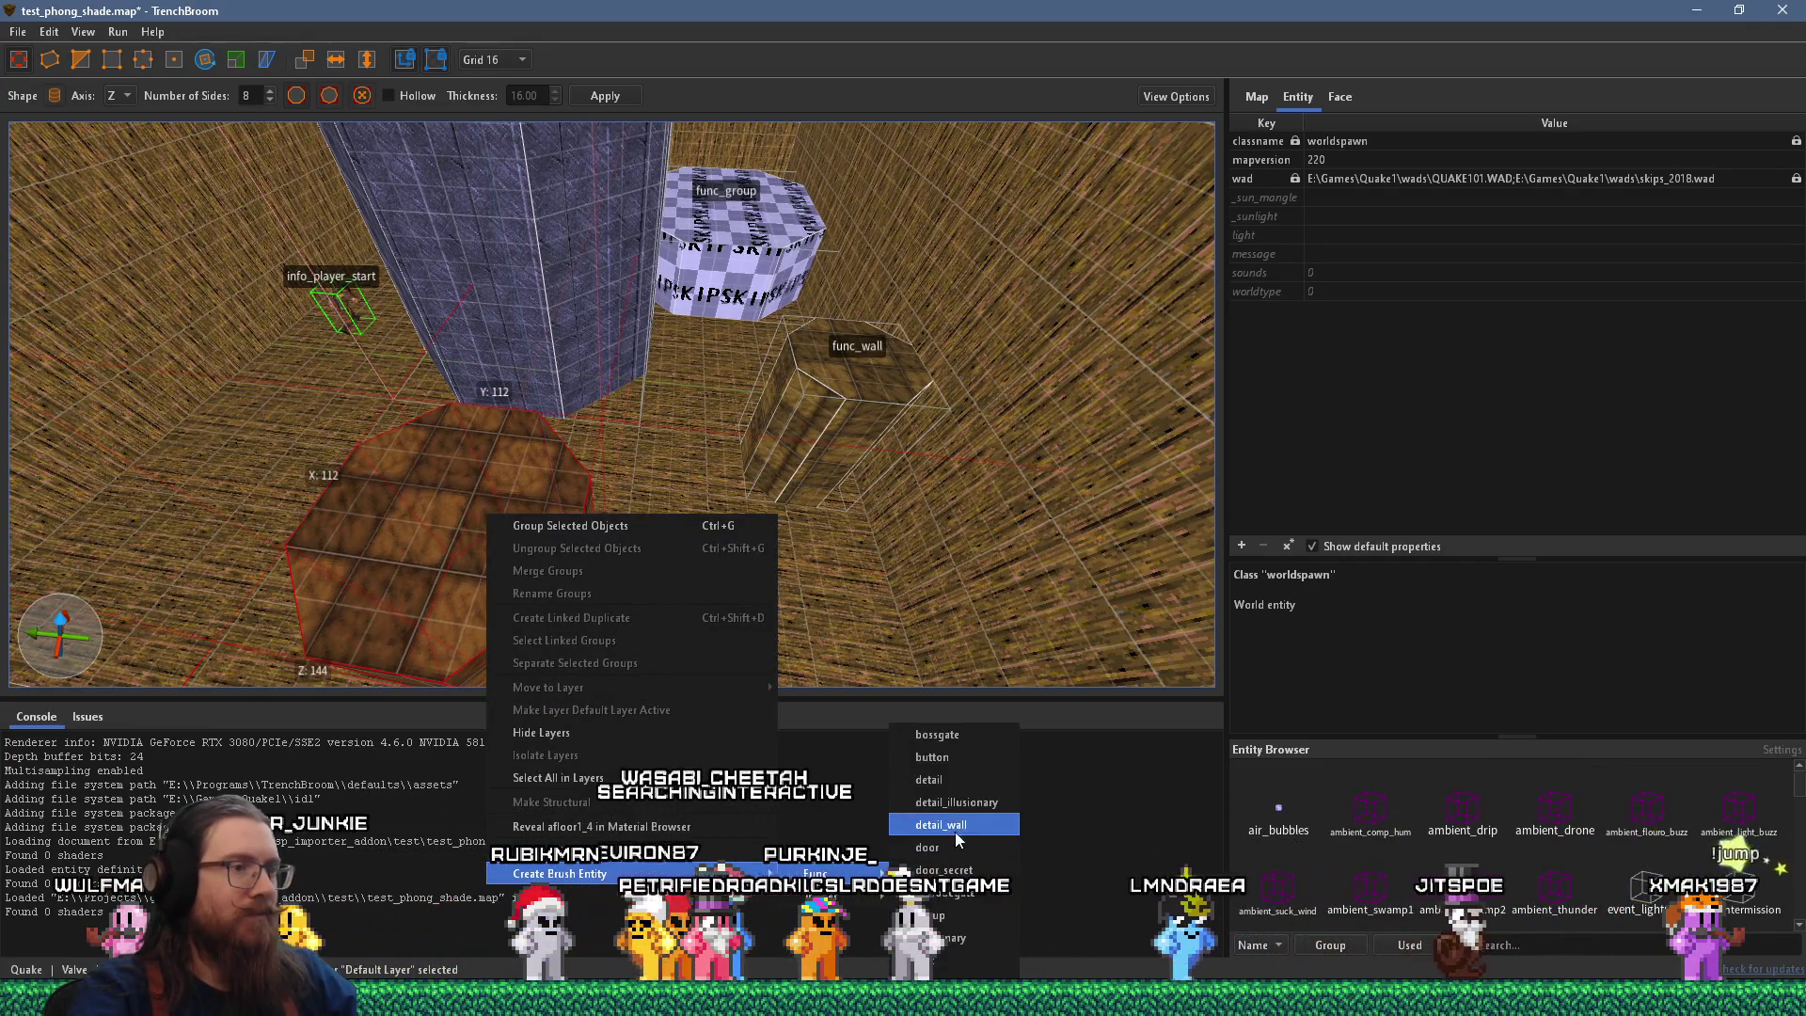
left_click(957, 788)
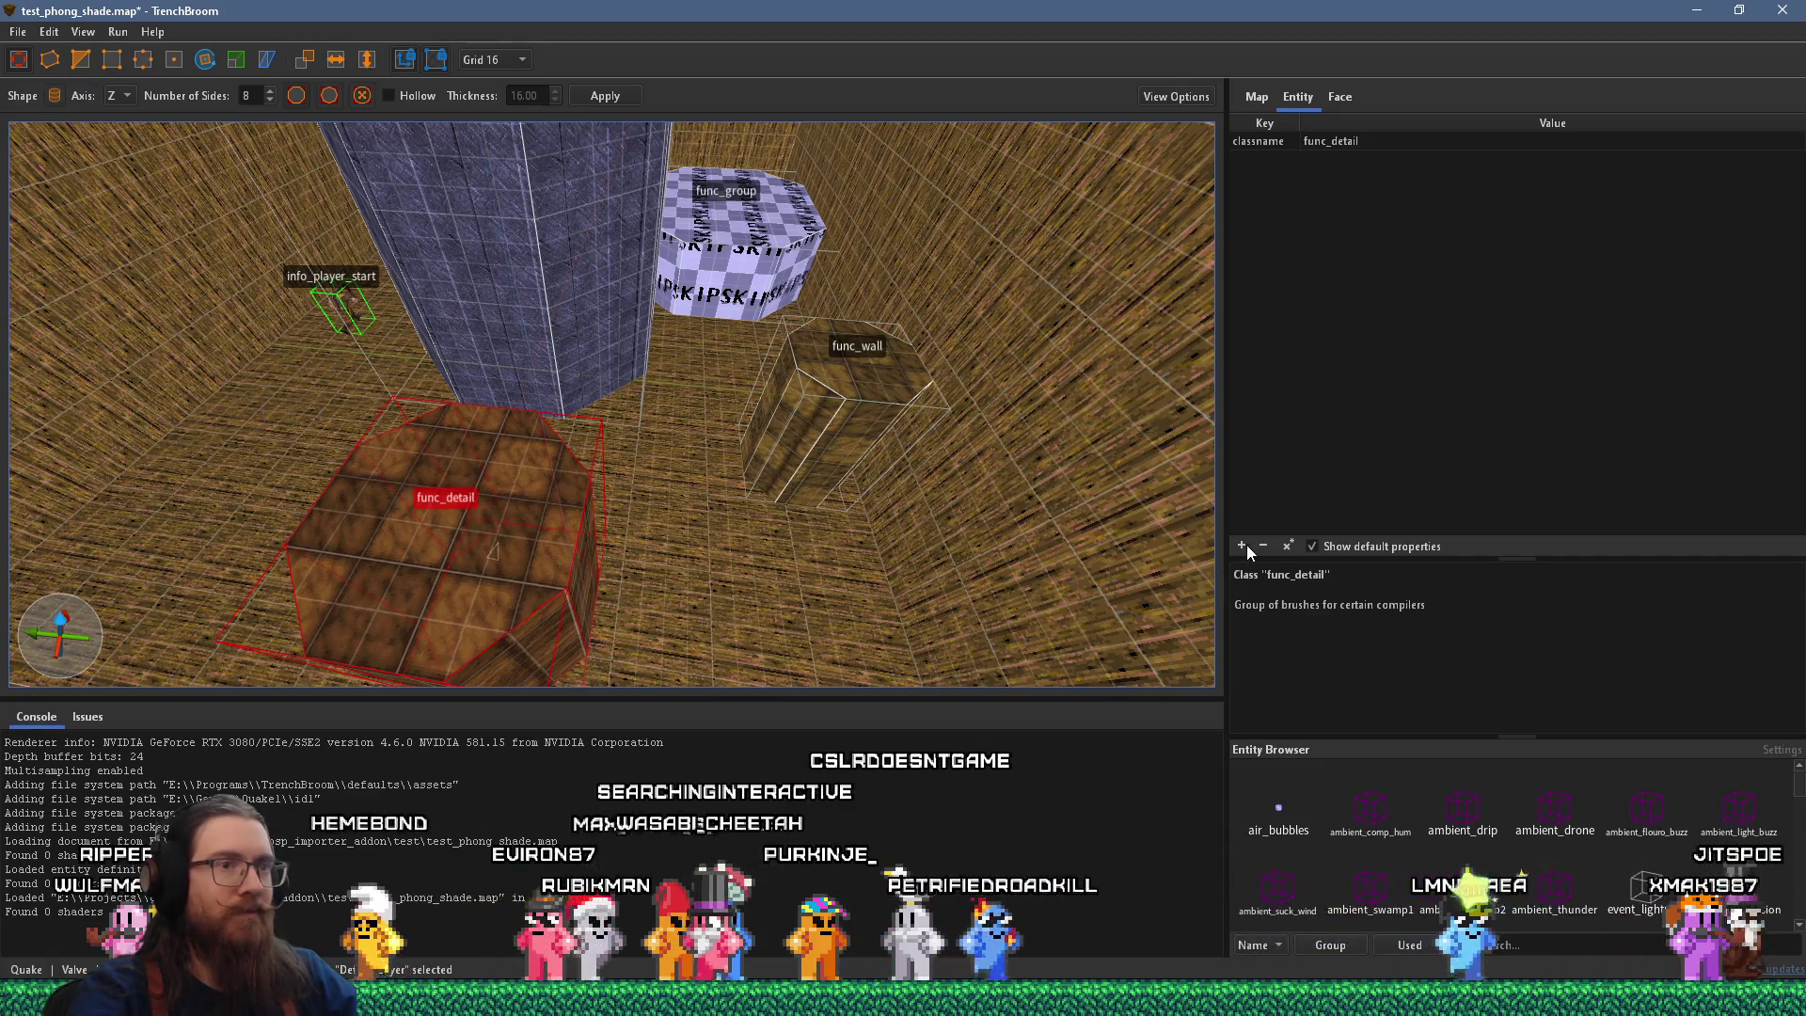
left_click(1242, 545)
type("_phong")
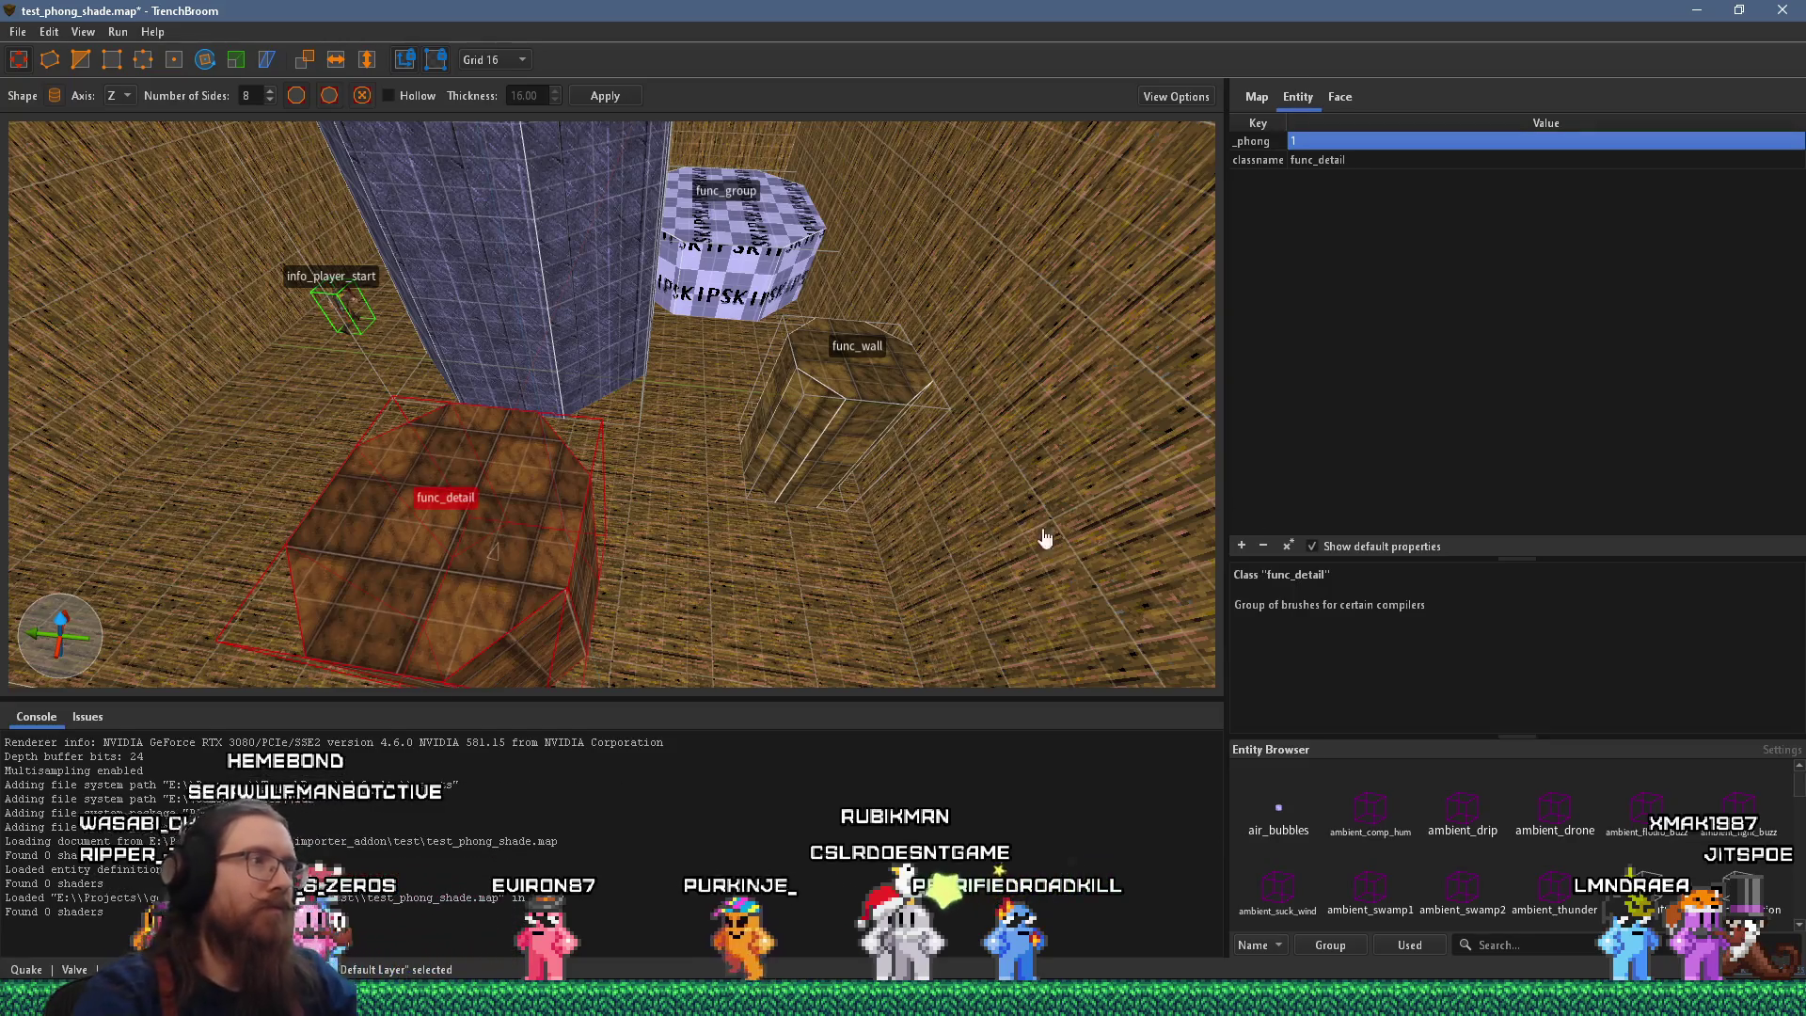
Select the tall pillar func_group and save the map.
left_click_drag(567, 437, 516, 468)
scroll("down", 3)
left_click(689, 239)
scroll("down", 3)
left_click(18, 31)
left_click(85, 123)
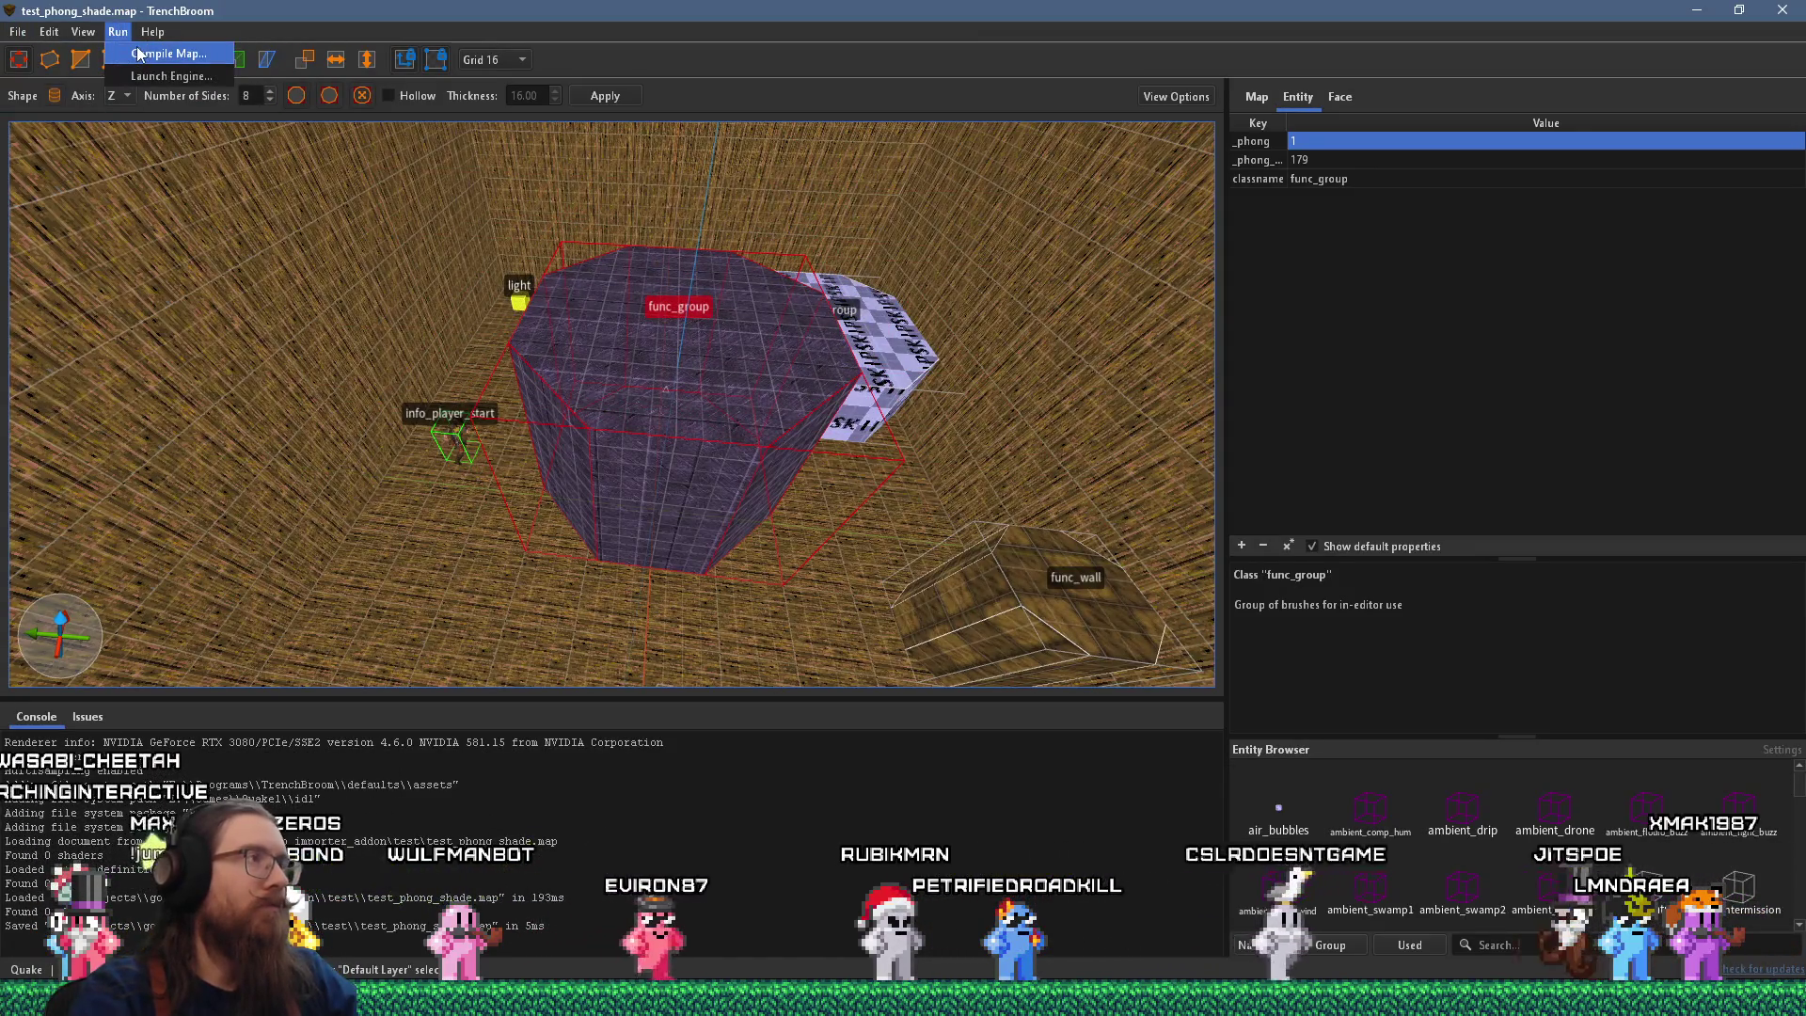
Trim the bsp_import_test compile profile by removing its Copy Files and mv.exe tasks.
left_click(138, 54)
left_click(582, 348)
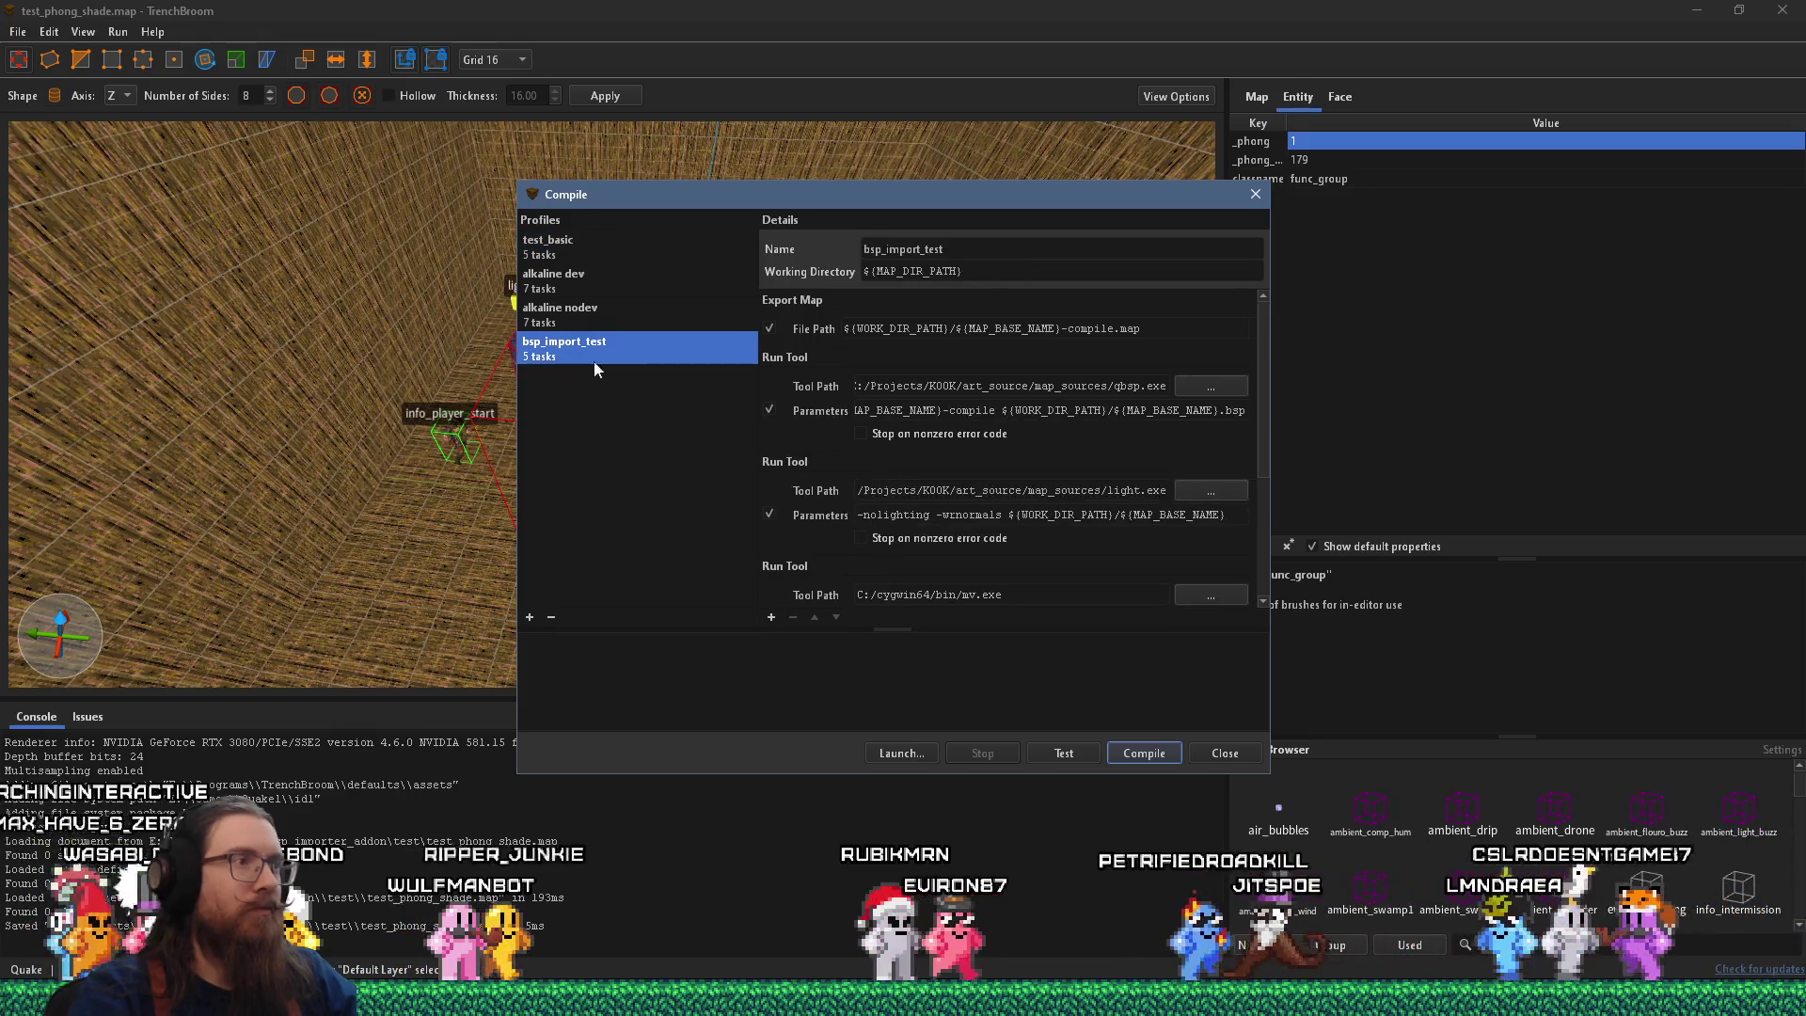
scroll("down", 3)
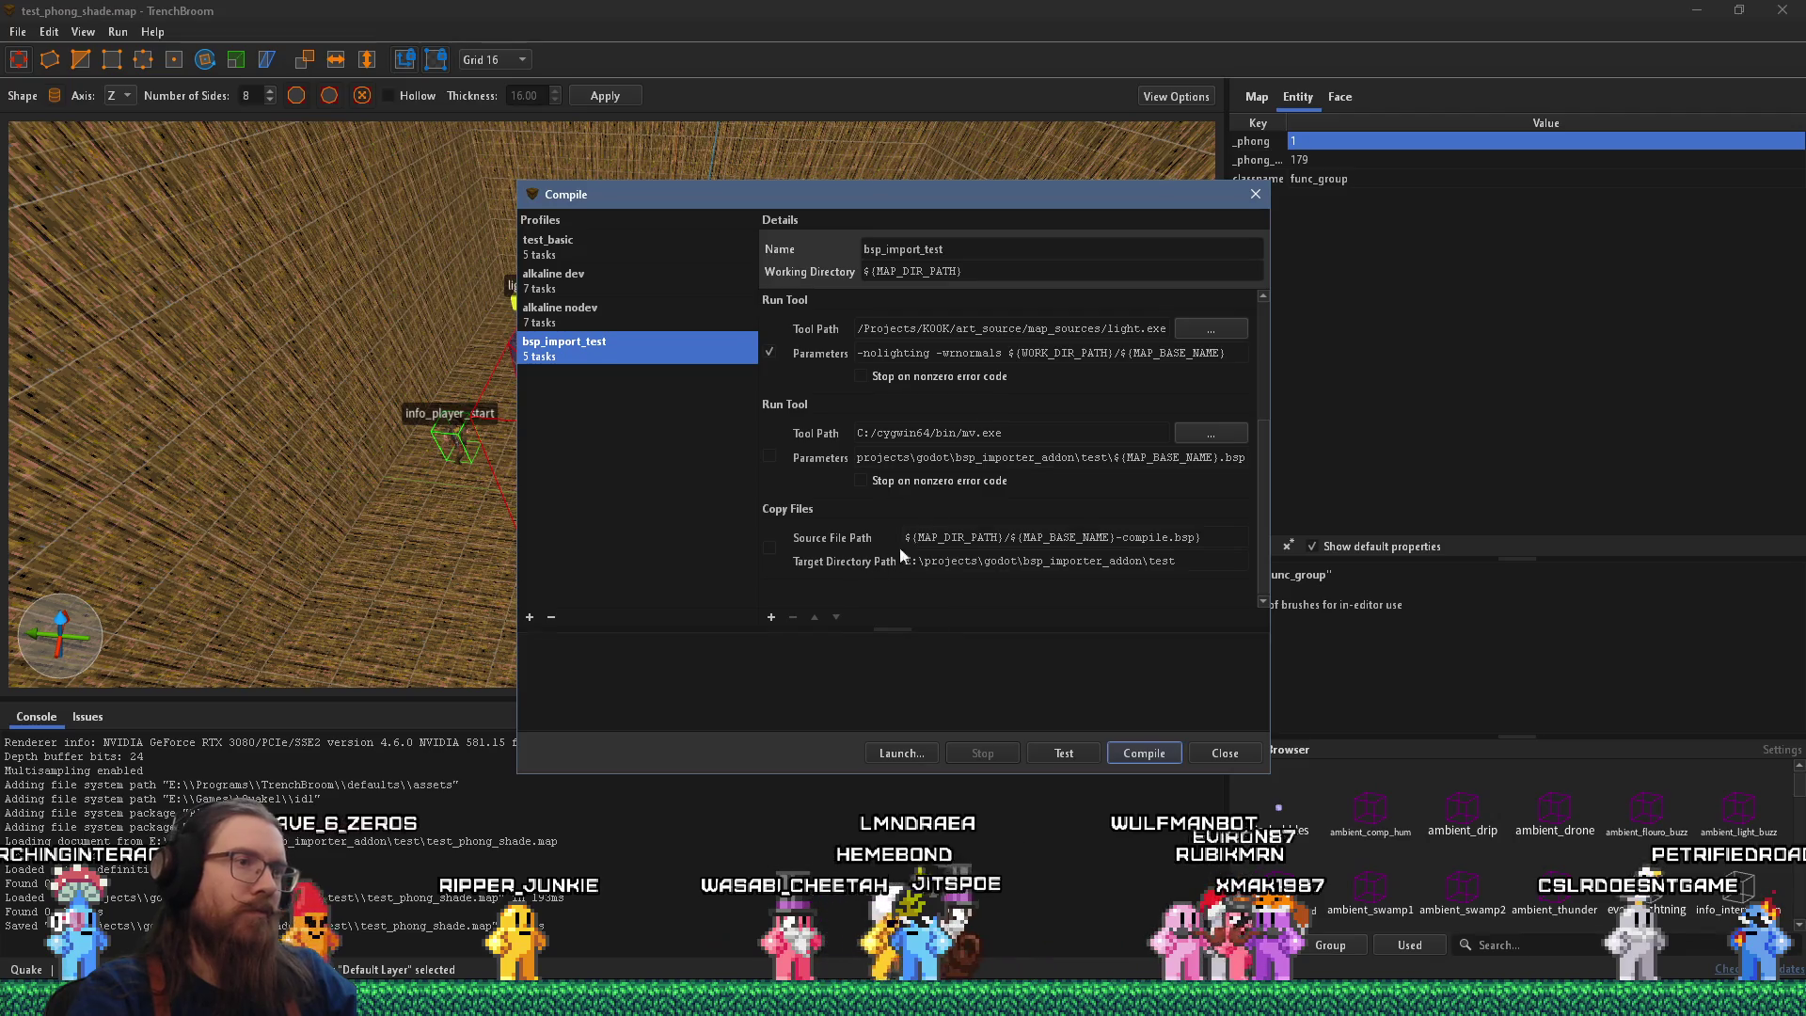
left_click(944, 523)
left_click(793, 617)
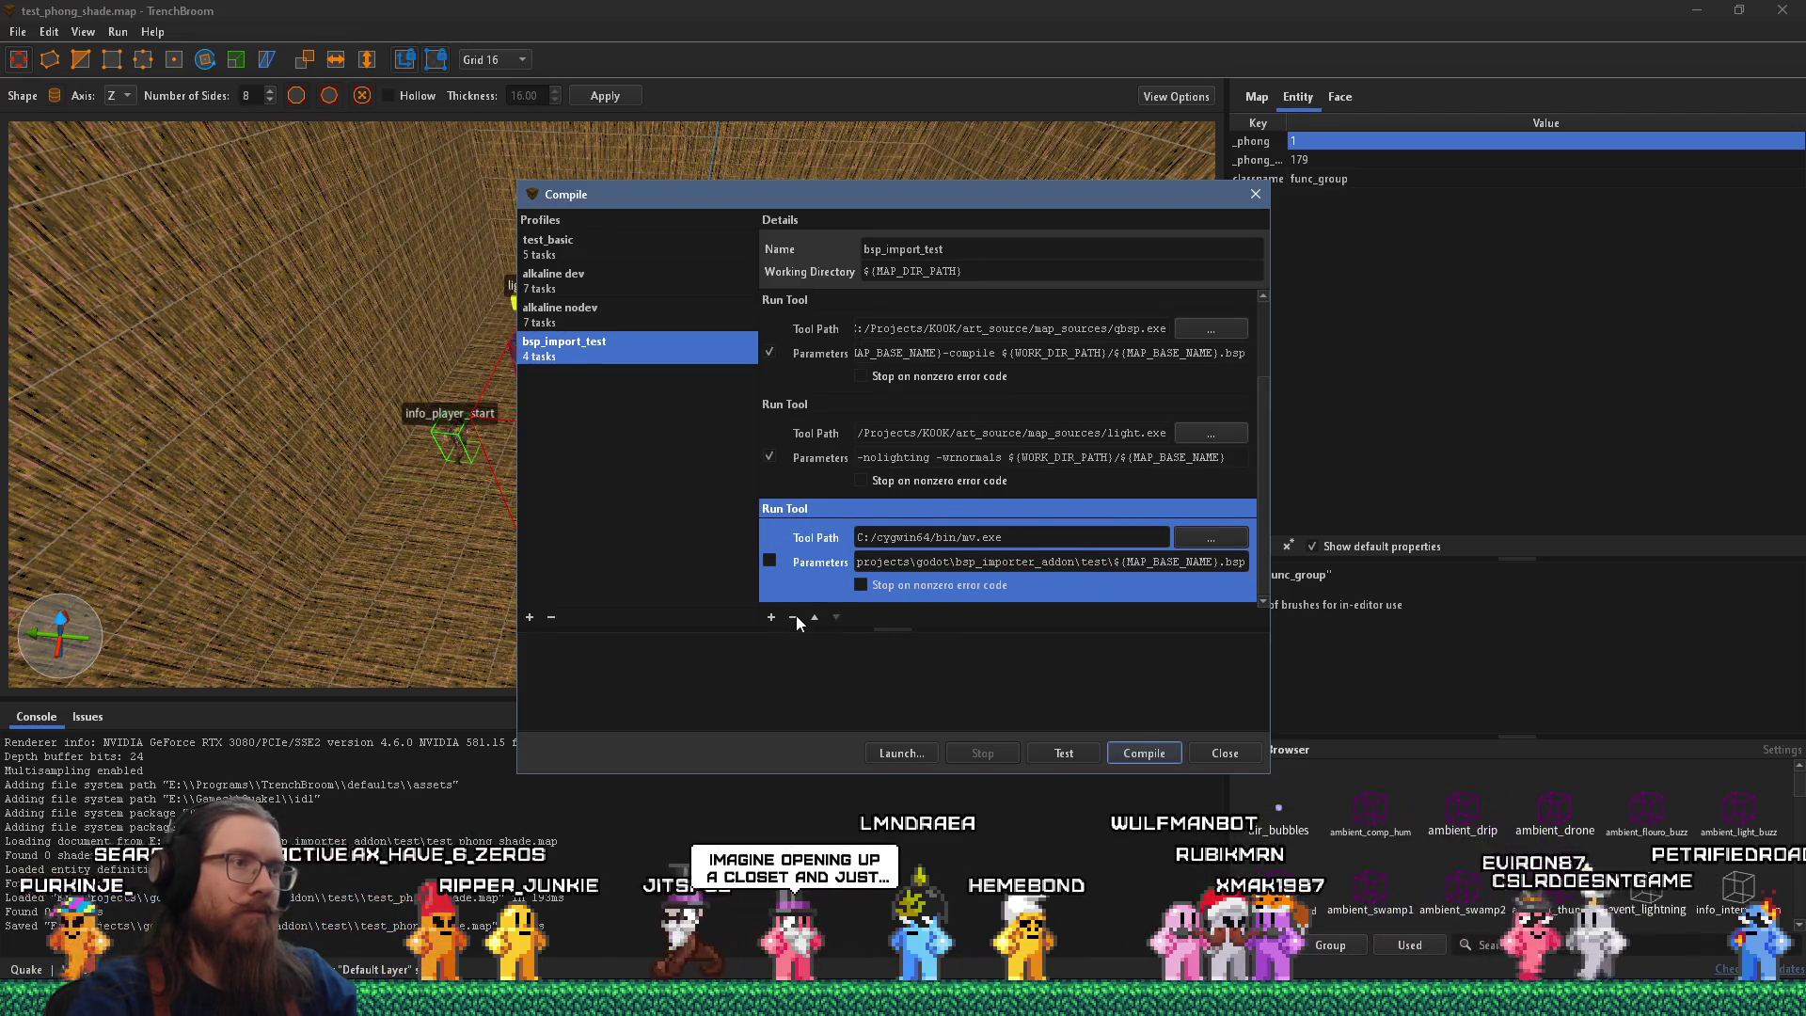
left_click(793, 617)
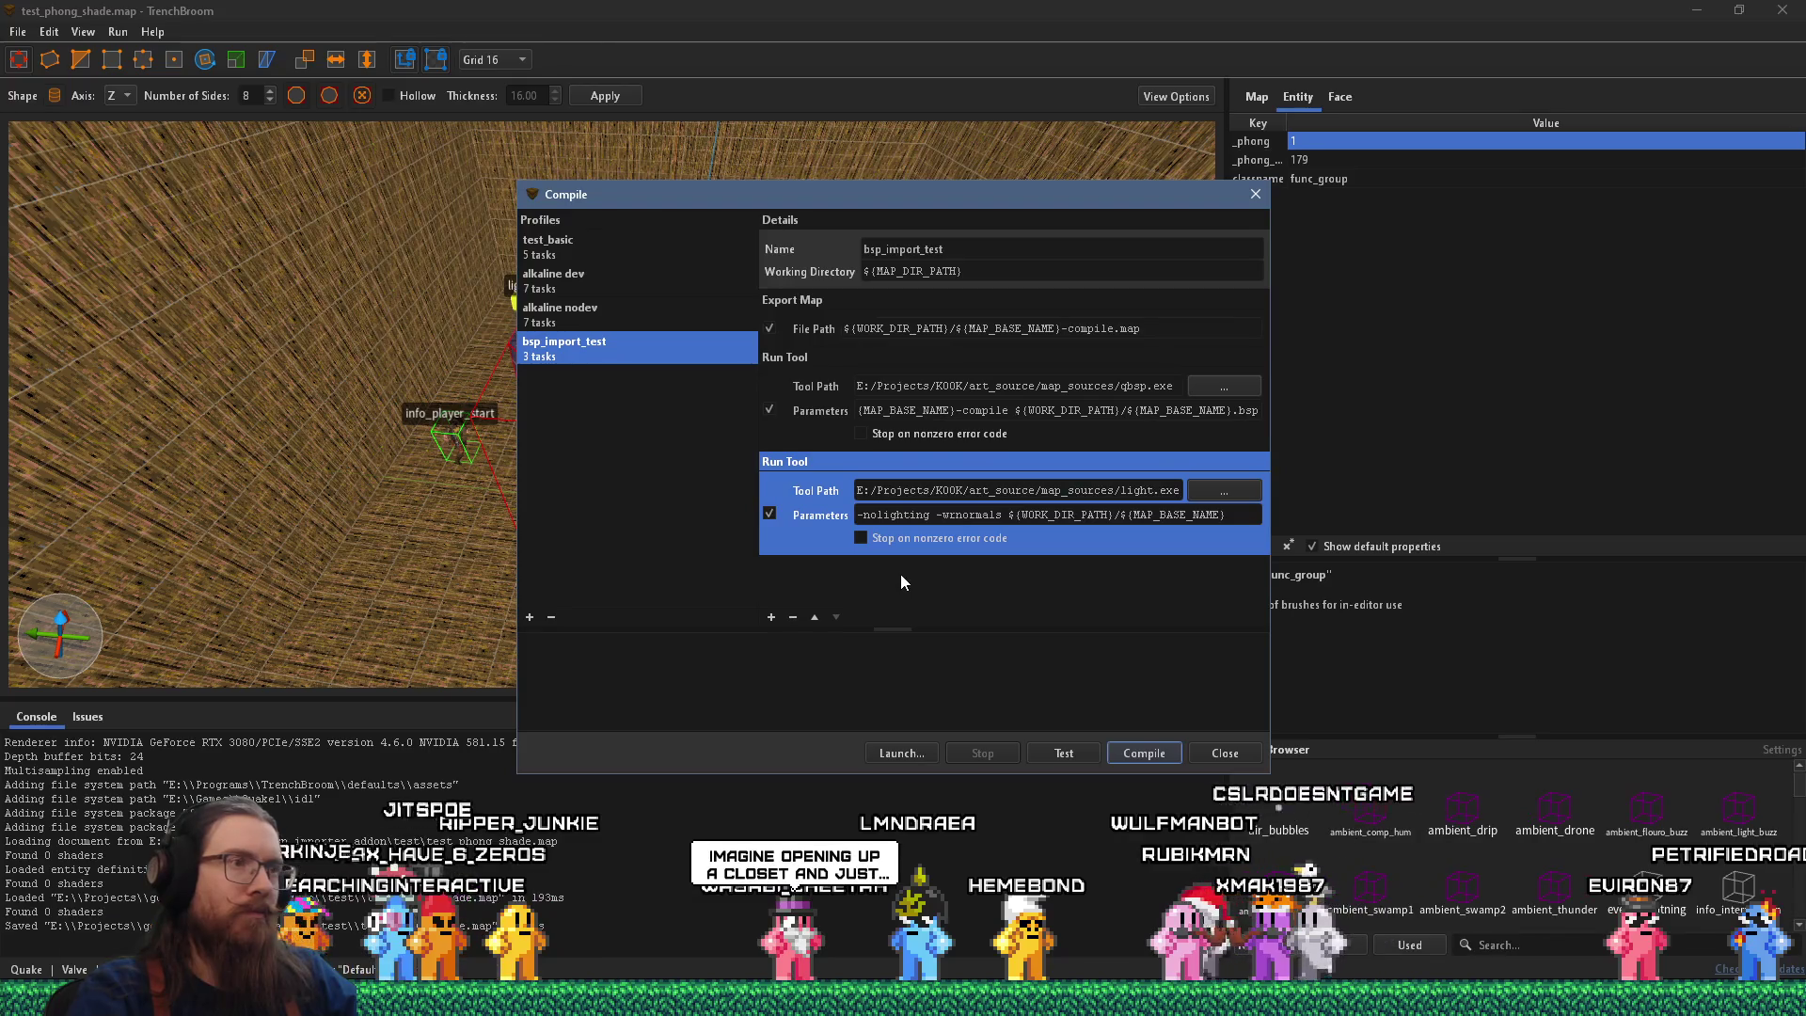
Compile the map into test_phong_shade.bsp with the trimmed profile and close the compile window.
left_click(1139, 756)
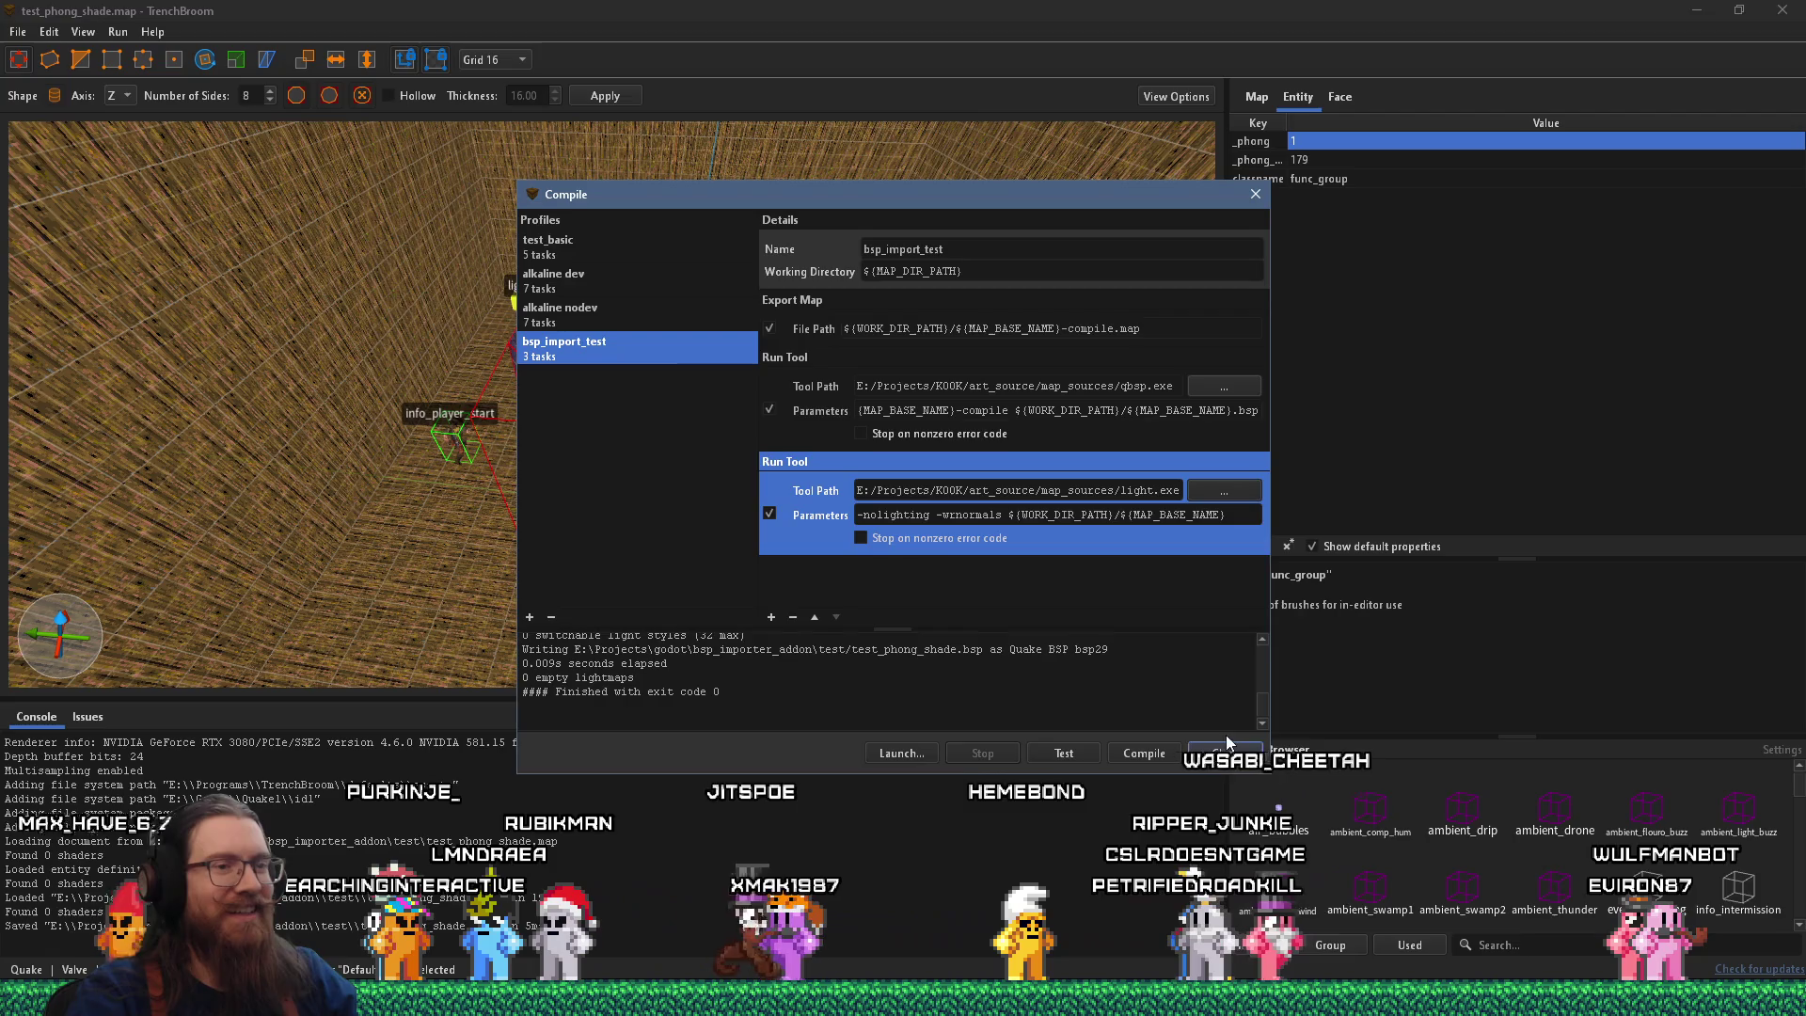
left_click(1227, 743)
key("alt+Tab")
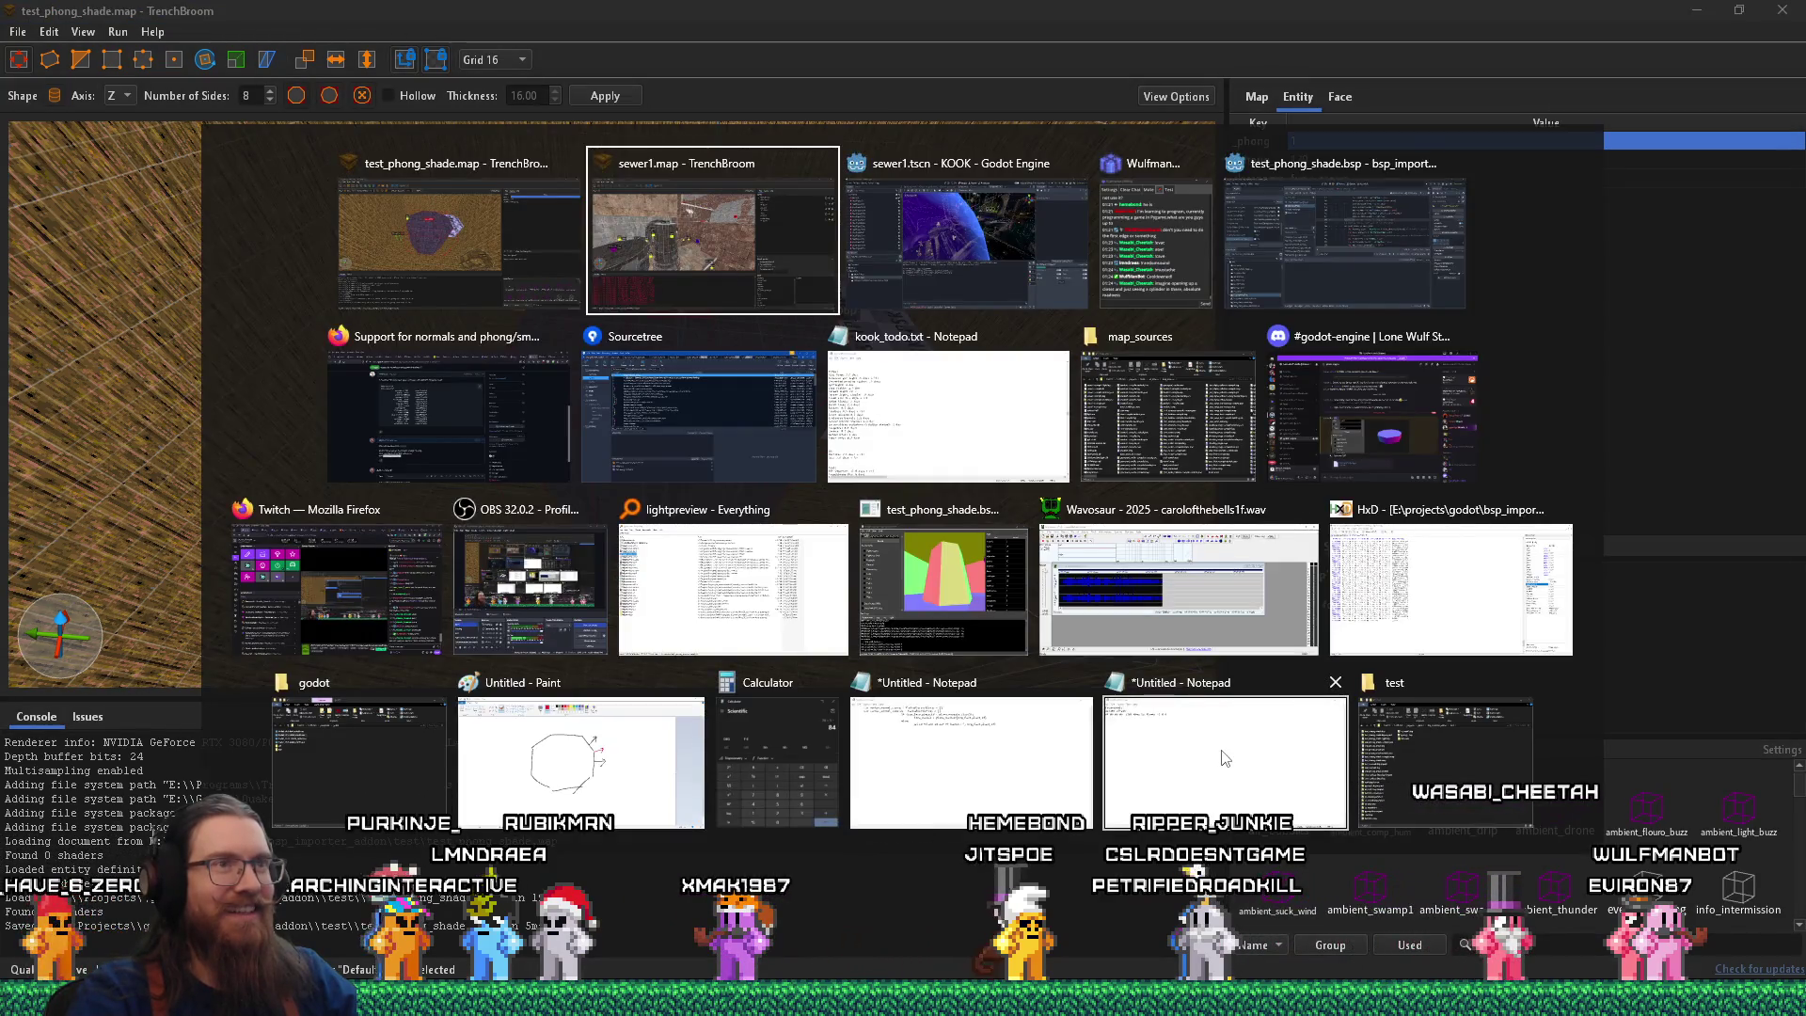
Show the recompiled test_phong_shade scene in Godot's 3D view, framing the whole pillar.
key("alt+Tab")
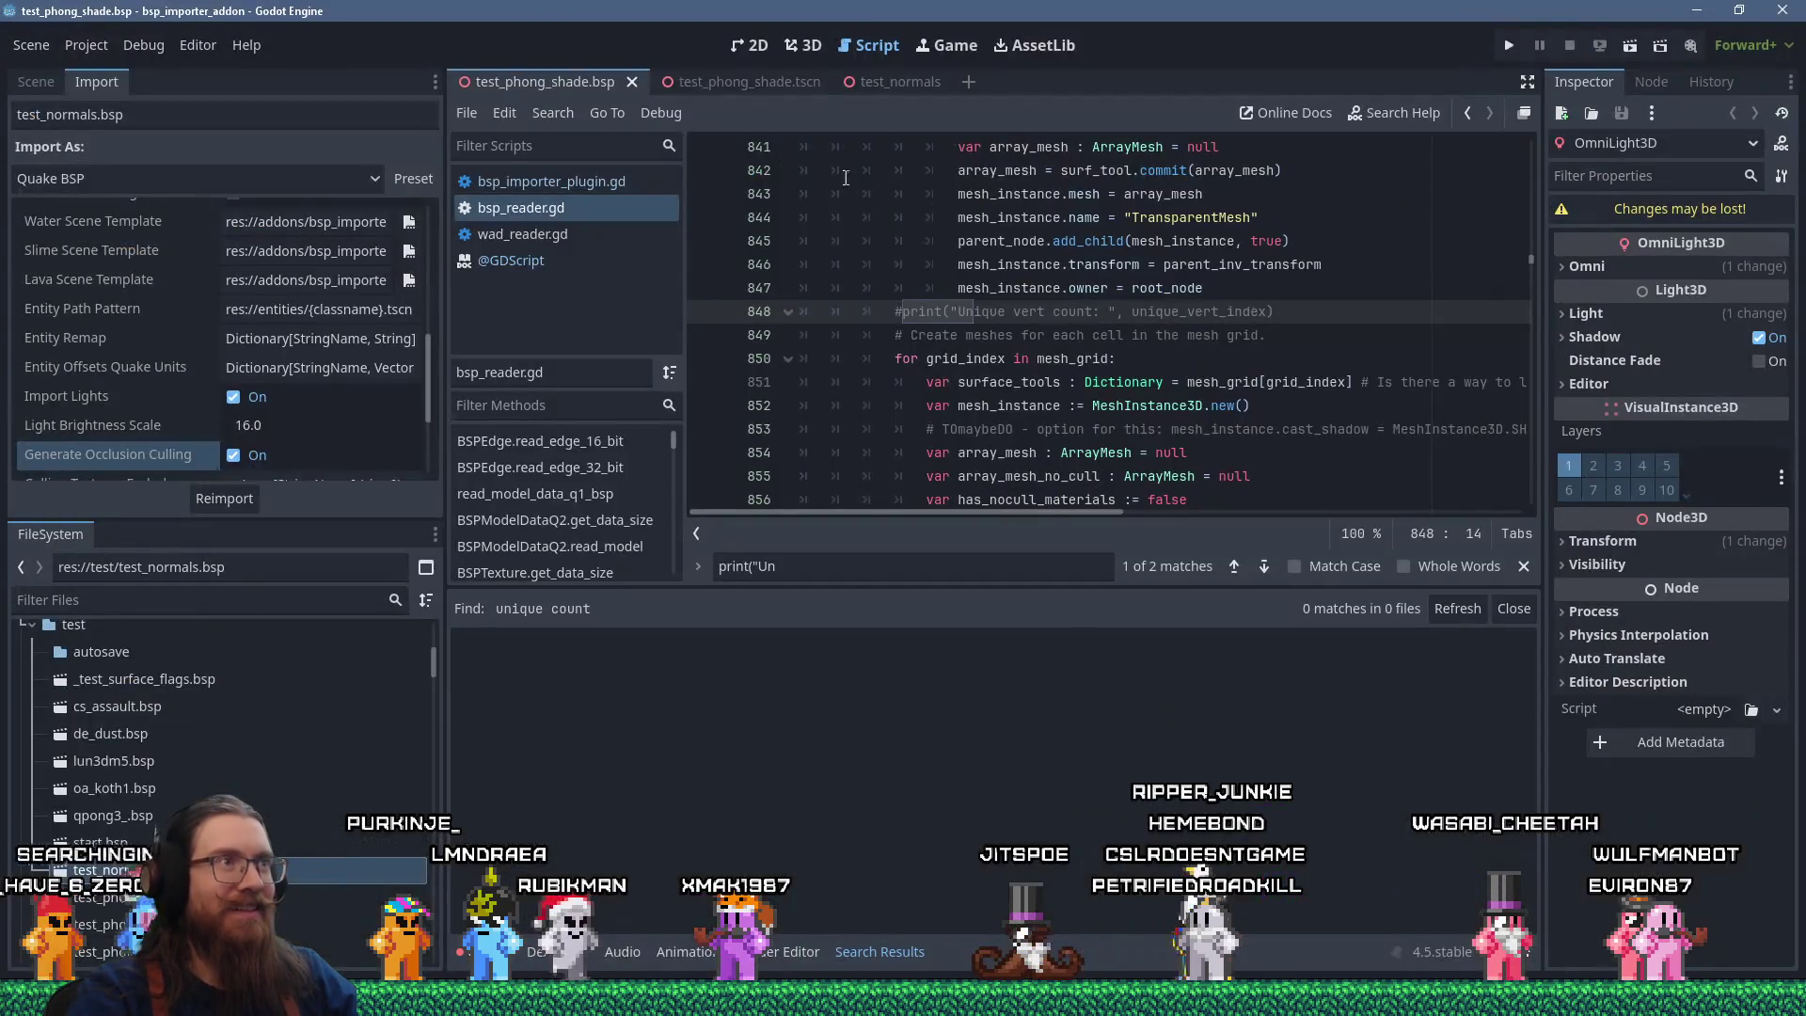
left_click(795, 52)
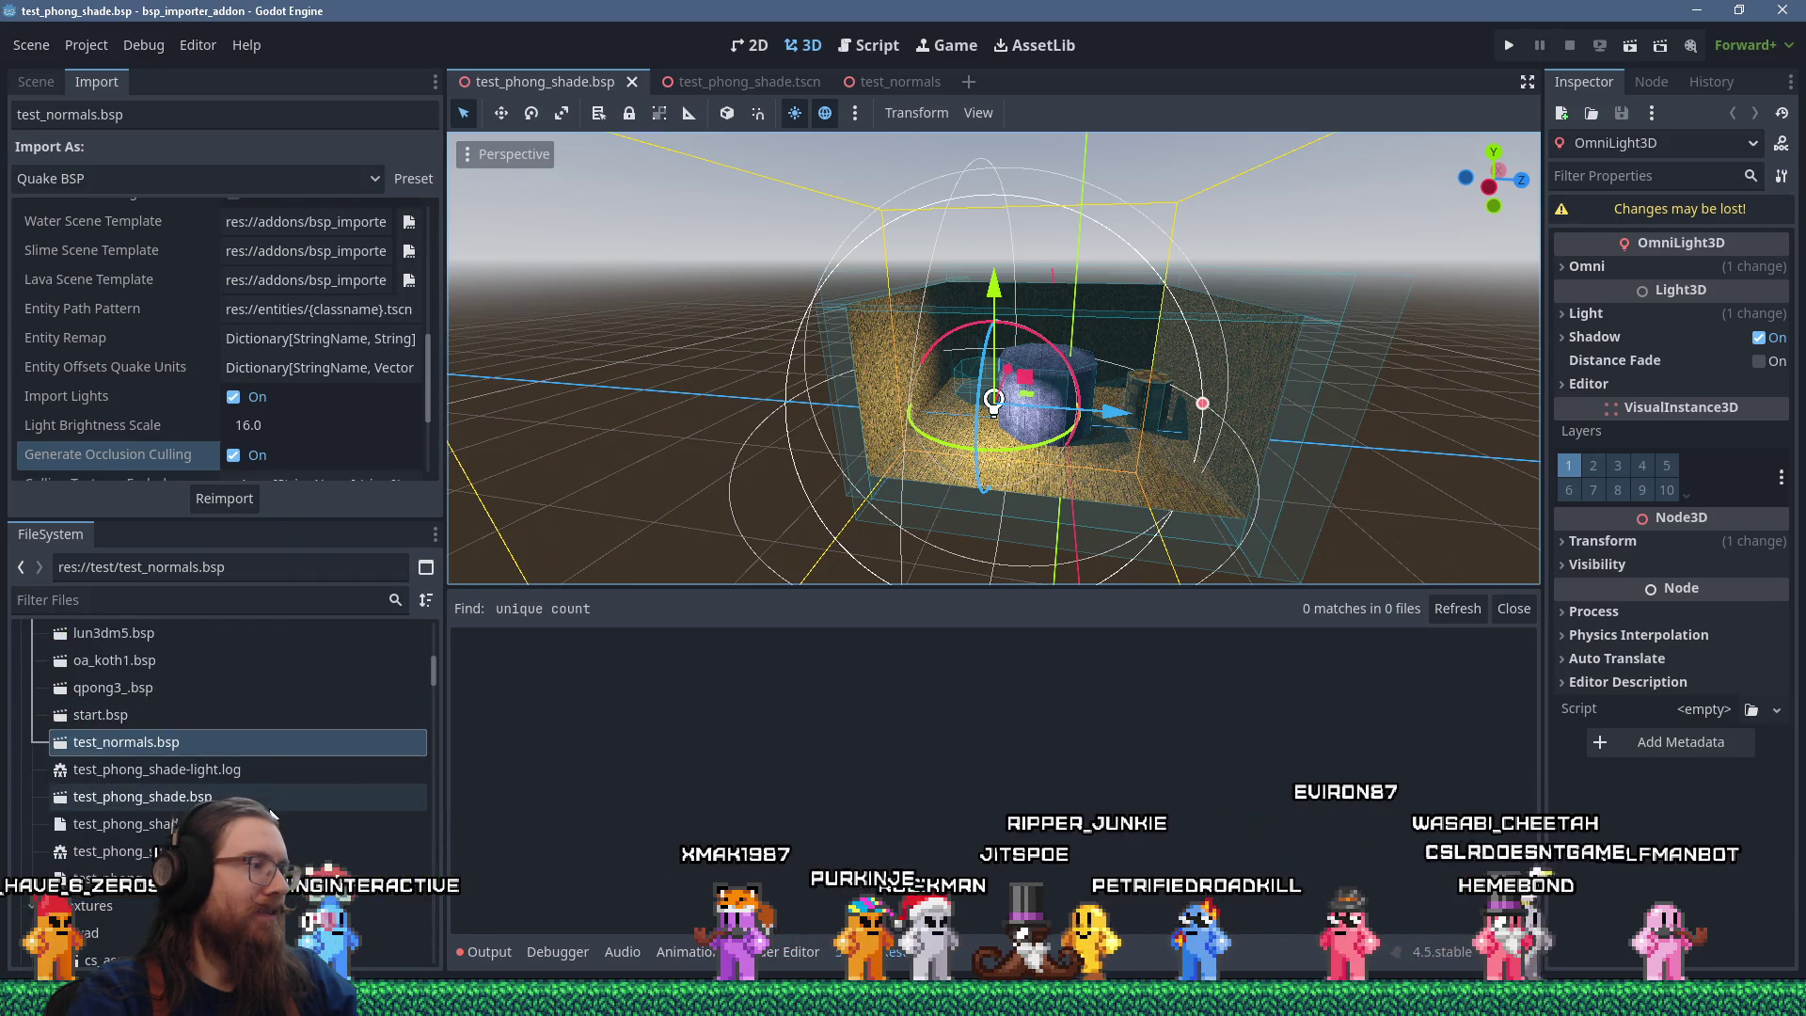
scroll("up", 3)
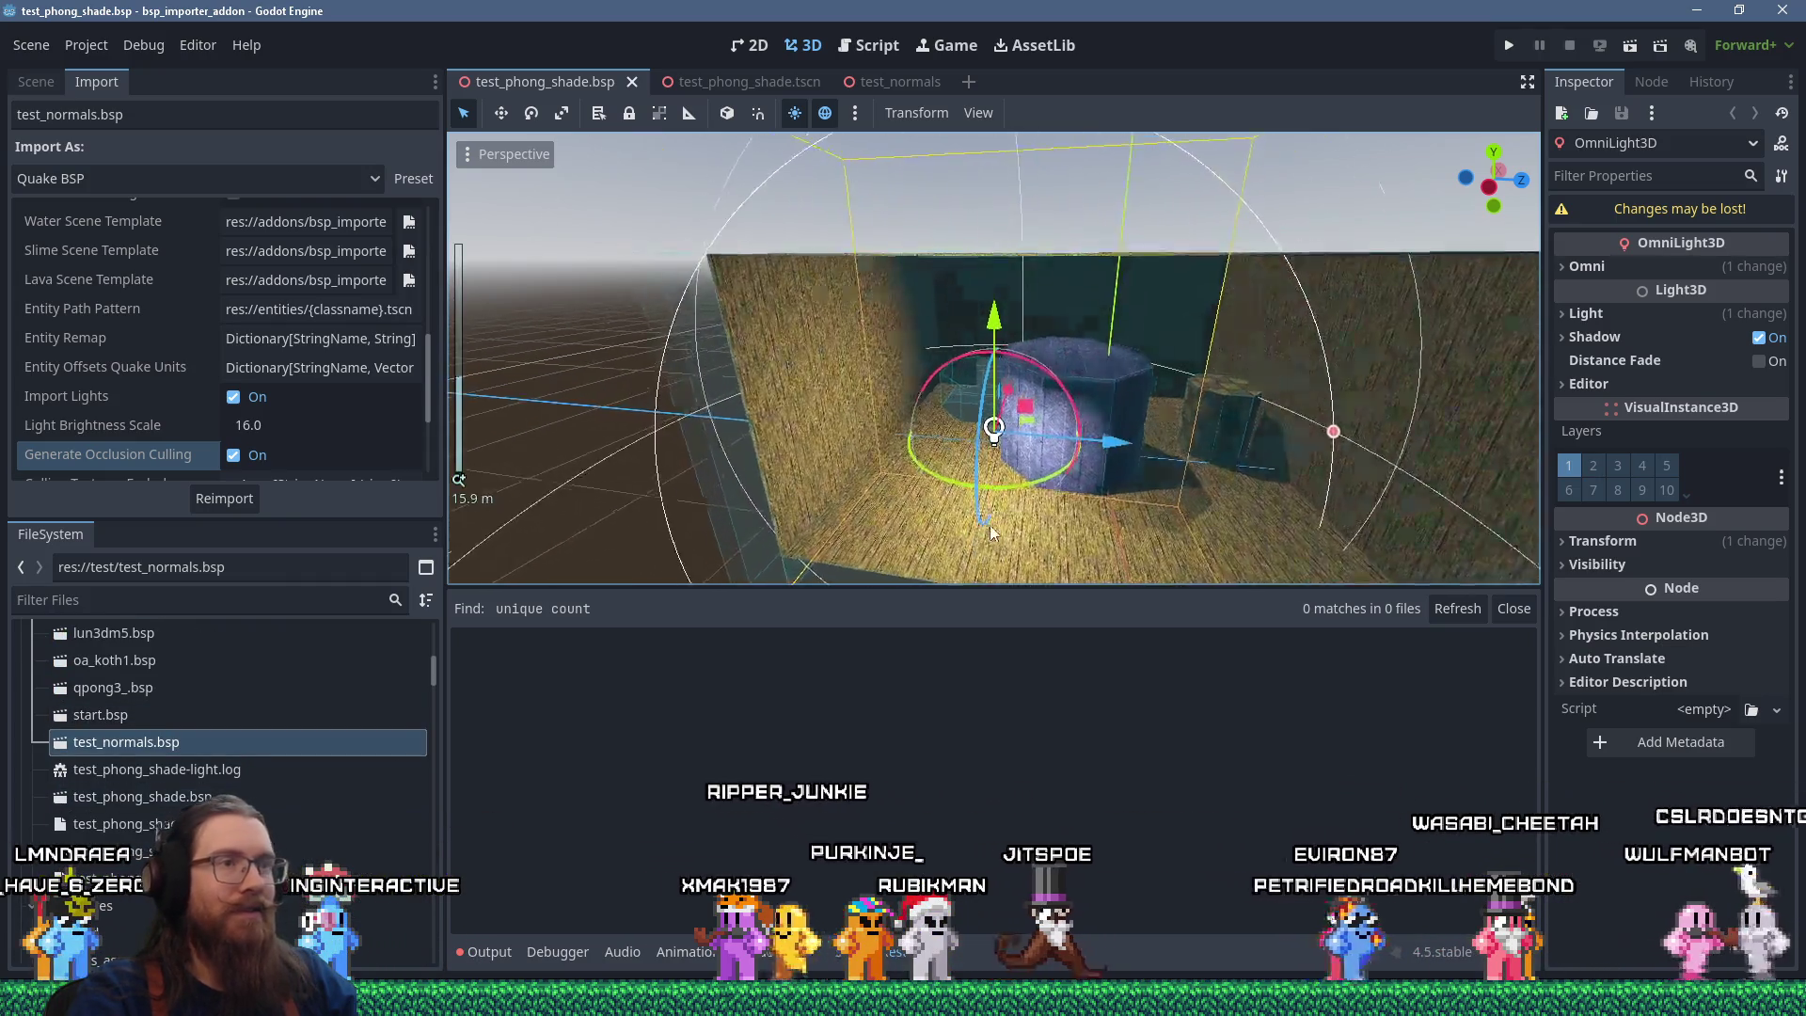
left_click_drag(1133, 514, 925, 420)
scroll("down", 3)
scroll("up", 3)
Nudge the omni light along X, raise it along Y, and view the pillar's shading from above.
left_click_drag(730, 319, 865, 404)
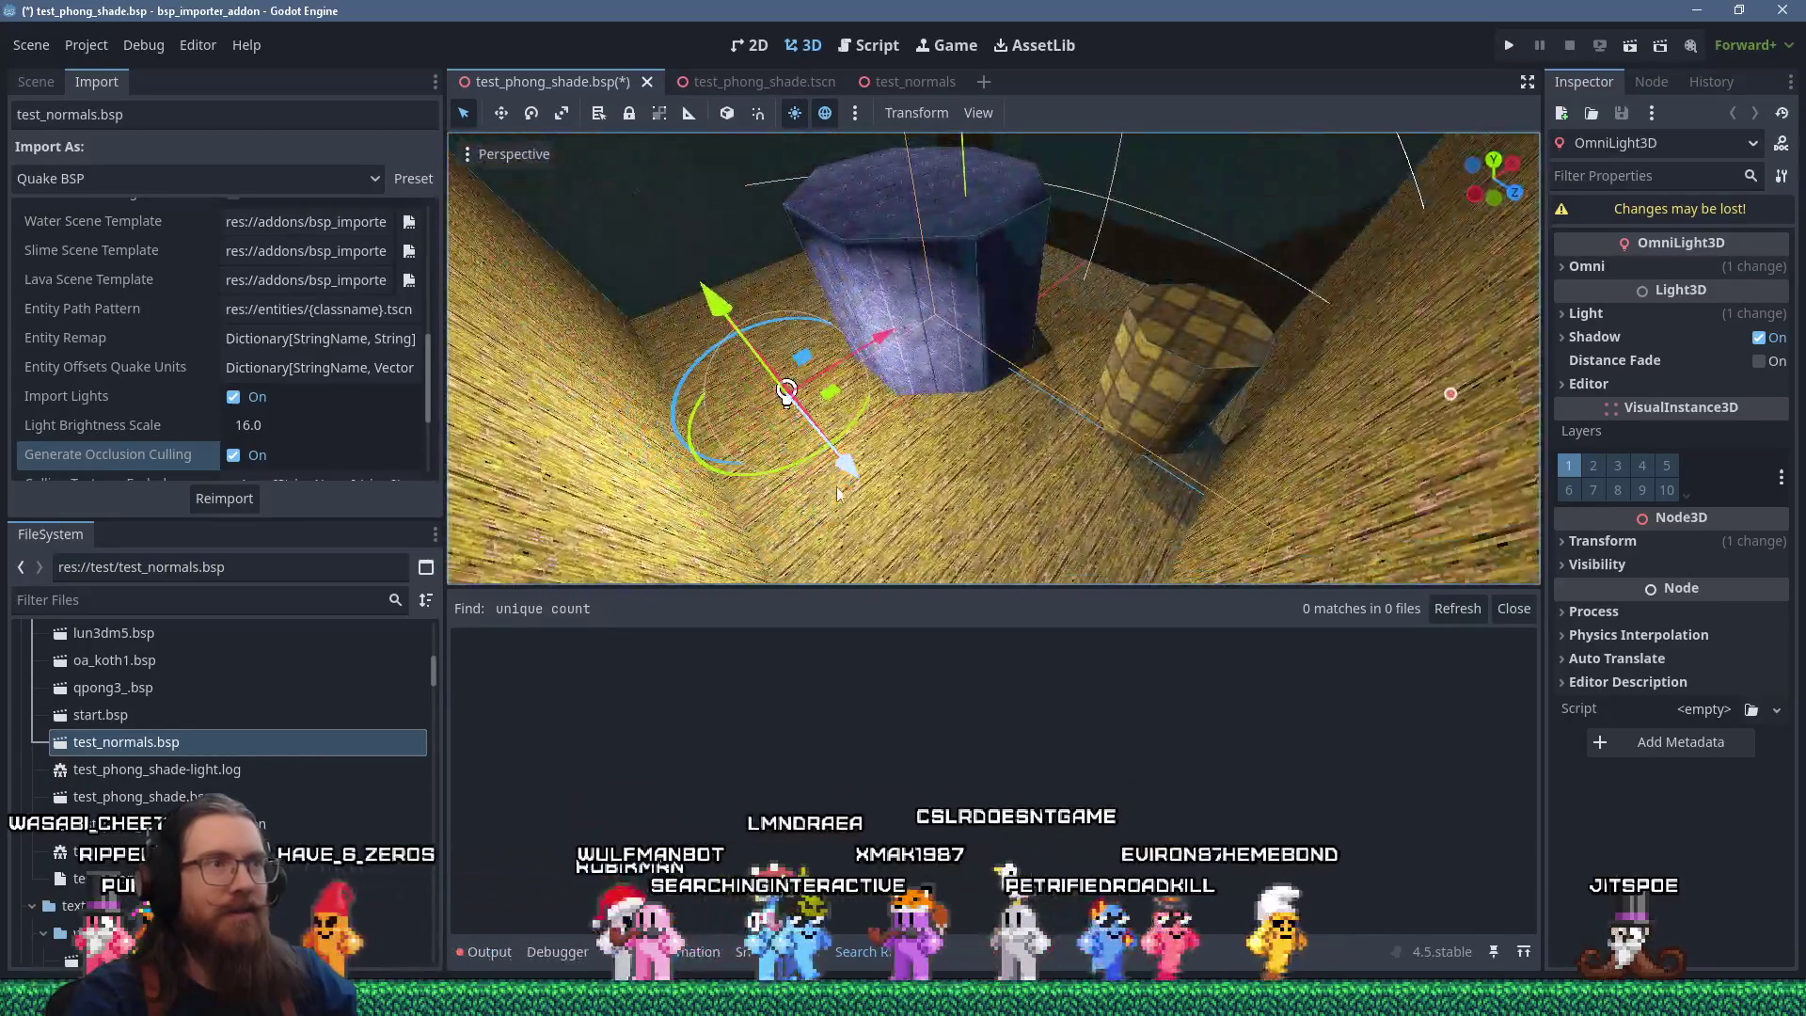
left_click_drag(795, 313, 1136, 261)
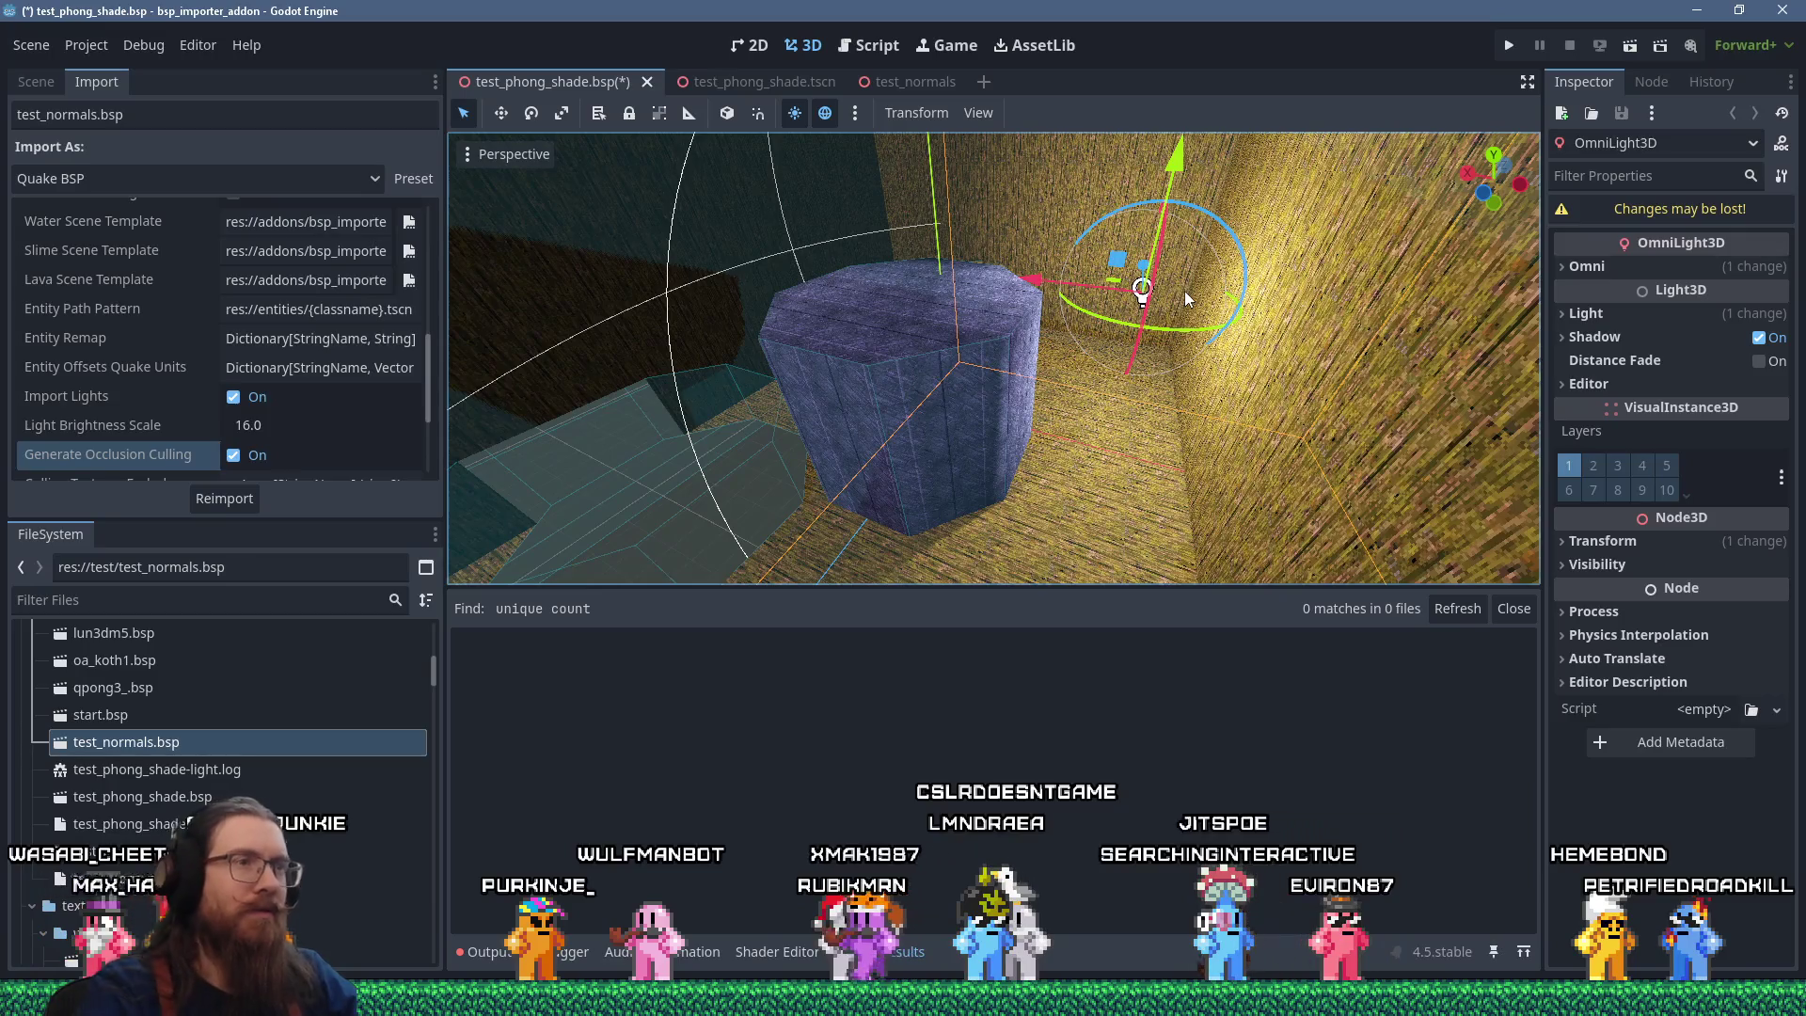
left_click_drag(1183, 290, 907, 386)
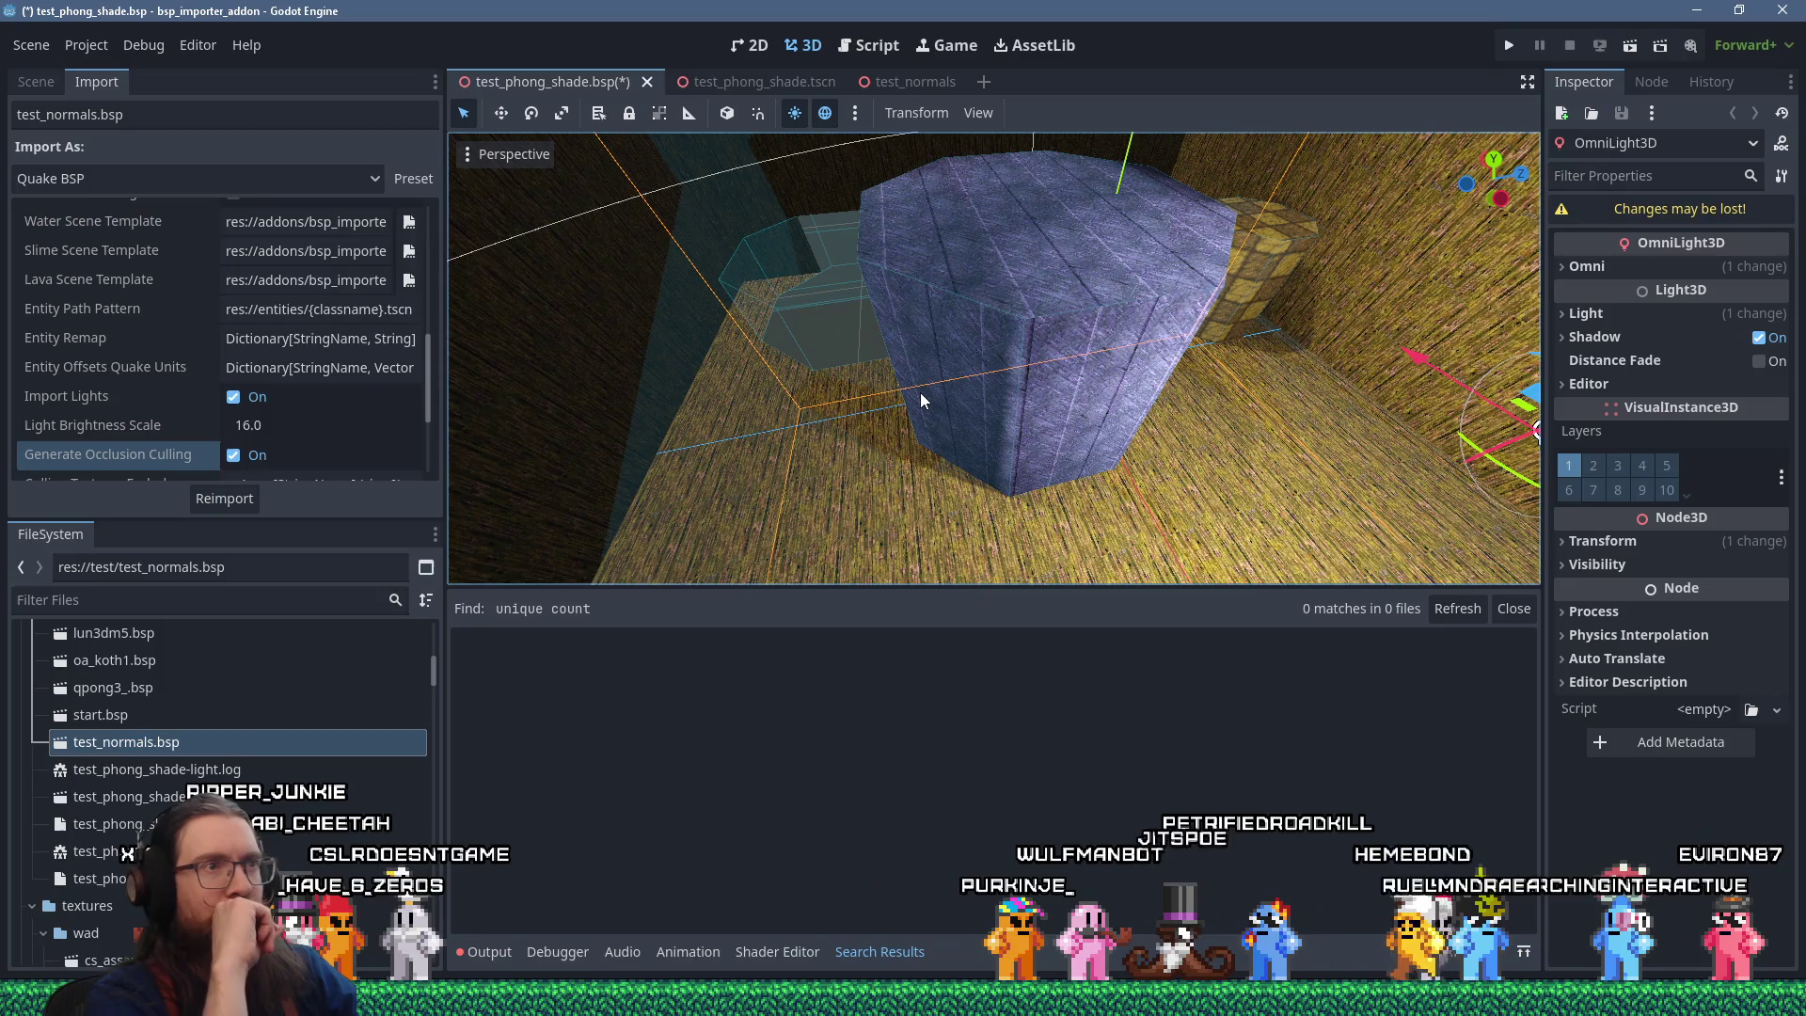
key("alt+Tab")
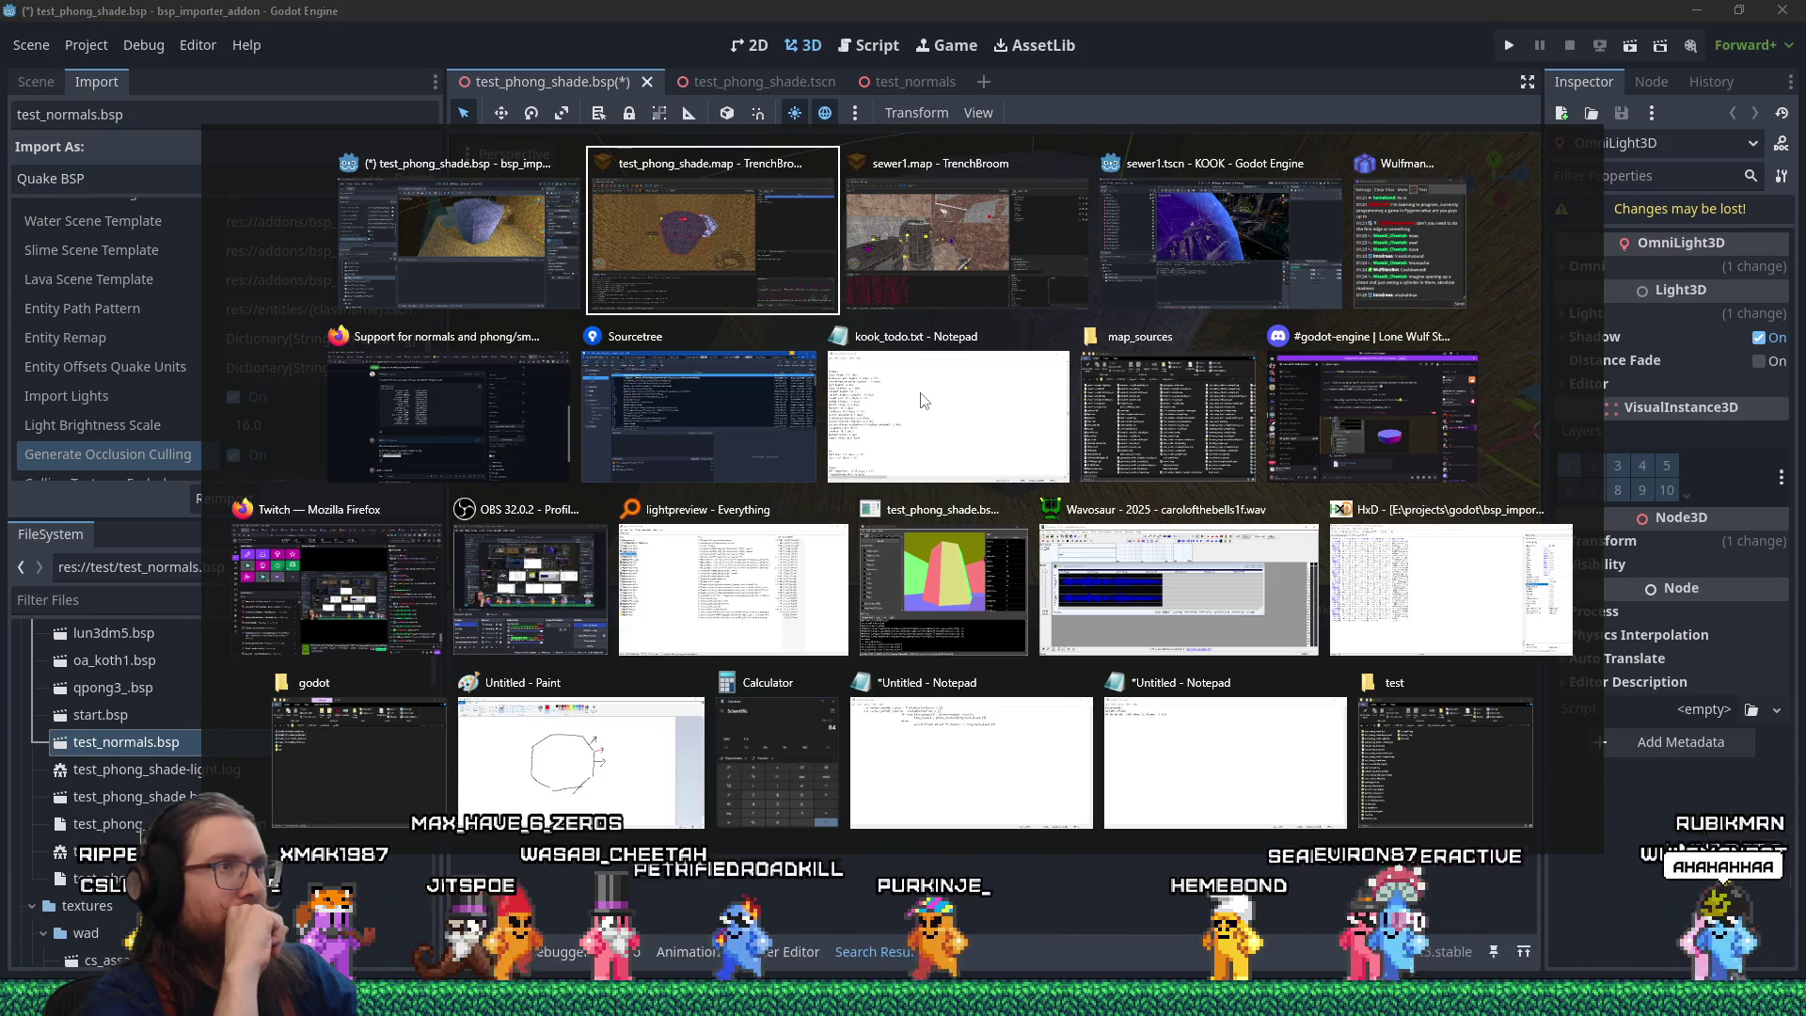
key("Tab")
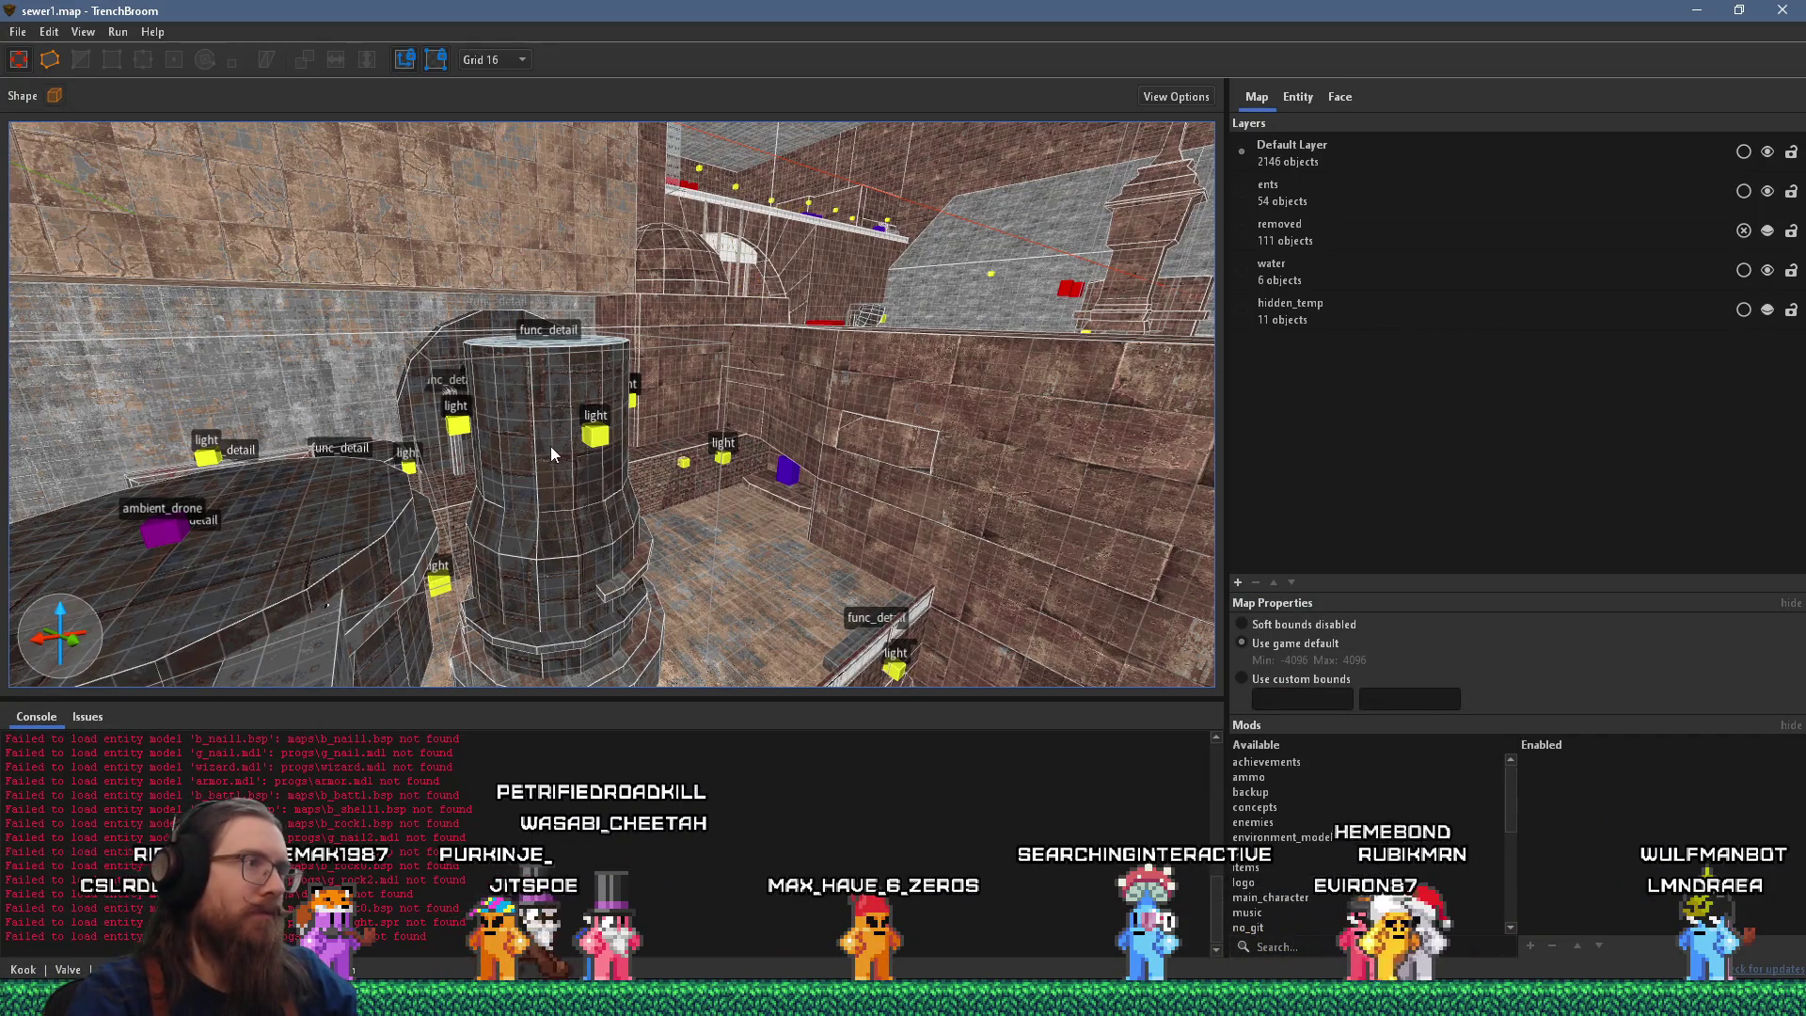
Inspect the sewer1 func_detail pillar's entity properties and undo the last change to it.
left_click(1306, 100)
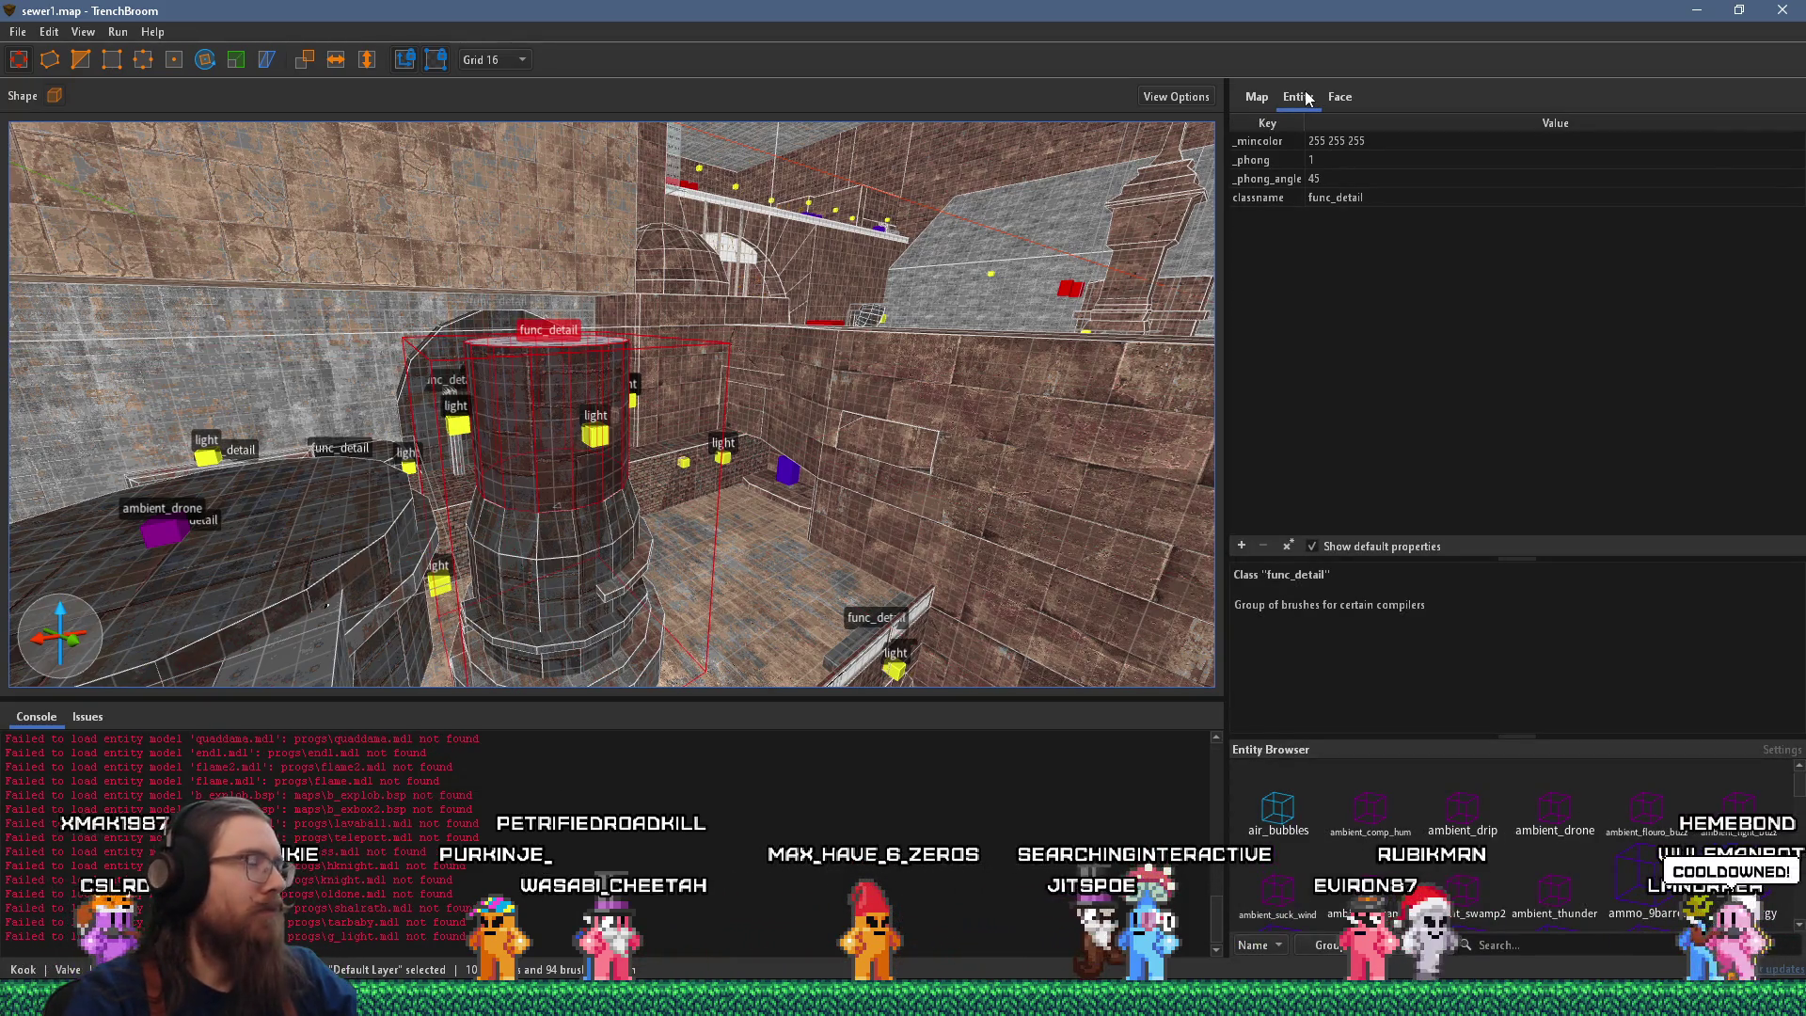
left_click_drag(724, 414, 744, 344)
key("ctrl+z")
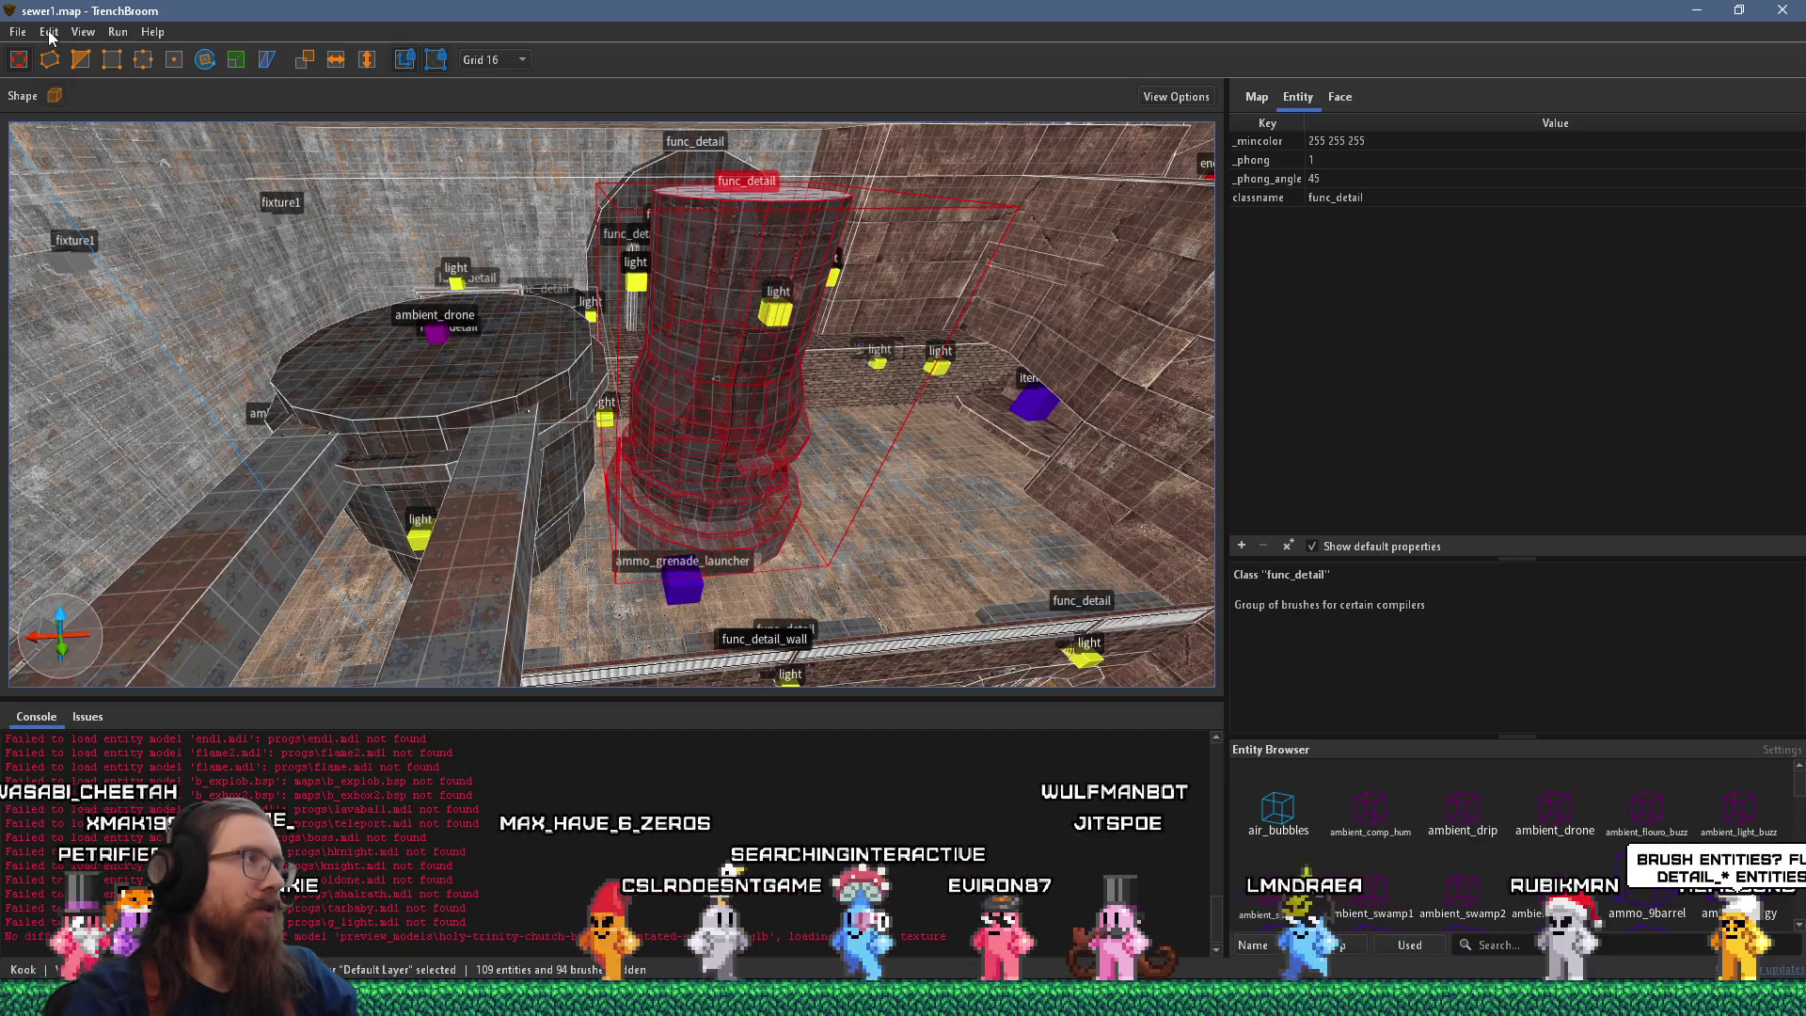
Copy the func_detail pillar and return to the test_phong_shade map.
left_click(48, 34)
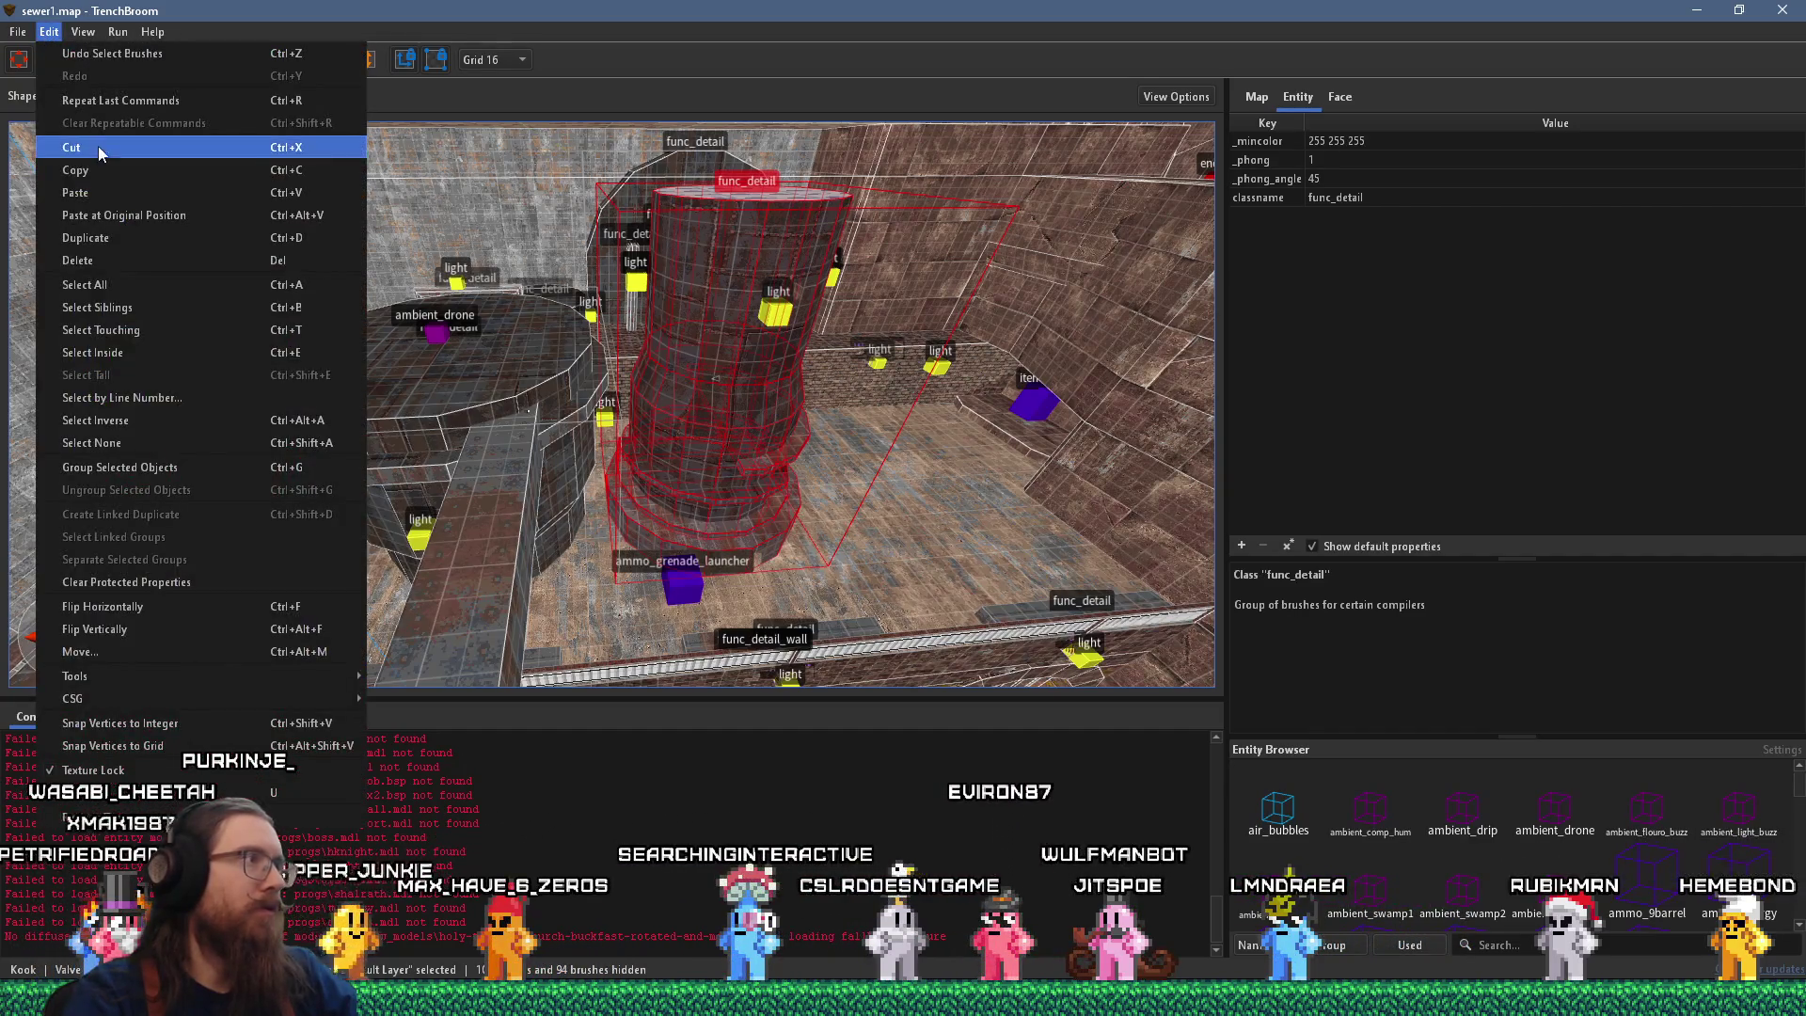
left_click(104, 167)
key("alt+Tab")
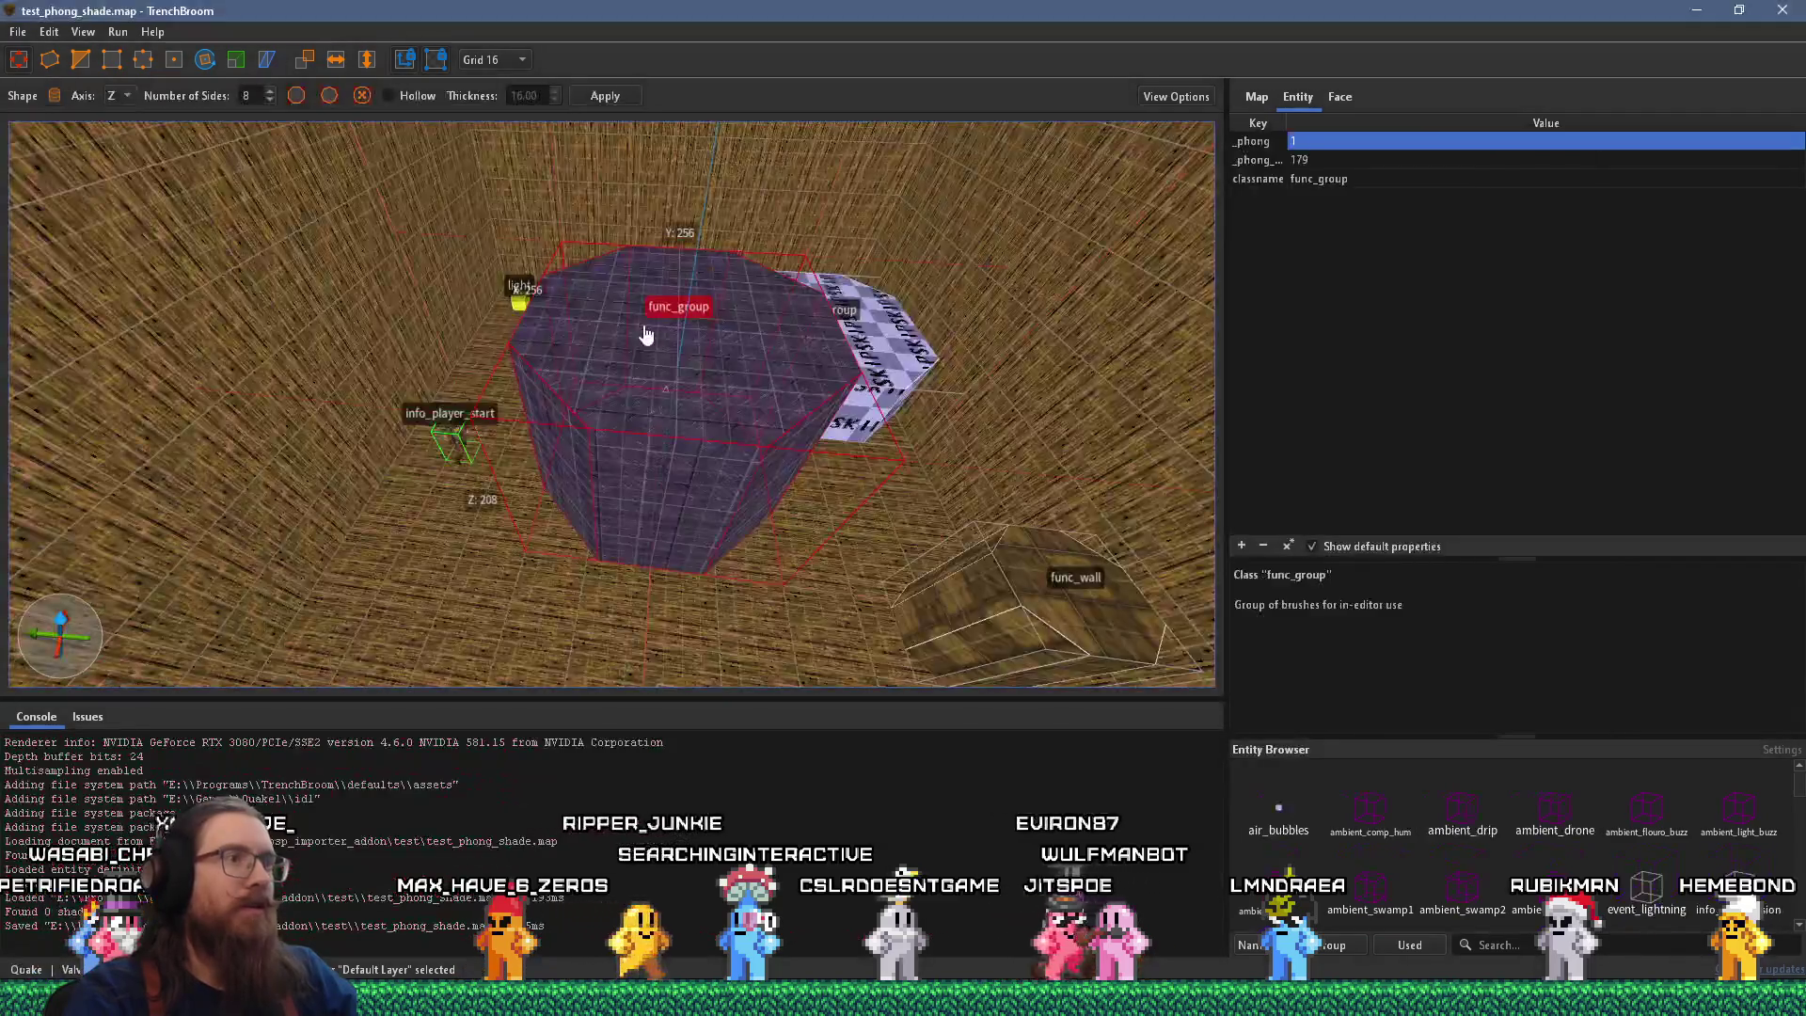
Paste the copied func_detail pillar into the test_phong_shade map.
left_click_drag(645, 334, 648, 242)
left_click(49, 32)
left_click(104, 200)
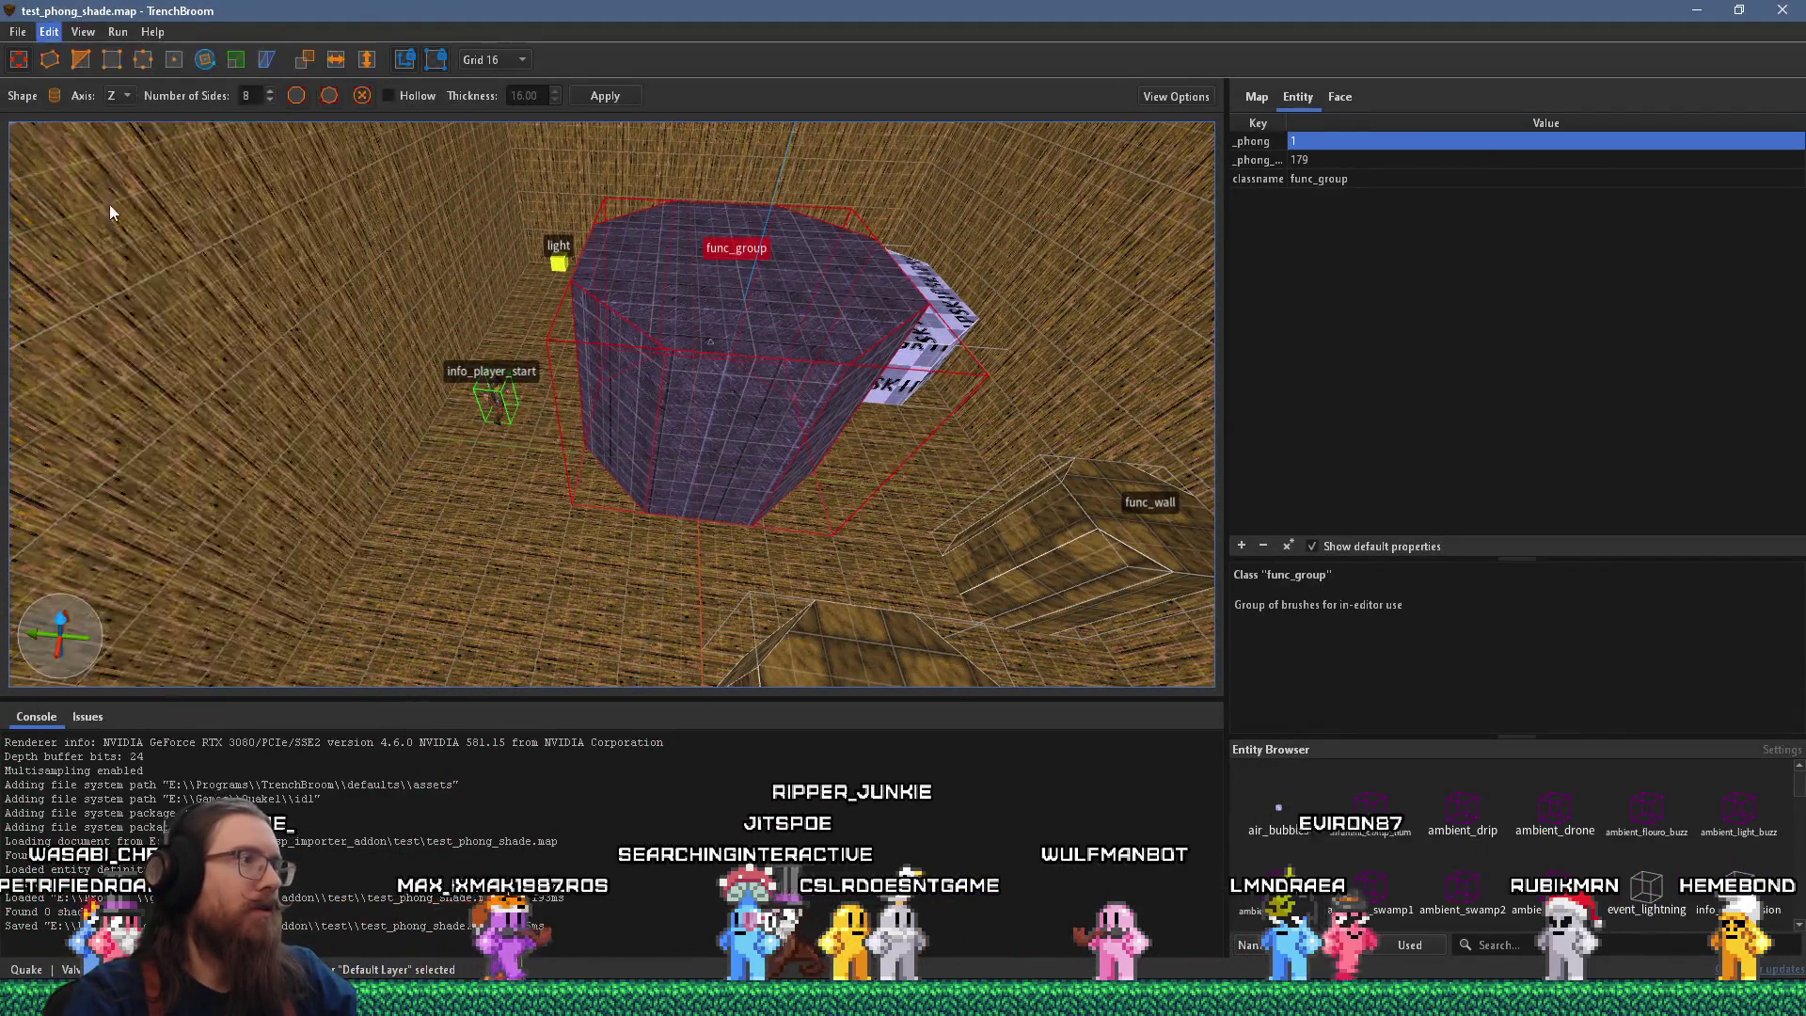
left_click_drag(369, 470, 1068, 448)
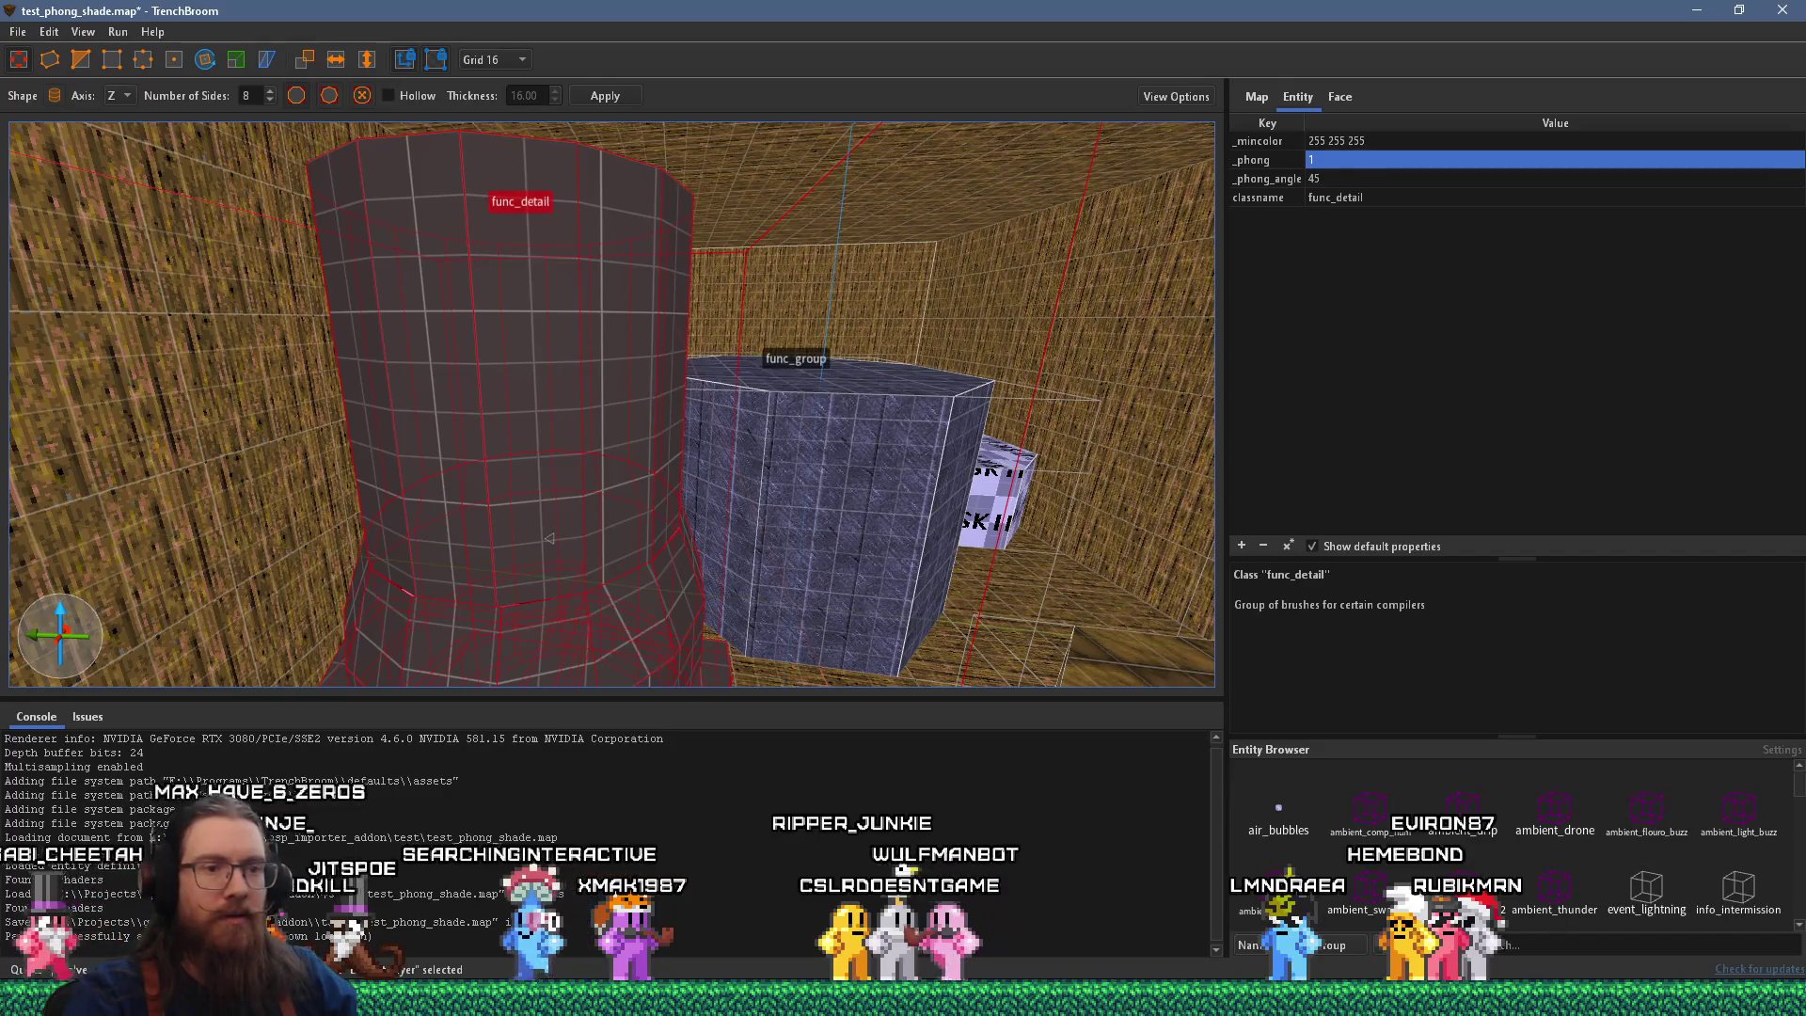
Texture the pasted cylinder with the cop1_2 material.
key("ctrl+3")
scroll("down", 3)
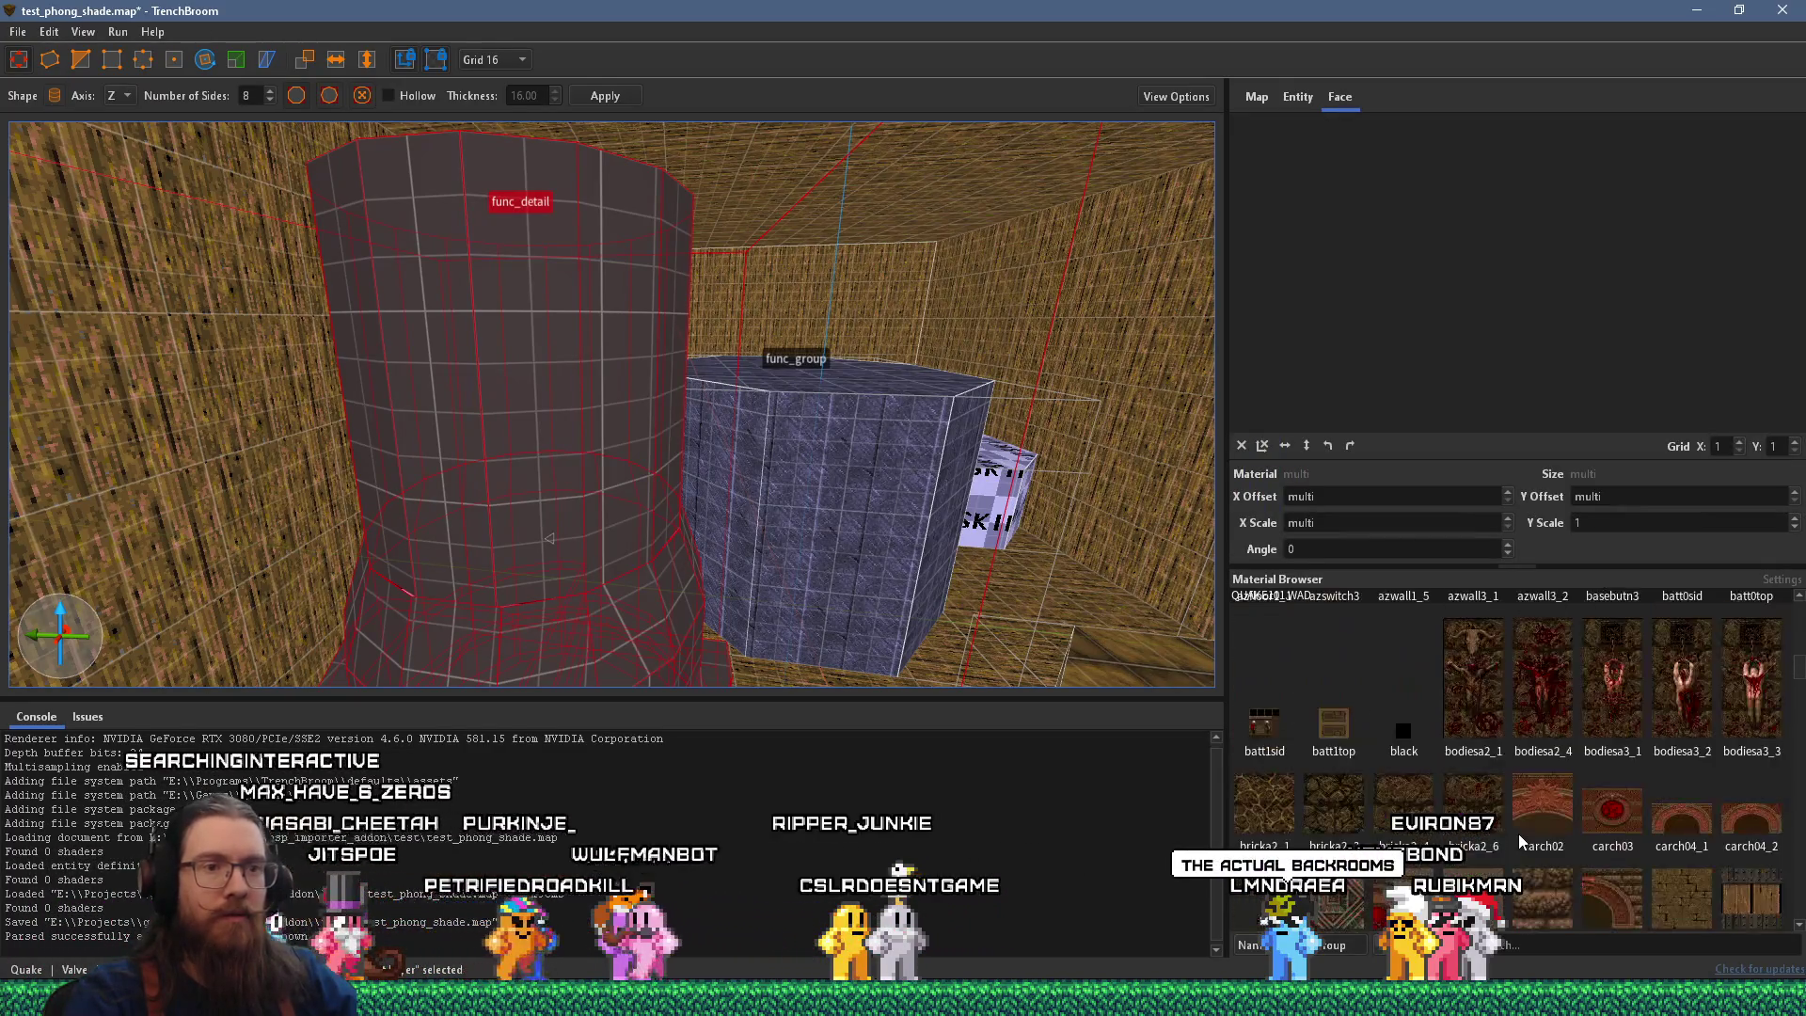
scroll("down", 3)
left_click(1483, 795)
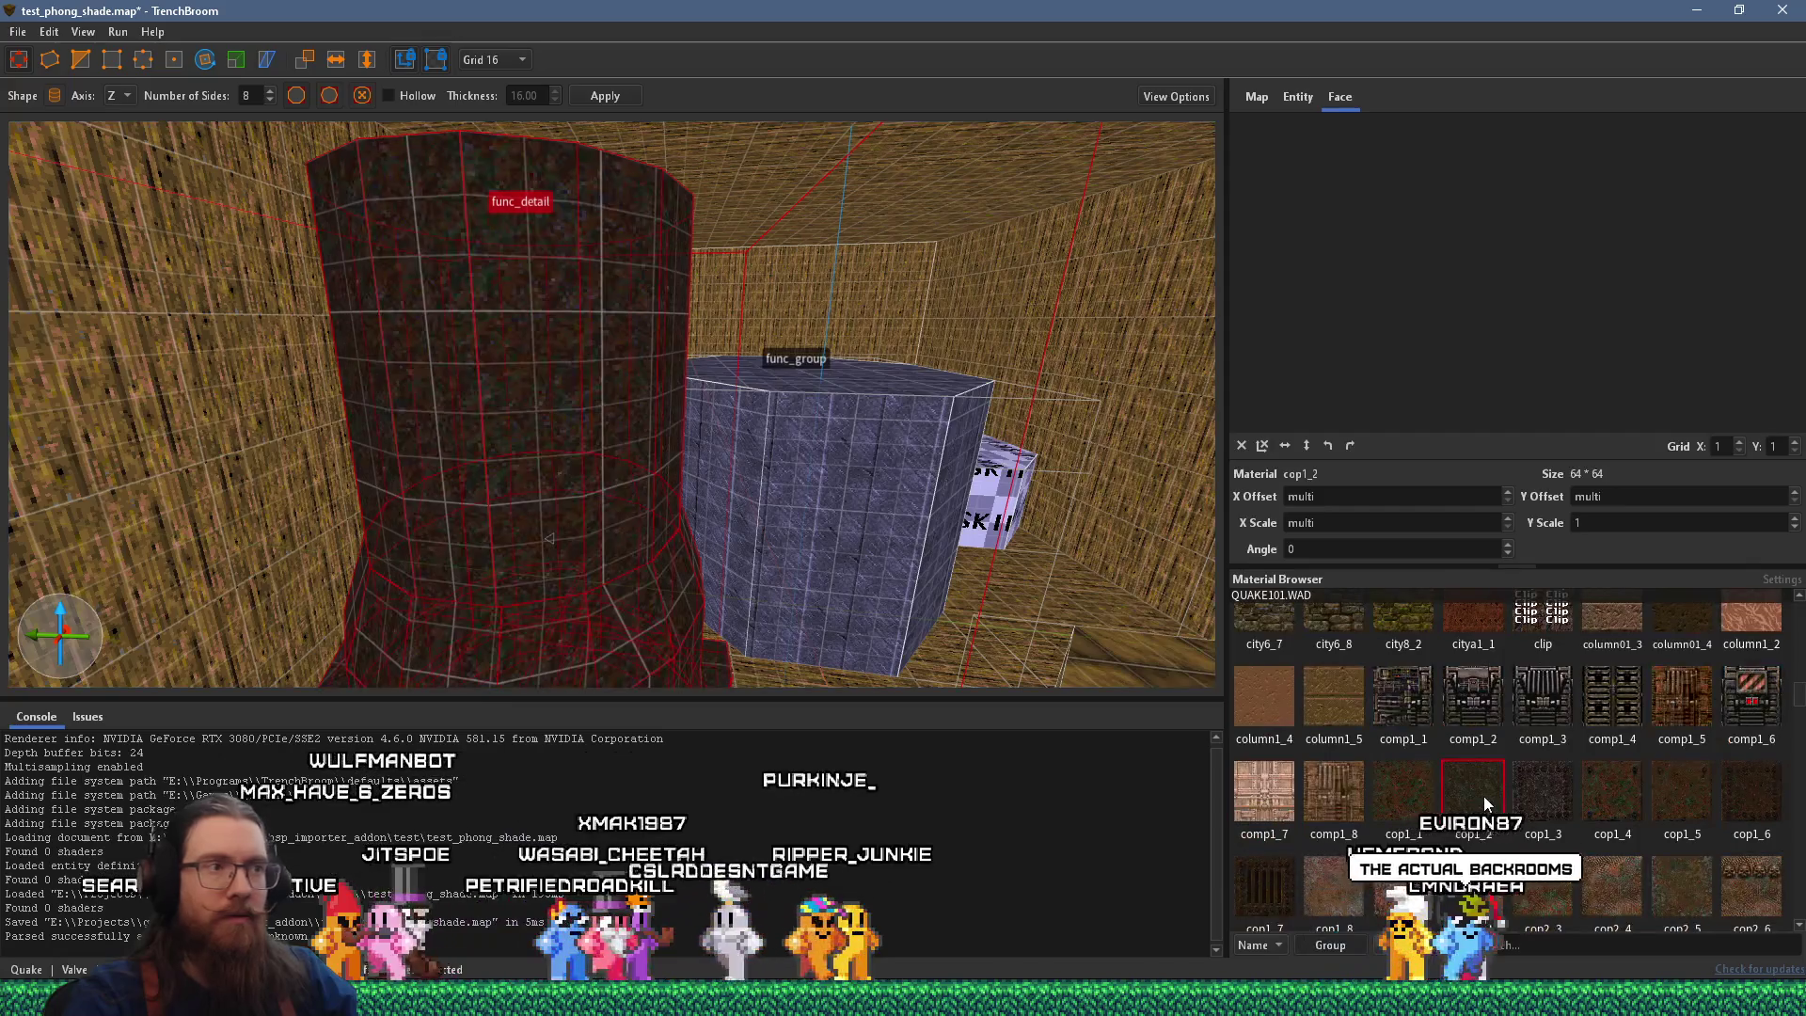
Give the cylinder's top face the skip material.
left_click_drag(929, 516, 717, 399)
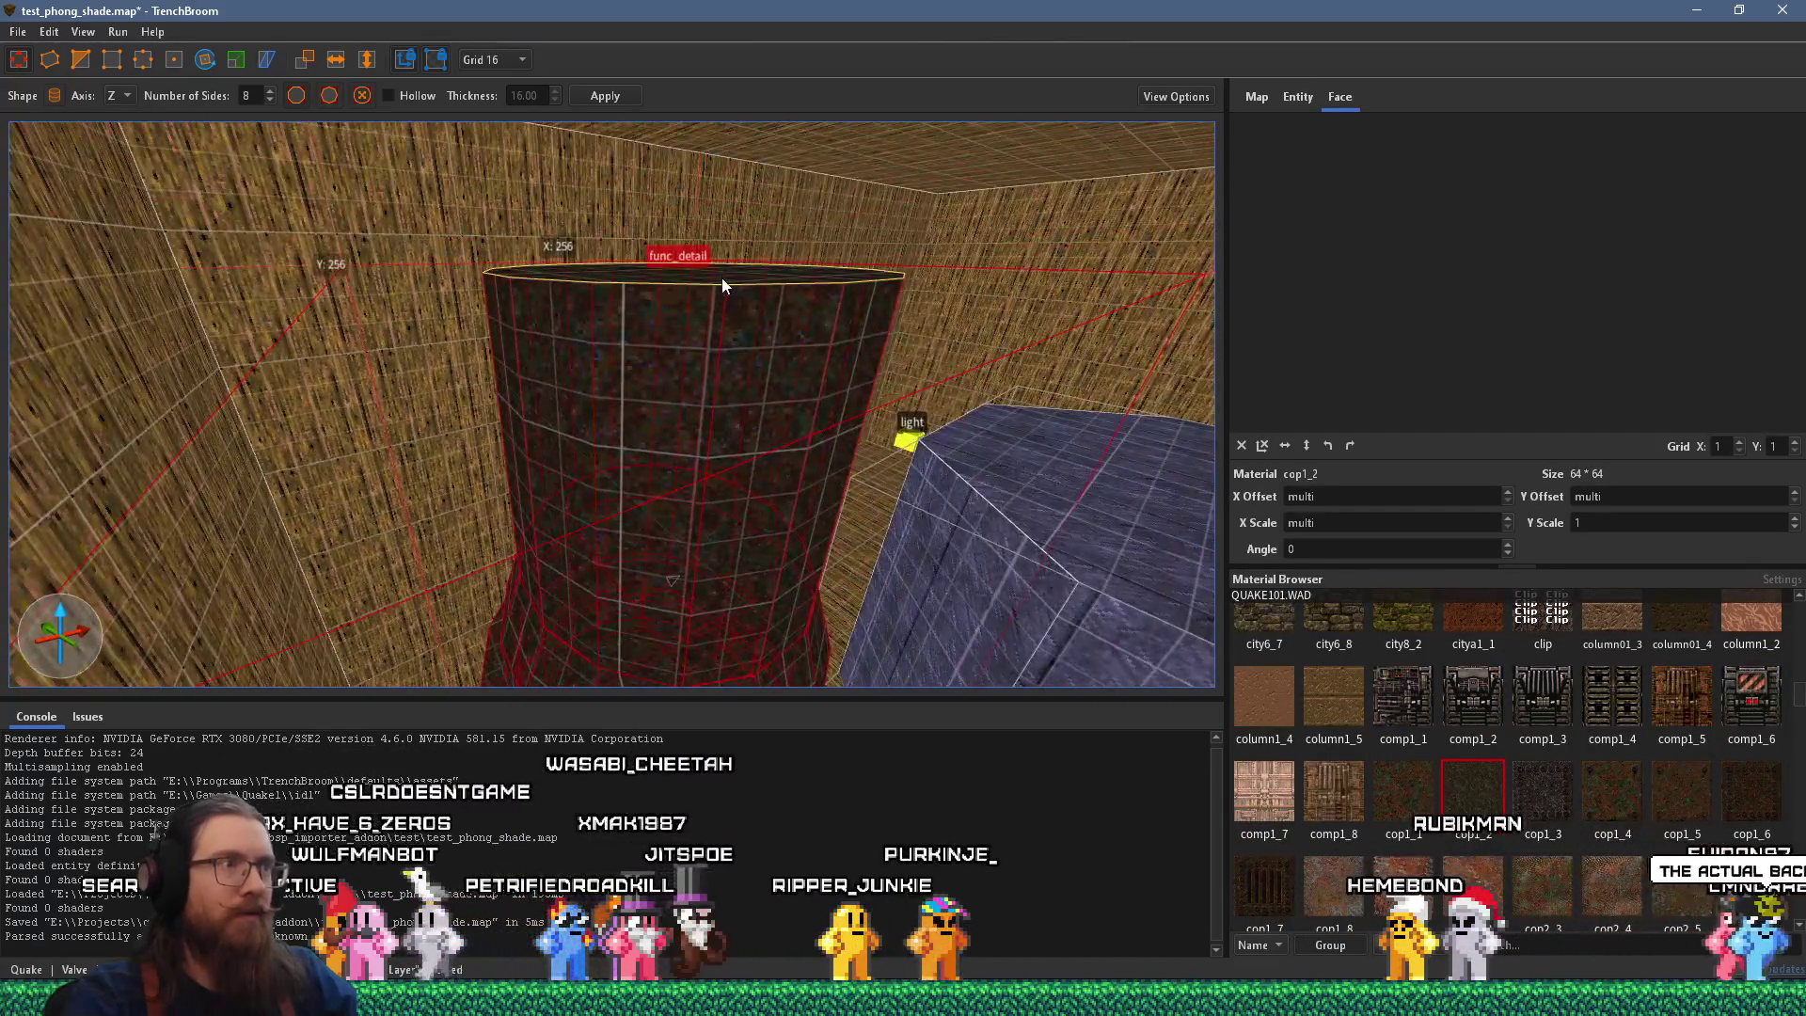
left_click(722, 274)
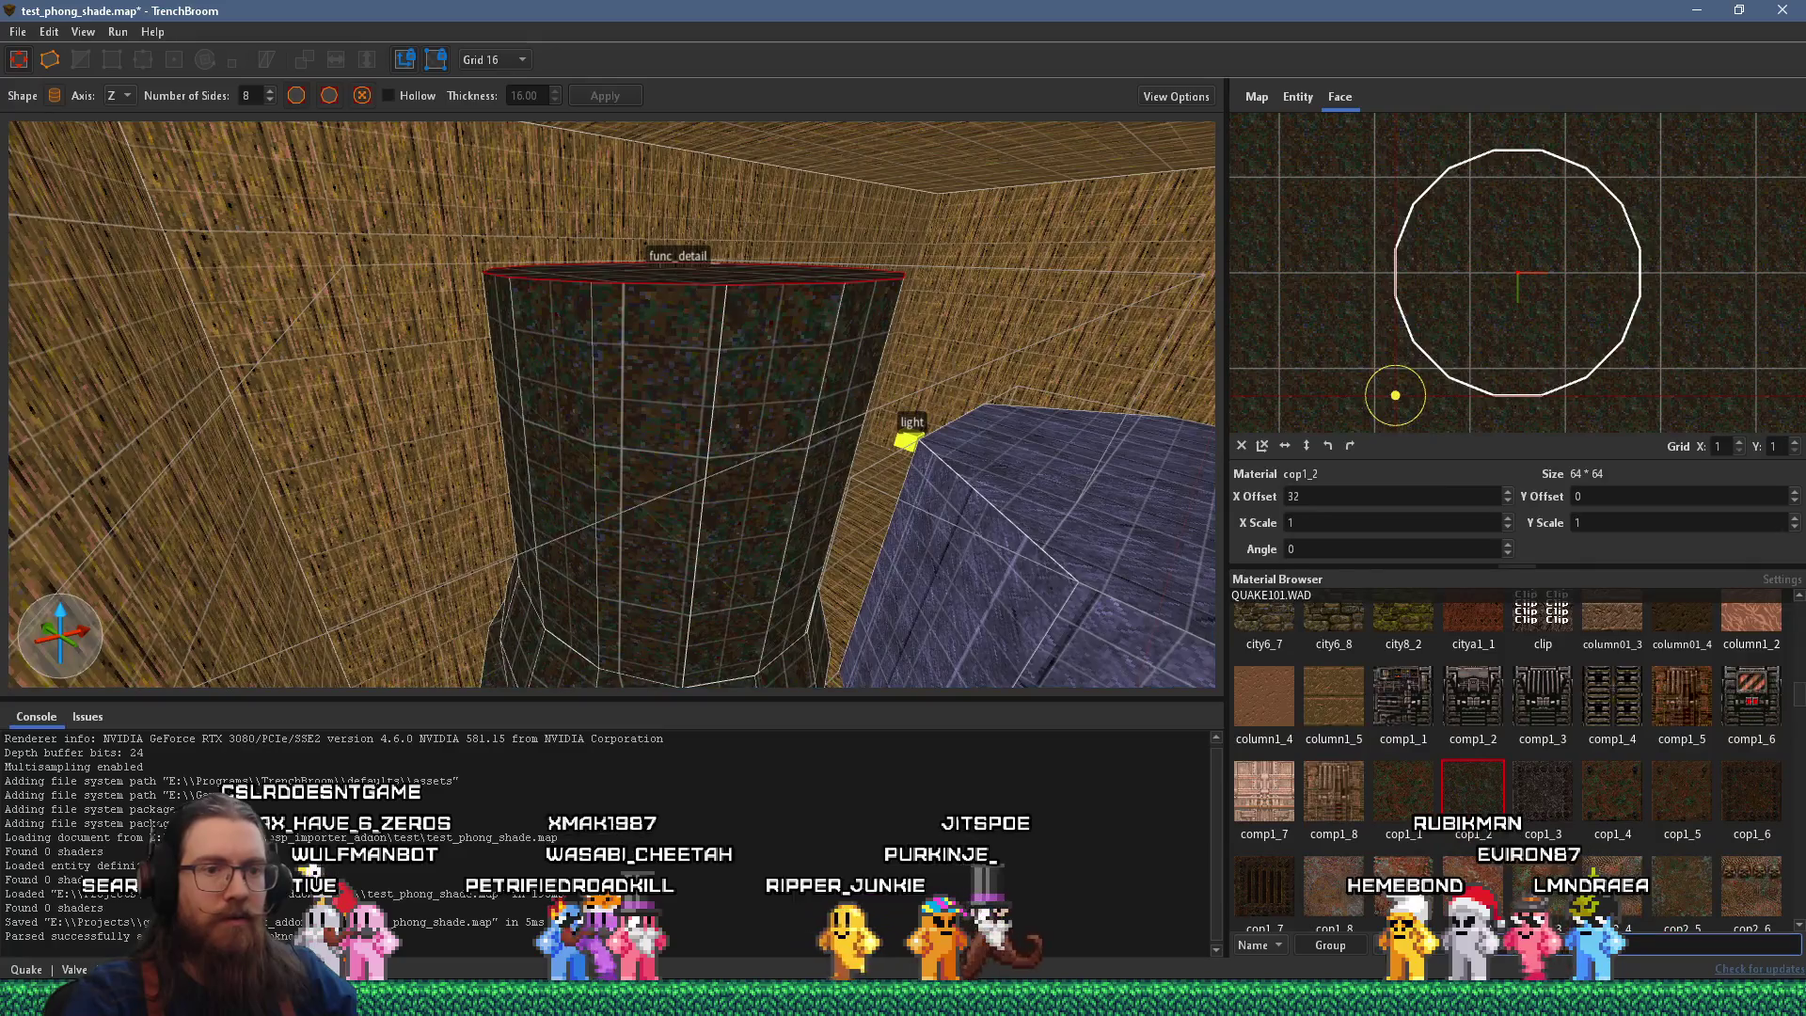
type("skip")
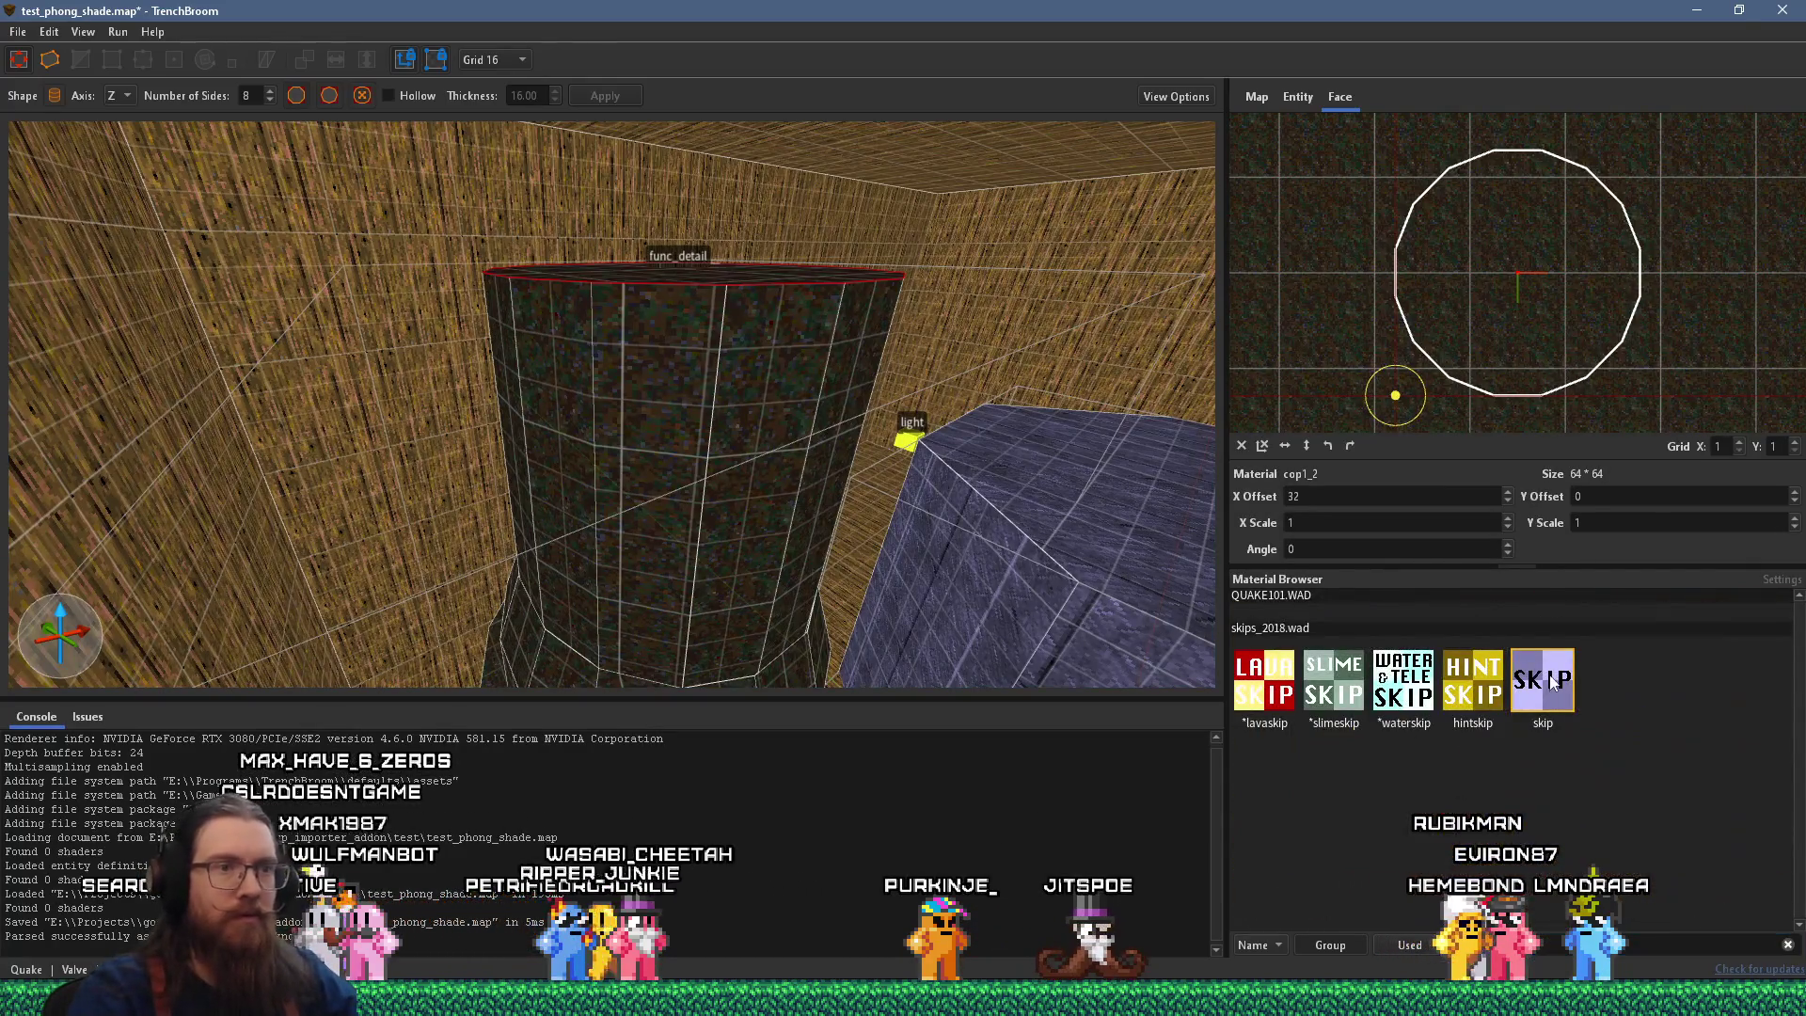
left_click(1552, 684)
scroll("up", 3)
scroll("down", 3)
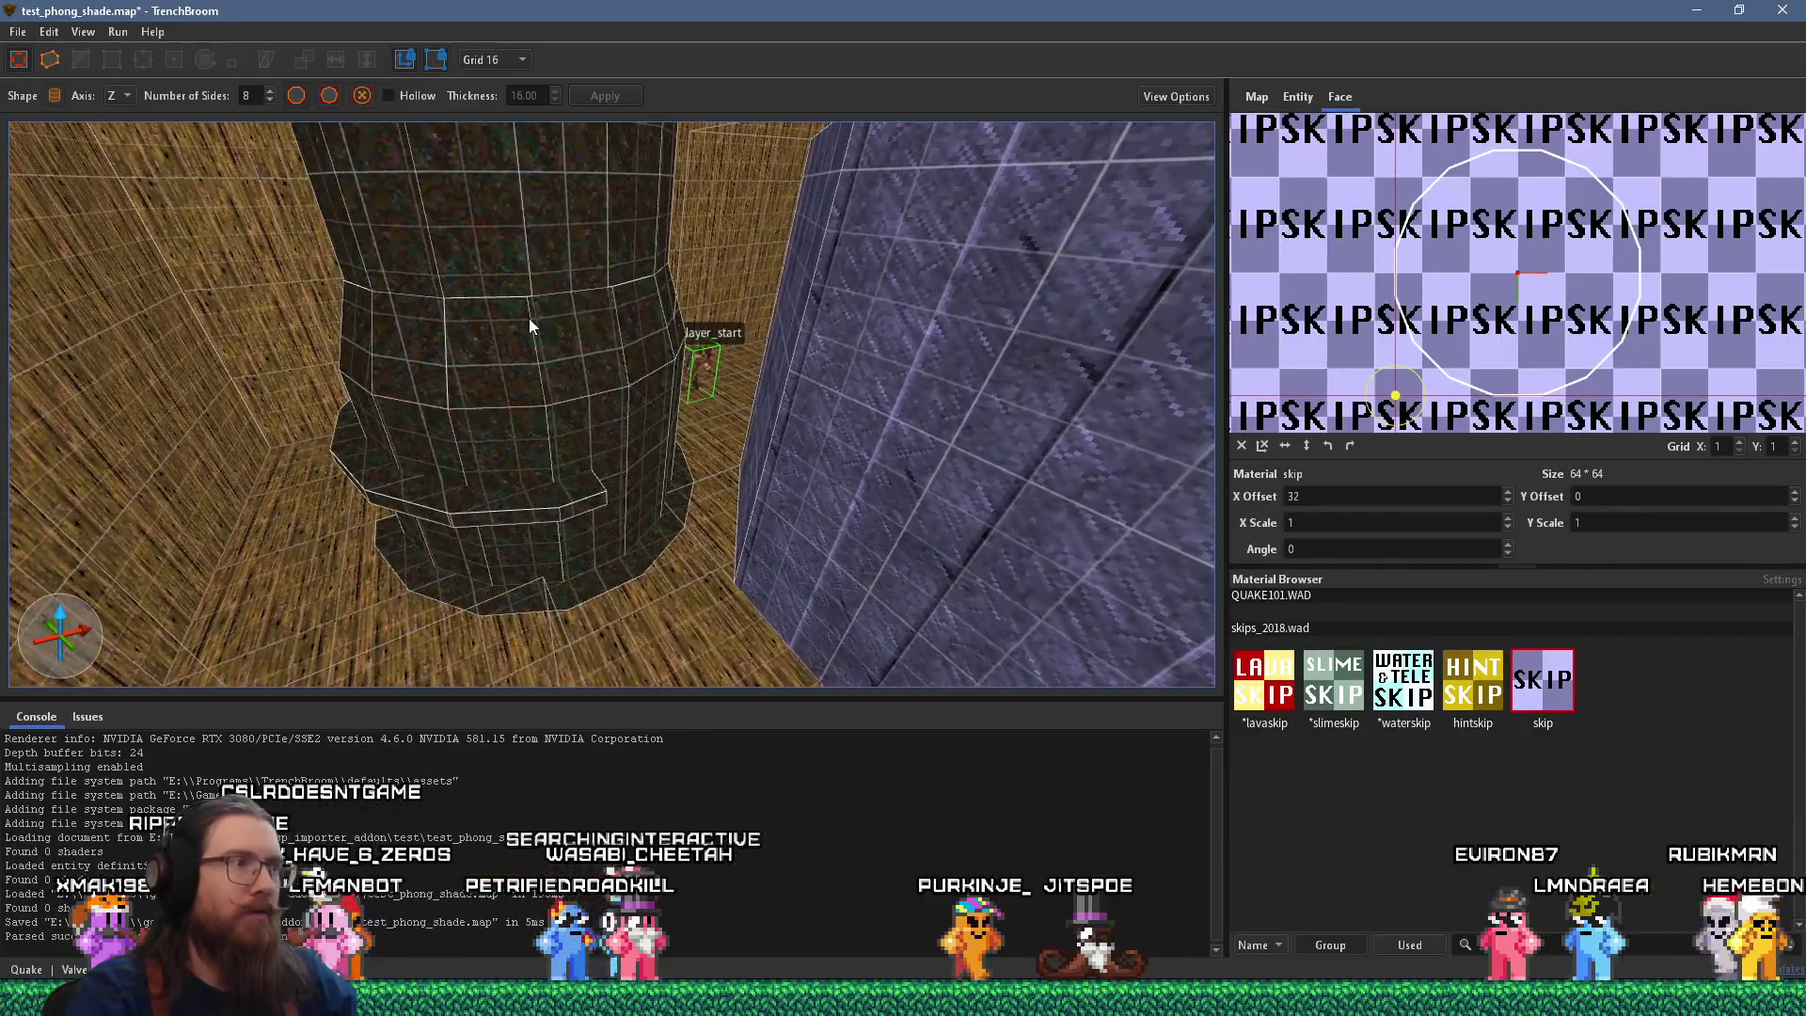
Select and frame the whole cylinder to check it, then save the map.
left_click(529, 318)
key("ctrl+u")
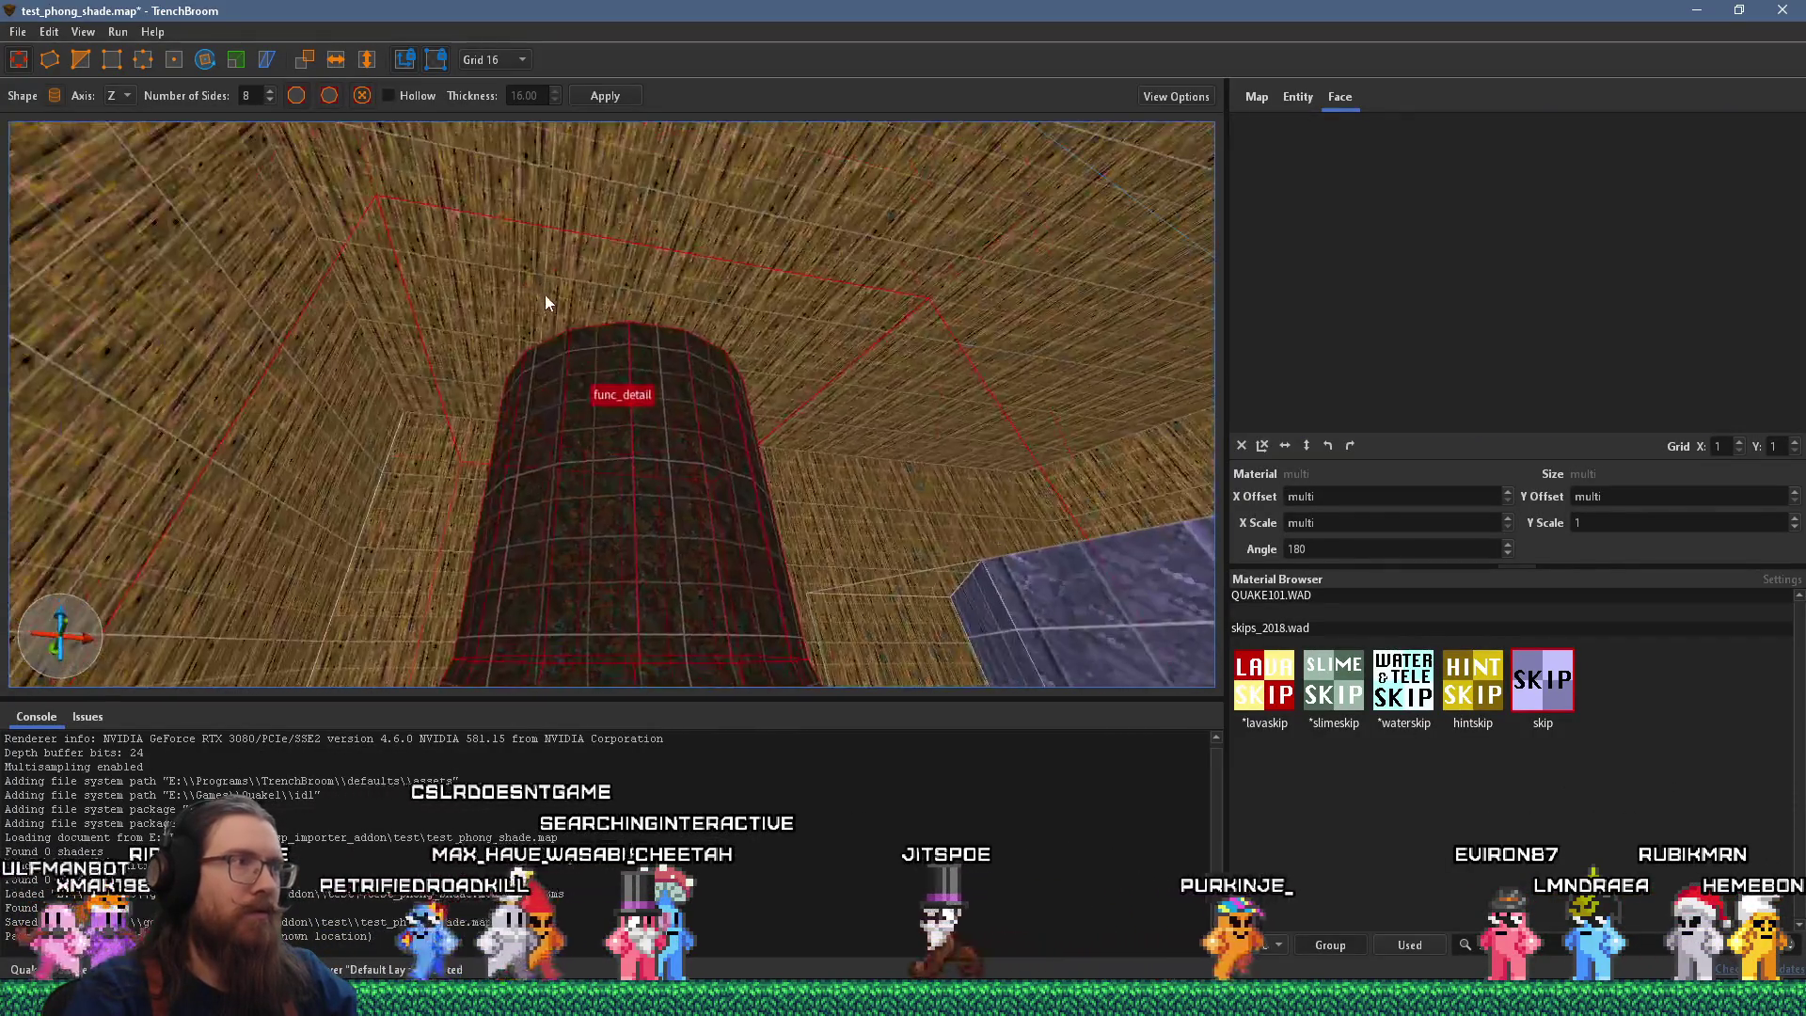
left_click_drag(574, 305, 561, 550)
left_click(17, 31)
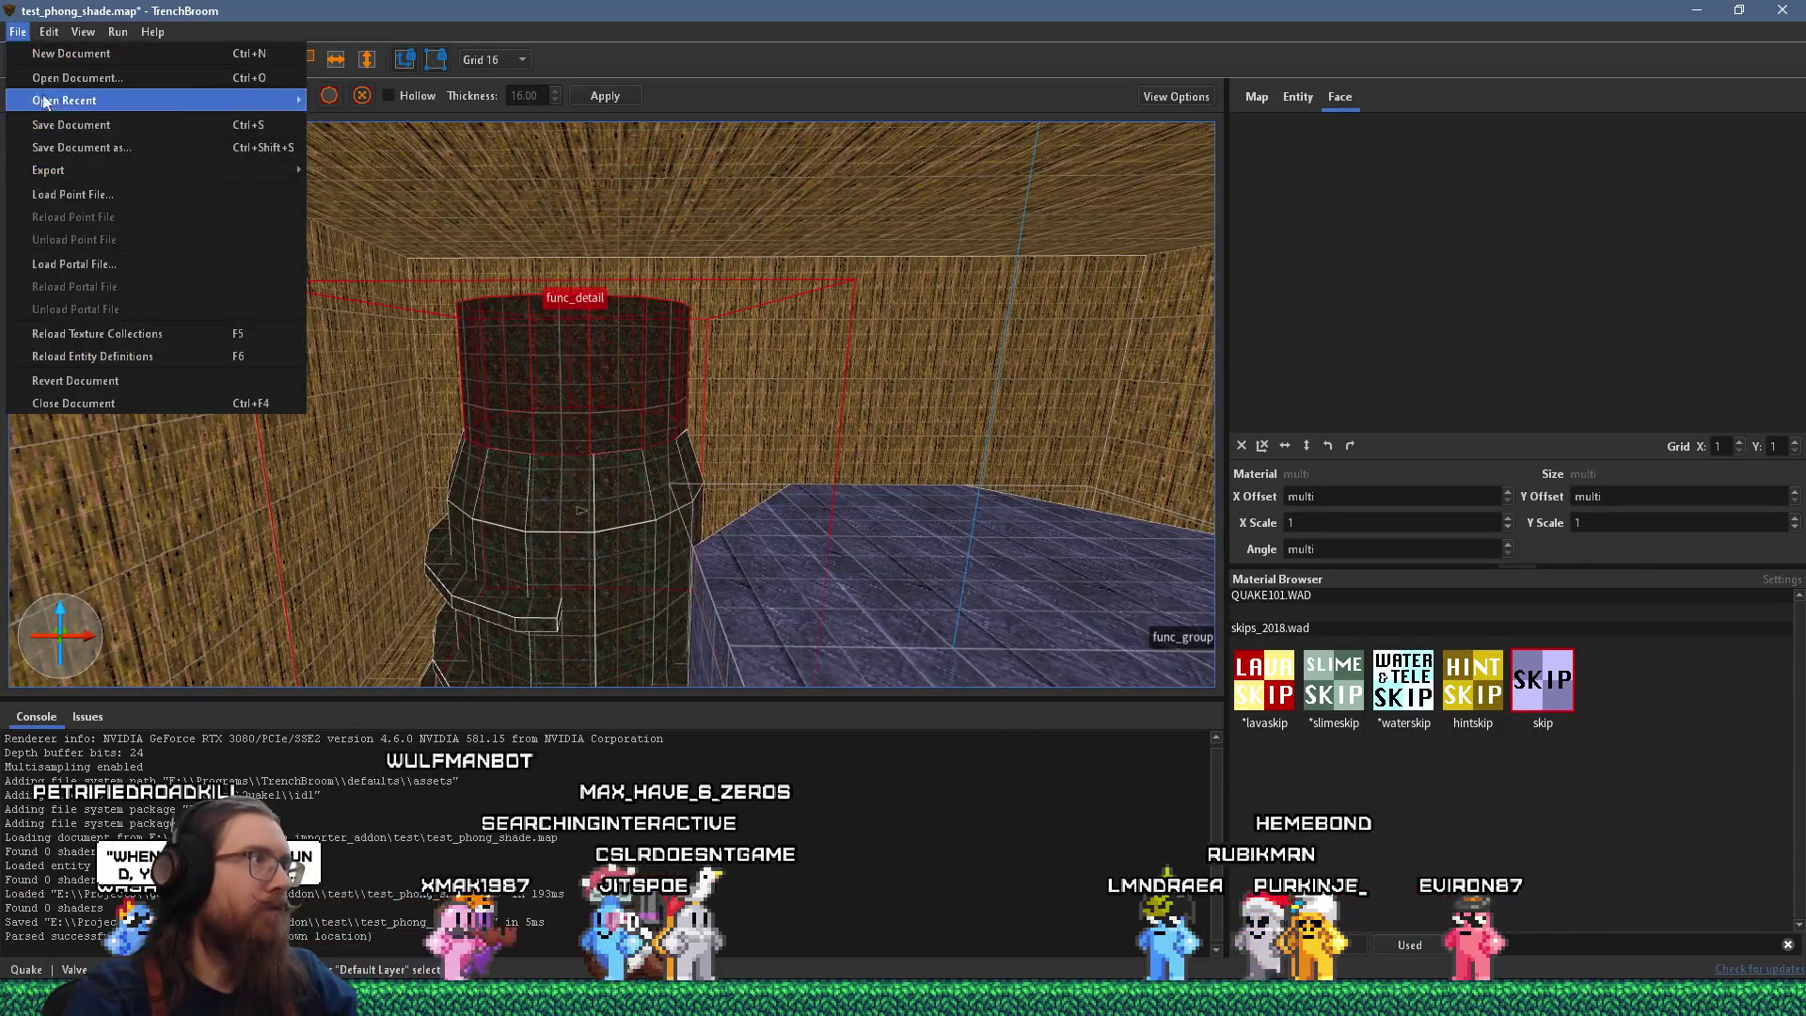